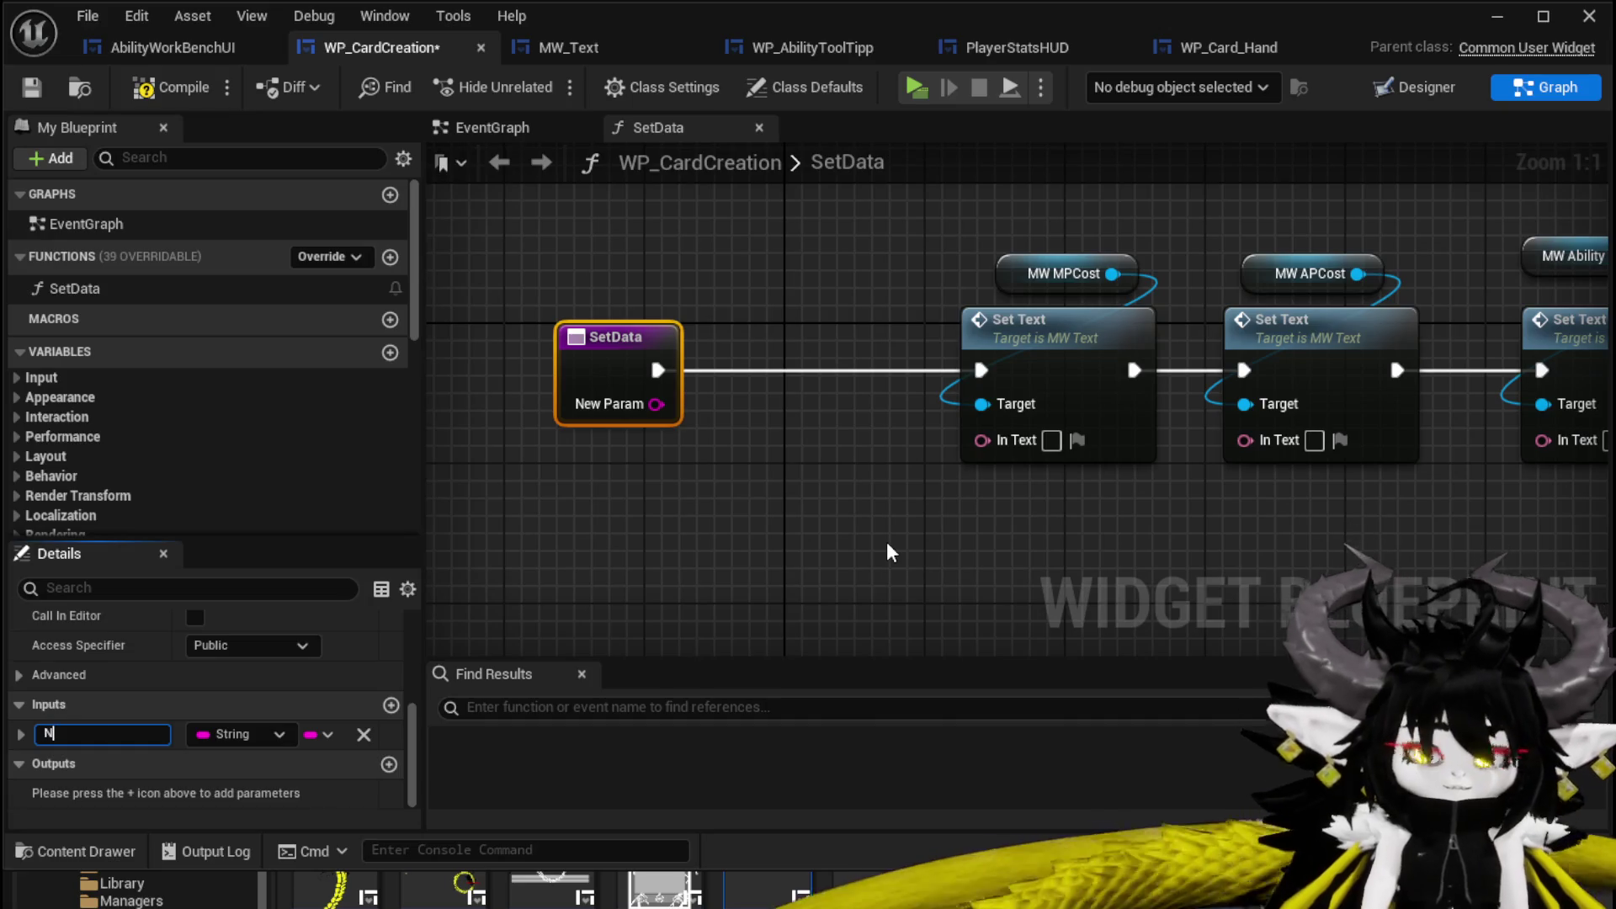
Add two string inputs to SetData named AP and MP.
click(390, 707)
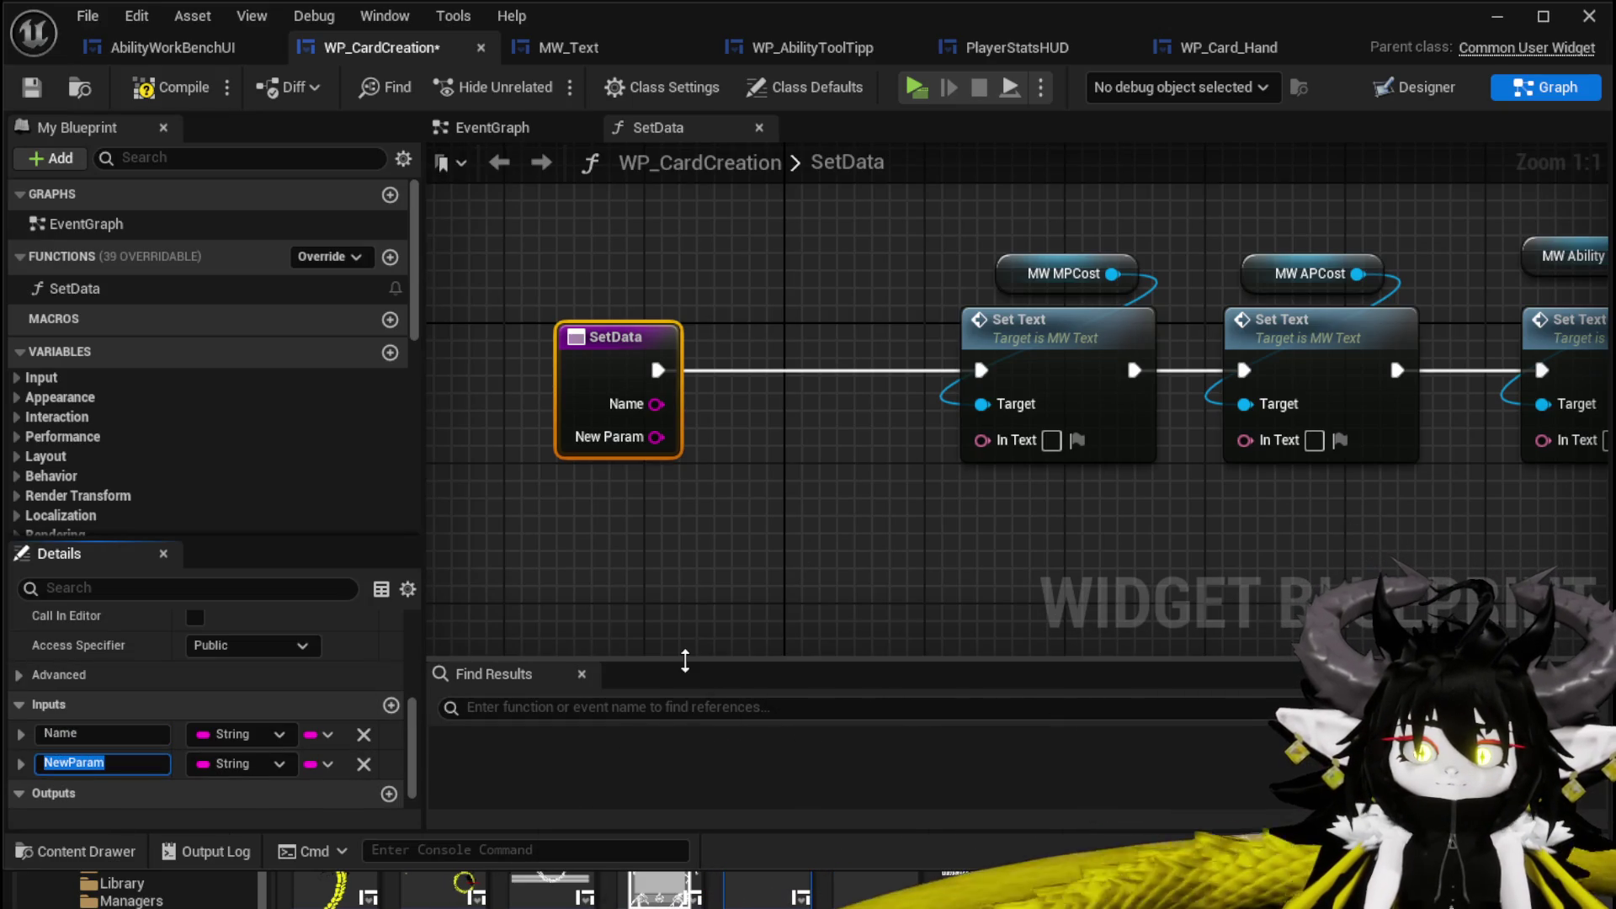
text(AP)
key(Return)
click(391, 705)
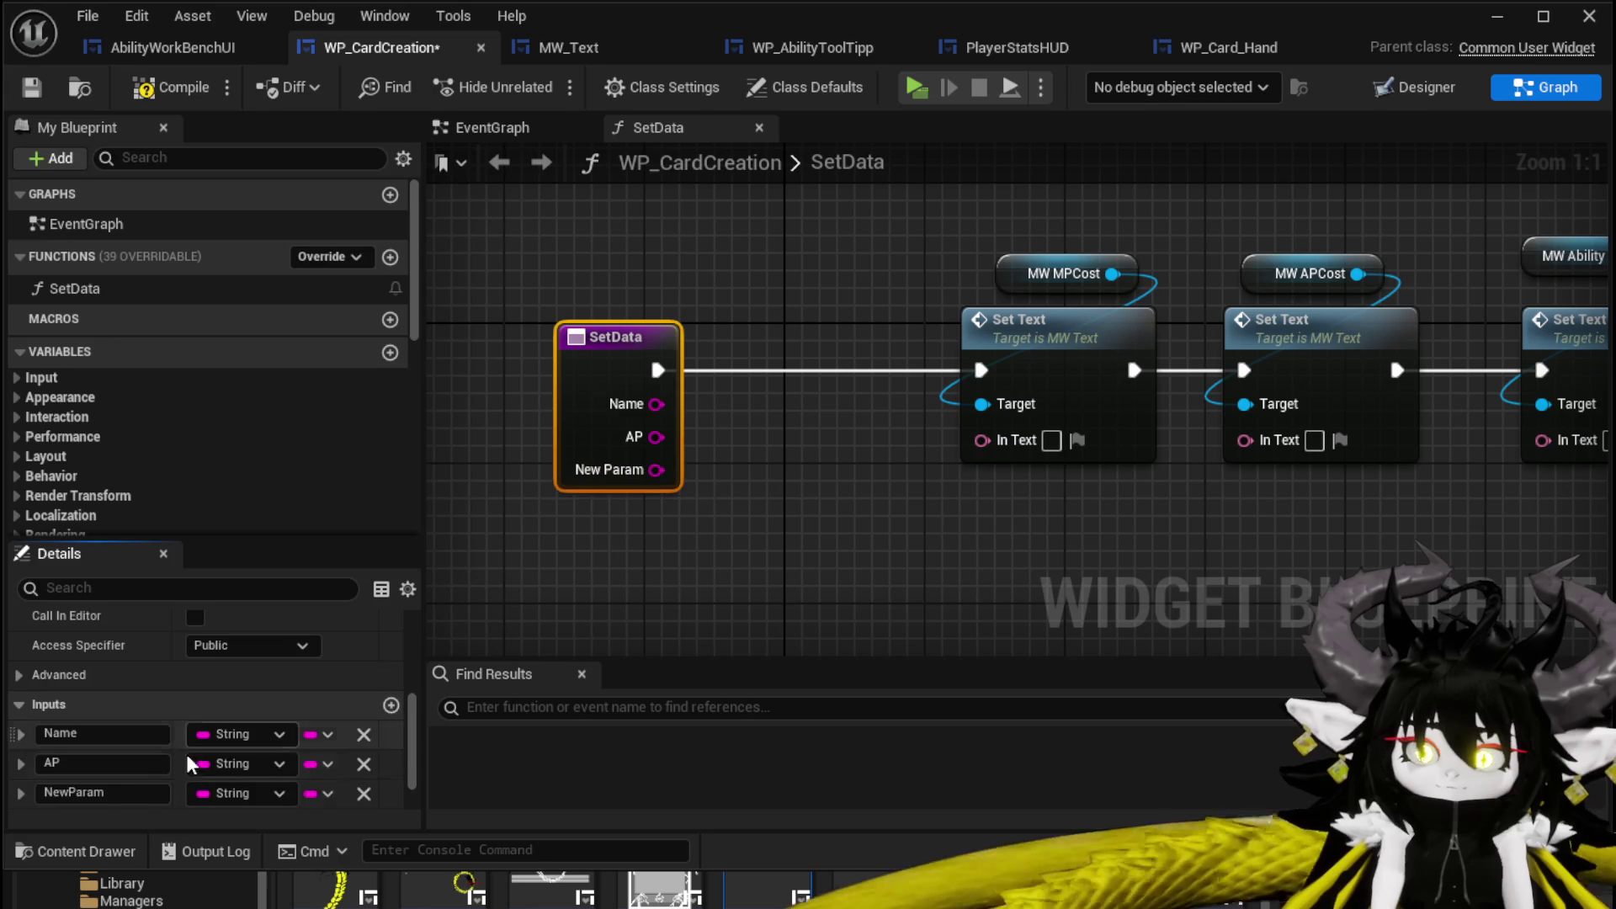
click(85, 792)
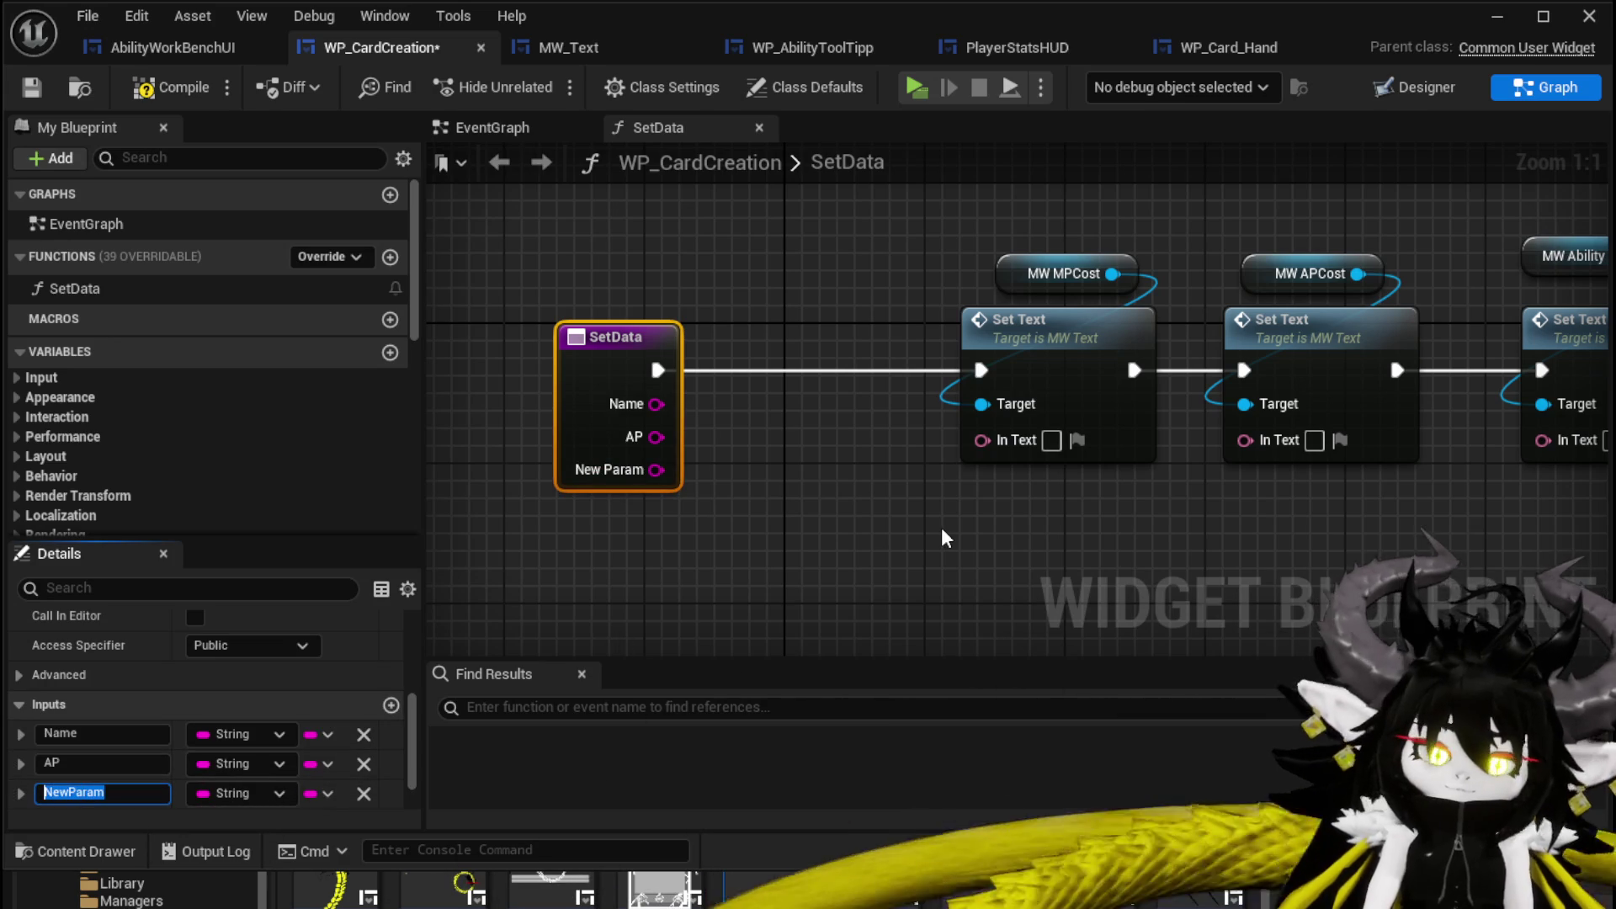
key(BackSpace)
text(MP)
key(Return)
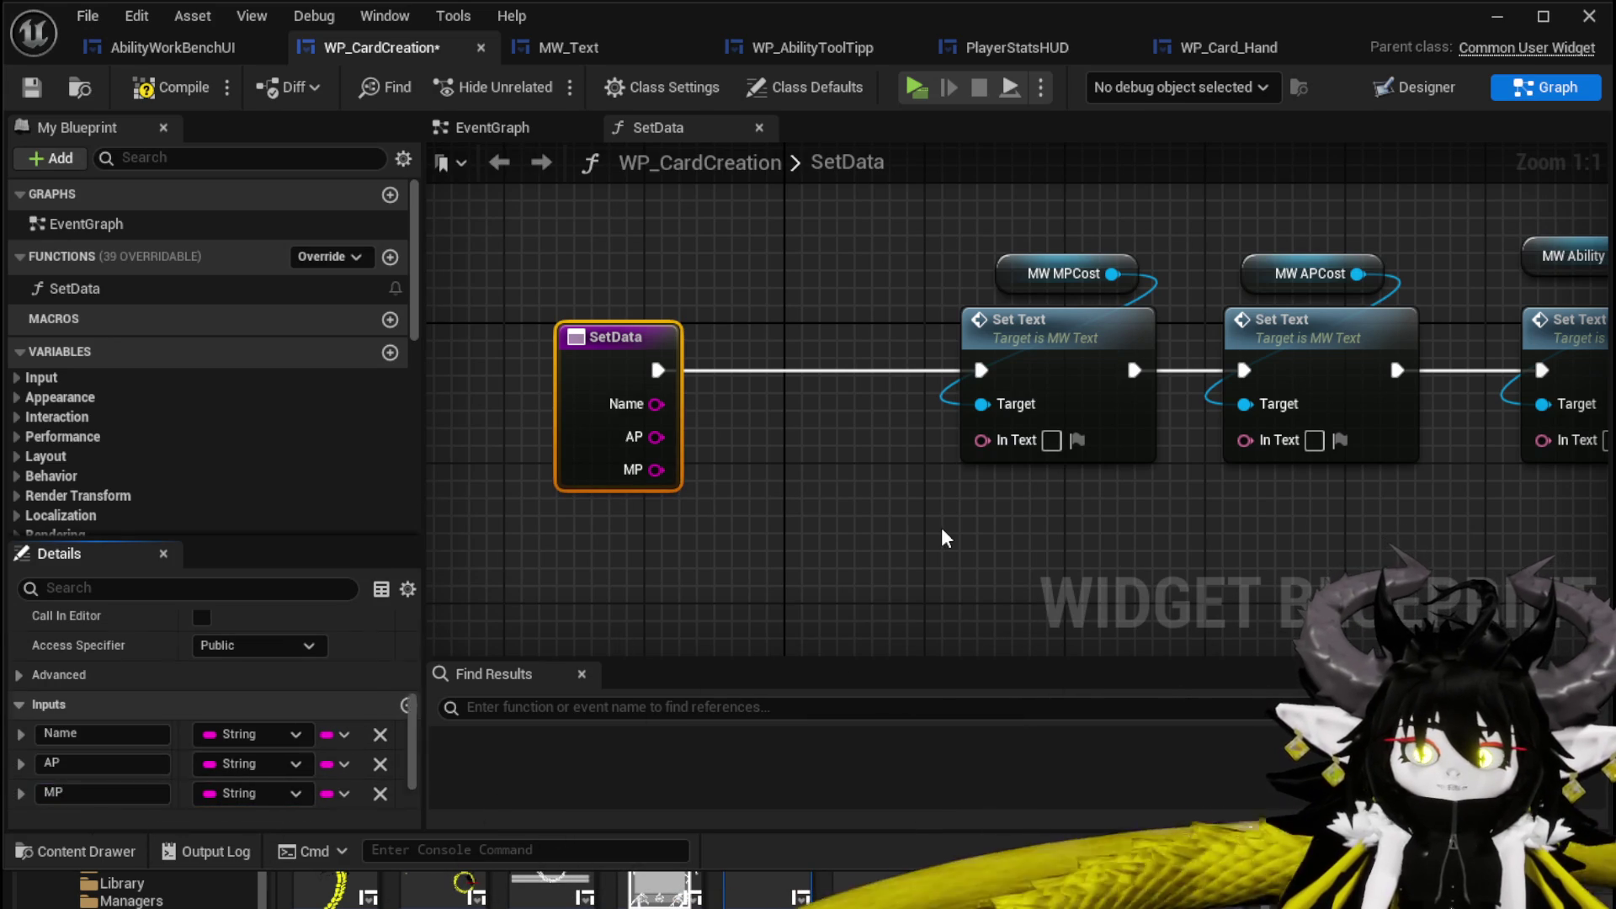
Wire Name, AP and MP into the ability name, APCost and MPCost texts, then save.
mouse_move(655, 404)
mouse_down()
mouse_move(1582, 469)
mouse_move(1157, 437)
mouse_up()
mouse_move(597, 372)
mouse_down()
mouse_move(678, 399)
mouse_move(1203, 375)
mouse_up()
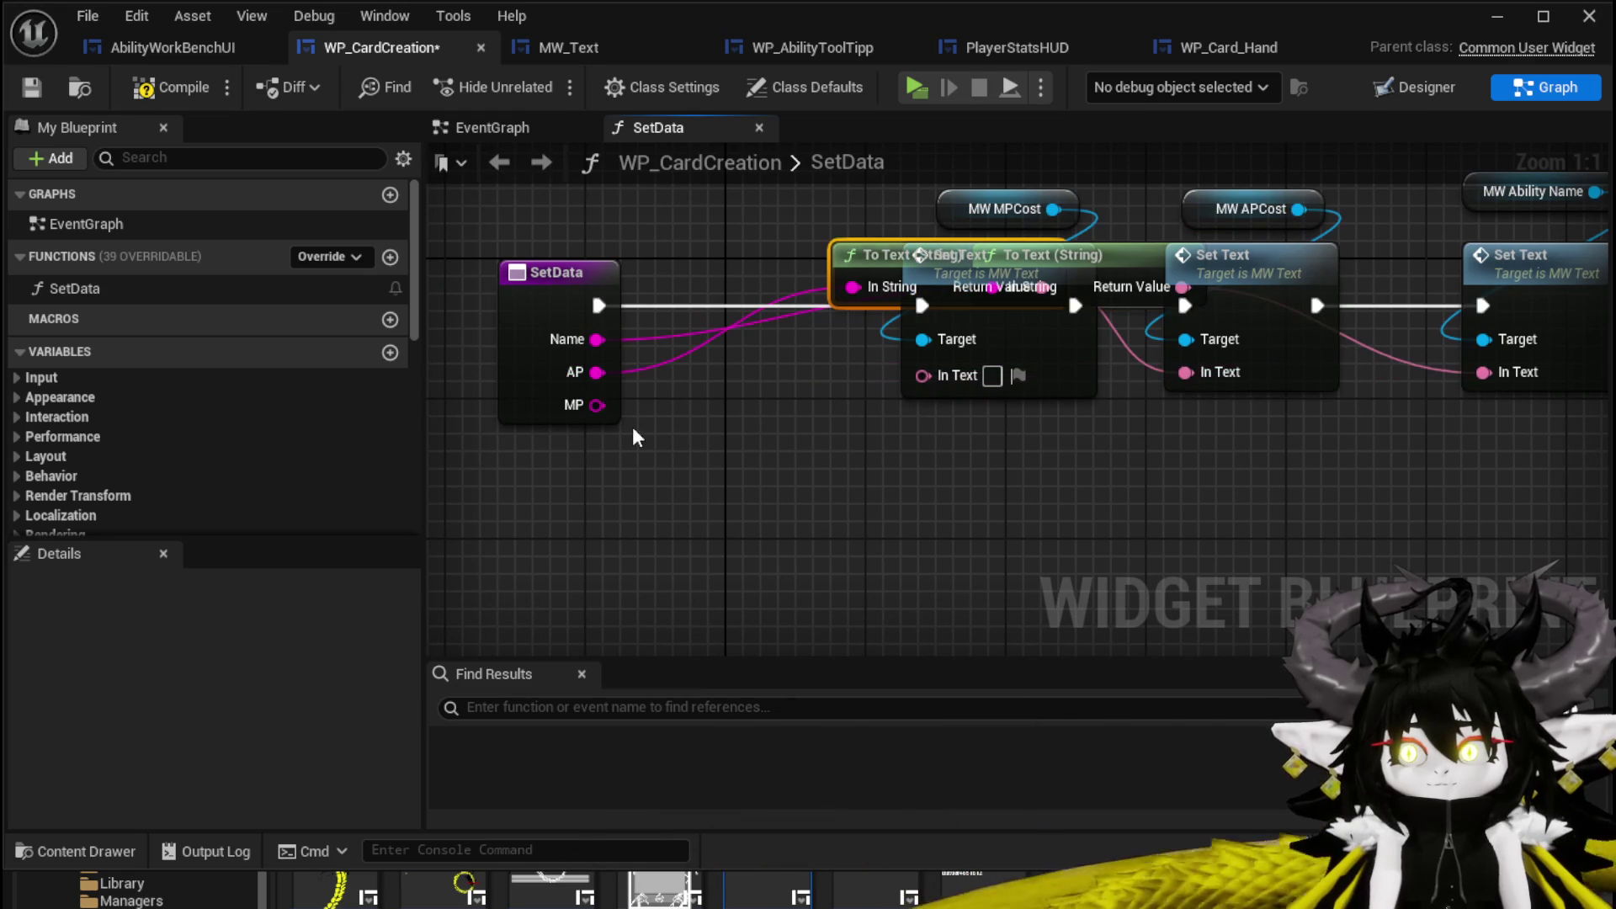
mouse_move(603, 407)
mouse_down()
mouse_move(959, 497)
mouse_move(924, 372)
mouse_up()
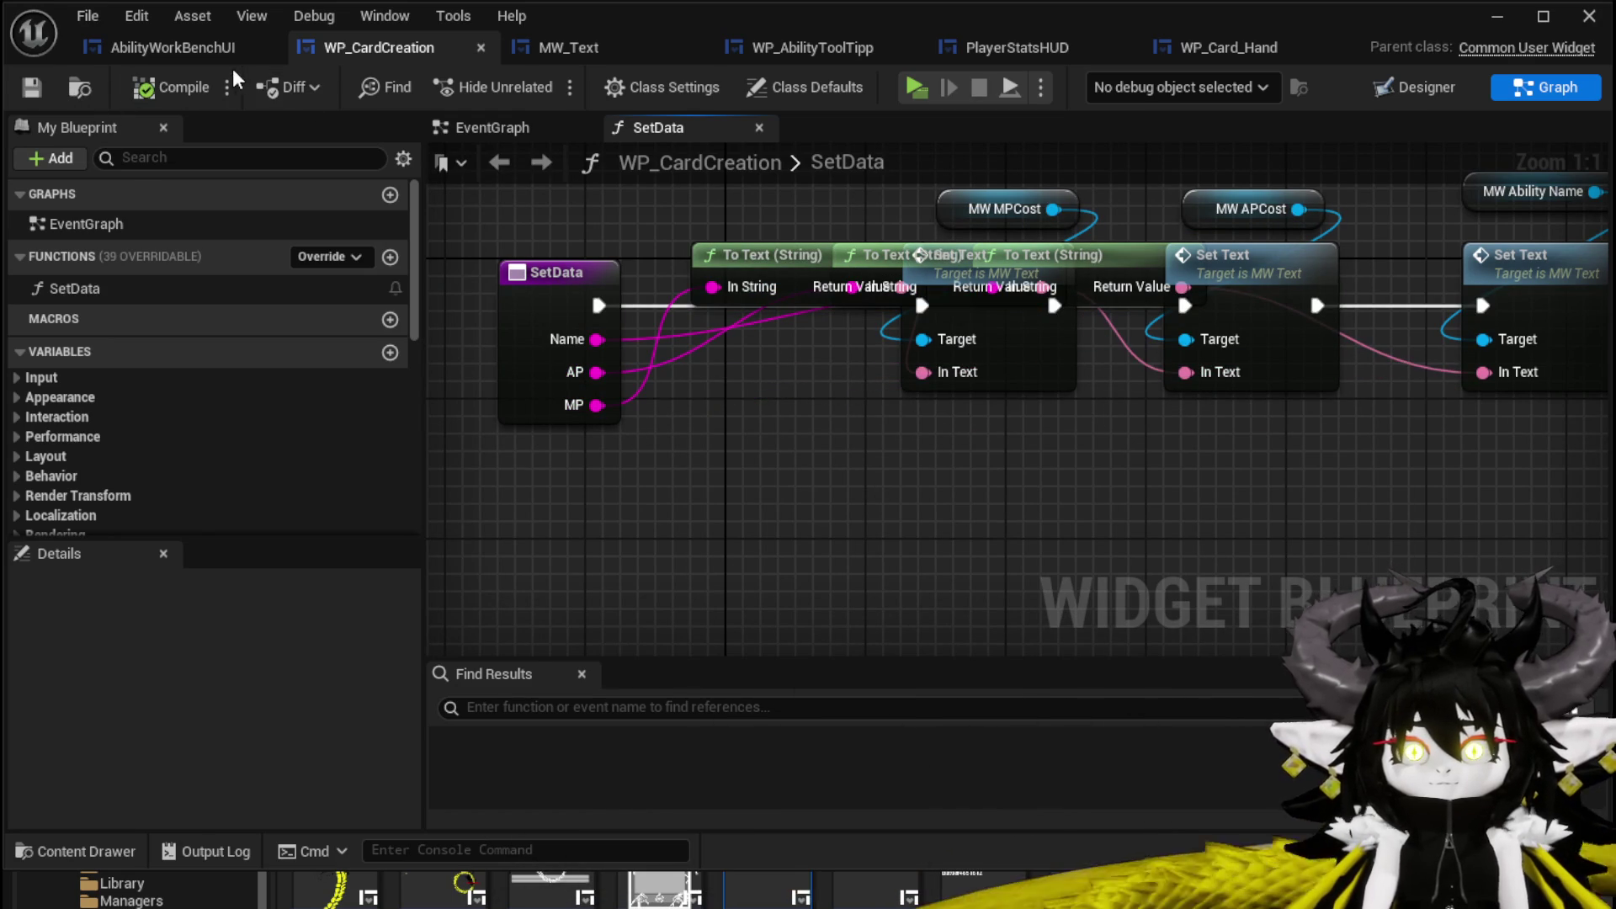
key(ctrl+s)
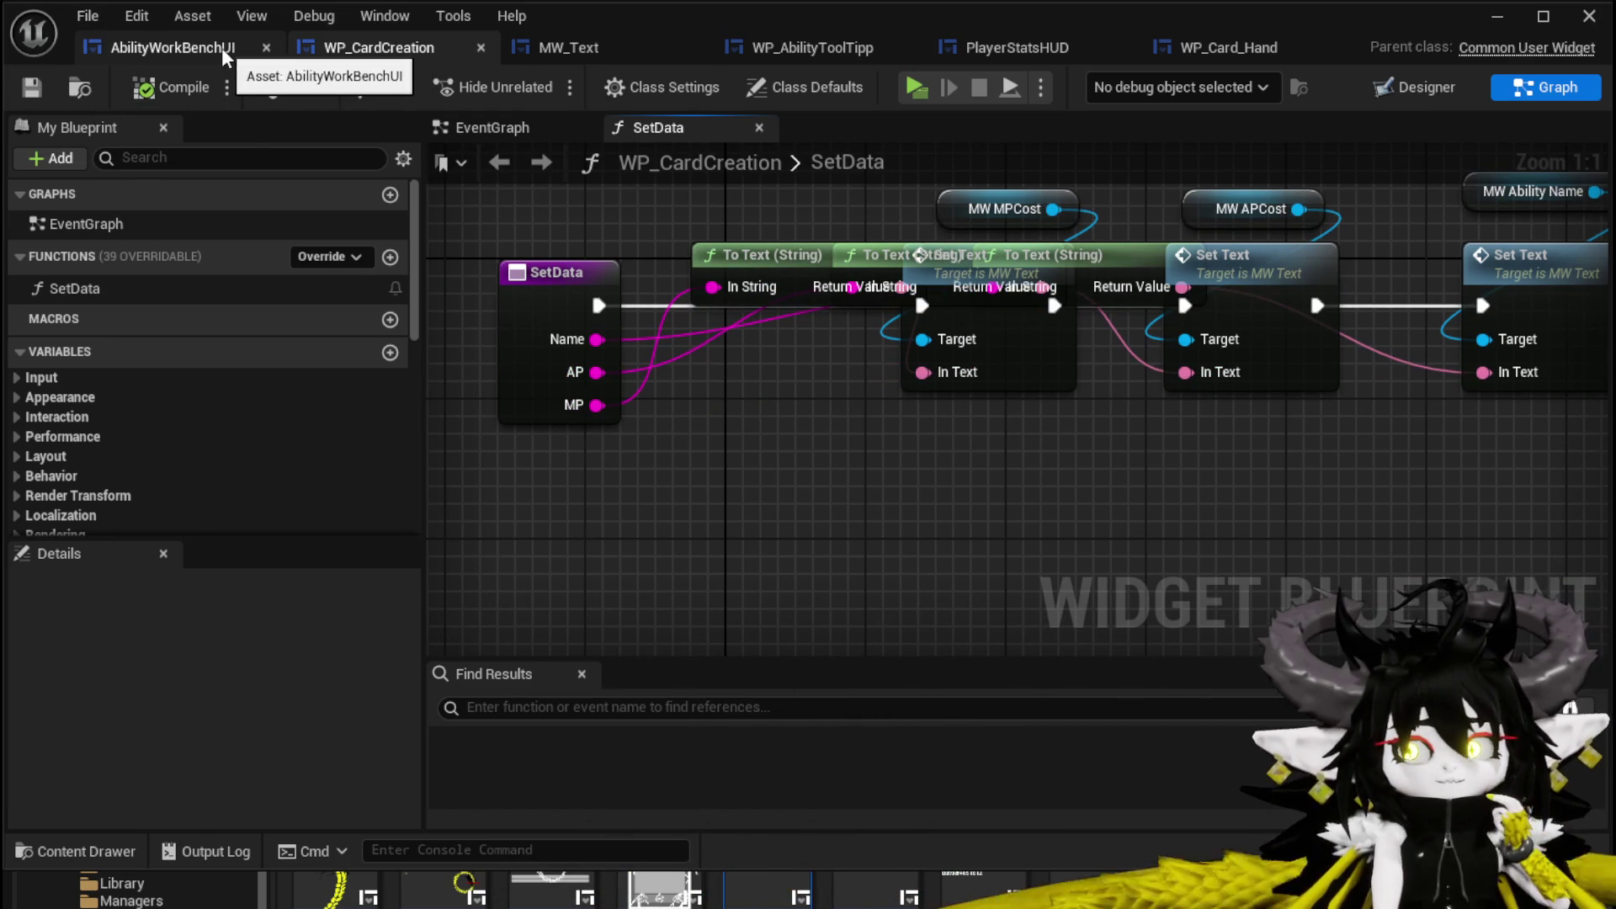
In the AbilityWorkBenchUI widget blueprint's graph, open the SelectCard function.
click(221, 47)
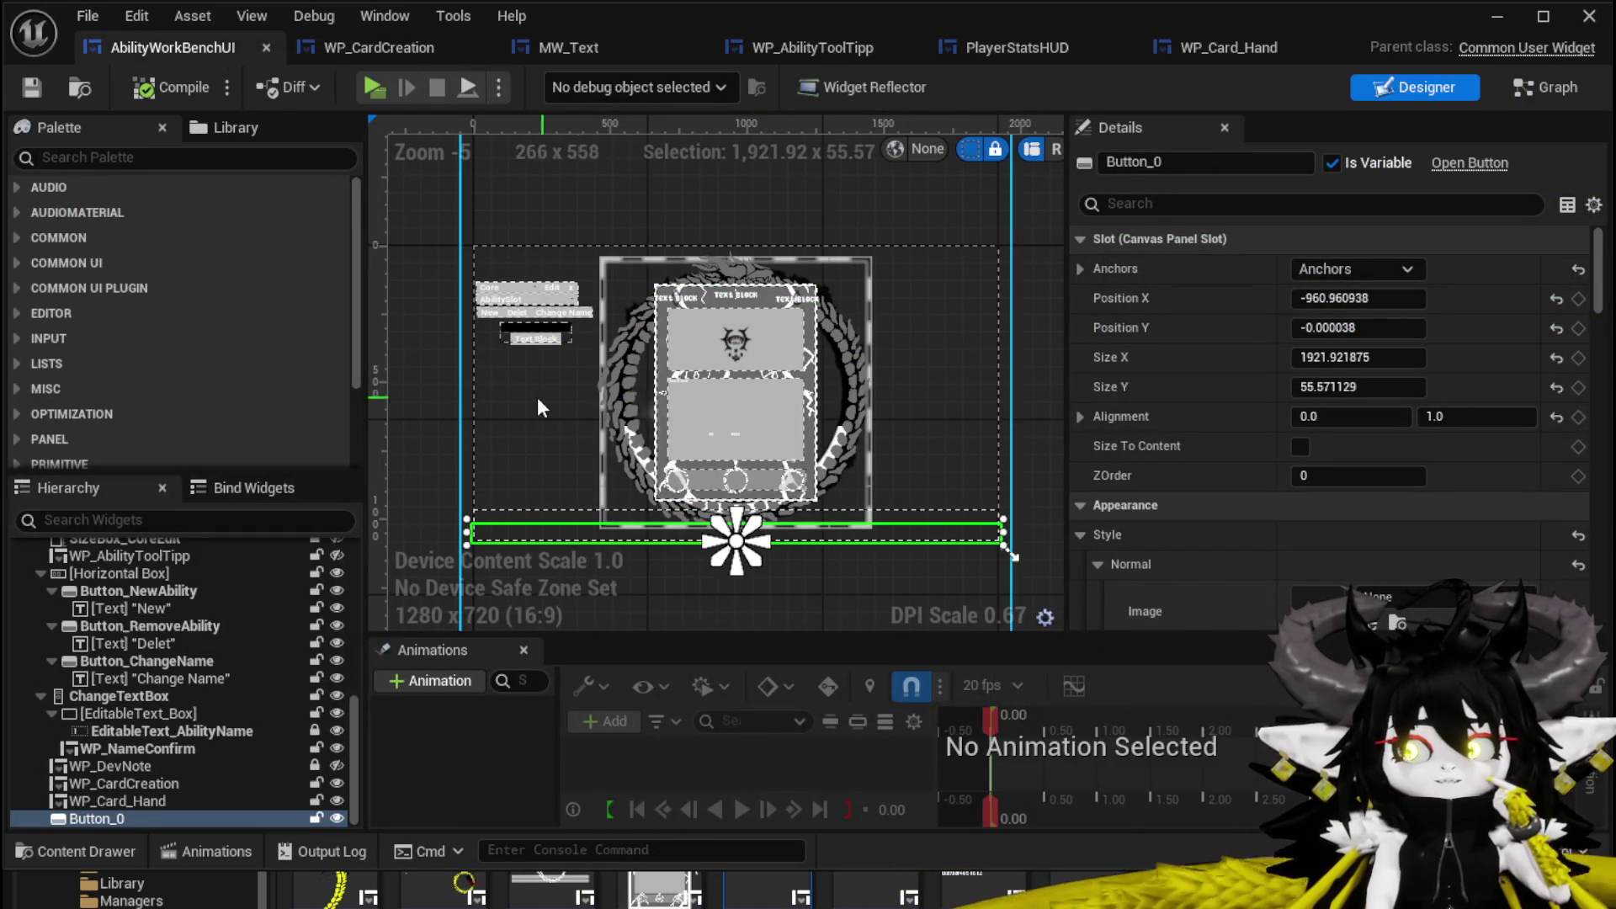
click(1582, 87)
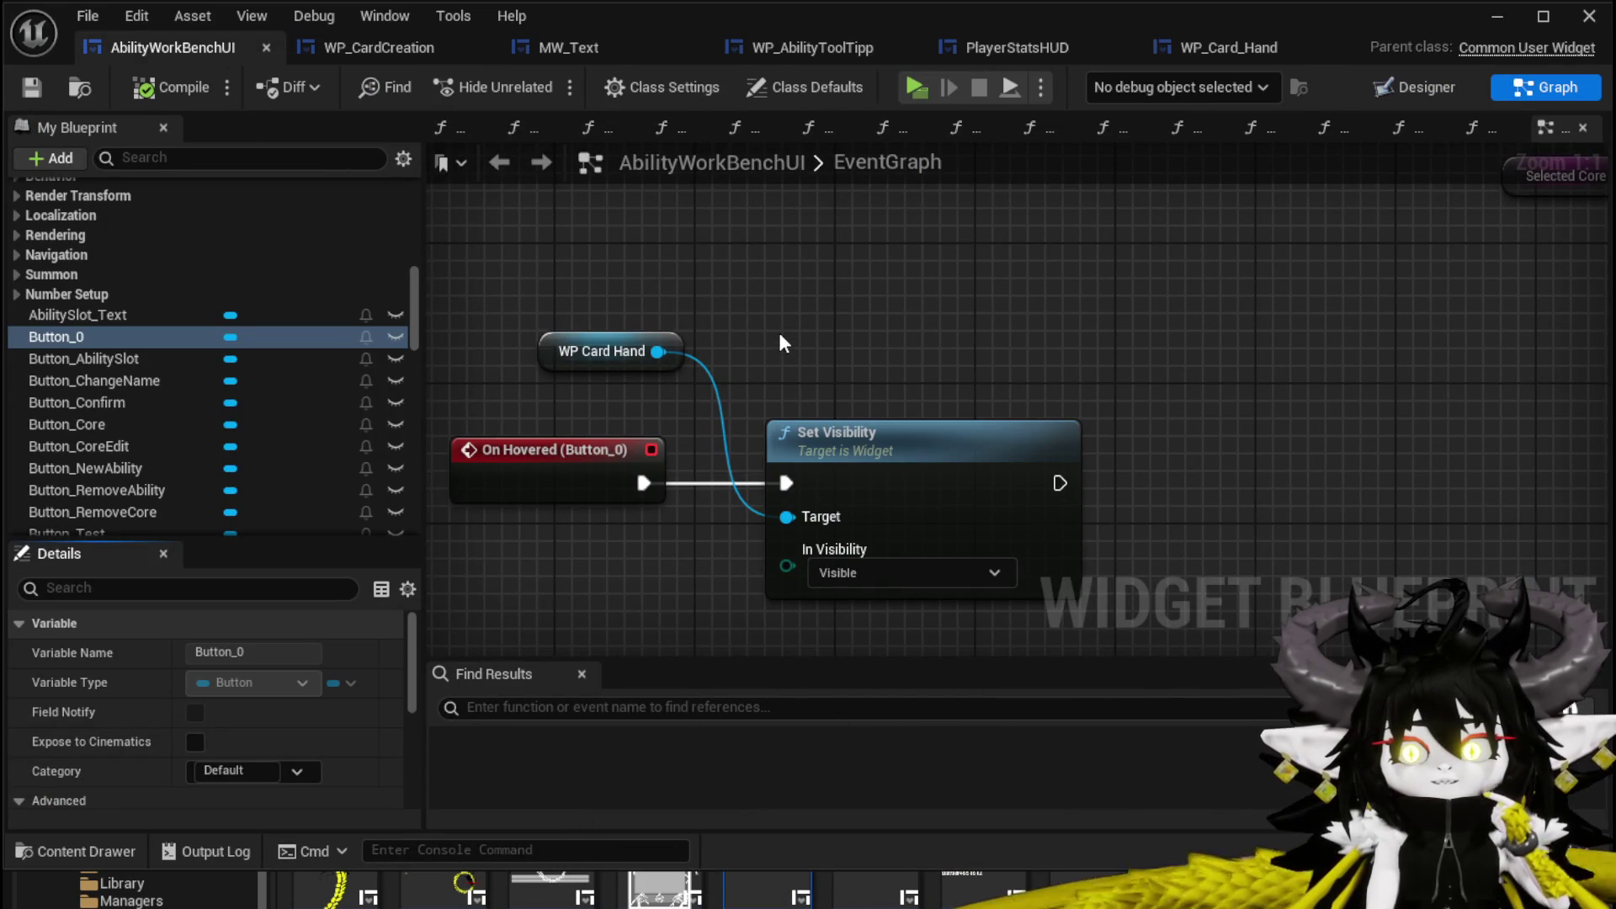
scroll(741, 248, down, 5)
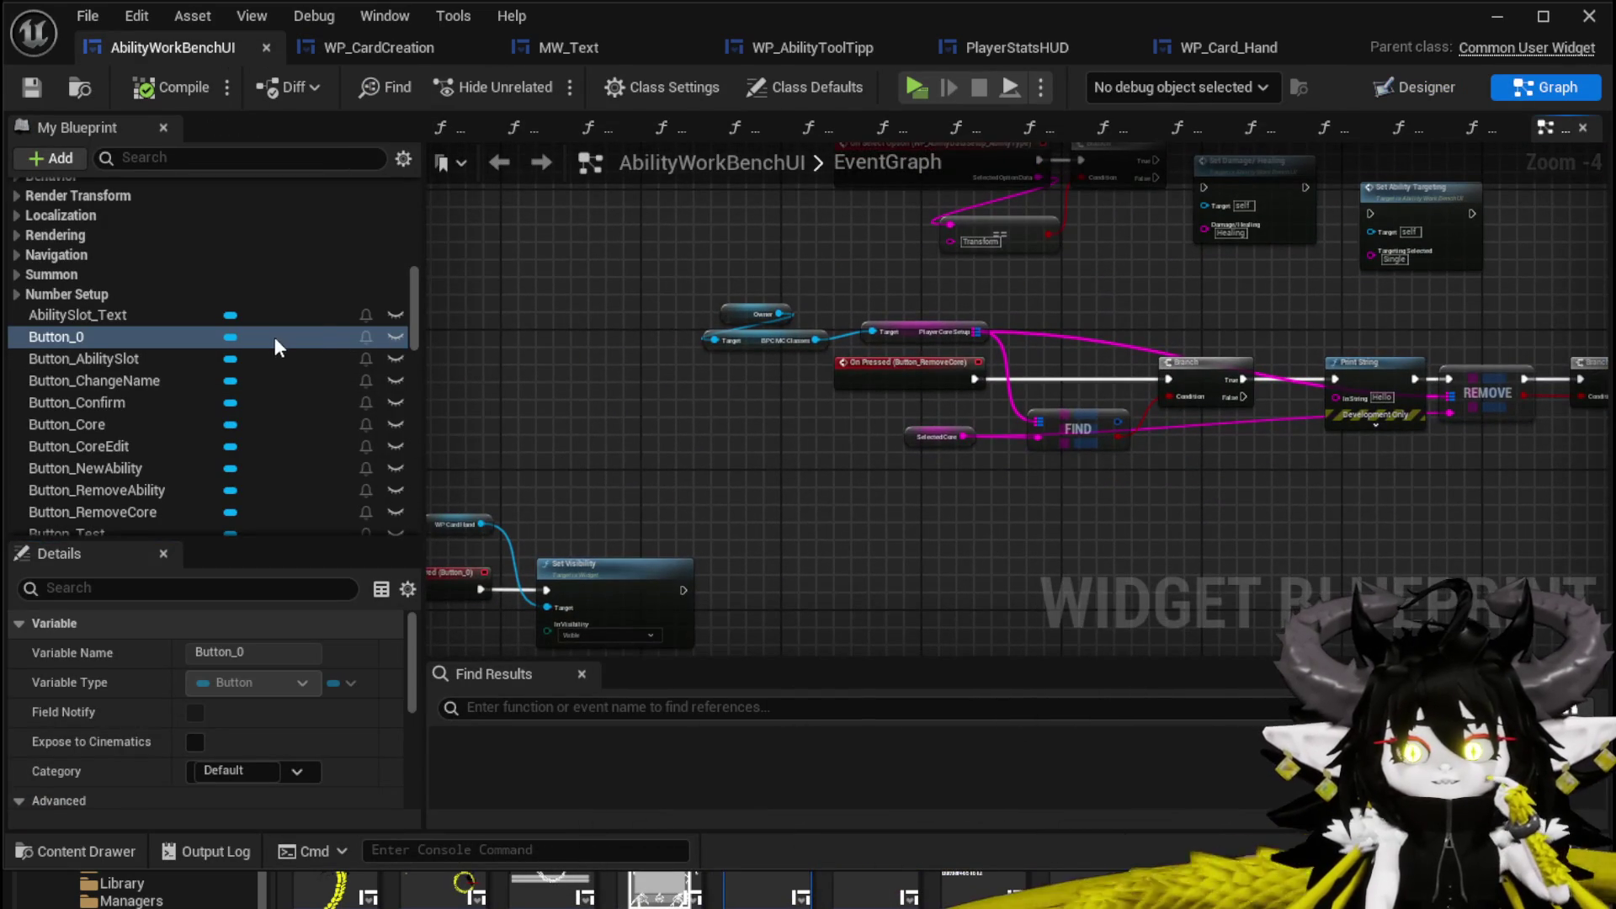
scroll(271, 323, up, 4)
double_click(189, 269)
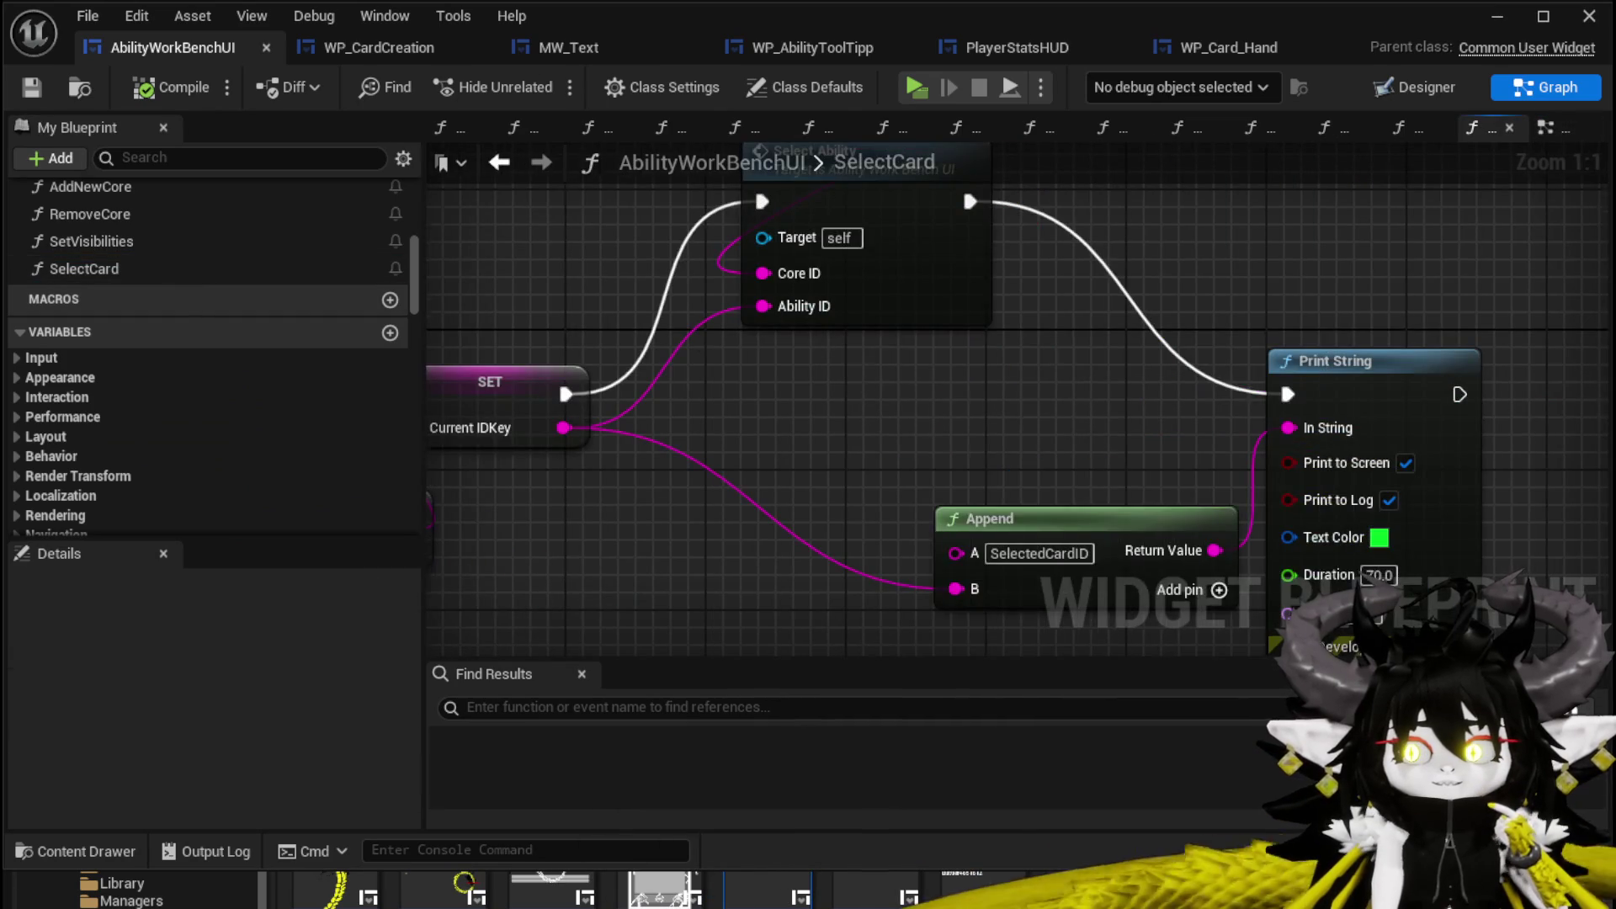
Place a WP_CardCreation reference in the SelectCard graph.
scroll(865, 385, up, 2)
drag(865, 385, 983, 474)
scroll(138, 286, down, 4)
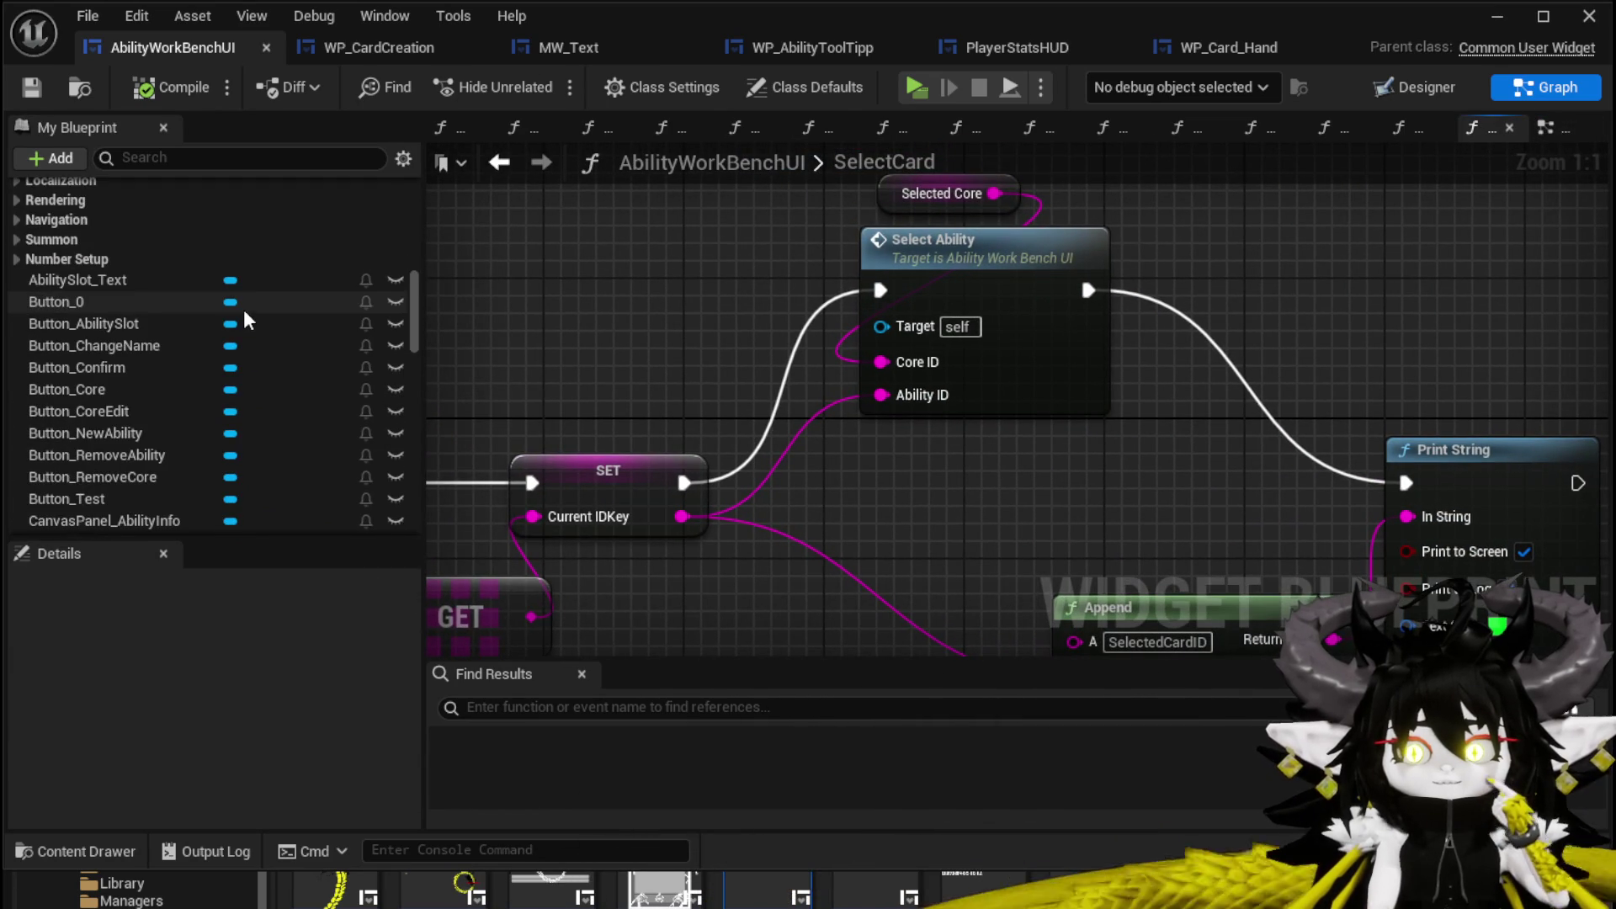
scroll(244, 310, down, 2)
scroll(244, 310, down, 5)
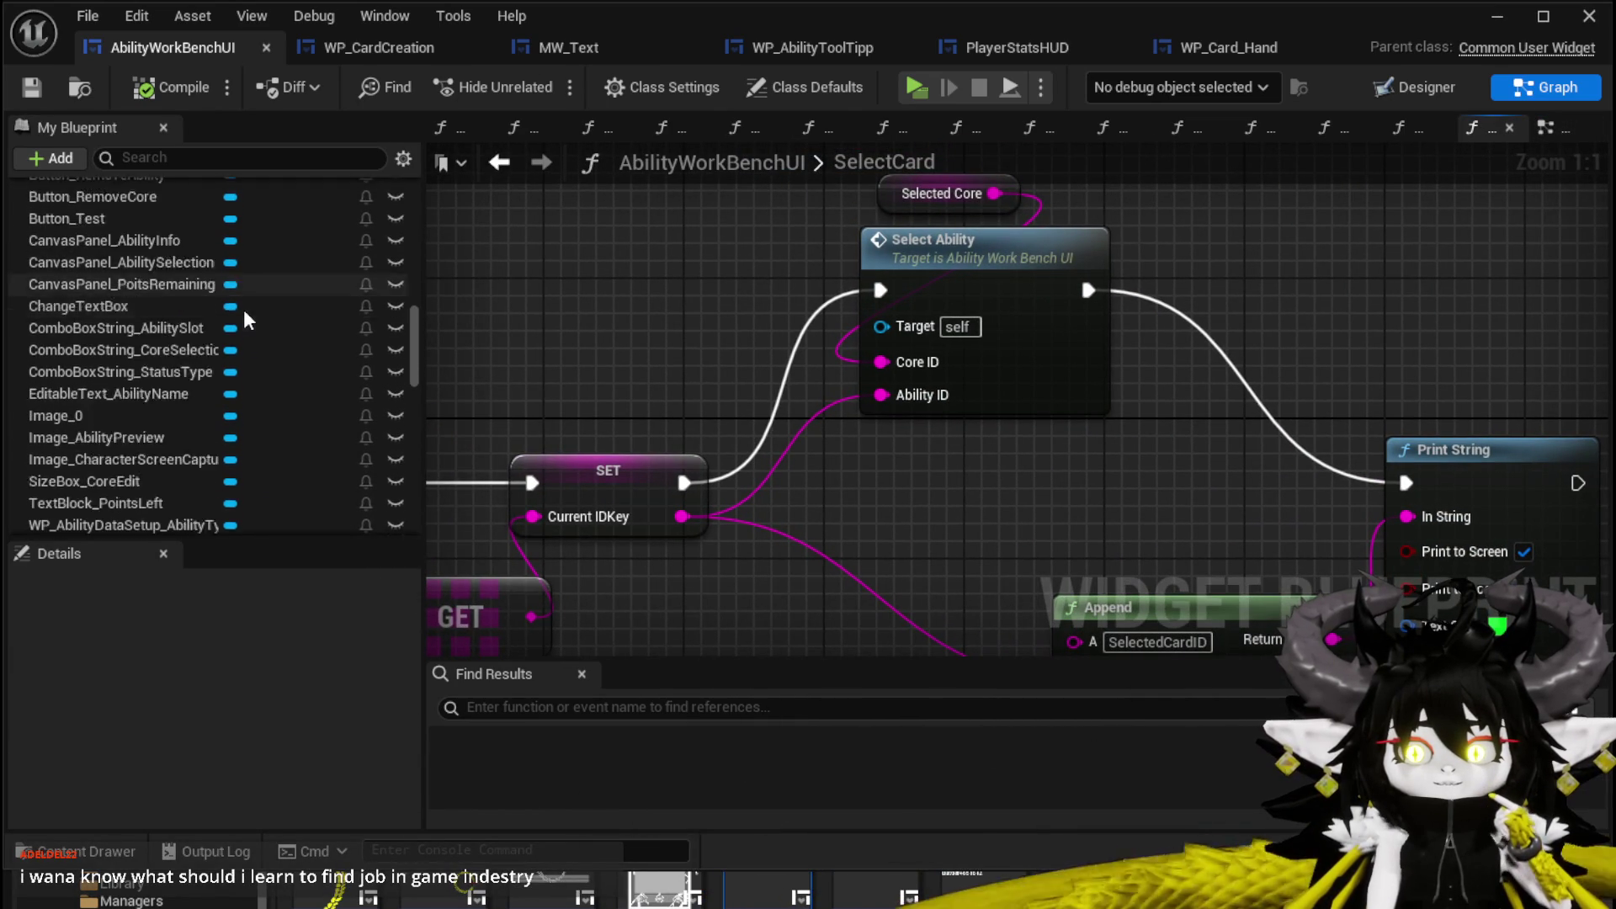
scroll(244, 309, down, 6)
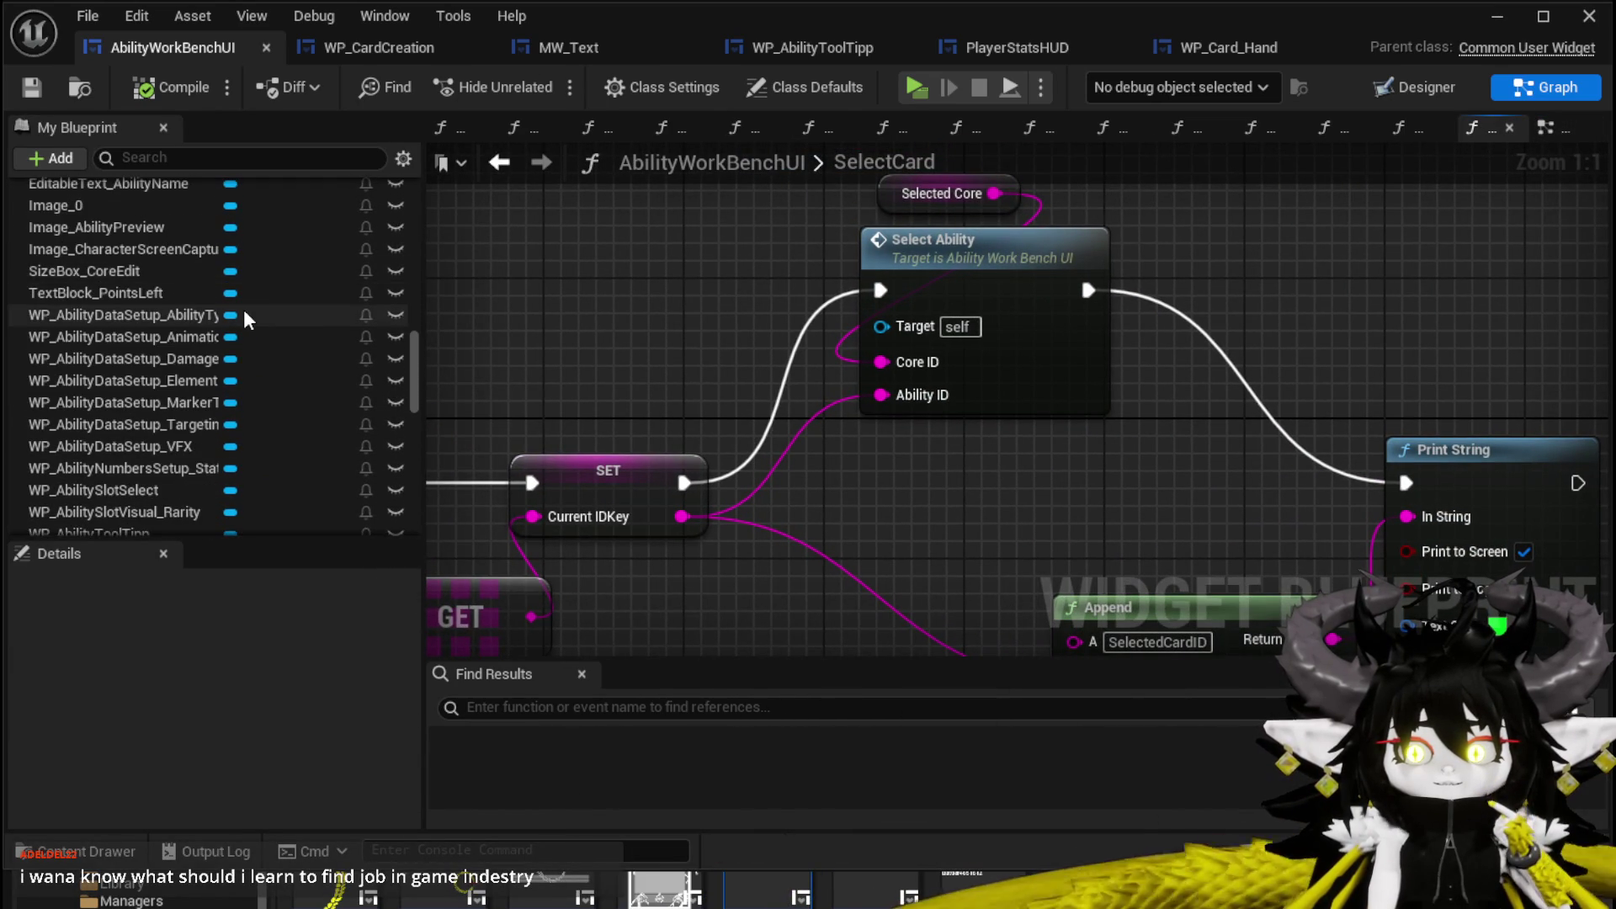
mouse_move(92, 471)
mouse_down()
mouse_move(1184, 225)
mouse_move(1290, 218)
mouse_up()
Get the WP_CardCreation reference and add a Set Data call on it.
click(1331, 261)
drag(1023, 280, 1277, 404)
text(Set Data)
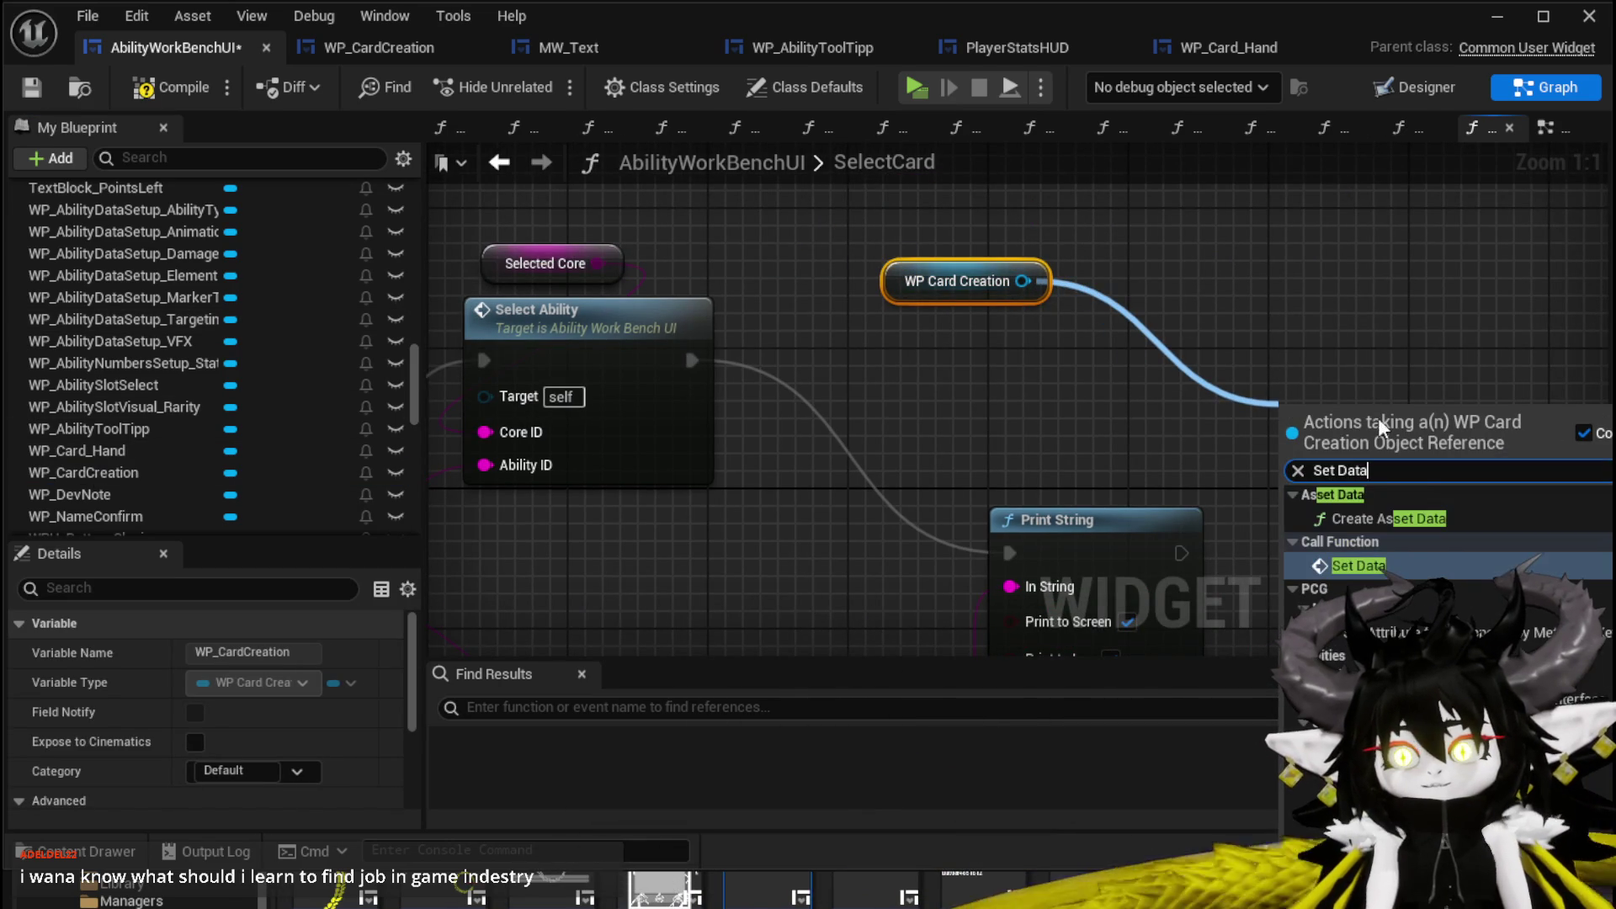
click(1345, 566)
Line up the nodes, run Set Data right after Print String, and compile and save.
drag(1007, 362, 1009, 242)
drag(1086, 422, 1230, 331)
mouse_move(936, 374)
mouse_down()
mouse_move(905, 305)
mouse_move(1044, 388)
mouse_move(1178, 347)
mouse_up()
drag(1267, 307, 1316, 292)
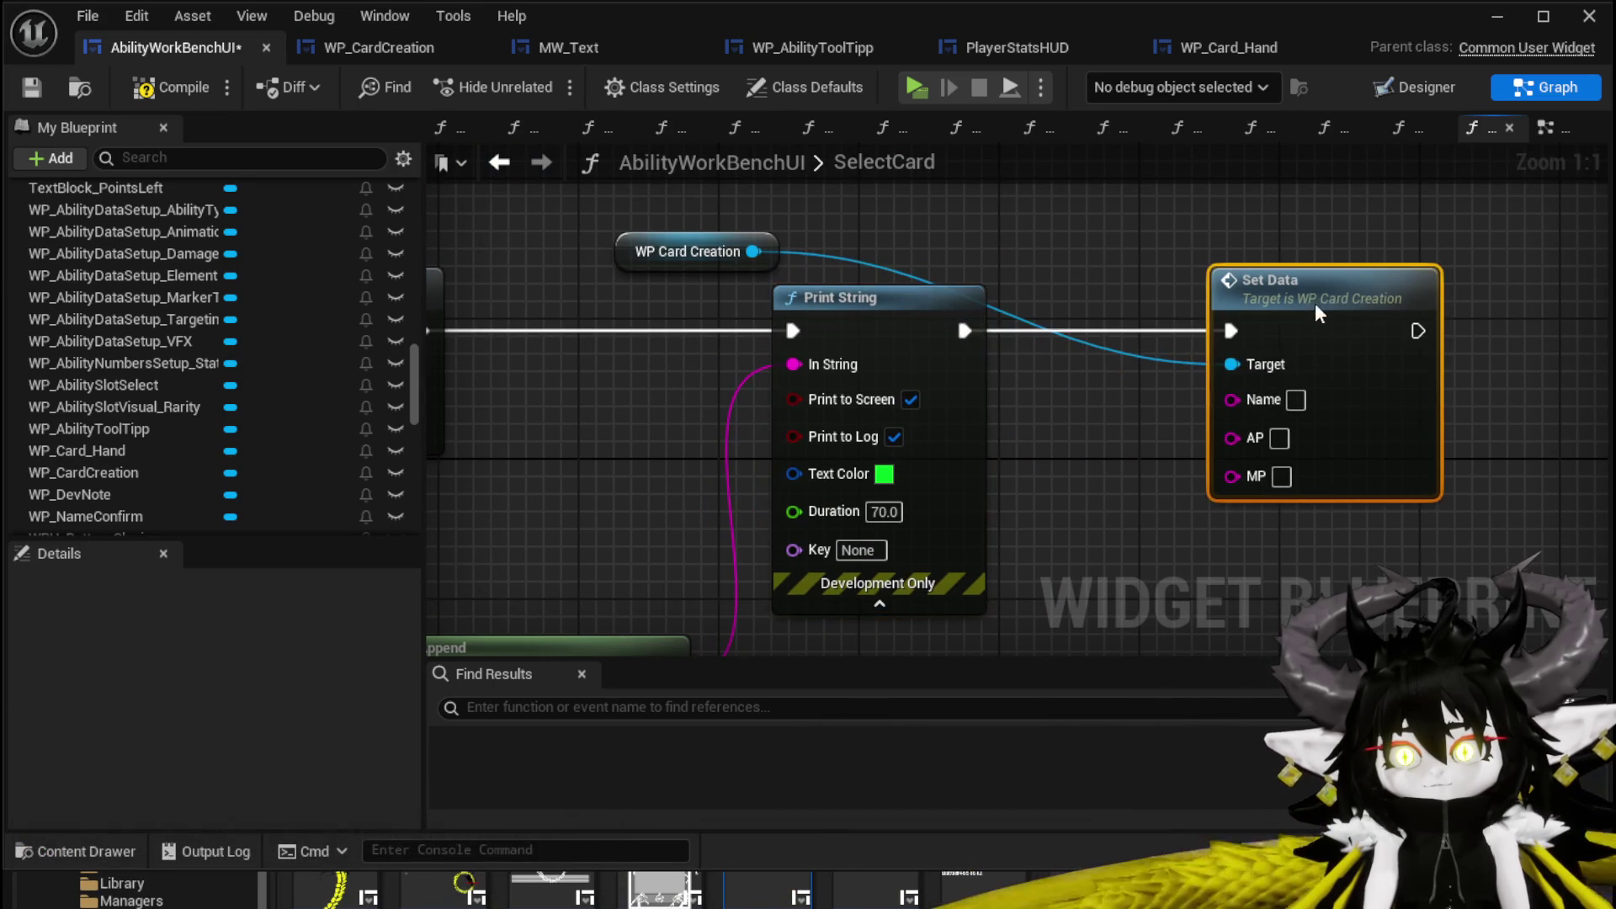
scroll(1090, 243, down, 2)
drag(1091, 243, 1338, 261)
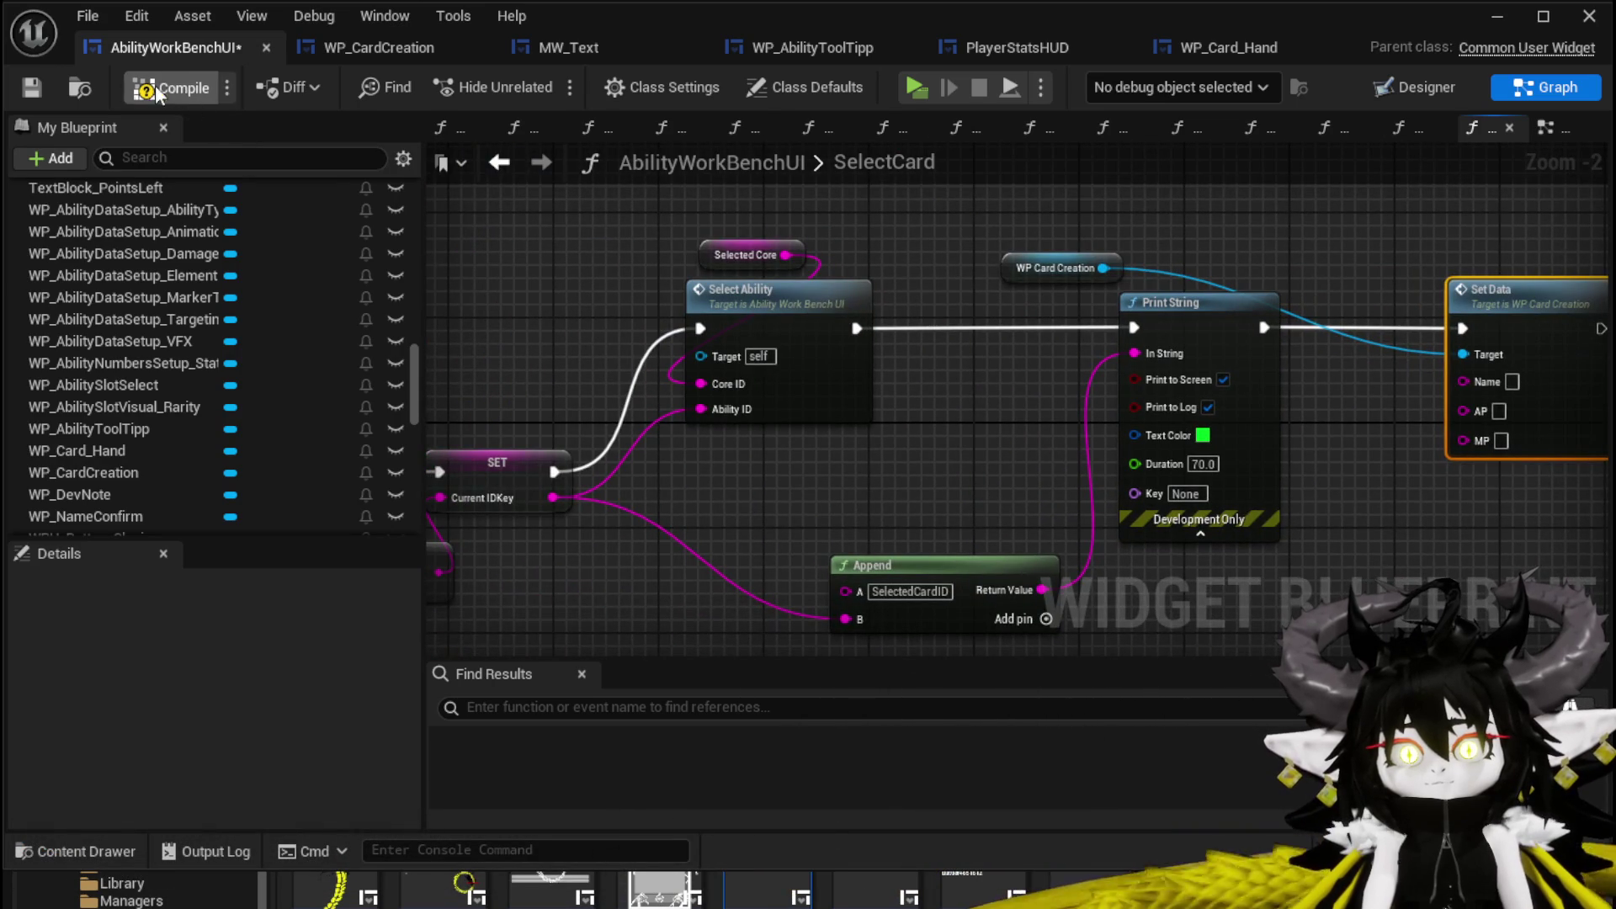
click(23, 88)
mouse_move(788, 459)
mouse_down()
mouse_move(960, 438)
mouse_move(742, 589)
mouse_move(1022, 385)
mouse_move(1178, 425)
mouse_move(1397, 446)
mouse_move(596, 484)
mouse_up()
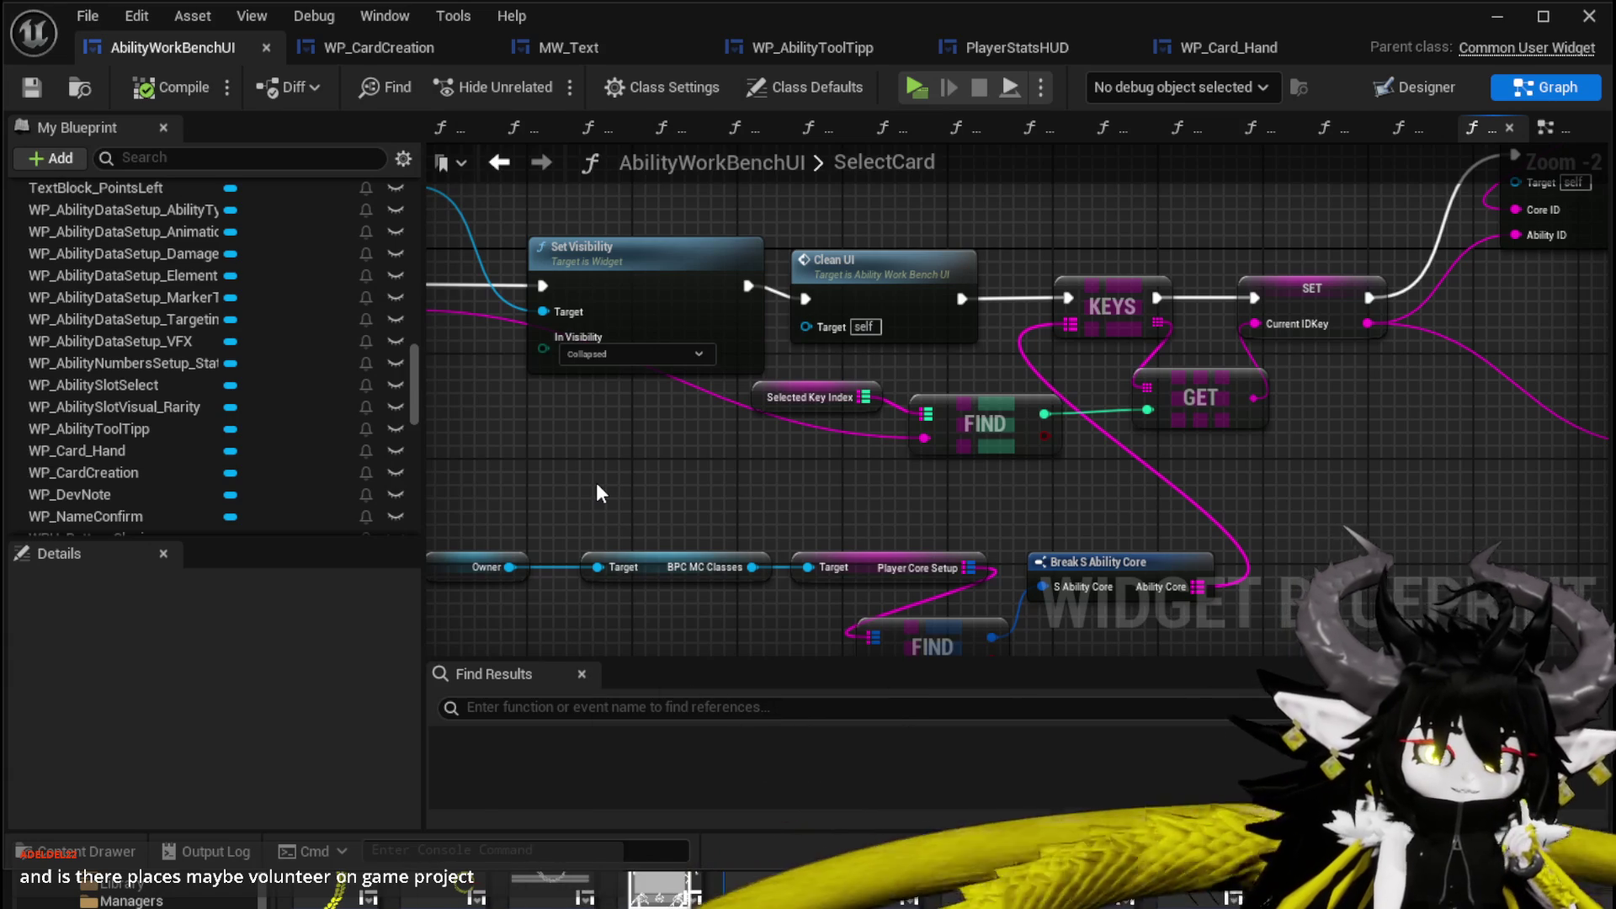
mouse_move(929, 257)
mouse_down()
mouse_move(803, 268)
mouse_move(790, 305)
mouse_move(648, 335)
mouse_up()
click(755, 287)
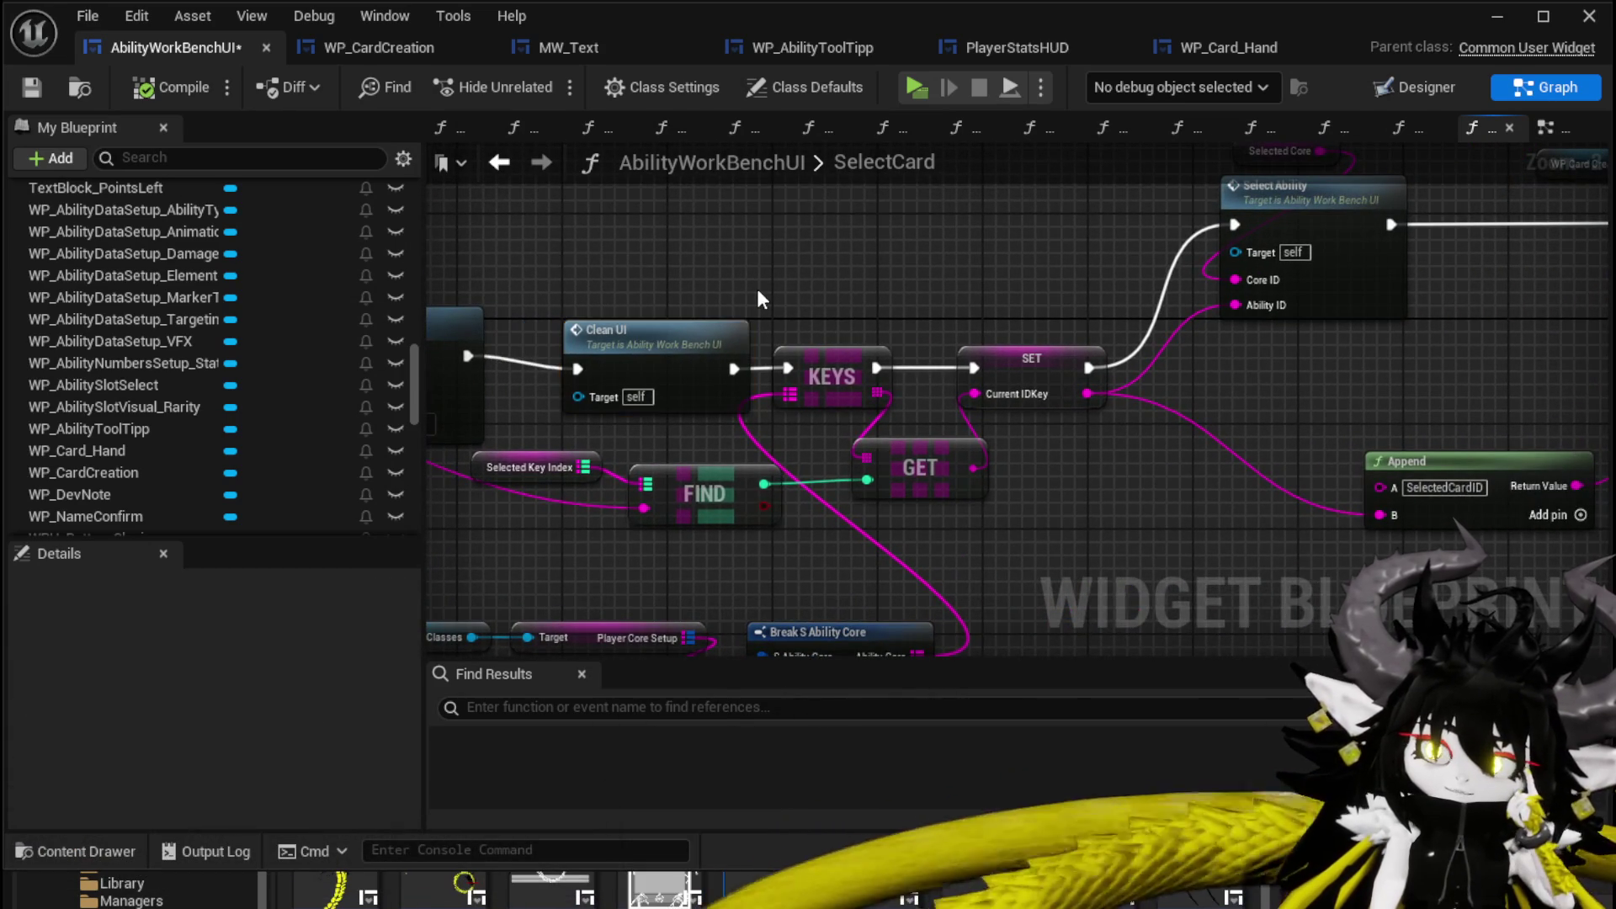
drag(756, 288, 918, 278)
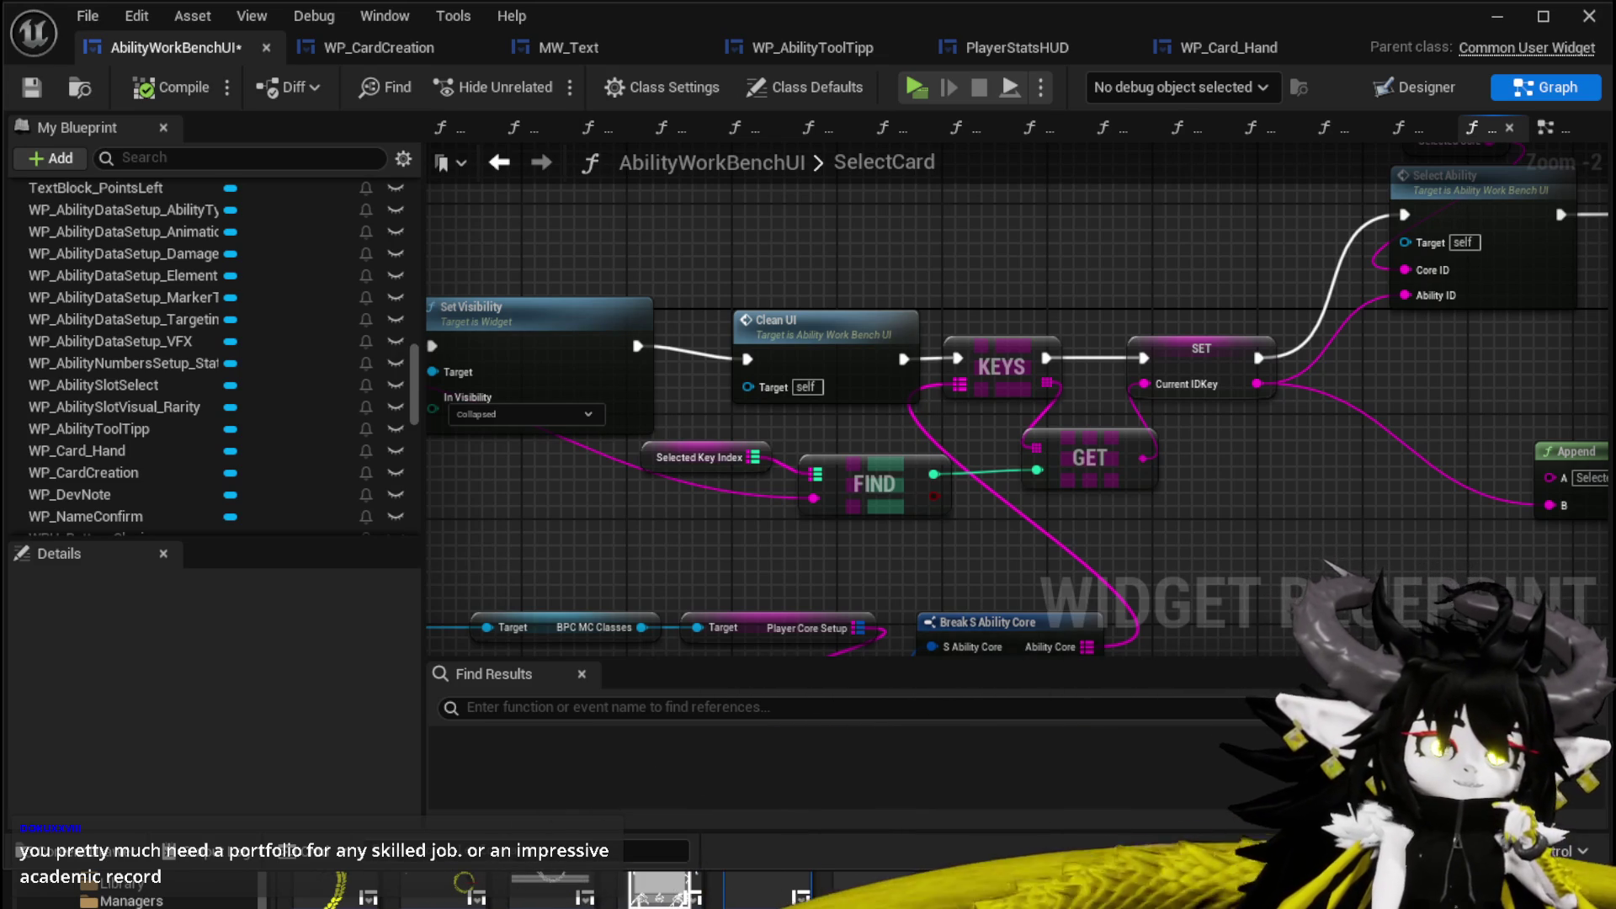
key(alt+Tab)
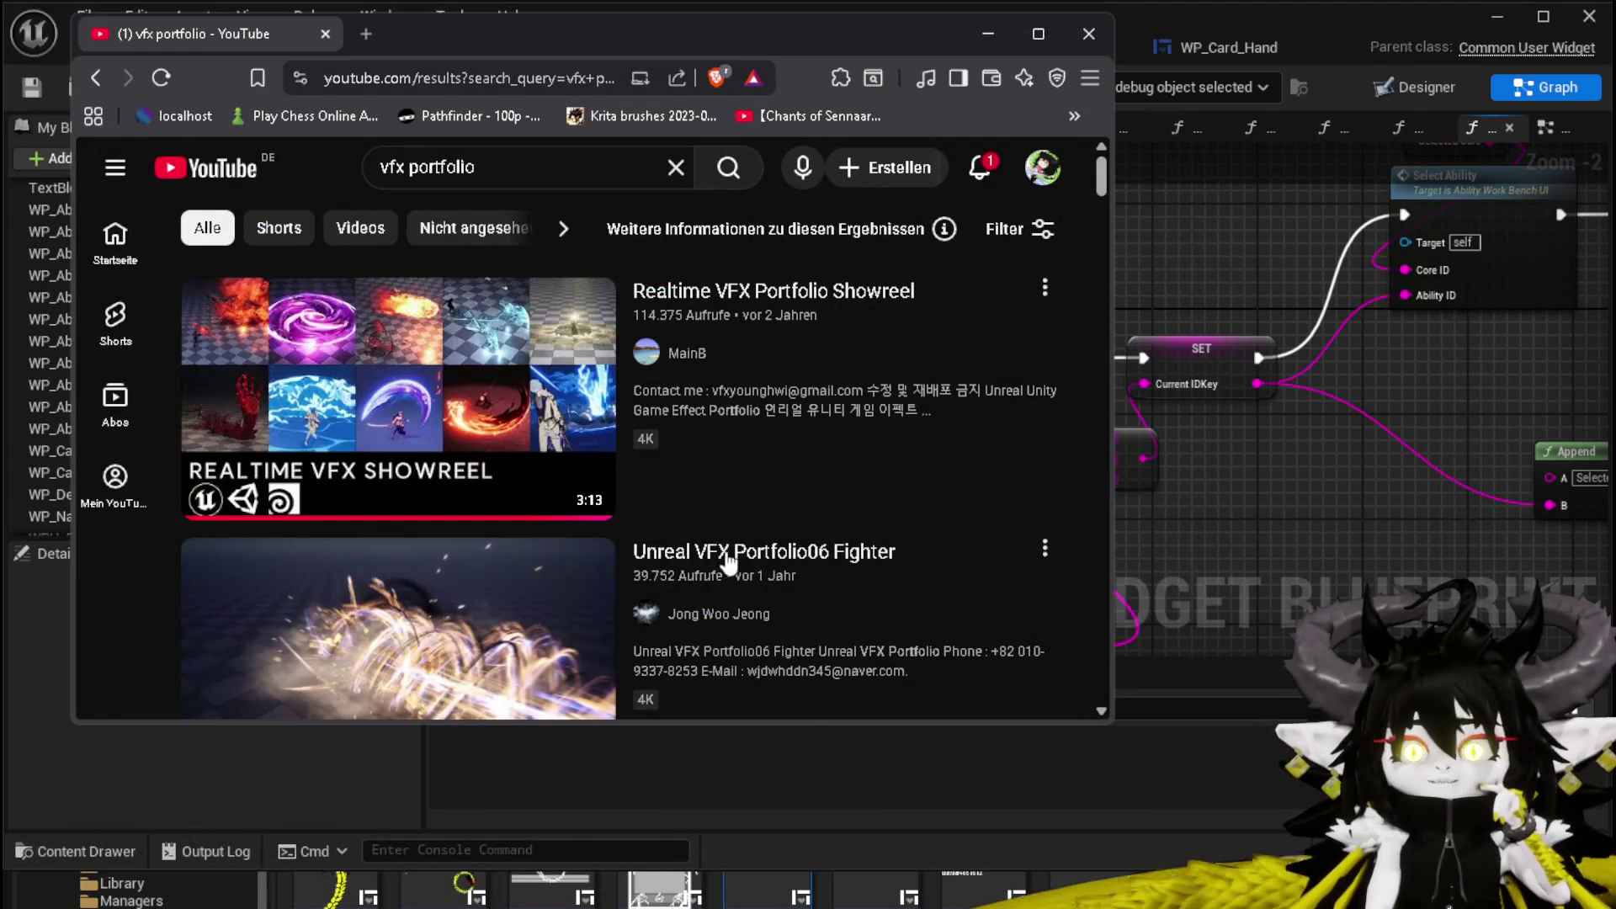
Watch the Unreal VFX Portfolio06 Fighter clip, then open Realtime VFX Portfolio Showreel from the results.
click(758, 558)
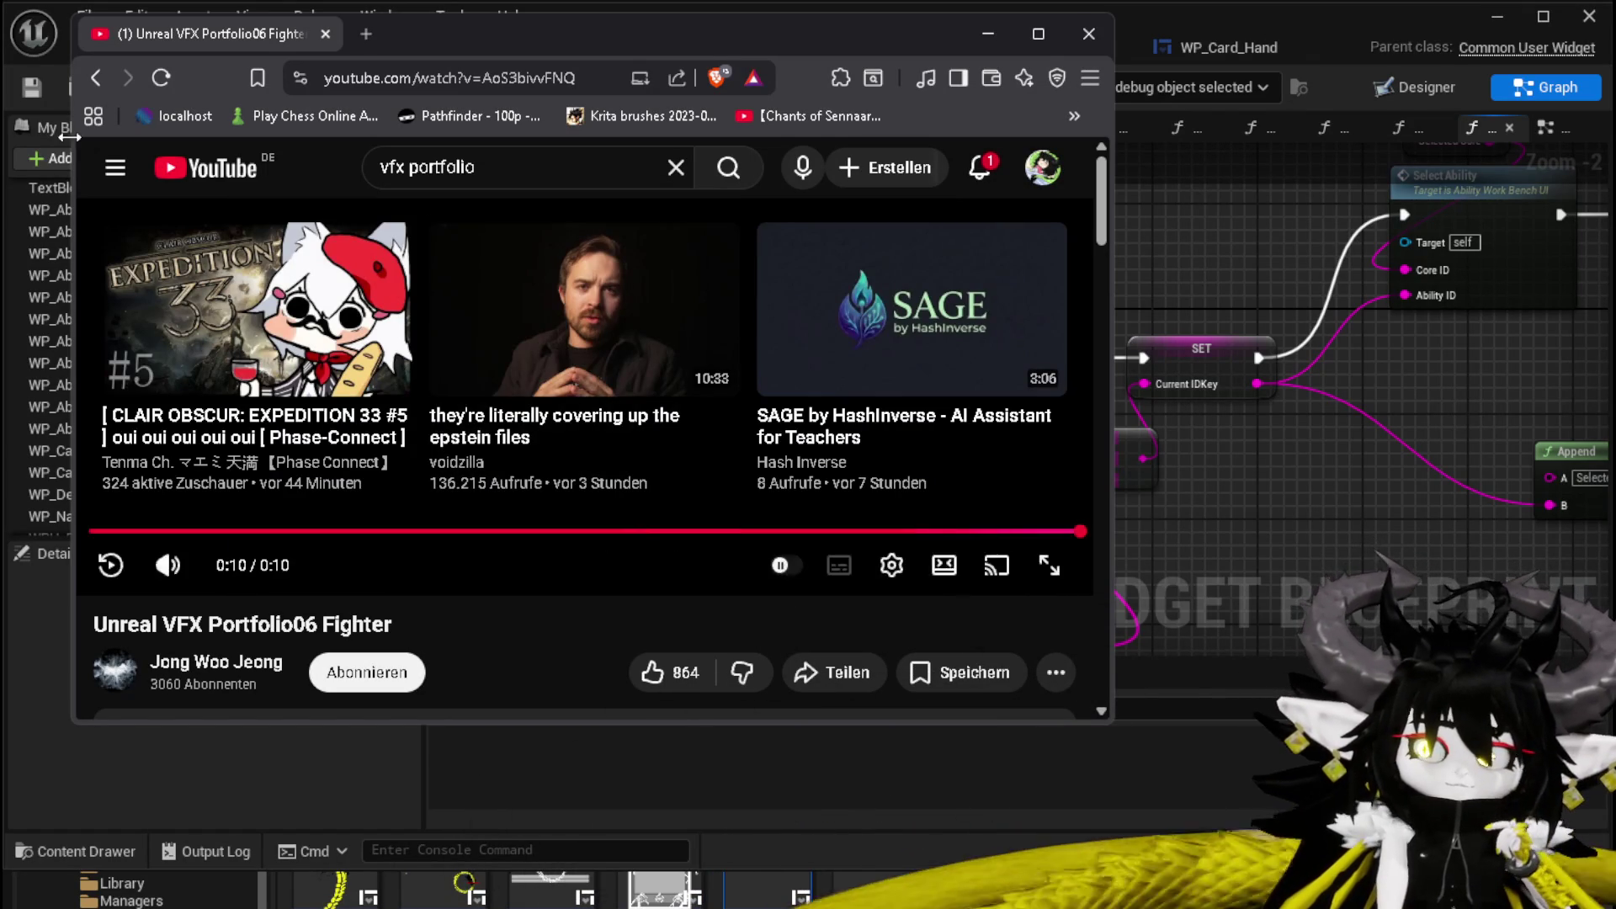
click(89, 86)
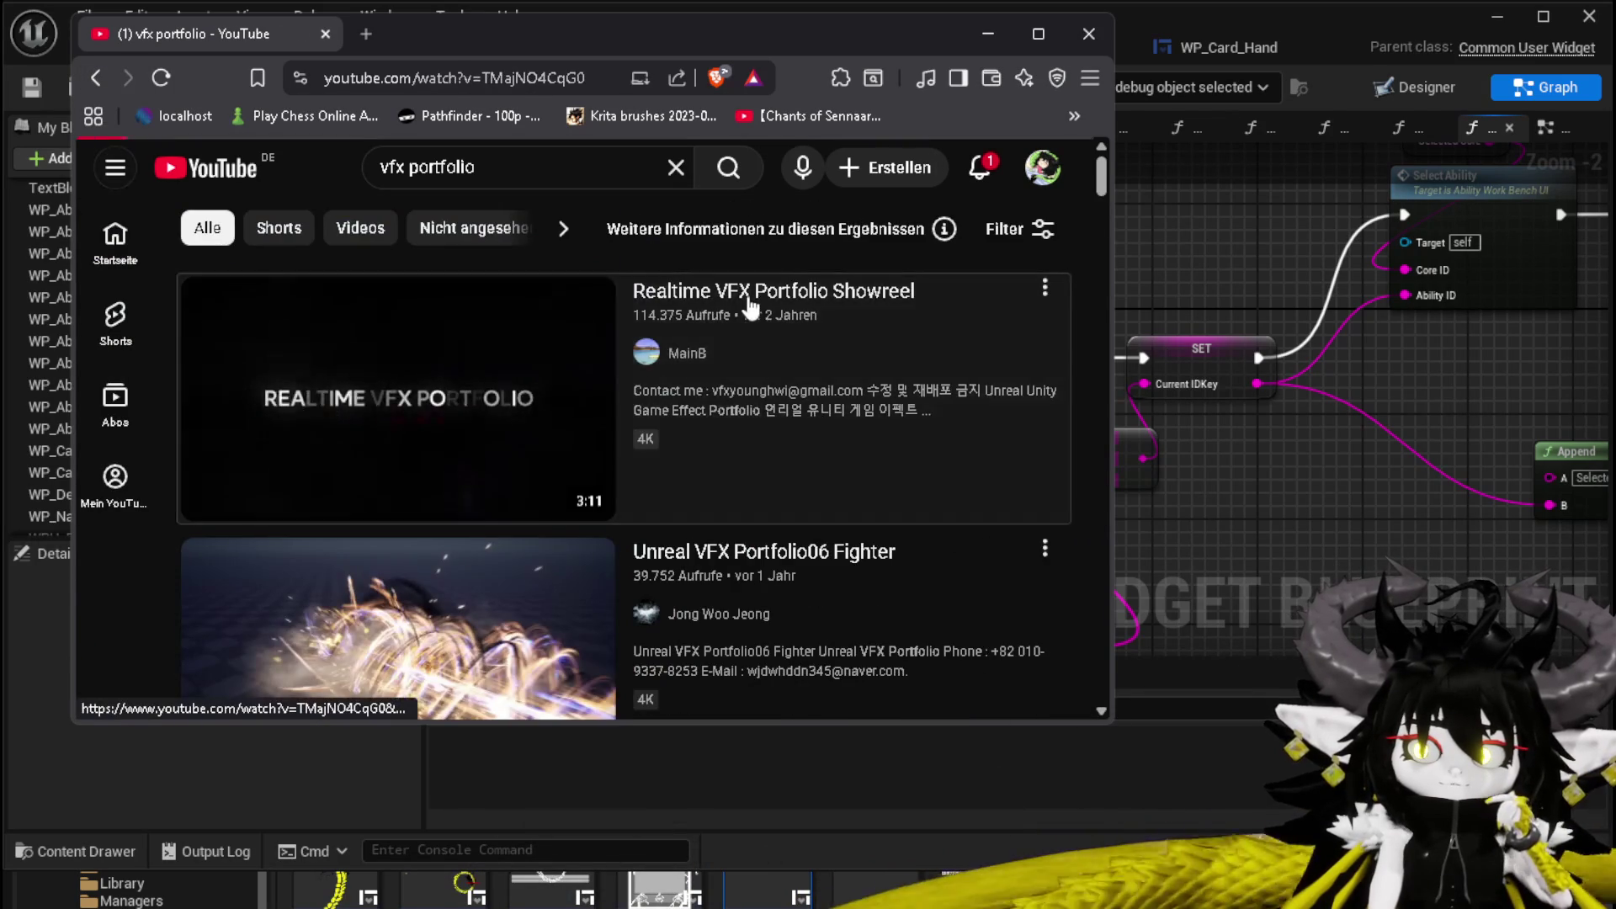
click(341, 460)
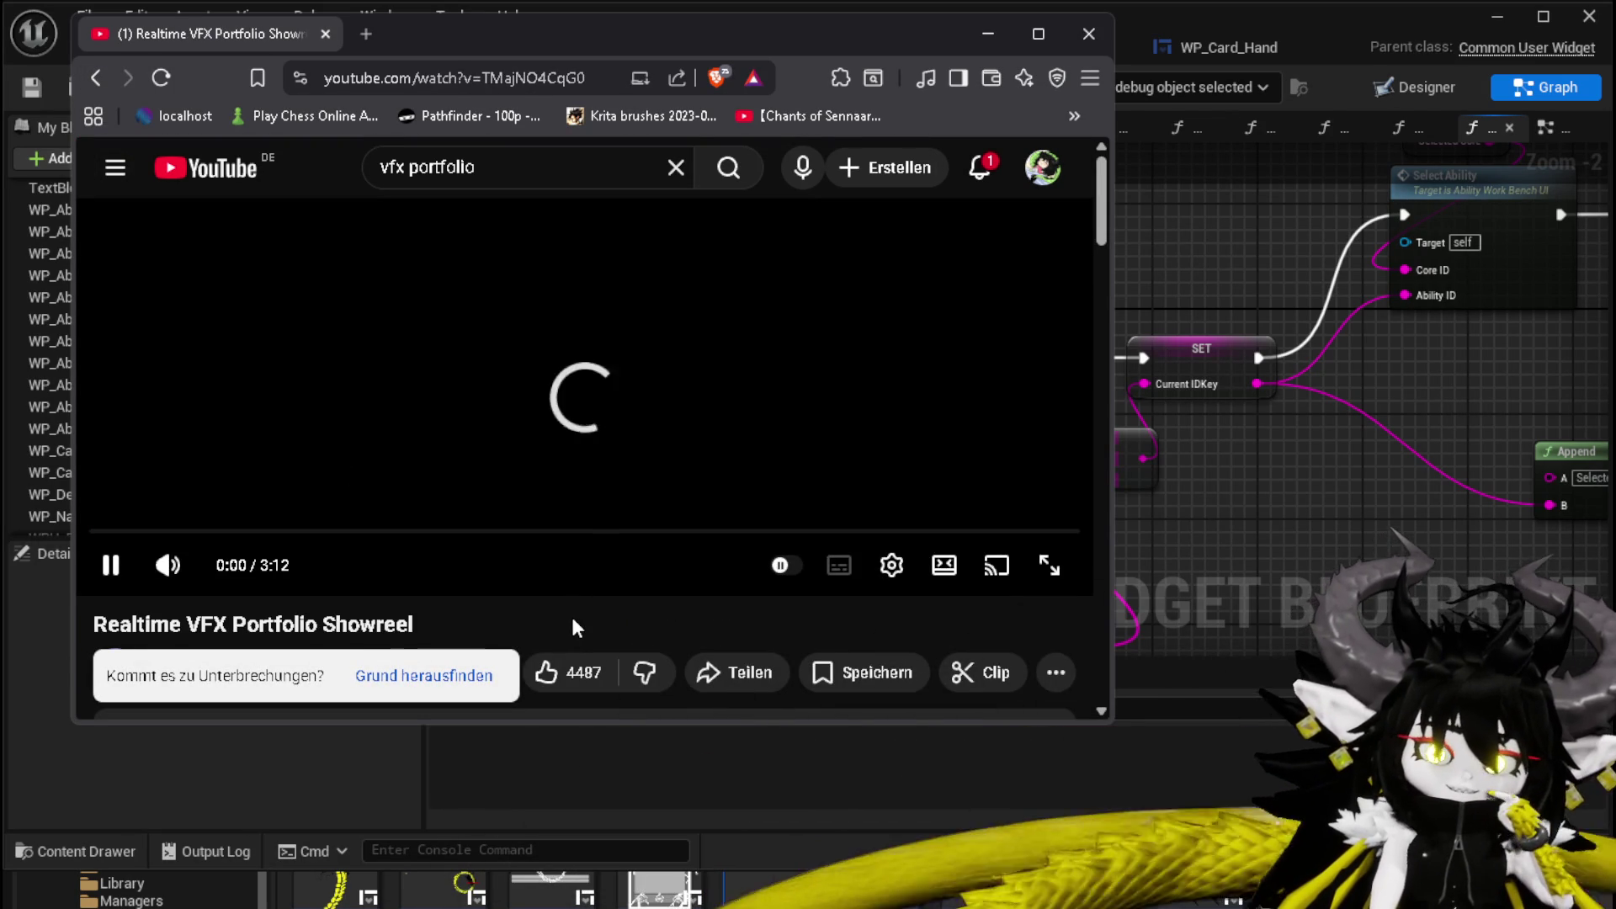
Mute the showreel, skip ahead, let it play through, then close the browser.
click(166, 565)
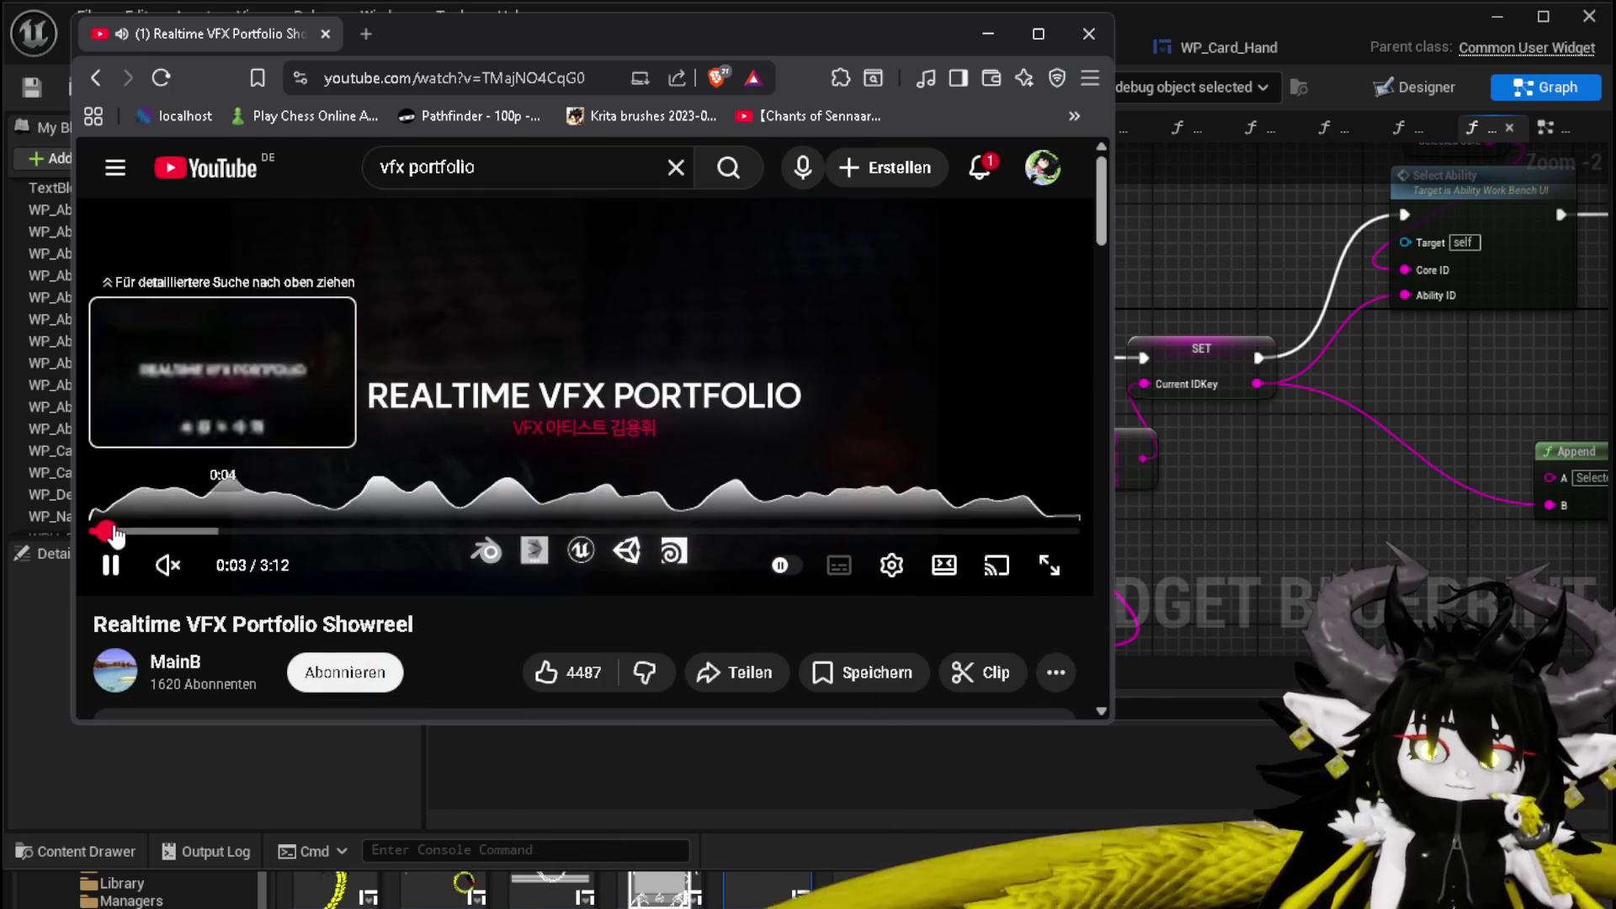
drag(122, 534, 135, 532)
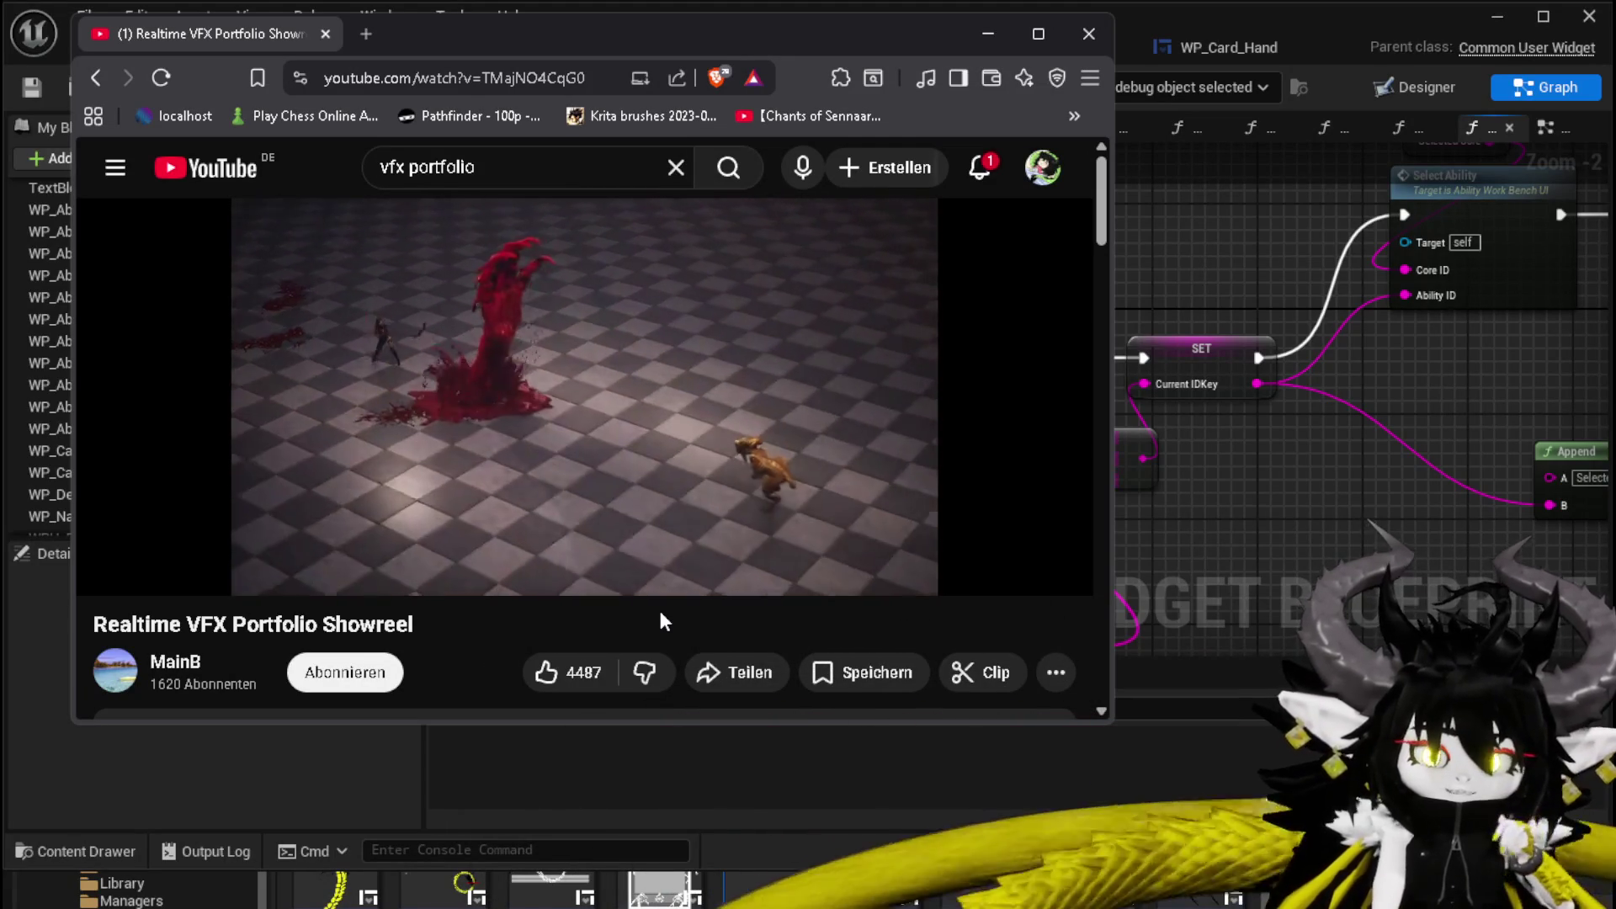
mouse_move(573, 387)
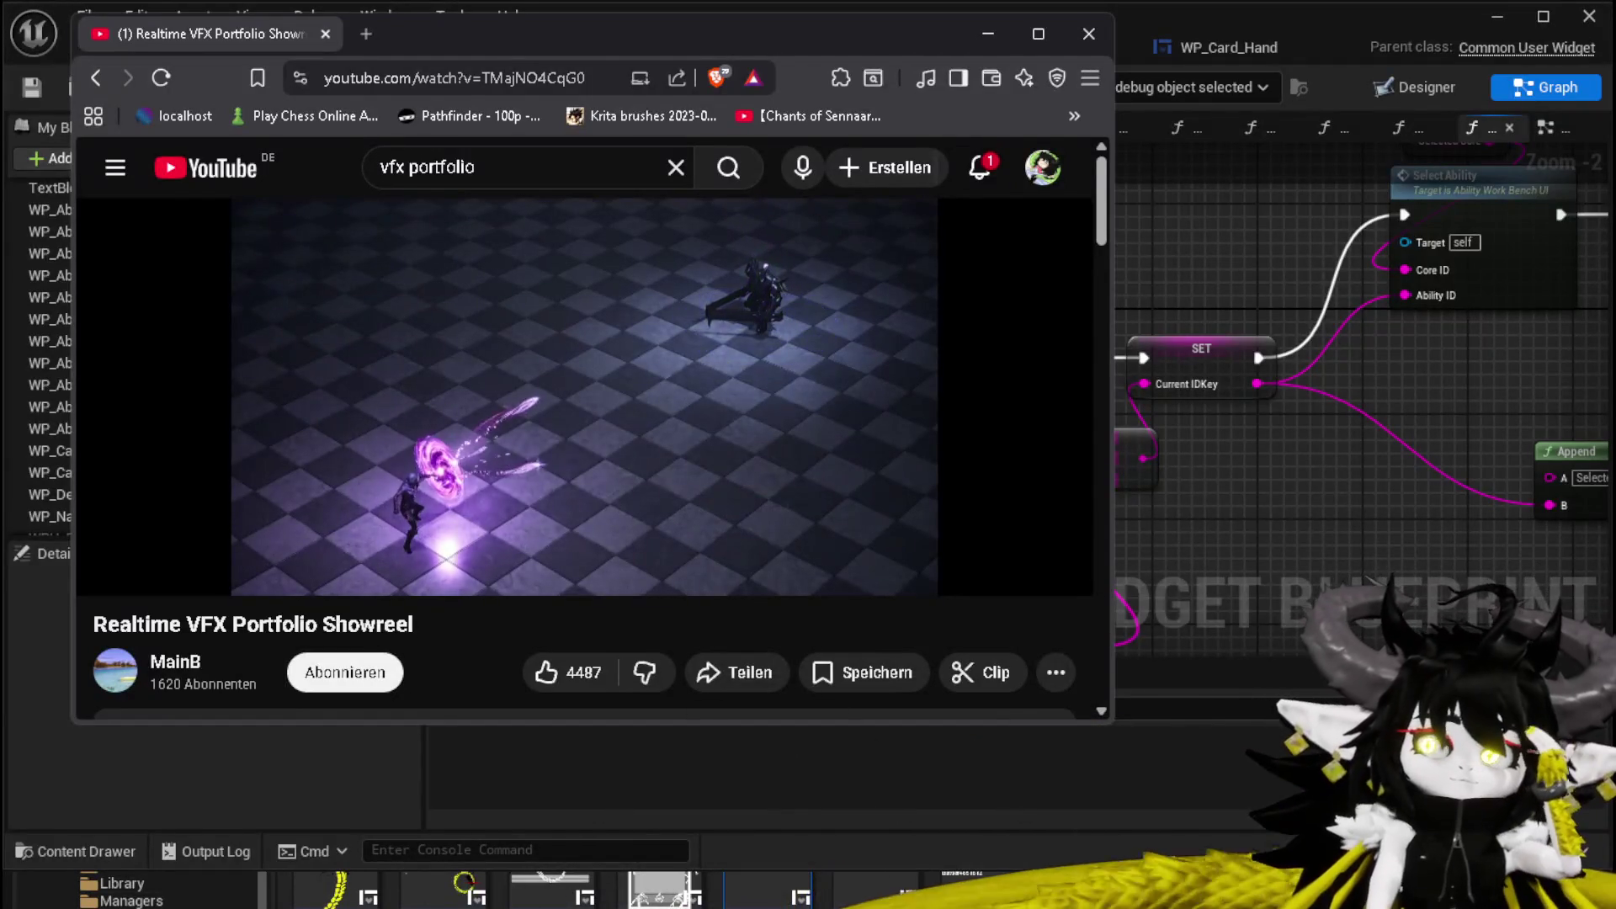
mouse_move(477, 379)
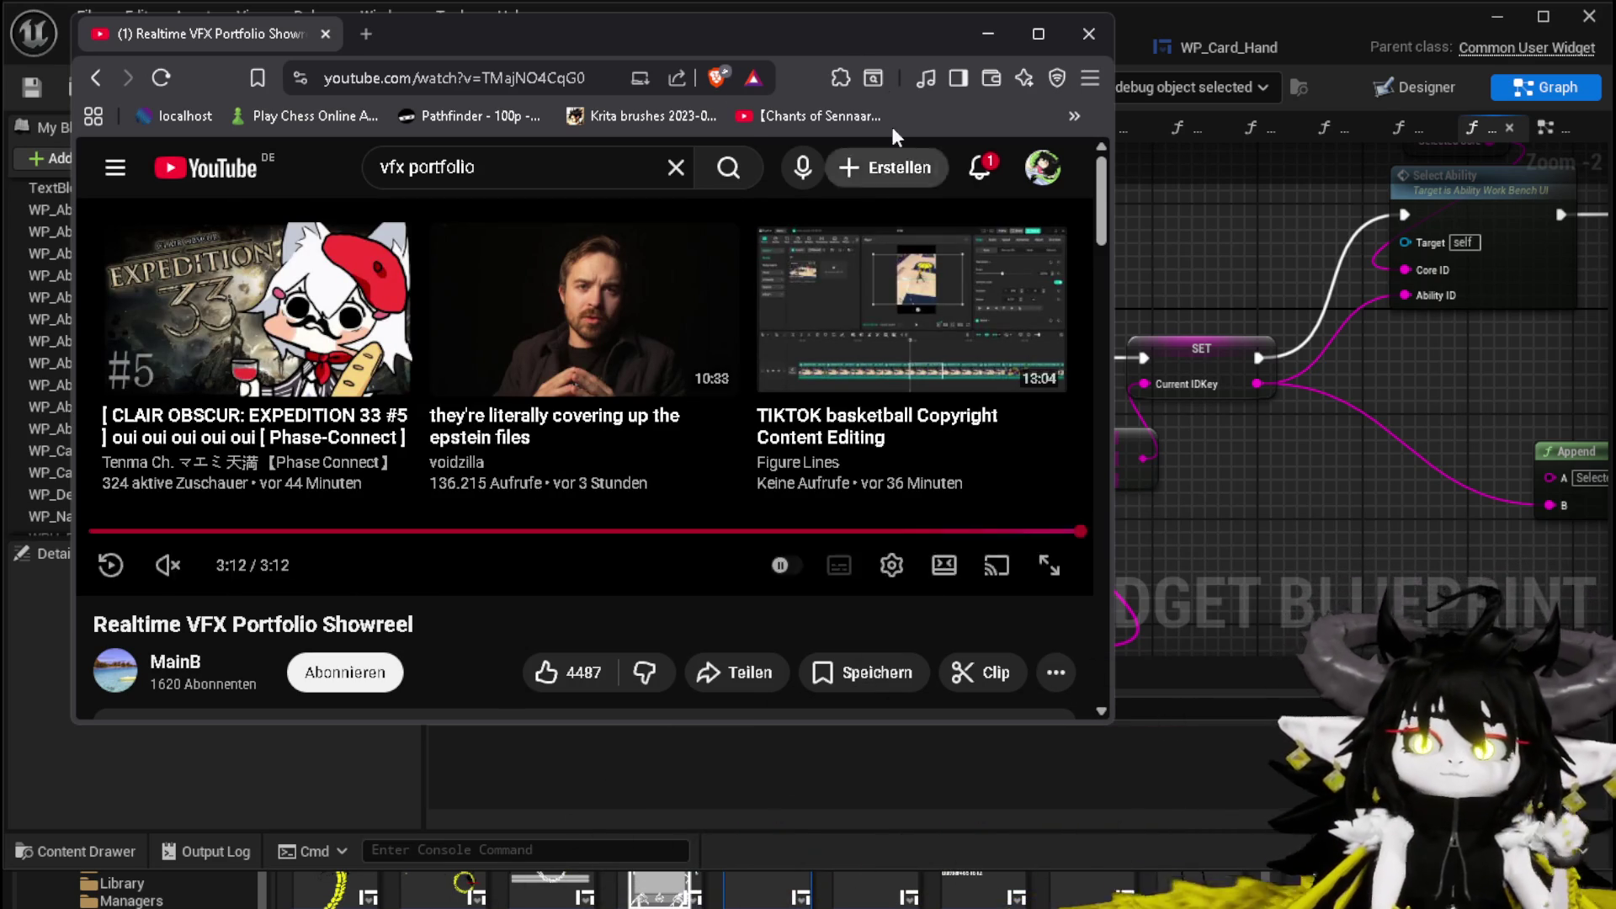
click(1100, 38)
scroll(855, 250, down, 2)
mouse_move(855, 250)
mouse_down()
mouse_move(675, 289)
mouse_move(631, 318)
mouse_move(617, 299)
mouse_up()
click(720, 320)
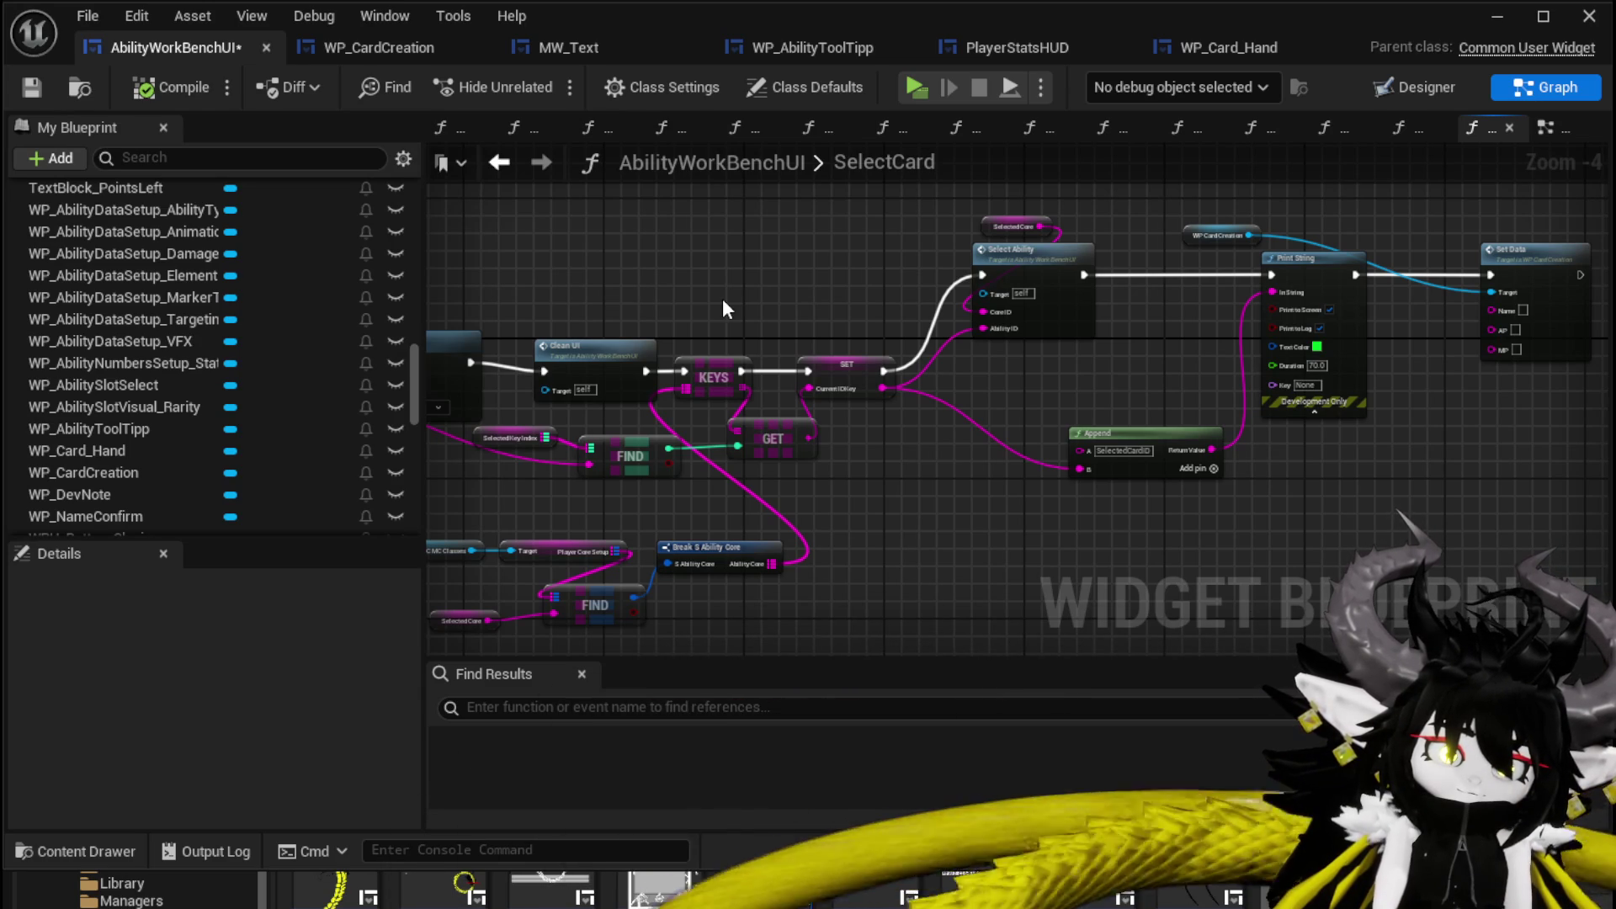
Place a Find node on Break S Ability Core's Ability Core map.
scroll(703, 331, down, 2)
scroll(935, 401, up, 4)
mouse_move(959, 390)
mouse_down()
mouse_move(618, 496)
mouse_move(930, 427)
mouse_move(987, 486)
mouse_move(1228, 430)
mouse_up()
mouse_move(1054, 476)
mouse_down()
mouse_move(750, 396)
mouse_move(459, 426)
mouse_up()
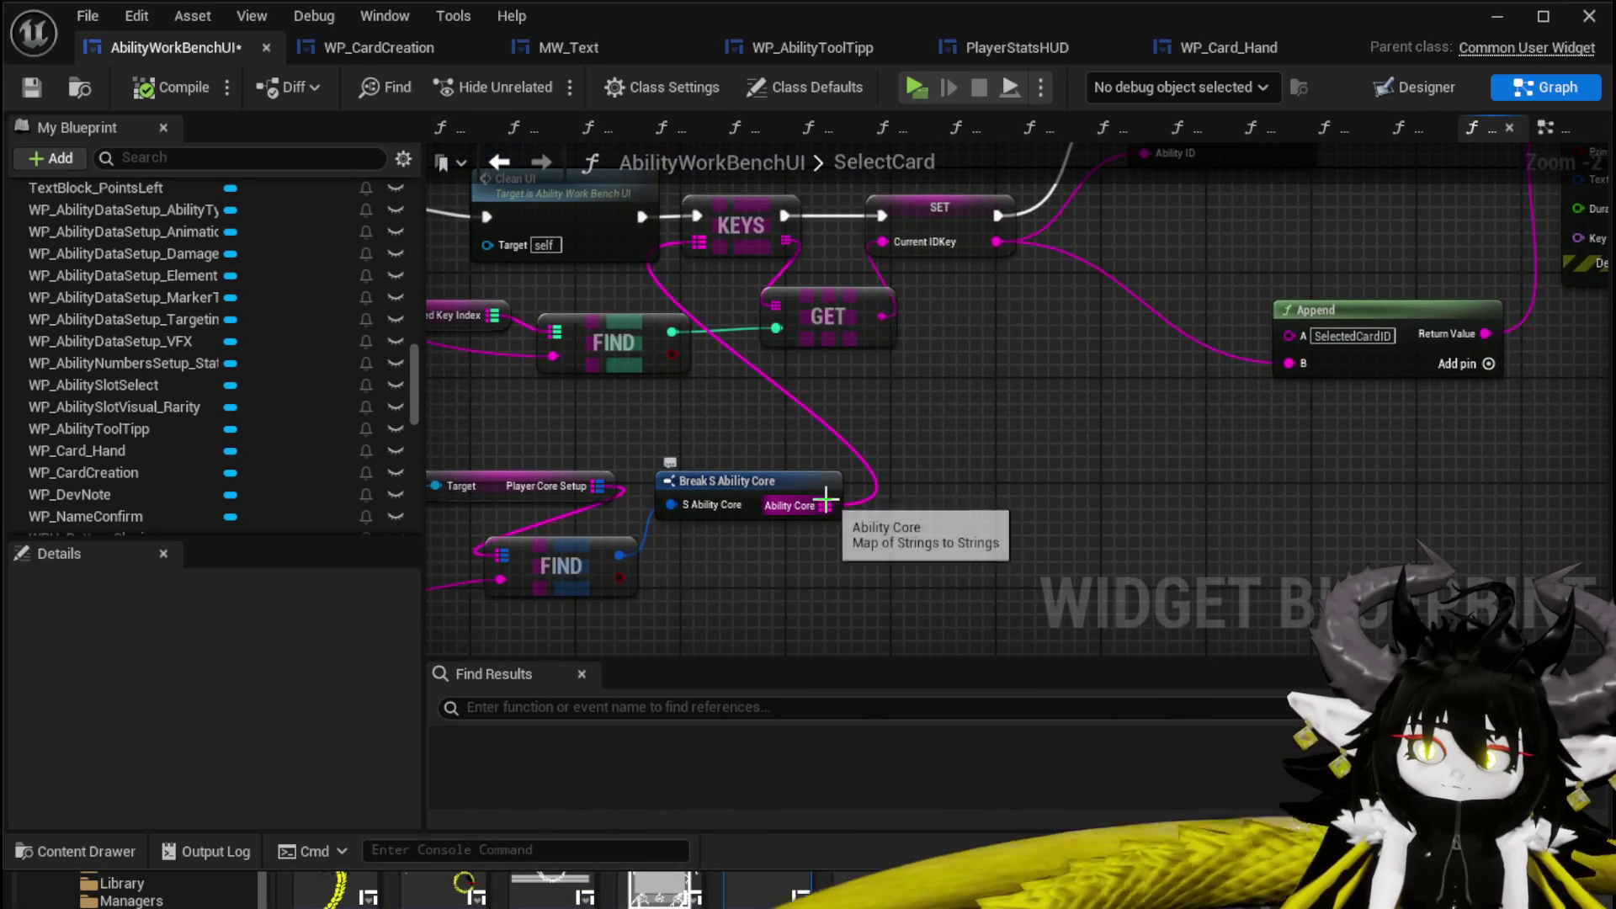
drag(826, 502, 1101, 463)
text(Find)
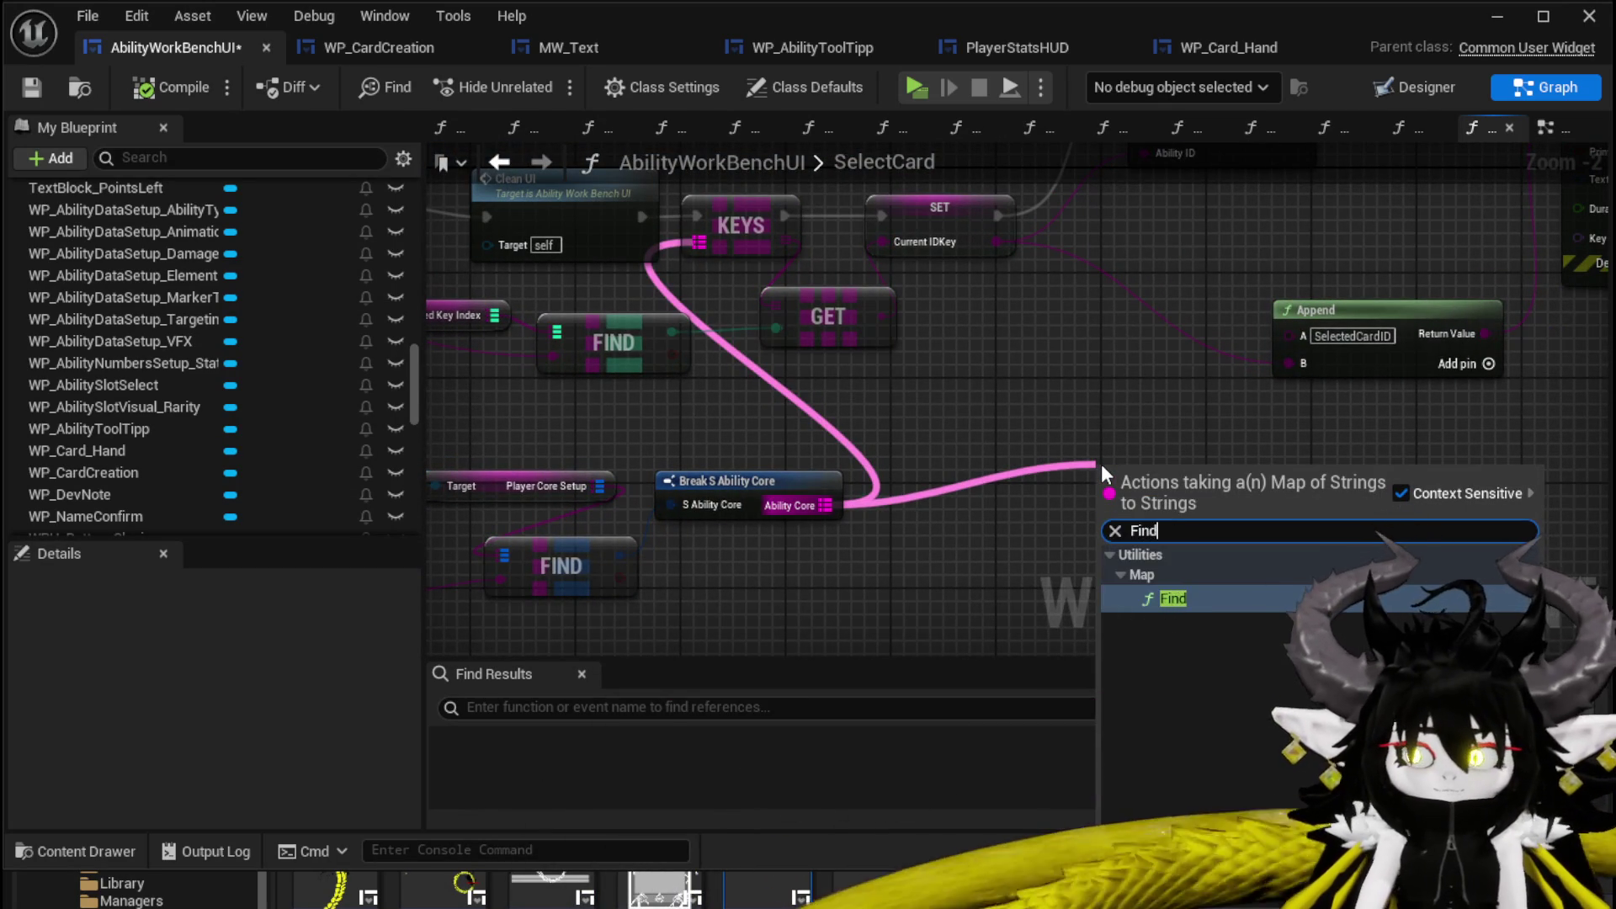
key(Return)
Use SET's Current IDKey as the Find node's key and tidy the Append and Find nodes.
mouse_move(991, 242)
mouse_down()
mouse_move(1149, 543)
mouse_move(1109, 502)
mouse_move(1194, 253)
mouse_up()
mouse_move(1393, 317)
mouse_down()
mouse_move(809, 478)
mouse_move(783, 530)
mouse_up()
drag(645, 407, 565, 421)
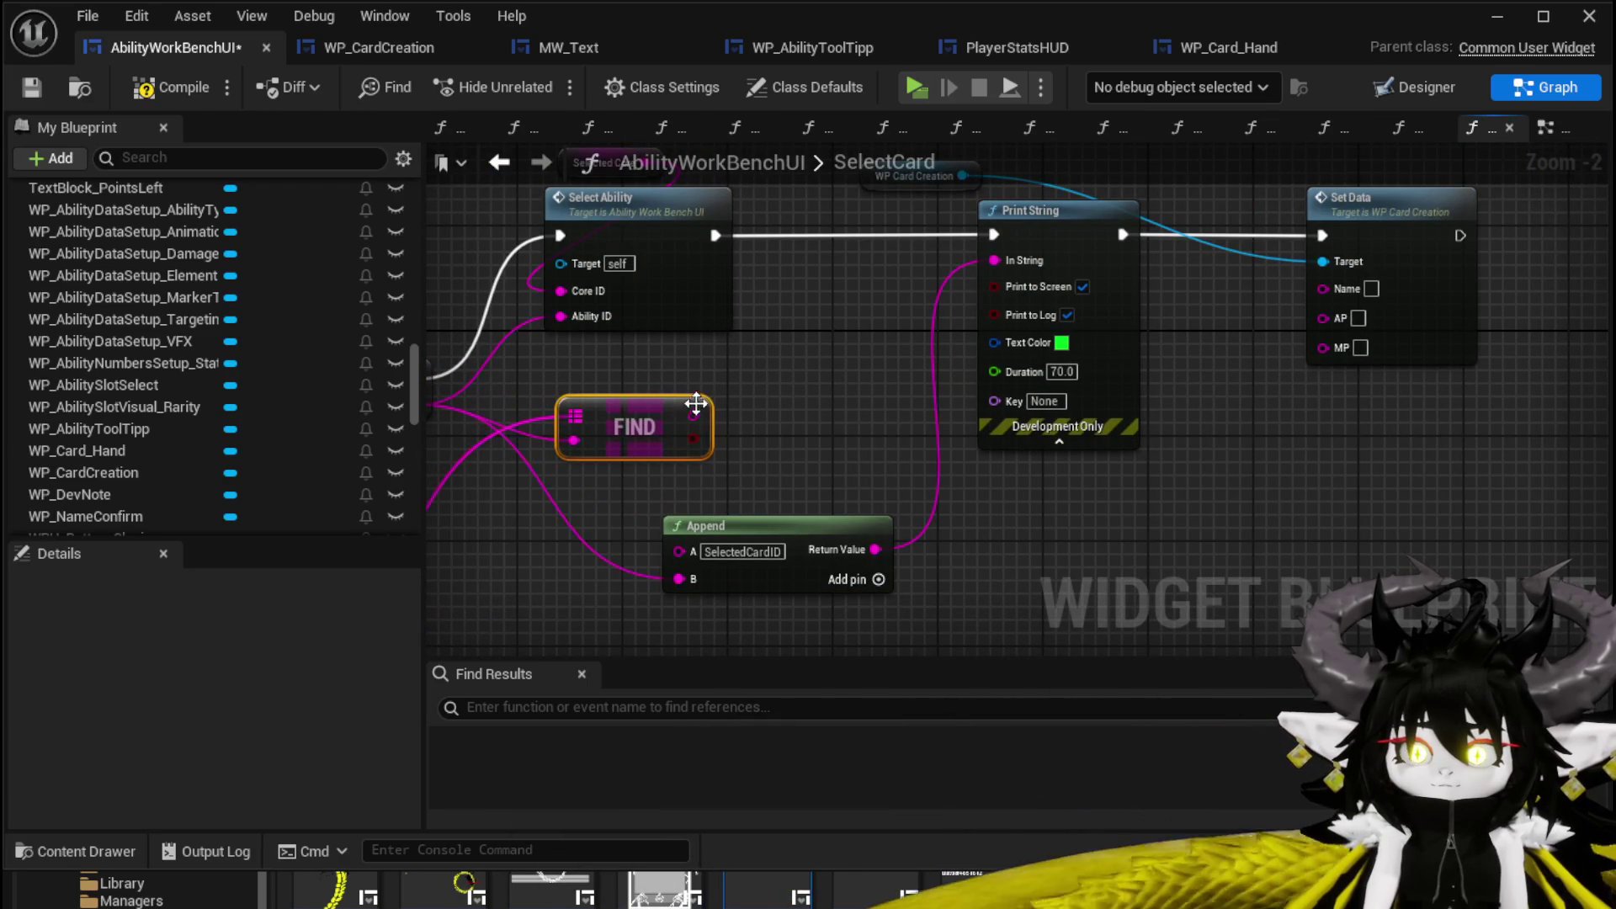
drag(754, 404, 911, 352)
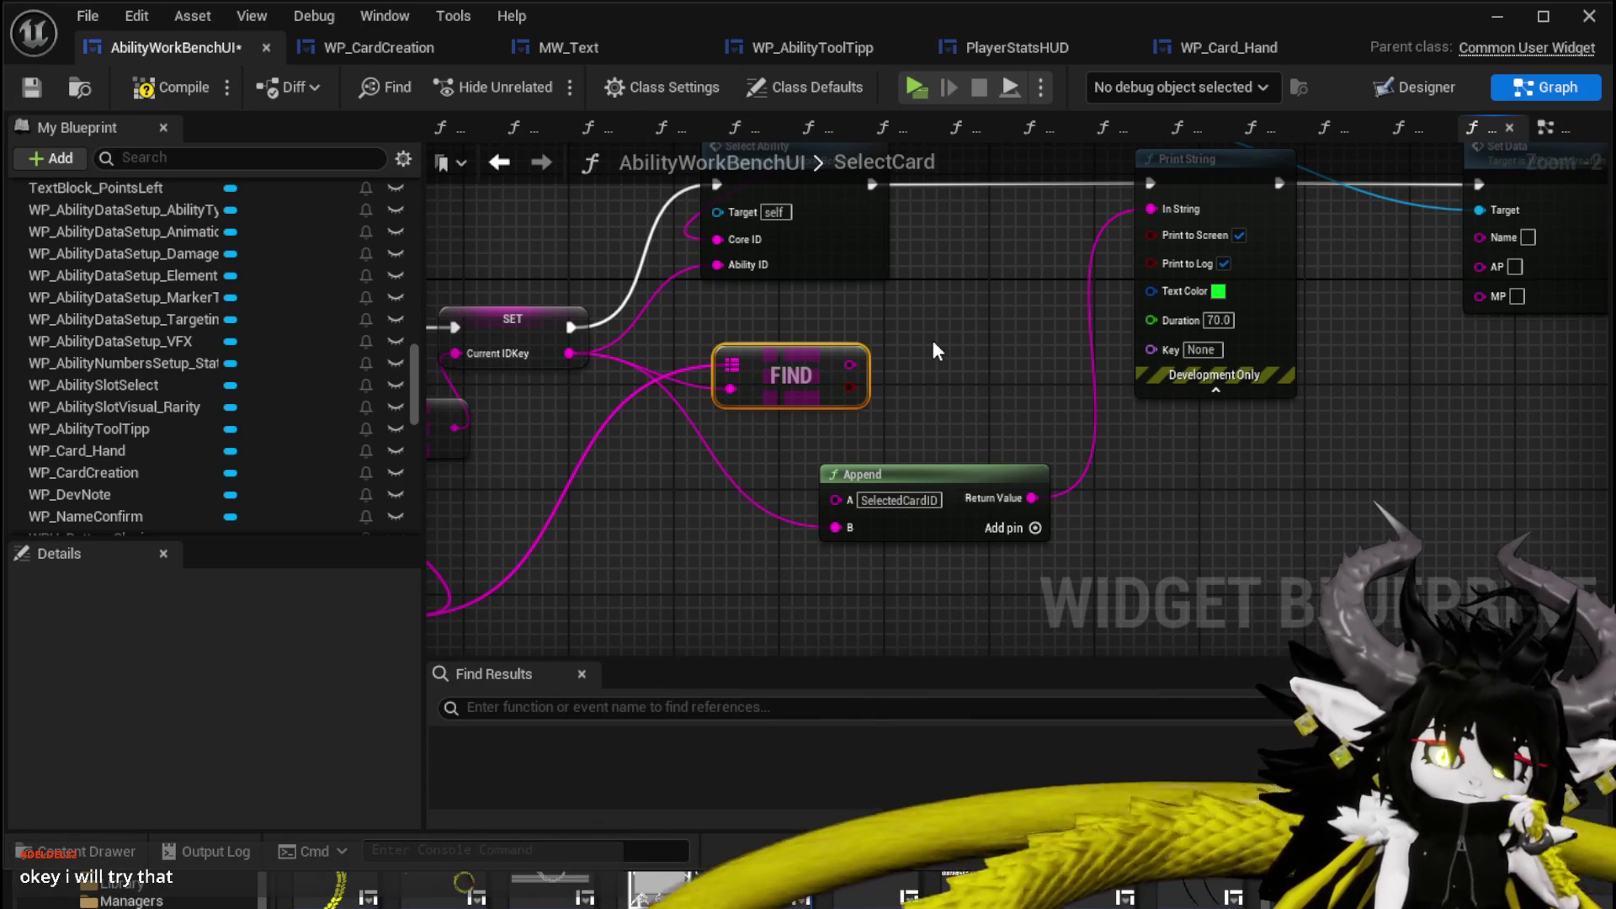
mouse_move(850, 364)
mouse_down()
mouse_move(957, 402)
mouse_move(1314, 447)
mouse_up()
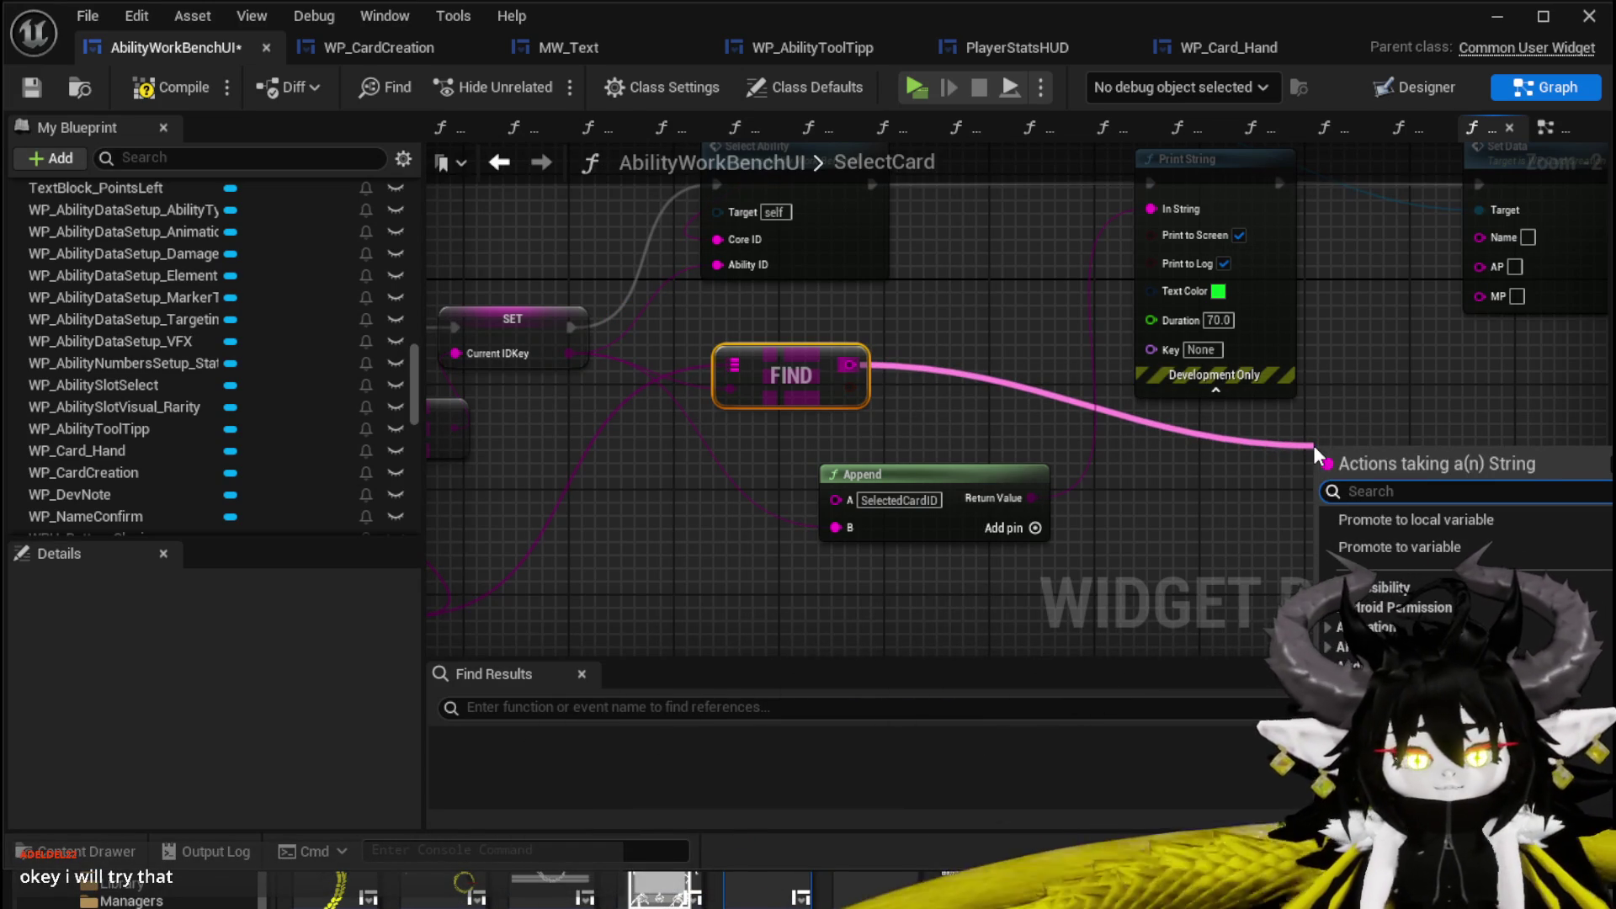
Add a Parse Into Array node on the Find result with a | delimiter.
text(Parse)
key(Return)
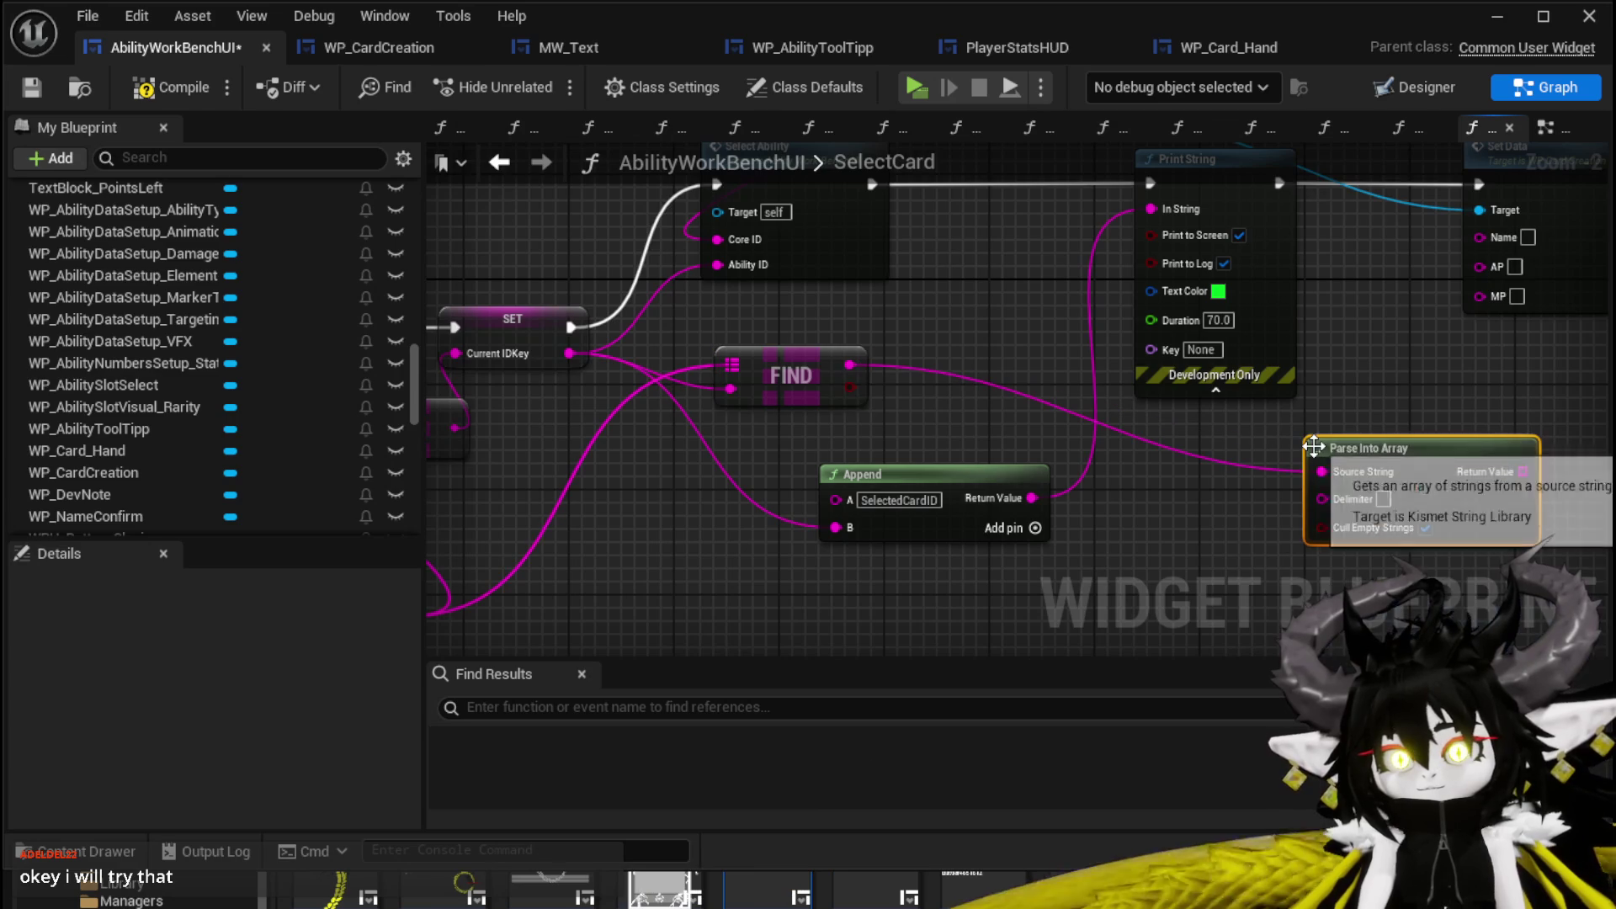
mouse_move(1314, 446)
mouse_down()
mouse_move(966, 462)
mouse_move(905, 503)
mouse_move(865, 496)
mouse_up()
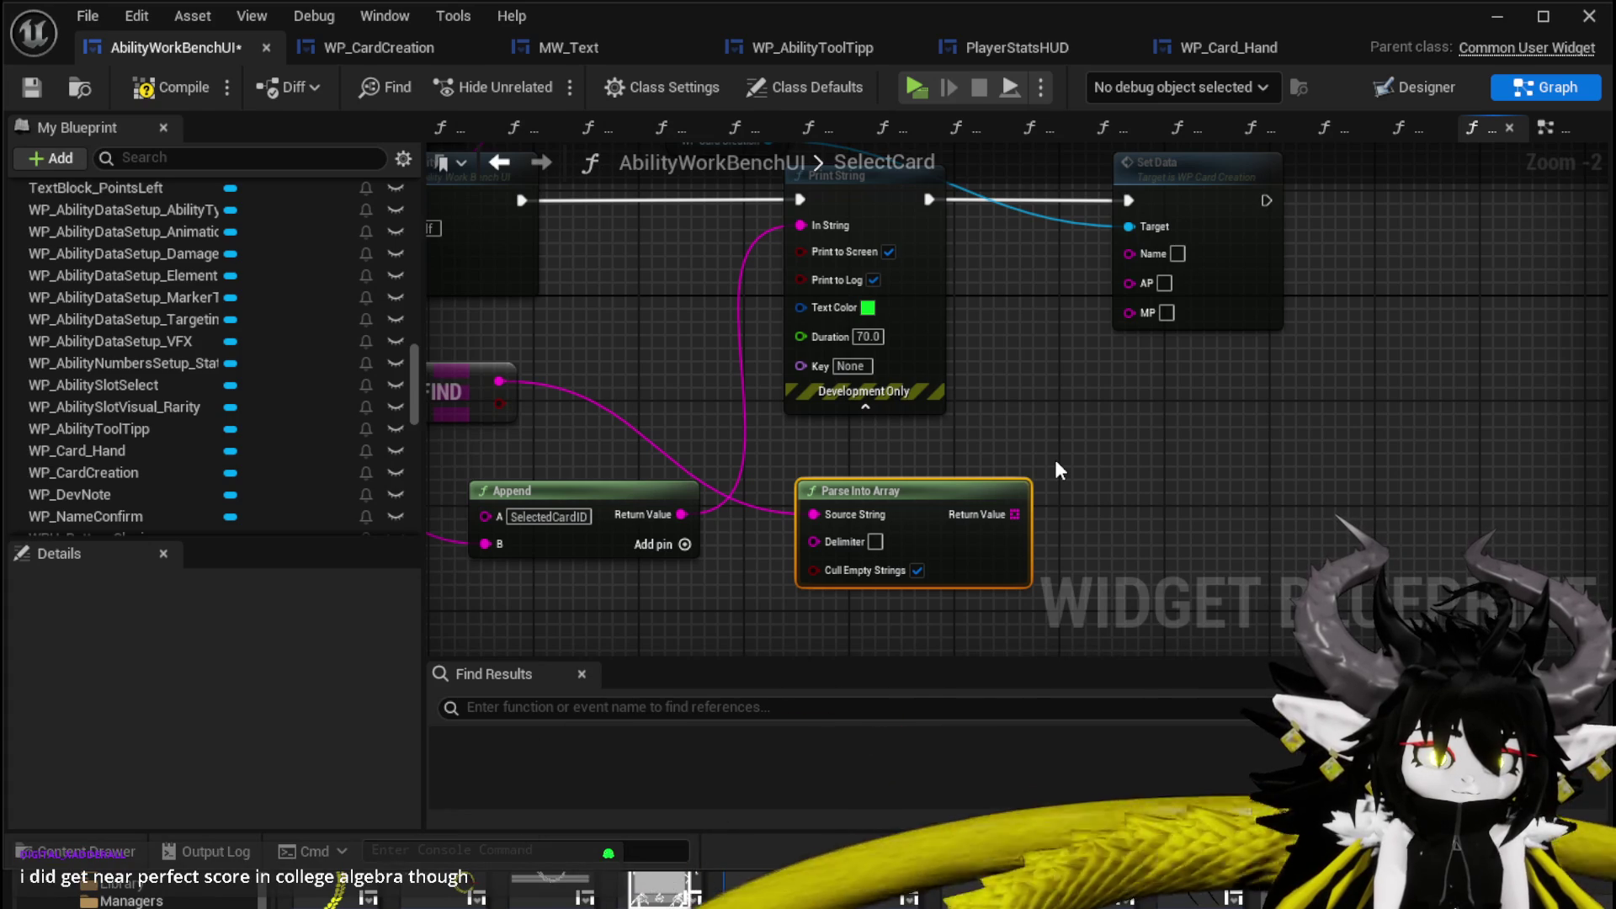
drag(989, 441, 979, 375)
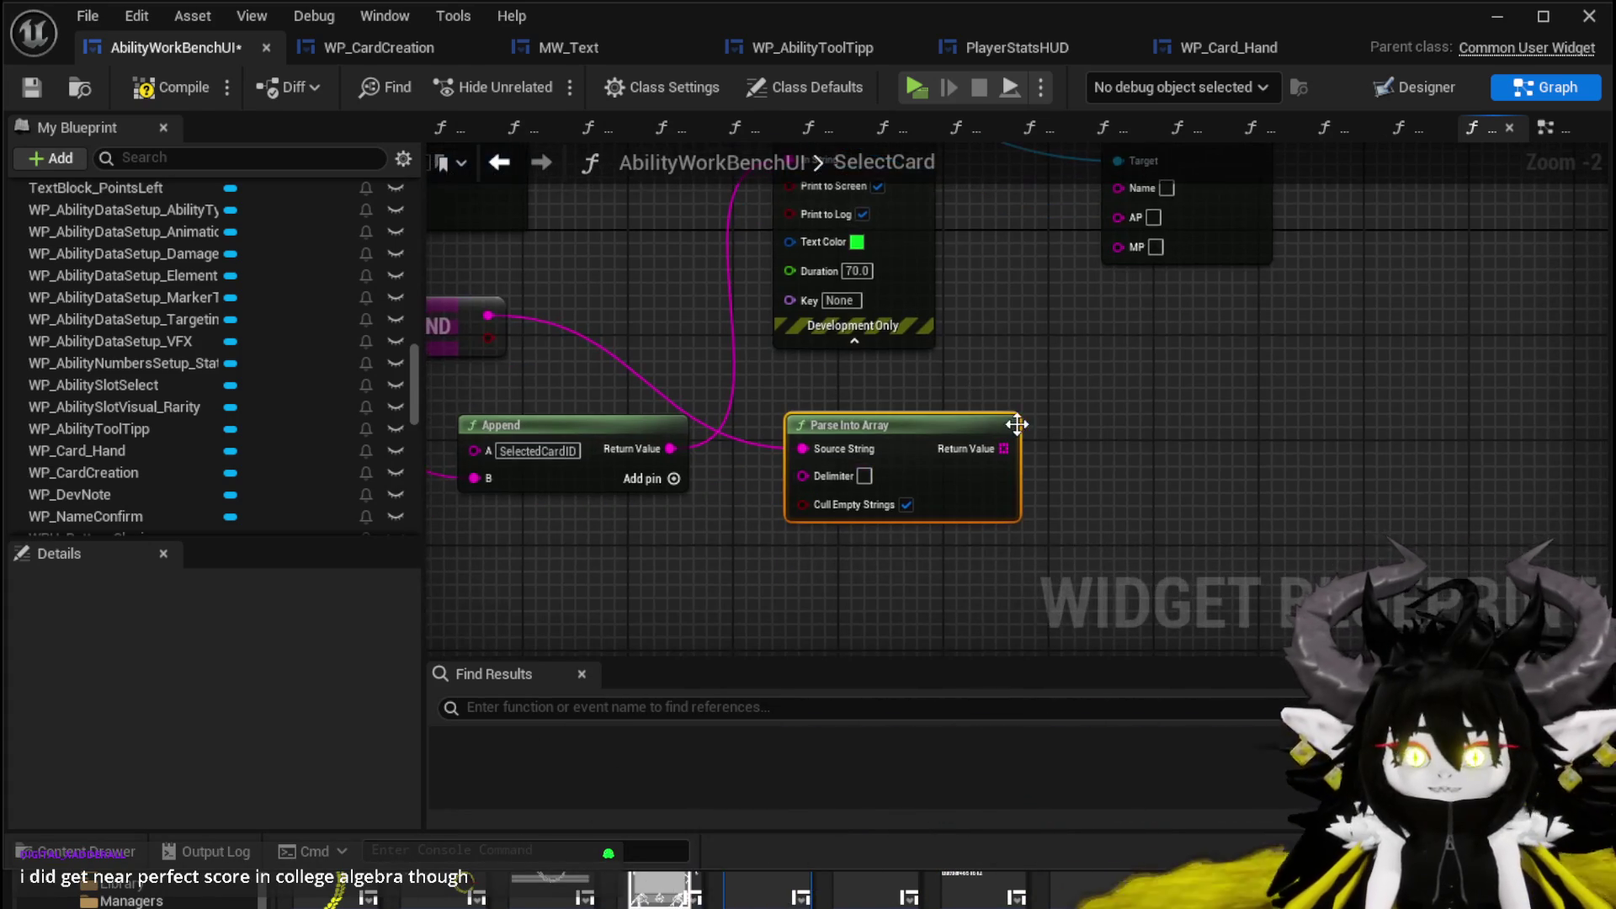
click(882, 479)
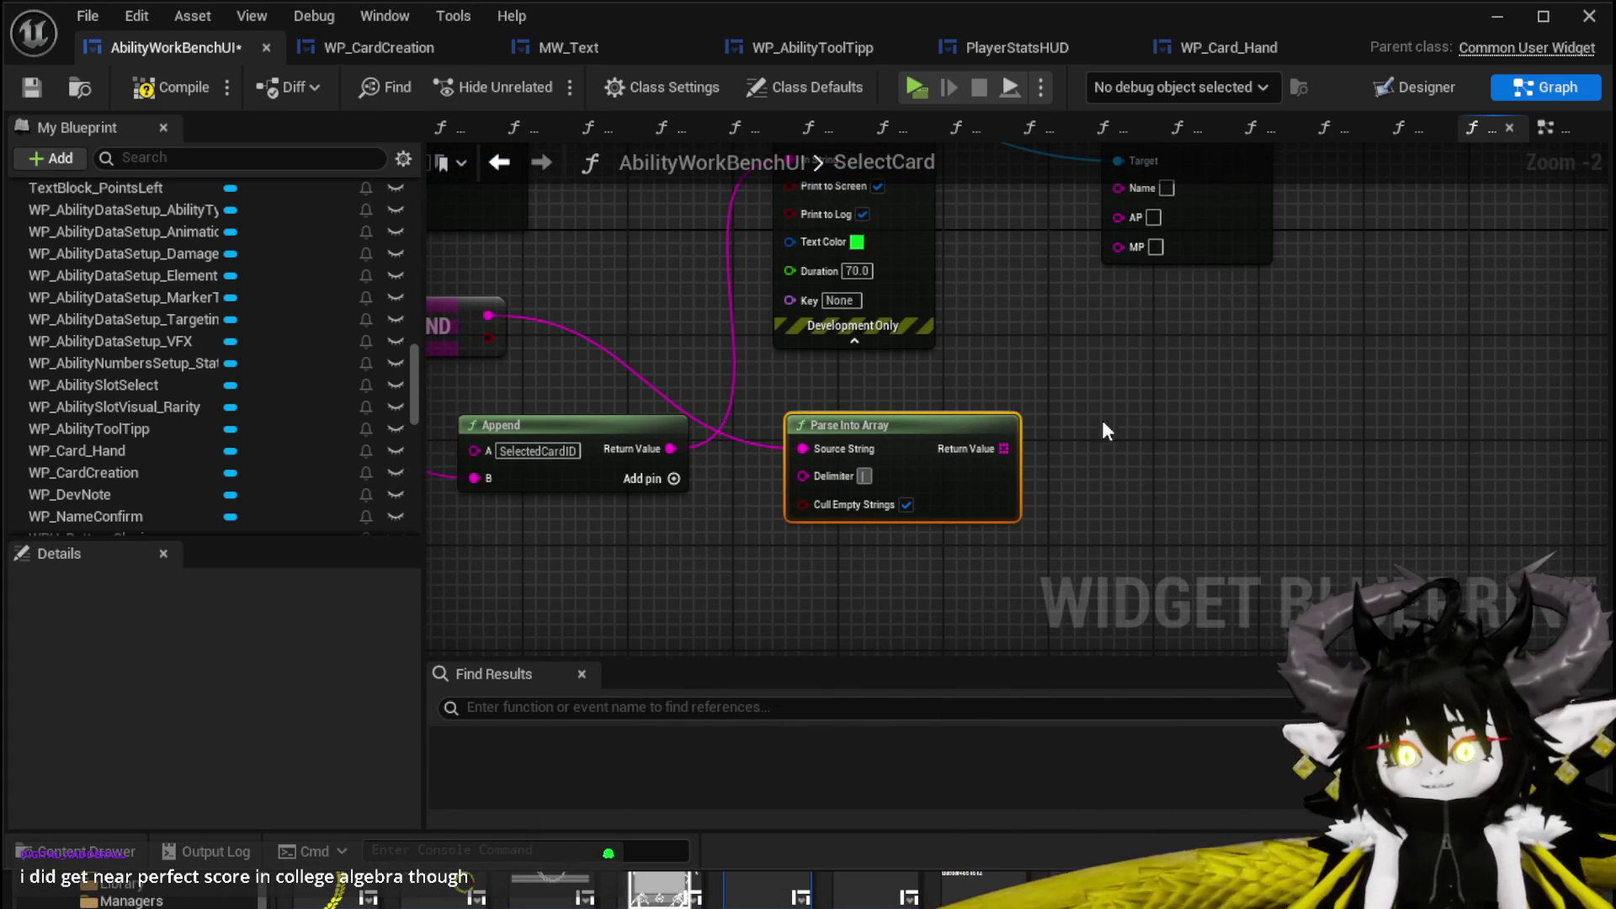
Add three array Get nodes on the parsed string array.
drag(1003, 448, 1008, 362)
text(get)
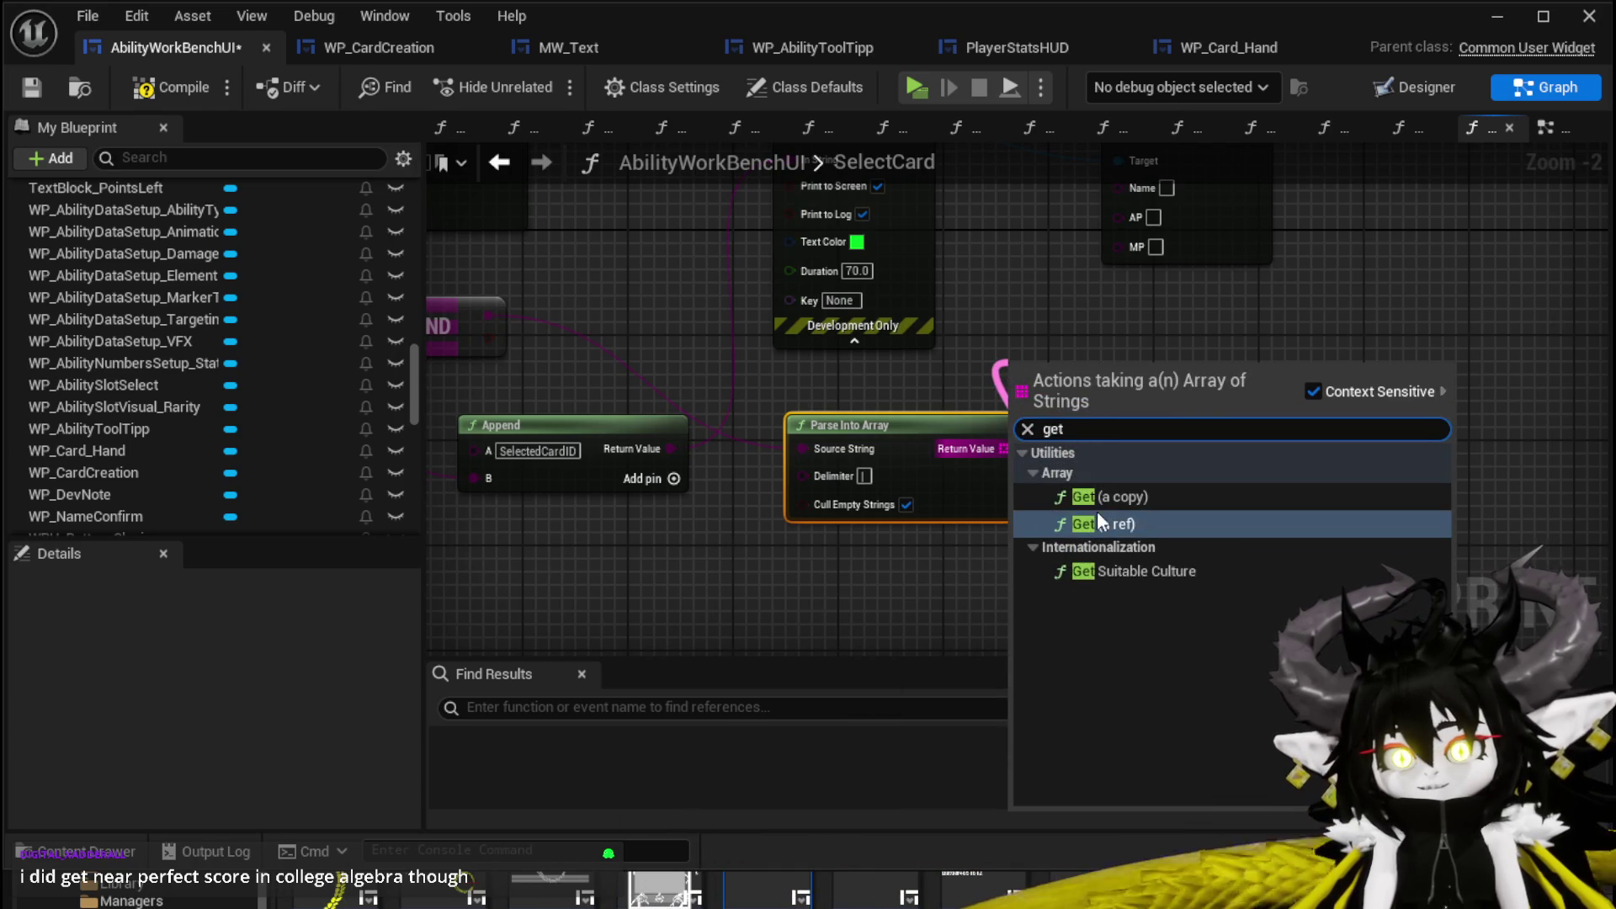
click(1097, 511)
drag(1092, 421, 1081, 341)
mouse_move(1014, 454)
mouse_down()
mouse_move(962, 455)
mouse_move(1043, 456)
mouse_up()
text(get)
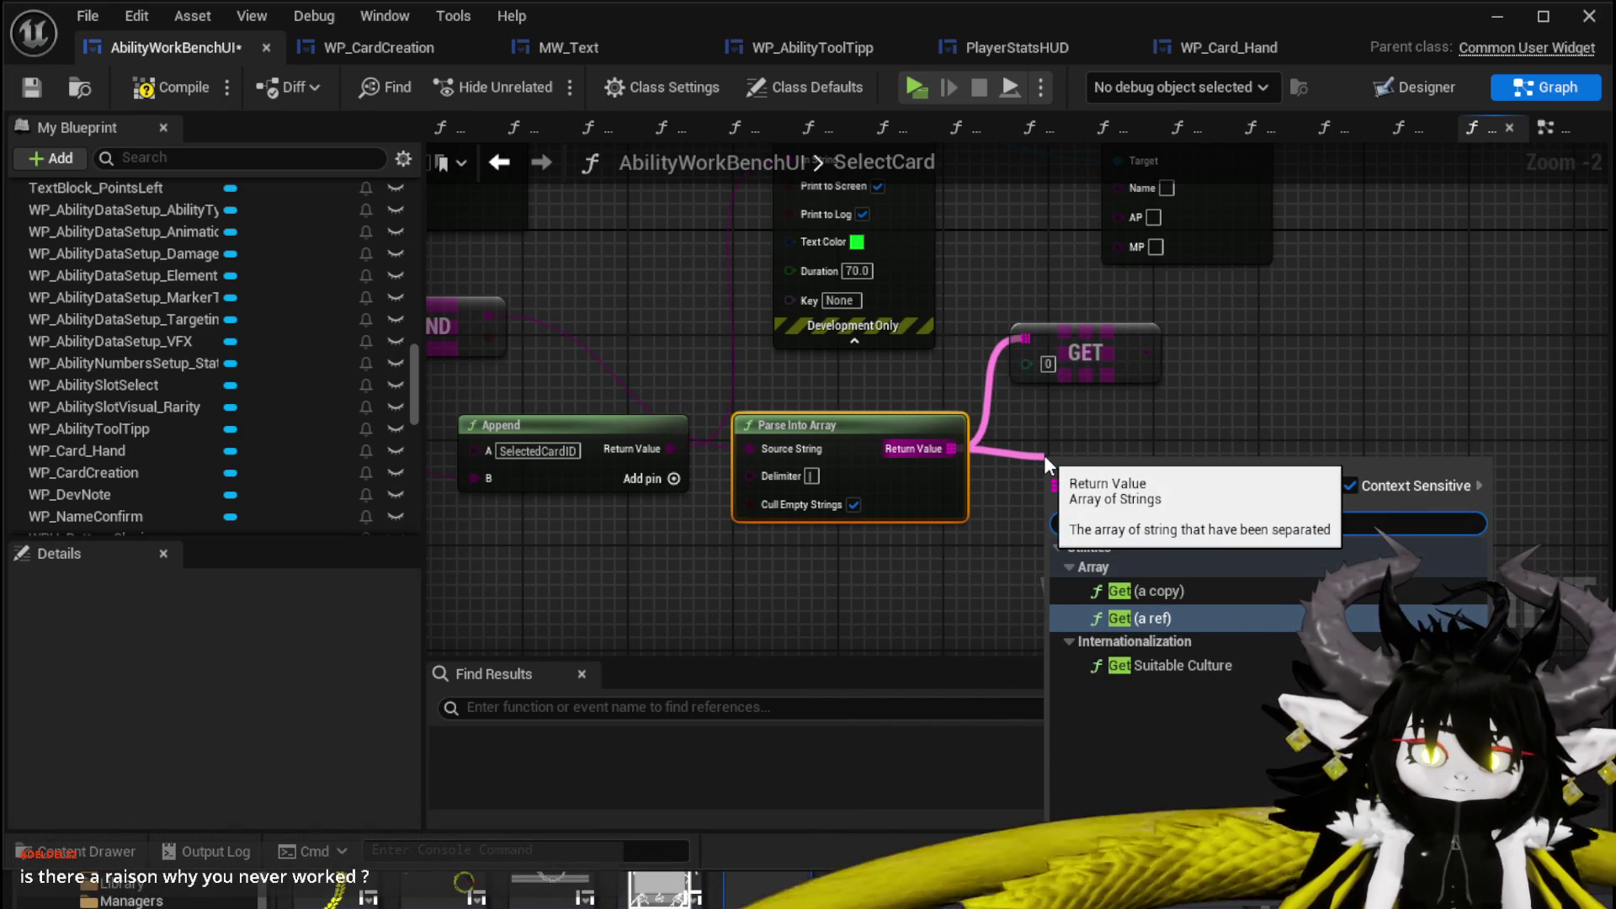
click(1148, 618)
drag(1094, 461, 1068, 408)
mouse_move(951, 448)
mouse_down()
mouse_move(1028, 507)
mouse_move(1069, 502)
mouse_up()
text(get)
click(1139, 671)
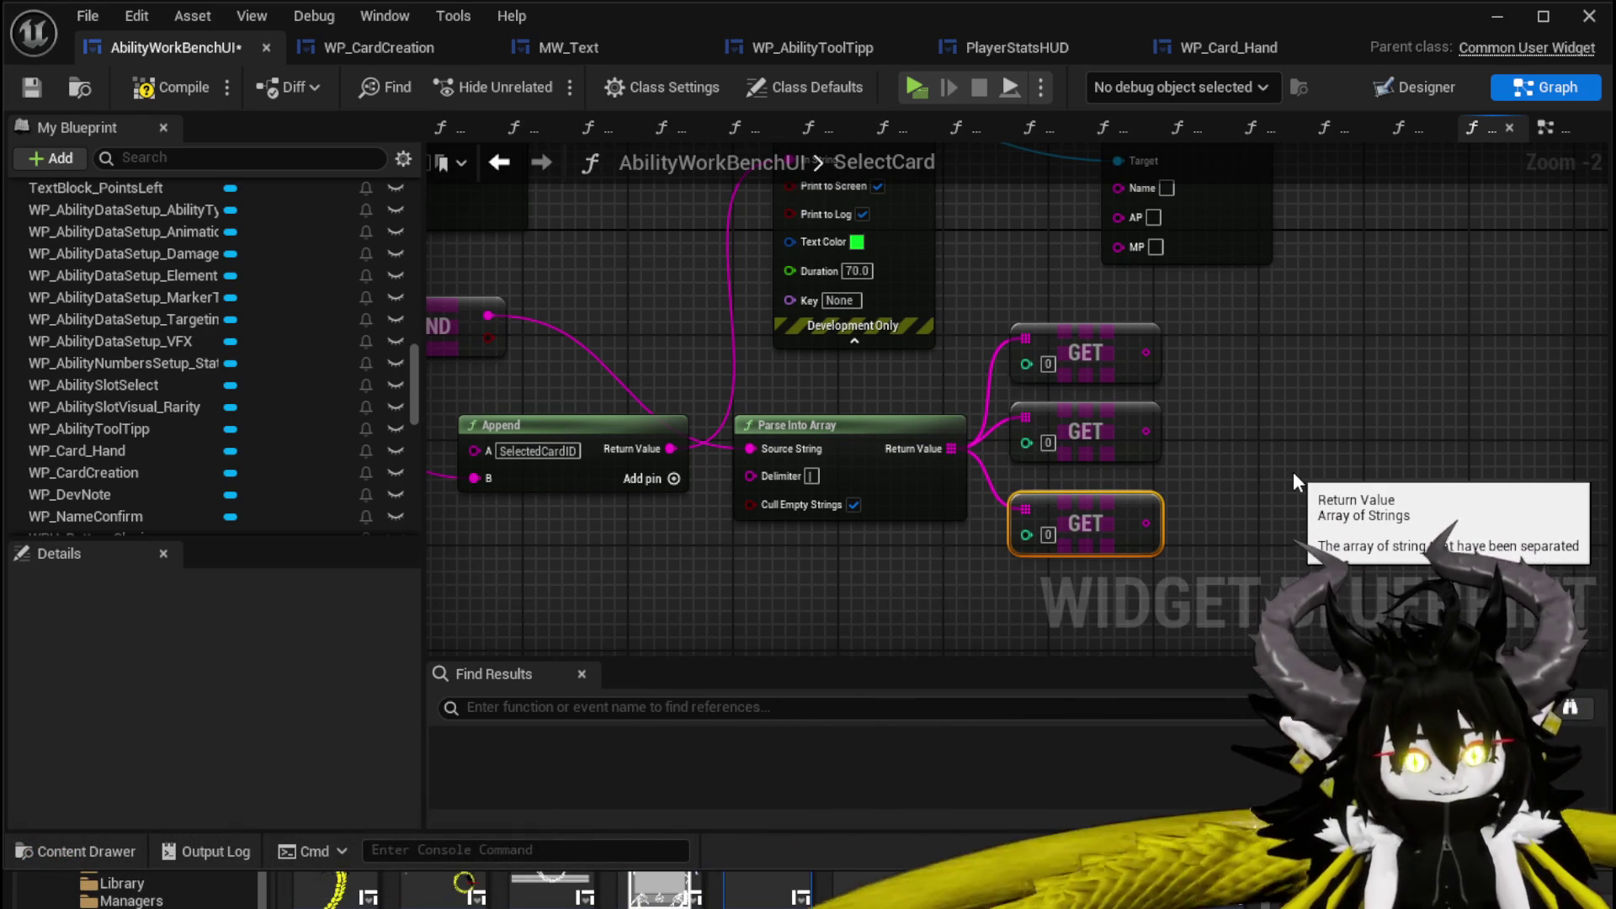
Set the second and third Get nodes to indices 1 and 2, then save.
scroll(1147, 407, up, 2)
mouse_move(1237, 253)
mouse_down()
mouse_move(1239, 370)
mouse_move(1041, 406)
mouse_move(1184, 408)
mouse_up()
scroll(1032, 355, down, 2)
scroll(1010, 362, up, 1)
scroll(991, 368, up, 1)
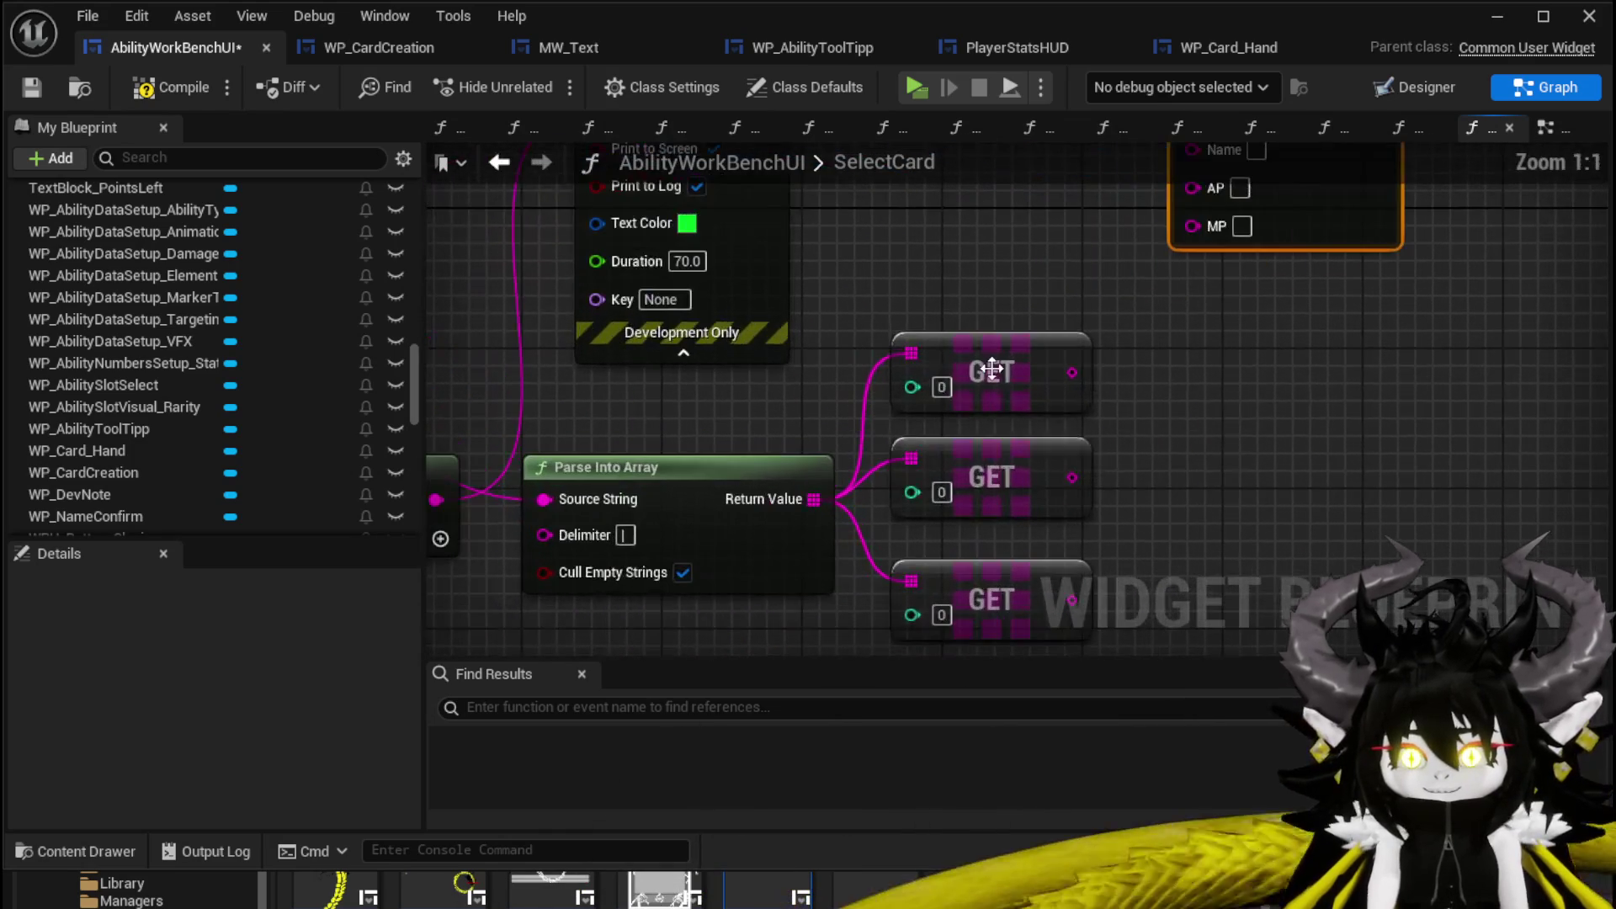
drag(926, 476, 799, 513)
click(815, 528)
text(1)
drag(883, 605, 908, 477)
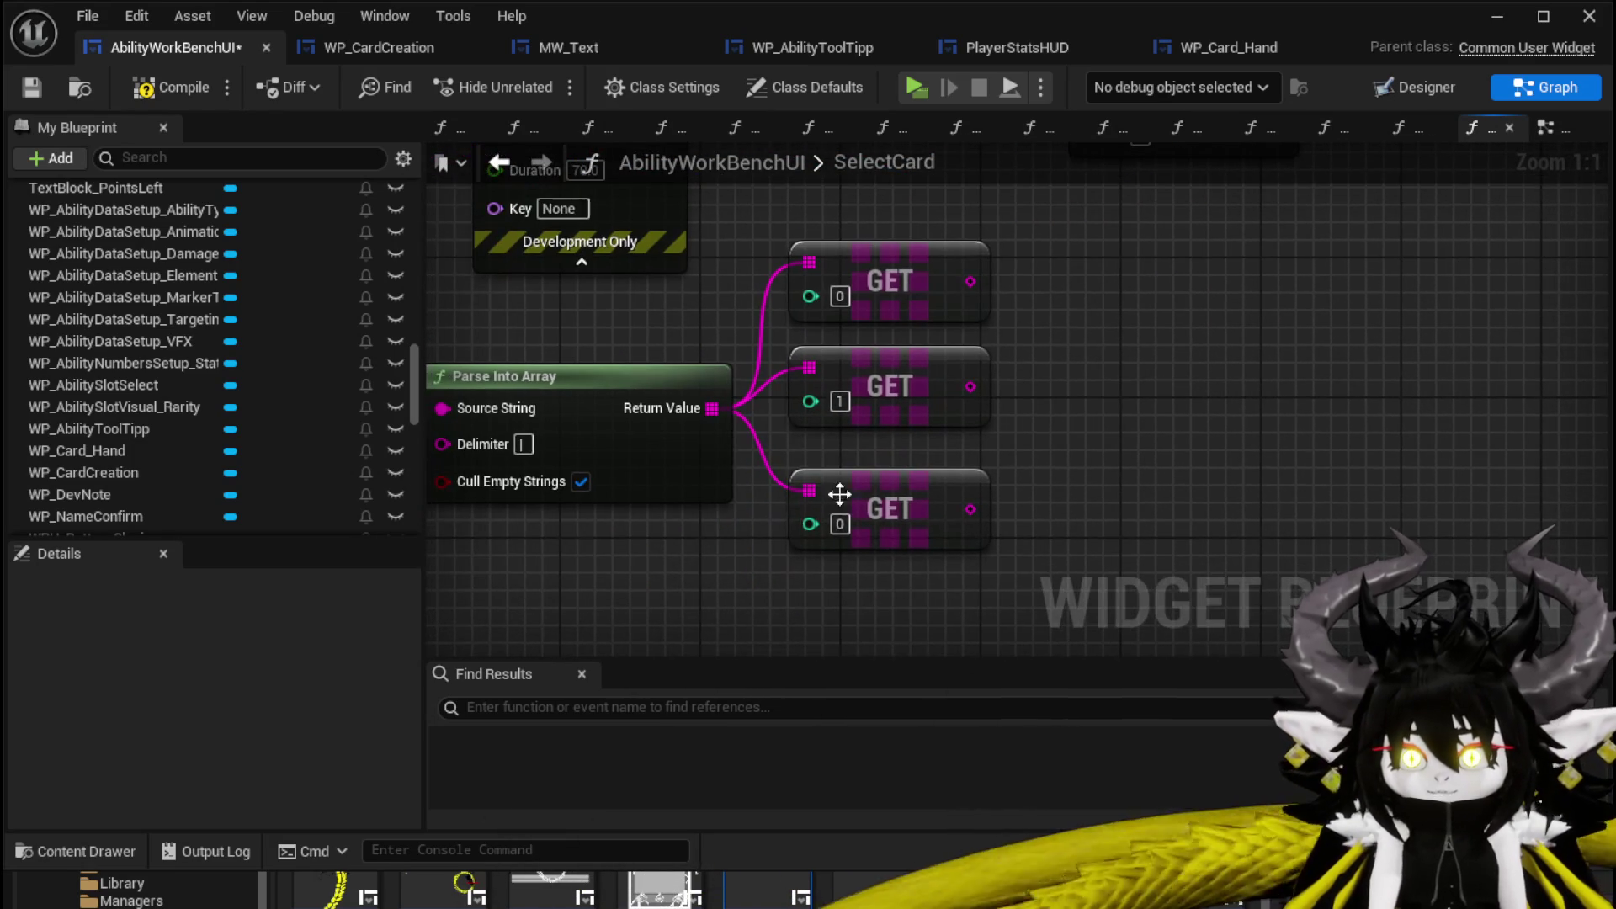
text(2)
click(1175, 494)
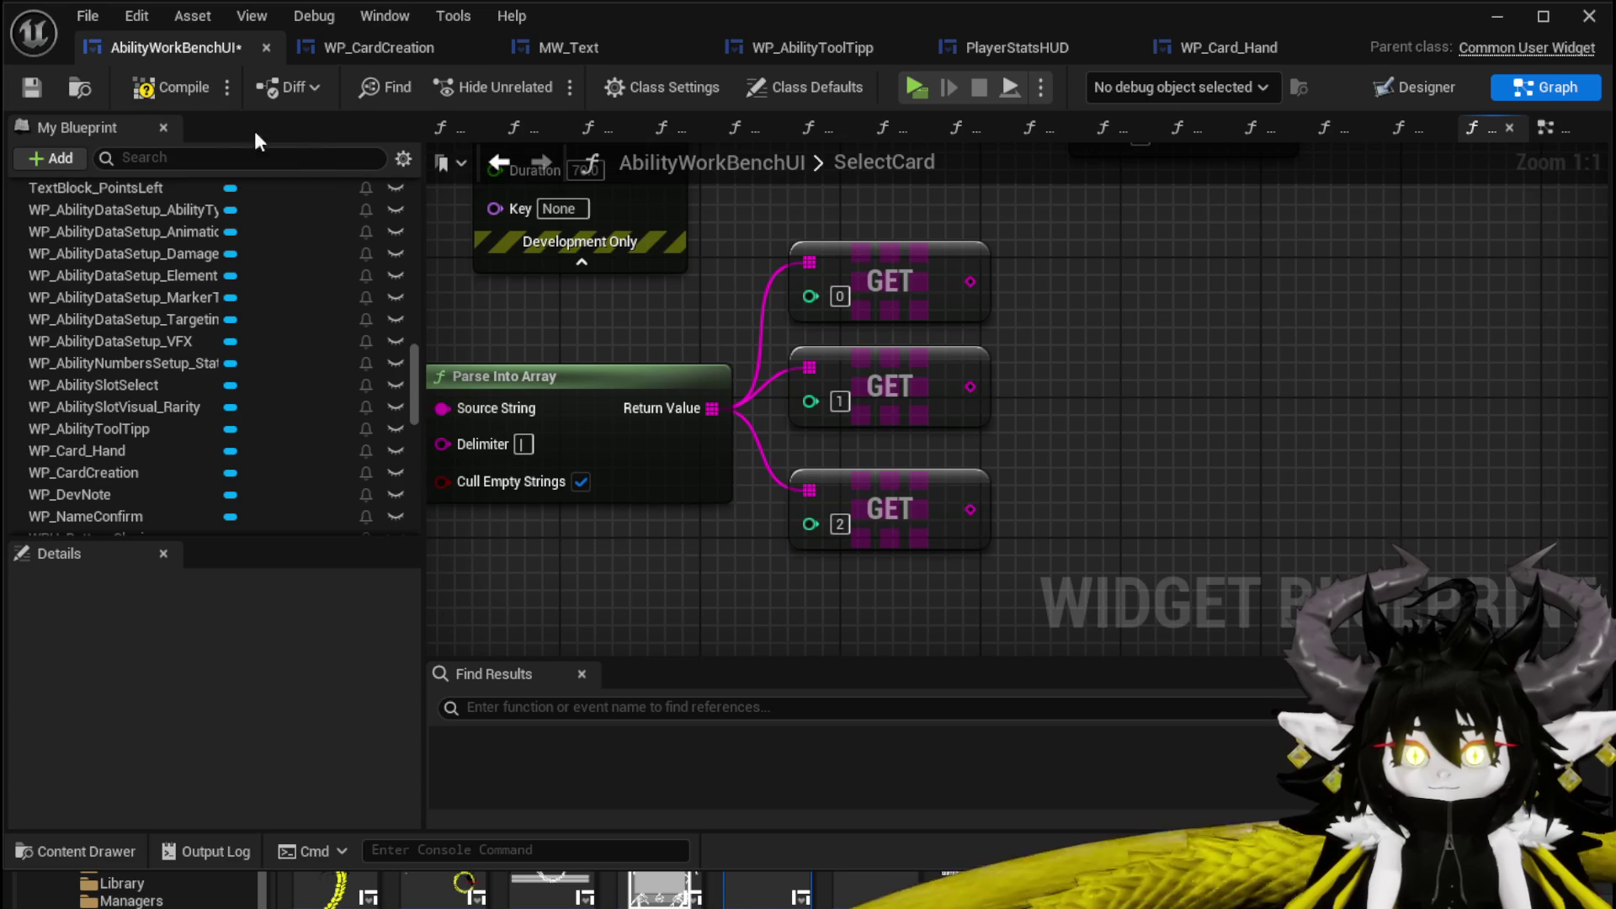
click(32, 90)
scroll(625, 206, down, 2)
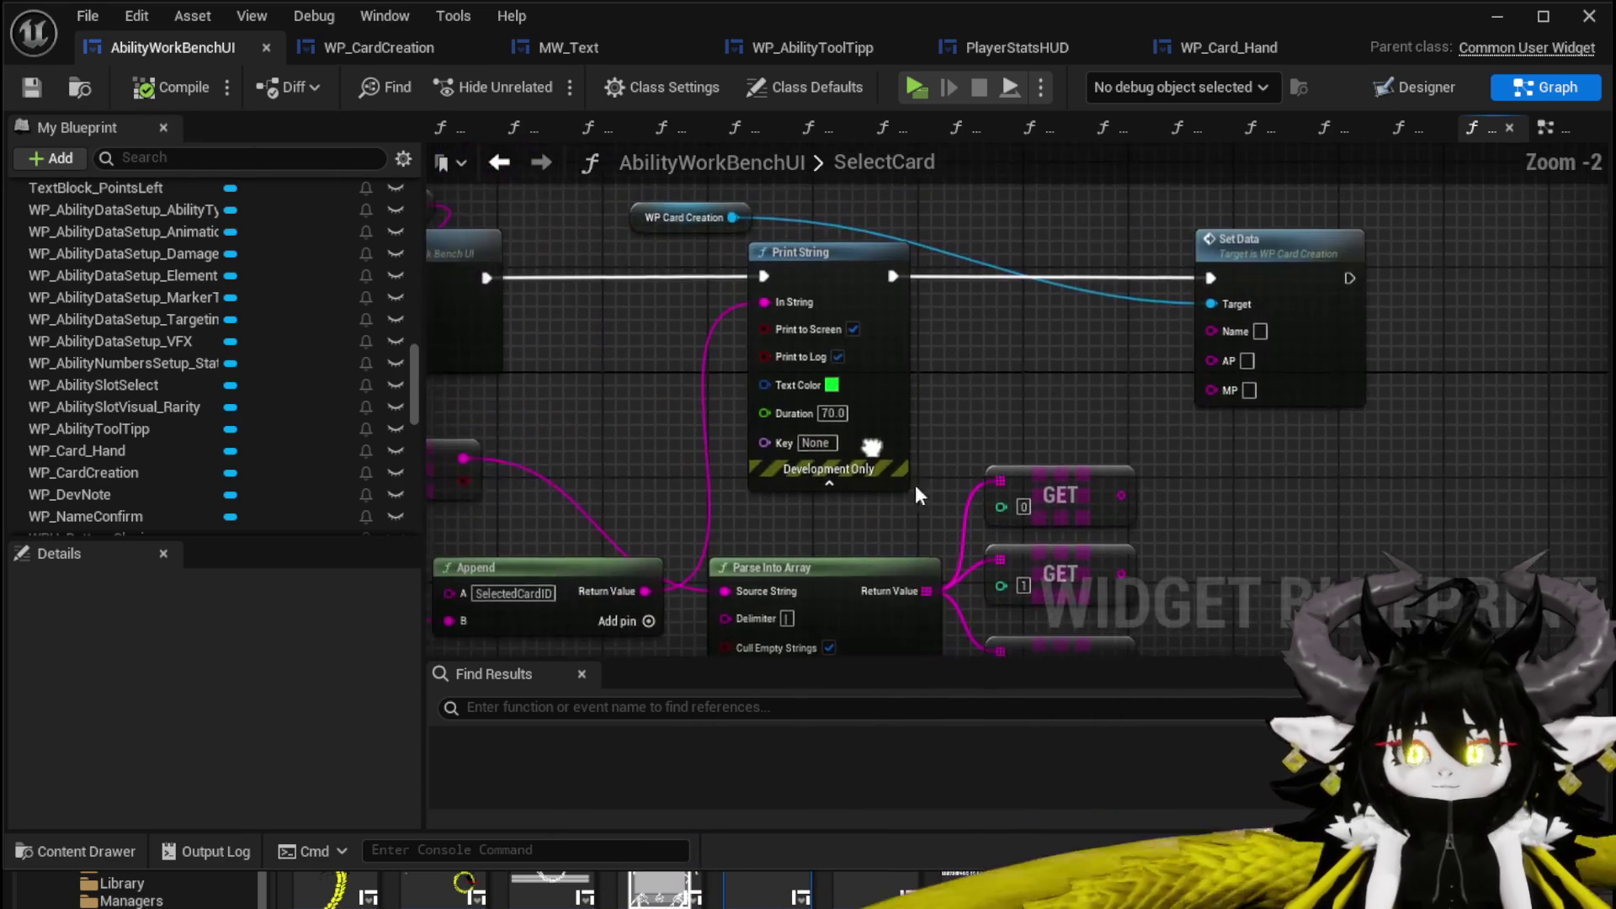
Pick the Get Original Ability node in the SelectAbility graph to reuse.
double_click(835, 264)
mouse_move(973, 418)
mouse_down()
mouse_move(537, 344)
mouse_move(657, 334)
mouse_move(573, 329)
mouse_up()
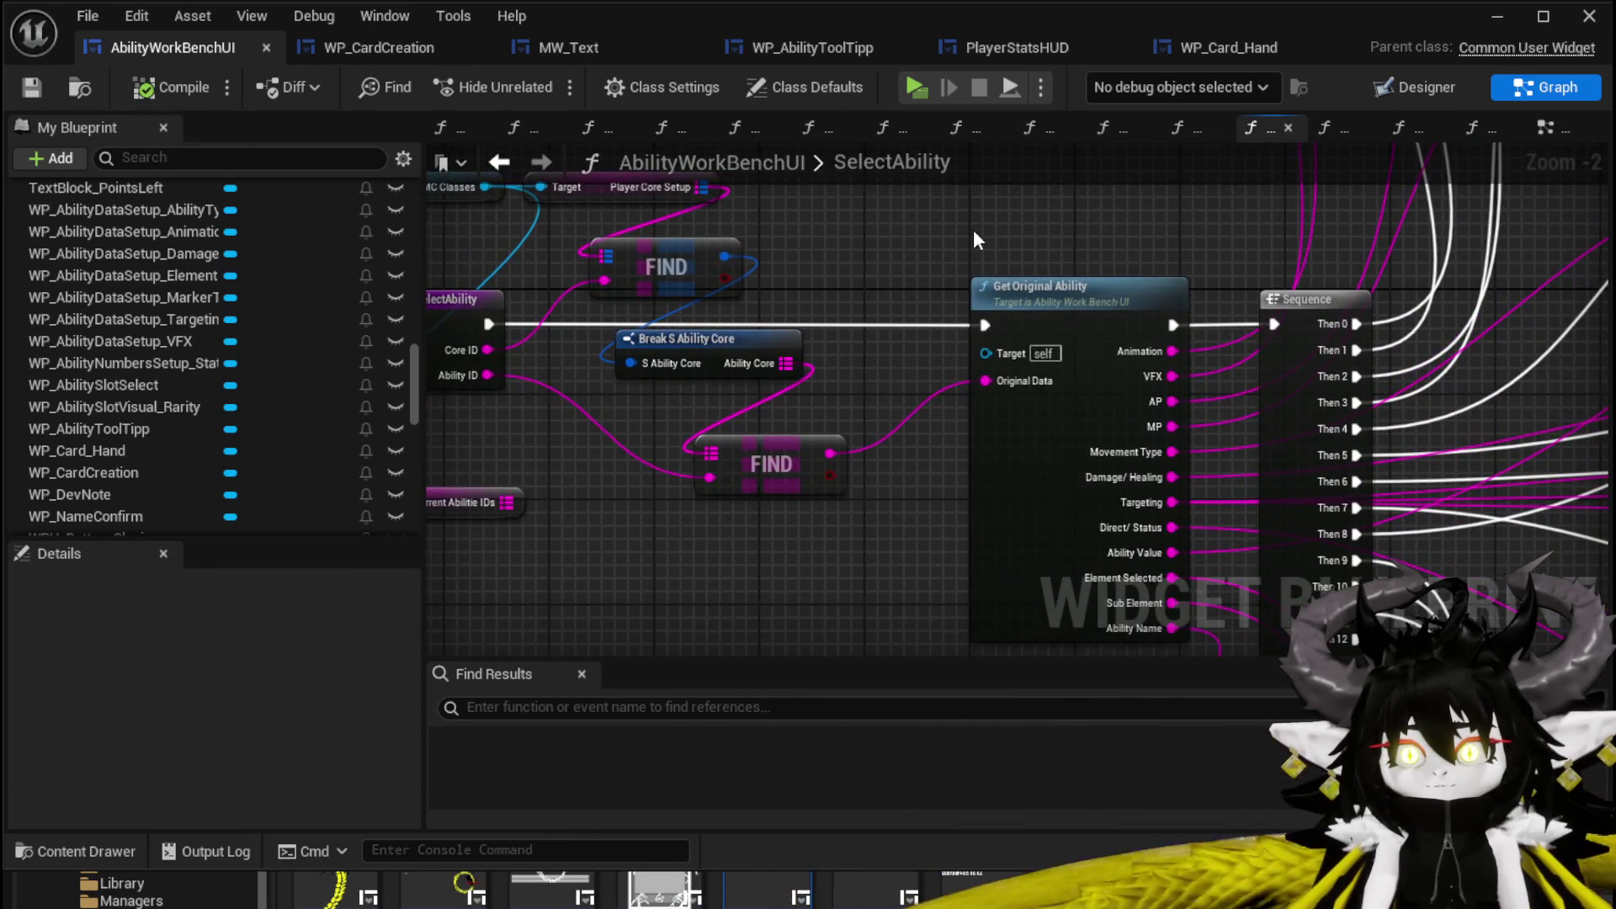
scroll(969, 227, down, 1)
click(1032, 398)
scroll(894, 254, up, 1)
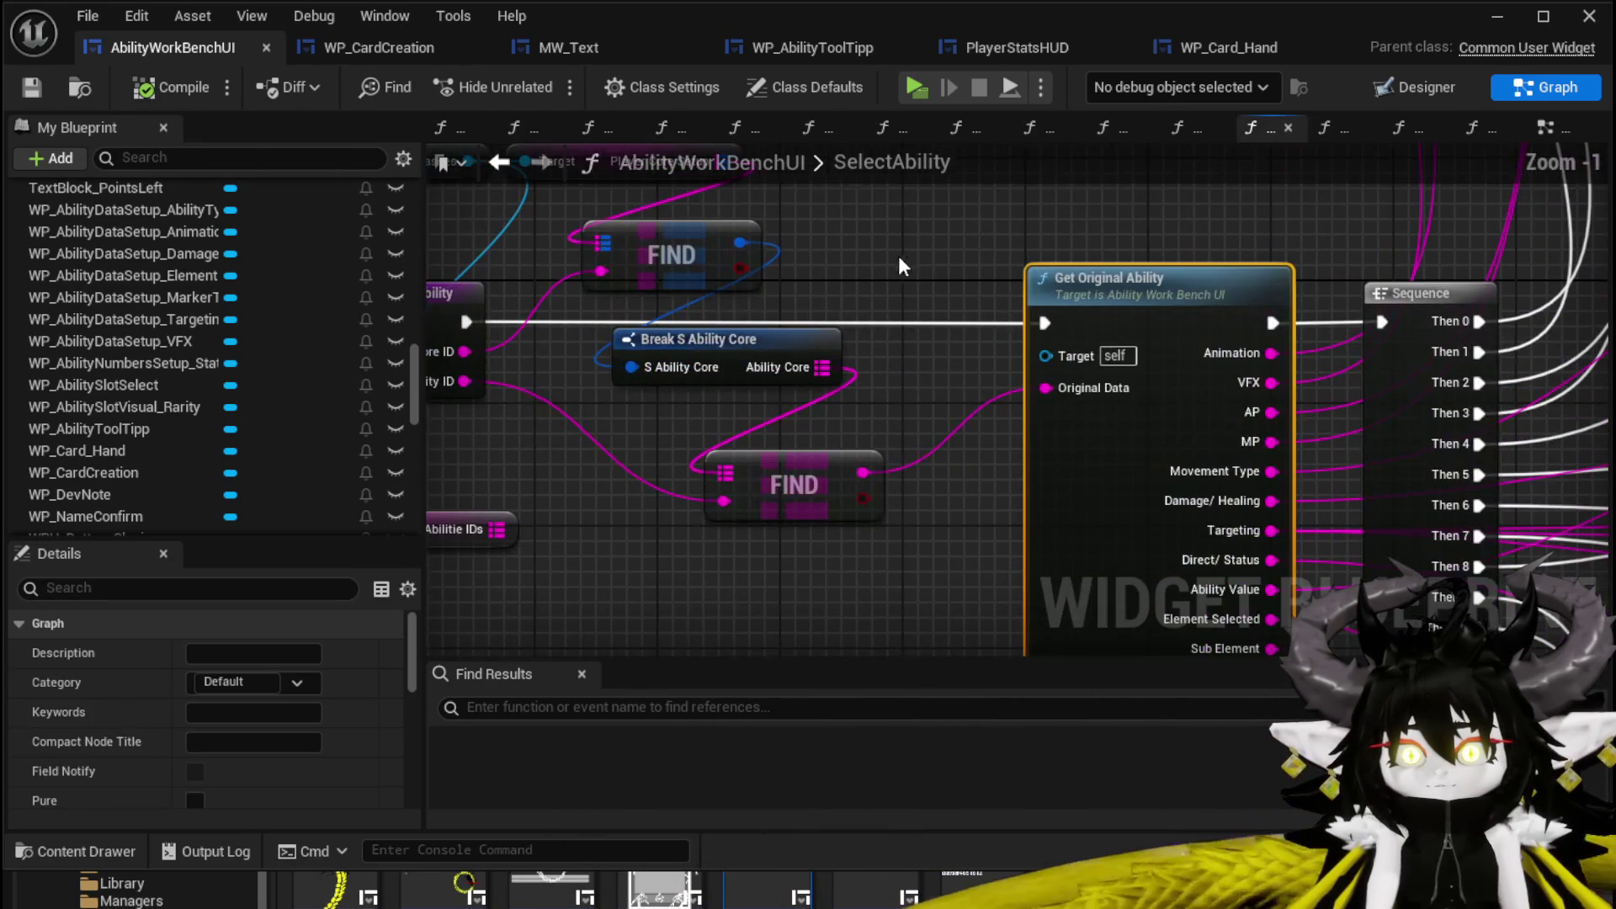
scroll(906, 257, up, 1)
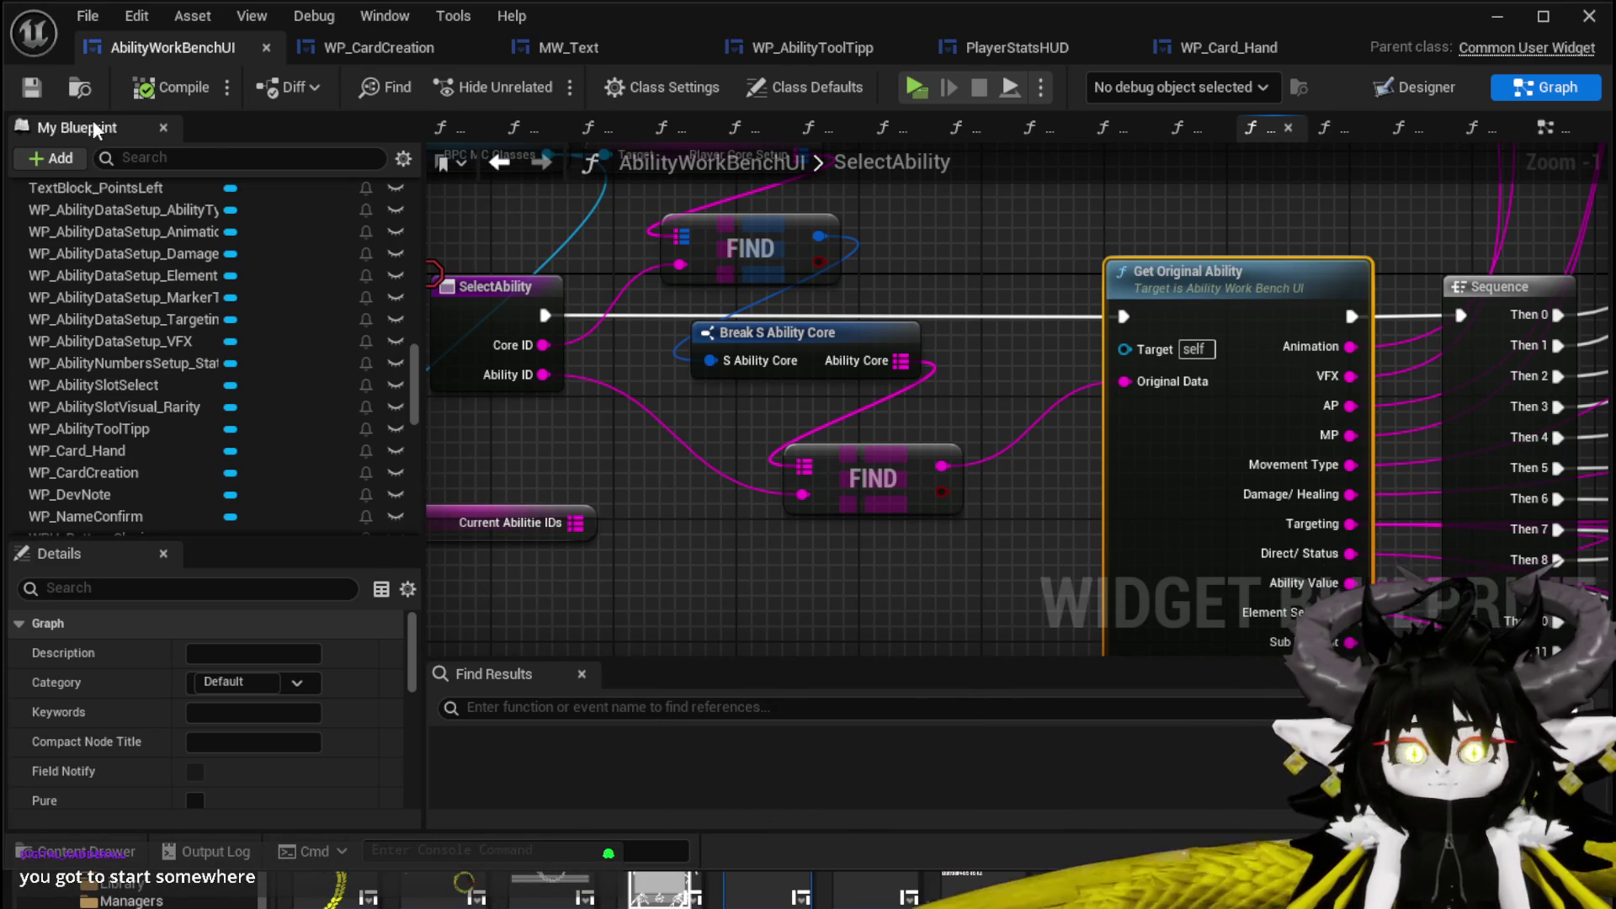
Paste Get Original Ability into SelectCard between Print String and Set Data.
click(499, 161)
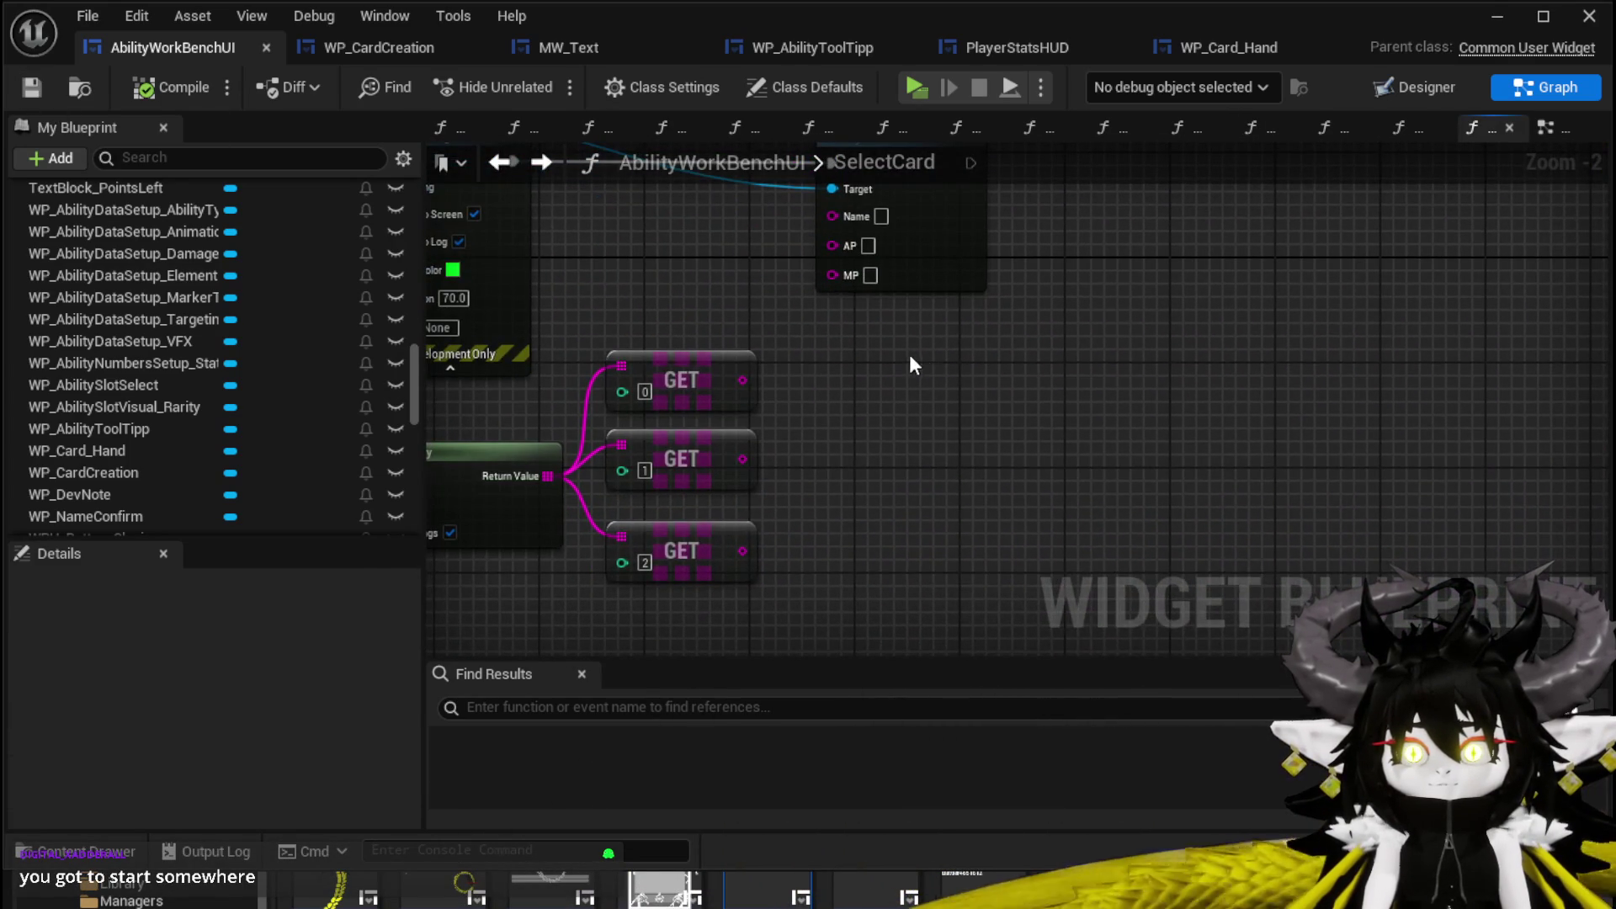
key(ctrl+v)
drag(875, 337, 1101, 350)
mouse_move(905, 427)
mouse_down()
mouse_move(791, 308)
mouse_move(749, 219)
mouse_move(769, 199)
mouse_move(797, 257)
mouse_up()
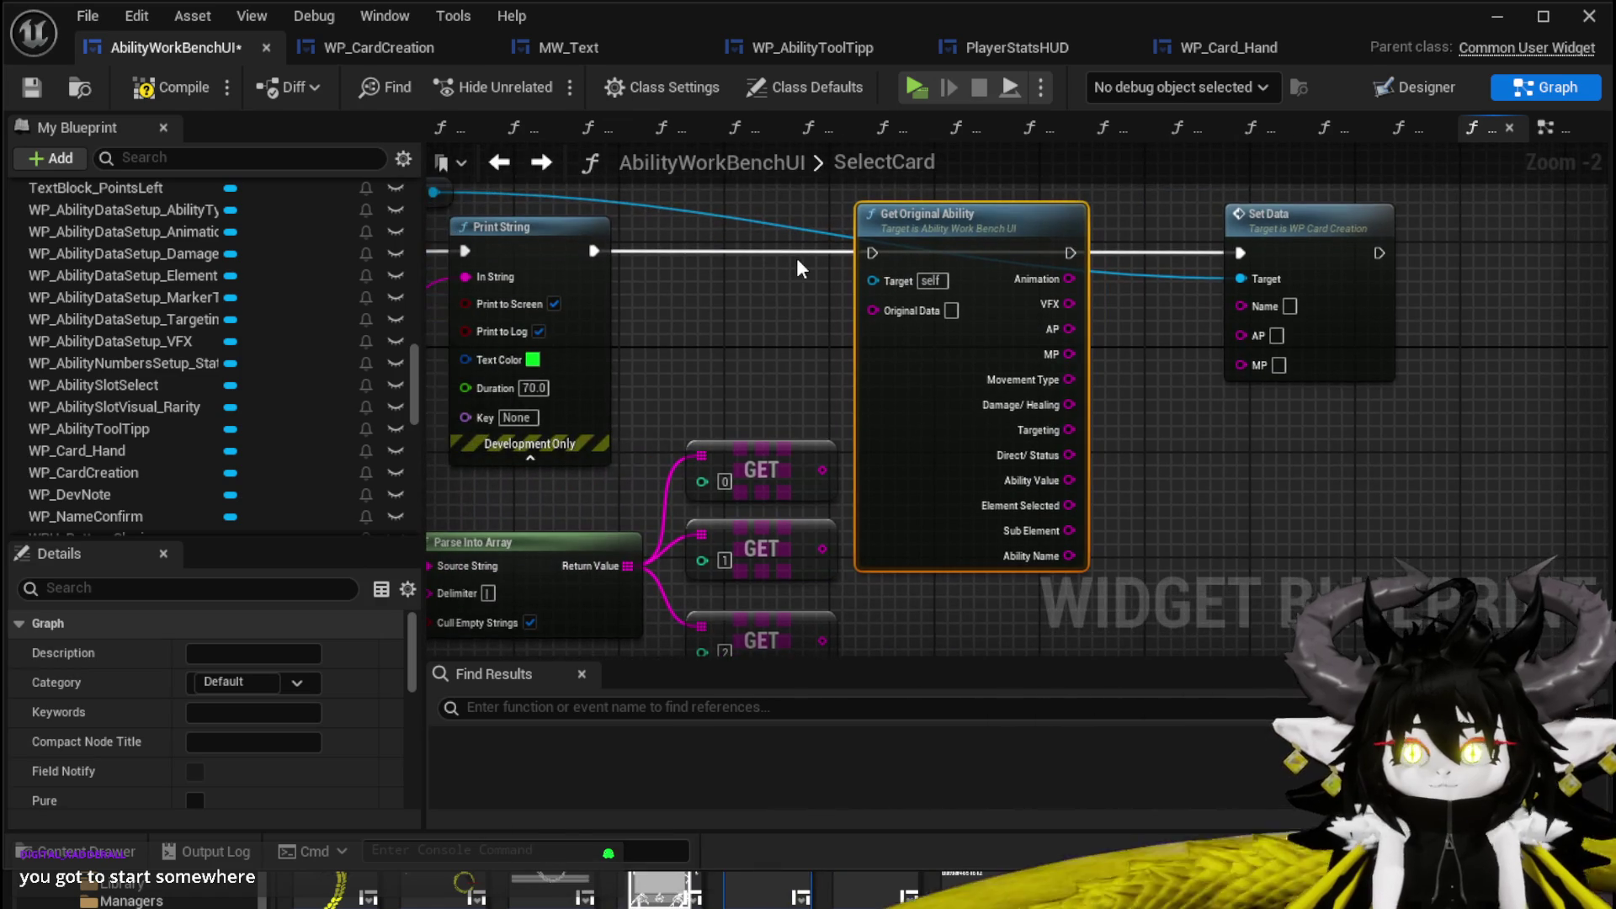
drag(1328, 230, 1330, 244)
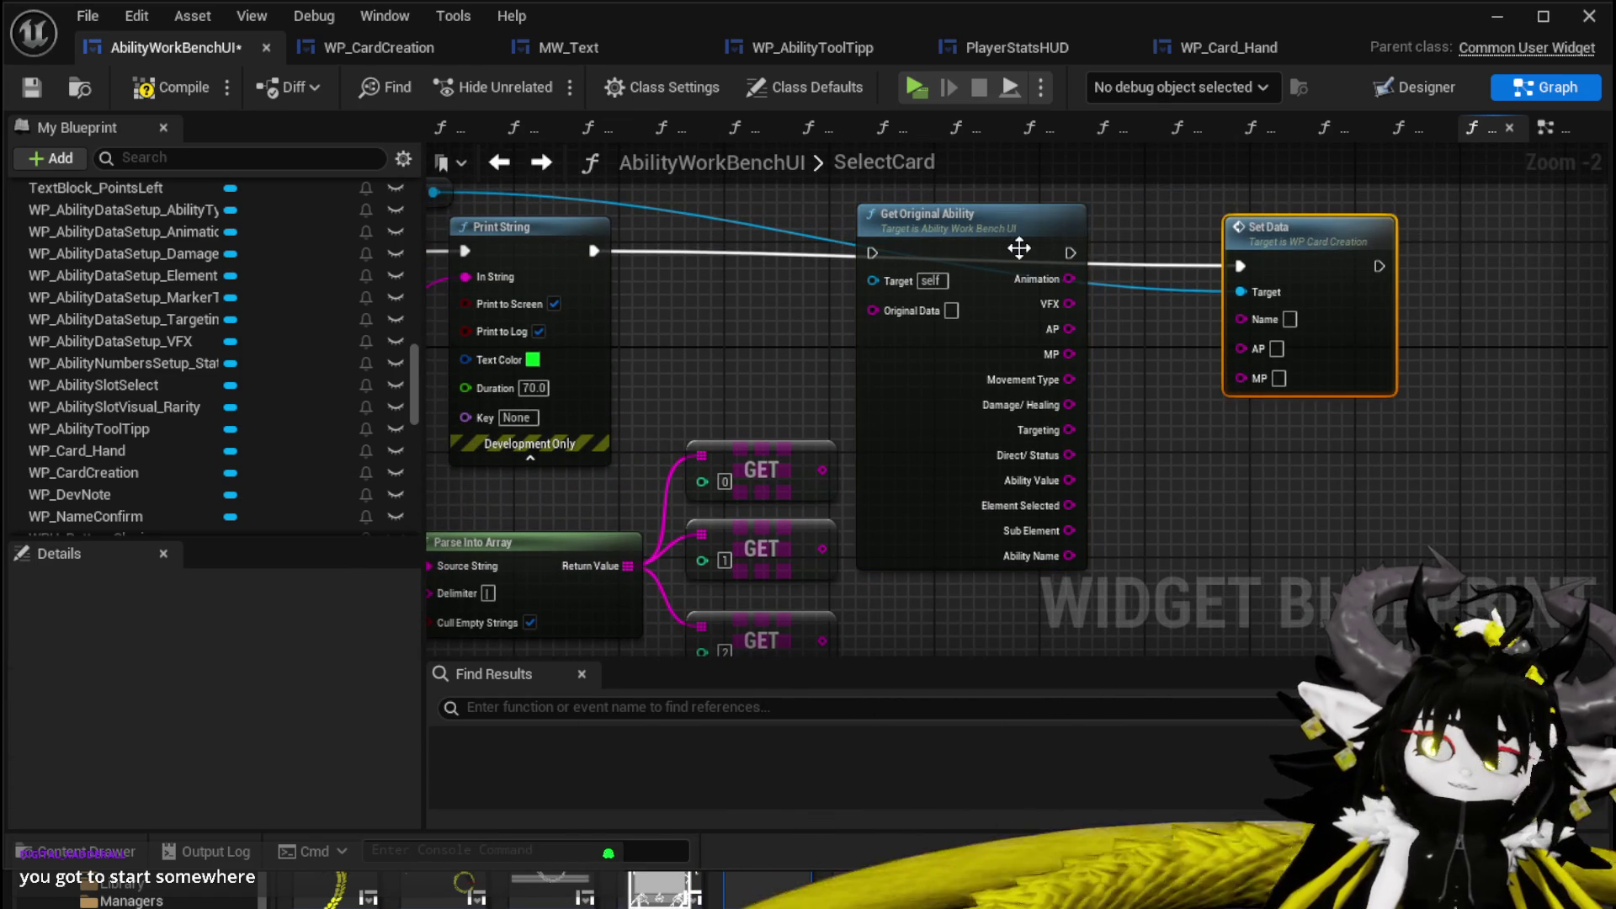
drag(1018, 248, 1018, 261)
Chain execution Print String → Get Original Ability → Set Data, align the nodes, and save.
drag(593, 251, 872, 267)
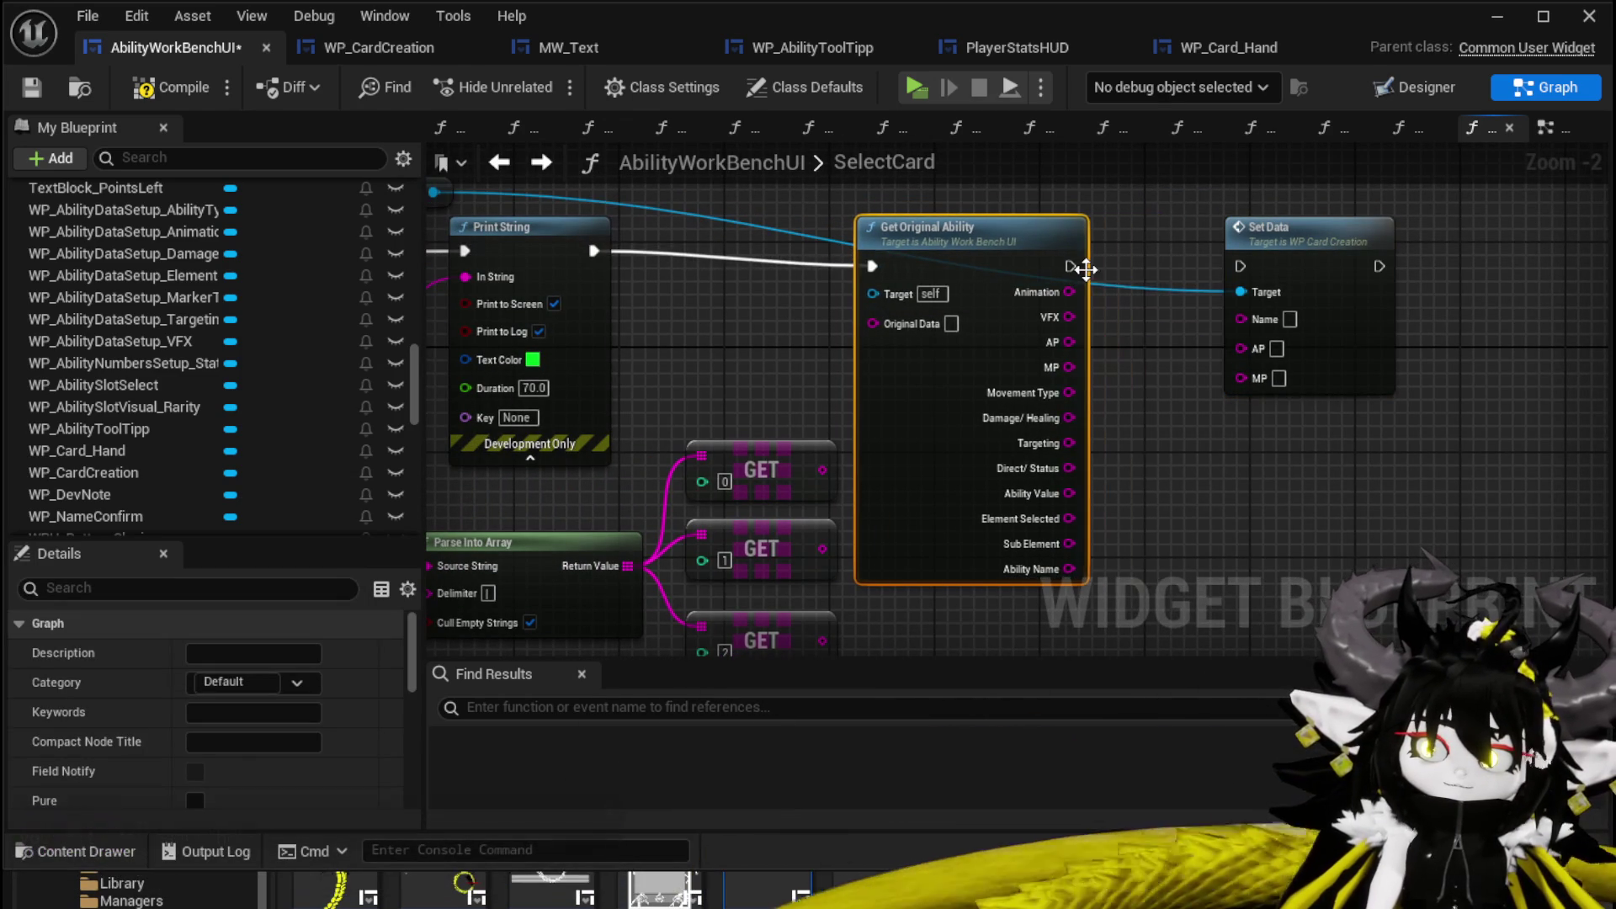
drag(1076, 270, 1248, 269)
mouse_move(793, 294)
mouse_down()
mouse_move(1344, 285)
mouse_move(451, 402)
mouse_move(1204, 312)
mouse_up()
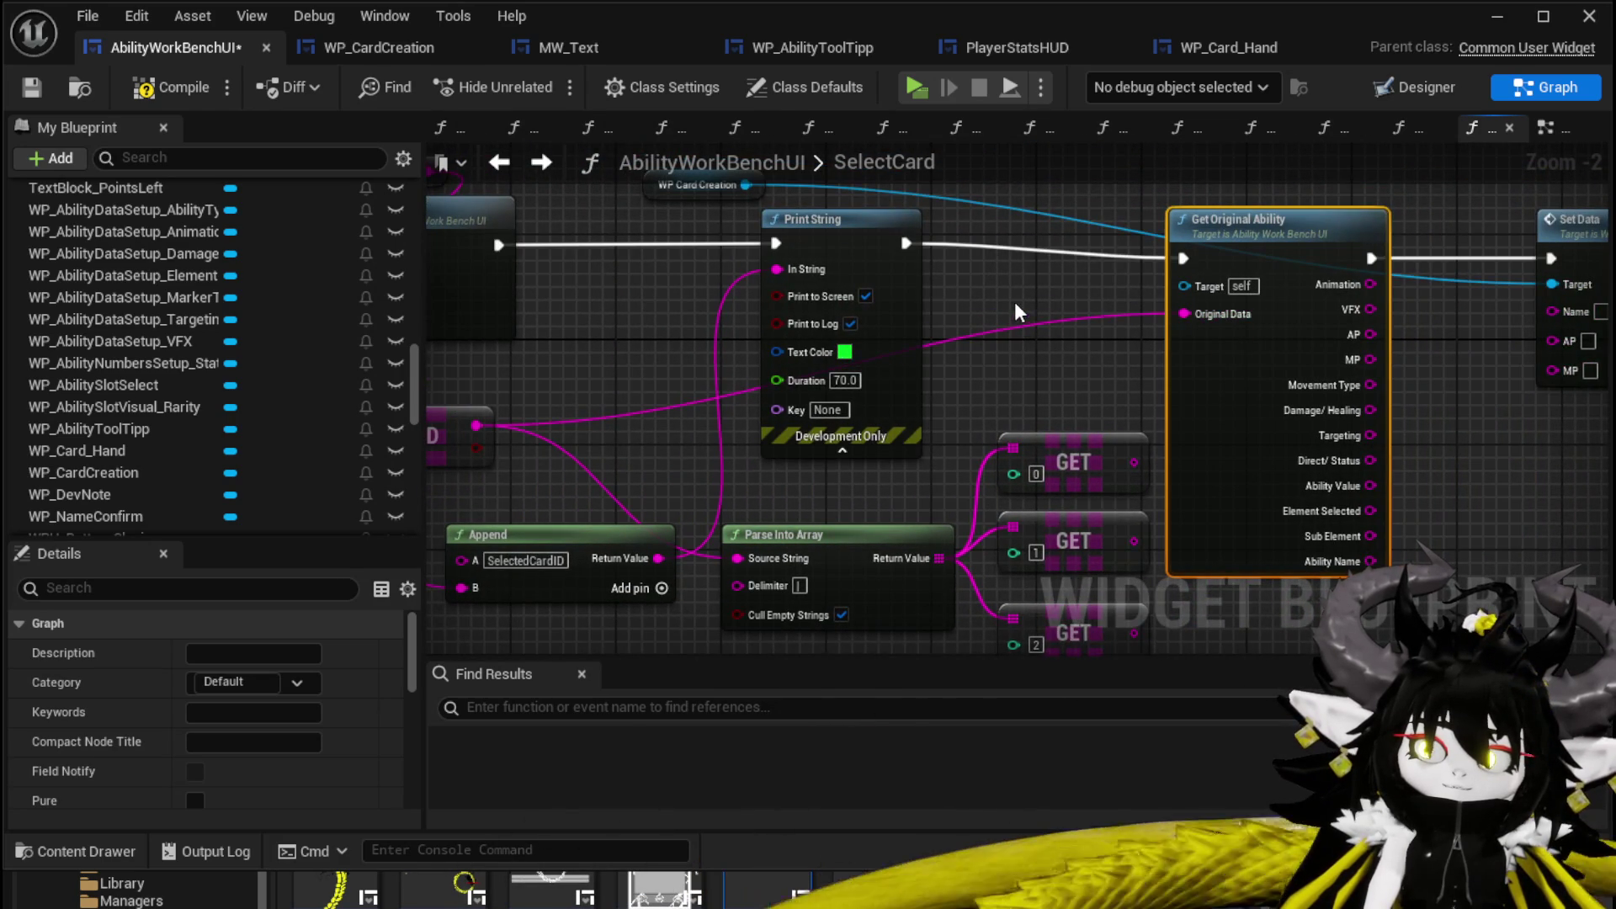
drag(1015, 301, 912, 292)
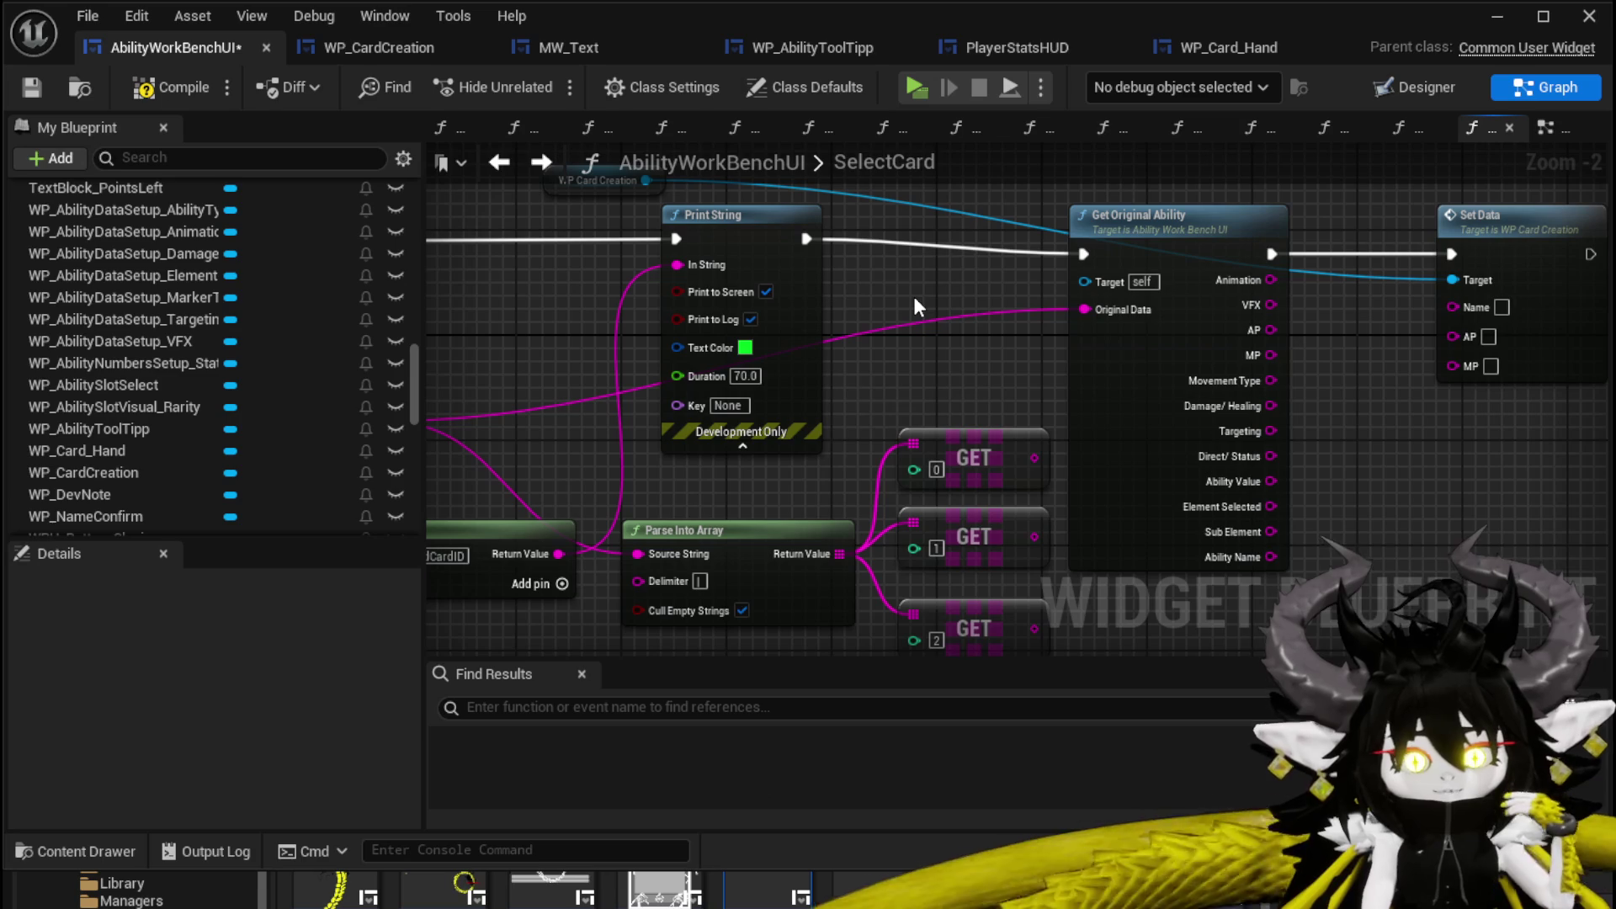
click(1010, 221)
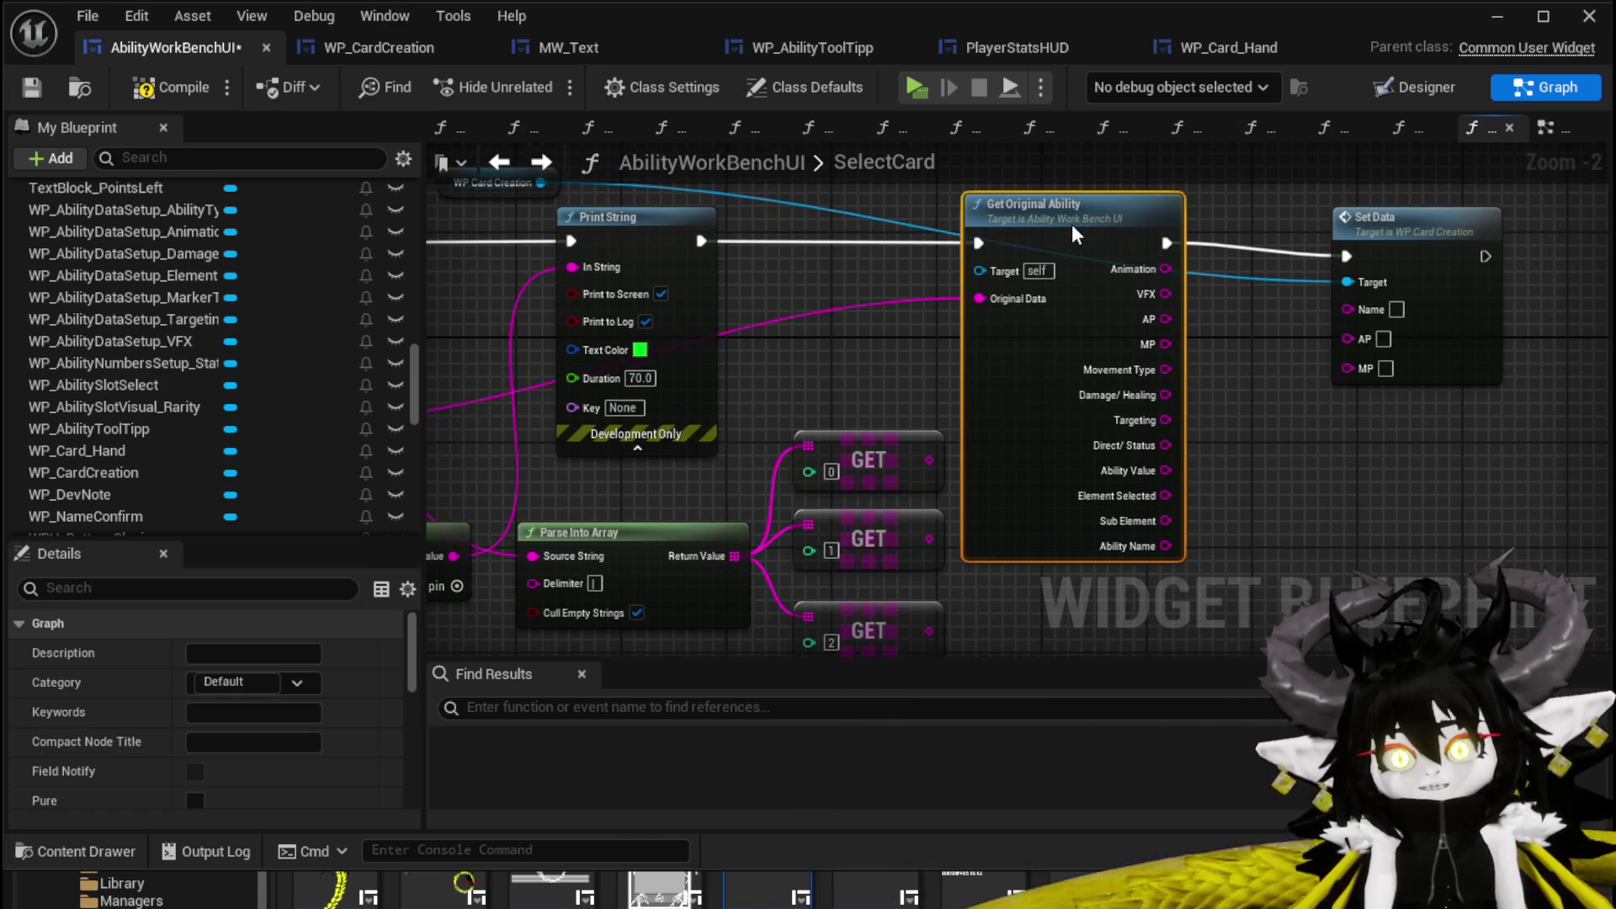
drag(1205, 224, 1094, 244)
drag(1212, 252, 1195, 244)
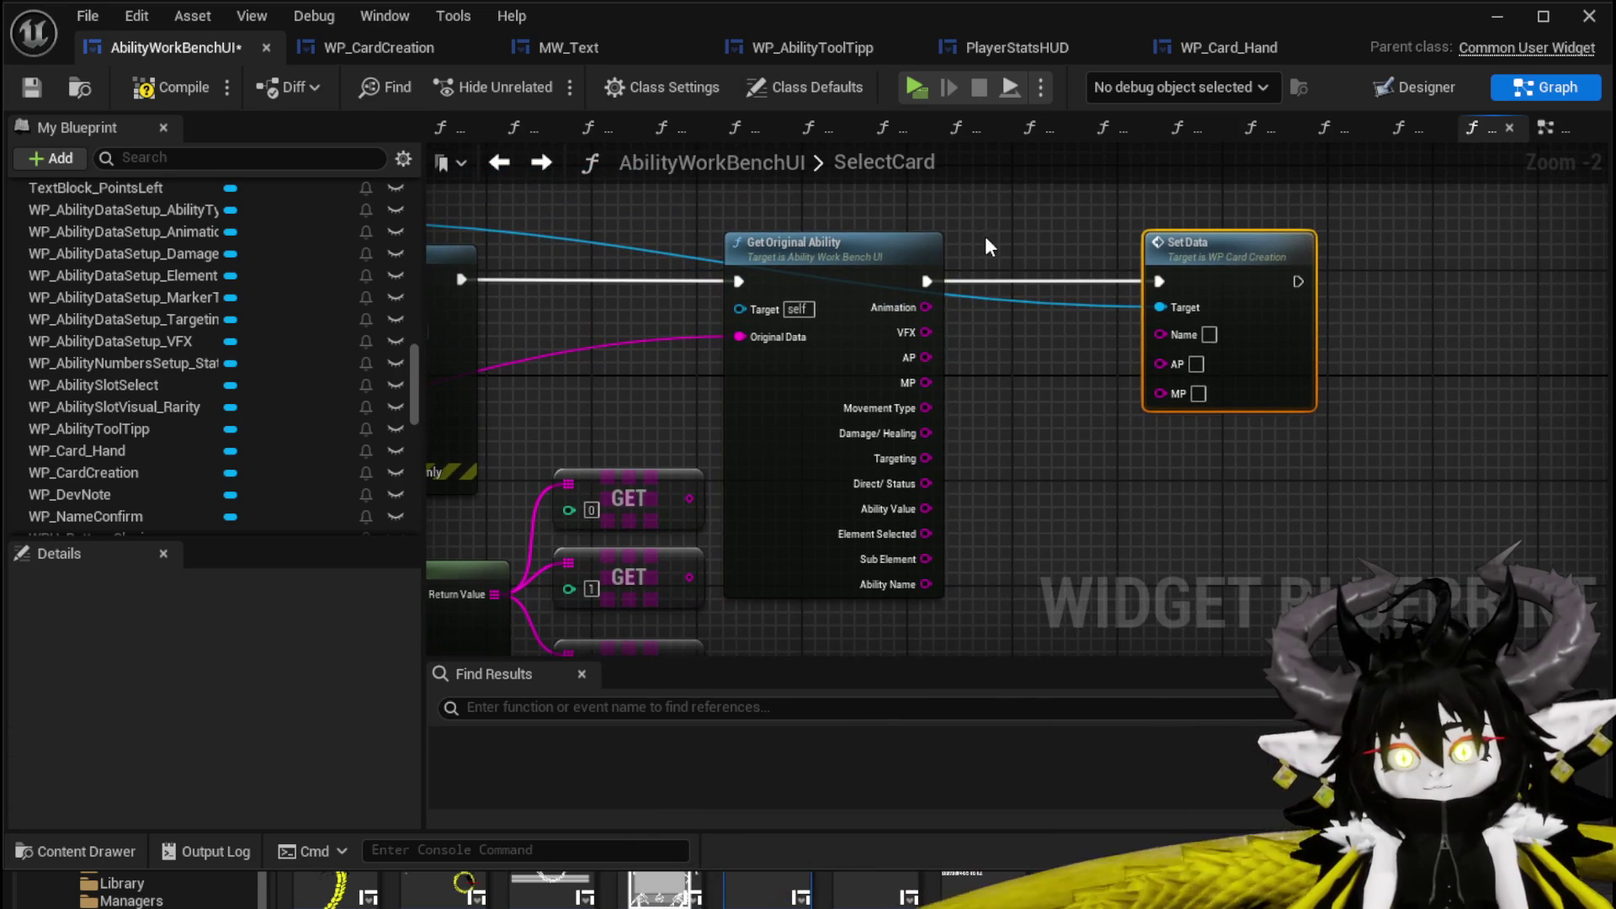
click(34, 86)
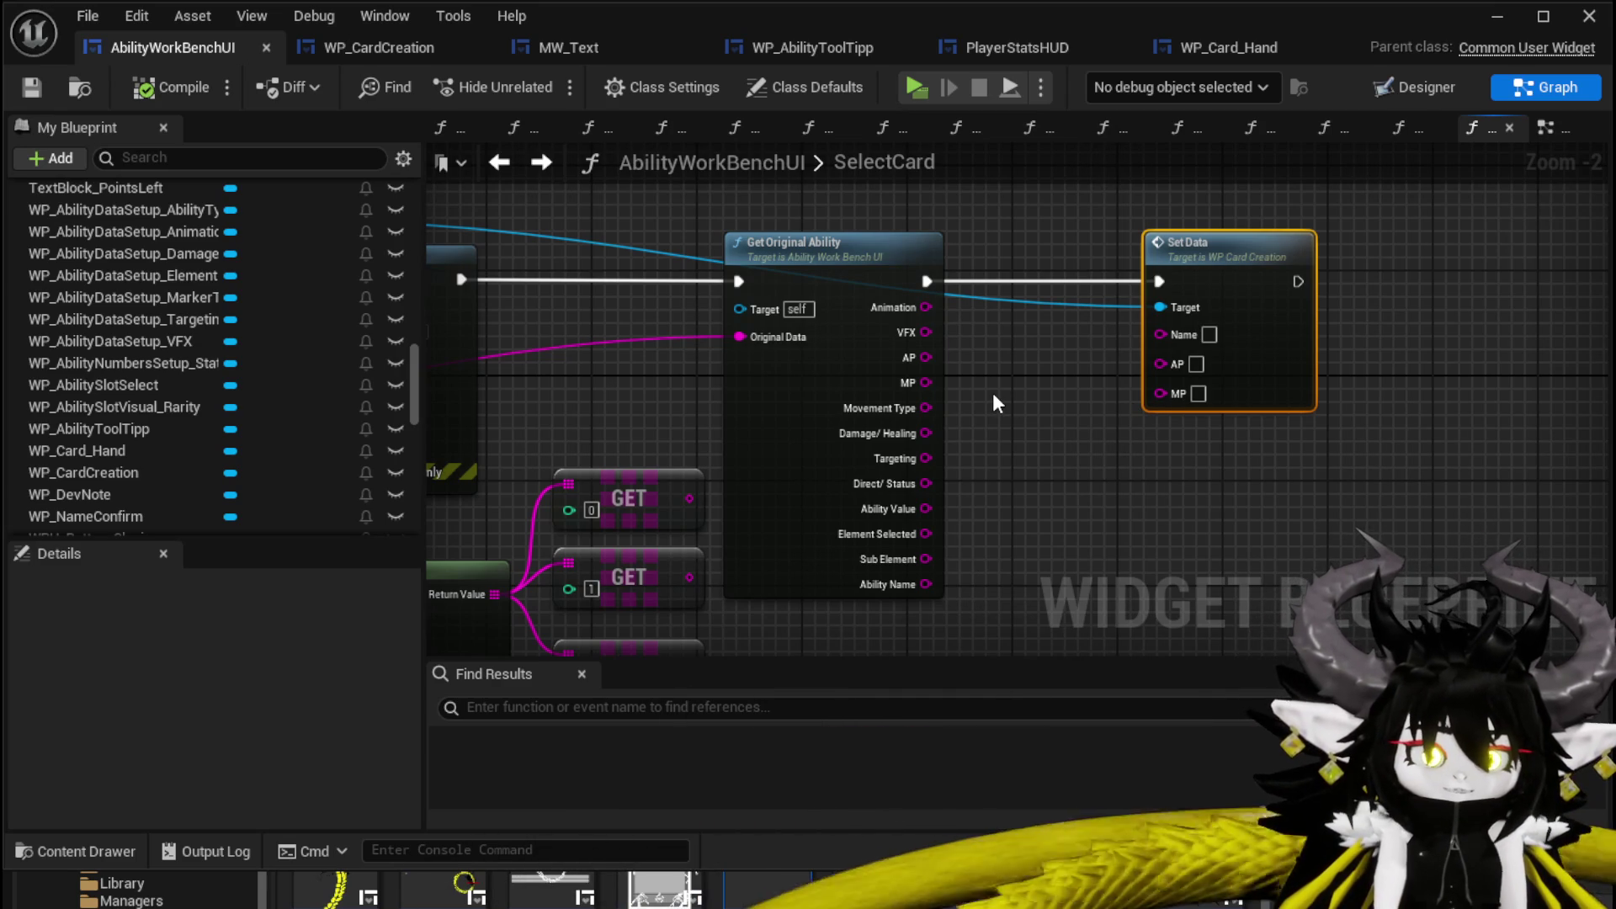
Feed Get Original Ability's AP and Ability Name into Set Data, then compile.
drag(993, 392, 941, 377)
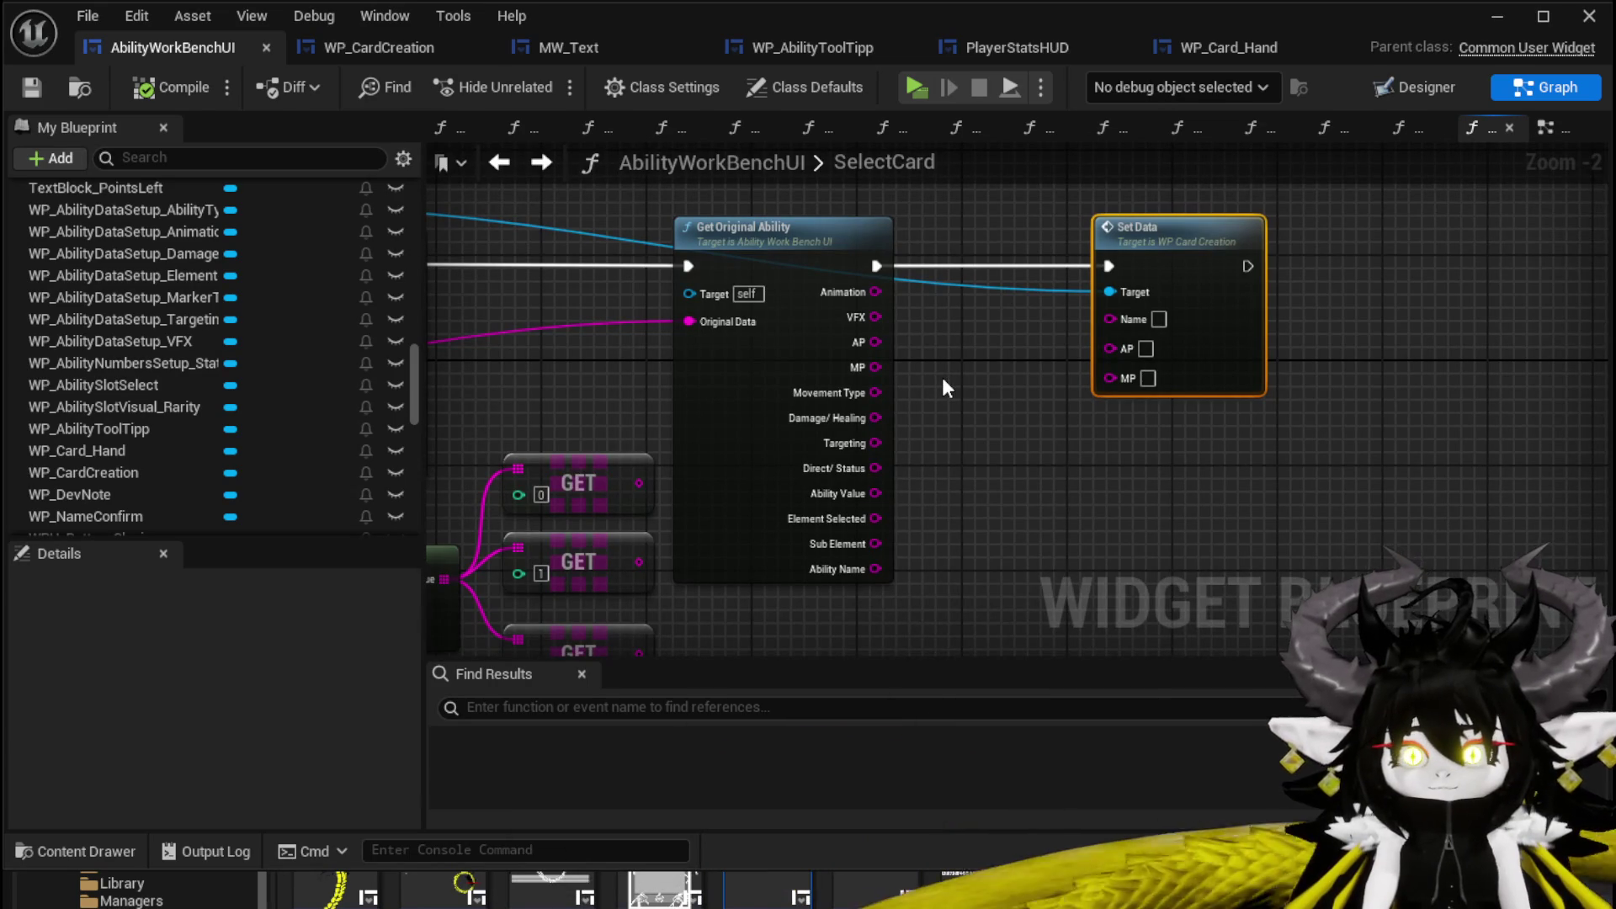
drag(875, 342, 1146, 375)
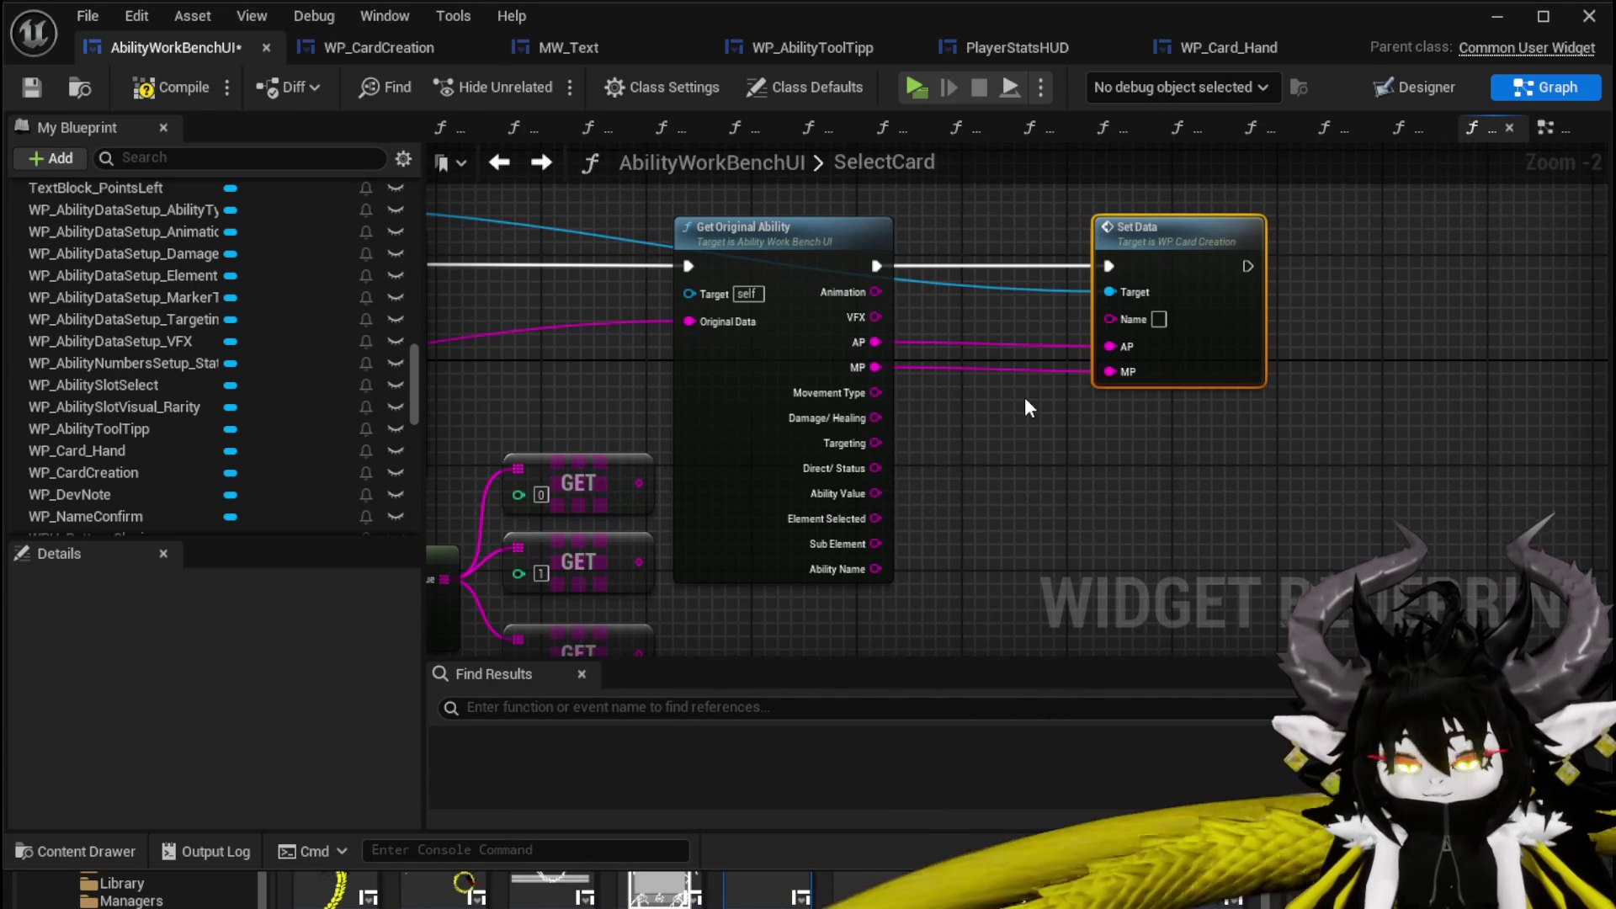
mouse_move(874, 570)
mouse_down()
mouse_move(1082, 329)
mouse_move(1124, 317)
mouse_up()
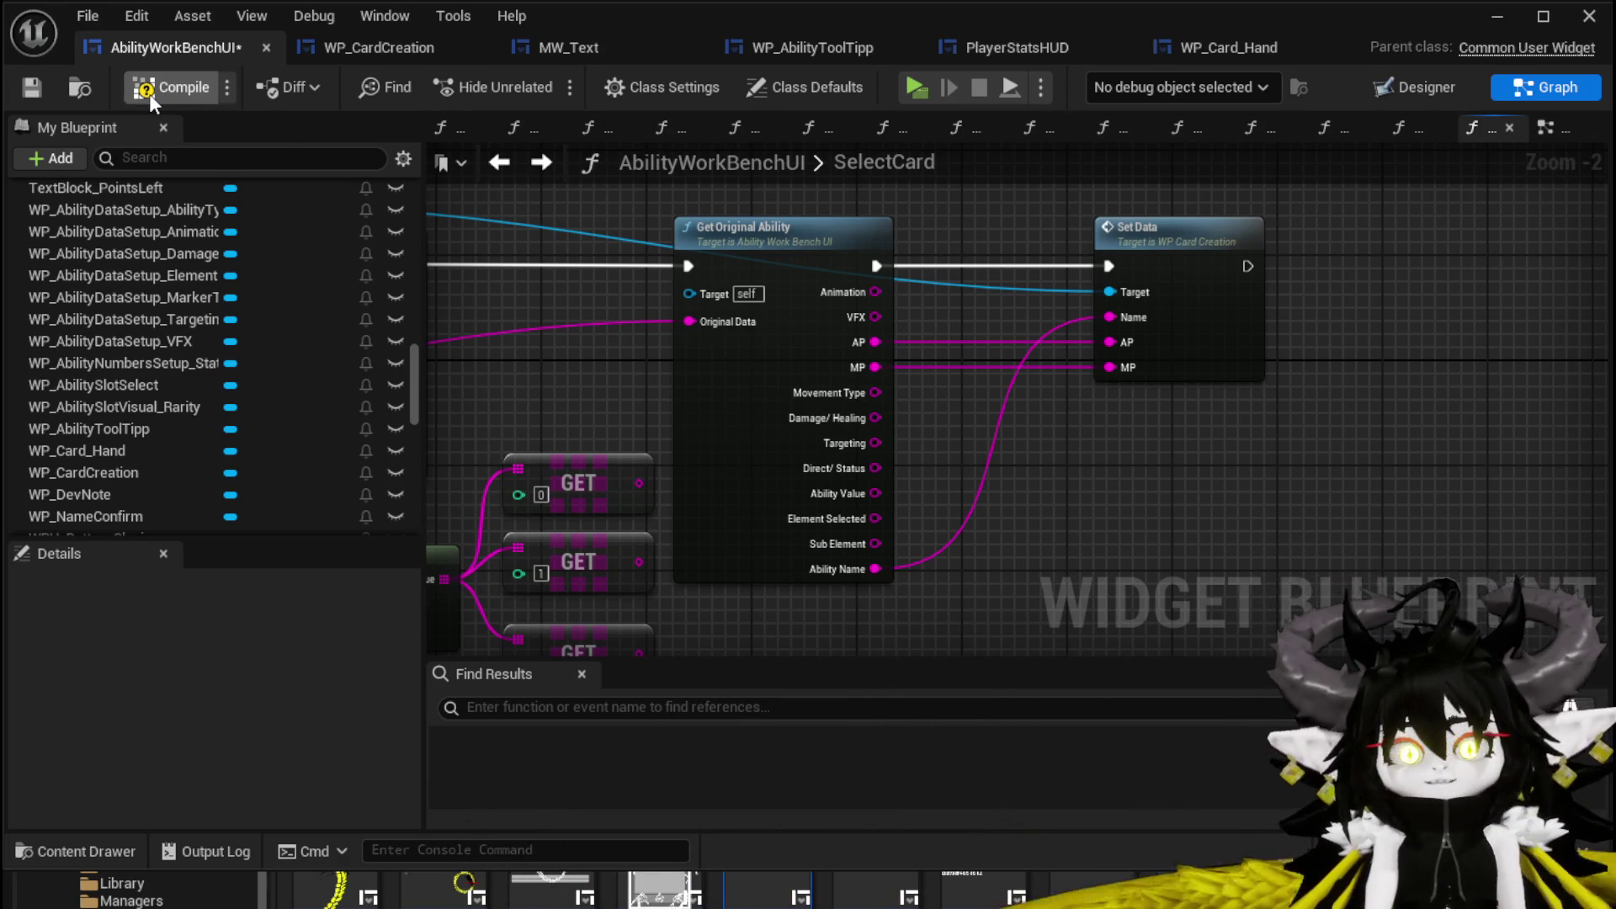
click(38, 85)
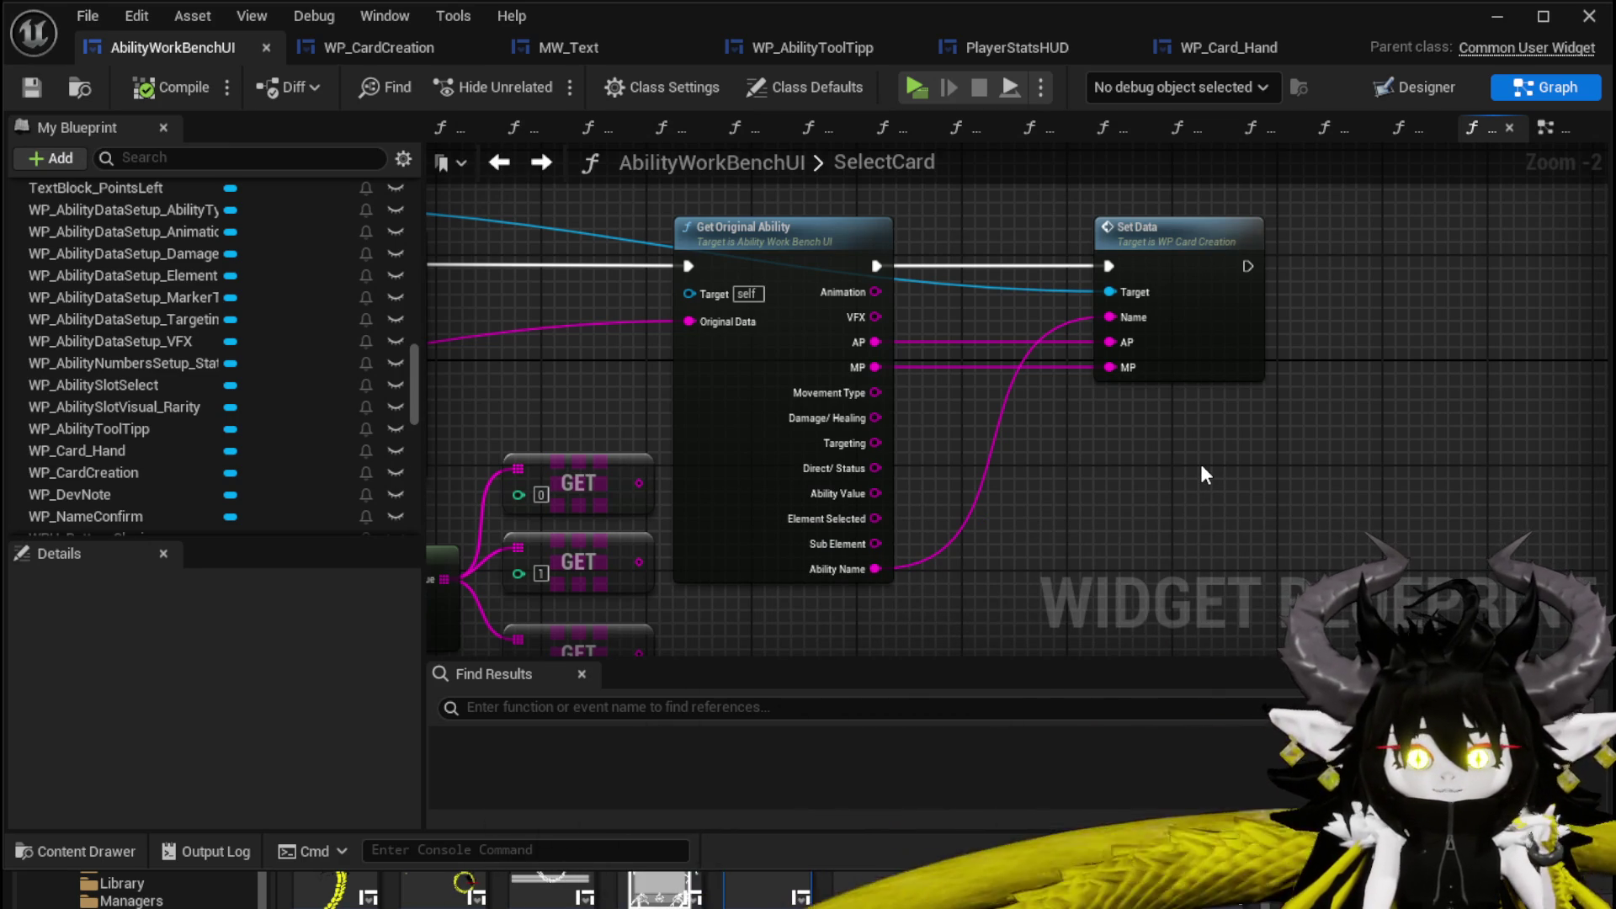
Move the GET, Parse Into Array and WP Card Creation nodes into place and save AbilityWorkBenchUI.
mouse_move(1200, 474)
mouse_down()
mouse_move(867, 424)
mouse_move(798, 386)
mouse_move(846, 381)
mouse_up()
mouse_move(712, 574)
mouse_down()
mouse_move(1002, 345)
mouse_move(850, 505)
mouse_up()
mouse_move(586, 196)
mouse_down()
mouse_move(653, 336)
mouse_move(644, 358)
mouse_up()
drag(642, 269, 920, 238)
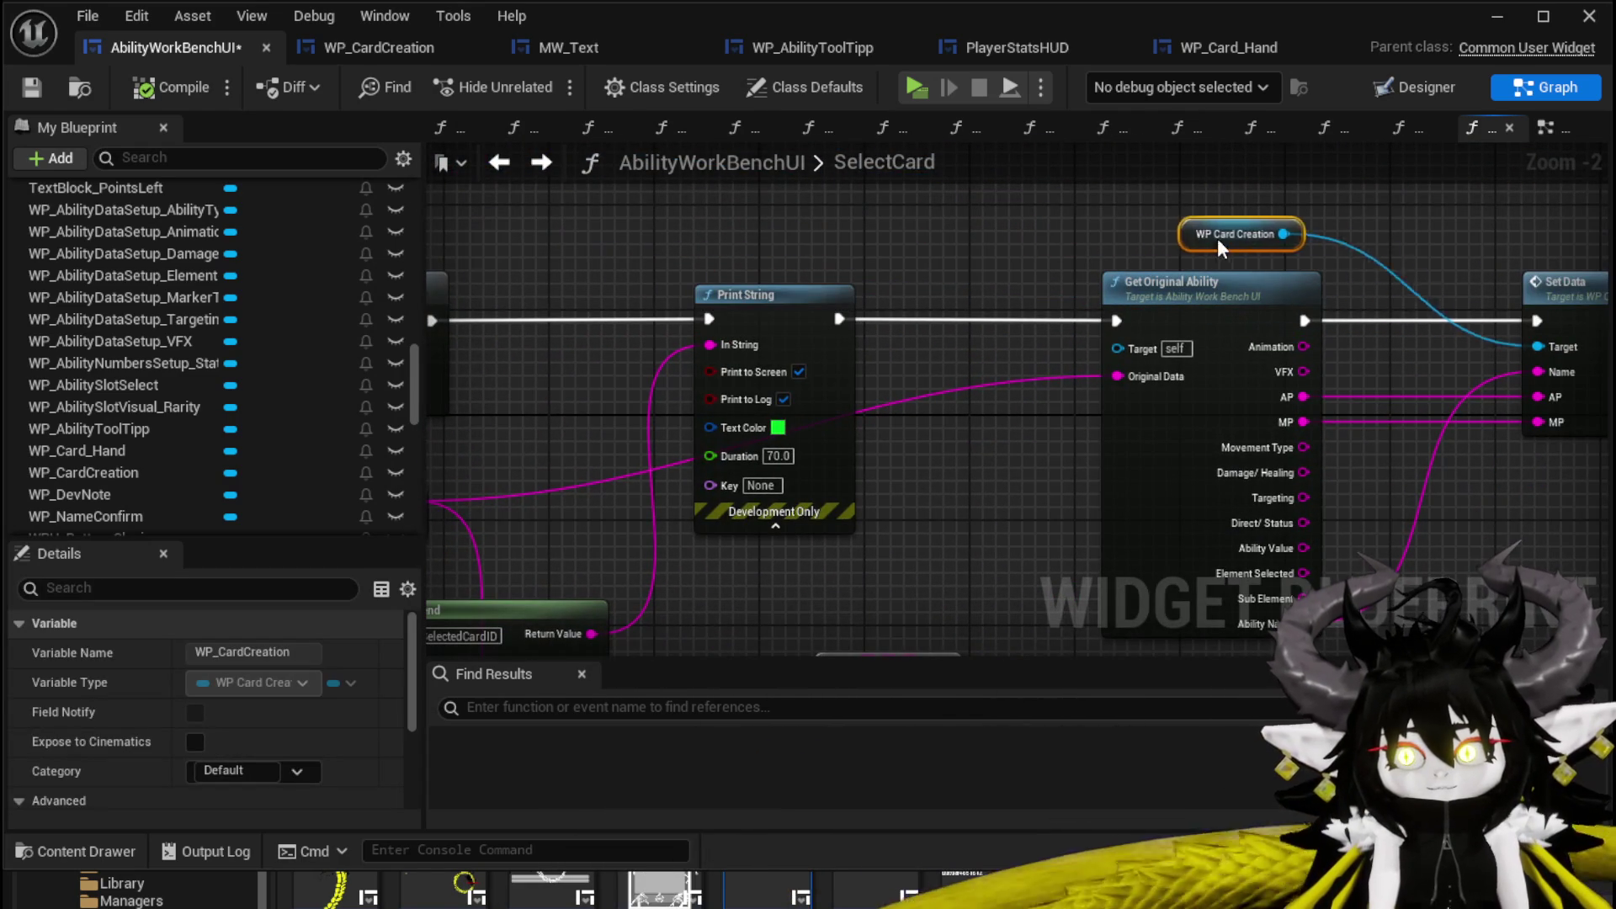
drag(1464, 229, 936, 250)
click(791, 255)
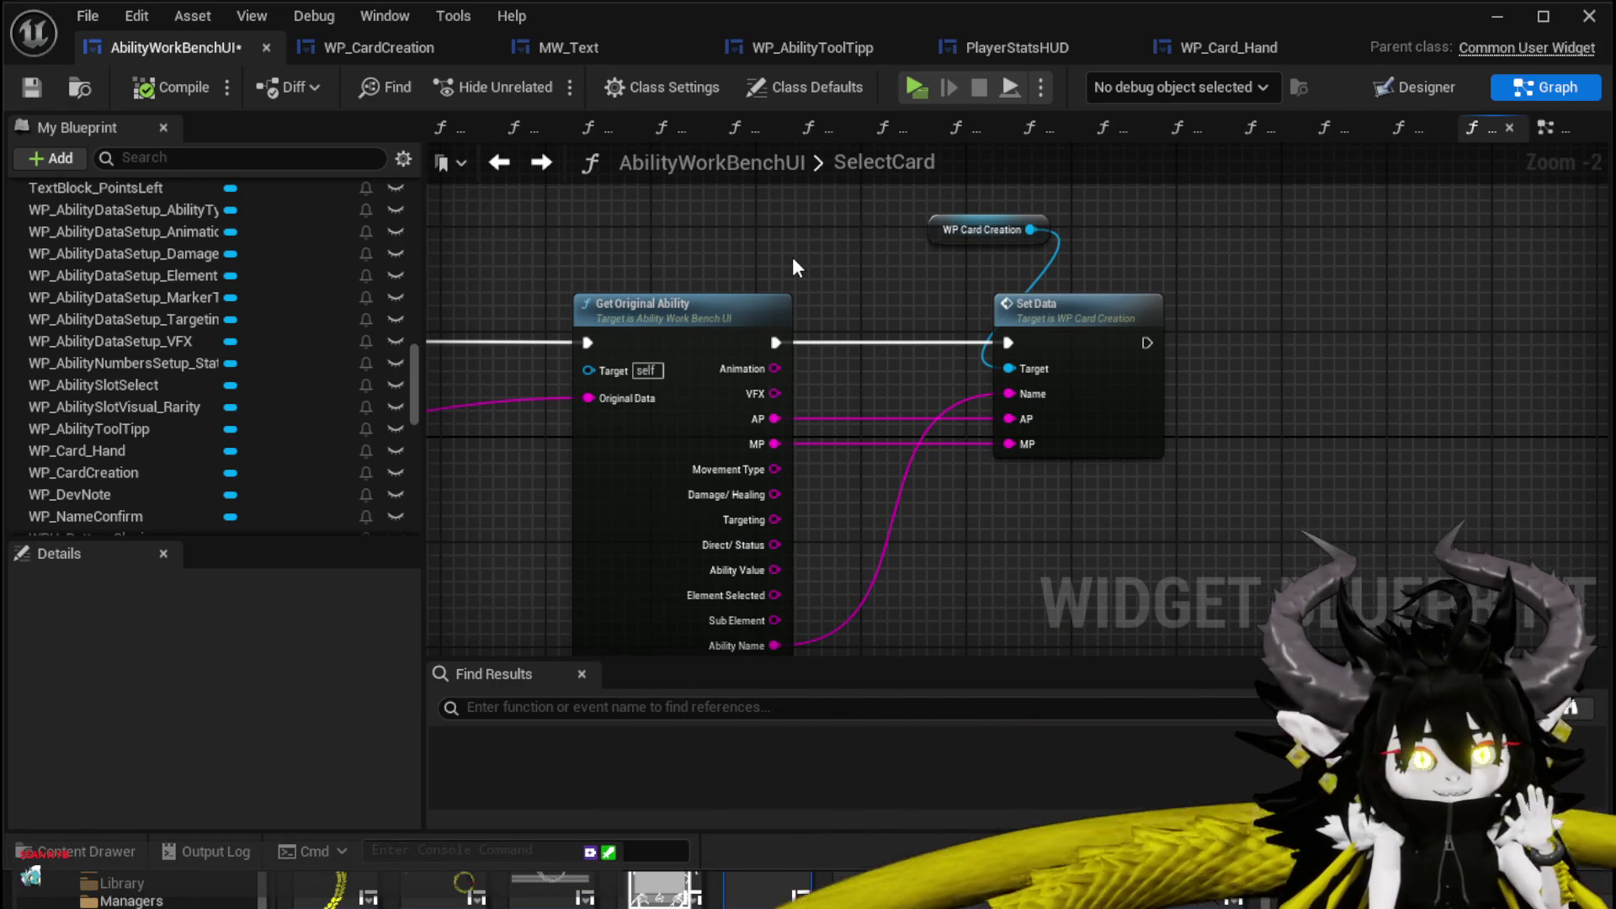
click(32, 86)
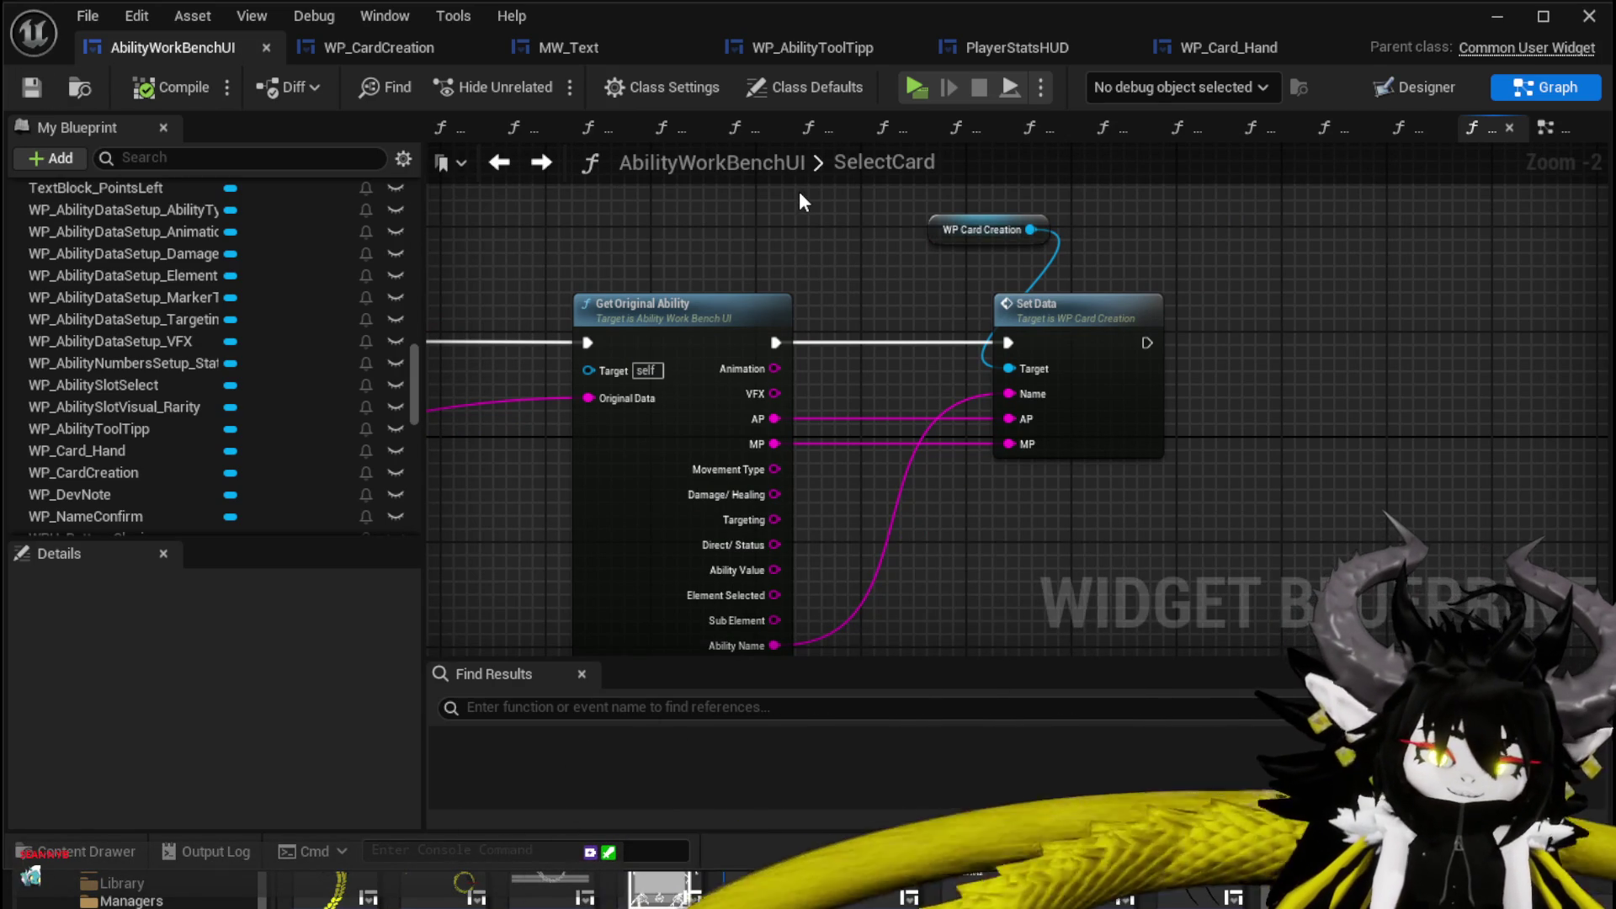
scroll(810, 220, down, 3)
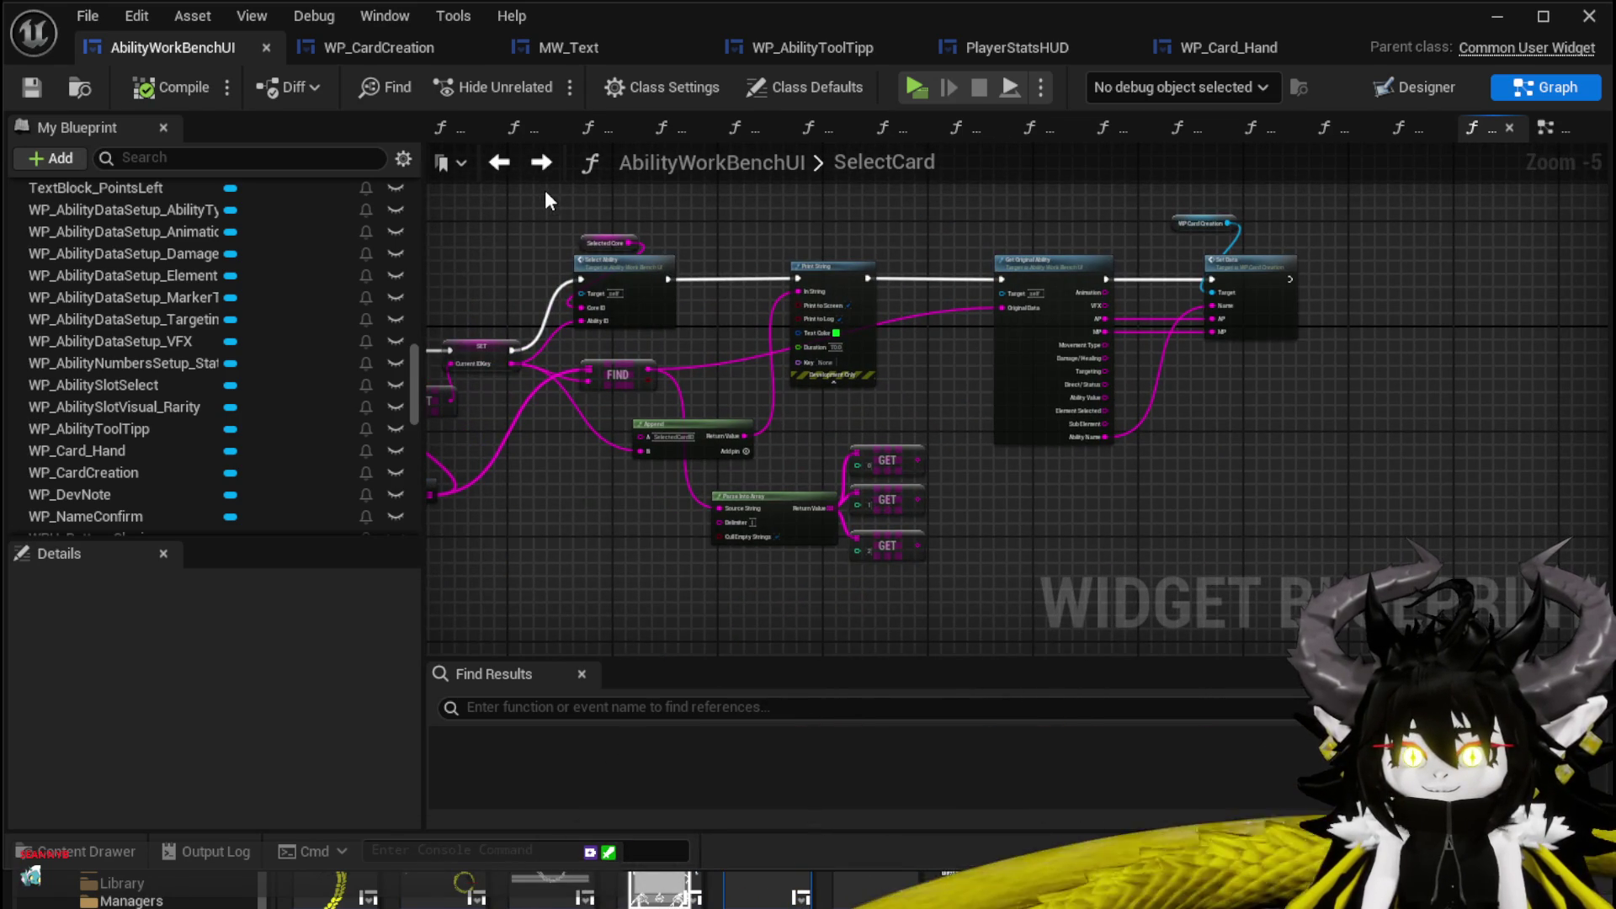
drag(618, 243, 778, 224)
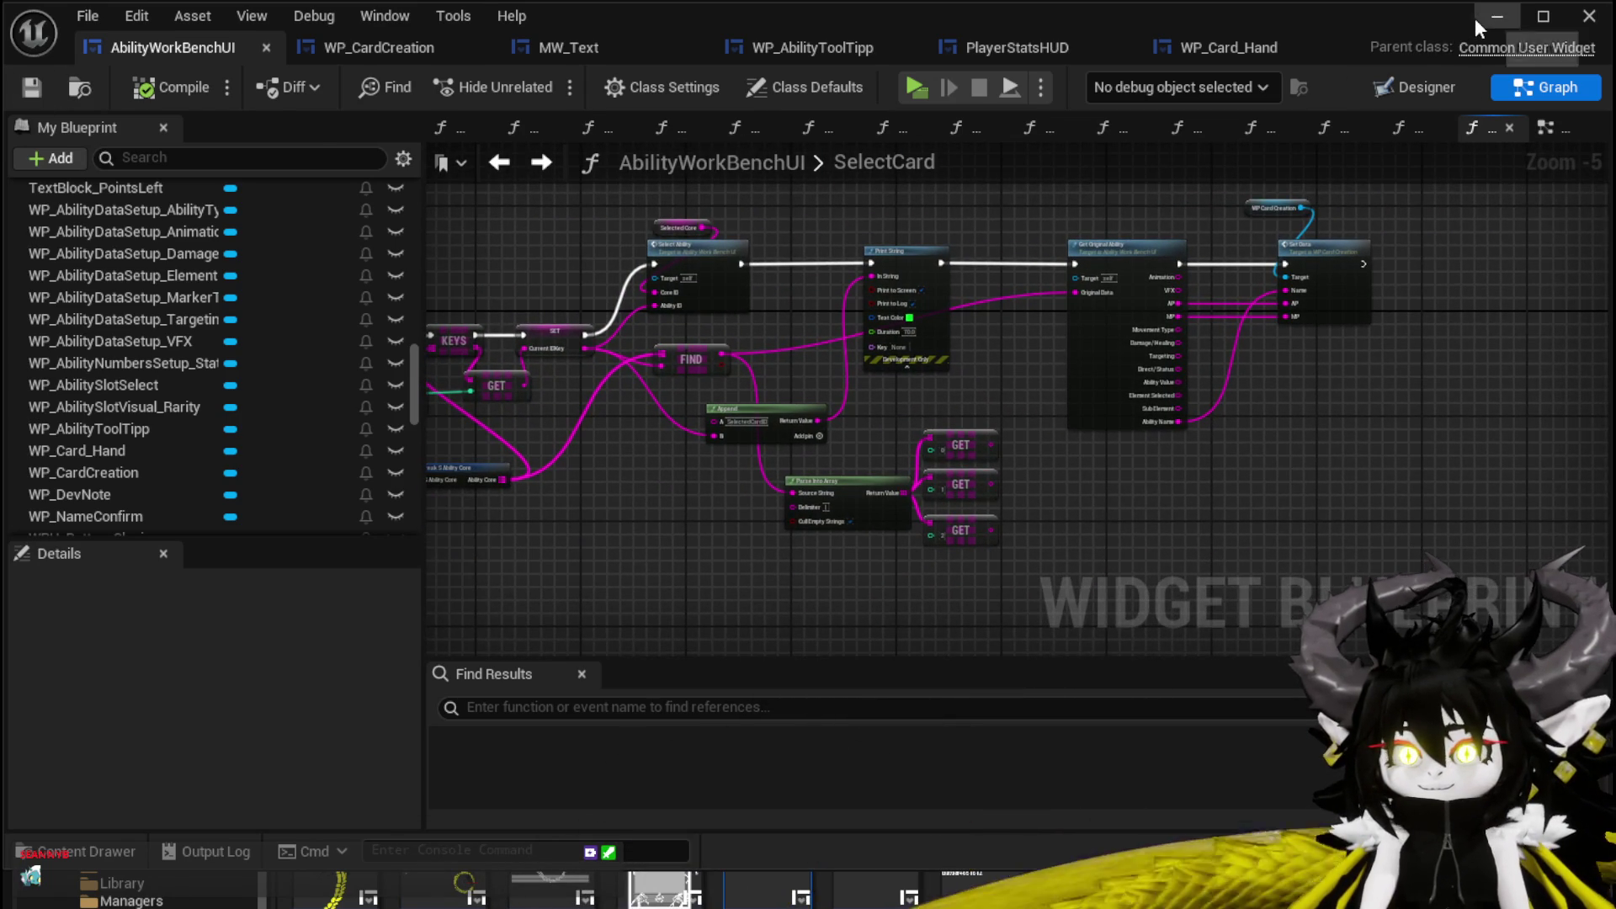
Start a standalone play preview and walk the character to the workbench.
click(1475, 18)
click(539, 79)
key(w)
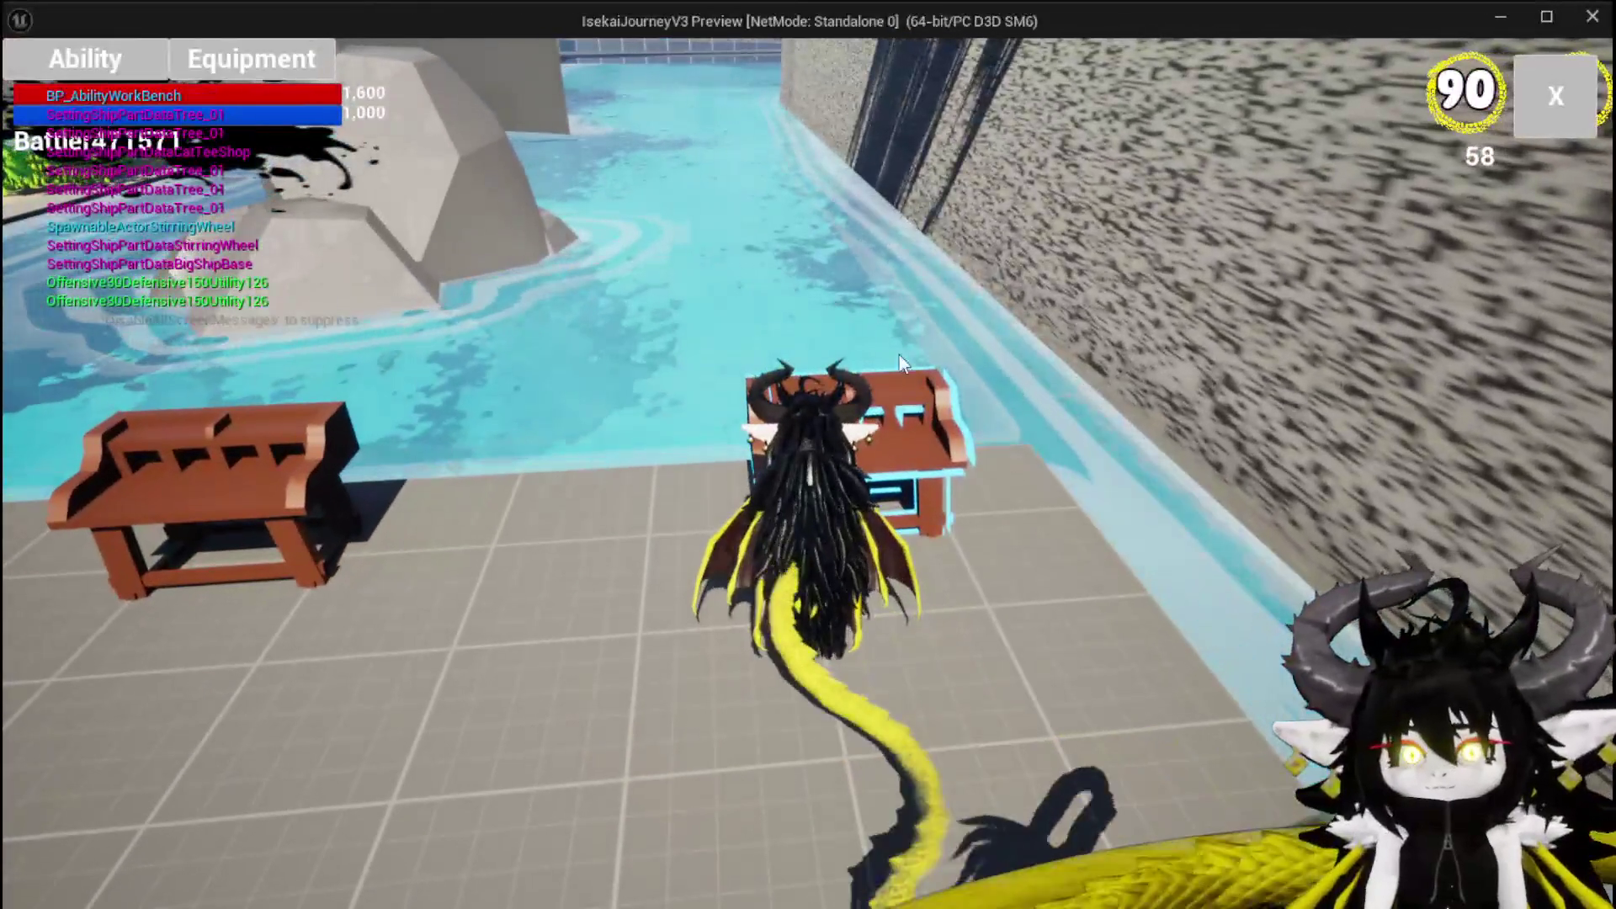
Pick the Magic|ChuraMagicSummon|001 ability and the Fire AOE card, then stop the preview.
click(74, 61)
click(163, 165)
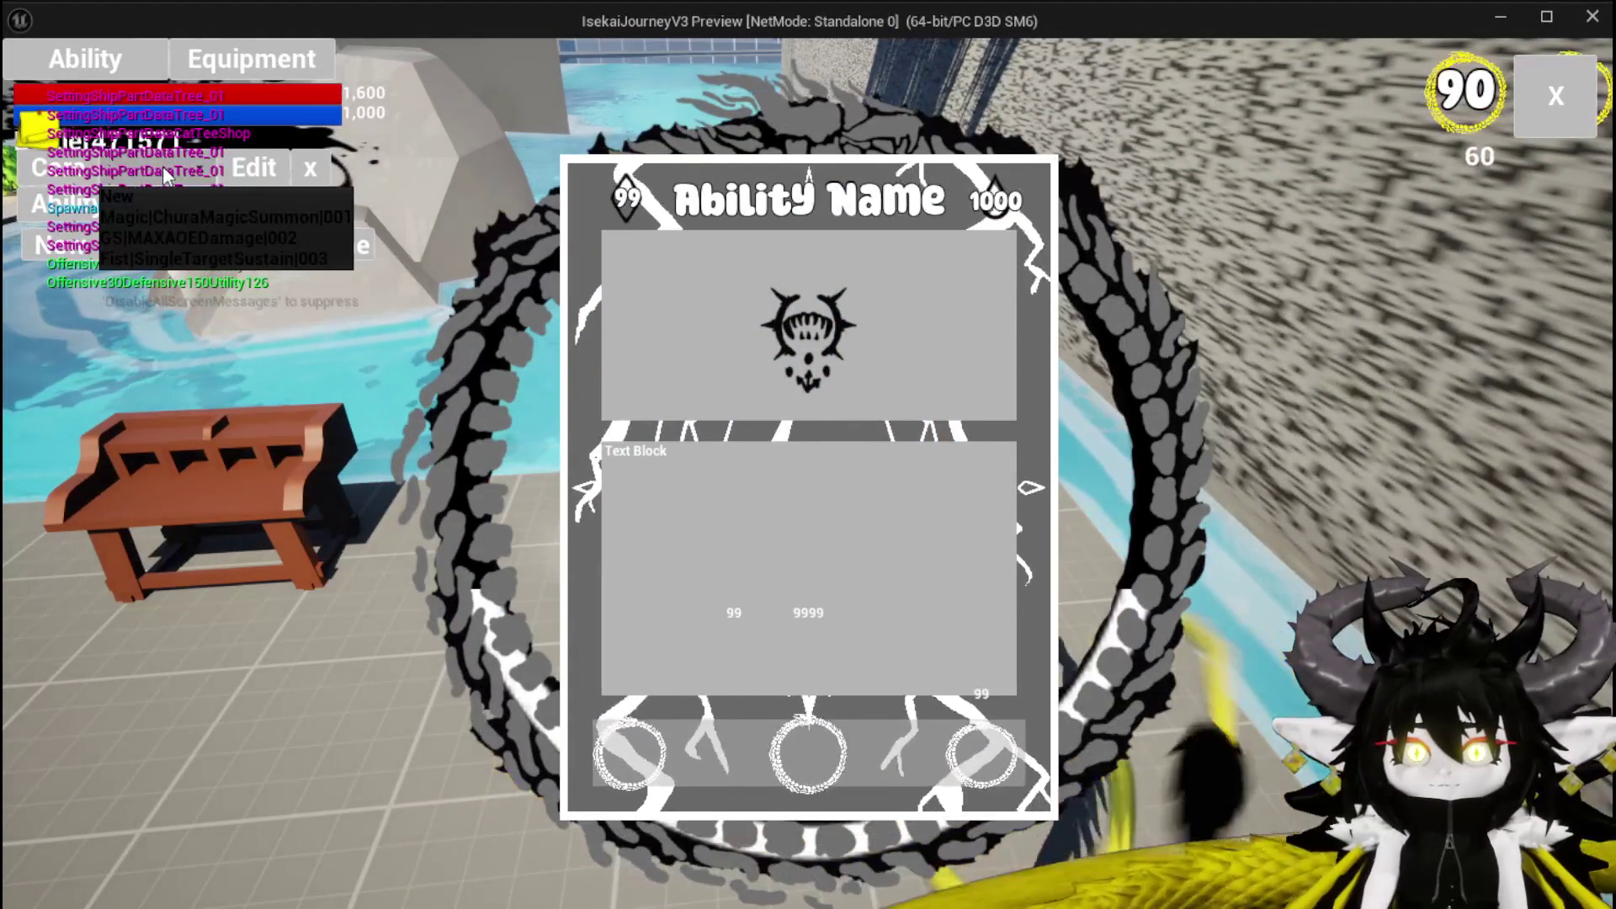
click(202, 216)
click(376, 738)
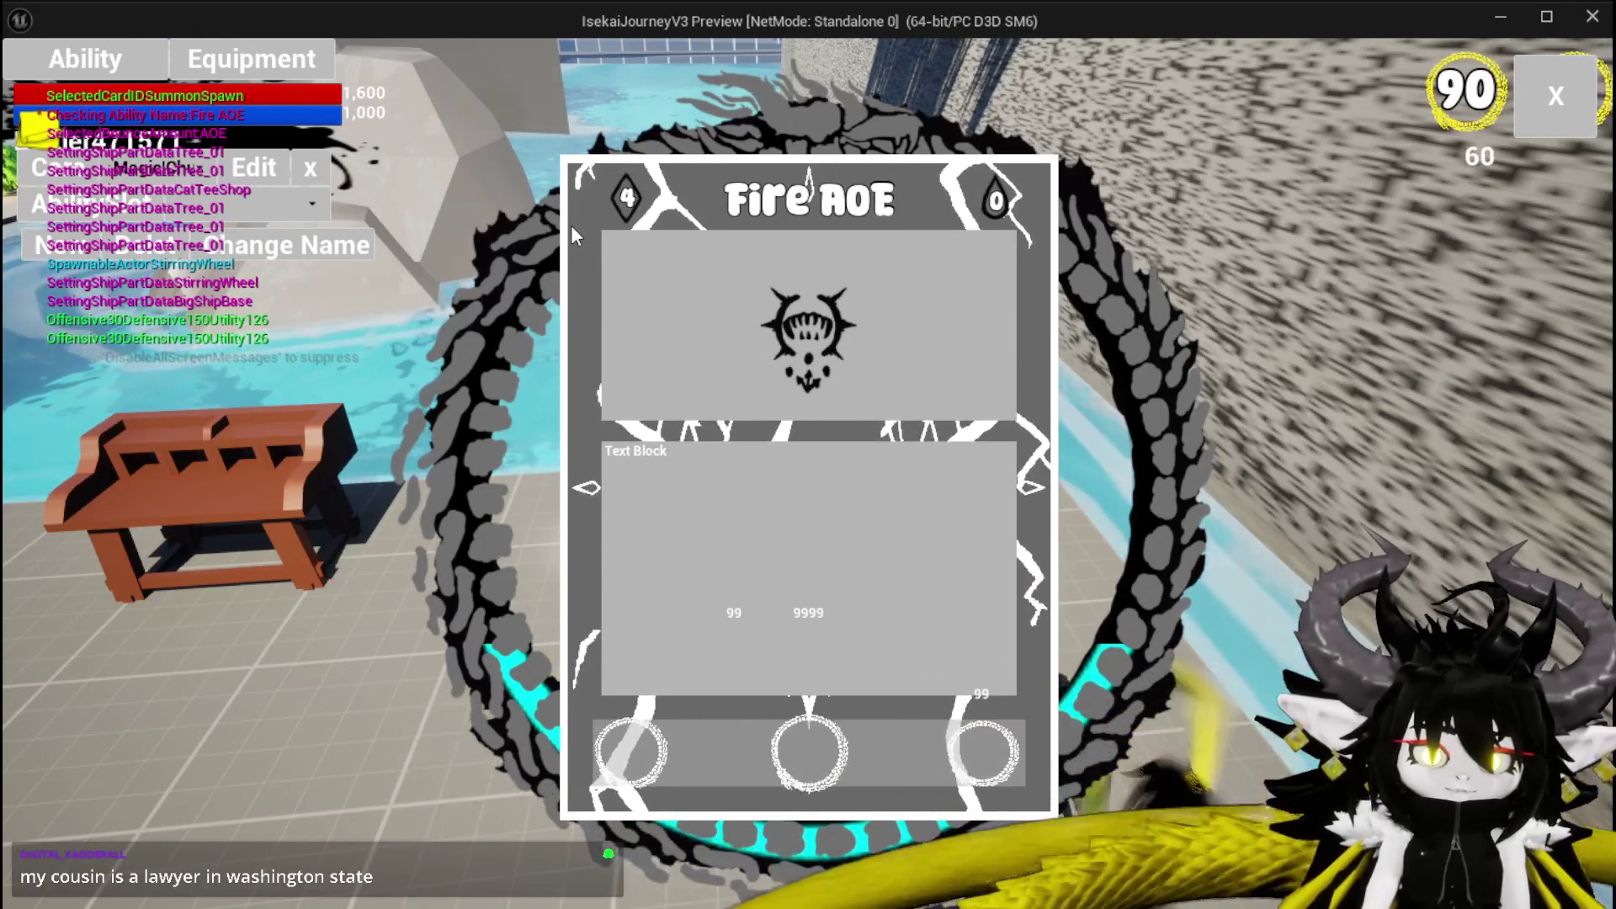
key(Escape)
key(ctrl+s)
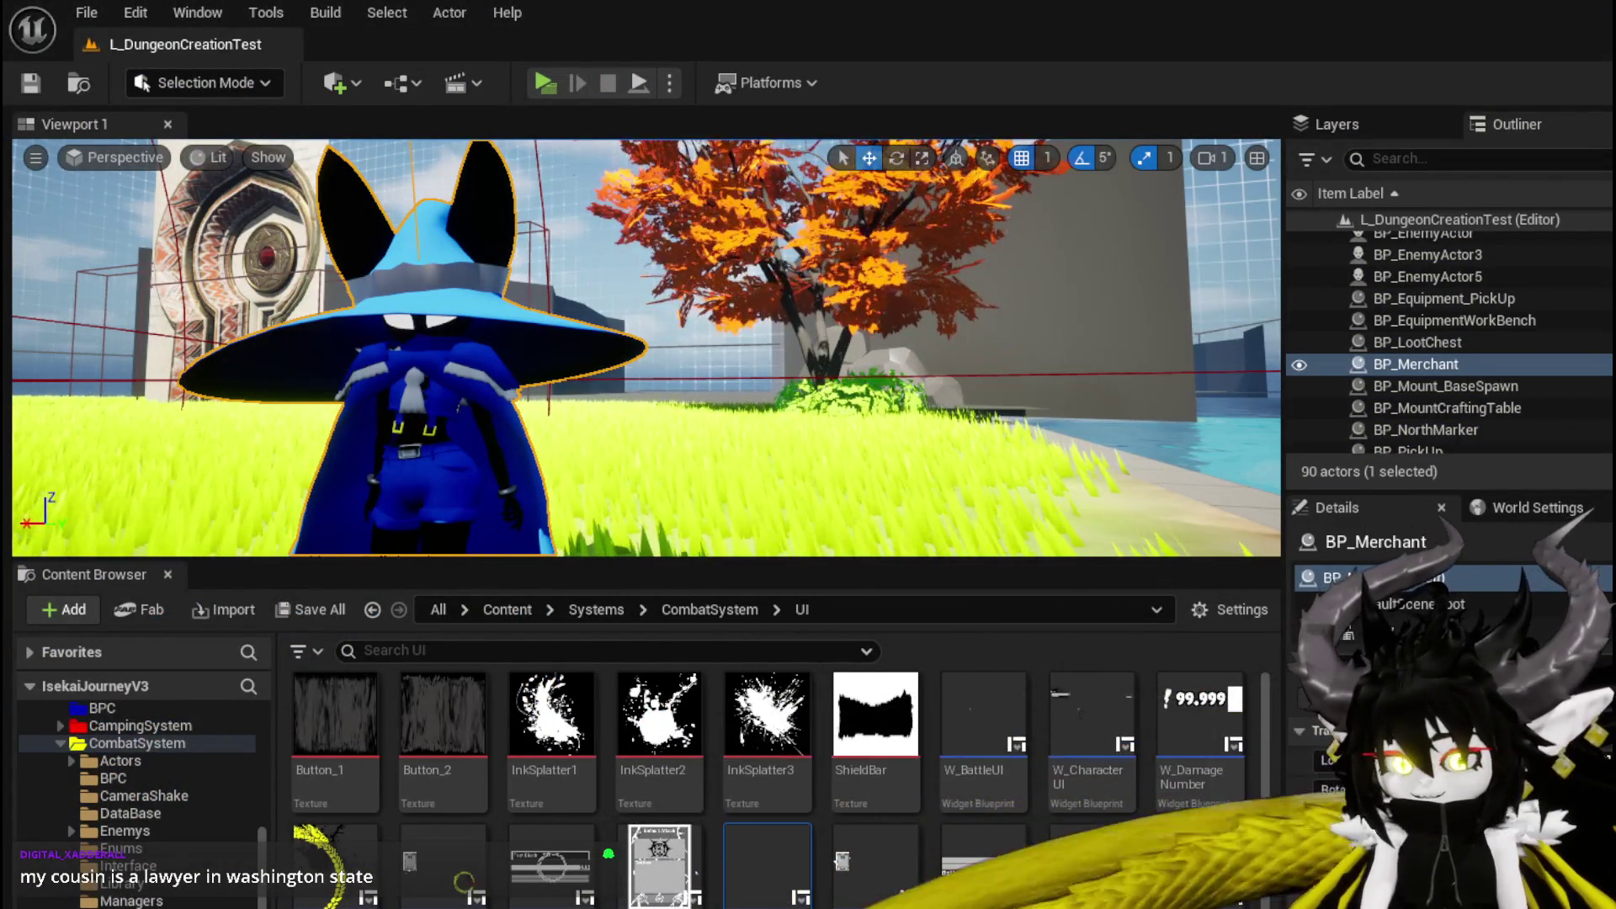
Save the AbilityWorkBenchUI blueprint and open WP_CardCreation's SetData function via the Set Data node.
key(alt+Tab)
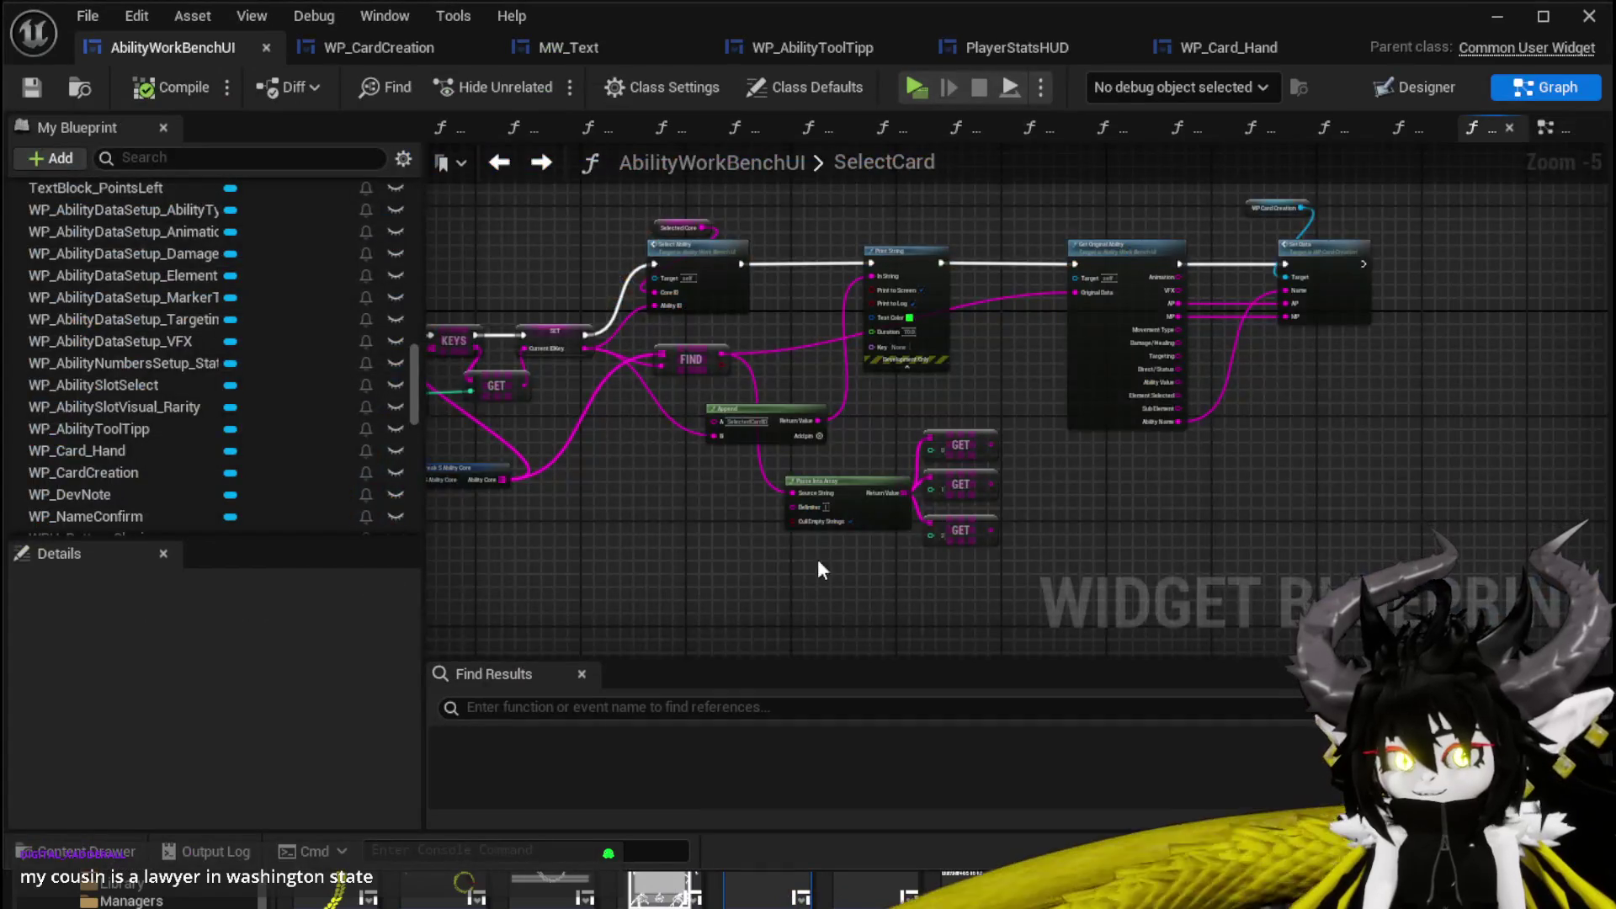
scroll(816, 552, up, 2)
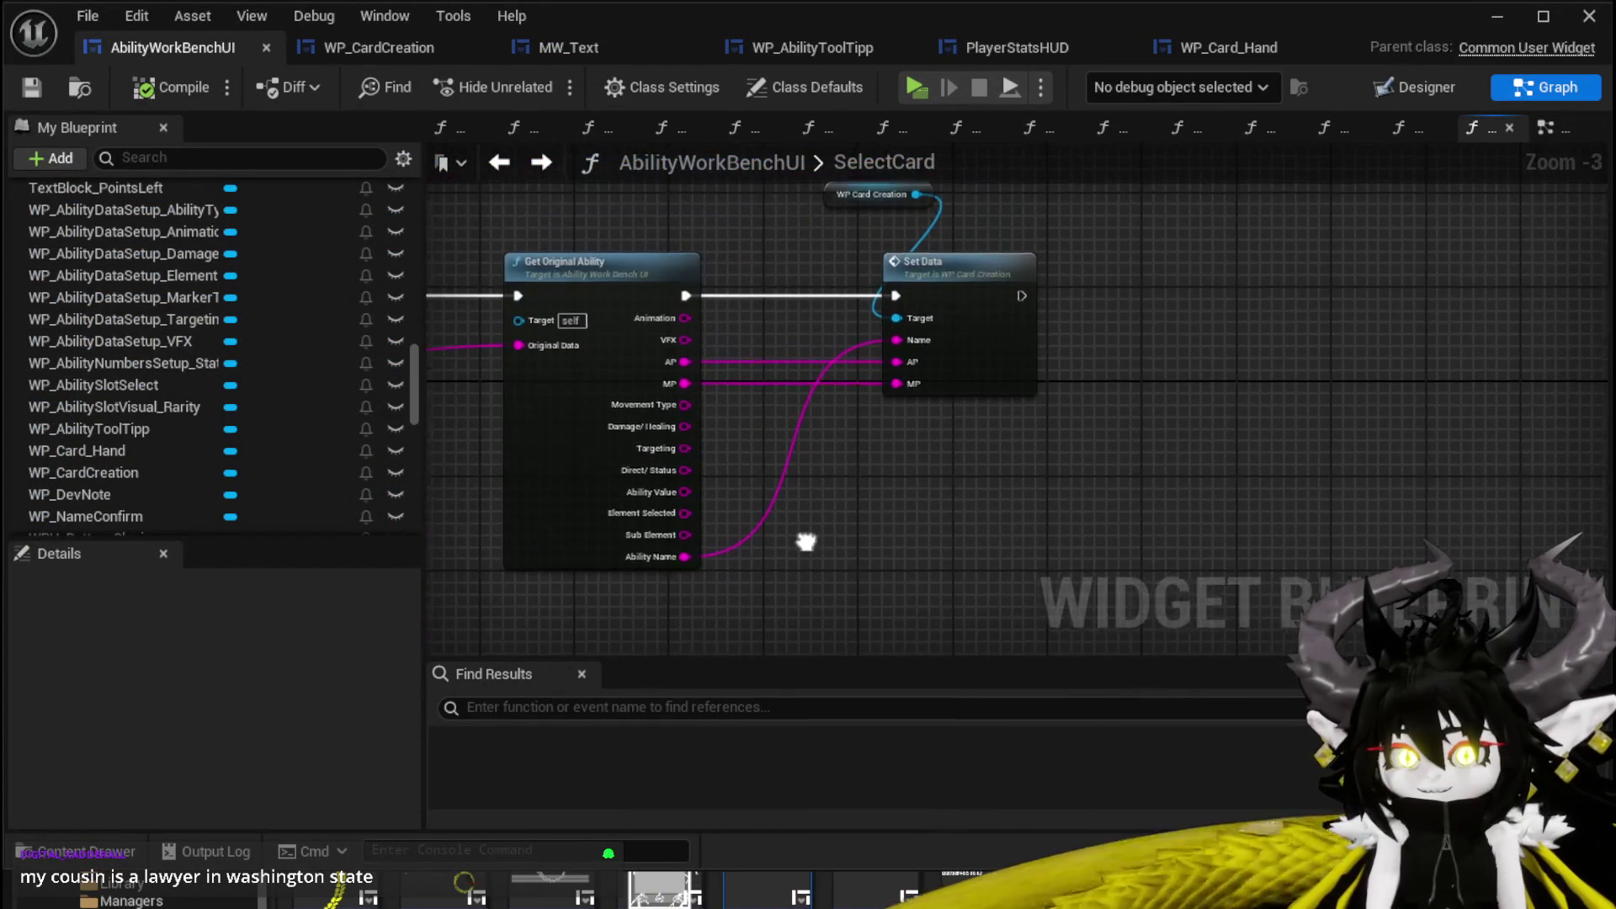
scroll(847, 502, up, 3)
mouse_move(851, 429)
mouse_down()
mouse_move(813, 367)
mouse_move(926, 480)
mouse_move(916, 452)
mouse_up()
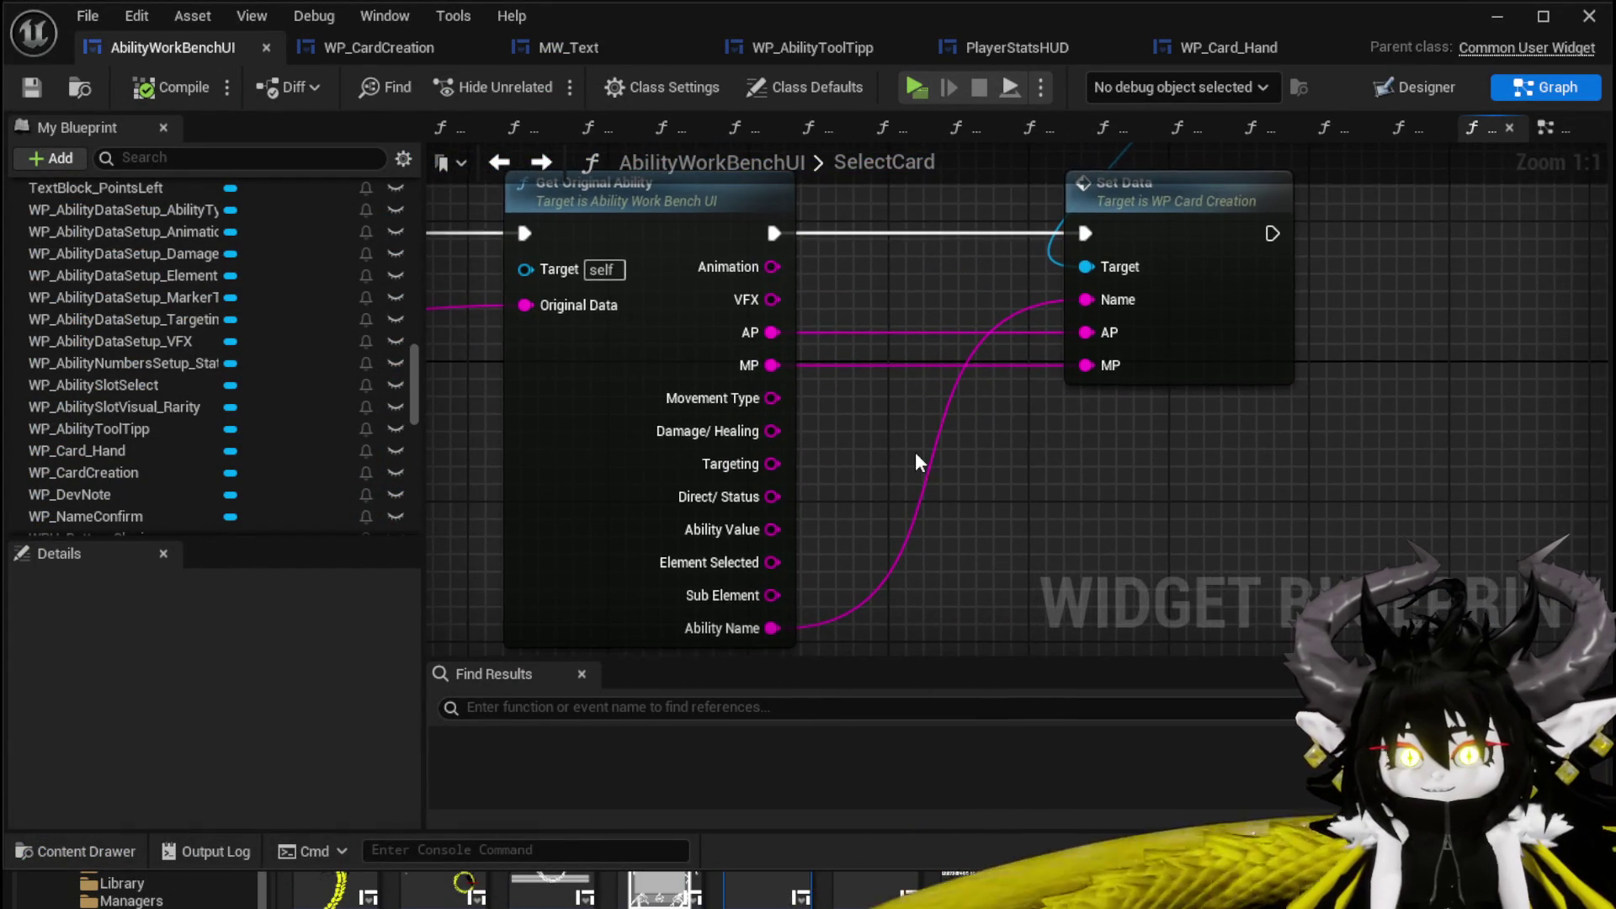
scroll(915, 461, down, 1)
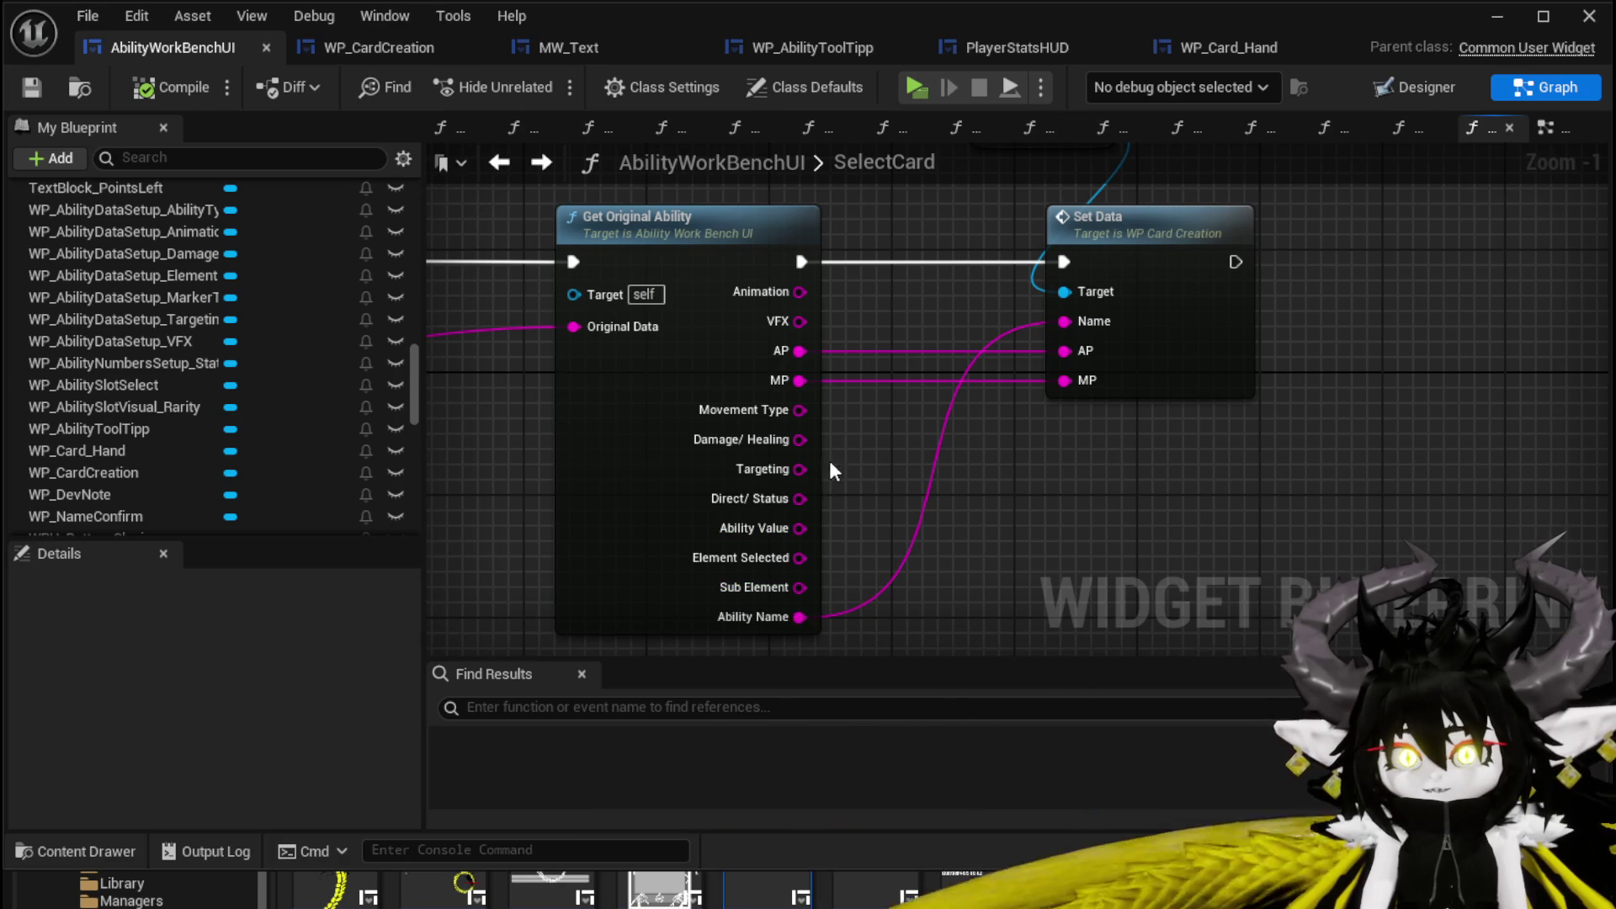
click(34, 89)
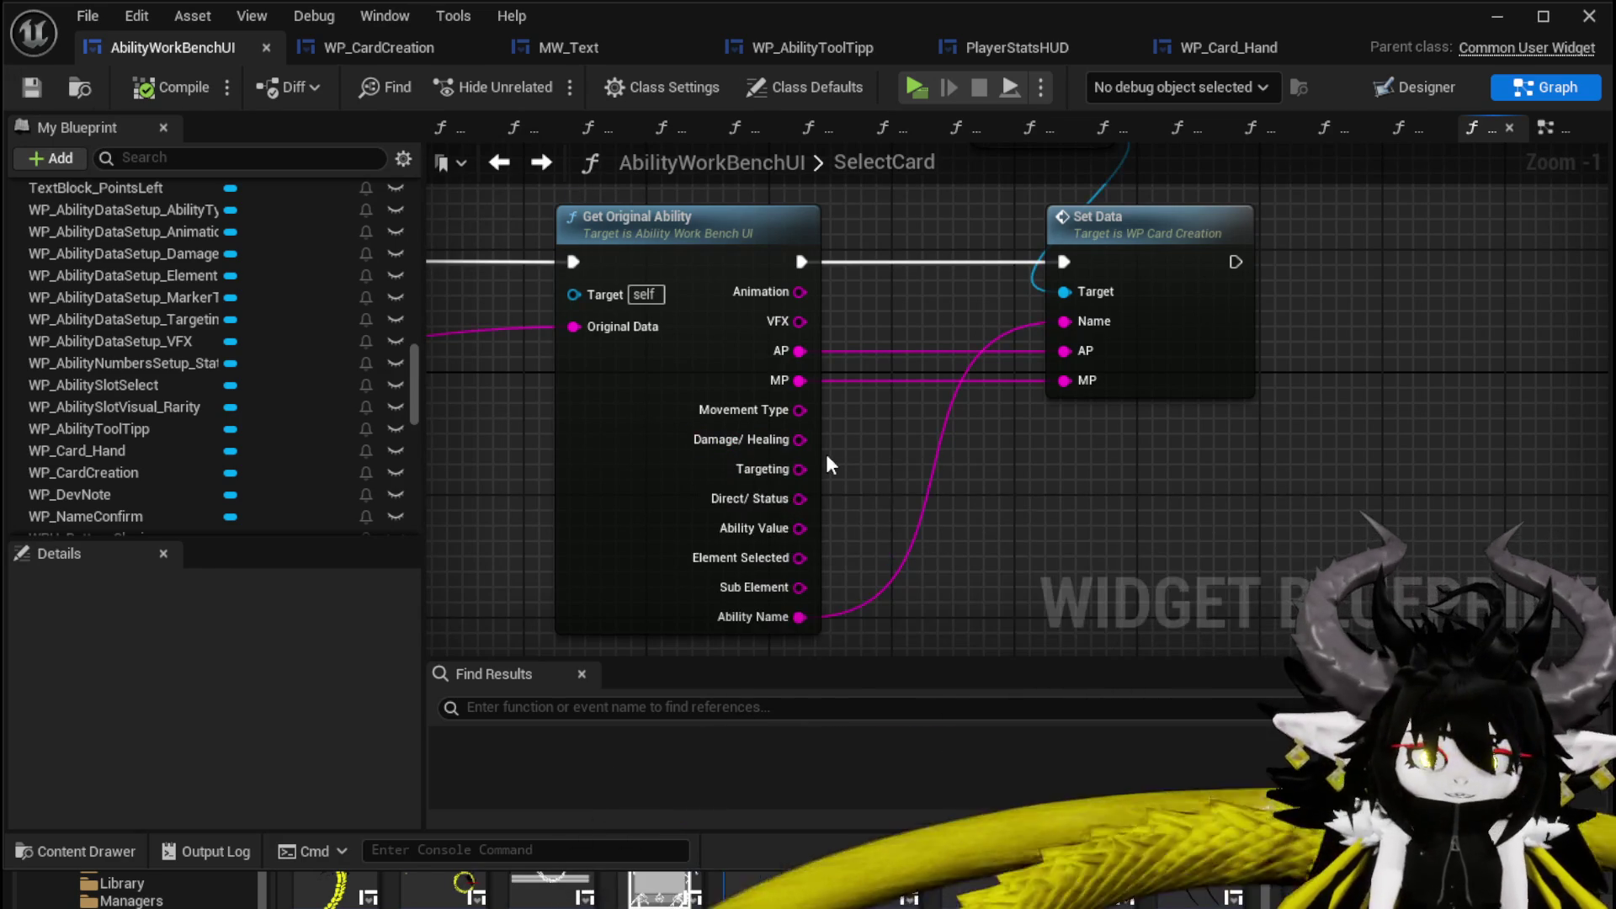
double_click(1170, 256)
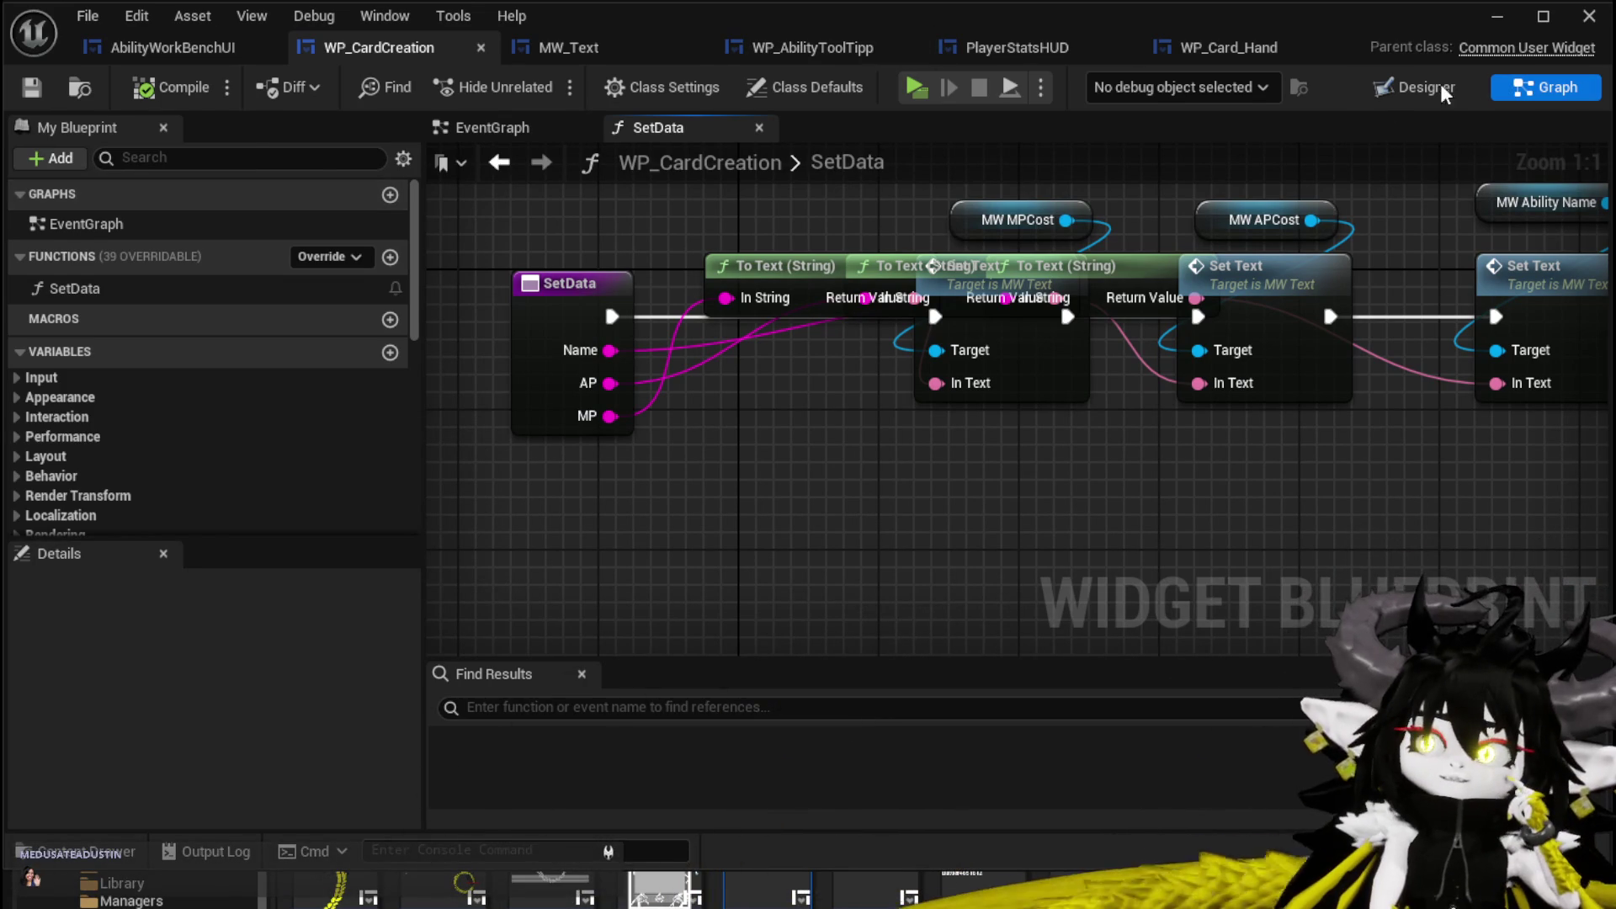
Review the WP_CardCreation card layout in the Designer, then switch to the WP_AbilityToolTipp card design.
click(1414, 87)
scroll(649, 263, down, 6)
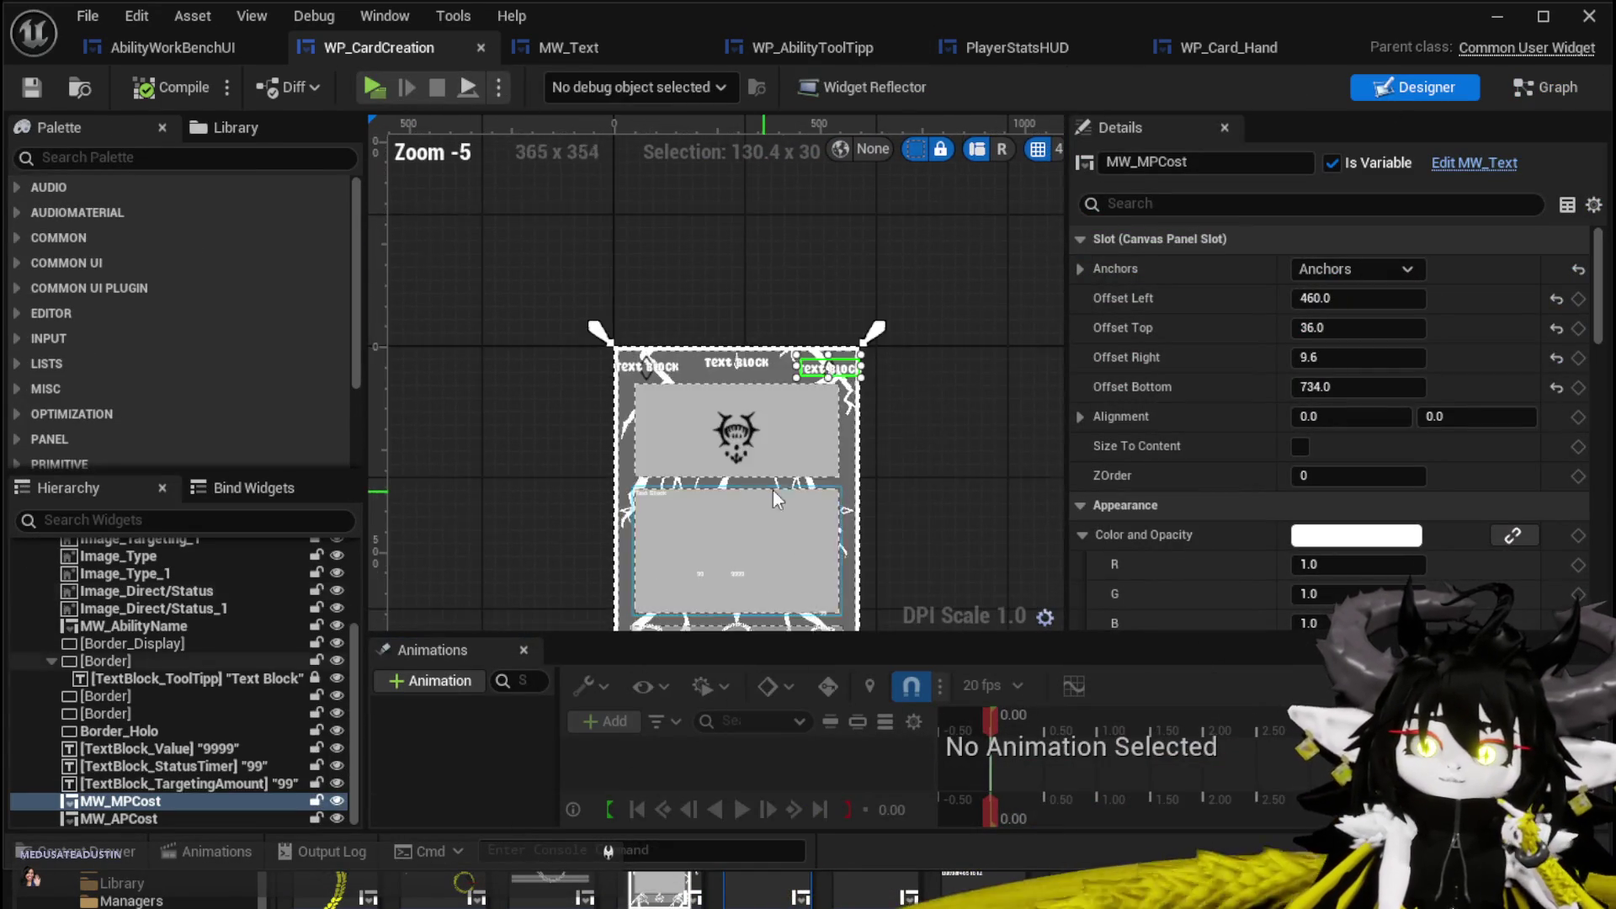
scroll(889, 286, up, 1)
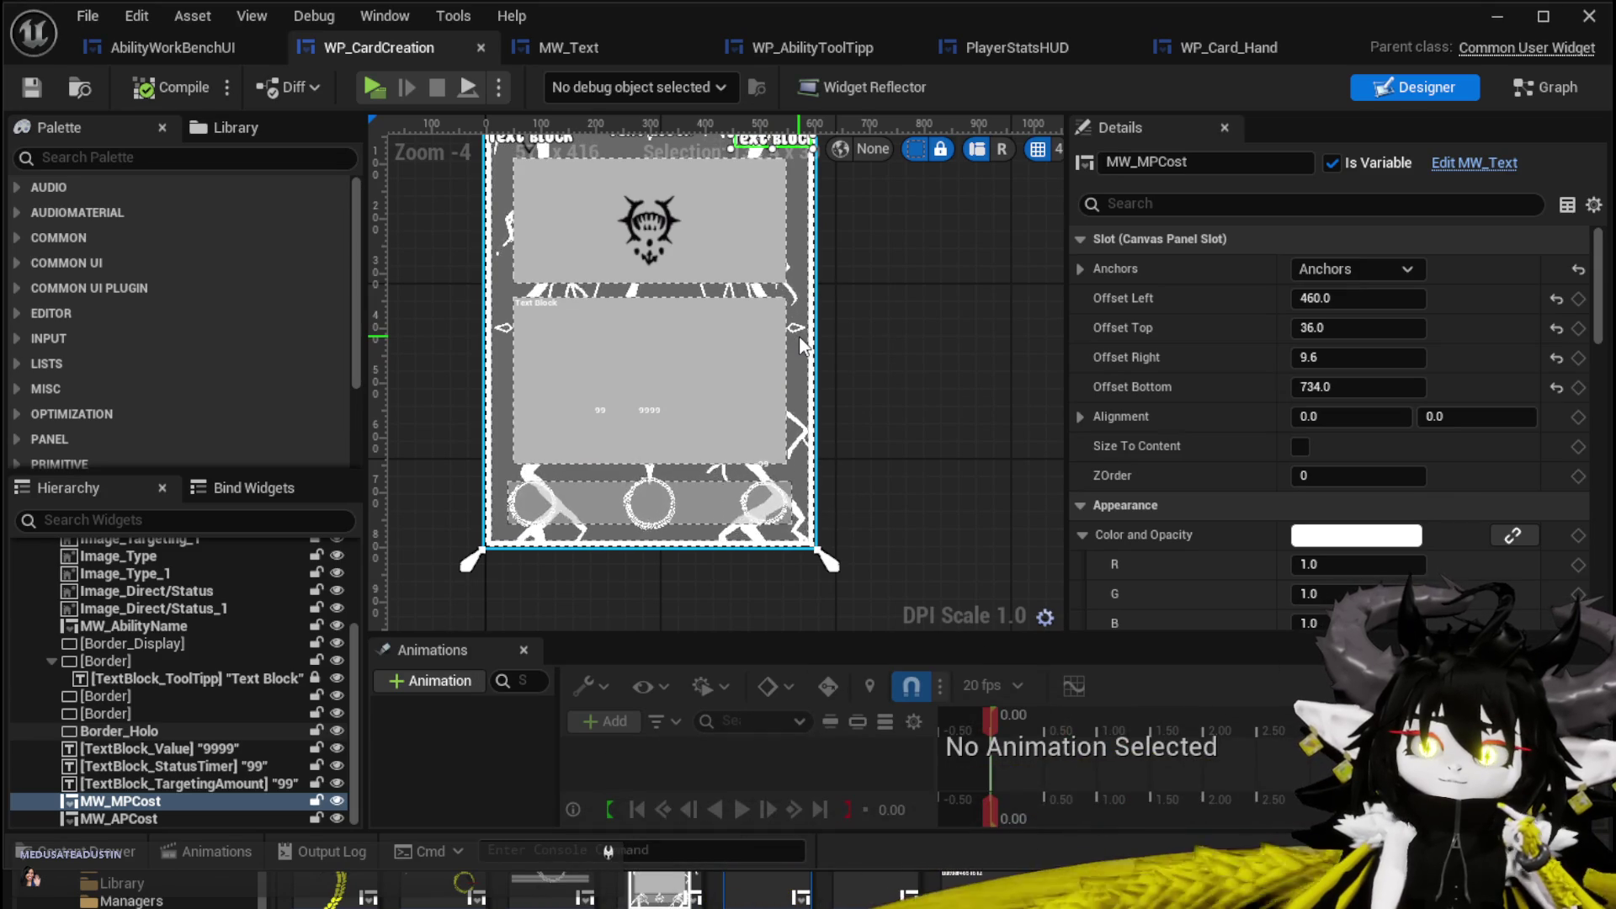
scroll(928, 352, down, 2)
scroll(929, 351, up, 2)
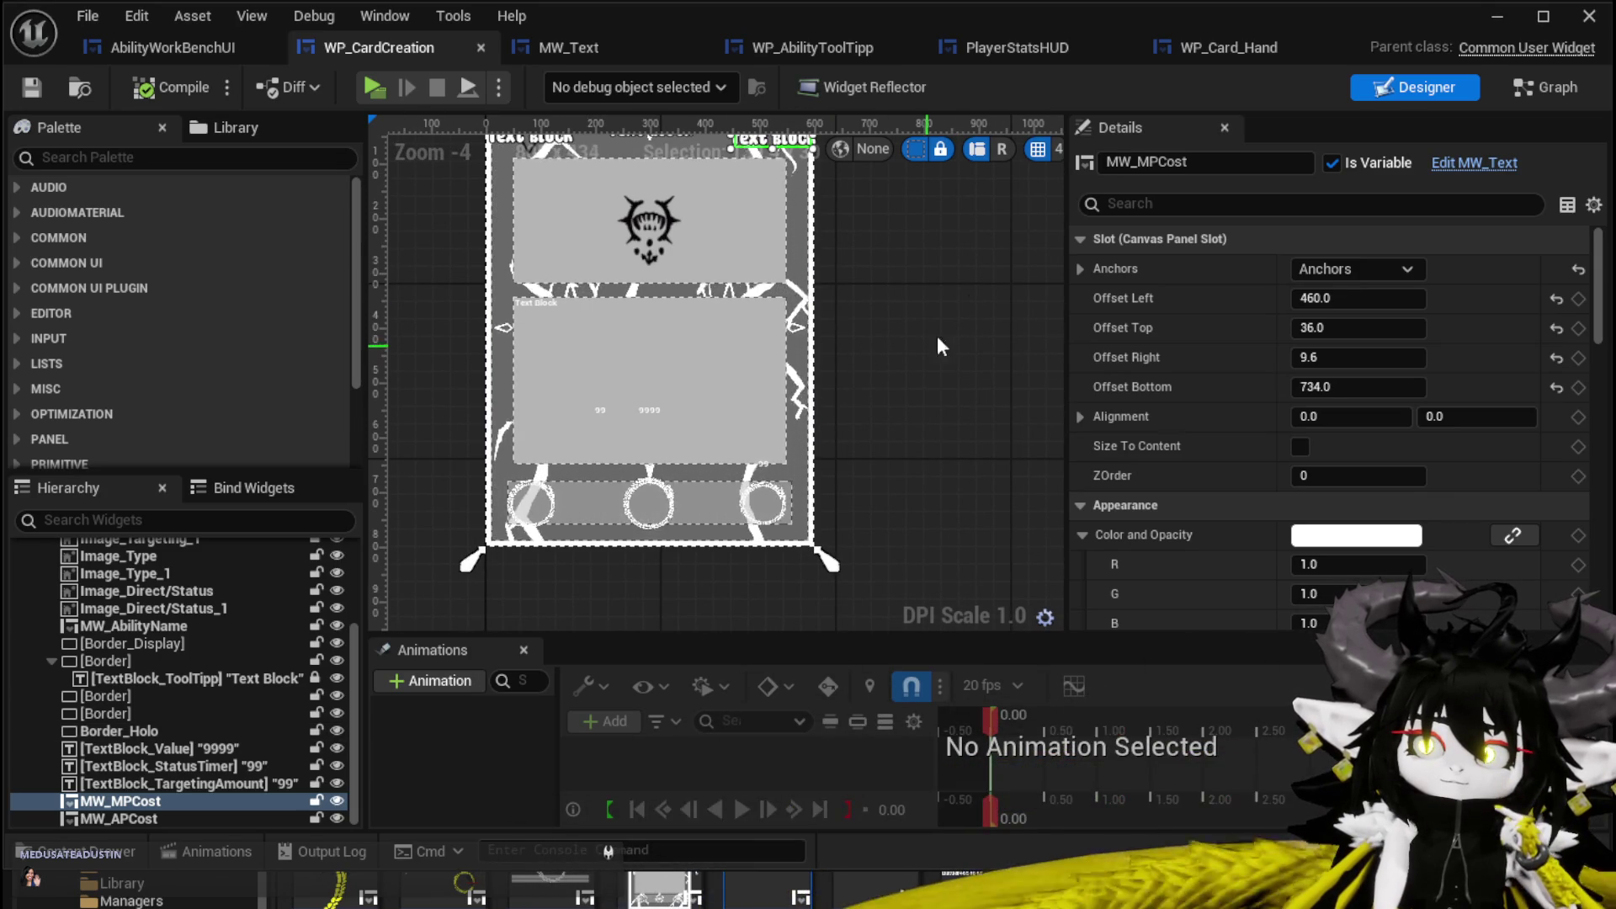
click(798, 48)
scroll(865, 268, up, 3)
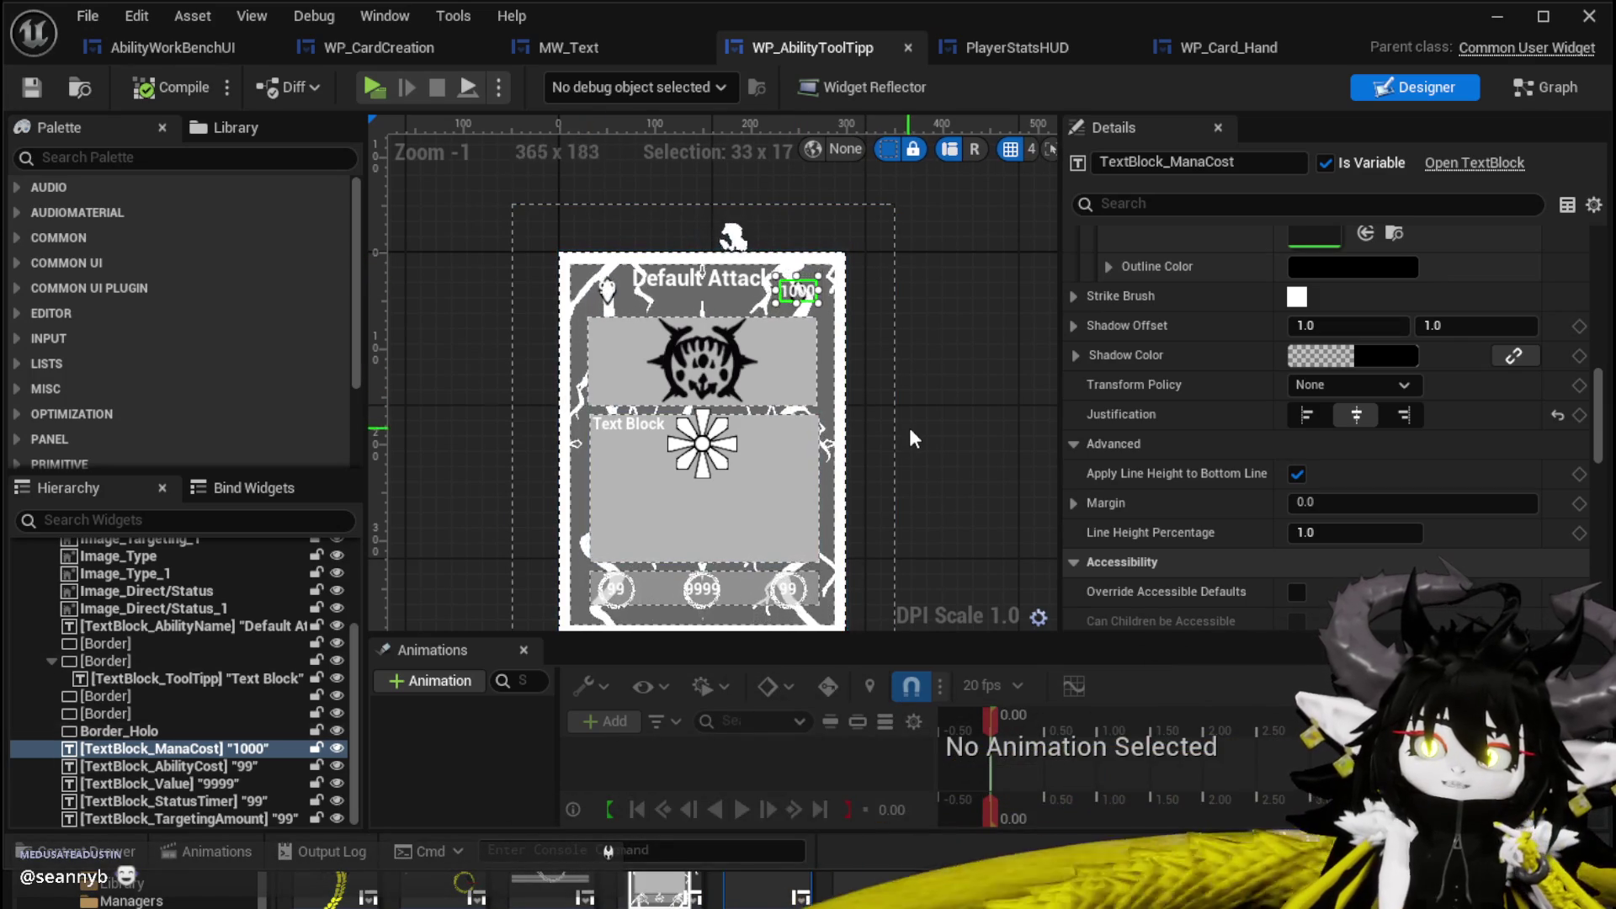
Switch WP_AbilityToolTipp to its Graph view and select the Border_Holo variable.
drag(910, 404, 887, 360)
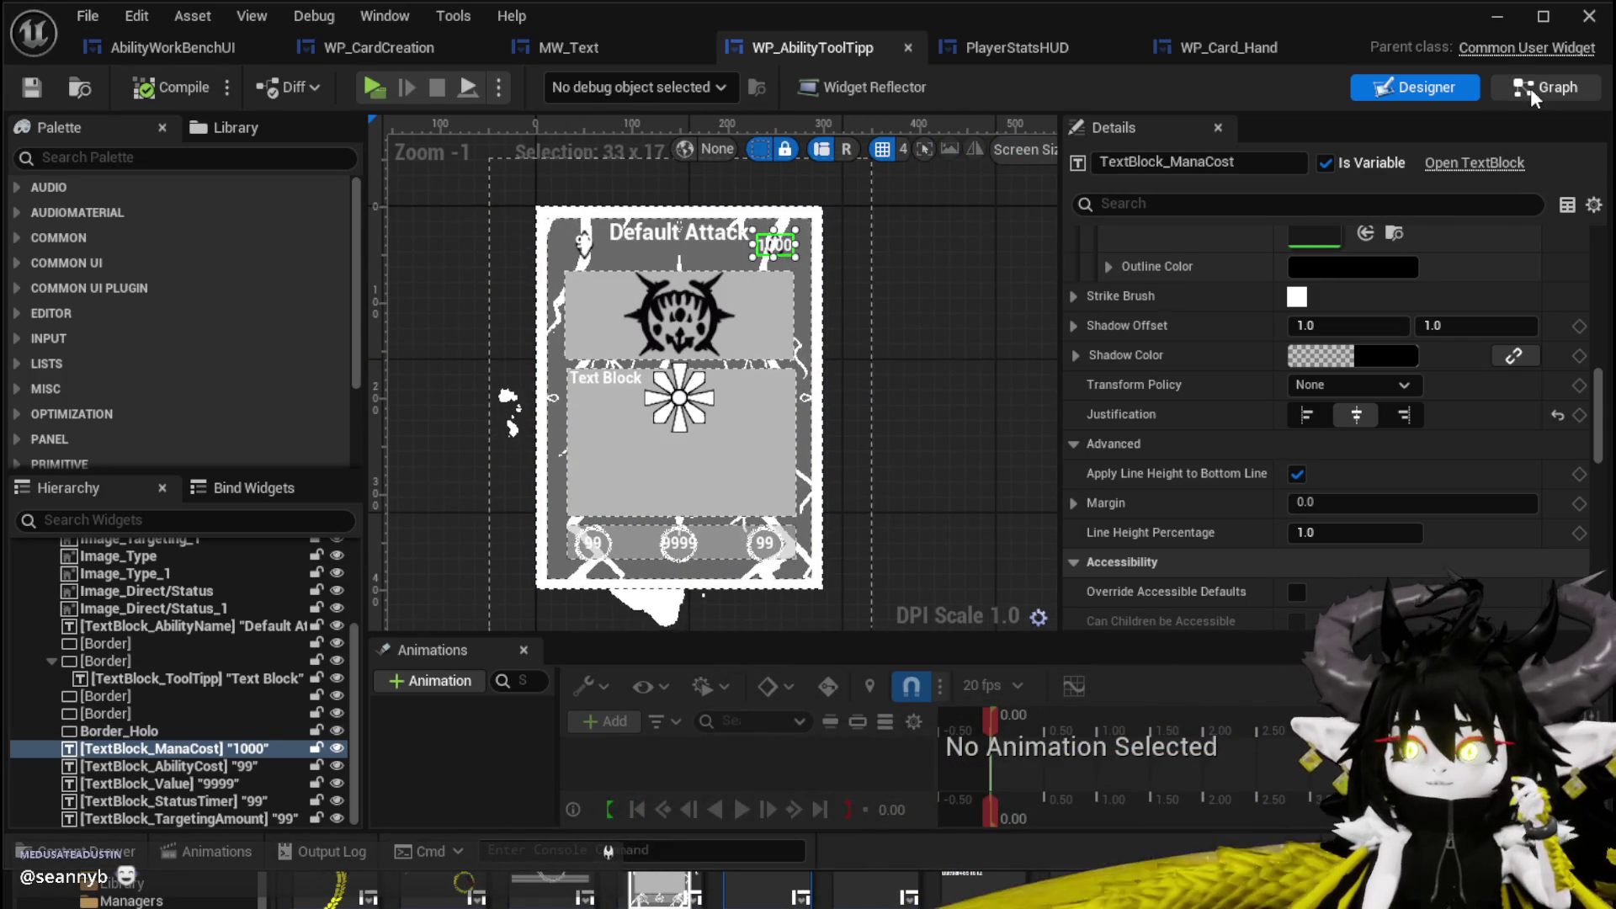
click(1530, 88)
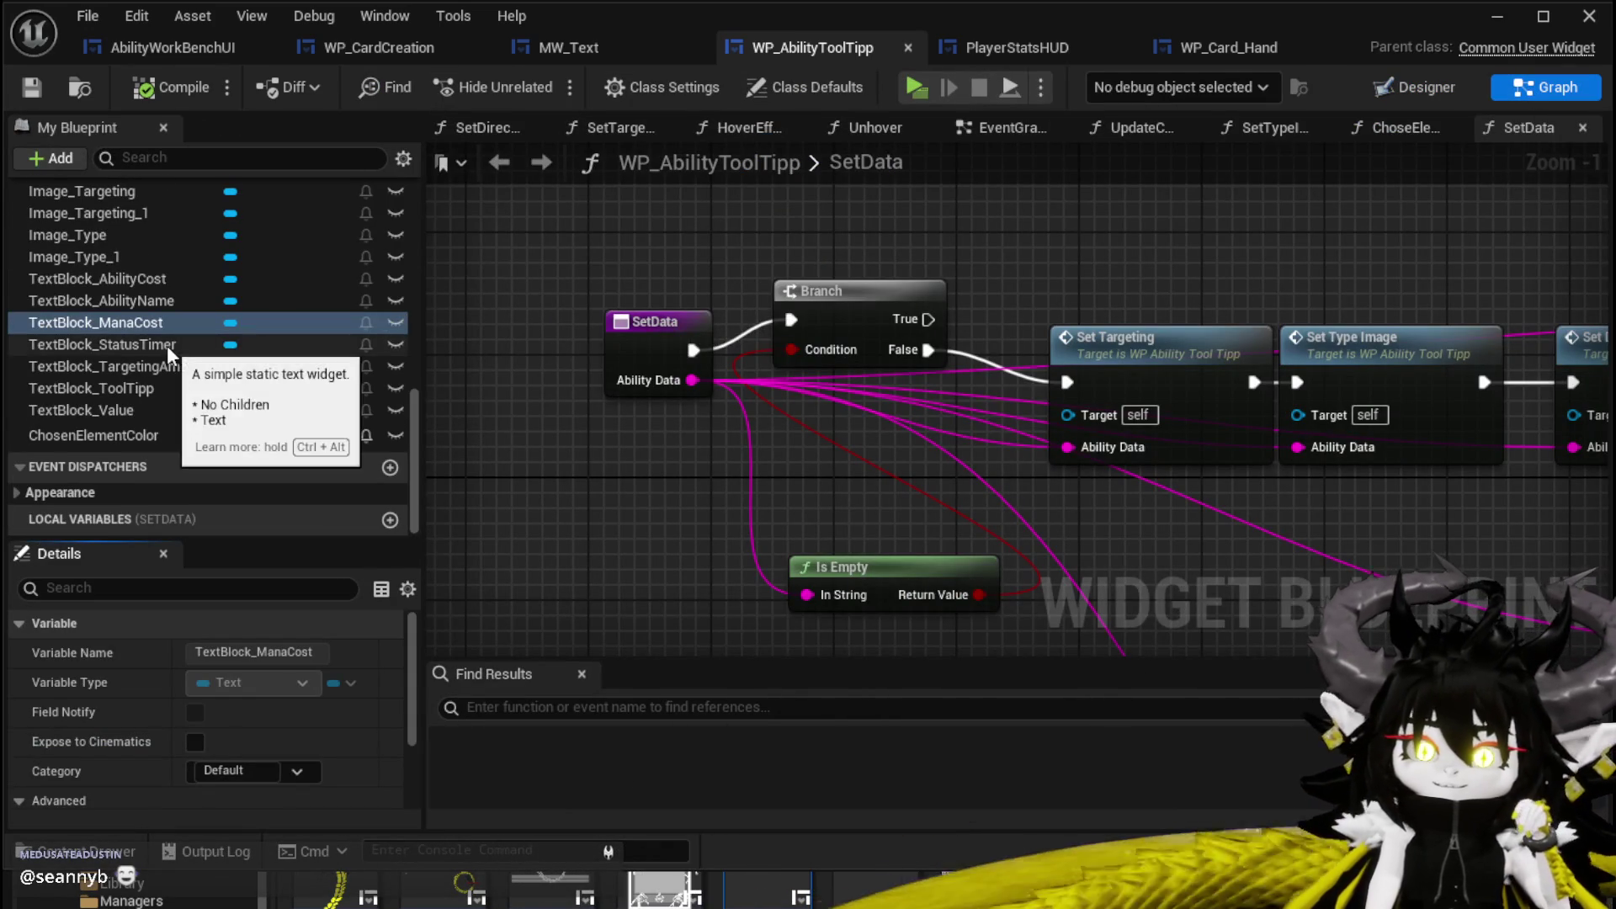
scroll(168, 345, up, 5)
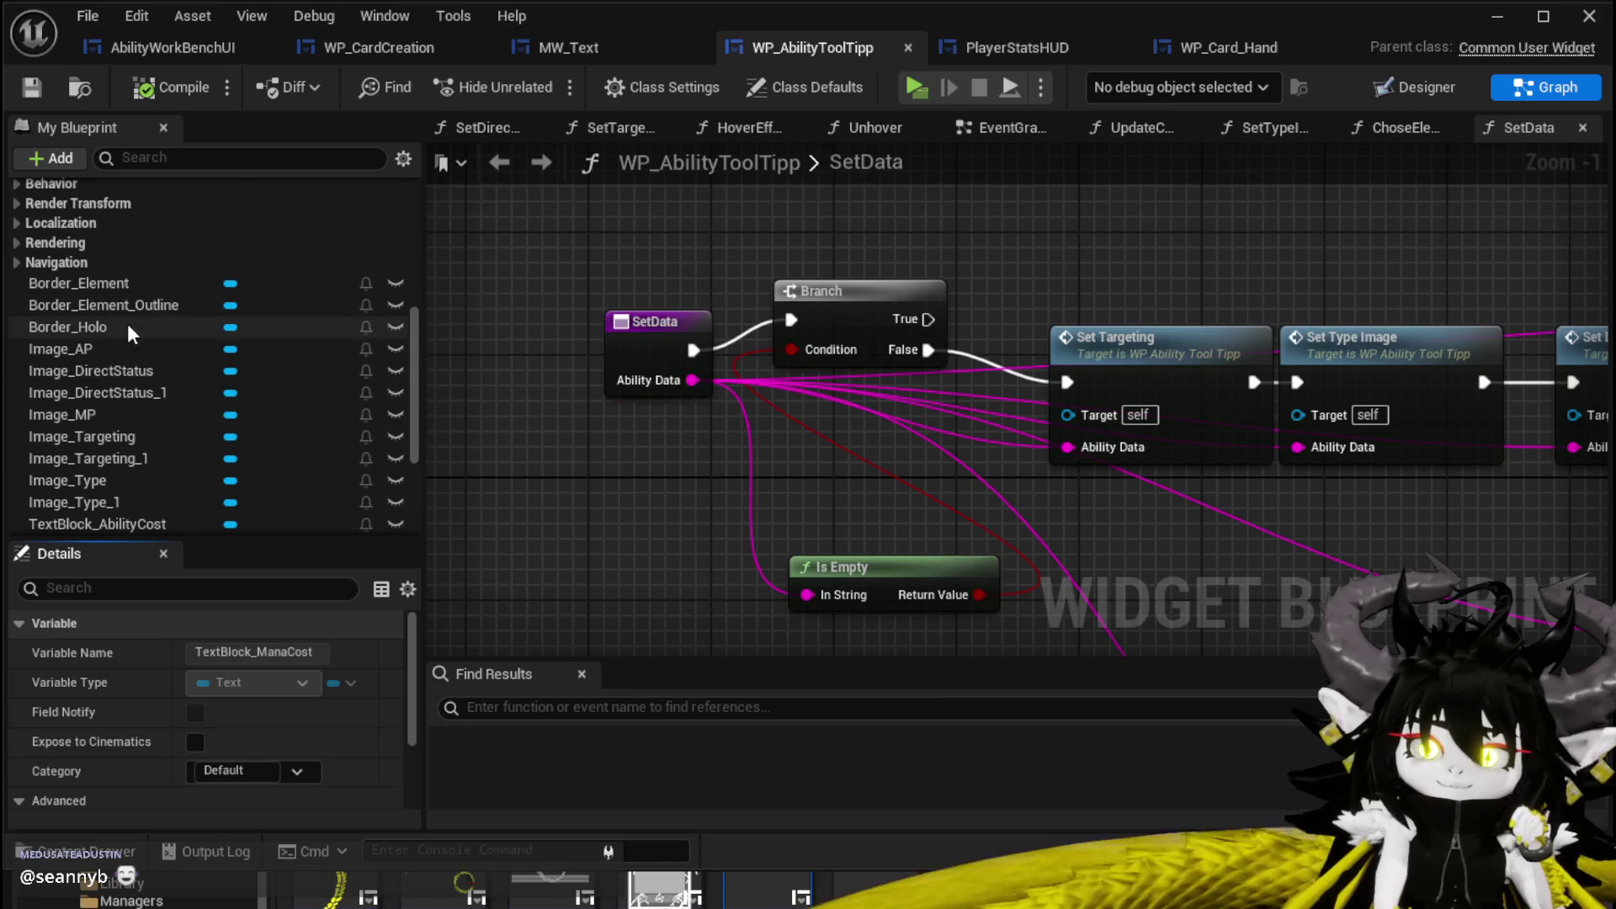
click(135, 330)
Pan across the SetData graph and open the Chose Element Color function.
scroll(502, 312, down, 2)
mouse_move(1178, 312)
mouse_down()
mouse_move(874, 262)
mouse_move(809, 259)
mouse_move(793, 296)
mouse_up()
mouse_move(1216, 281)
mouse_down()
mouse_move(1066, 472)
mouse_move(658, 264)
mouse_up()
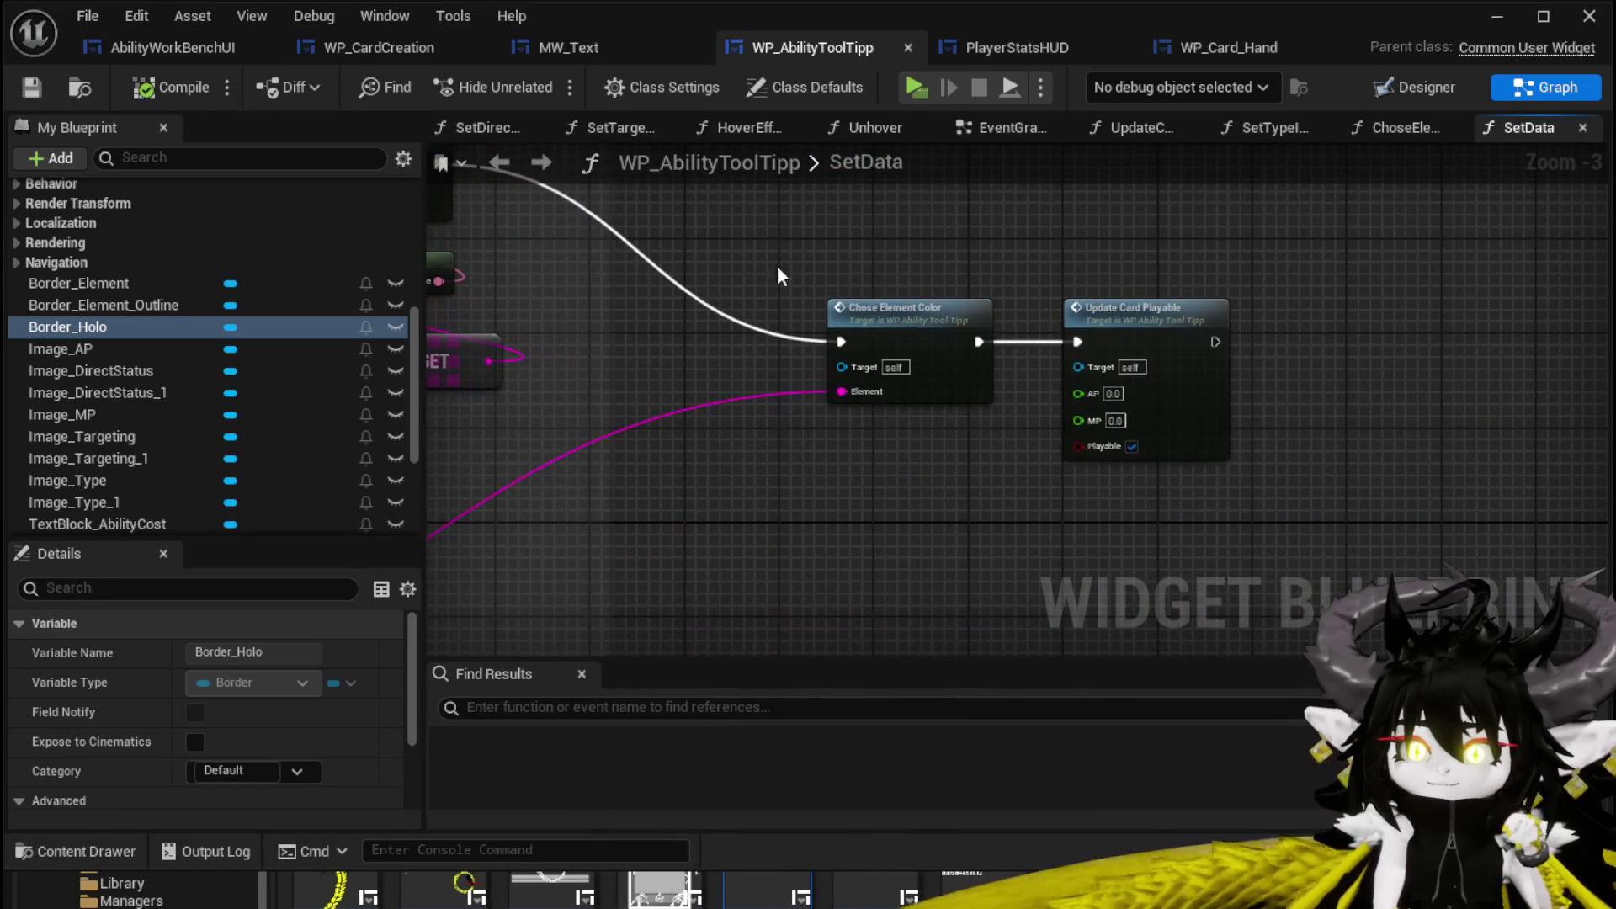
drag(923, 332, 866, 203)
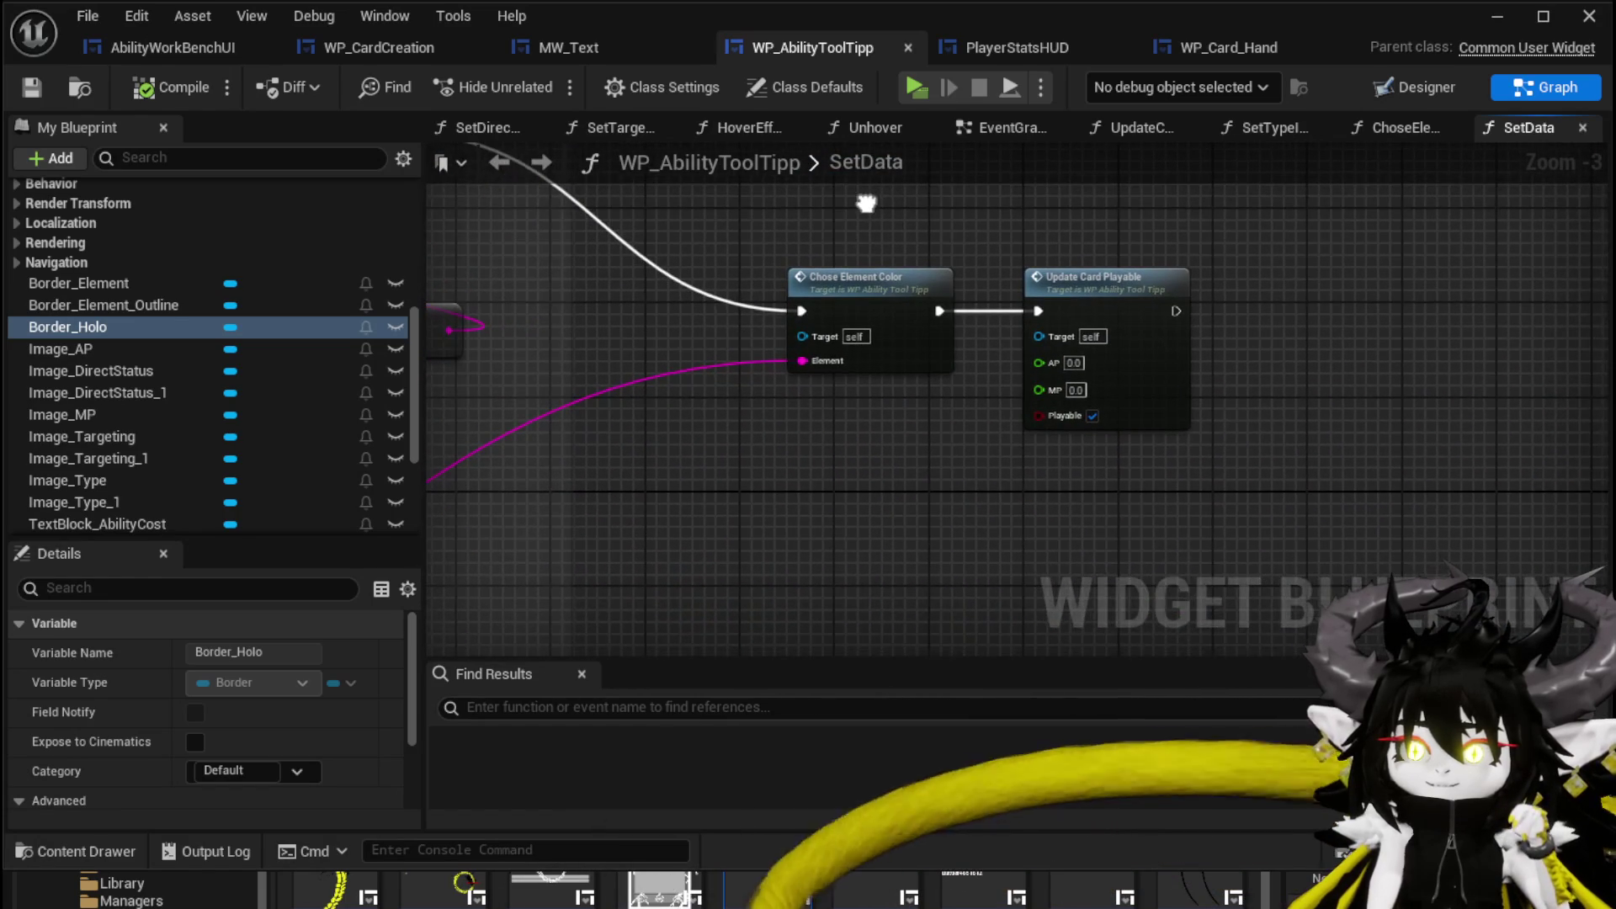
double_click(893, 278)
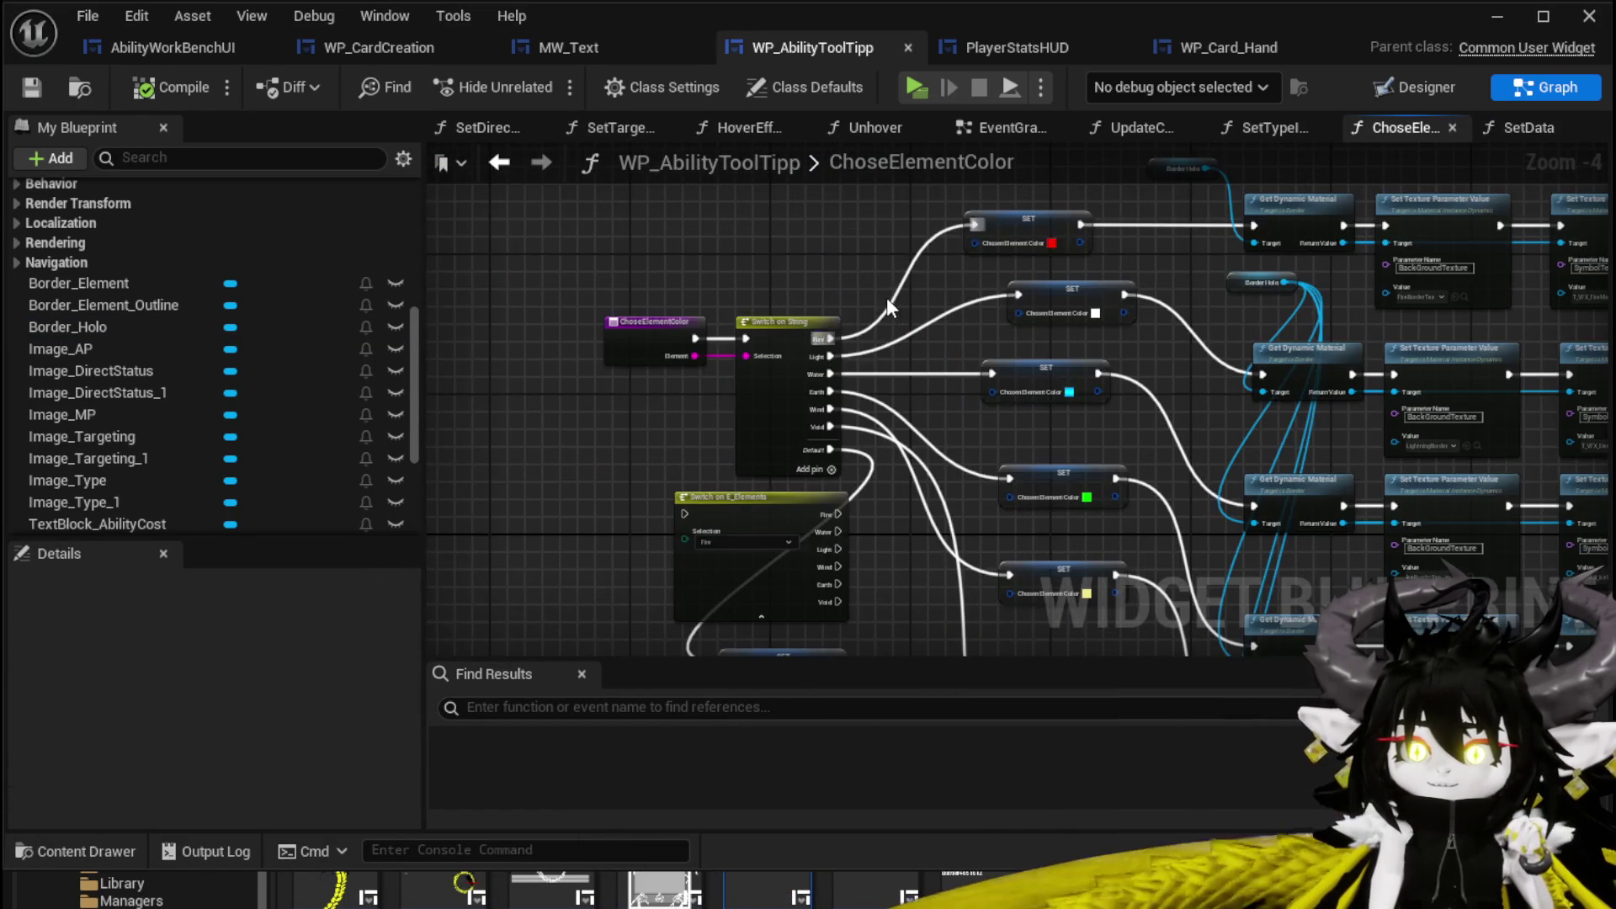
Rearrange the Switch and SET nodes in the ChoseElementColor graph.
scroll(880, 286, up, 3)
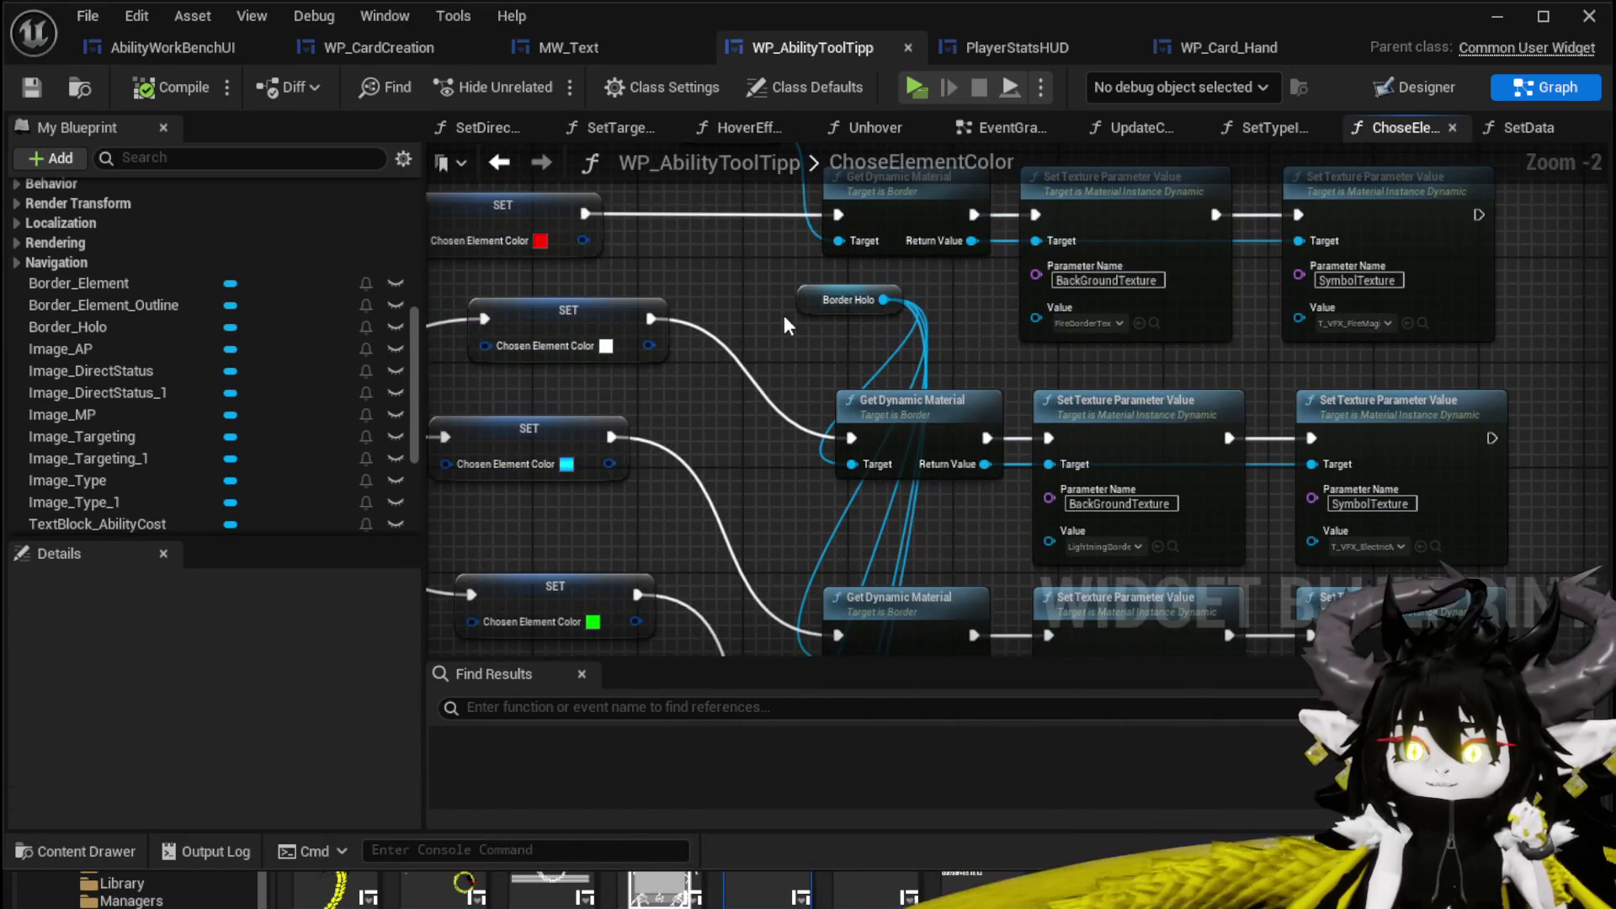
scroll(784, 324, down, 2)
mouse_move(784, 325)
mouse_down()
mouse_move(1062, 138)
mouse_move(1067, 234)
mouse_up()
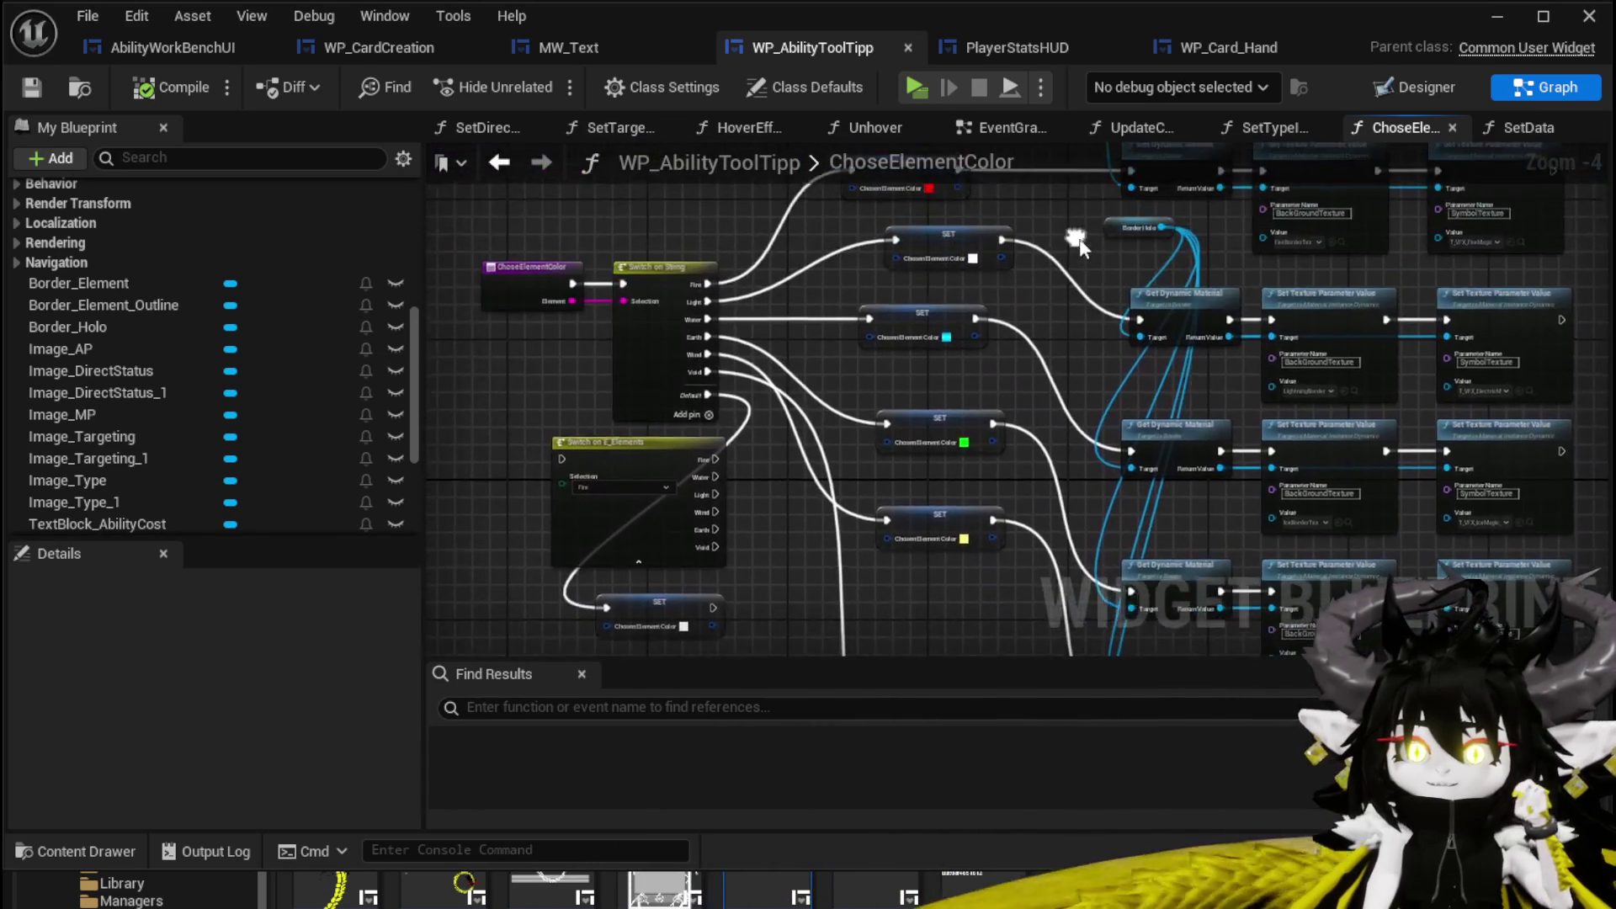
scroll(756, 394, up, 3)
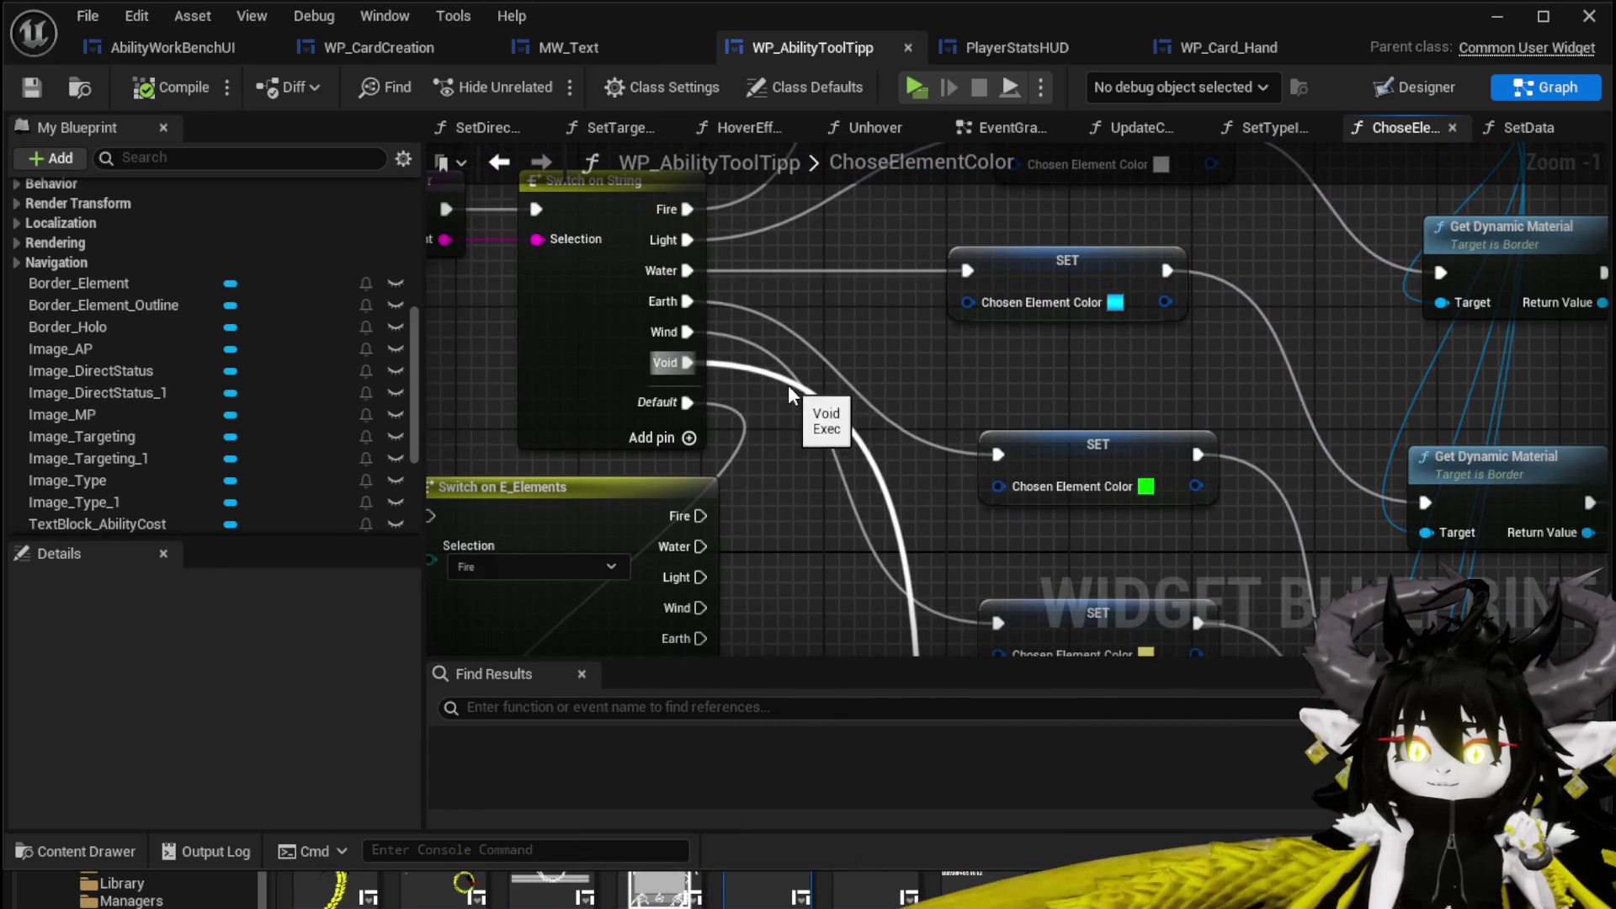
scroll(742, 336, down, 3)
drag(656, 399, 500, 381)
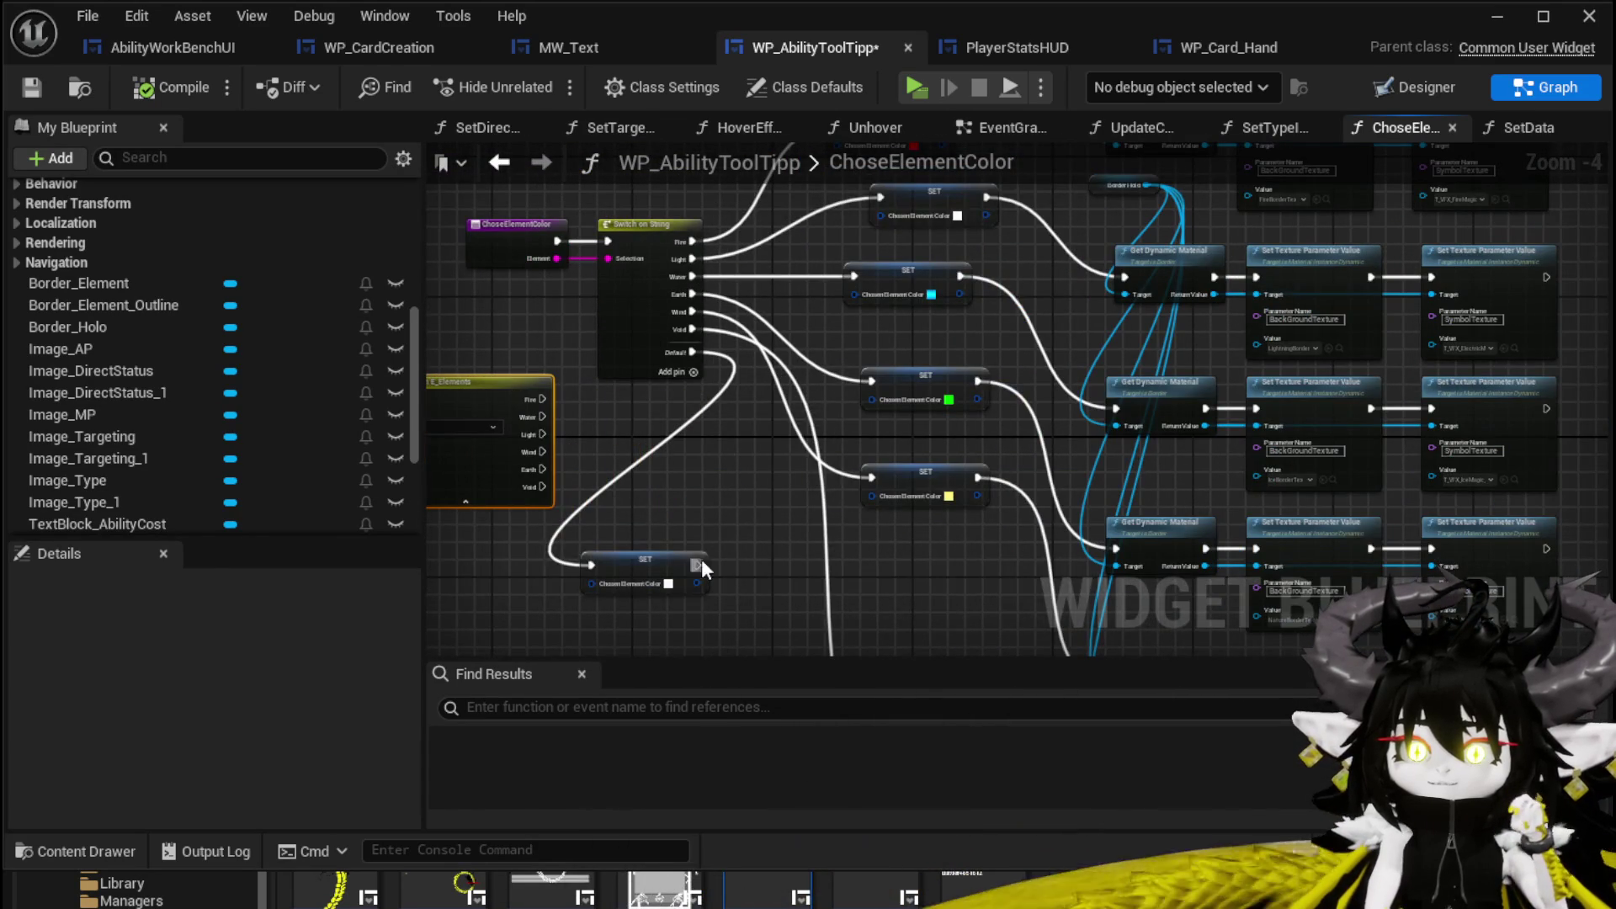
drag(670, 562, 751, 446)
Marquee-select the element-colour node network and return to the WP_CardCreation widget.
scroll(750, 446, down, 3)
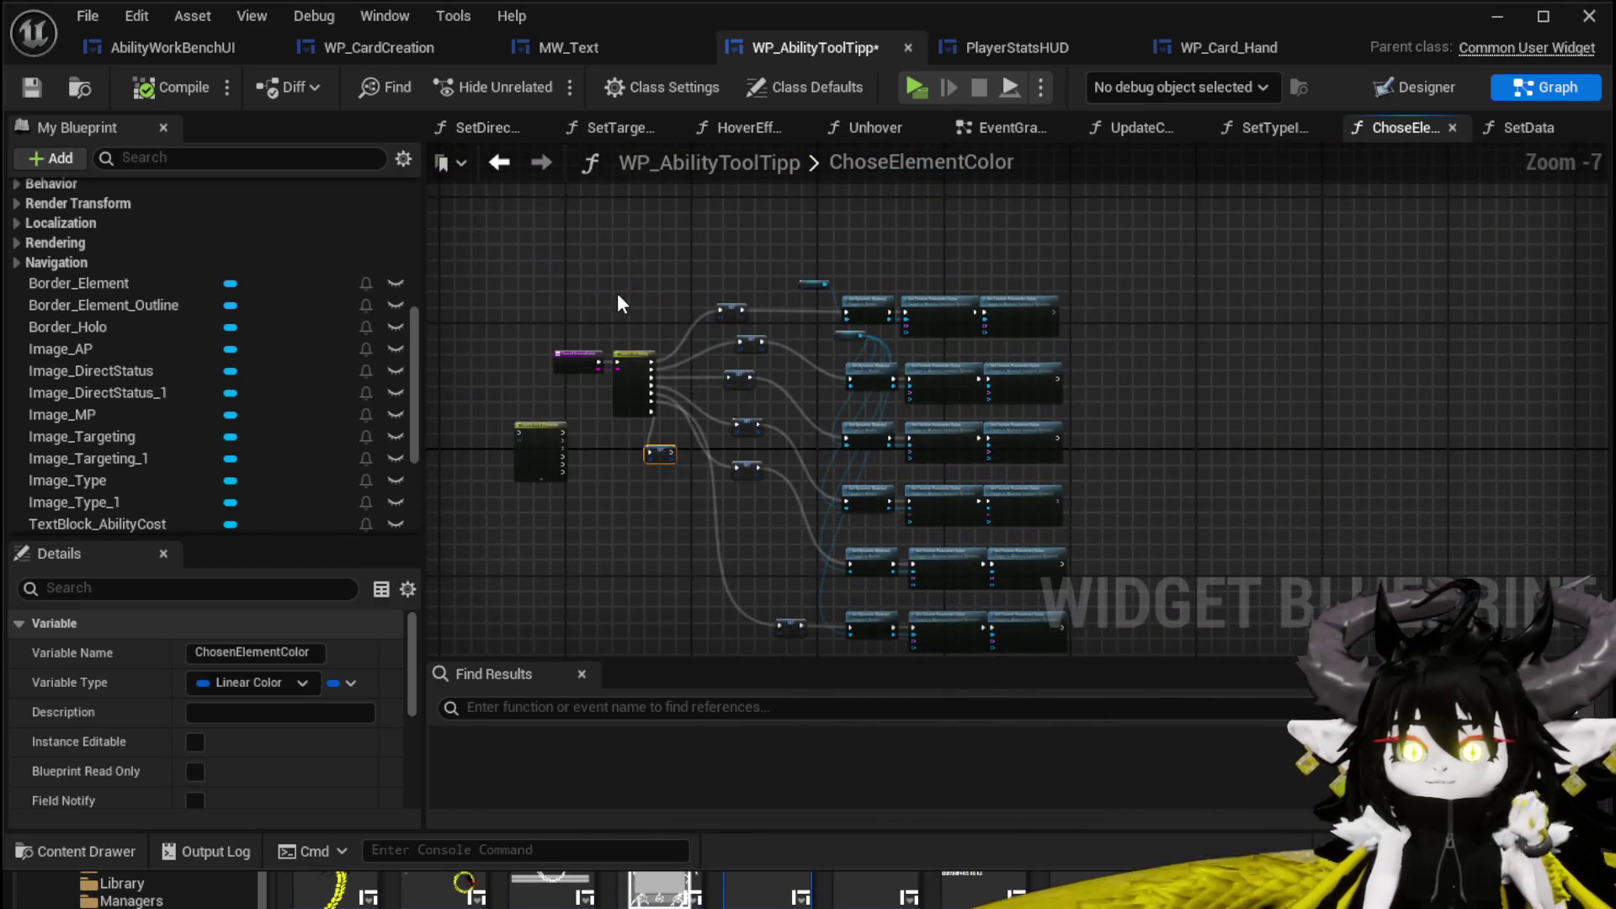
mouse_move(630, 267)
mouse_down()
mouse_move(1033, 616)
mouse_move(1154, 514)
mouse_move(1084, 403)
mouse_up()
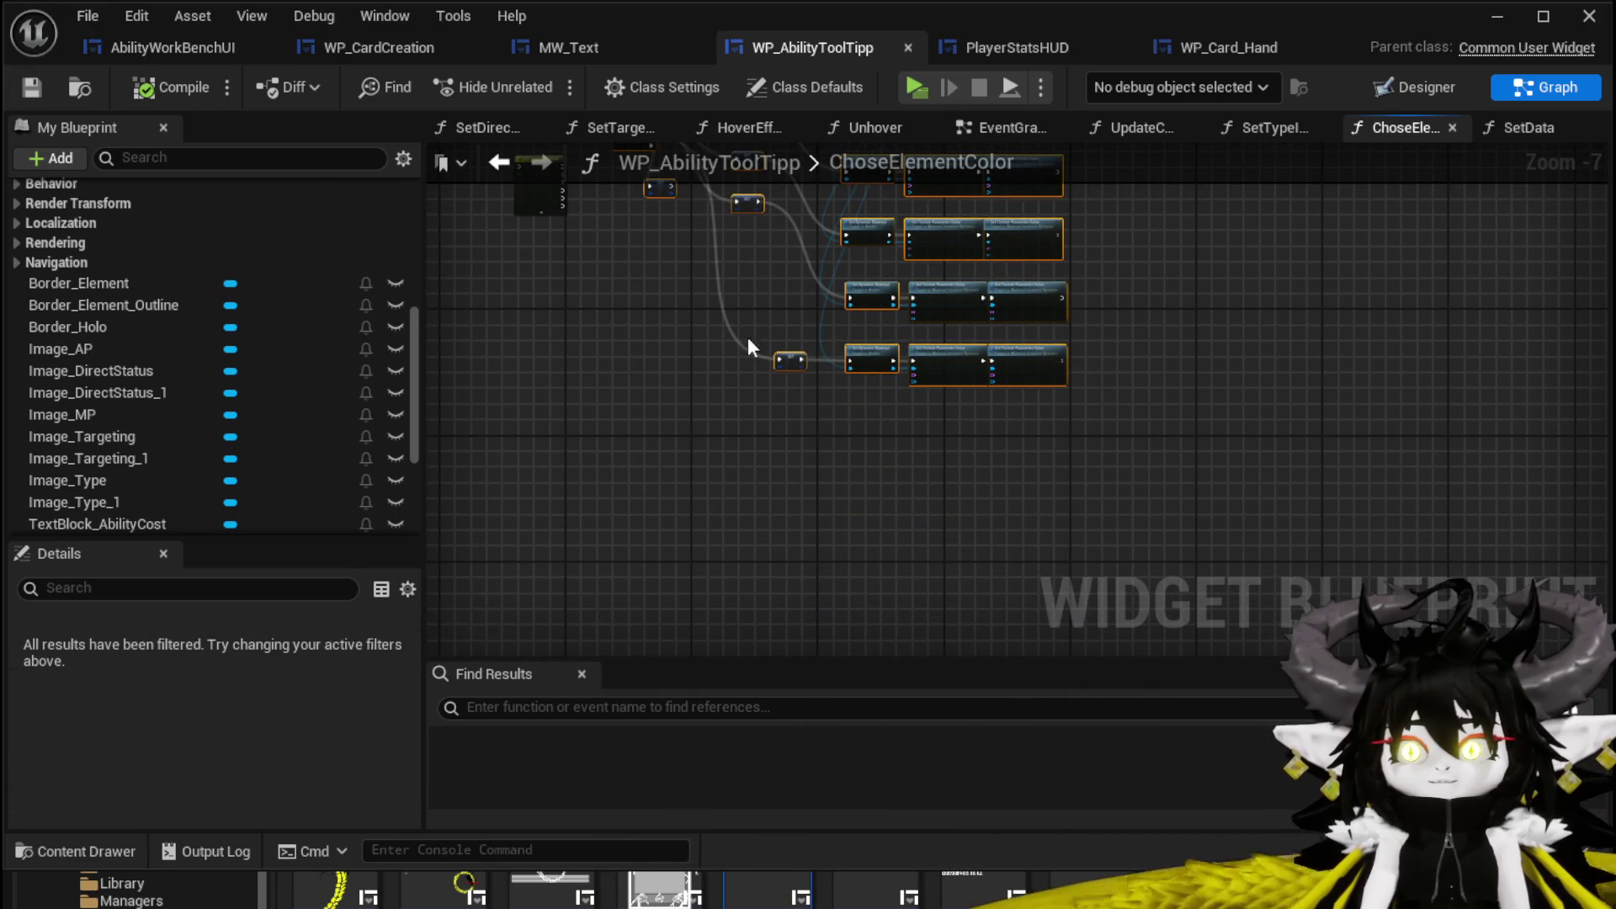
drag(672, 315, 670, 484)
click(412, 42)
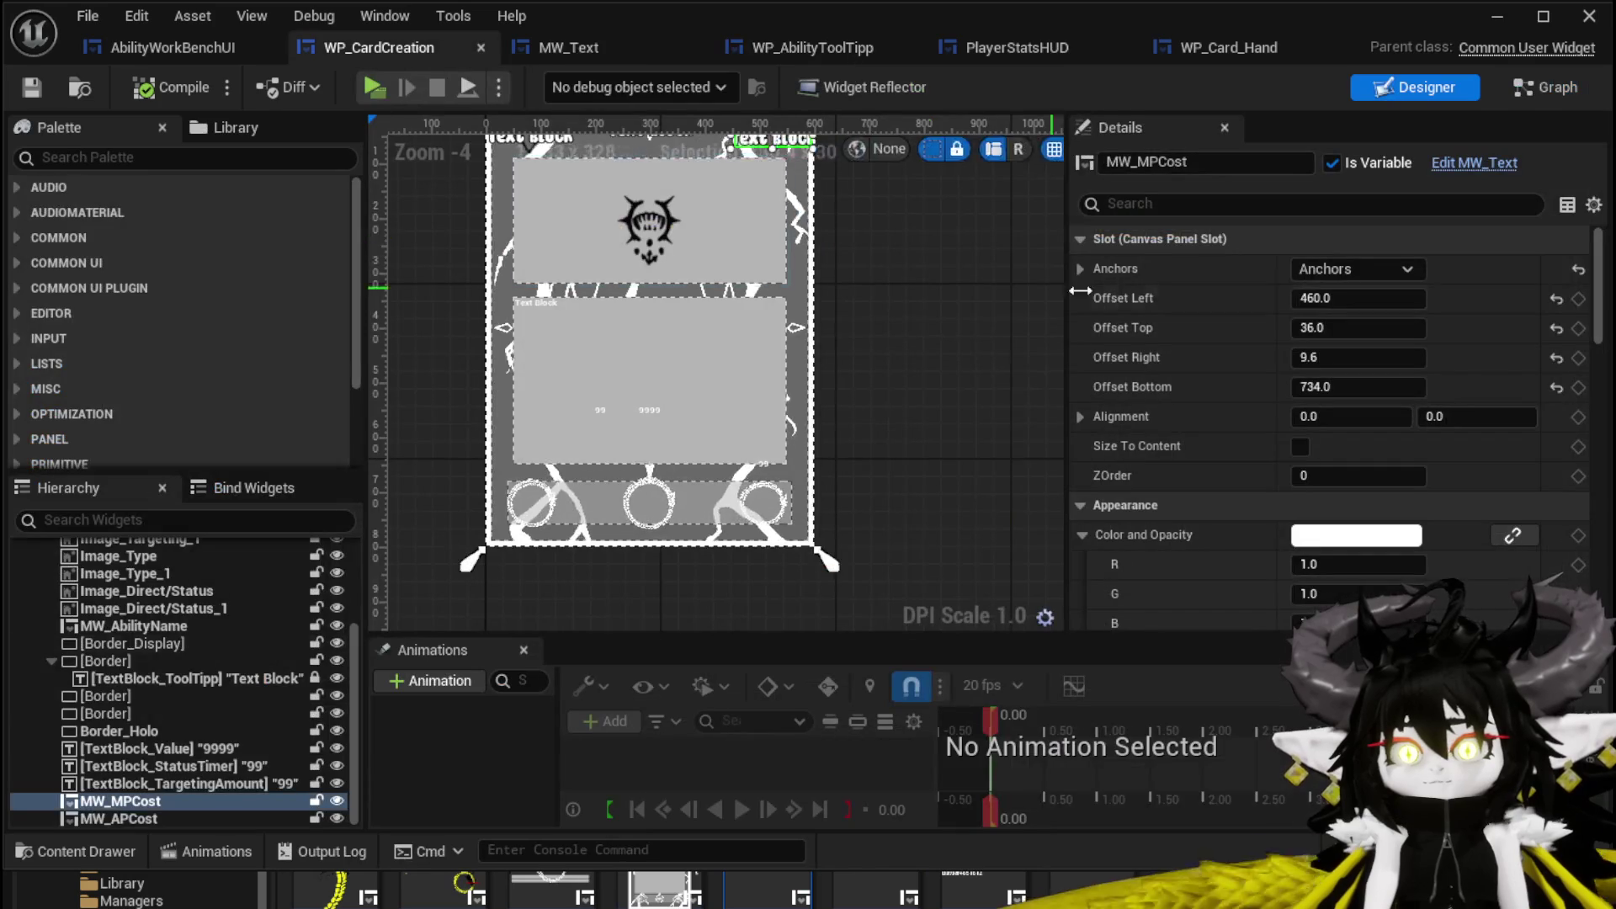
Add a new function named SetElementalData to the WP_CardCreation graph.
click(1545, 87)
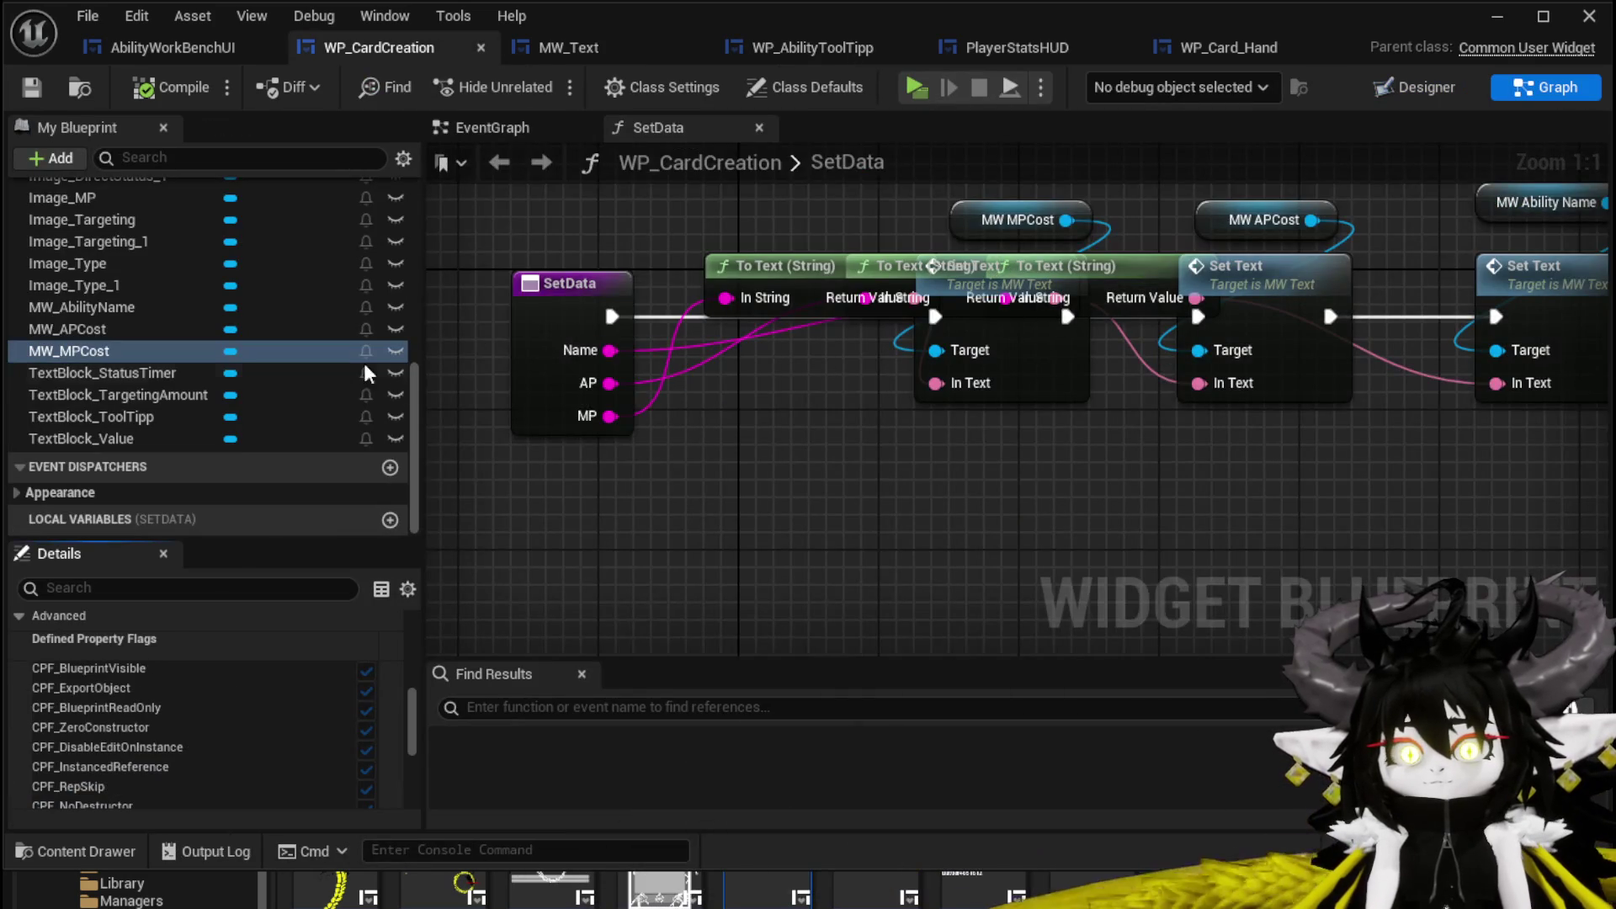
scroll(468, 341, up, 4)
scroll(399, 261, up, 15)
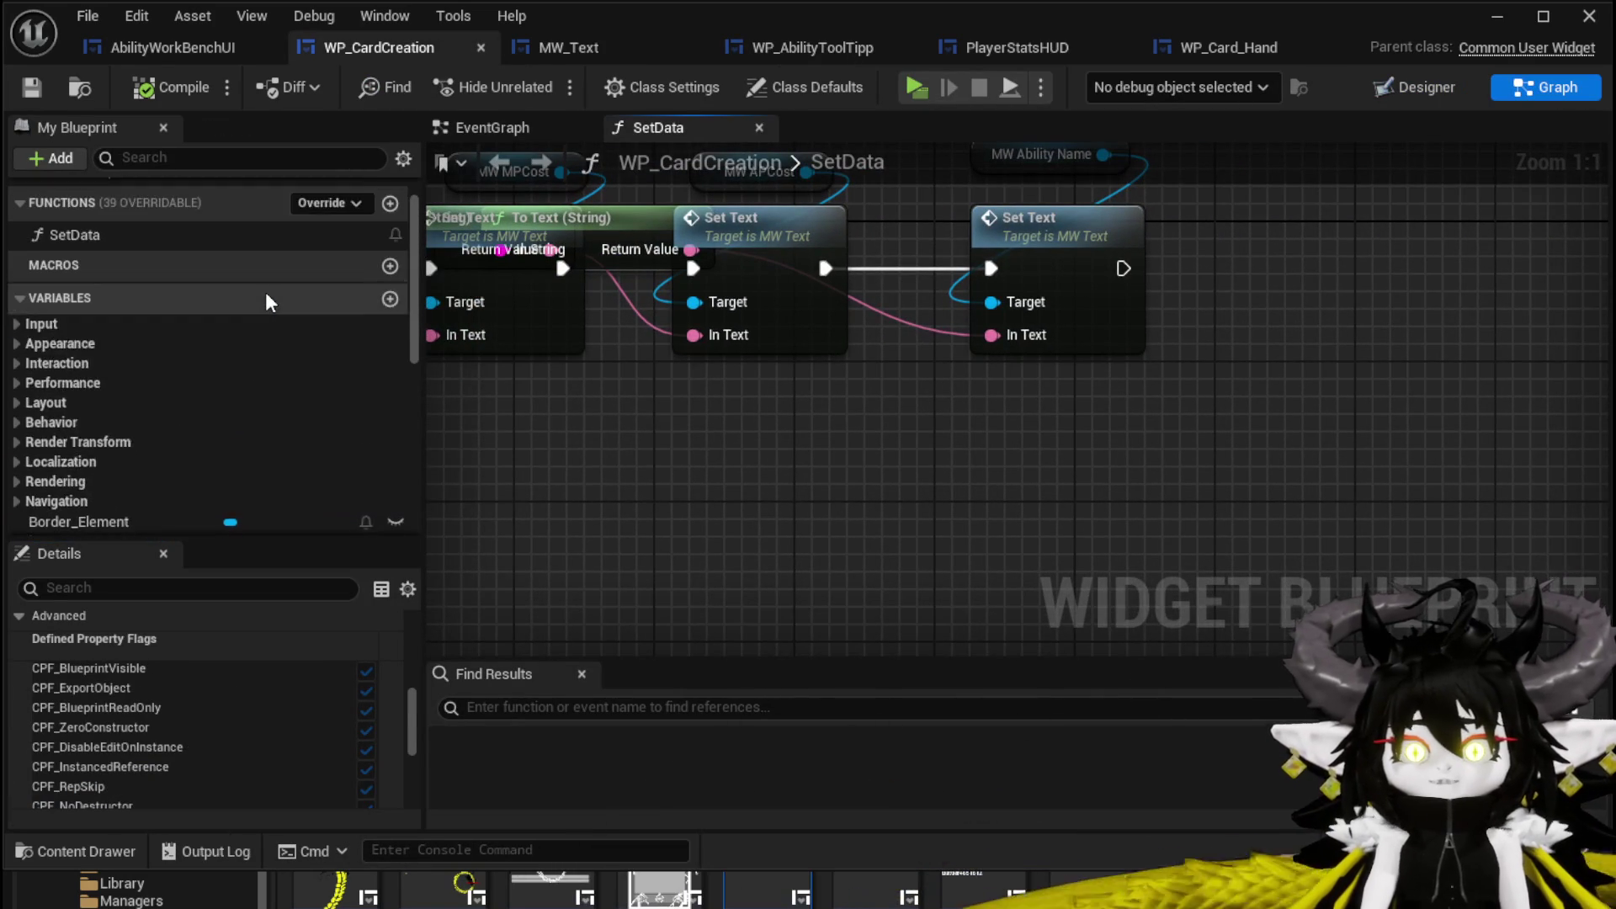
click(389, 257)
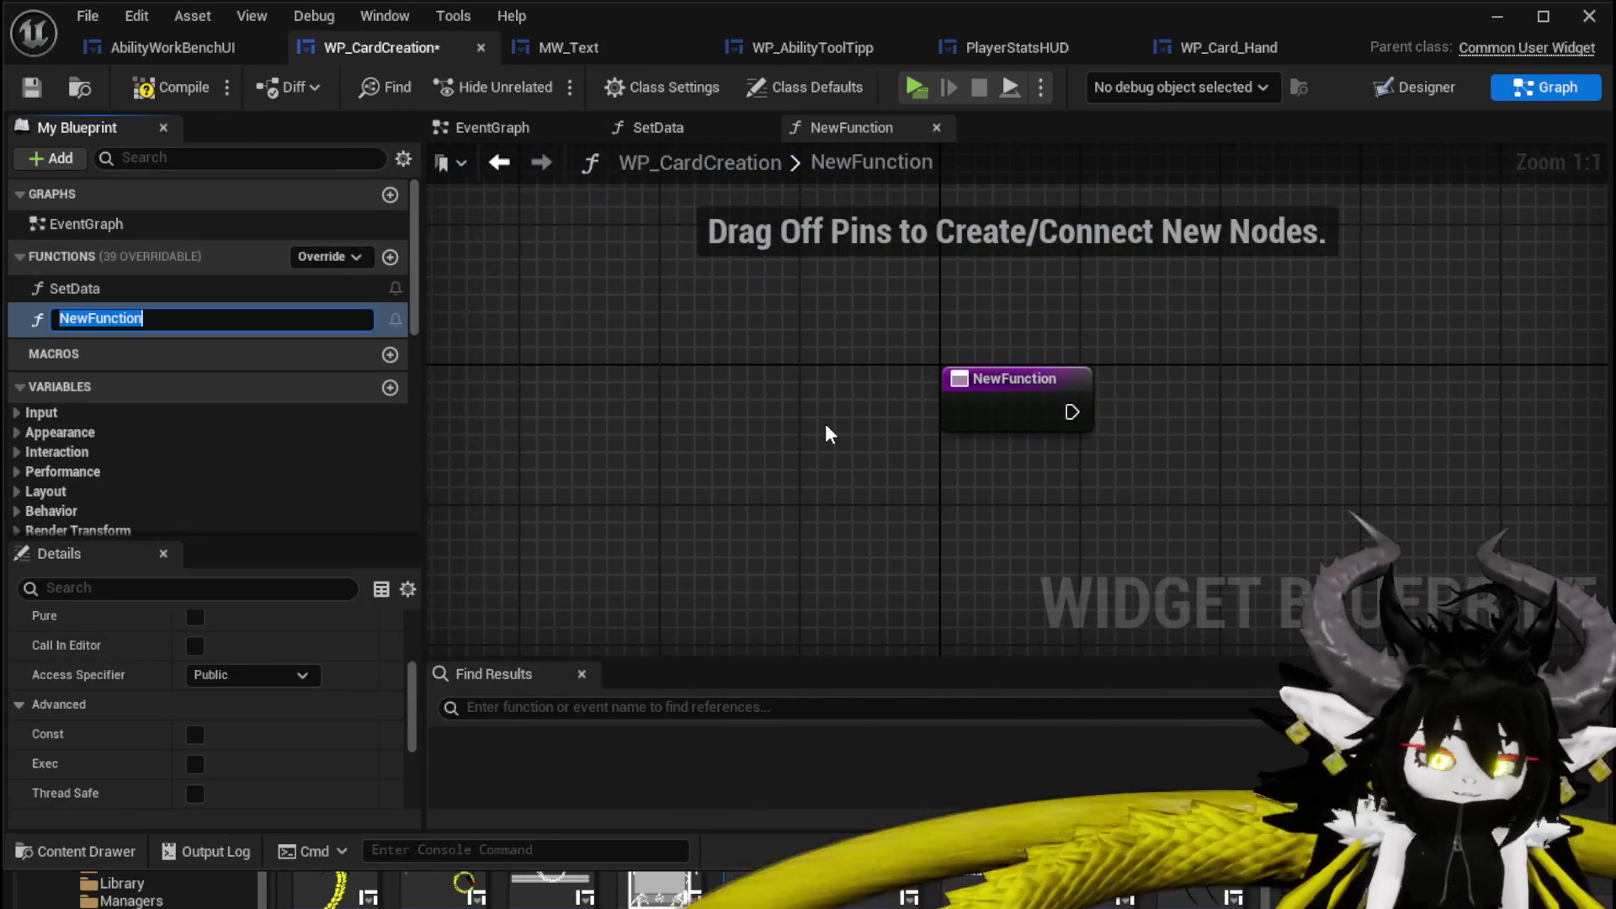
text(SetElemen)
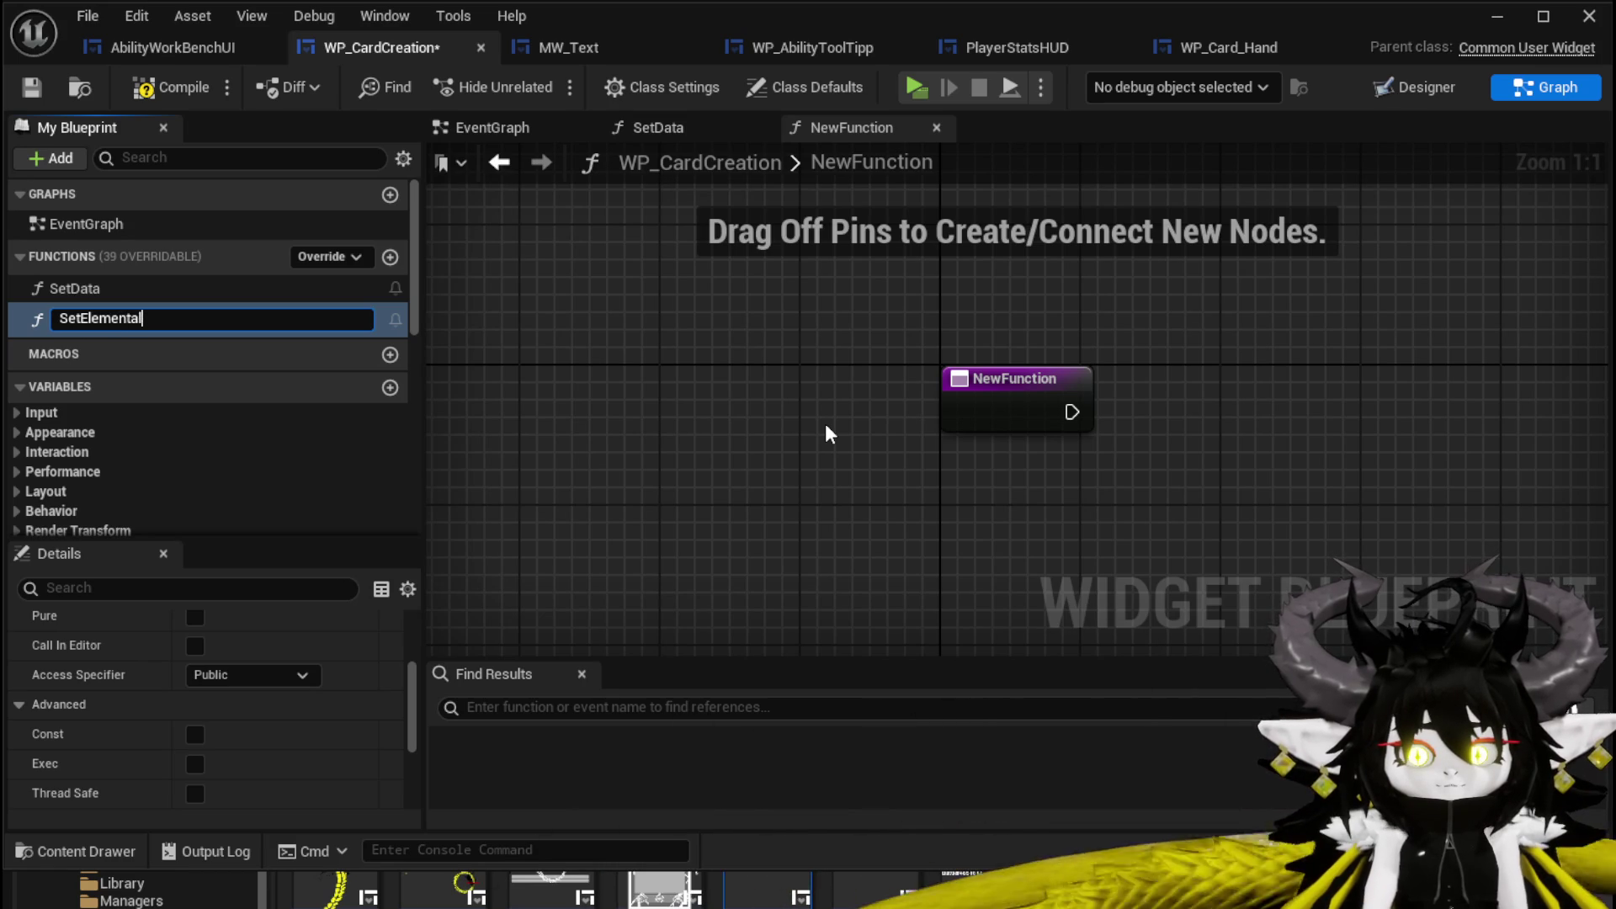
text(ta)
key(Return)
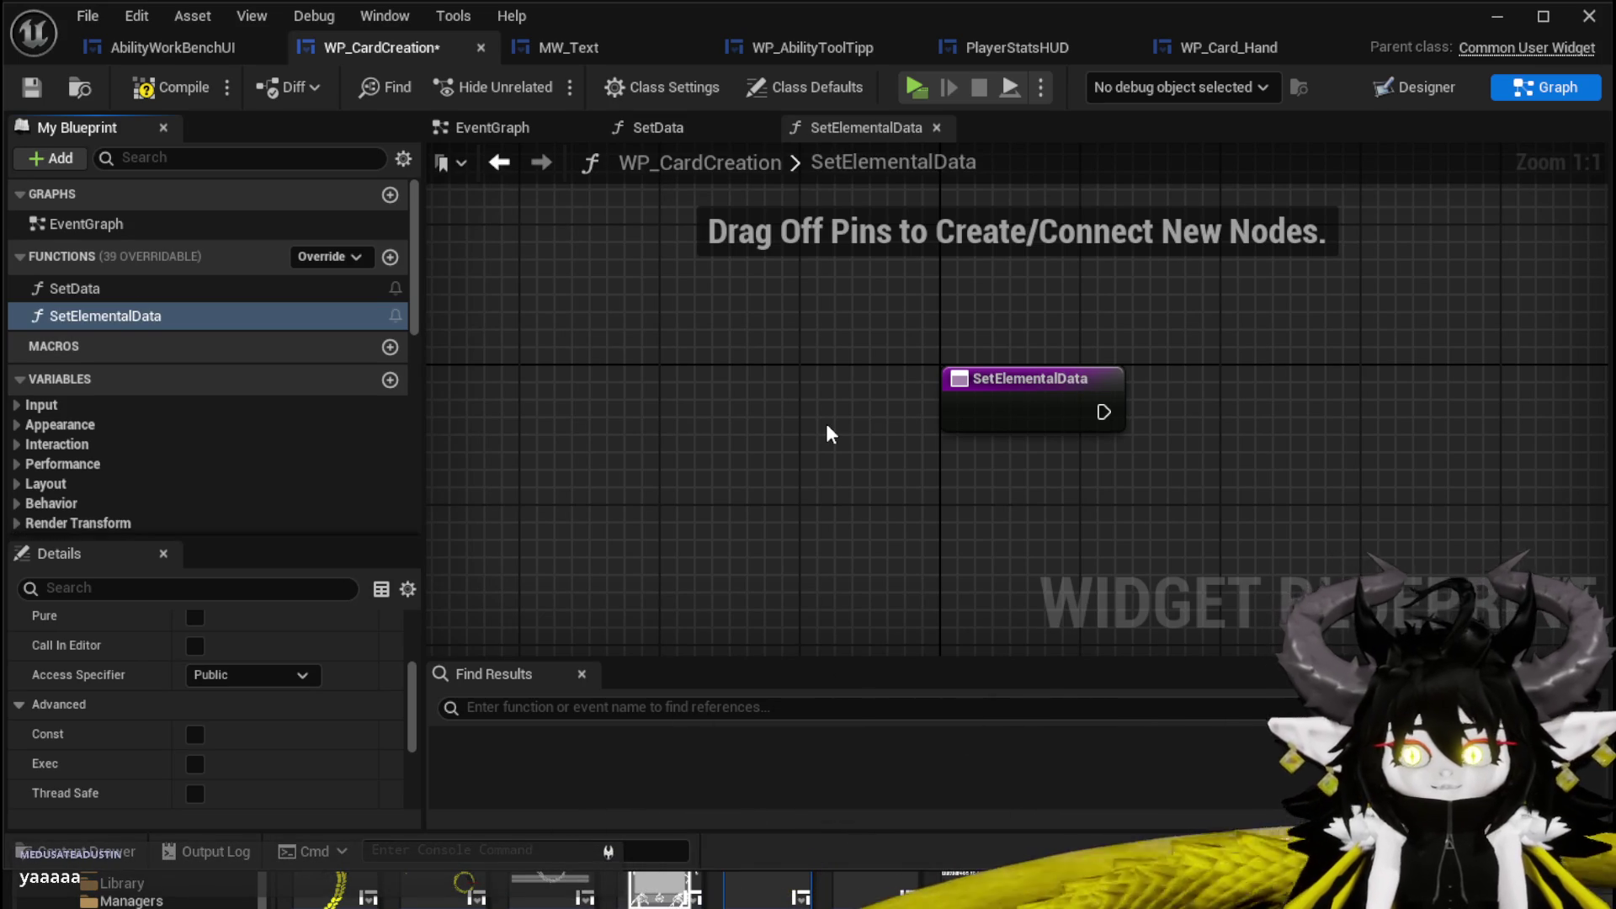
Paste the element-colour nodes, wire the entry to Switch on String, and feed Selection from a new input.
scroll(831, 433, down, 4)
key(ctrl+v)
mouse_move(1007, 417)
mouse_down()
mouse_move(1138, 503)
mouse_move(1109, 505)
mouse_up()
scroll(785, 351, up, 3)
mouse_move(778, 359)
mouse_down()
mouse_move(863, 360)
mouse_move(775, 397)
mouse_up()
mouse_move(1115, 276)
mouse_down()
mouse_move(701, 385)
mouse_move(532, 380)
mouse_move(497, 434)
mouse_move(362, 346)
mouse_move(560, 314)
mouse_up()
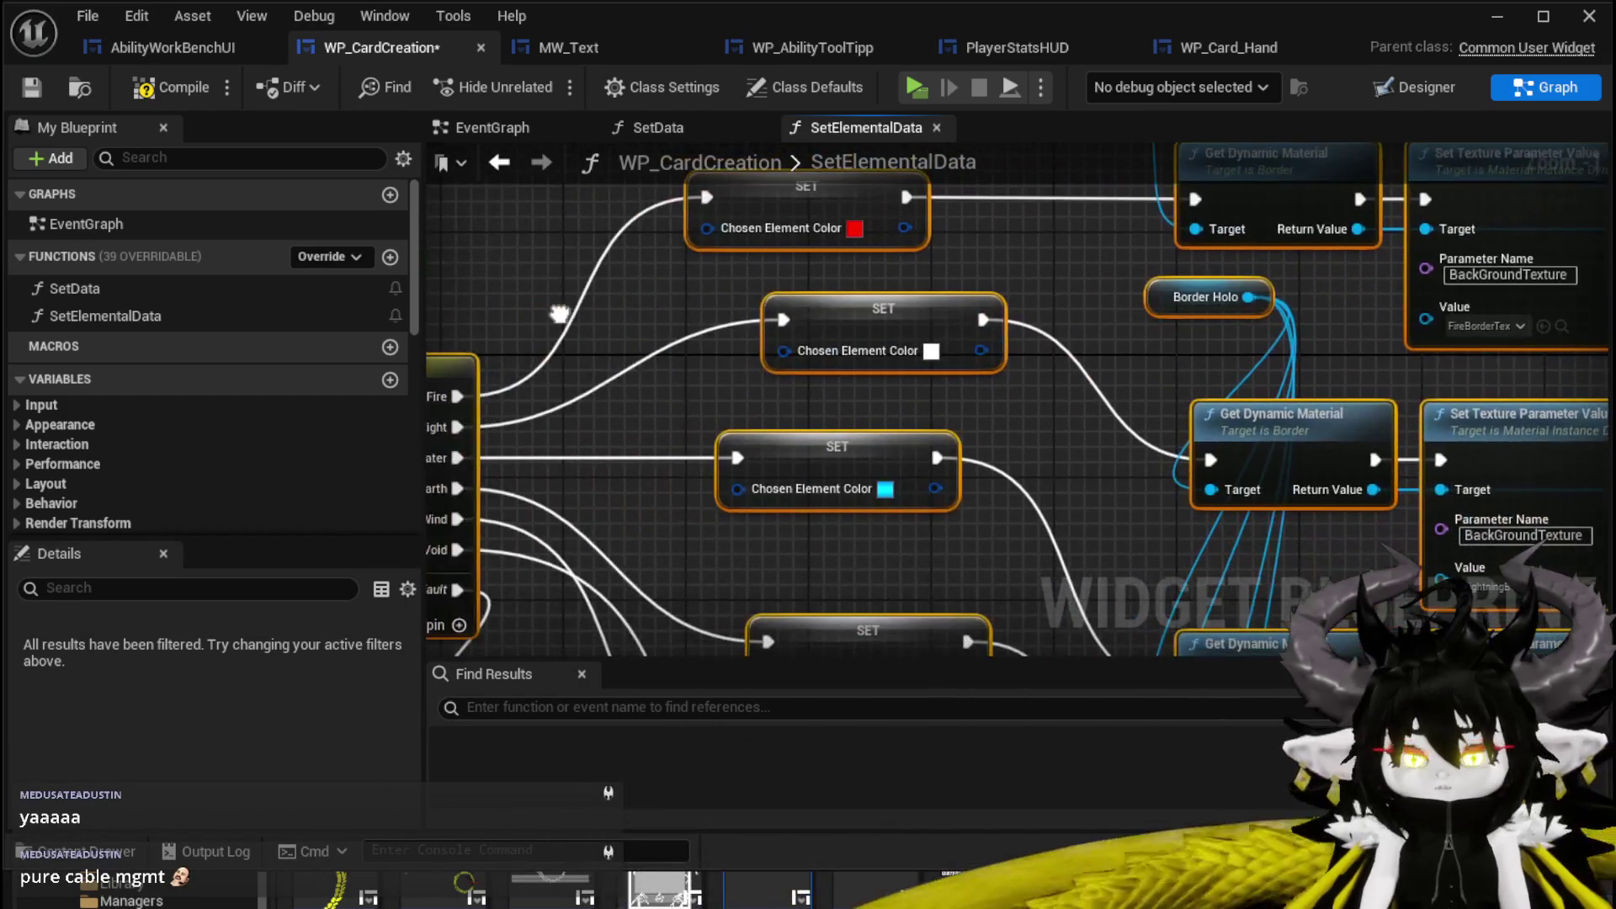
Review the pasted Set Texture Parameter rows, colour SET nodes and Switch on String.
scroll(700, 320, down, 2)
mouse_move(701, 319)
mouse_down()
mouse_move(333, 343)
mouse_move(605, 323)
mouse_move(584, 445)
mouse_move(449, 356)
mouse_move(639, 337)
mouse_move(688, 376)
mouse_up()
drag(1007, 389, 716, 84)
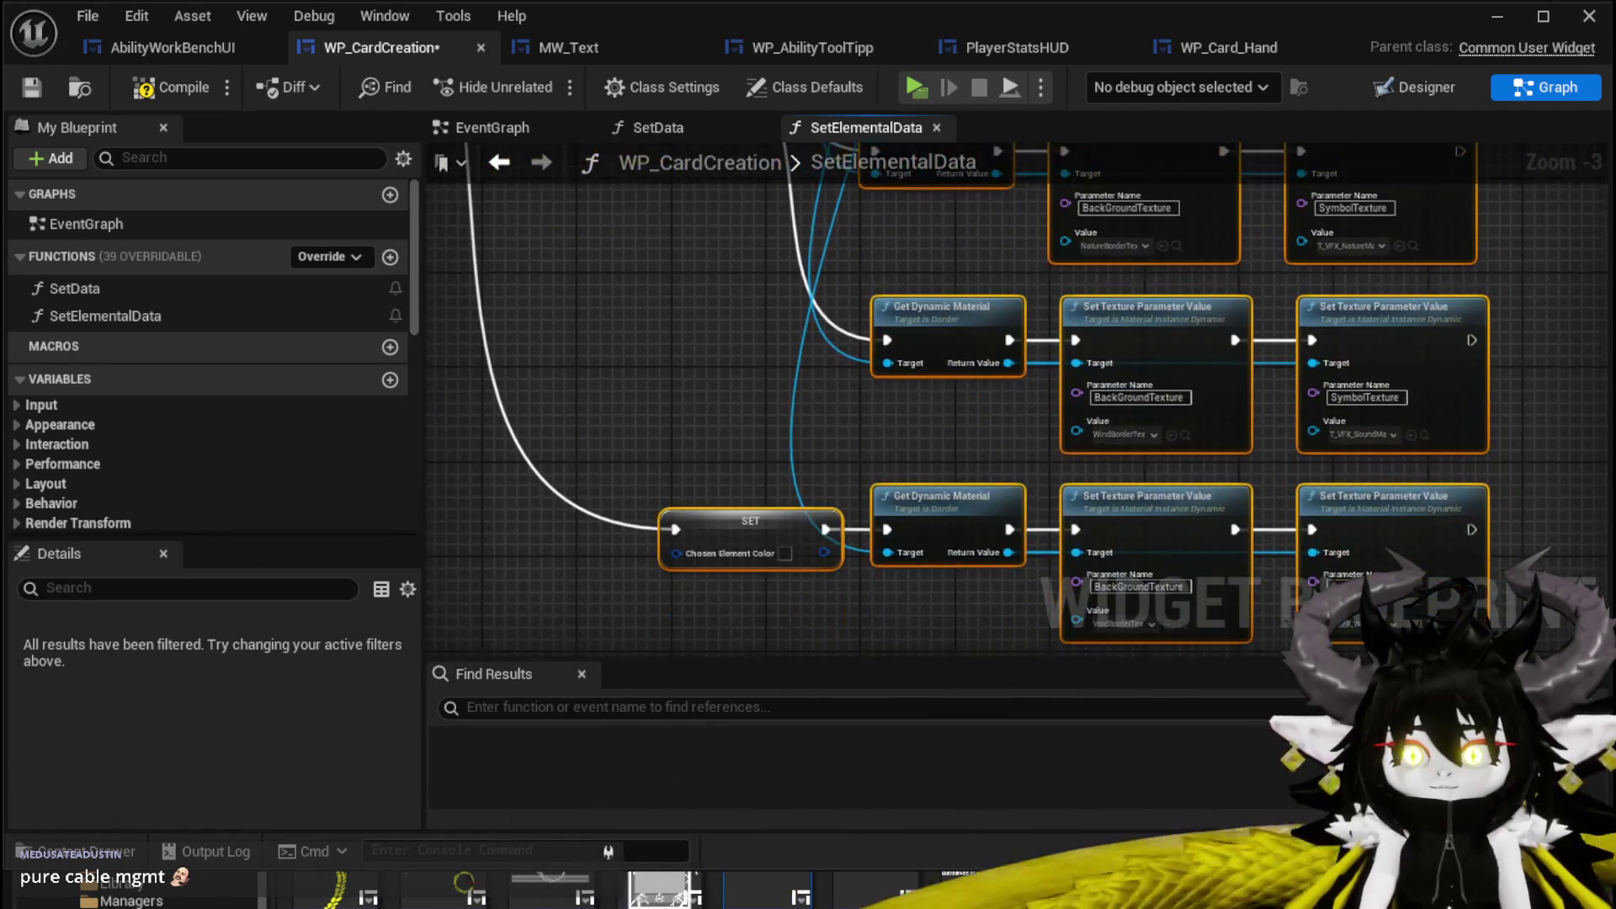
mouse_move(738, 286)
mouse_down()
mouse_move(768, 322)
mouse_move(619, 381)
mouse_move(829, 425)
mouse_move(871, 391)
mouse_move(867, 454)
mouse_move(690, 505)
mouse_move(673, 493)
mouse_move(927, 546)
mouse_move(866, 415)
mouse_up()
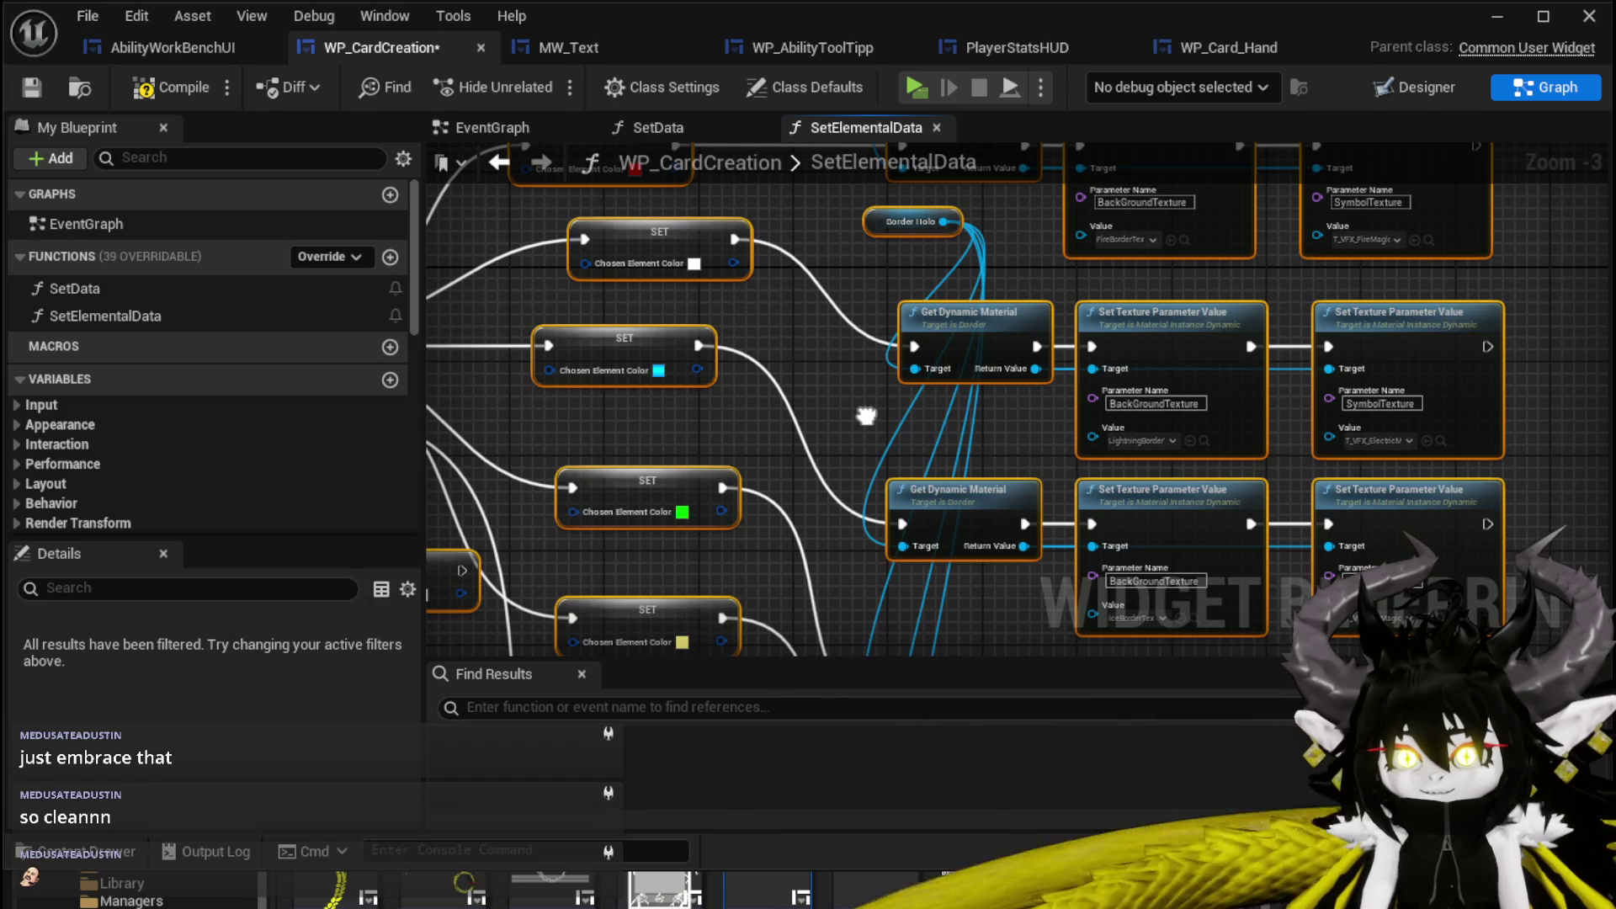
mouse_move(867, 415)
mouse_down()
mouse_move(935, 436)
mouse_move(1067, 345)
mouse_move(1051, 496)
mouse_move(1067, 505)
mouse_move(1029, 592)
mouse_up()
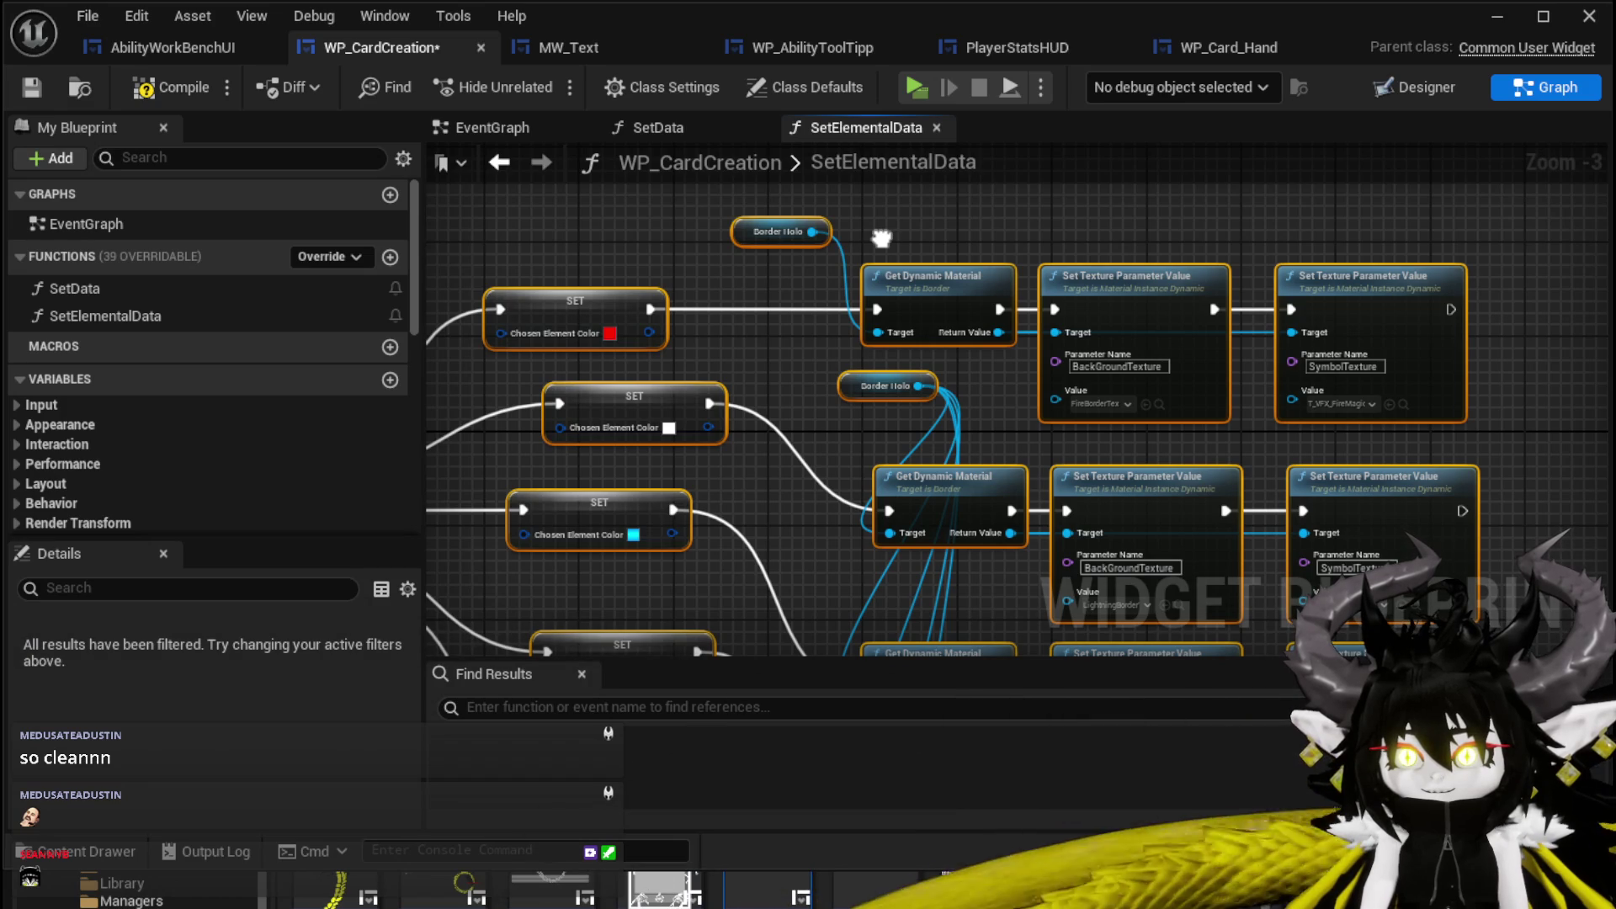
mouse_move(906, 255)
mouse_down()
mouse_move(865, 235)
mouse_move(833, 276)
mouse_up()
right_click(869, 215)
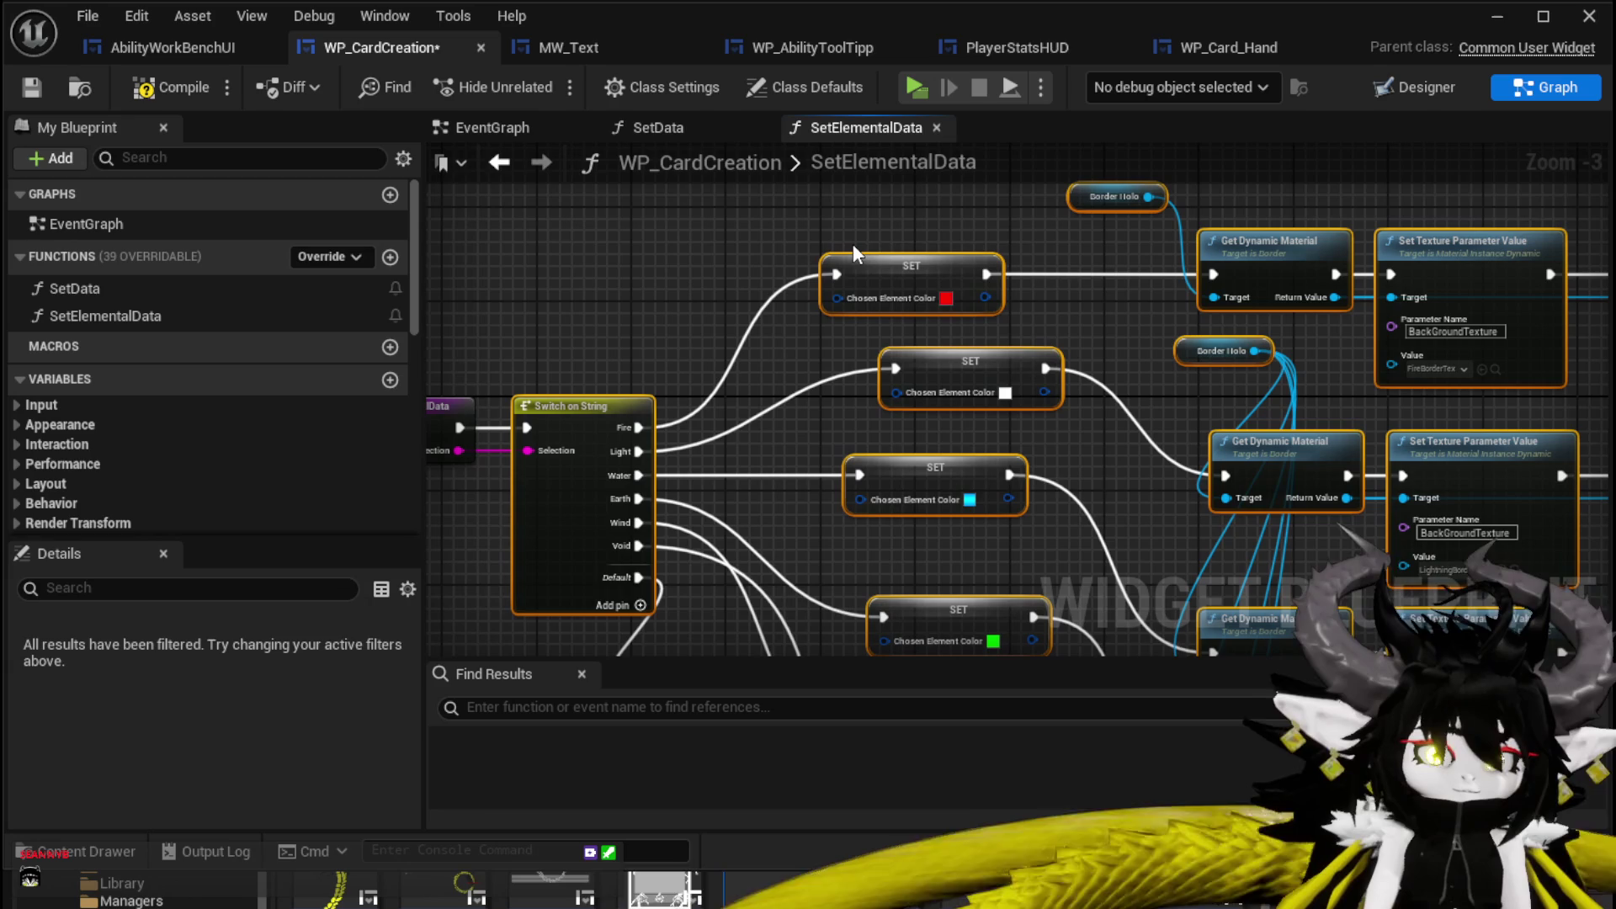
drag(851, 244, 837, 212)
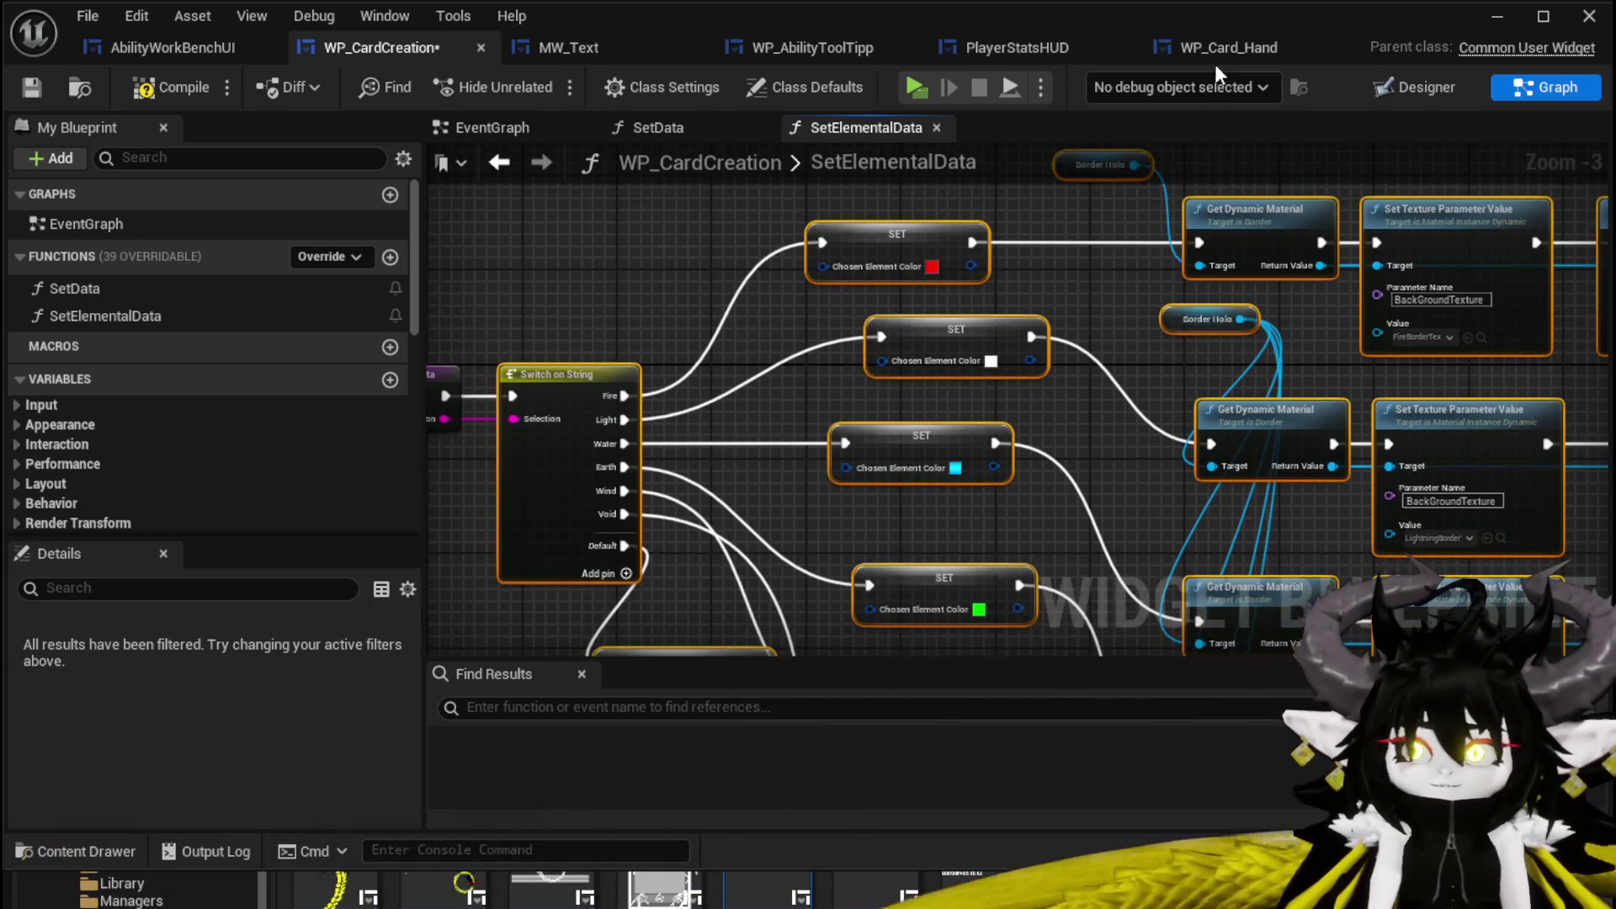
Go to the WP_AbilityToolTipp widget and inspect its ChosenElementColor variable.
click(1230, 47)
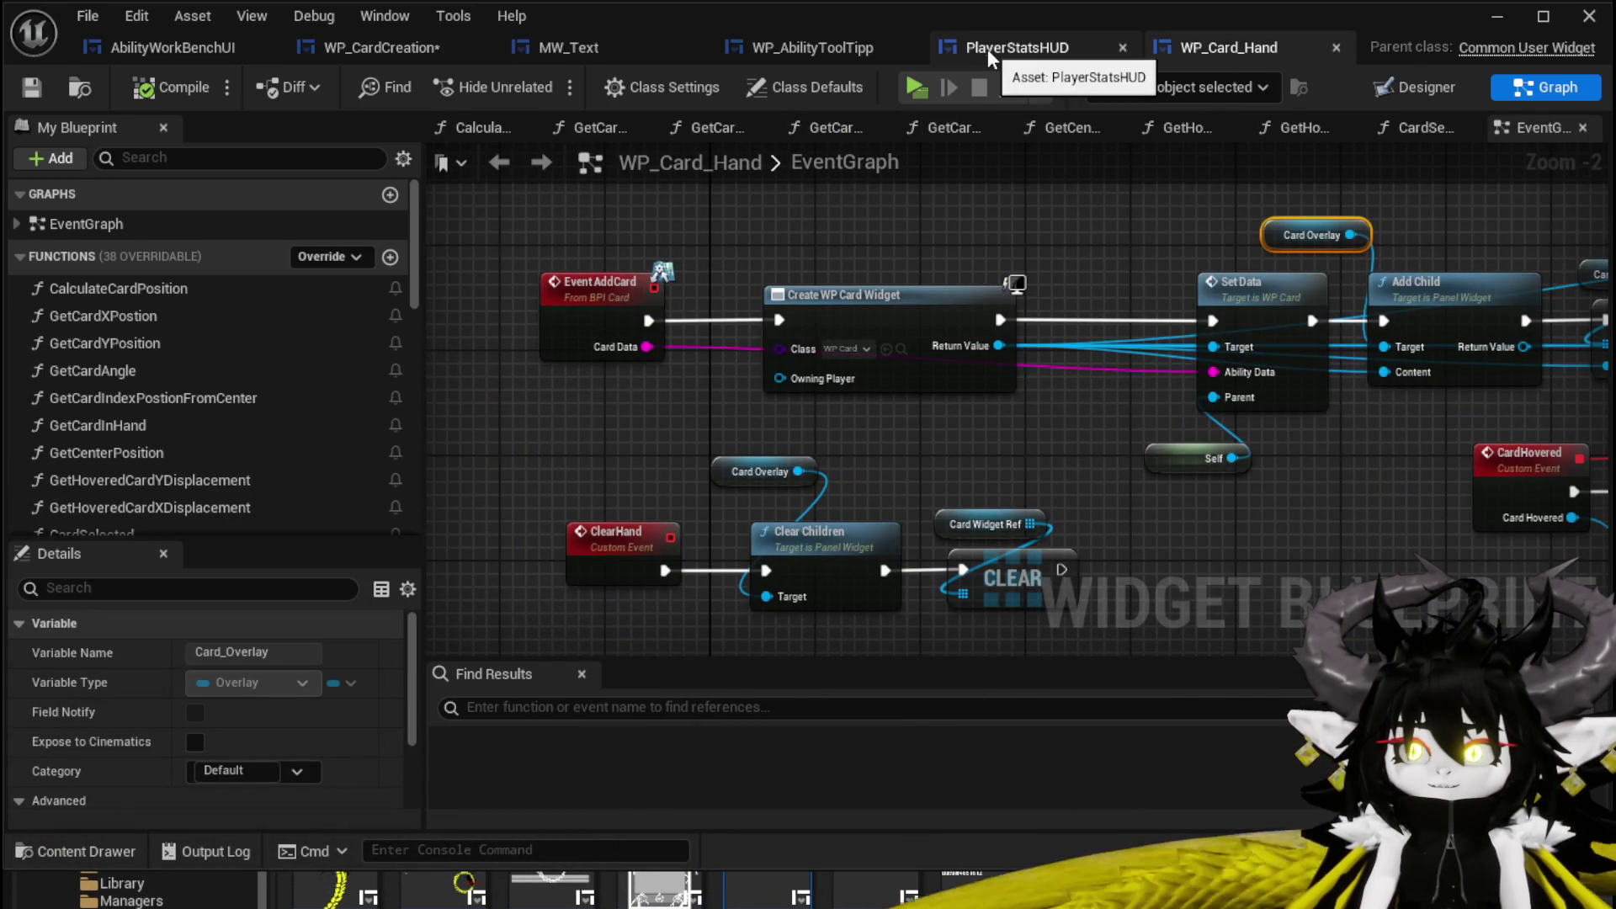
click(780, 49)
scroll(1136, 340, up, 4)
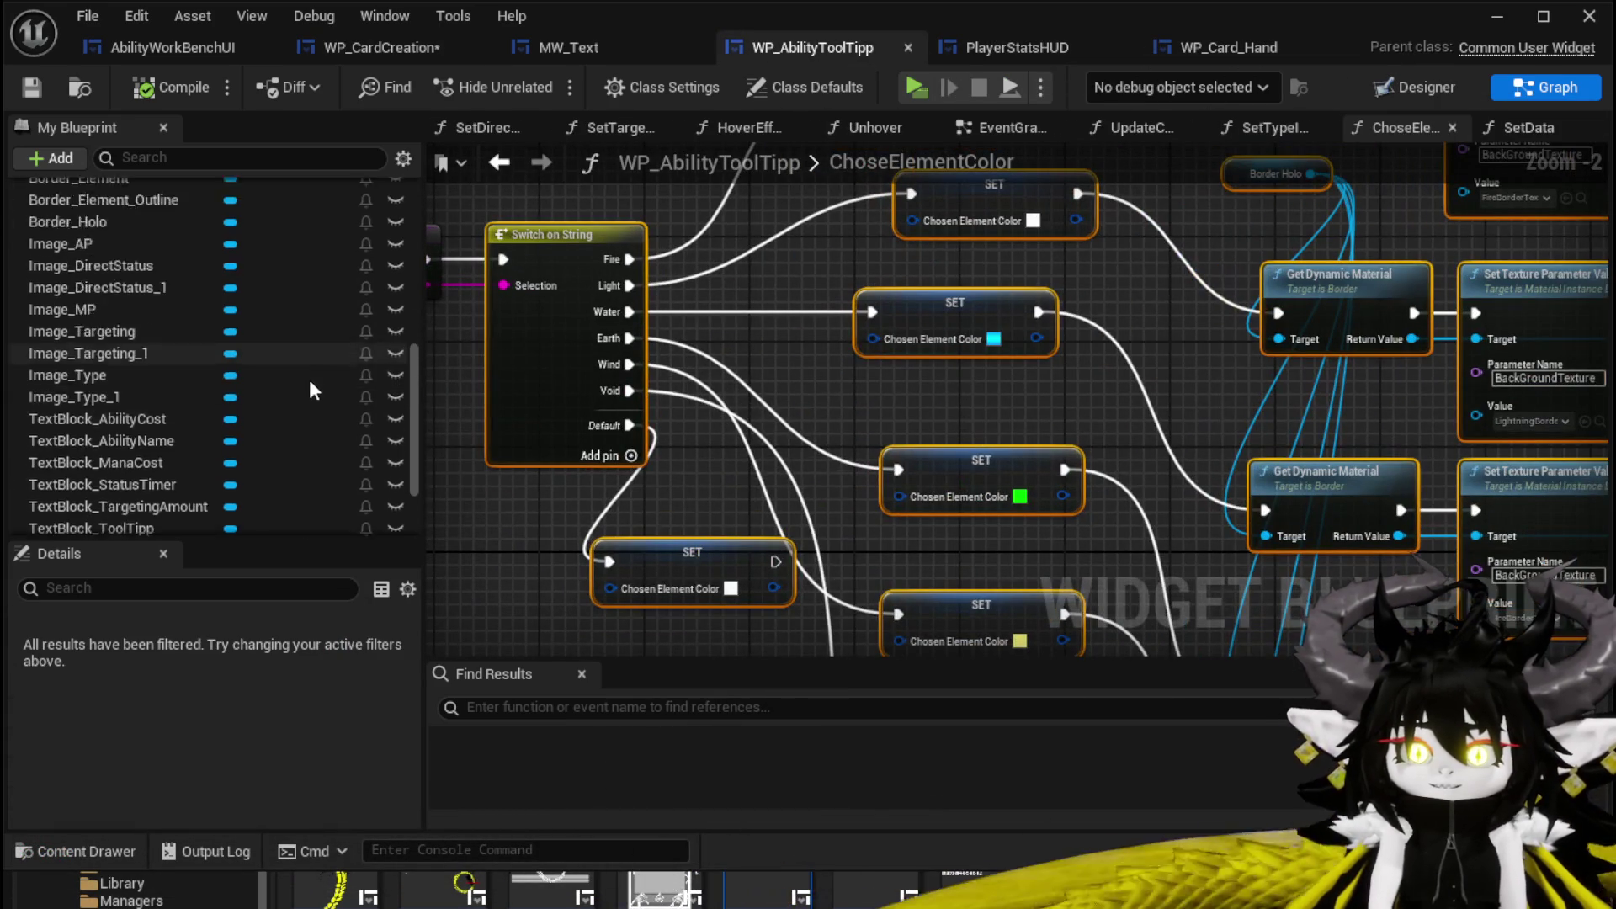
scroll(312, 385, down, 5)
click(60, 436)
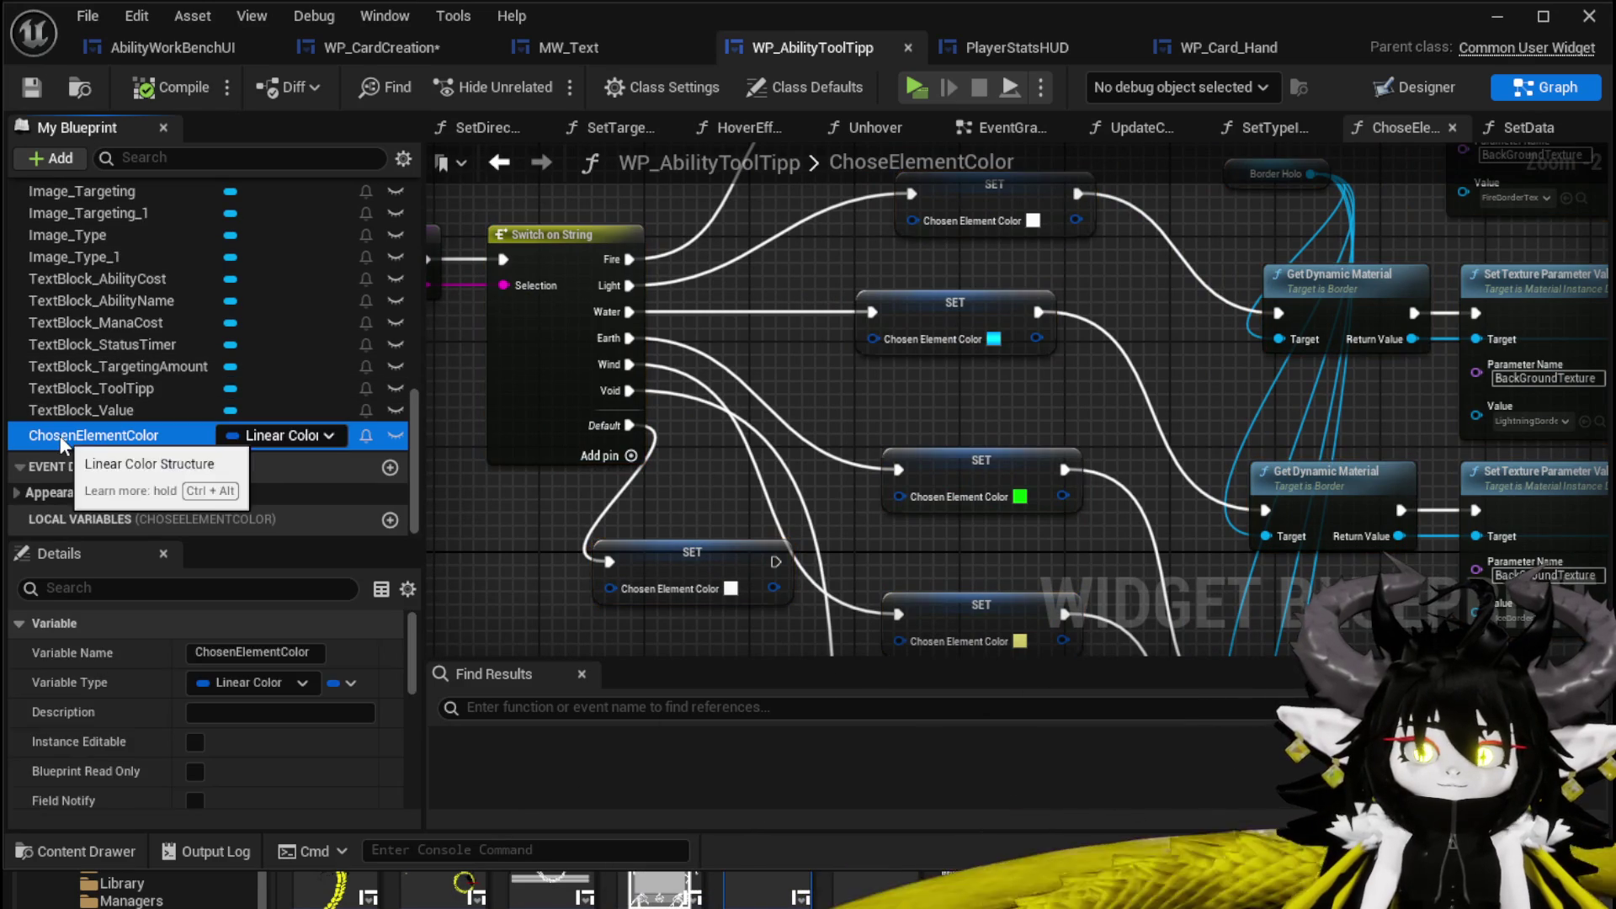
scroll(124, 461, up, 5)
scroll(230, 370, up, 10)
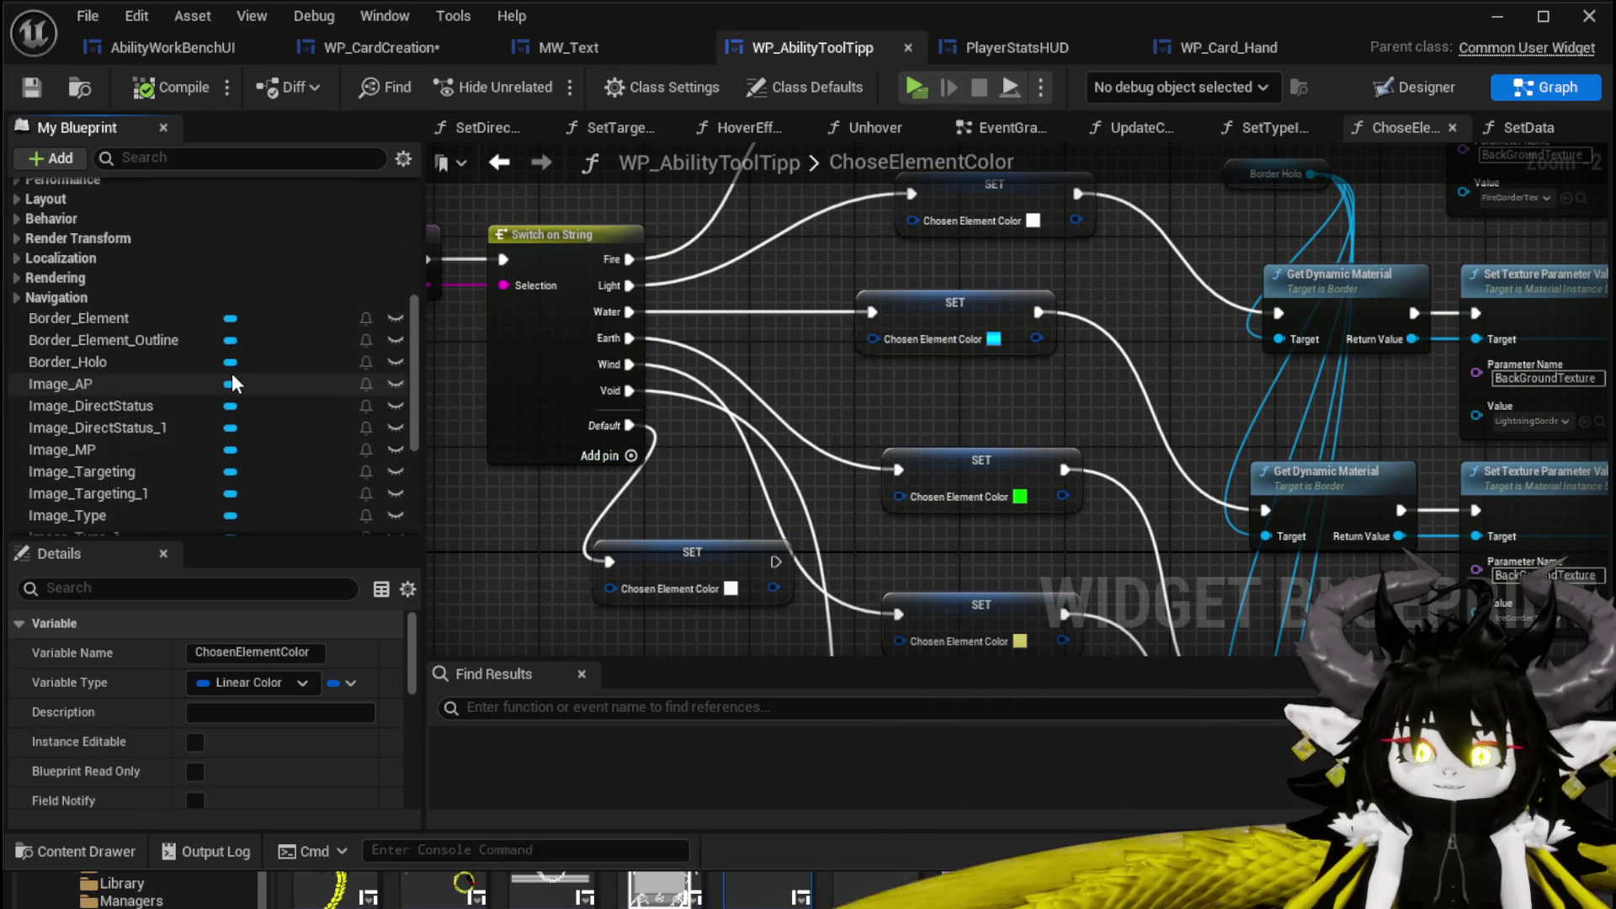
scroll(160, 330, up, 3)
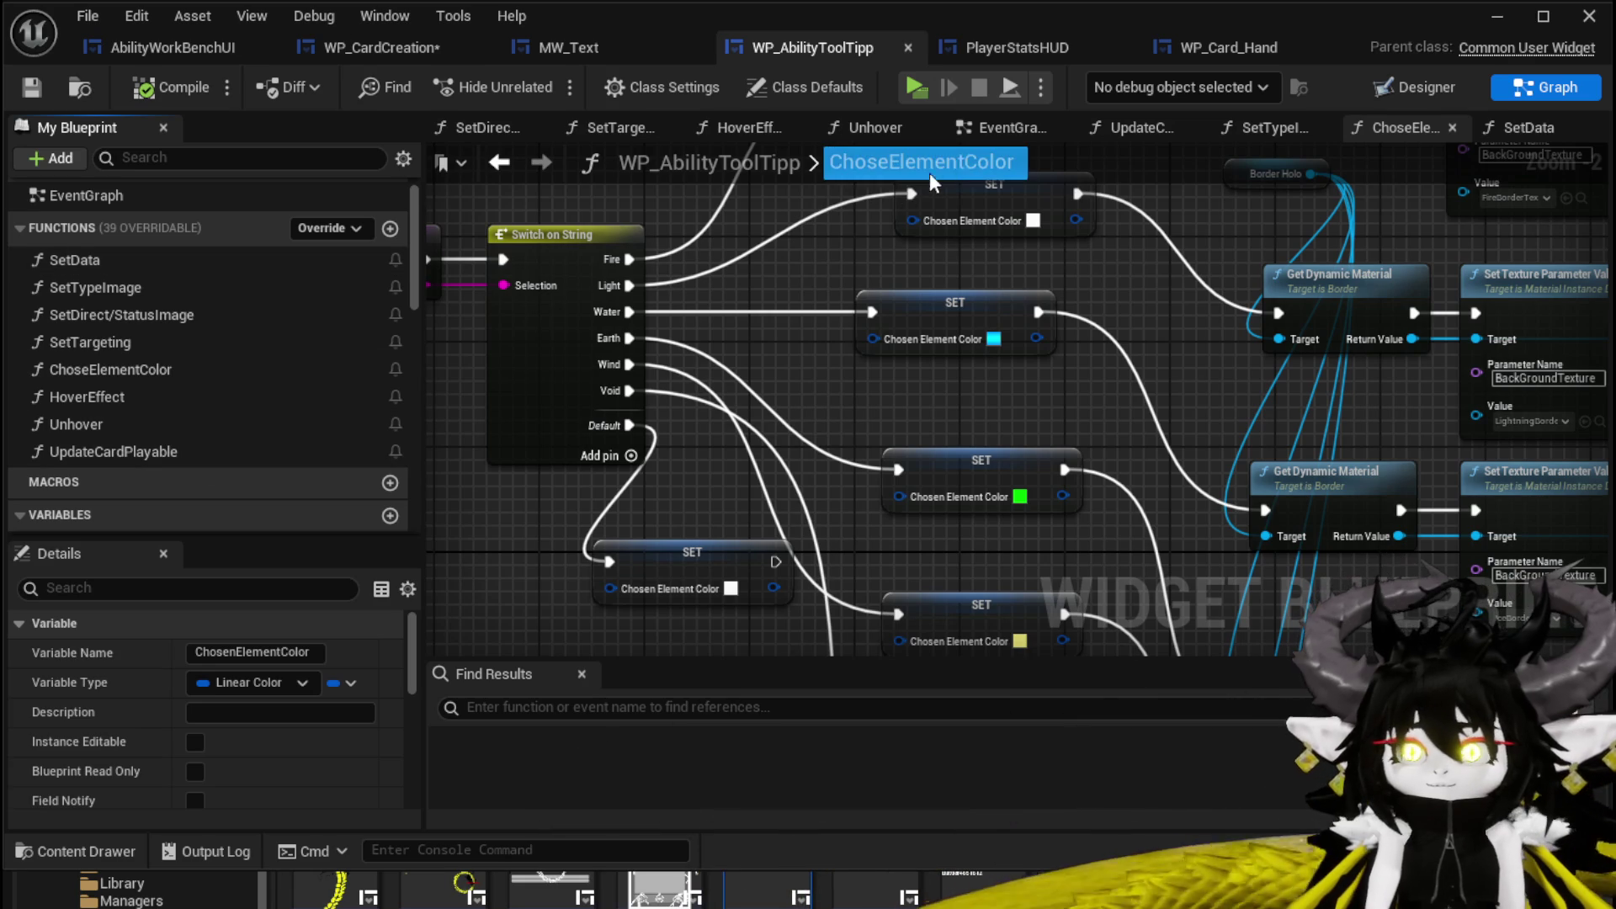
Open the SetData function graph and pan to the Chose Element Color call.
click(1501, 131)
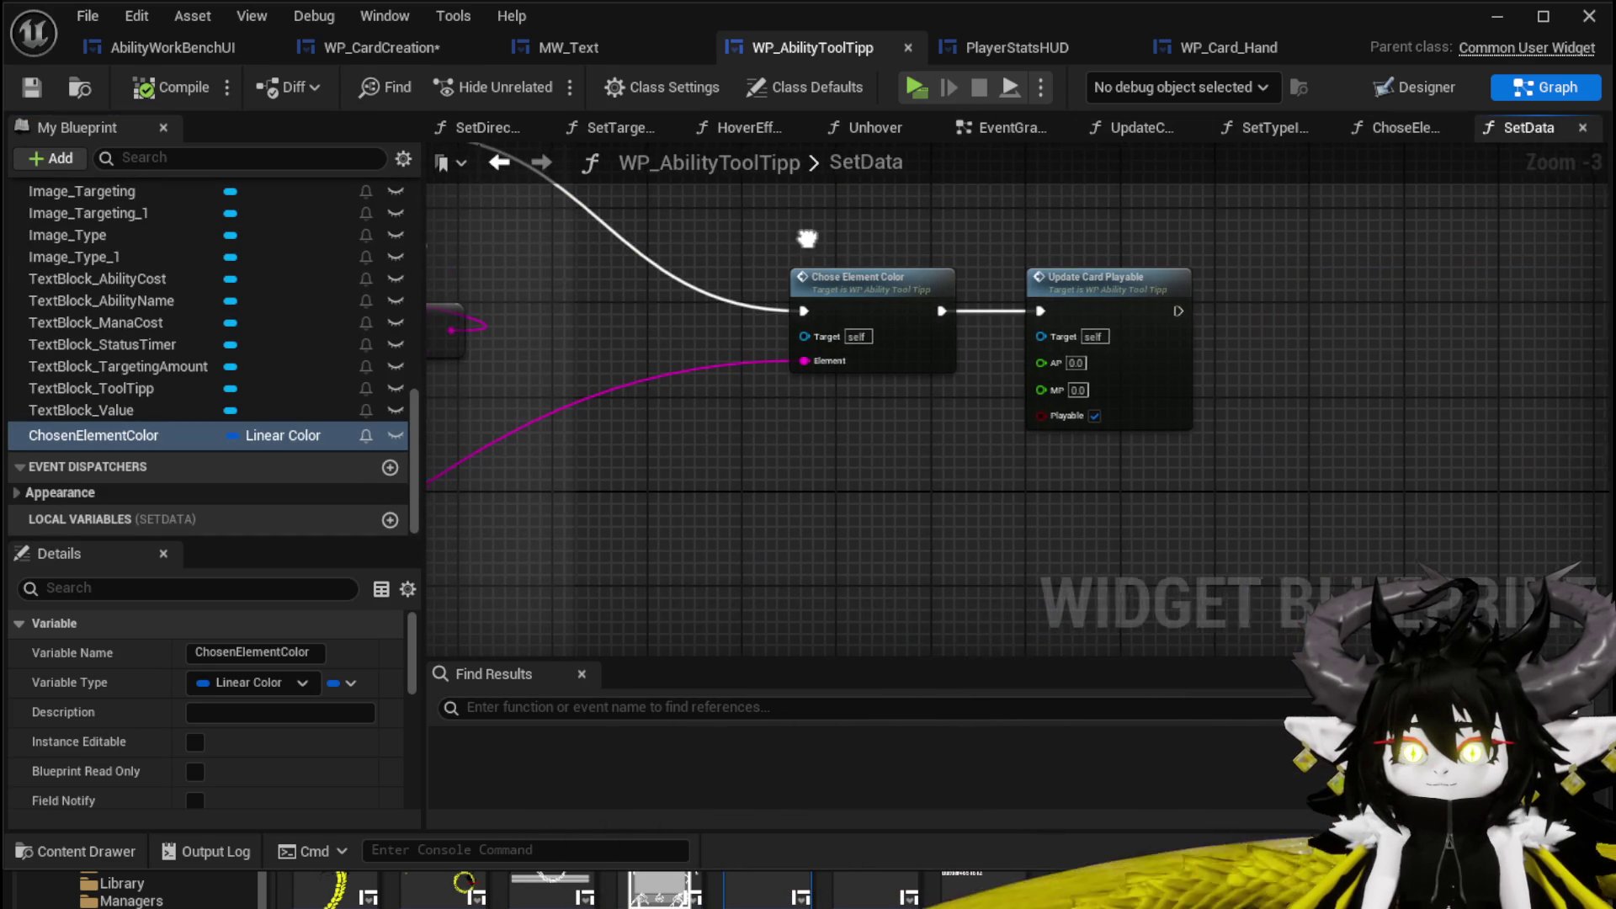
scroll(804, 236, up, 4)
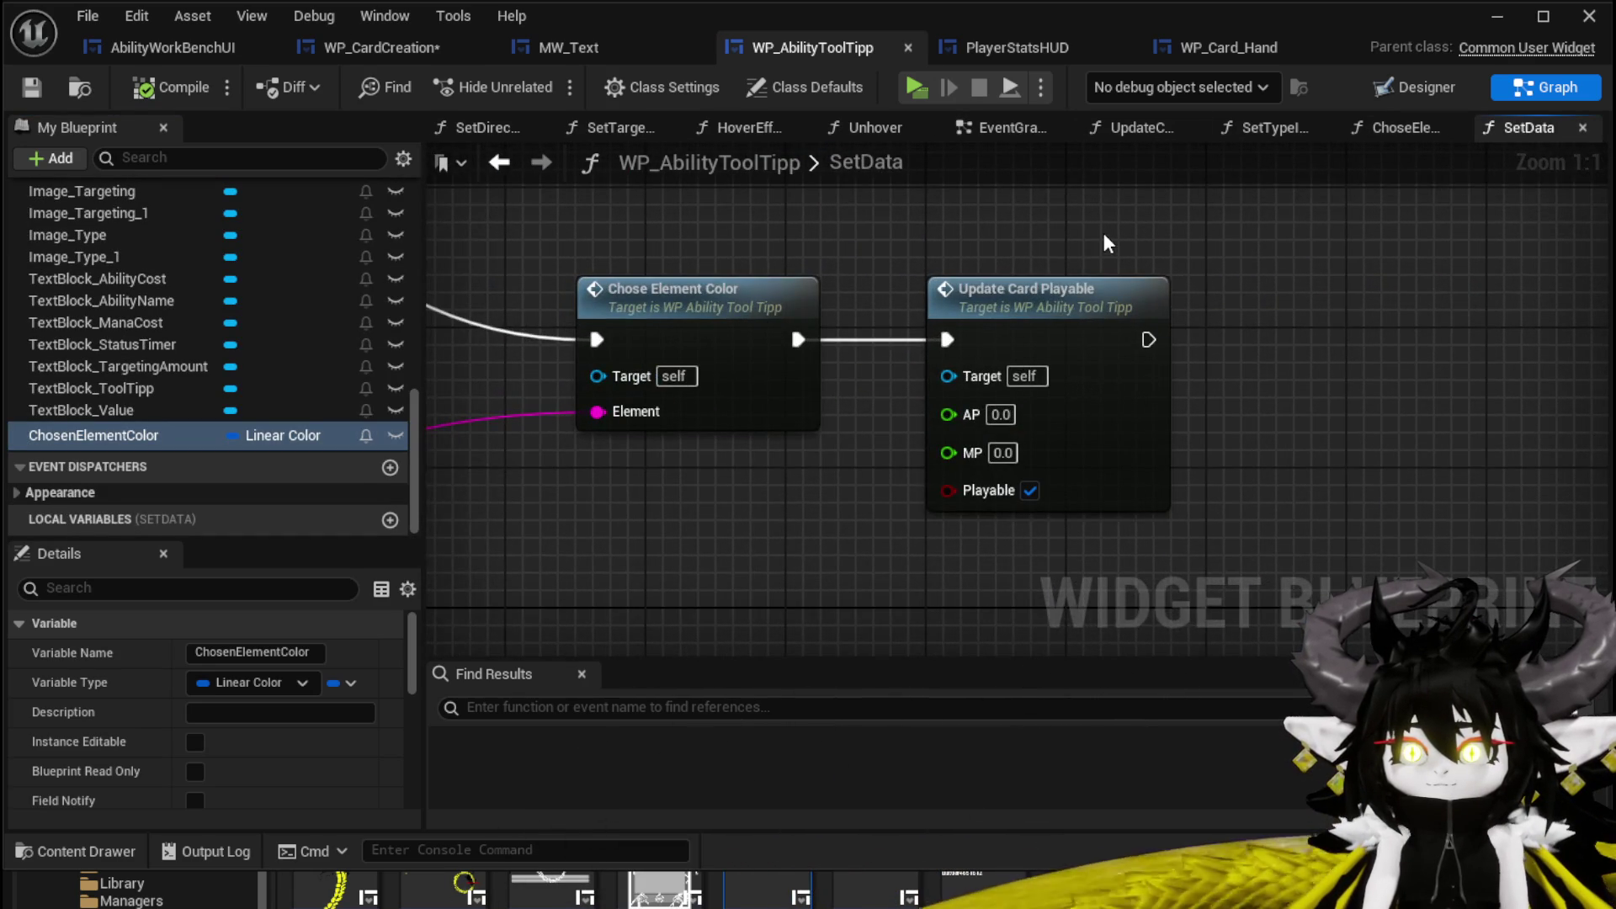
scroll(1103, 233, down, 2)
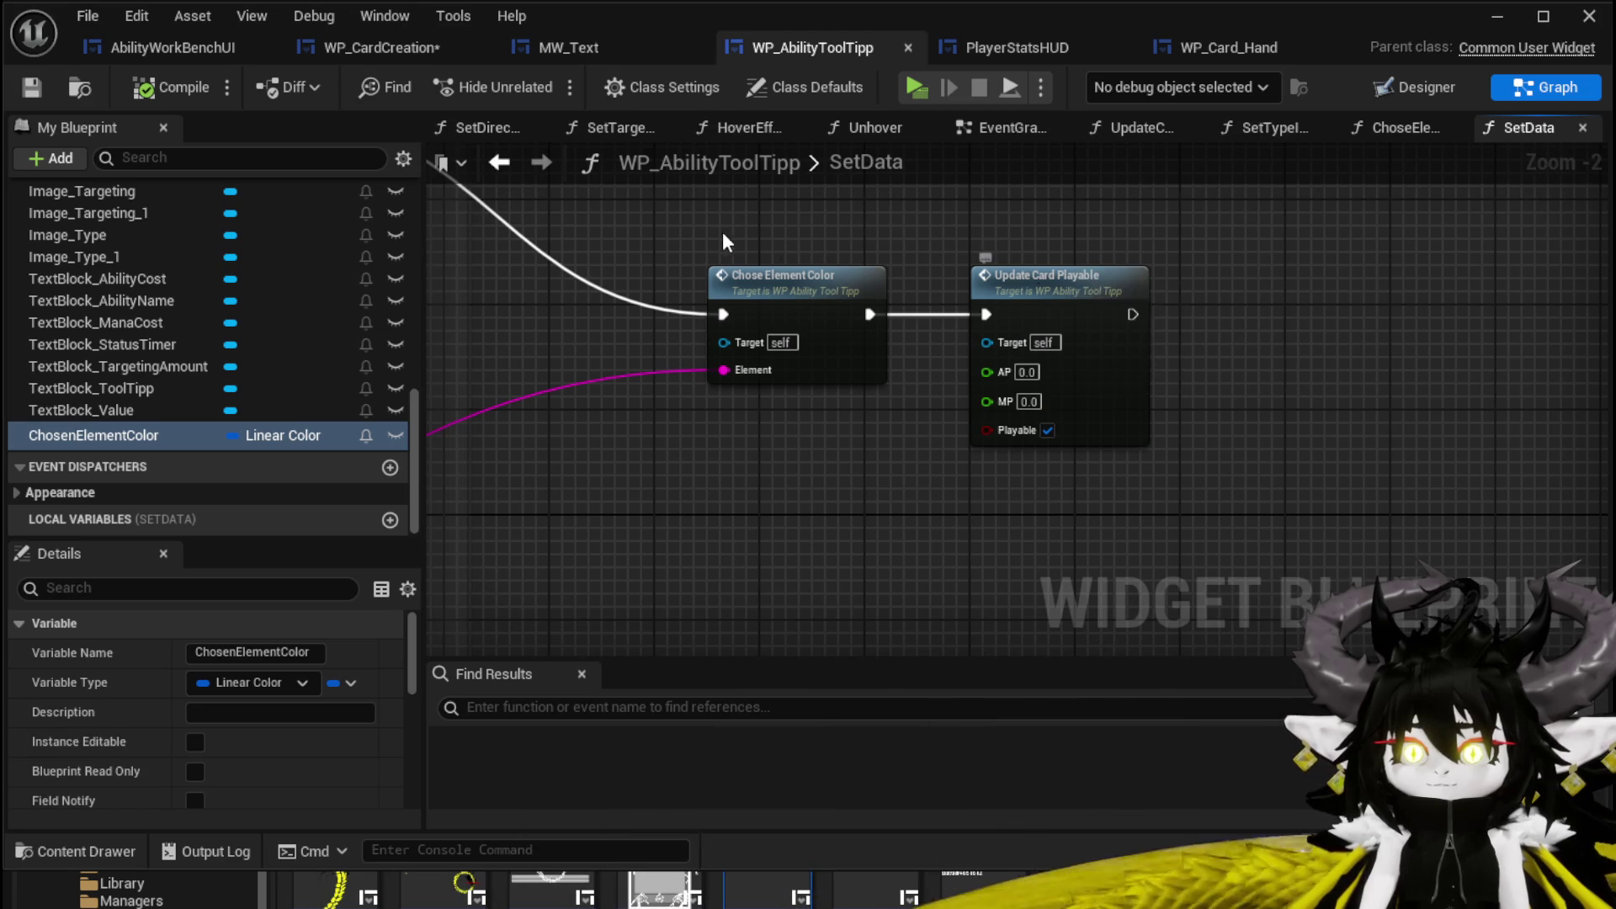
scroll(1087, 288, down, 3)
scroll(789, 276, up, 3)
scroll(789, 276, down, 2)
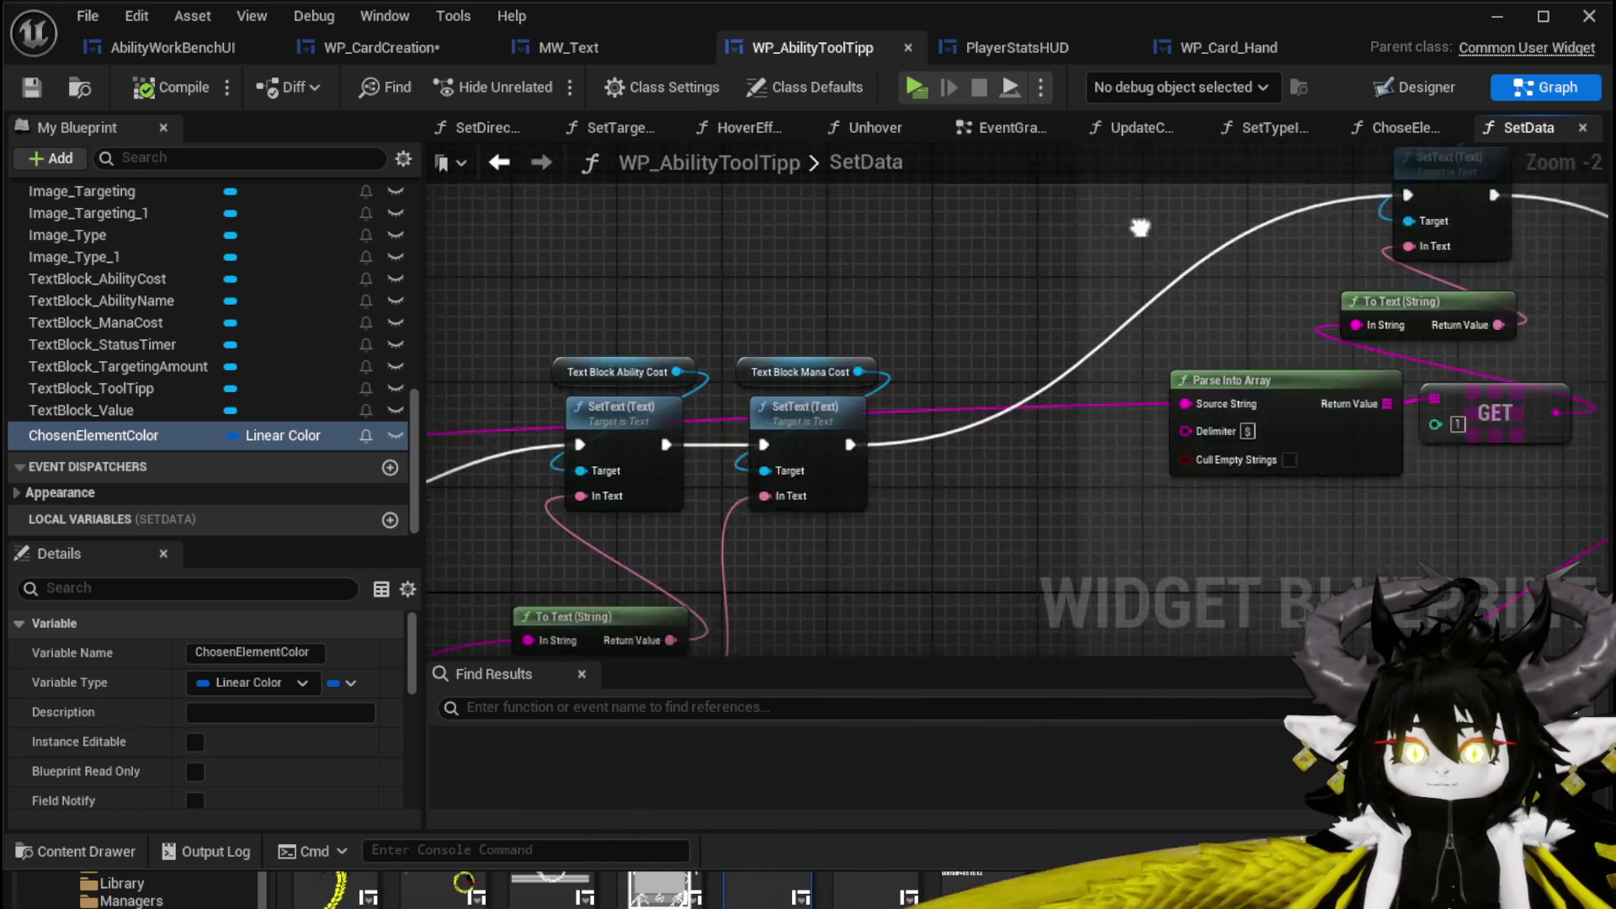
mouse_move(801, 276)
mouse_down()
mouse_move(1116, 235)
mouse_move(1339, 266)
mouse_up()
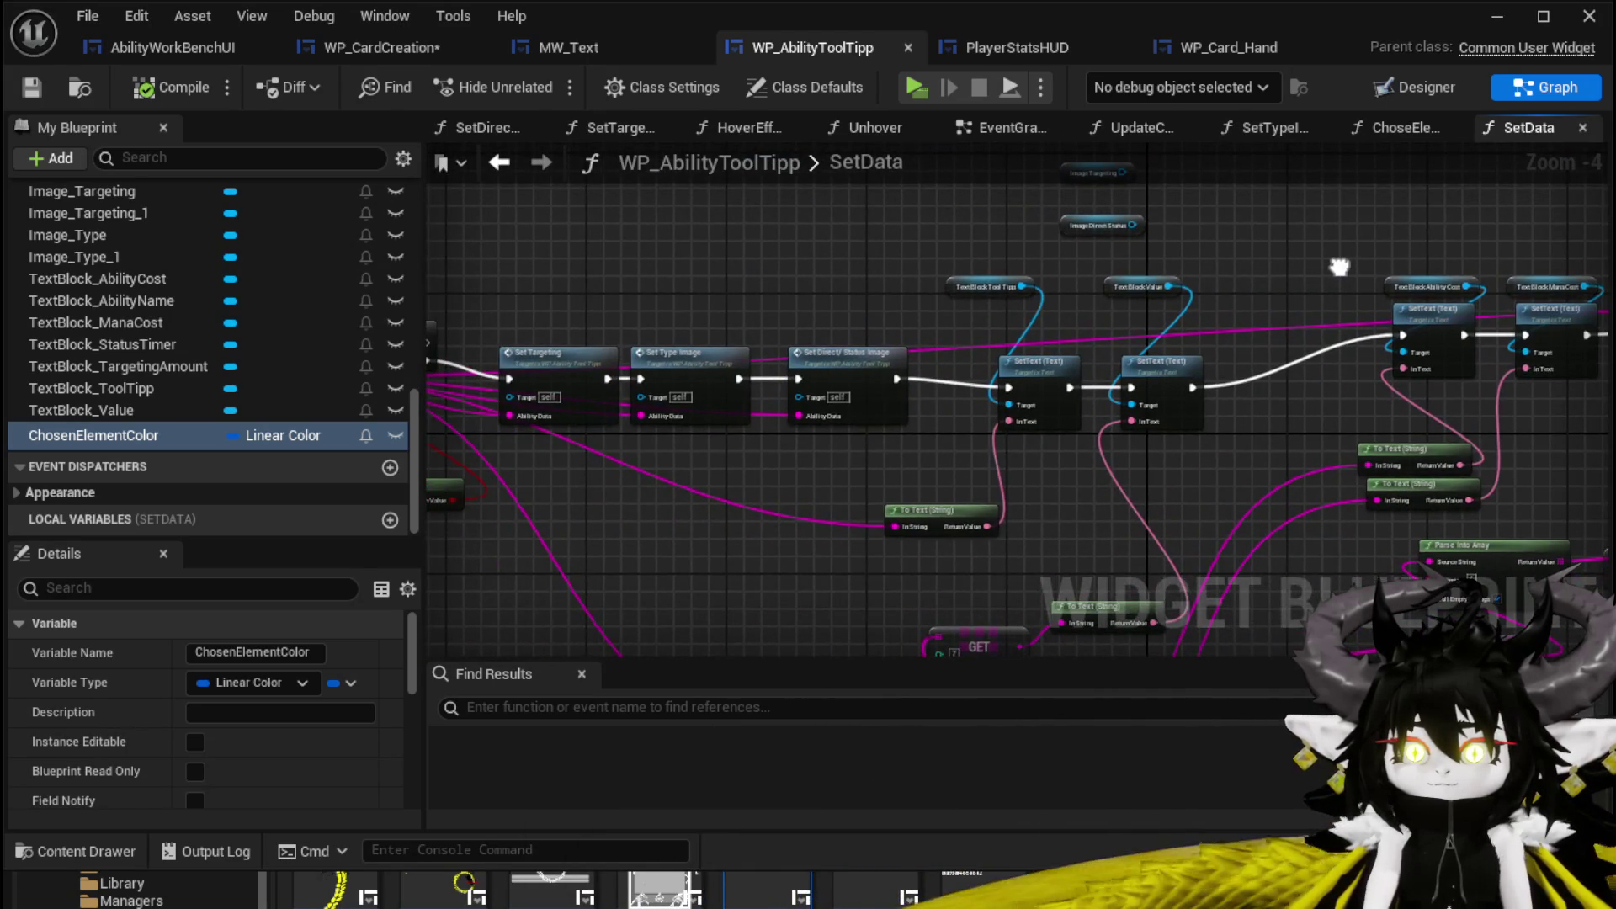
drag(878, 286, 656, 252)
drag(1094, 354, 841, 319)
drag(1220, 404, 929, 432)
scroll(1086, 351, up, 3)
Open the Update Card Playable function and select its SET Brush Color nodes.
double_click(1147, 261)
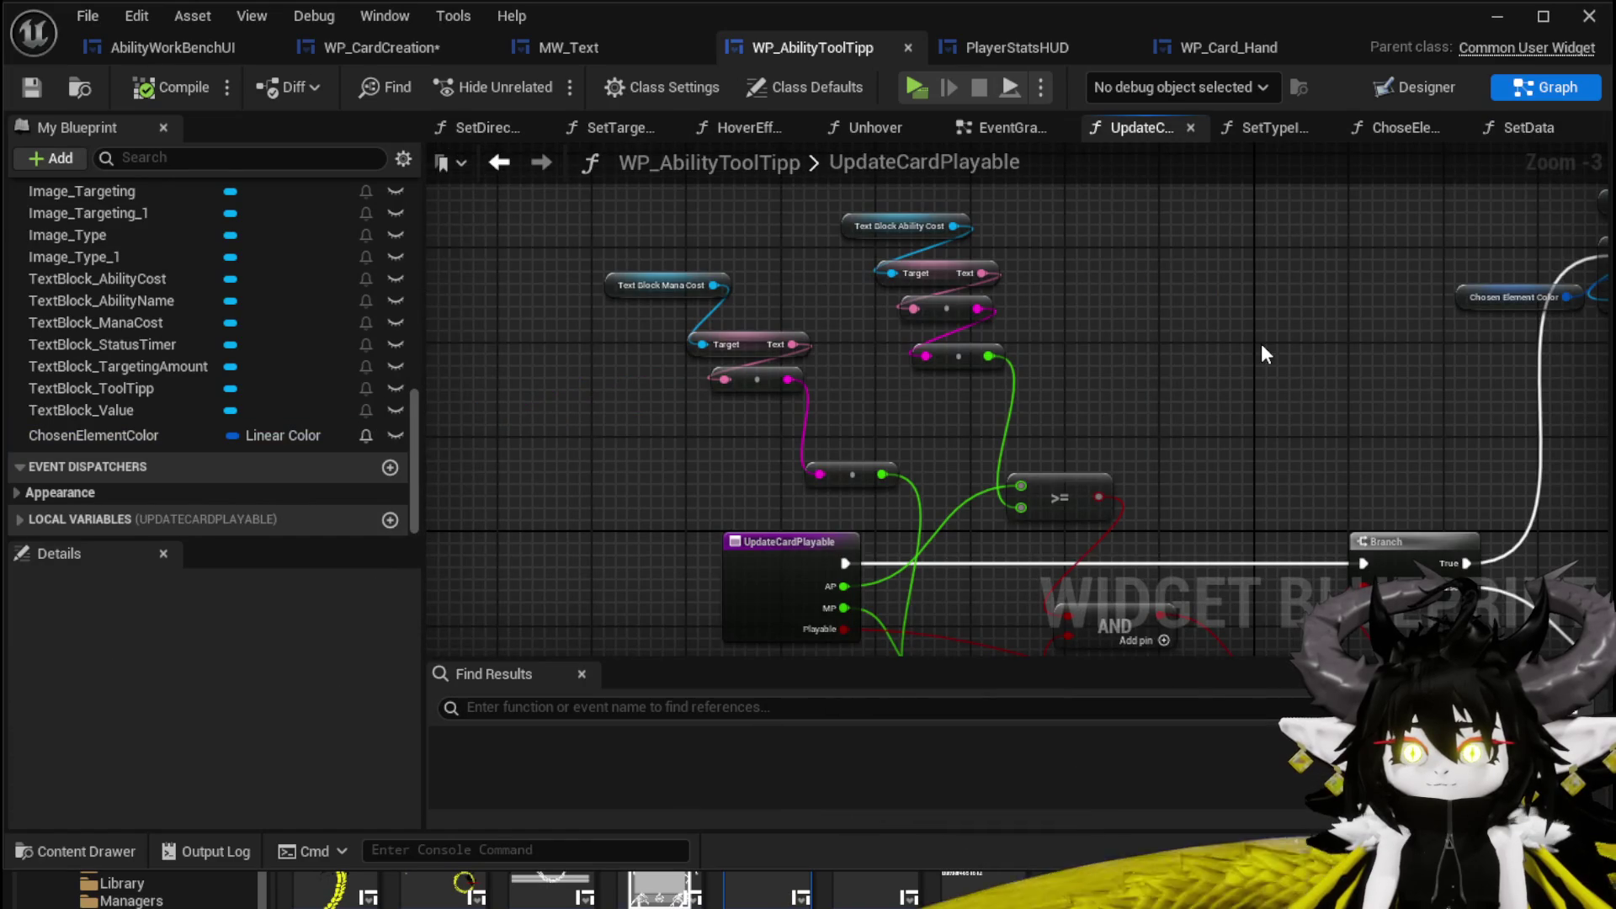
mouse_move(1355, 371)
mouse_down()
mouse_move(844, 343)
mouse_move(931, 548)
mouse_move(916, 554)
mouse_up()
drag(814, 564, 1270, 292)
drag(1366, 224, 1372, 209)
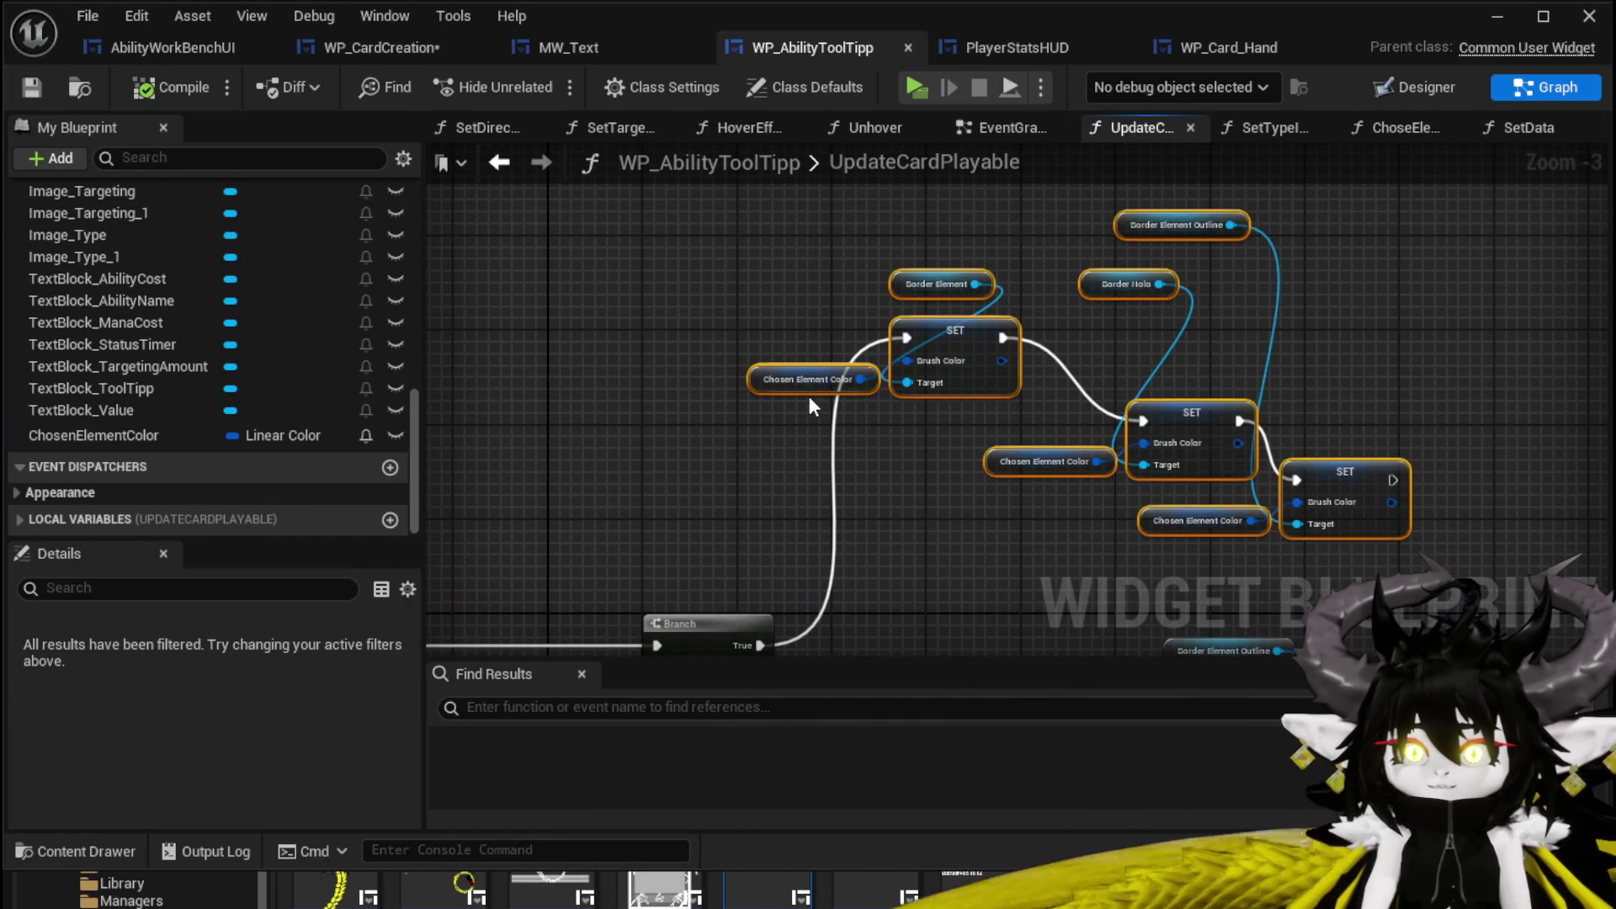
scroll(799, 404, up, 3)
click(784, 417)
Move the Chosen Element Color getters left and select the border variables with the first SET.
mouse_move(797, 367)
mouse_down()
mouse_move(660, 347)
mouse_move(713, 332)
mouse_up()
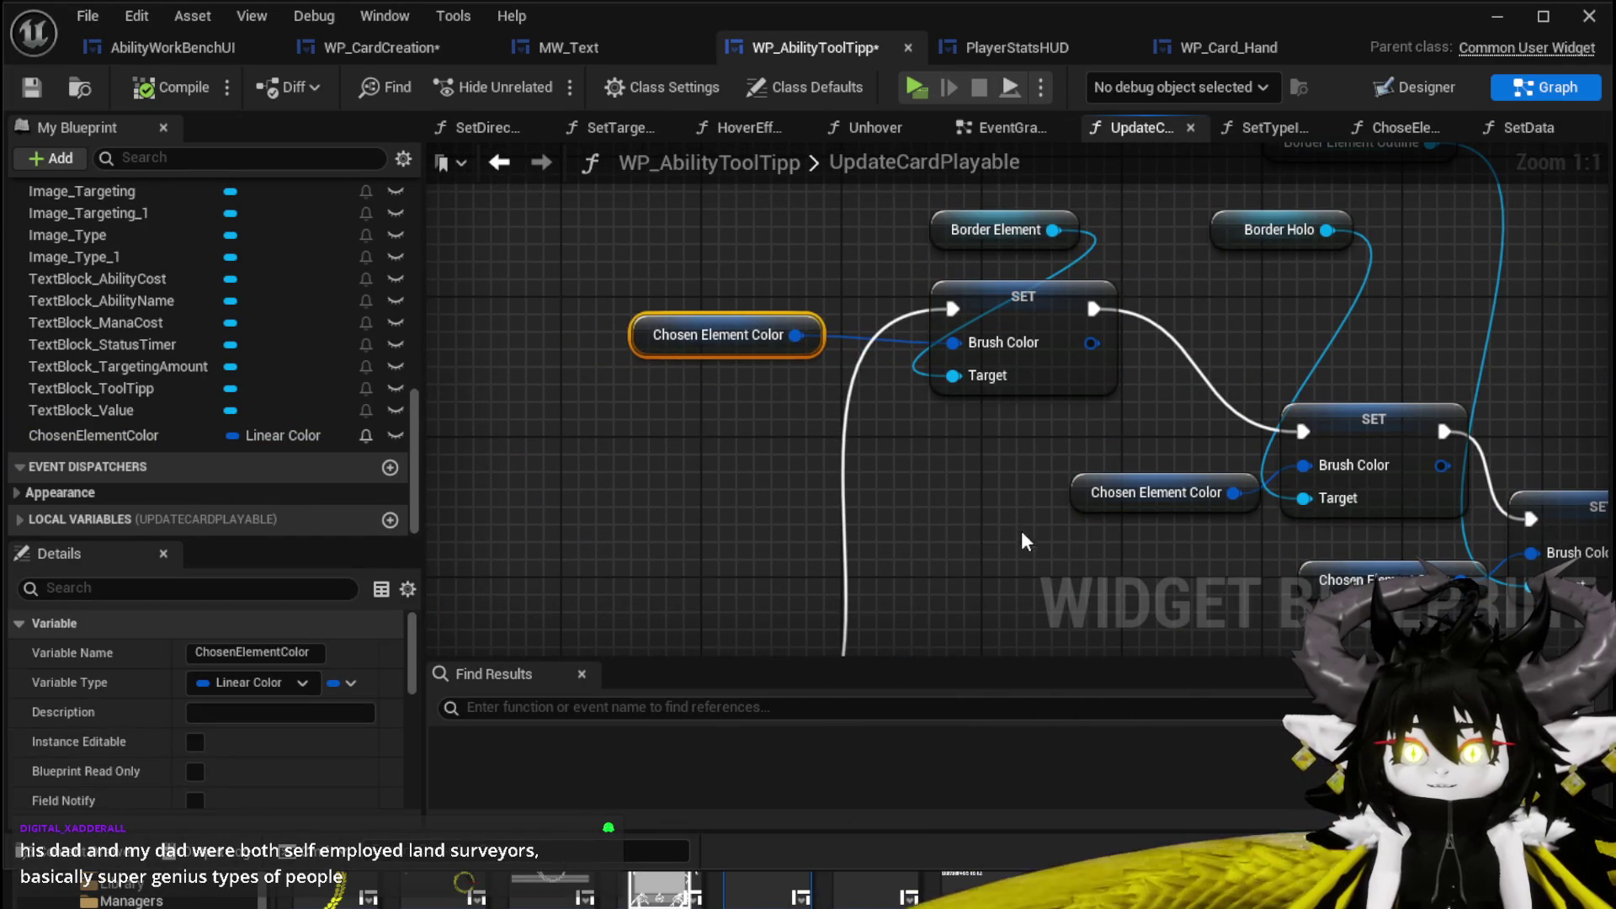
drag(1012, 533, 760, 437)
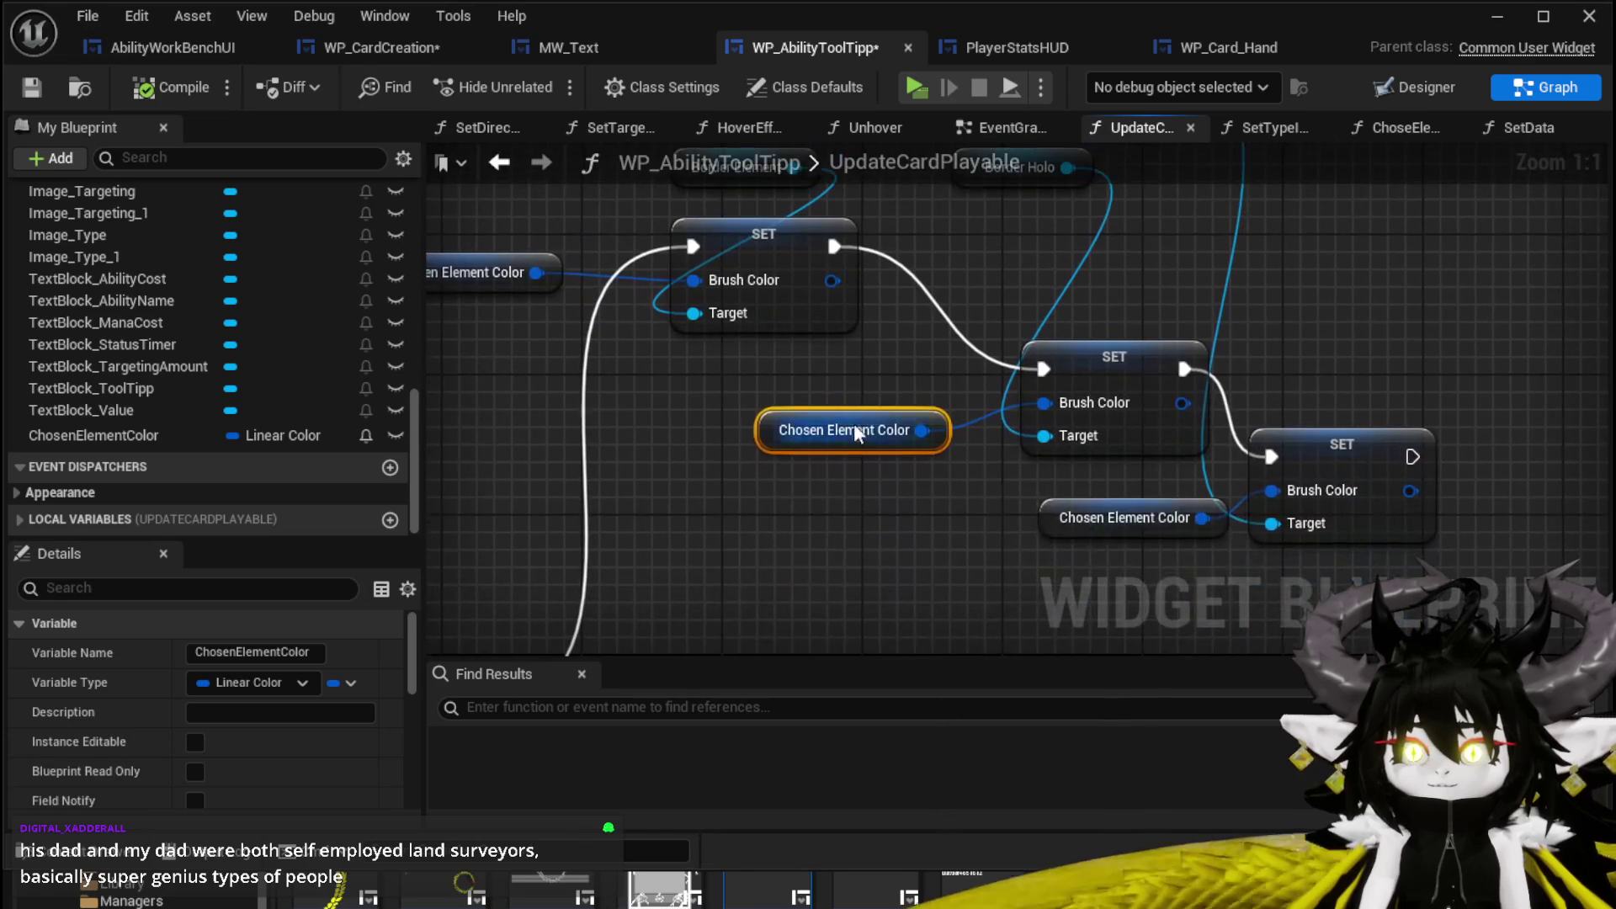
drag(1102, 523, 1013, 543)
scroll(1013, 543, down, 2)
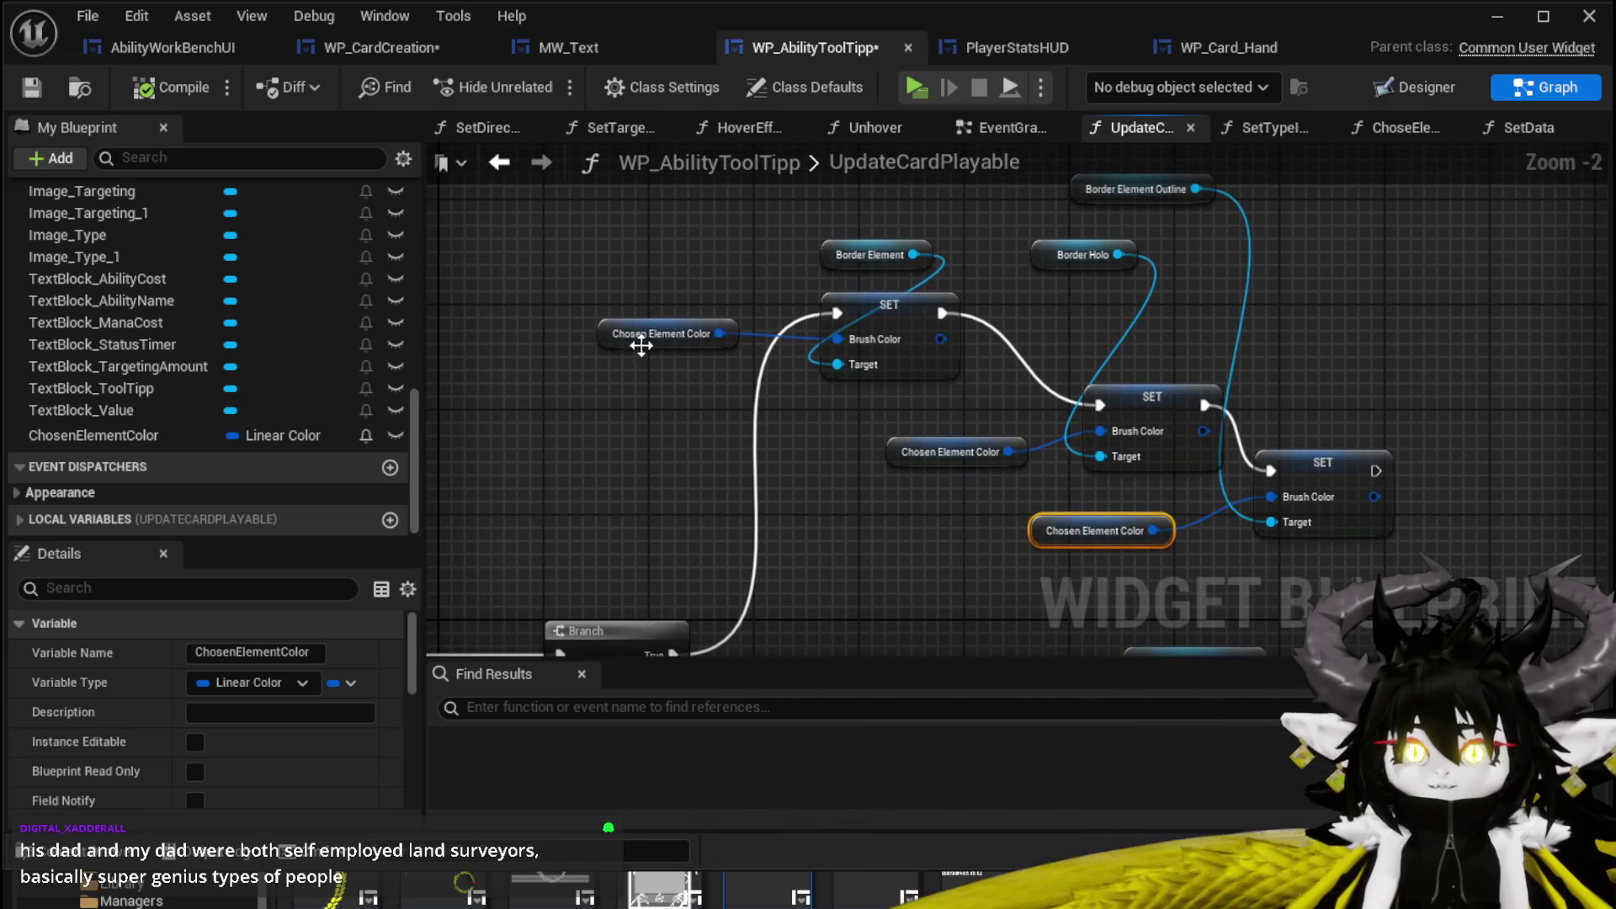
mouse_move(694, 352)
mouse_down()
mouse_move(858, 318)
mouse_move(1147, 343)
mouse_move(1105, 499)
mouse_move(1133, 363)
mouse_move(732, 480)
mouse_up()
scroll(752, 486, down, 1)
mouse_move(799, 261)
mouse_down()
mouse_move(684, 228)
mouse_move(1039, 421)
mouse_move(872, 392)
mouse_move(1124, 505)
mouse_up()
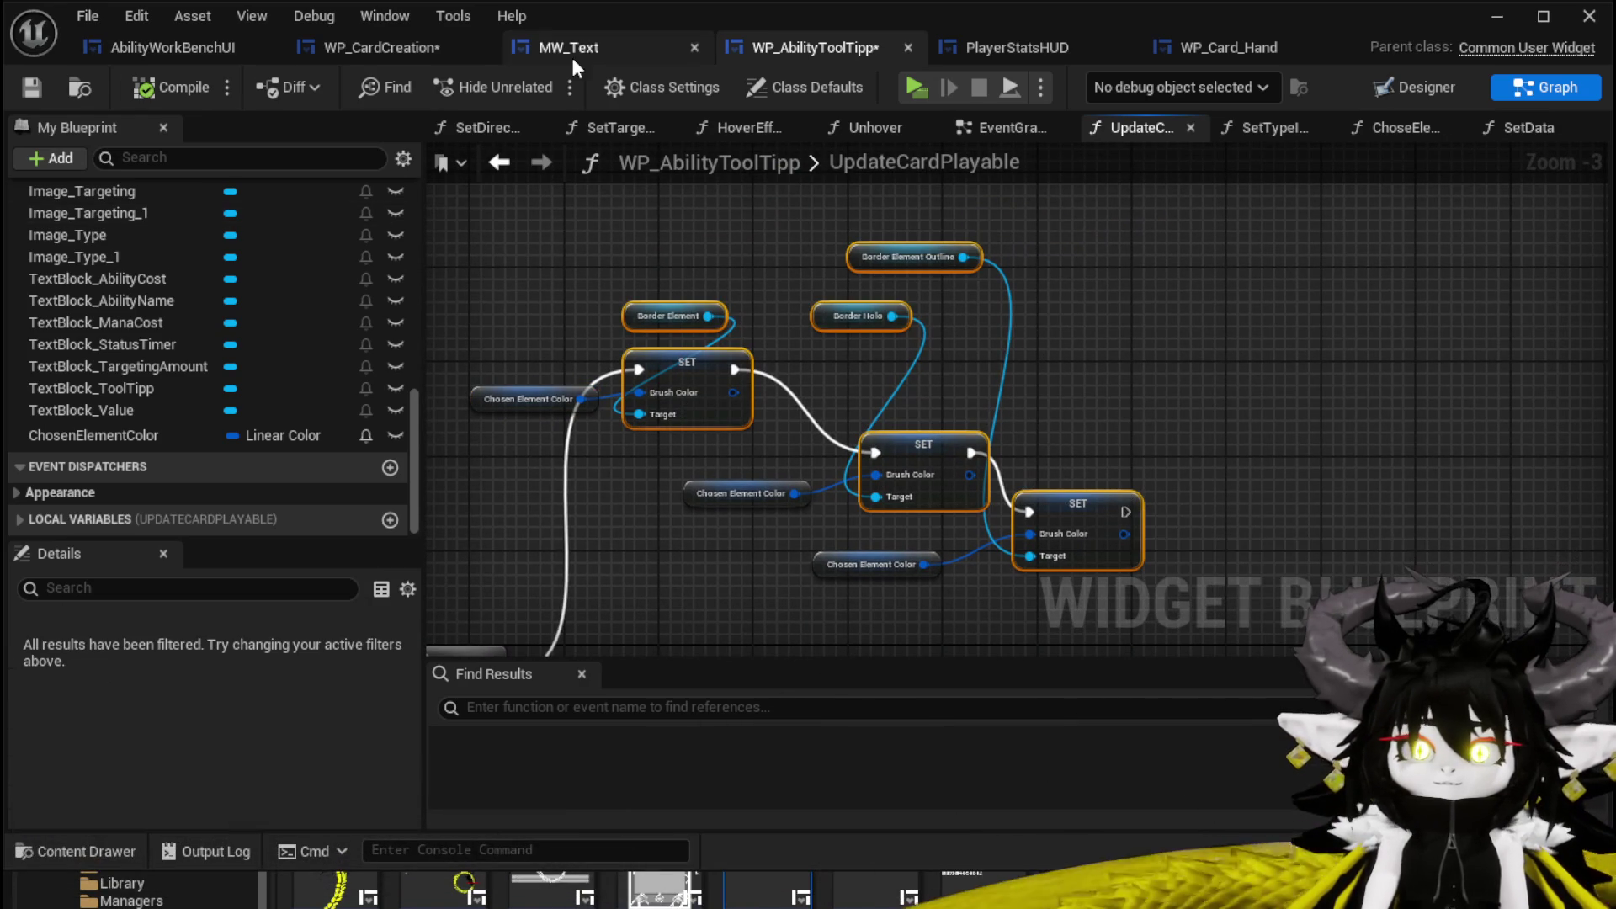
In WP_CardCreation, wire every texture branch, including Electric and IceMagic, into the border SET node.
click(421, 47)
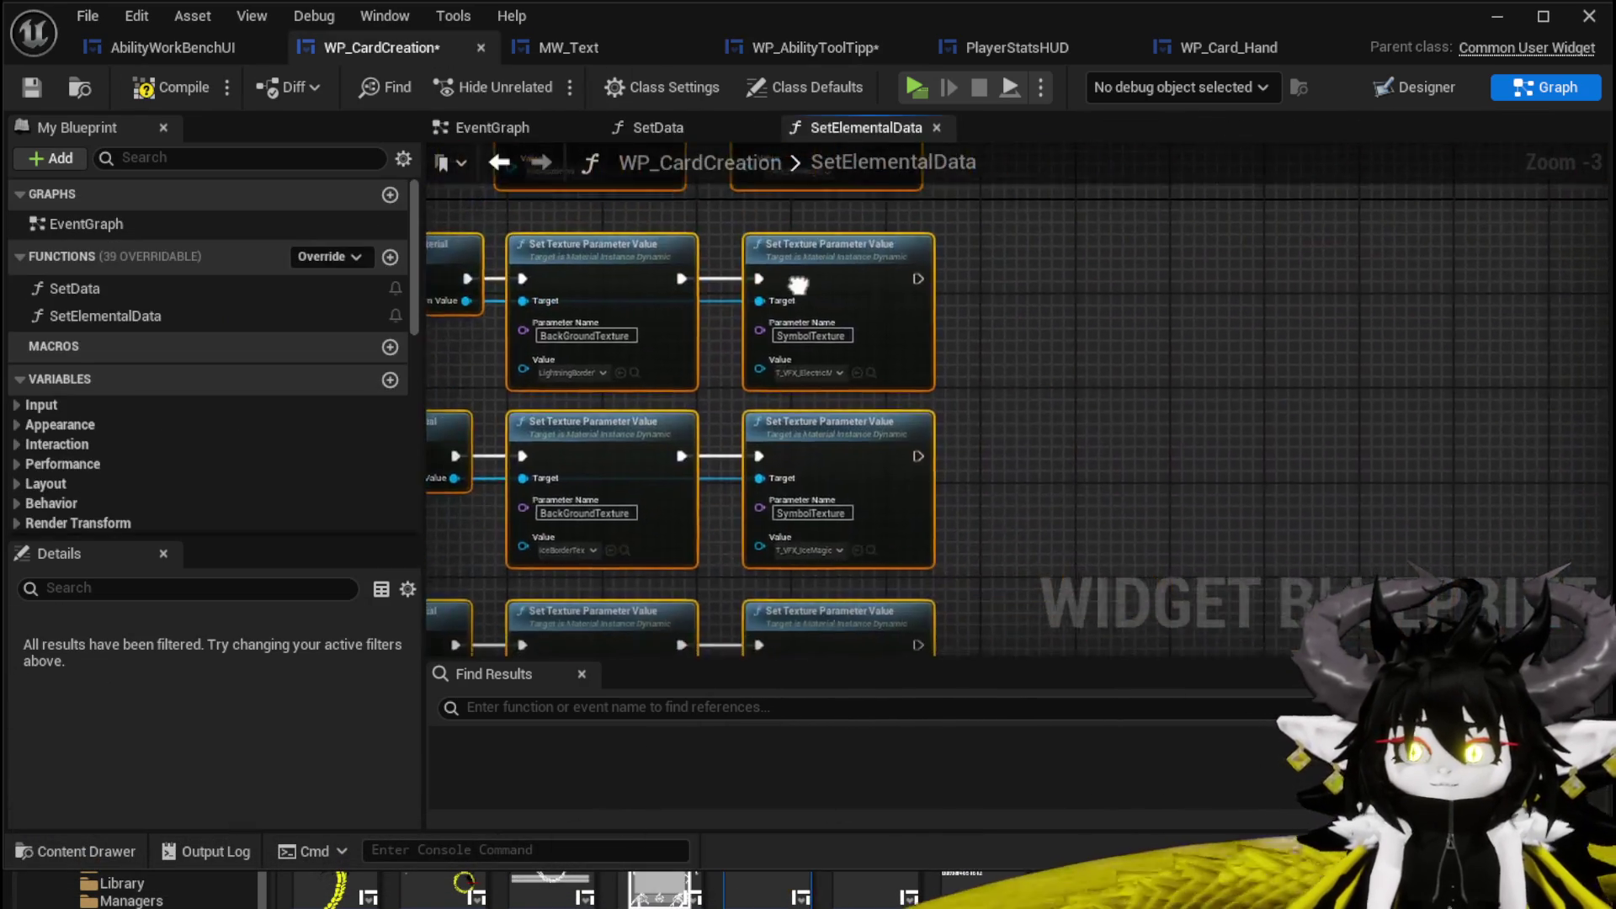
scroll(1092, 330, up, 3)
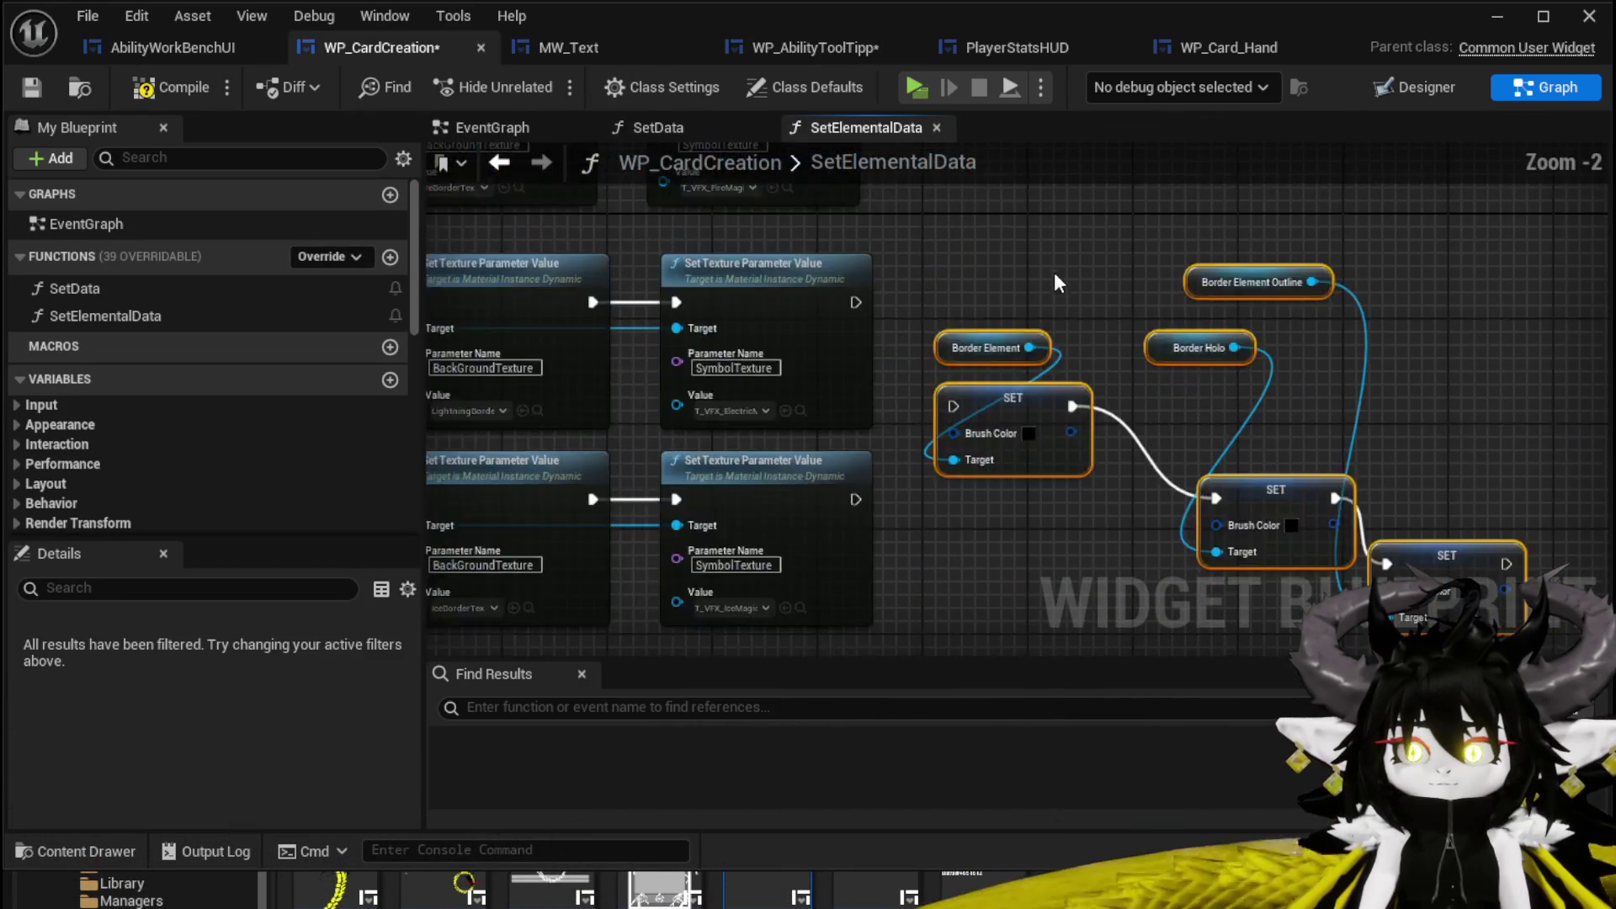
mouse_move(911, 243)
mouse_down()
mouse_move(1037, 563)
mouse_move(1023, 570)
mouse_up()
drag(924, 466, 1029, 569)
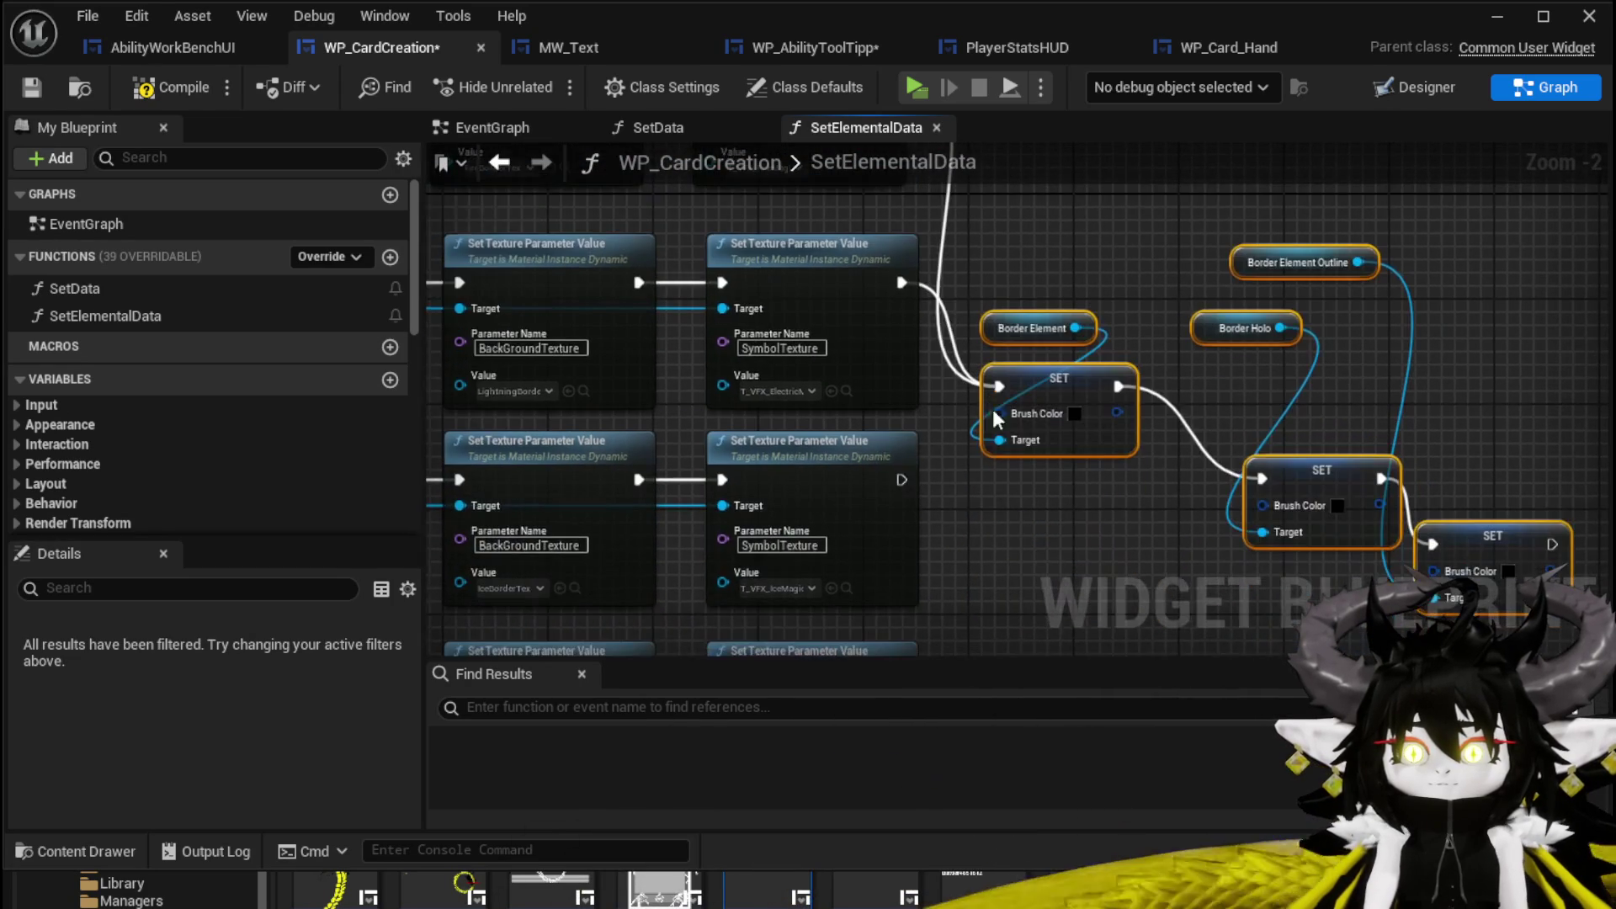
drag(898, 479, 999, 387)
drag(899, 550, 982, 305)
mouse_move(999, 246)
mouse_down()
mouse_move(993, 216)
mouse_move(920, 552)
mouse_move(1021, 135)
mouse_move(1017, 328)
mouse_move(998, 299)
mouse_move(1077, 527)
mouse_move(1135, 407)
mouse_up()
scroll(1134, 406, down, 3)
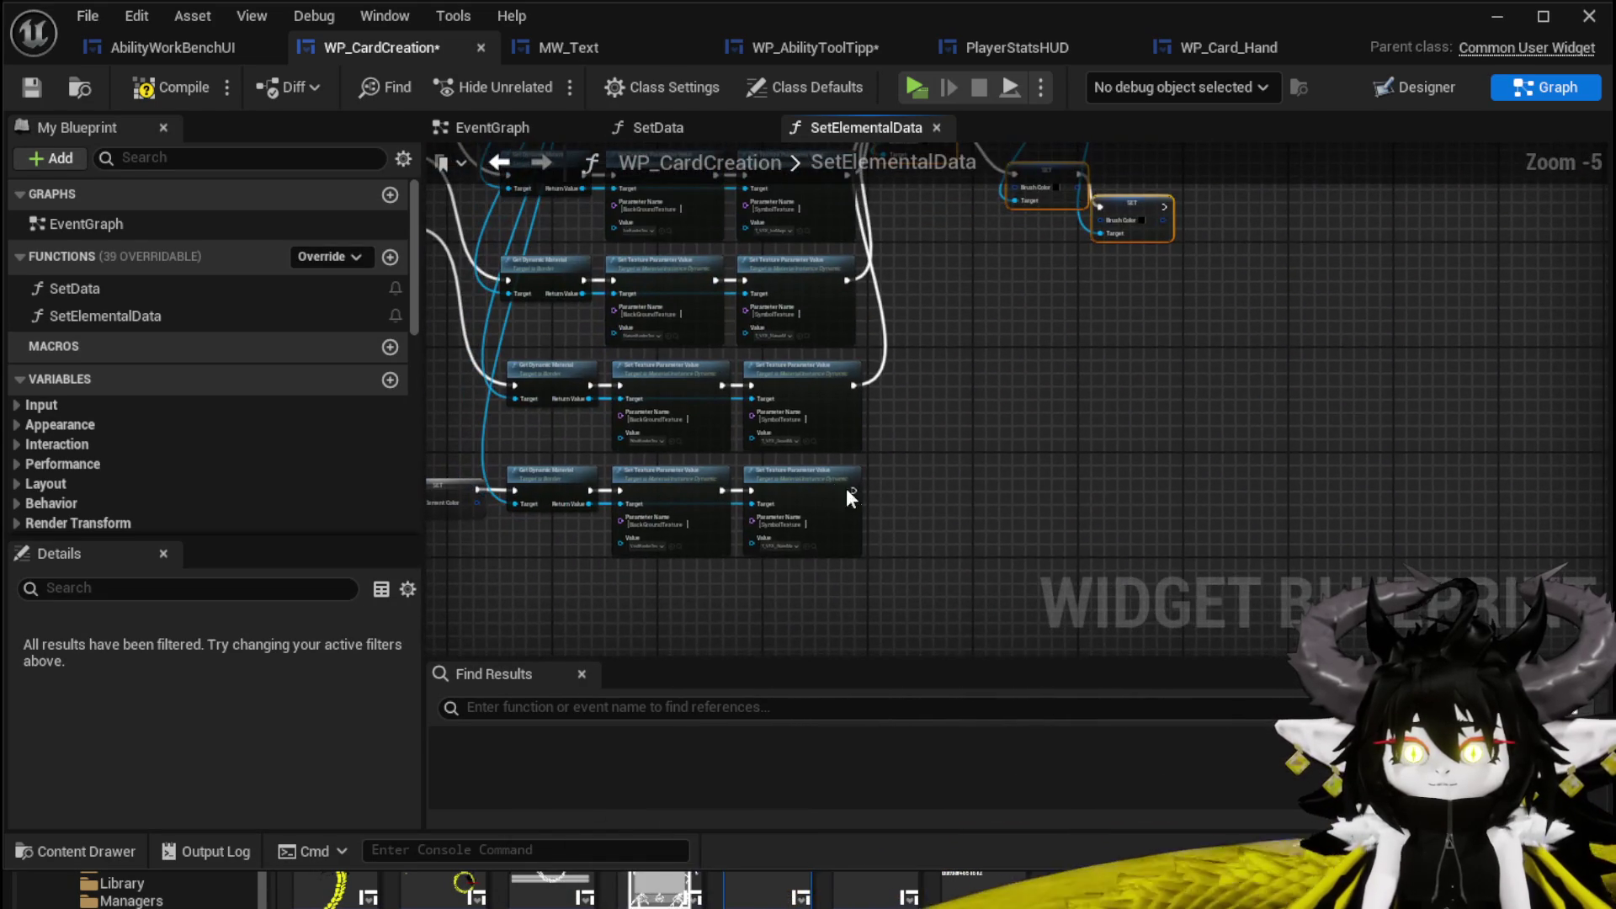
mouse_move(852, 489)
mouse_down()
mouse_move(971, 181)
mouse_move(882, 424)
mouse_move(882, 376)
mouse_up()
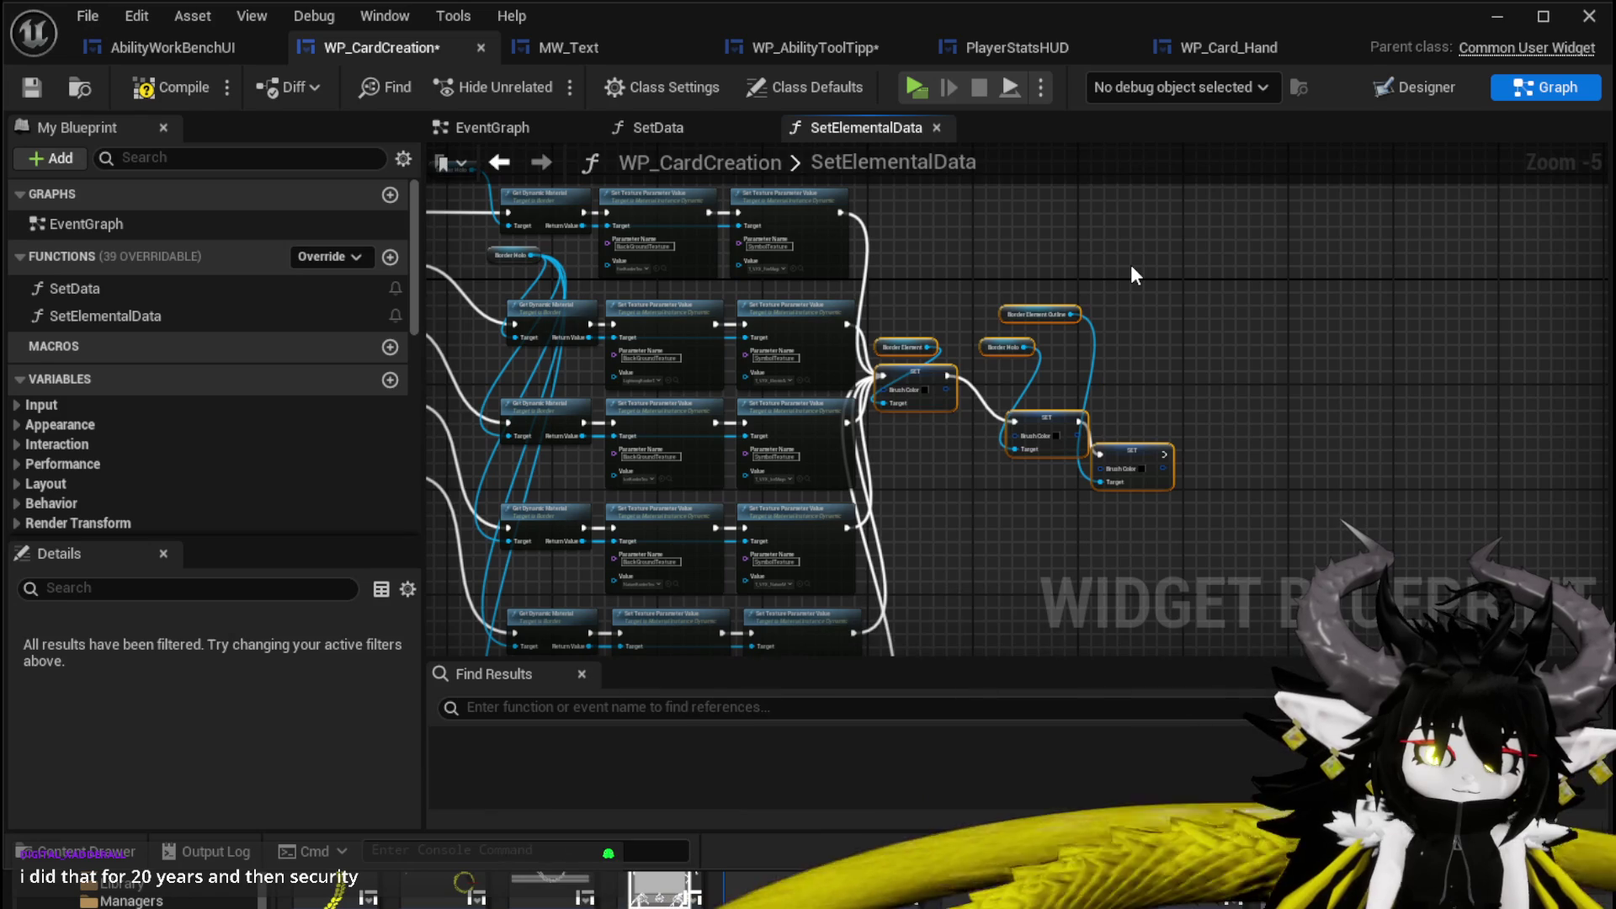
Line up the three border SET nodes in one row with Border Holo and Border Element Outline above them.
scroll(1130, 264, up, 3)
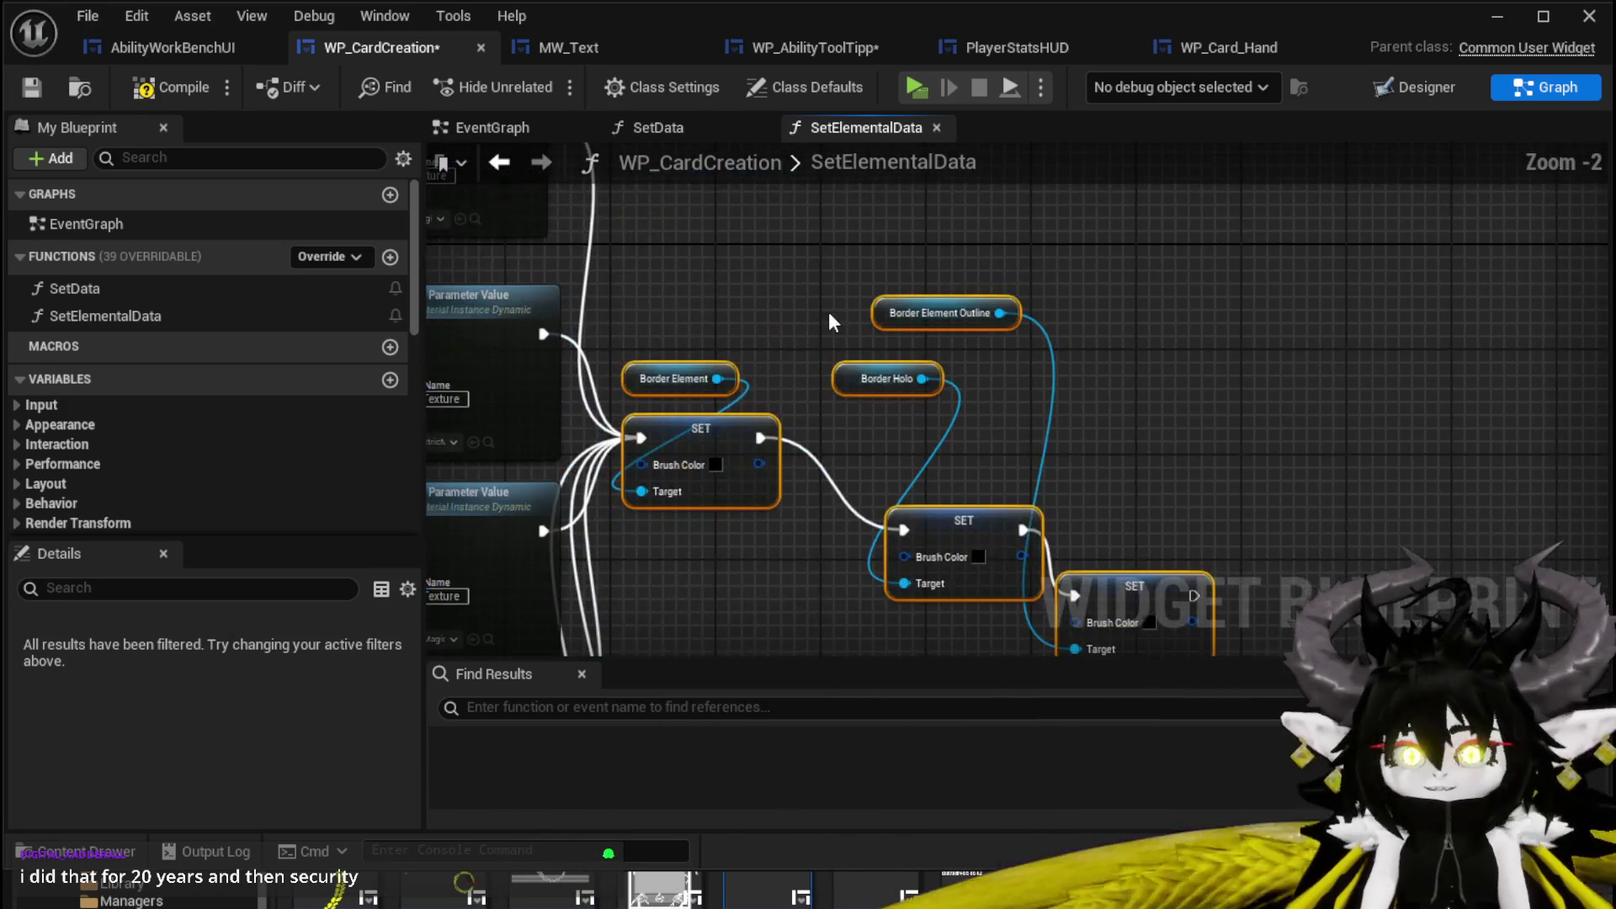
mouse_move(670, 242)
mouse_down()
mouse_move(1105, 540)
mouse_move(1314, 523)
mouse_up()
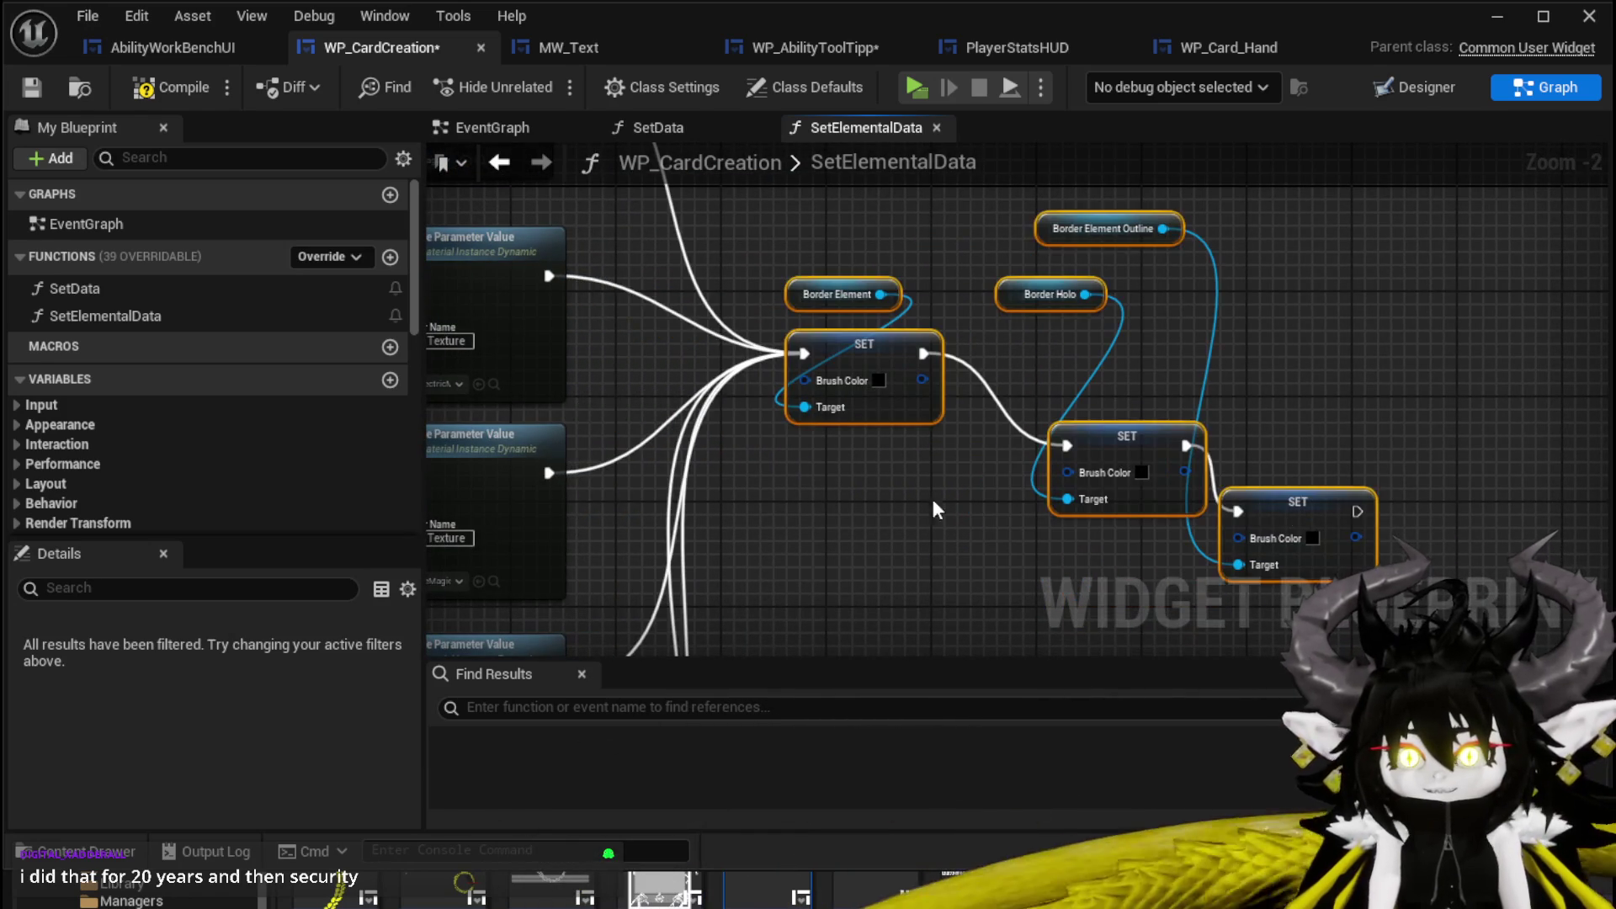
click(918, 511)
drag(1119, 449, 1053, 357)
mouse_move(1306, 491)
mouse_down()
mouse_move(1281, 469)
mouse_move(1239, 347)
mouse_move(1280, 338)
mouse_up()
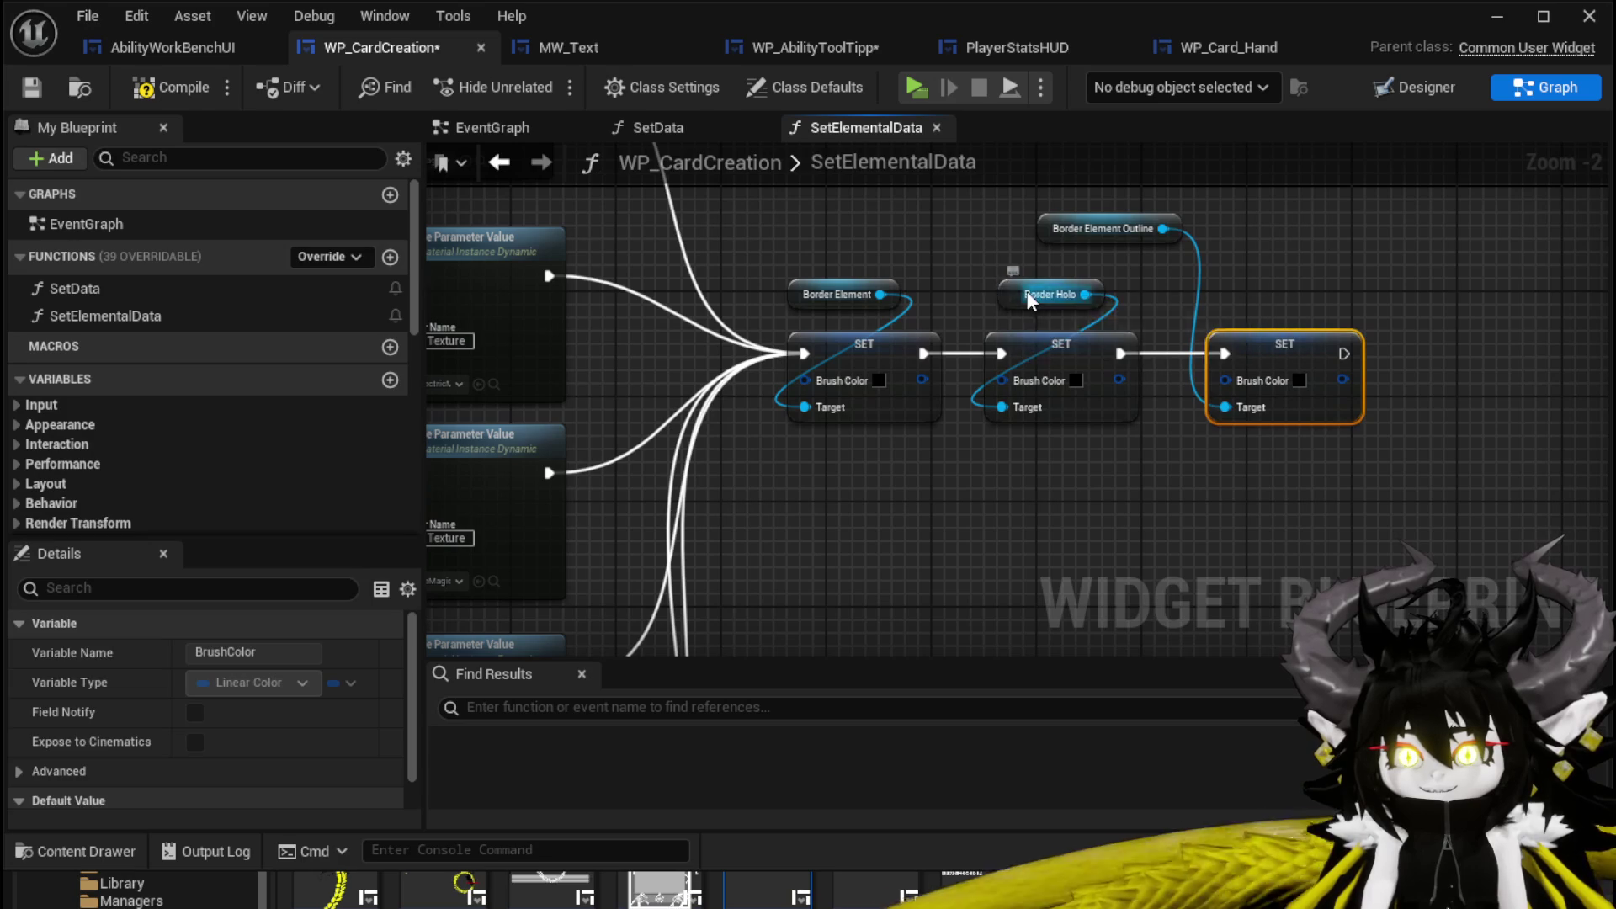
drag(1028, 298, 989, 286)
mouse_move(1103, 228)
mouse_down()
mouse_move(1241, 306)
mouse_move(1285, 285)
mouse_move(1253, 282)
mouse_up()
drag(1098, 456, 957, 354)
scroll(1060, 429, down, 1)
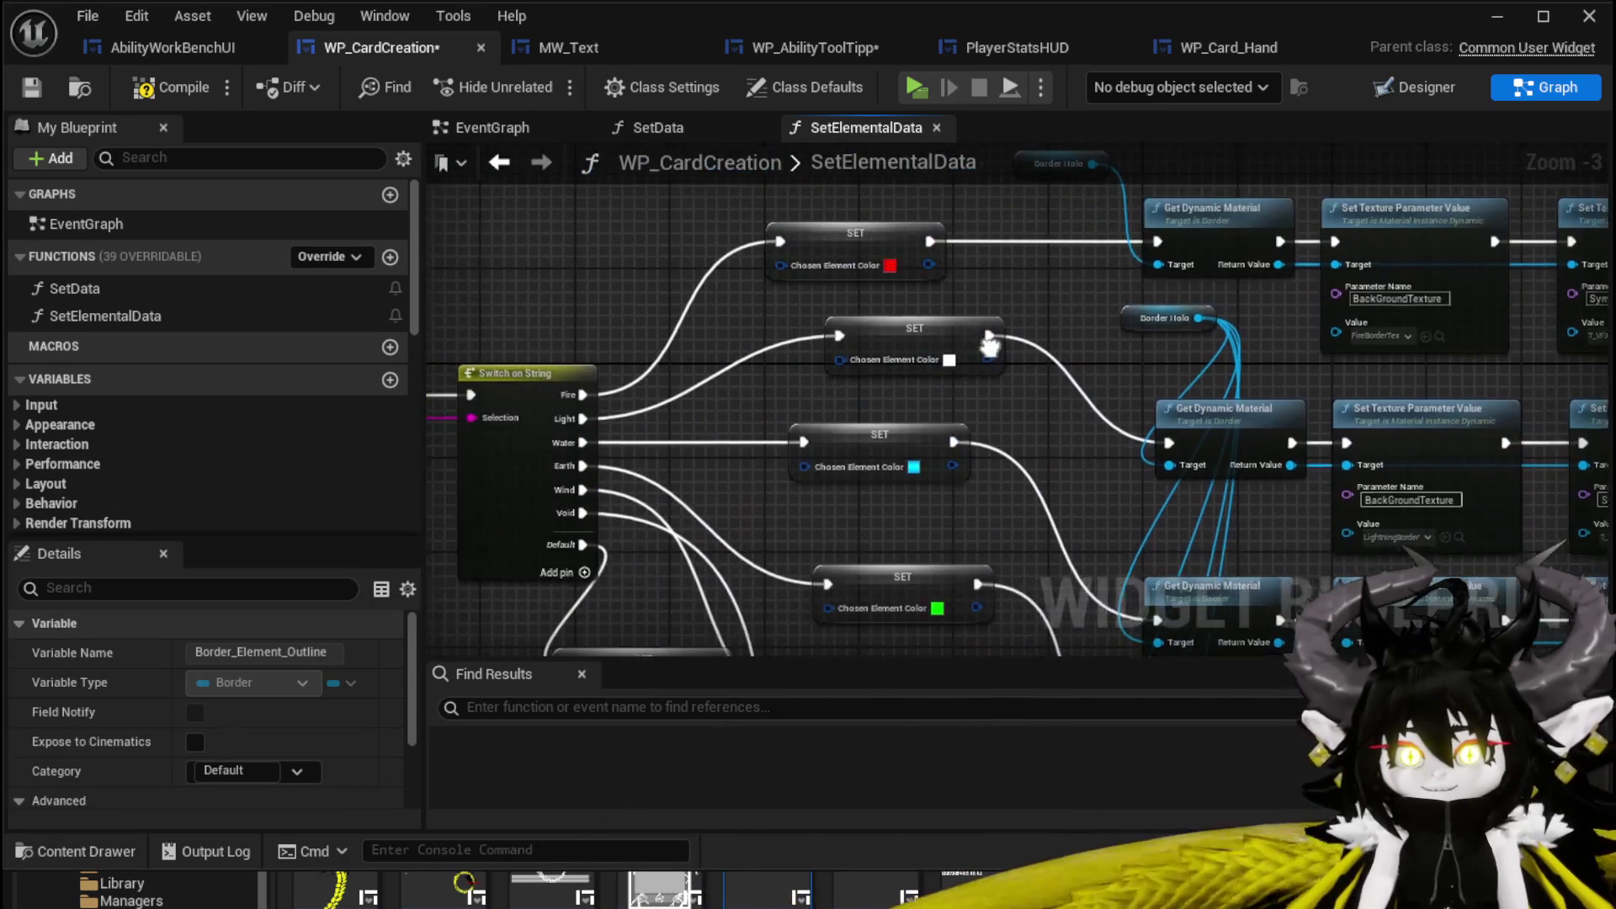
Create ChosenElementColor as a local variable from the red colour setter.
right_click(850, 258)
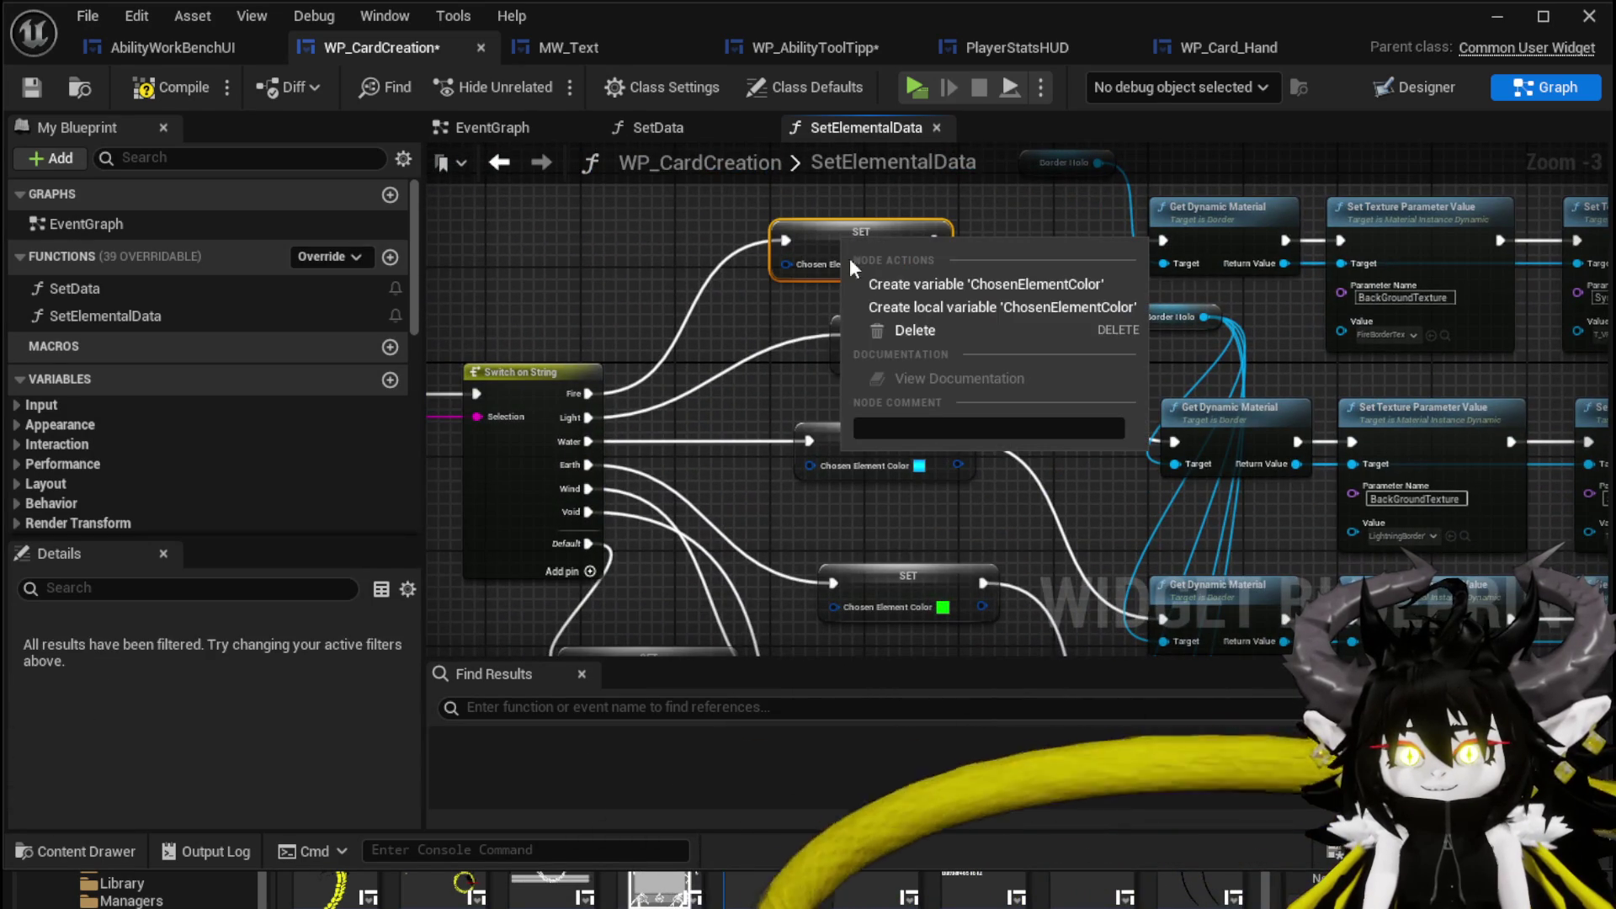
click(930, 306)
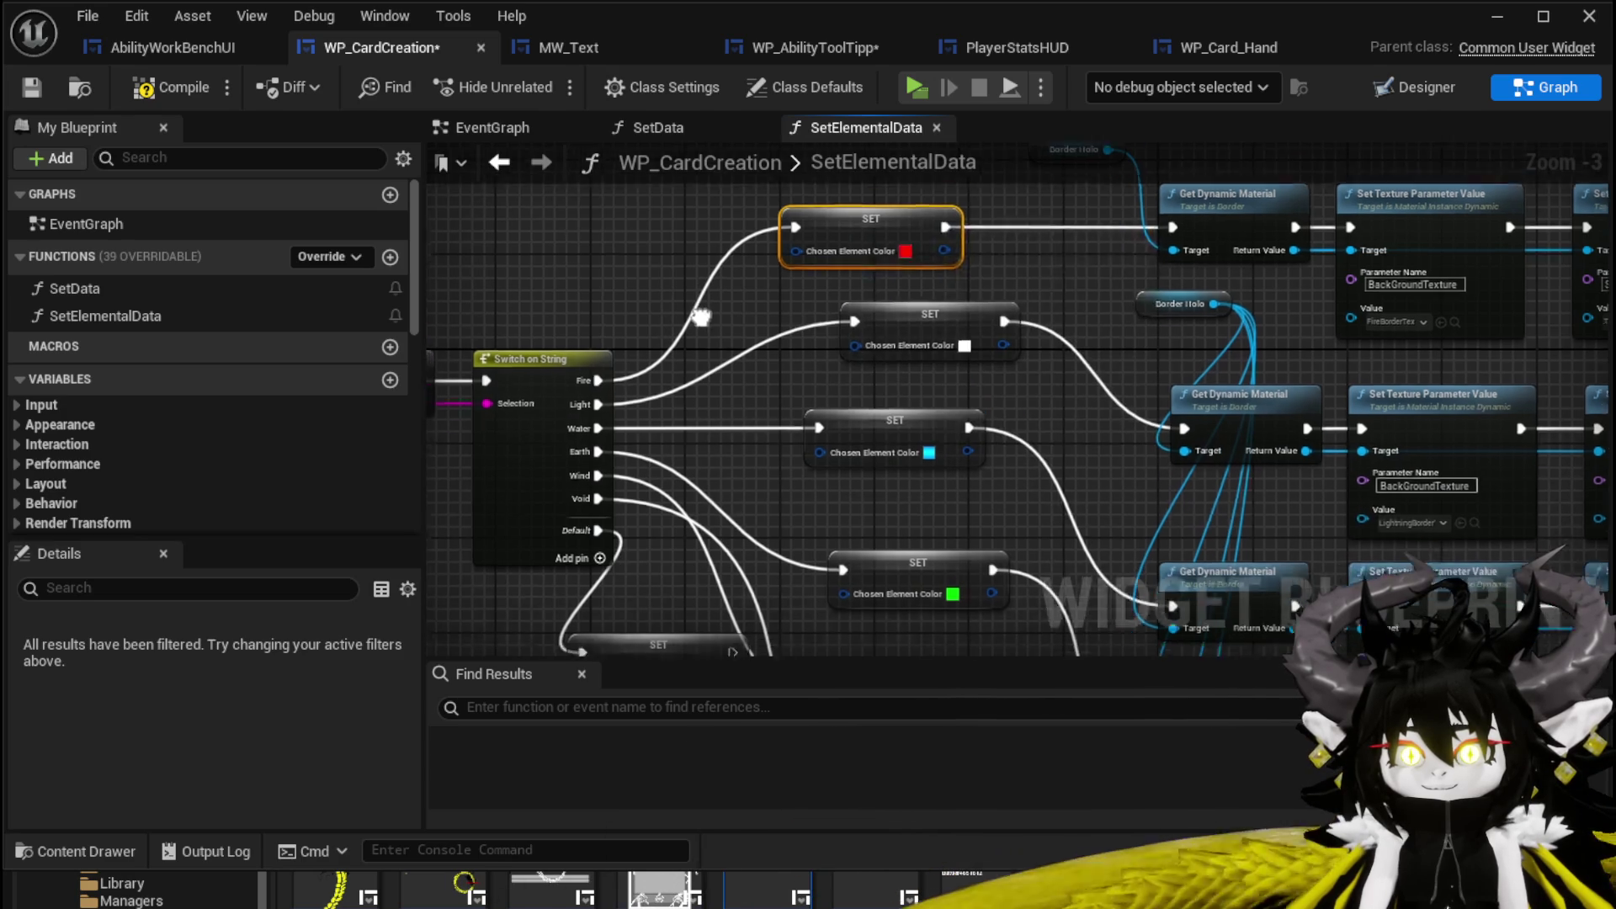
mouse_move(670, 471)
mouse_down()
mouse_move(855, 378)
mouse_move(522, 768)
mouse_up()
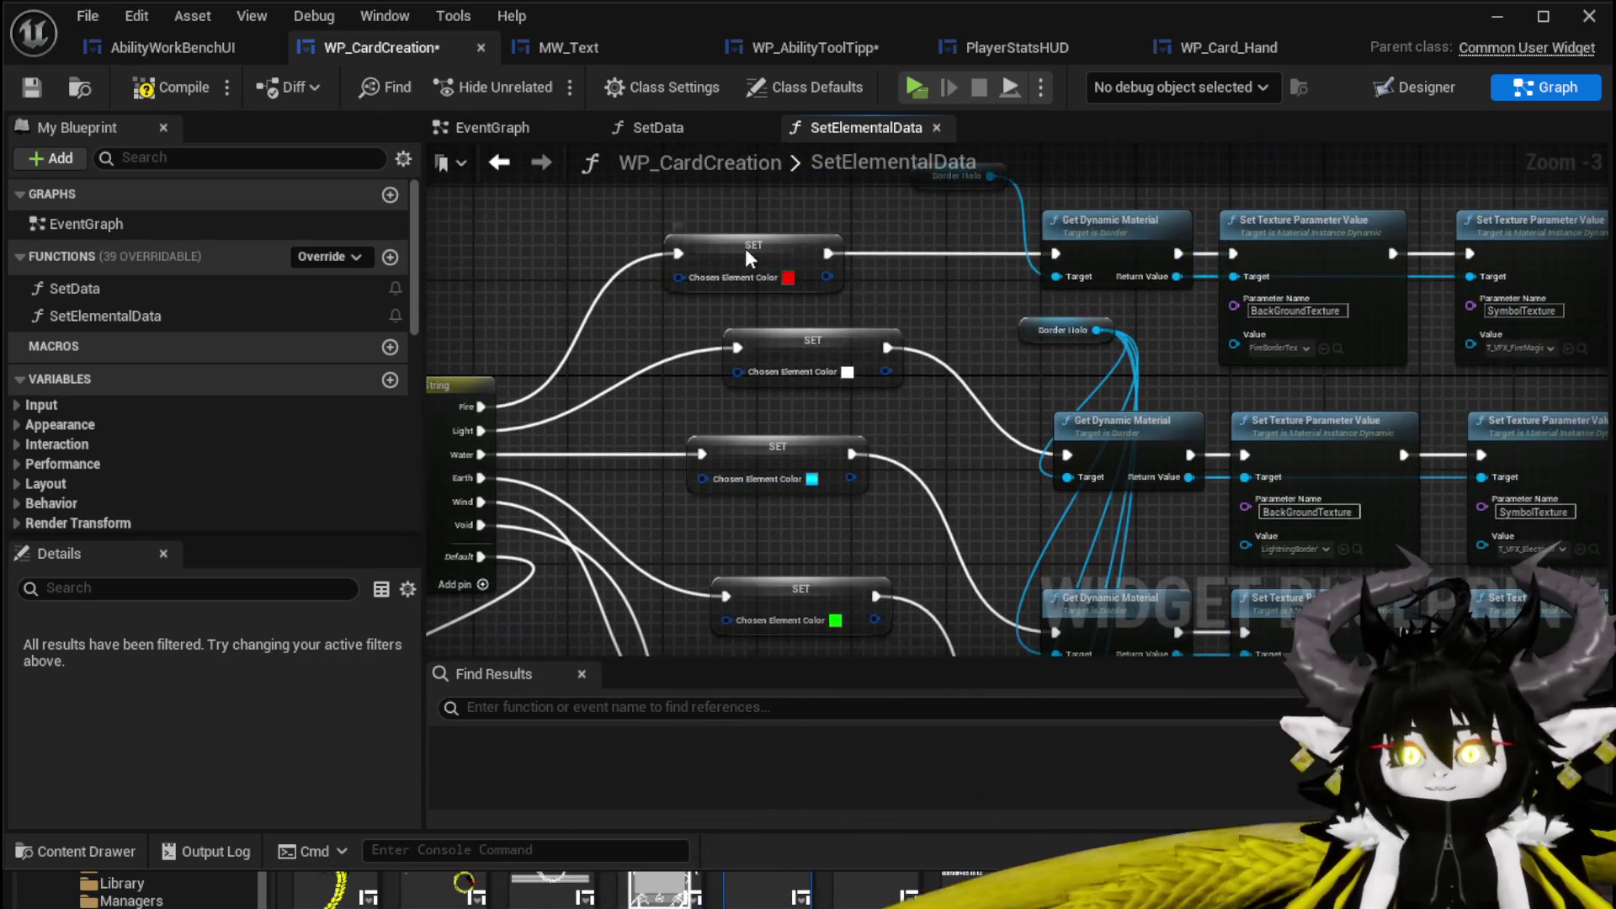
right_click(745, 257)
click(850, 321)
mouse_move(843, 312)
mouse_down()
mouse_move(676, 350)
mouse_move(783, 471)
mouse_move(717, 386)
mouse_move(754, 336)
mouse_move(1171, 351)
mouse_move(943, 305)
mouse_up()
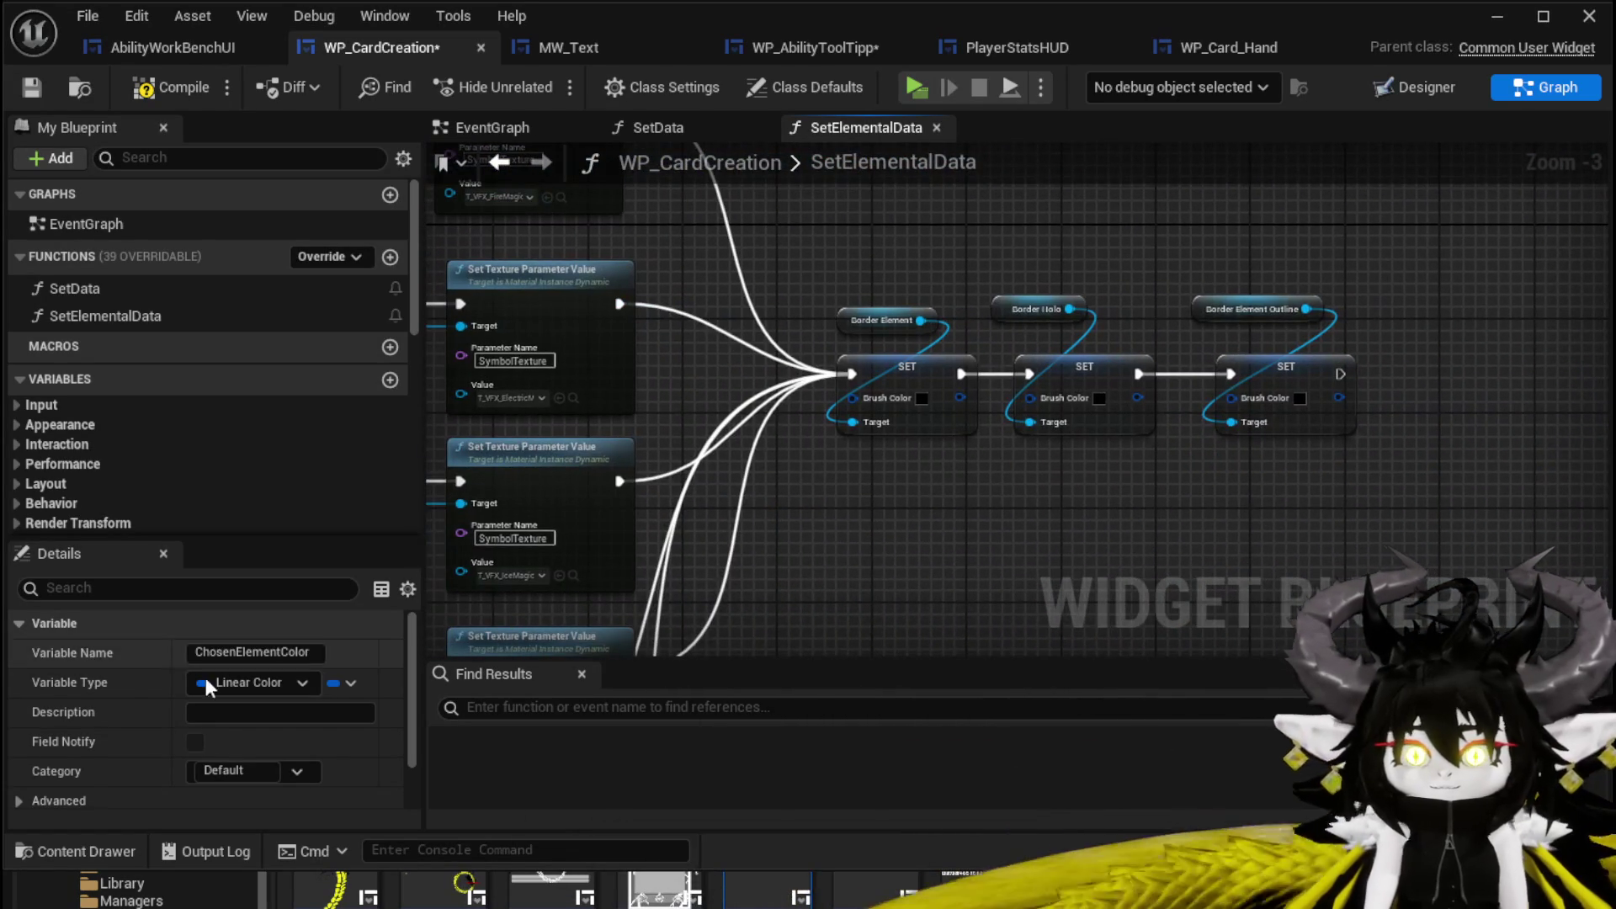
Feed a ChosenElementColor getter into Border Element, Border Holo and Border Element Outline Brush Color.
scroll(181, 410, down, 10)
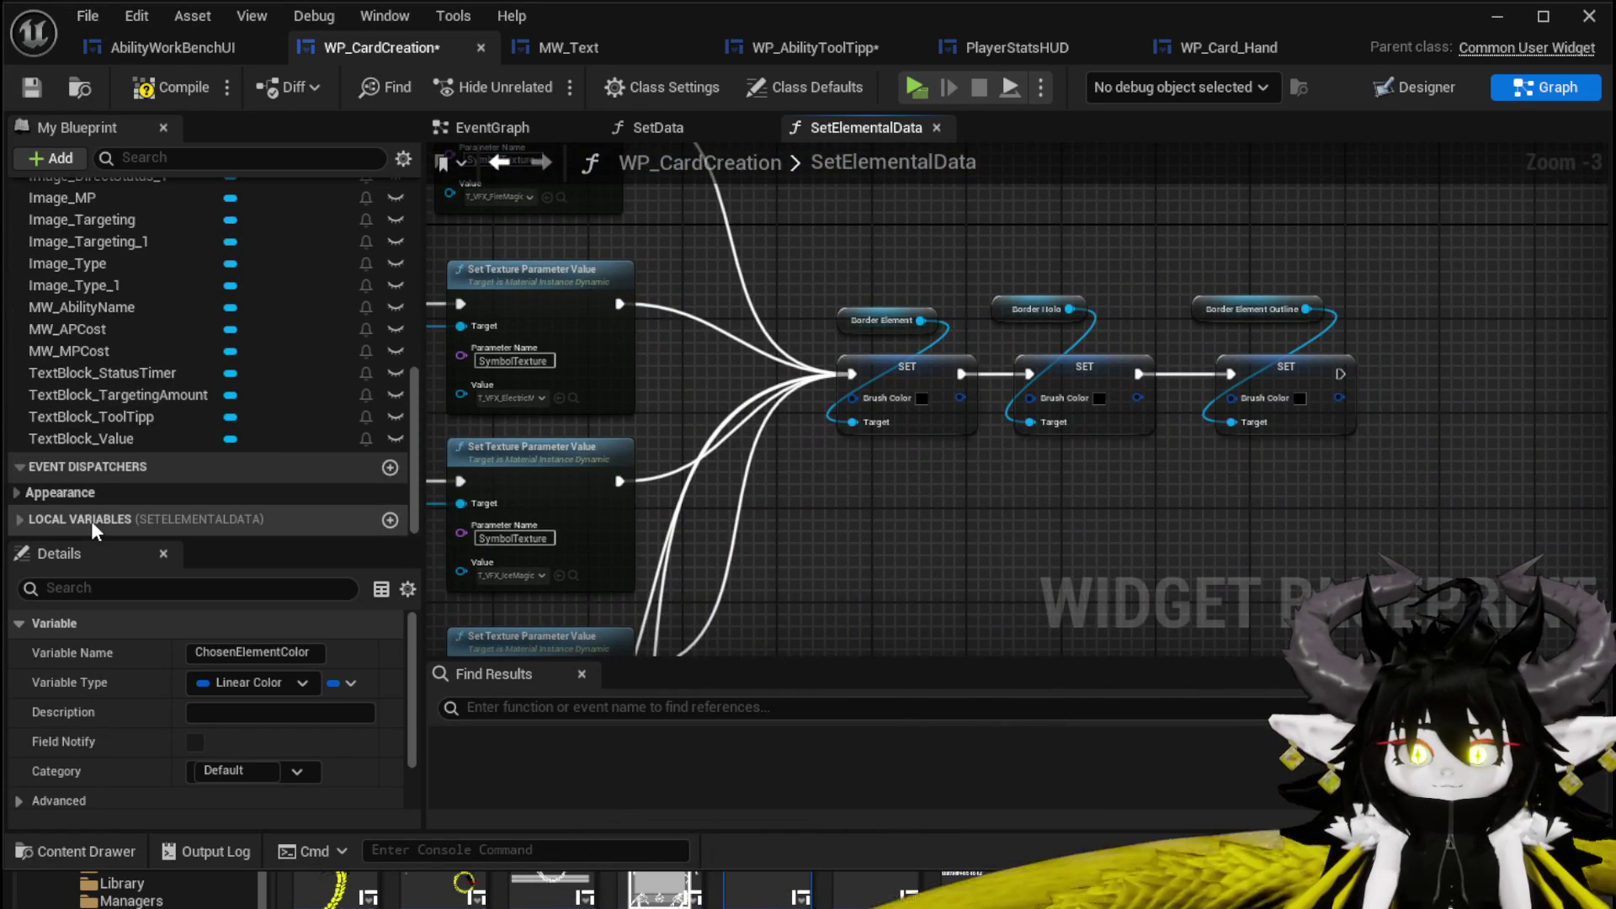
scroll(138, 434, up, 5)
scroll(134, 446, down, 5)
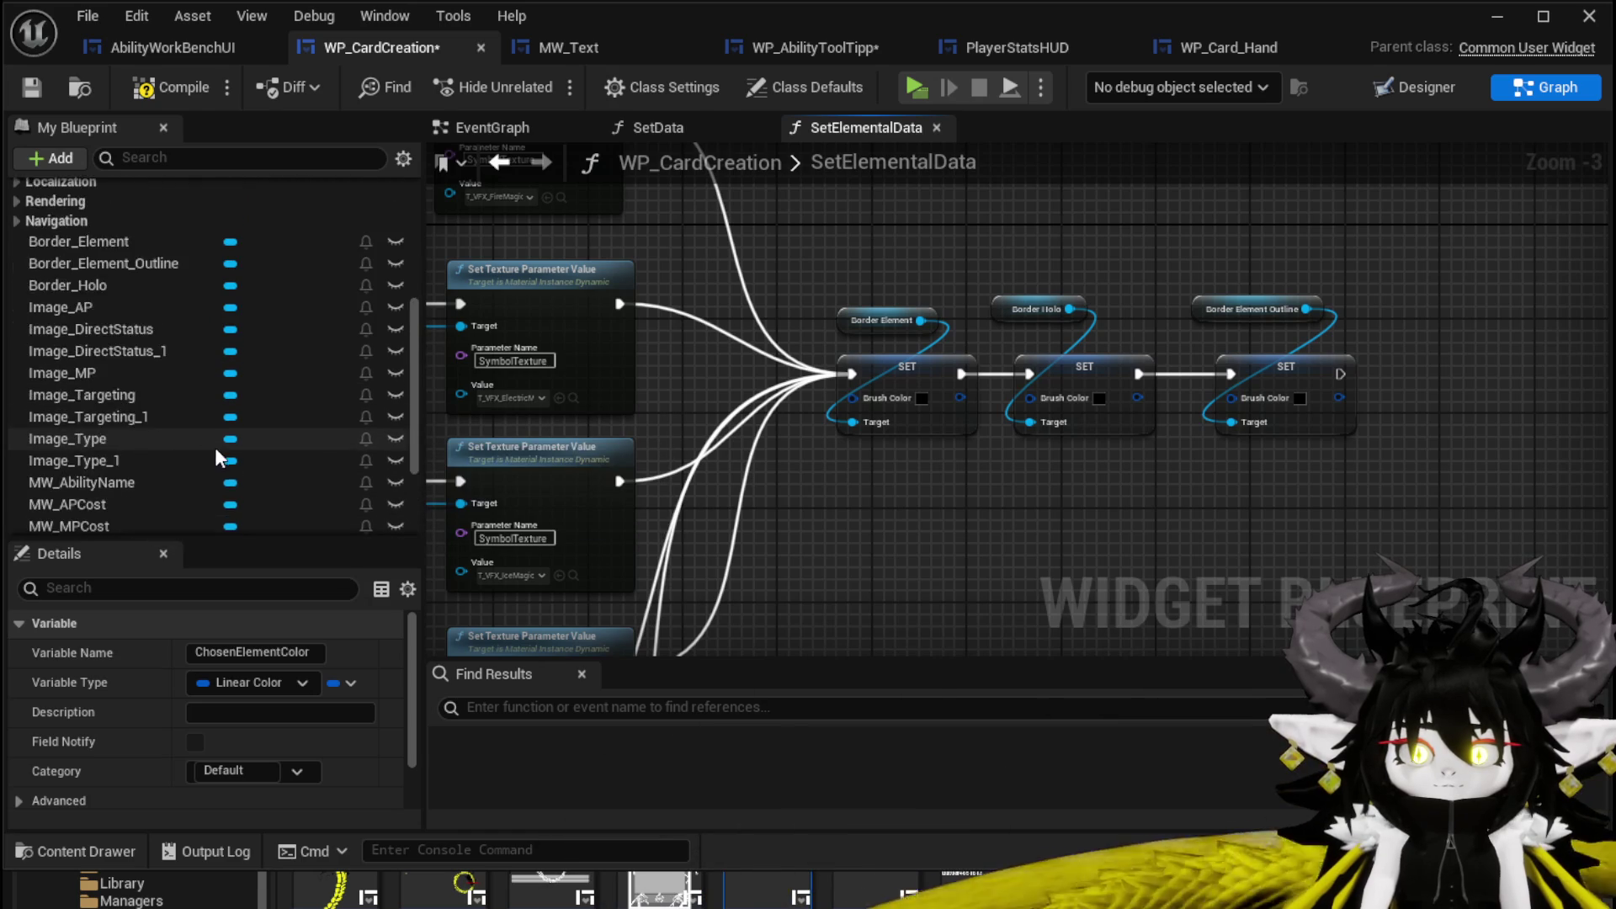
drag(126, 520, 846, 503)
click(925, 521)
mouse_move(960, 485)
mouse_down()
mouse_move(853, 406)
mouse_move(862, 434)
mouse_move(730, 350)
mouse_up()
scroll(841, 437, up, 3)
drag(871, 482, 924, 463)
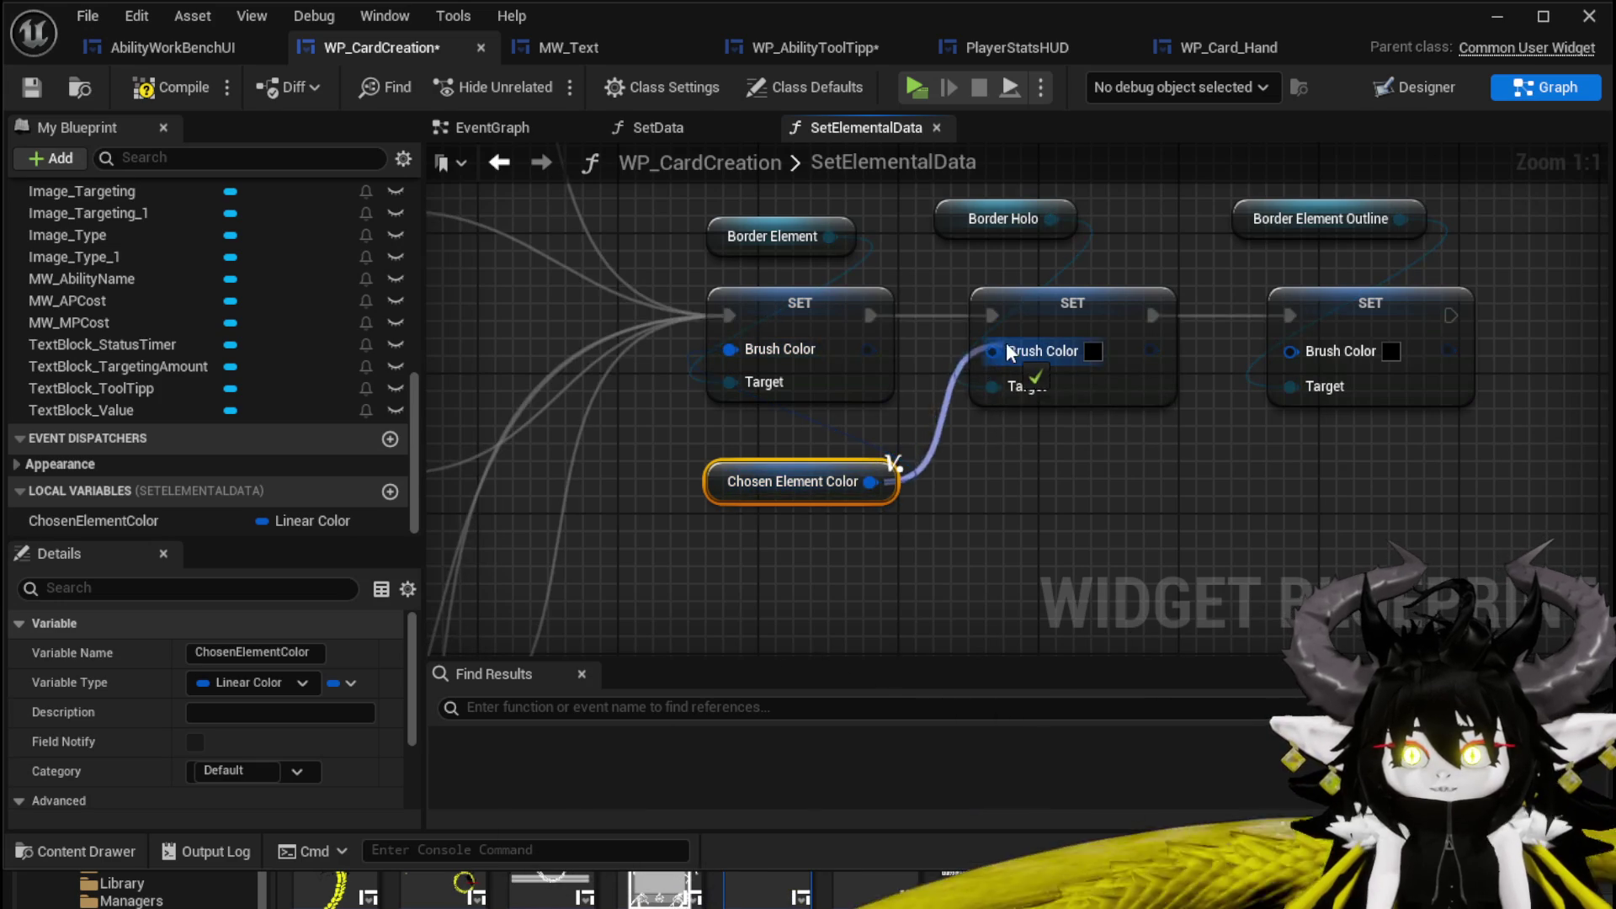
drag(1006, 353, 1001, 352)
drag(871, 482, 1338, 343)
scroll(1338, 343, down, 7)
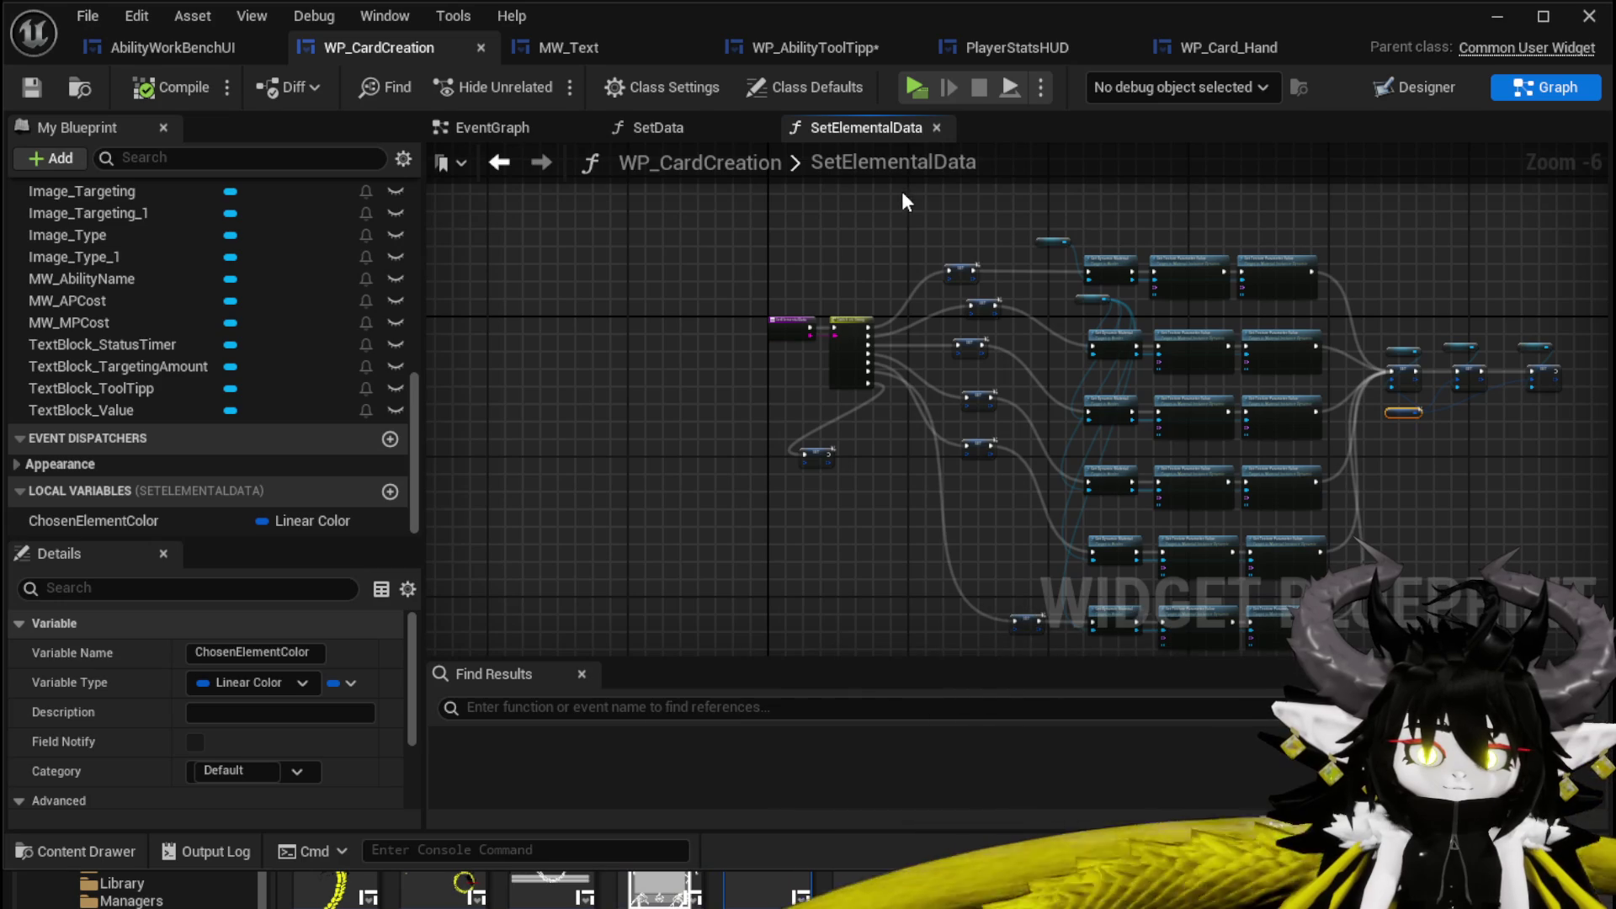
click(1497, 19)
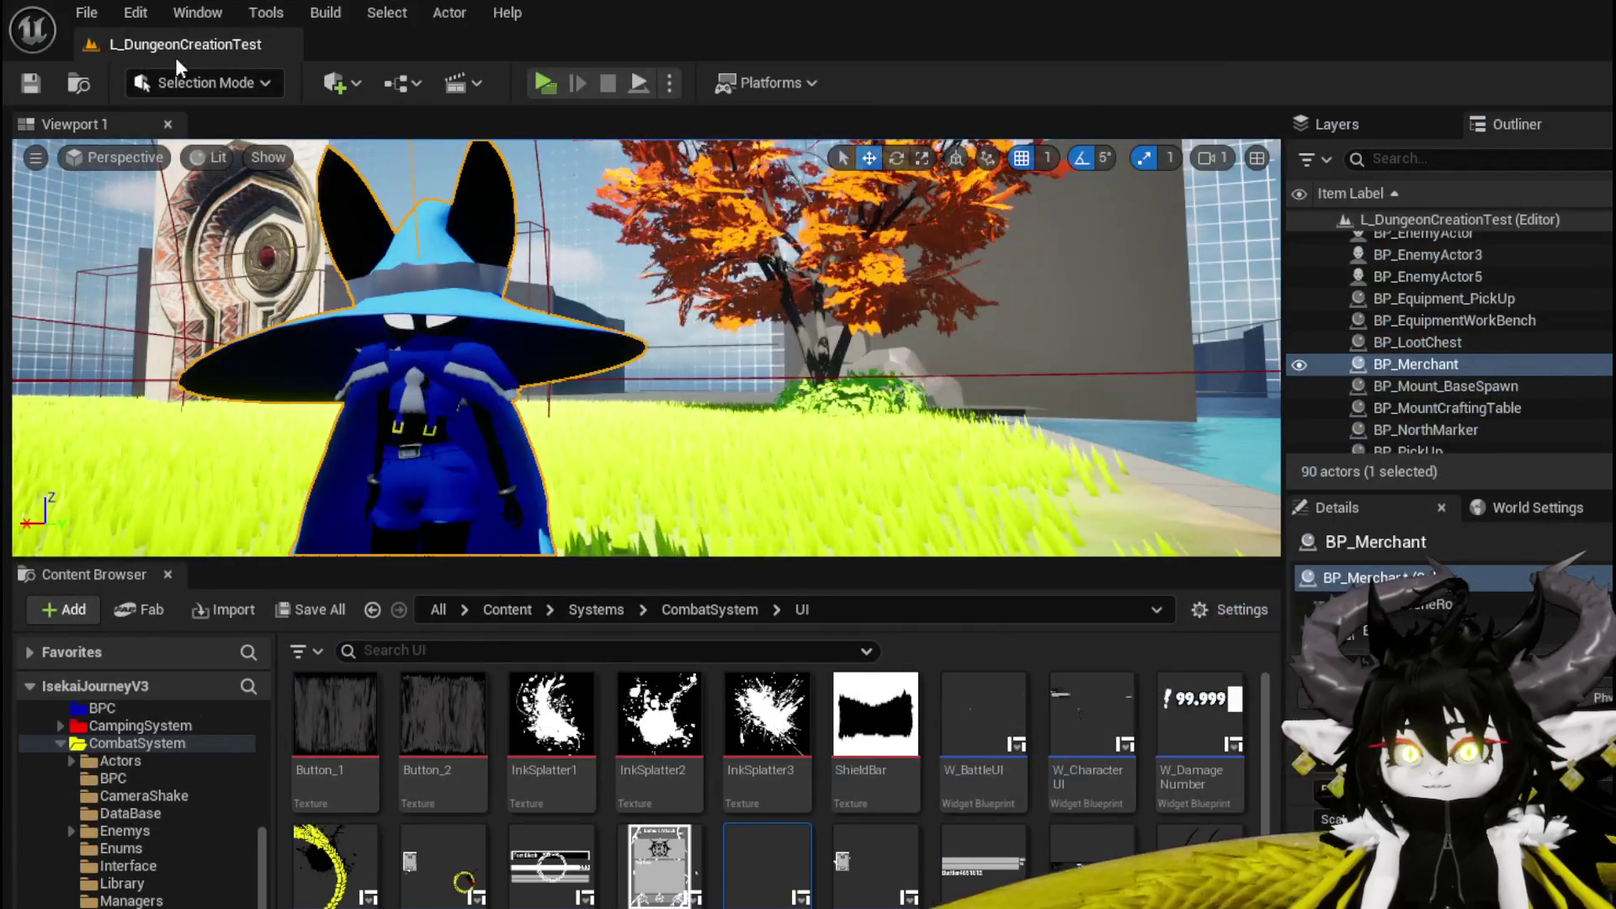
key(ctrl+s)
click(552, 86)
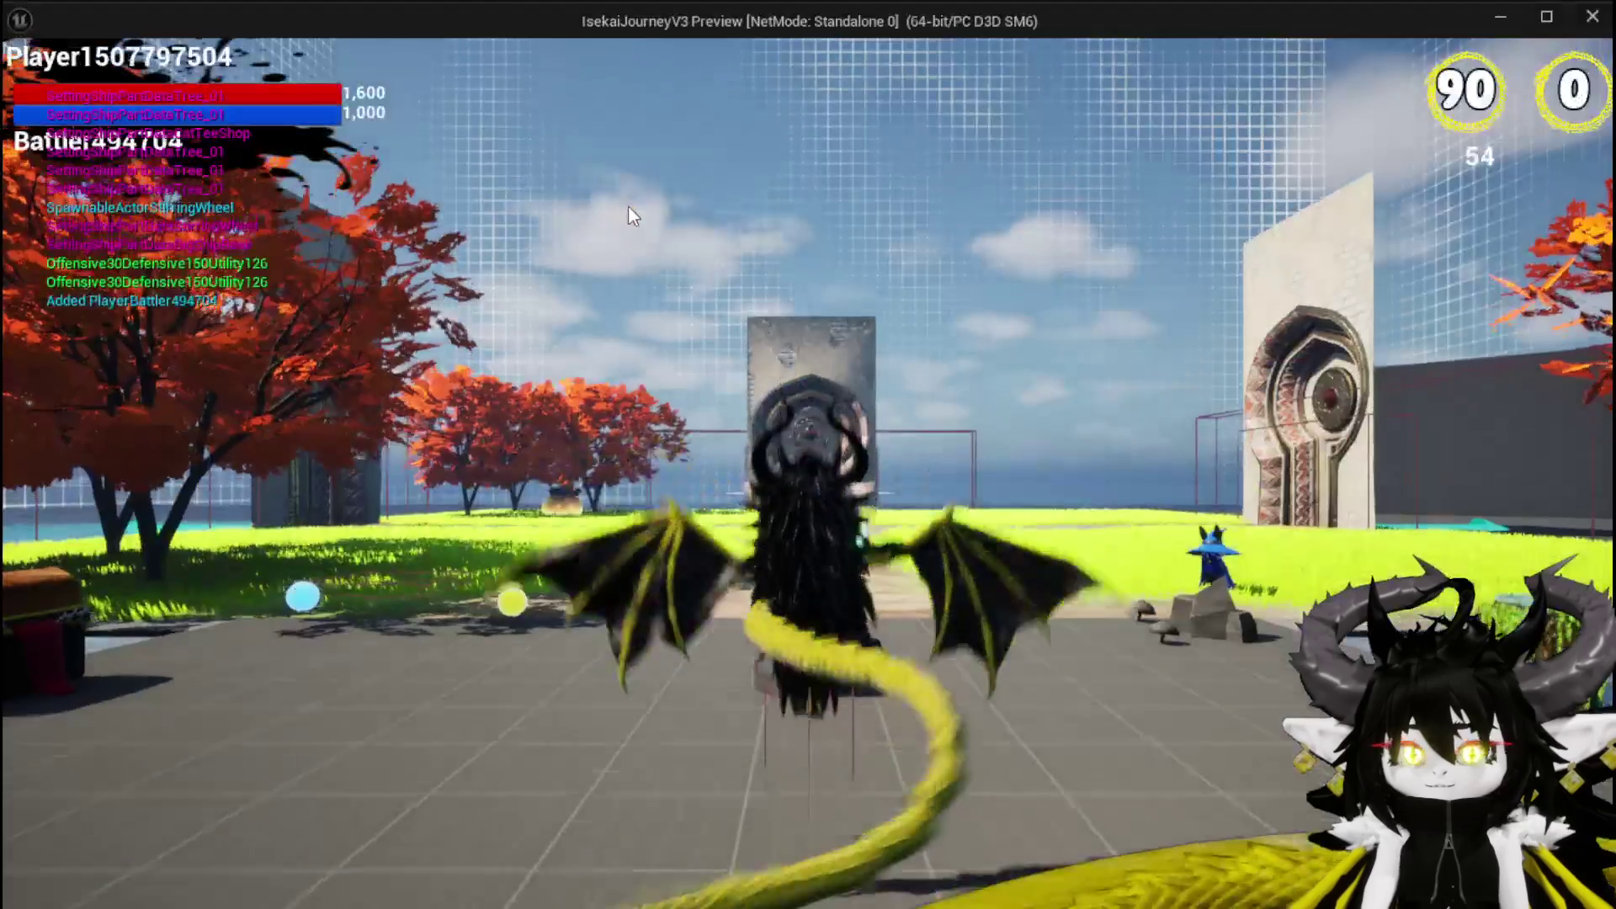
key(Tab)
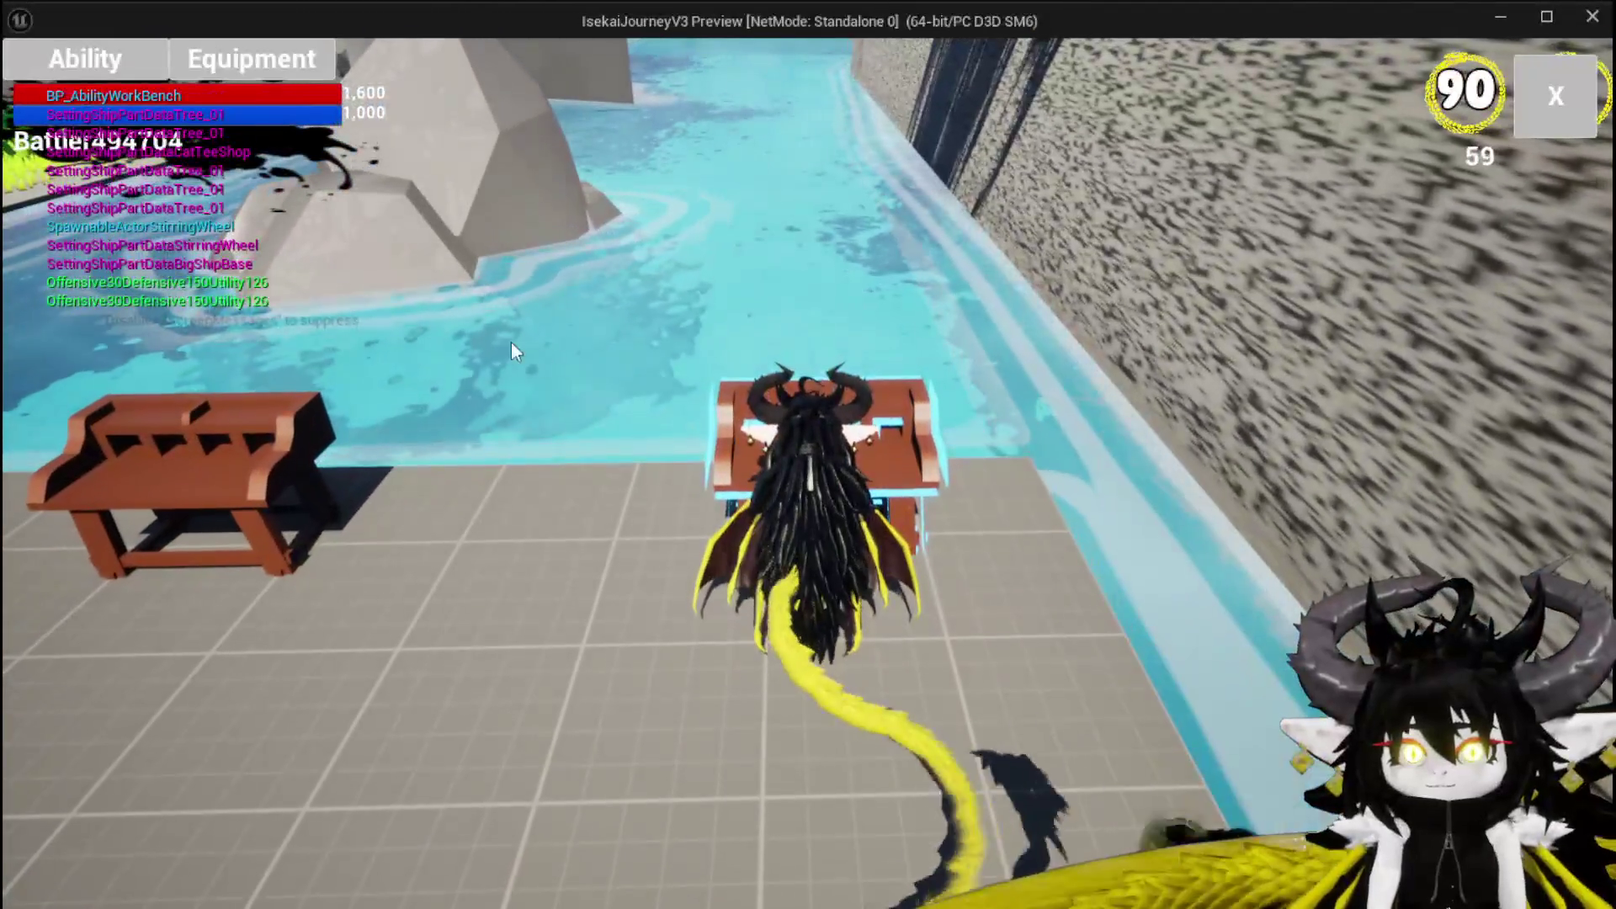
click(84, 59)
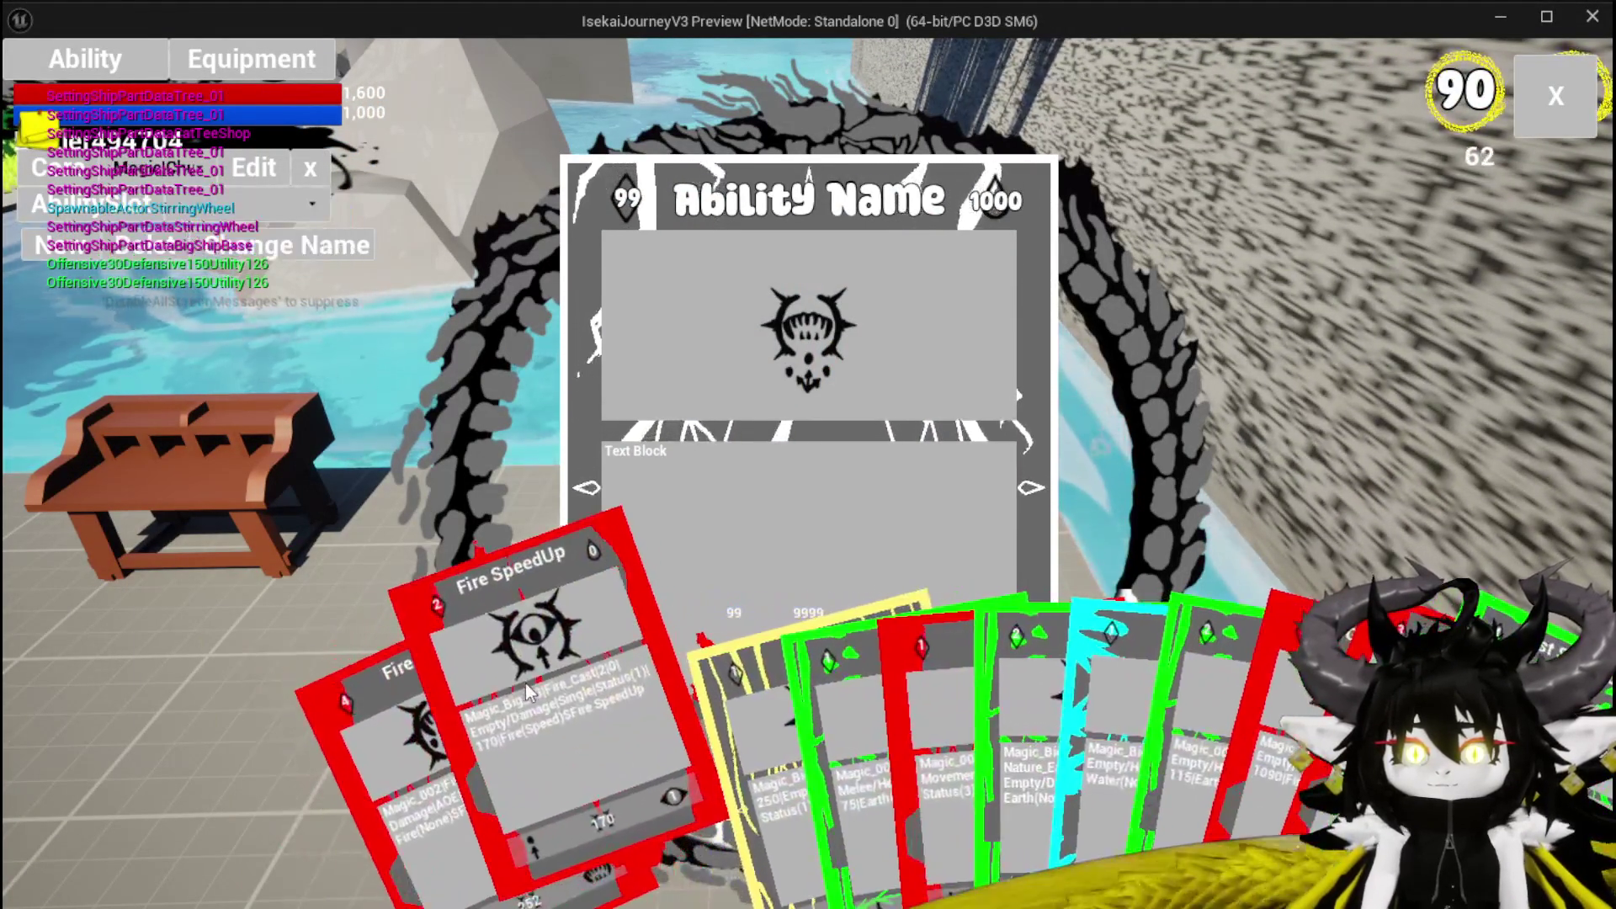
click(523, 683)
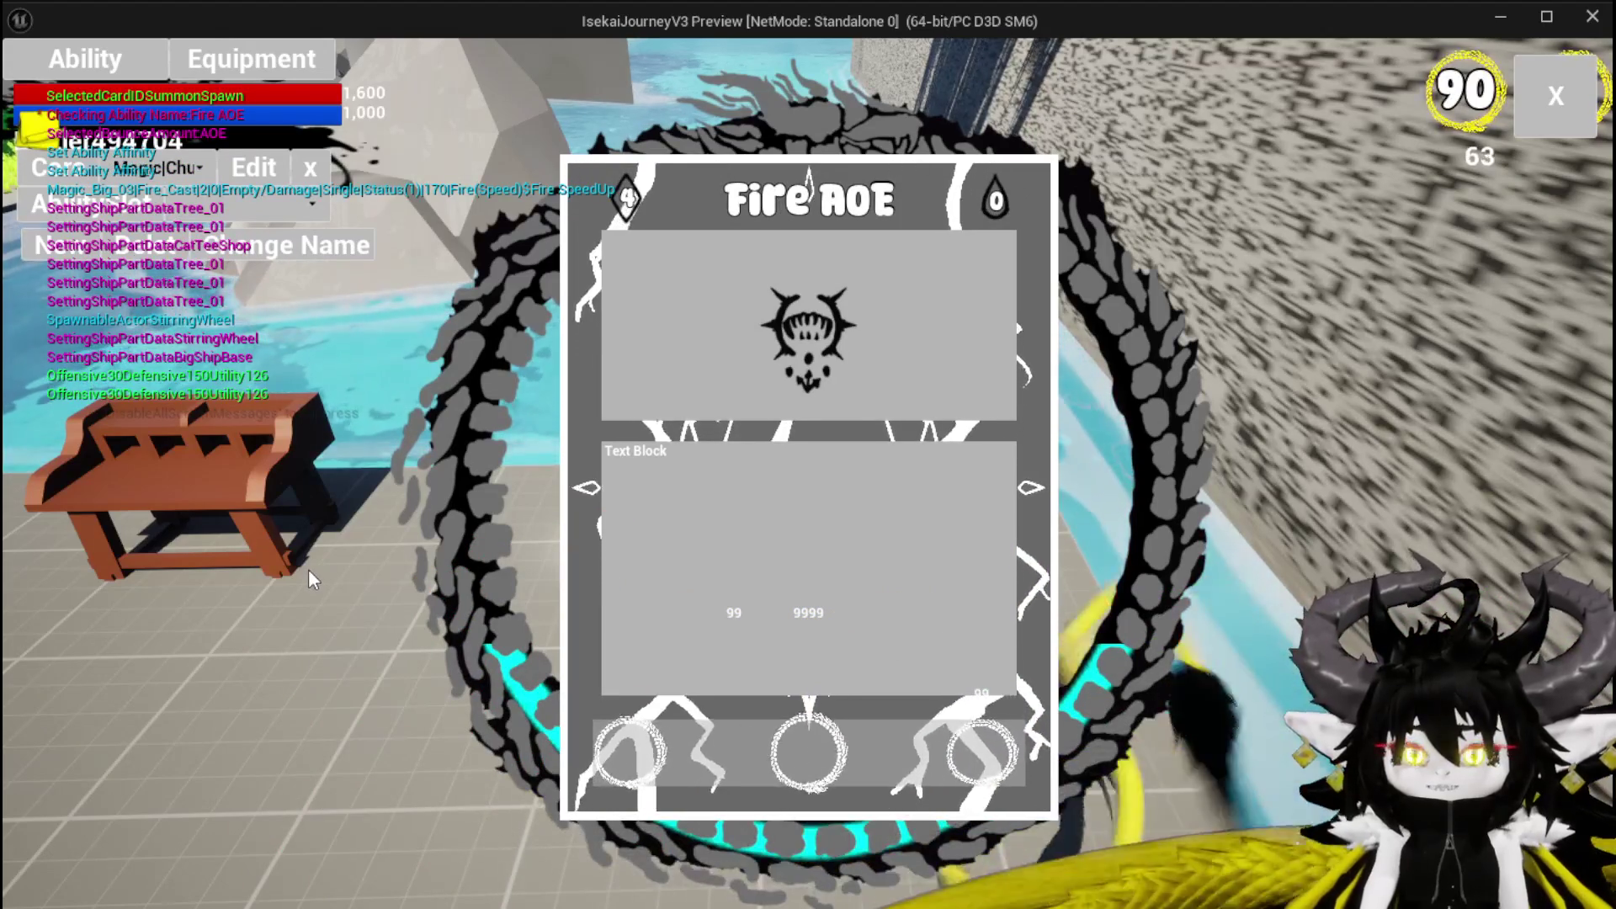
key(Escape)
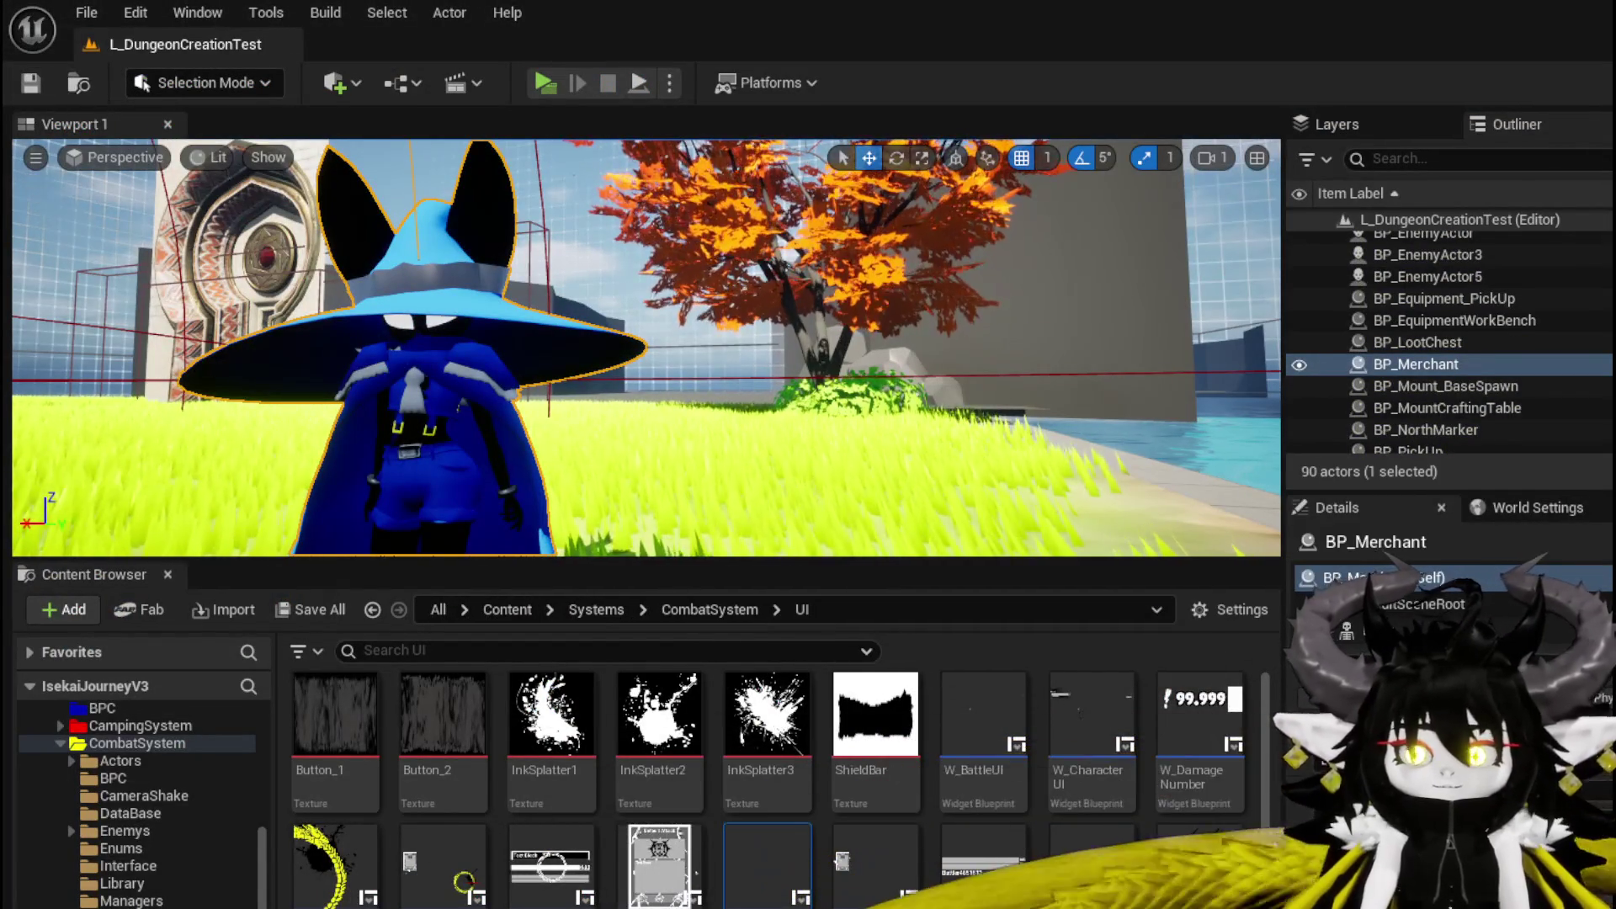
key(alt+Tab)
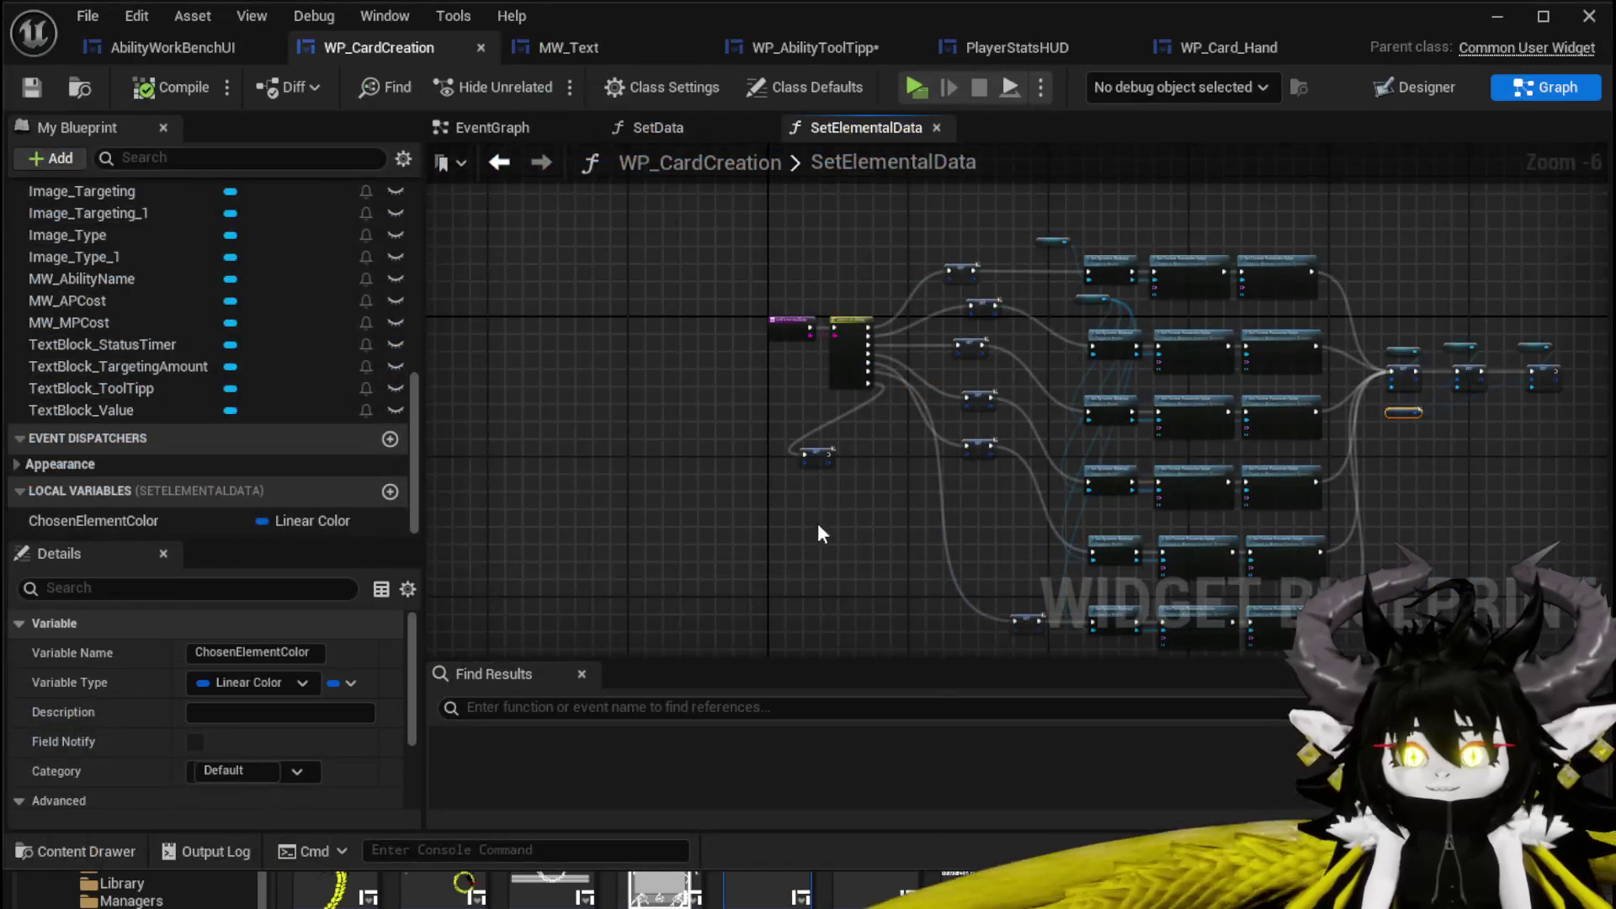
Call Set Elemental Data in SetData right after the last Set Text node.
scroll(728, 322, up, 3)
click(622, 128)
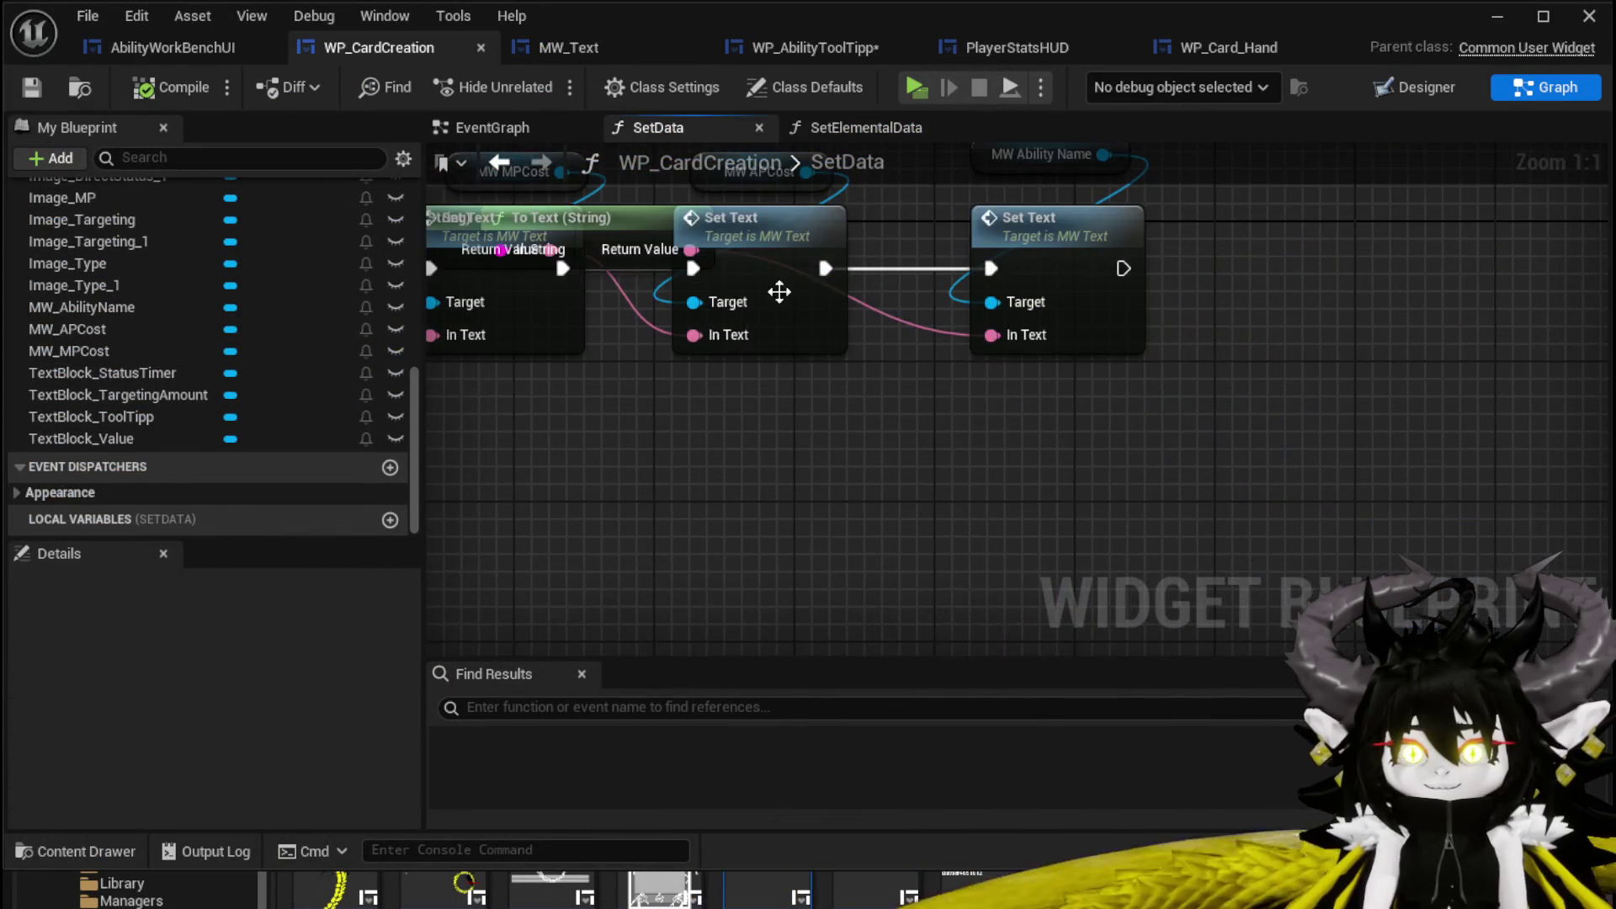
scroll(938, 450, up, 5)
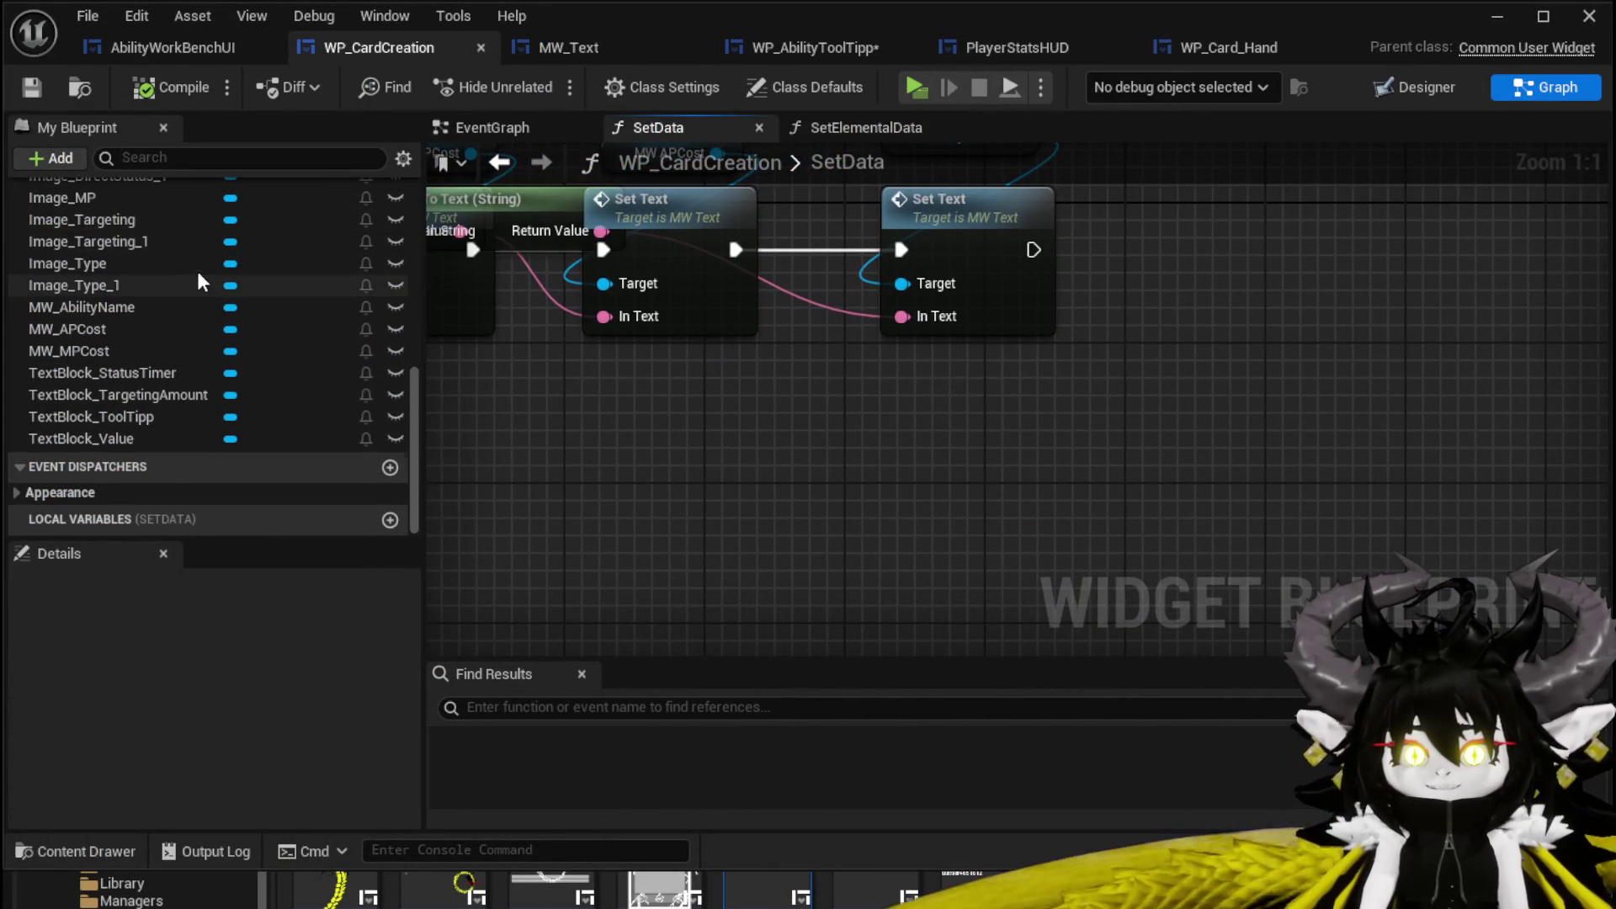
scroll(194, 261, up, 10)
mouse_move(143, 315)
mouse_down()
mouse_move(1161, 231)
mouse_move(1132, 214)
mouse_up()
drag(1034, 250, 1146, 267)
click(1210, 267)
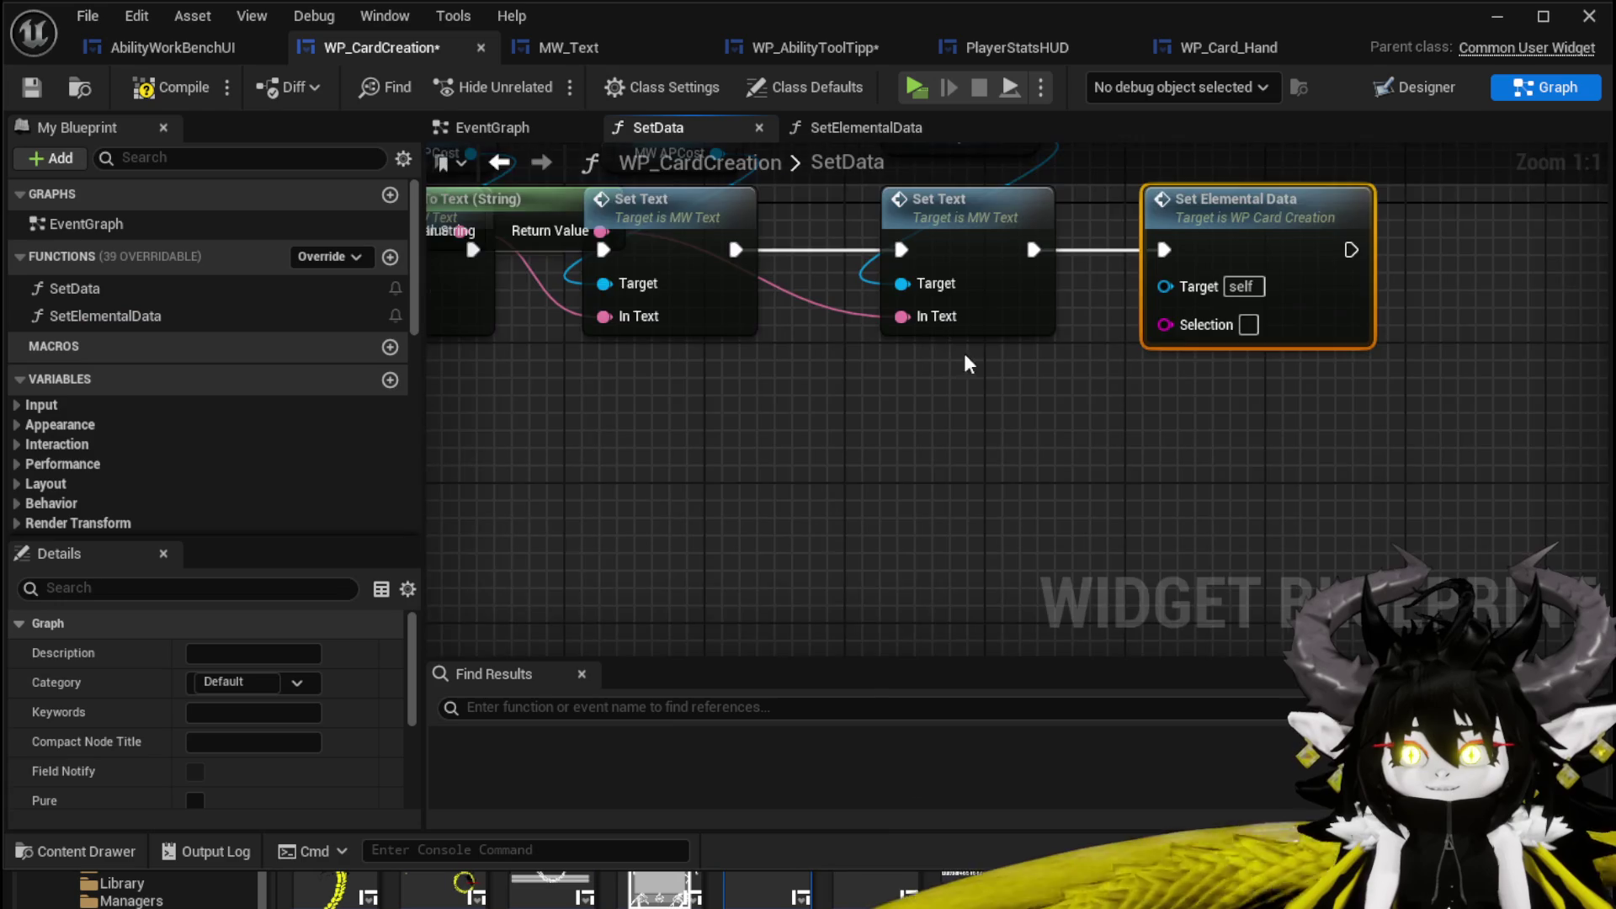
scroll(1297, 381, down, 3)
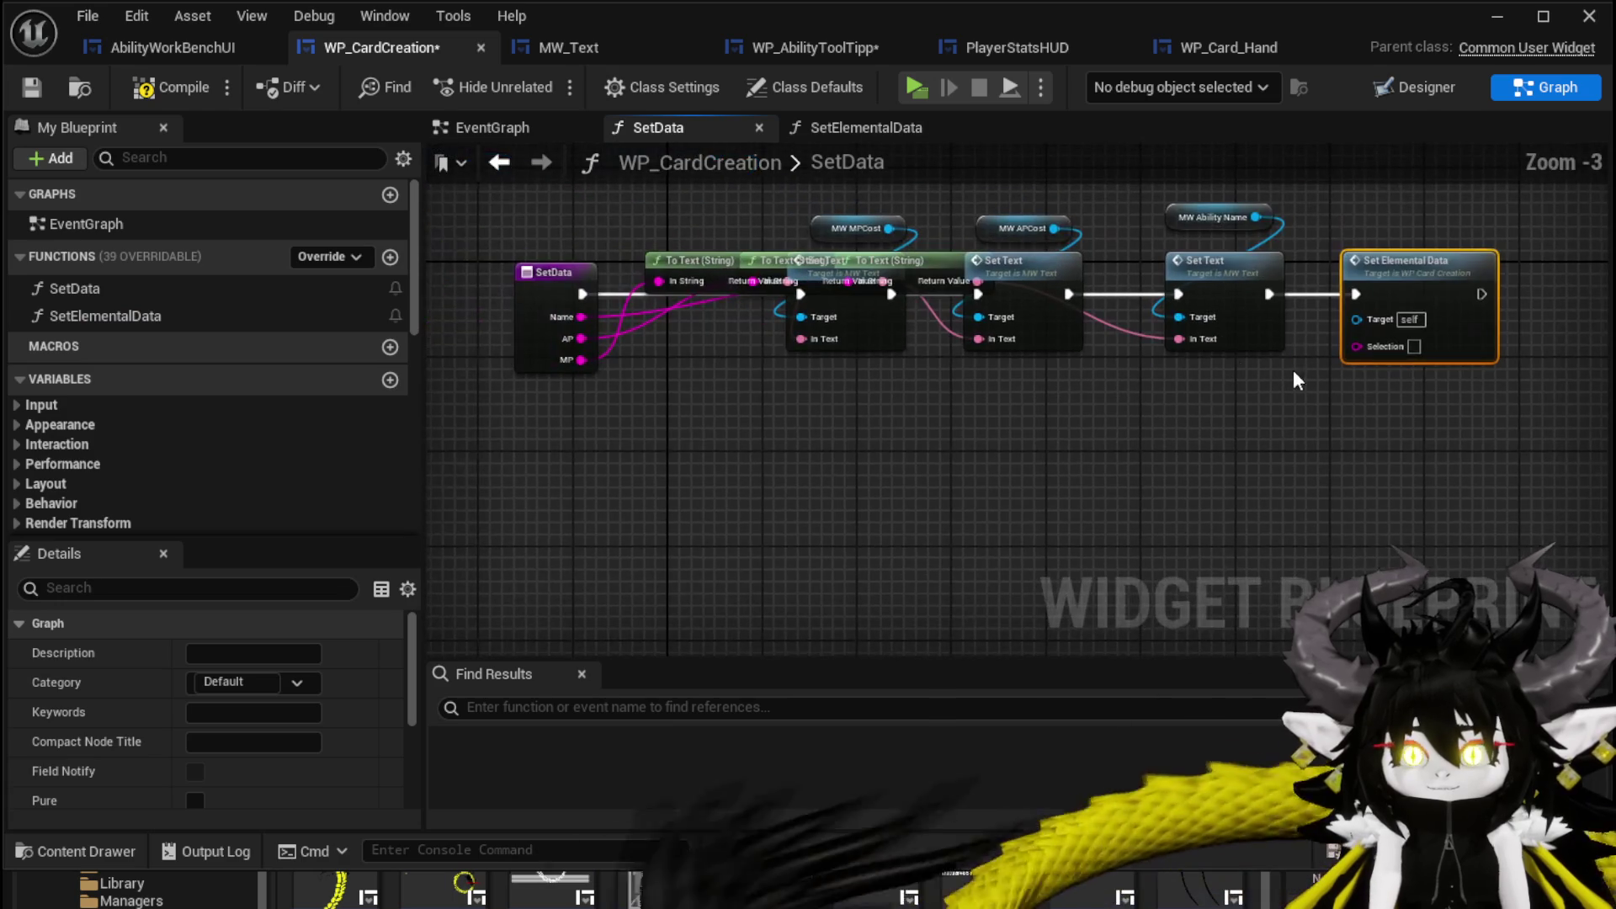
Add a String input named Element to SetData and wire it to Set Elemental Data's Selection.
click(539, 286)
scroll(371, 644, down, 6)
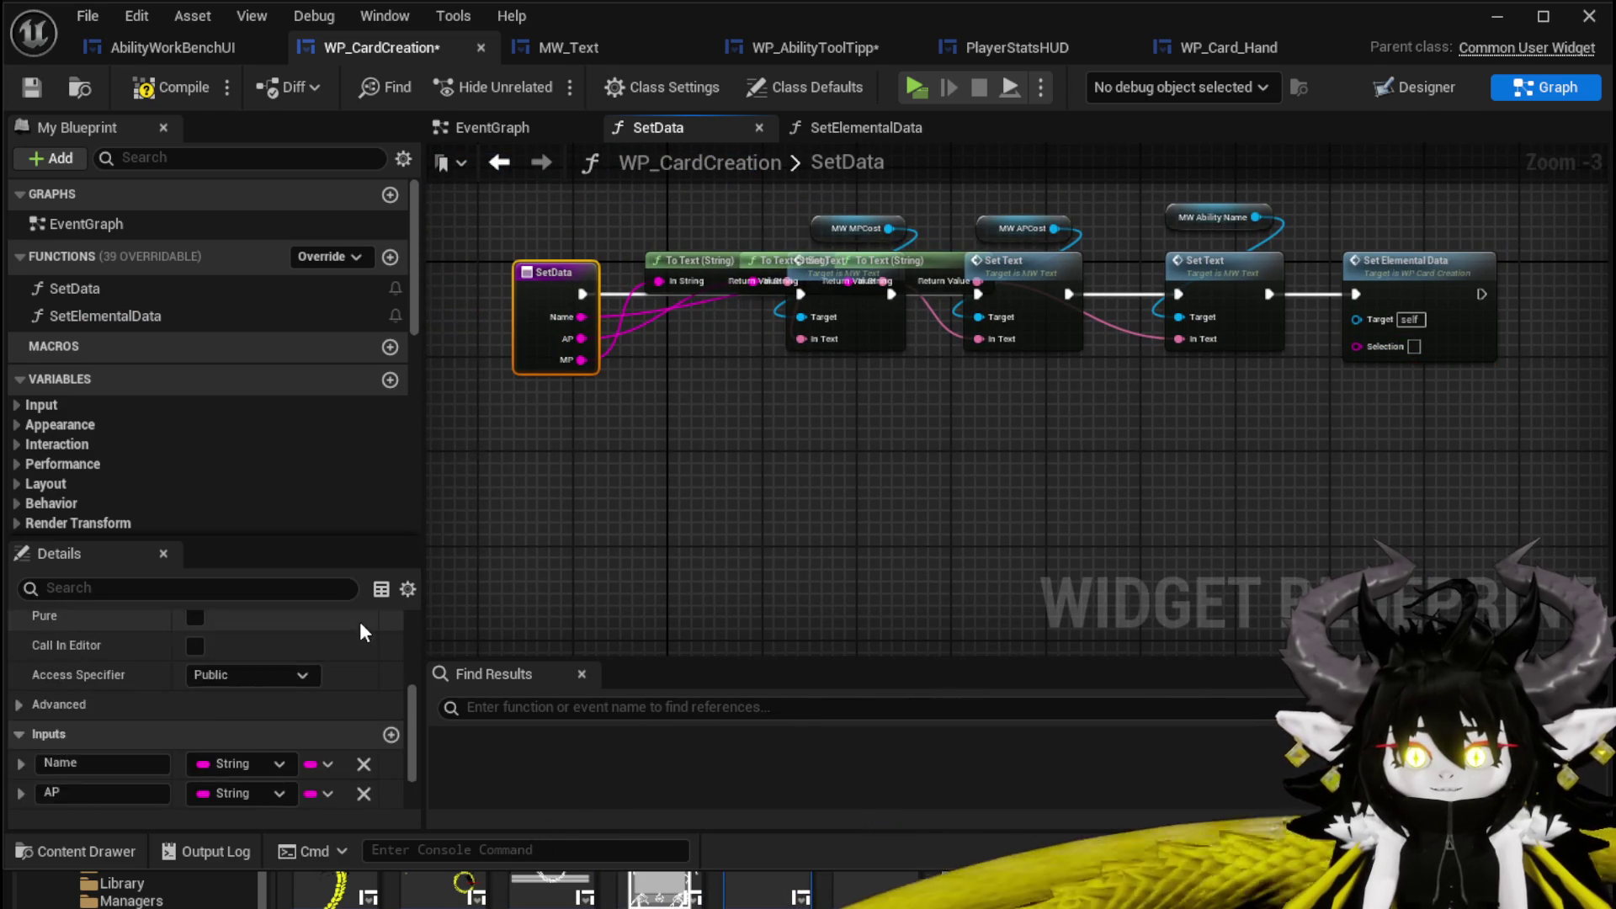
click(391, 647)
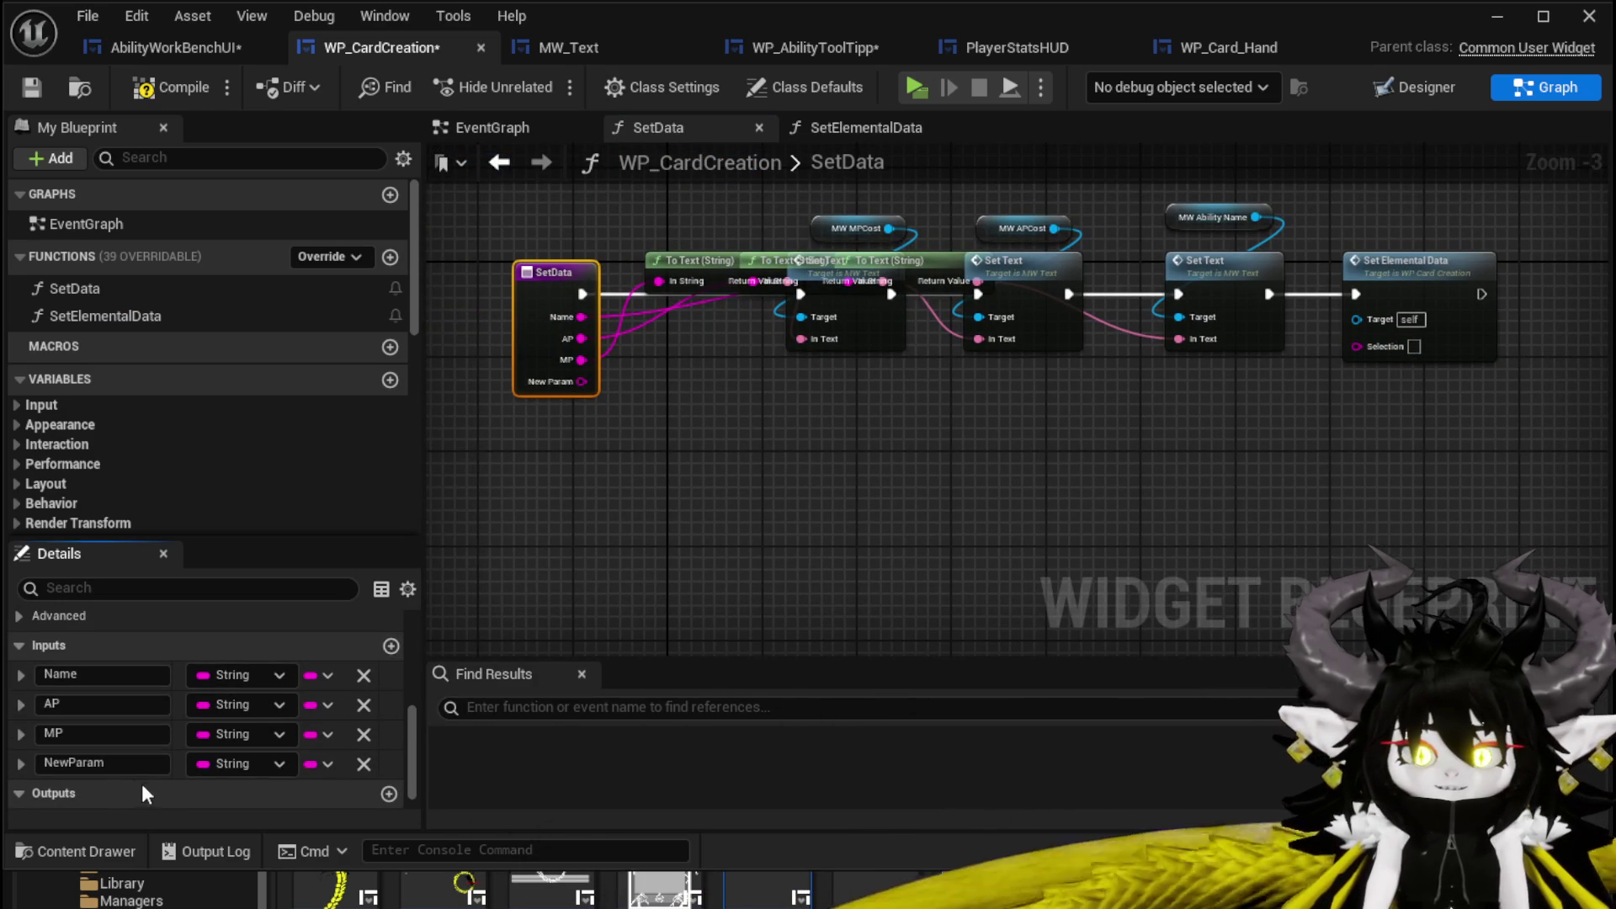
text(Element)
key(Return)
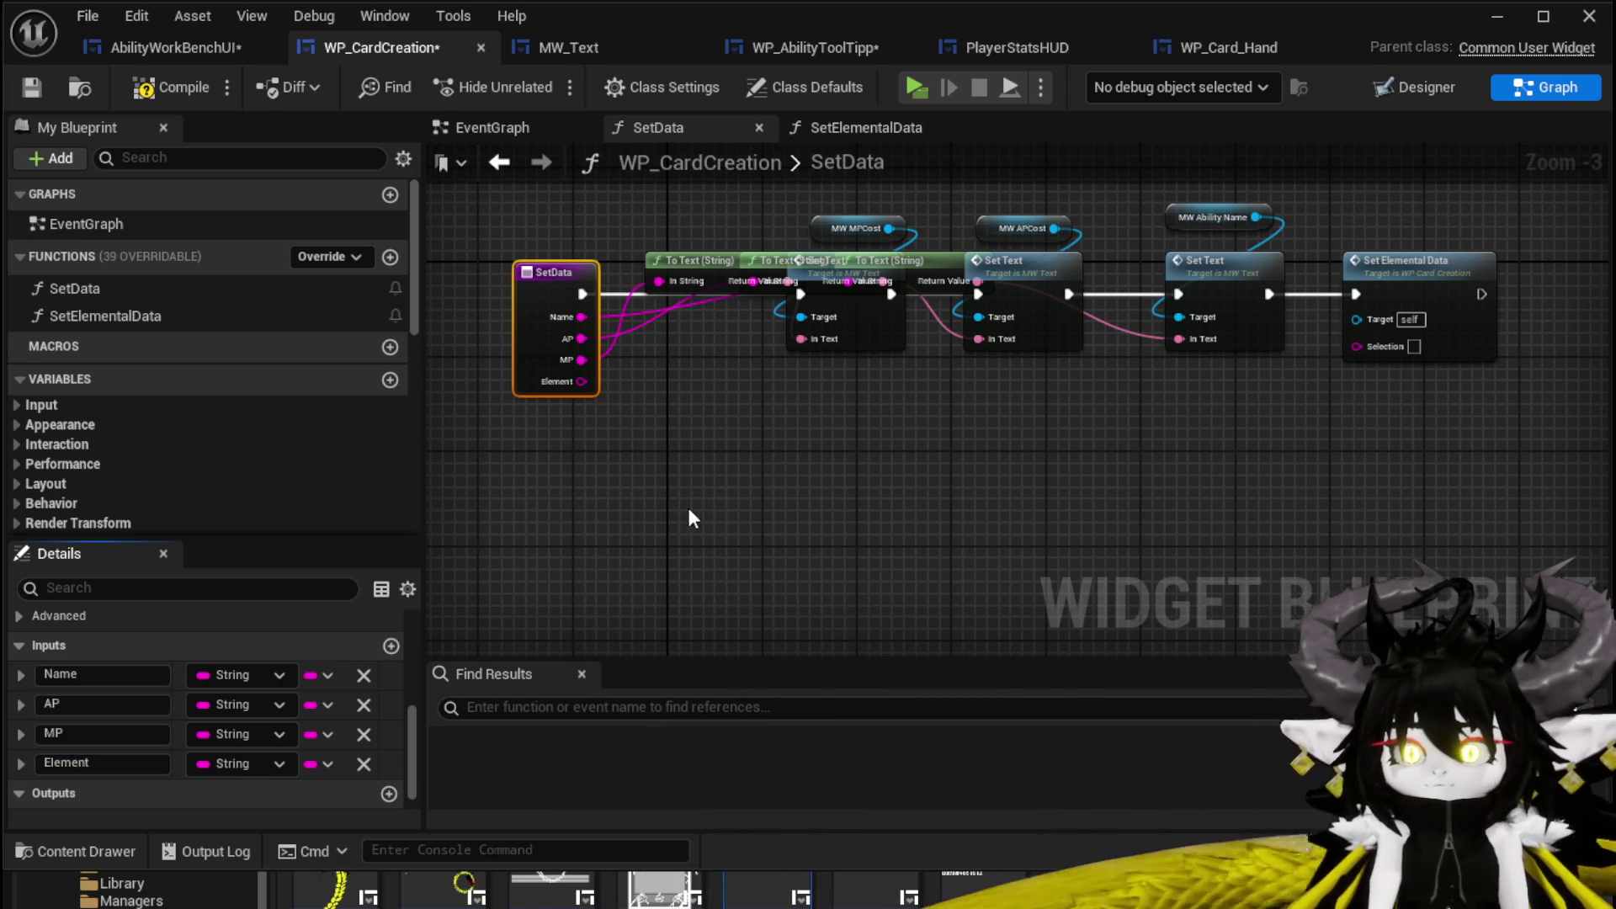
mouse_move(581, 382)
mouse_down()
mouse_move(1352, 407)
mouse_move(1414, 346)
mouse_up()
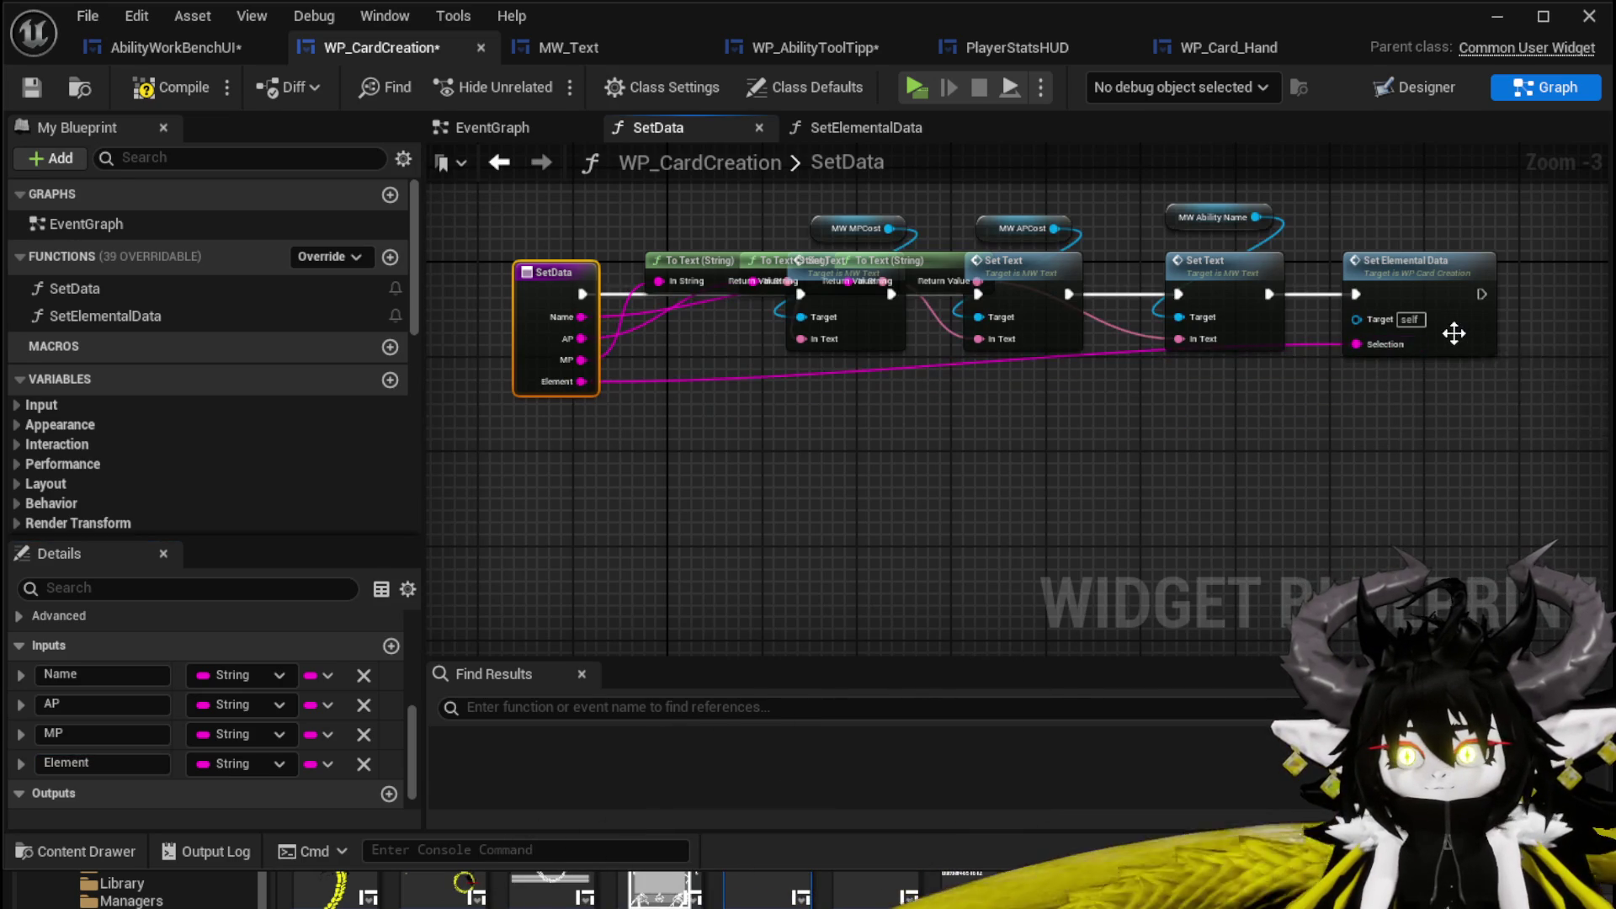
Rename the SetElementalData input to ElementID, then compile and save WP_CardCreation.
double_click(1422, 261)
click(786, 311)
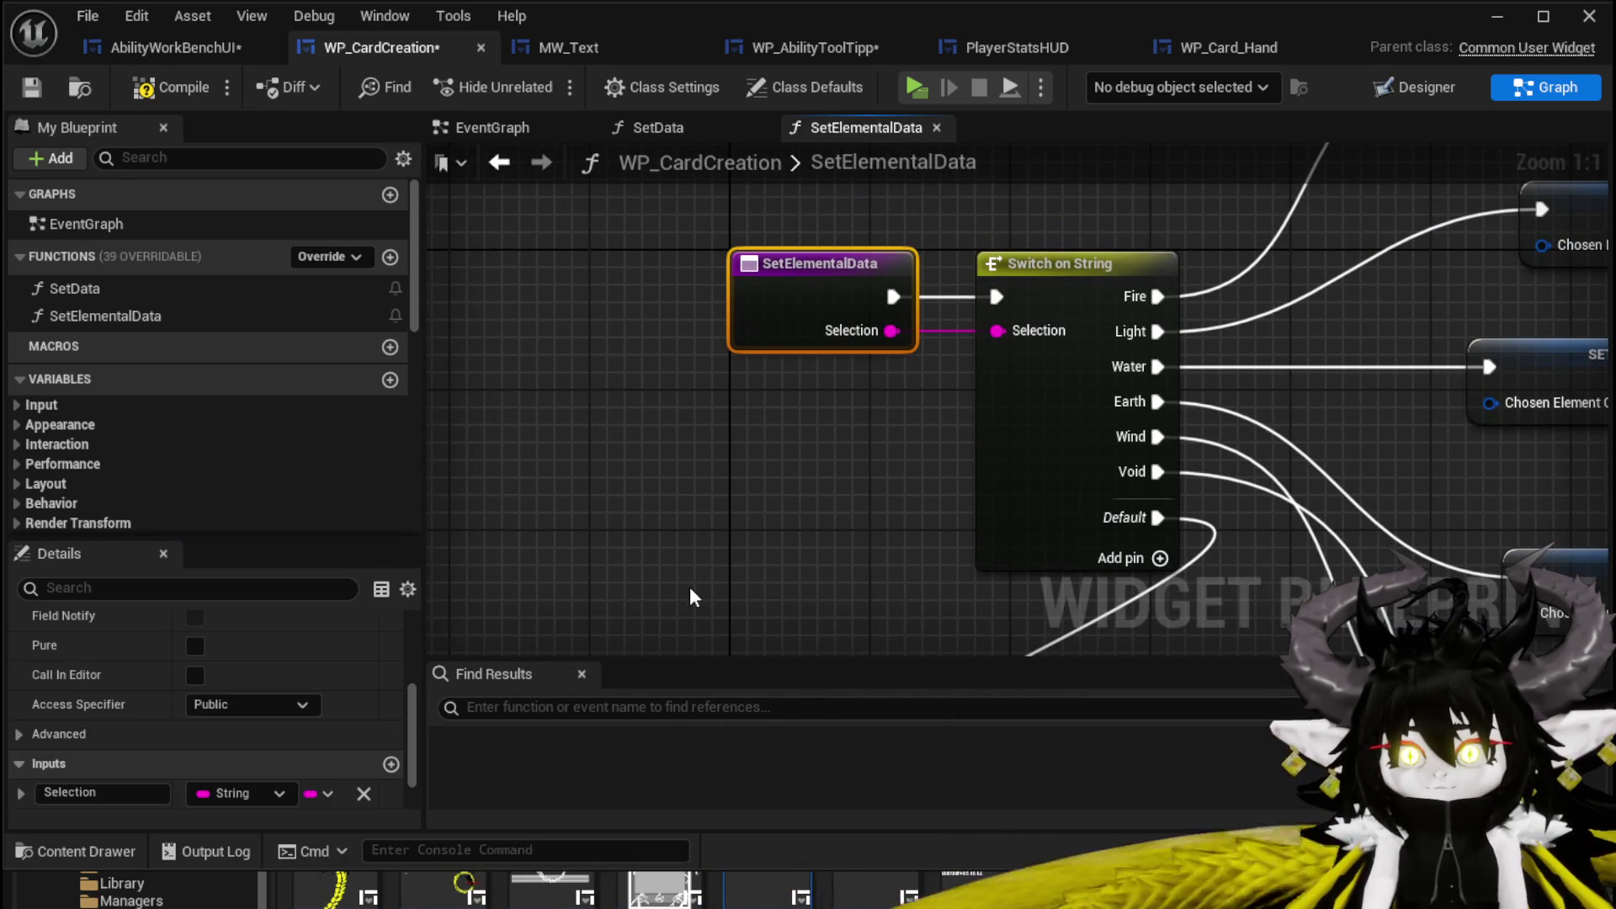
text(E)
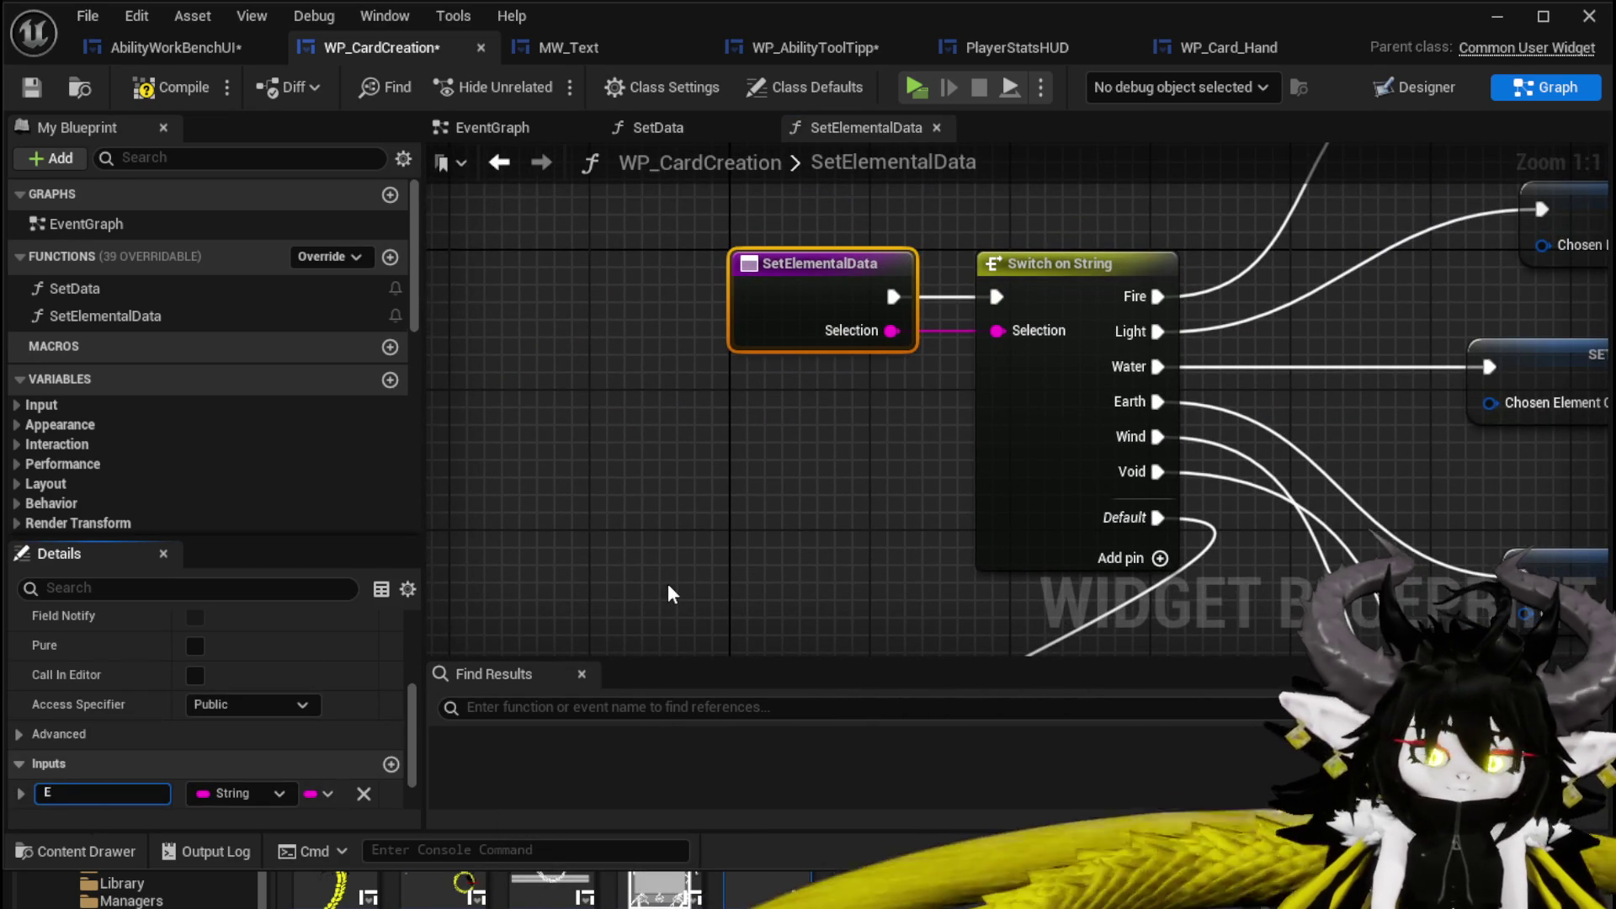
text(lementID)
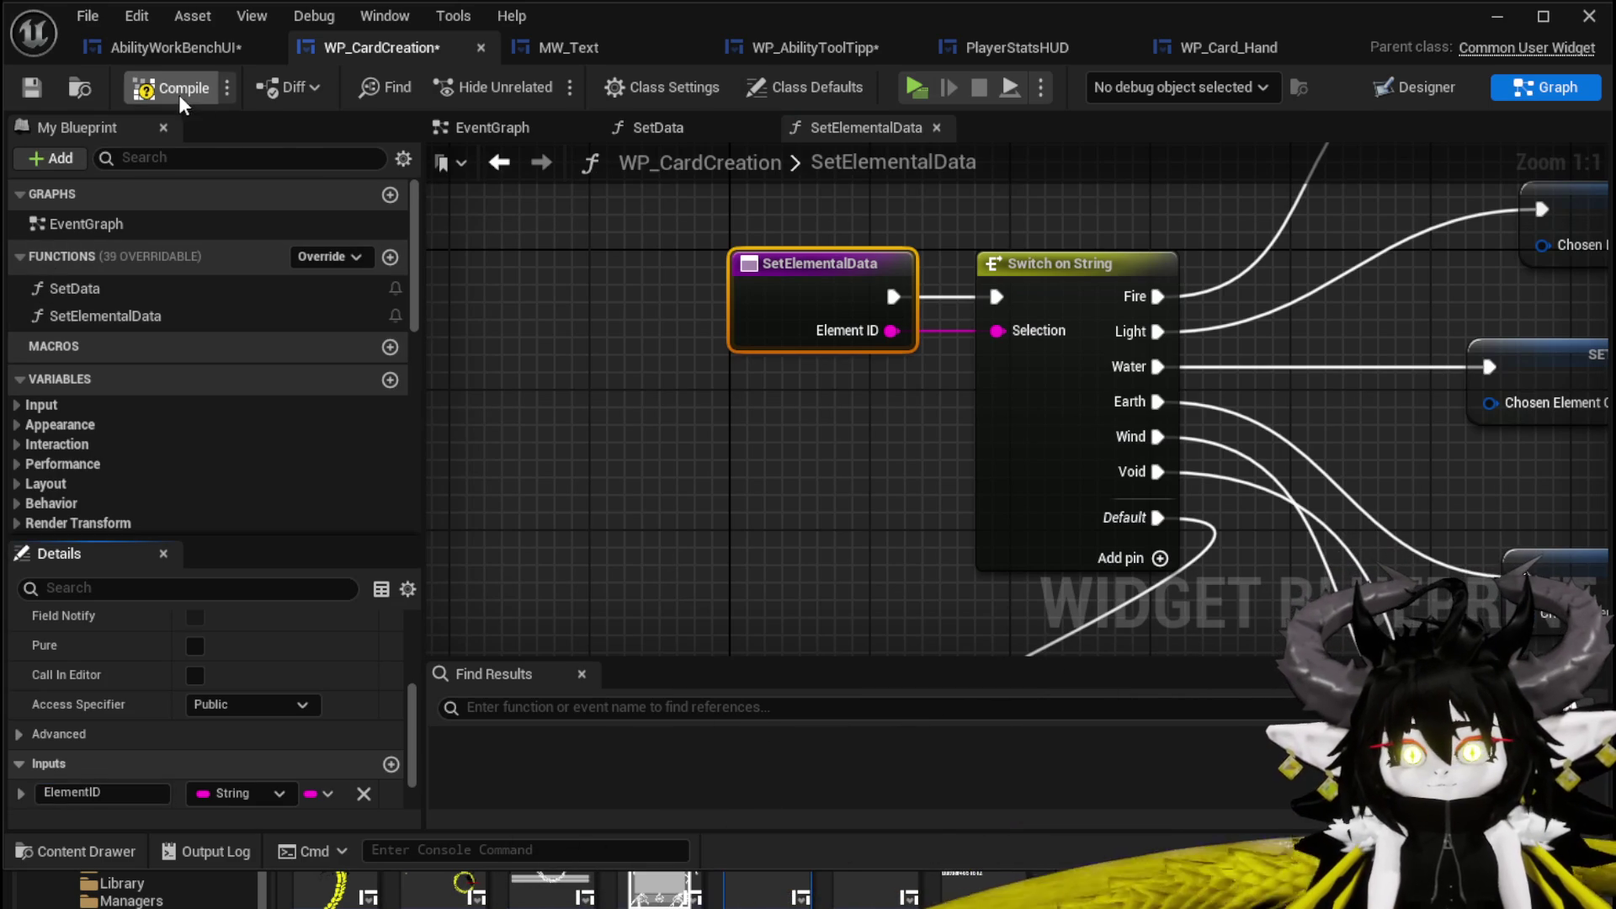
click(159, 48)
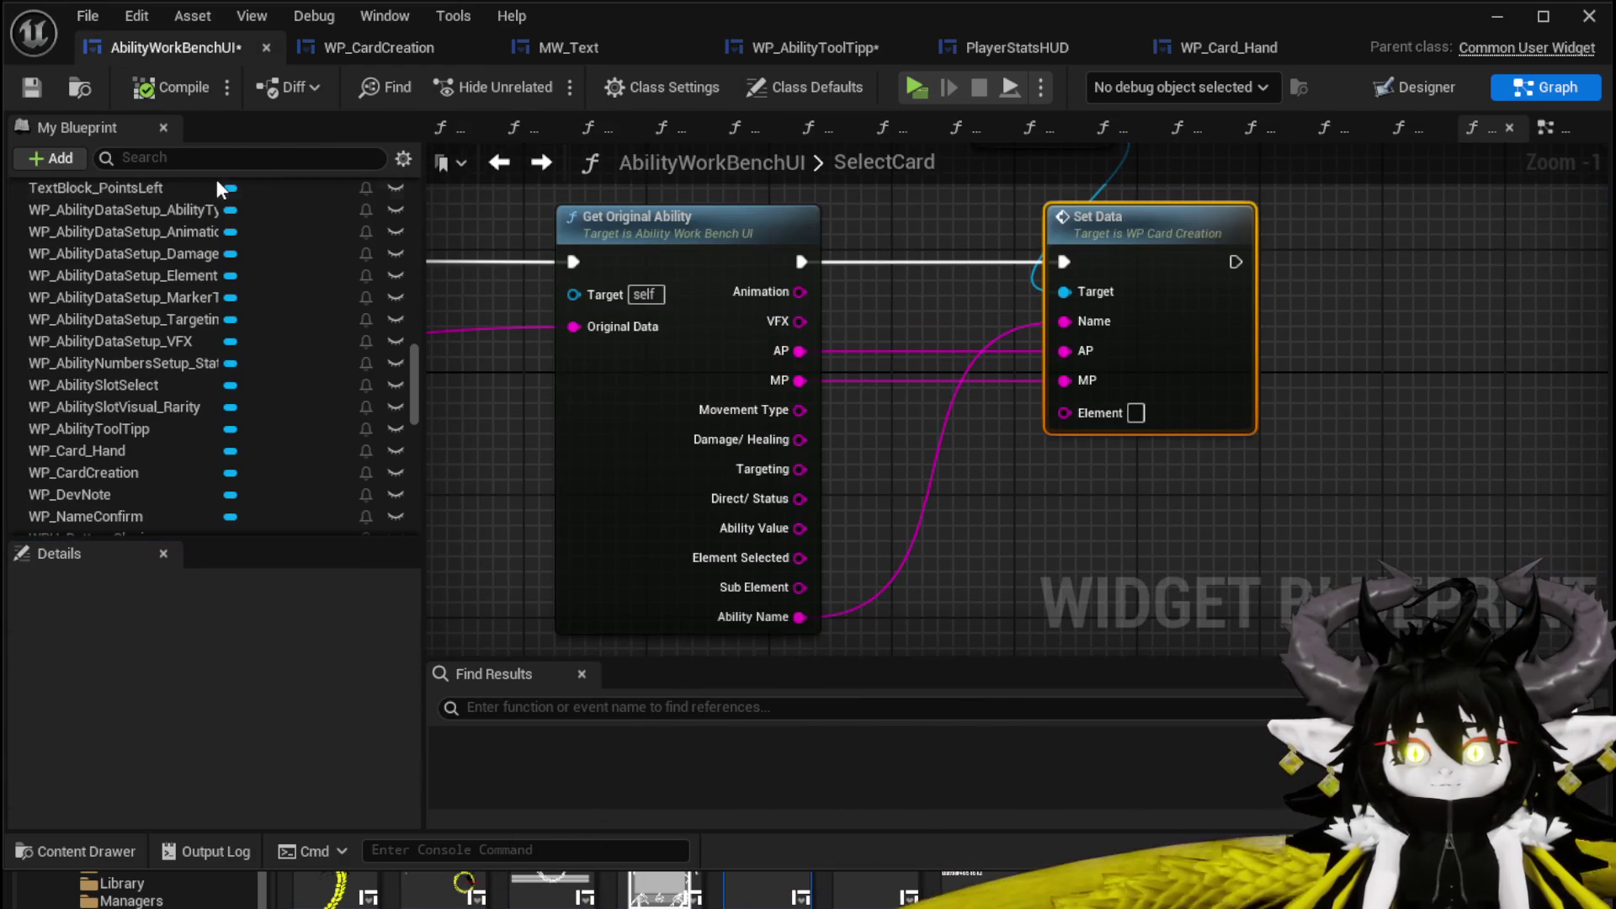
Wire Get Original Ability's Element Selected into Set Data's Element input in SelectCard and compile.
click(31, 86)
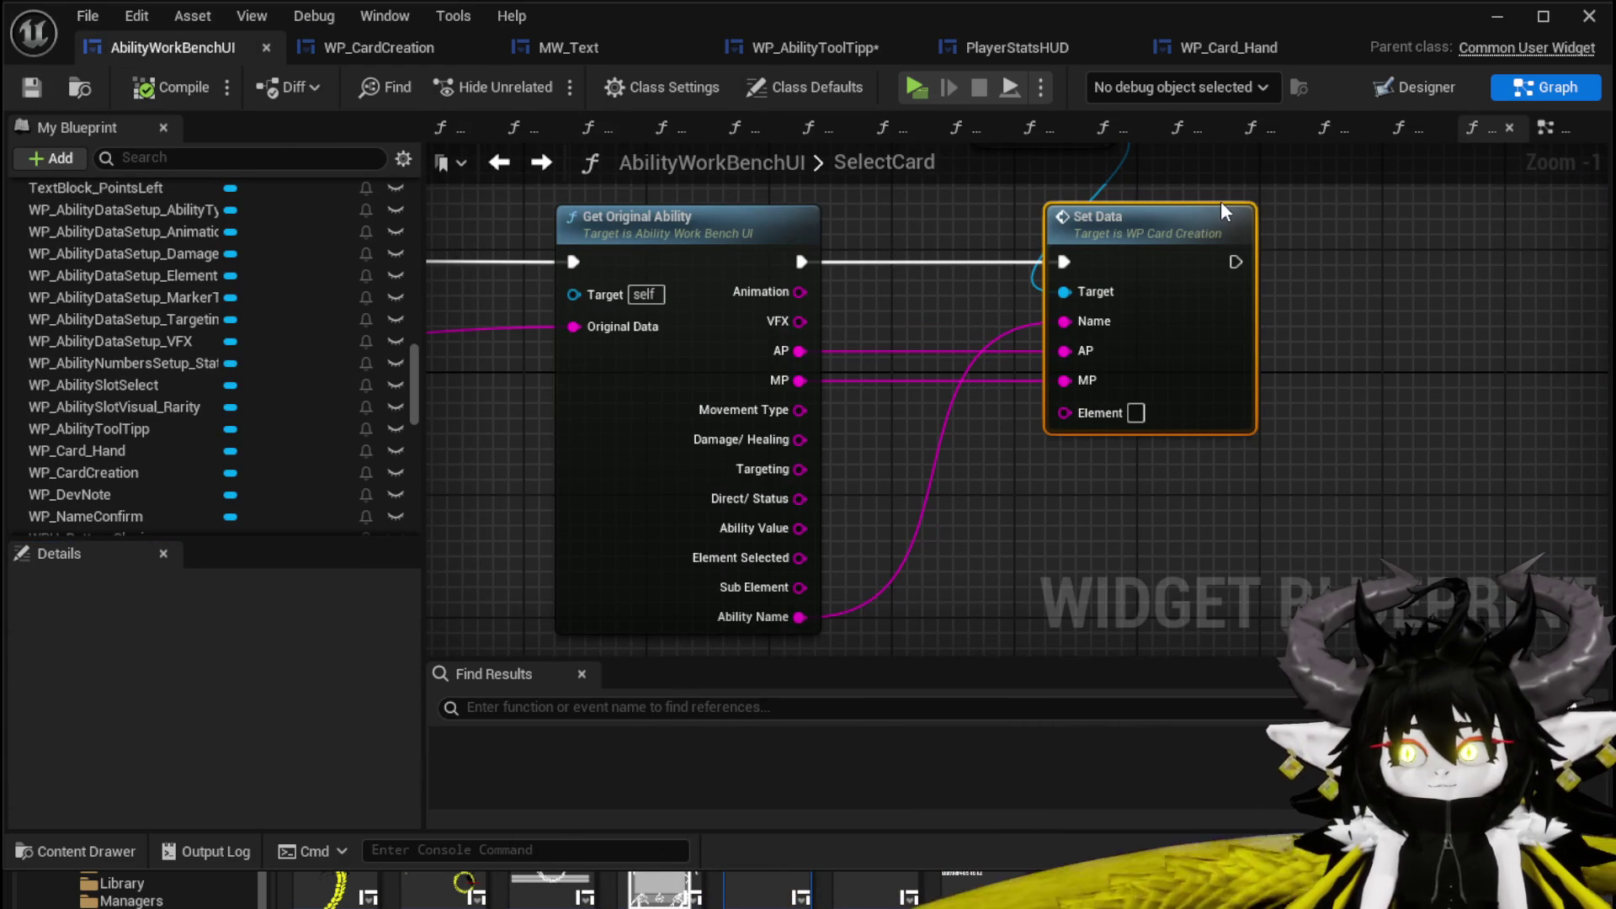
drag(997, 547, 977, 473)
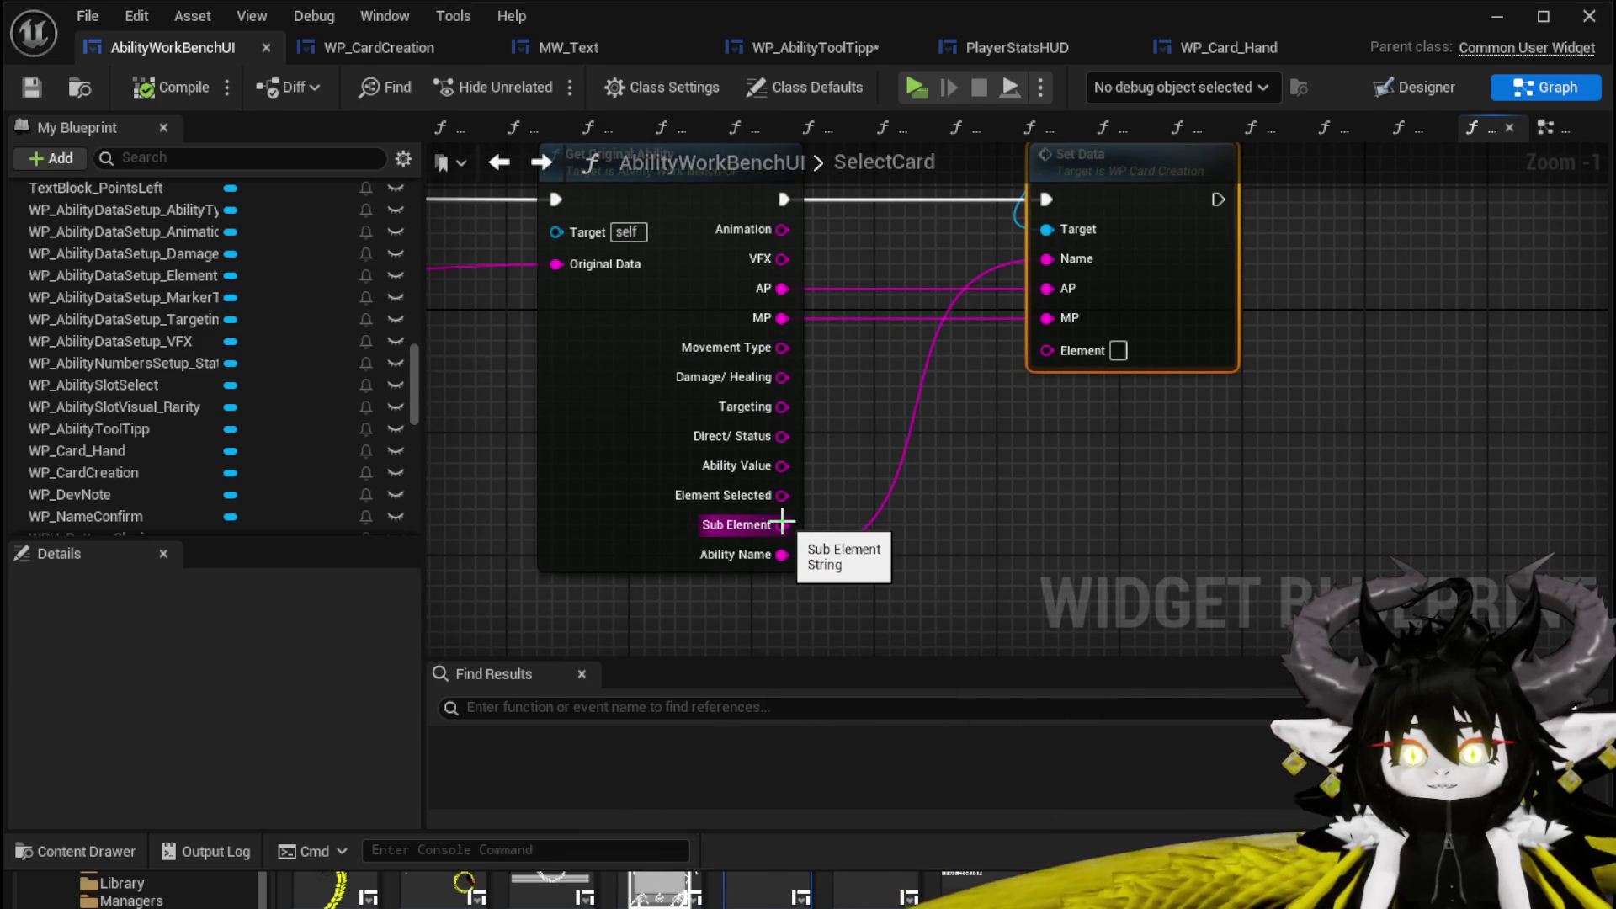
drag(781, 496, 1178, 345)
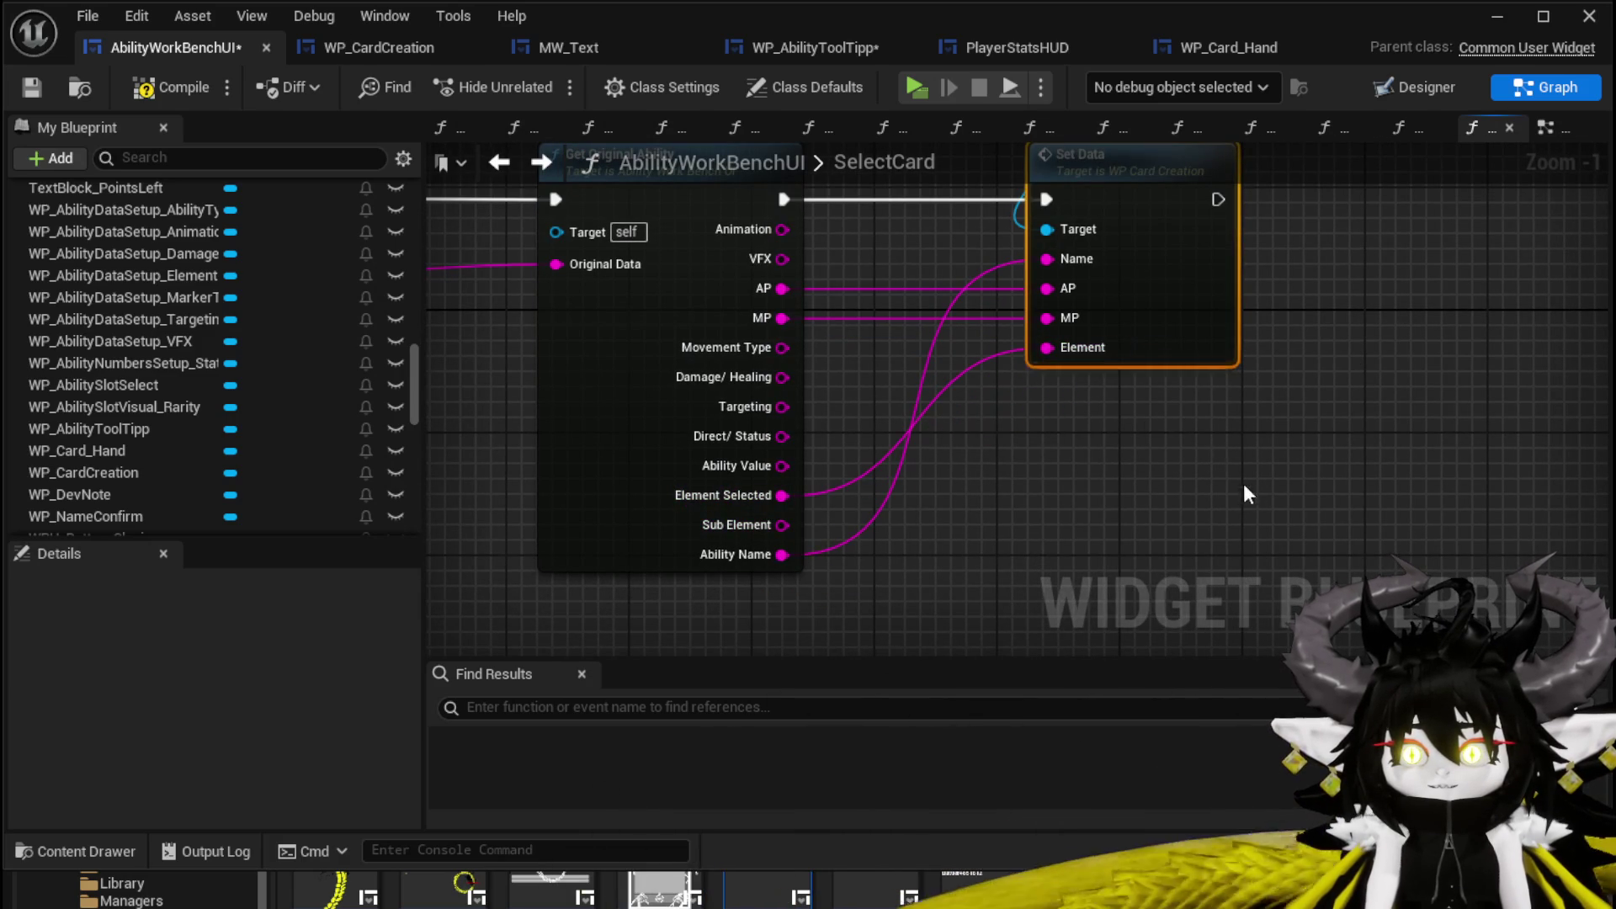
click(152, 89)
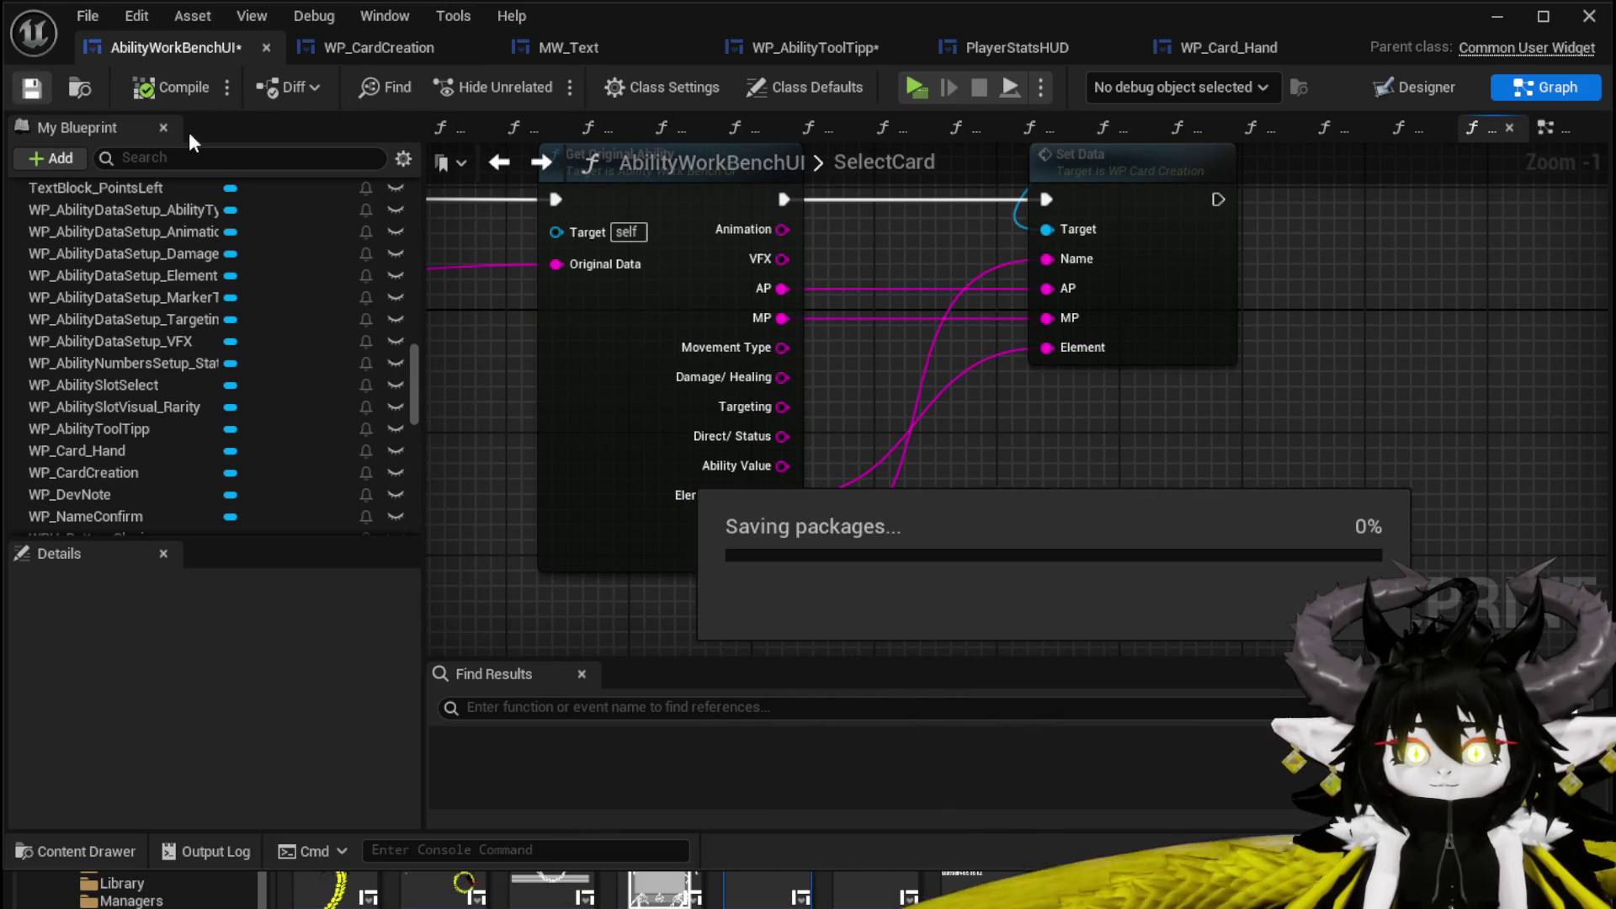
Check the tooltip and WP_CardCreation layouts in Designer, then save AbilityWorkBenchUI.
click(788, 47)
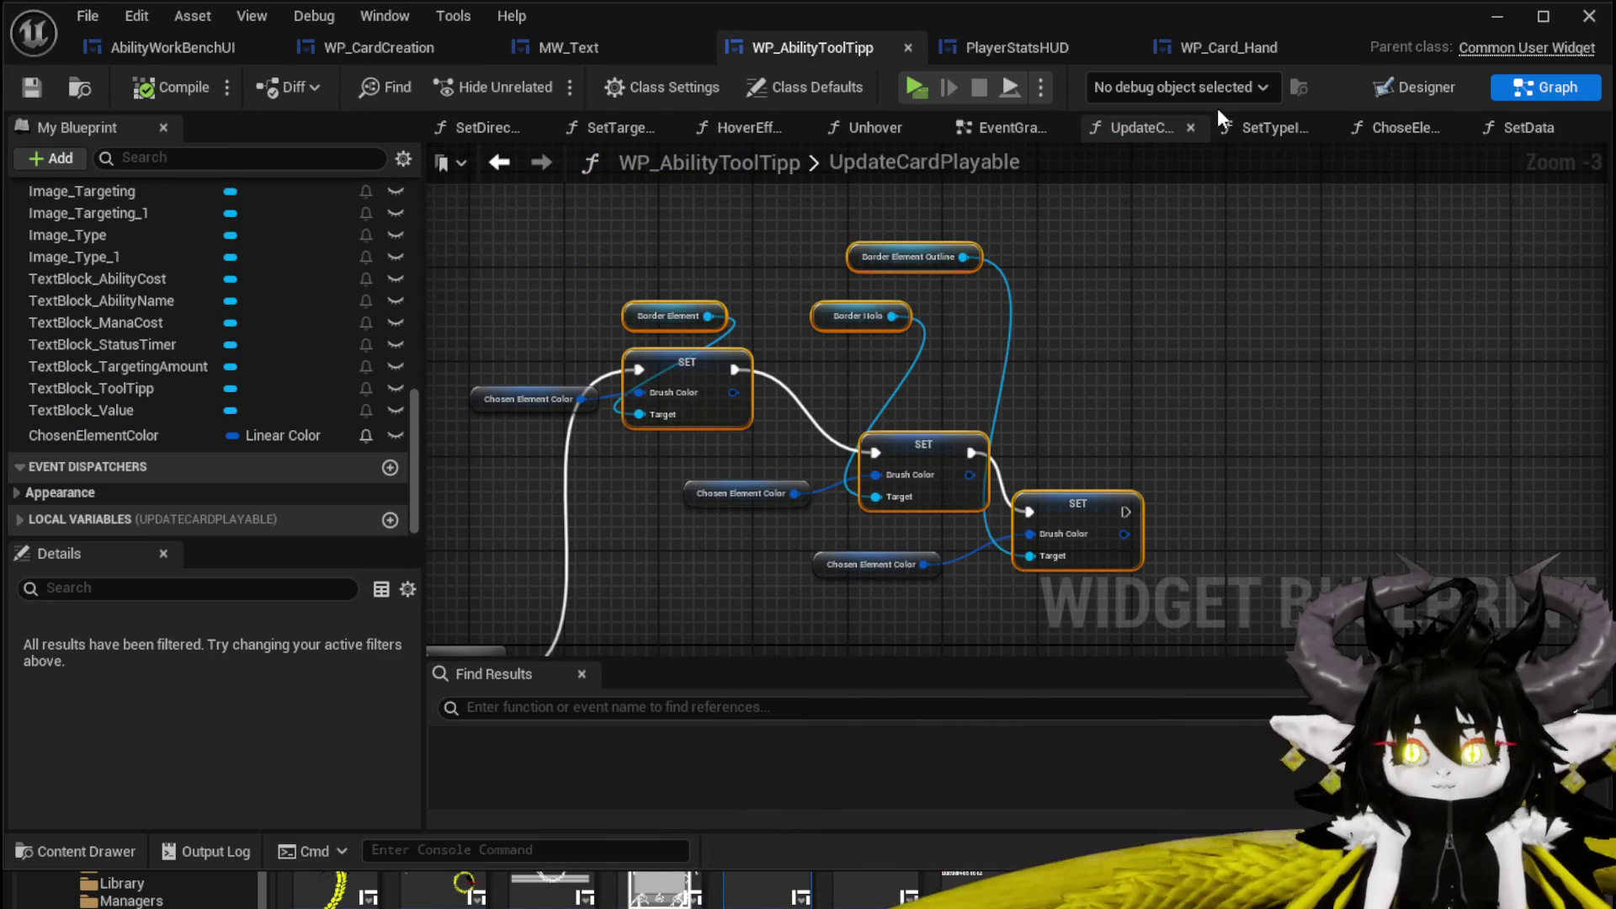
click(1400, 84)
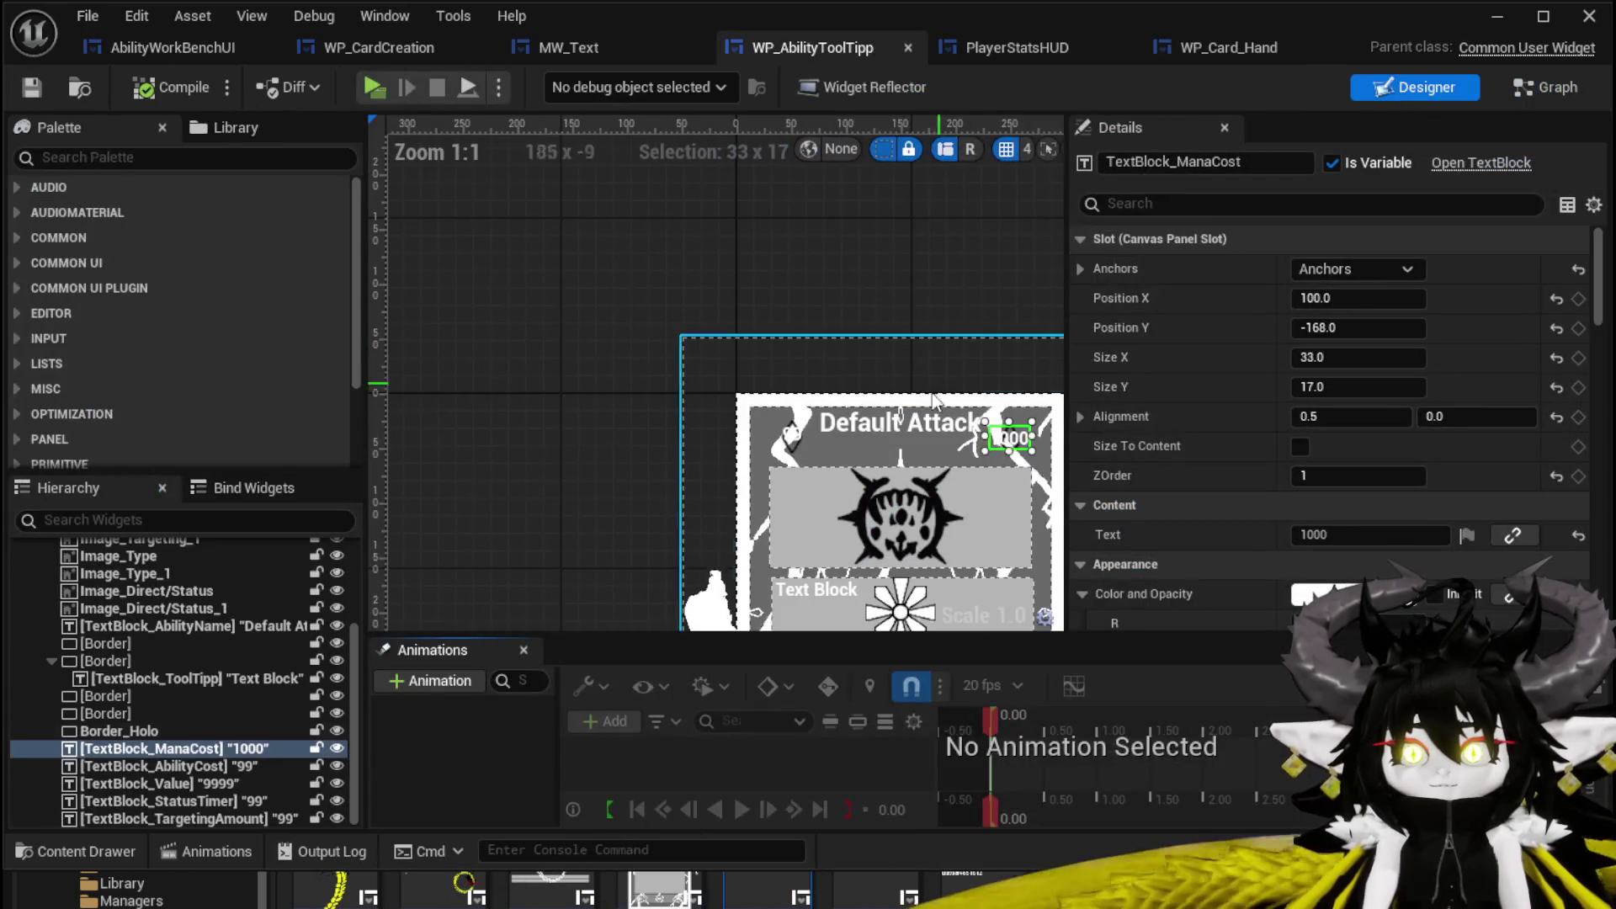
click(189, 48)
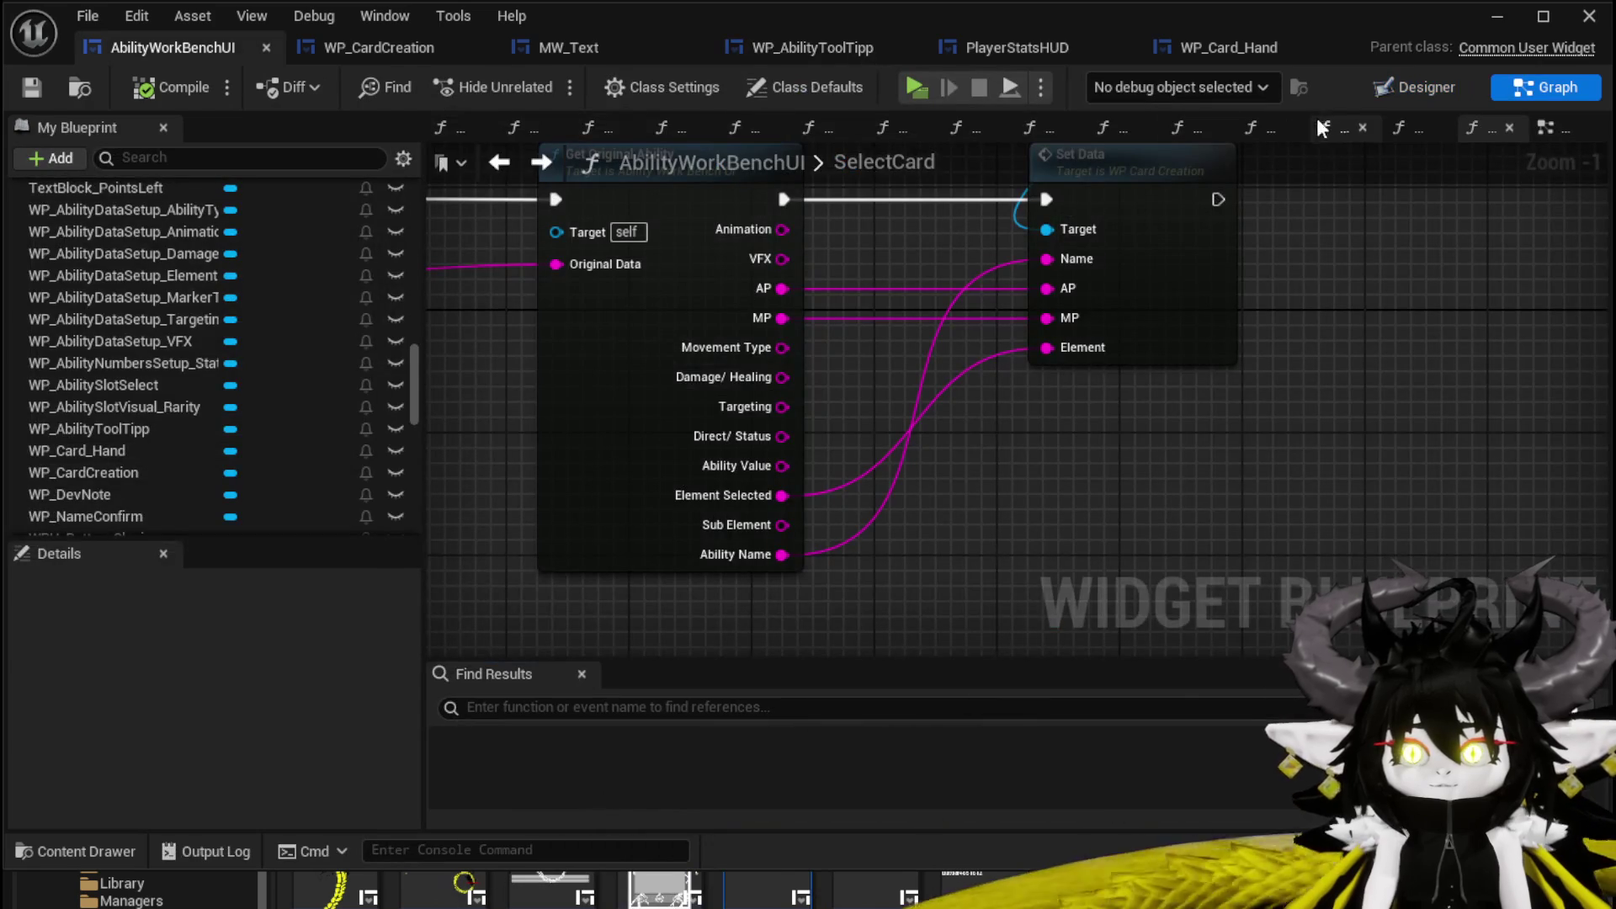
click(1401, 86)
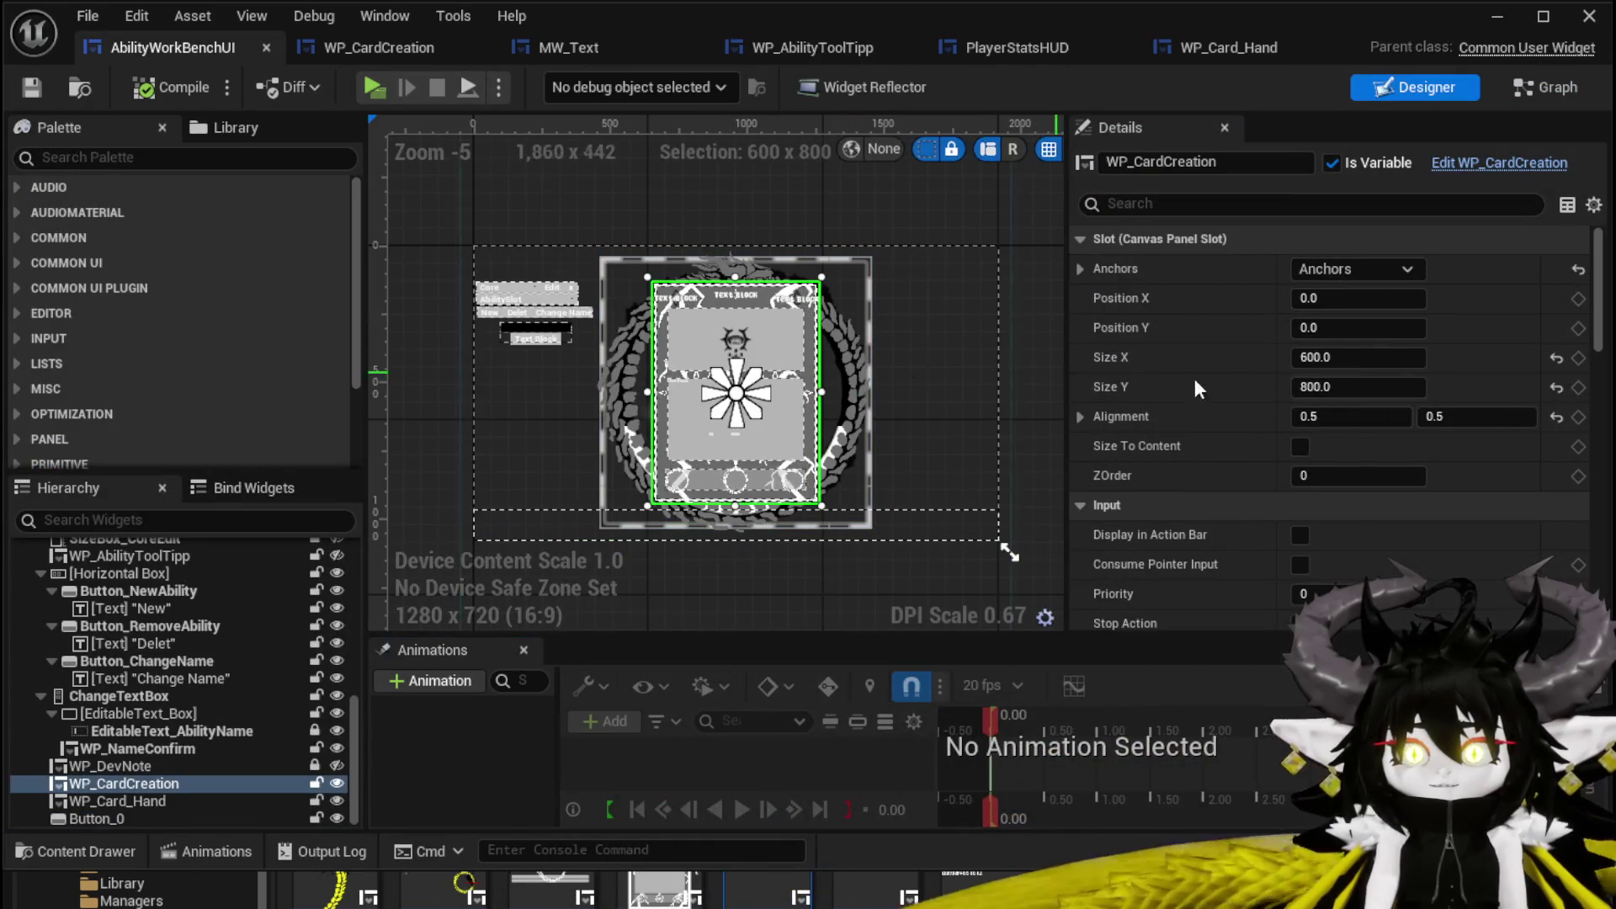
scroll(1434, 361, down, 15)
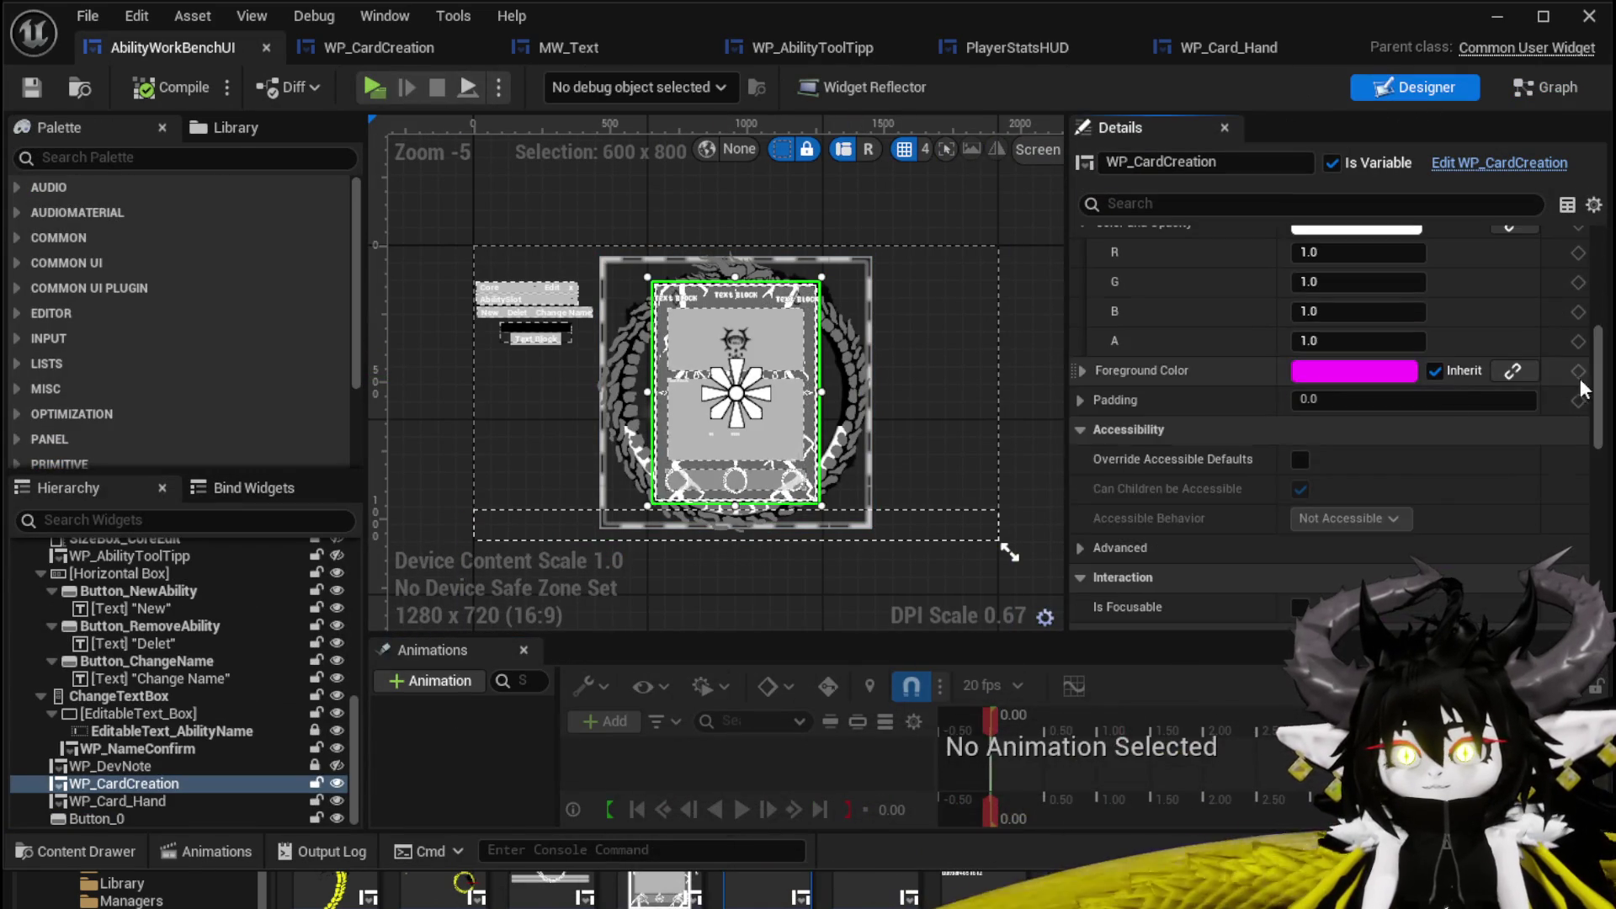
click(34, 88)
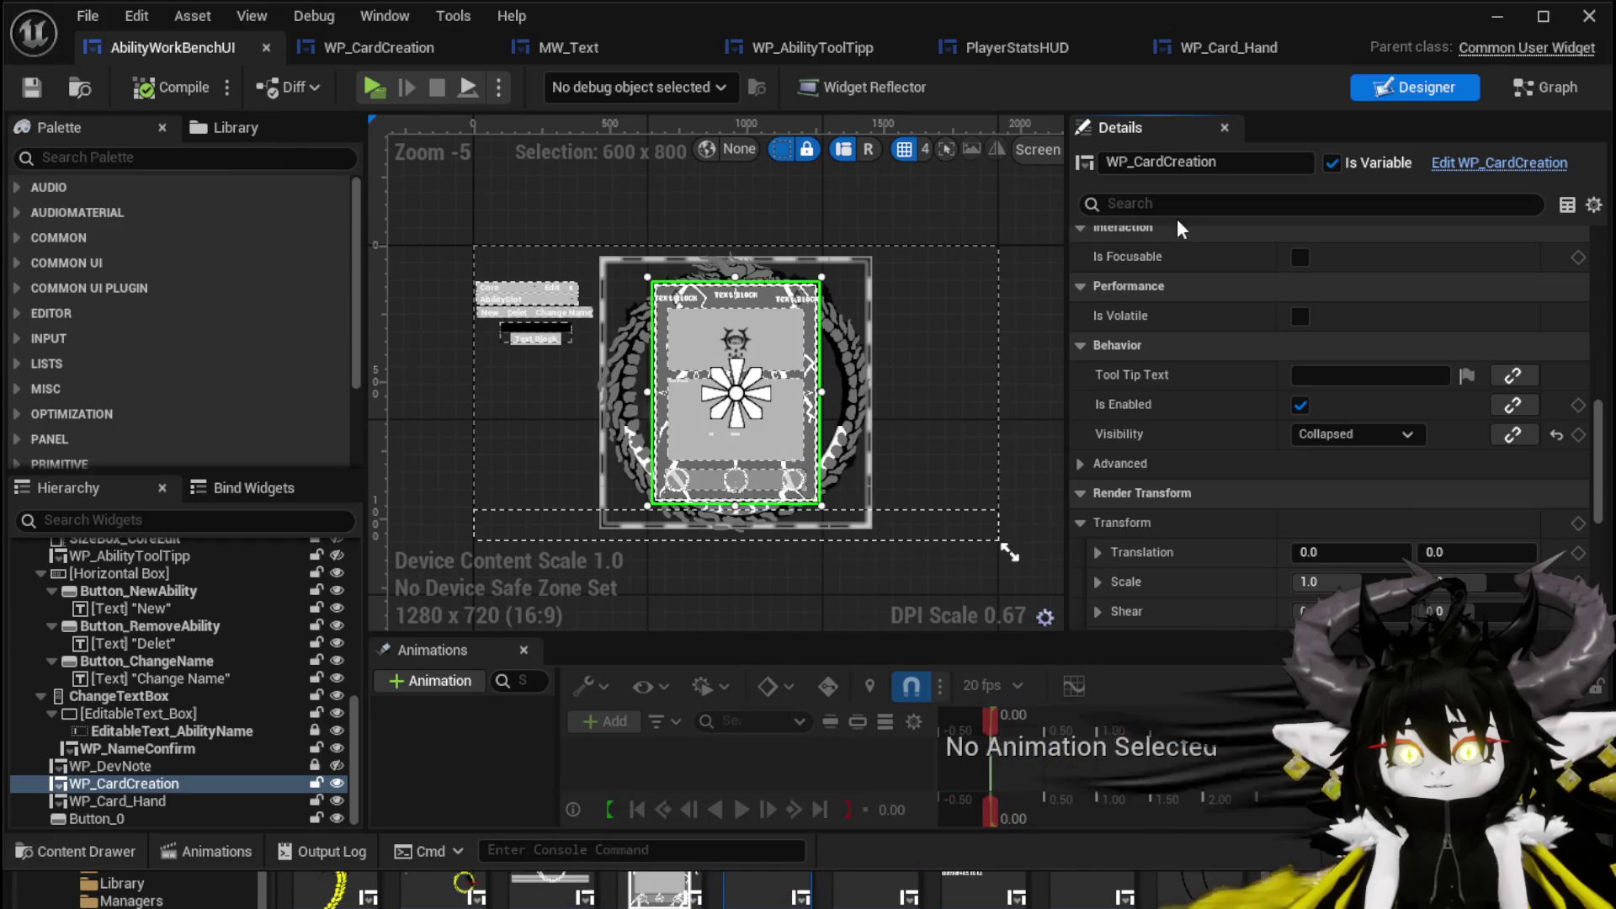
click(1541, 97)
scroll(951, 316, down, 3)
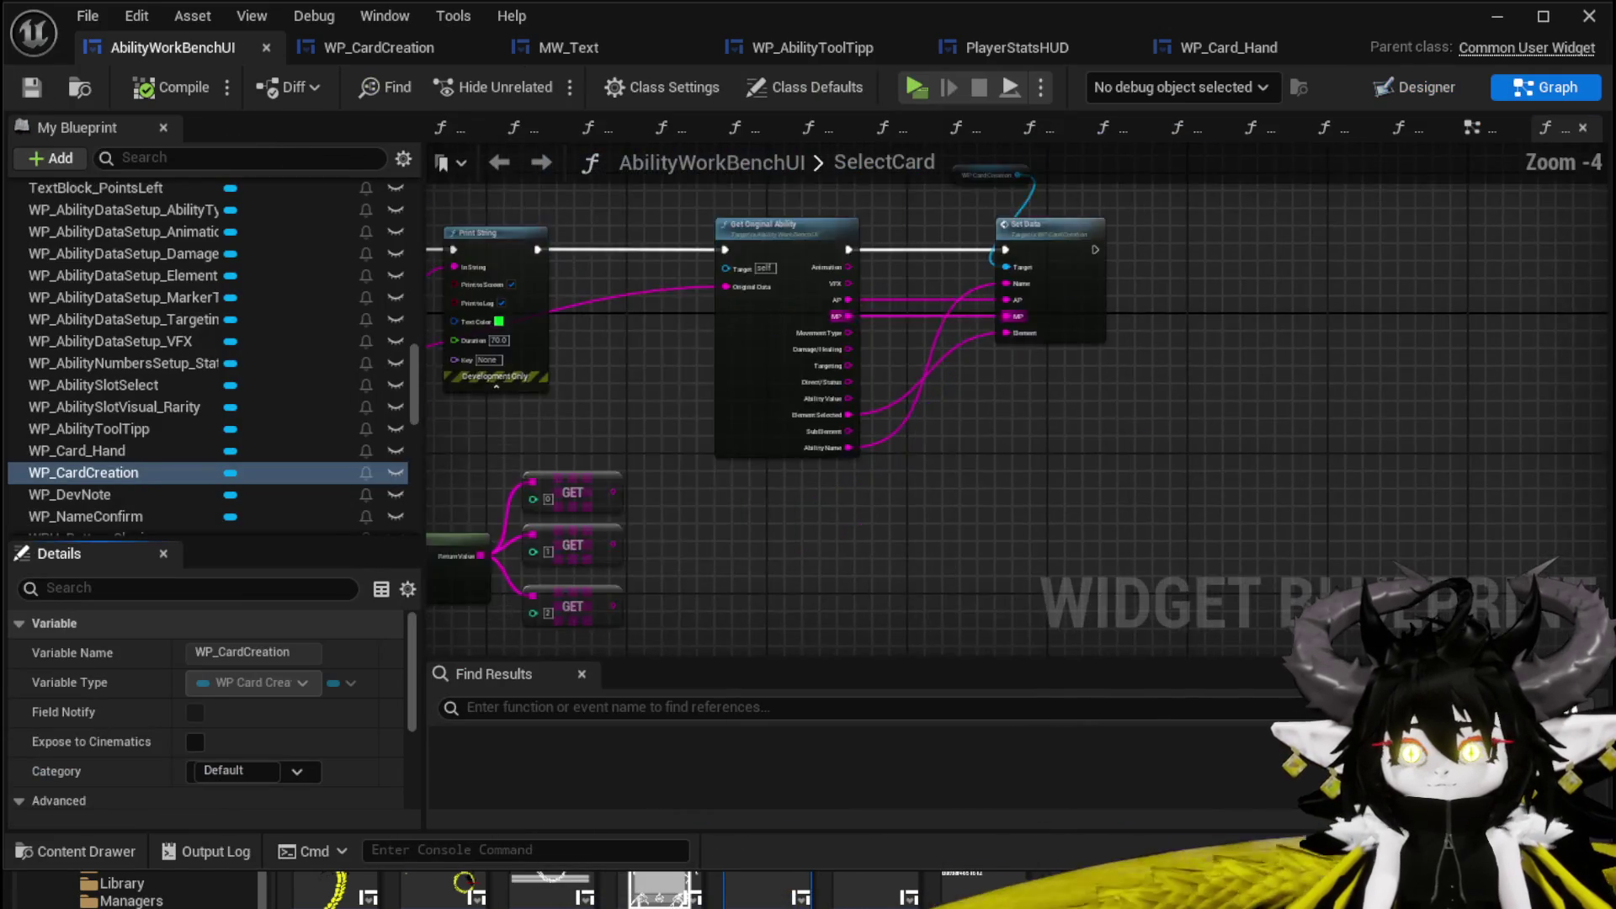
Make room after the SelectCard entry node and place a WP_CardCreation getter.
scroll(591, 335, up, 4)
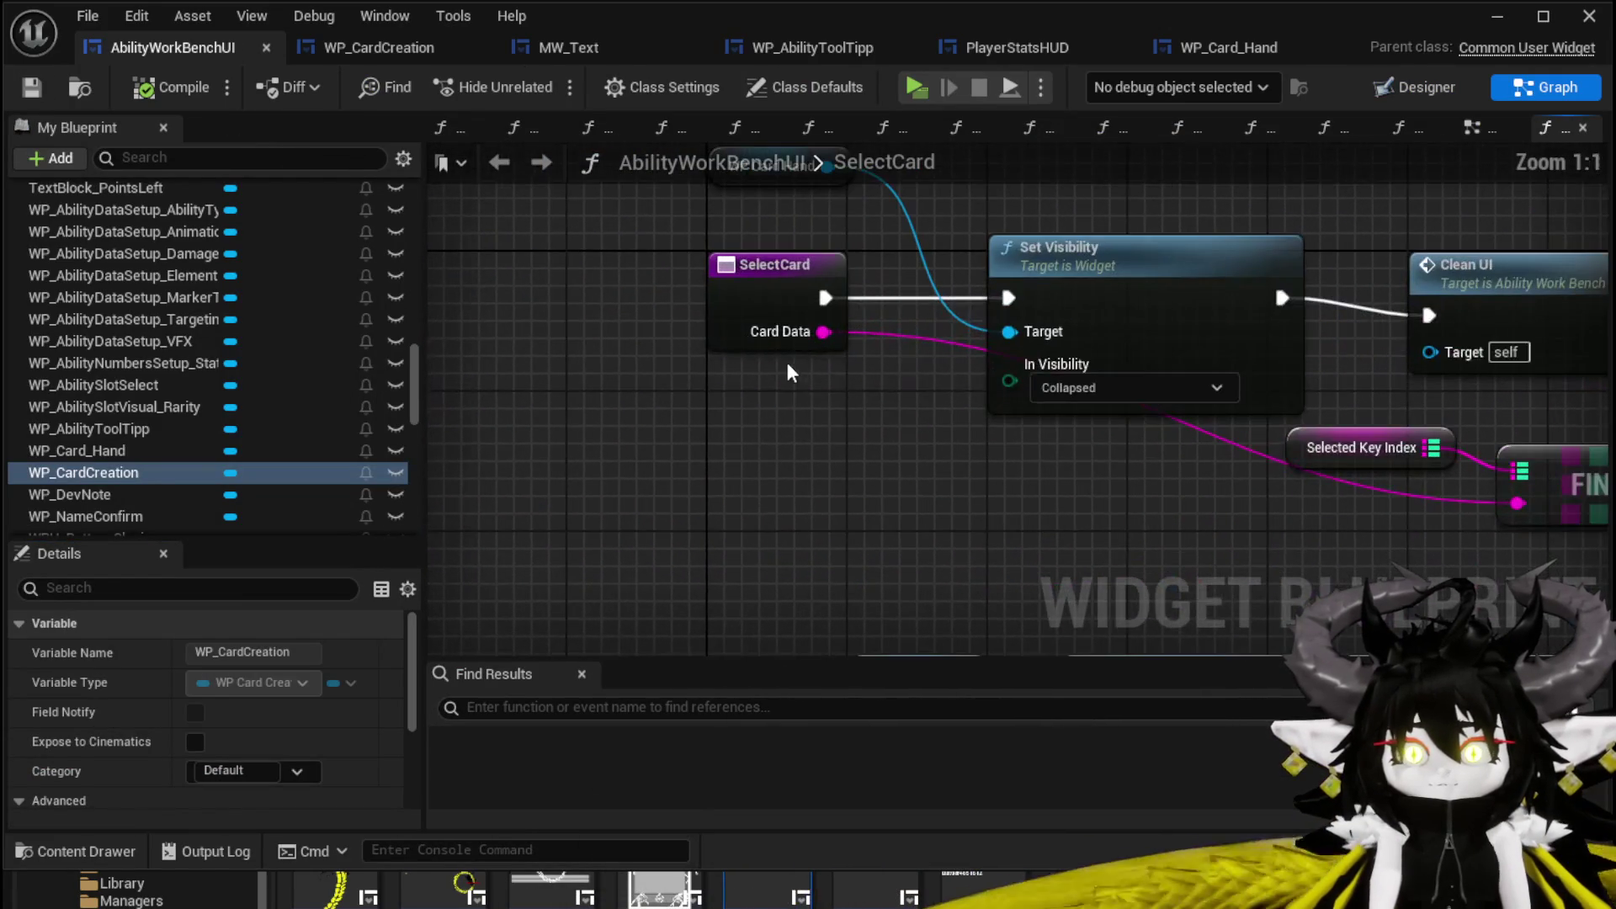
mouse_move(725, 317)
mouse_down()
mouse_move(402, 298)
mouse_move(446, 303)
mouse_up()
drag(833, 320, 852, 392)
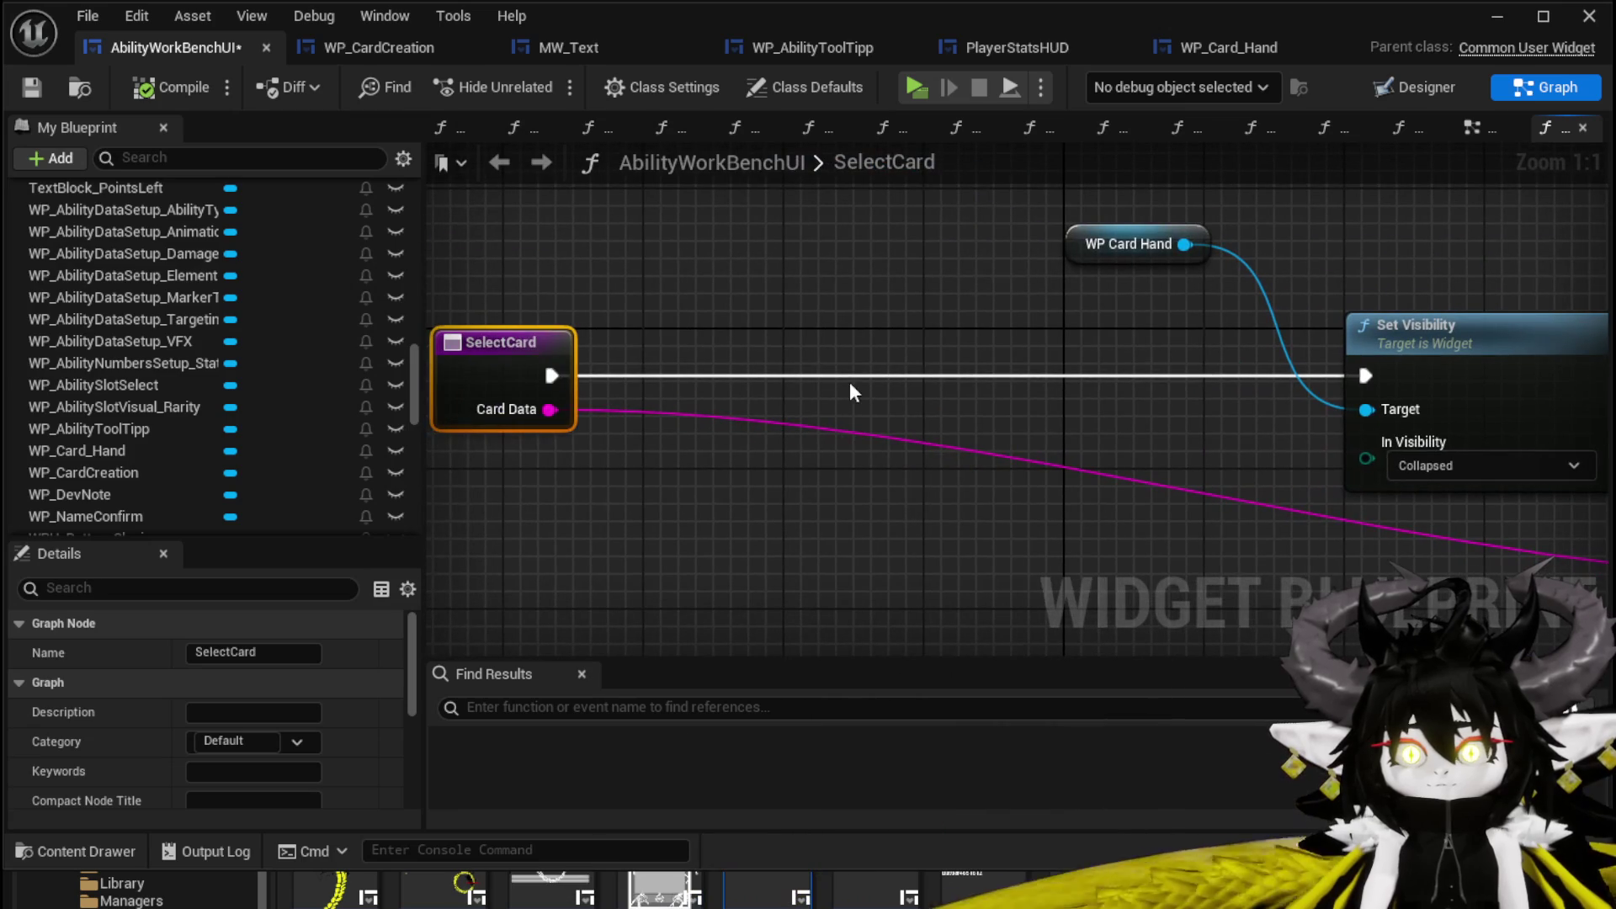
scroll(151, 430, down, 3)
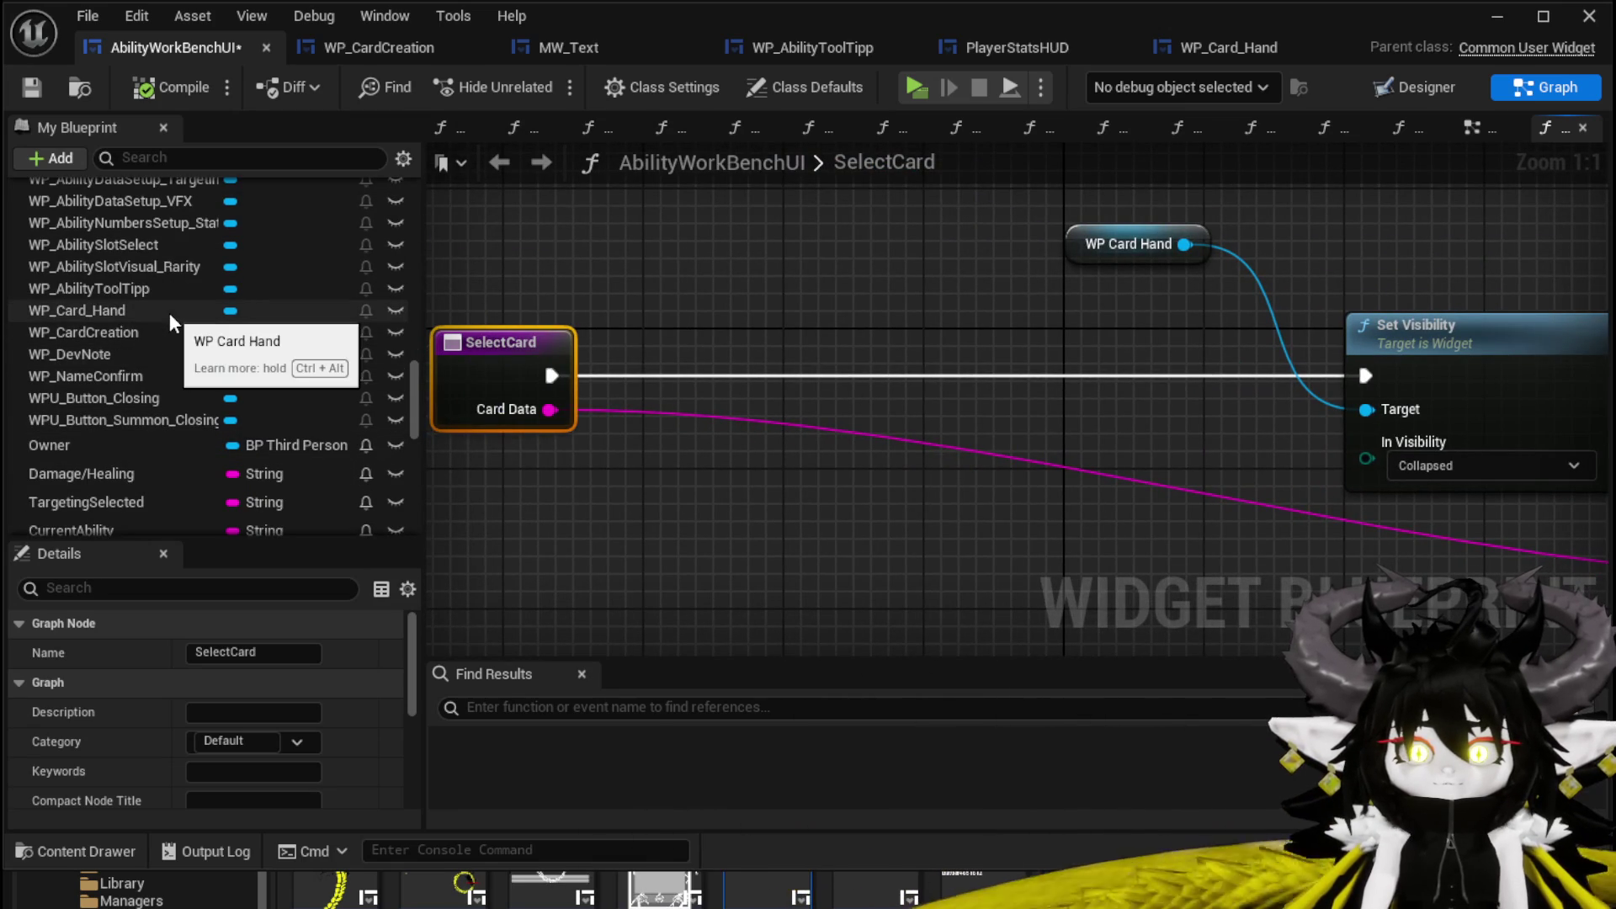
drag(118, 331, 643, 239)
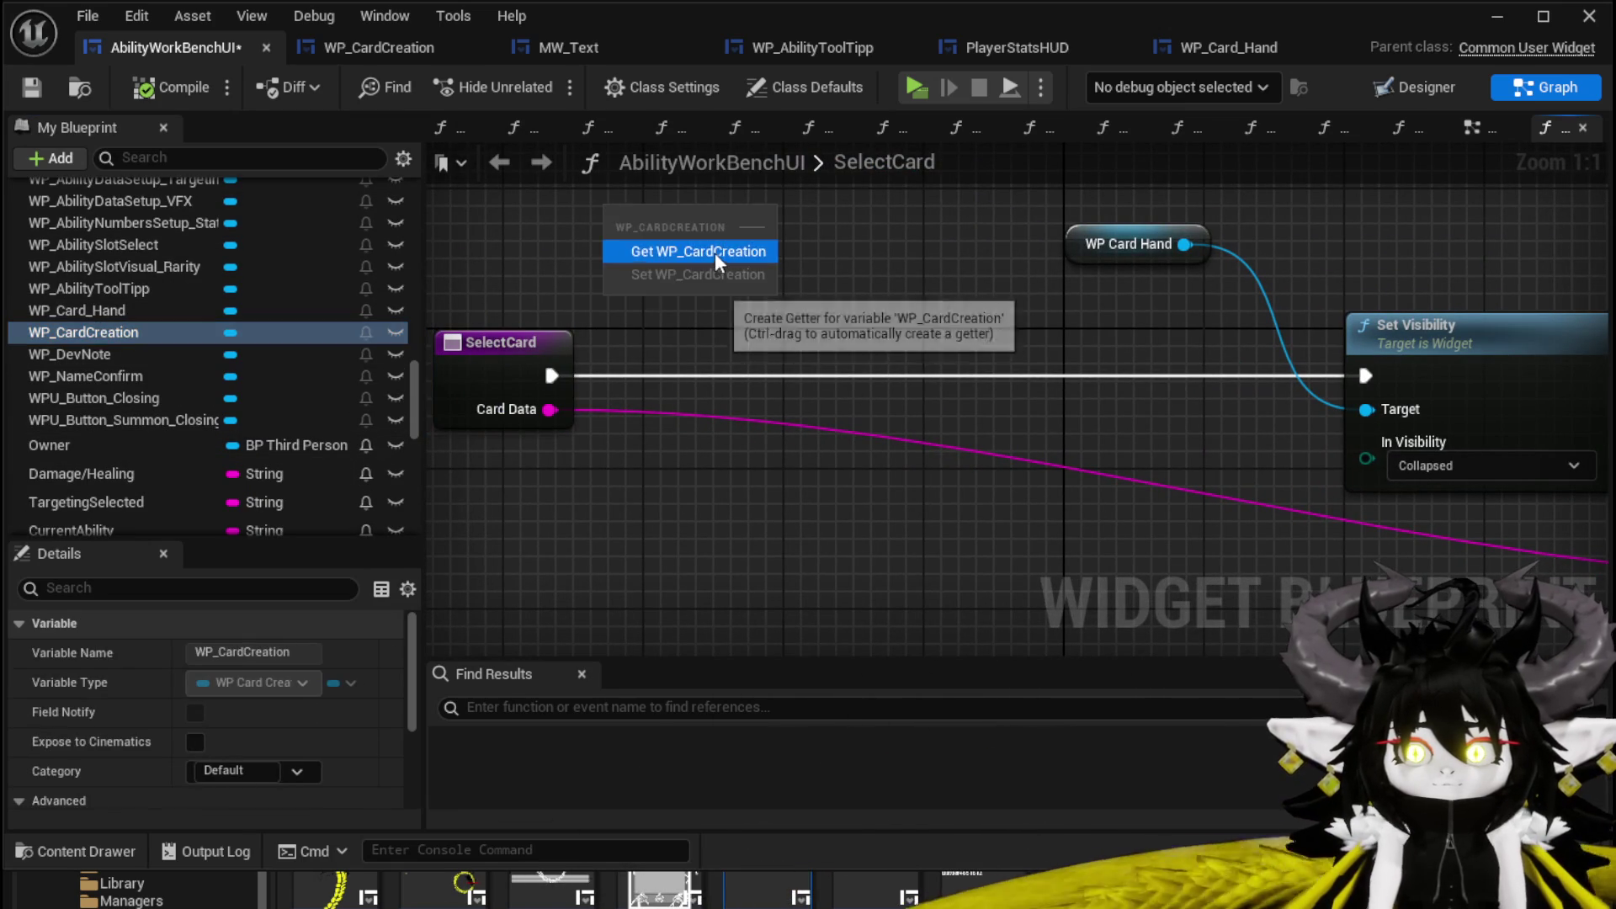
click(716, 252)
Run SelectCard's execution through a new Set Visibility on WP_CardCreation, then minimise the editor.
drag(731, 209, 785, 329)
text(Set)
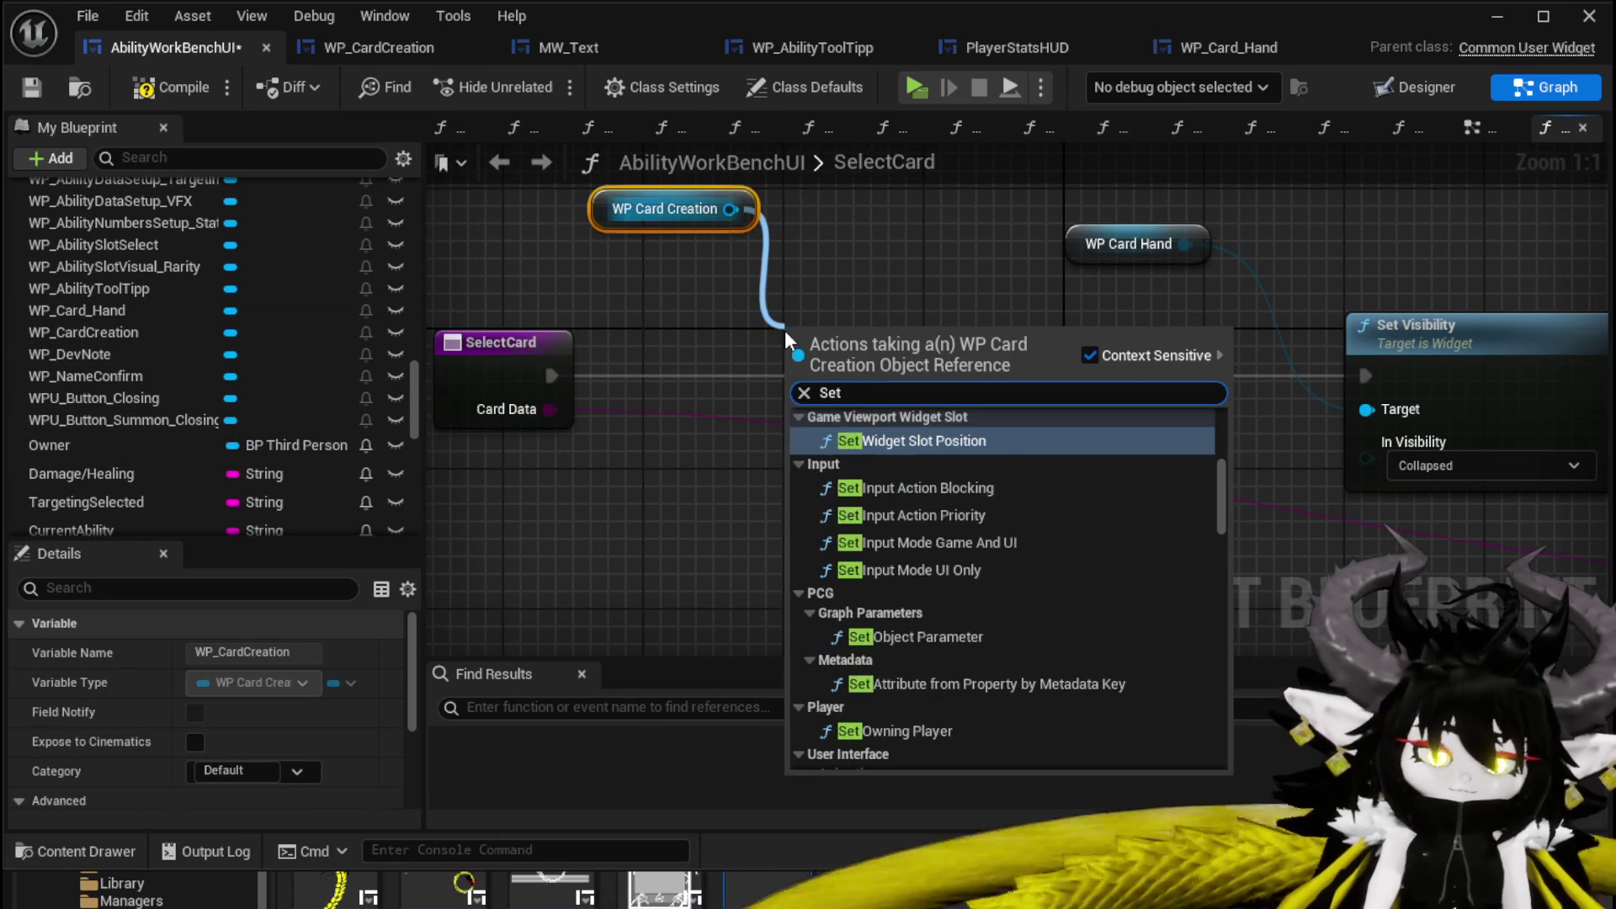
text( Visi)
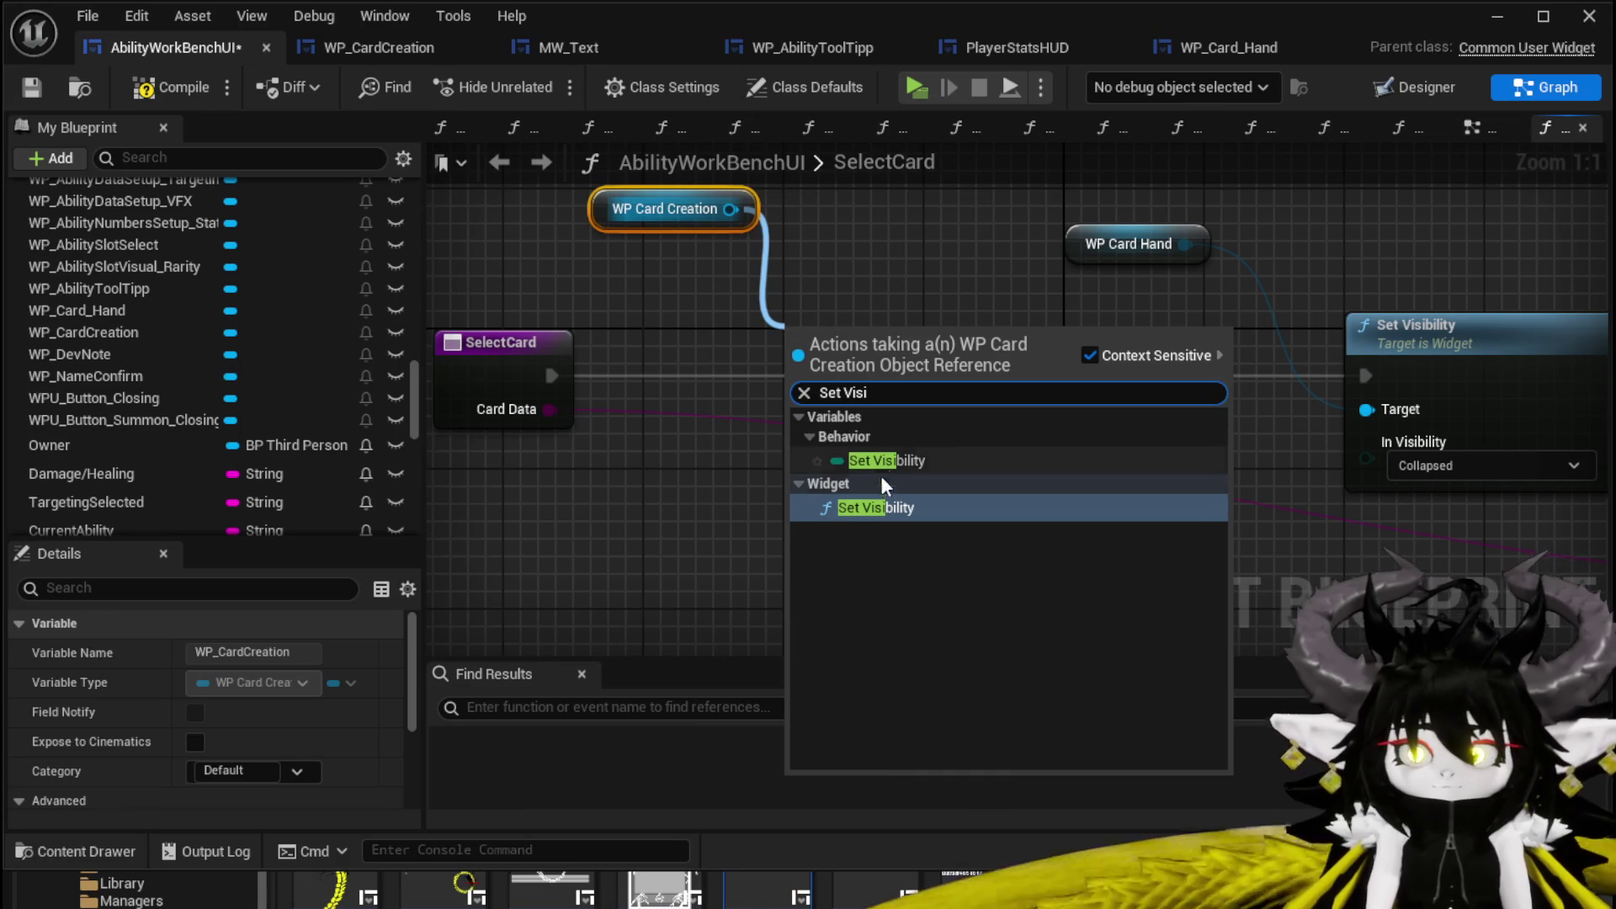
key(Return)
drag(552, 375, 805, 376)
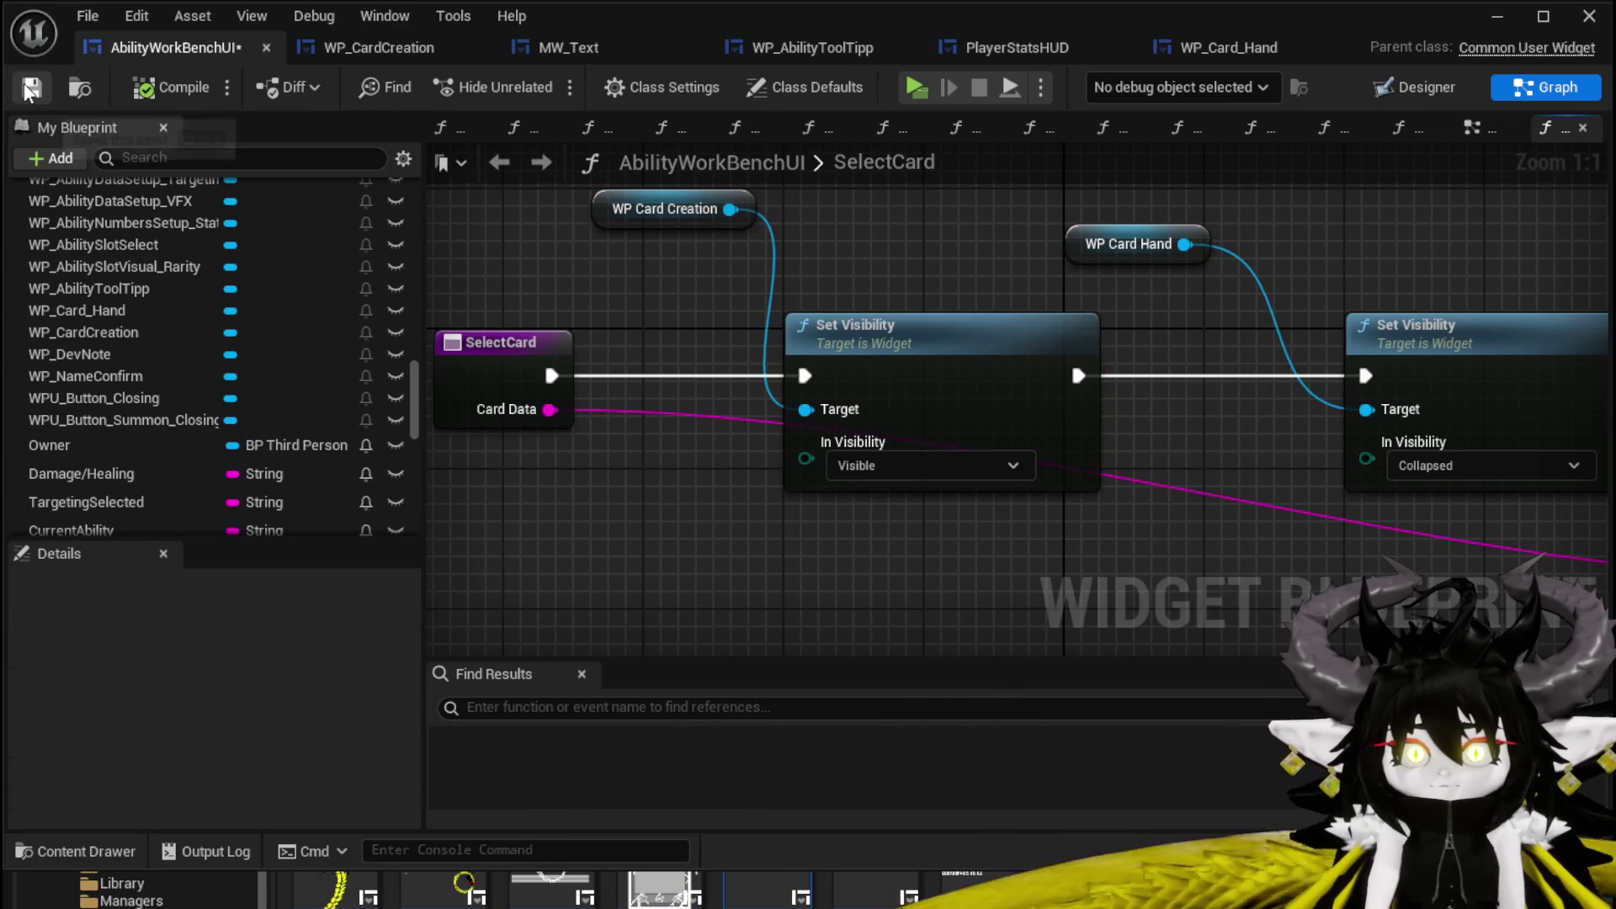
click(1497, 16)
key(w)
key(e)
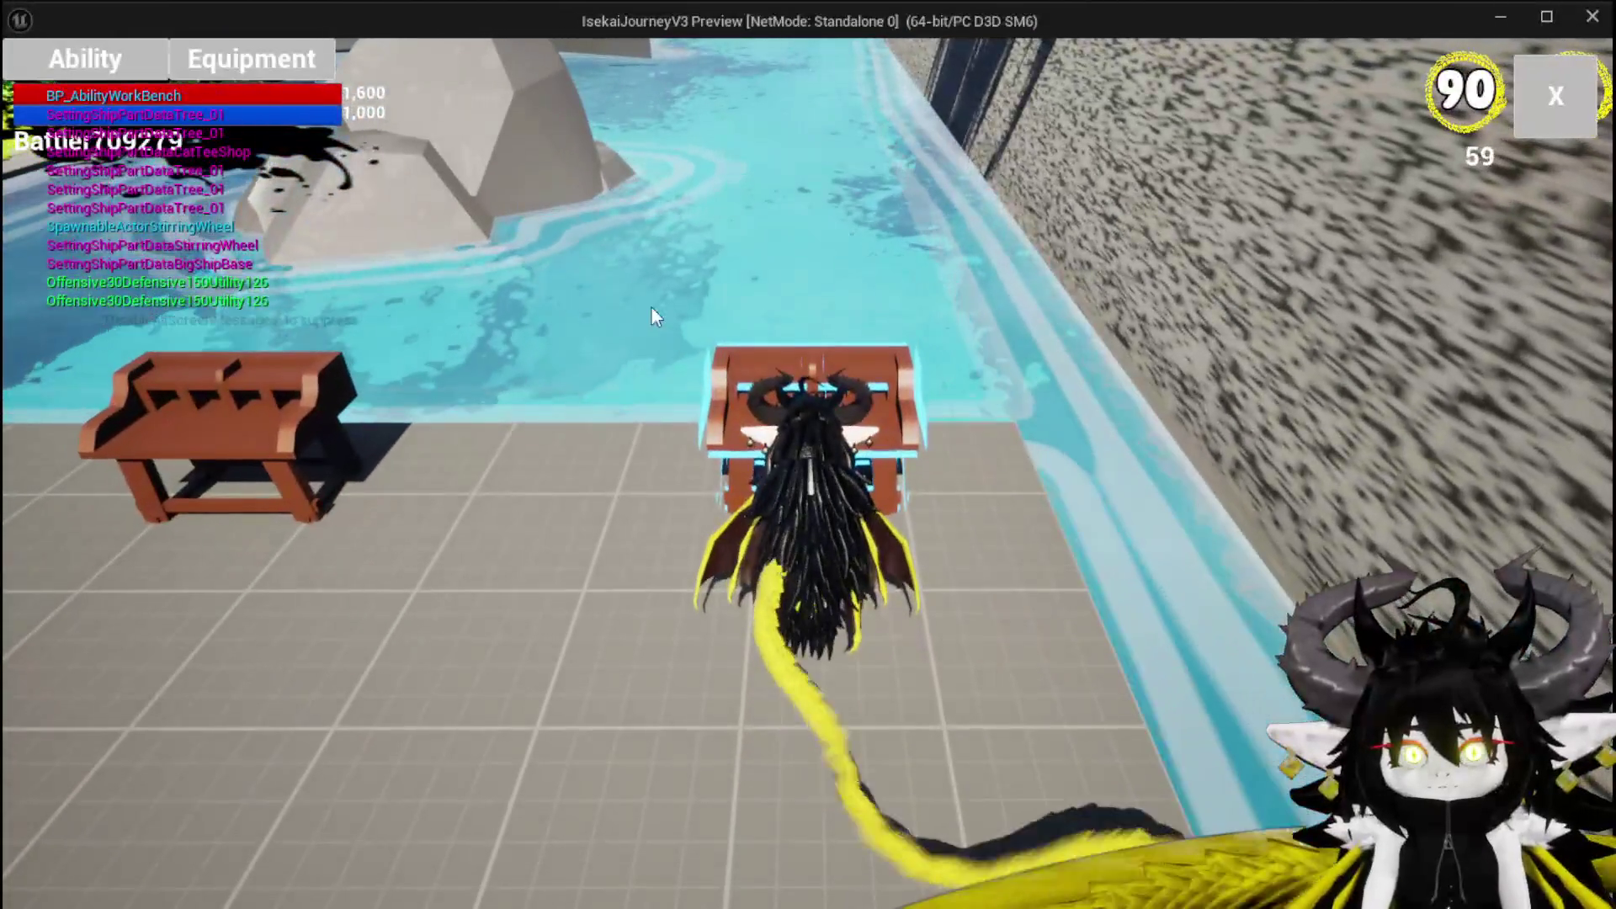
click(155, 72)
click(182, 171)
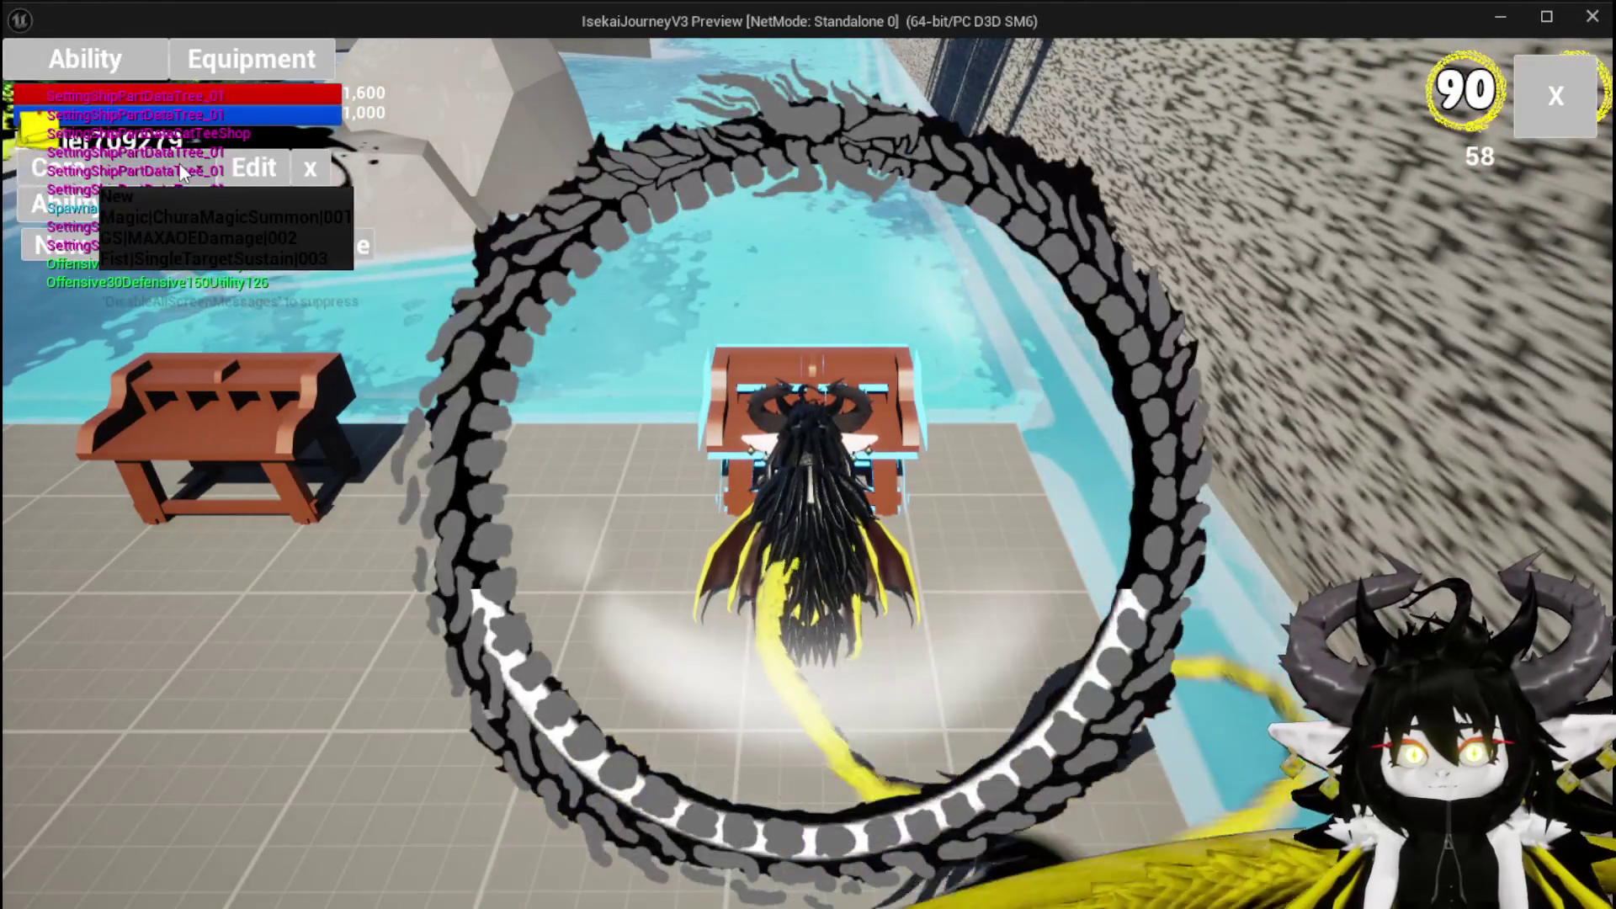
click(194, 216)
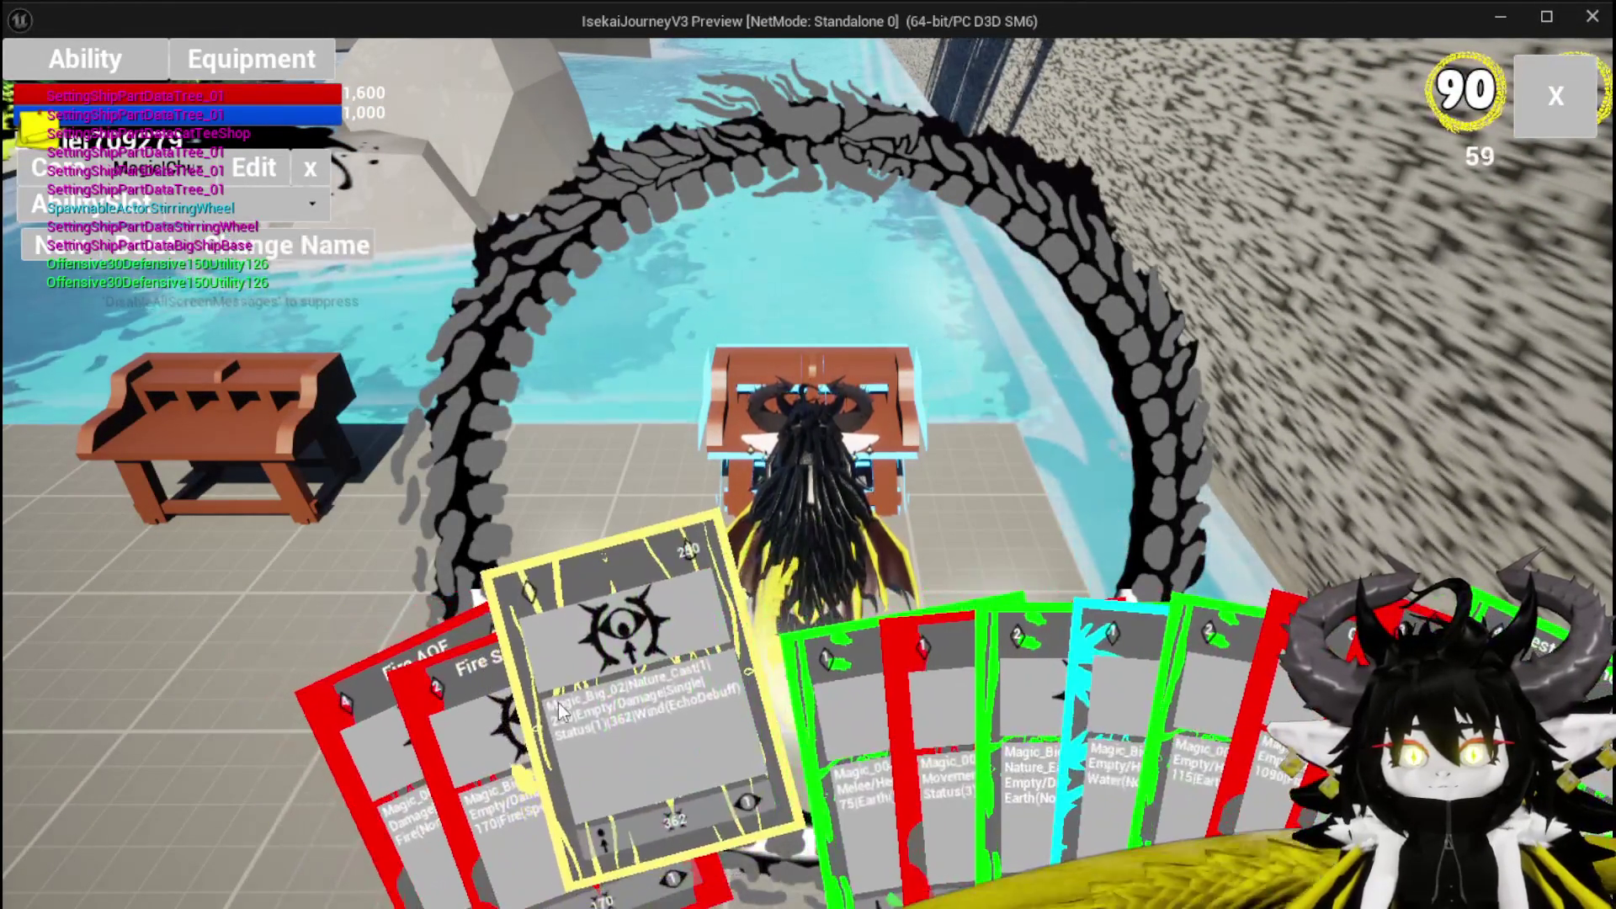
click(543, 714)
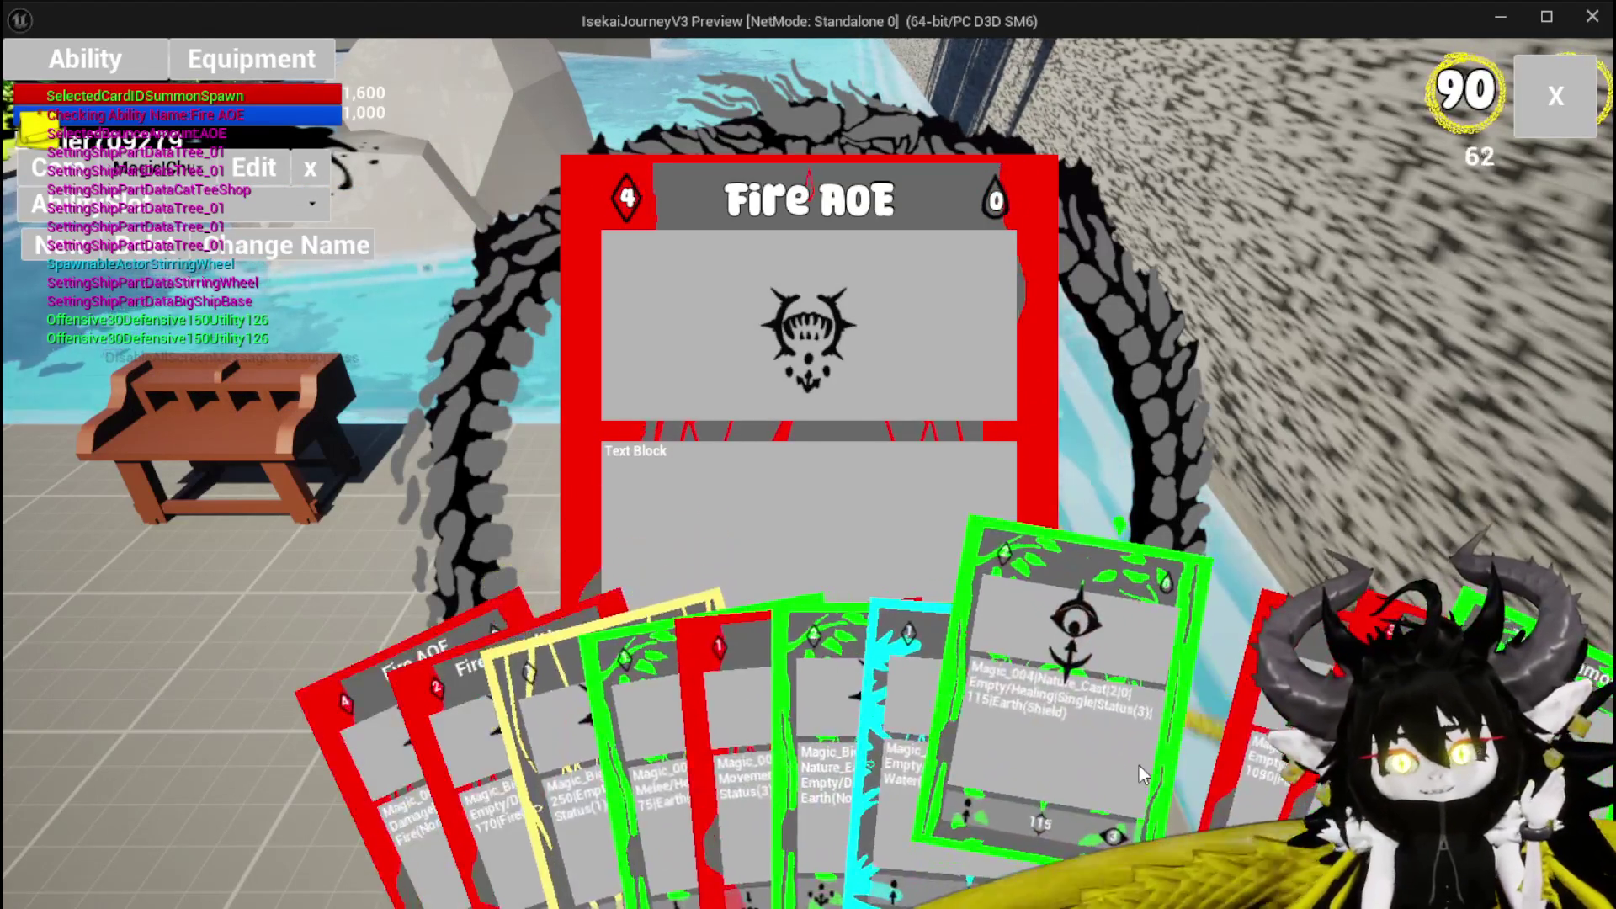
click(1139, 765)
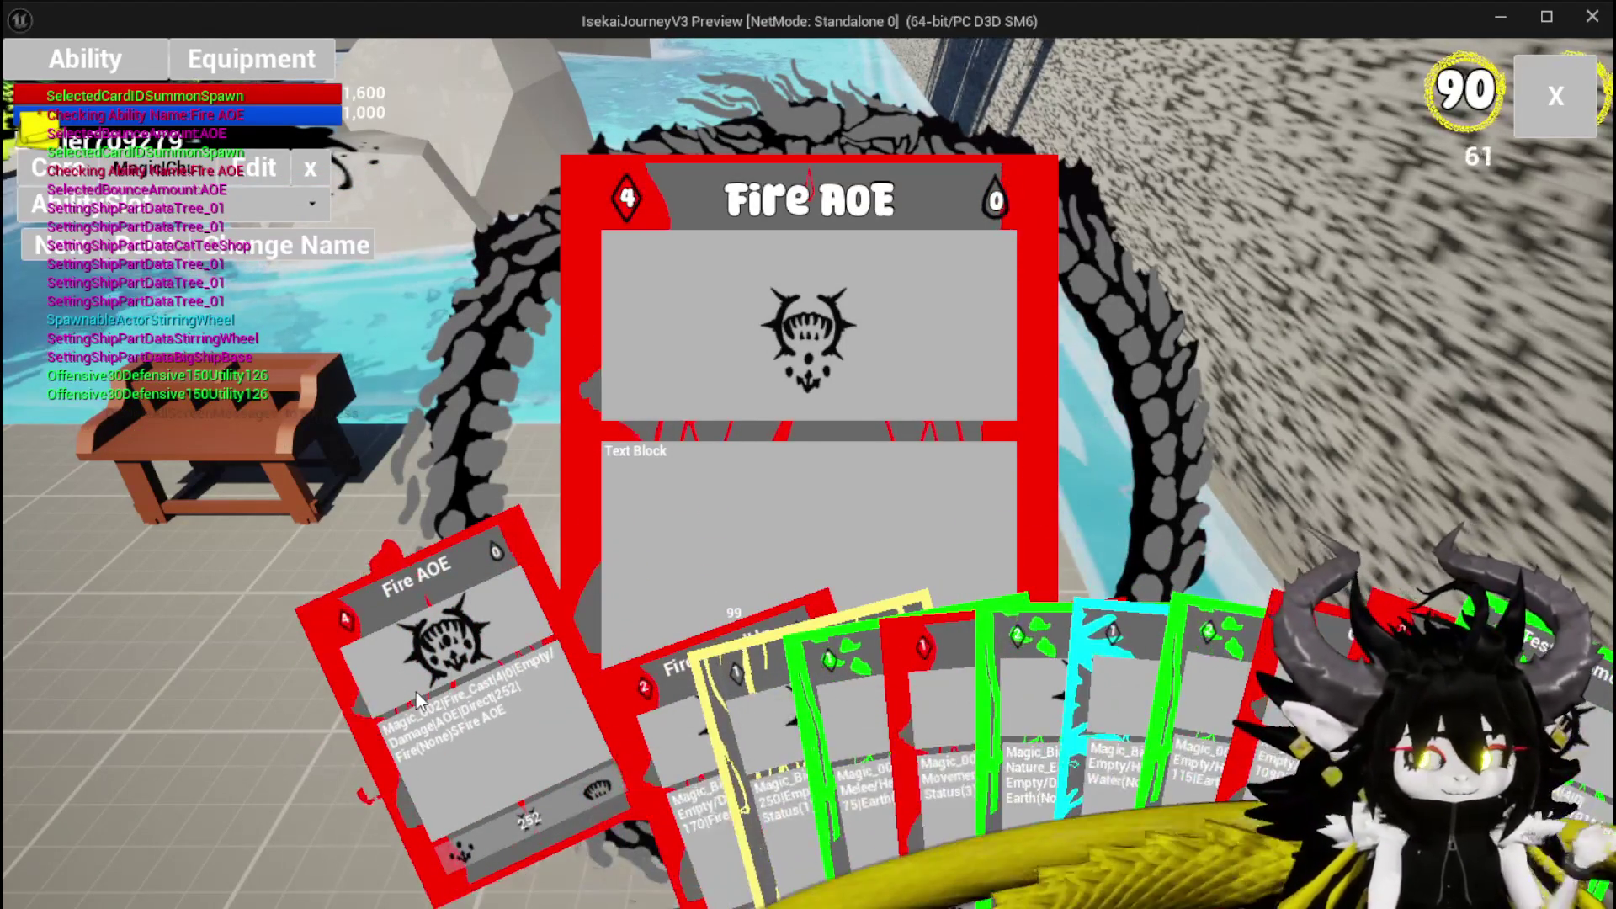
key(Escape)
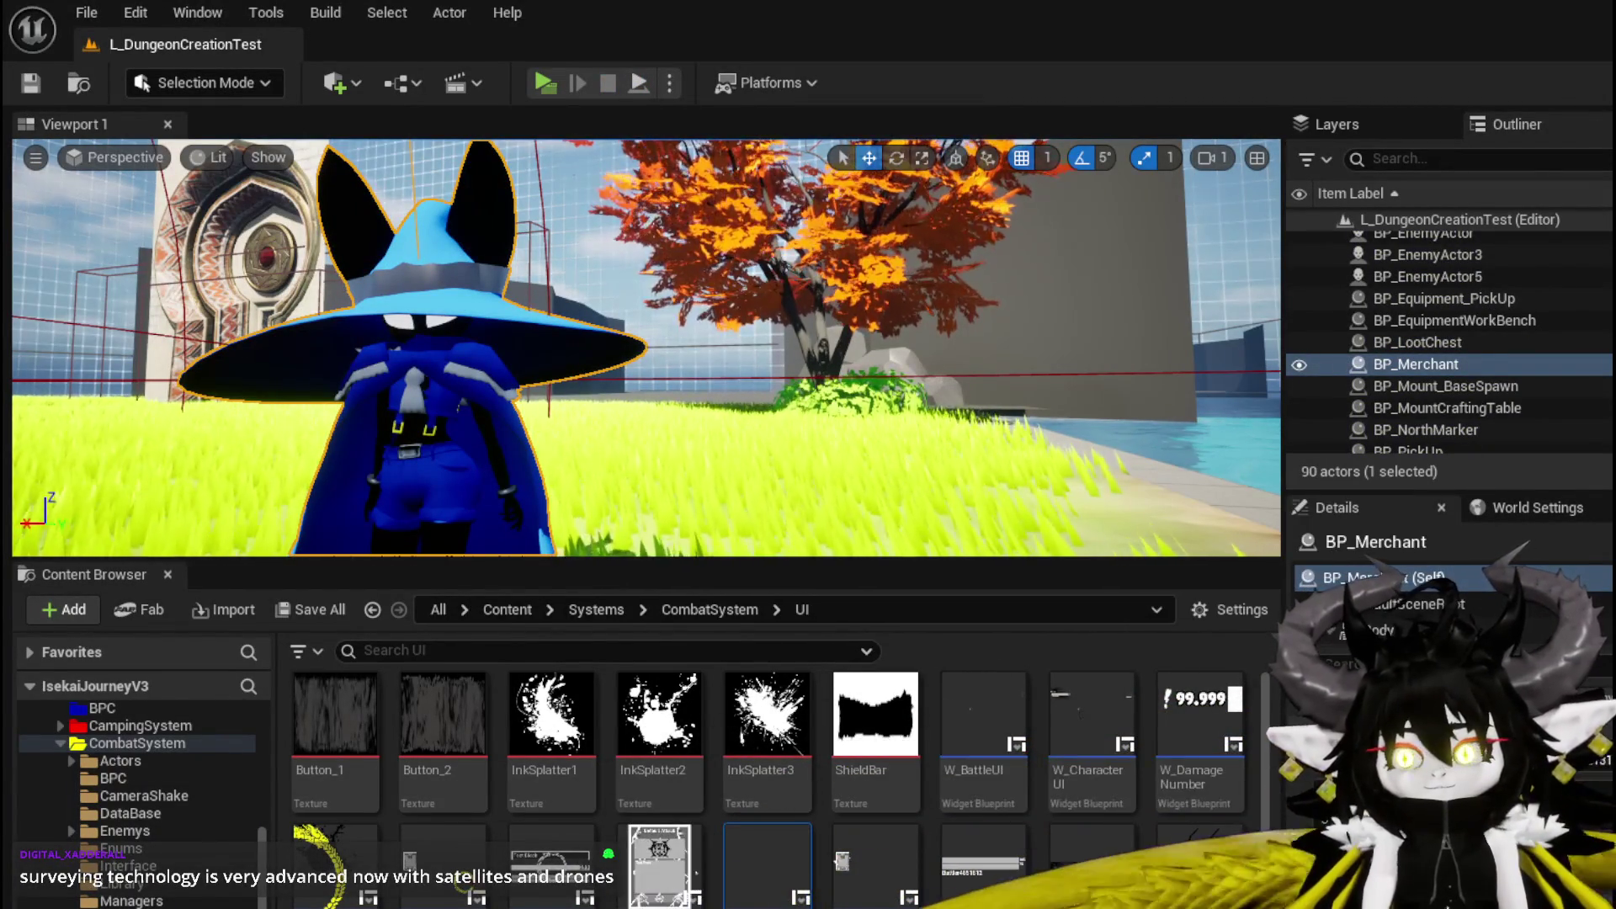
Return to AbilityWorkBenchUI and move the FIND and Selected Key Index nodes left in SelectCard.
key(alt+Tab)
mouse_move(901, 529)
mouse_down()
mouse_move(598, 414)
mouse_move(943, 446)
mouse_move(648, 371)
mouse_up()
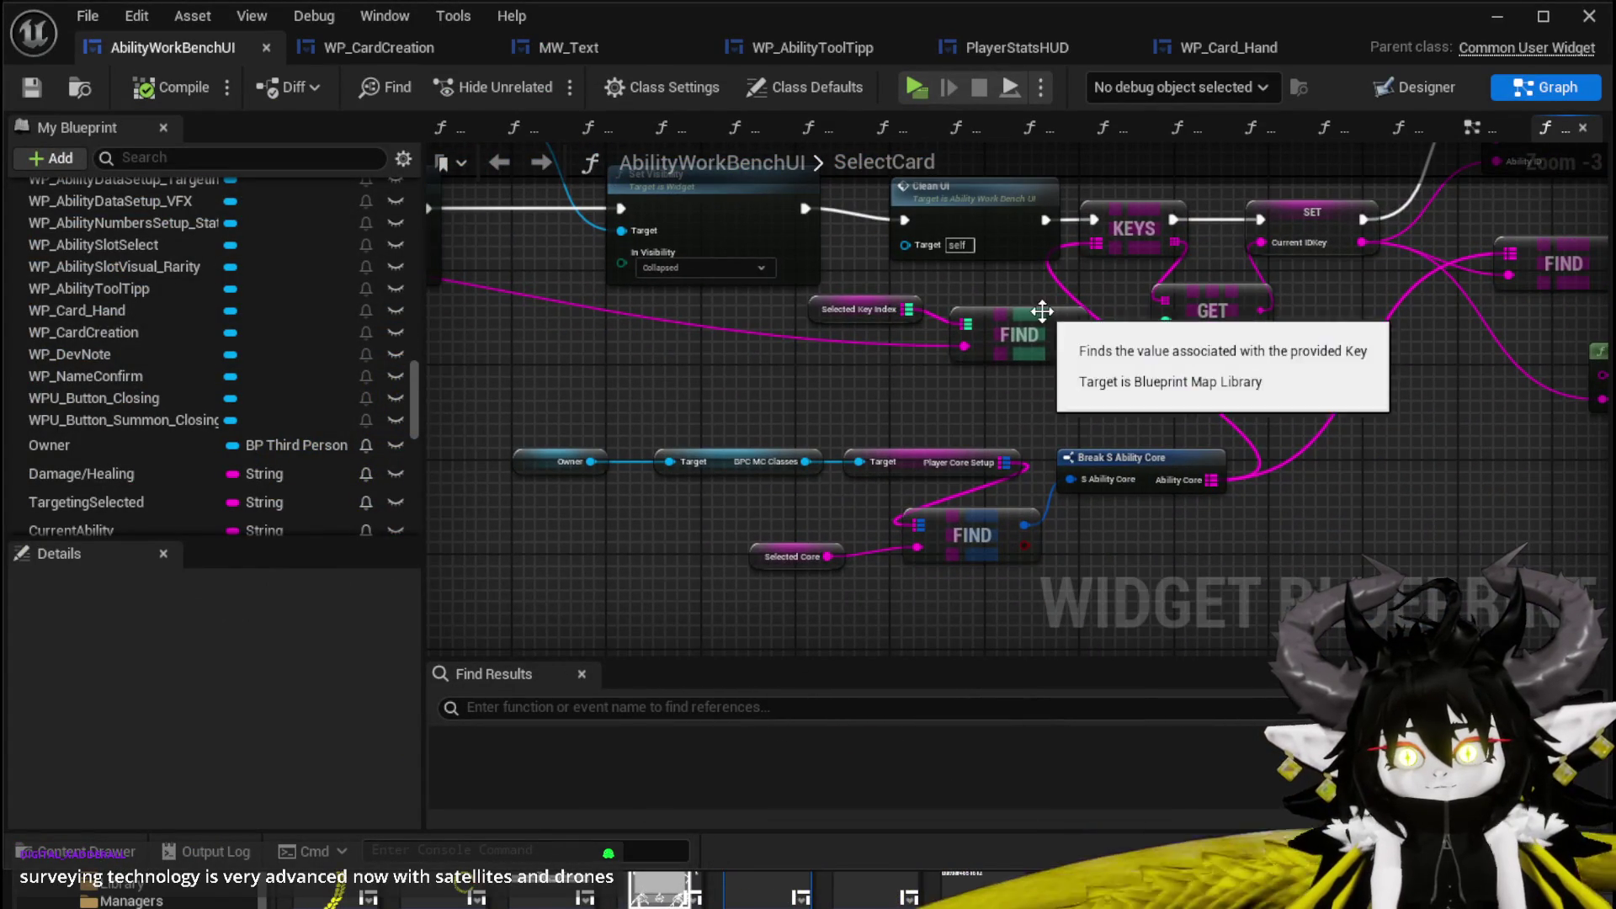
drag(1023, 321, 929, 356)
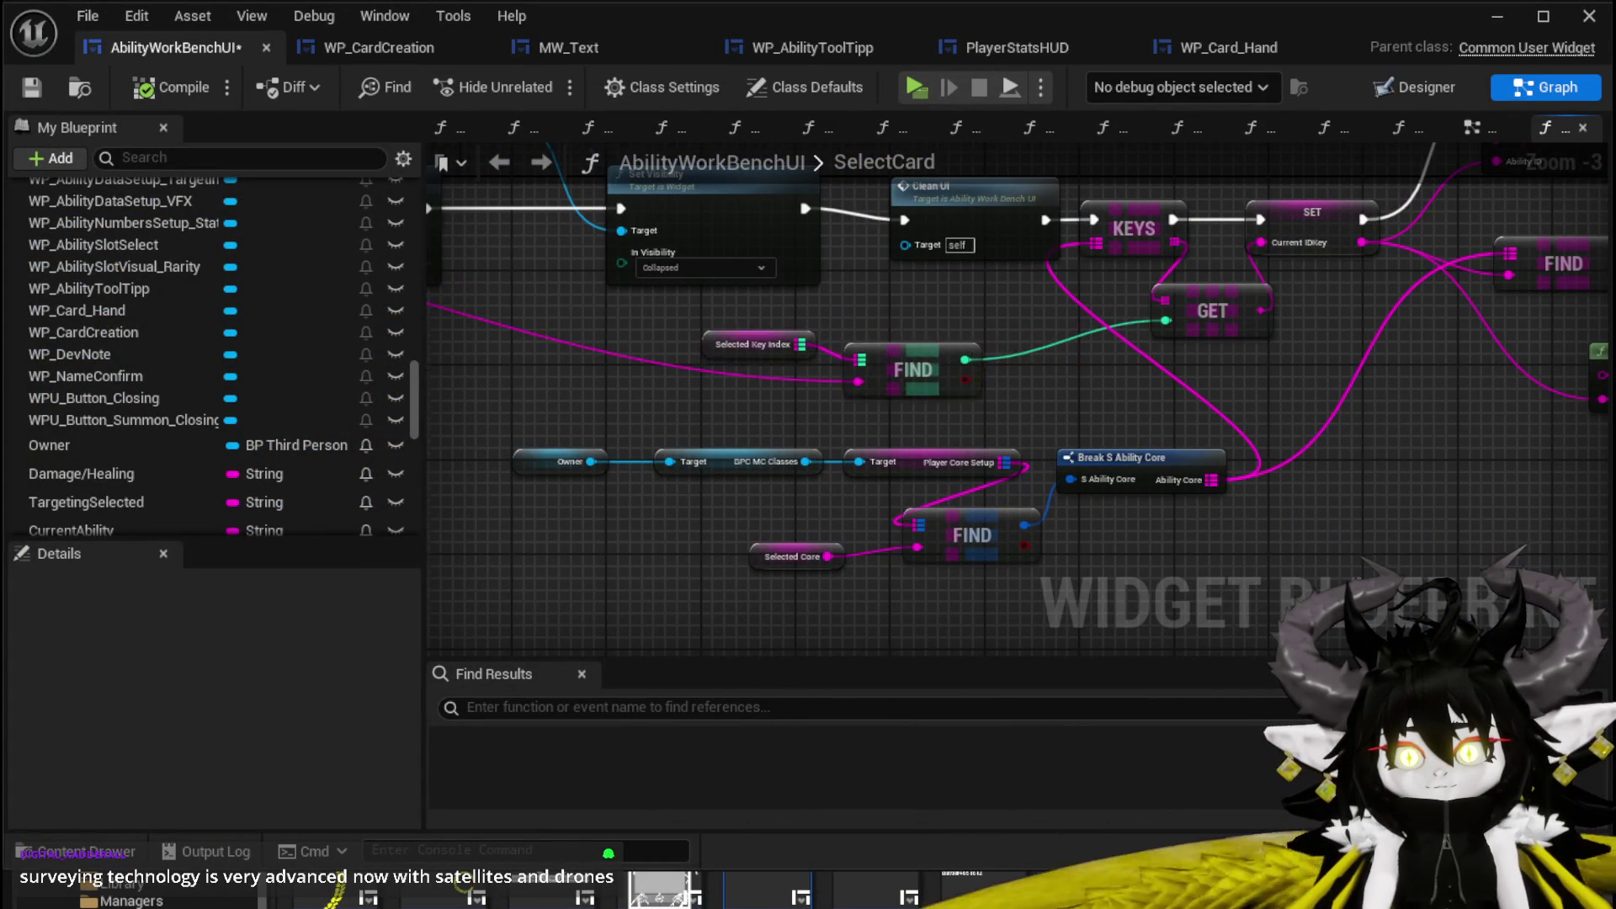
drag(714, 357, 834, 412)
click(828, 401)
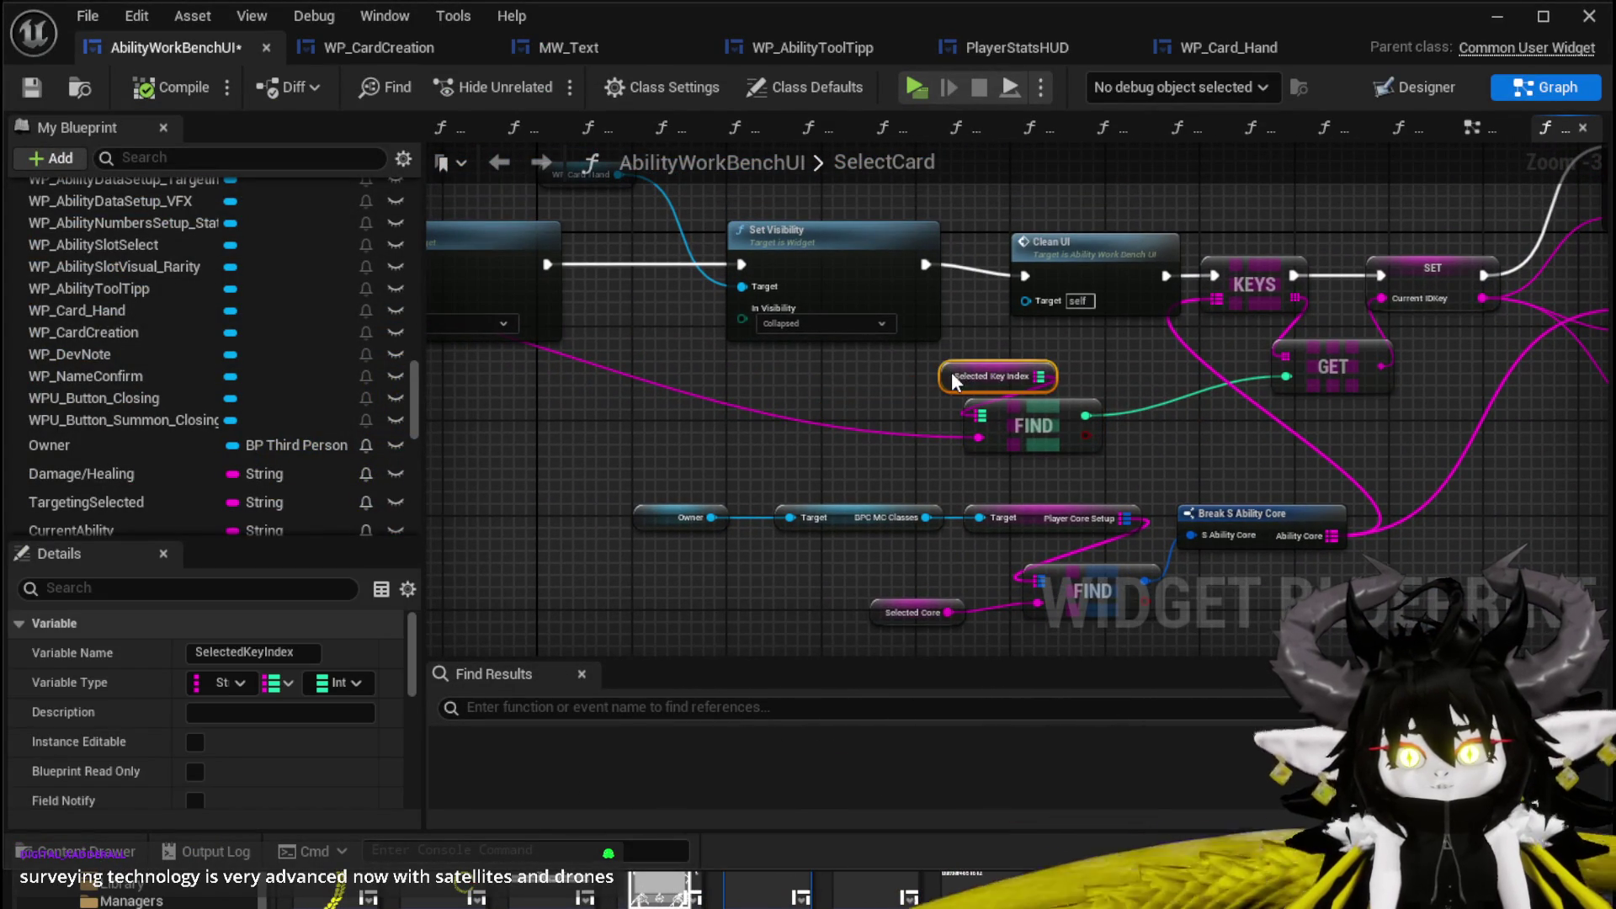
ctrl+click(966, 425)
drag(966, 425, 492, 444)
drag(805, 418, 1146, 422)
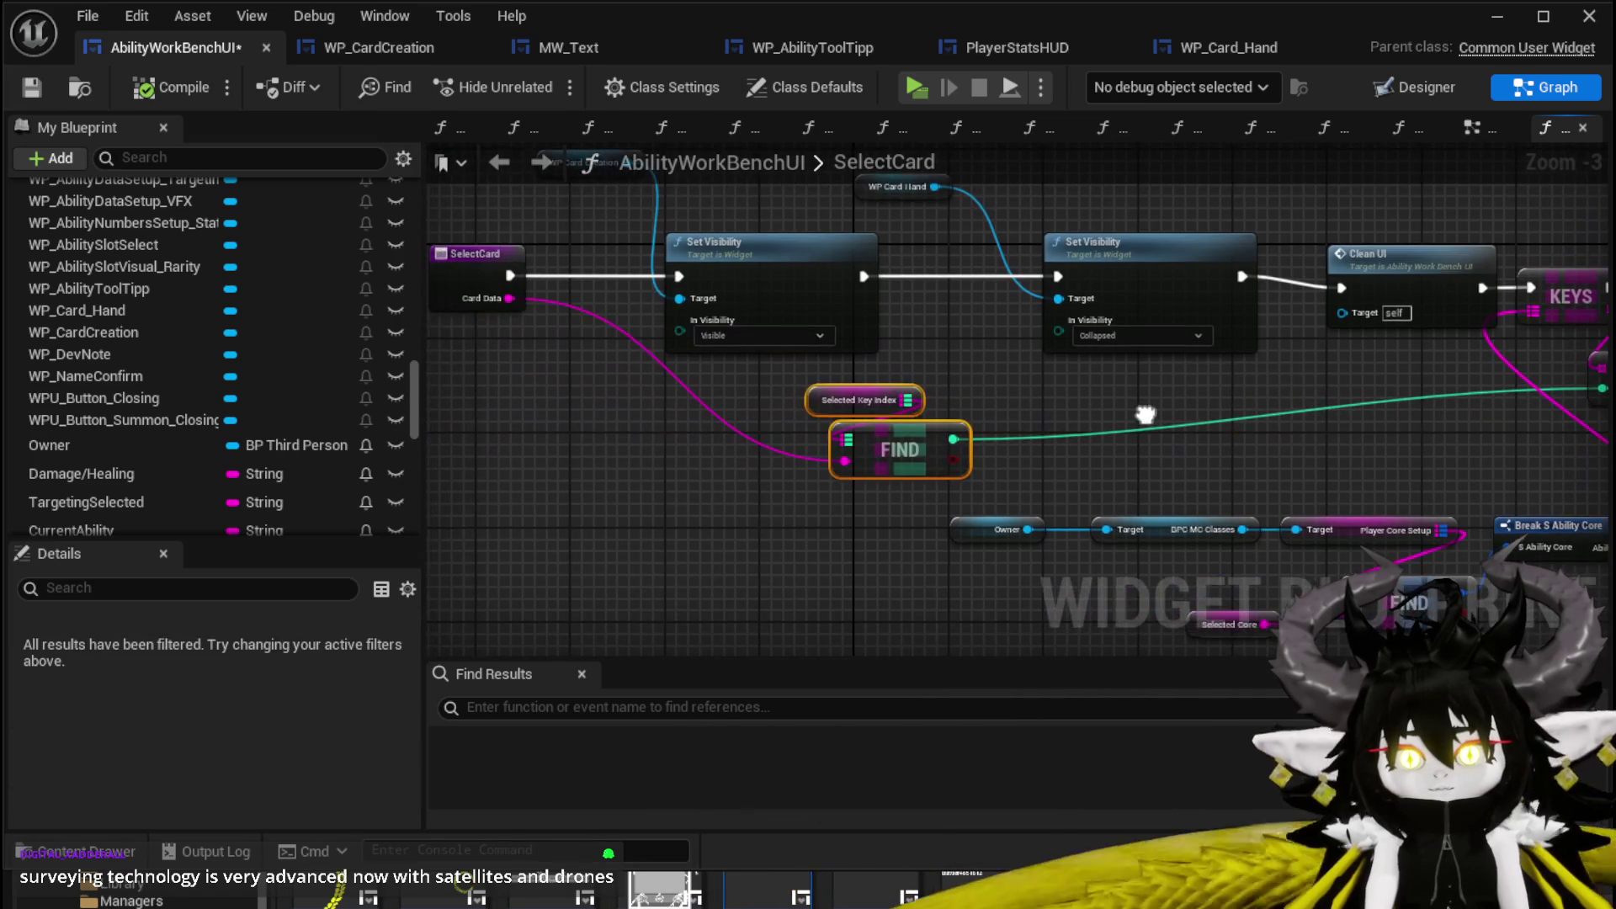
click(1101, 402)
Nudge the FIND and Selected Key Index pair into place, save, and show the EventGraph.
drag(861, 390, 659, 380)
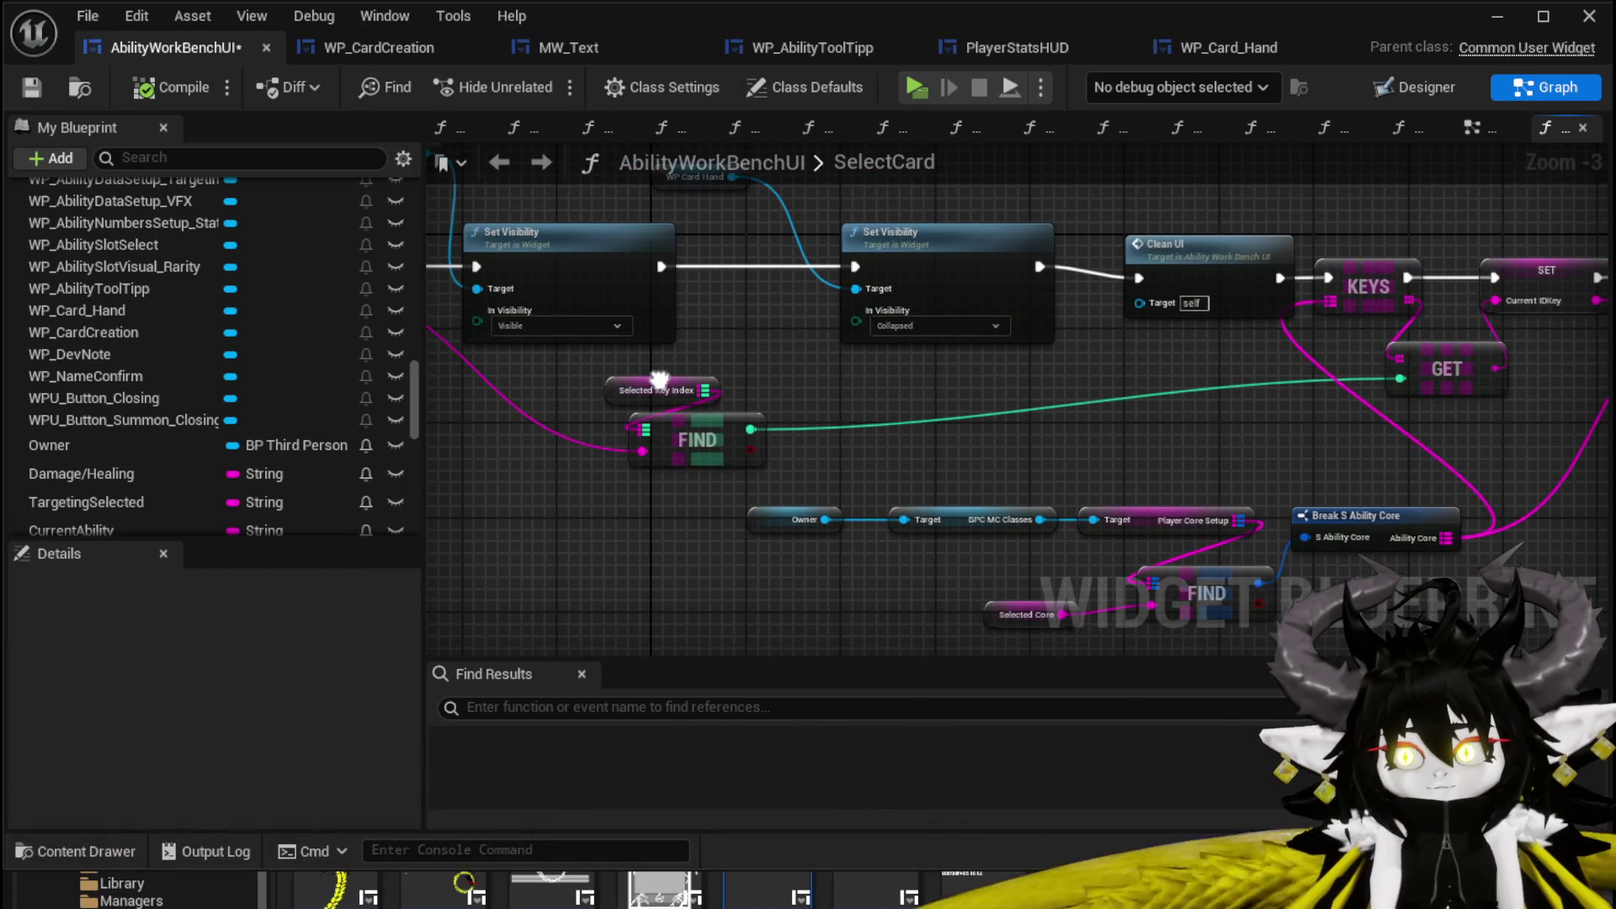
drag(694, 348, 696, 371)
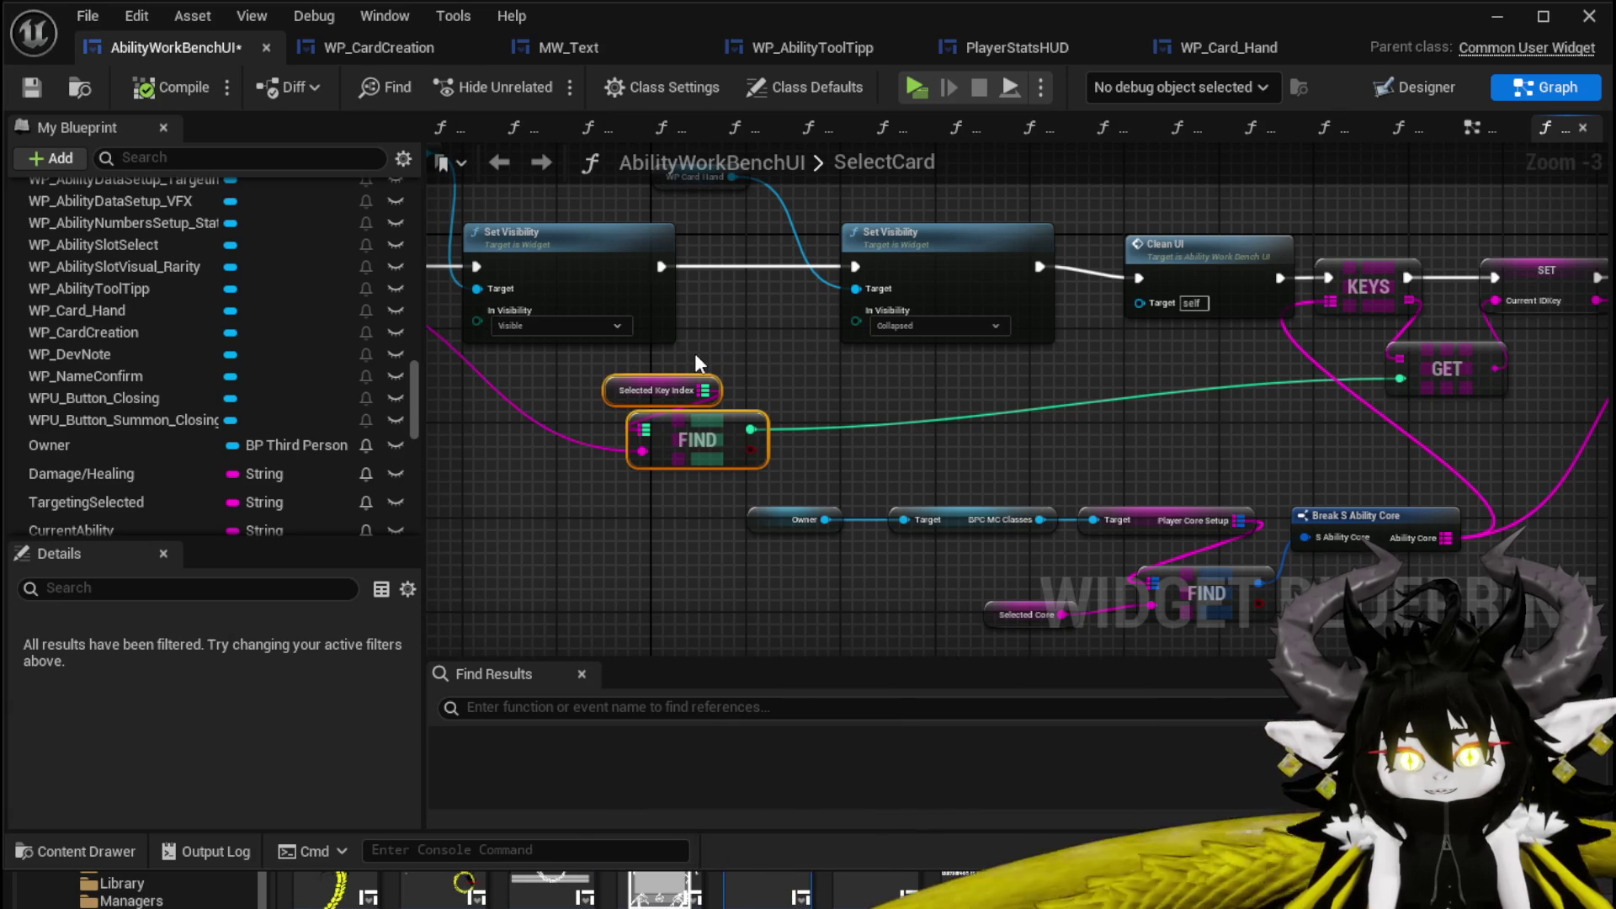
click(796, 356)
click(33, 87)
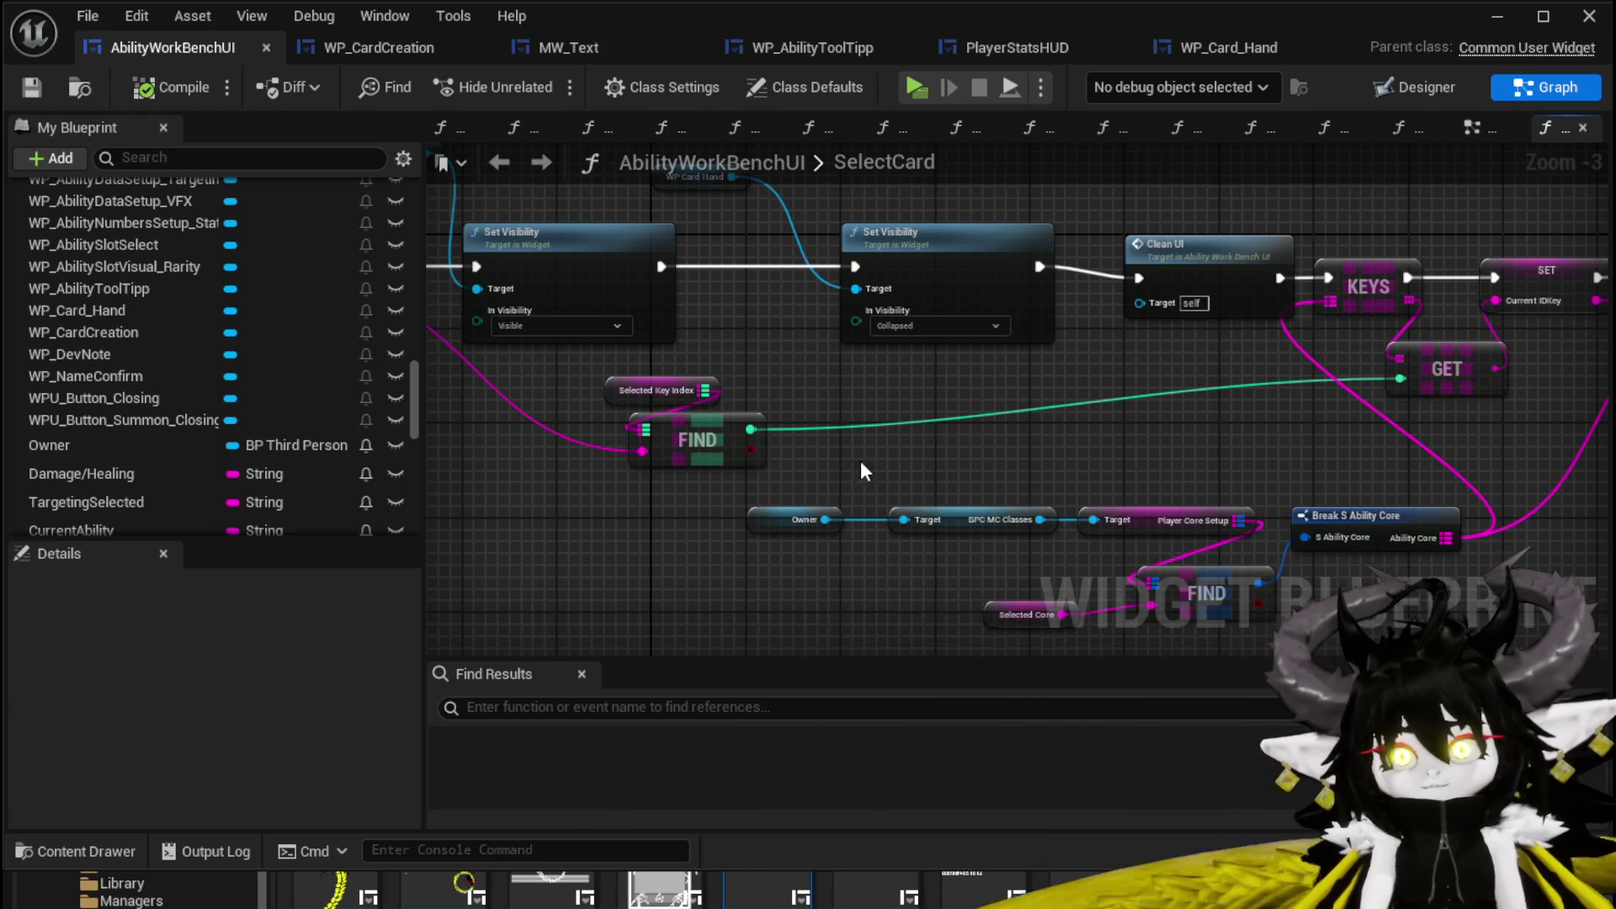
click(648, 390)
click(1469, 128)
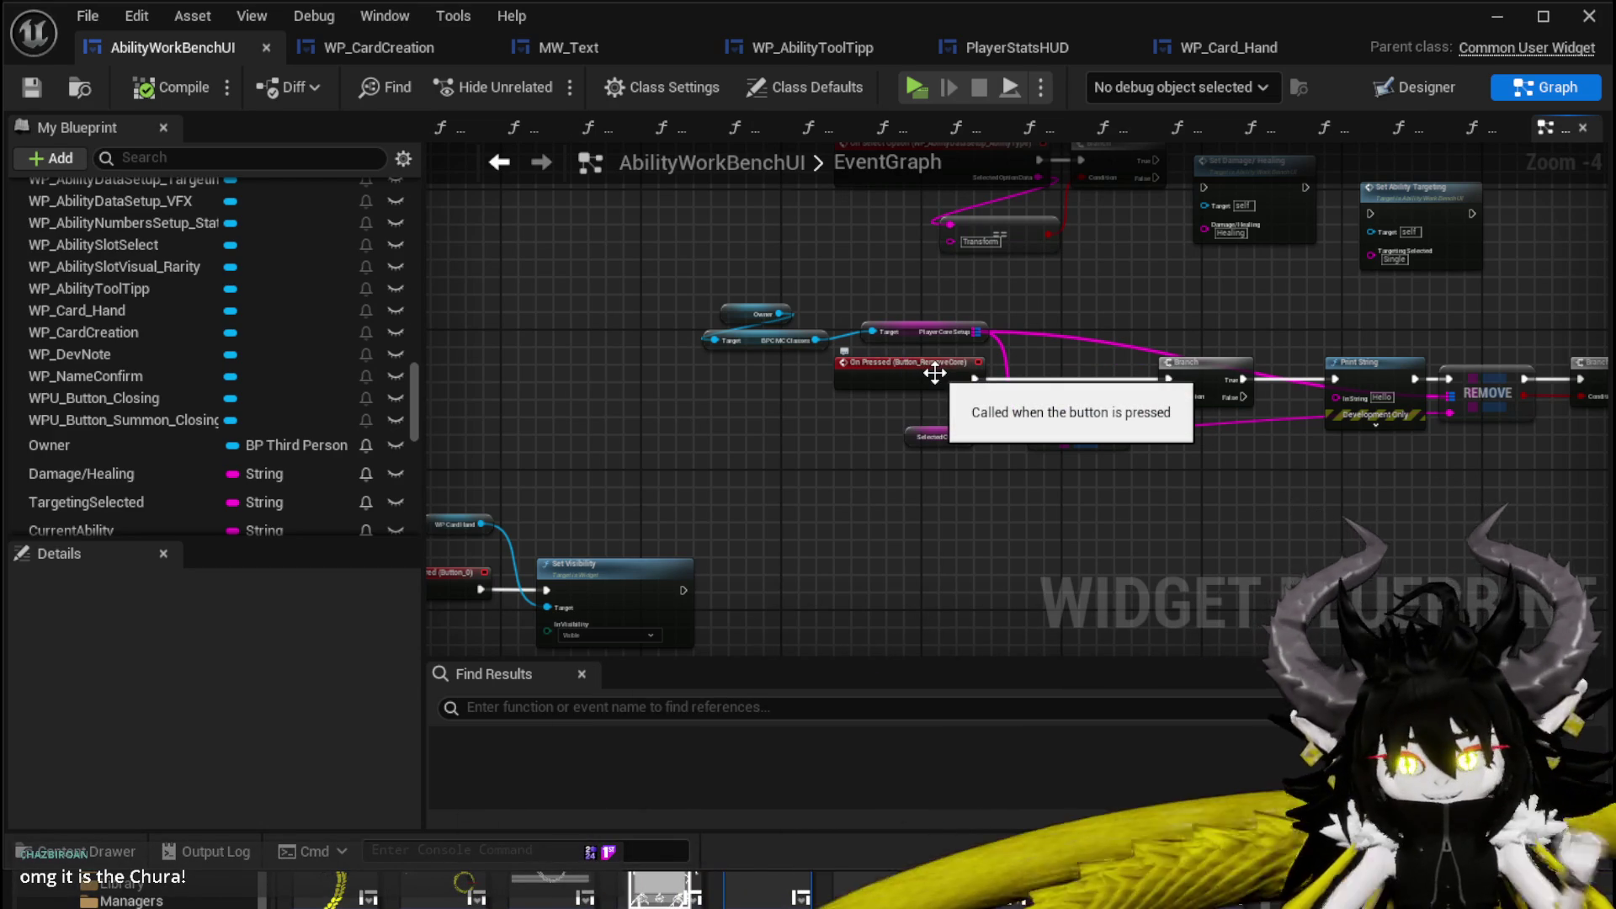
Locate the For Each Loop and Add Card nodes and place a Selected Key Index getter beside them.
scroll(886, 316, up, 1)
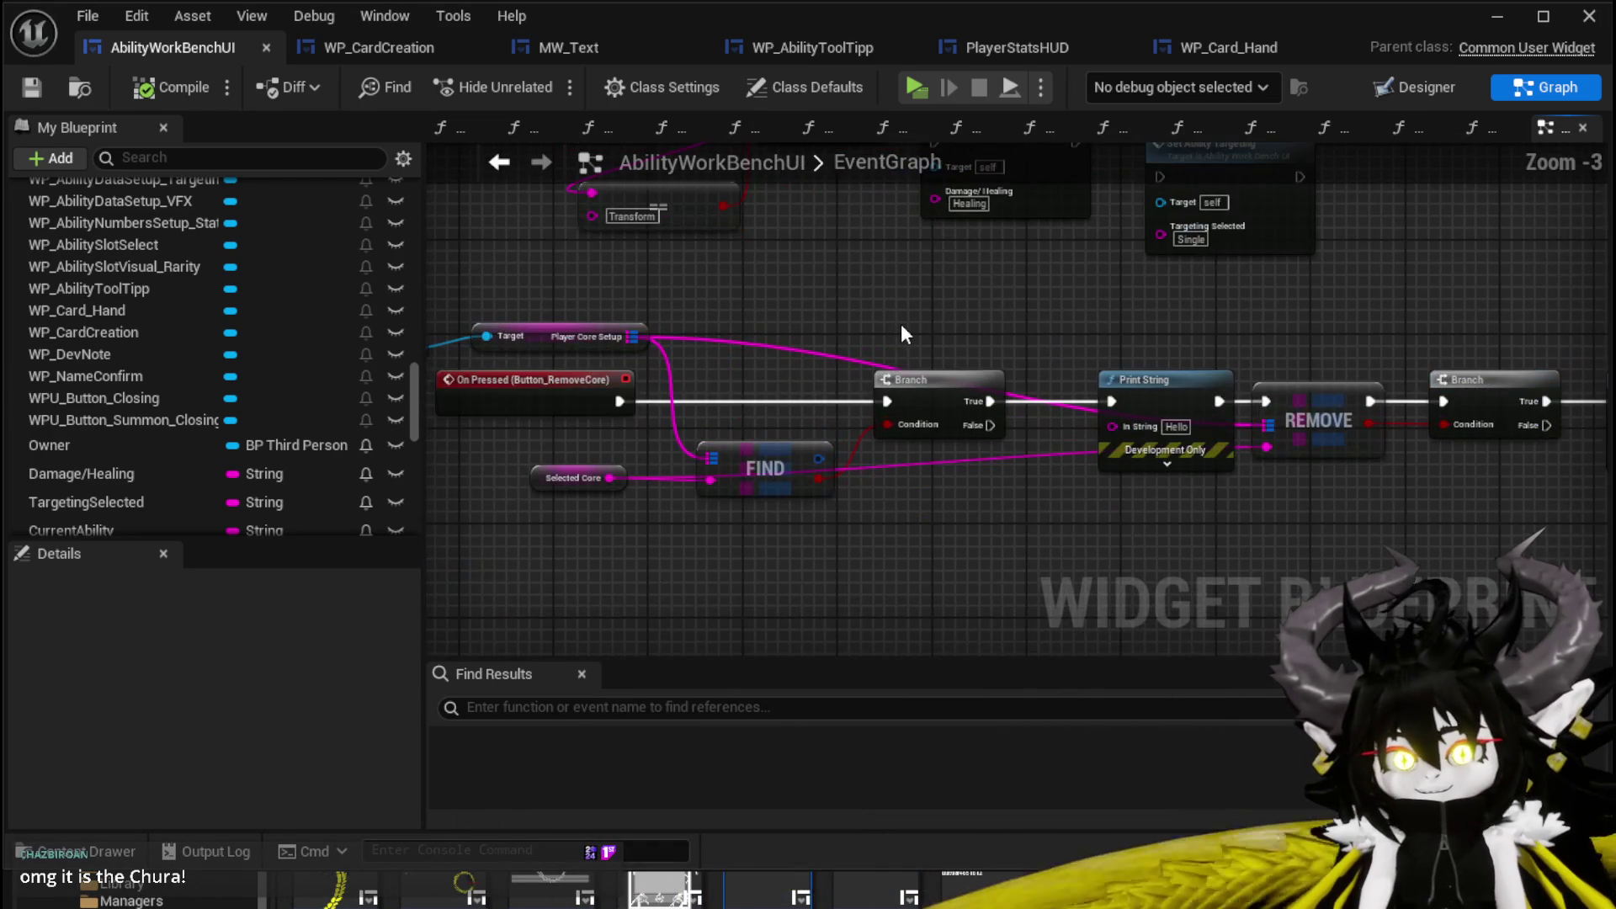
scroll(901, 335, down, 6)
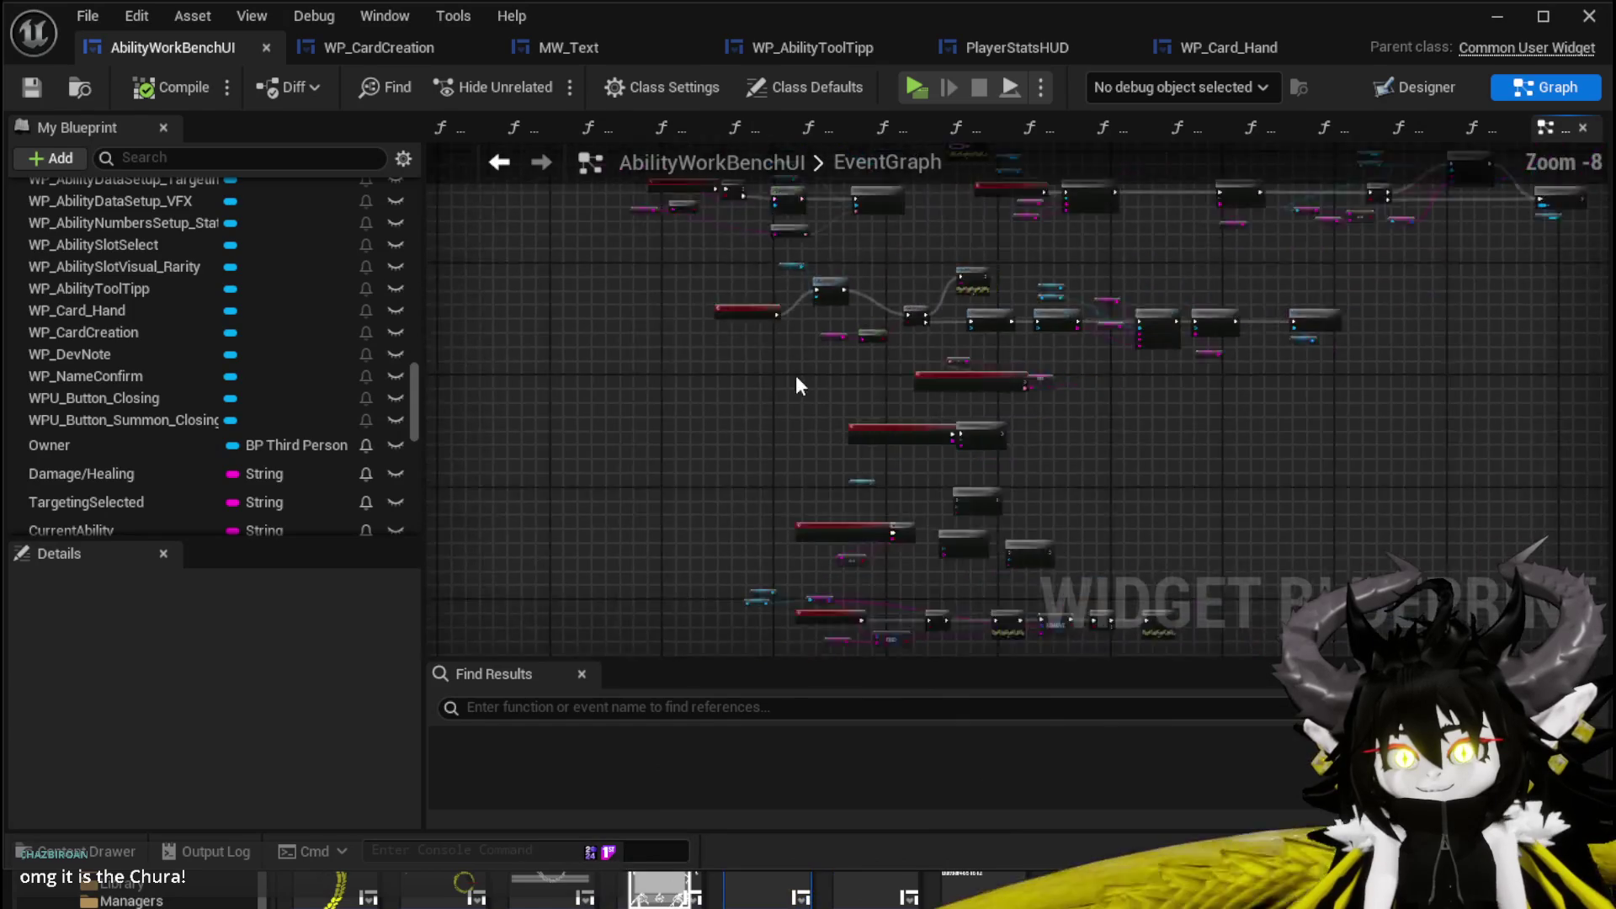
drag(985, 400, 744, 505)
scroll(743, 505, down, 3)
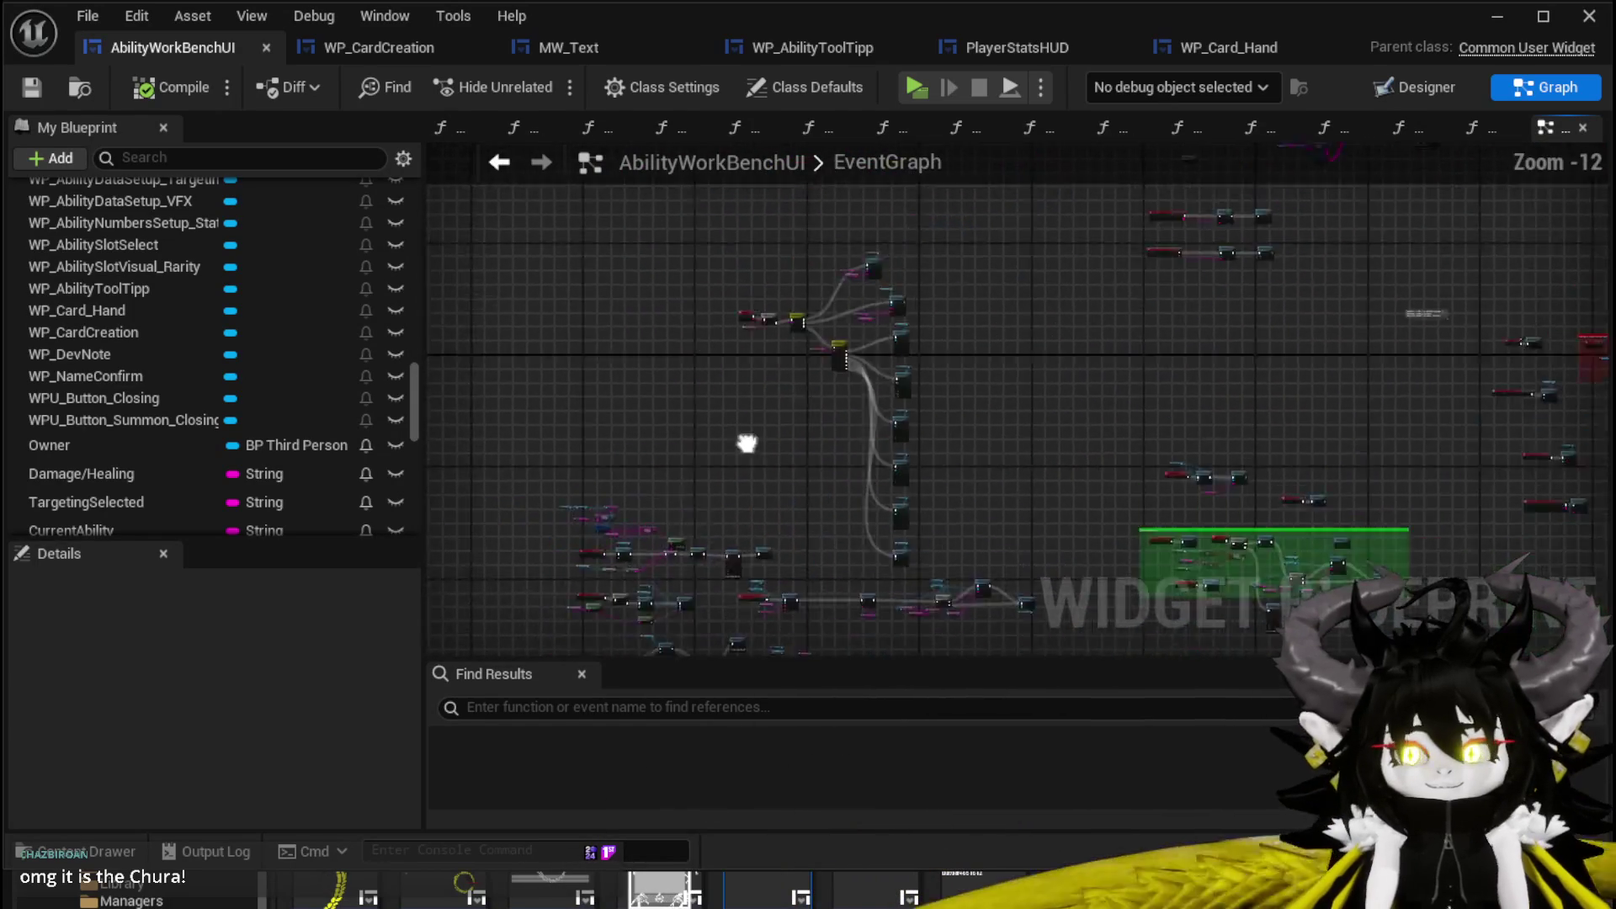
drag(1119, 268, 854, 368)
scroll(854, 368, up, 2)
scroll(1047, 424, up, 6)
drag(1047, 424, 1094, 426)
scroll(1013, 480, up, 3)
drag(1018, 480, 1138, 391)
scroll(265, 417, down, 10)
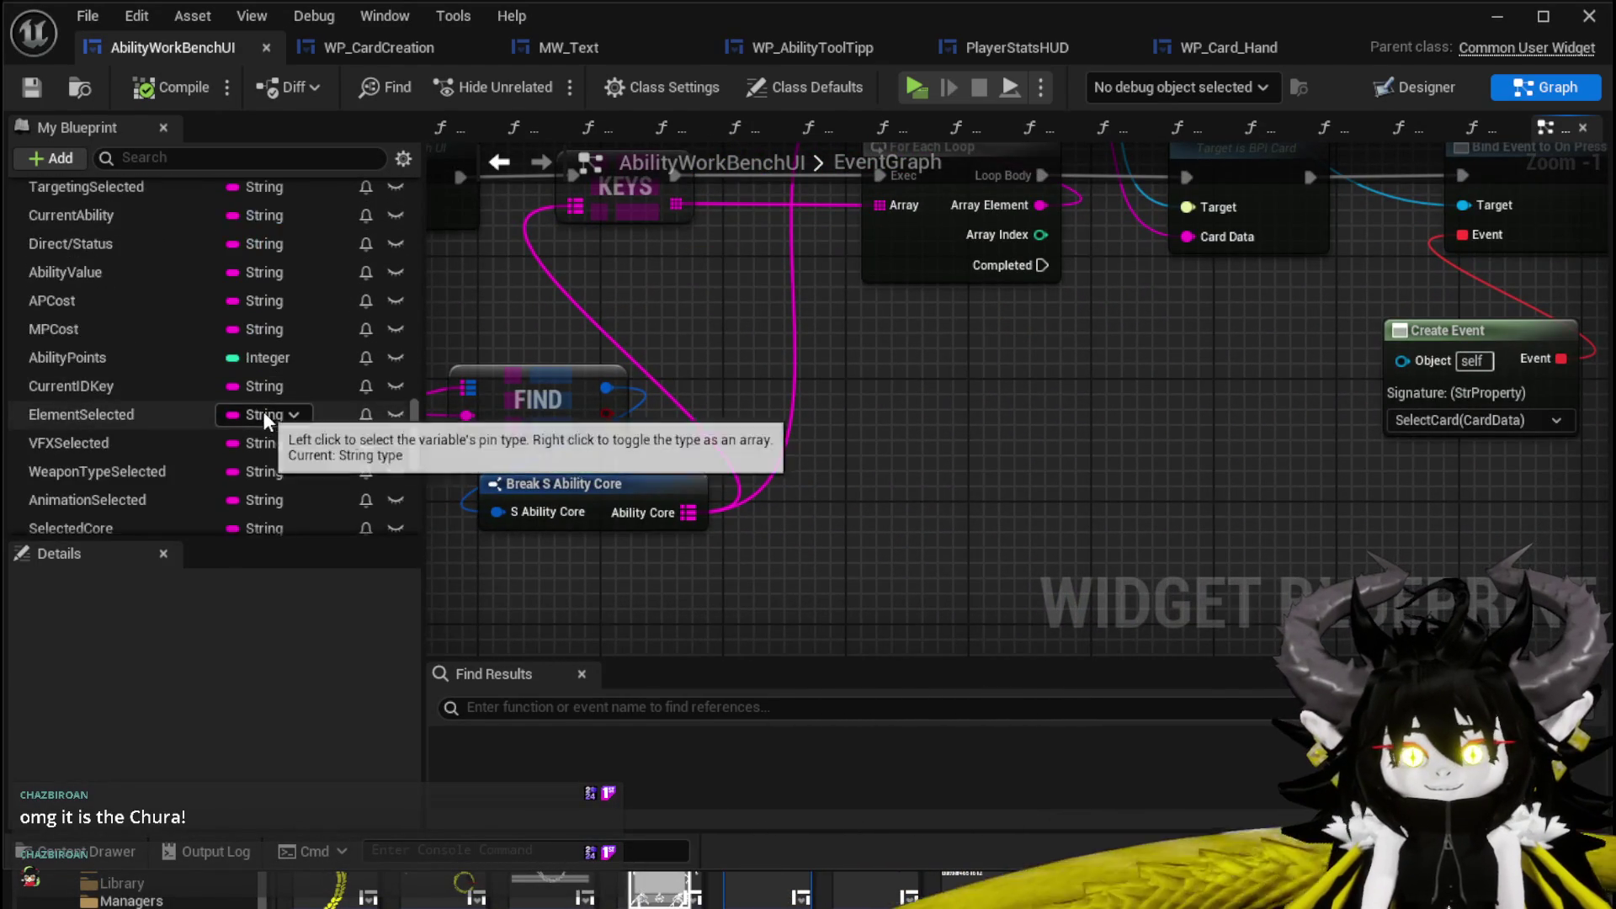
scroll(265, 419, down, 5)
drag(126, 447, 1087, 412)
click(1087, 390)
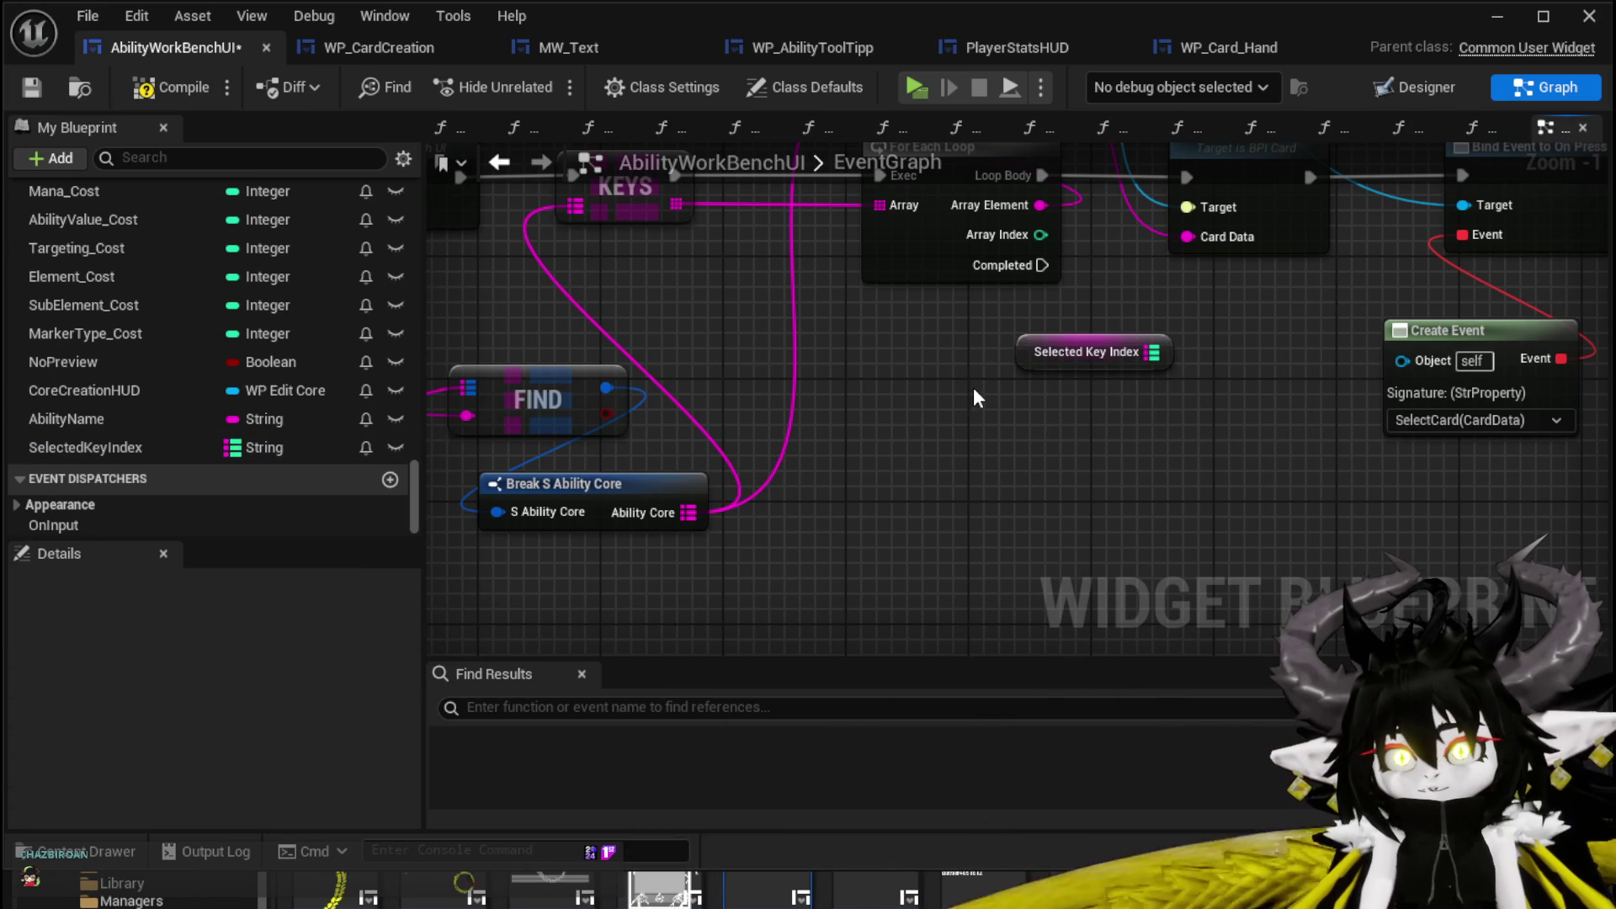
Add a Map Add node on Selected Key Index keyed by Array Index, and arrange it near Bind Event.
drag(1153, 352, 1232, 350)
text(add)
key(Return)
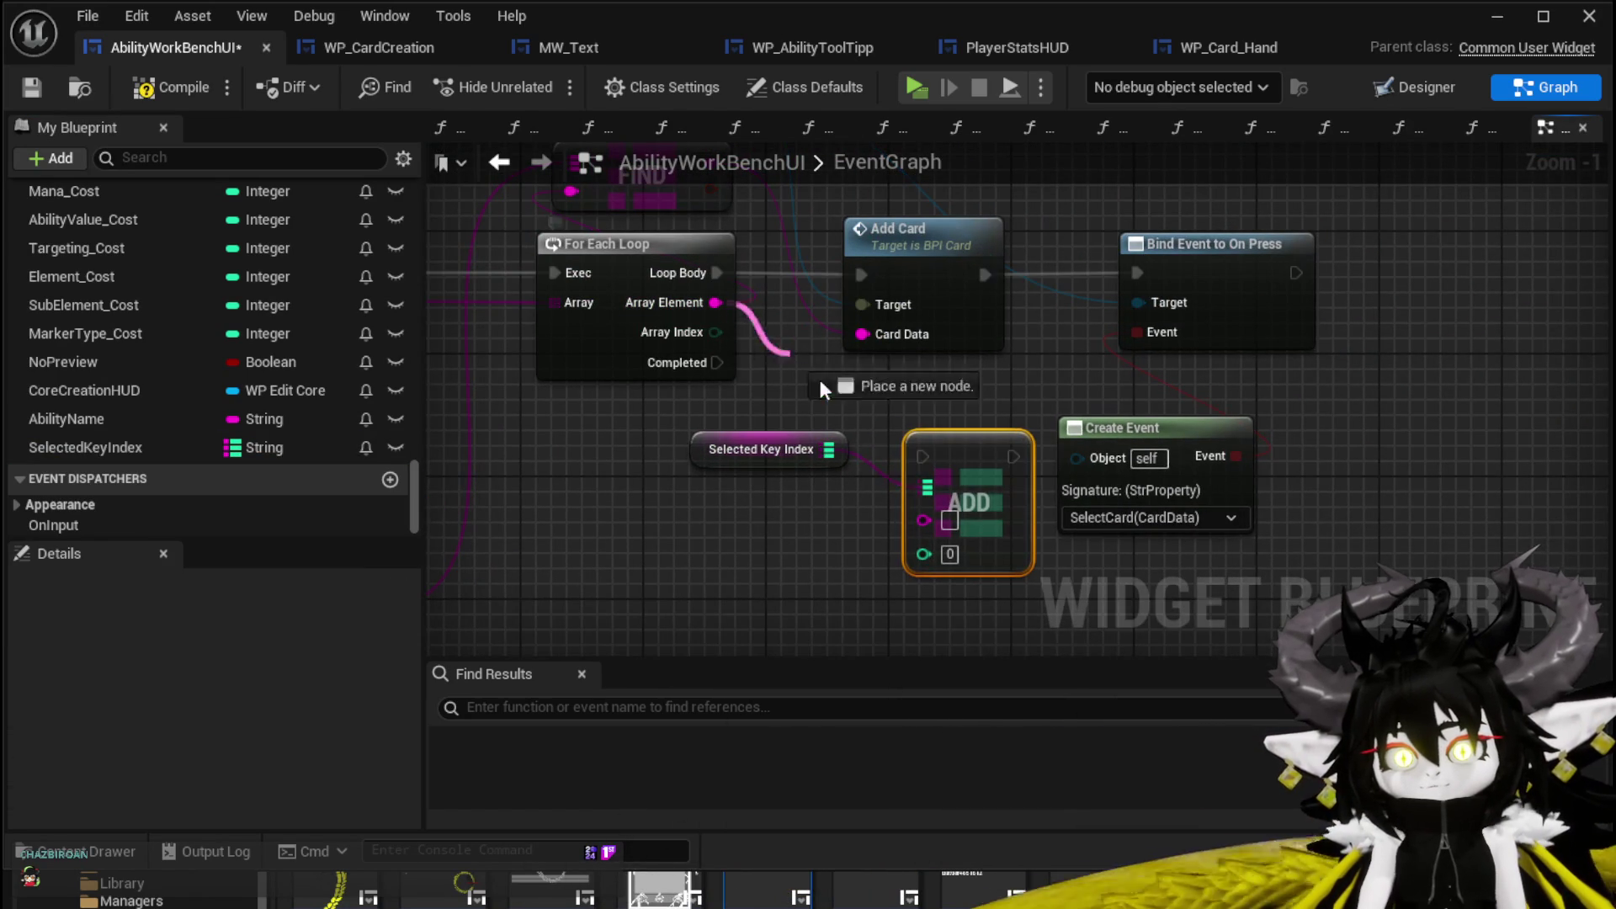
drag(713, 332, 925, 545)
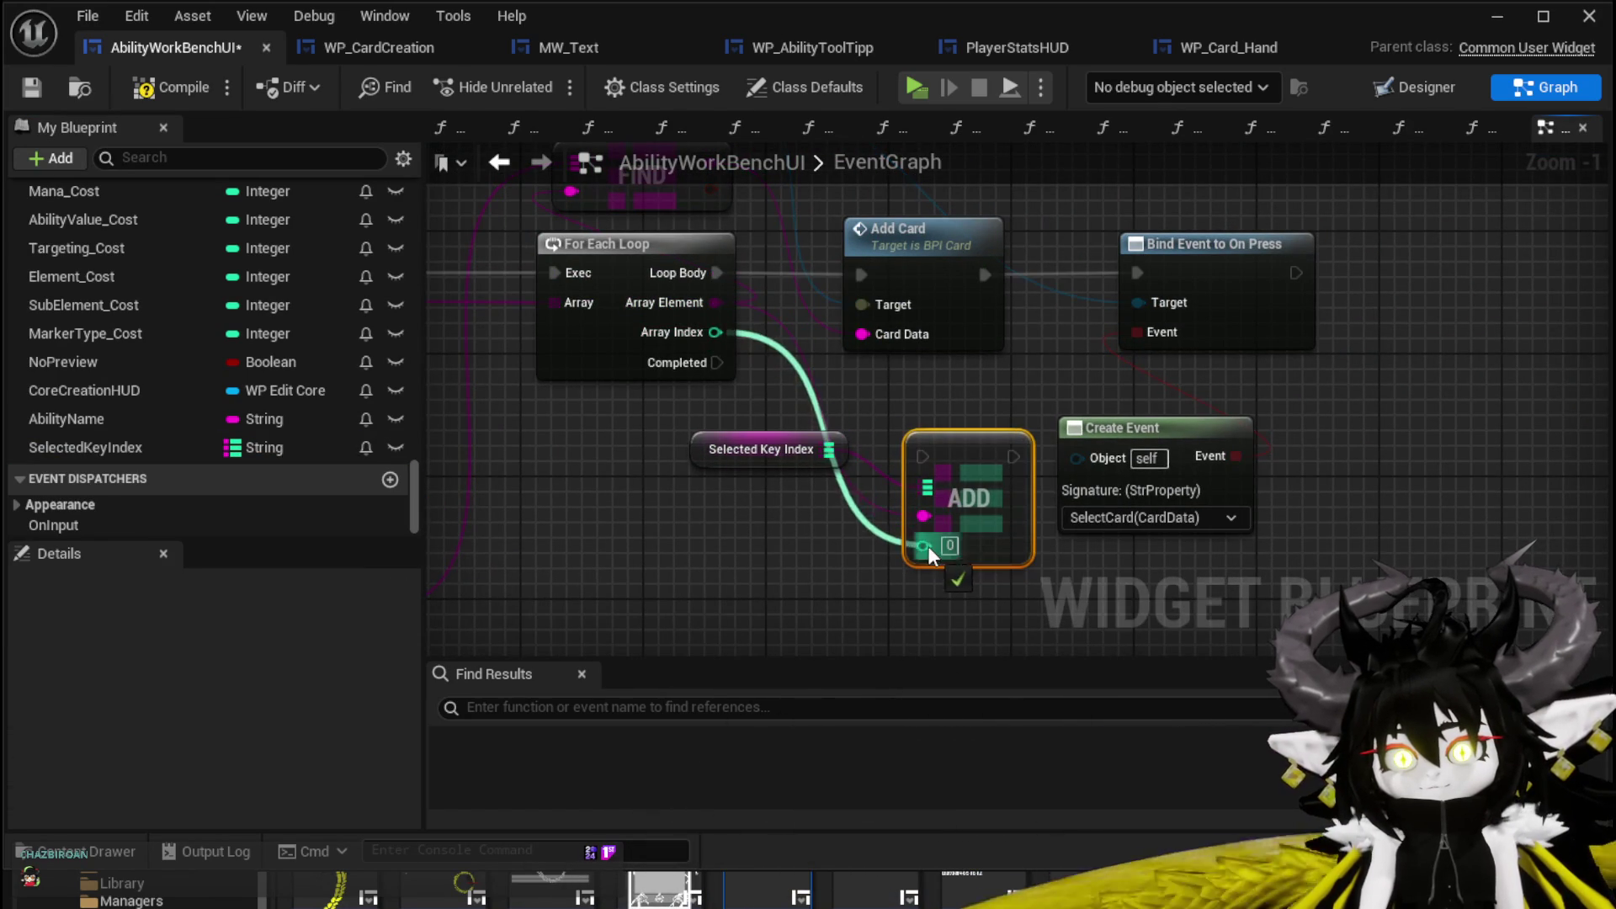
mouse_move(972, 469)
mouse_down()
mouse_move(1433, 283)
mouse_move(1338, 290)
mouse_move(1296, 272)
mouse_up()
mouse_move(741, 446)
mouse_down()
mouse_move(1312, 169)
mouse_move(1367, 315)
mouse_up()
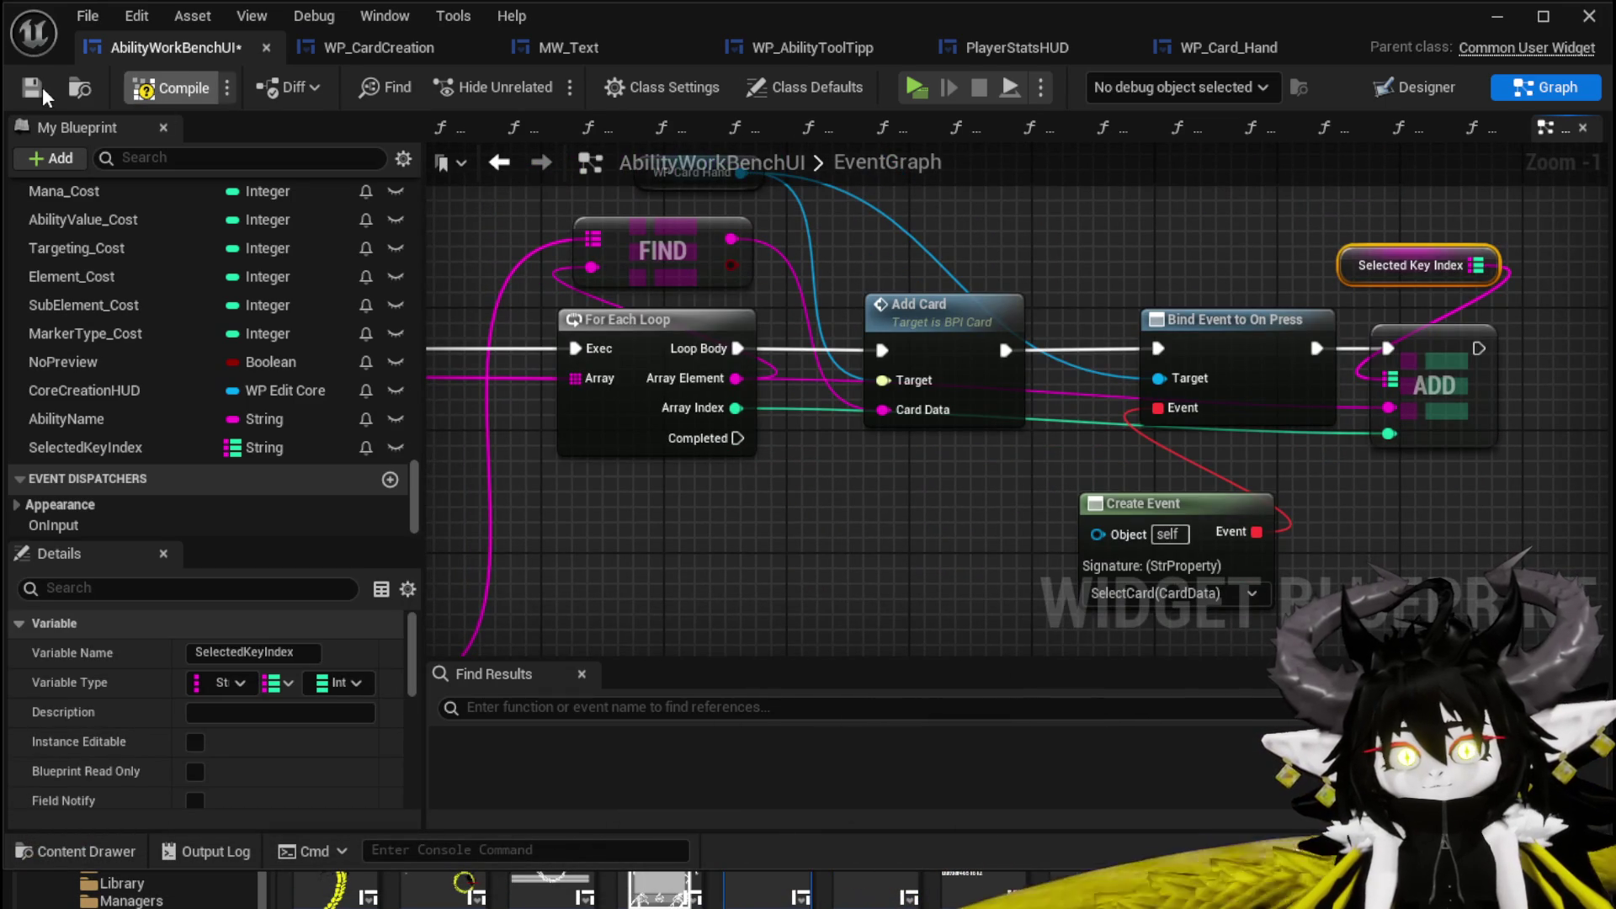
Compile and save the blueprint, then launch a standalone play preview.
click(35, 87)
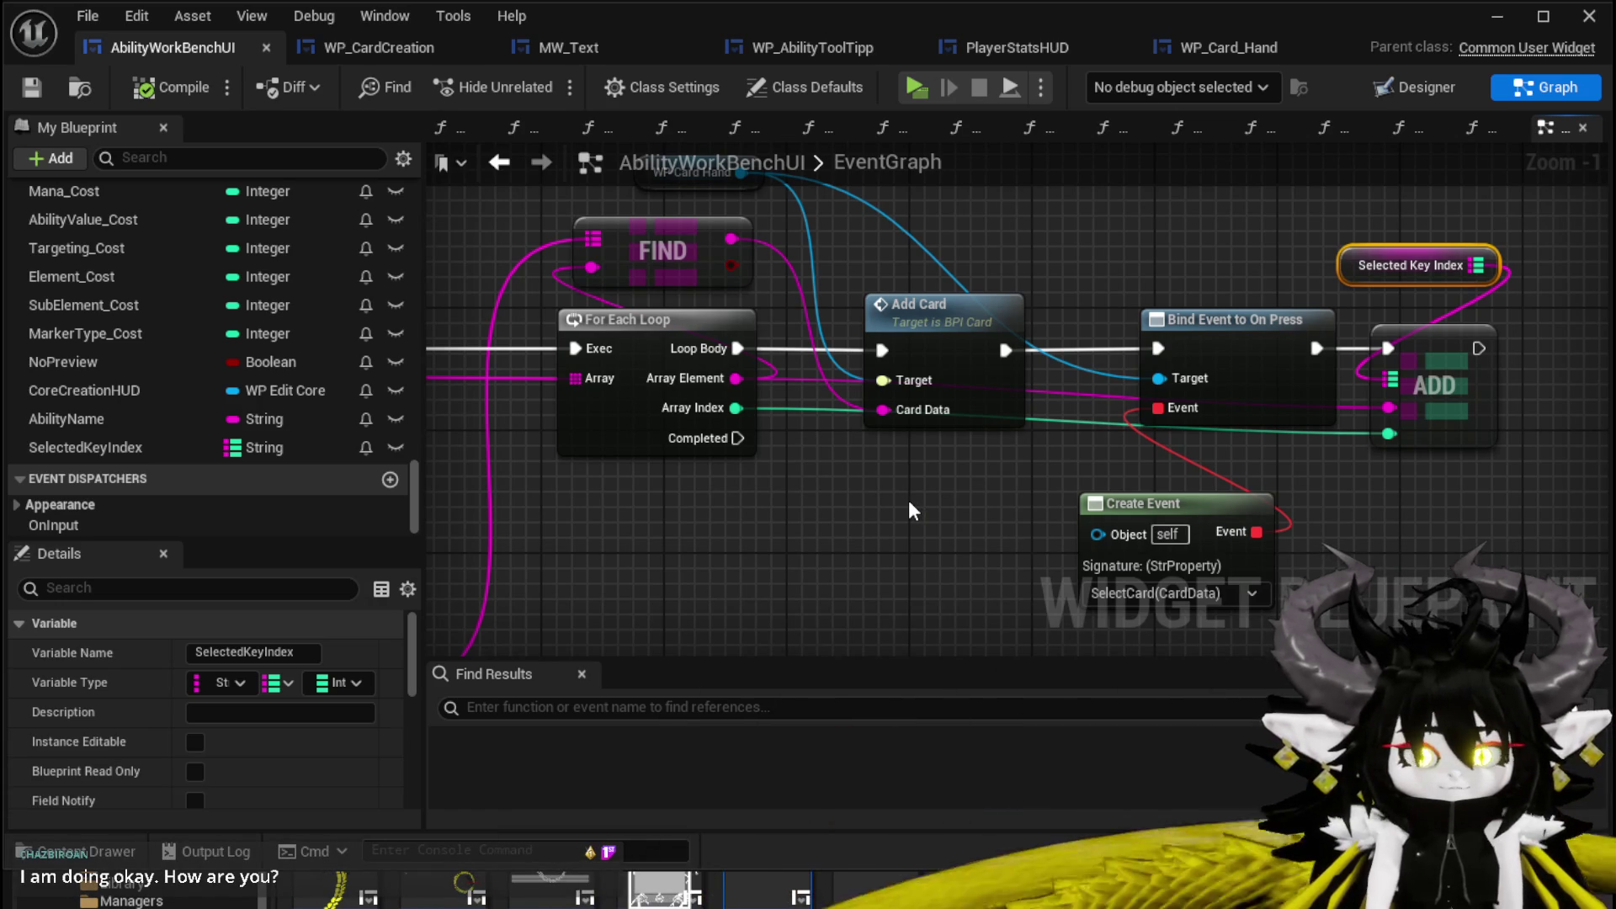
click(29, 88)
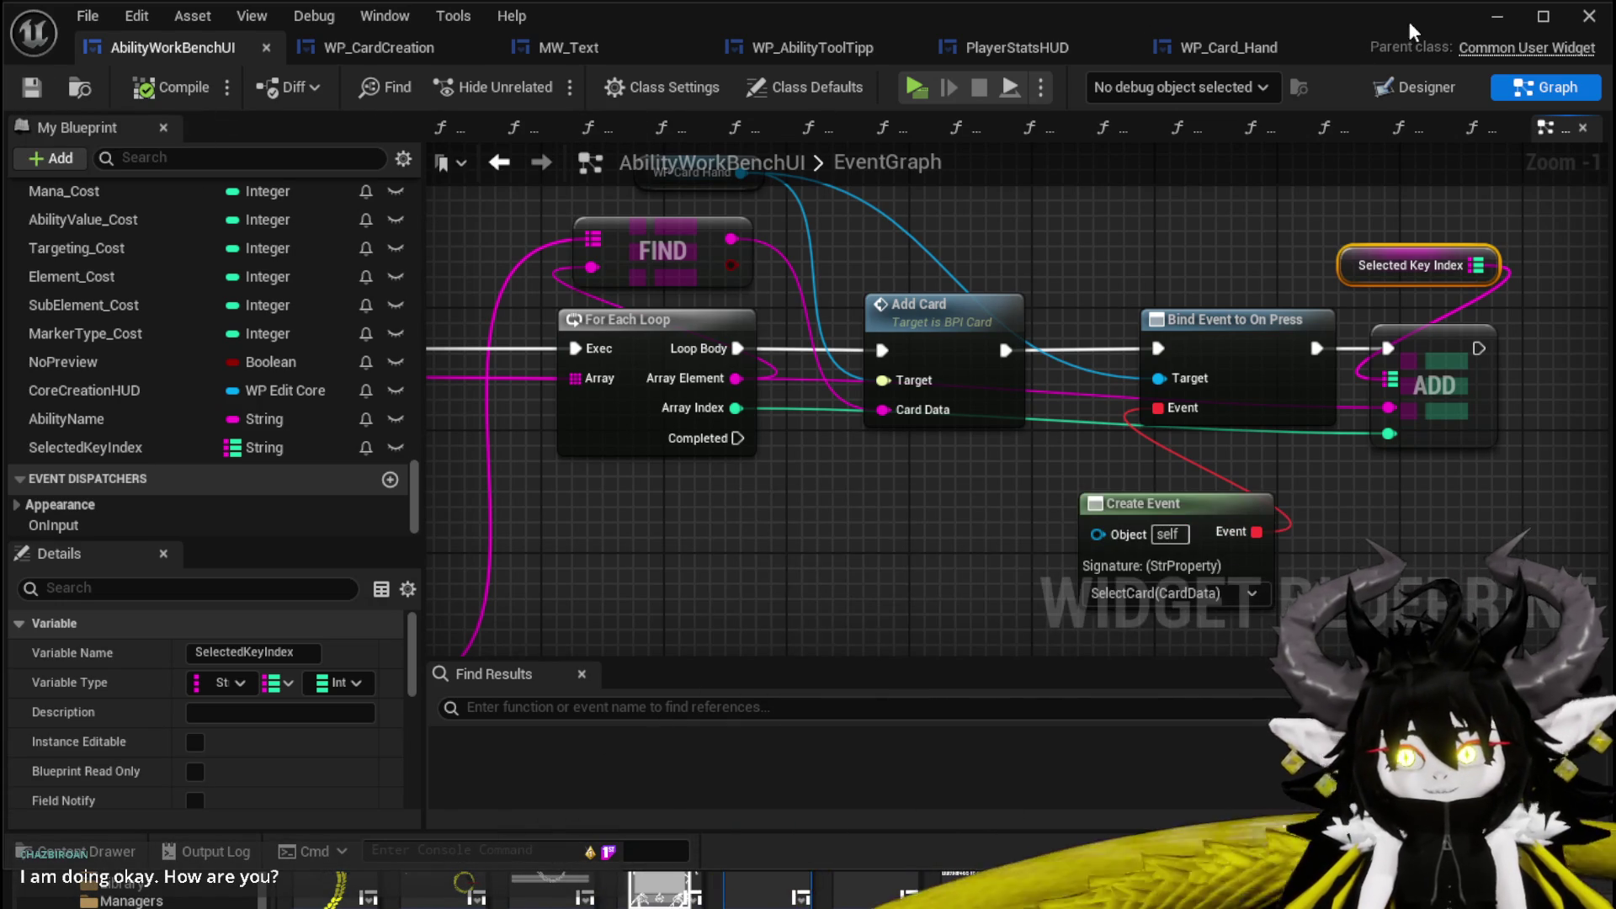
click(1496, 16)
click(554, 80)
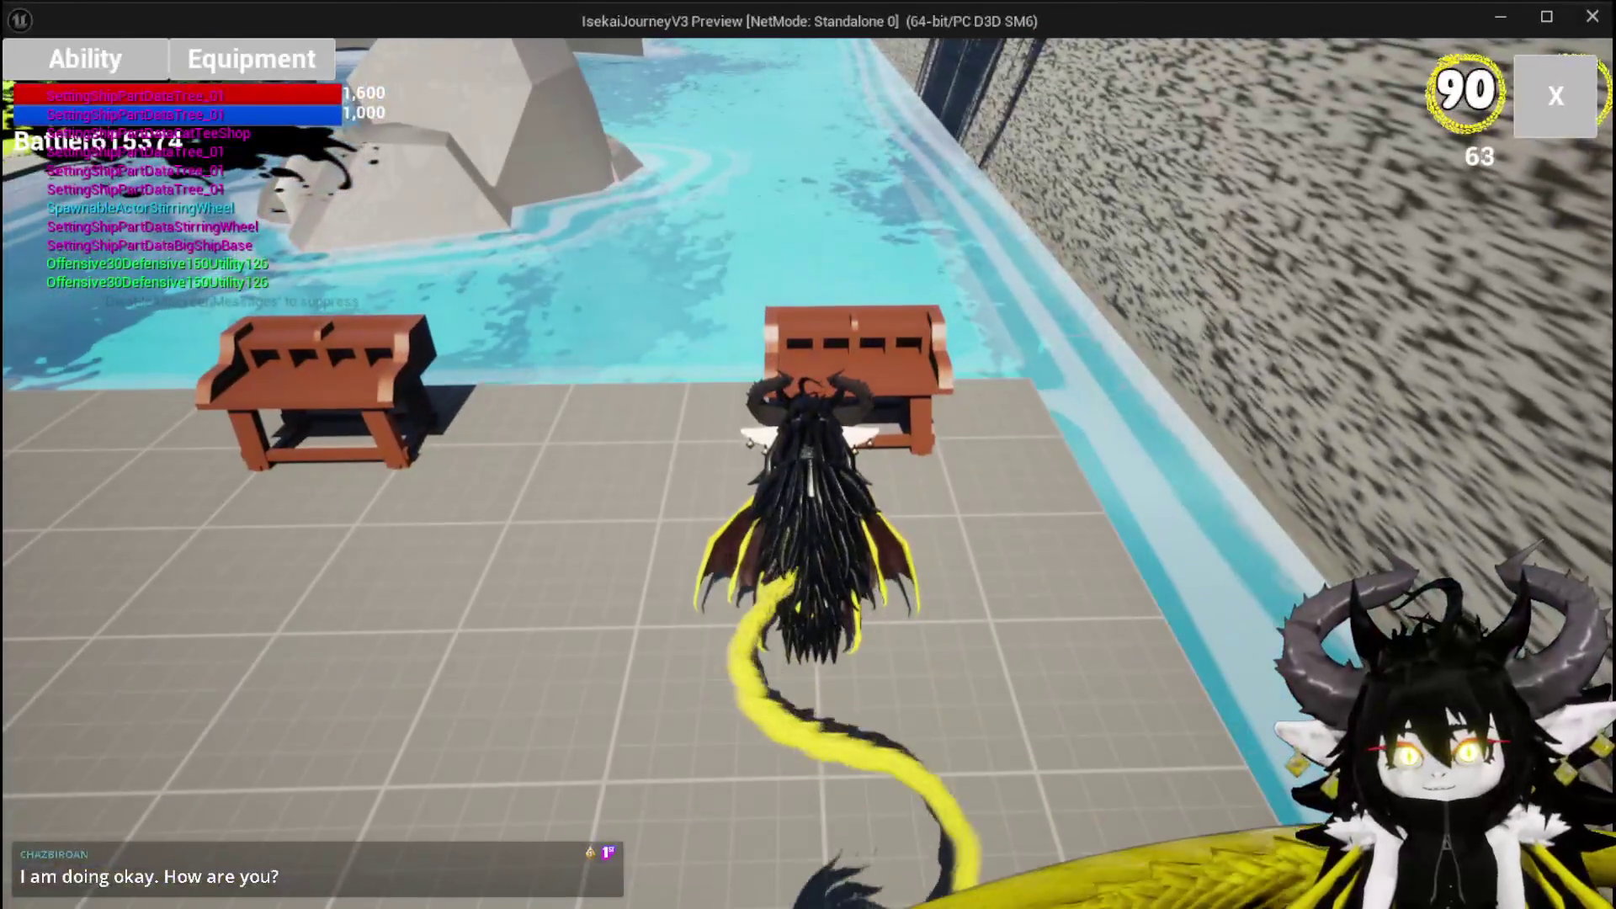
Open the card panel, choose the magic category, select the Fire AOE card, then stop the preview.
click(85, 58)
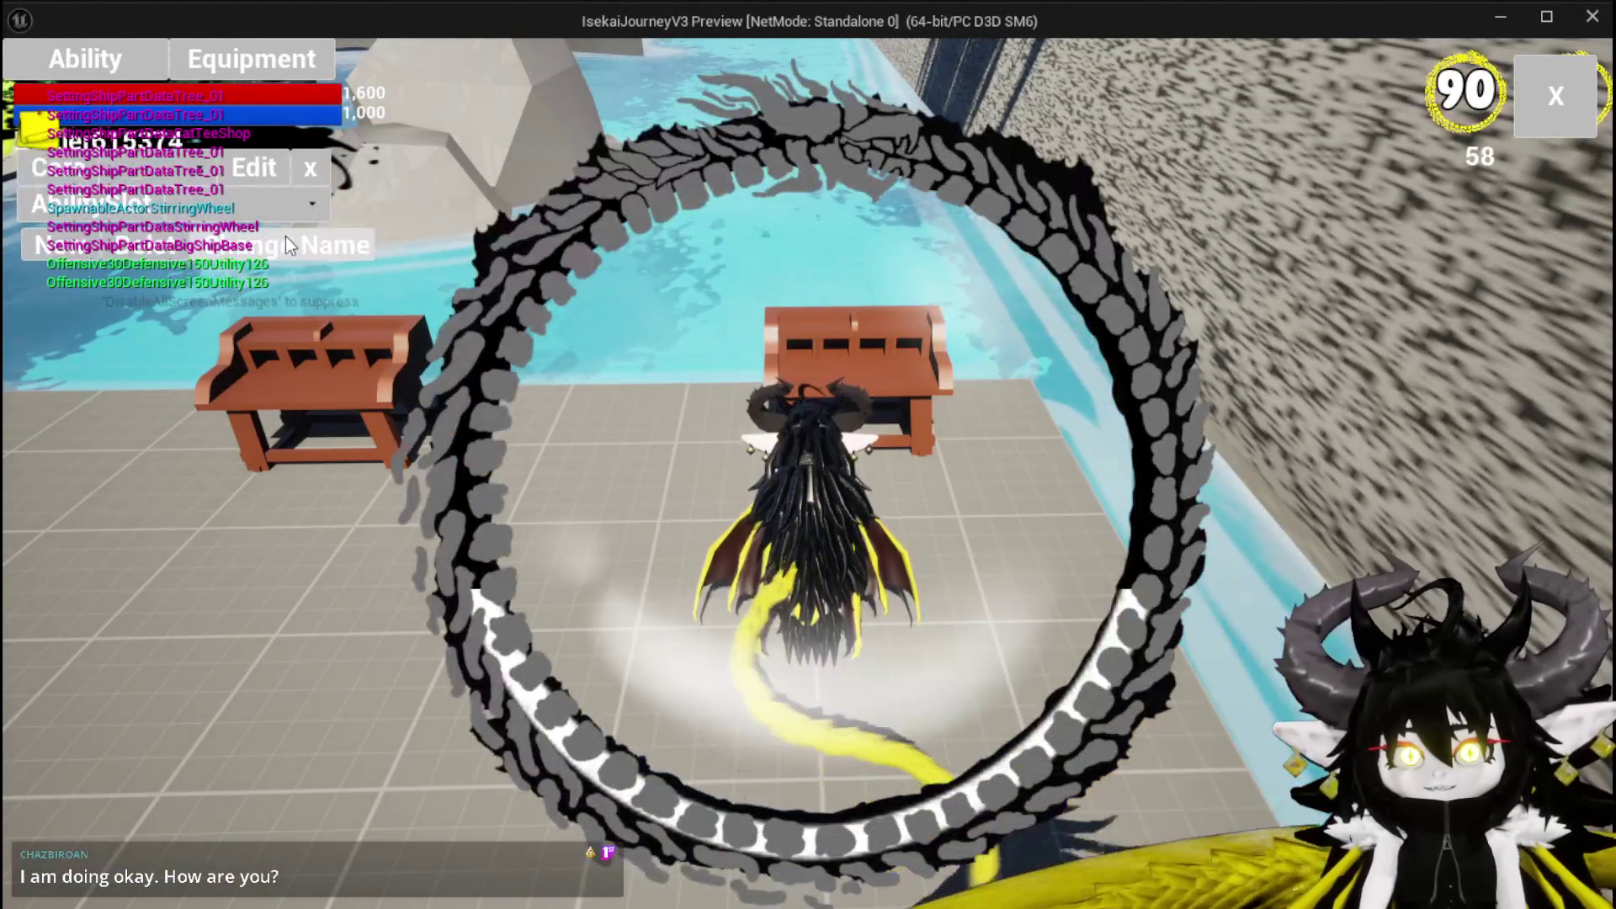
click(252, 203)
click(169, 217)
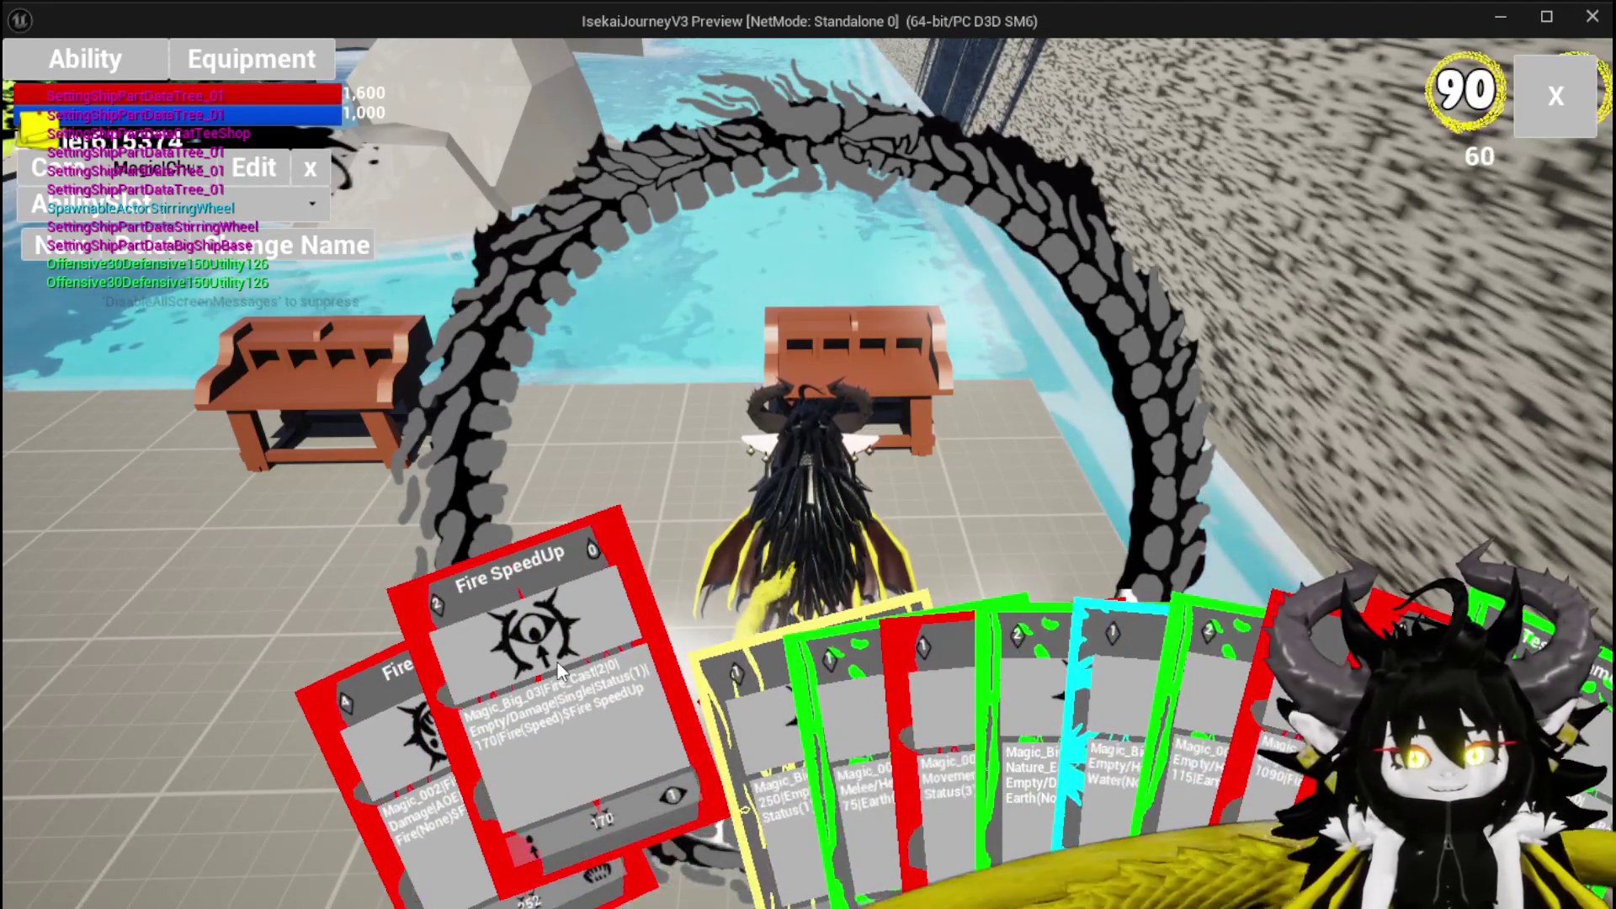
click(558, 669)
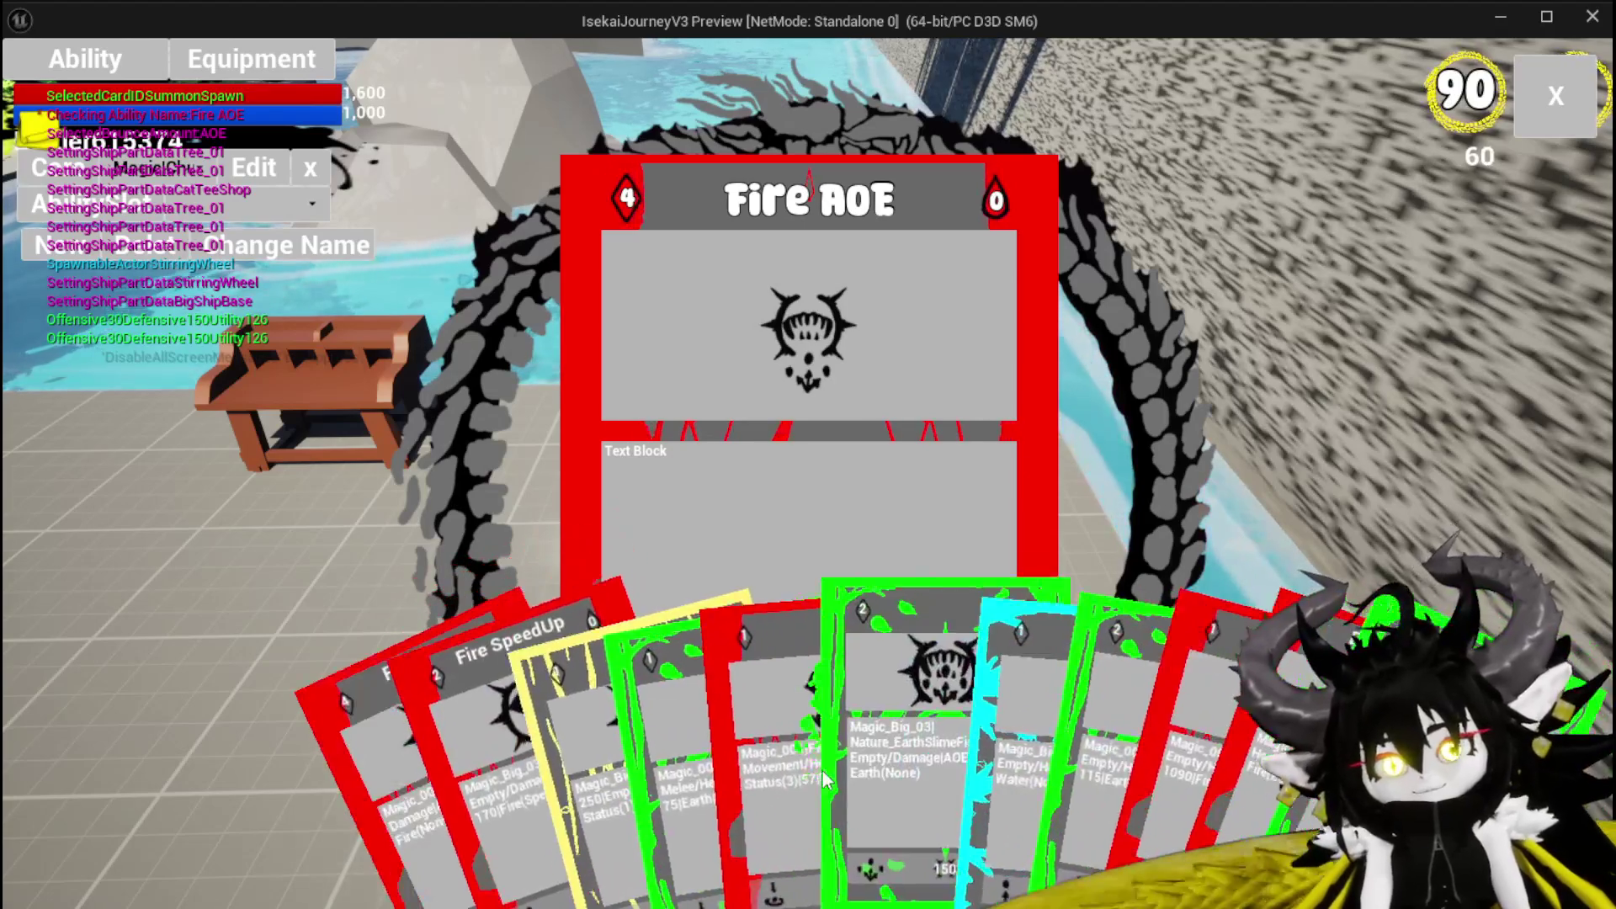
click(816, 765)
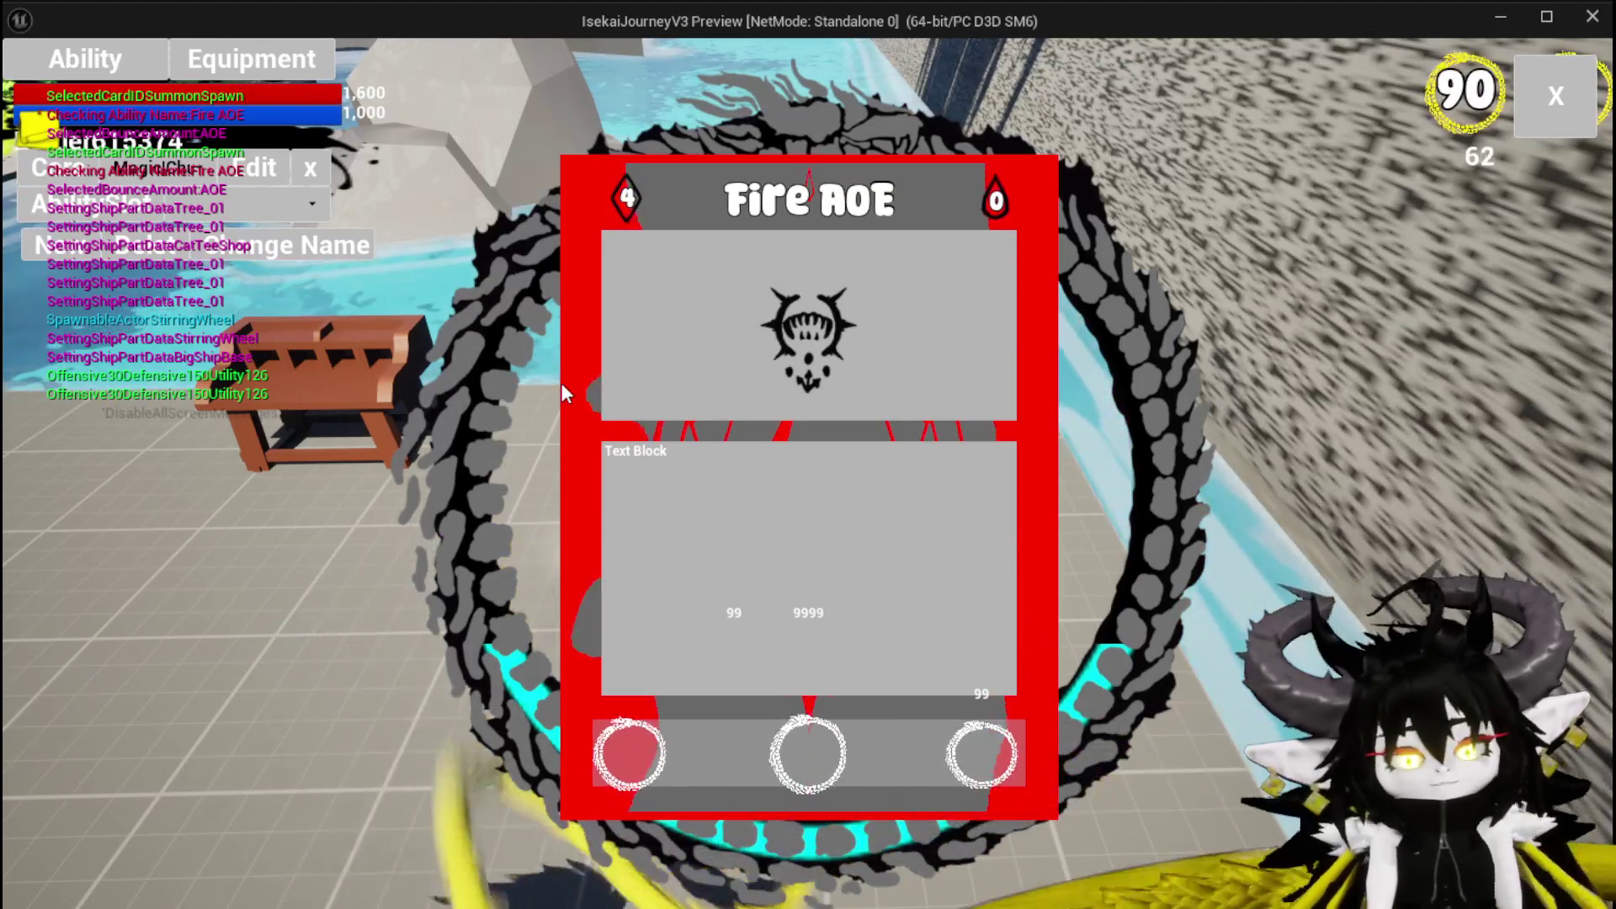
key(Escape)
key(ctrl+s)
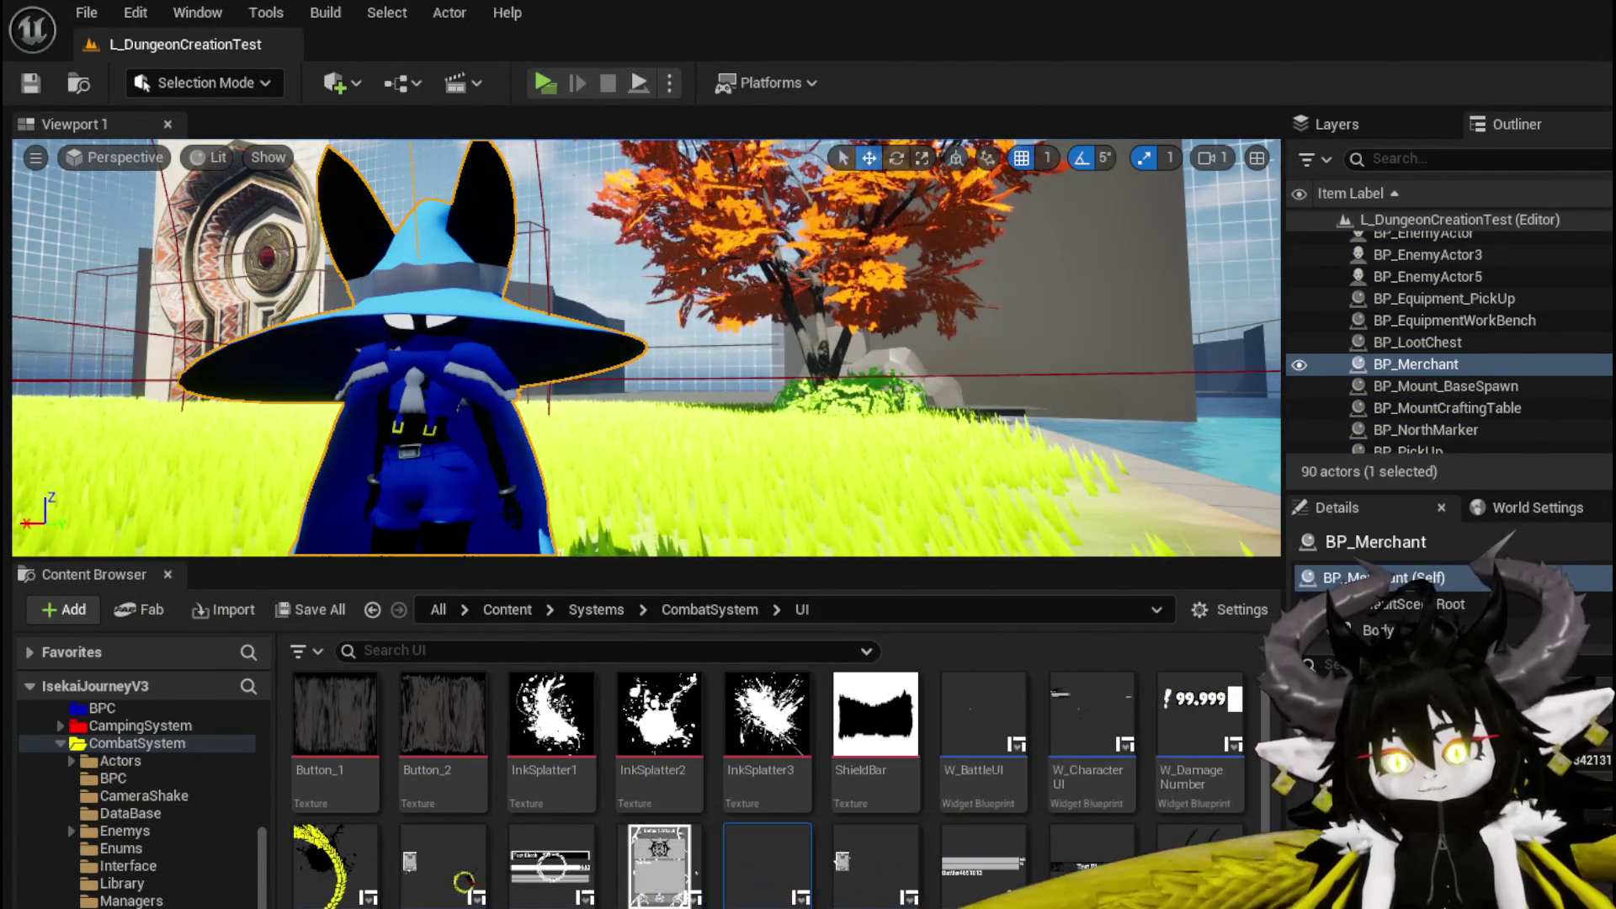
Tidy the Bind Event to On Press and Create Event nodes in the card loop and save.
key(alt+Tab)
mouse_move(777, 573)
mouse_down()
mouse_move(749, 538)
mouse_move(787, 452)
mouse_up()
scroll(749, 538, down, 3)
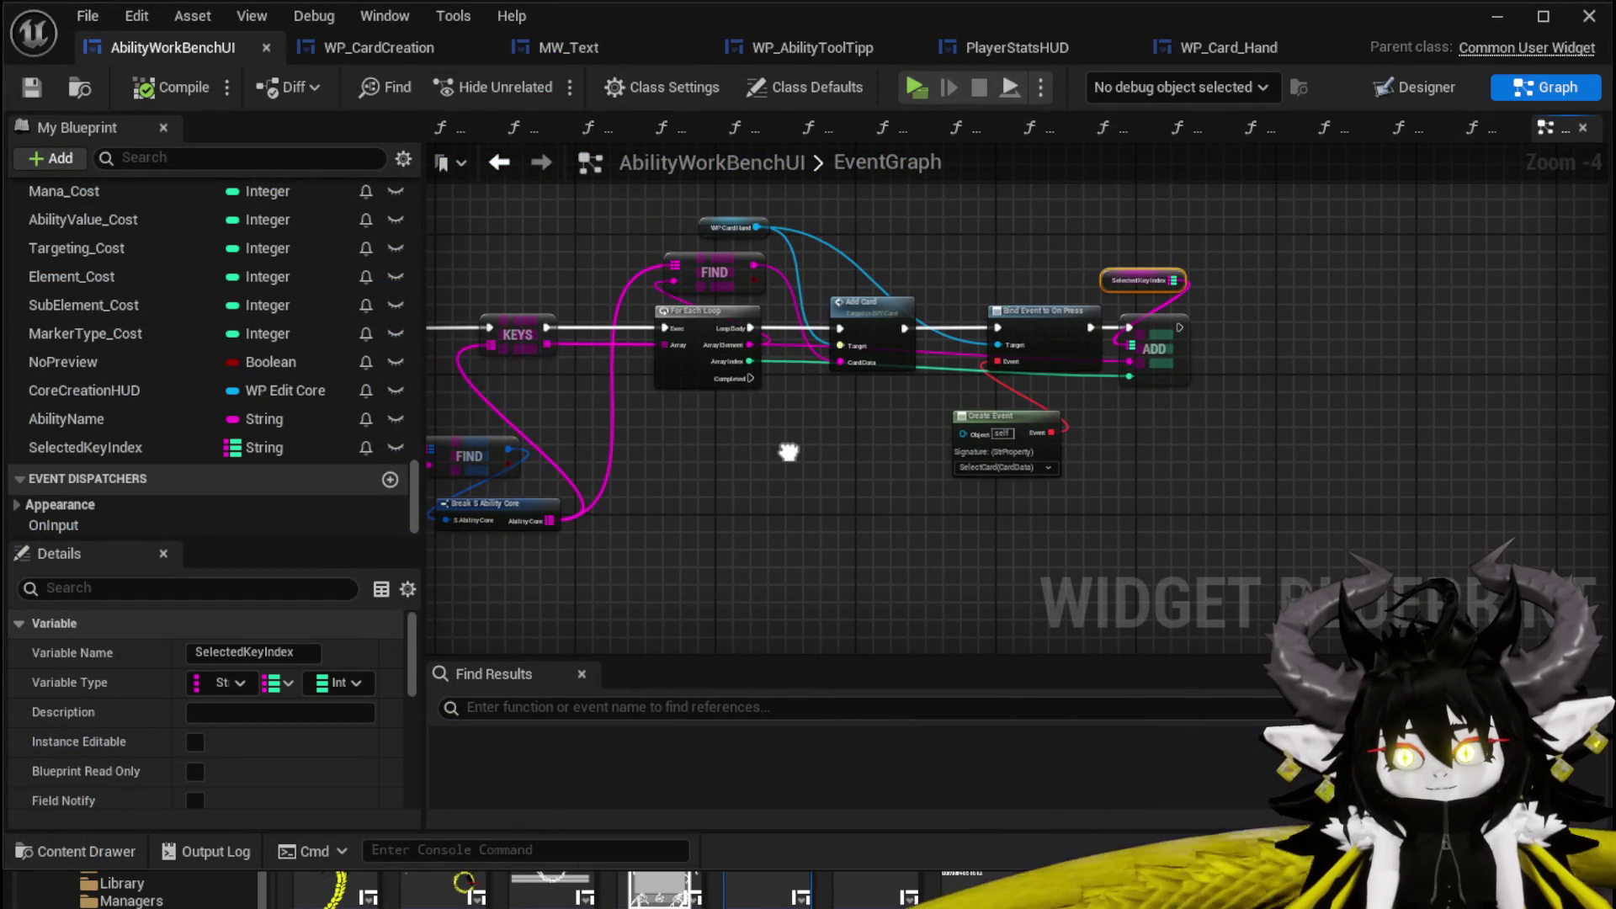
scroll(787, 452, up, 3)
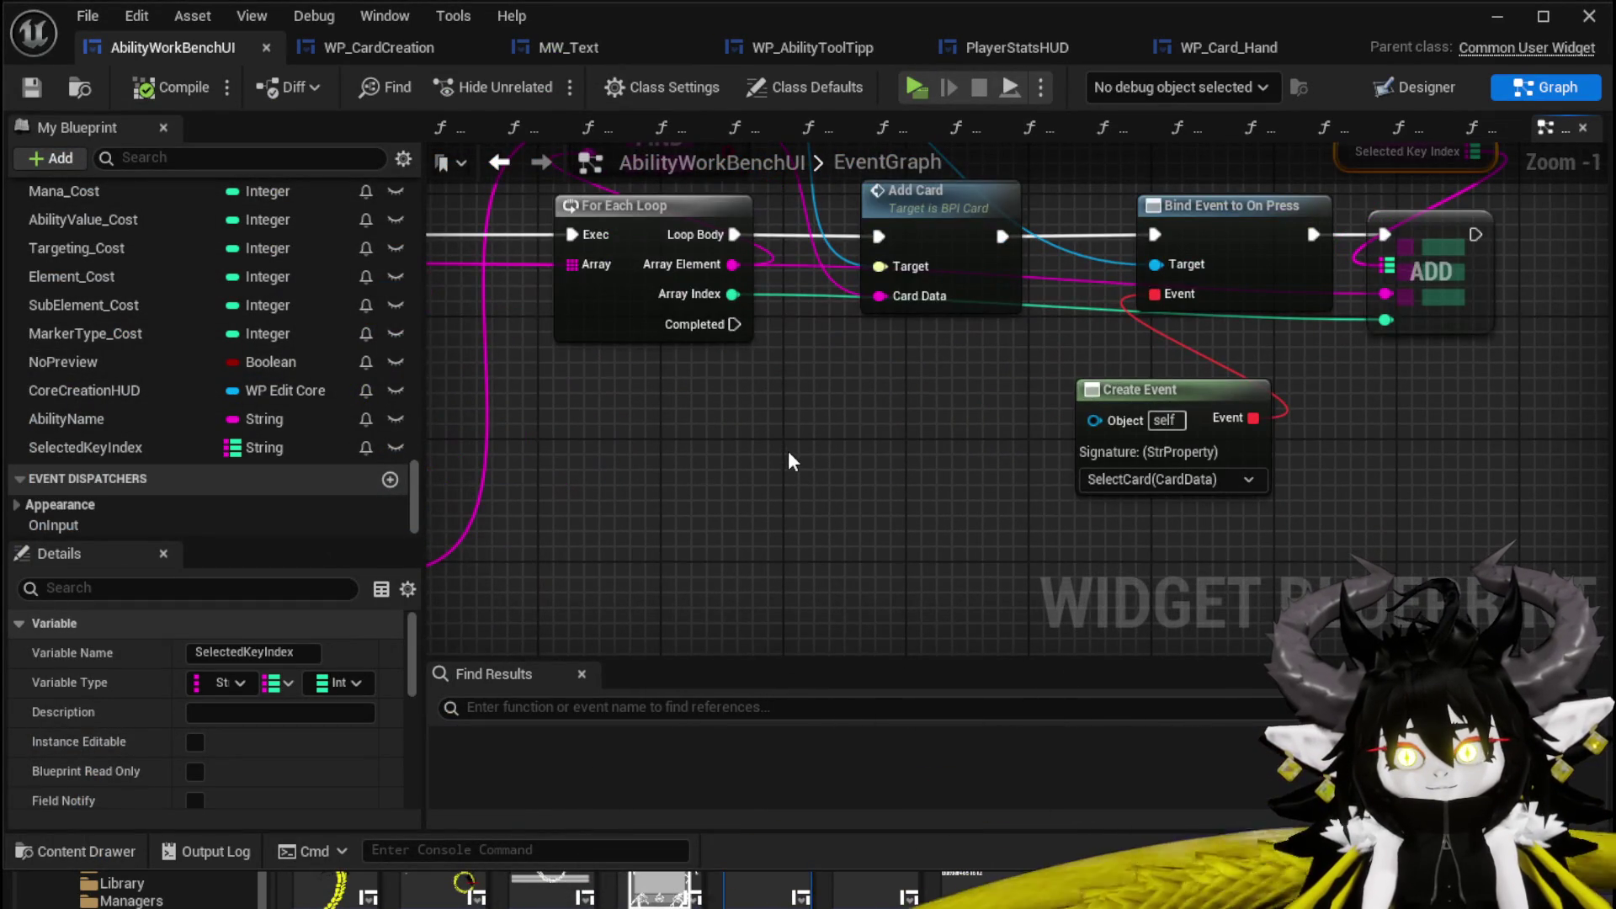
drag(789, 453, 680, 538)
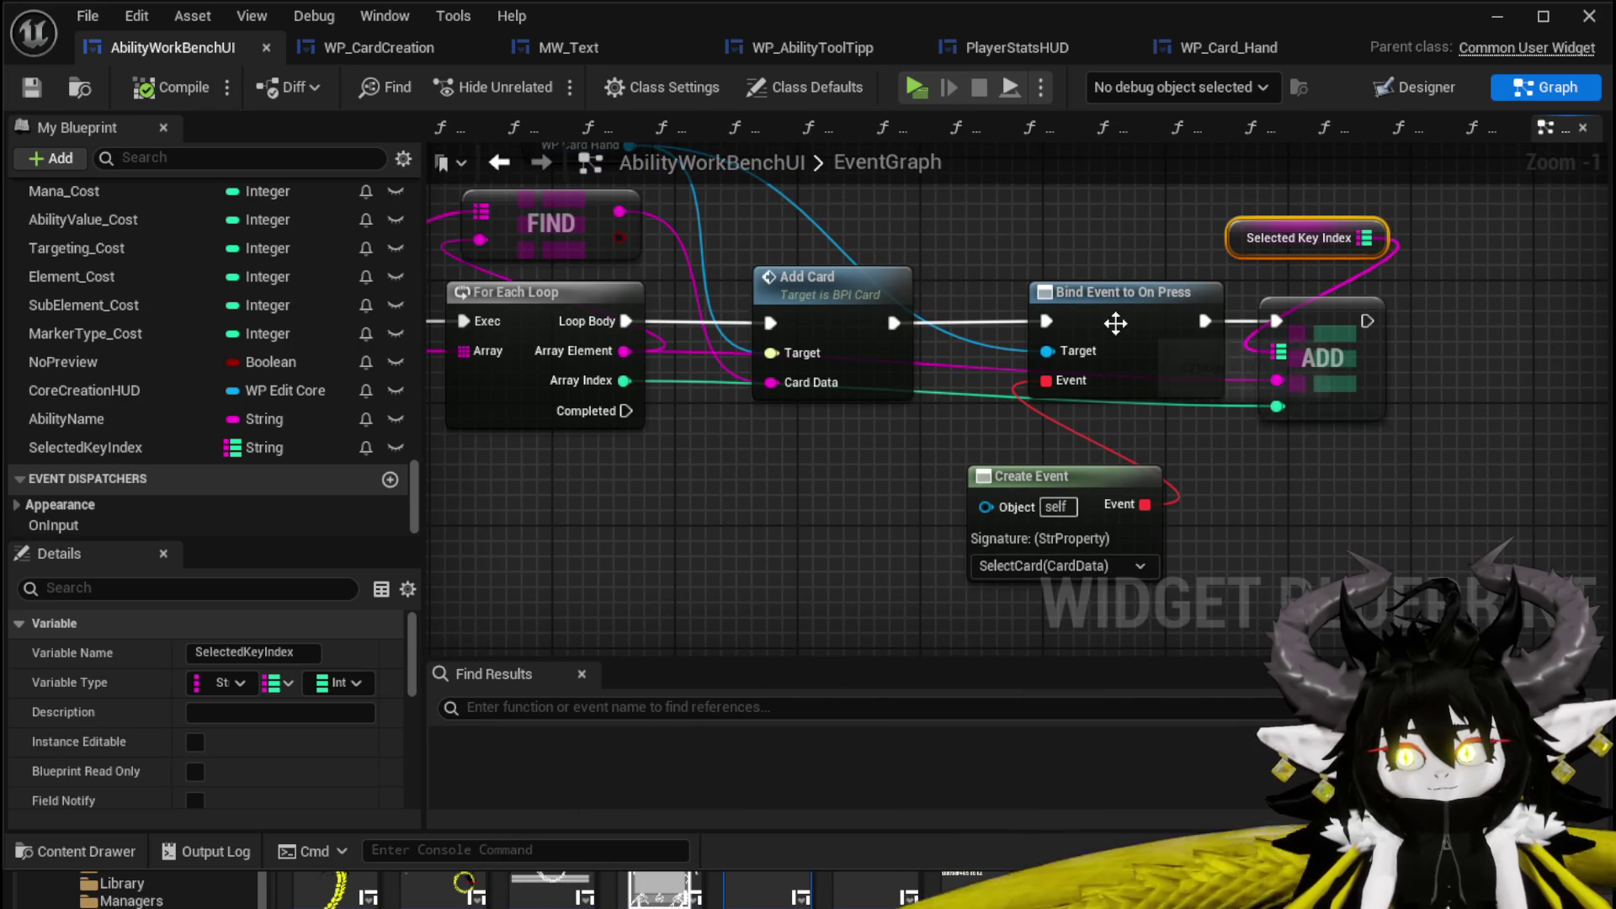
drag(1124, 323, 1078, 321)
drag(1067, 487, 1050, 455)
click(1326, 436)
mouse_move(1326, 436)
mouse_down()
mouse_move(1071, 333)
mouse_move(1068, 283)
mouse_up()
click(786, 318)
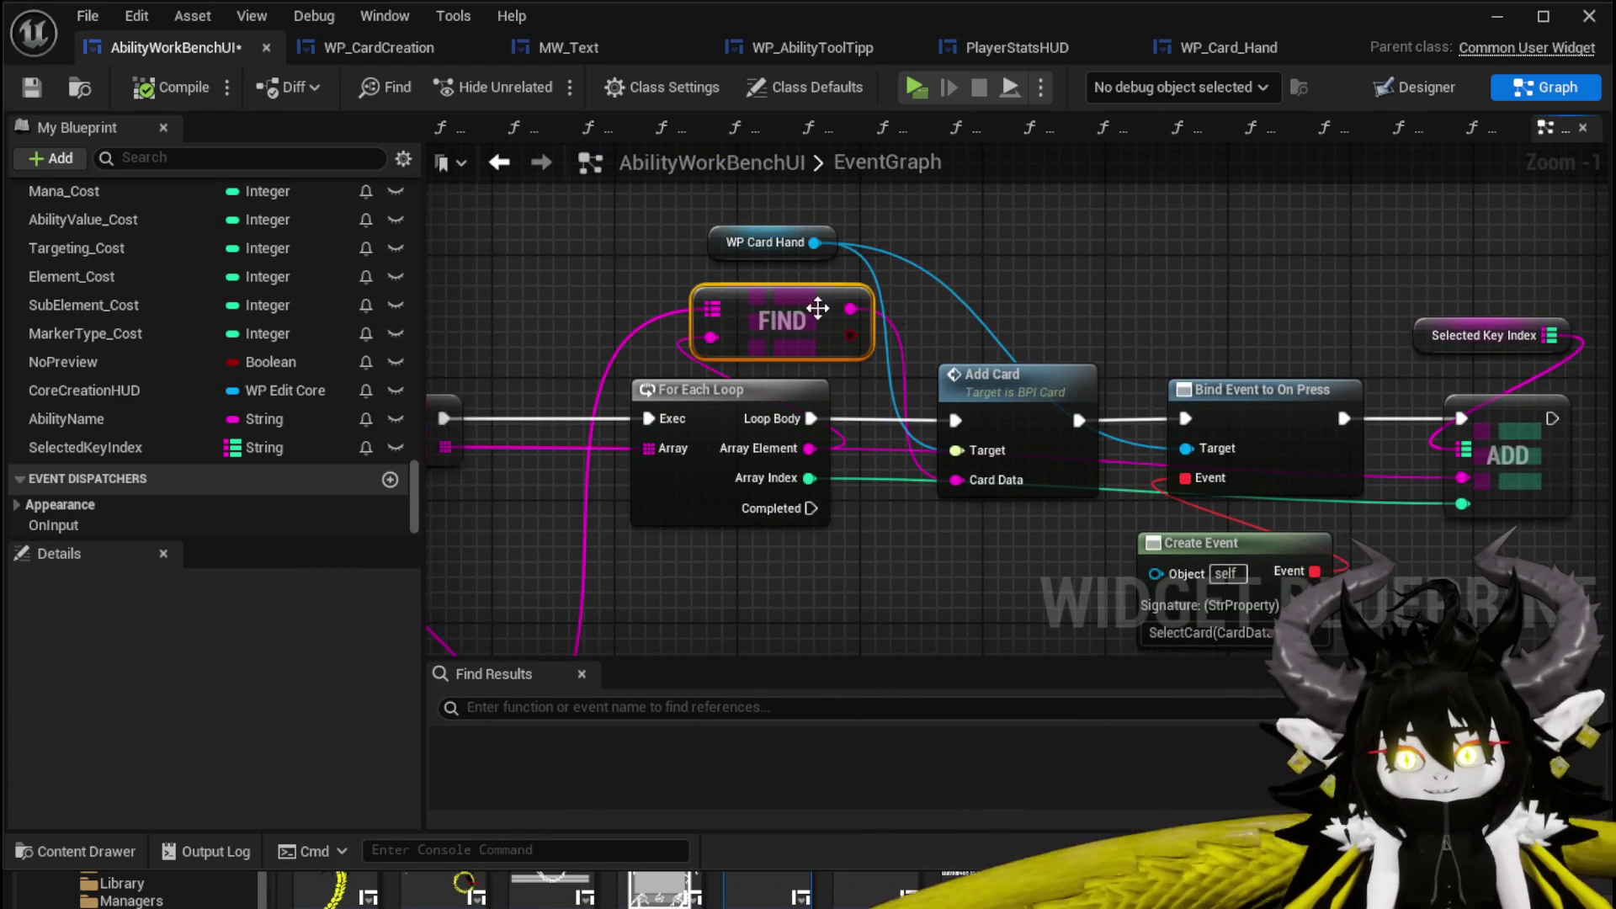
drag(1316, 315, 1124, 290)
click(1065, 364)
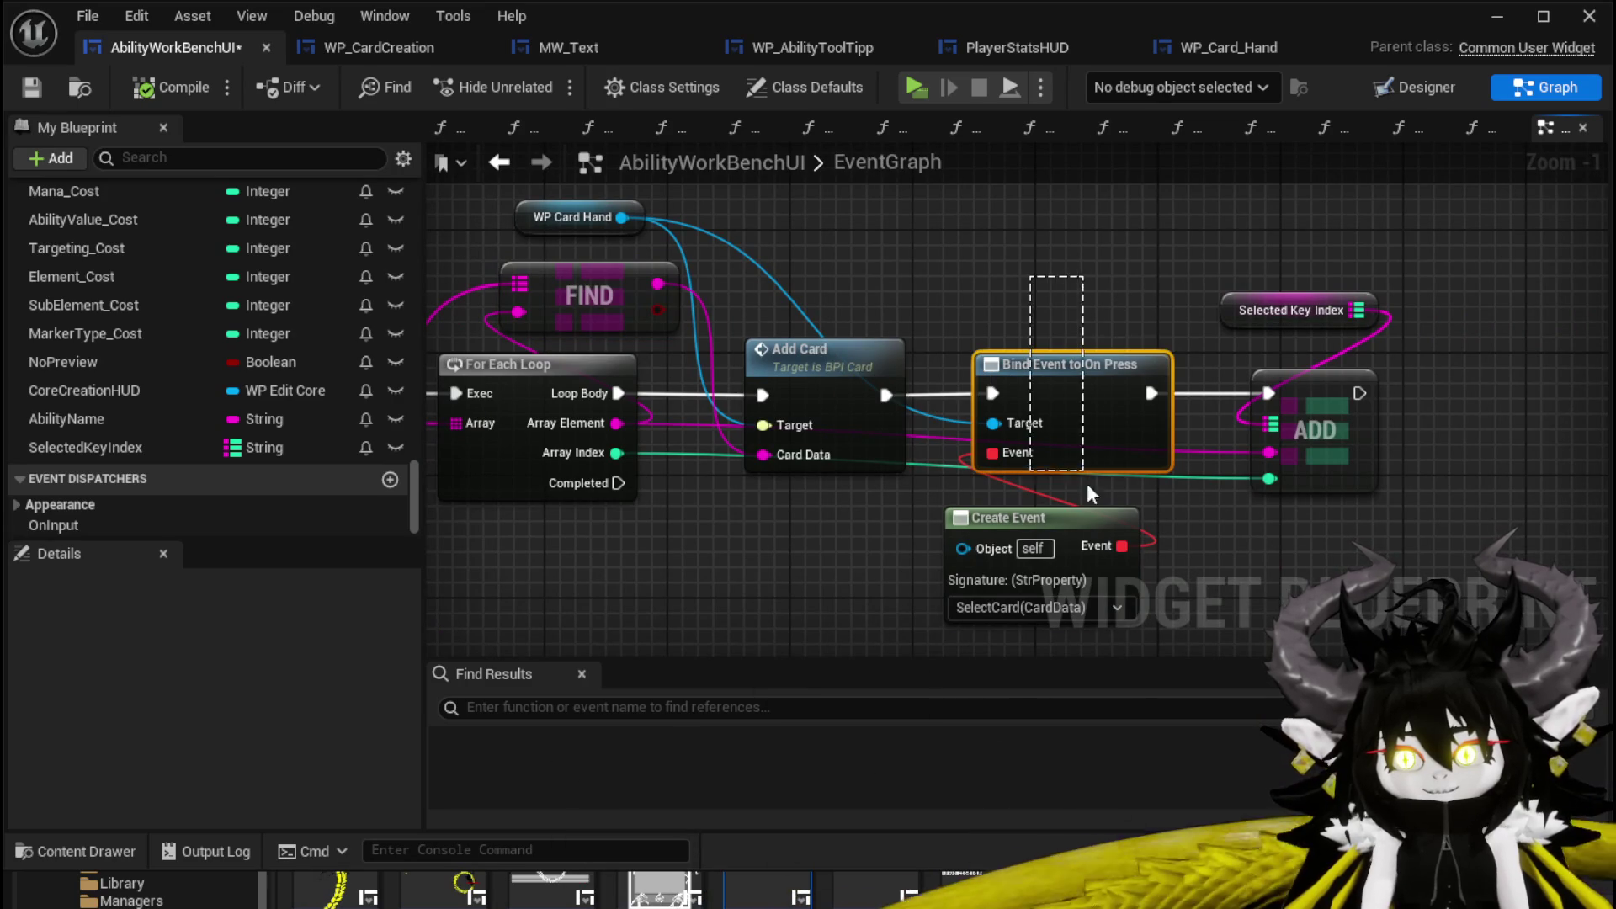
key(ctrl+s)
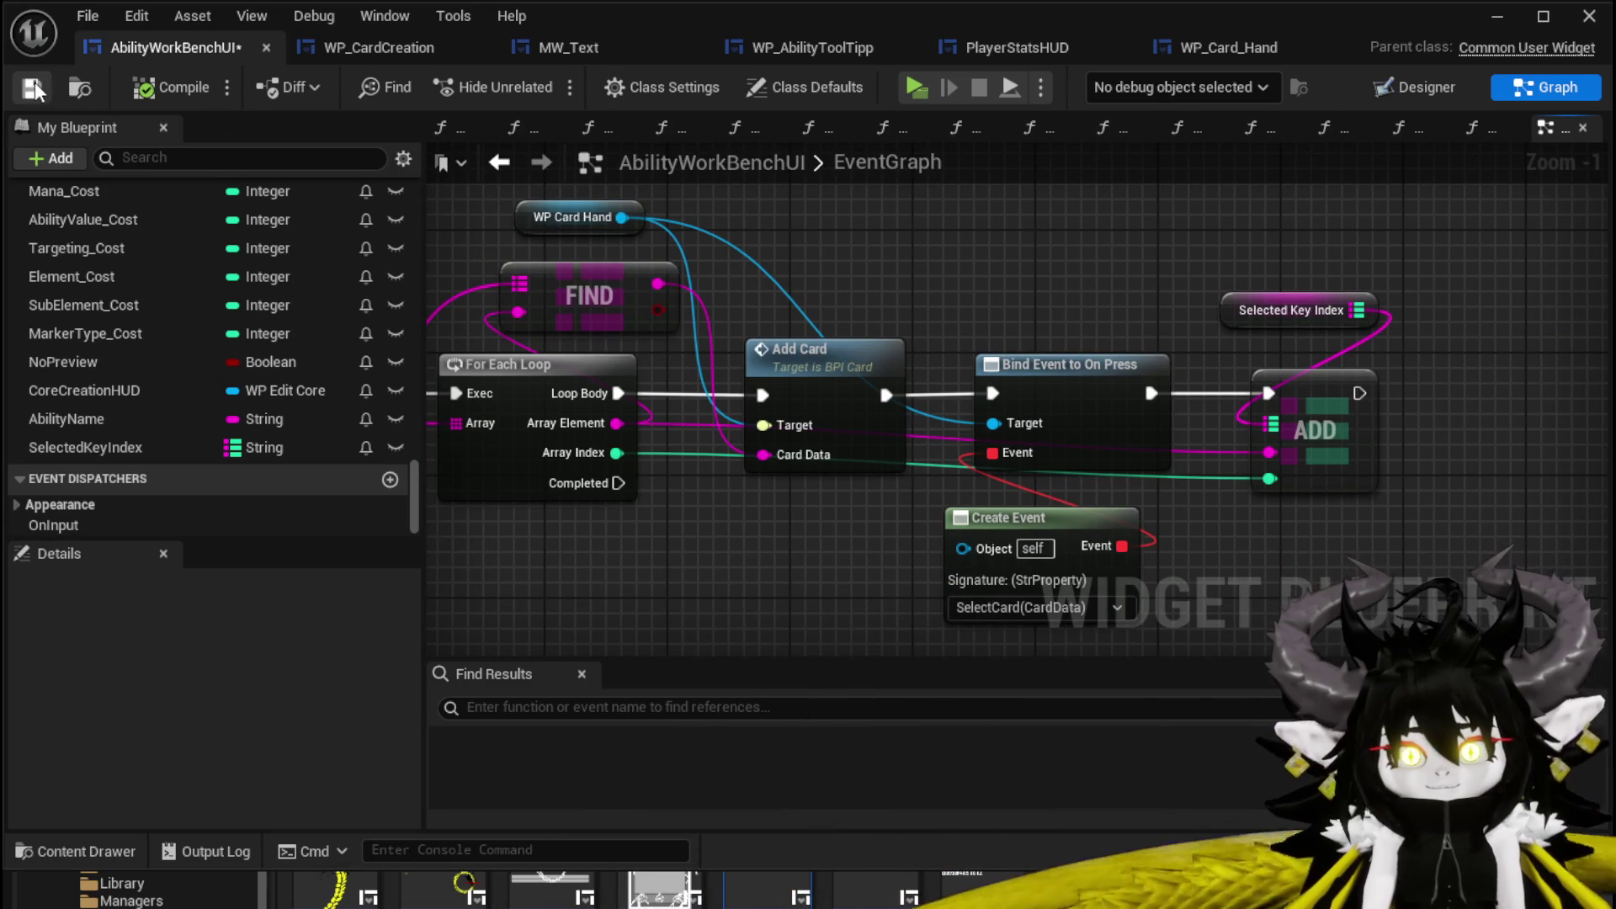
Review the Selected Key Index ADD nodes, then open the SelectCard function graph.
mouse_move(1185, 267)
mouse_down()
mouse_move(1132, 242)
mouse_move(1389, 236)
mouse_move(761, 569)
mouse_move(726, 533)
mouse_move(752, 511)
mouse_move(1050, 577)
mouse_move(572, 575)
mouse_move(587, 581)
mouse_up()
mouse_move(586, 580)
mouse_down()
mouse_move(621, 626)
mouse_move(883, 457)
mouse_move(875, 566)
mouse_up()
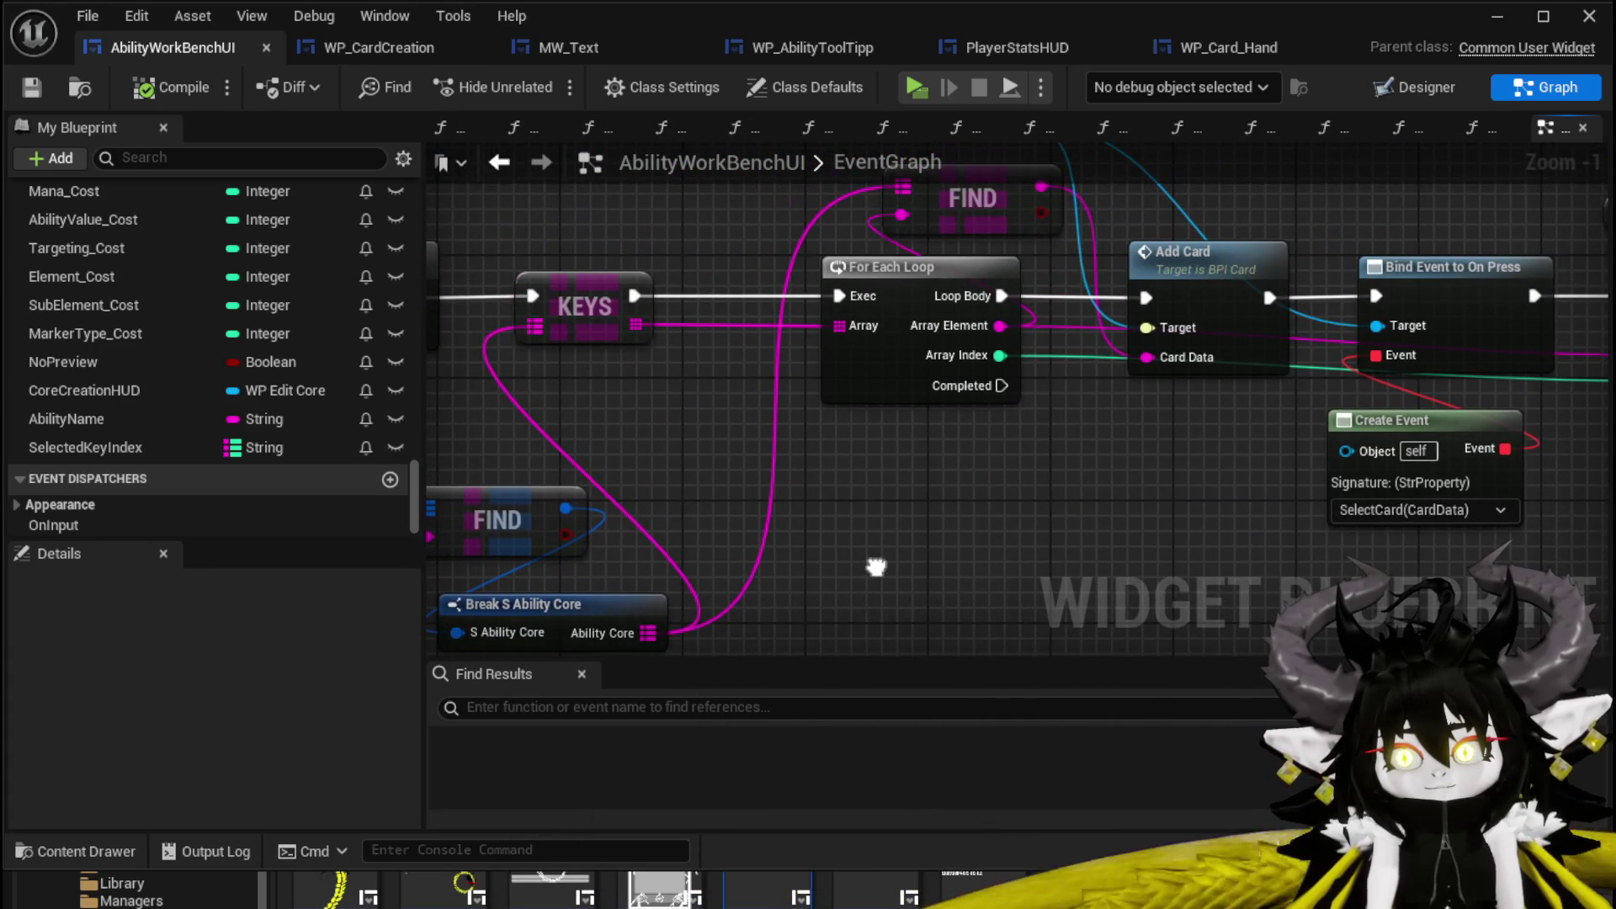
drag(1047, 341, 555, 382)
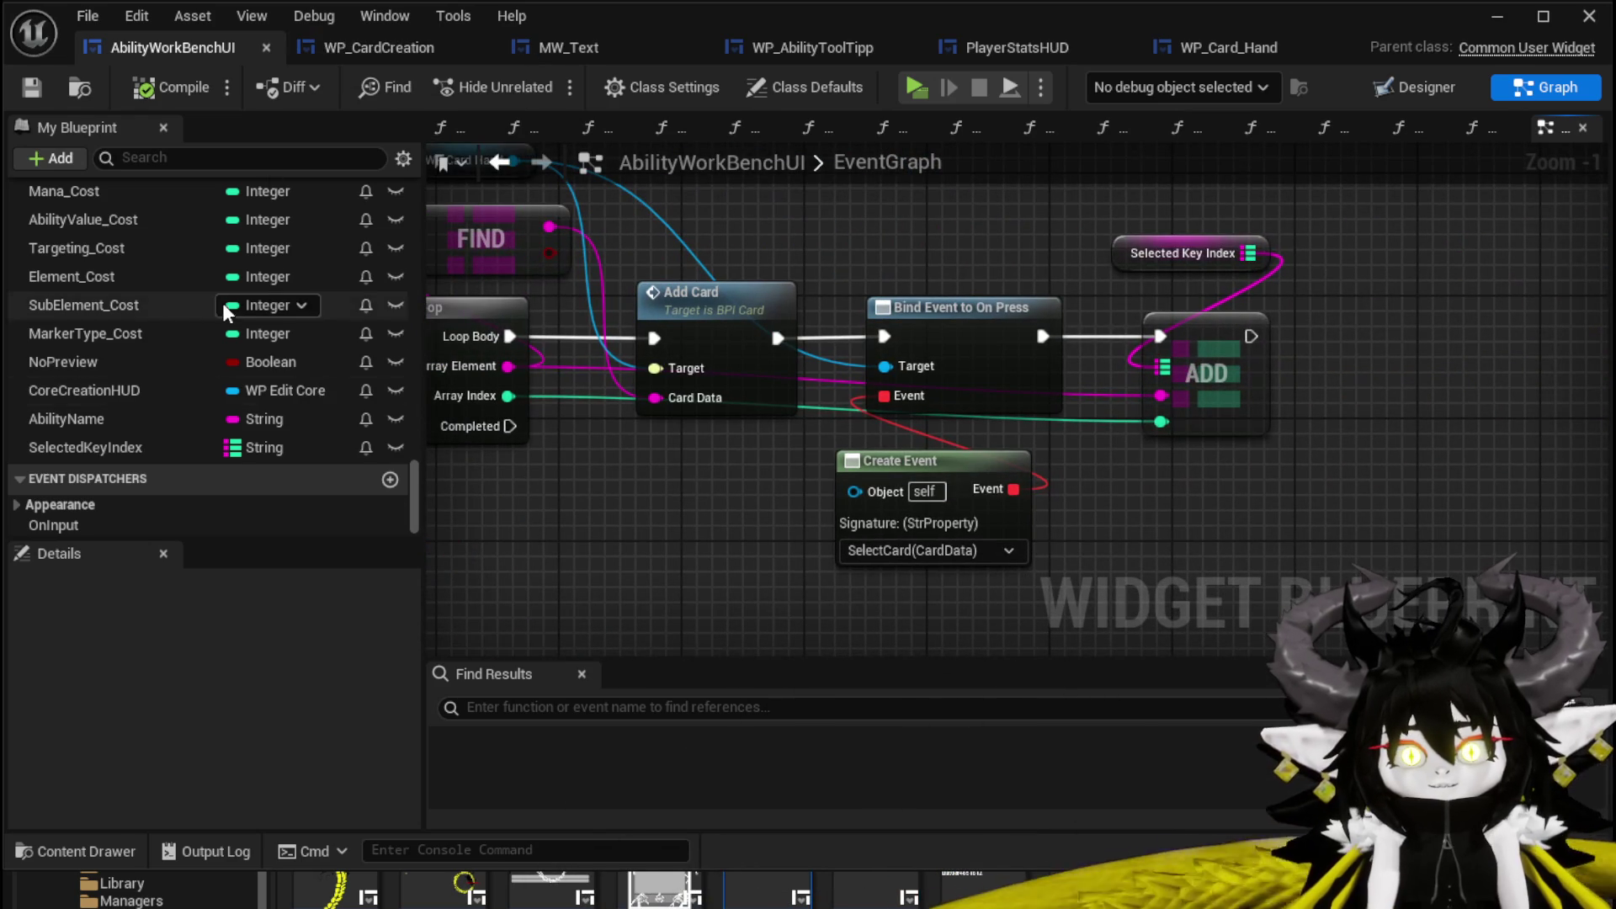
scroll(226, 304, up, 10)
scroll(224, 306, up, 15)
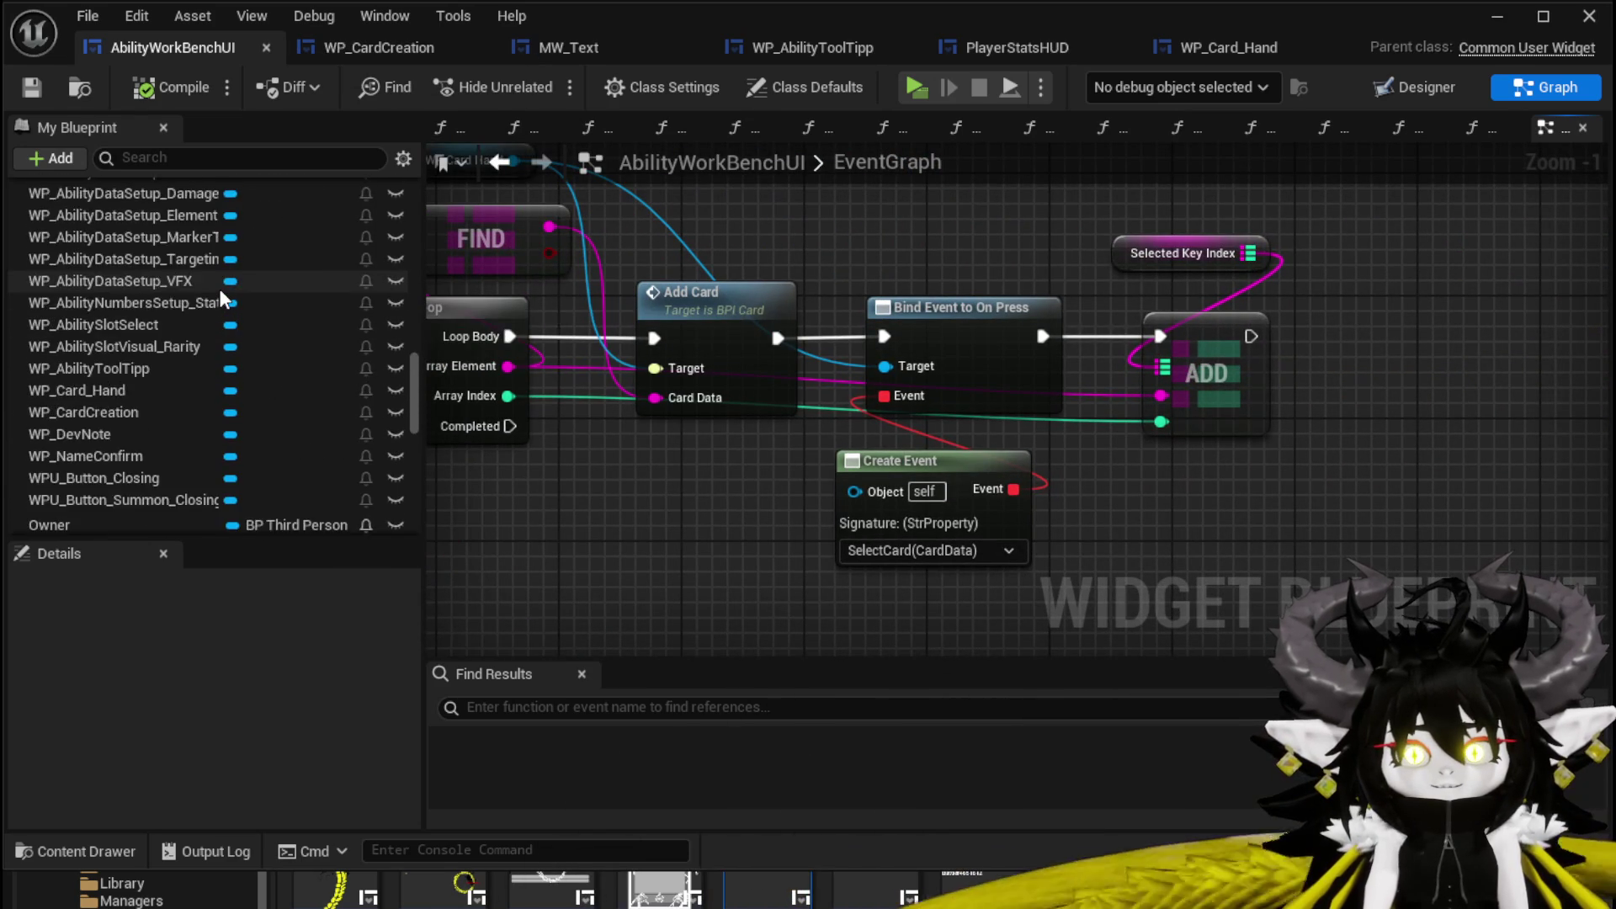
scroll(220, 296, up, 10)
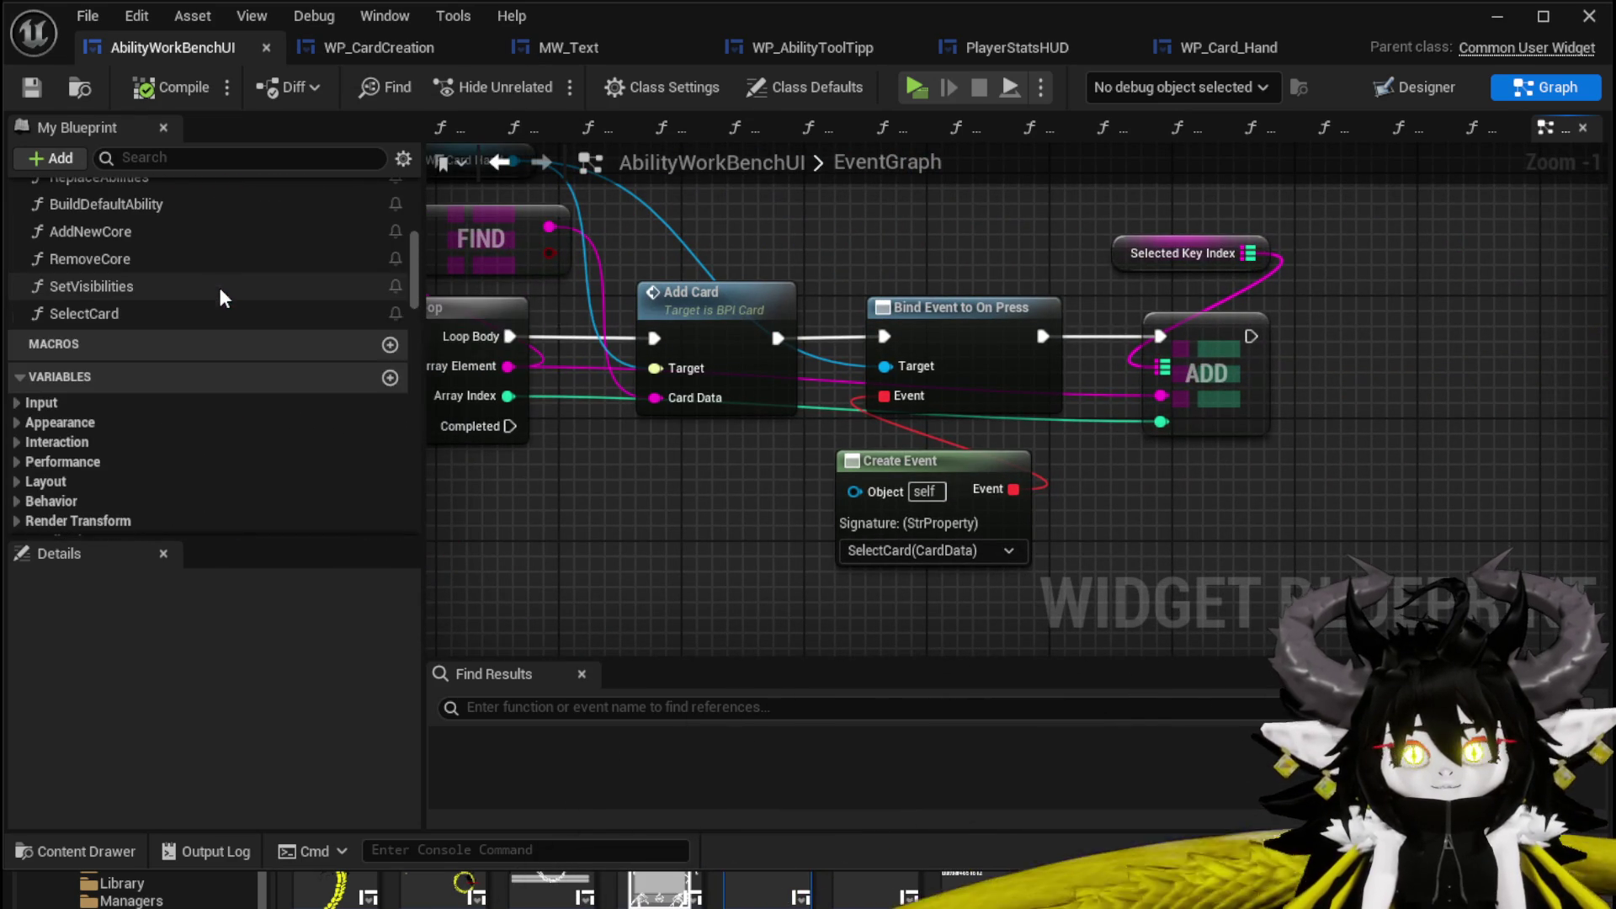
double_click(150, 313)
Add a Print String after SelectCard that prints Card Data in red, and compile.
mouse_move(754, 284)
mouse_down()
mouse_move(576, 285)
mouse_move(761, 338)
mouse_up()
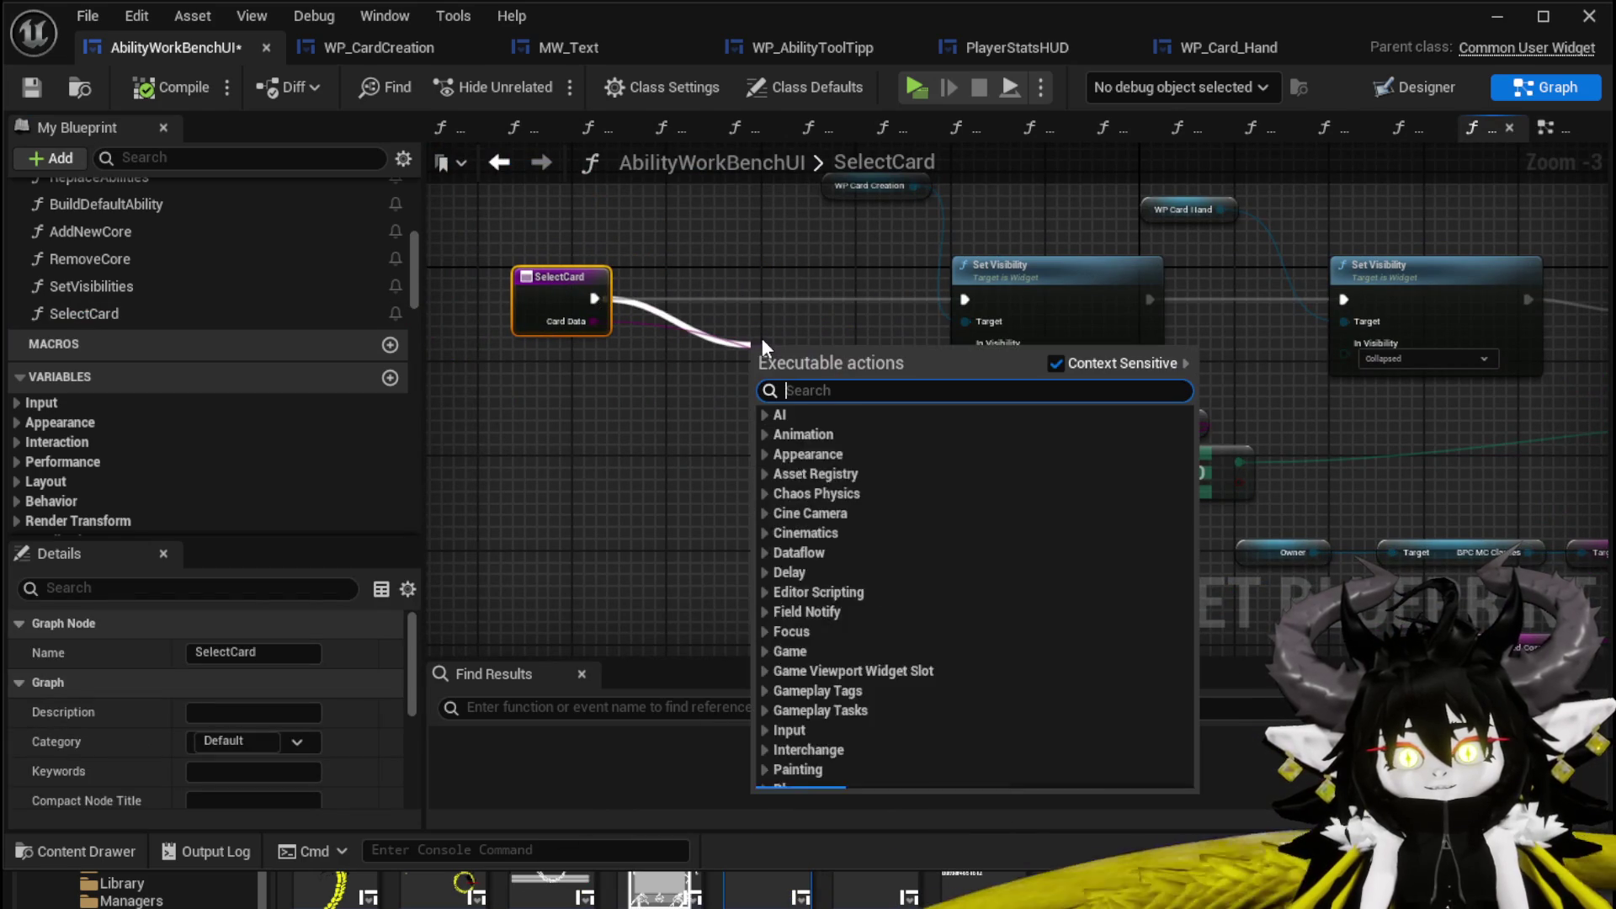
text(Print Stri)
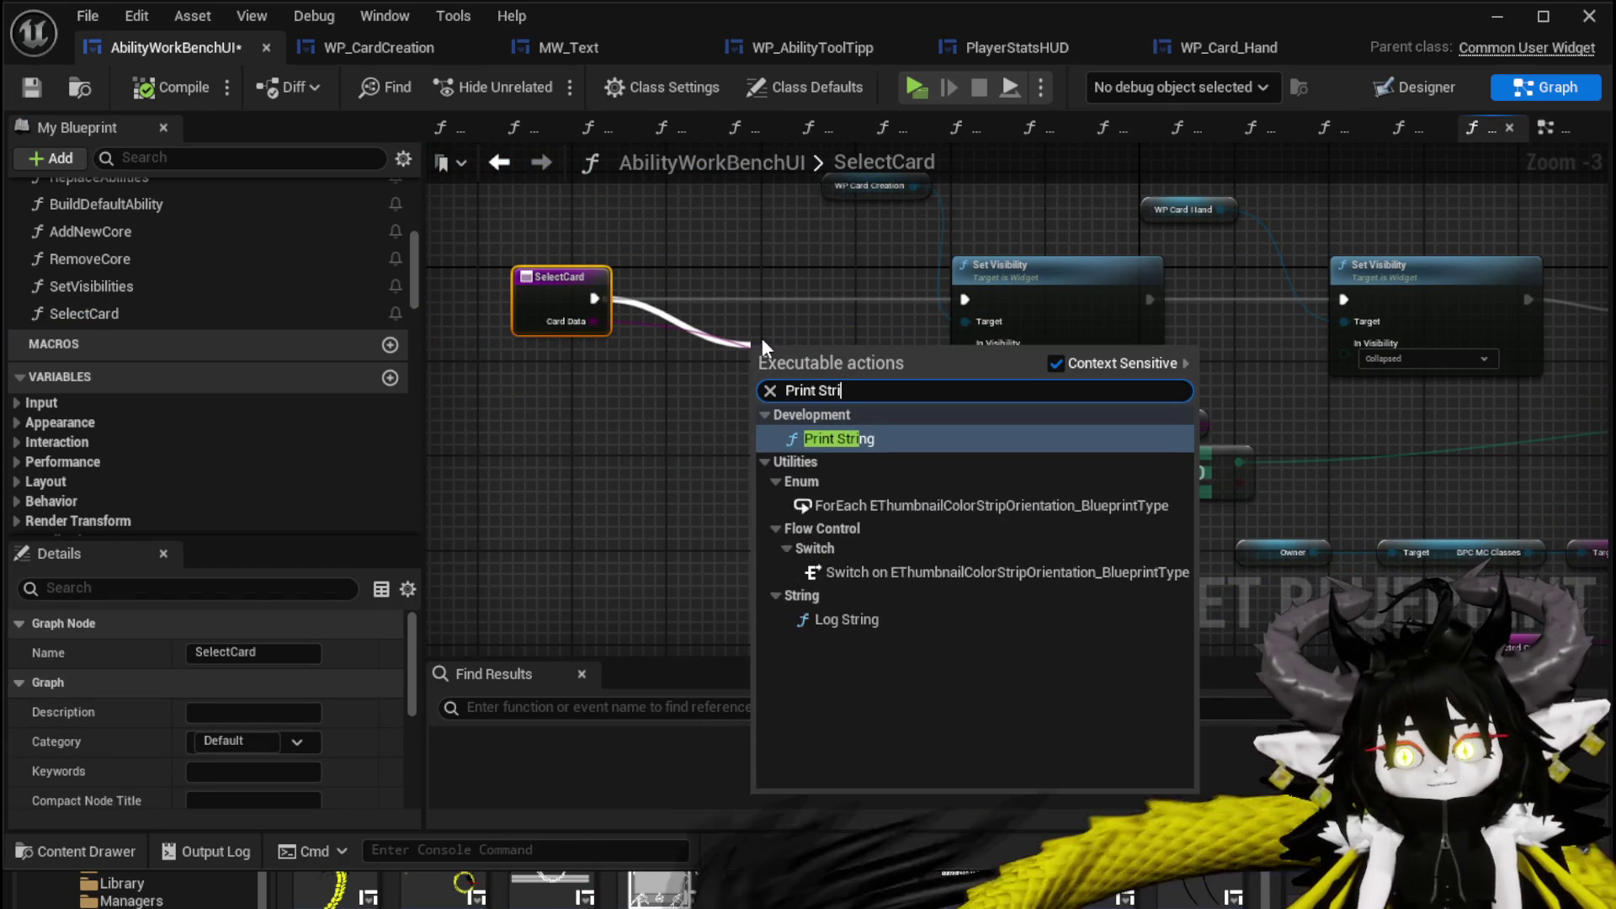
key(Return)
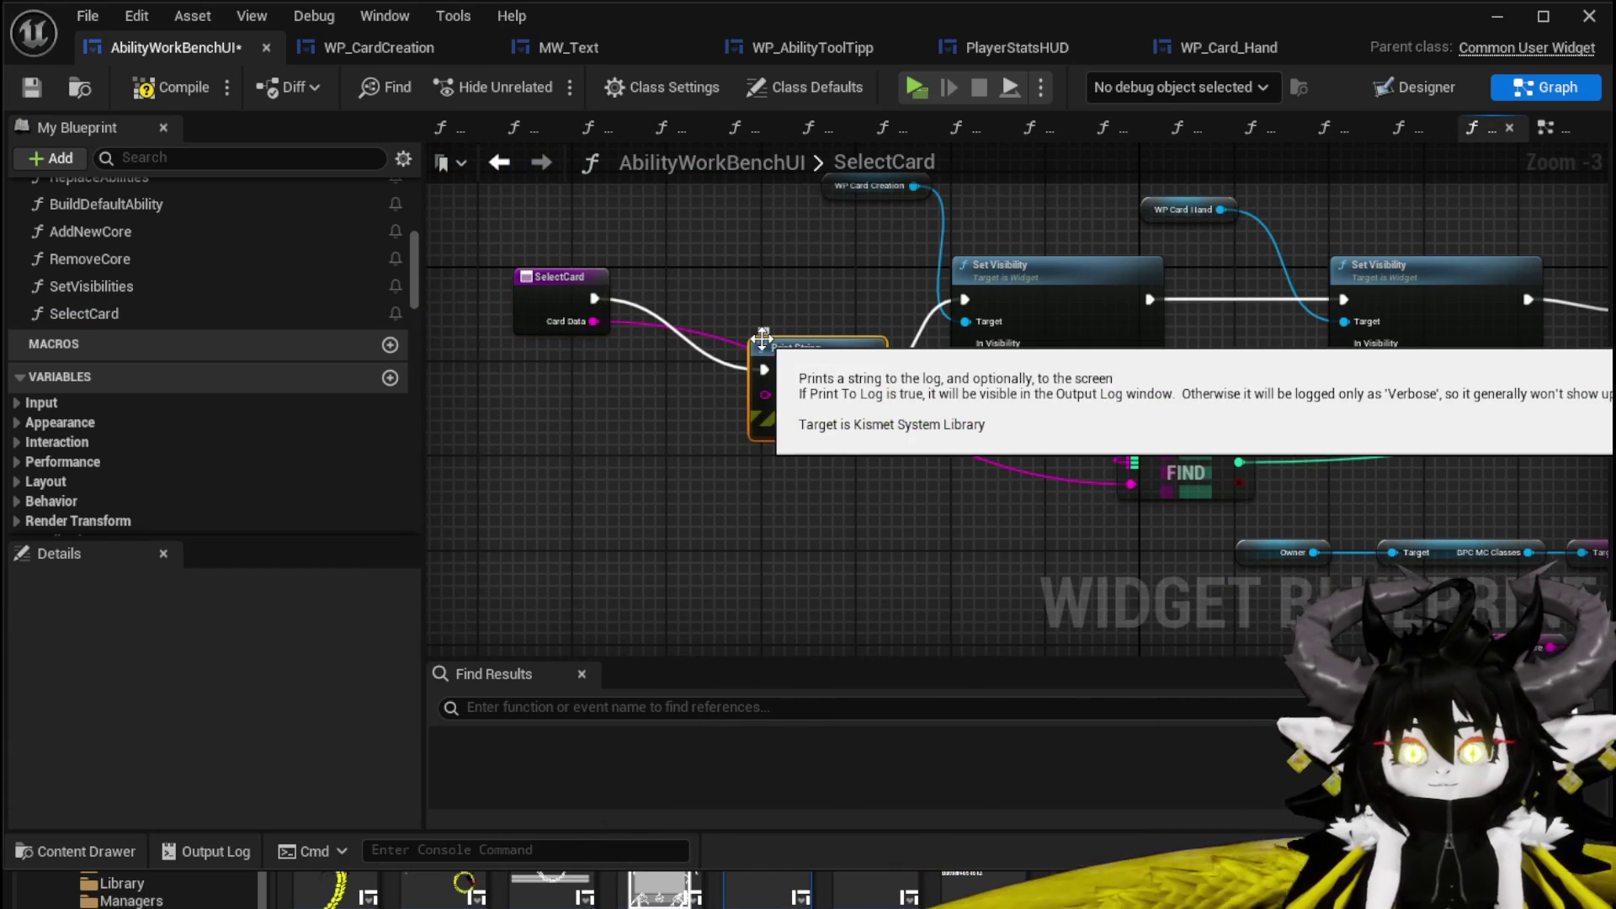
drag(674, 368, 782, 393)
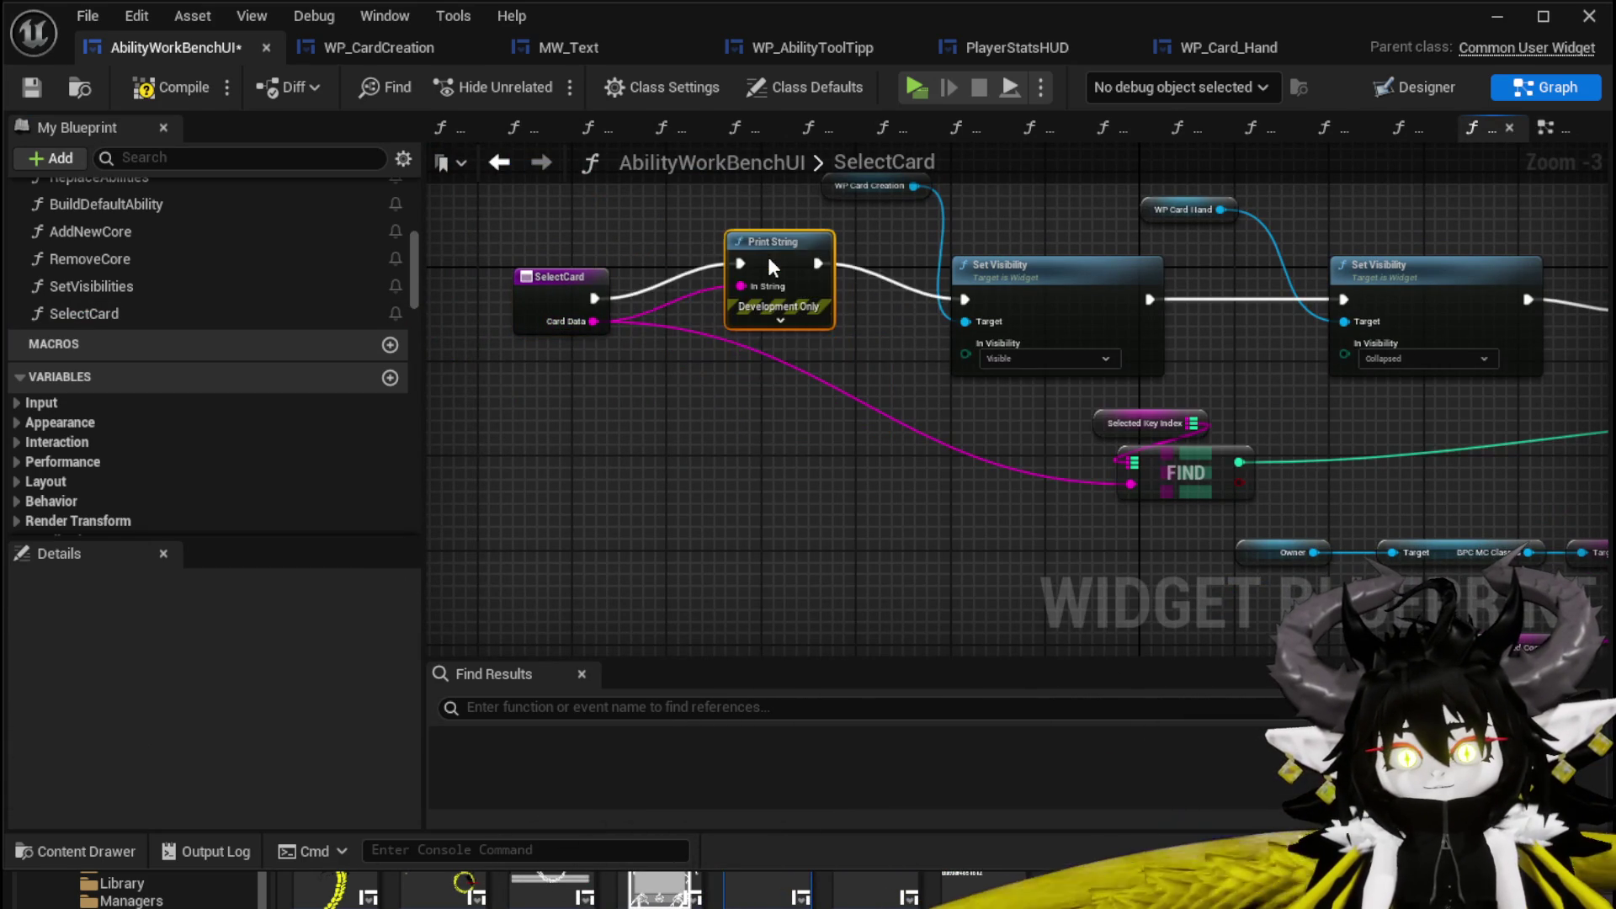
click(756, 343)
click(780, 383)
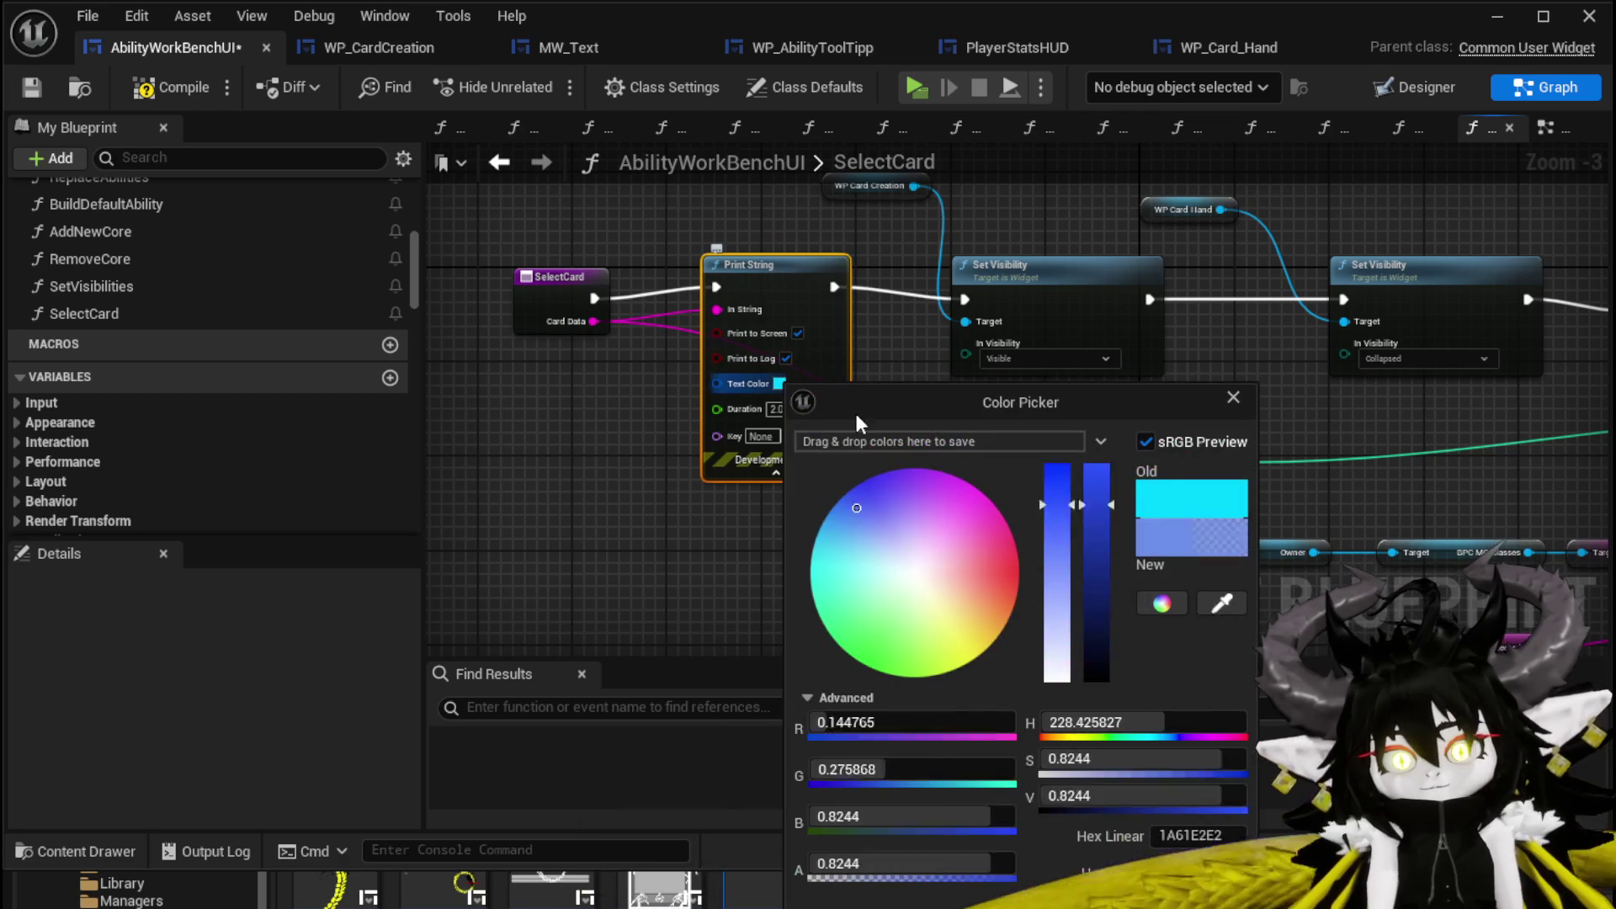
drag(976, 527, 1050, 569)
click(1043, 869)
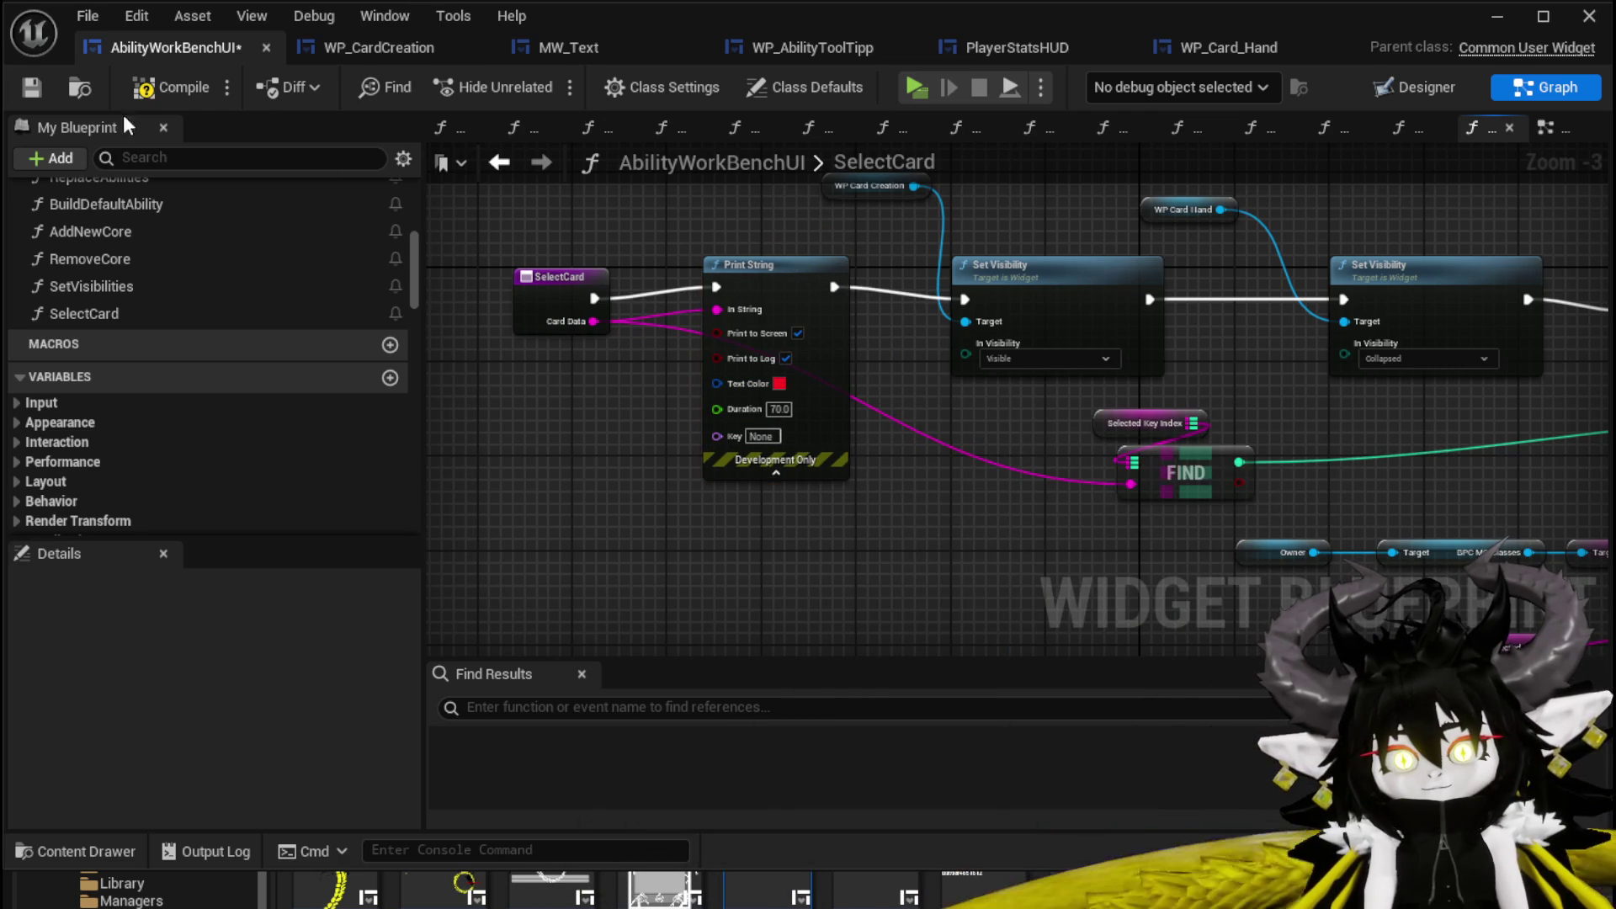
click(144, 87)
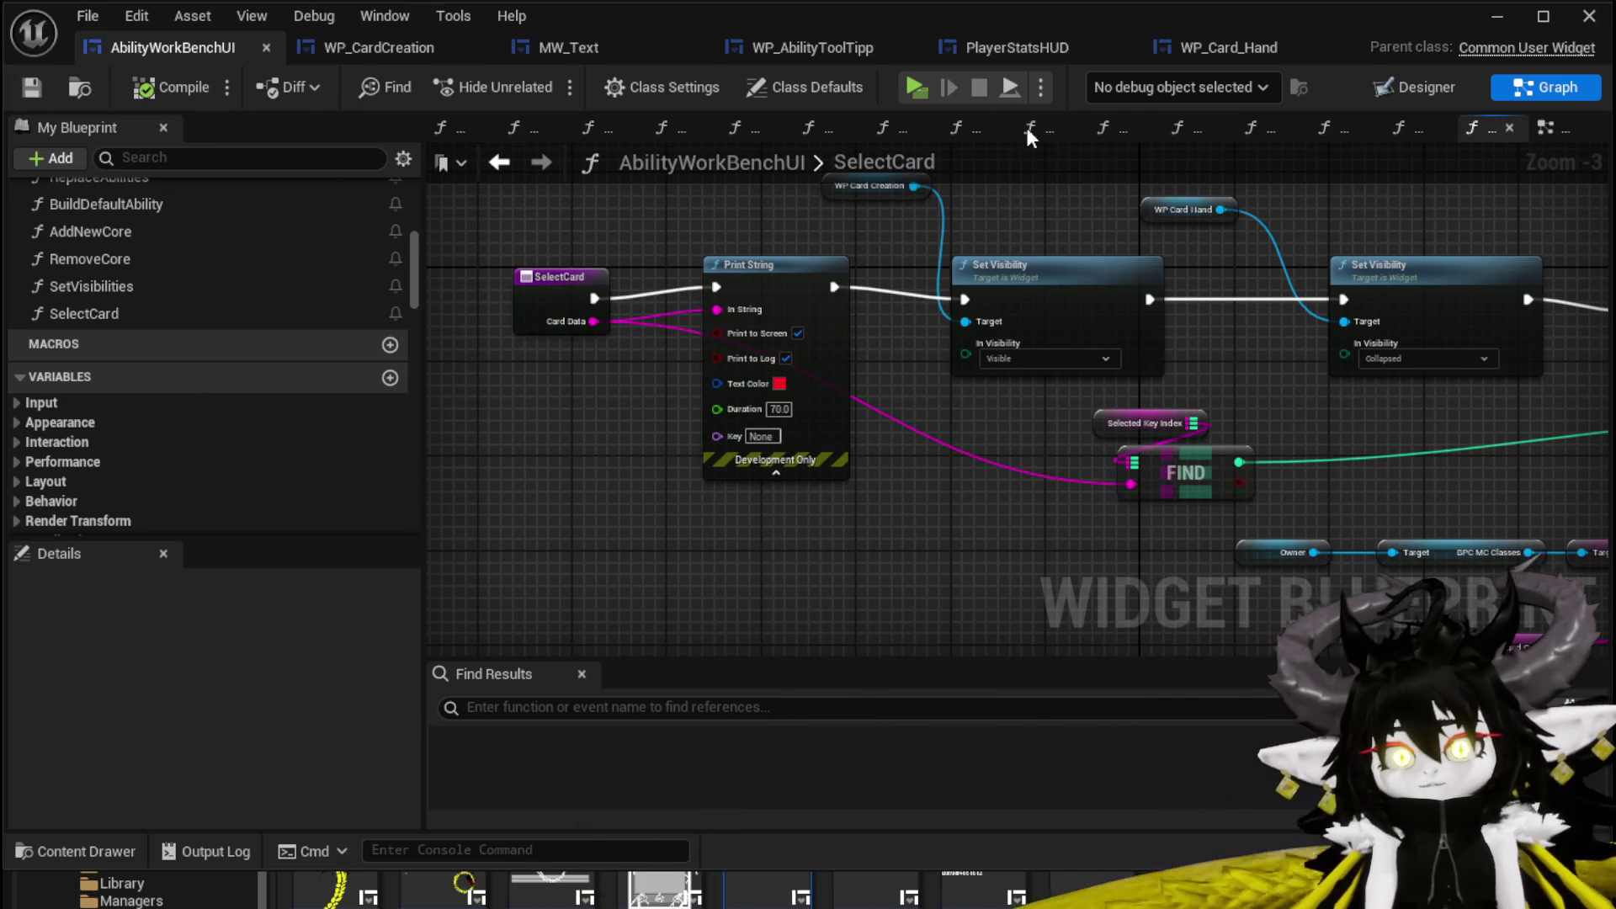
Switch to the WP_Card_Hand blueprint and pan its event graph.
click(1159, 55)
scroll(1137, 402, down, 5)
drag(1137, 402, 1525, 196)
Find the Print String in CardSelected and set its text colour to magenta.
text(Print String)
key(Return)
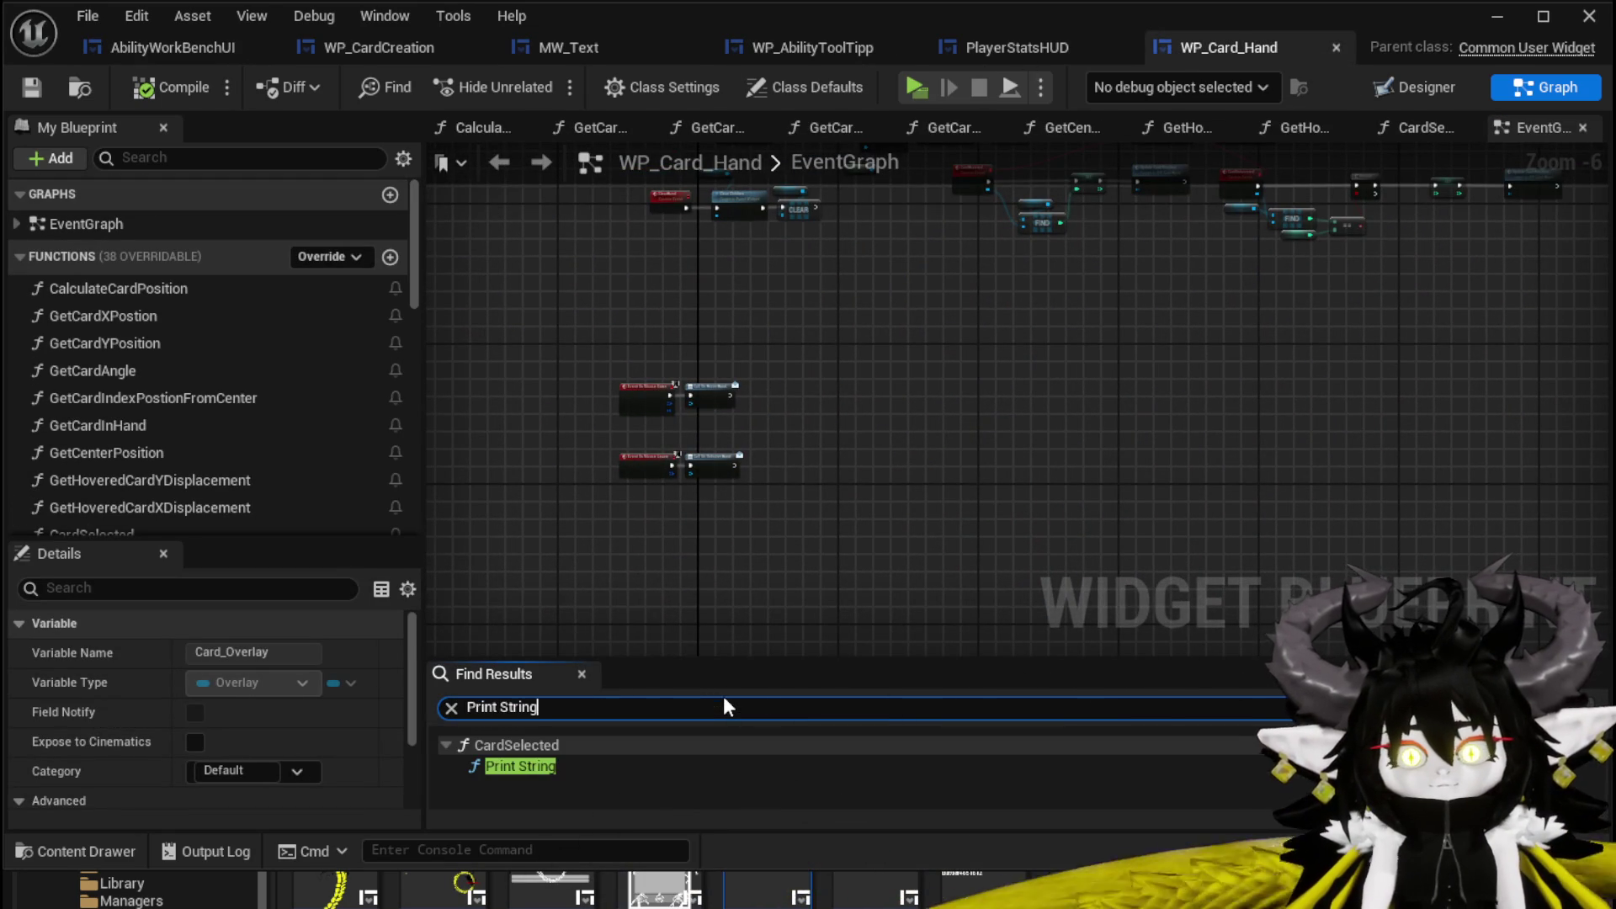
click(537, 766)
double_click(537, 765)
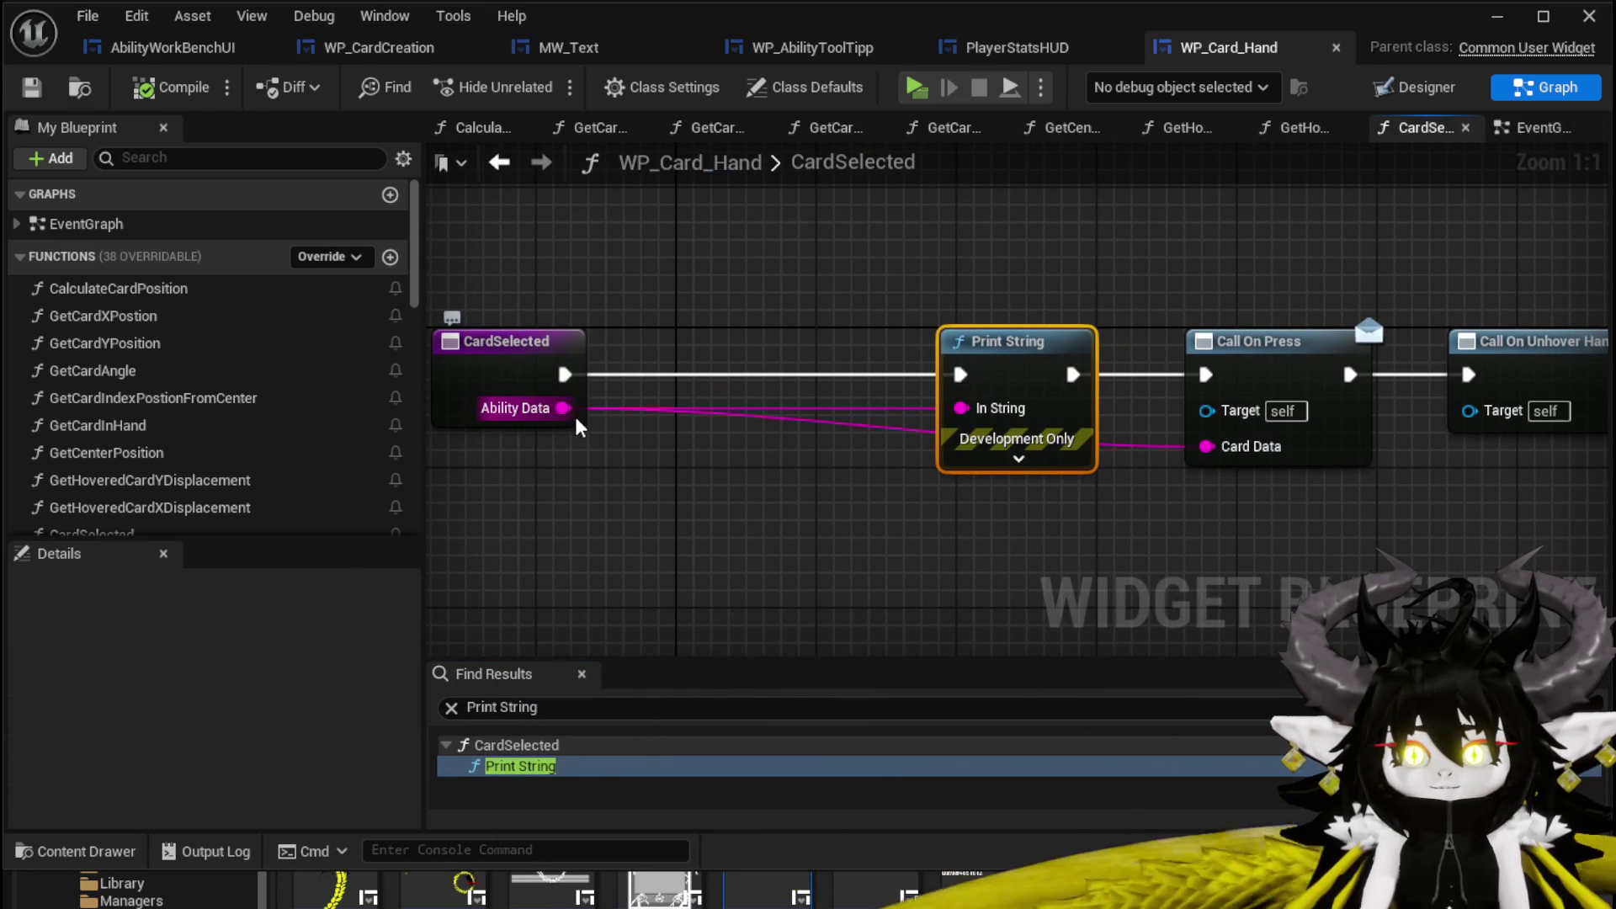
click(1017, 460)
mouse_move(1066, 371)
mouse_down()
mouse_move(913, 379)
mouse_move(685, 278)
mouse_move(986, 286)
mouse_up()
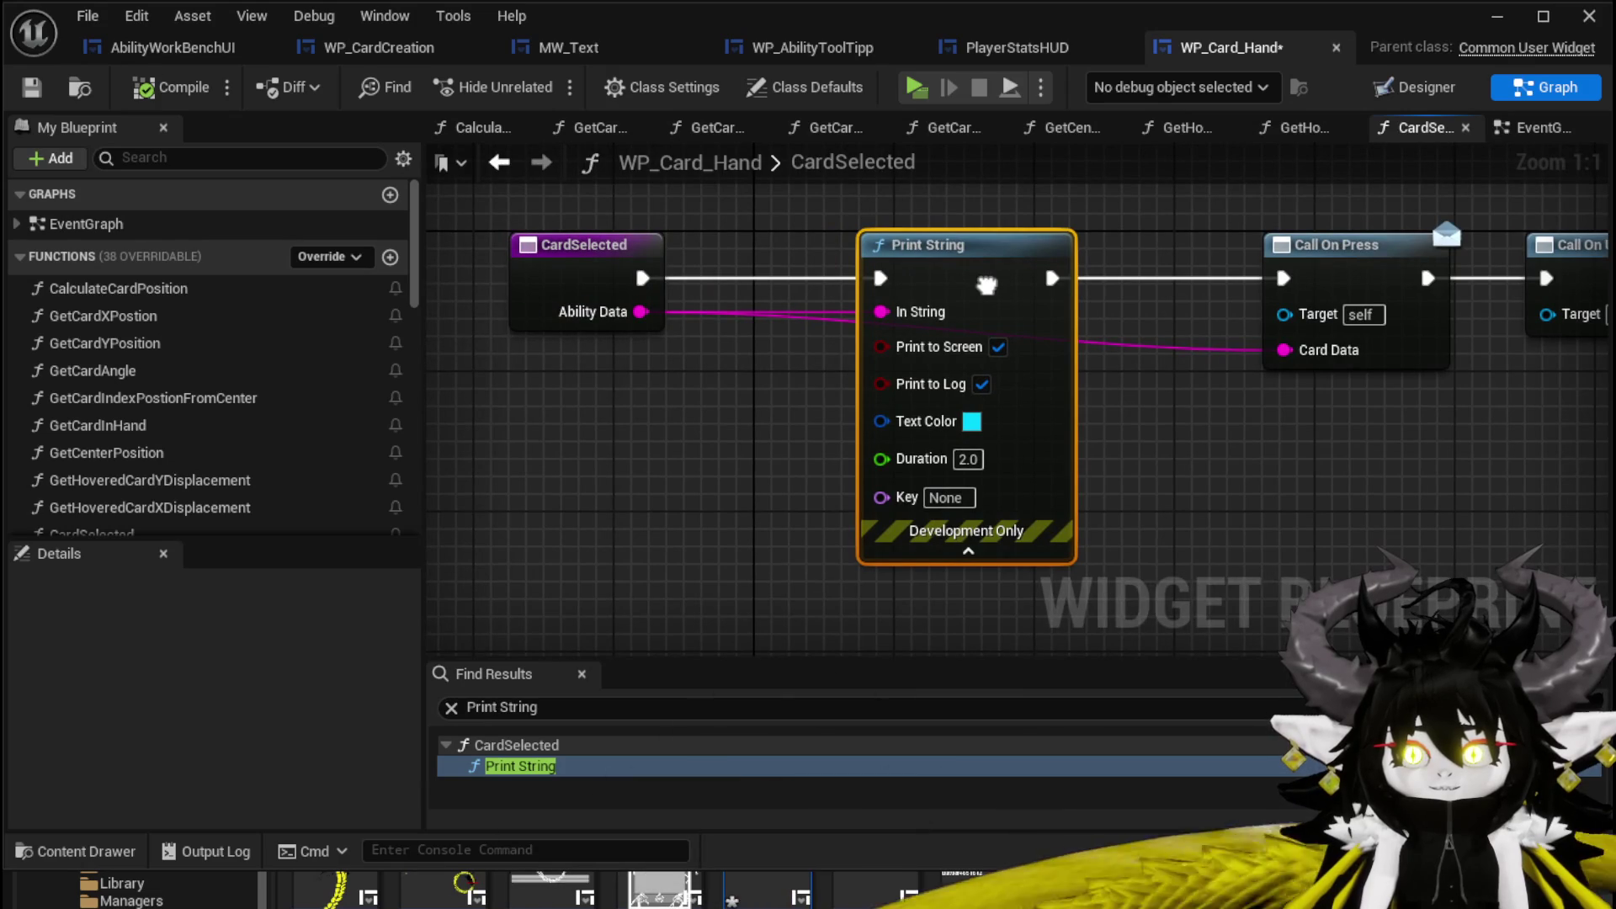
mouse_move(986, 285)
mouse_down()
mouse_move(694, 314)
mouse_move(887, 300)
mouse_up()
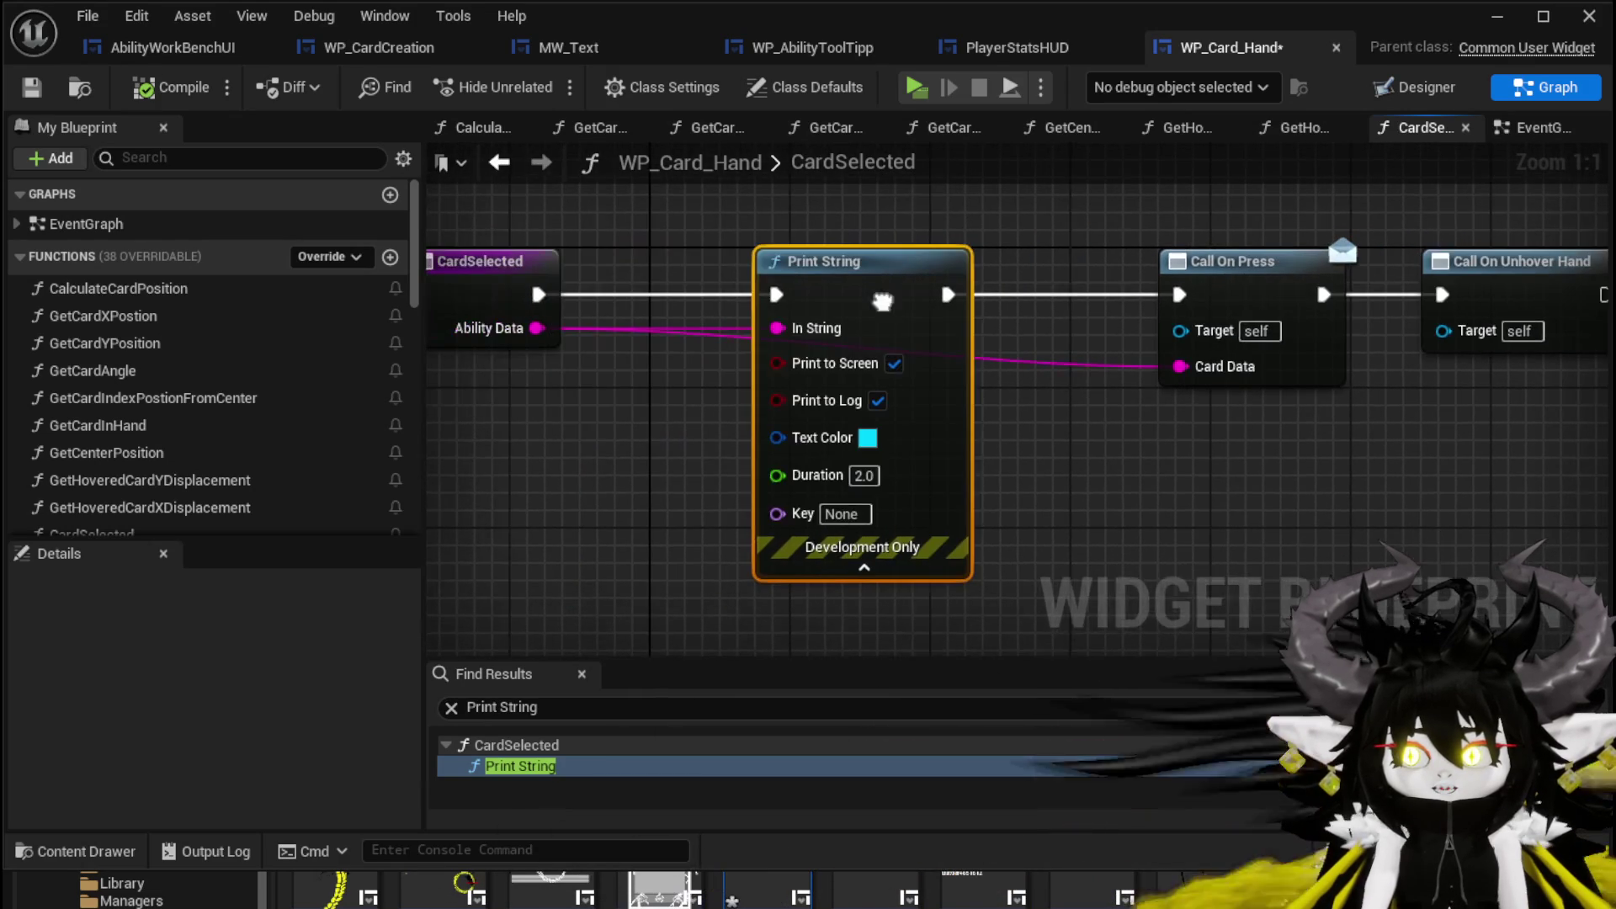
click(872, 437)
click(1059, 545)
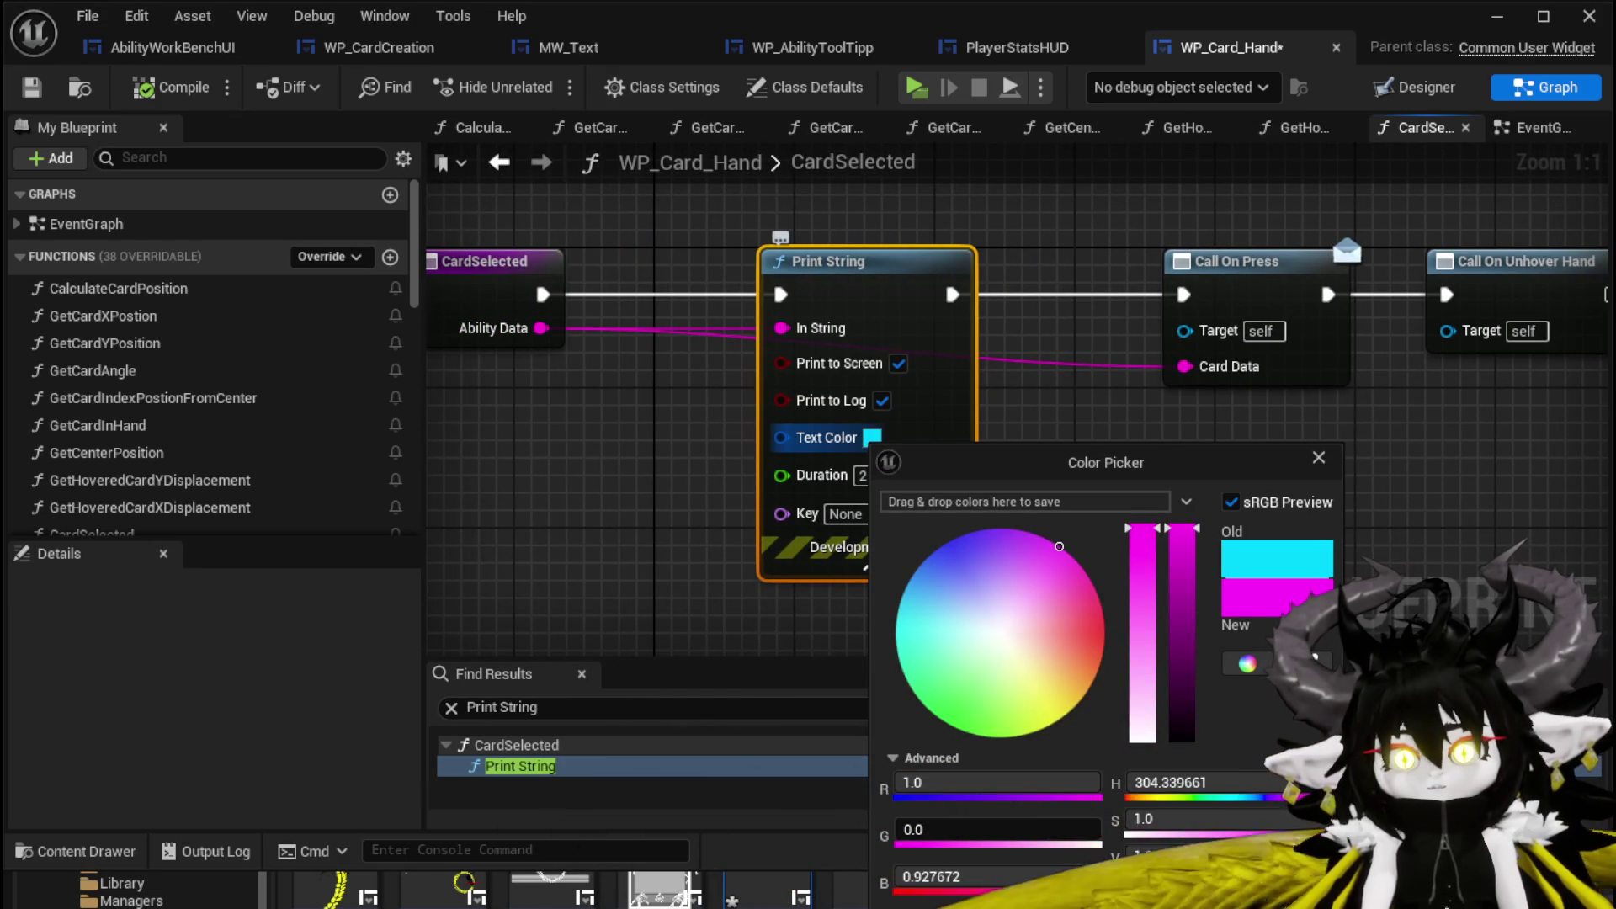
click(807, 420)
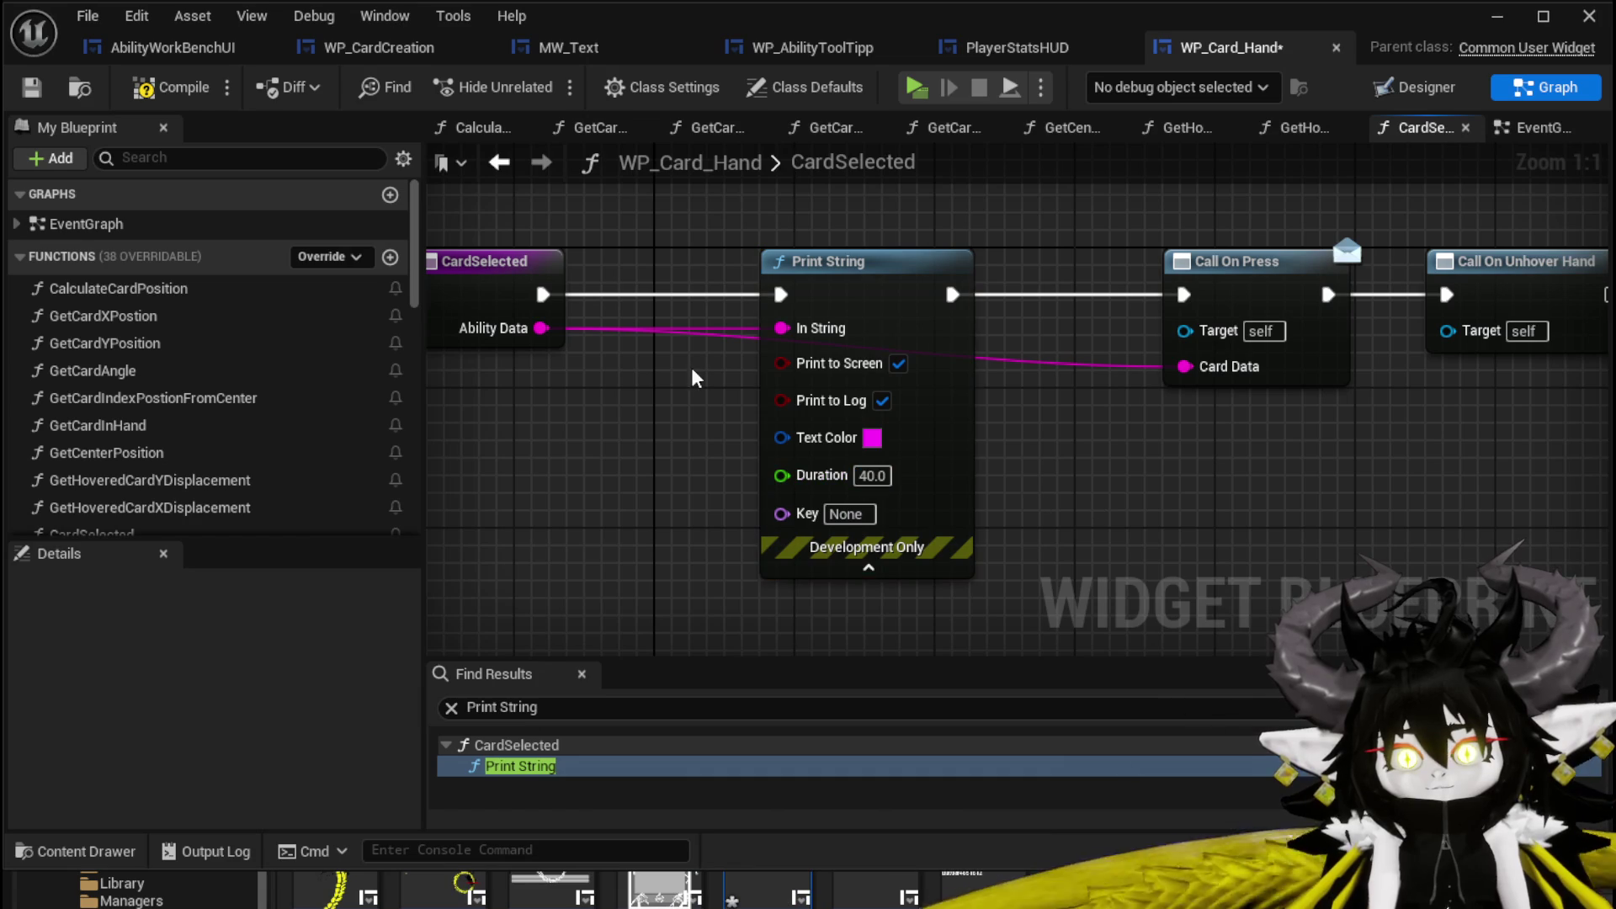
Feed the Print String's In String from an Append node wired with Ability Data.
drag(782, 328, 602, 446)
text(Appe)
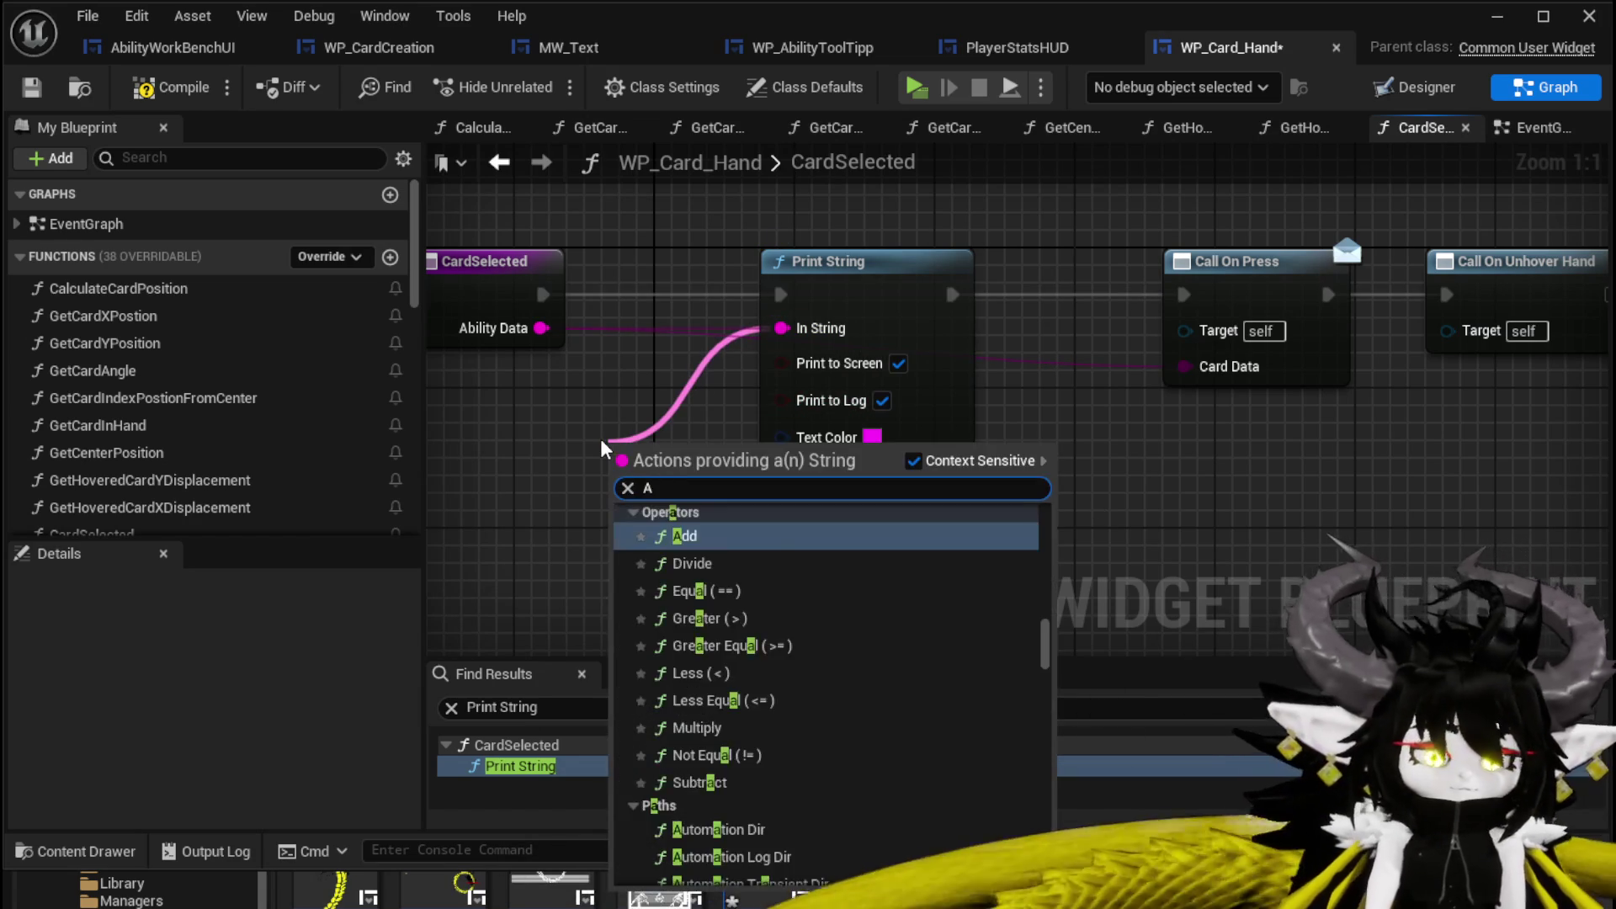
key(Return)
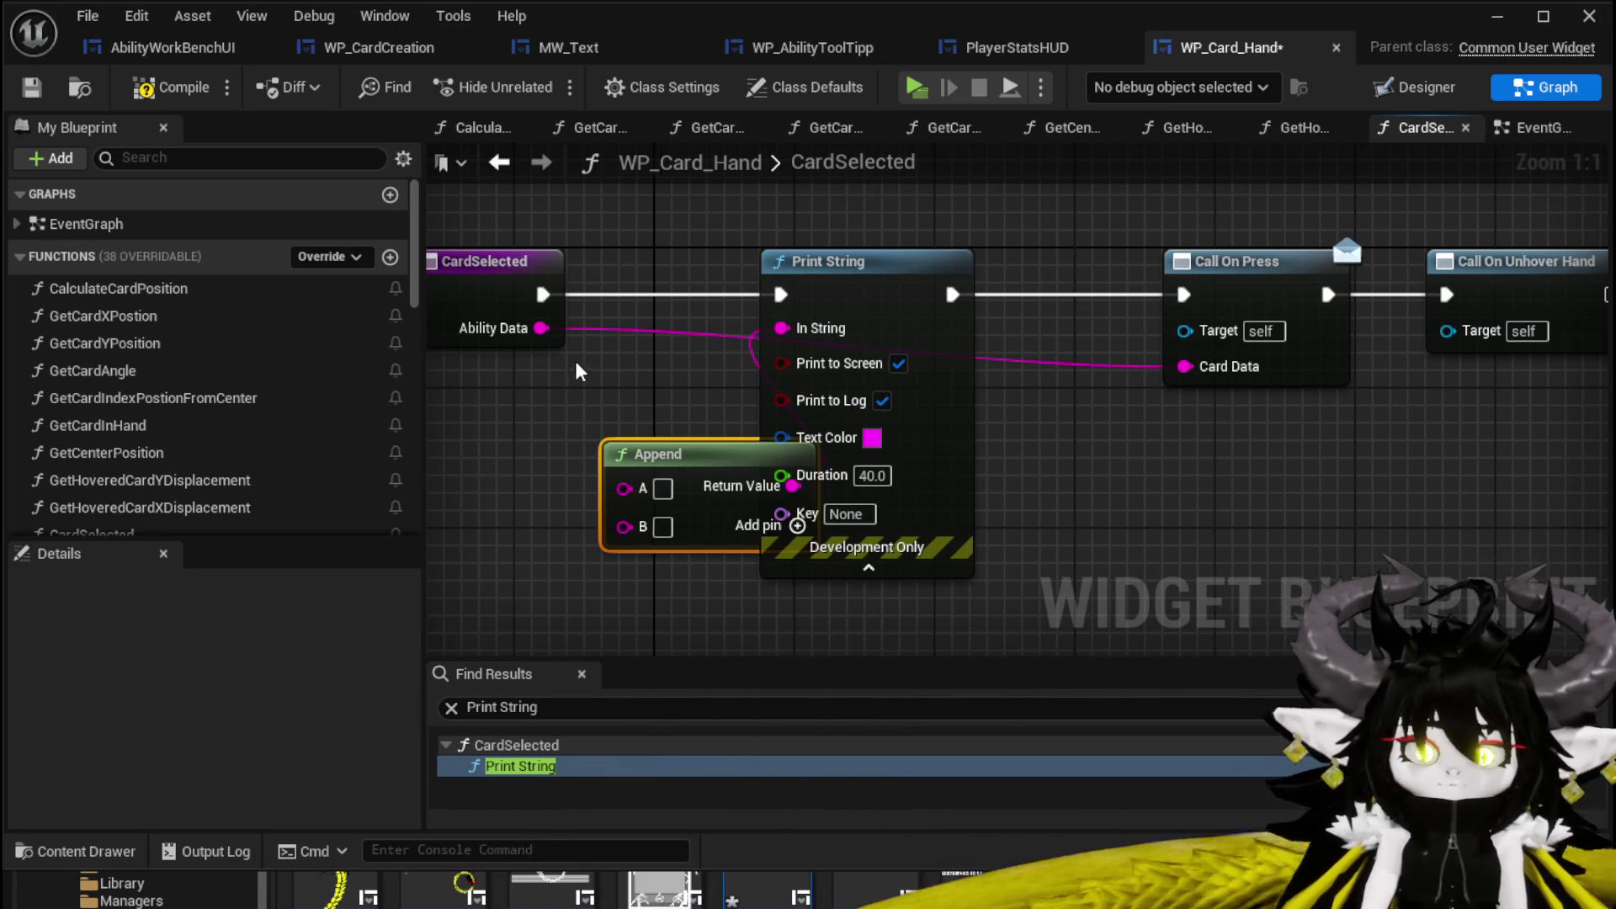
drag(833, 454, 673, 450)
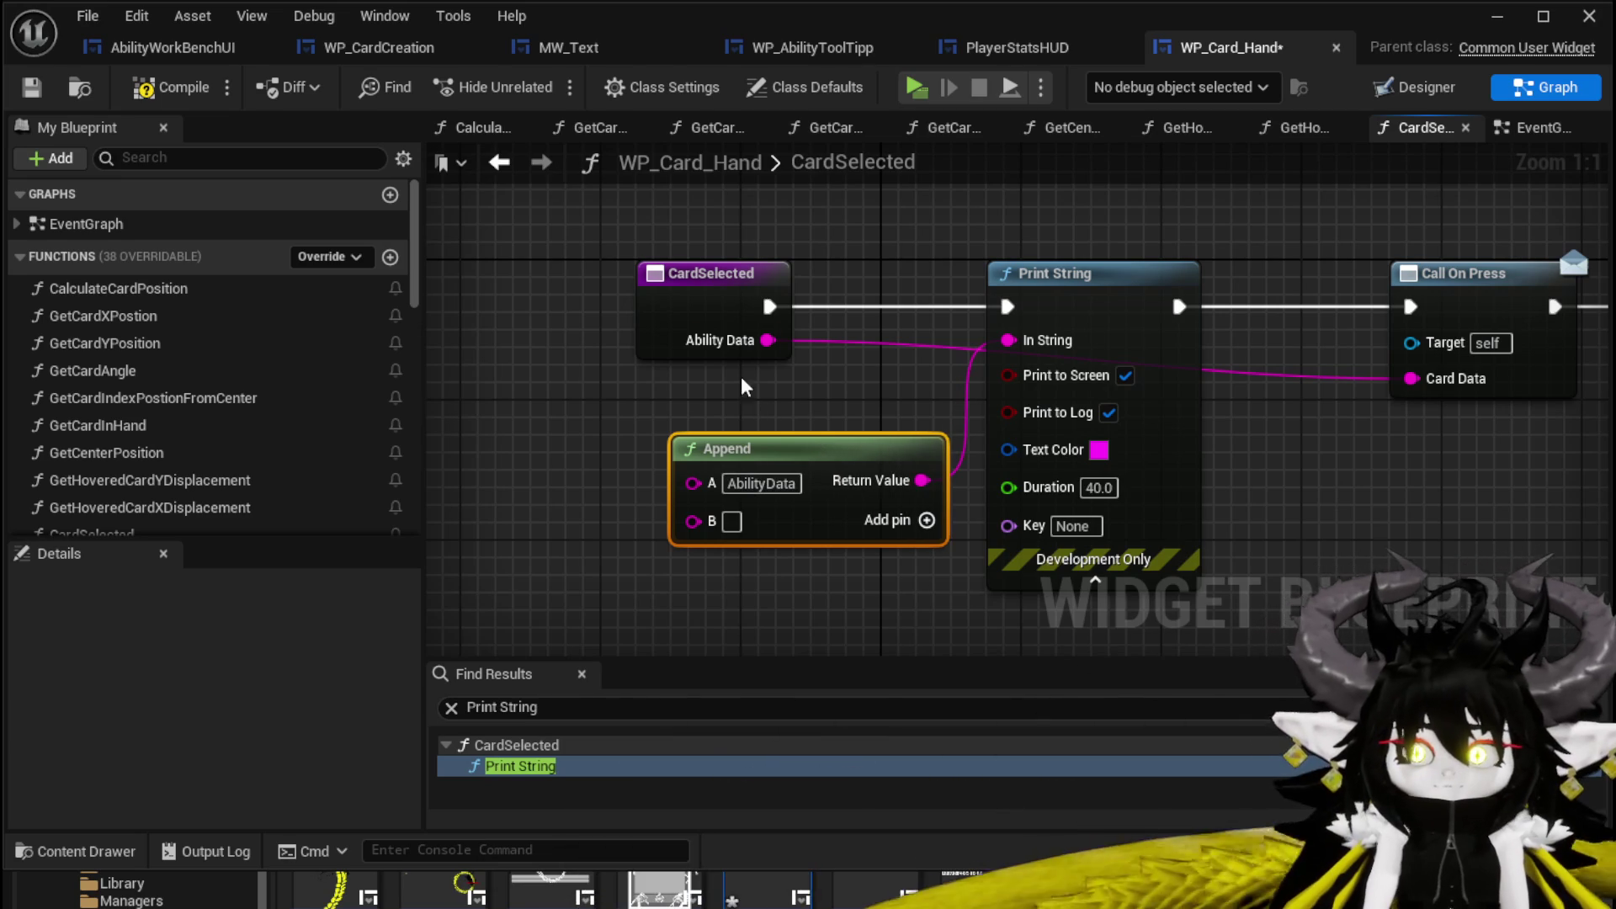
drag(767, 340, 693, 520)
click(532, 444)
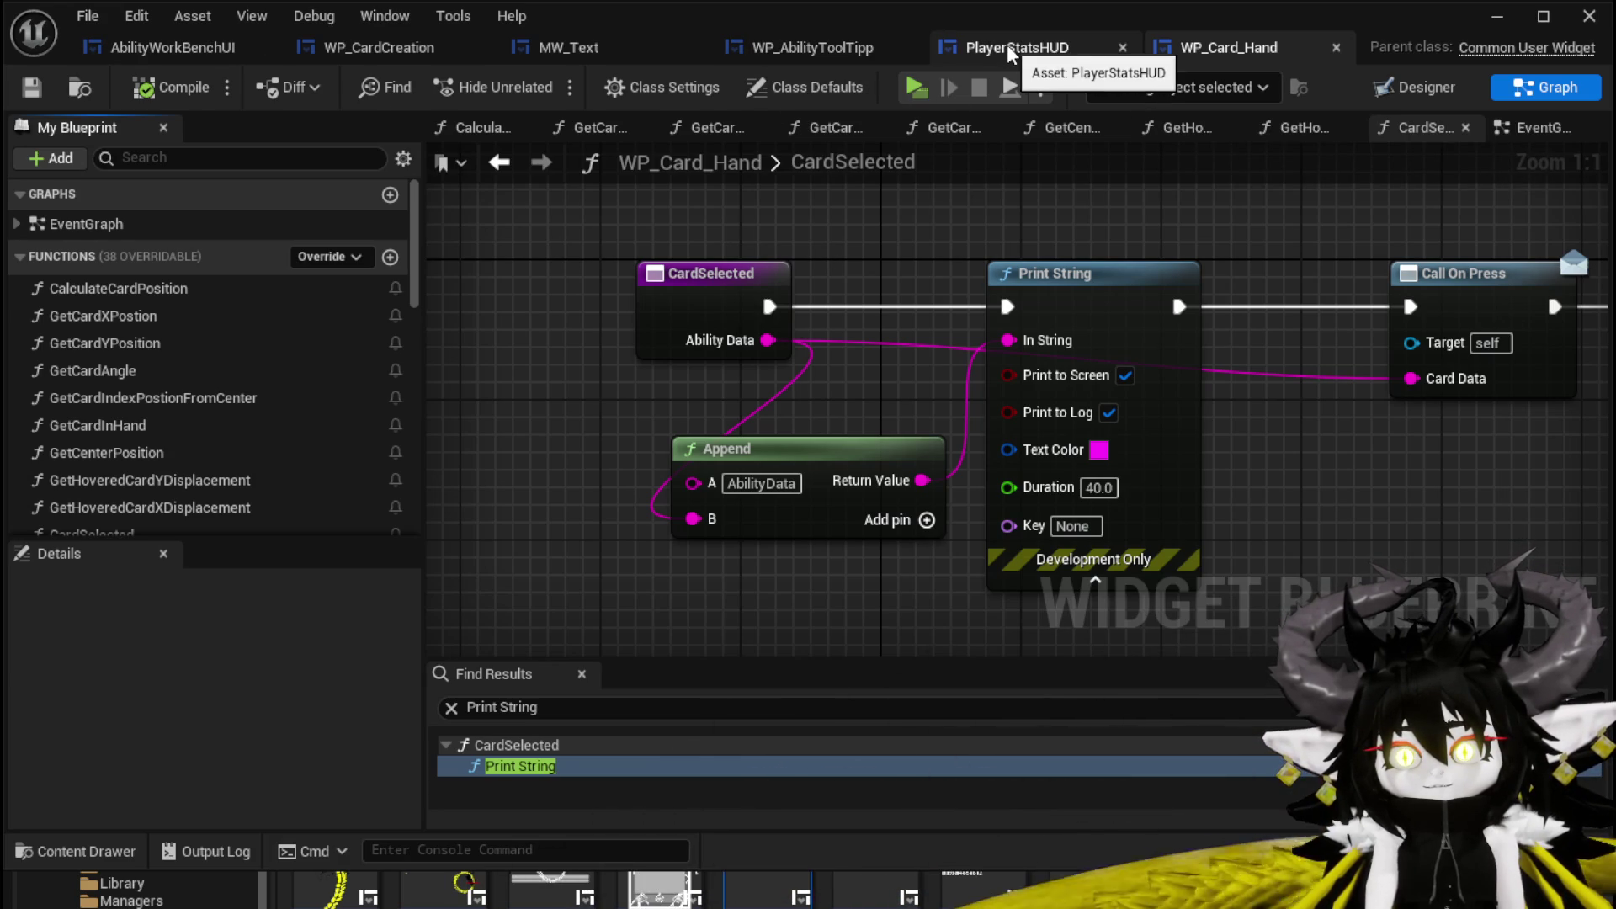
Look through the PlayerStatsHUD, WP_AbilityToolTipp and AbilityWorkBenchUI tabs, then return to the level and start Play.
click(1010, 52)
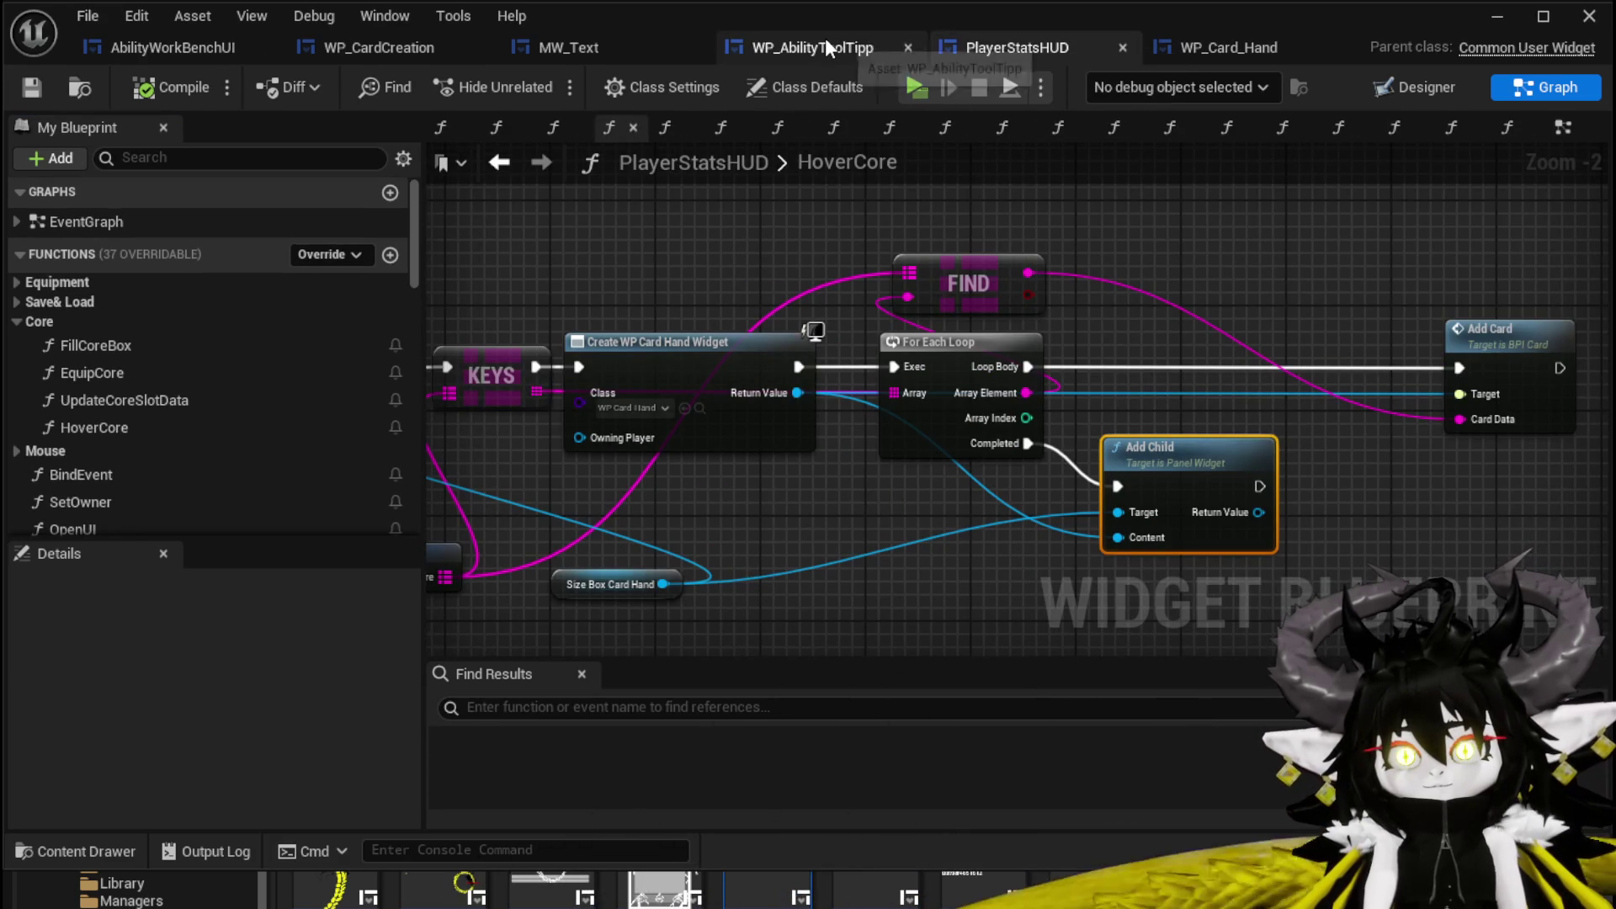
click(825, 43)
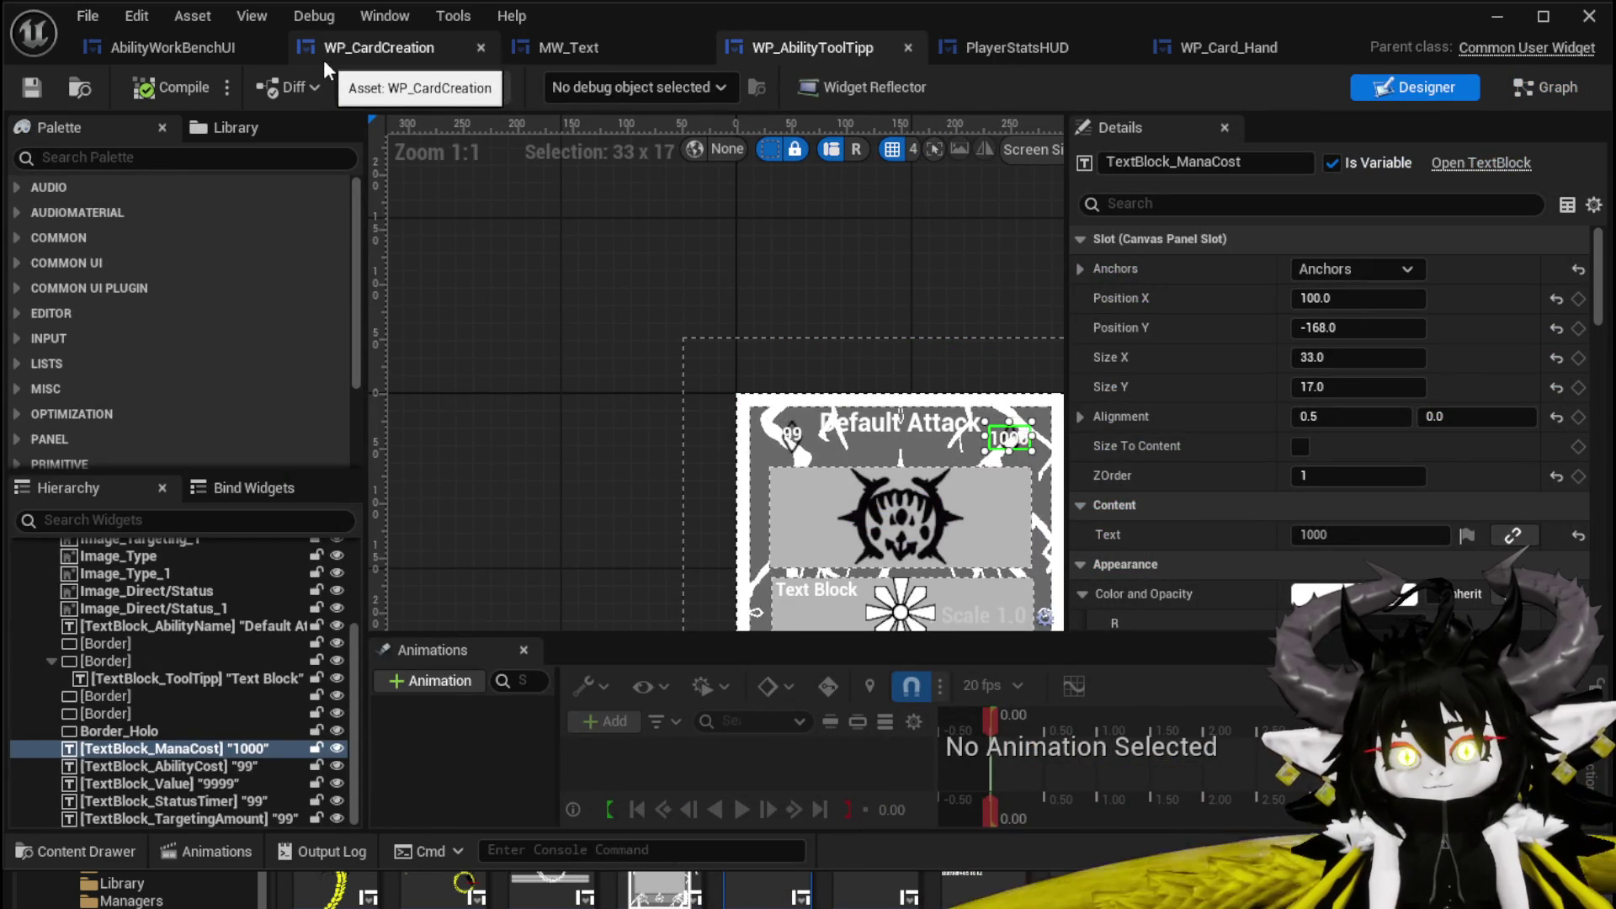
click(152, 54)
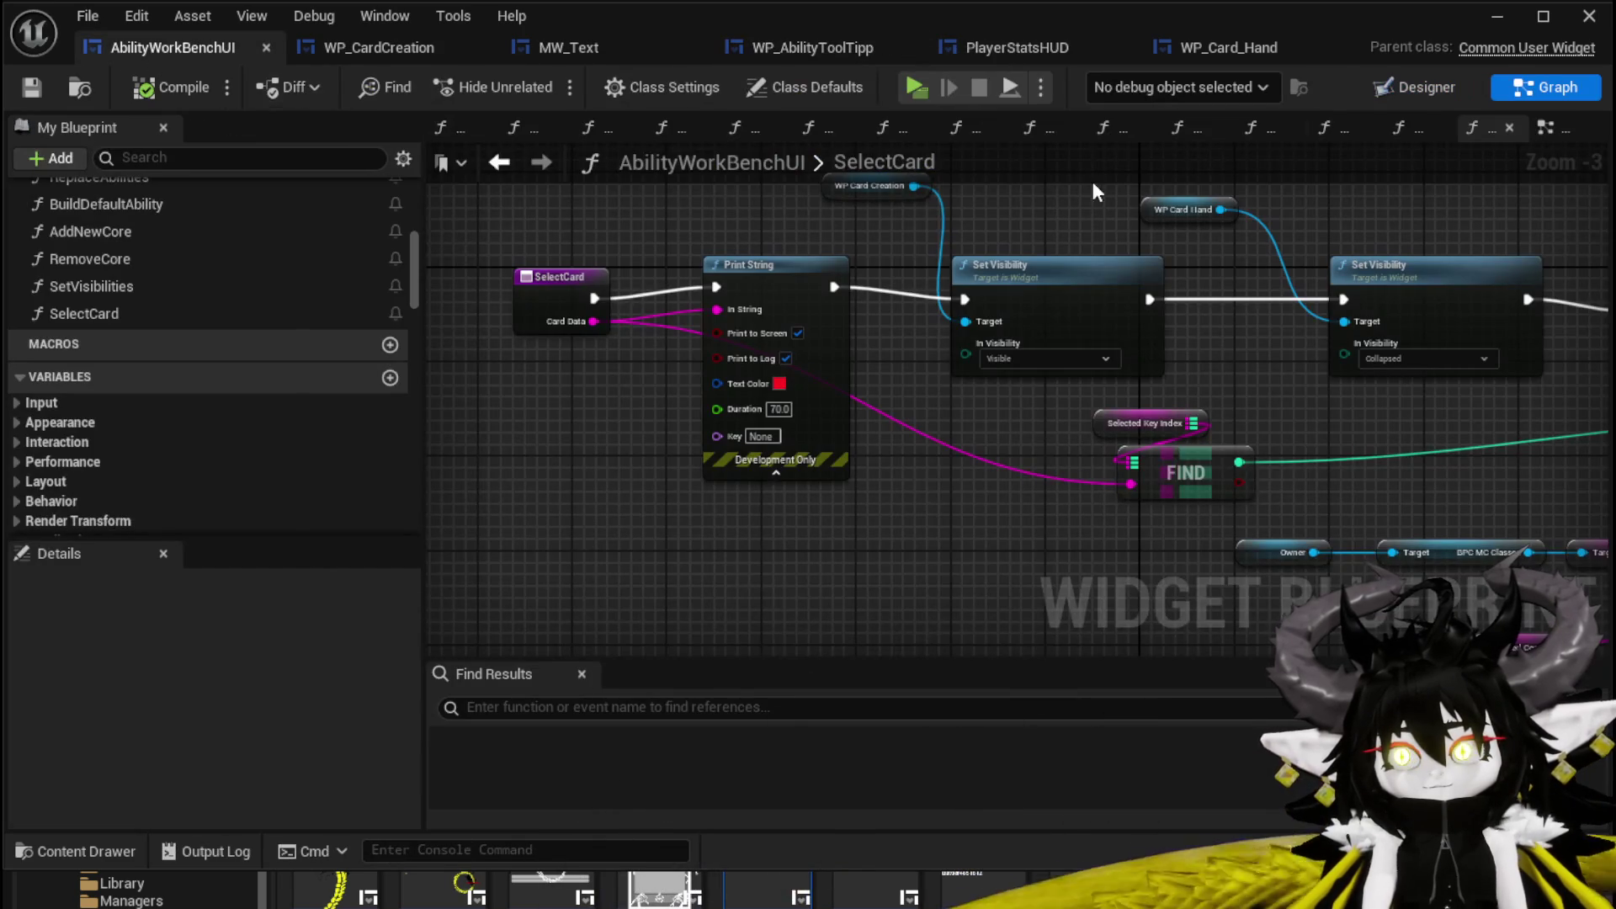
click(1480, 20)
click(598, 100)
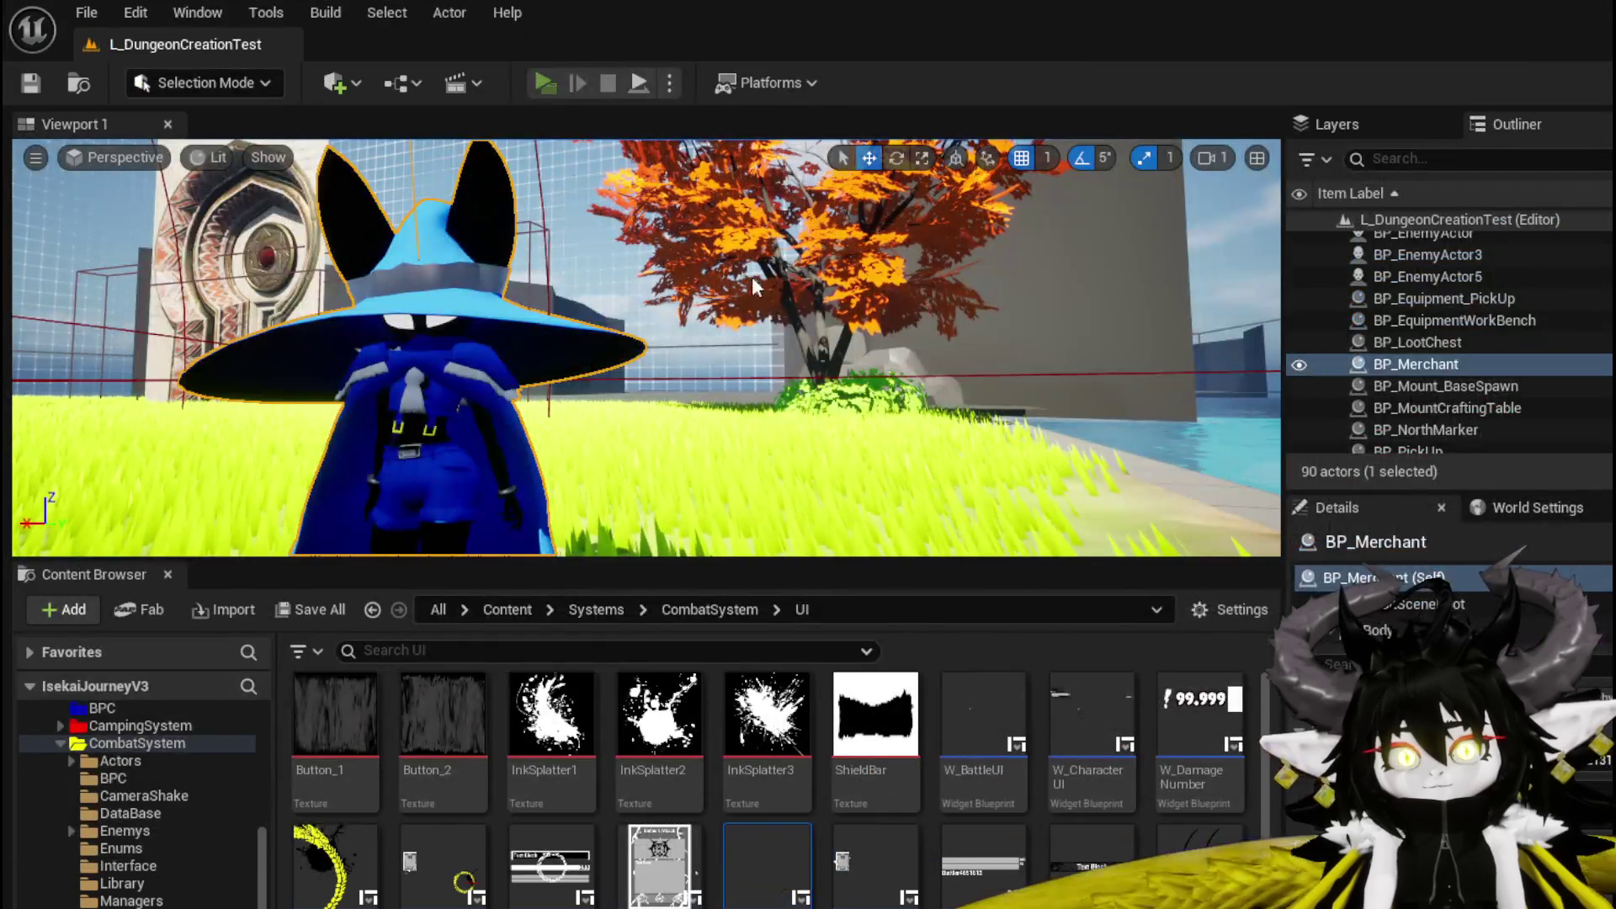
Walk to the workbench, open Ability, load the magic deck, and select the Fire AOE card.
key(w)
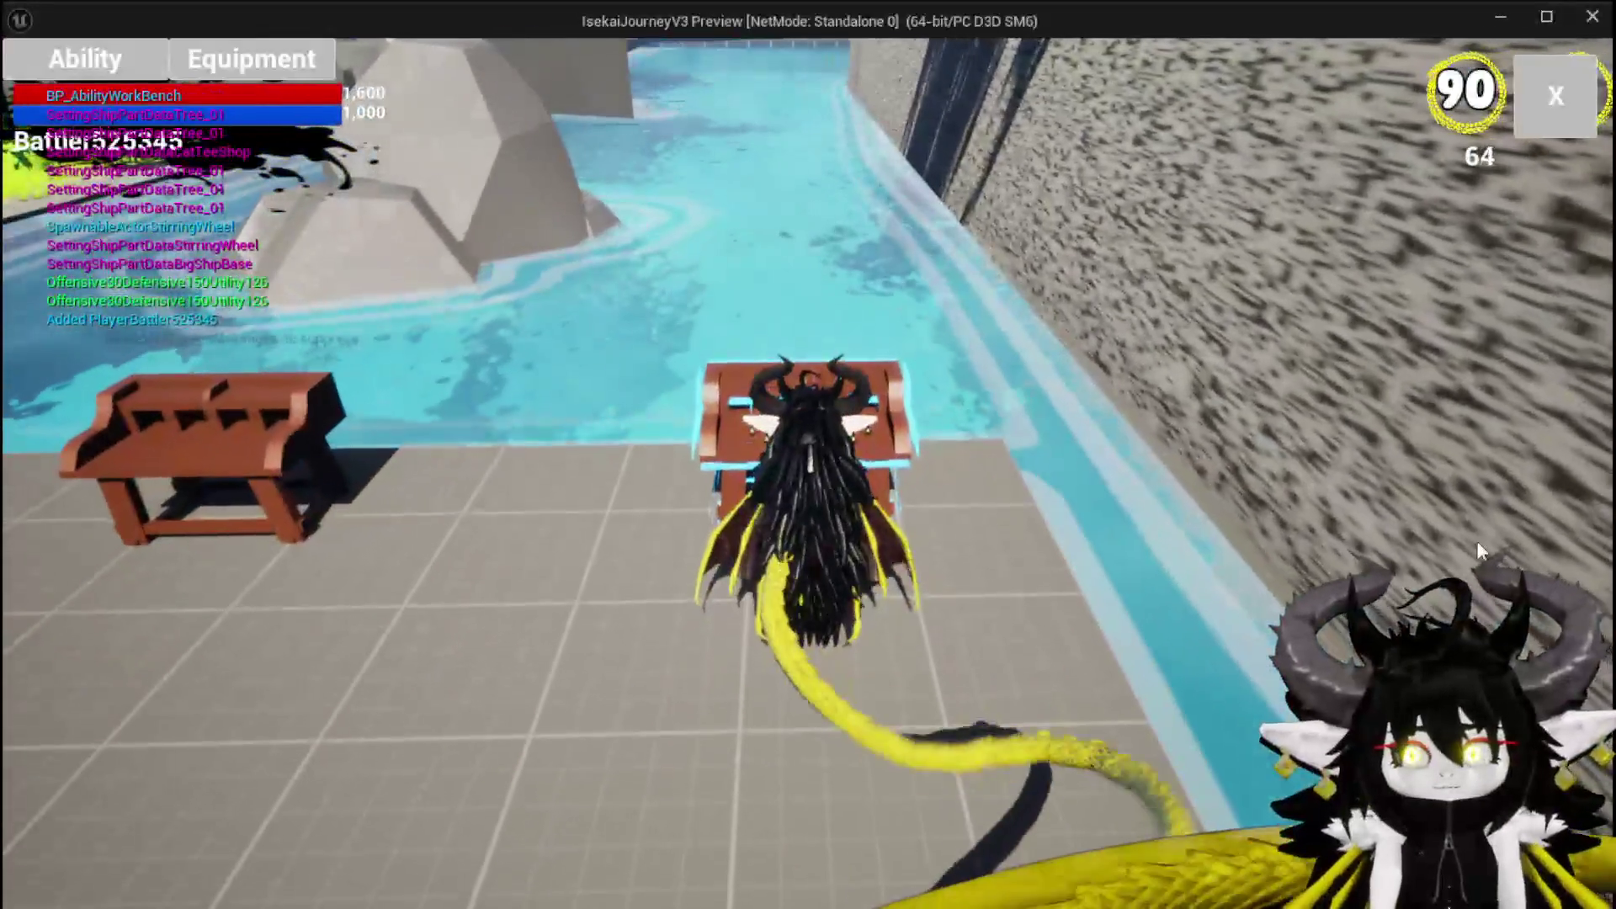
click(84, 59)
click(179, 164)
click(199, 215)
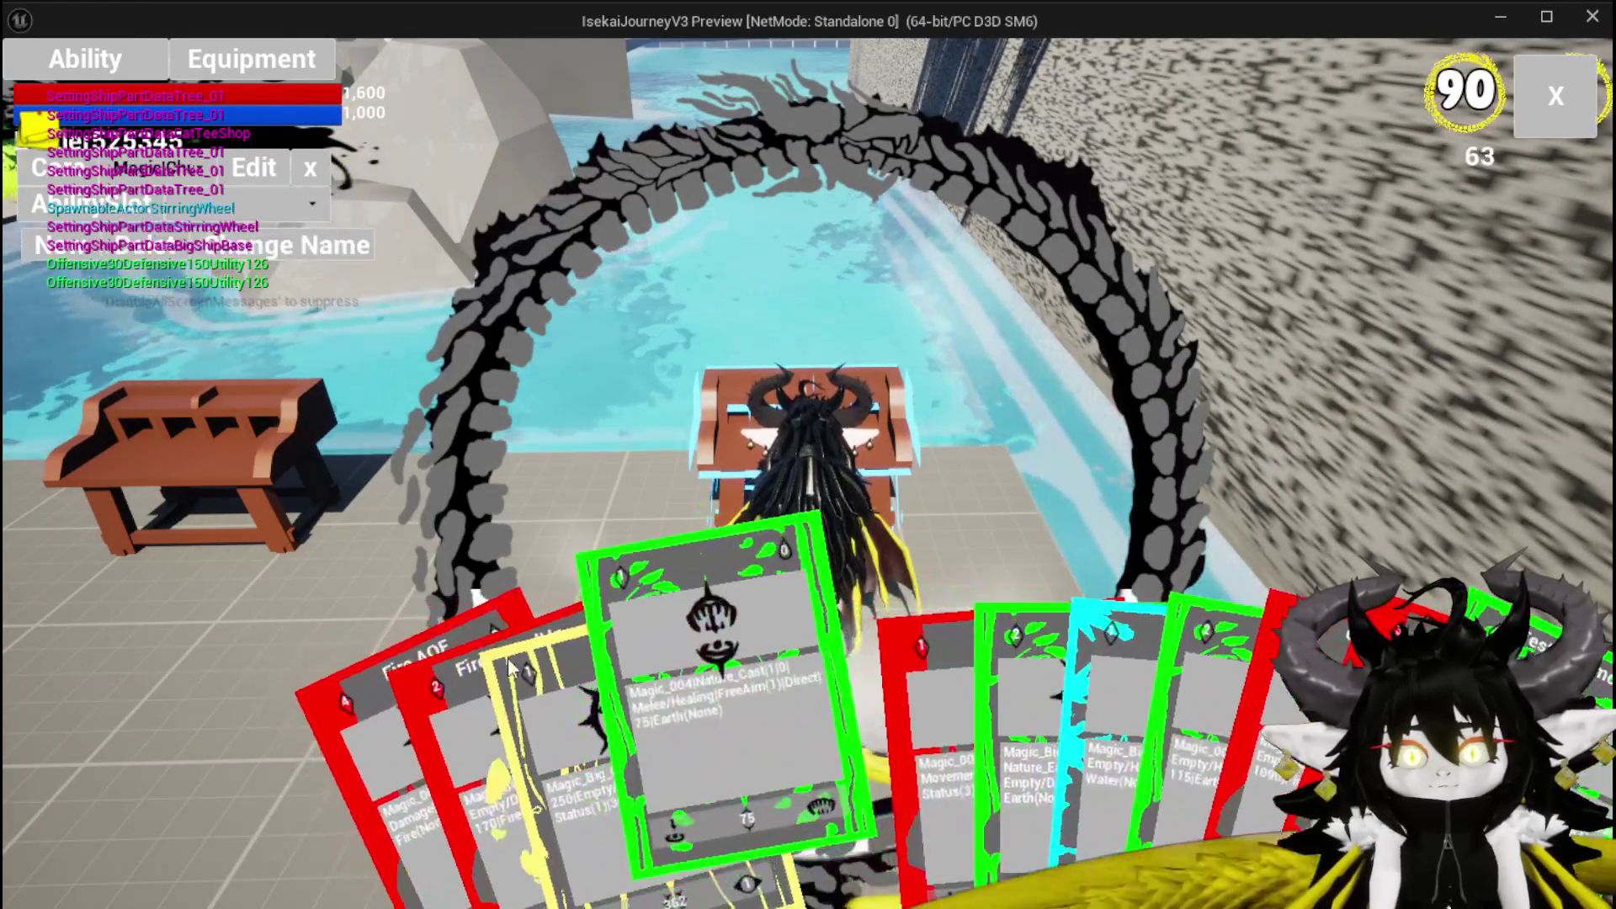
click(680, 649)
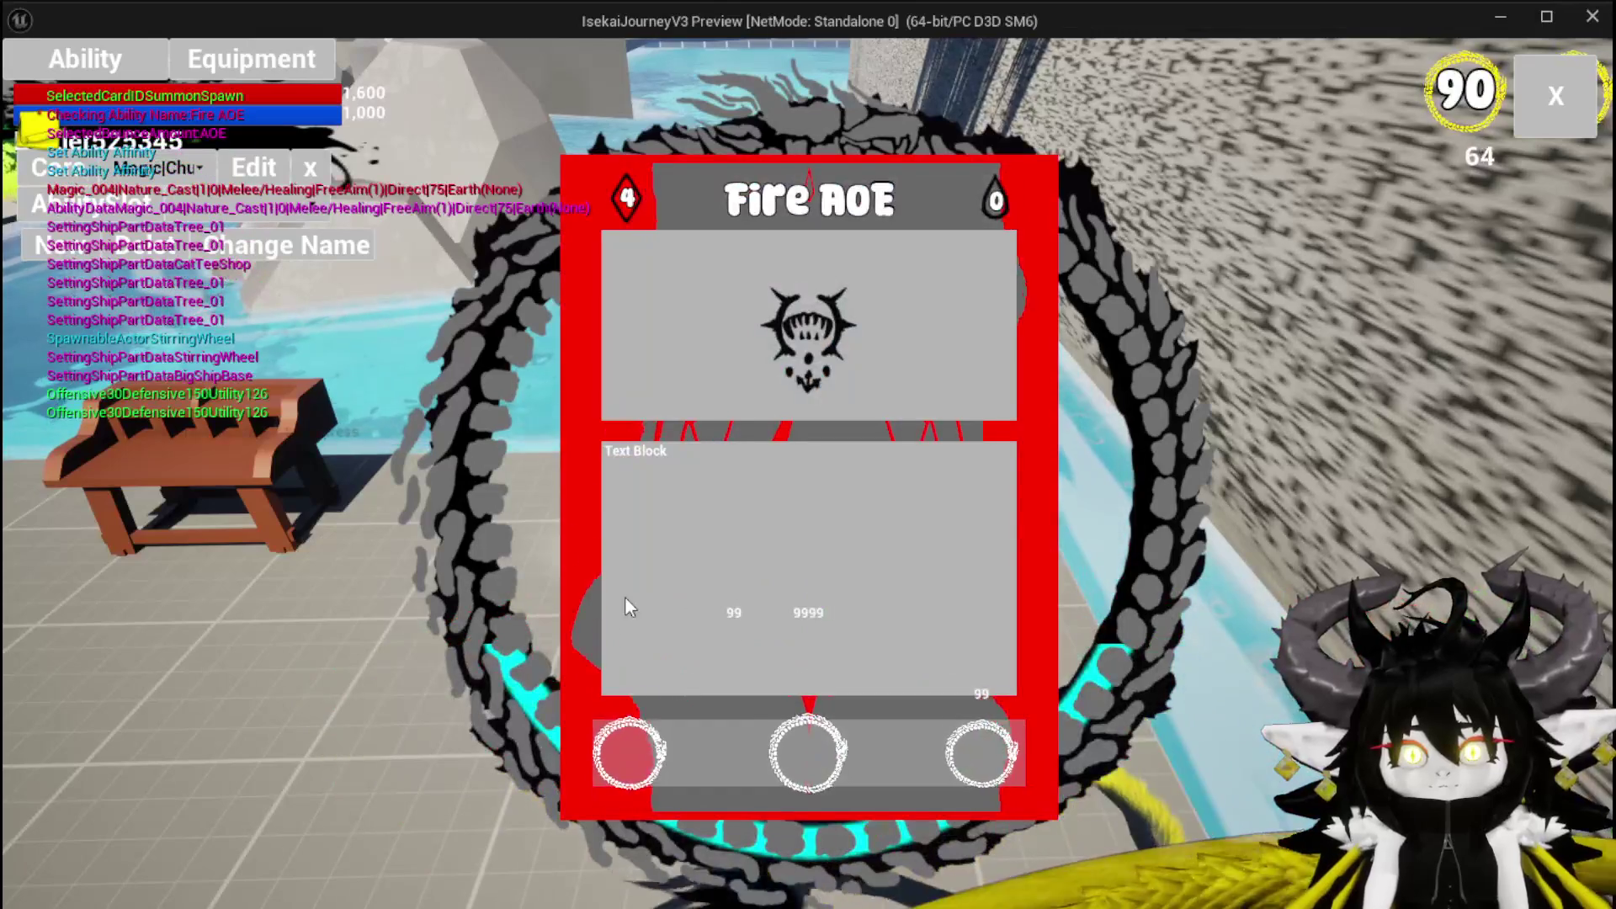
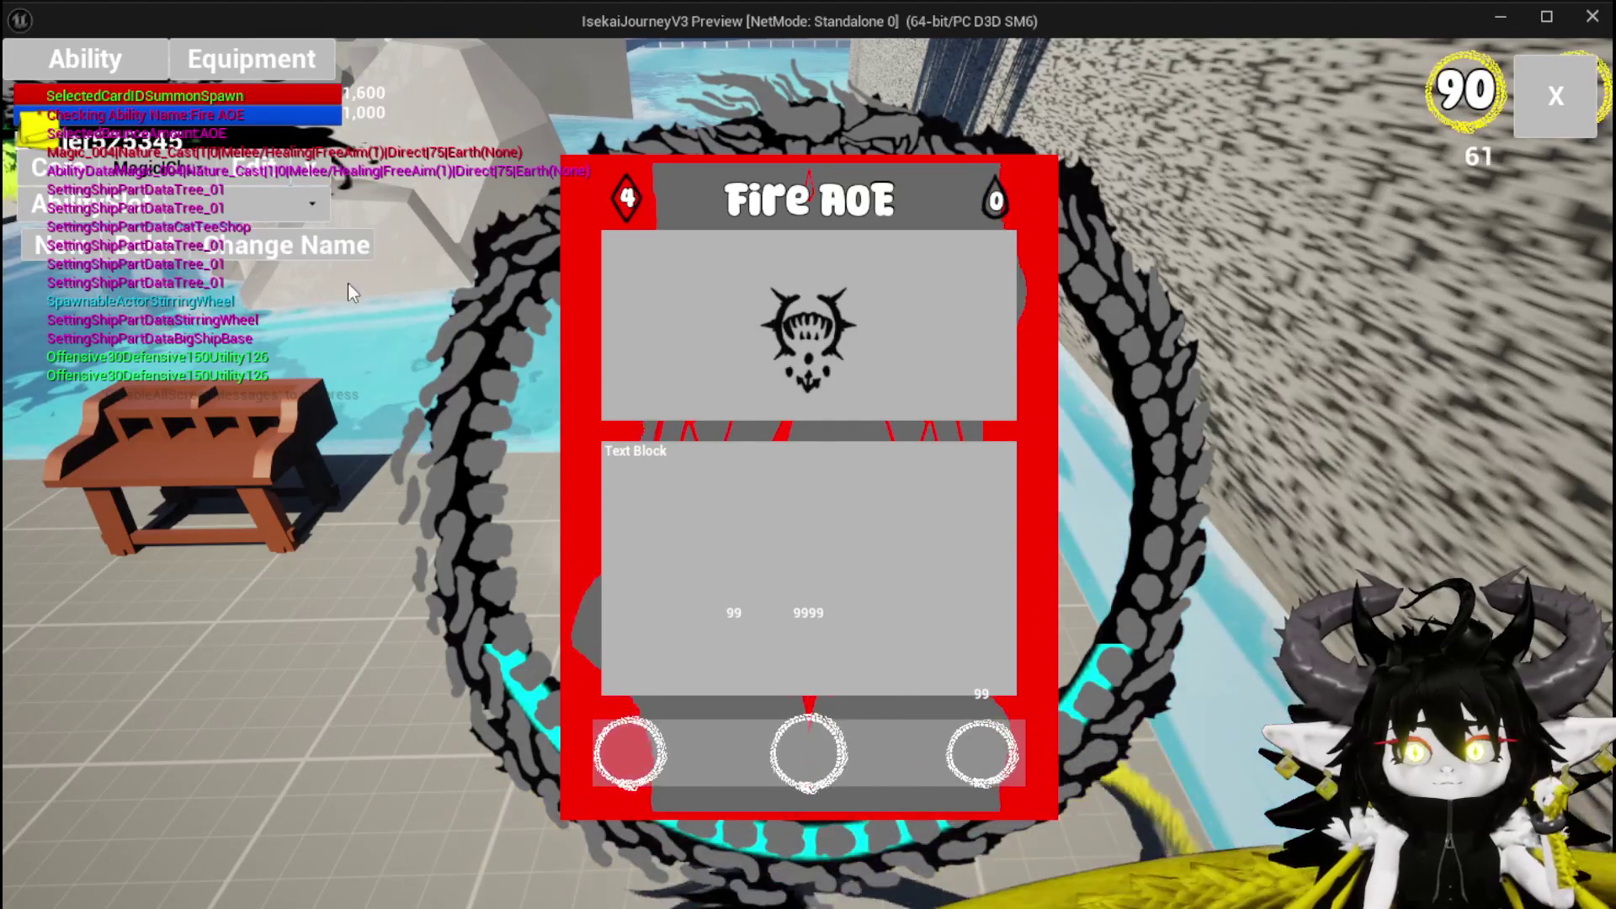
Raise the card hand, select cards including the green Magic_004, then end the preview.
click(397, 709)
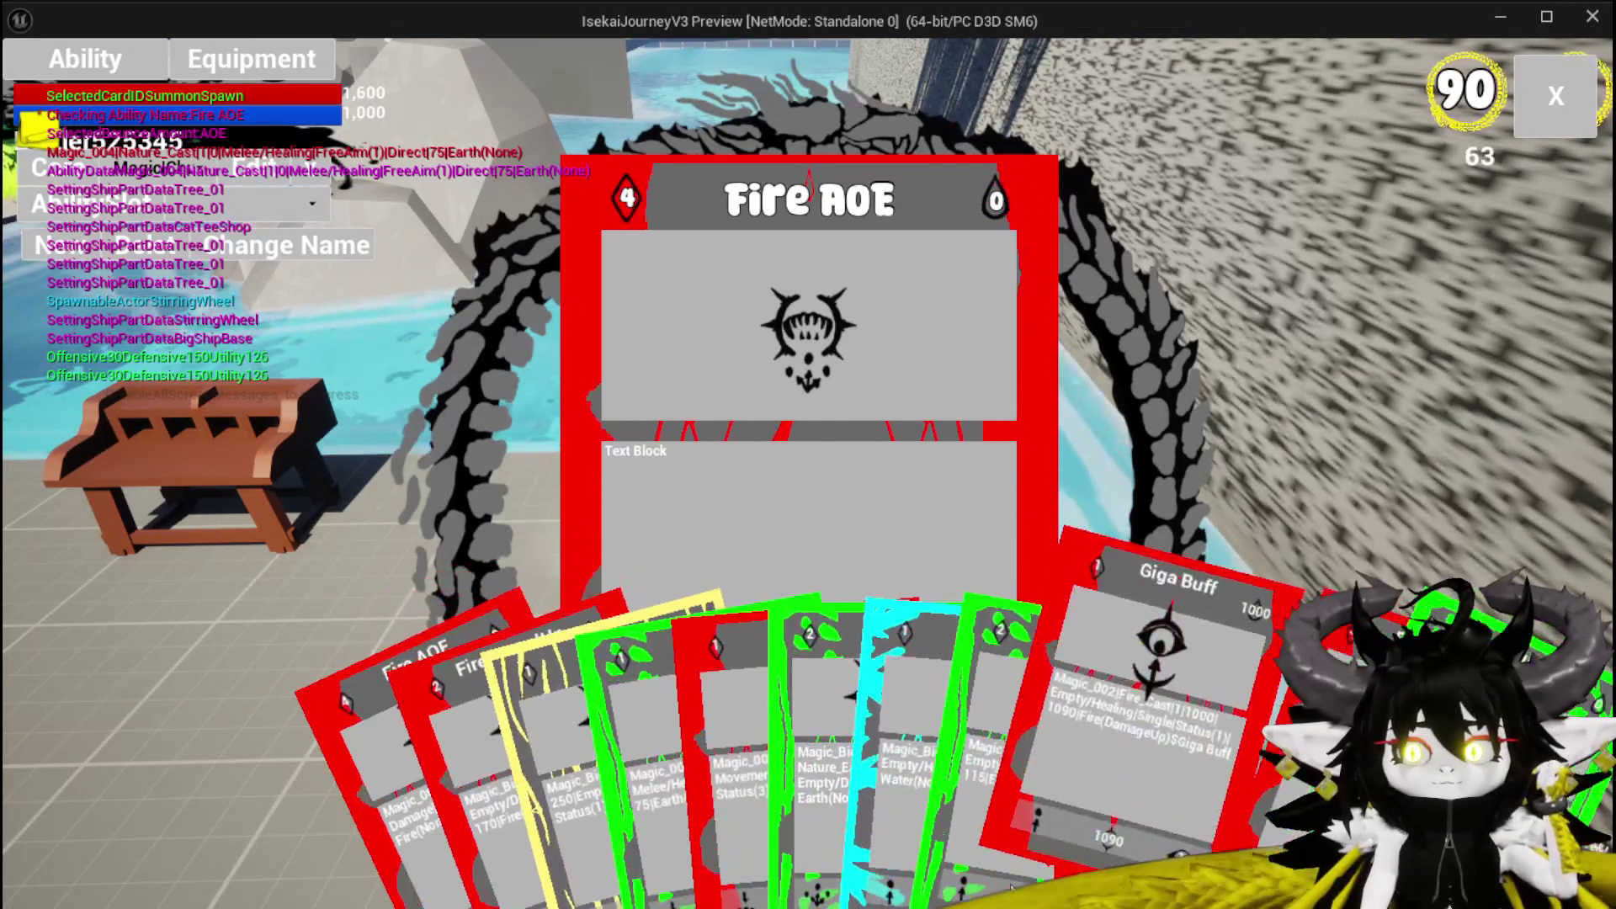
click(750, 689)
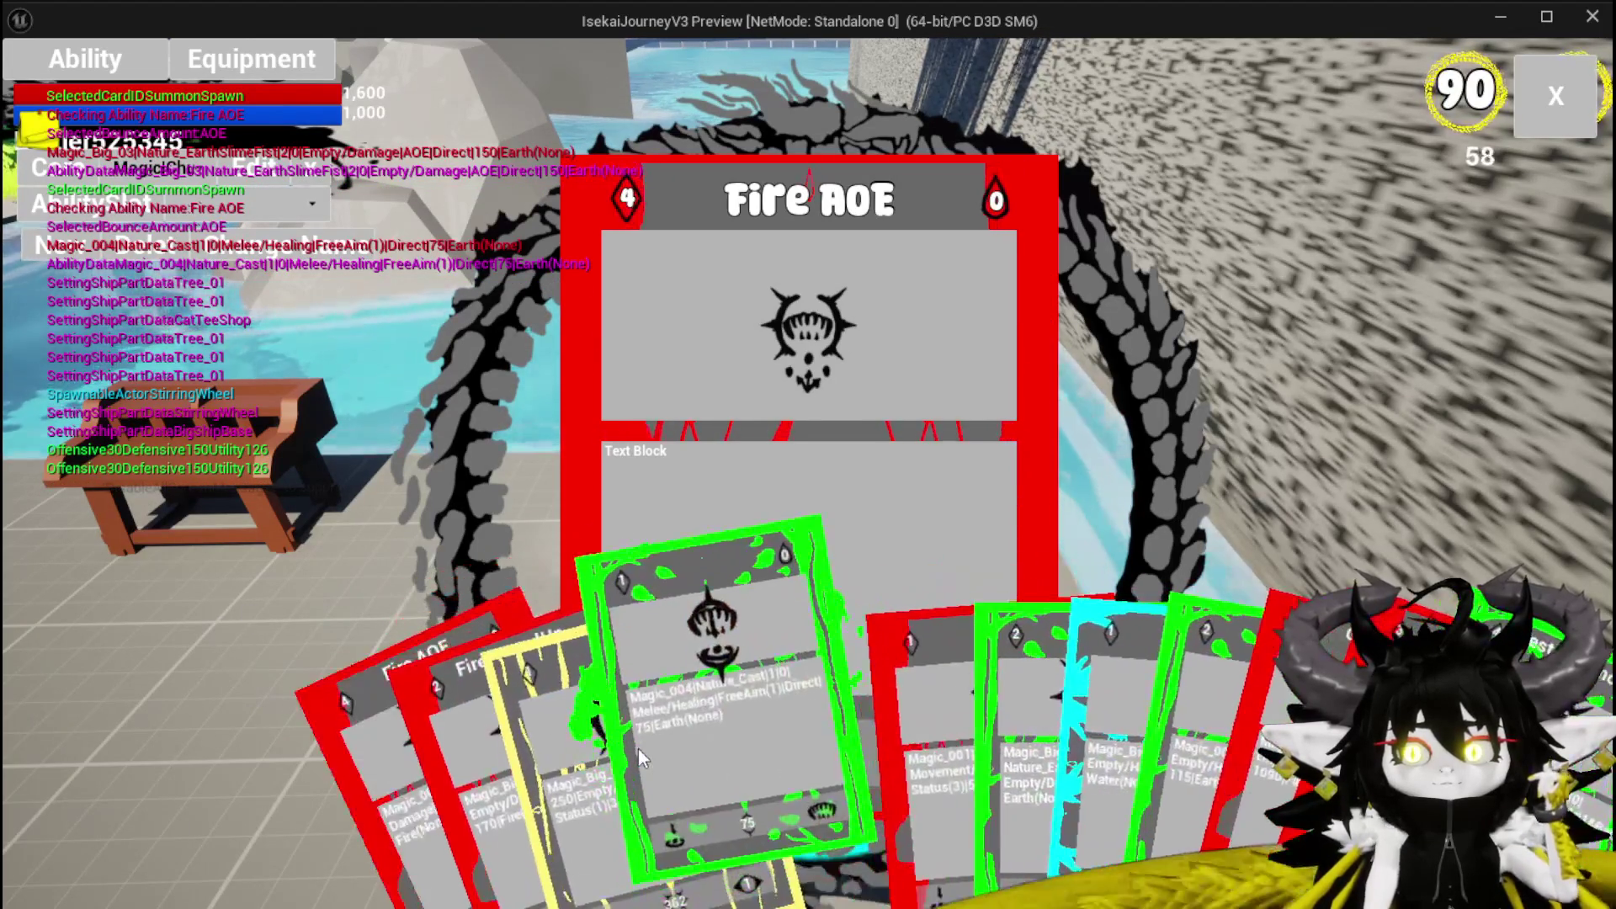
click(641, 749)
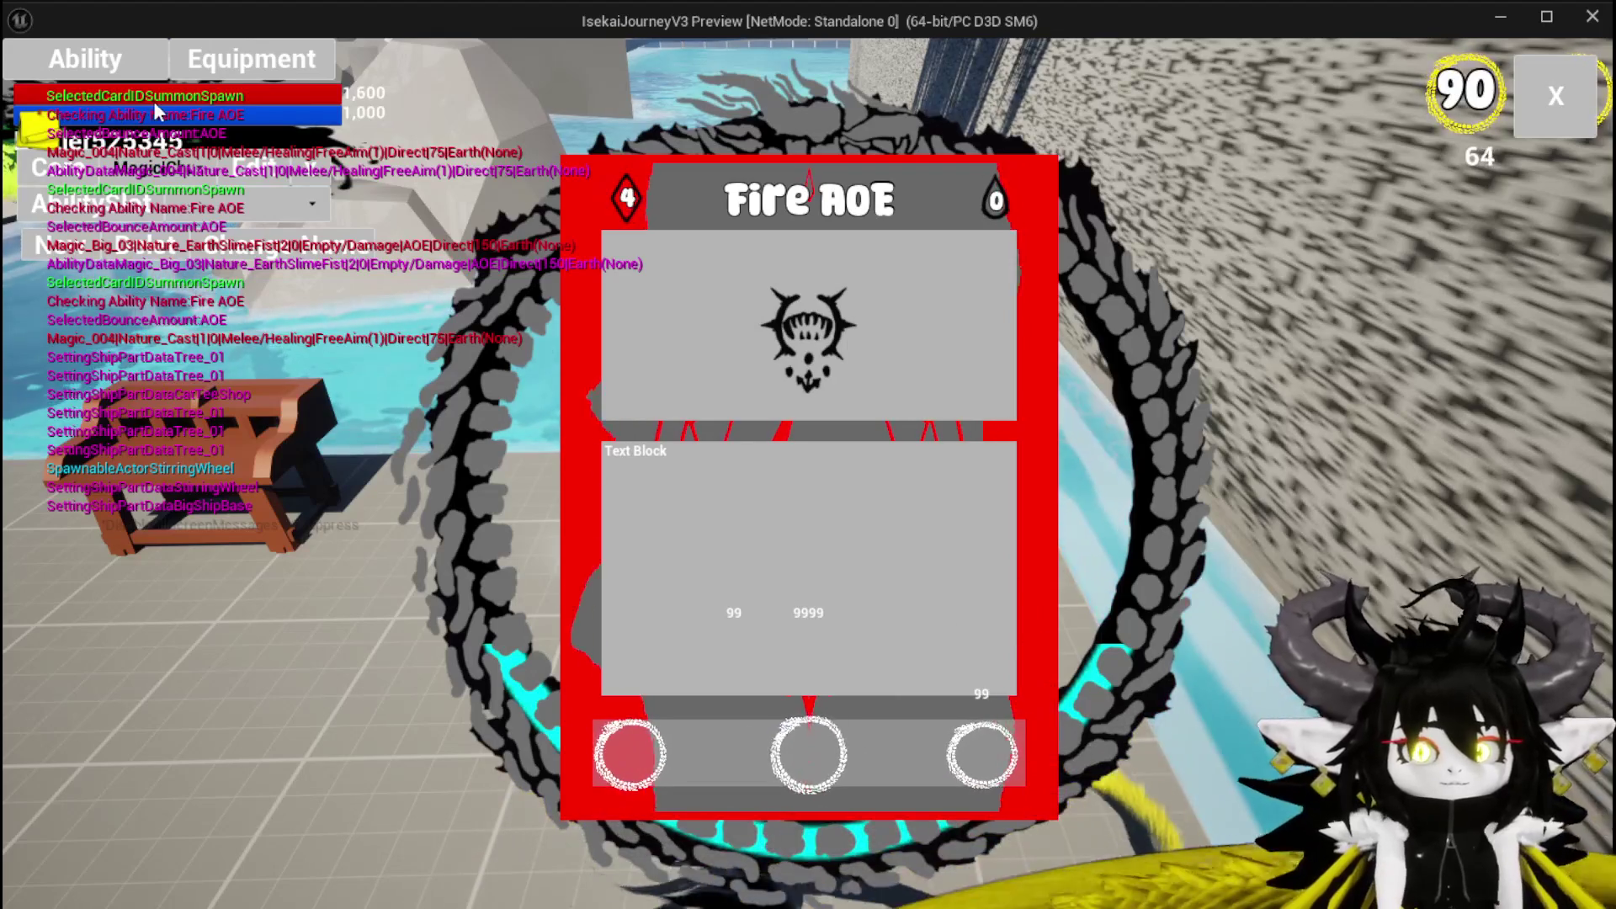
key(Escape)
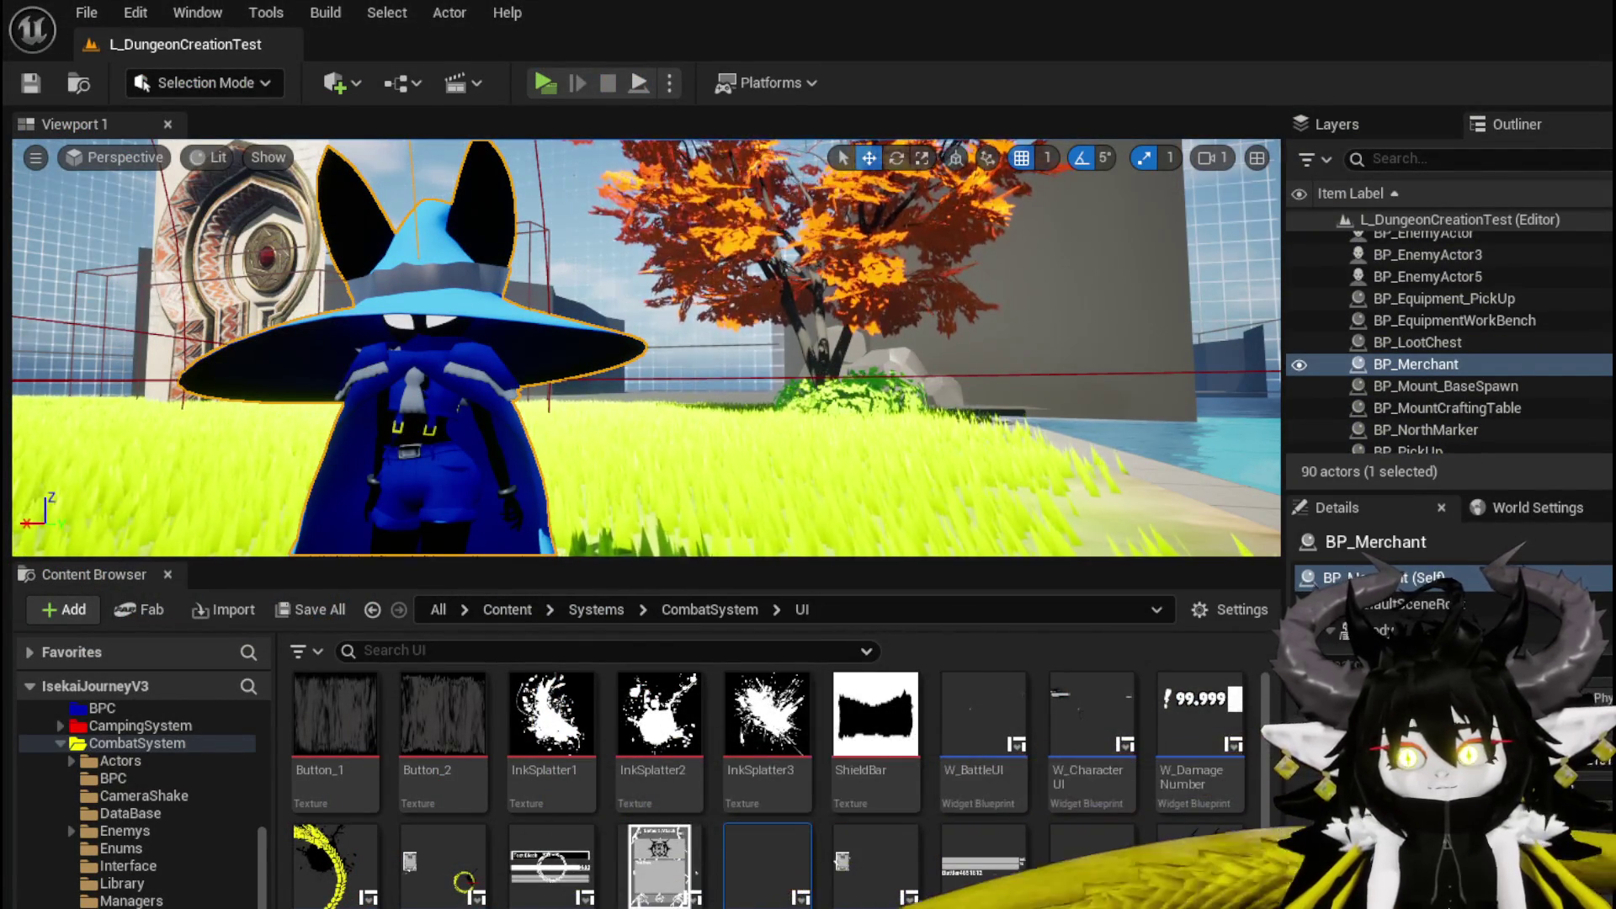
In AbilityWorkBenchUI's SelectCard graph, inspect the SET CurrentIDKey and GET nodes.
key(alt+Tab)
scroll(928, 471, down, 1)
drag(927, 471, 347, 476)
mouse_move(1085, 422)
mouse_down()
mouse_move(909, 406)
mouse_move(1153, 355)
mouse_move(1001, 484)
mouse_move(606, 469)
mouse_move(1001, 325)
mouse_up()
scroll(1001, 409, up, 2)
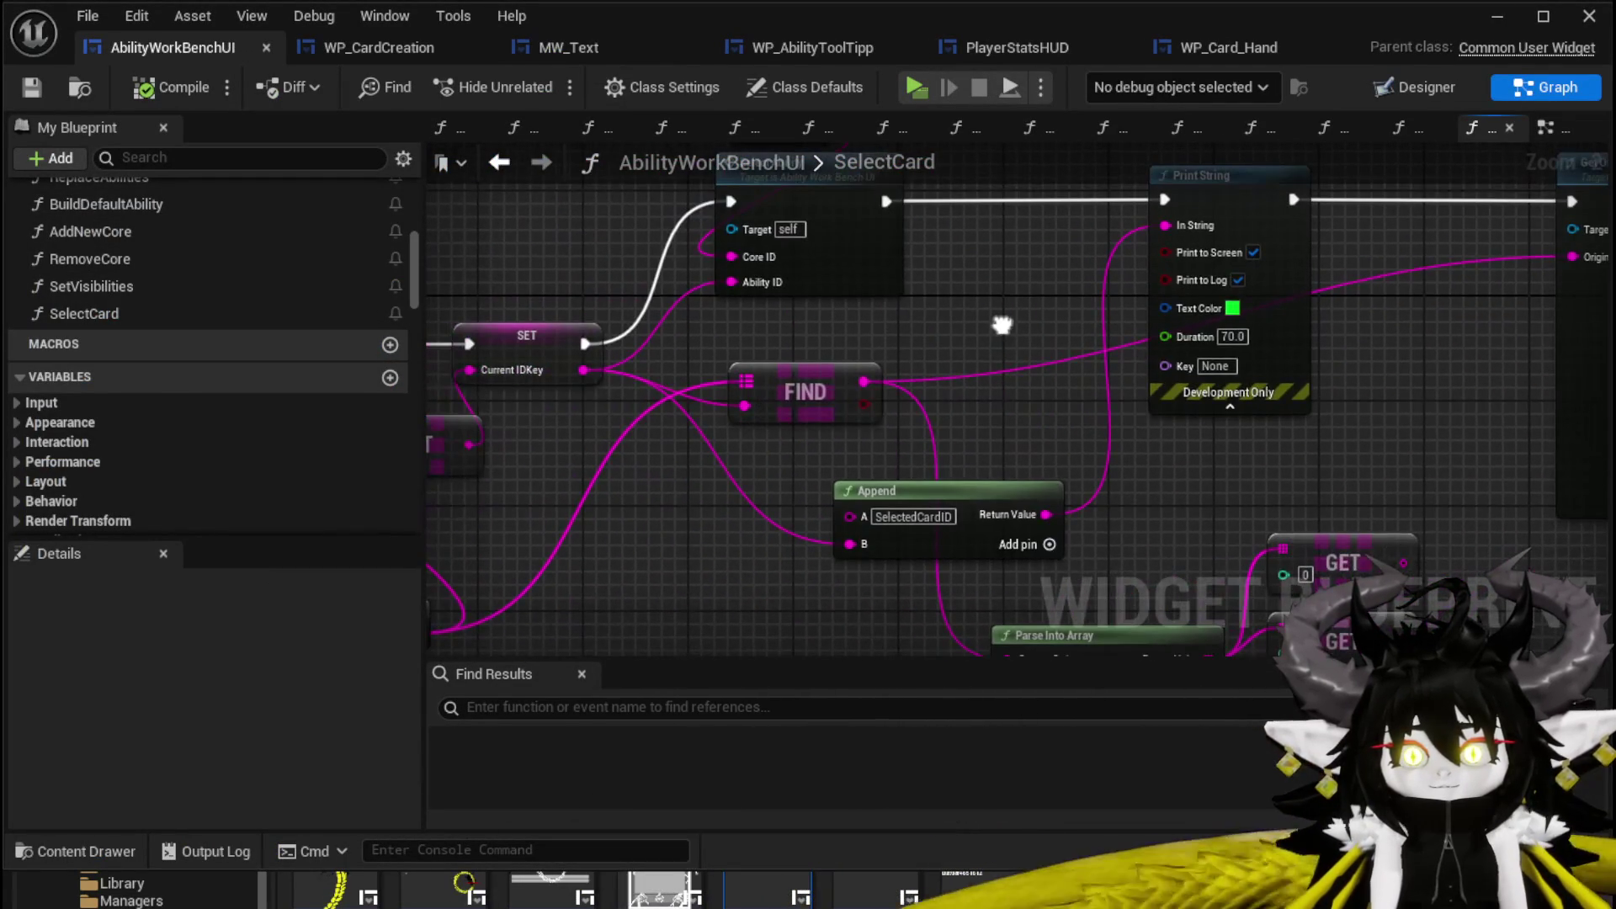
mouse_move(954, 504)
mouse_down()
mouse_move(1151, 526)
mouse_move(1250, 500)
mouse_up()
click(825, 323)
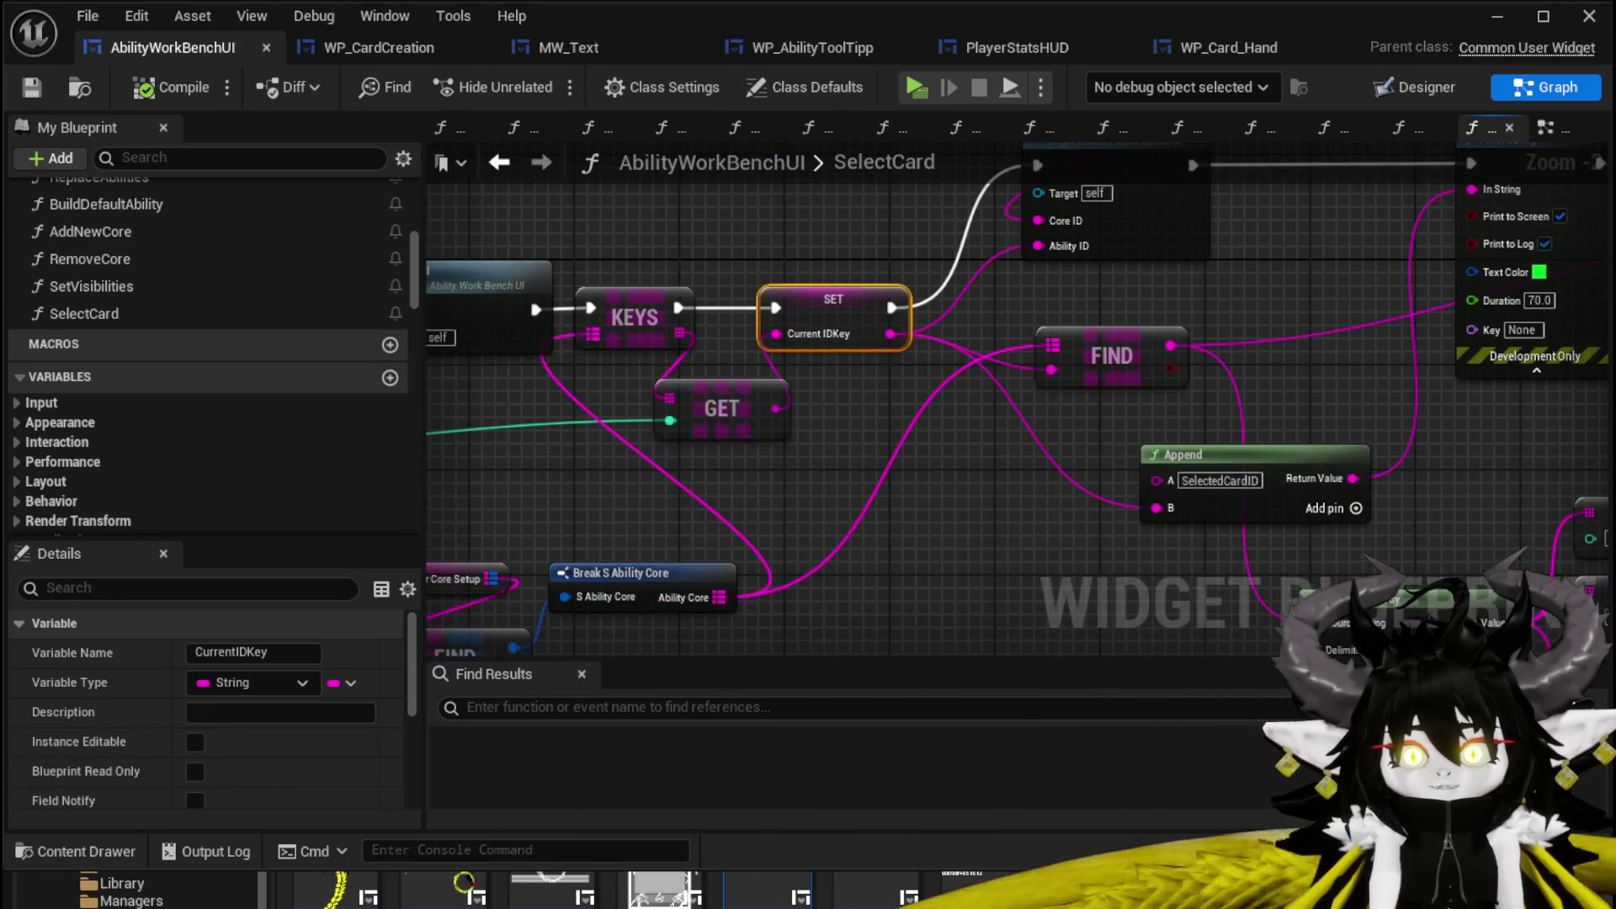
drag(850, 464, 1237, 376)
click(1237, 376)
mouse_move(922, 418)
mouse_down()
mouse_move(1153, 332)
mouse_move(1224, 339)
mouse_up()
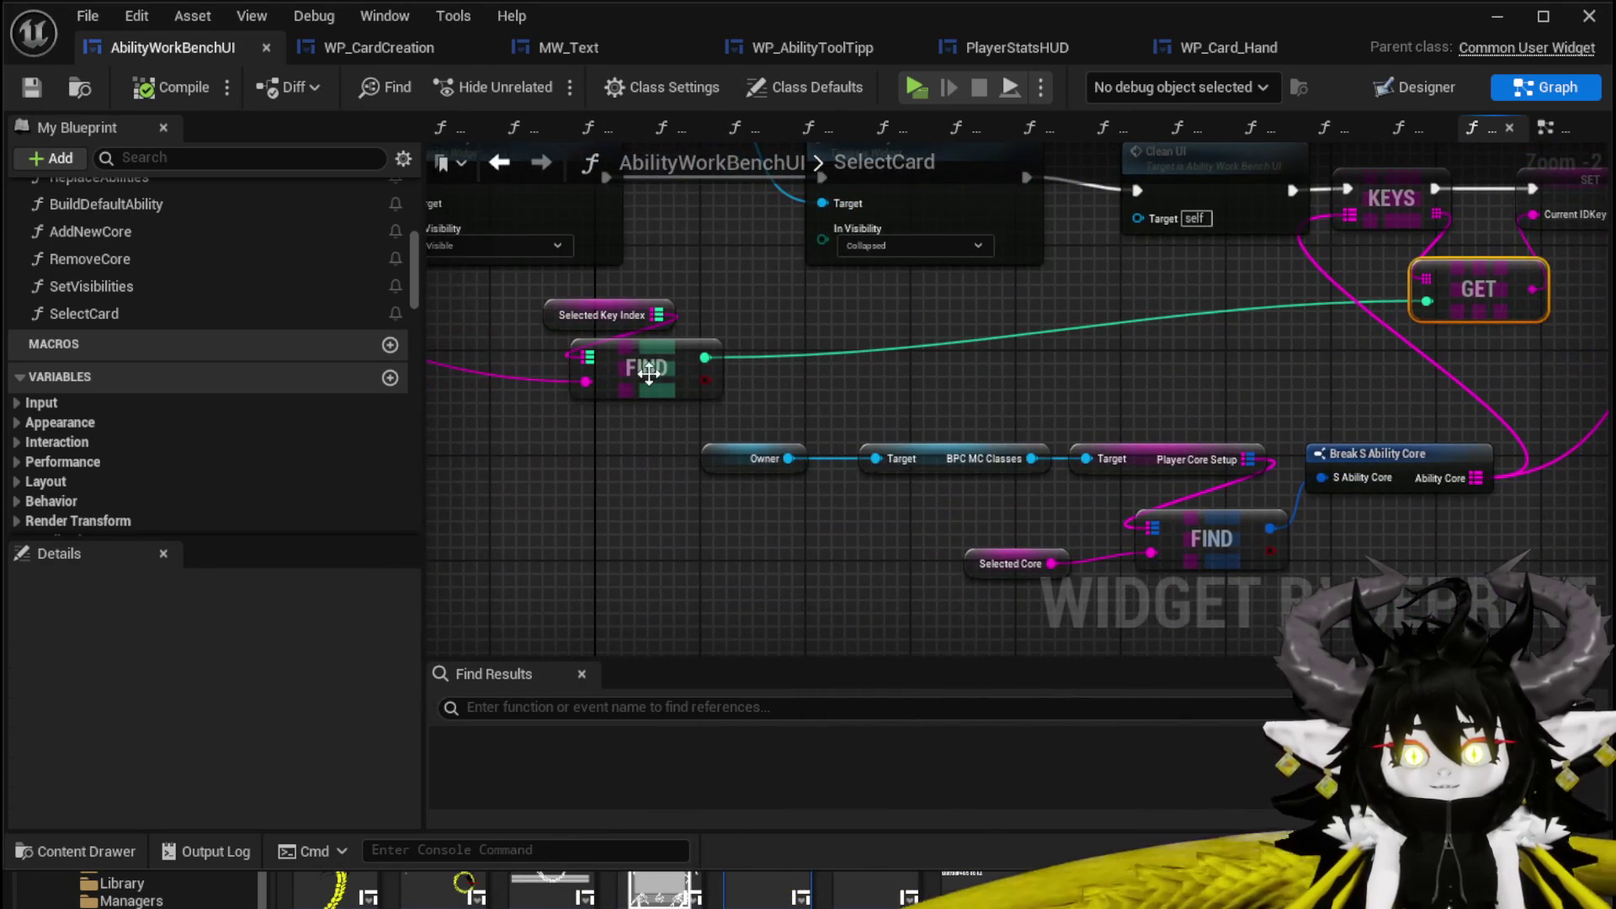
Reposition the FIND, Selected Key Index and SelectCard event nodes into a tidier layout.
mouse_move(668, 375)
mouse_down()
mouse_move(642, 361)
mouse_move(889, 376)
mouse_move(1194, 484)
mouse_up()
drag(716, 265, 930, 267)
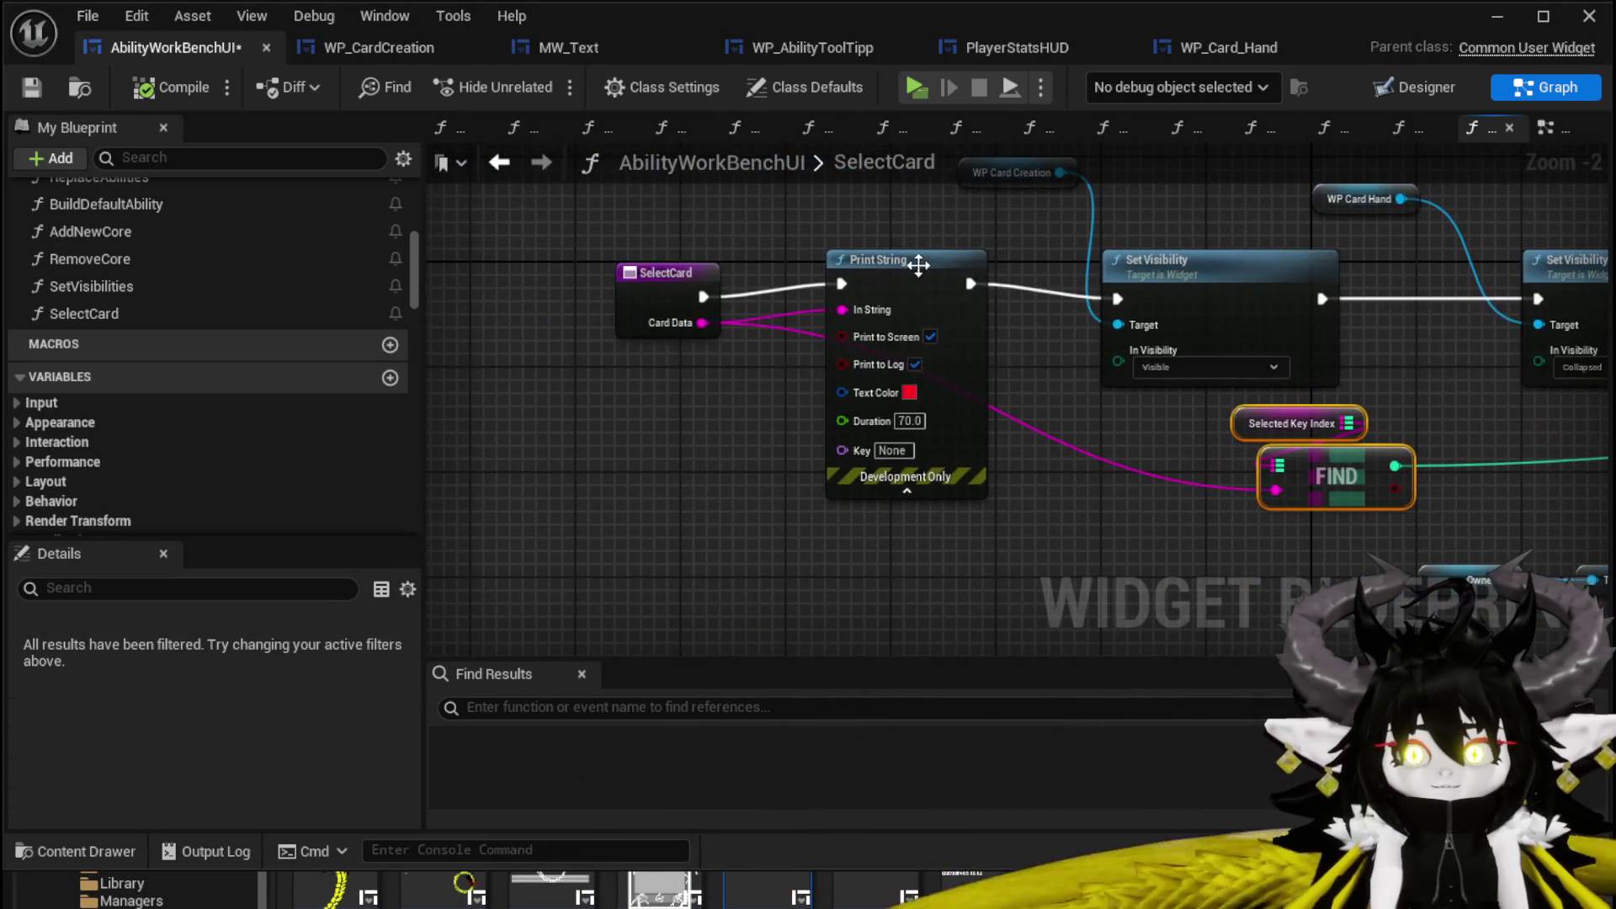
drag(637, 274, 598, 264)
mouse_move(1491, 431)
mouse_down()
mouse_move(706, 417)
mouse_move(1113, 403)
mouse_up()
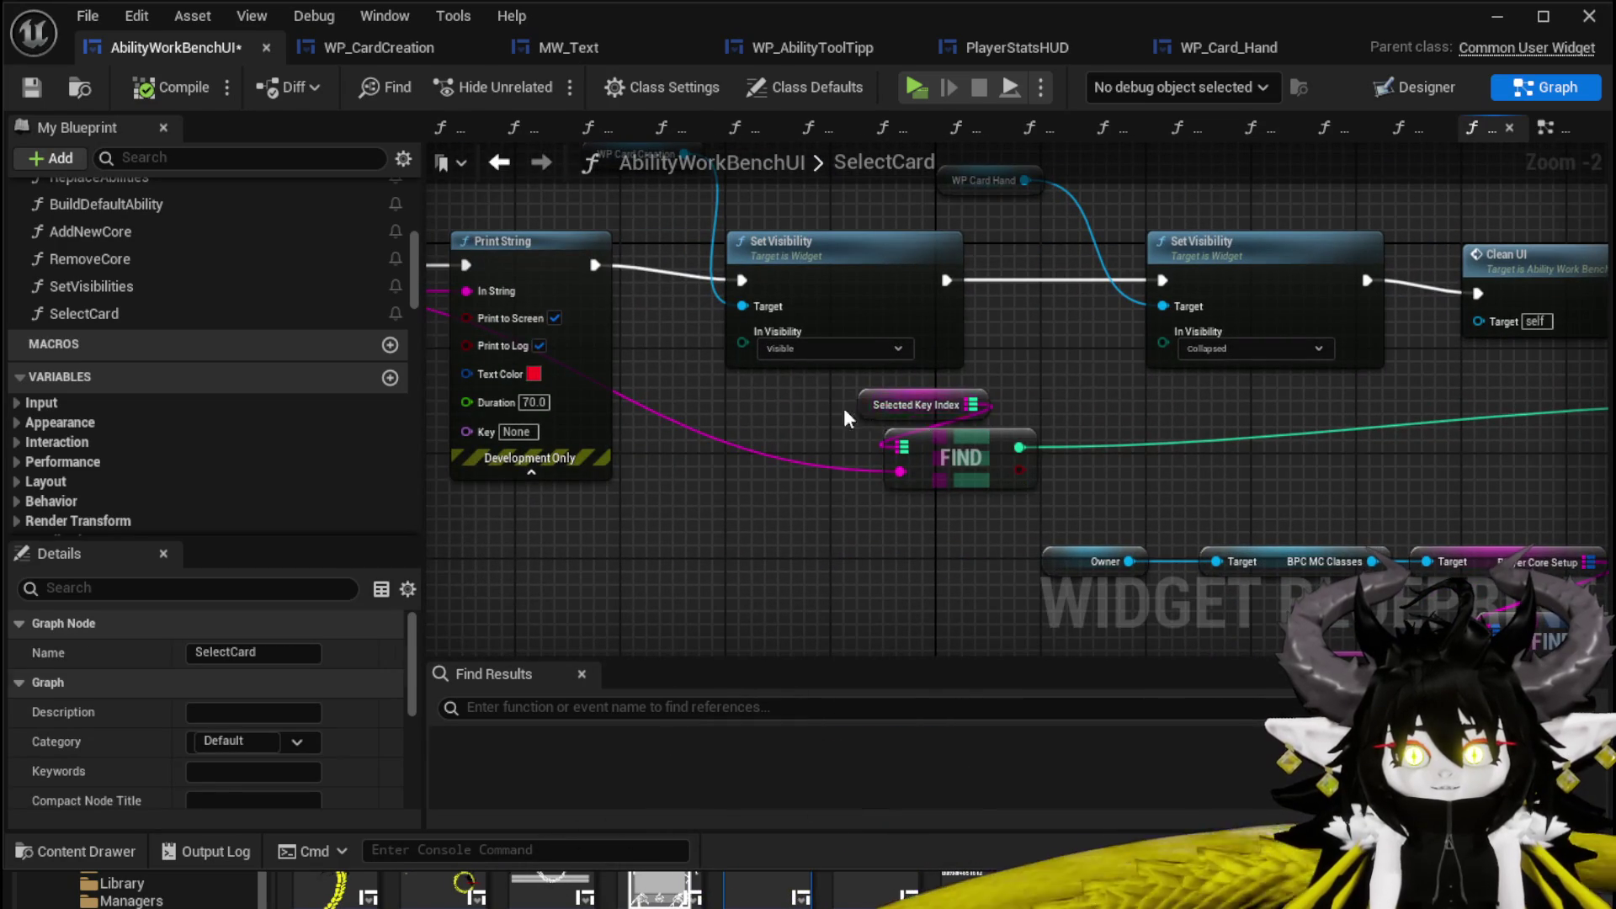
drag(868, 409, 735, 409)
drag(1063, 416, 1393, 429)
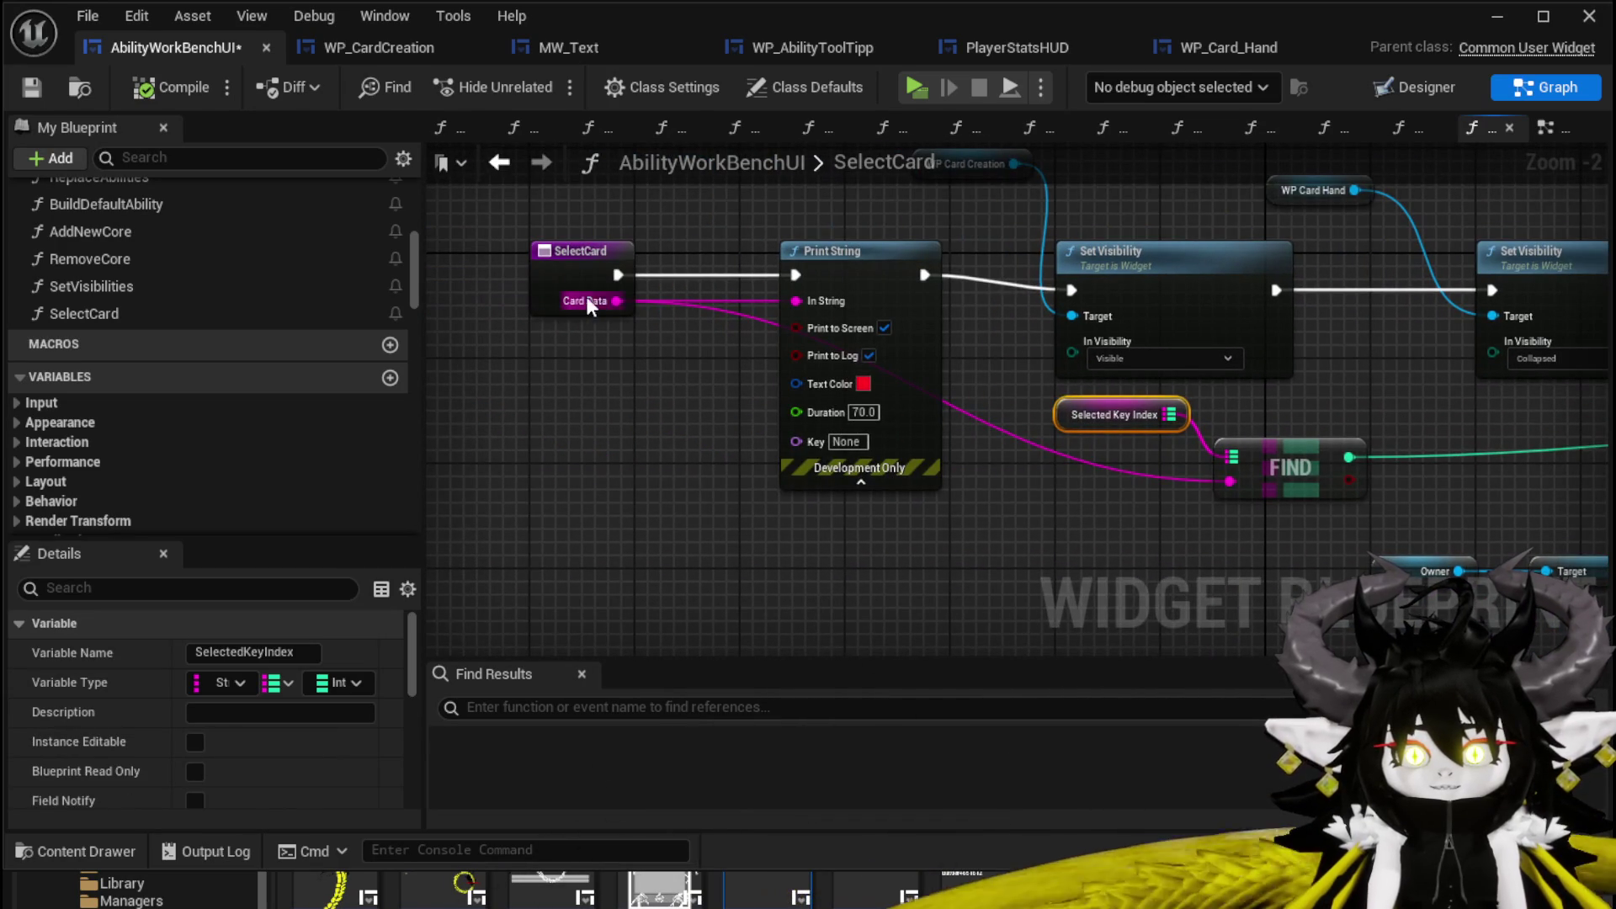
drag(1102, 414, 1076, 427)
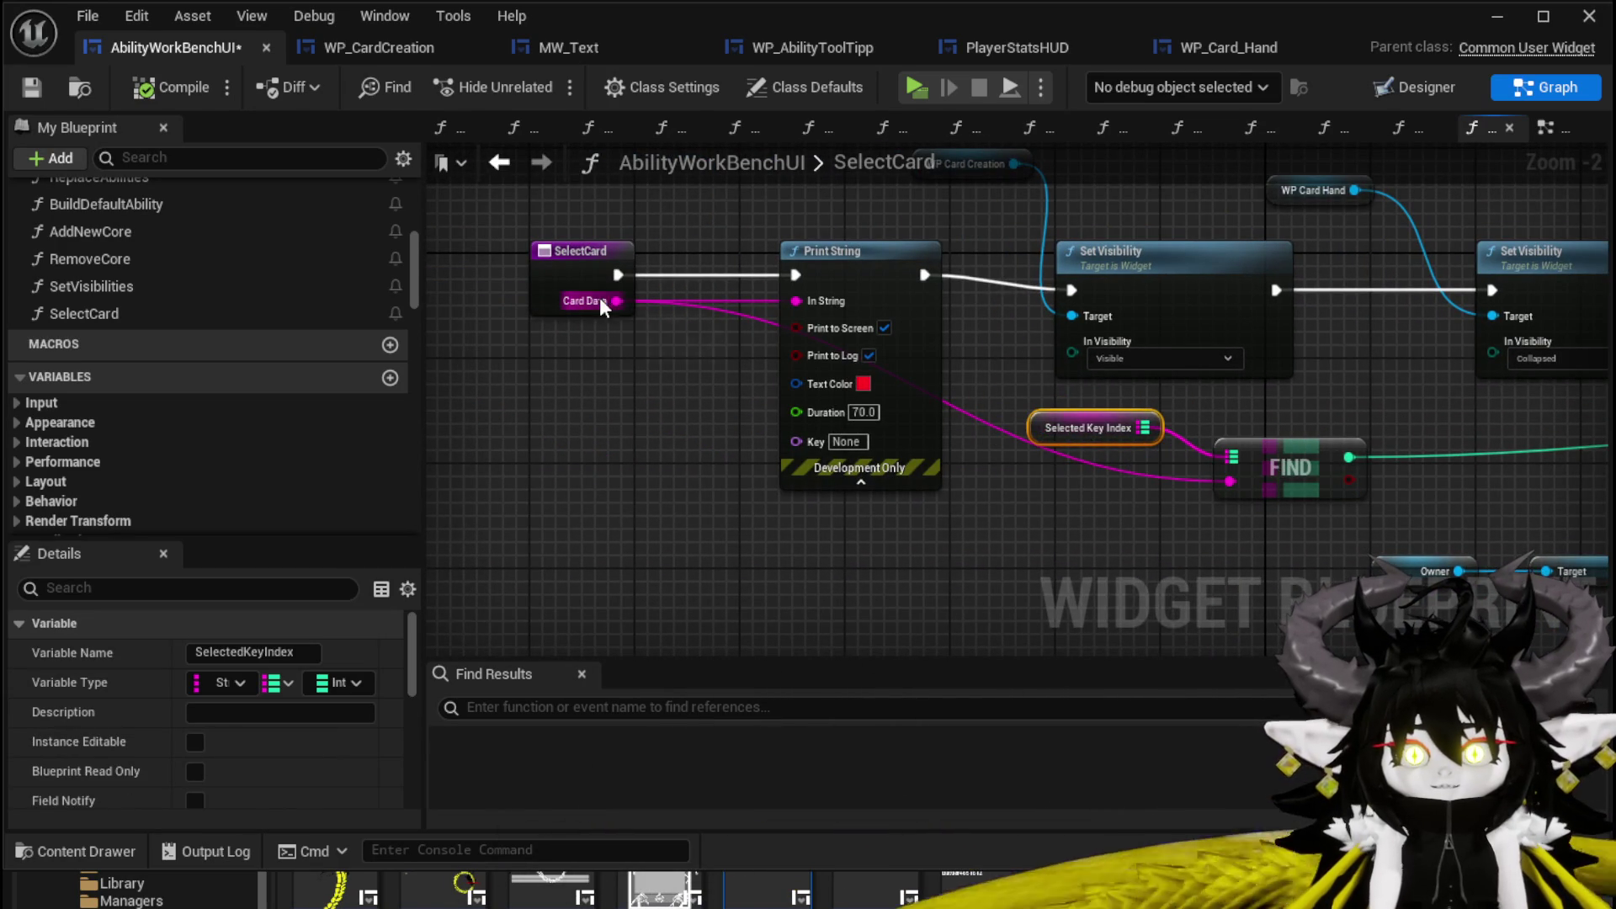
click(1132, 459)
Save the blueprint and pull a wire from Print String's In String pin.
click(32, 87)
mouse_move(1385, 364)
mouse_down()
mouse_move(768, 371)
mouse_move(798, 412)
mouse_move(259, 419)
mouse_up()
mouse_move(478, 446)
mouse_down()
mouse_move(604, 417)
mouse_move(861, 431)
mouse_move(765, 407)
mouse_move(885, 337)
mouse_move(1053, 386)
mouse_move(590, 383)
mouse_up()
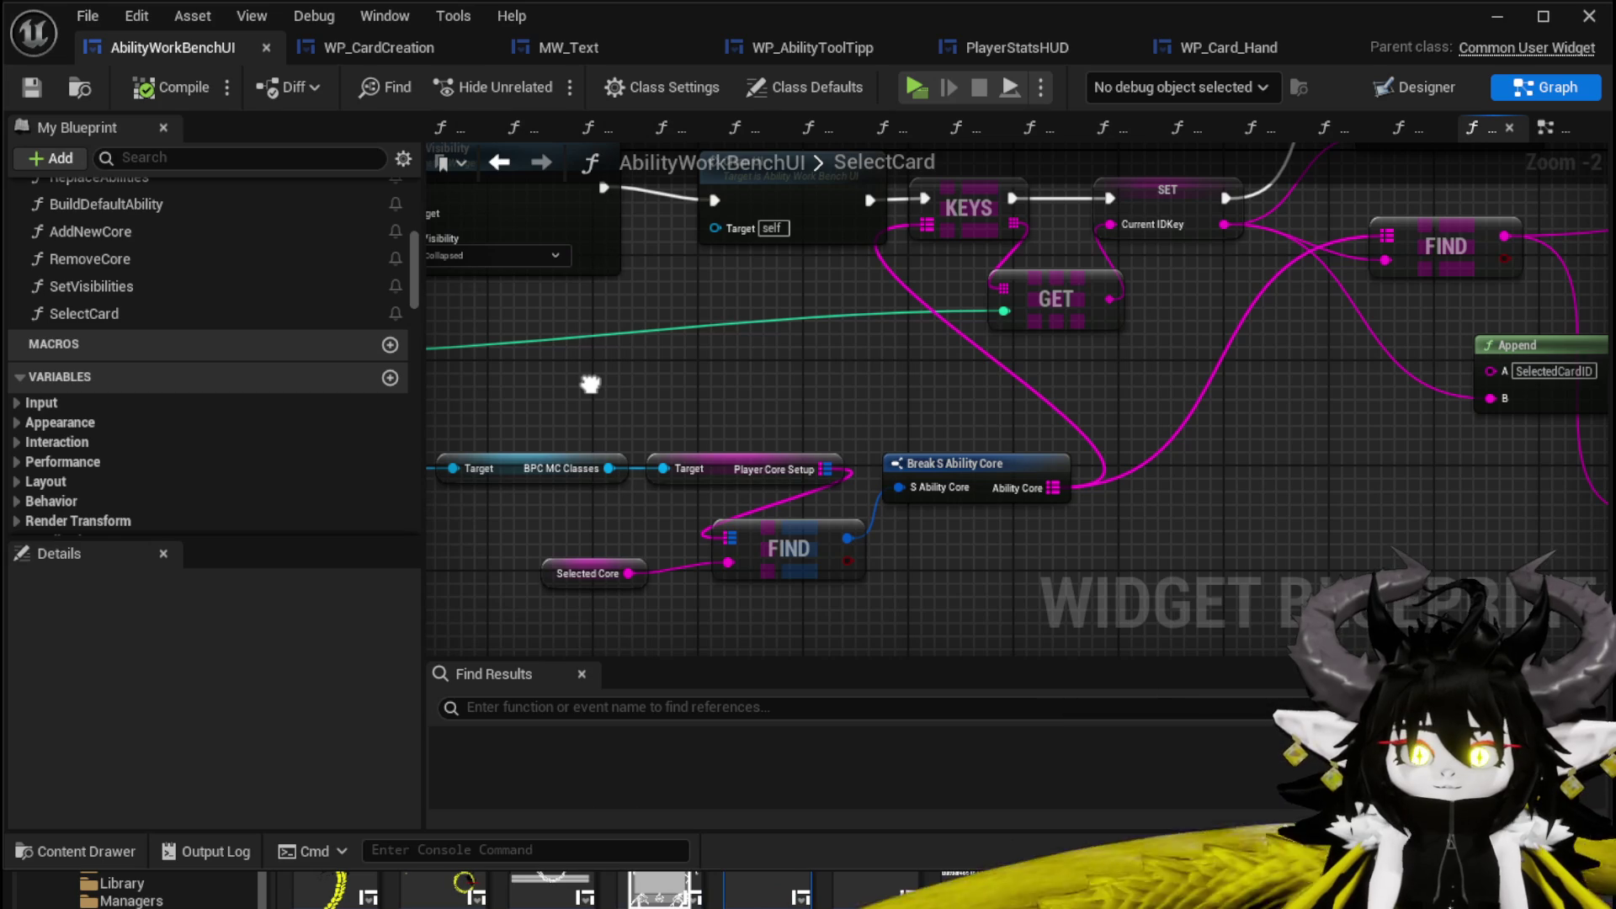
drag(590, 383, 948, 425)
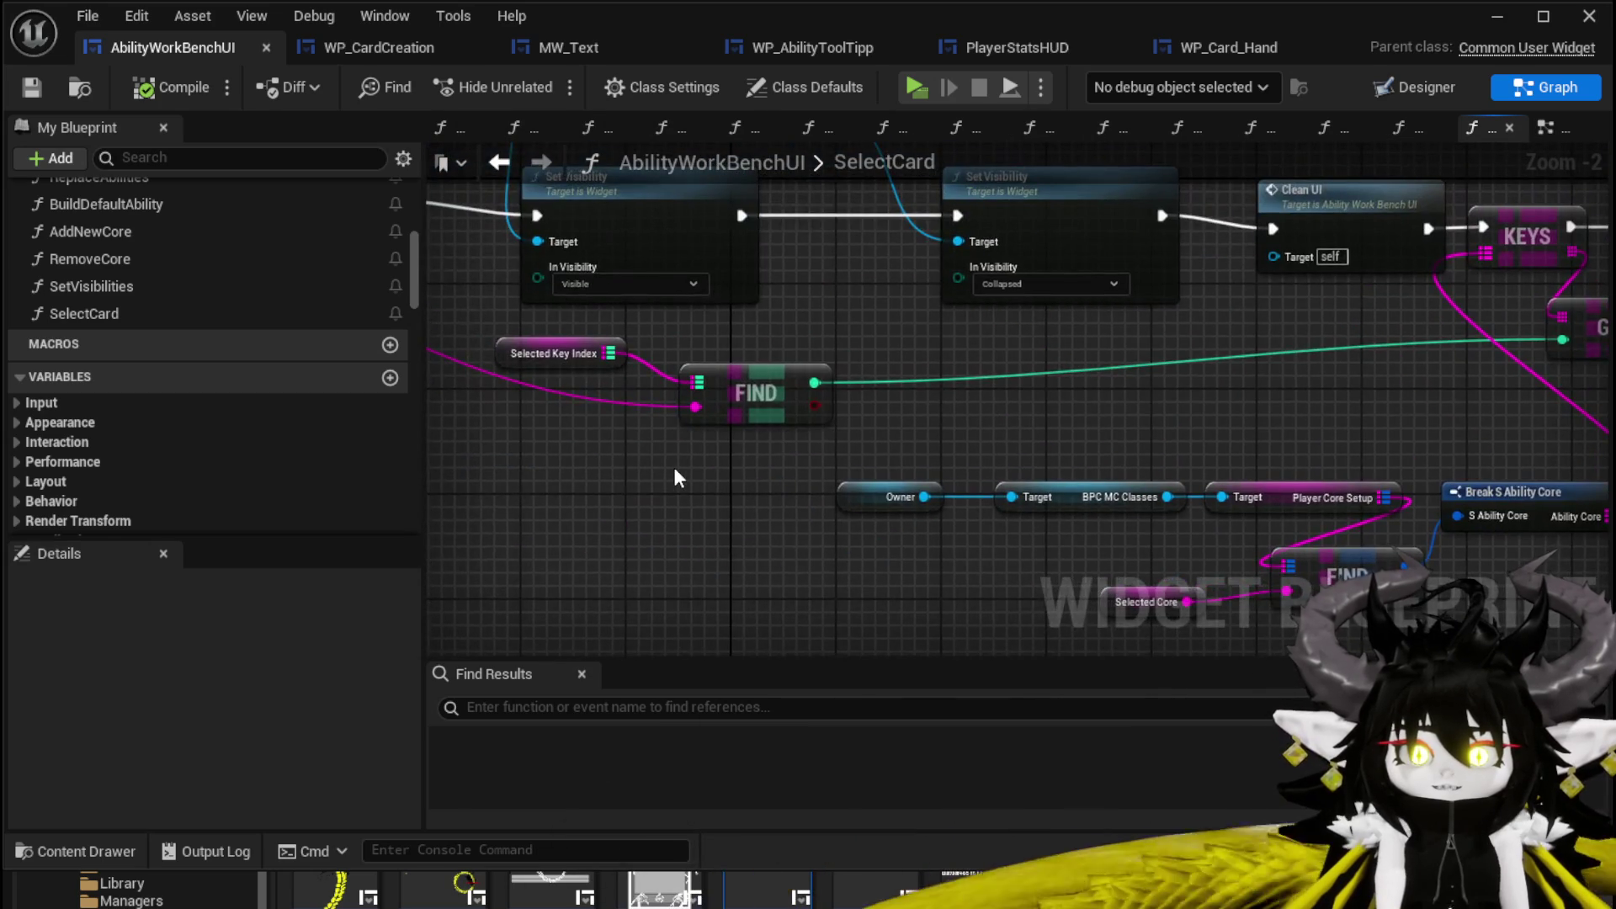
drag(674, 469, 1000, 514)
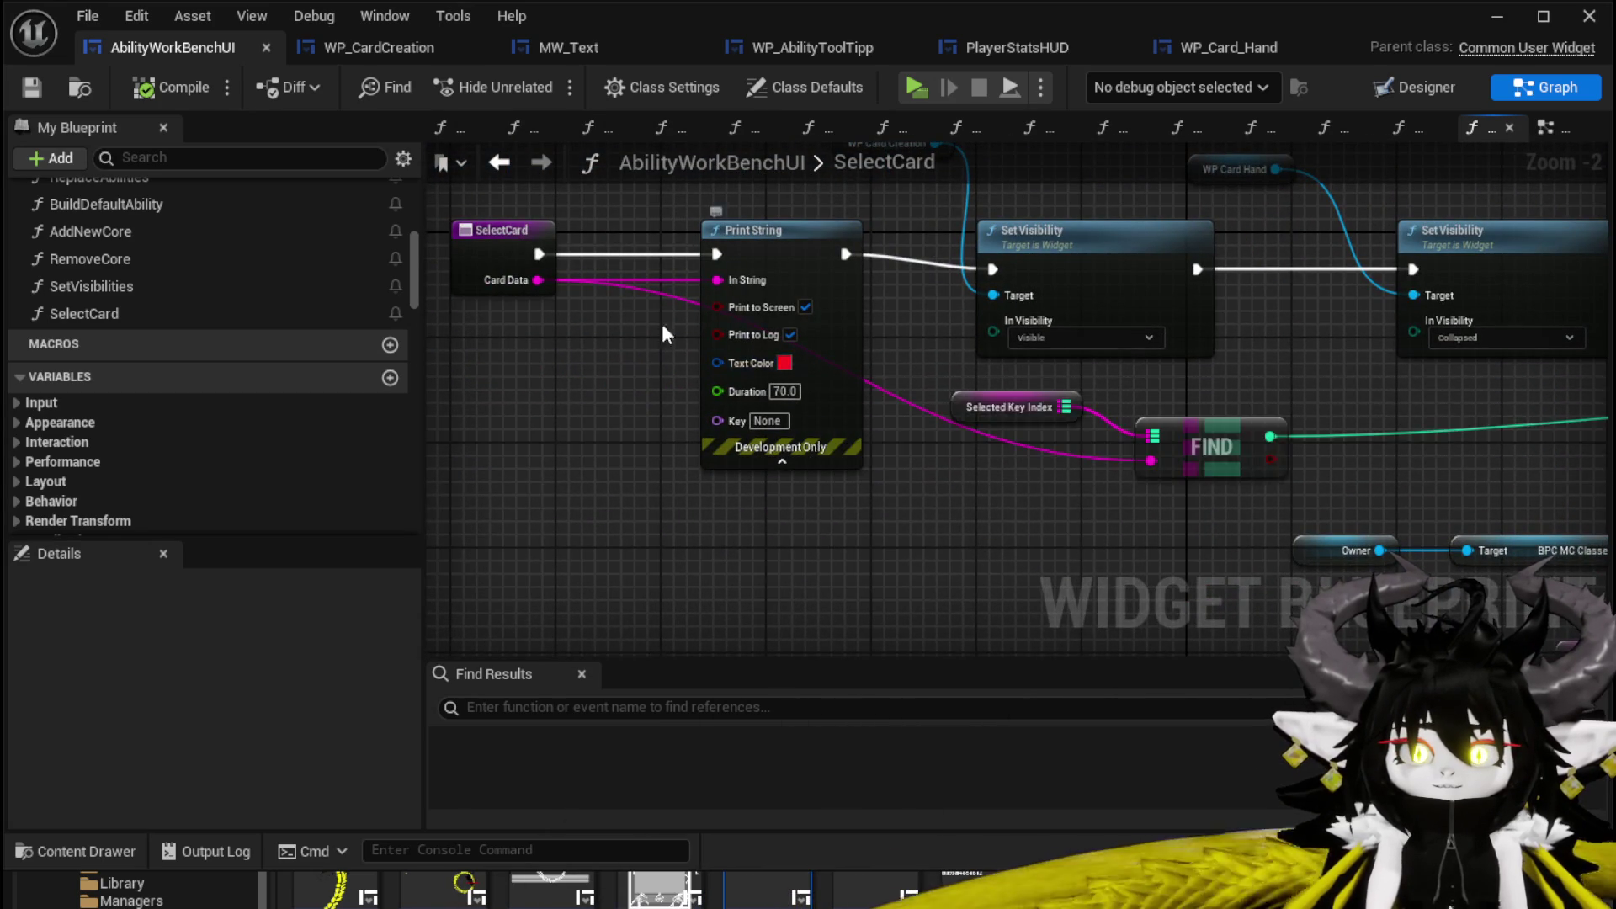
drag(660, 327, 850, 450)
drag(917, 404, 764, 260)
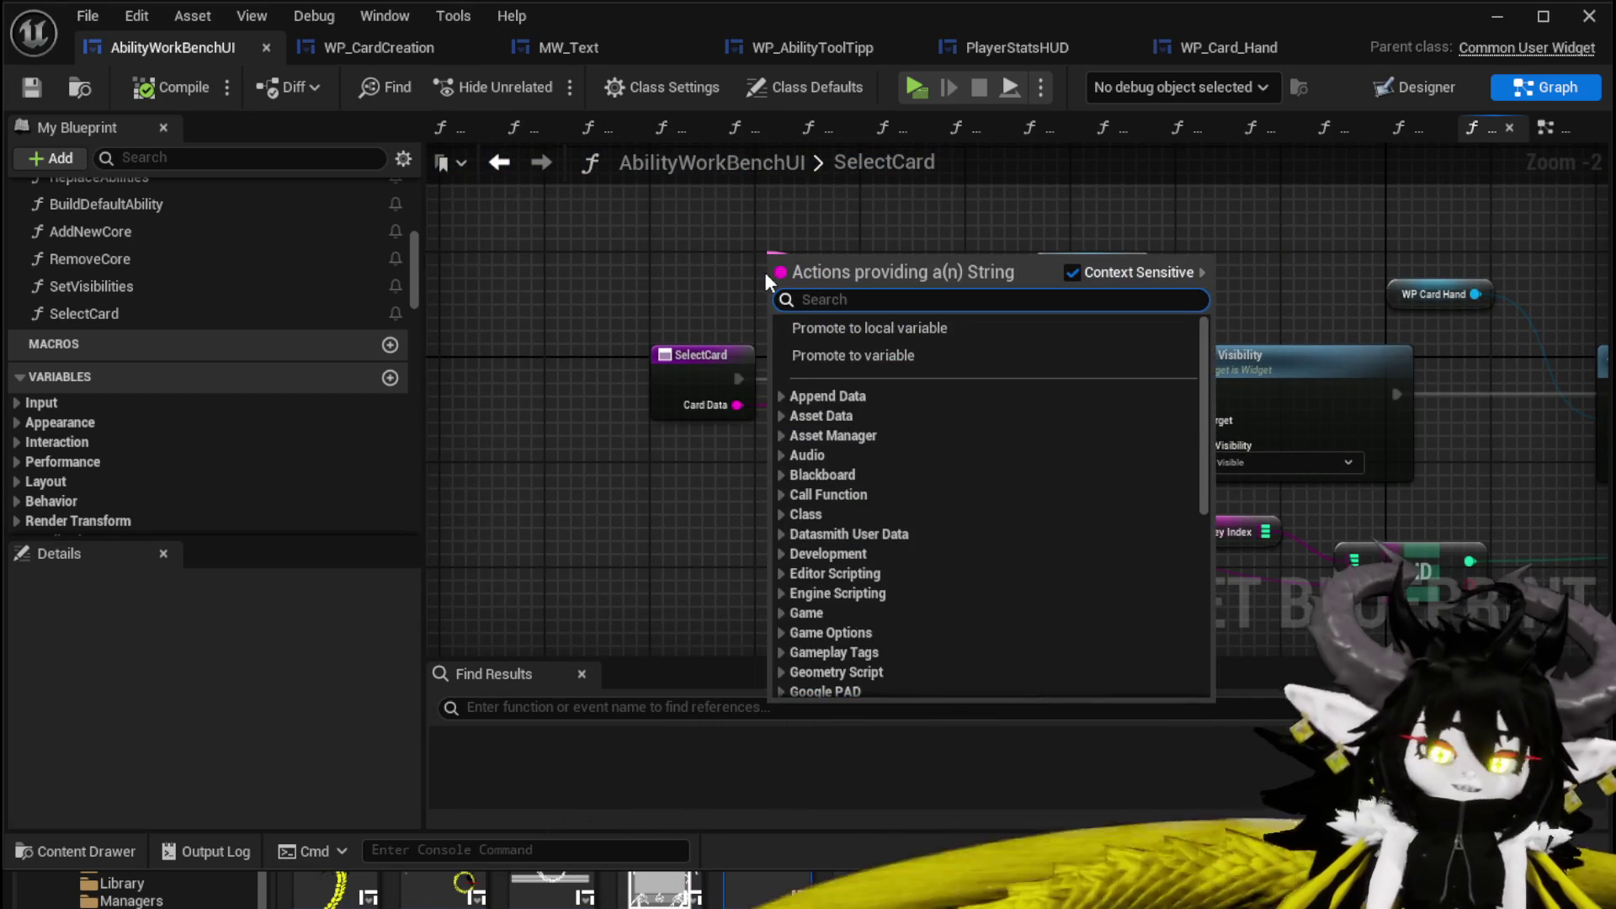
Add an Append node feeding Print String with 'OnSelectCard:' in its A input.
text(Append)
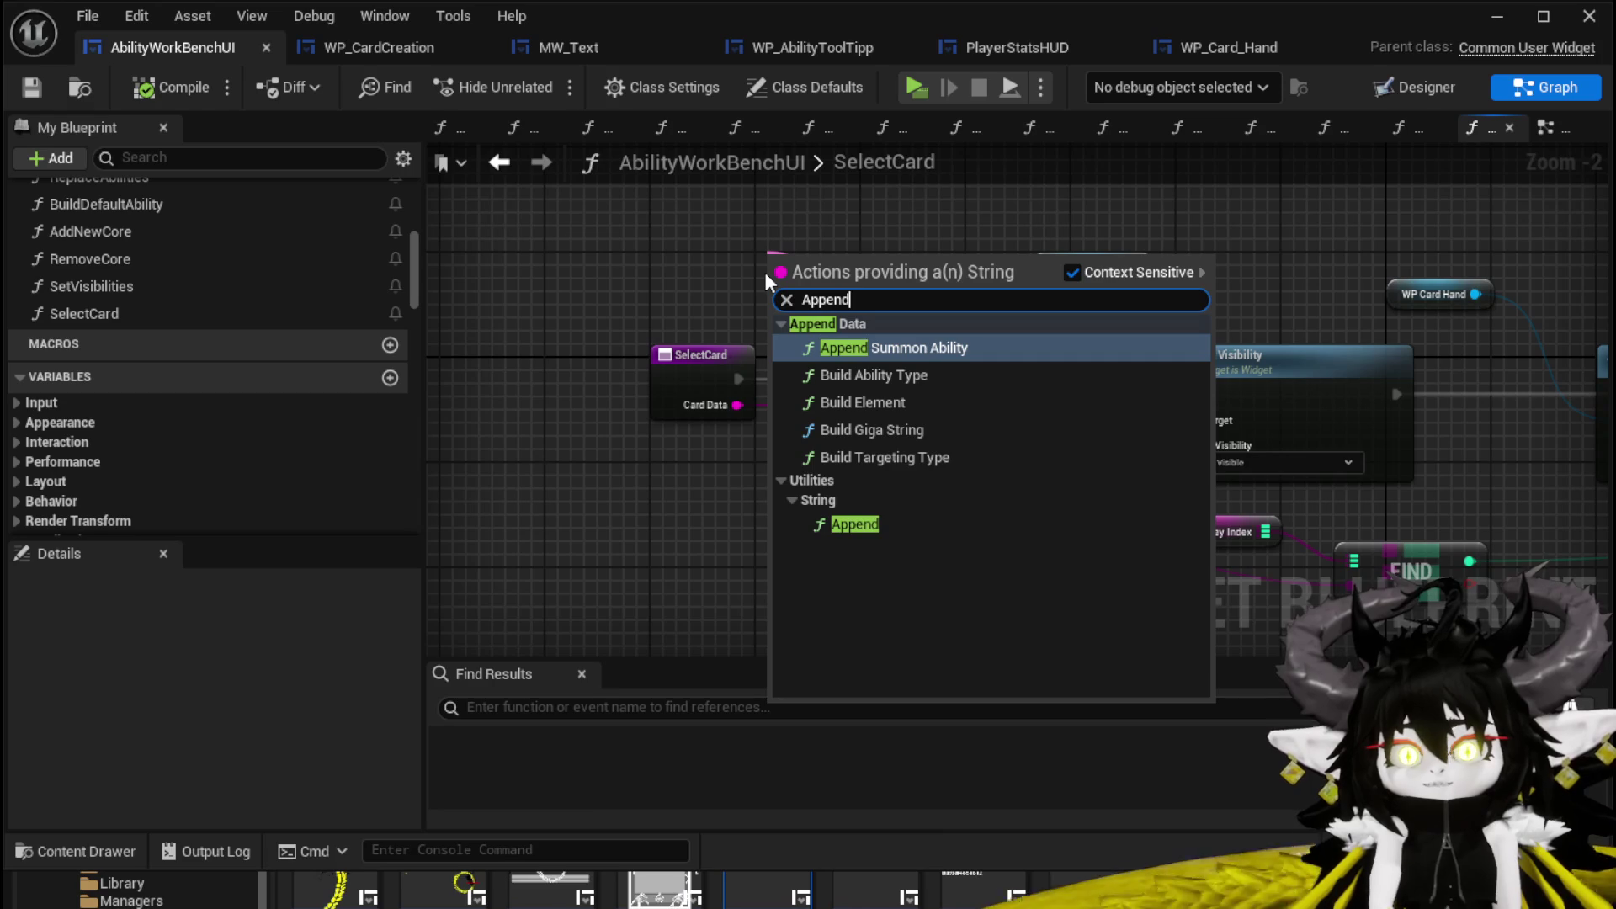
click(820, 525)
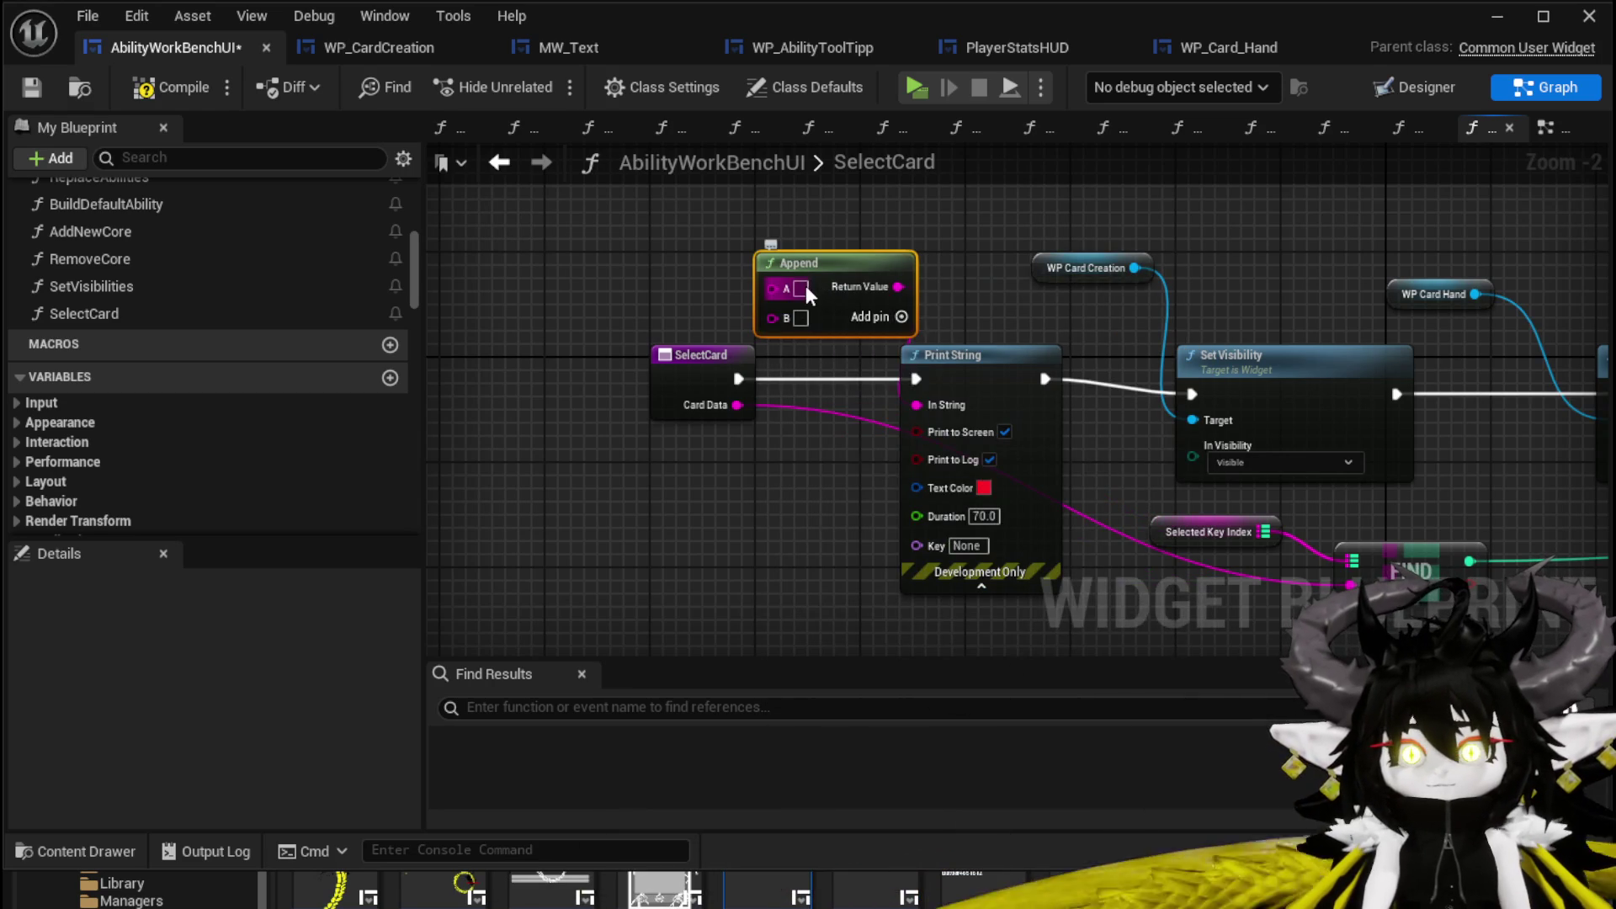
text(O)
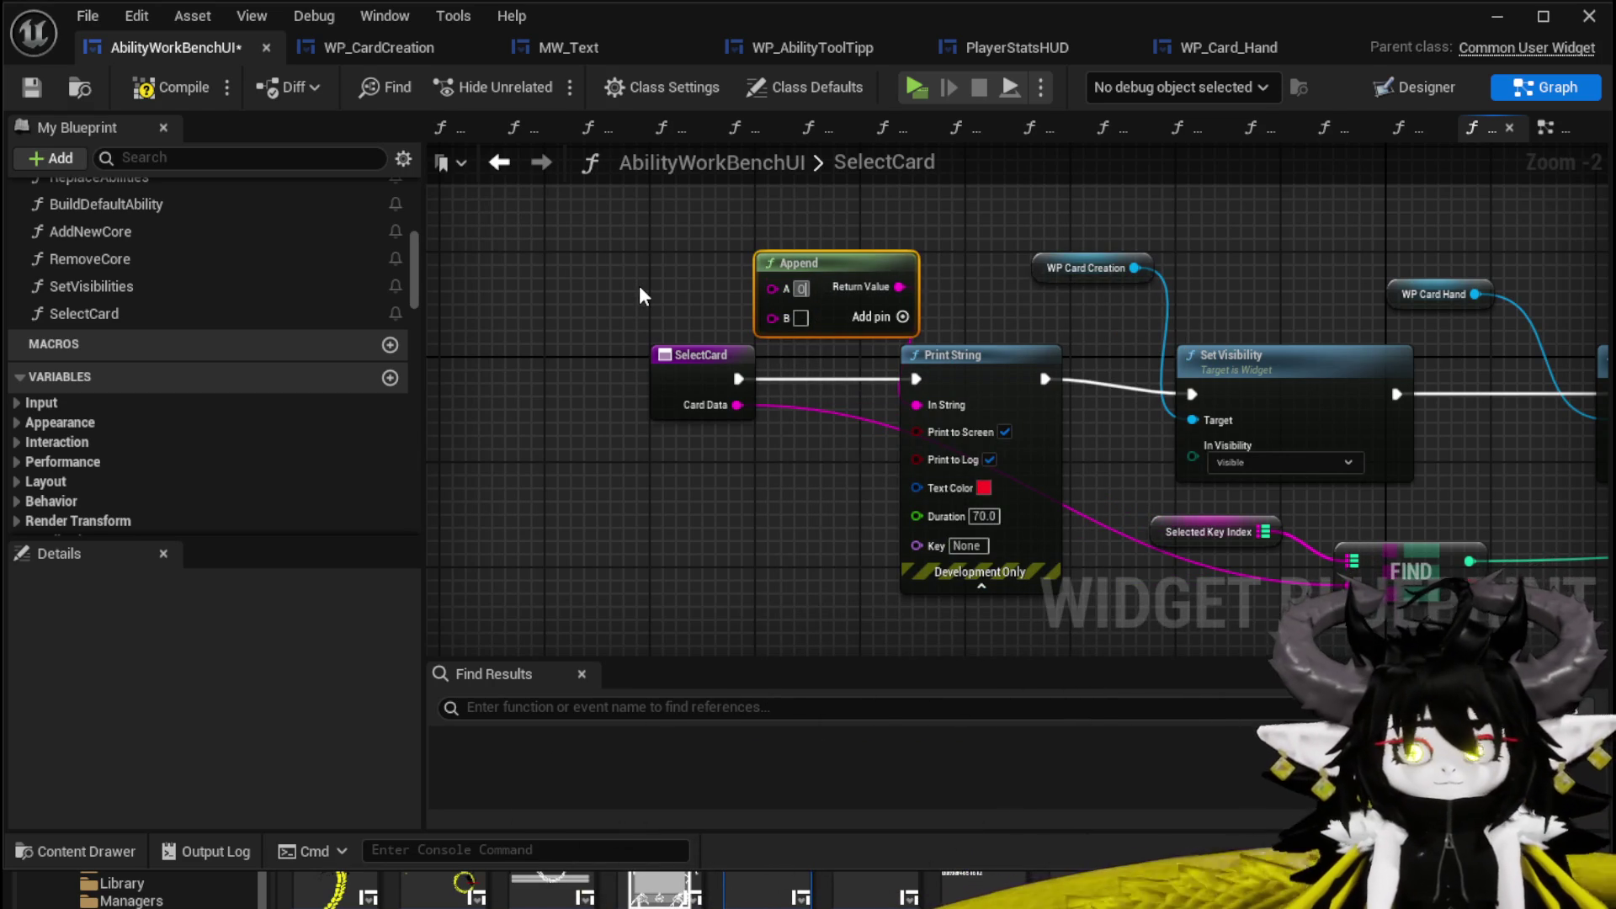
text(nSelect)
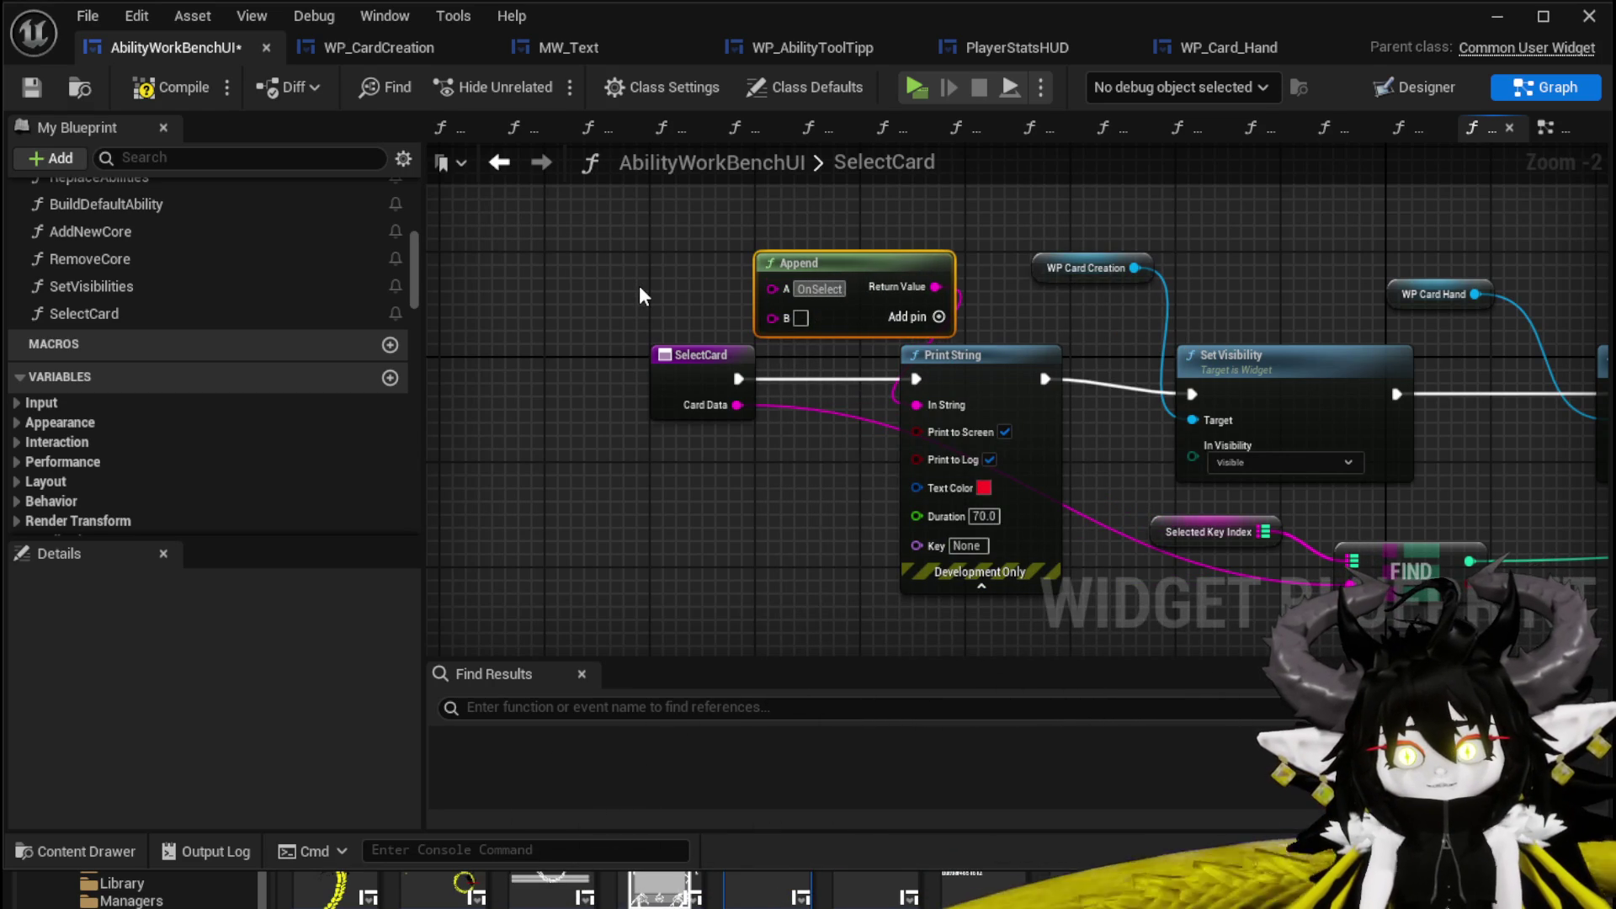
text(Card:)
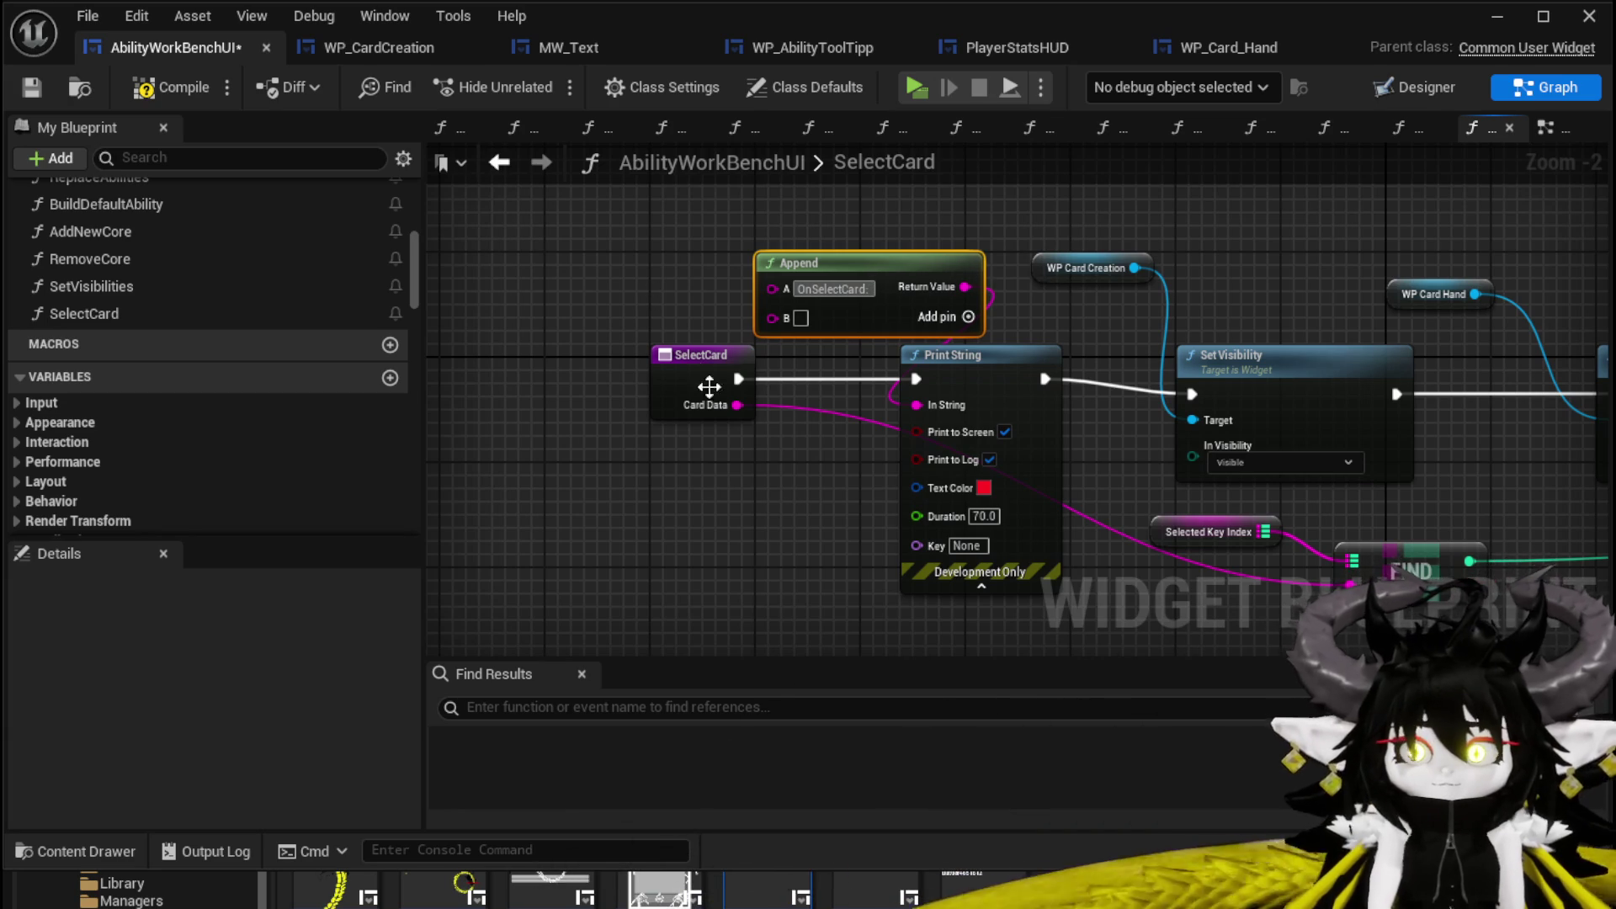
Shift the SelectCard event node left and launch a Standalone play-test.
drag(724, 354, 632, 354)
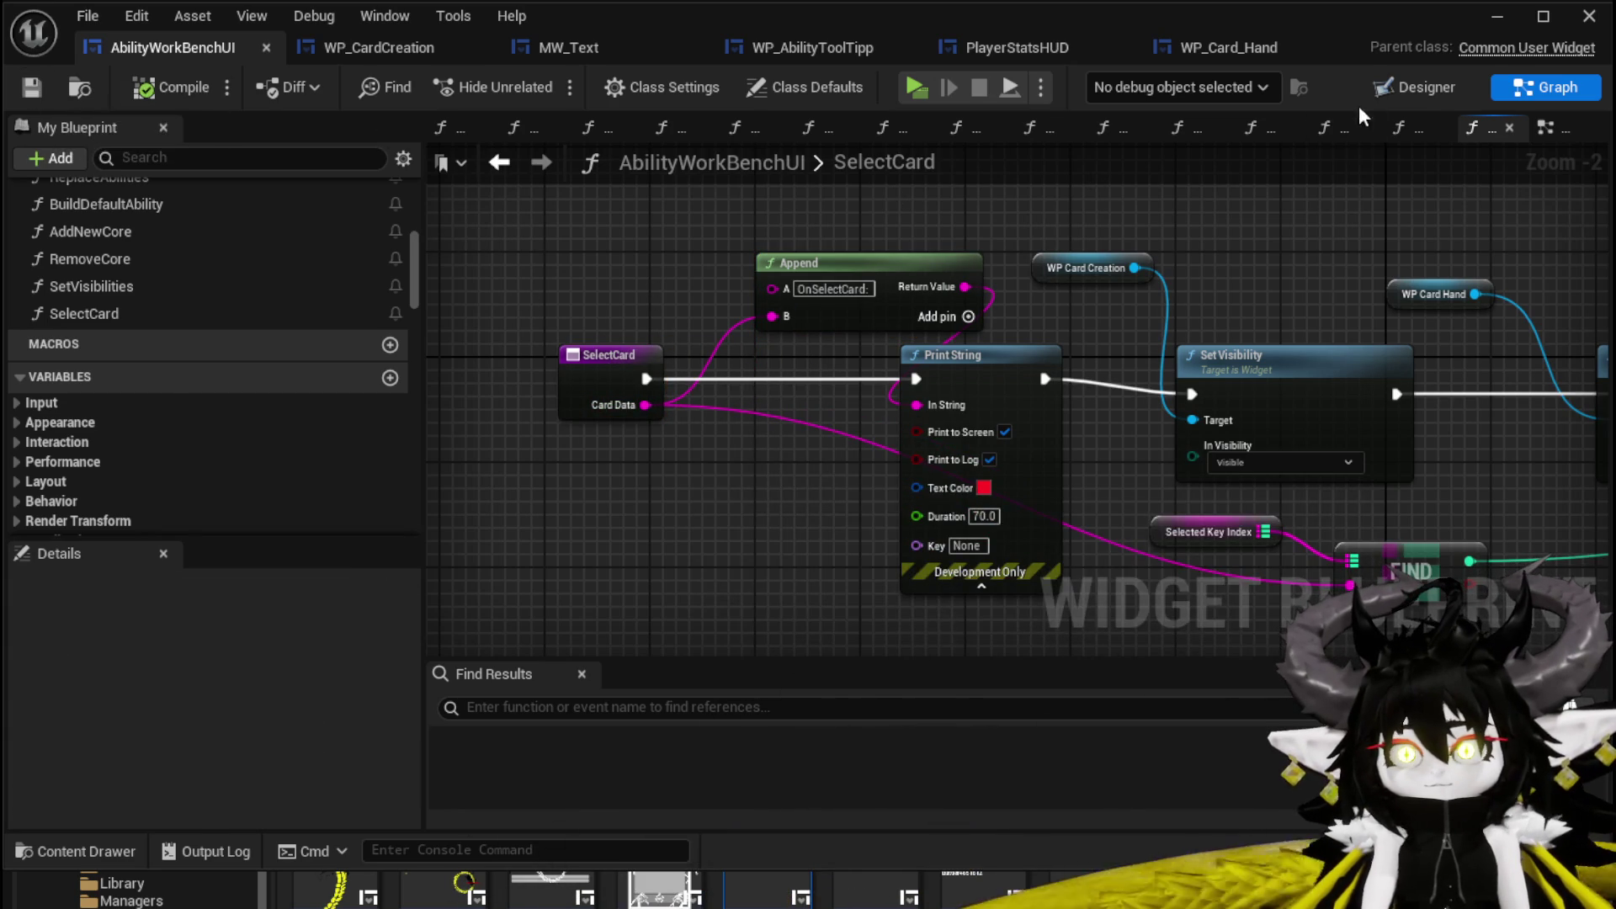
click(1497, 16)
click(644, 86)
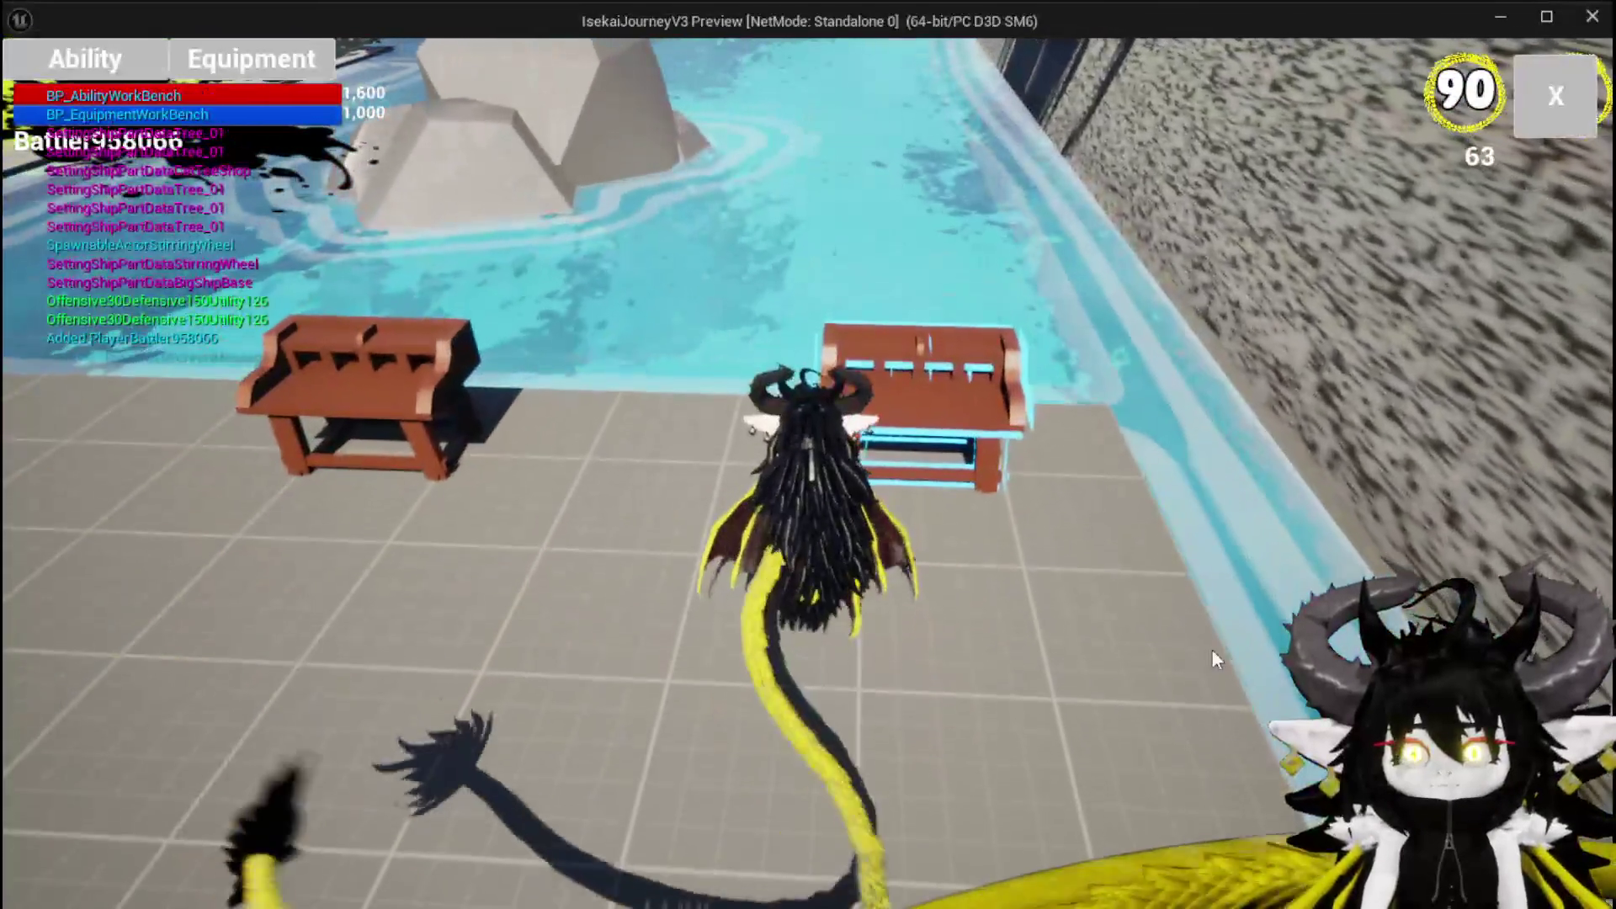
Open the work bench, choose Fire AOE, select a hand card, then stop the preview.
key(e)
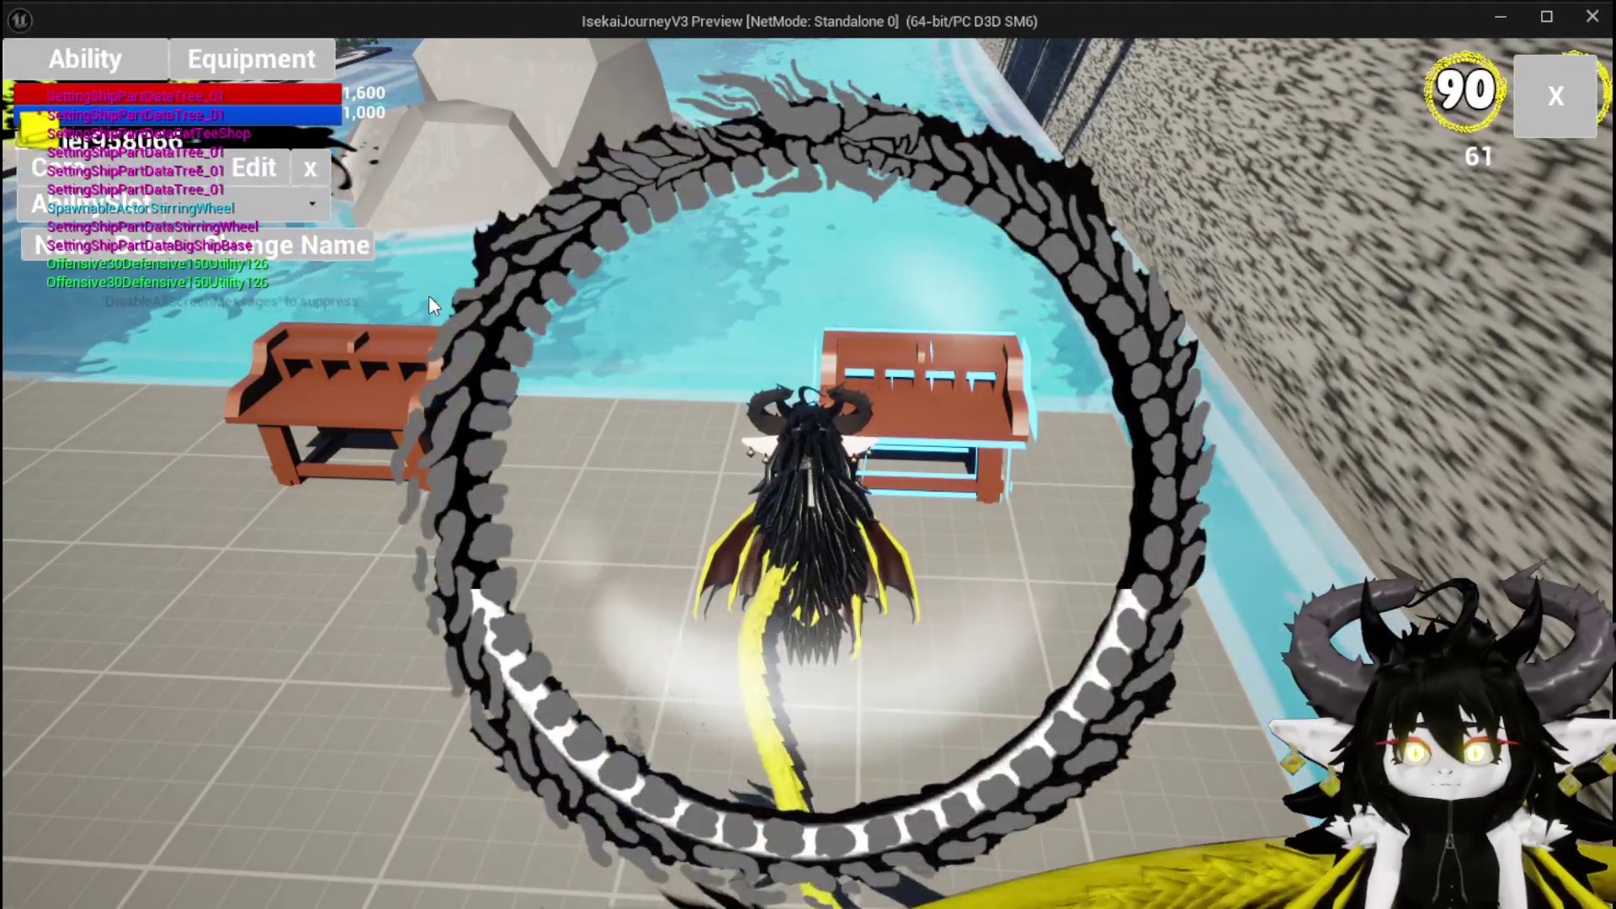
click(173, 212)
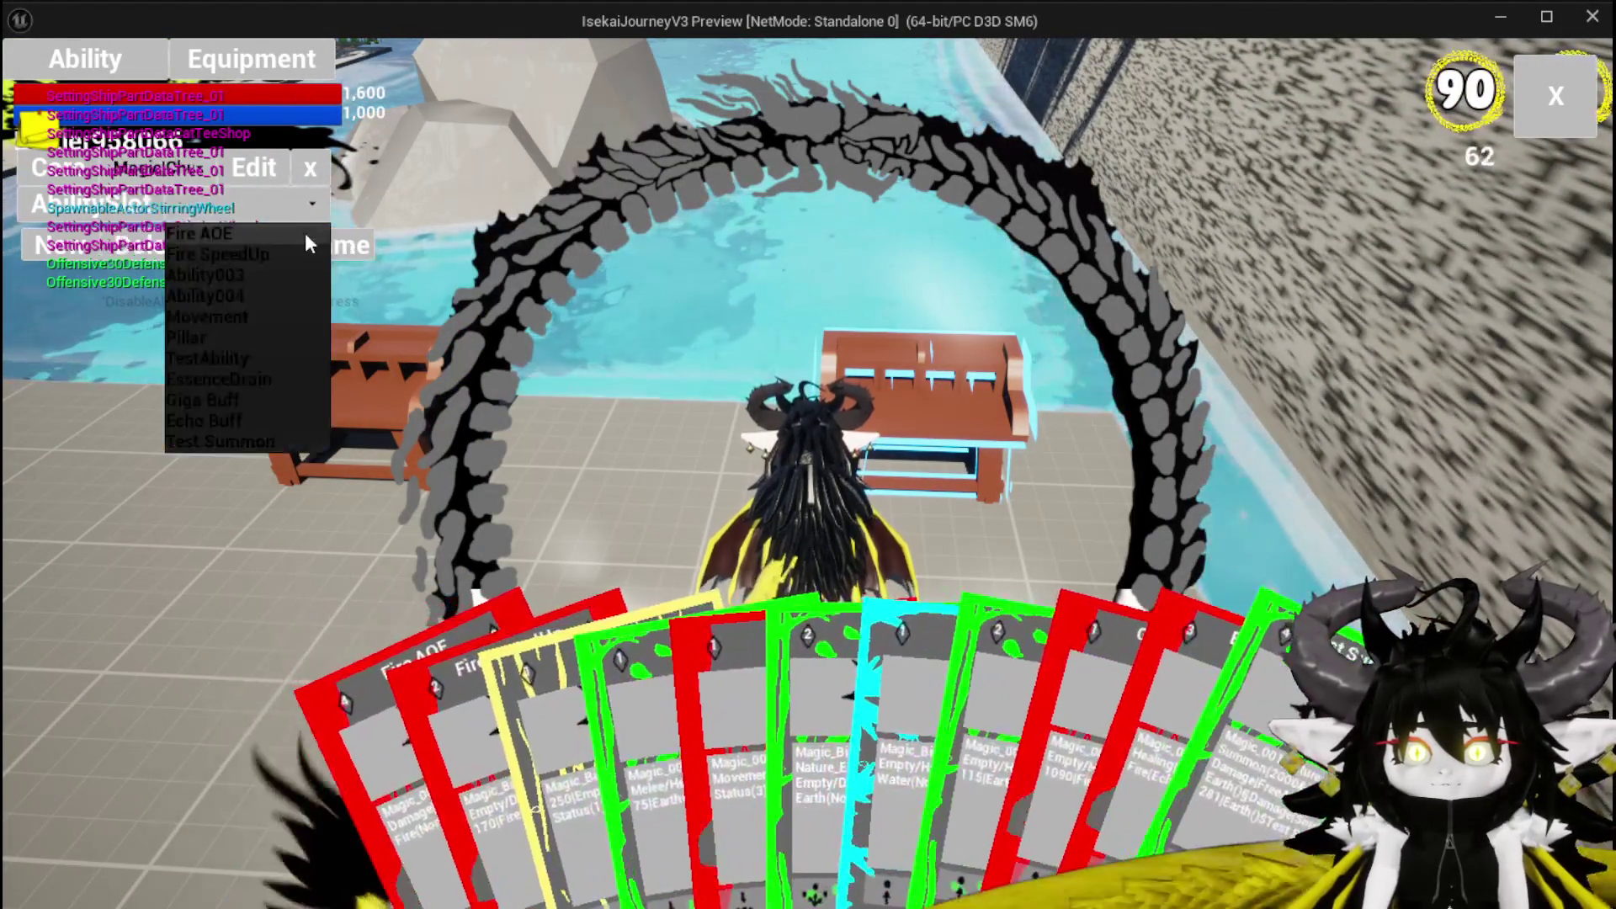
click(578, 700)
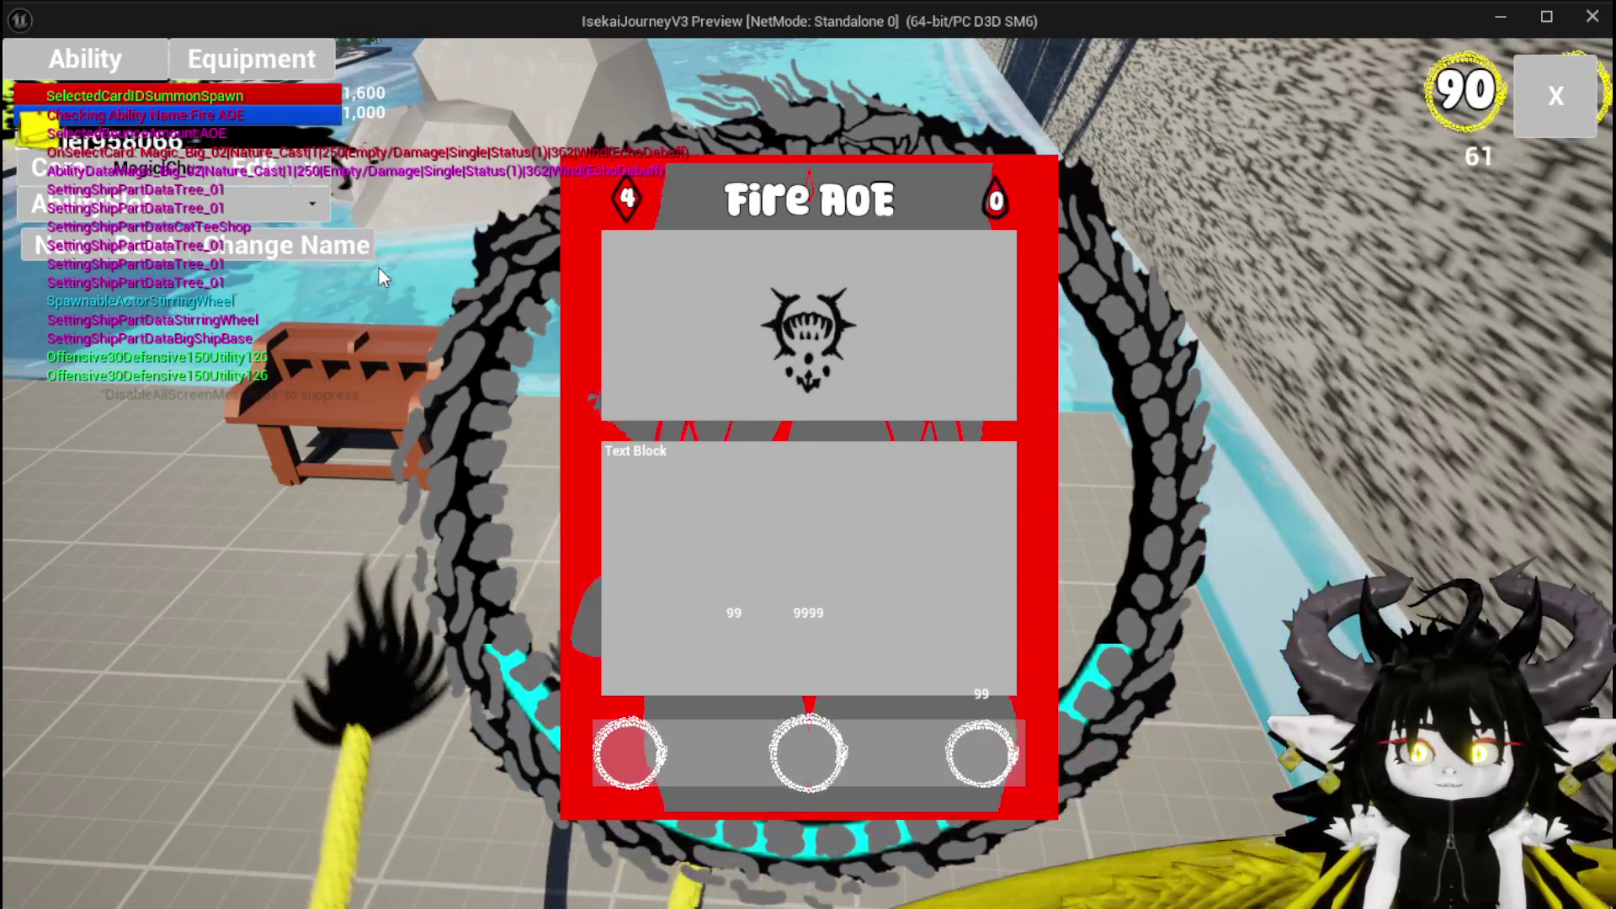
mouse_move(414, 799)
click(414, 724)
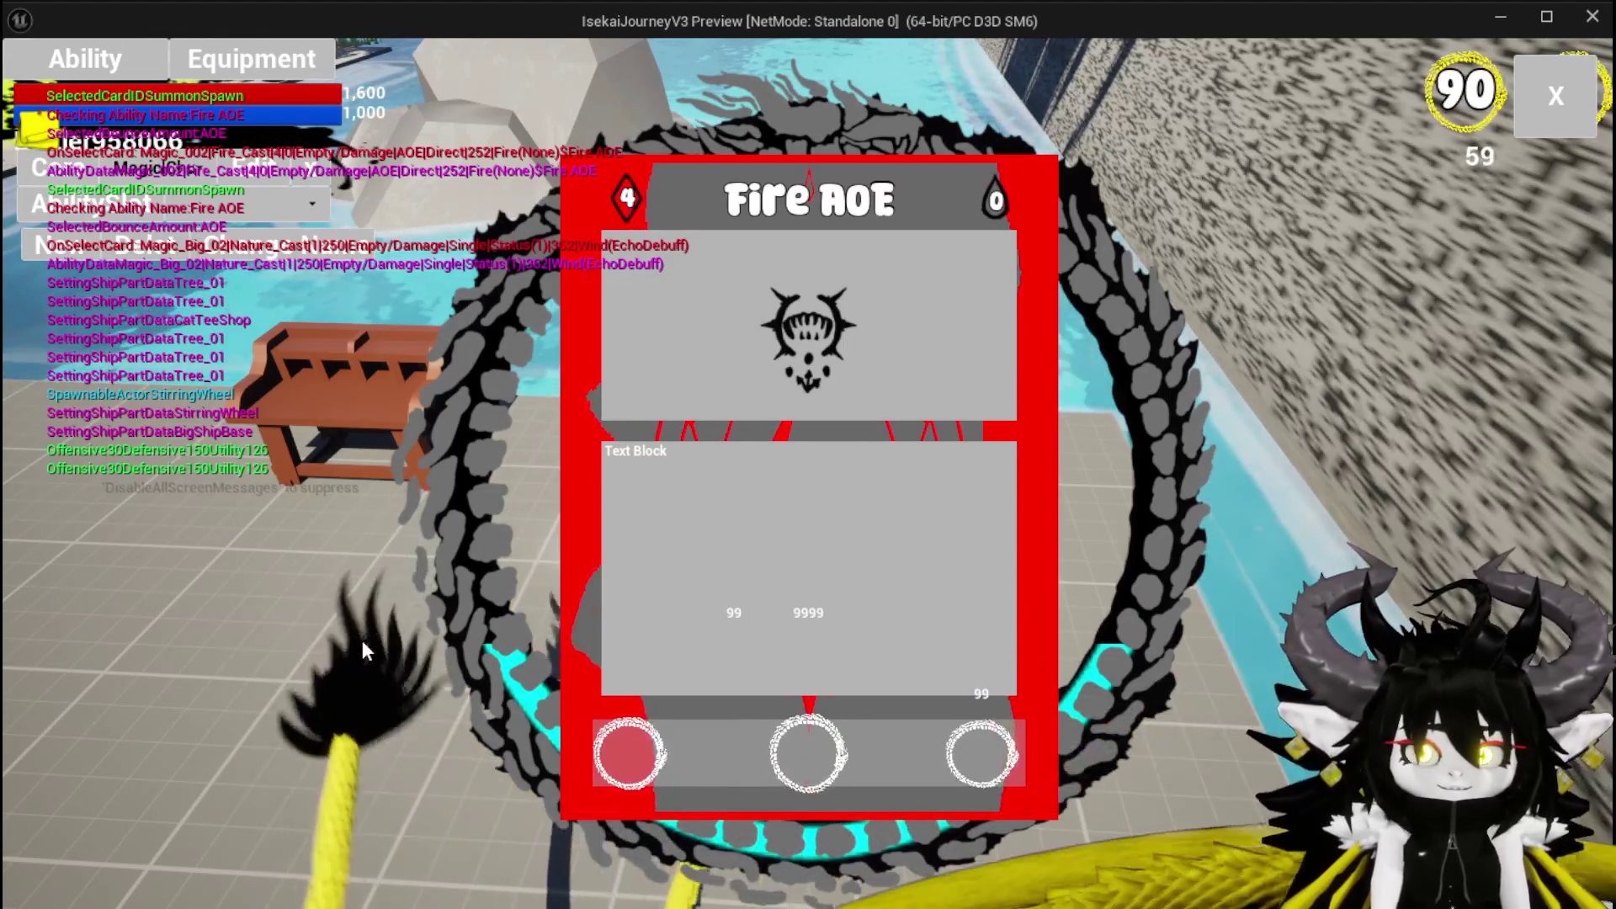
key(Escape)
key(ctrl+s)
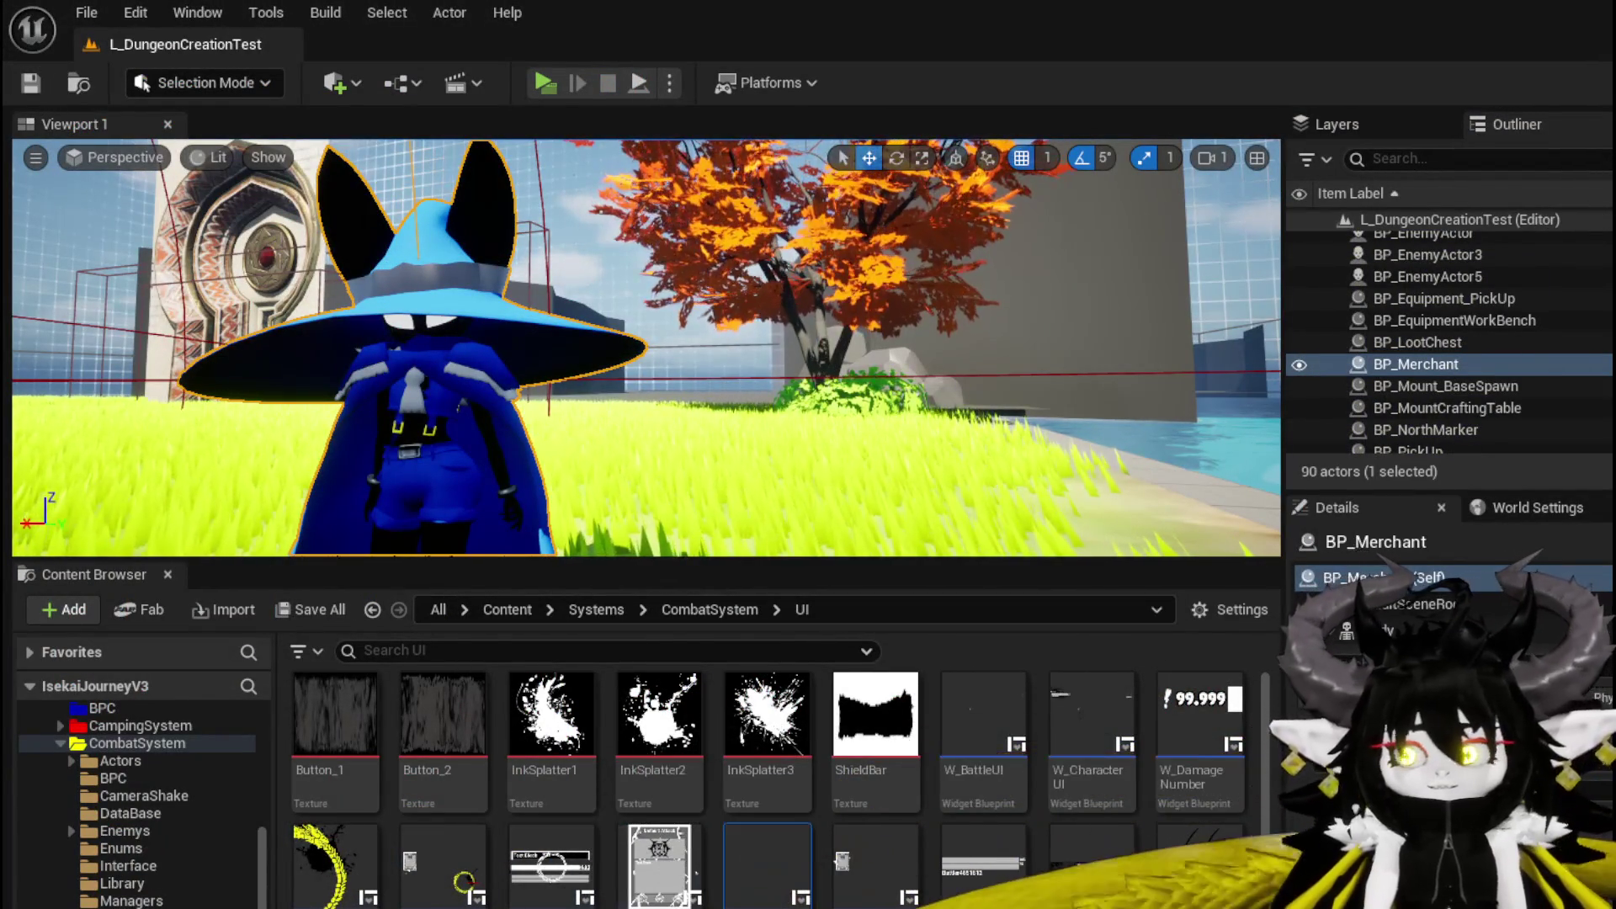
In AbilityWorkBenchUI, move the FIND node right and save the blueprint.
key(alt+Tab)
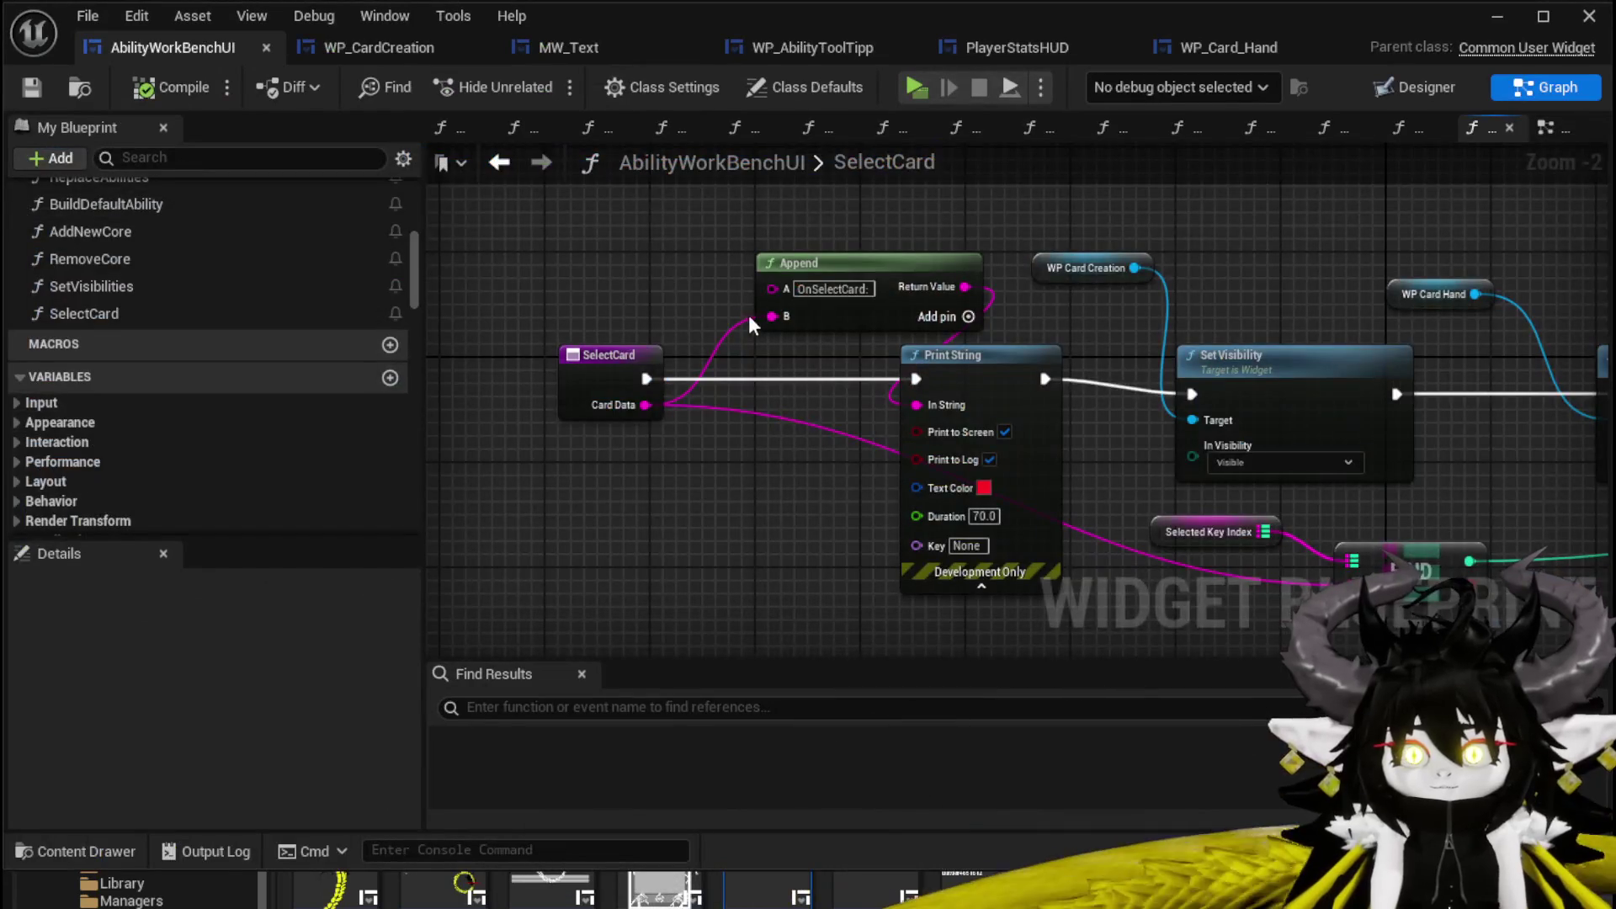
drag(883, 333, 954, 352)
drag(742, 377, 991, 291)
click(1006, 297)
click(33, 84)
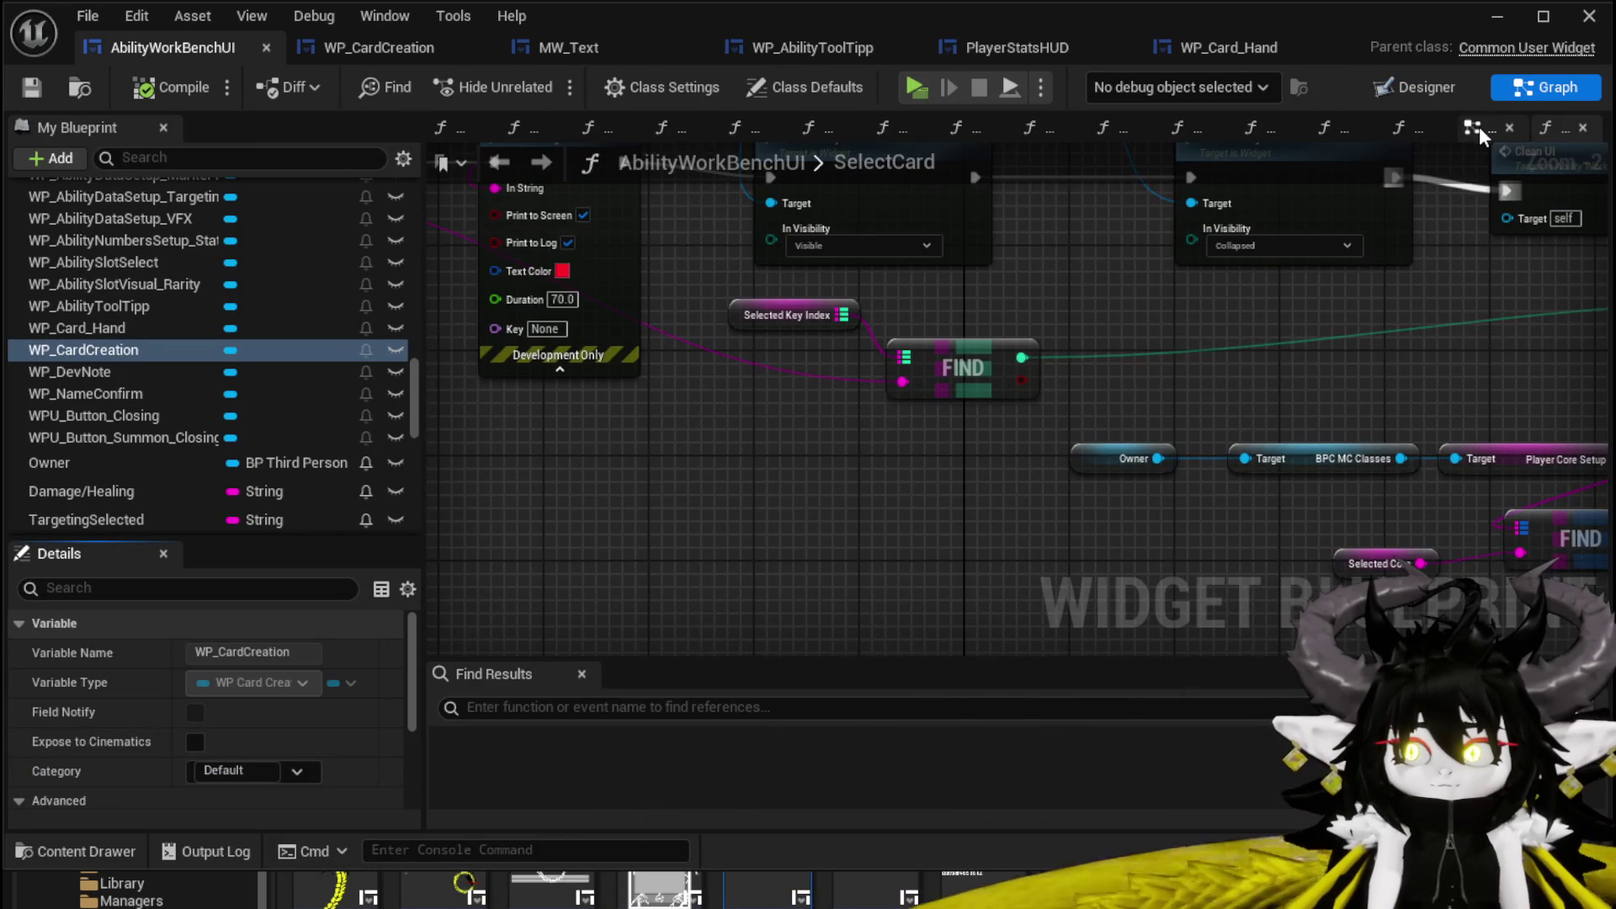
In the EventGraph, wire FIND's result into the ADD node, save, and launch Standalone.
click(1475, 128)
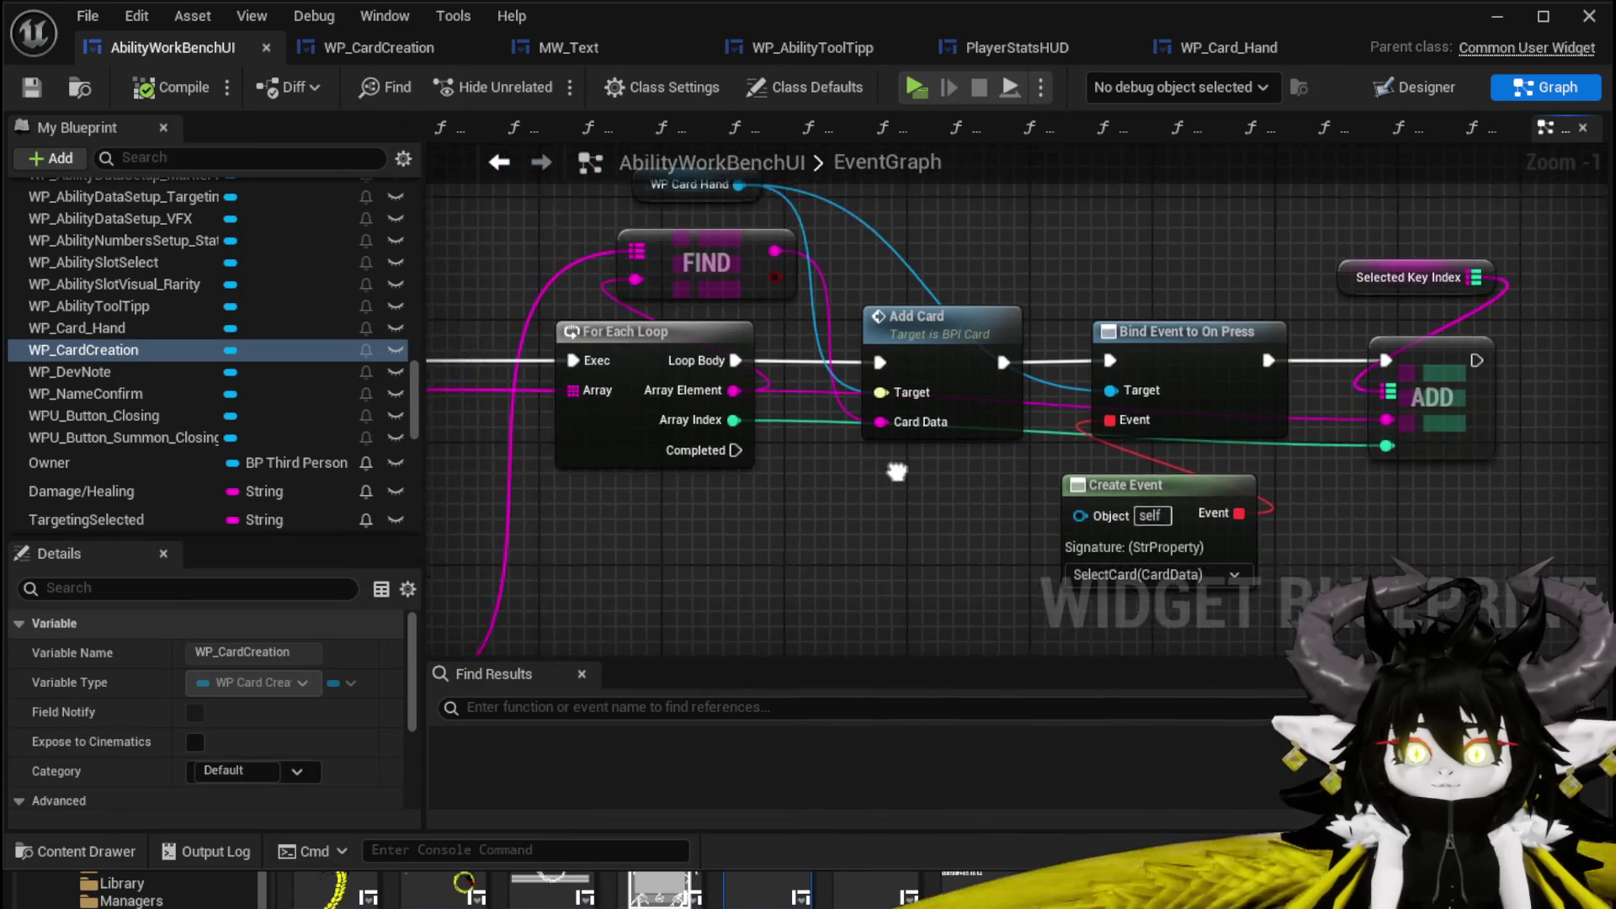
drag(778, 221, 1111, 265)
drag(1400, 391, 1393, 390)
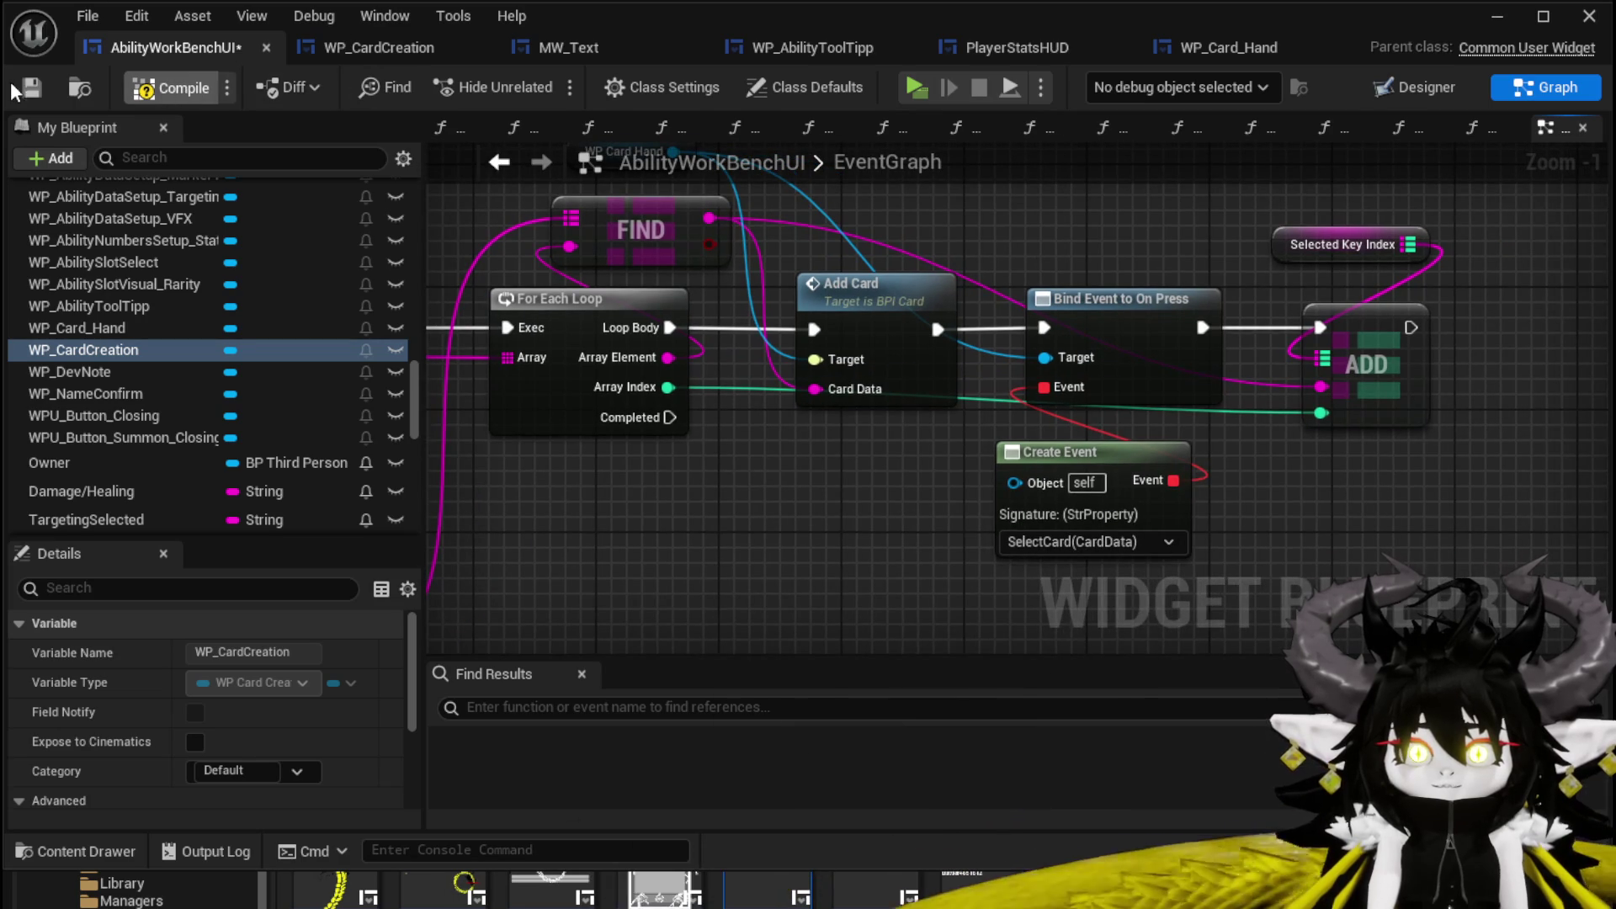
click(22, 83)
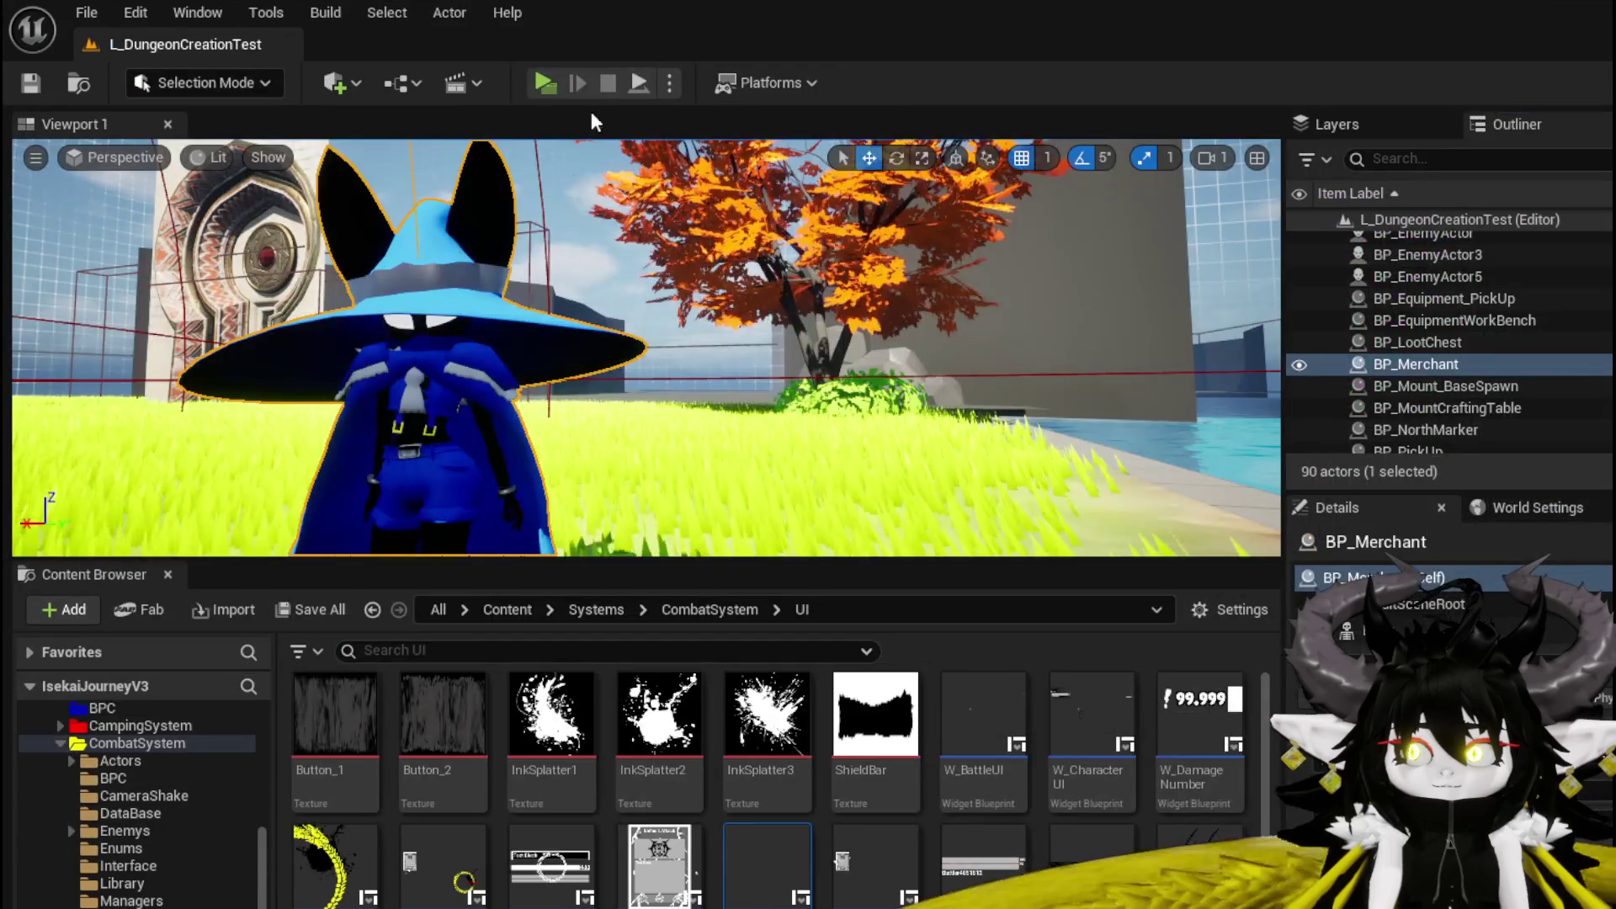
click(534, 74)
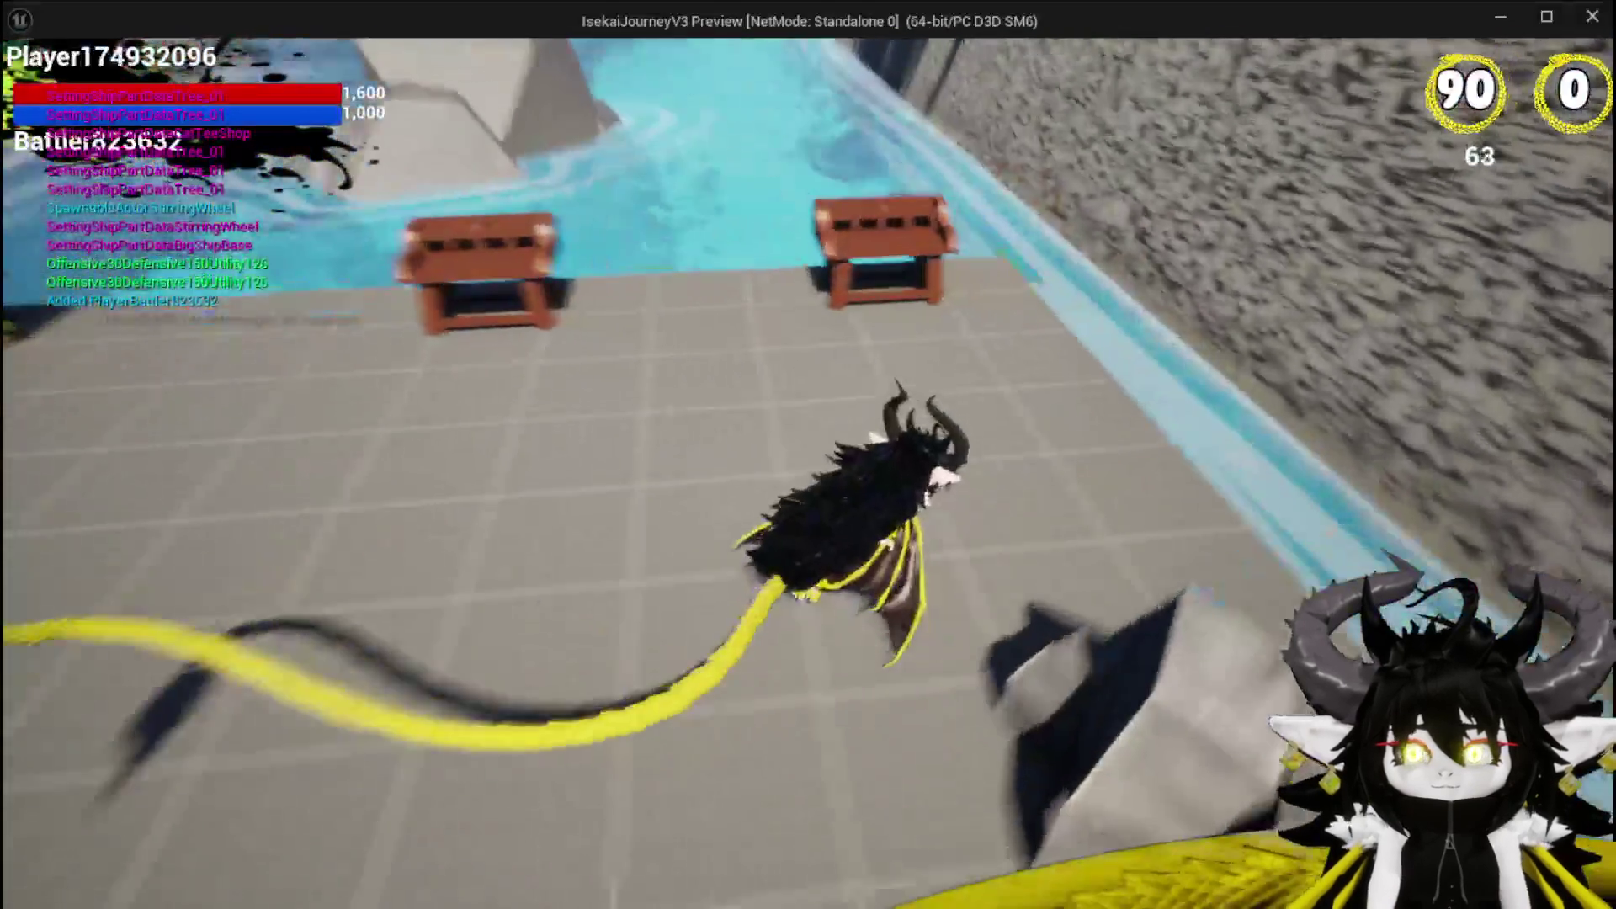
Walk to the ability workbench and open its Ability panel with the card hand.
key(w)
key(e)
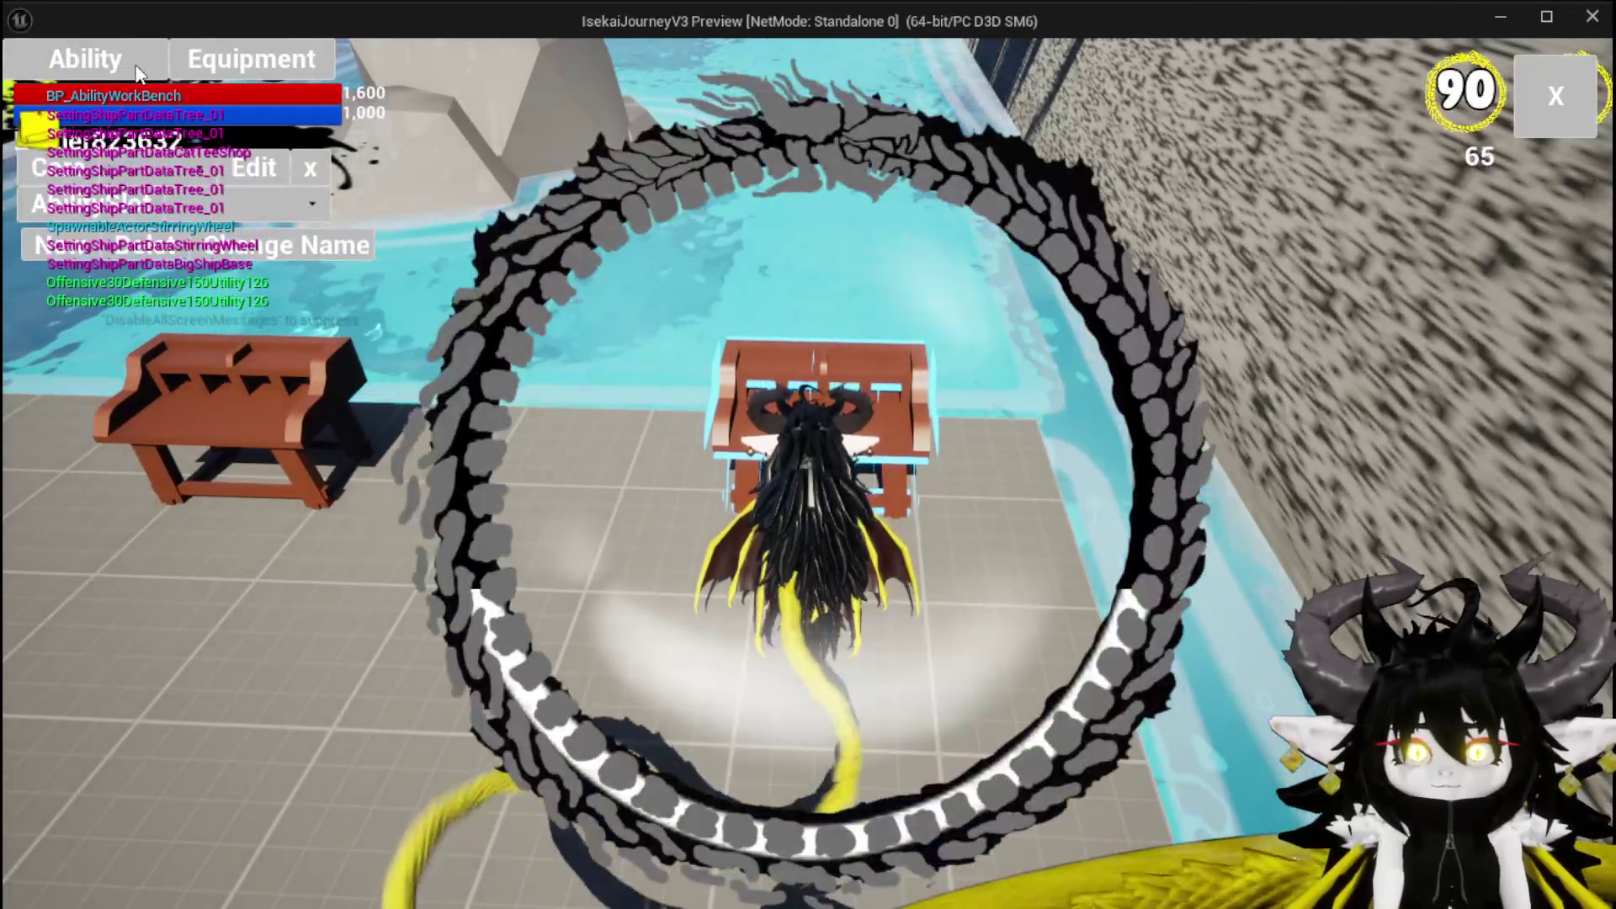
click(189, 215)
click(188, 215)
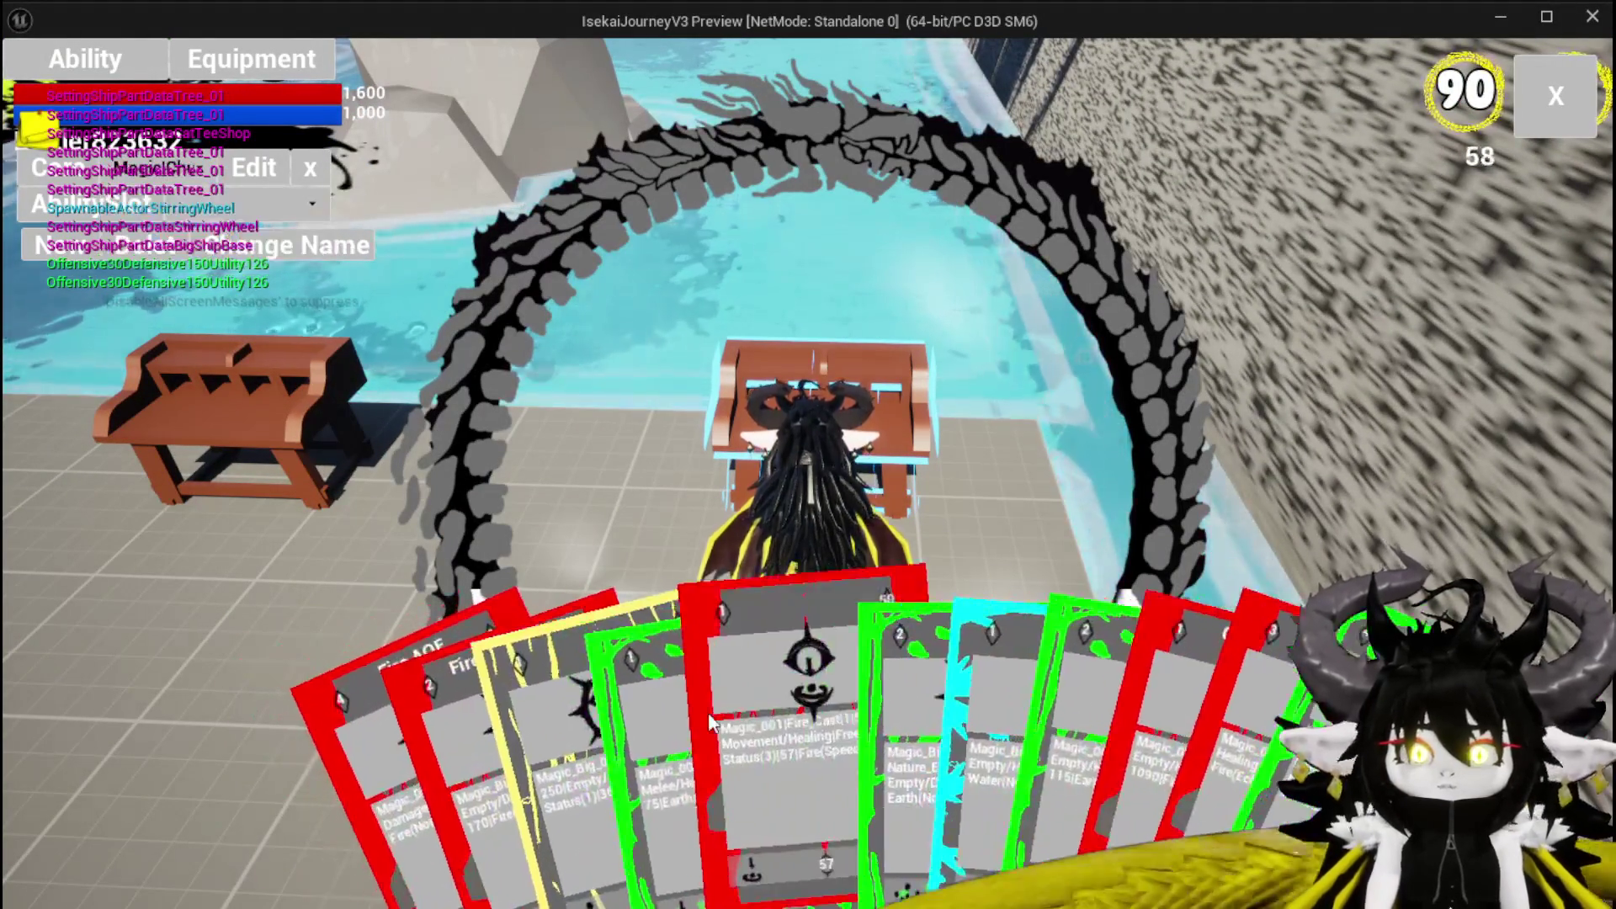
Select Magic_004, Water Splash, Test Summon and Fire SpeedUp cards, then exit and save the level.
click(674, 714)
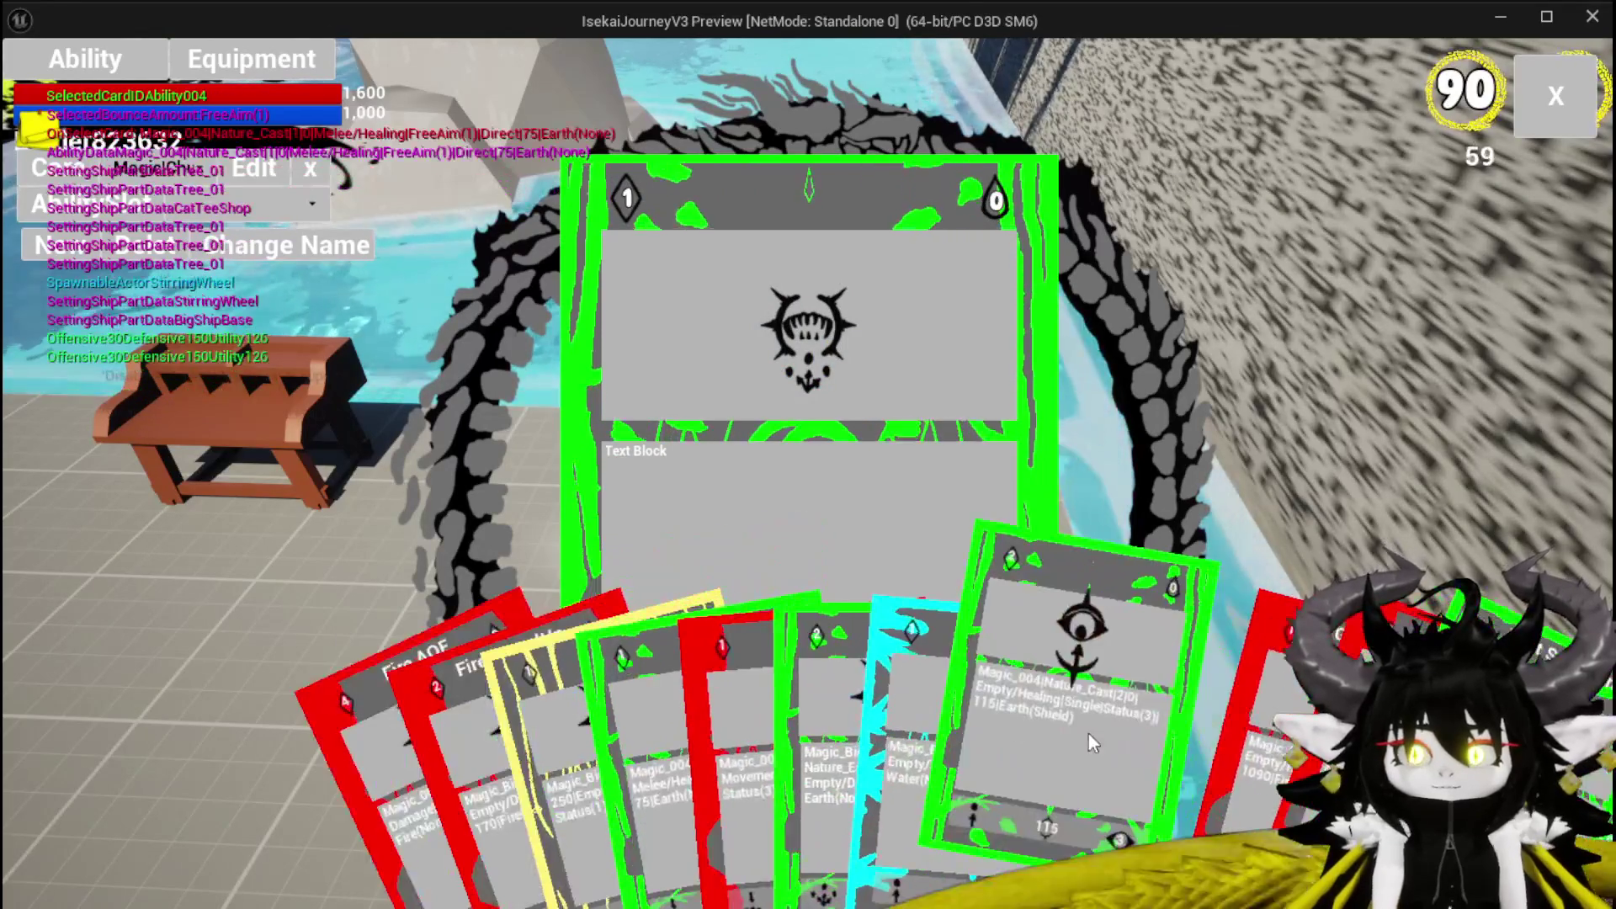
click(1022, 752)
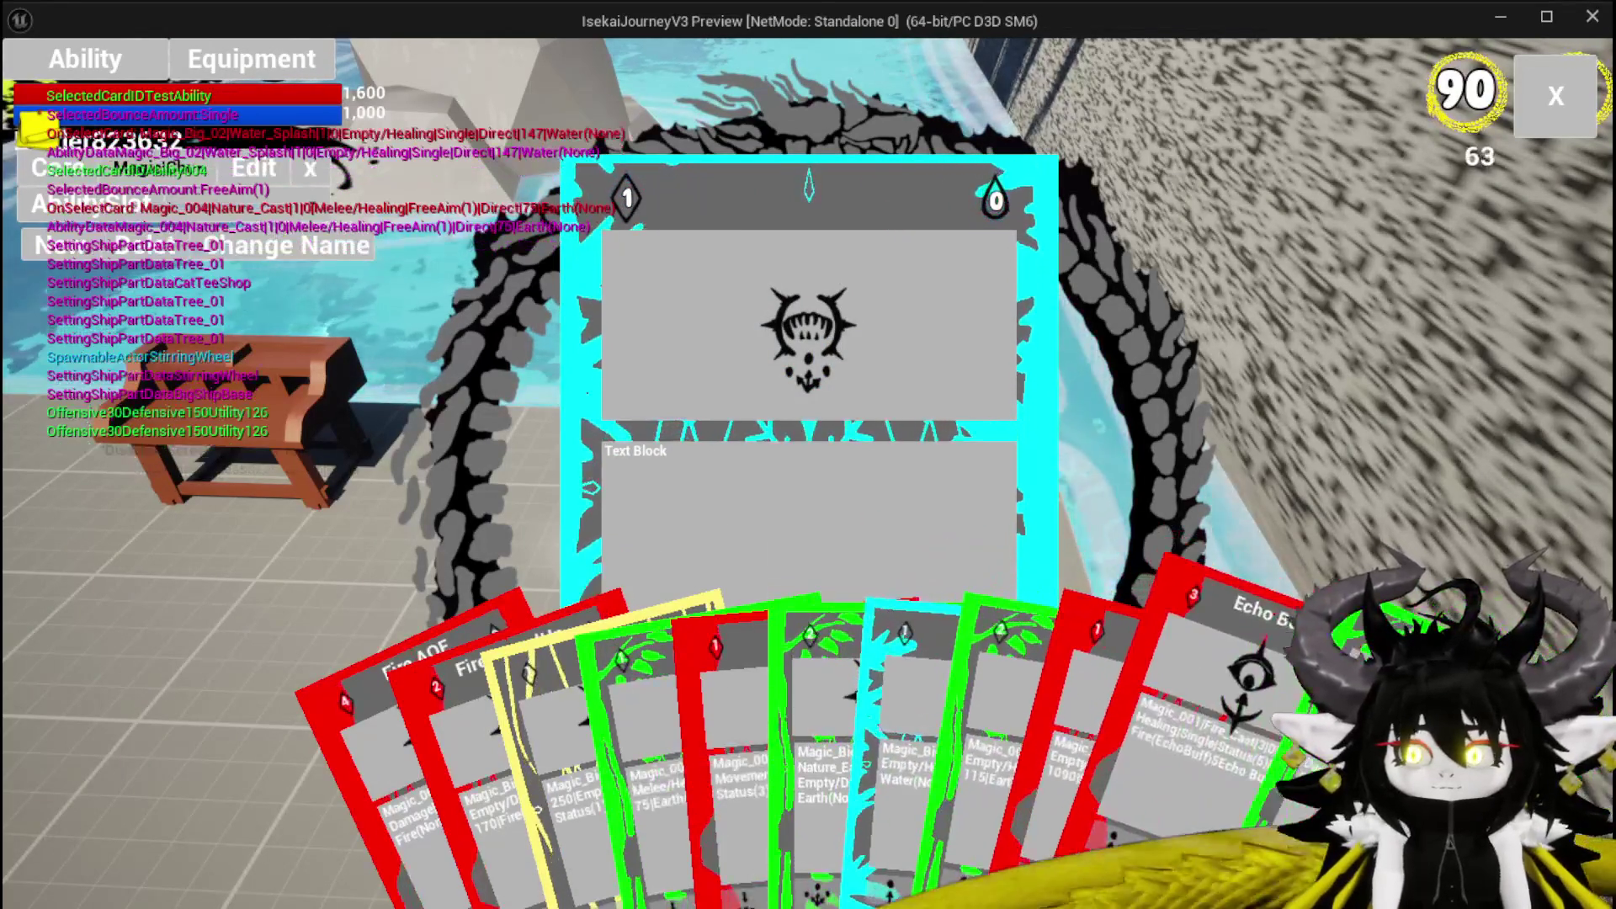
click(804, 741)
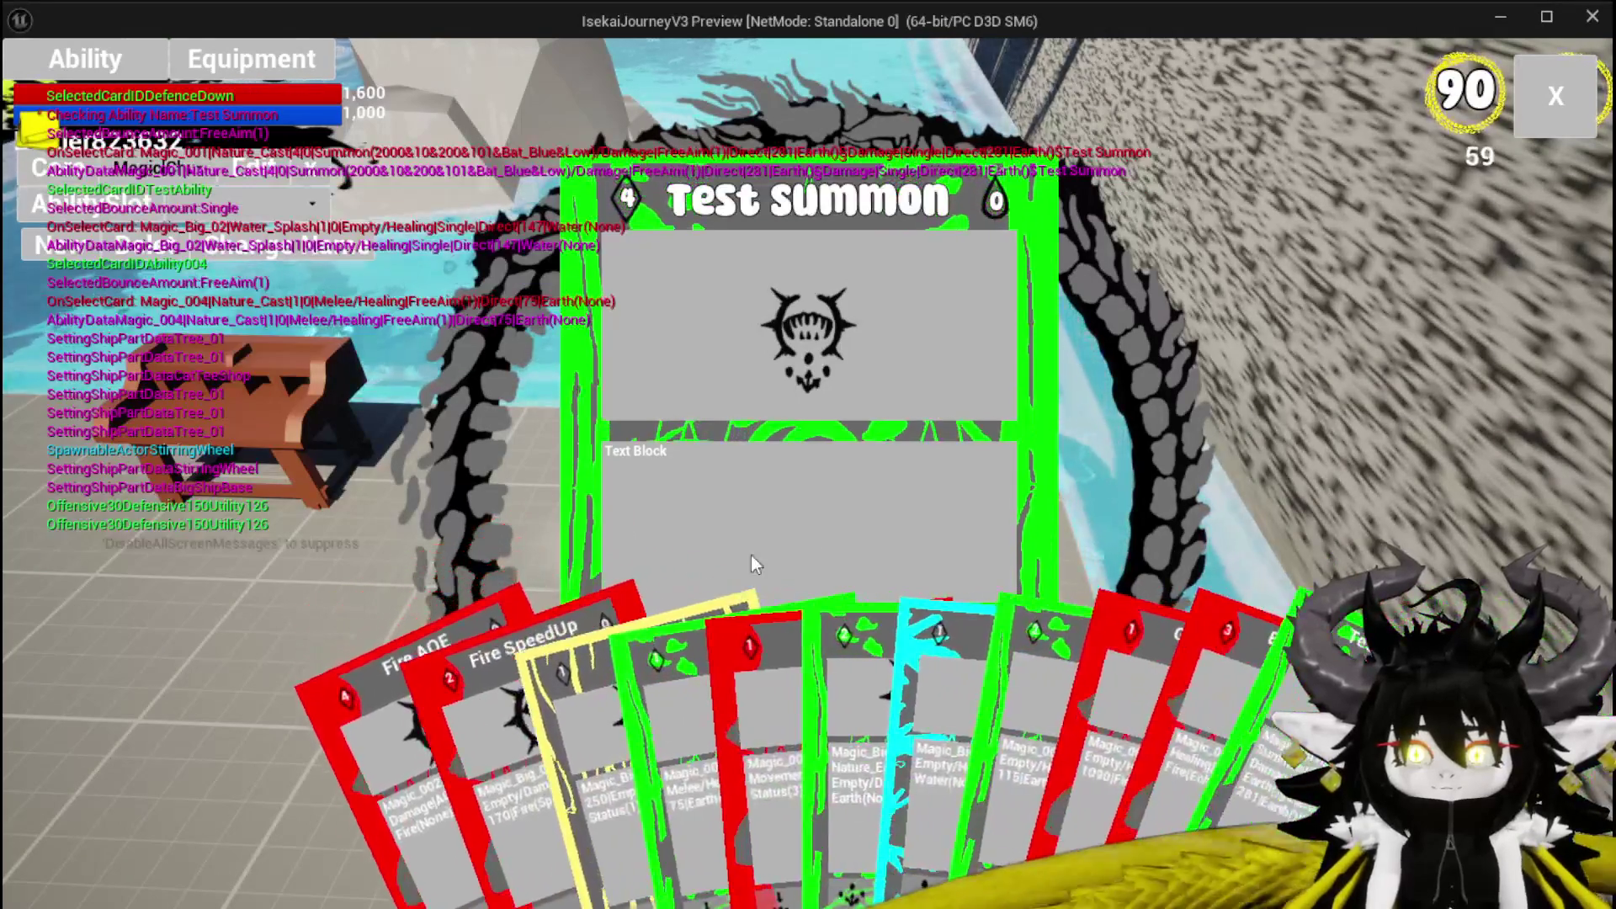
click(471, 720)
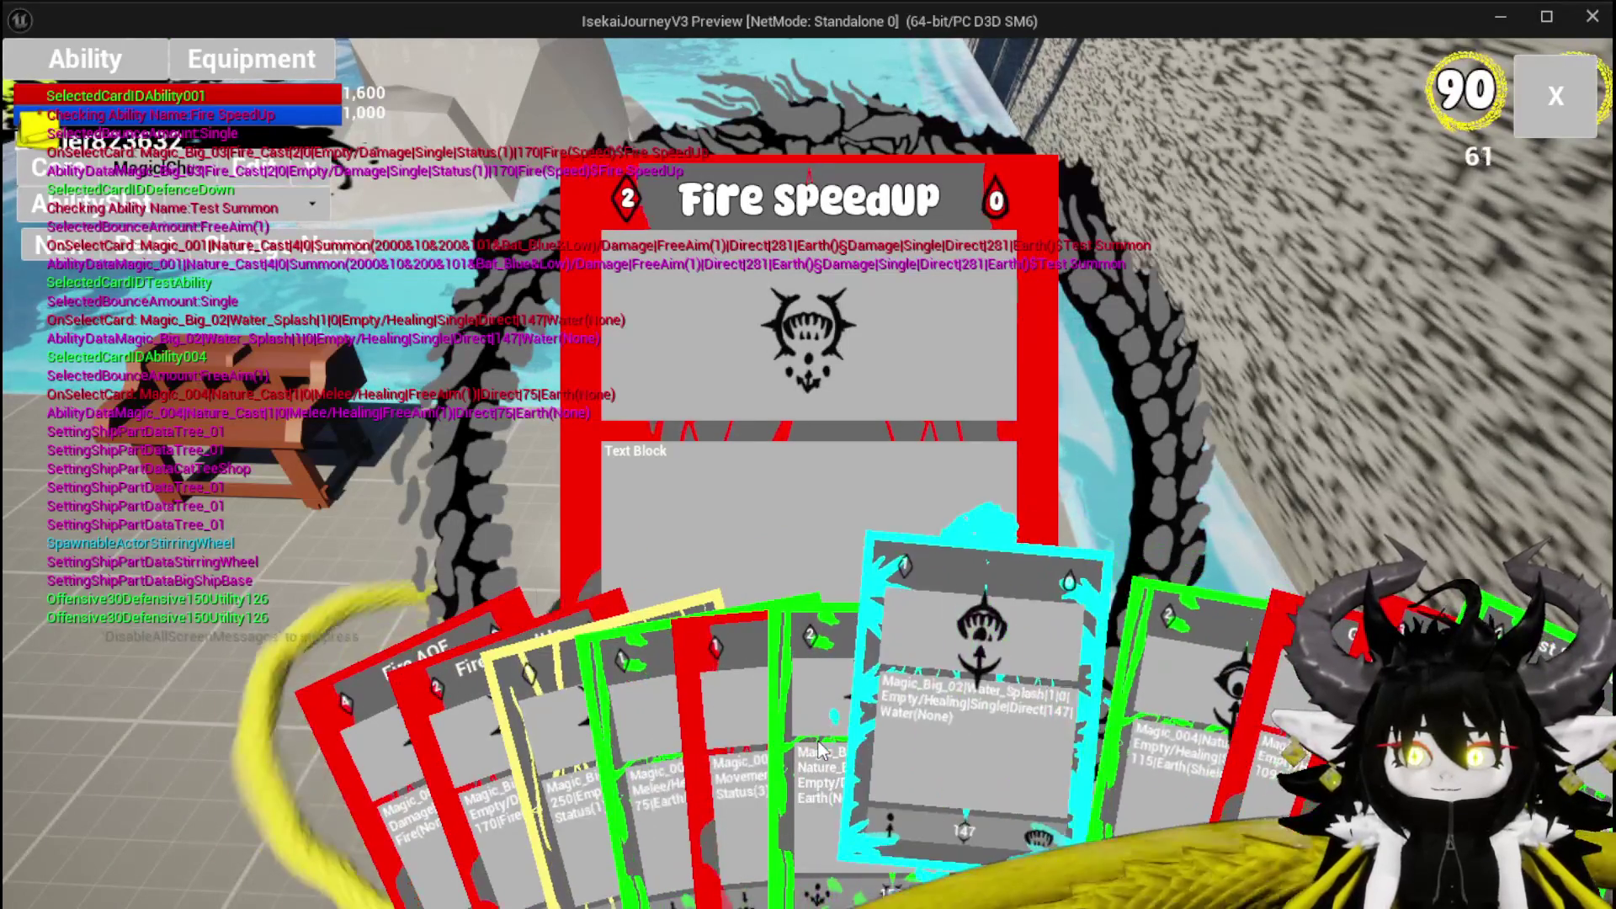
click(976, 740)
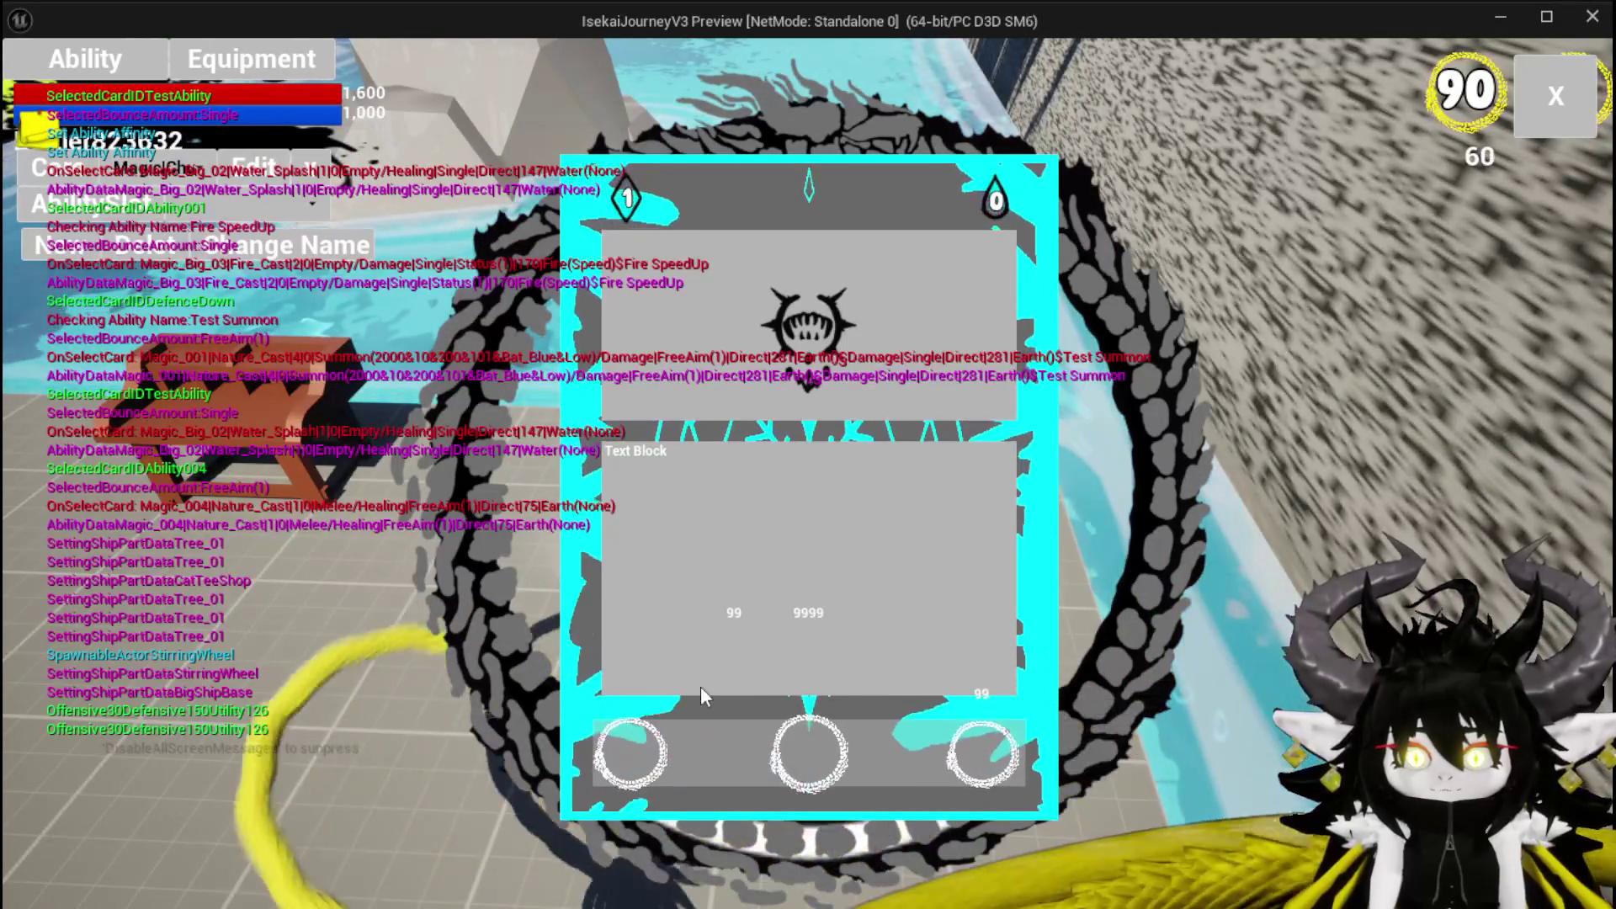
mouse_move(729, 755)
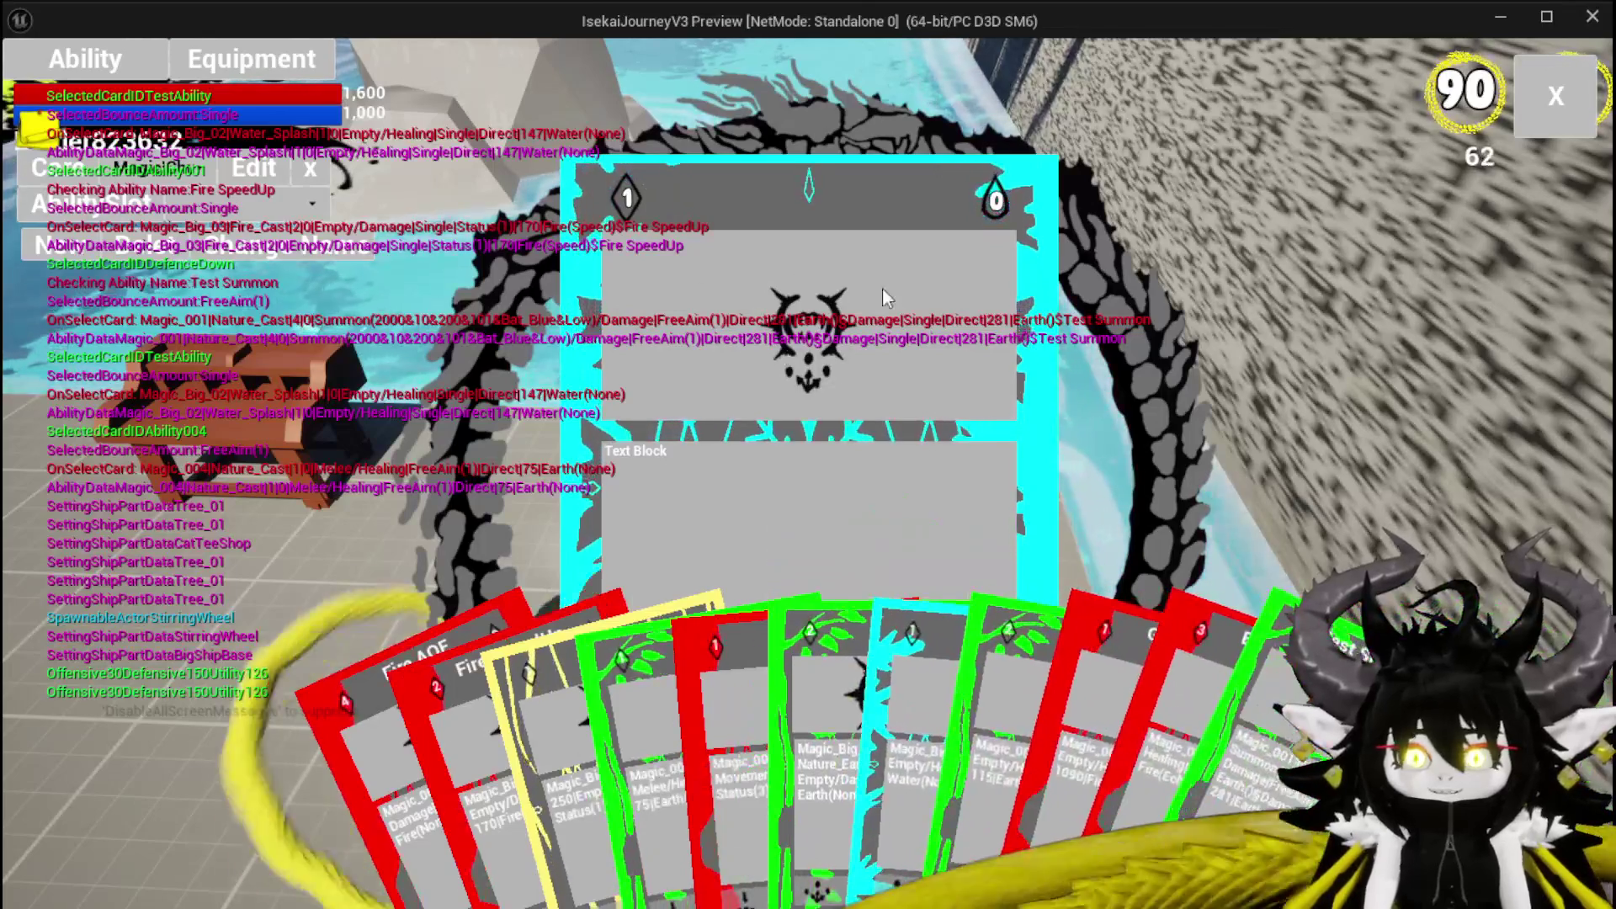
key(Escape)
click(42, 83)
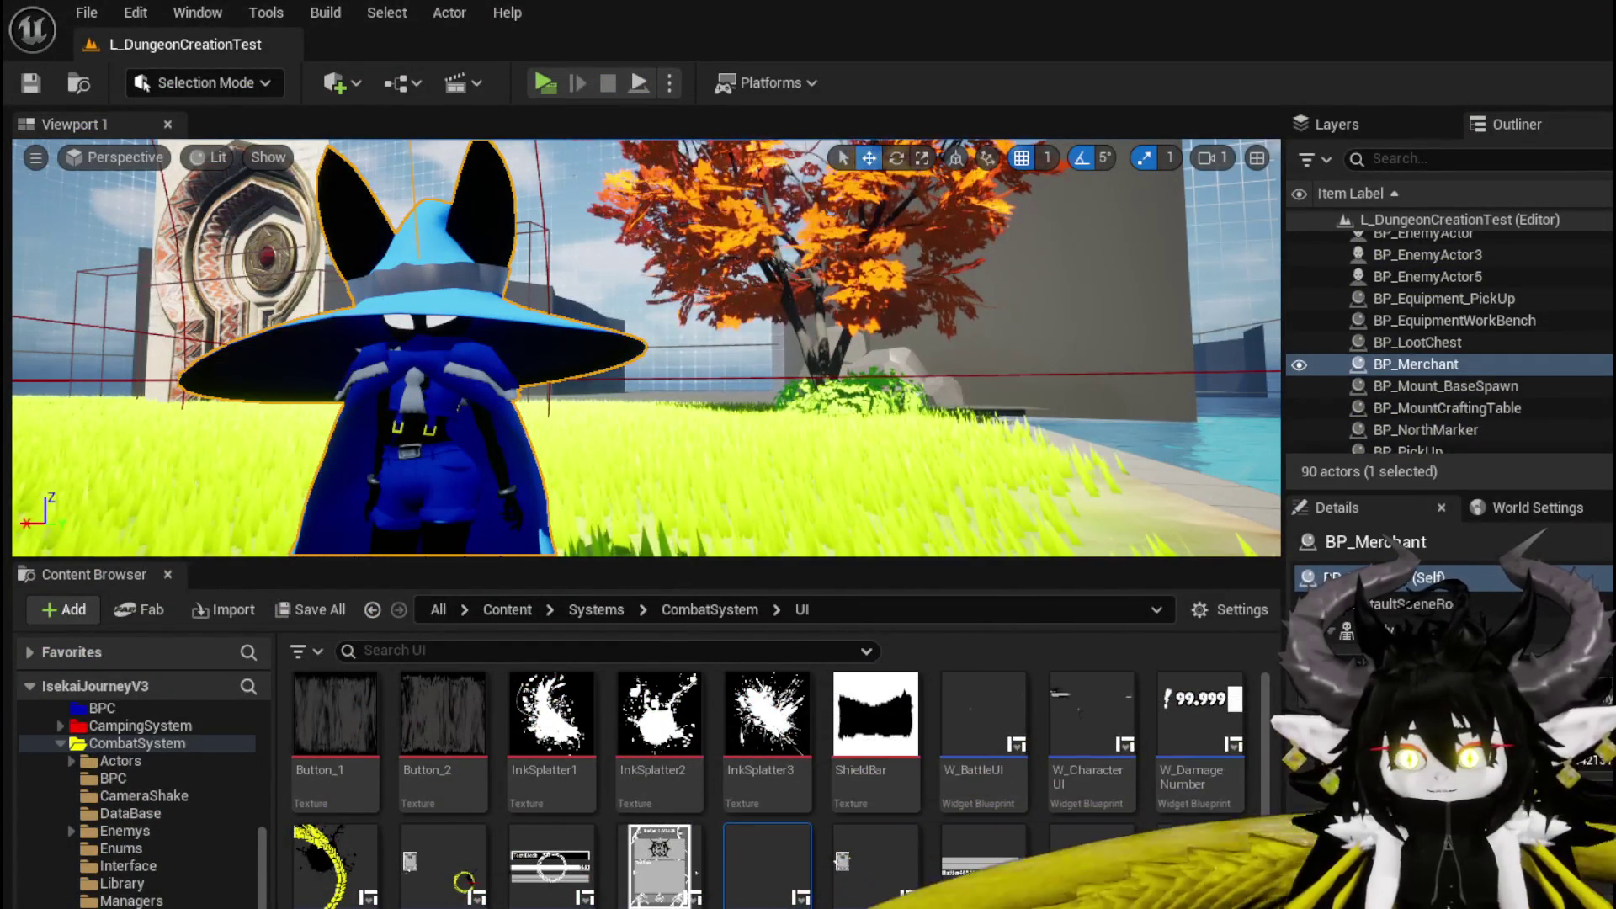
Switch to WP_CardCreation's Designer view and zoom out over the card layout.
key(alt+Tab)
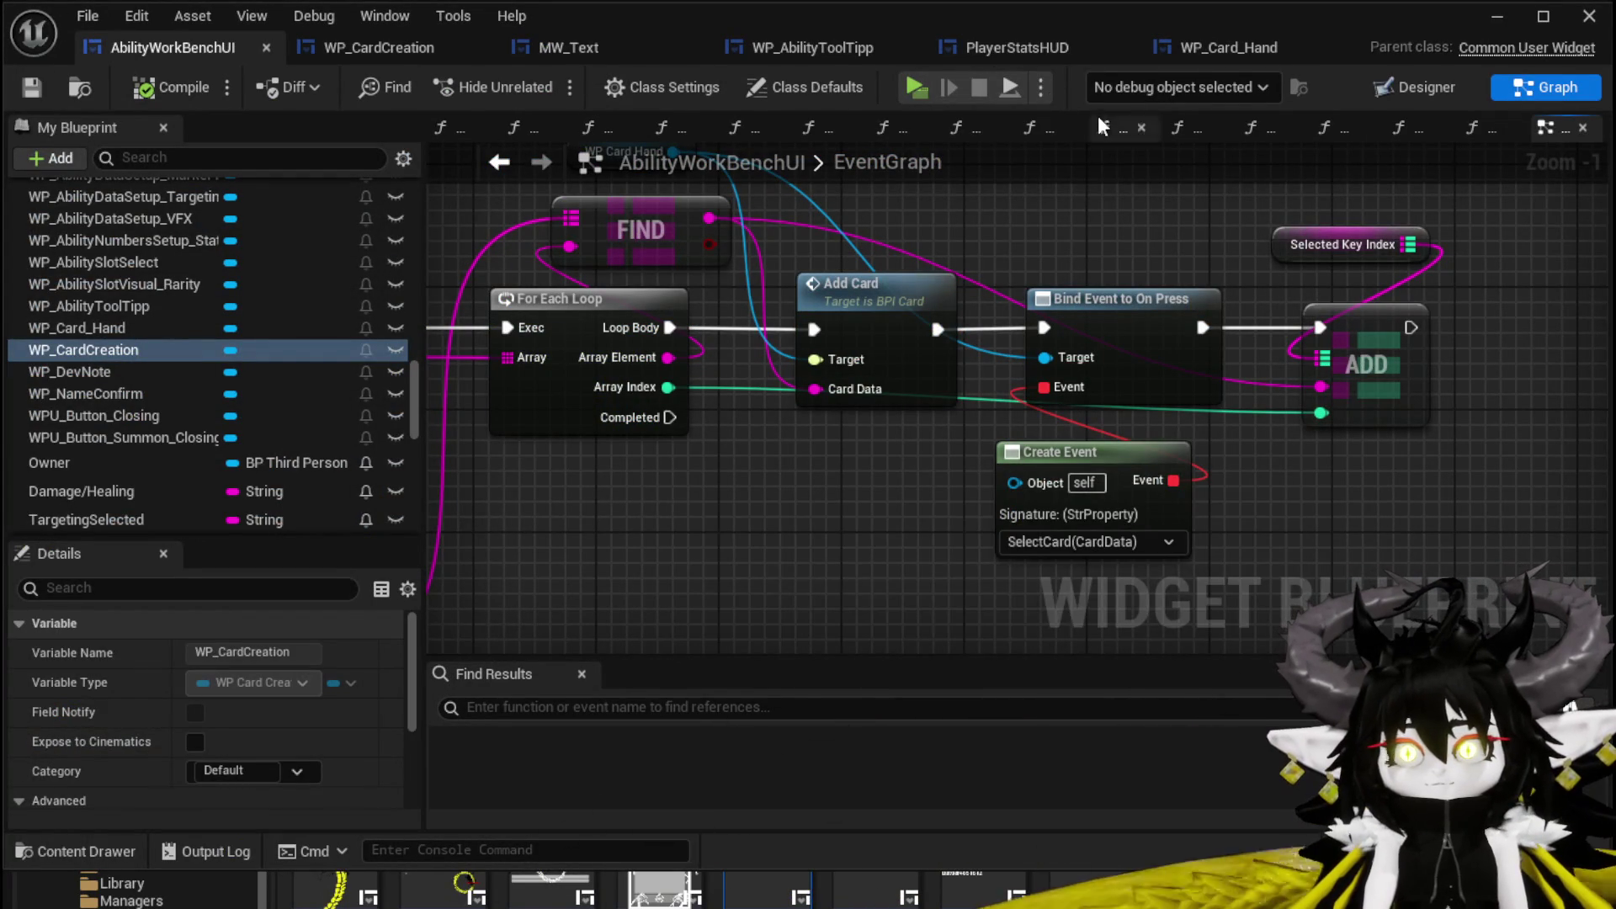
click(391, 51)
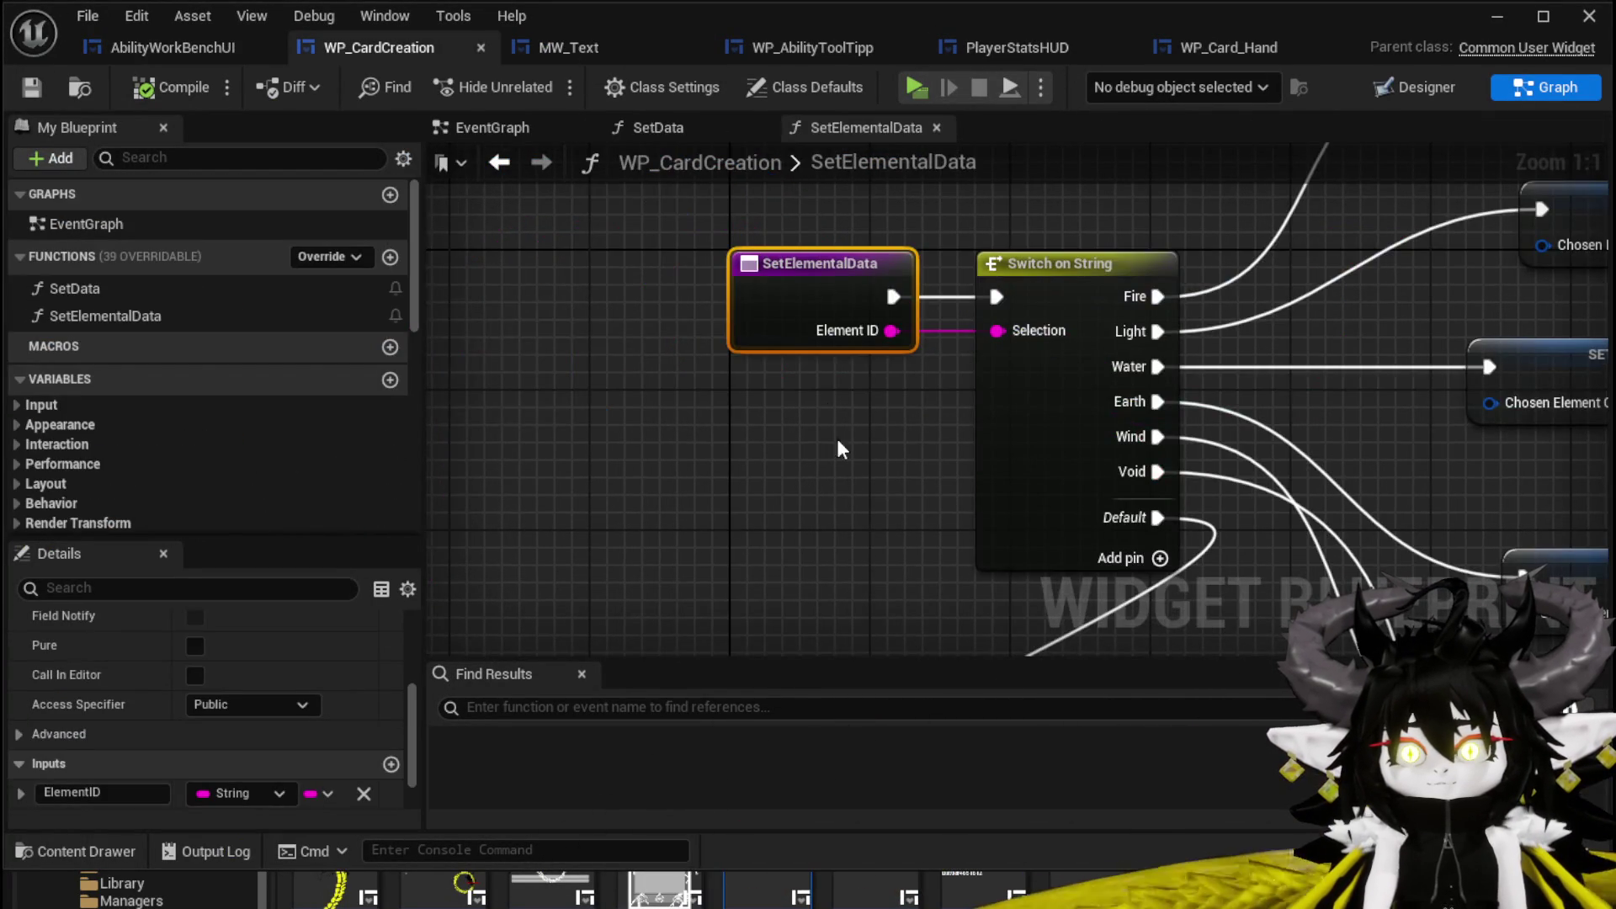
scroll(577, 412, down, 3)
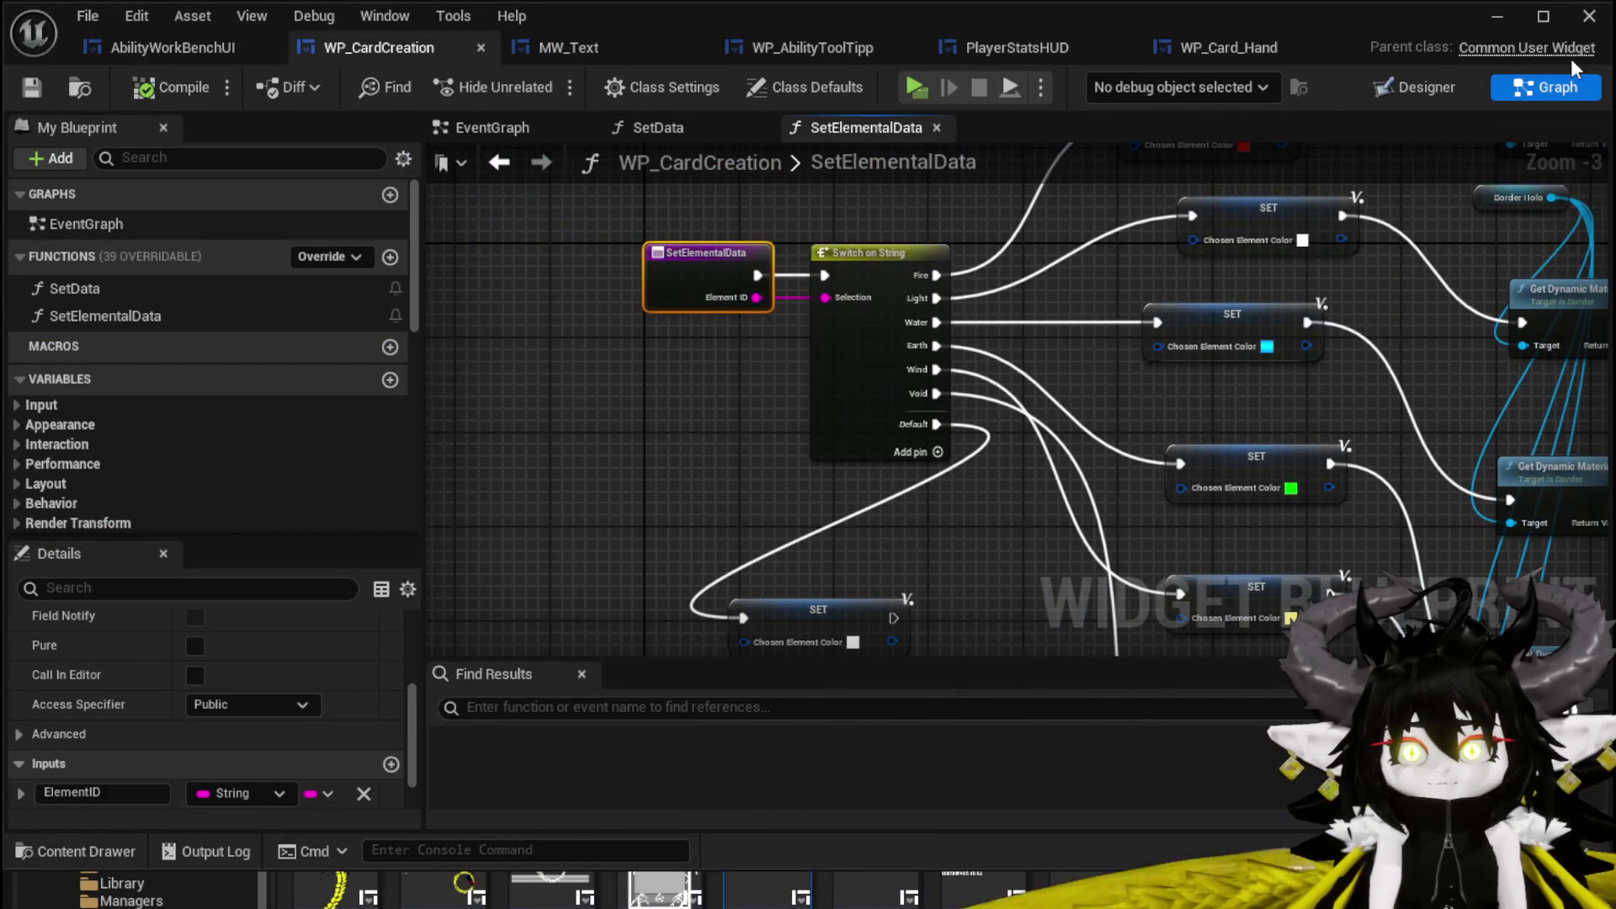
click(1434, 87)
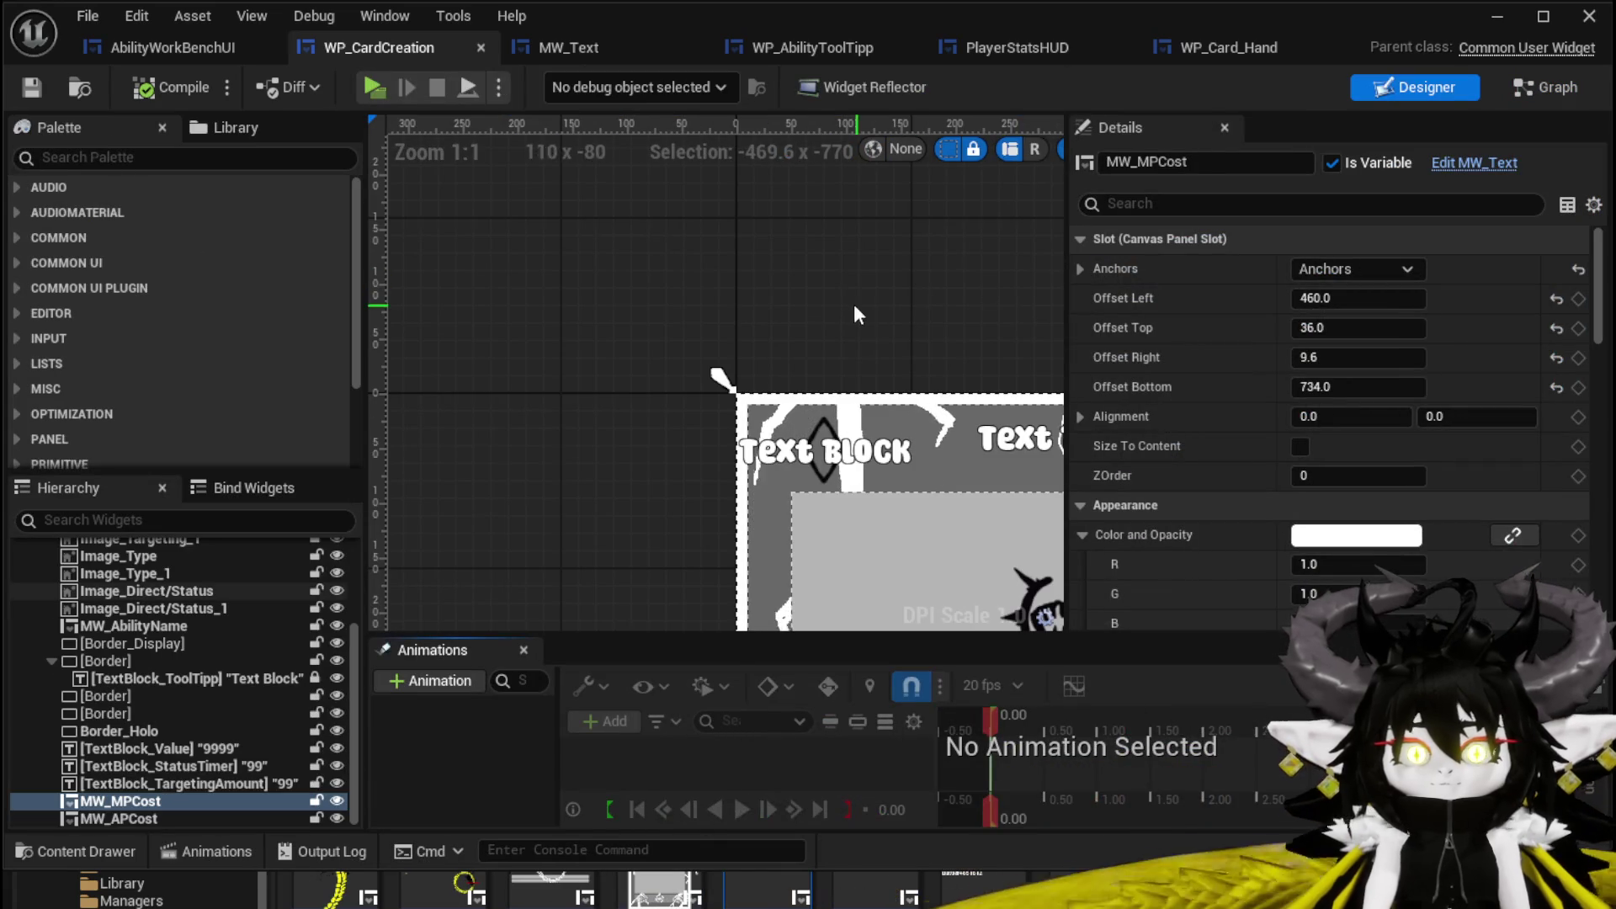
scroll(821, 281, down, 2)
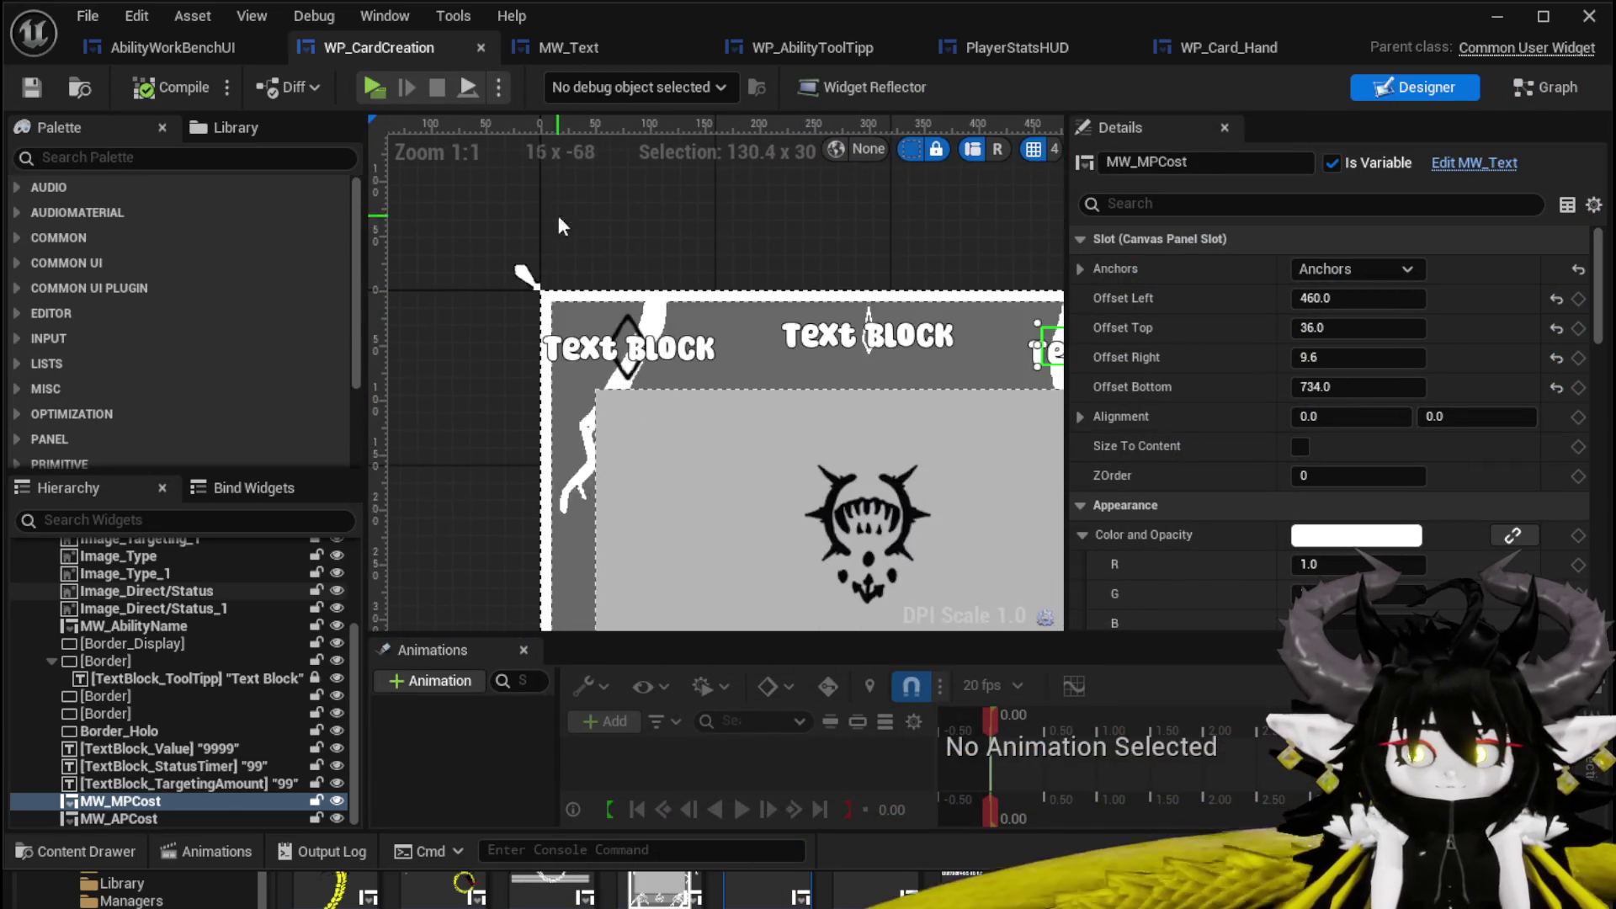
scroll(545, 441, down, 5)
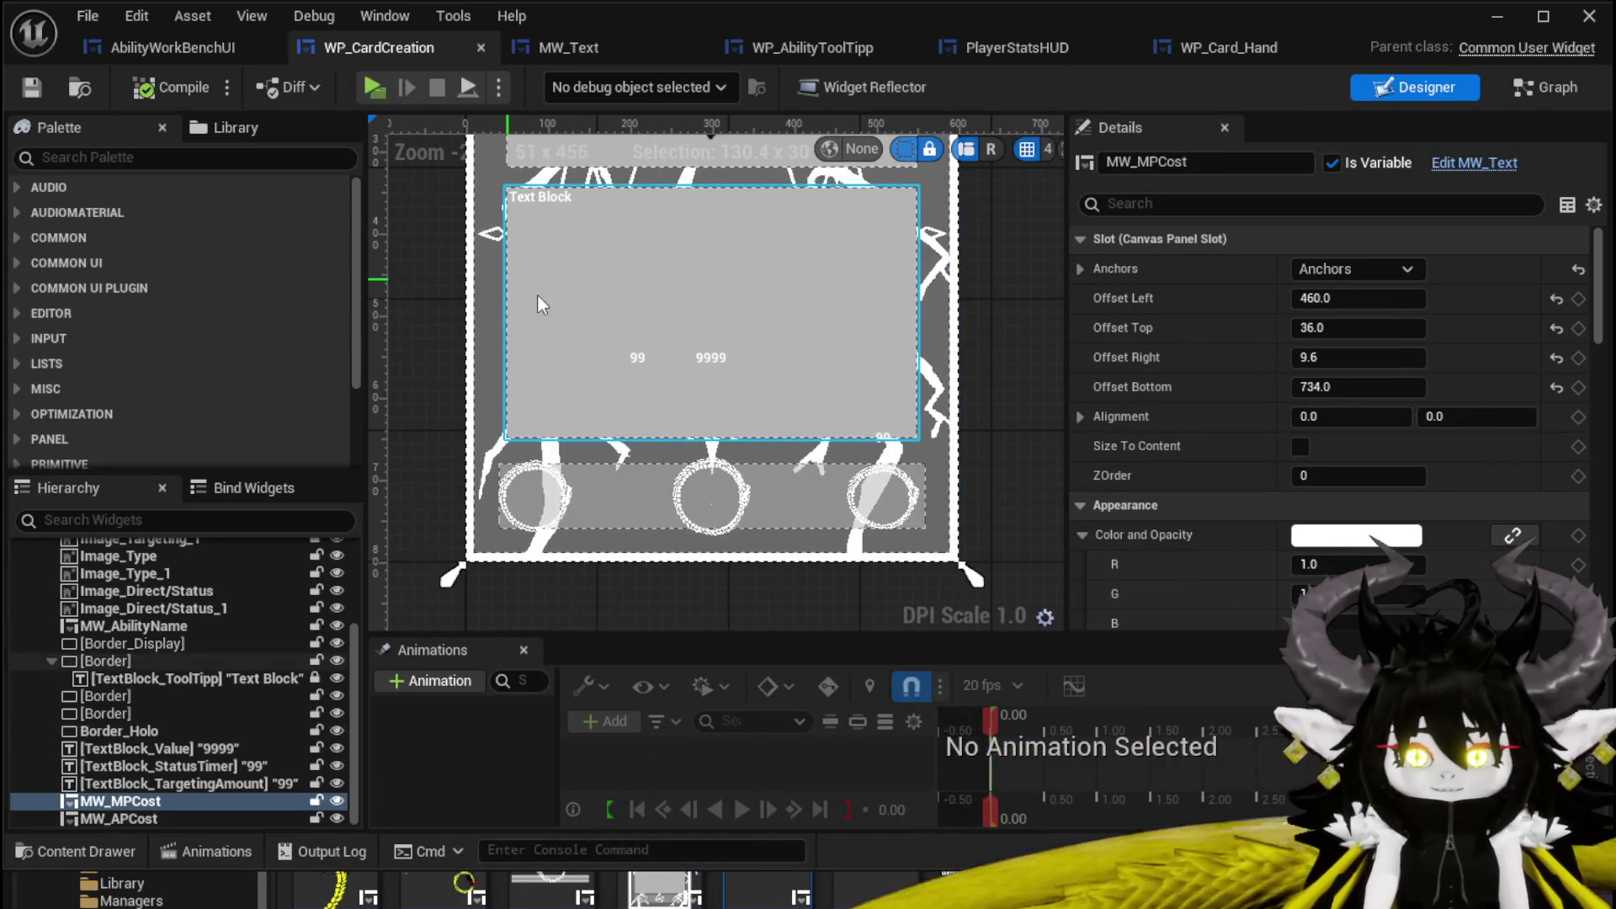
Delete the 99 targeting-amount text and duplicate MW_APCost as MW_TargetingIndex.
click(628, 358)
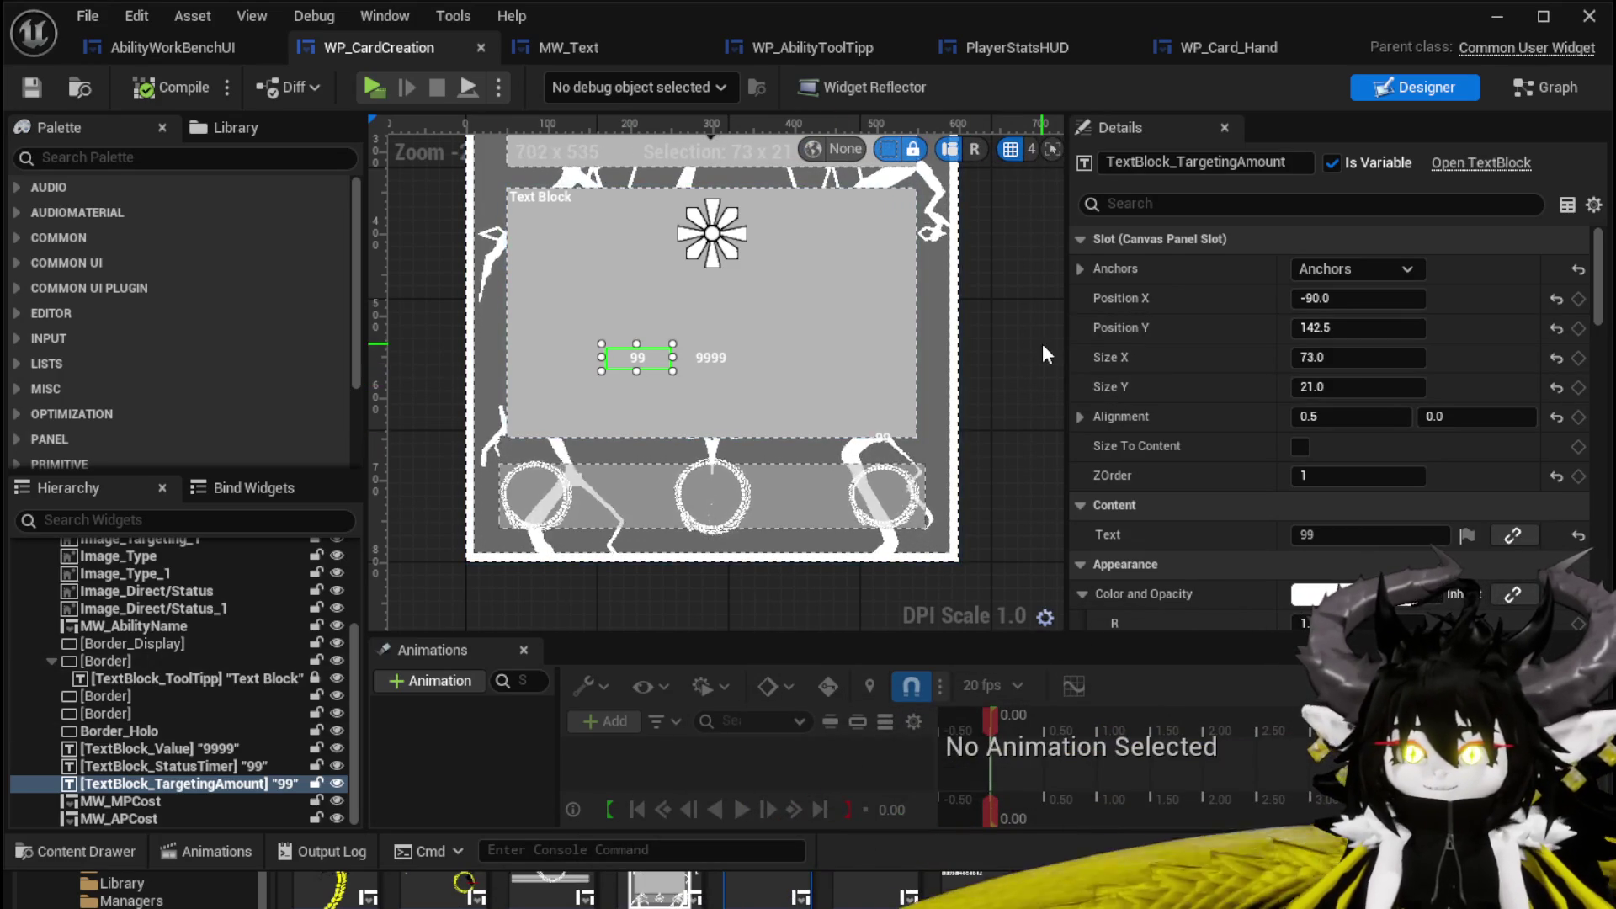
key(Delete)
drag(587, 374, 592, 558)
click(541, 243)
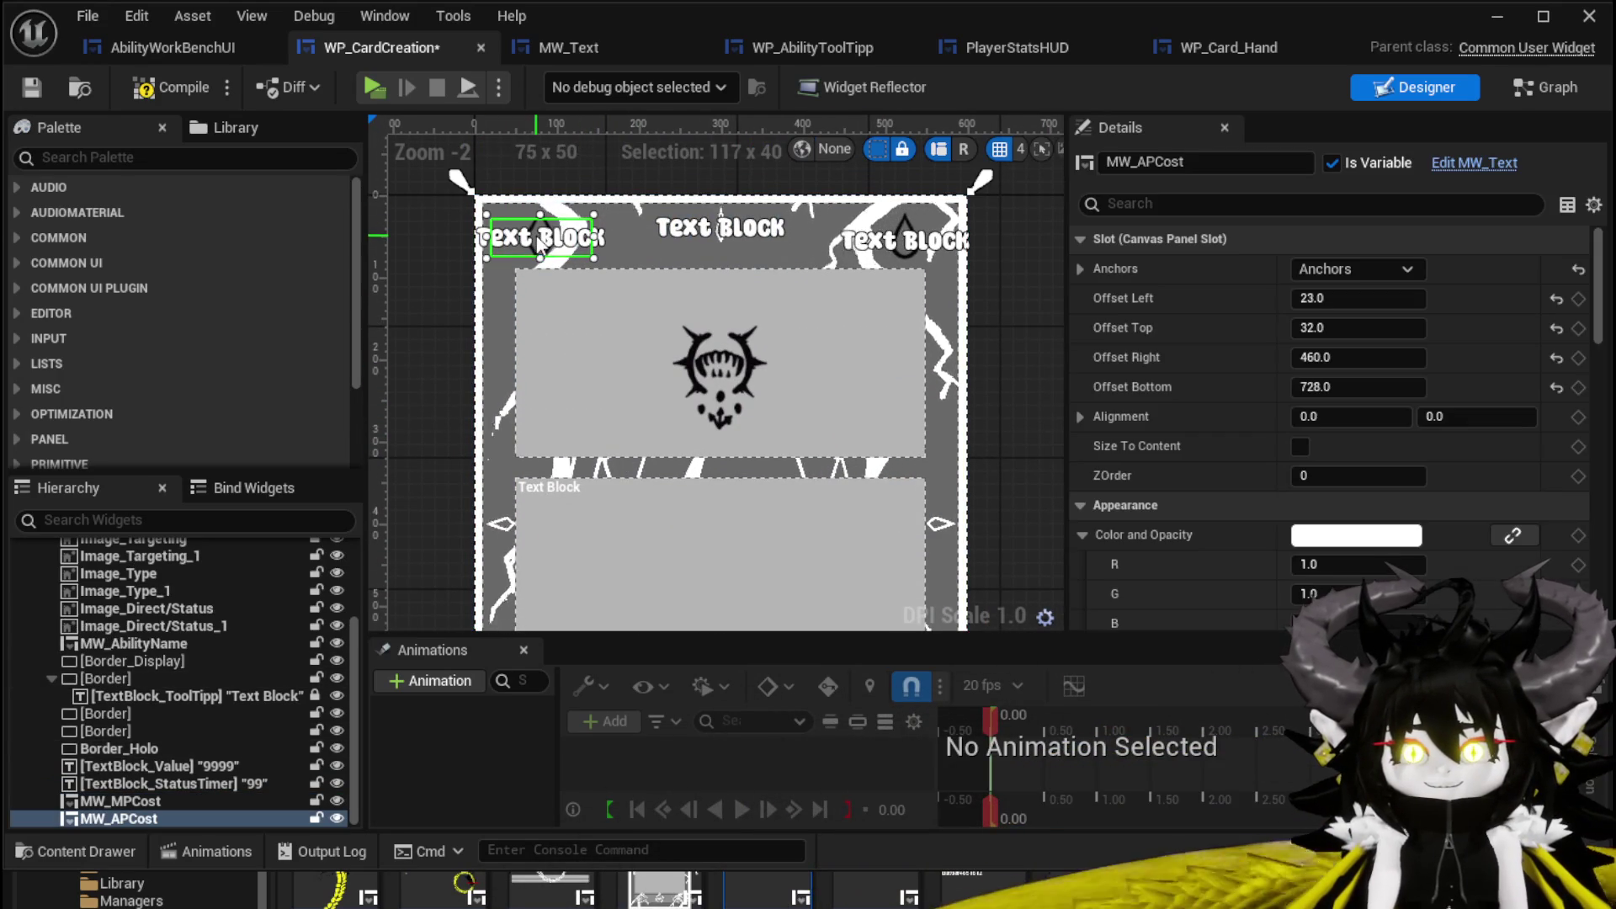
key(ctrl+d)
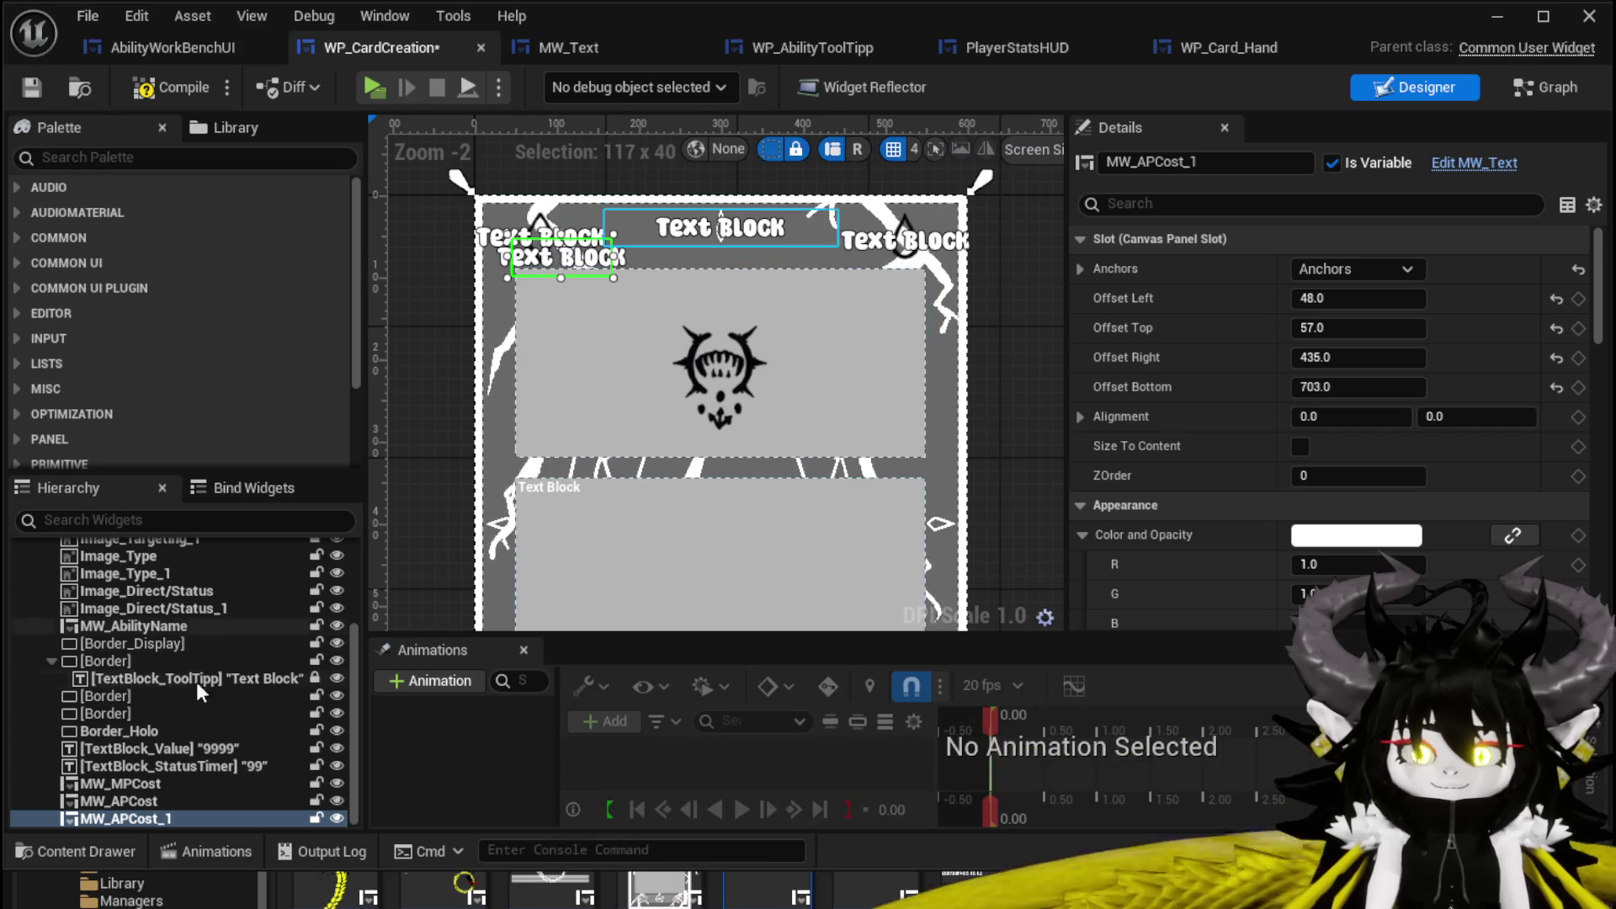
text(Target)
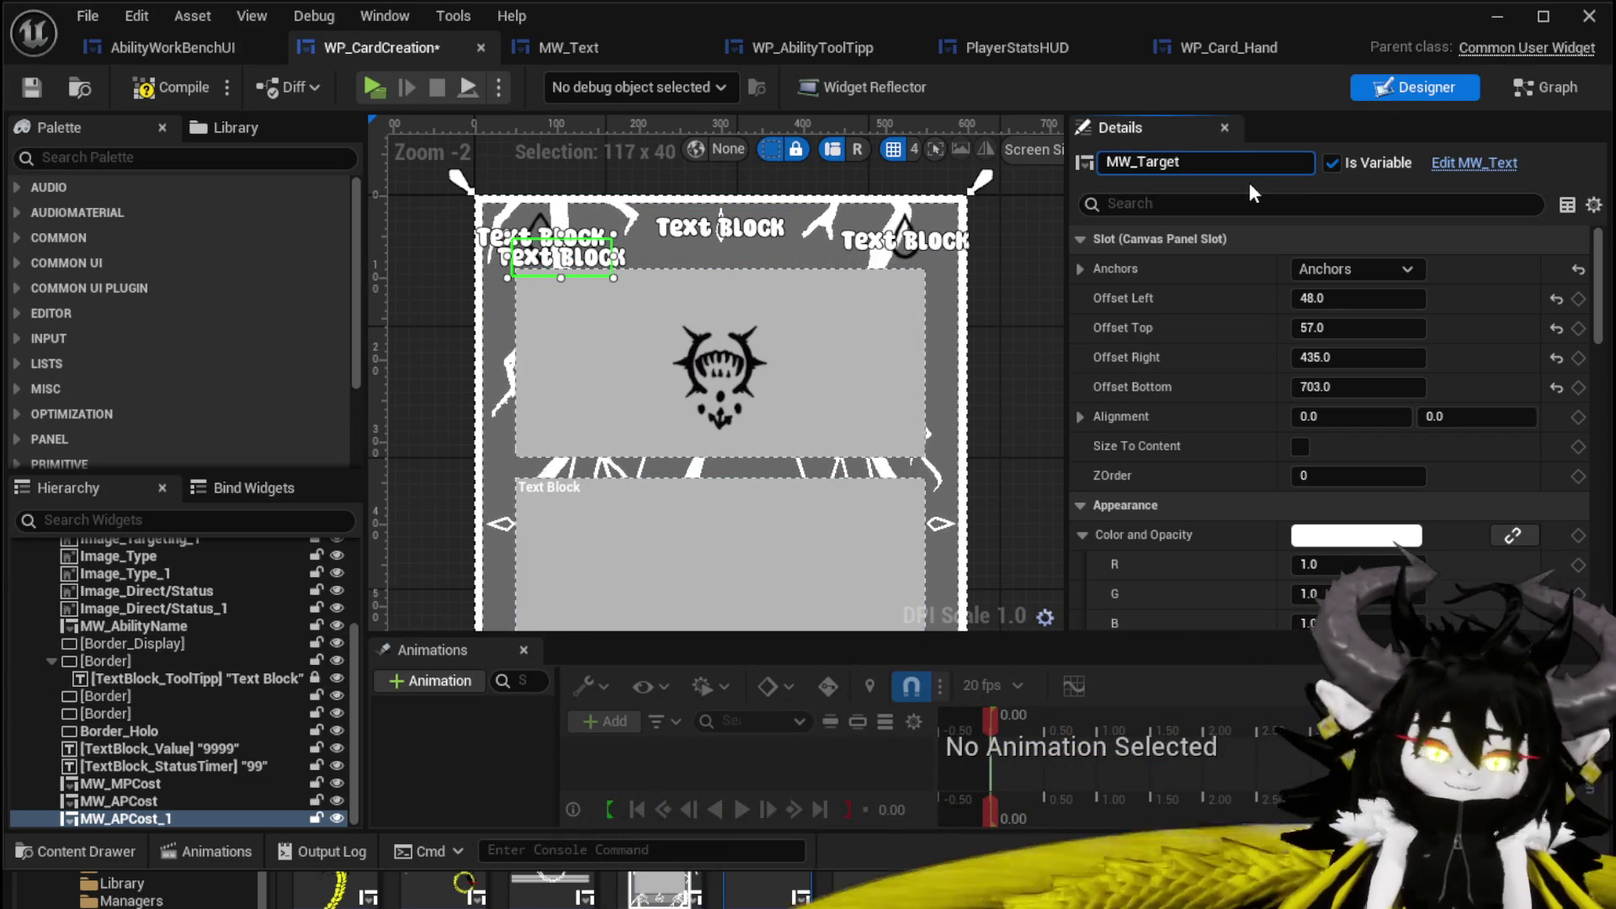
text(ingI)
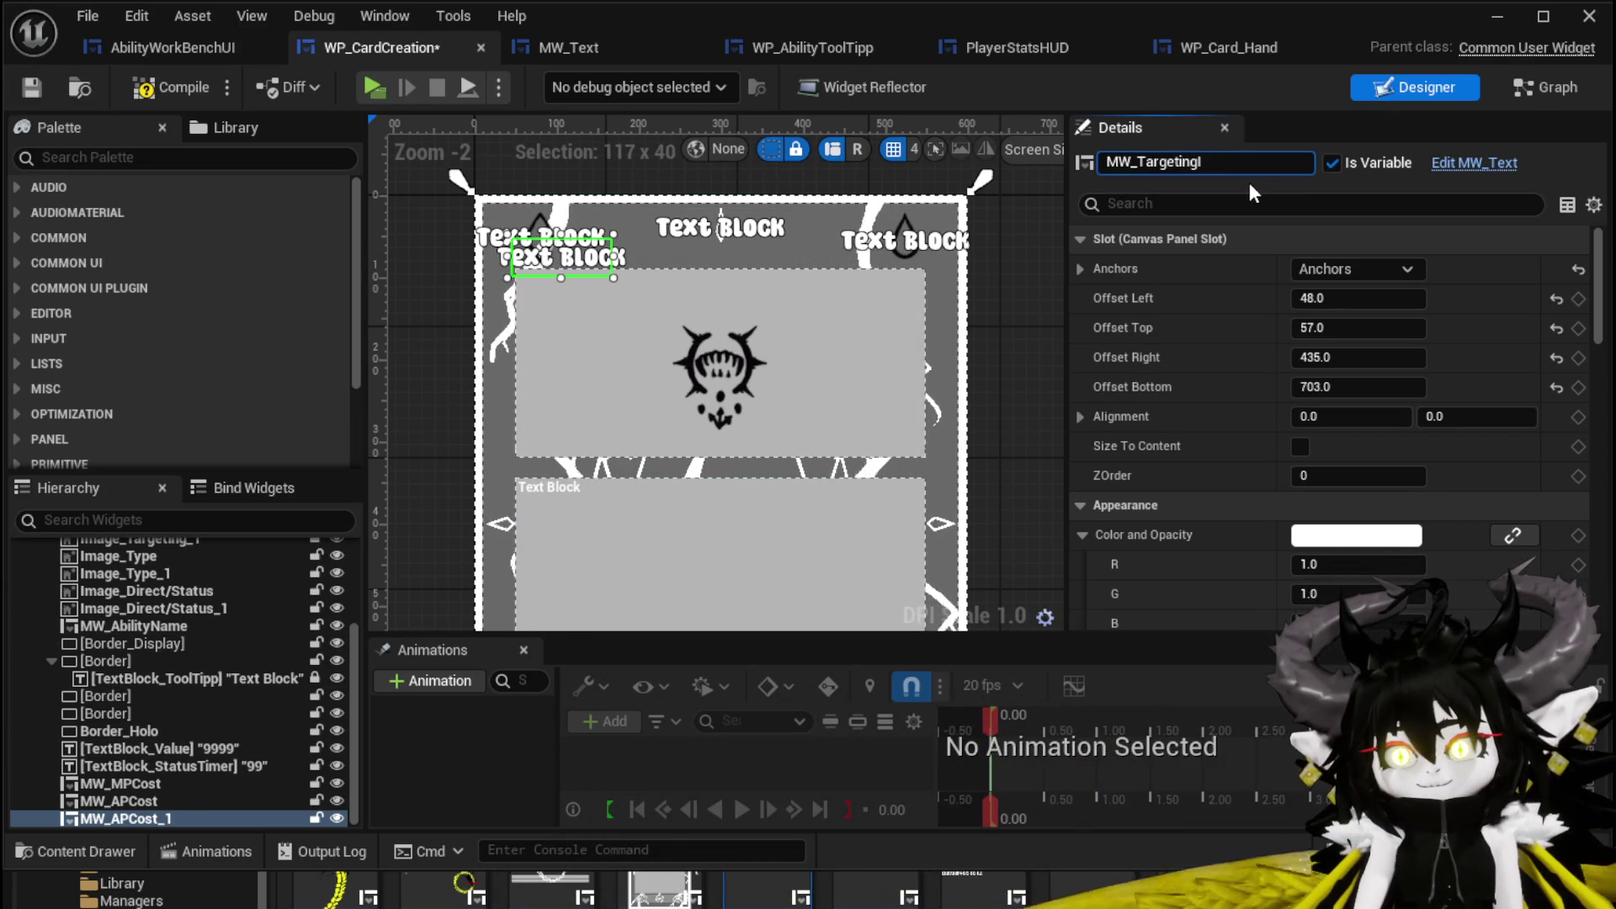
text(ndex)
key(Return)
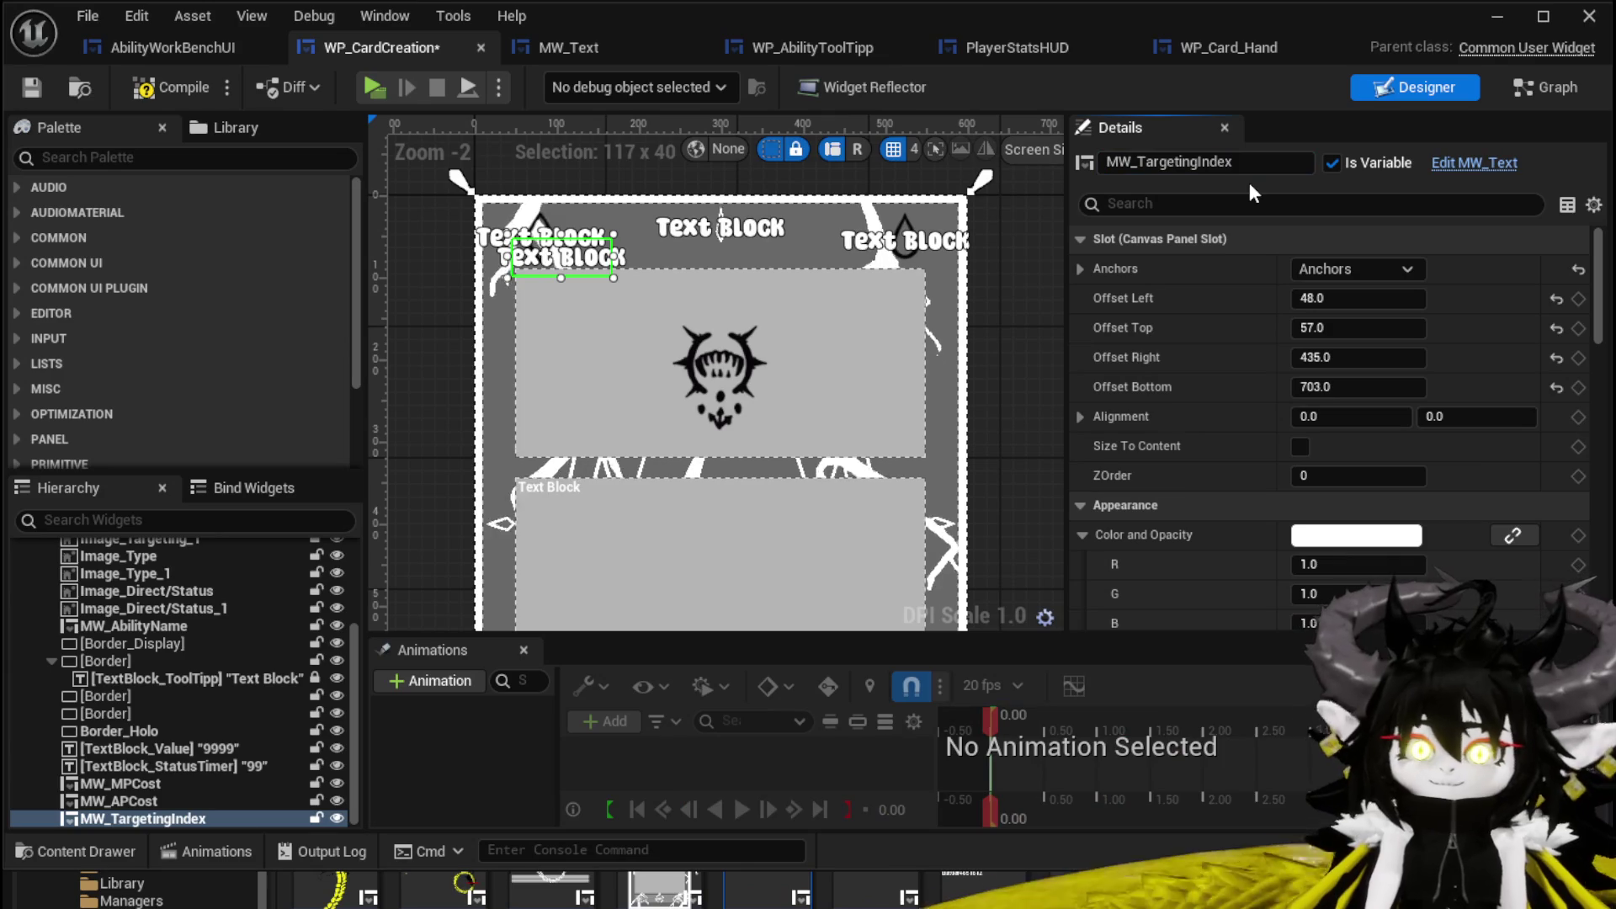
Place MW_TargetingIndex over the lower-left targeting circle, then save and compile the widget.
mouse_move(562, 271)
mouse_down()
mouse_move(572, 454)
mouse_move(608, 377)
mouse_up()
drag(446, 541, 563, 170)
scroll(548, 298, up, 2)
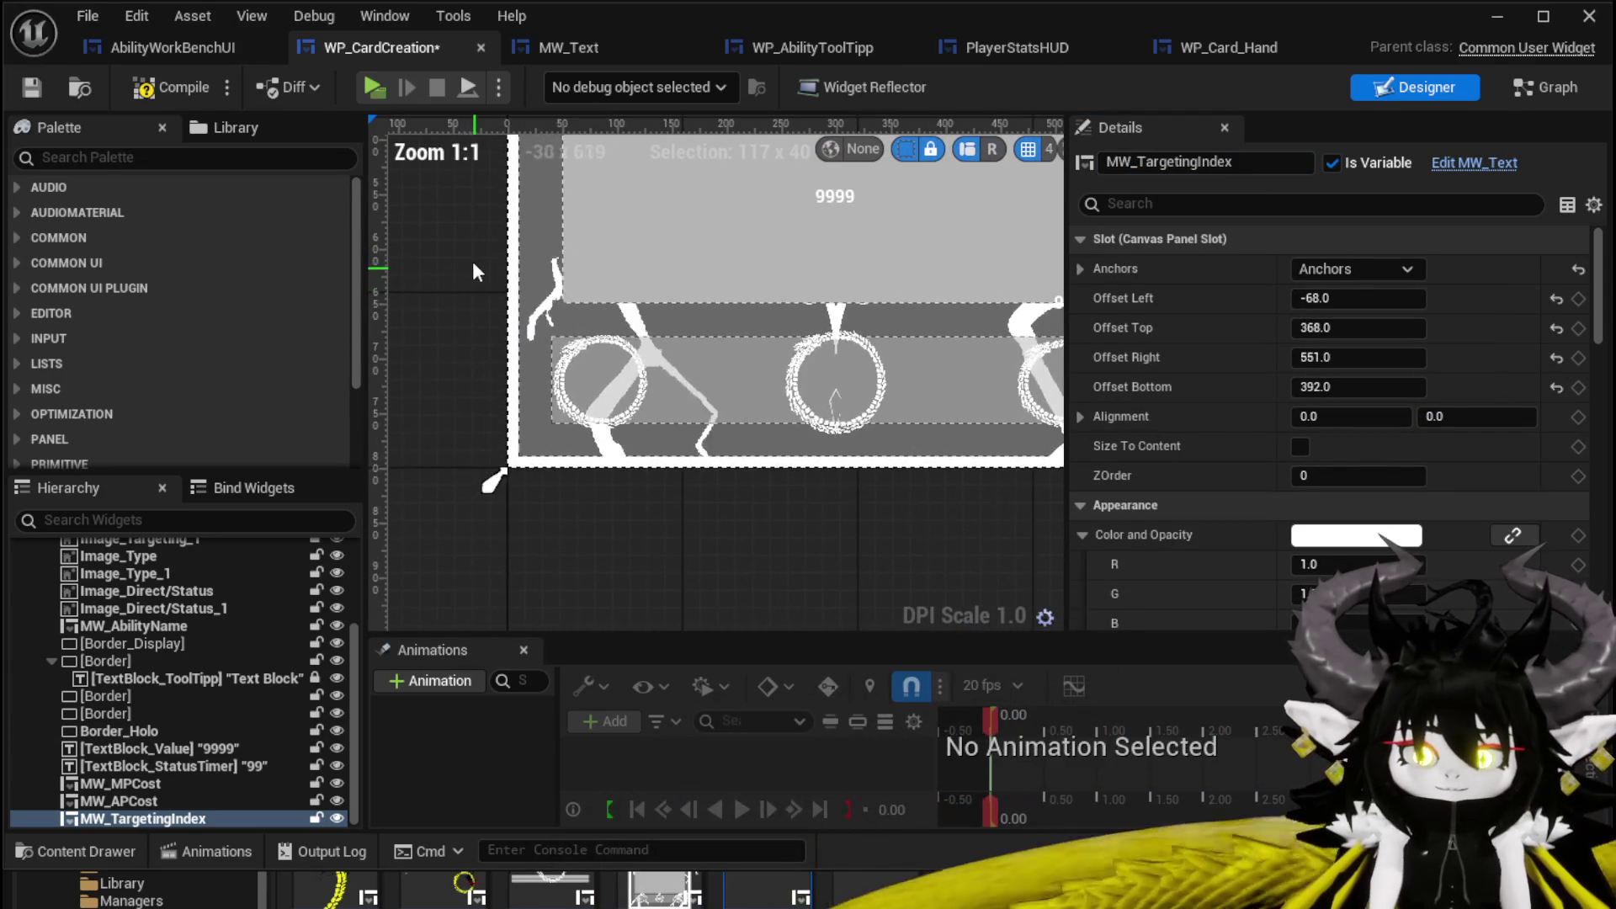
mouse_move(493, 155)
mouse_down()
mouse_move(604, 358)
mouse_move(619, 539)
mouse_up()
click(609, 528)
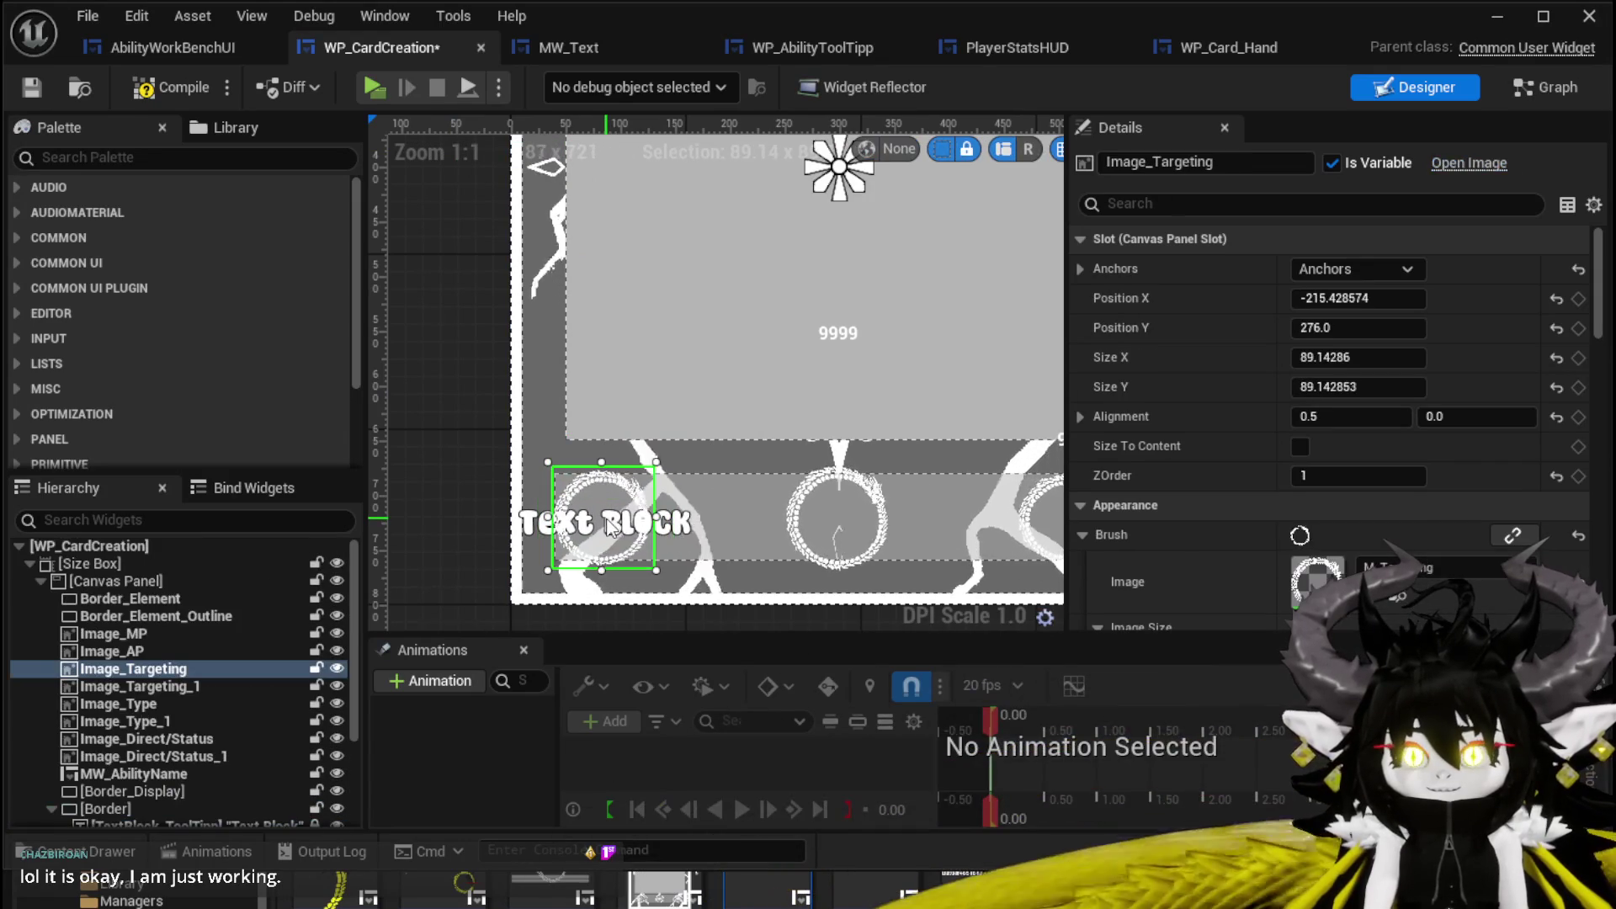
click(35, 93)
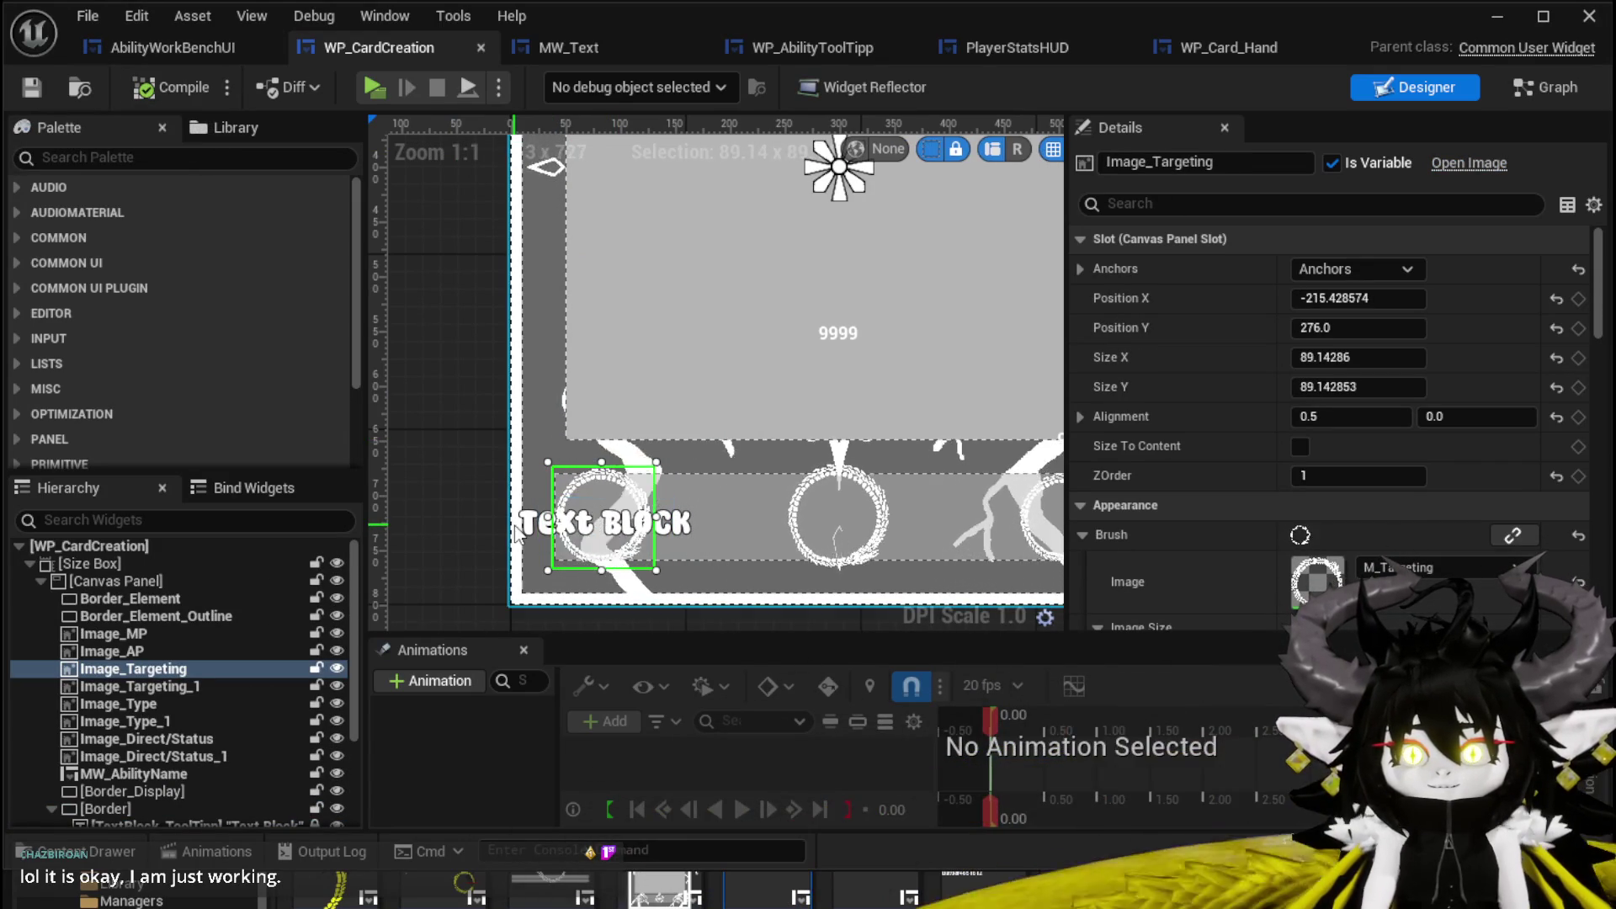
click(568, 537)
drag(617, 532, 609, 532)
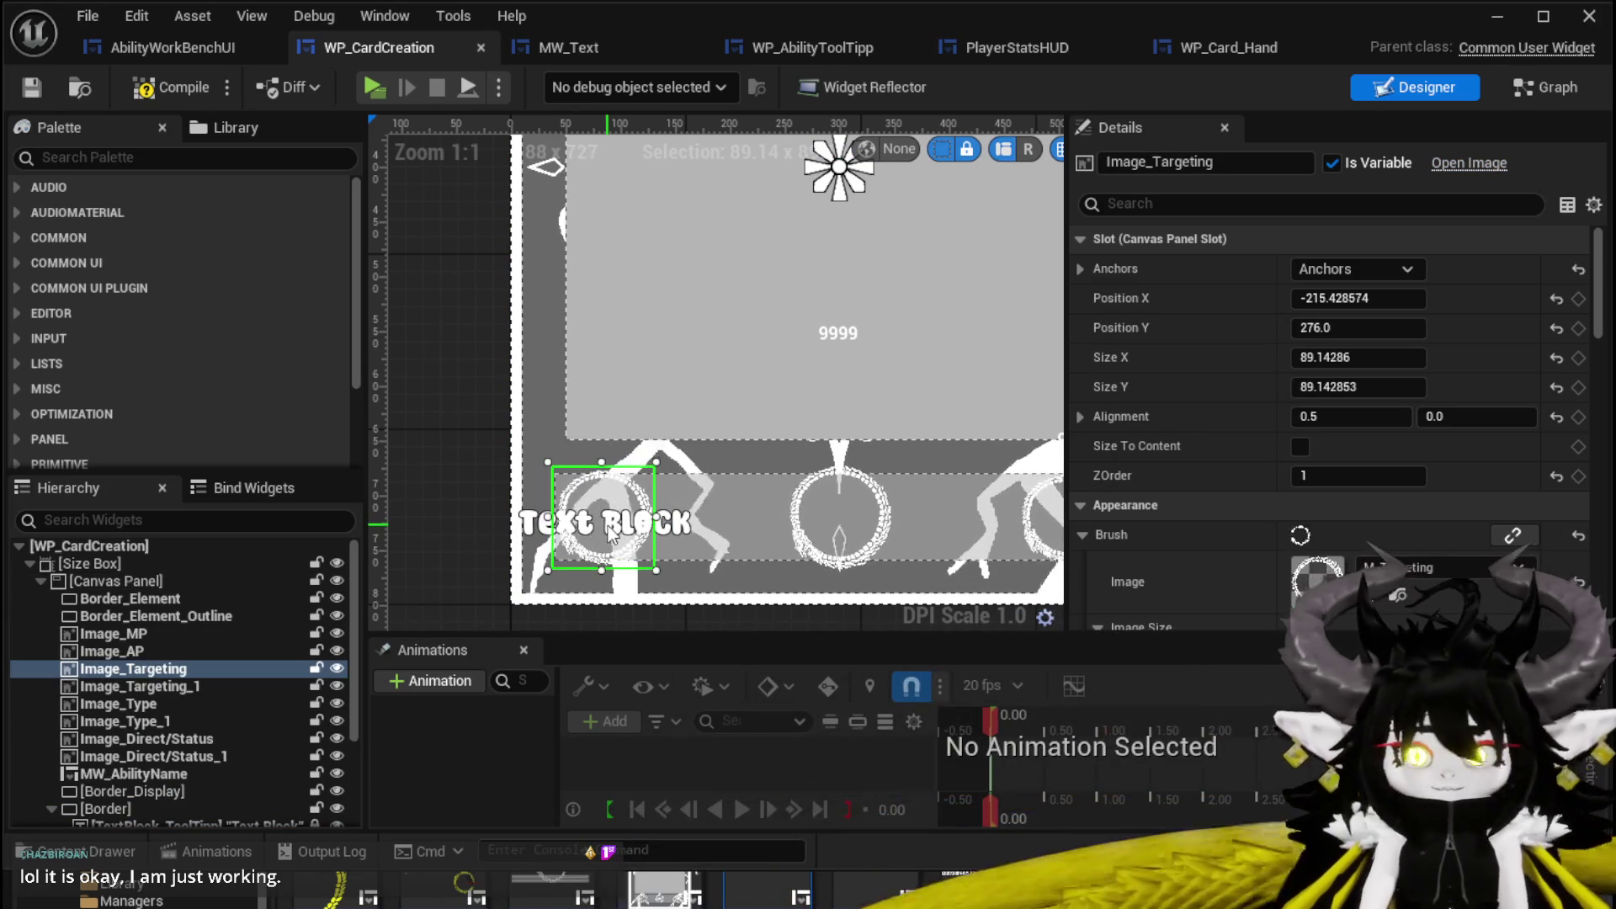
click(180, 87)
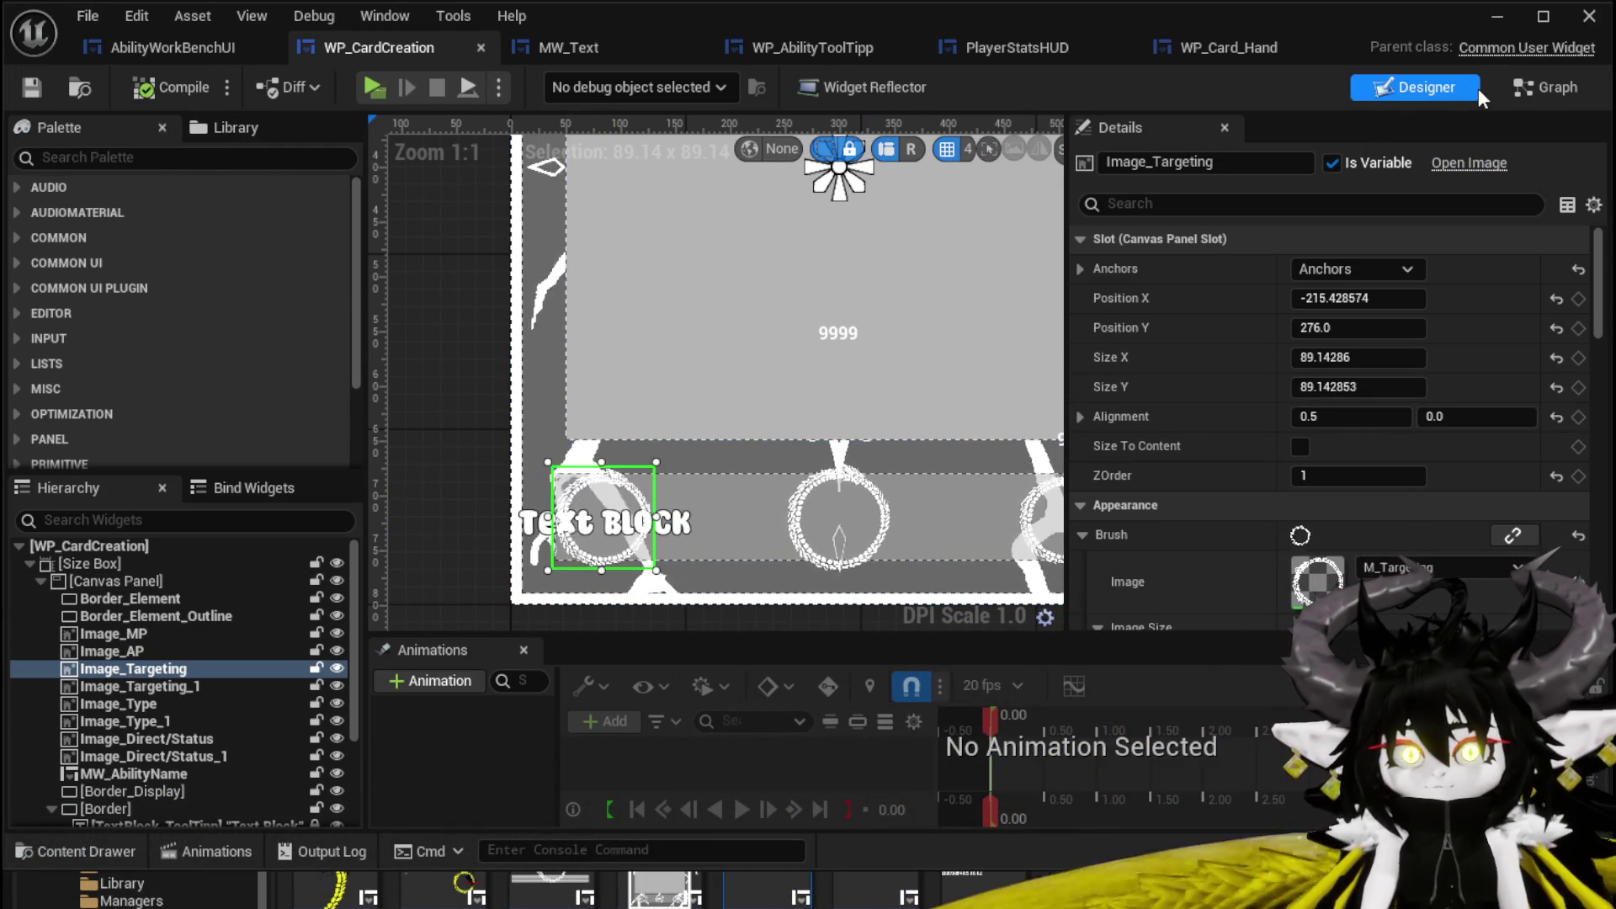
click(1516, 86)
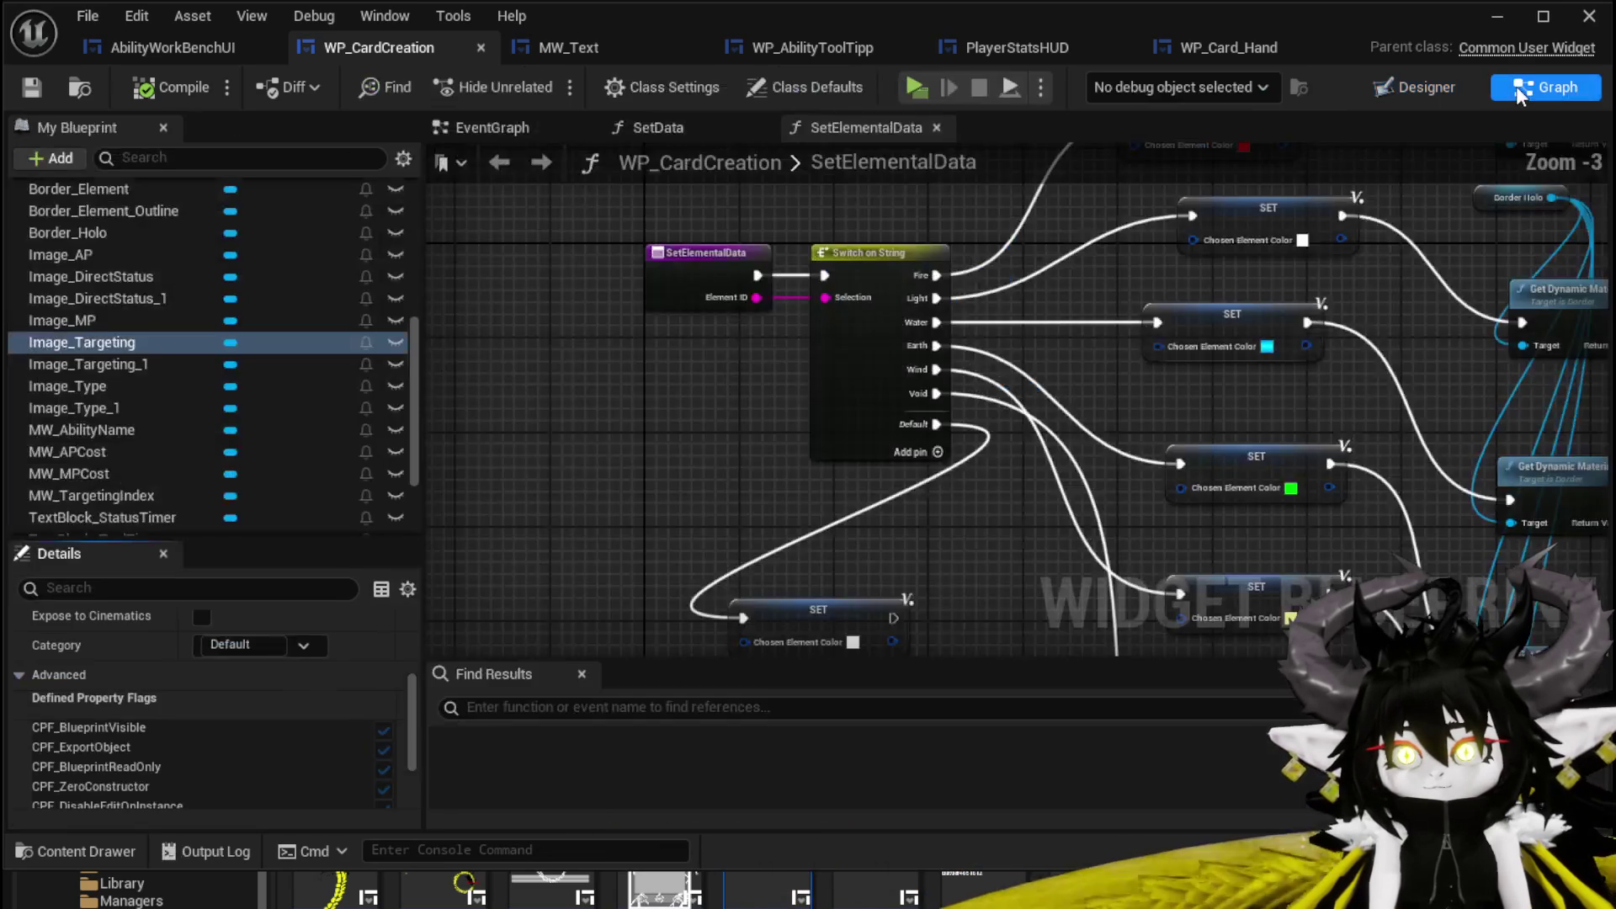
Stack SetData's three To Text (String) nodes at top-left, save, and add a new function.
click(694, 129)
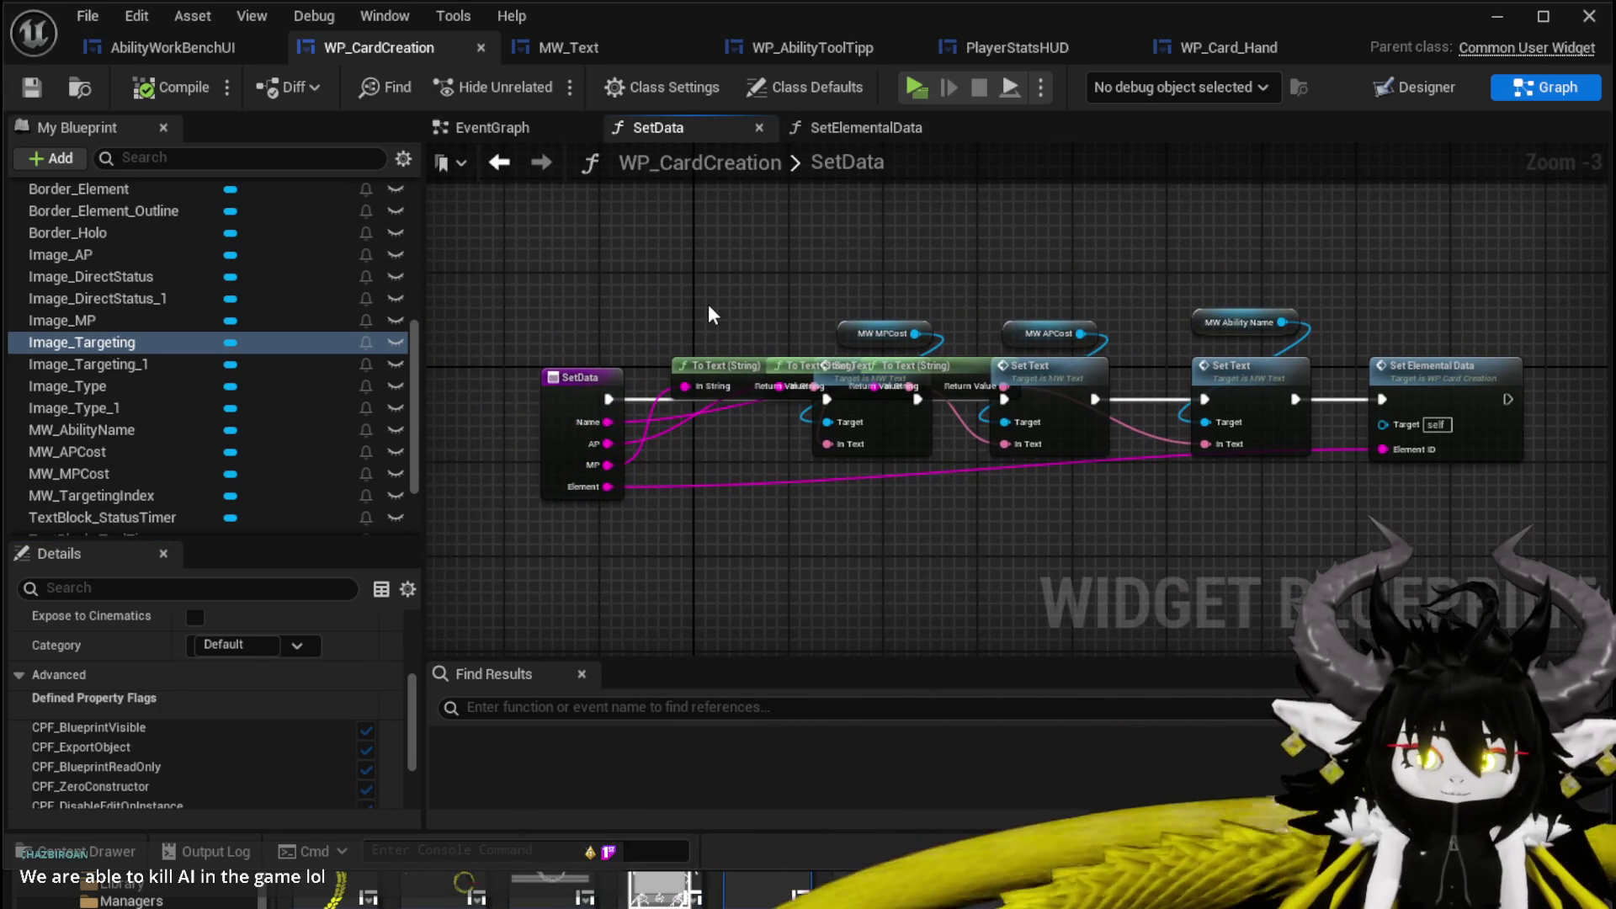
drag(724, 364, 579, 269)
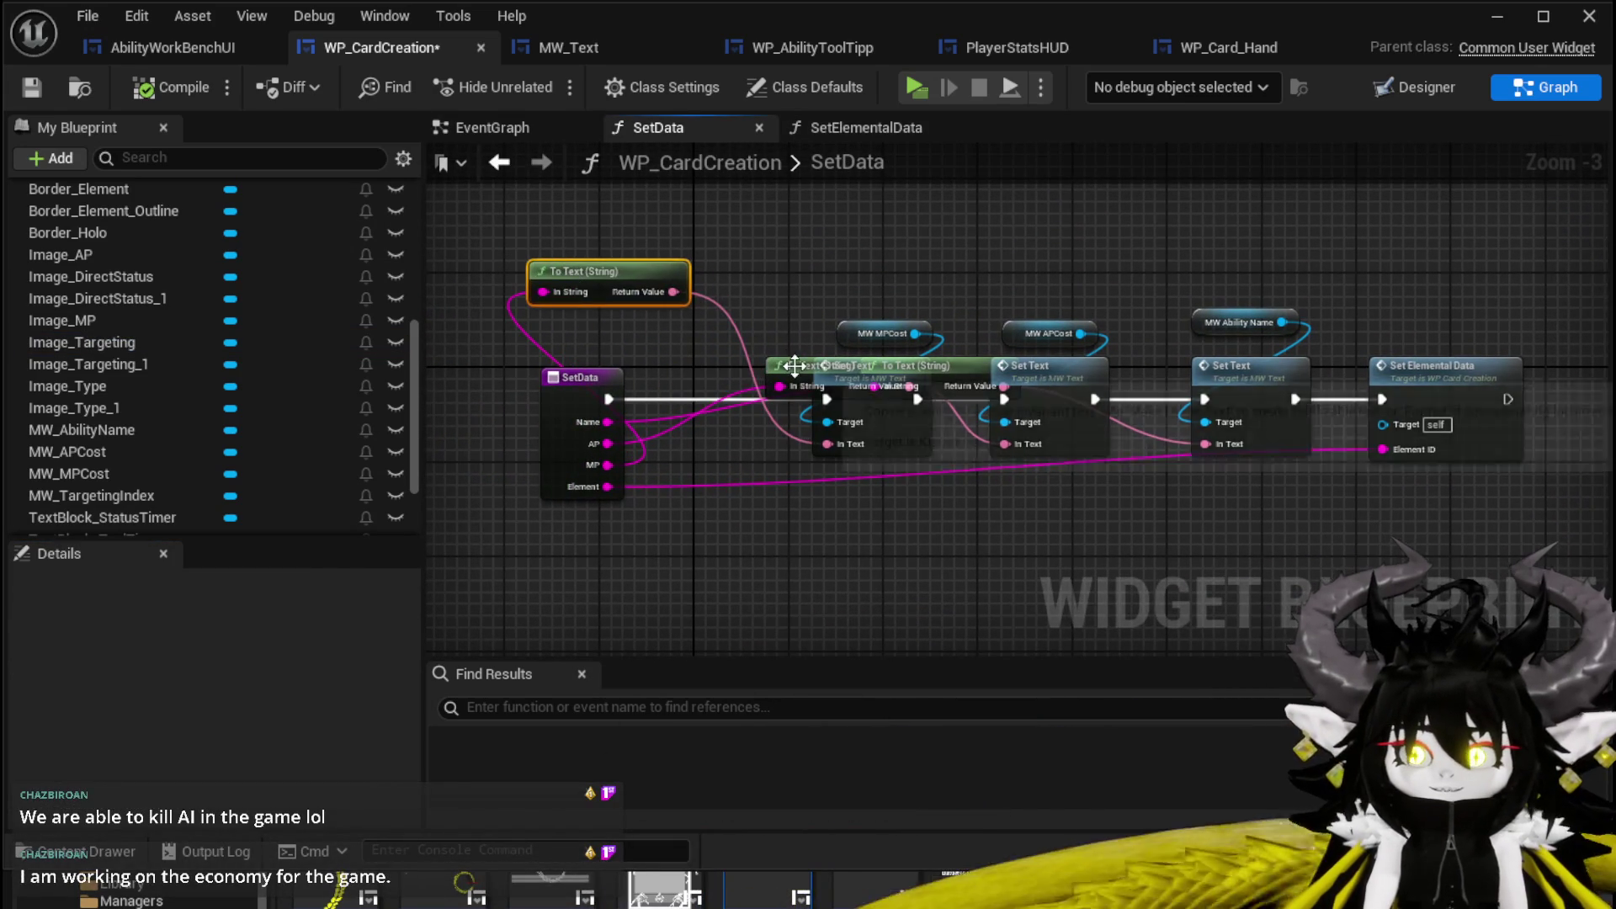
drag(794, 365, 538, 195)
mouse_move(909, 404)
mouse_down()
mouse_move(654, 177)
mouse_move(624, 215)
mouse_up()
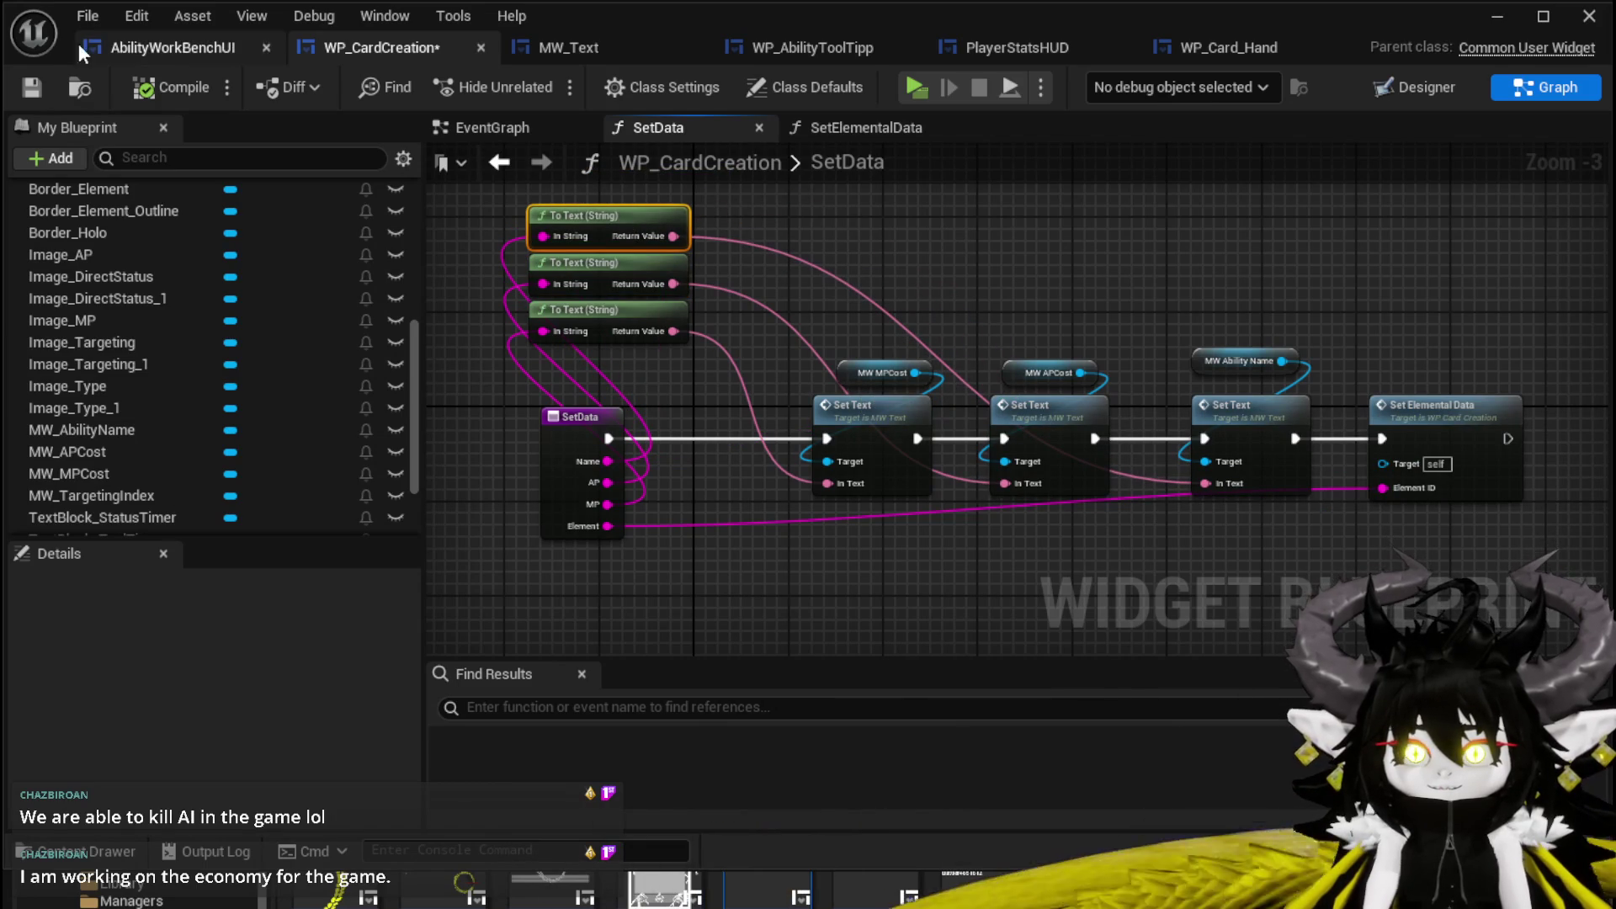
click(32, 87)
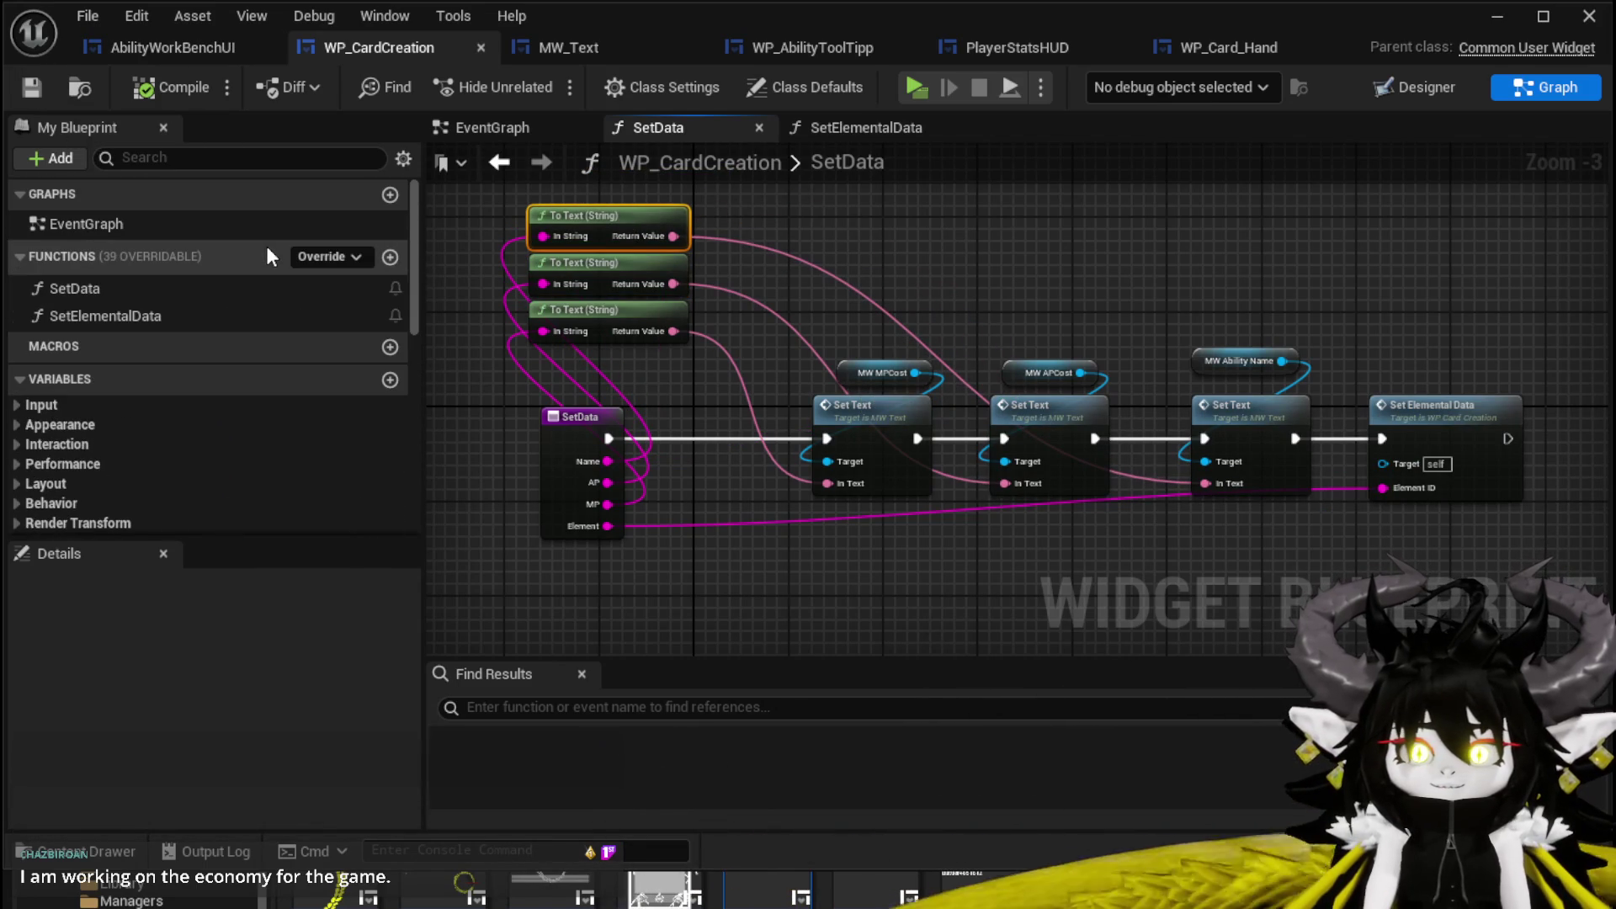
click(390, 257)
text(SetTargeting)
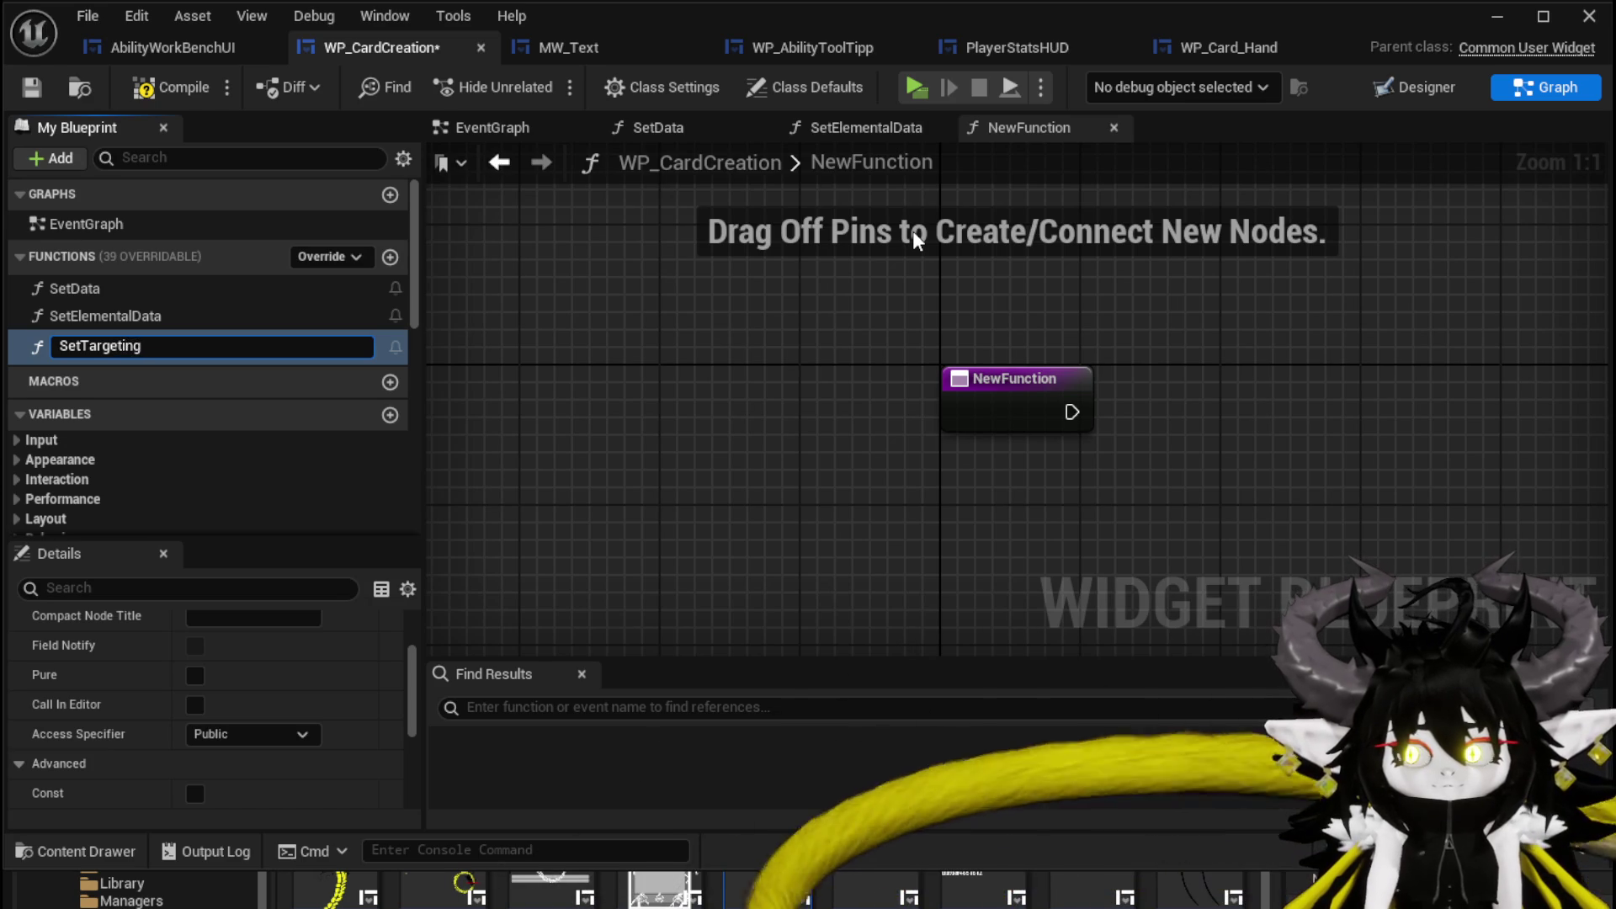
Commit the SetTargeting name, save, and add a String input named TargetingID.
key(Return)
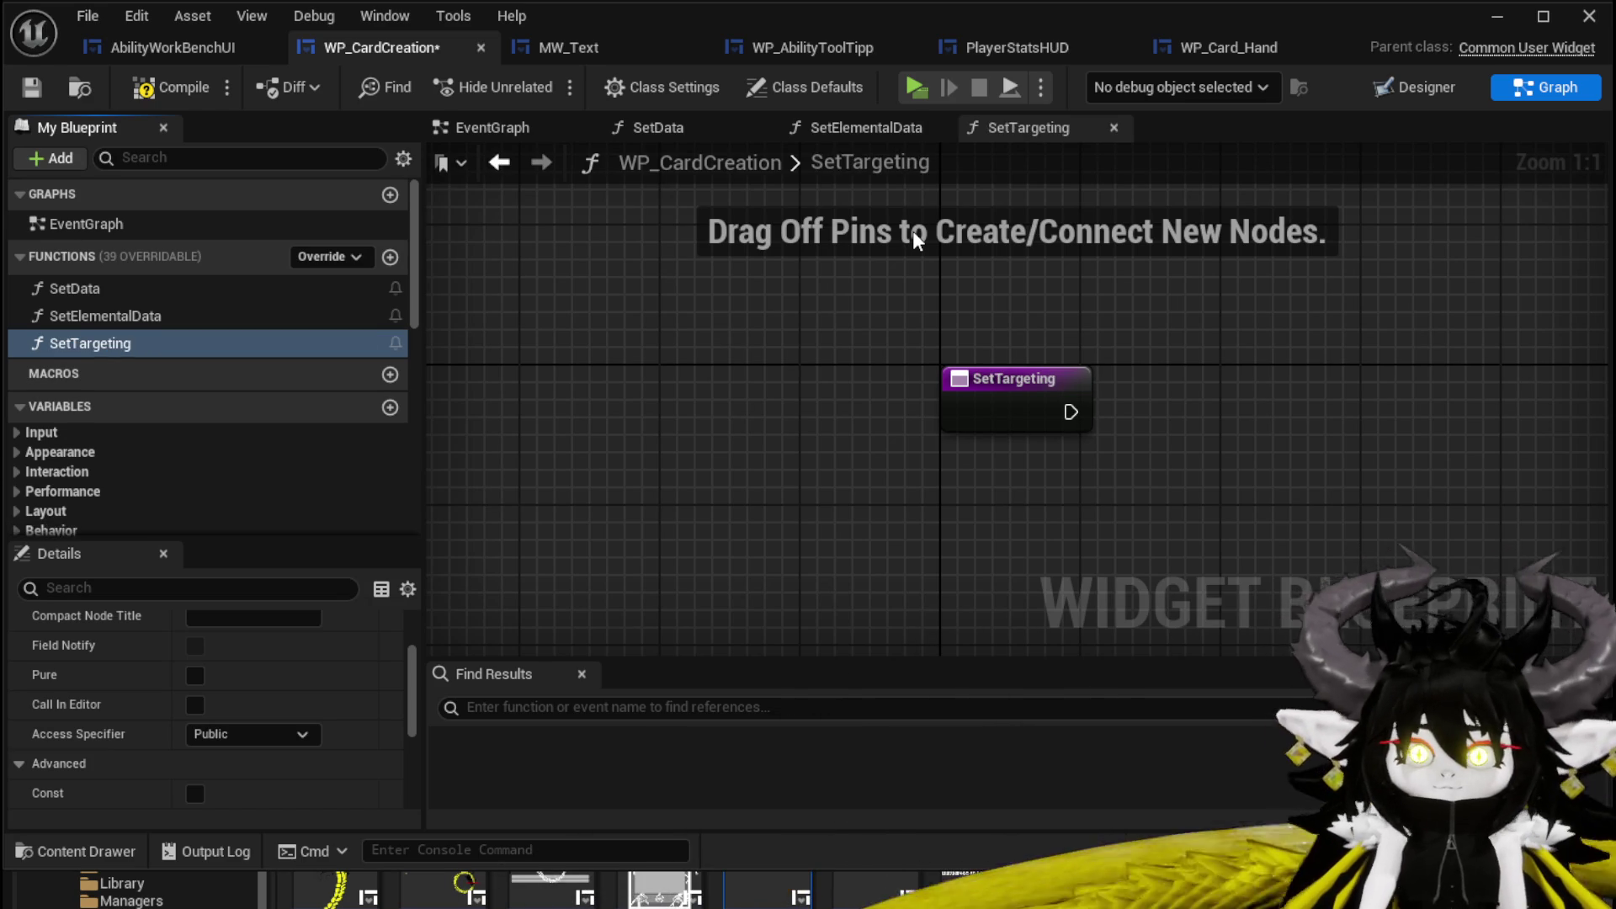
click(38, 86)
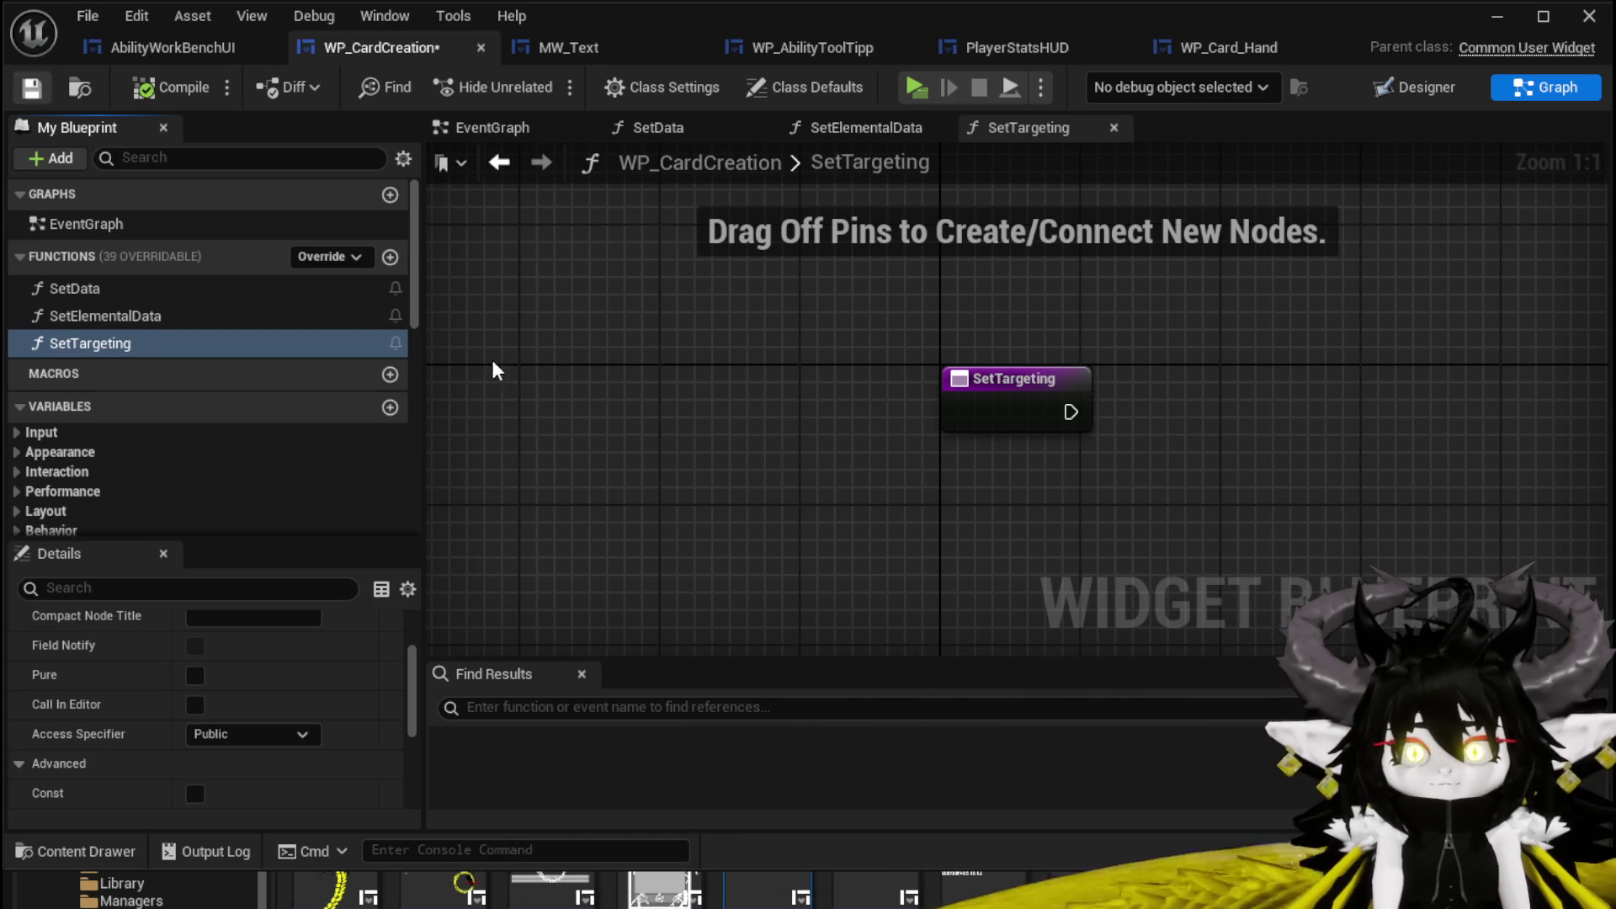
drag(942, 391, 707, 387)
scroll(362, 658, up, 3)
scroll(362, 650, down, 7)
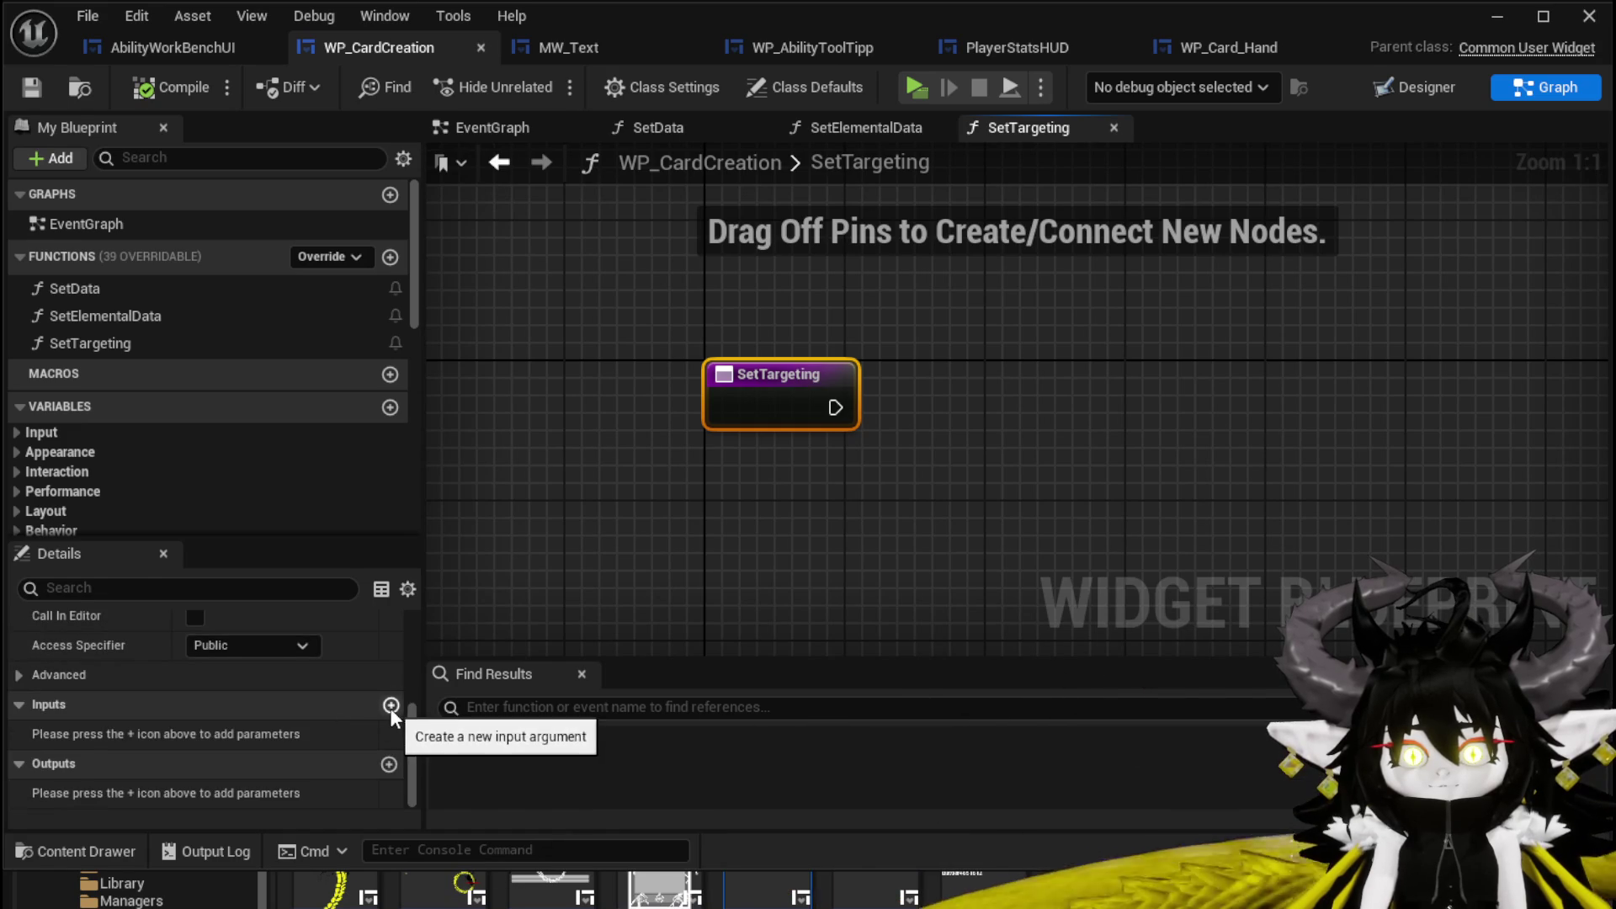
click(391, 705)
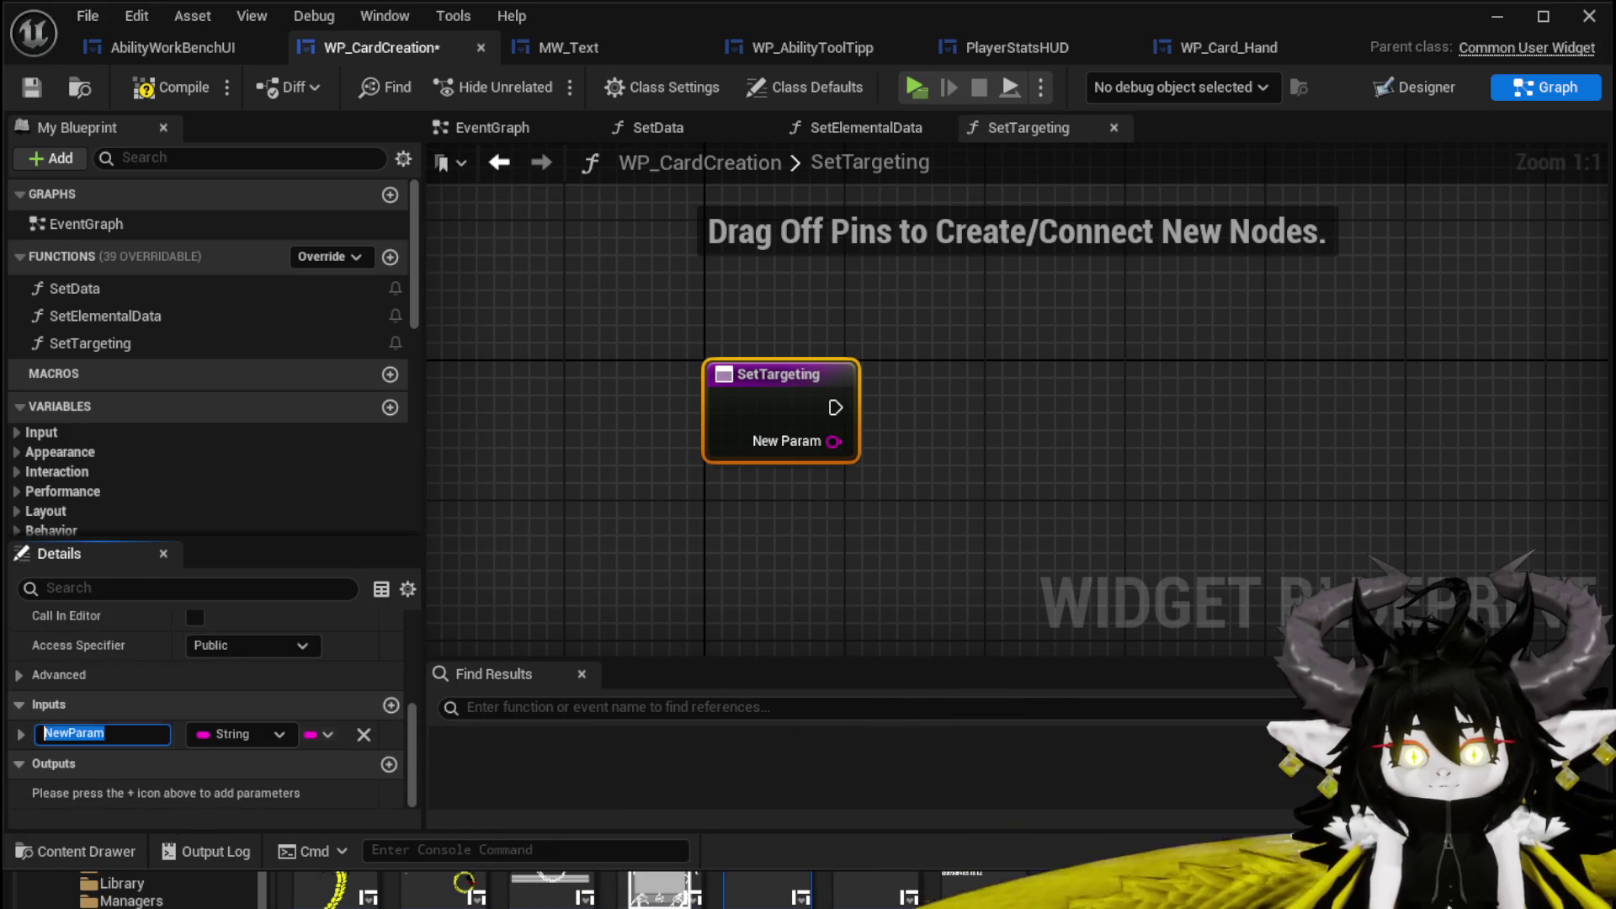
text(Targeting)
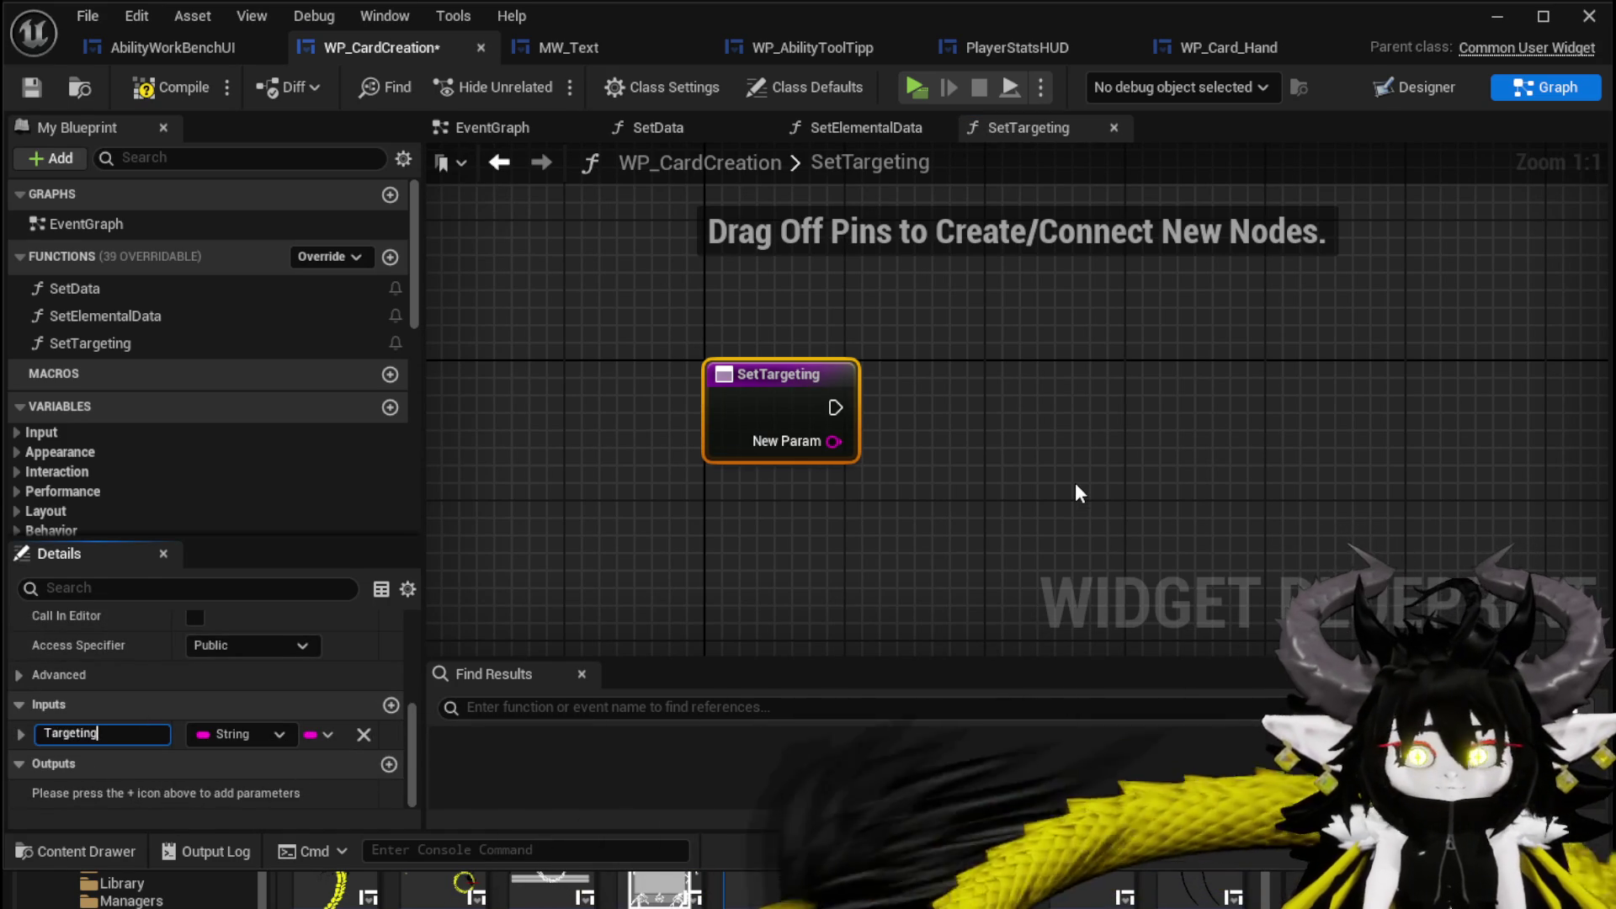
text(ID)
key(Return)
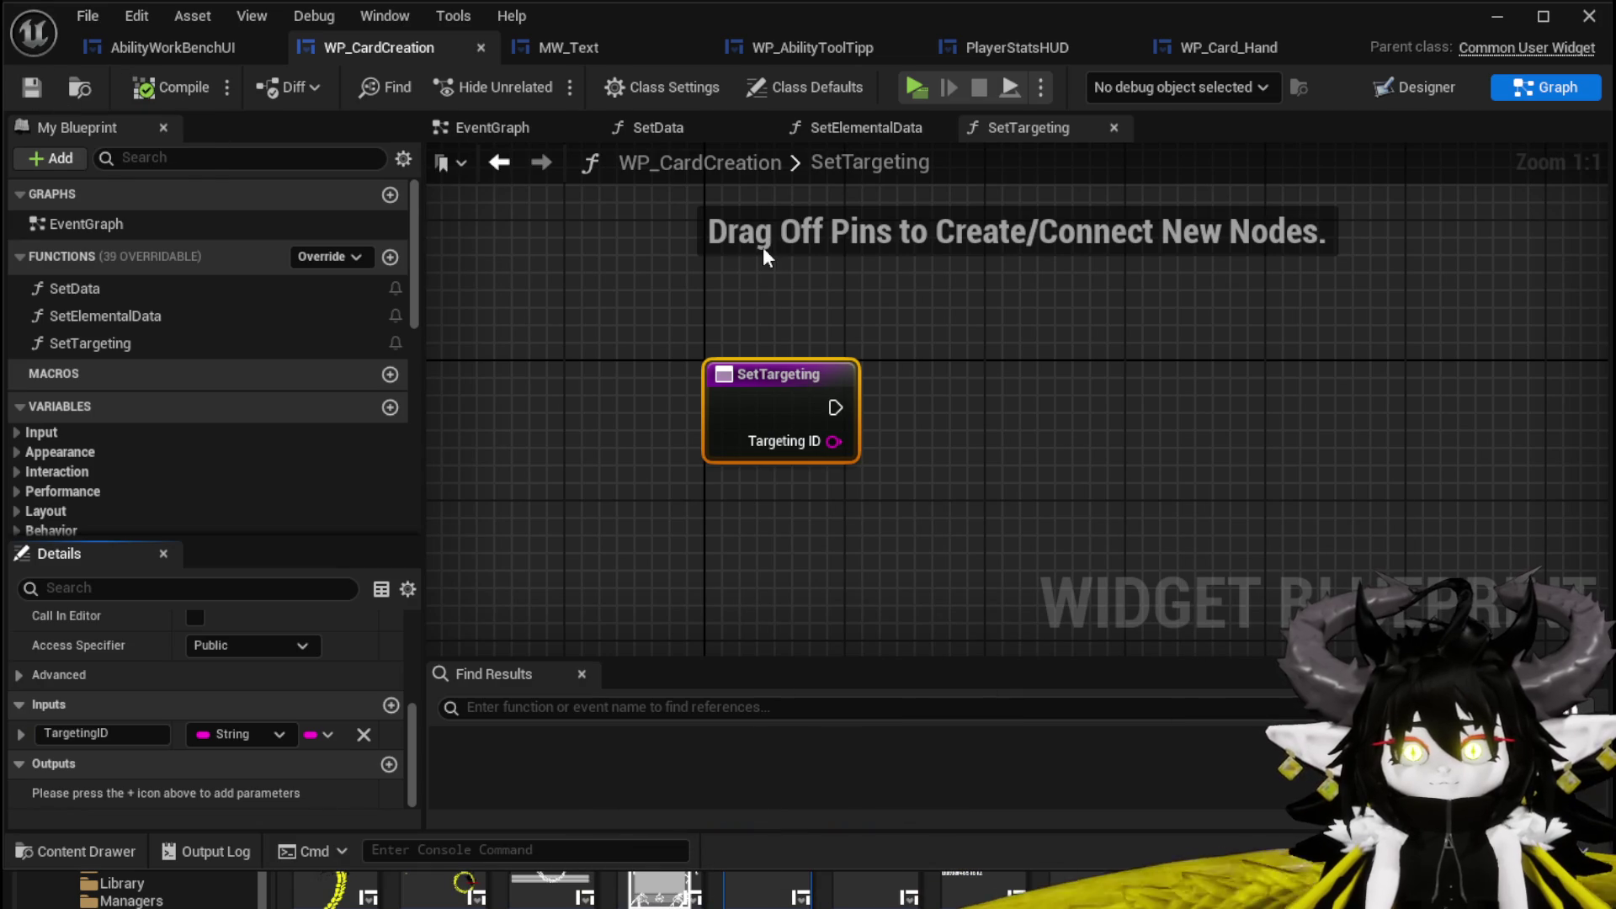
click(829, 44)
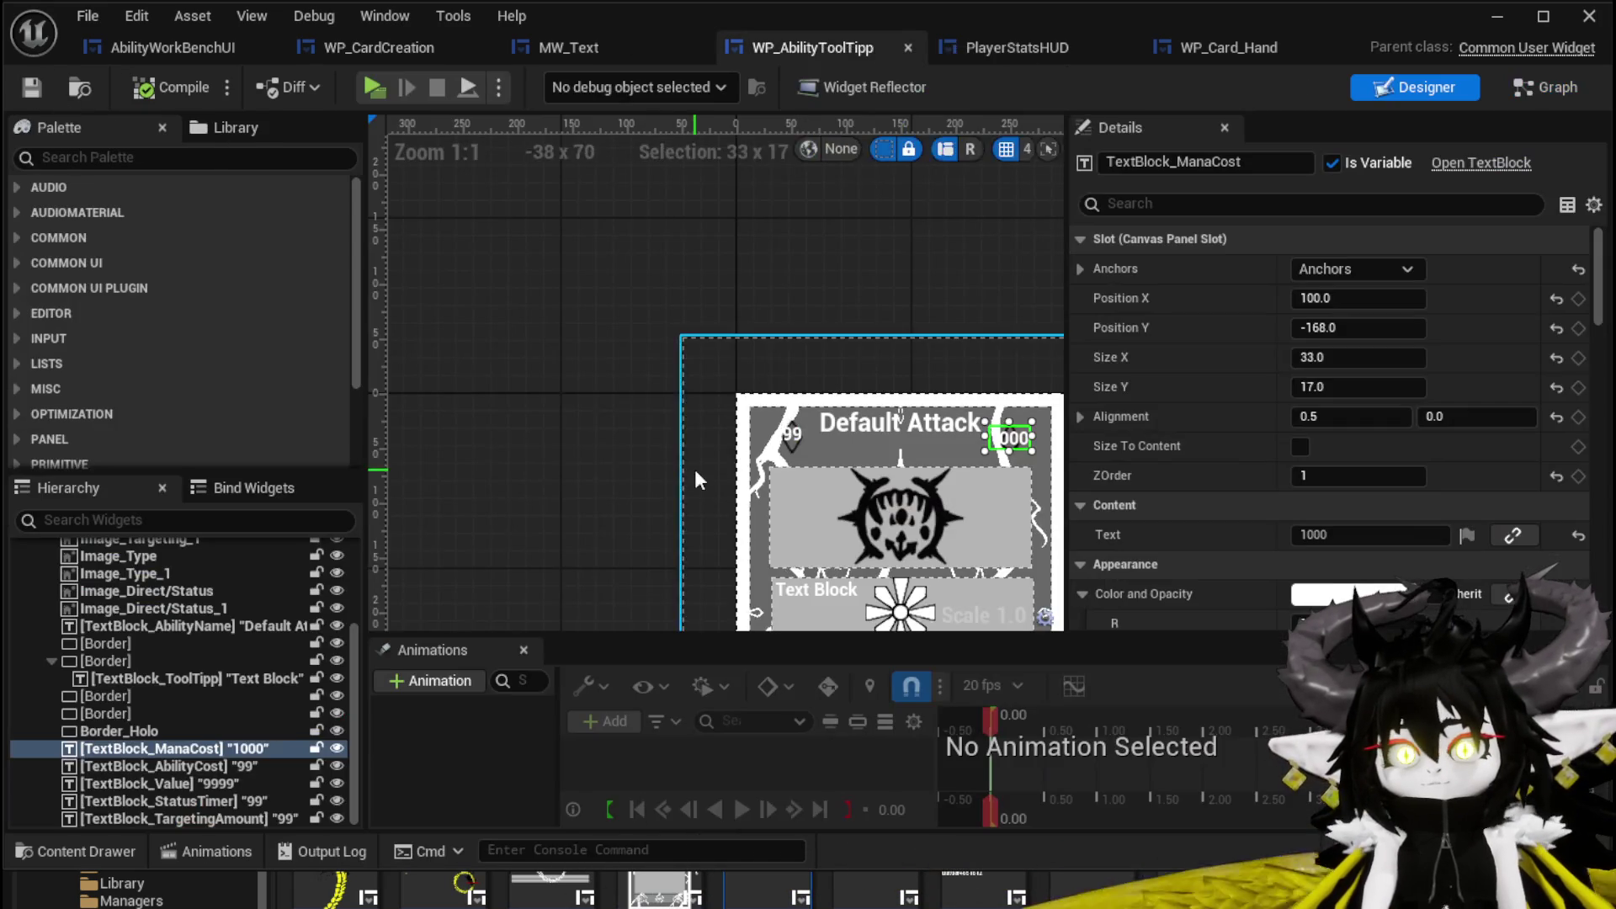
Select the 99 targeting amount text and targeting image on the WP_AbilityToolTipp card, then switch to its Graph.
mouse_move(544, 448)
mouse_down()
mouse_move(562, 371)
mouse_move(542, 402)
mouse_move(627, 442)
mouse_up()
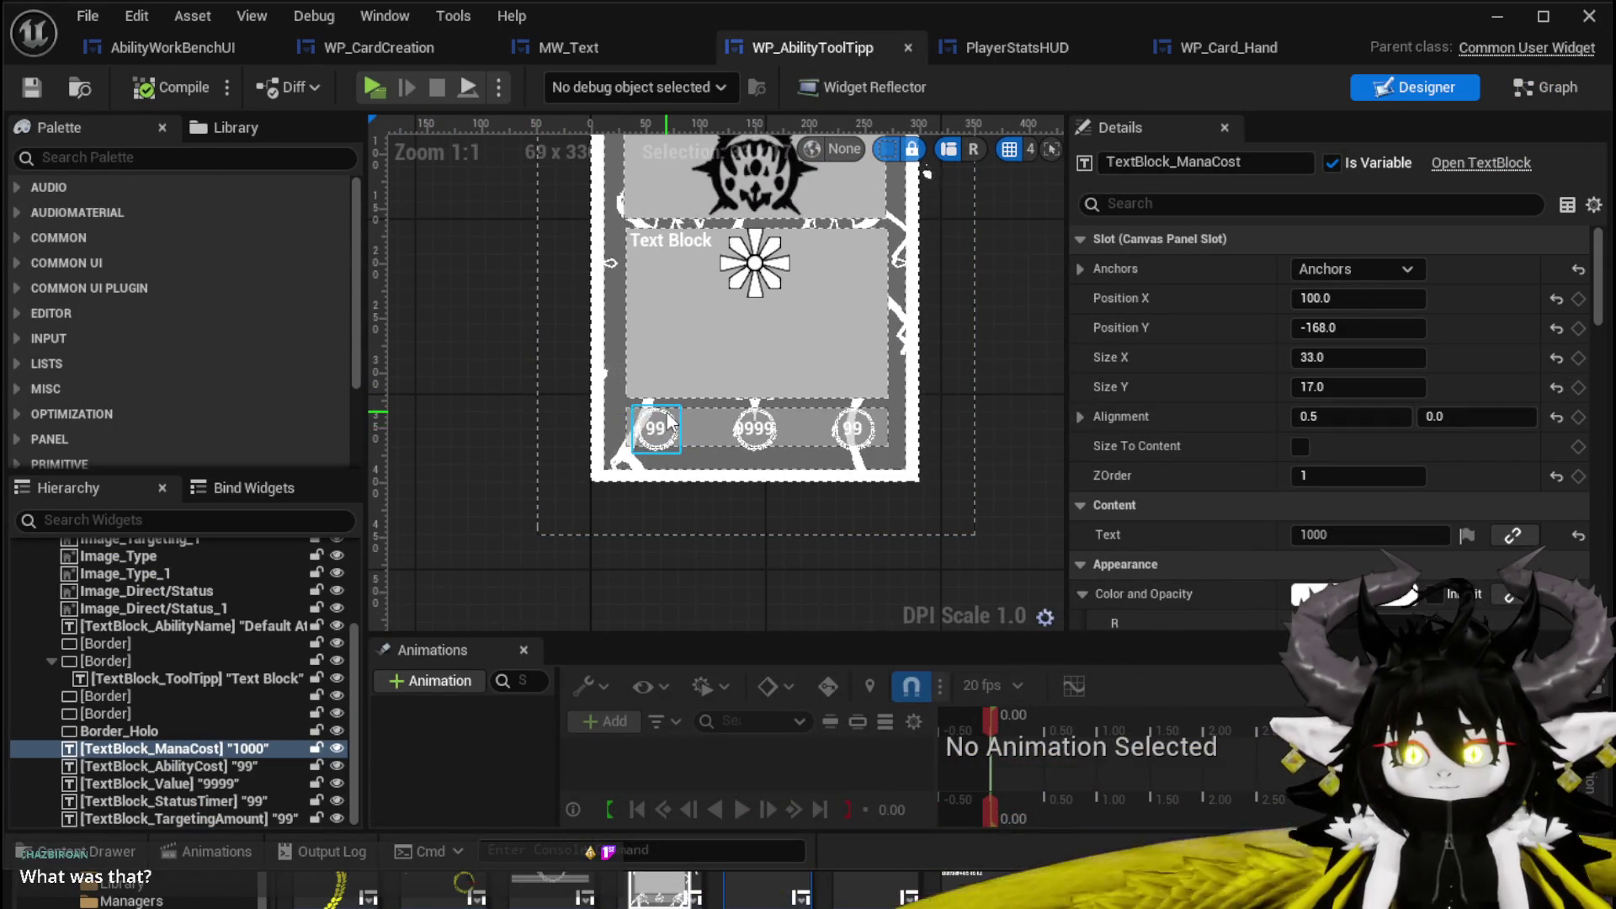
scroll(666, 412, up, 3)
click(667, 422)
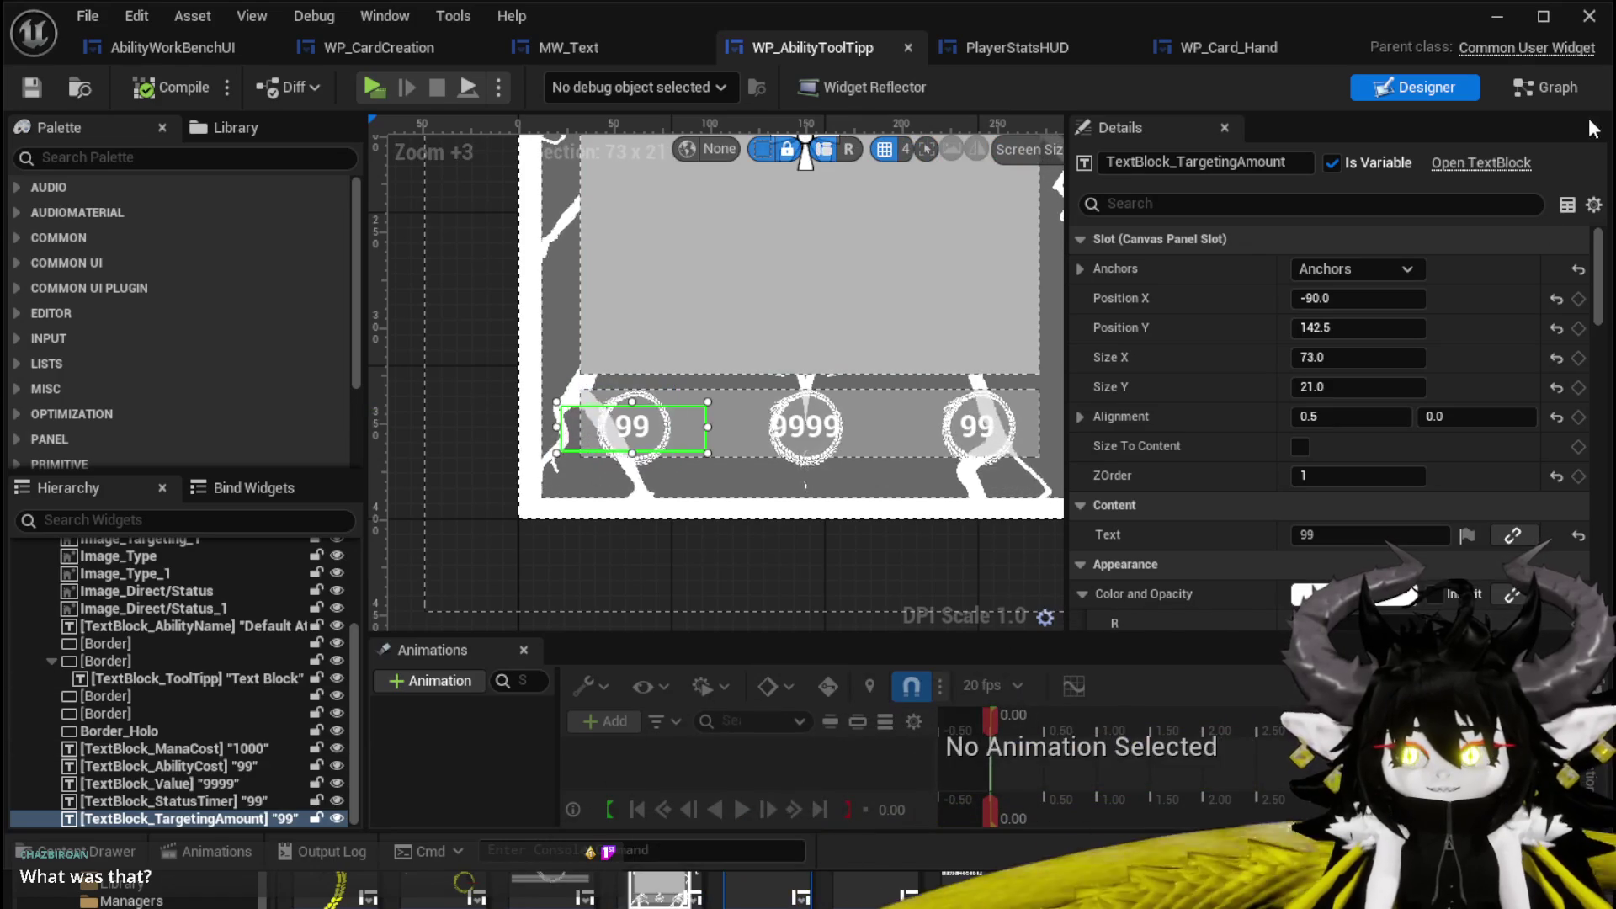
click(609, 410)
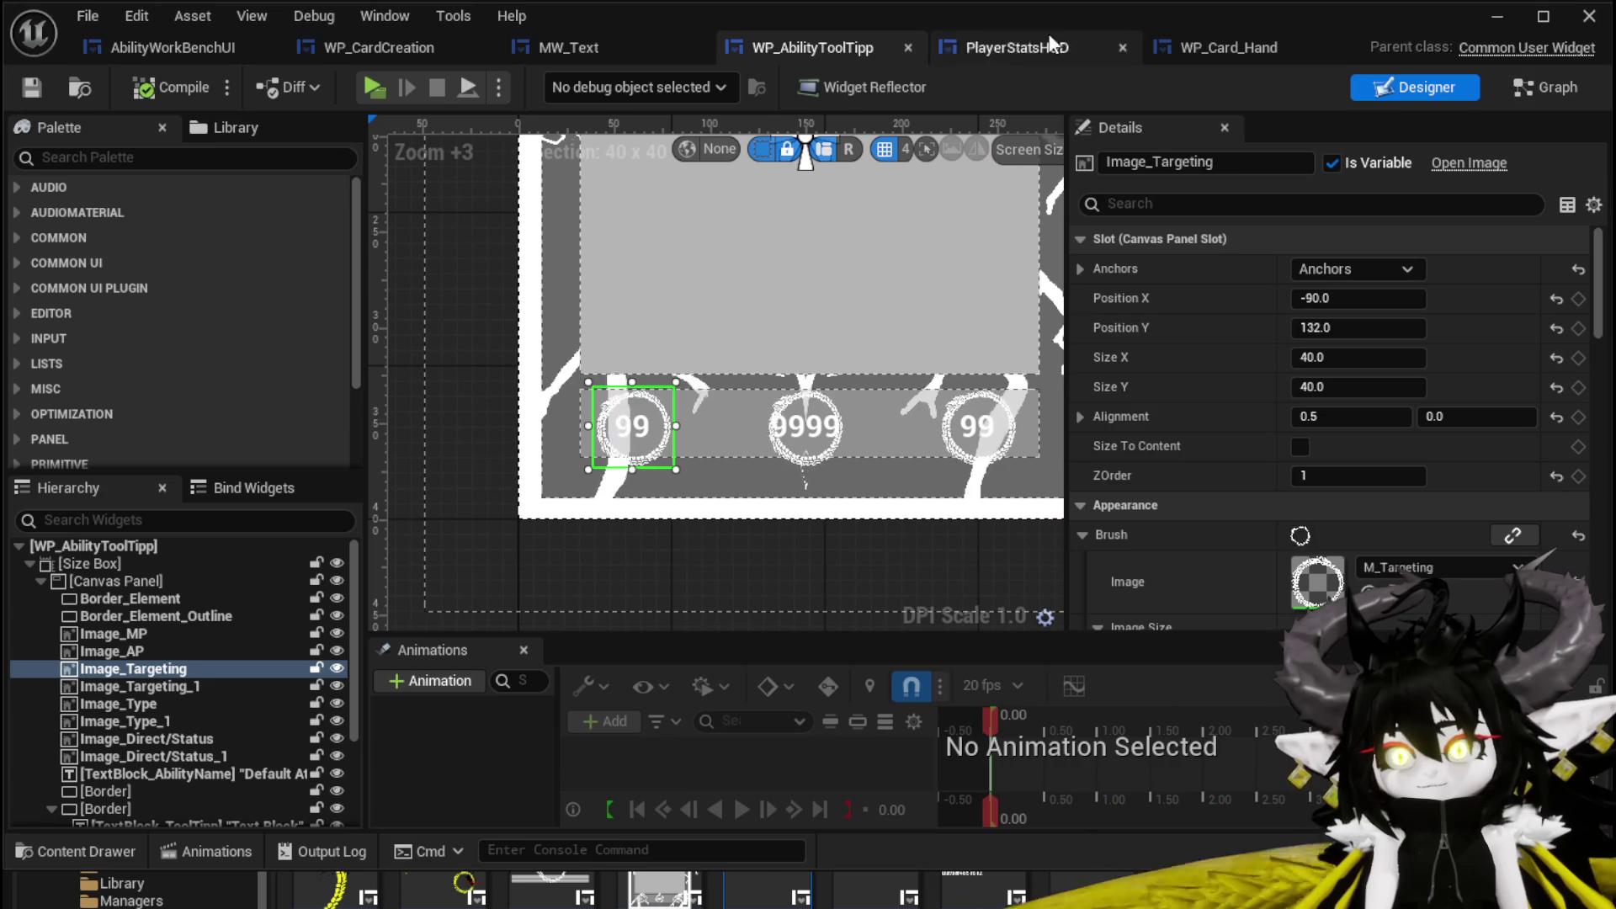
click(1558, 89)
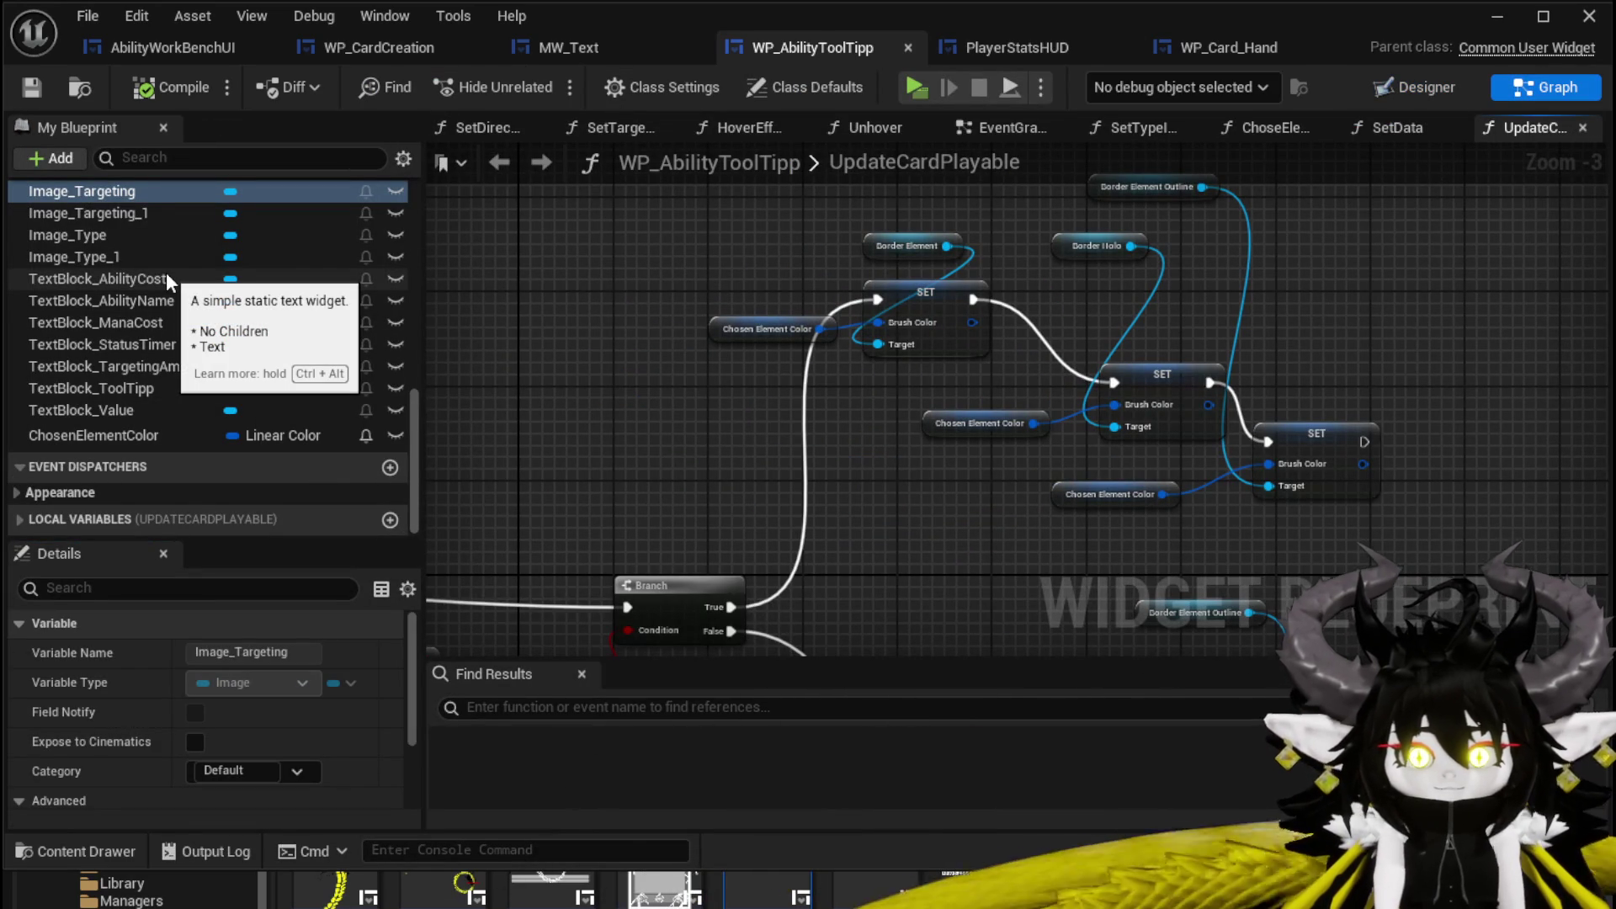
Open WP_AbilityToolTipp's SetTargeting function graph from the Functions list.
scroll(167, 280, up, 5)
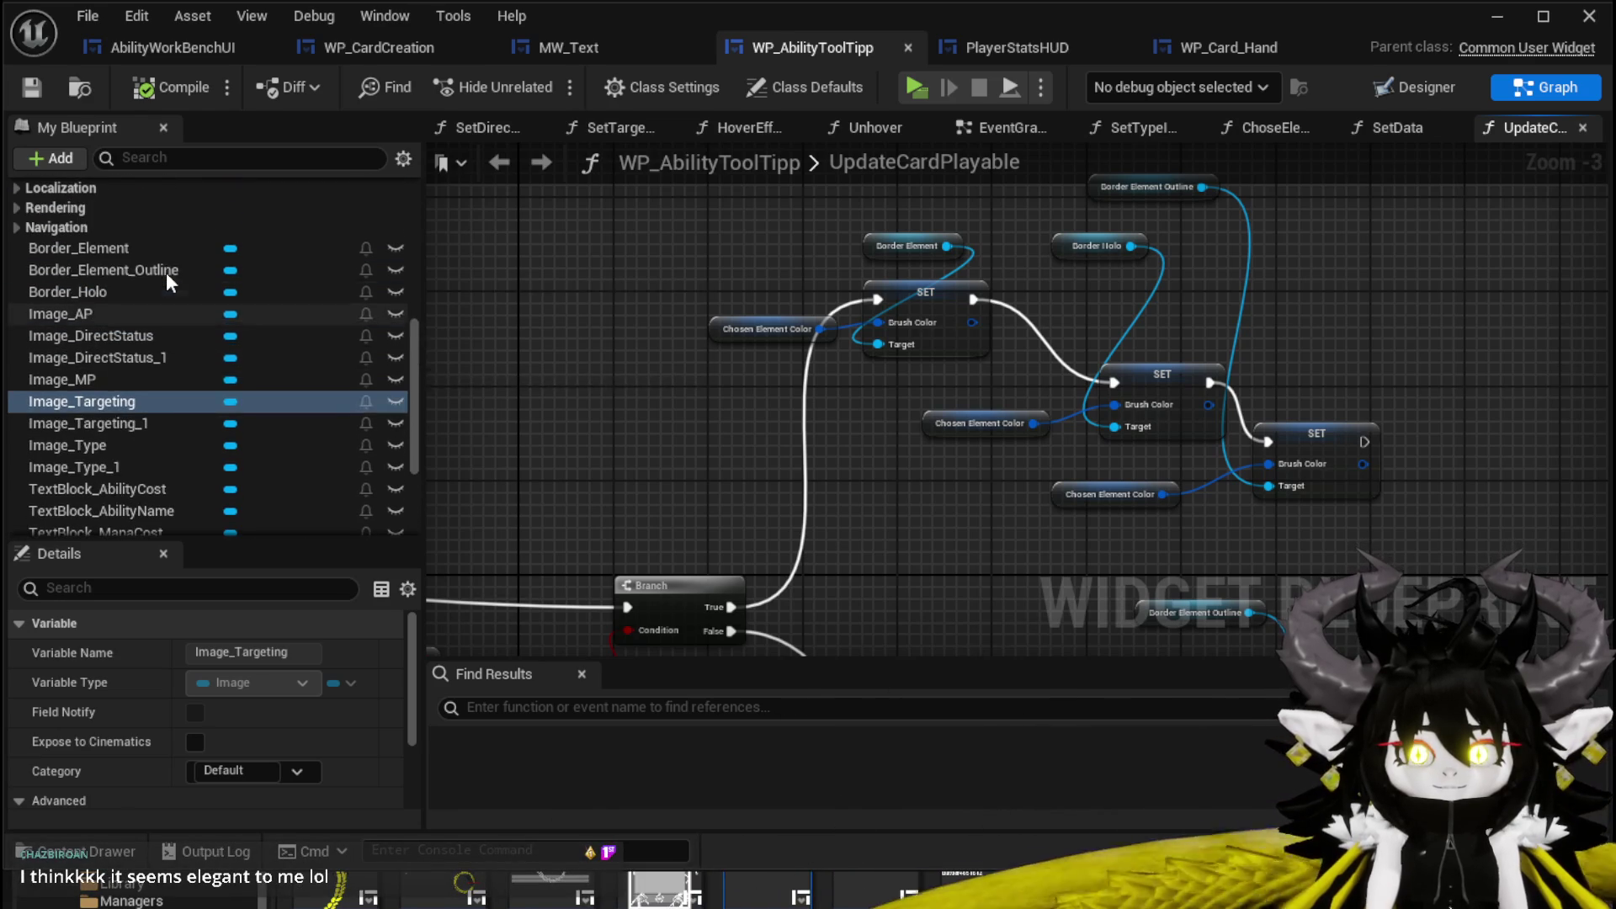
drag(533, 336, 576, 267)
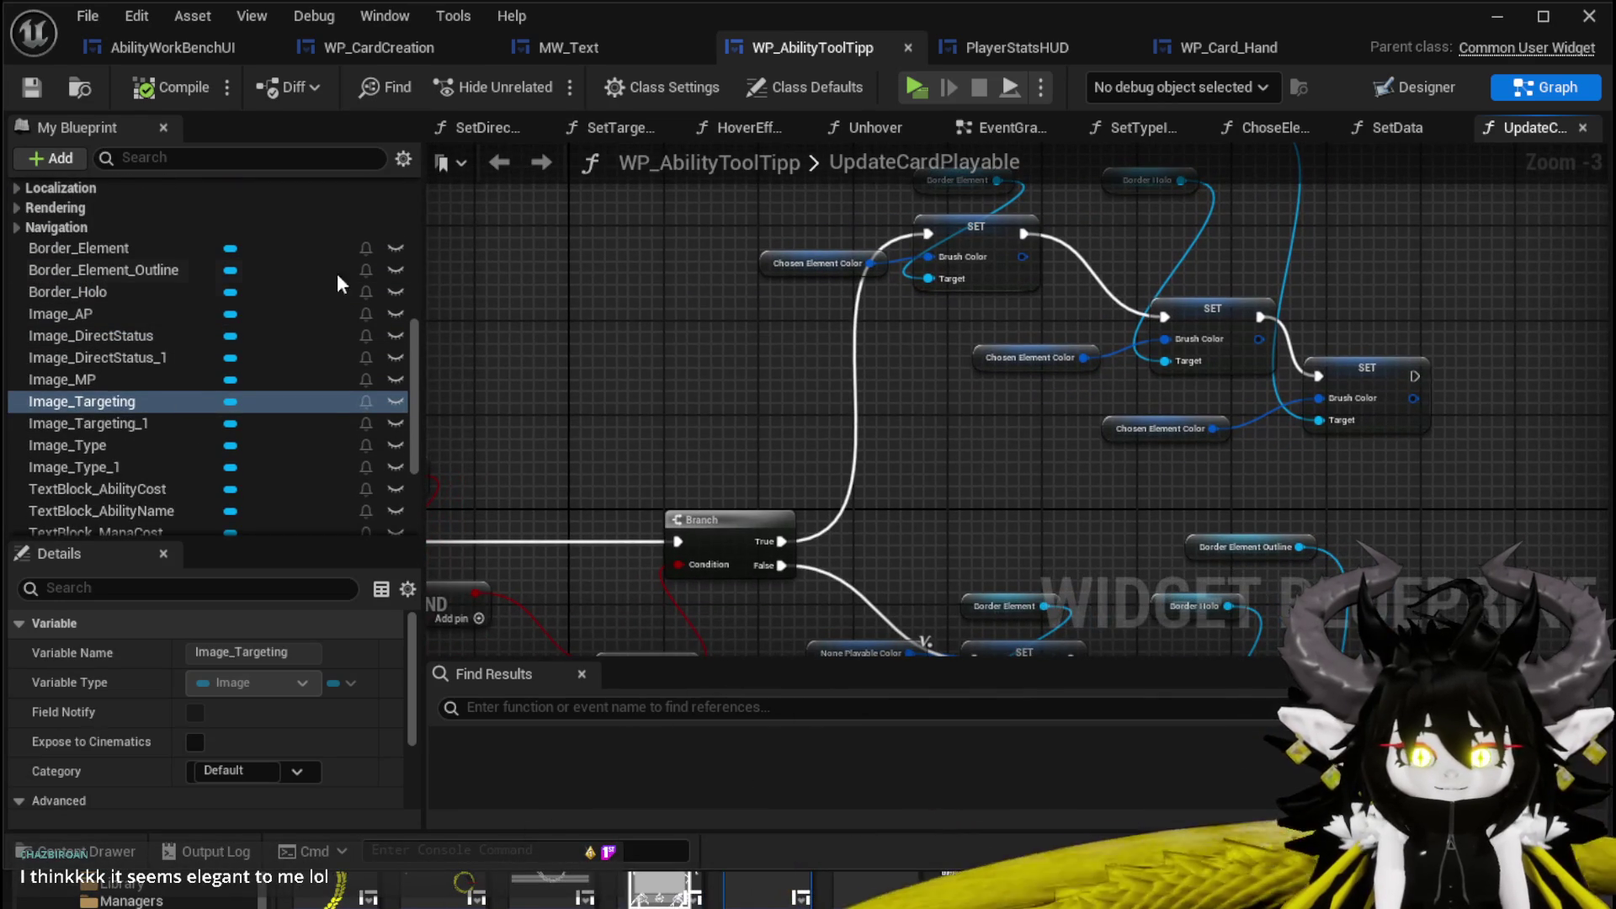
scroll(195, 279, up, 3)
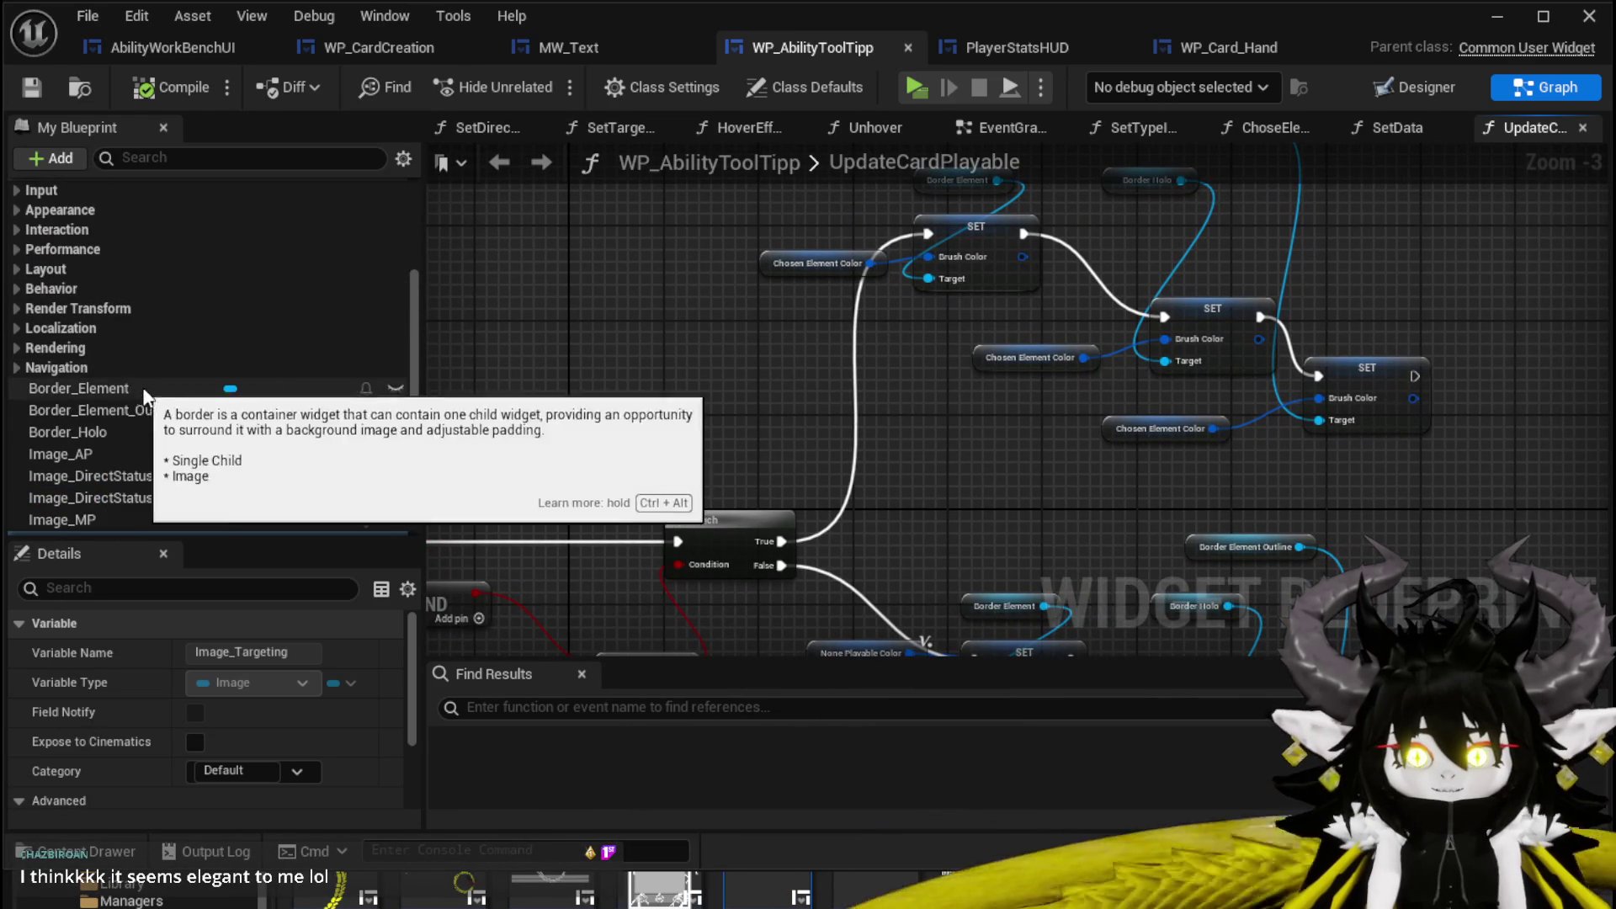
scroll(130, 383, down, 3)
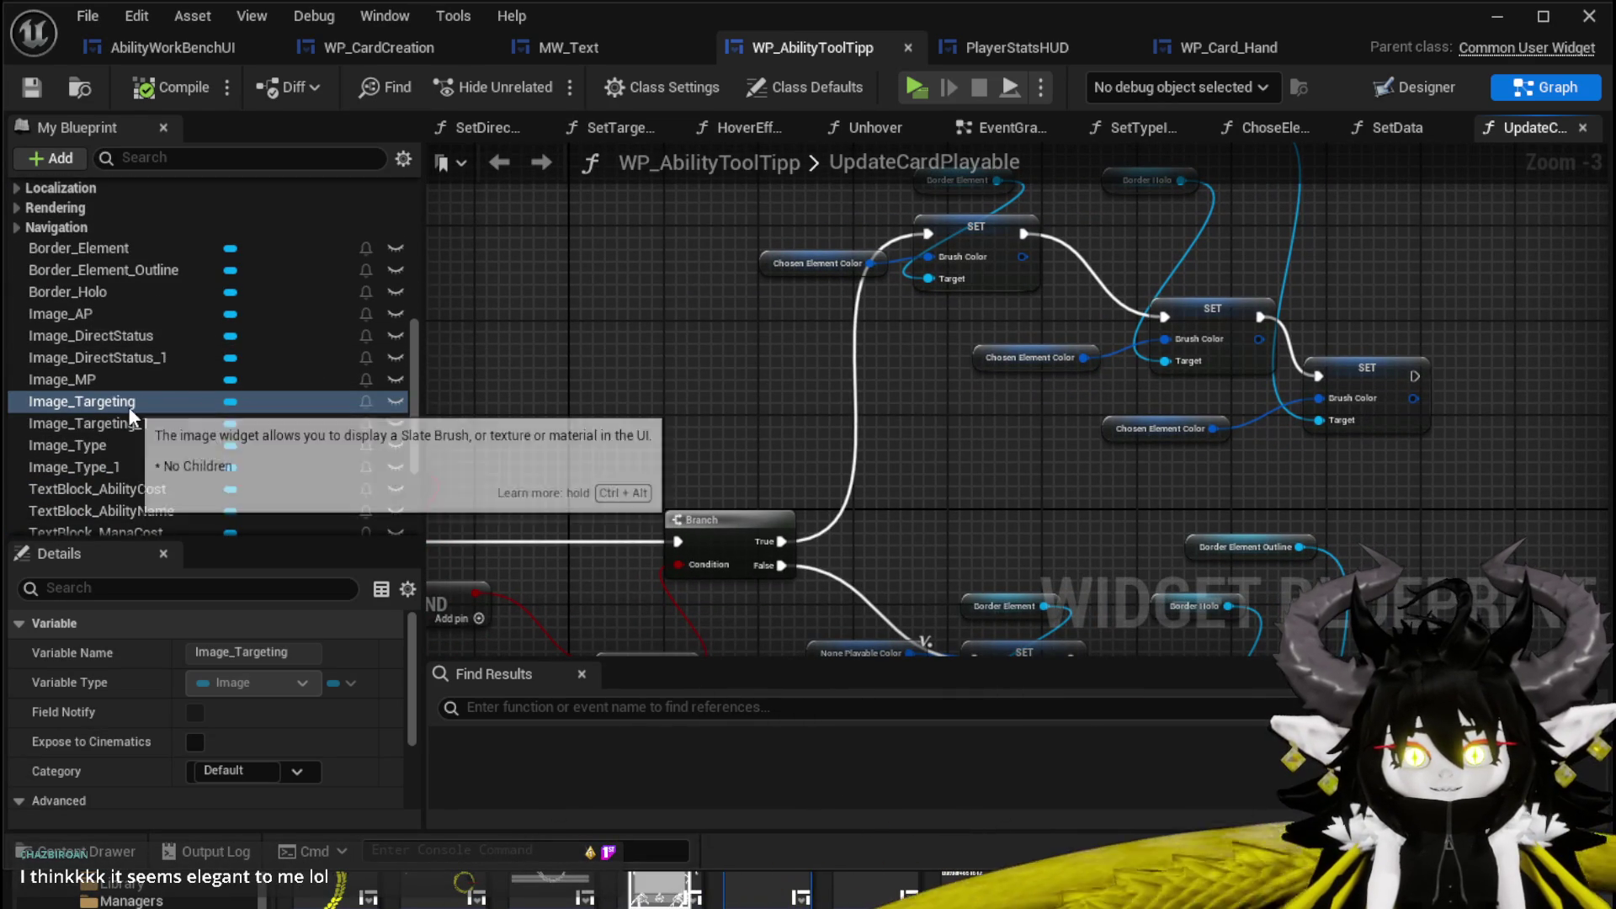
scroll(326, 347, up, 8)
scroll(321, 340, up, 2)
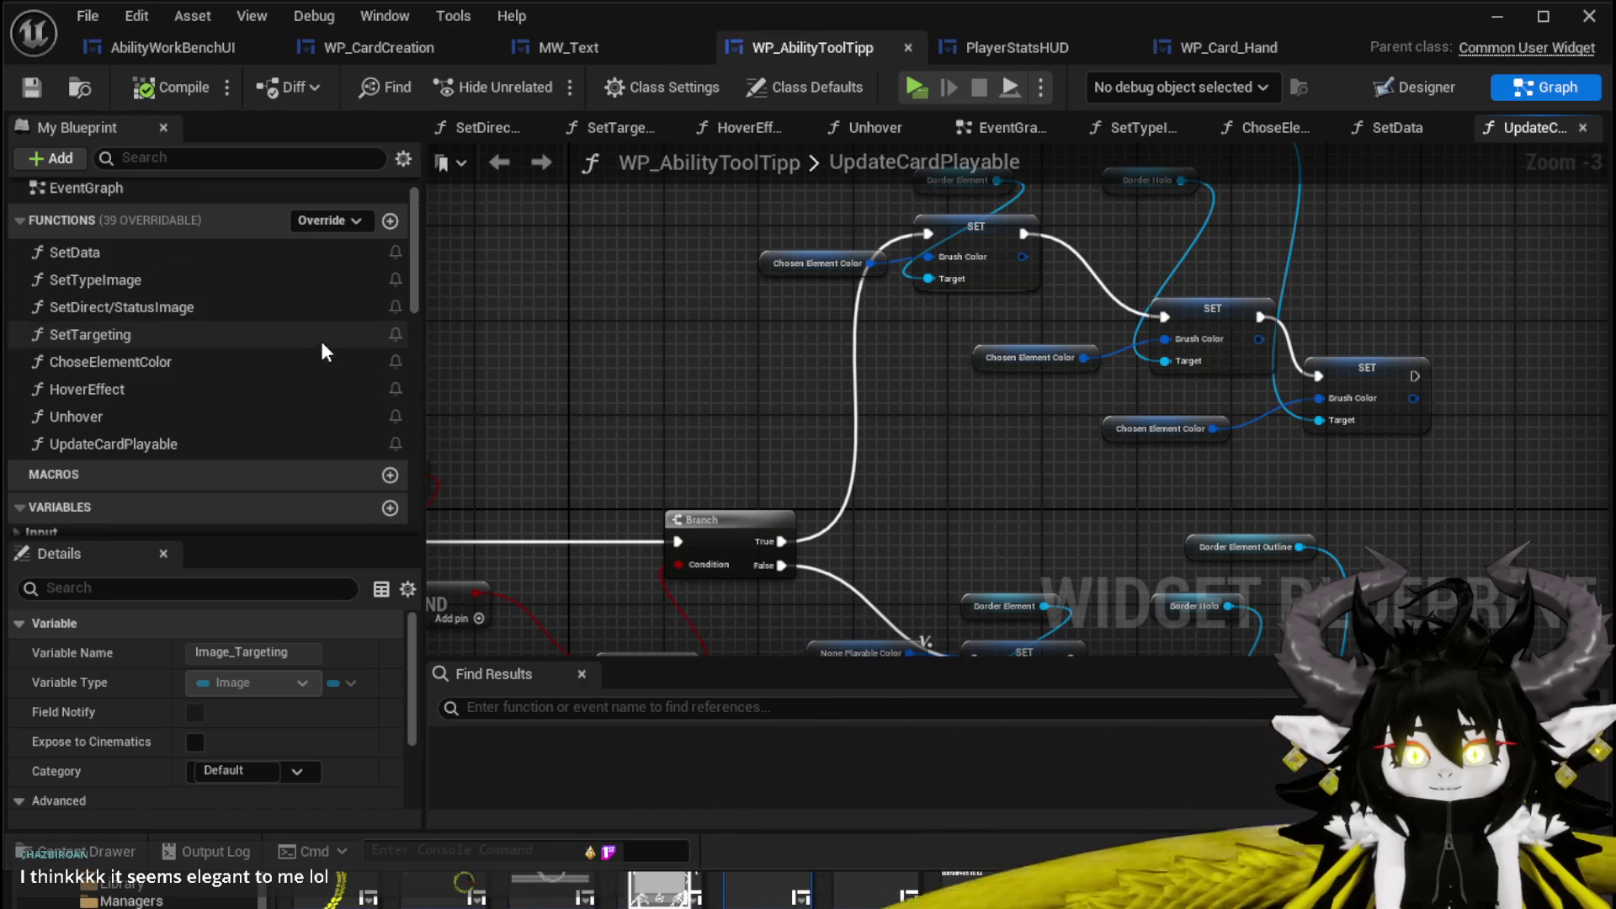
click(104, 330)
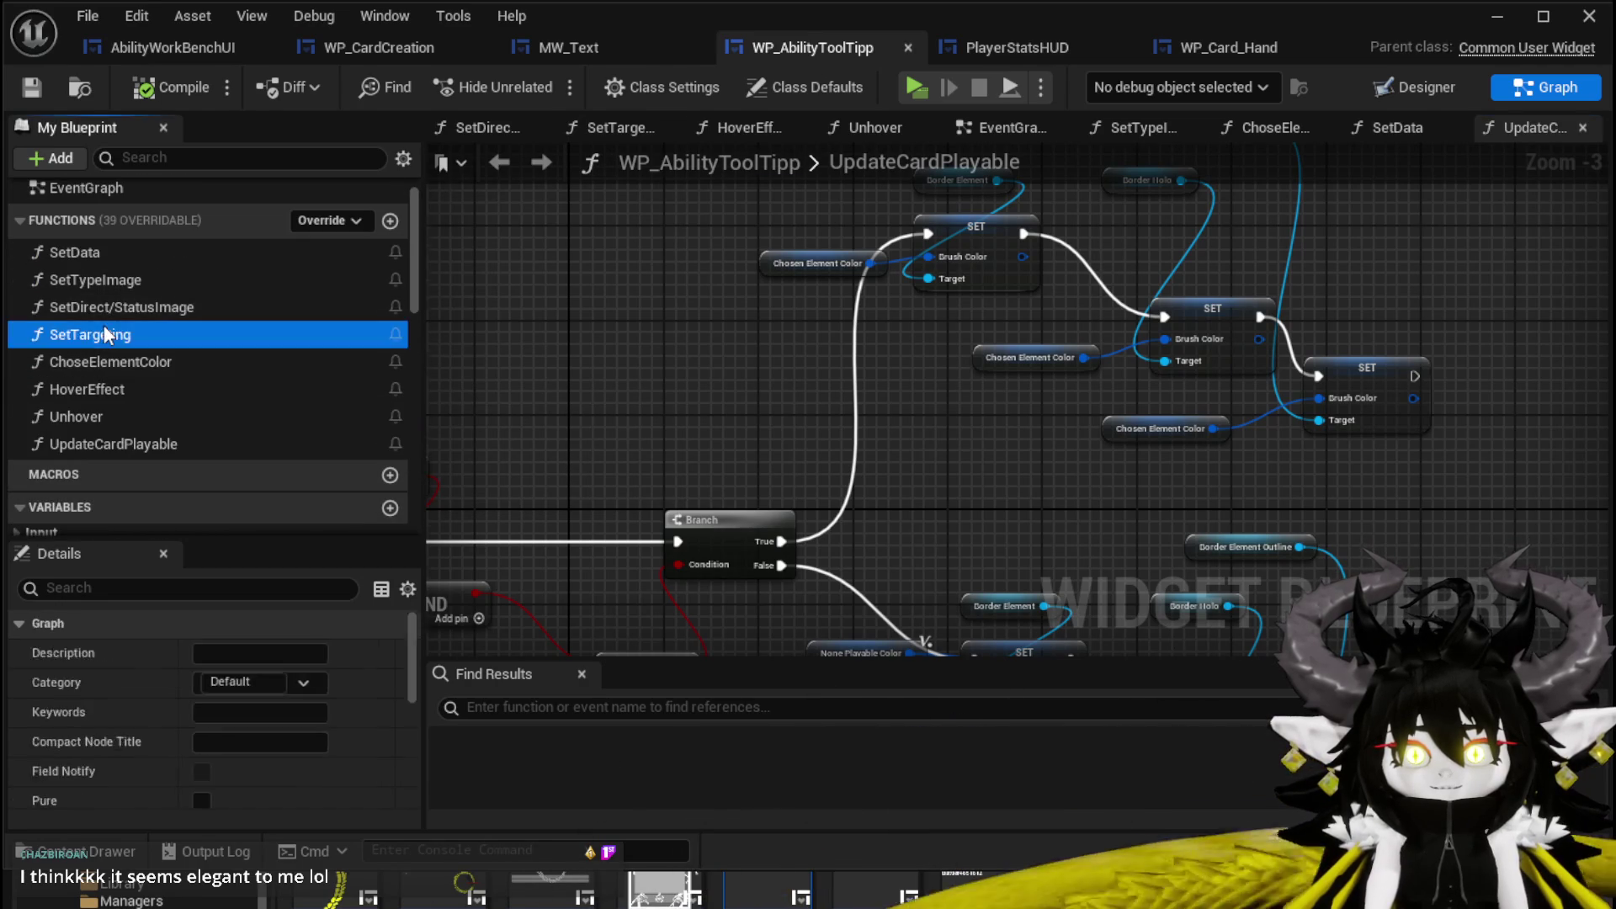
double_click(104, 333)
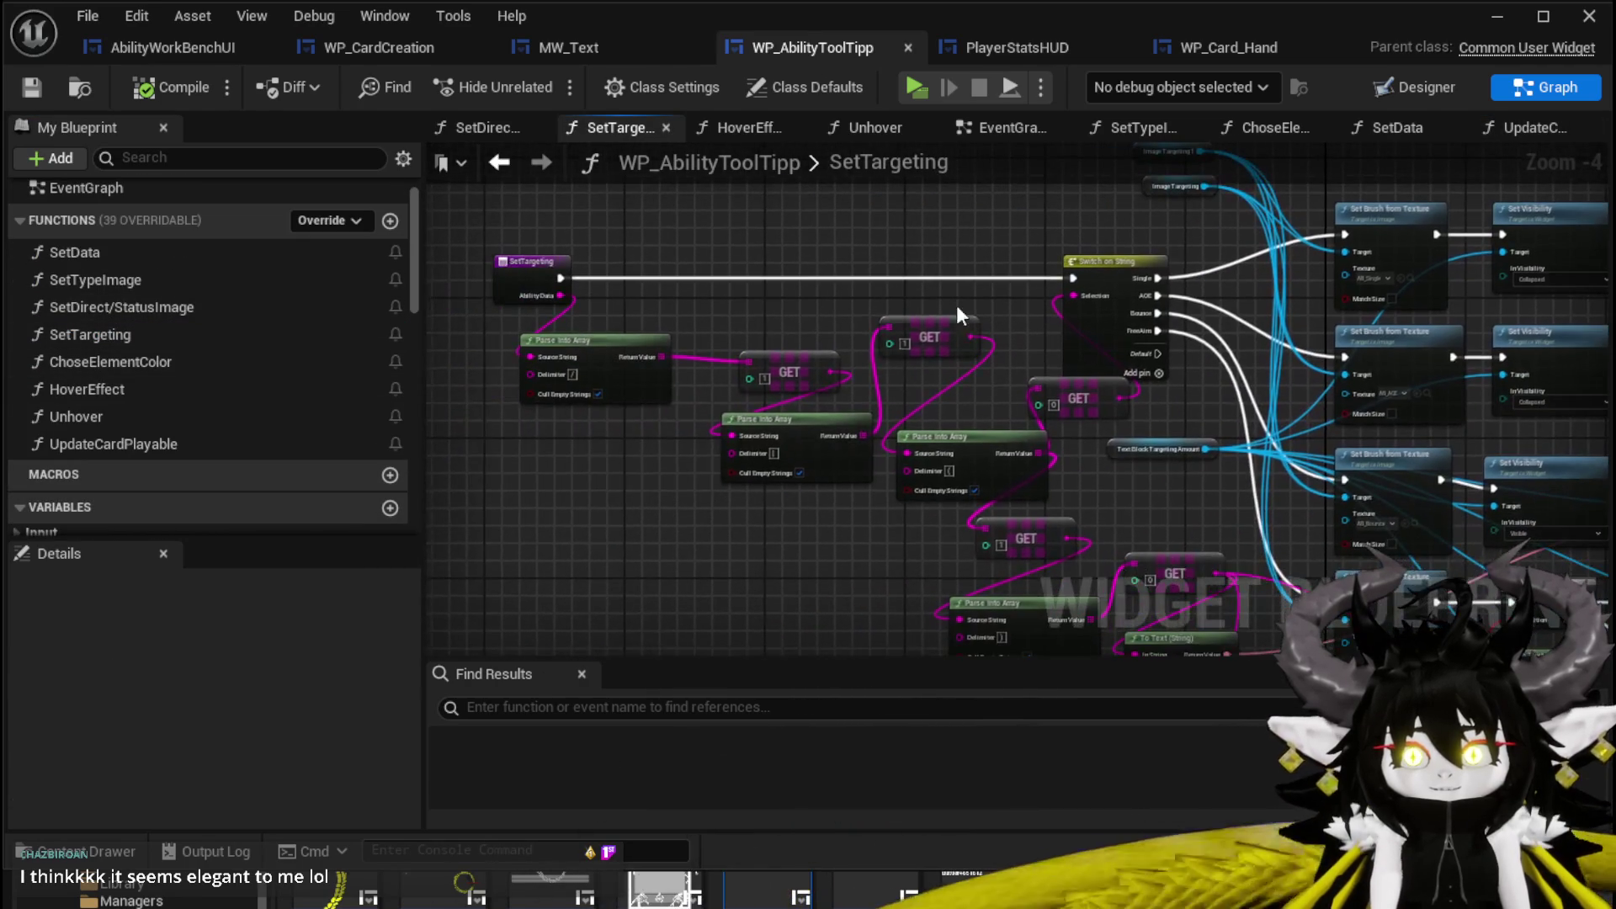
Box-select the Switch on String, Set Brush from Texture and Set Visibility nodes, then go back to WP_CardCreation.
scroll(892, 286, up, 3)
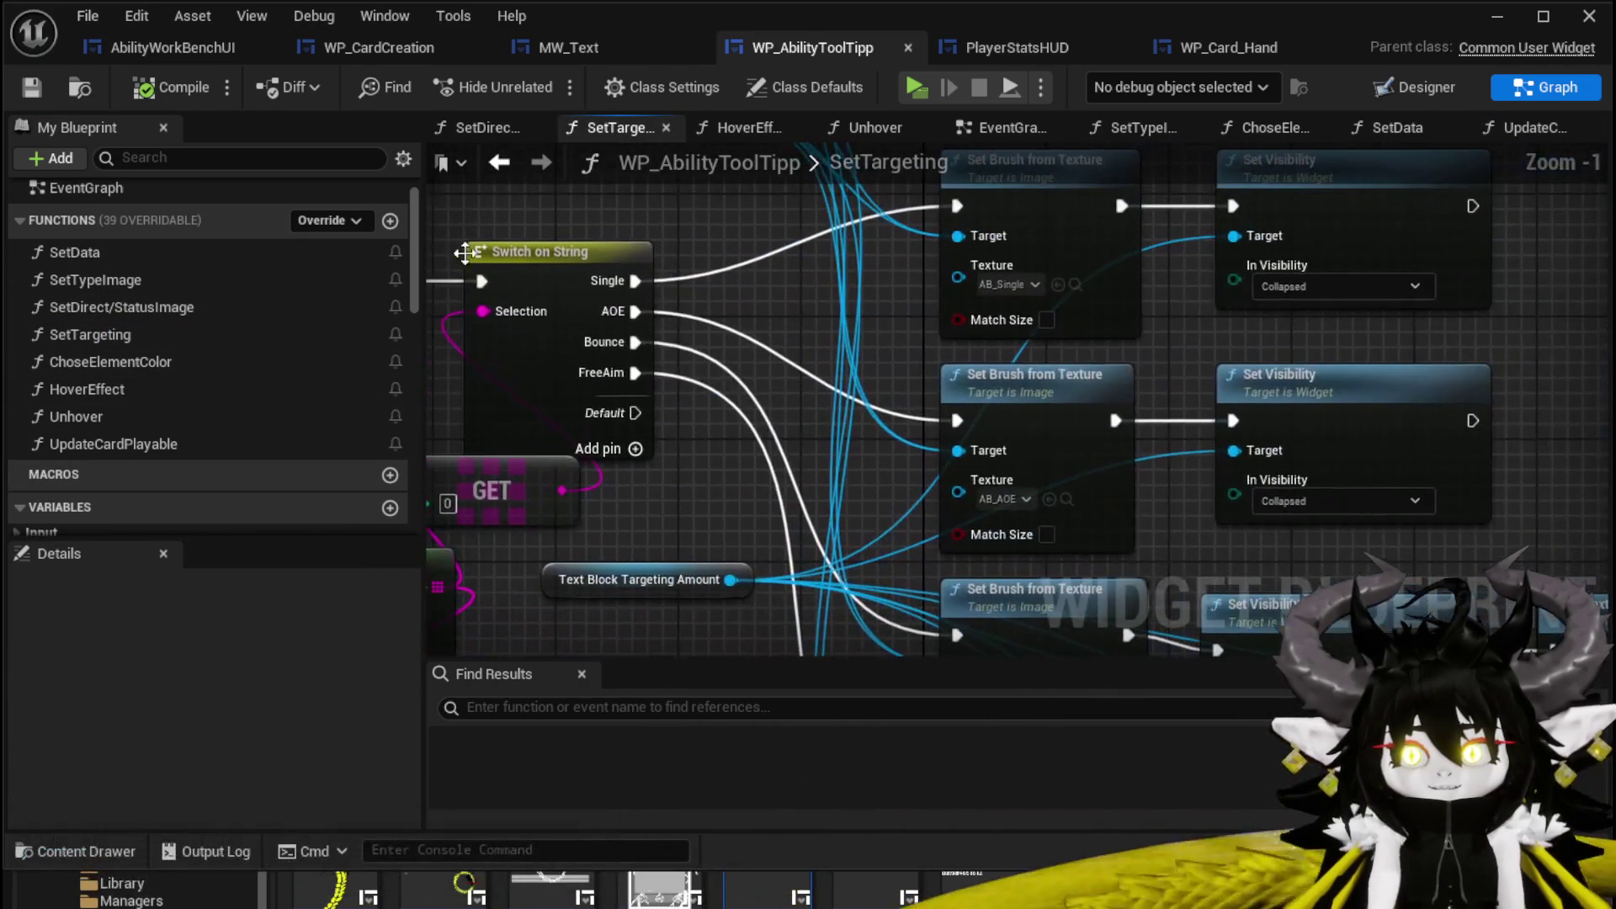
scroll(787, 325, down, 1)
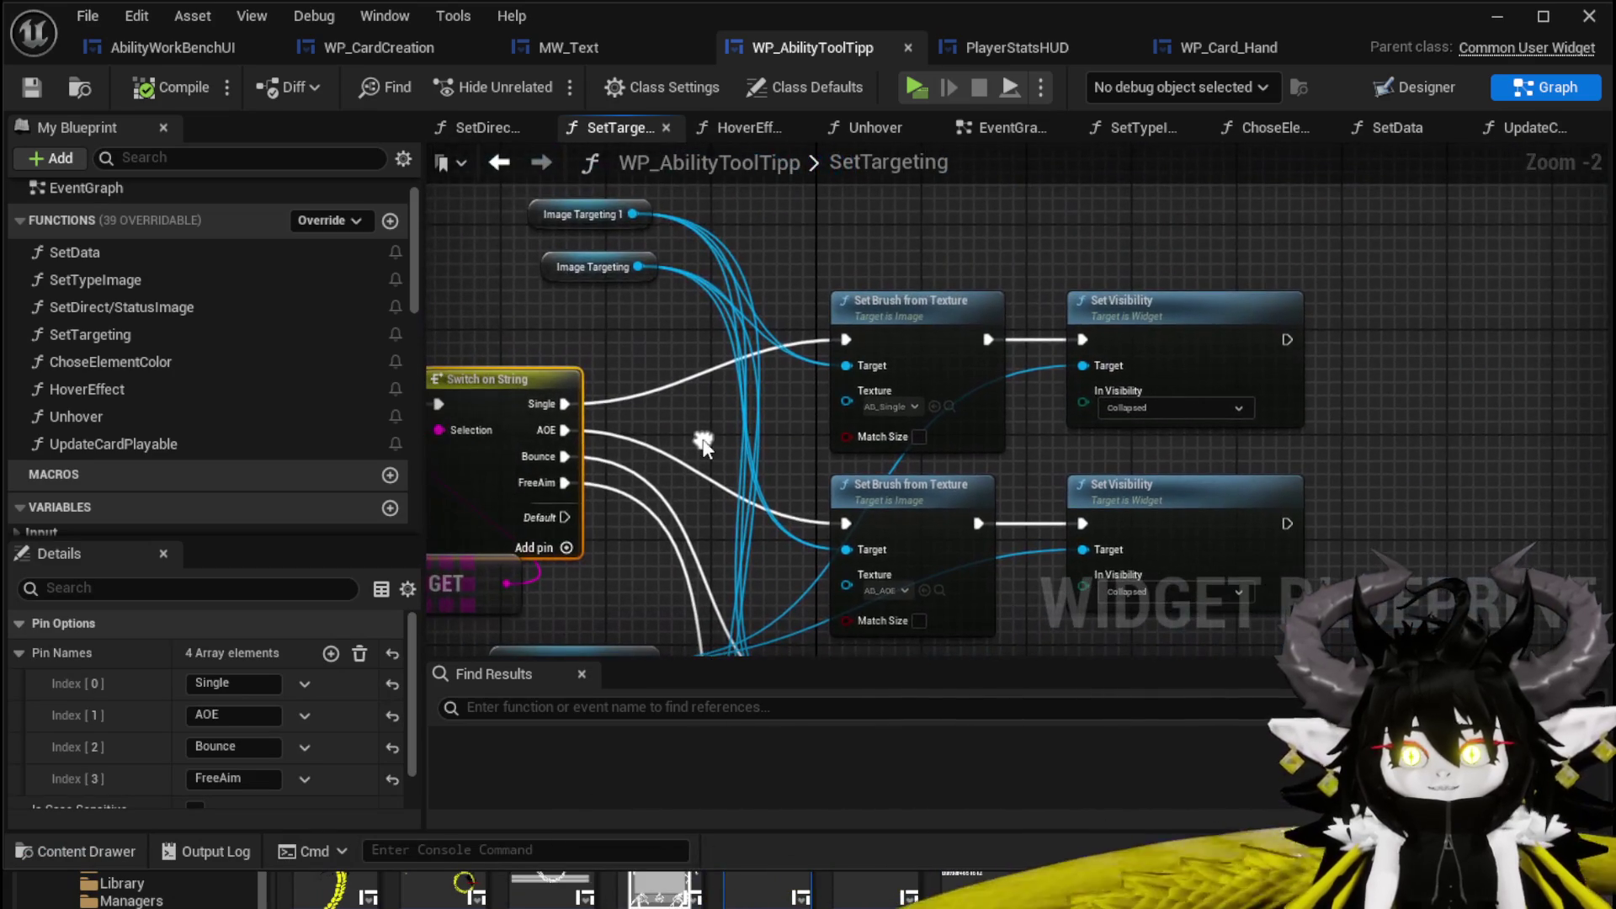
drag(702, 432, 757, 302)
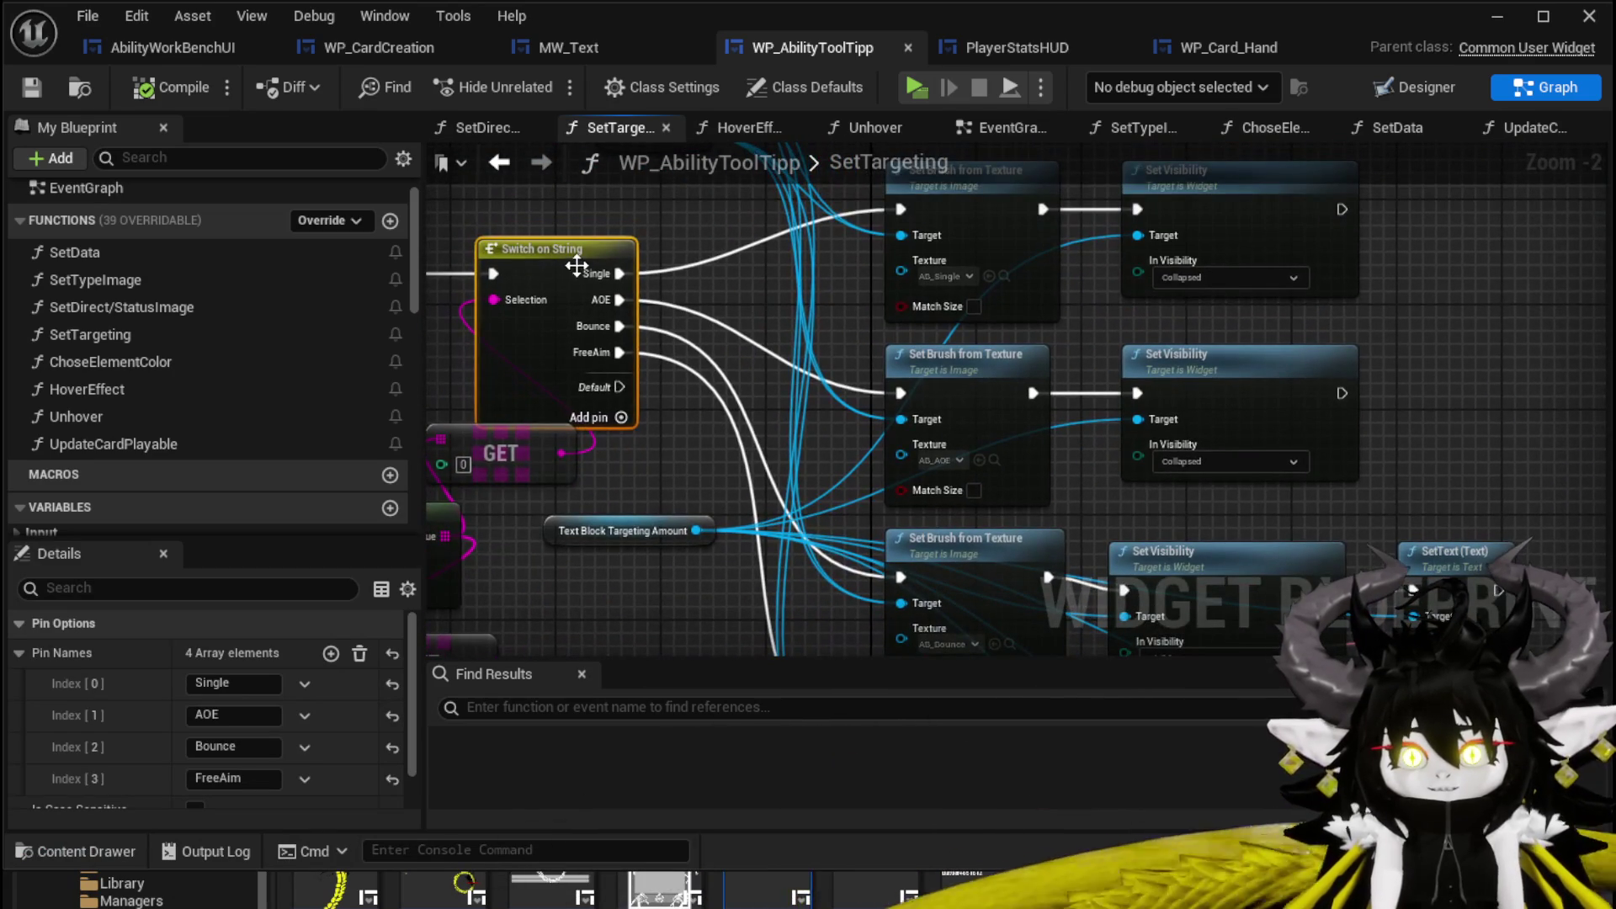
scroll(738, 324, down, 2)
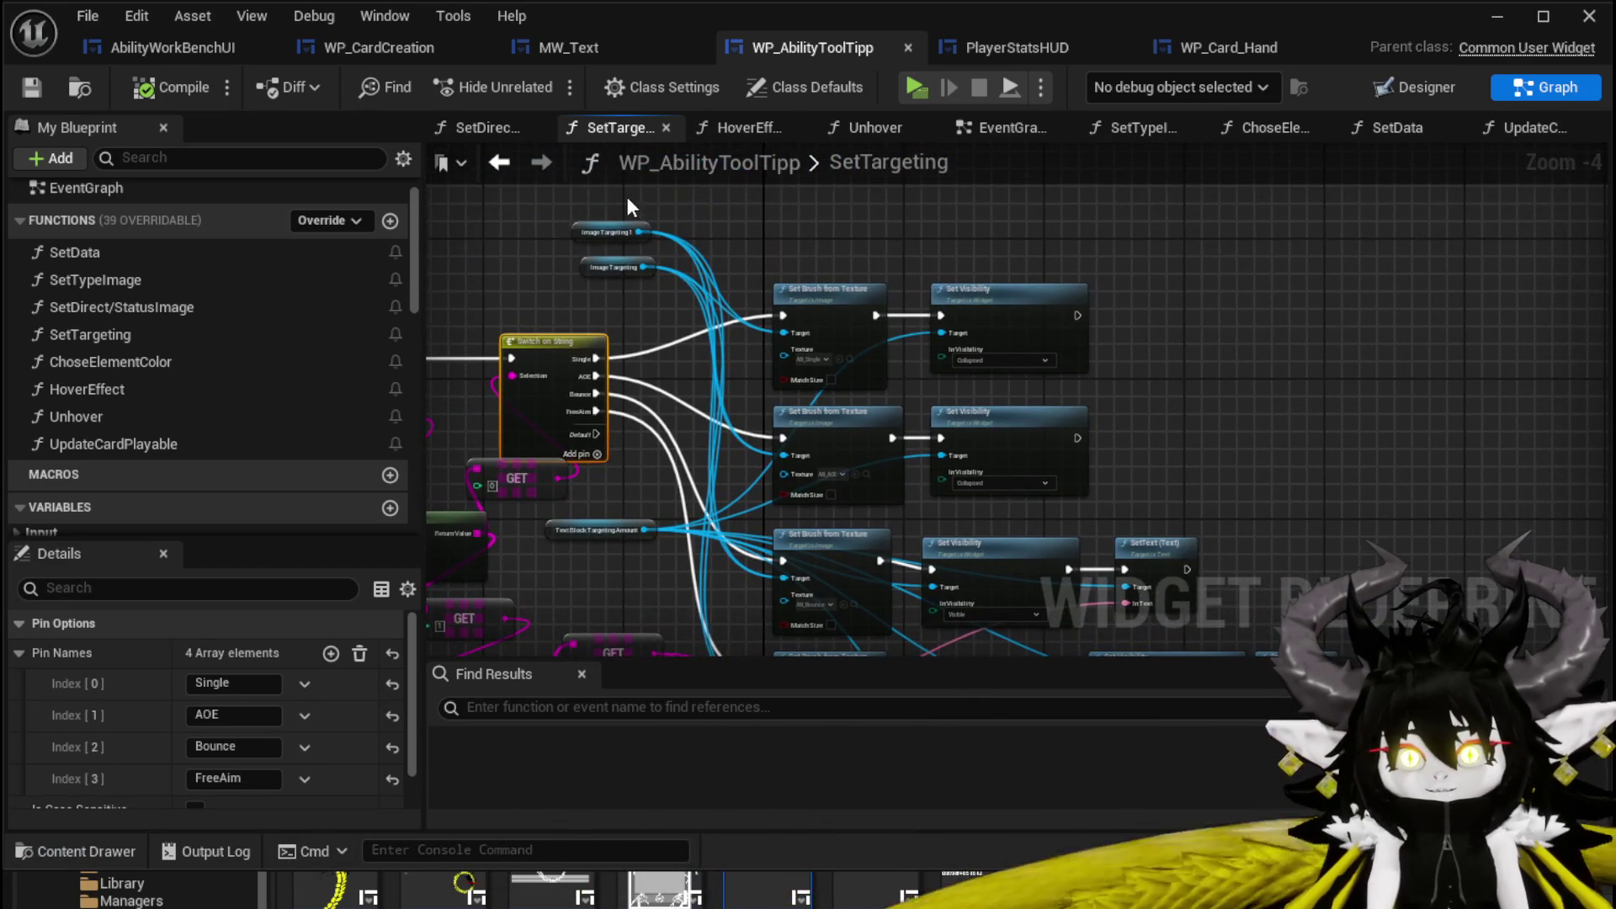
mouse_move(707, 313)
mouse_down()
mouse_move(877, 370)
mouse_move(1044, 555)
mouse_up()
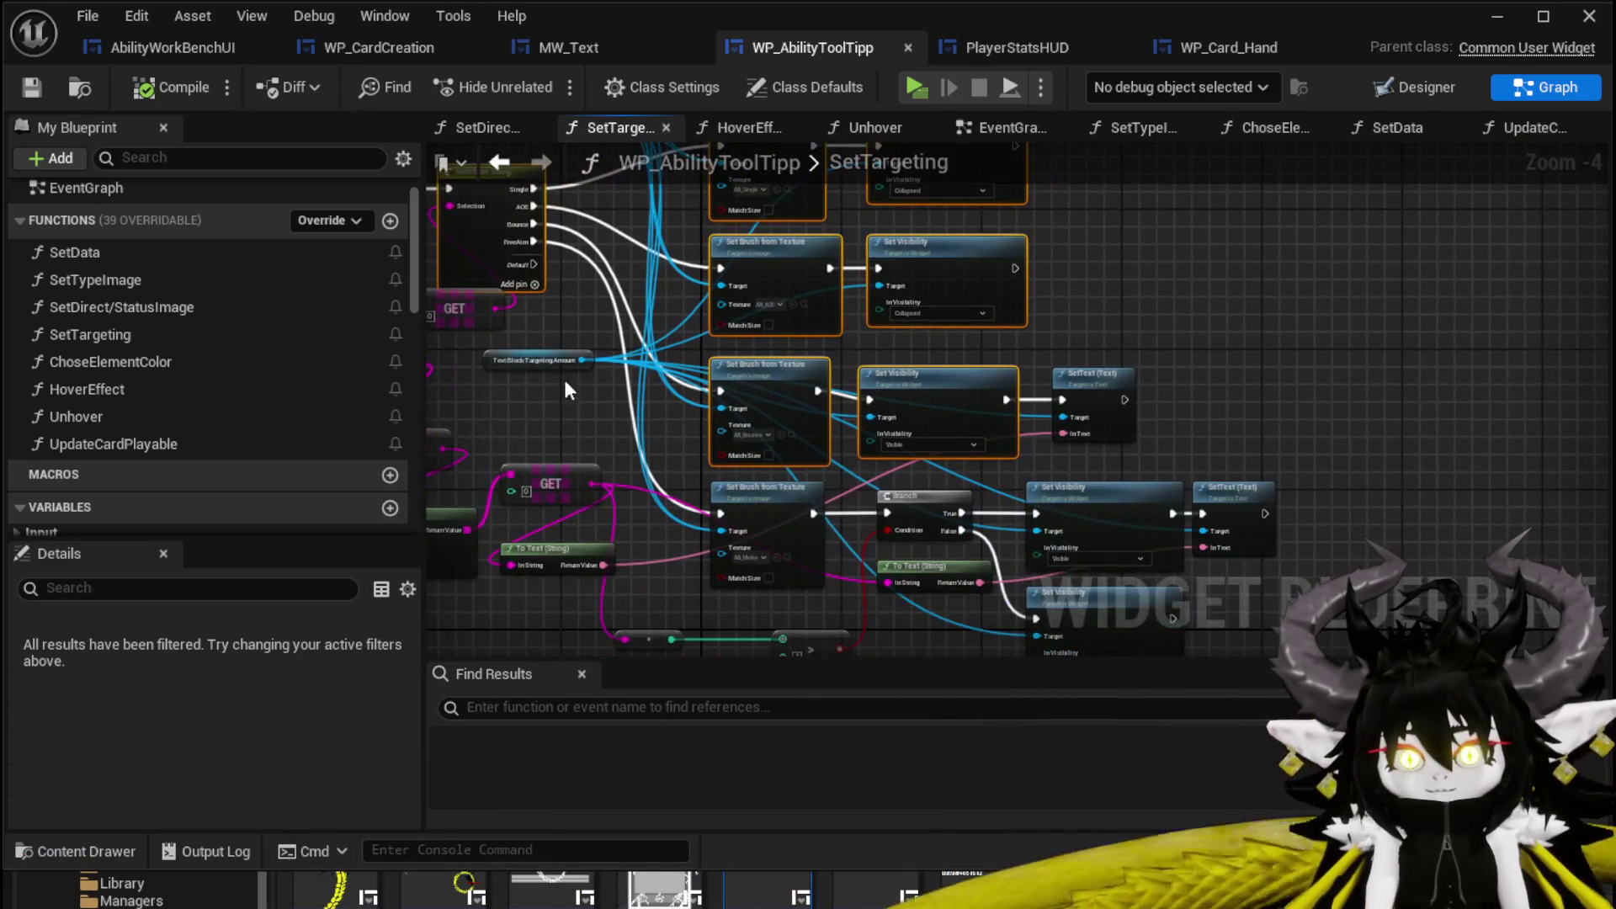
drag(784, 332, 1181, 287)
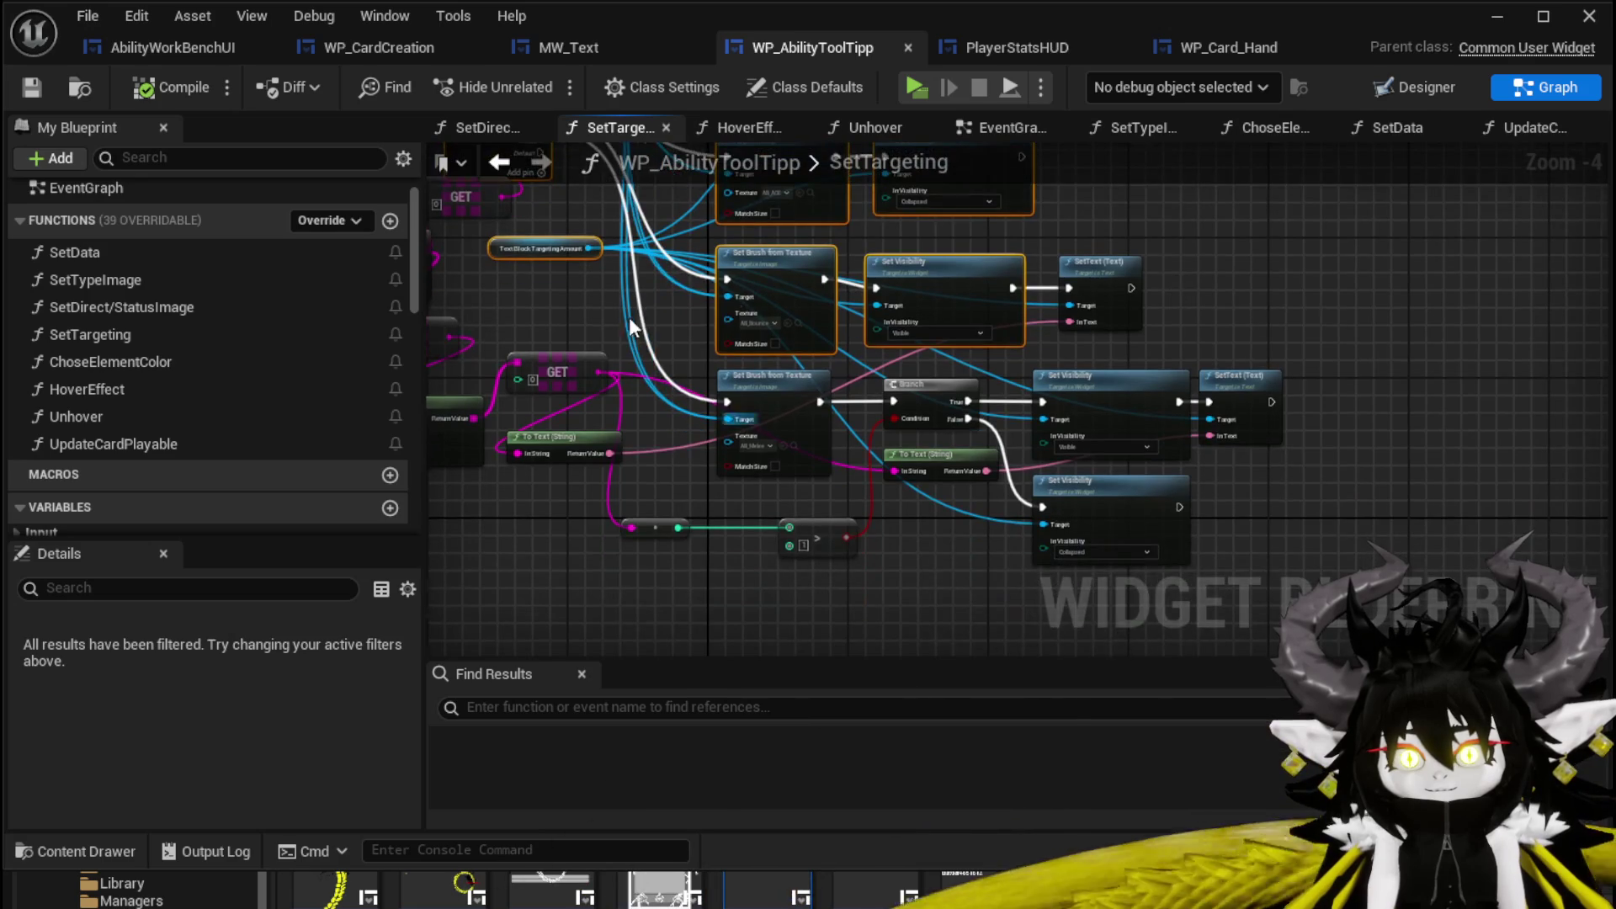
drag(631, 315, 726, 359)
scroll(725, 358, up, 2)
scroll(663, 246, down, 2)
drag(662, 246, 619, 210)
drag(940, 580, 1296, 412)
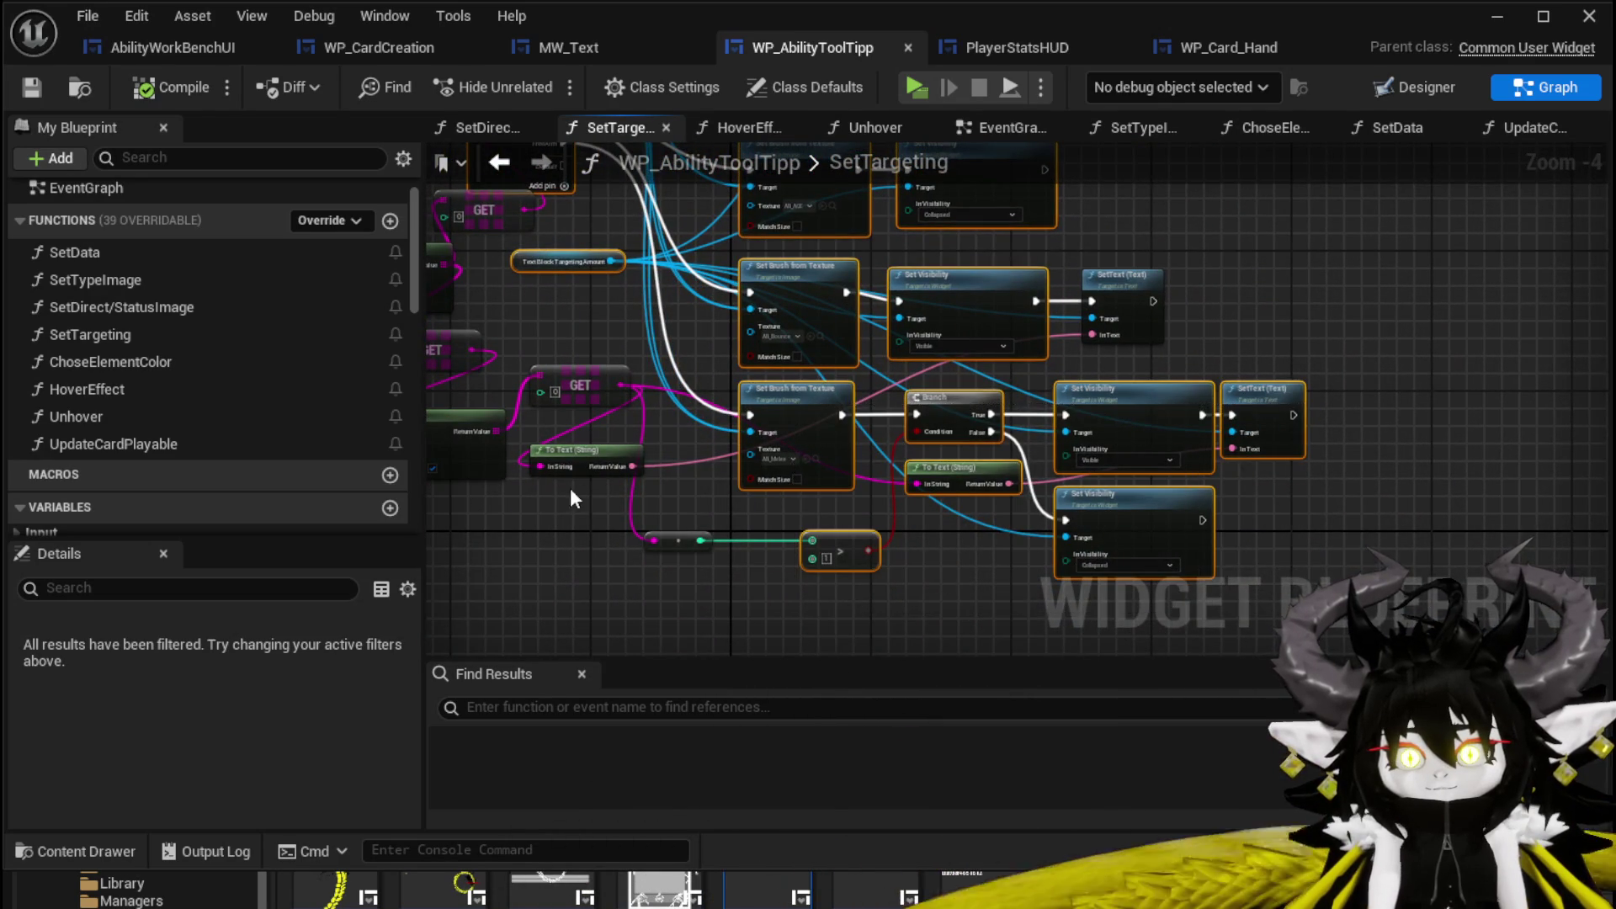
drag(571, 498, 952, 627)
mouse_move(901, 563)
mouse_down()
mouse_move(732, 589)
mouse_move(737, 647)
mouse_move(746, 426)
mouse_up()
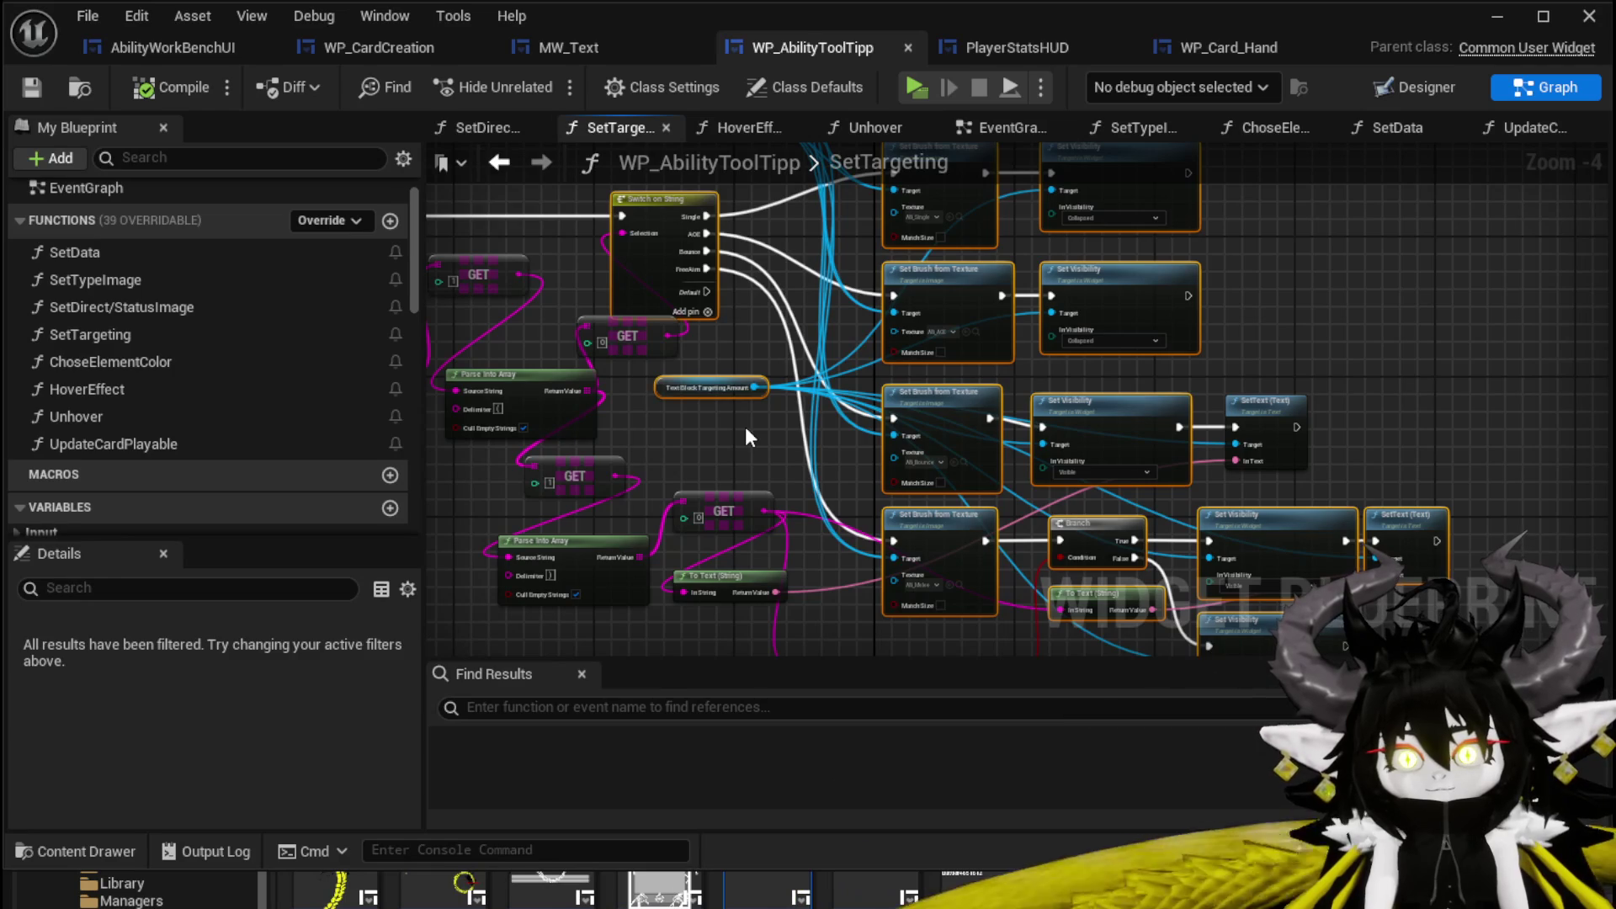
click(367, 48)
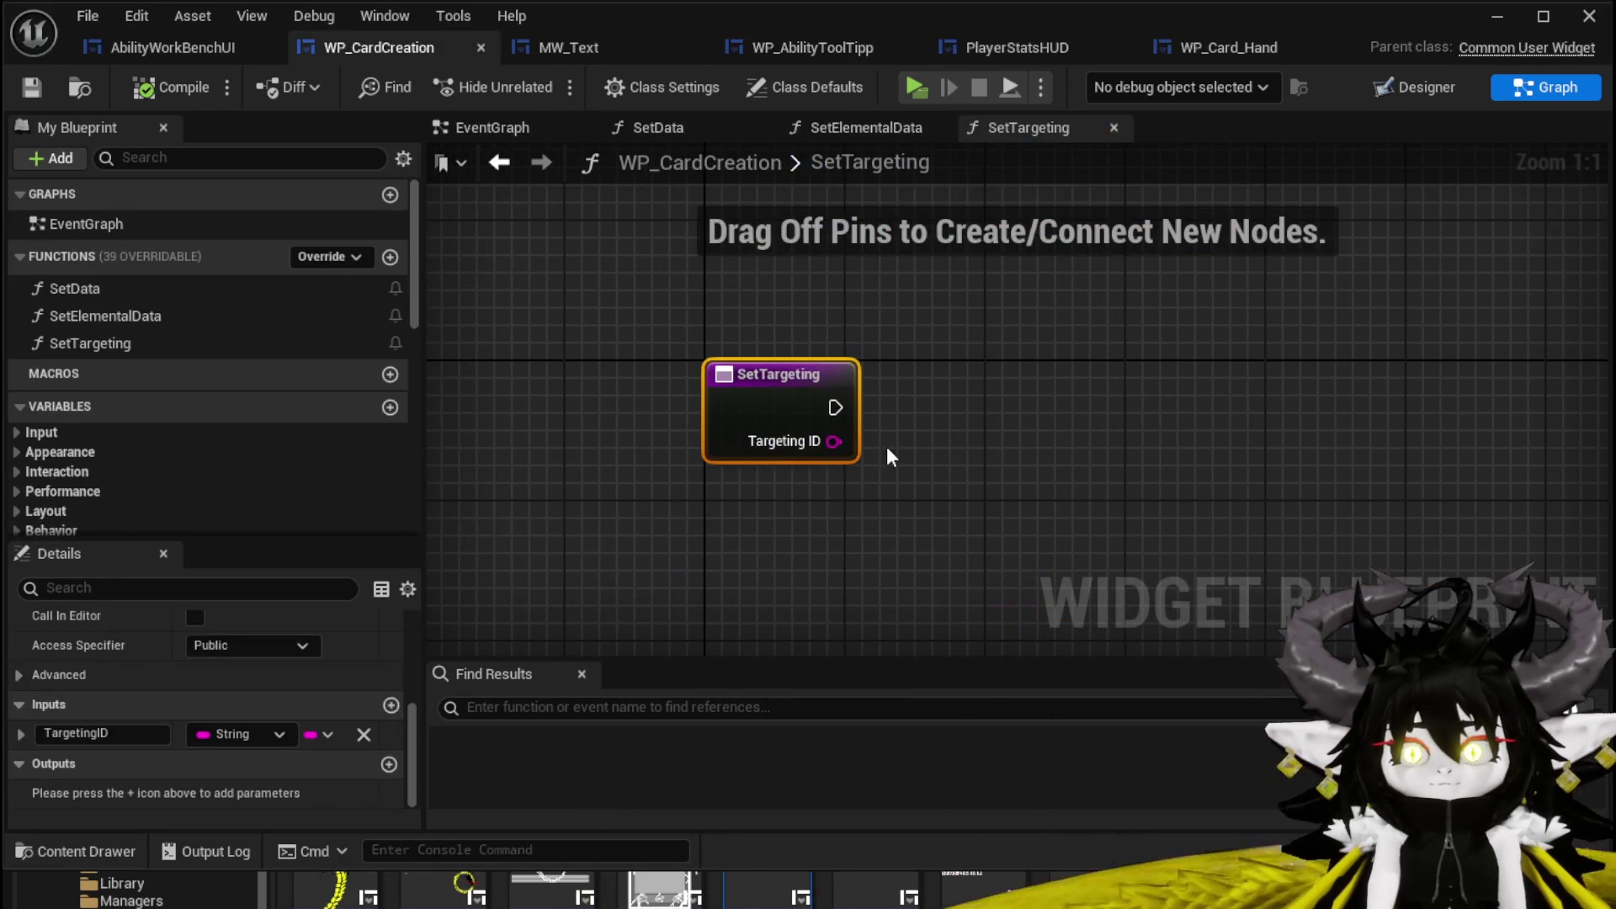
Paste the targeting nodes and wire SetTargeting's execution and Targeting ID into Switch on String.
key(ctrl+v)
drag(653, 184, 987, 553)
drag(835, 408, 918, 408)
drag(834, 442, 920, 441)
Arrange the pasted Image Targeting and Image Targeting 1 brush and visibility nodes side by side.
drag(1071, 349, 810, 266)
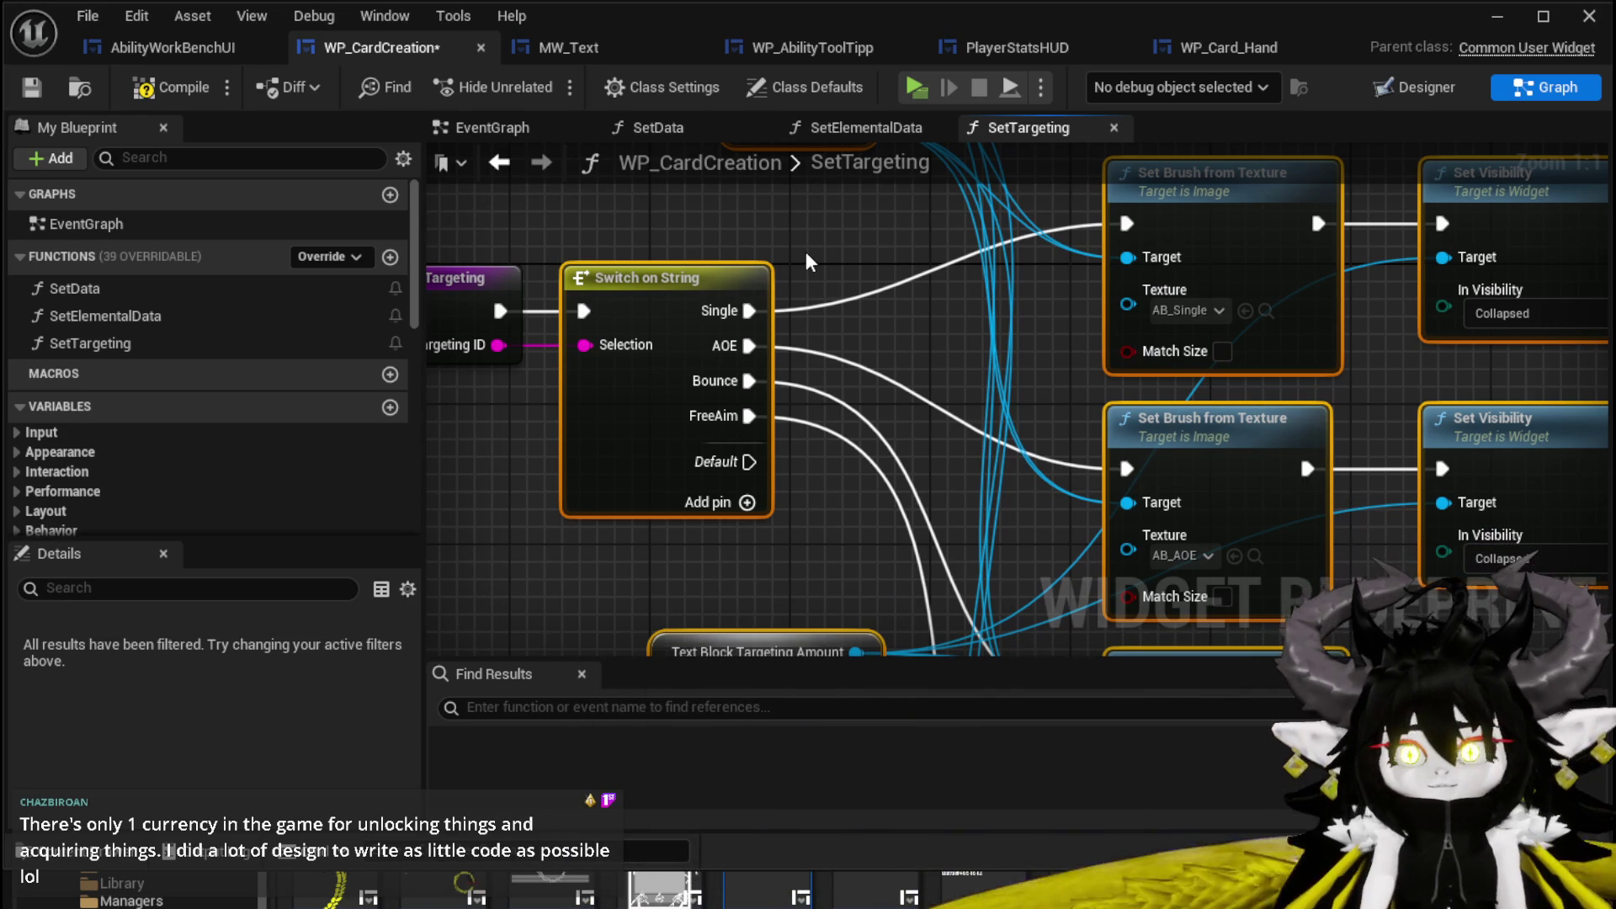
drag(811, 240, 555, 434)
mouse_move(973, 317)
mouse_down()
mouse_move(875, 305)
mouse_move(1136, 307)
mouse_up()
mouse_move(640, 282)
mouse_down()
mouse_move(678, 353)
mouse_move(572, 342)
mouse_up()
mouse_move(623, 221)
mouse_down()
mouse_move(568, 239)
mouse_move(552, 273)
mouse_up()
drag(857, 286, 829, 261)
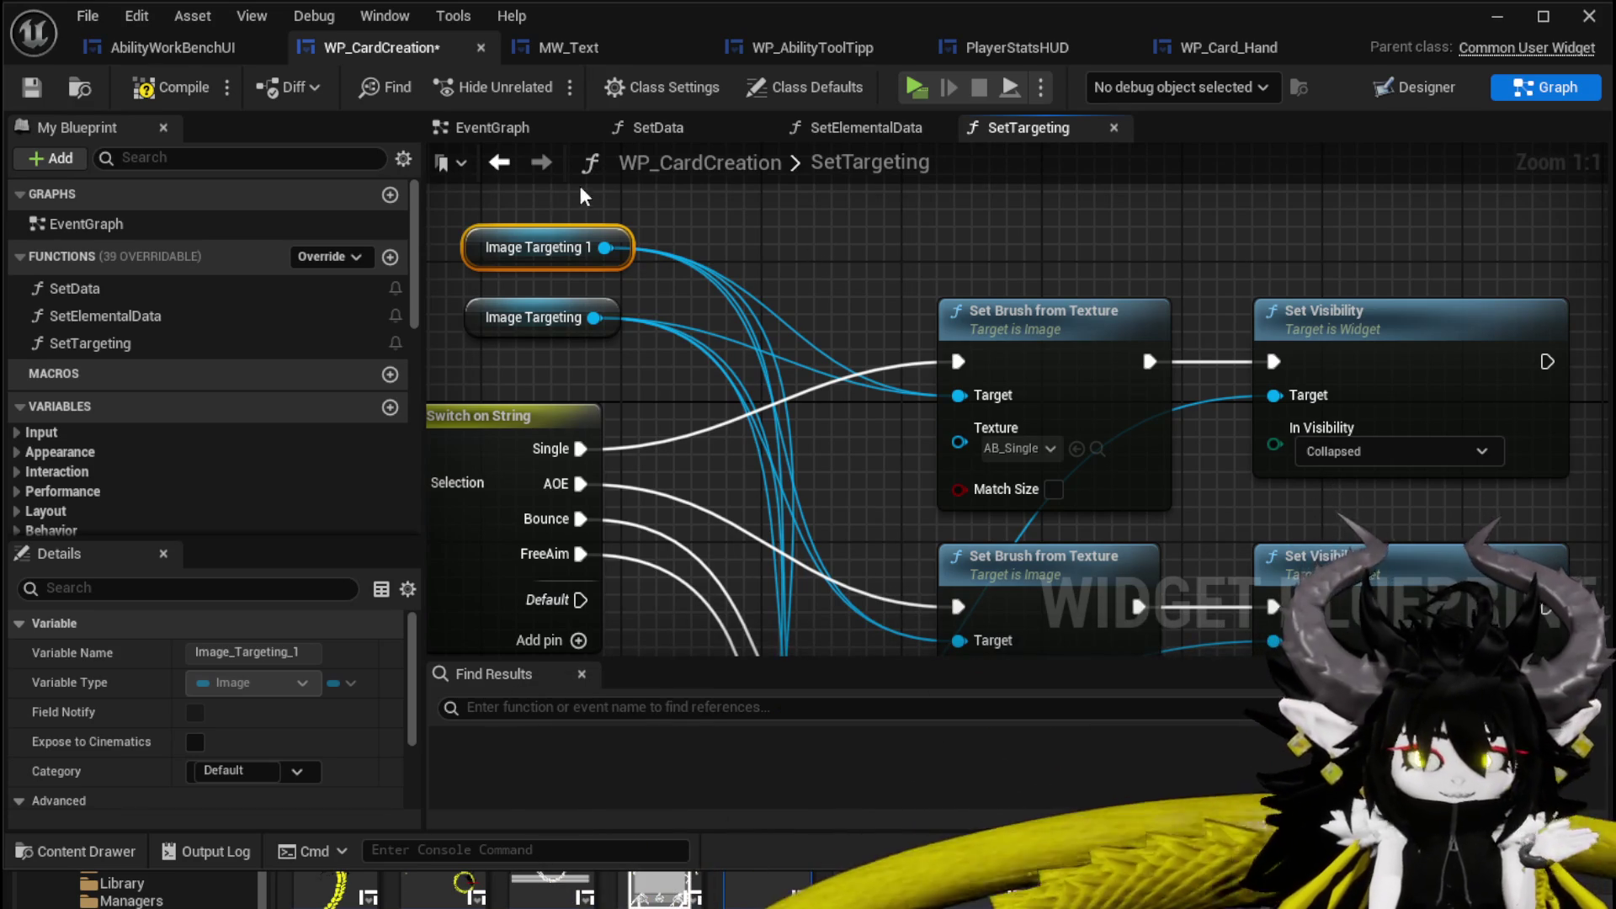
Compile WP_CardCreation and review the missing Text Block Targeting Amount error.
click(189, 93)
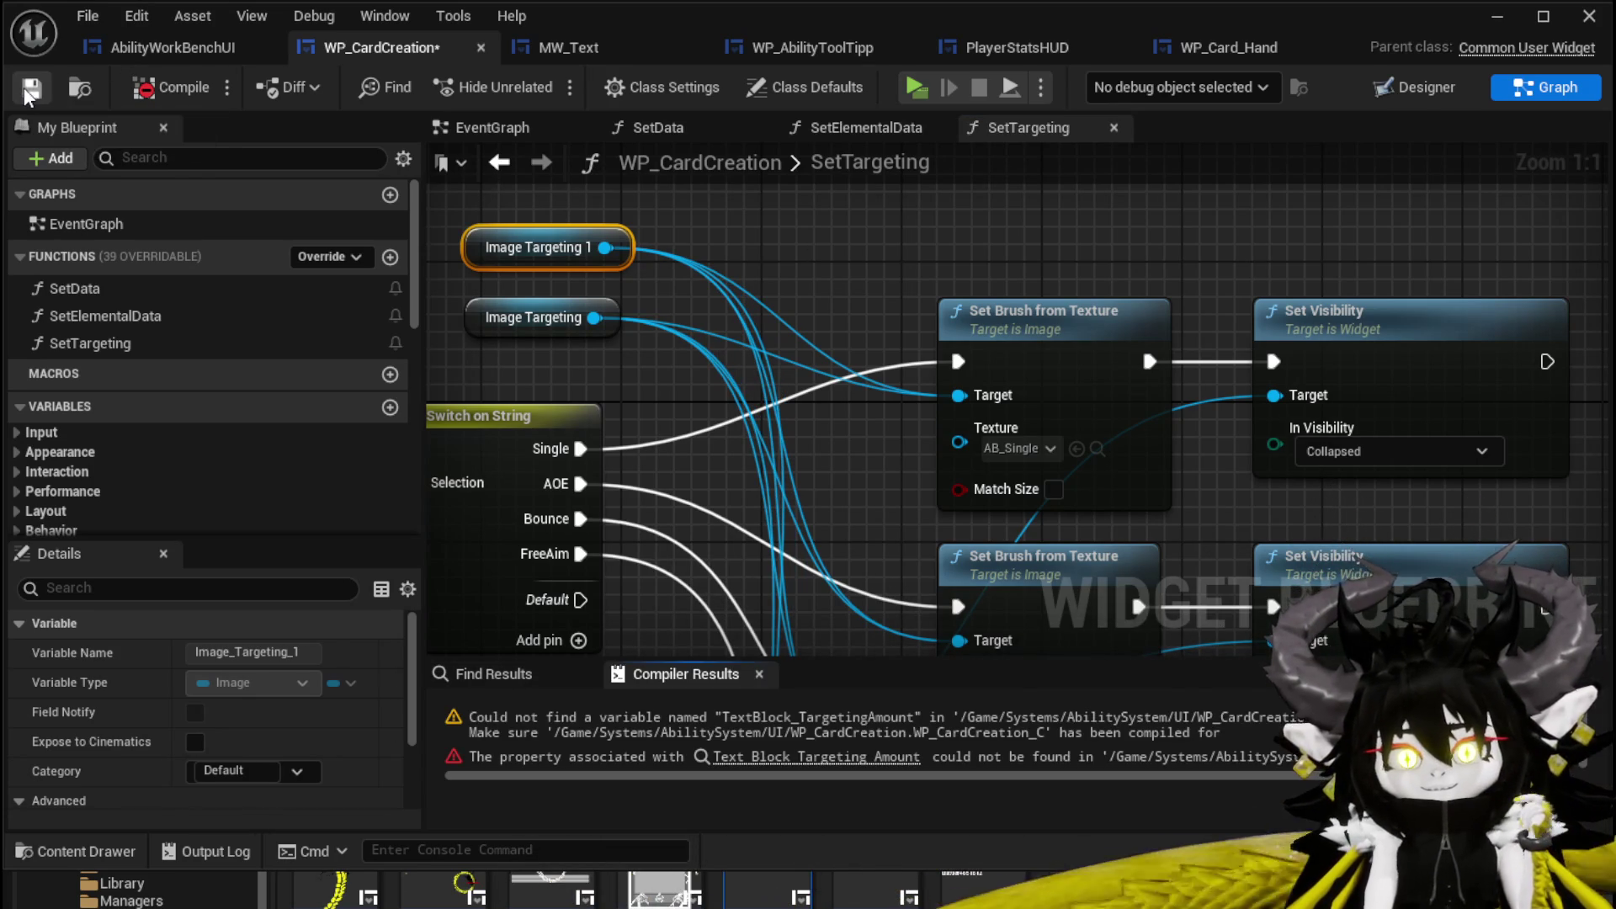
scroll(863, 313, down, 3)
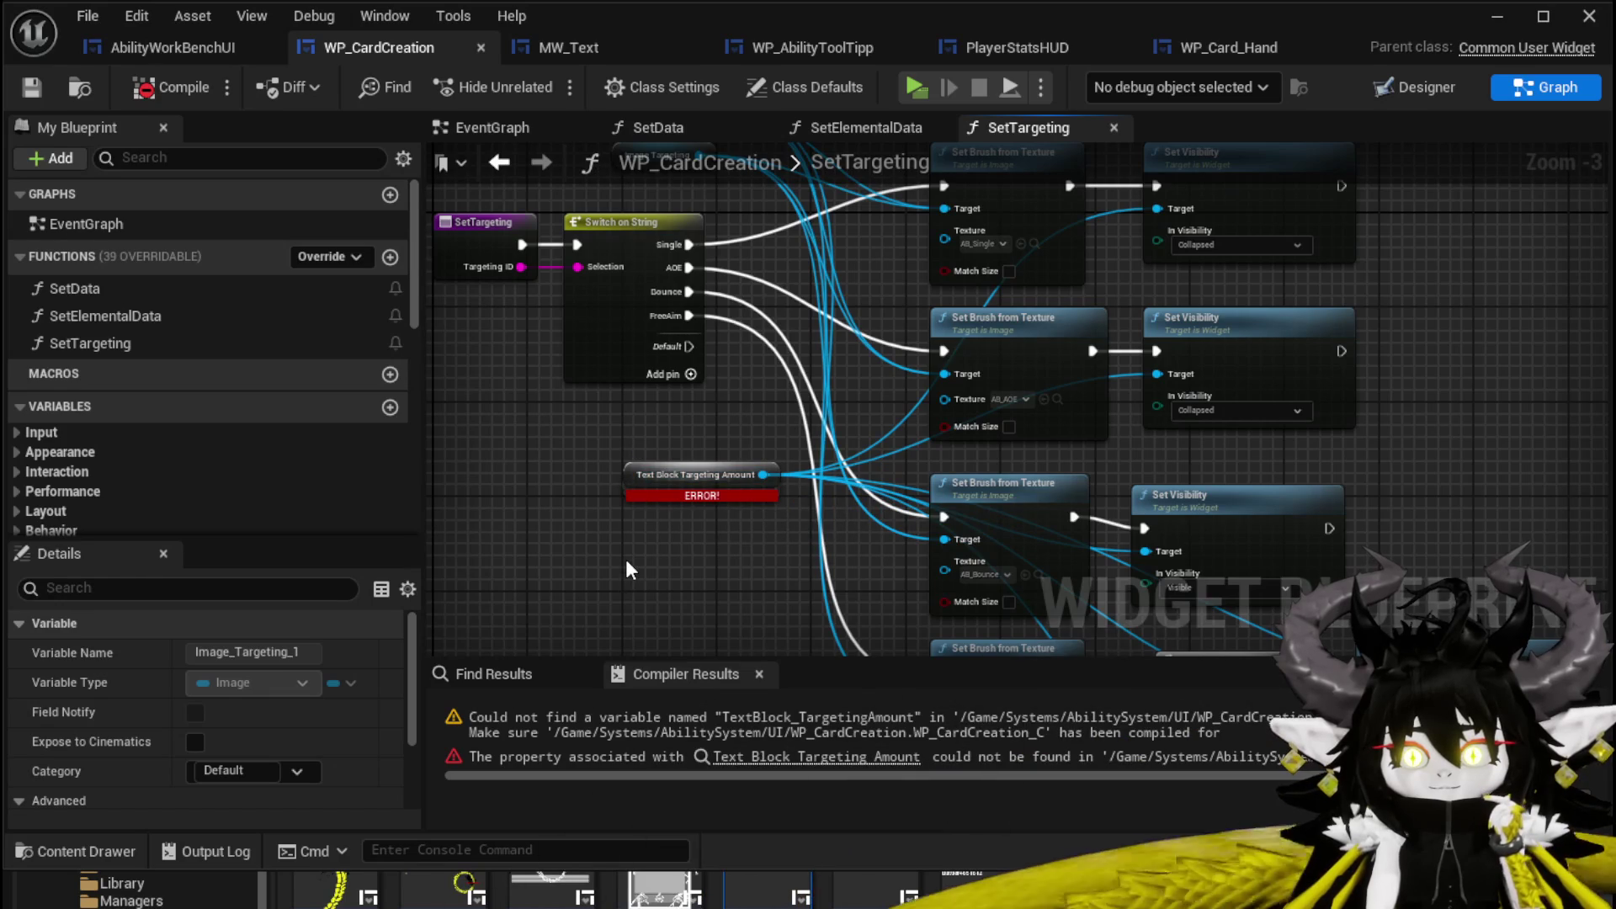
scroll(189, 357, down, 5)
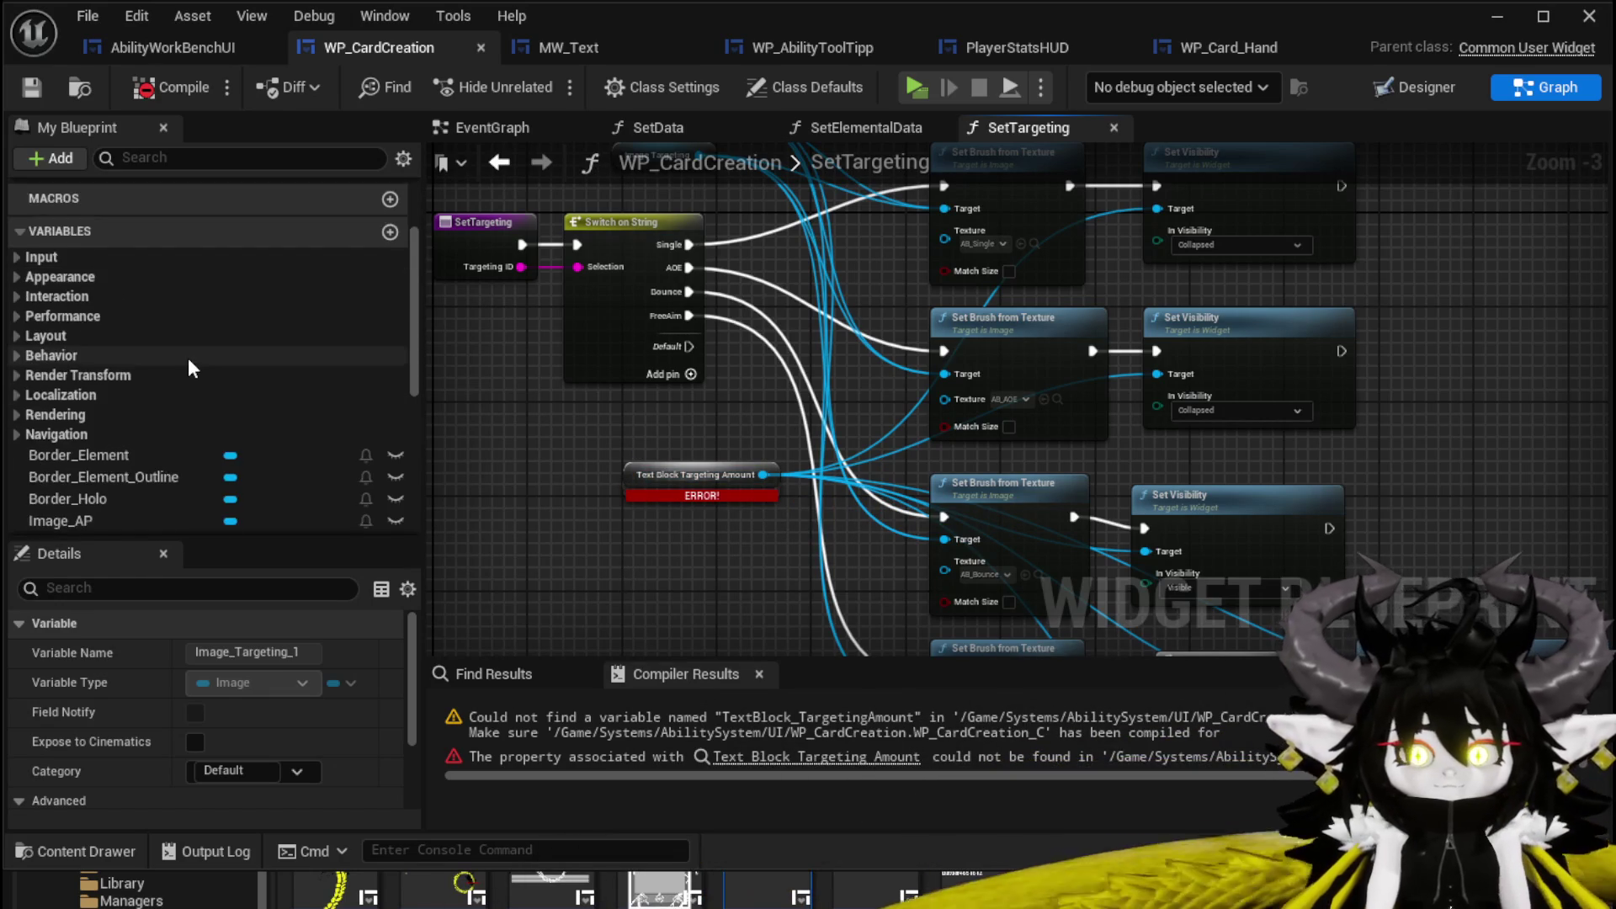
Select MW_TargetingIndex in the Designer hierarchy and drag its getter into the SetTargeting graph.
click(1427, 87)
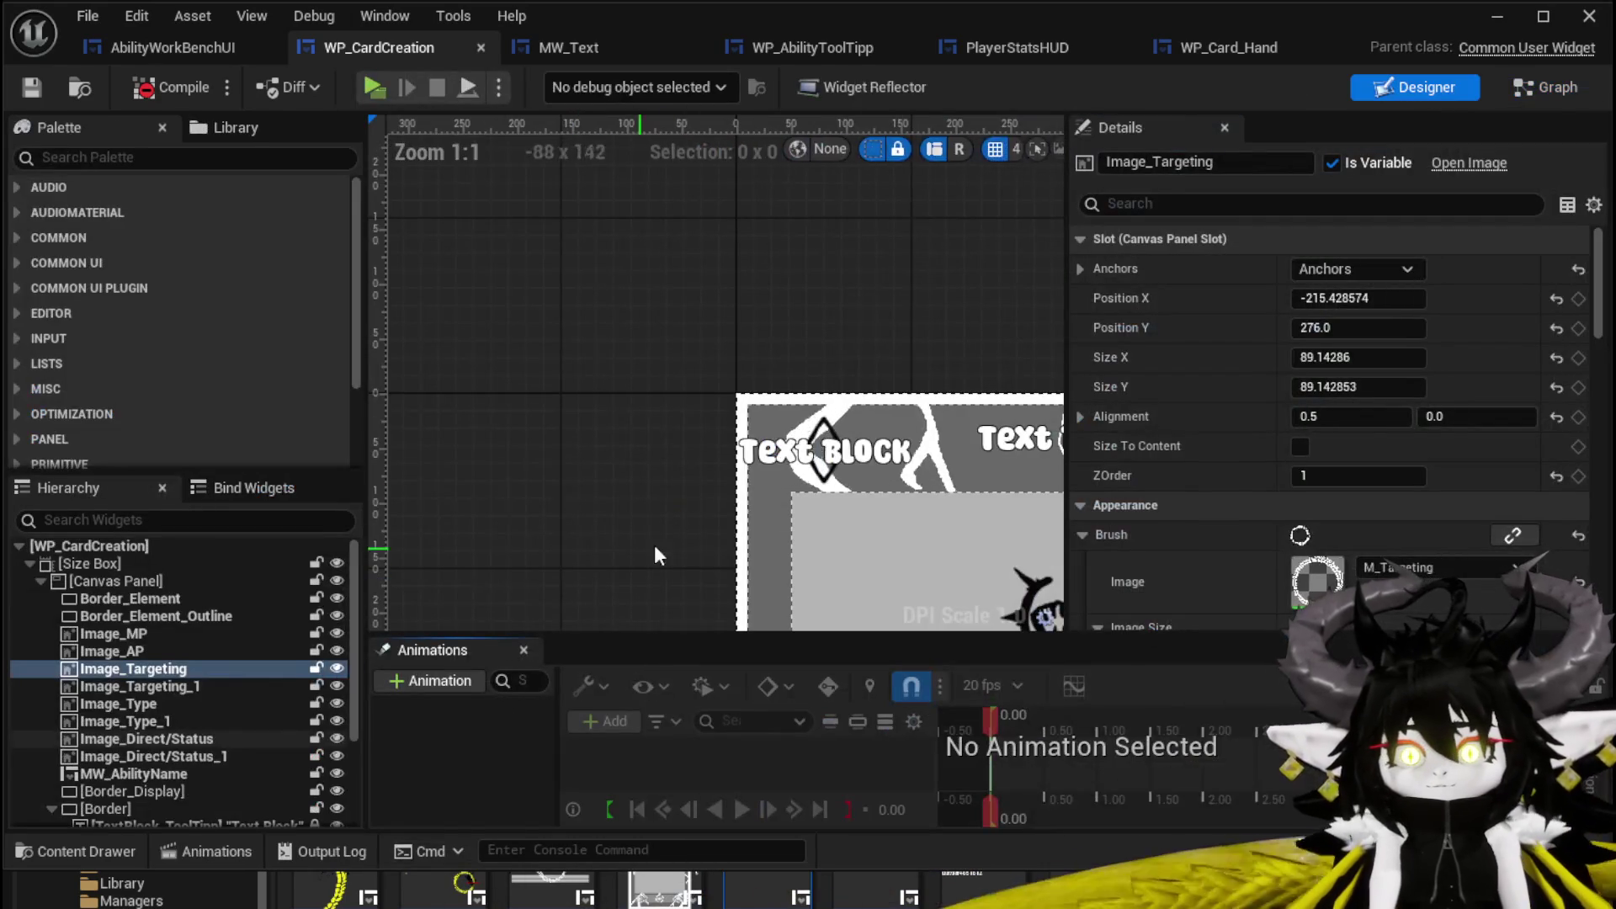
scroll(154, 669, down, 3)
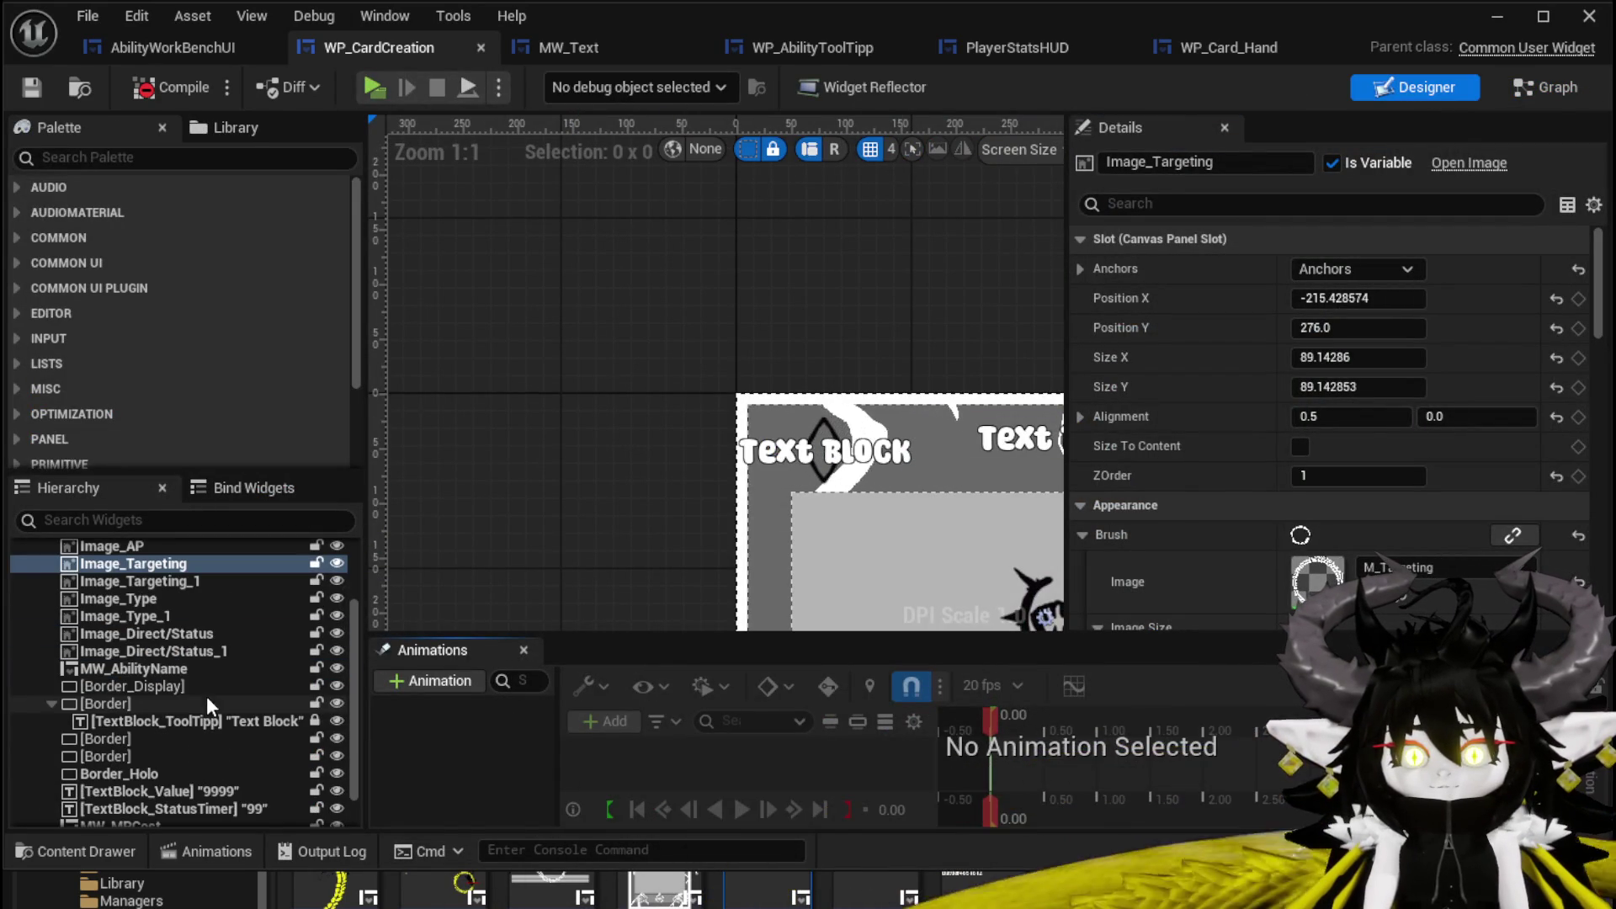
scroll(569, 434, down, 4)
scroll(569, 434, up, 4)
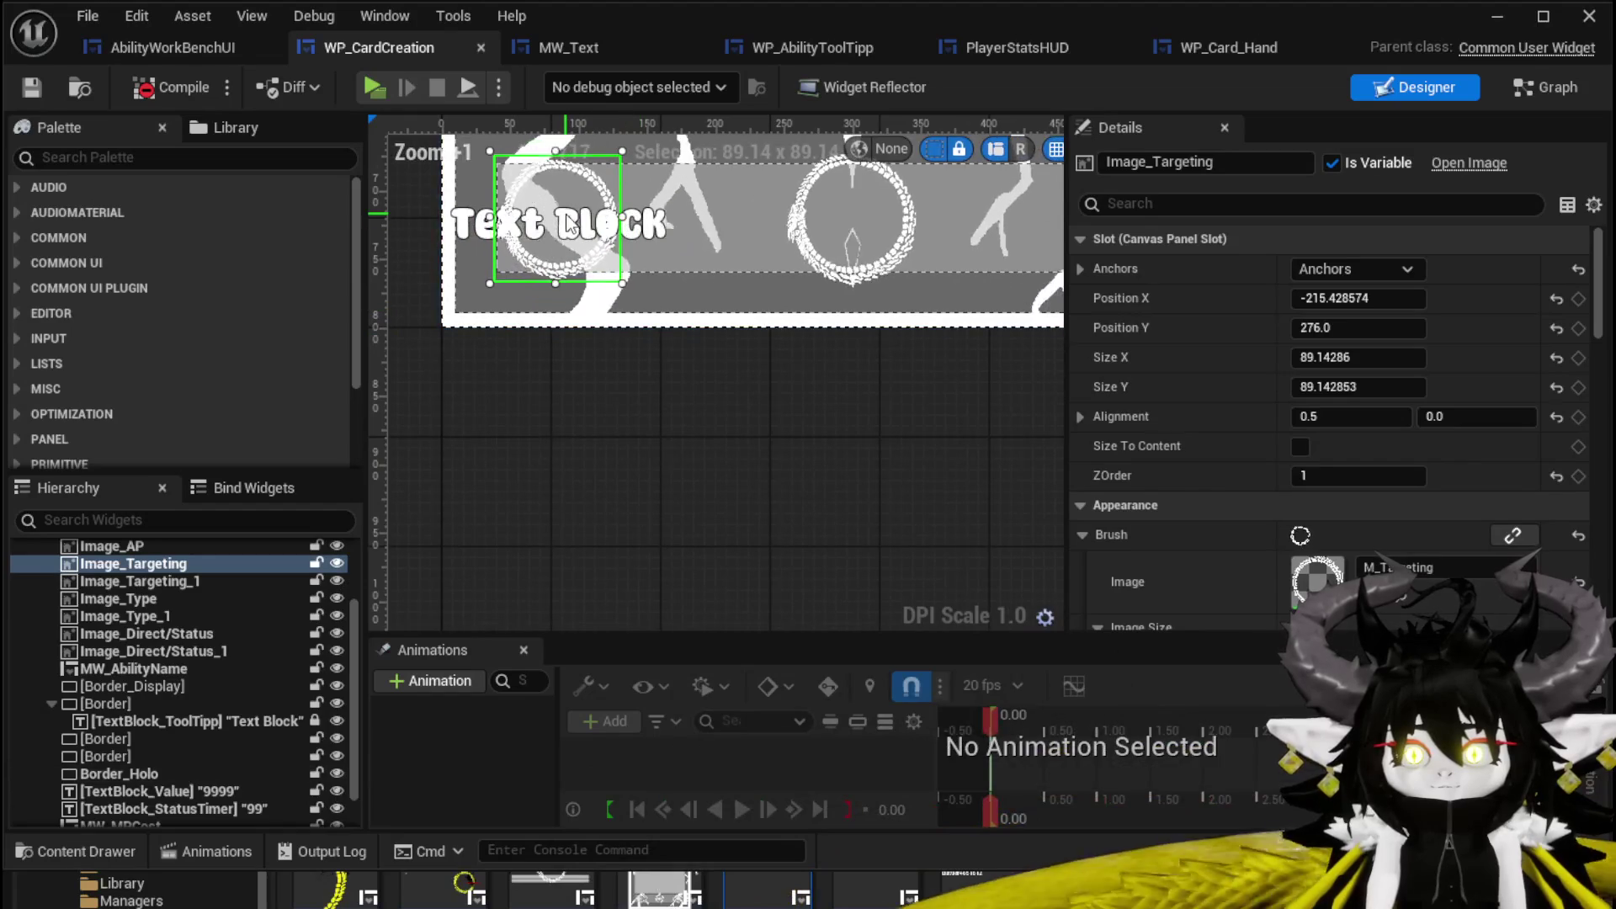
click(513, 223)
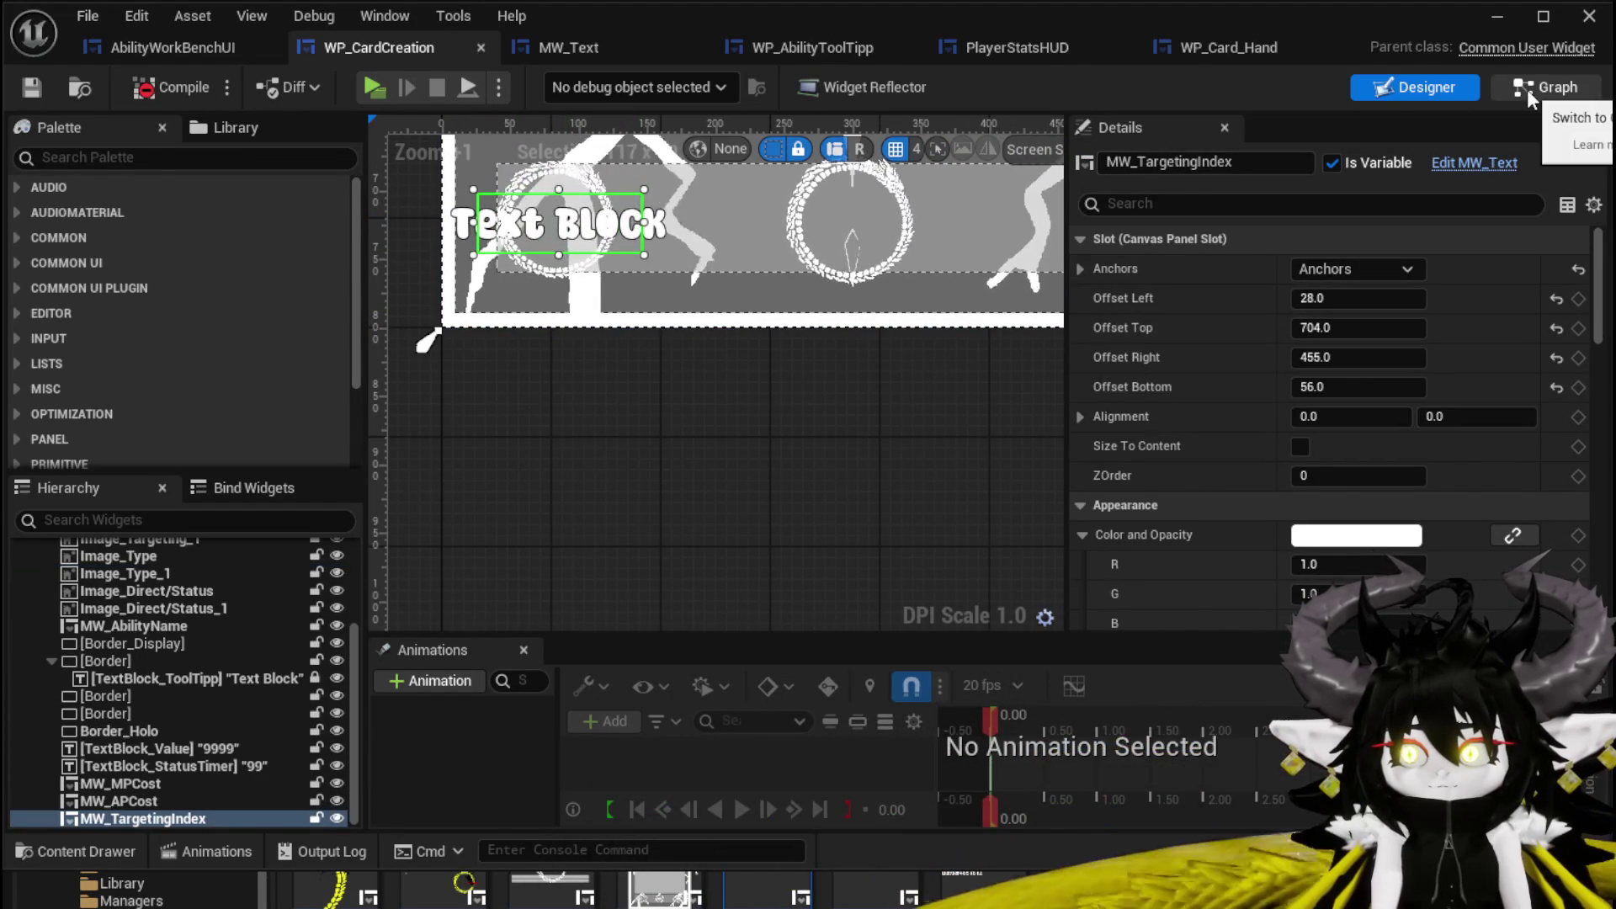
click(1553, 88)
mouse_move(154, 406)
mouse_down()
mouse_move(572, 538)
mouse_move(533, 514)
mouse_move(673, 589)
mouse_up()
Place the MW Targeting Index getter and delete the broken Text Block Targeting Amount node.
click(640, 554)
text(Set Text)
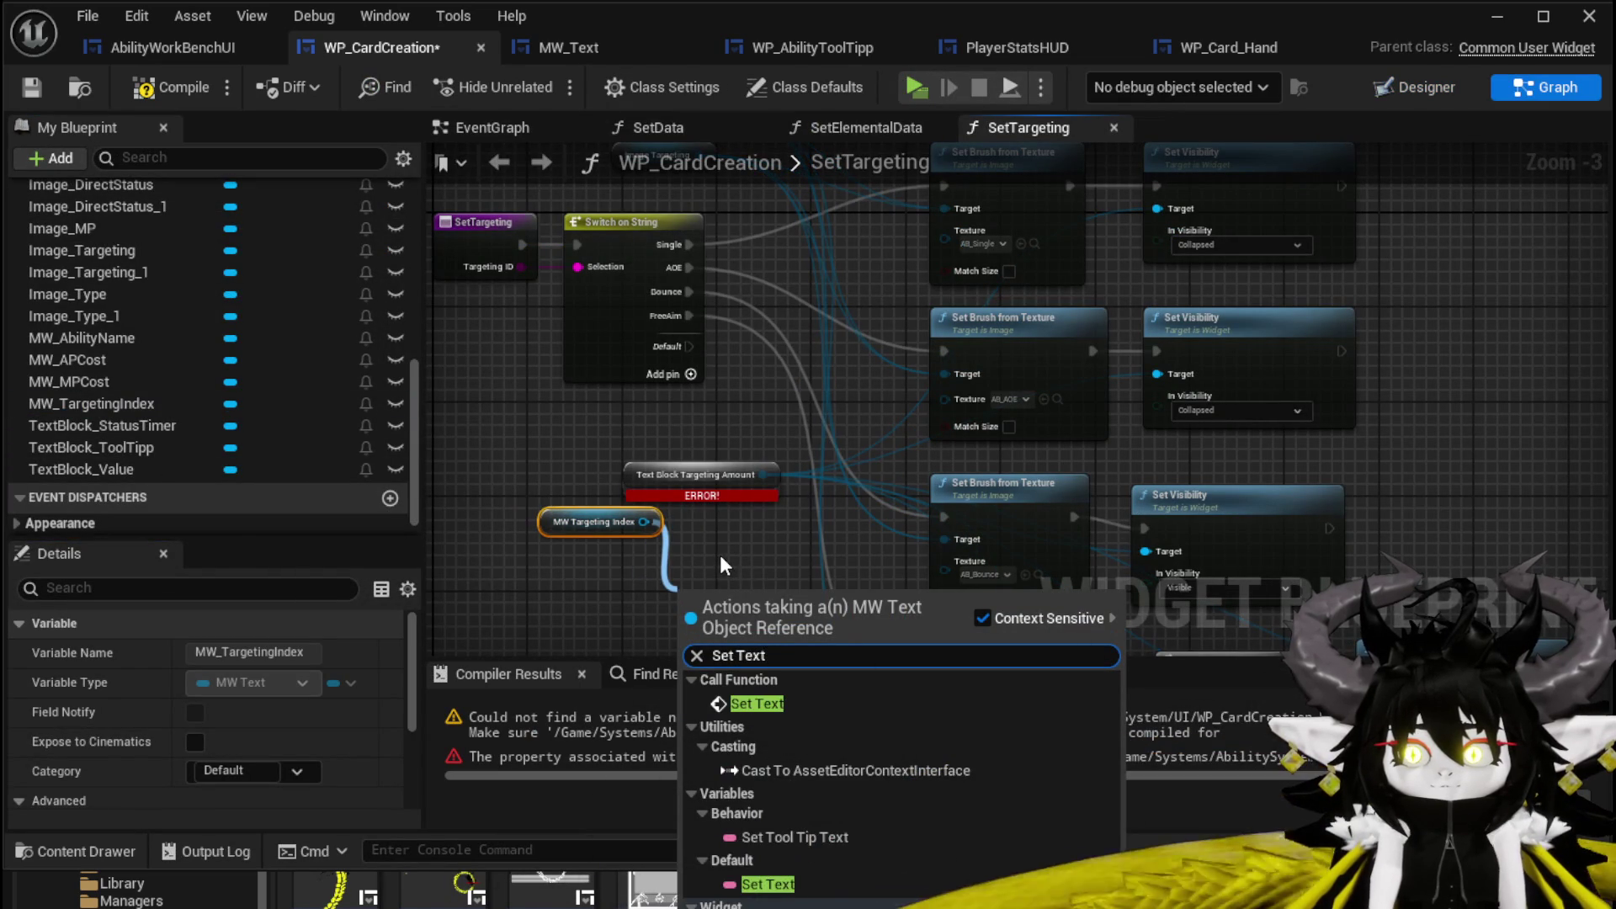
drag(643, 522, 685, 547)
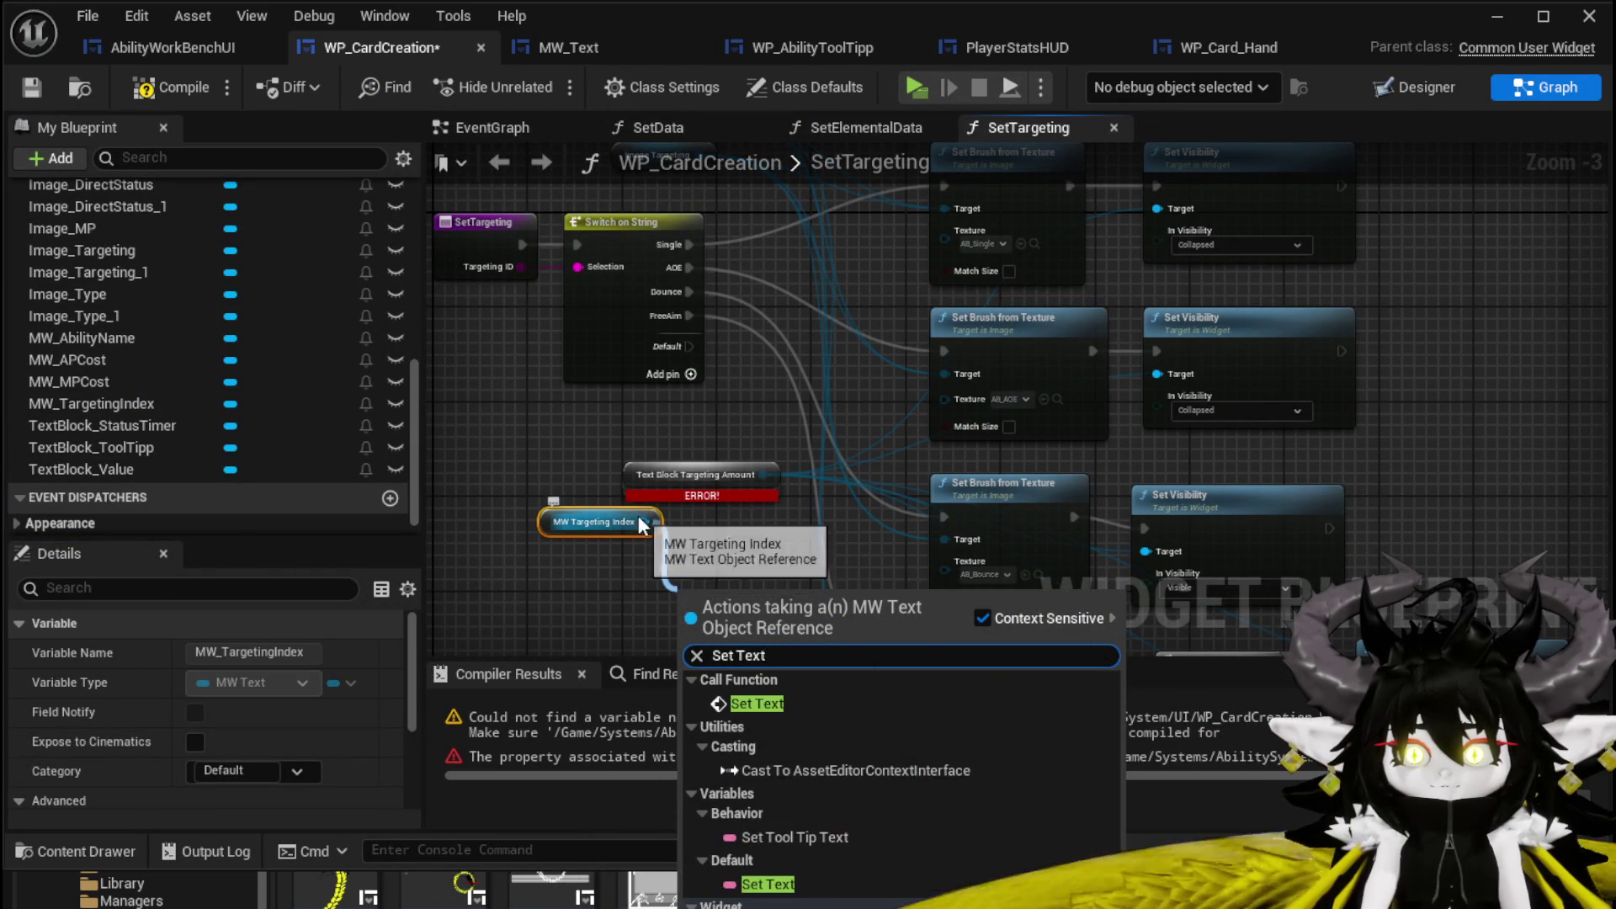
text(Se)
click(705, 517)
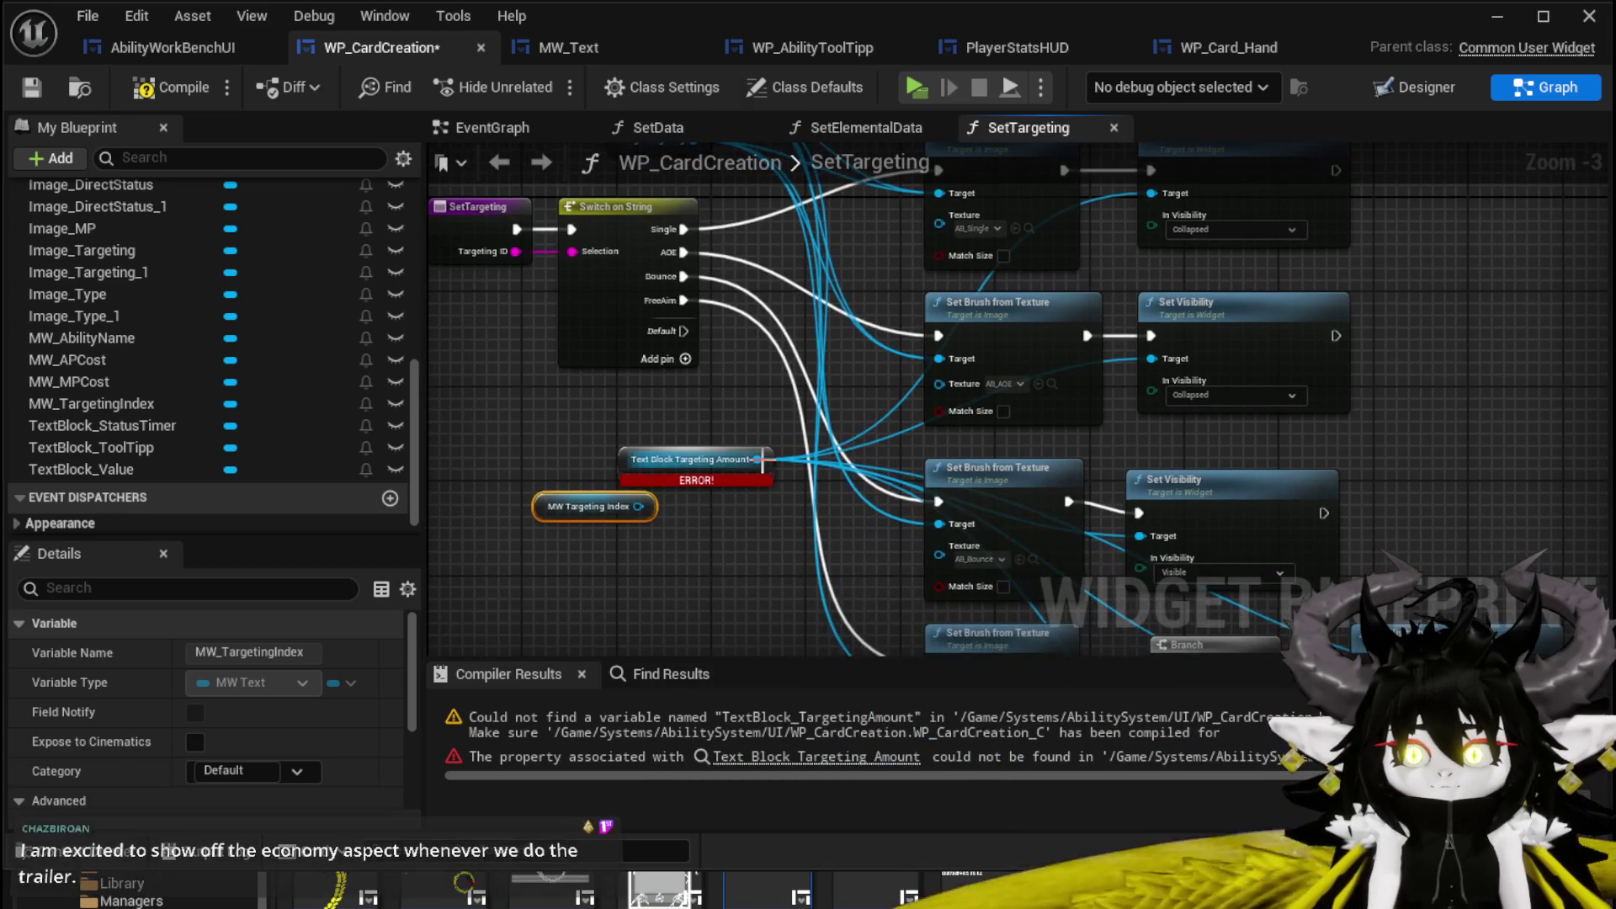
click(707, 461)
key(Delete)
drag(927, 391, 704, 206)
mouse_move(908, 391)
mouse_down()
mouse_move(592, 521)
mouse_move(740, 353)
mouse_move(742, 459)
mouse_move(701, 501)
mouse_up()
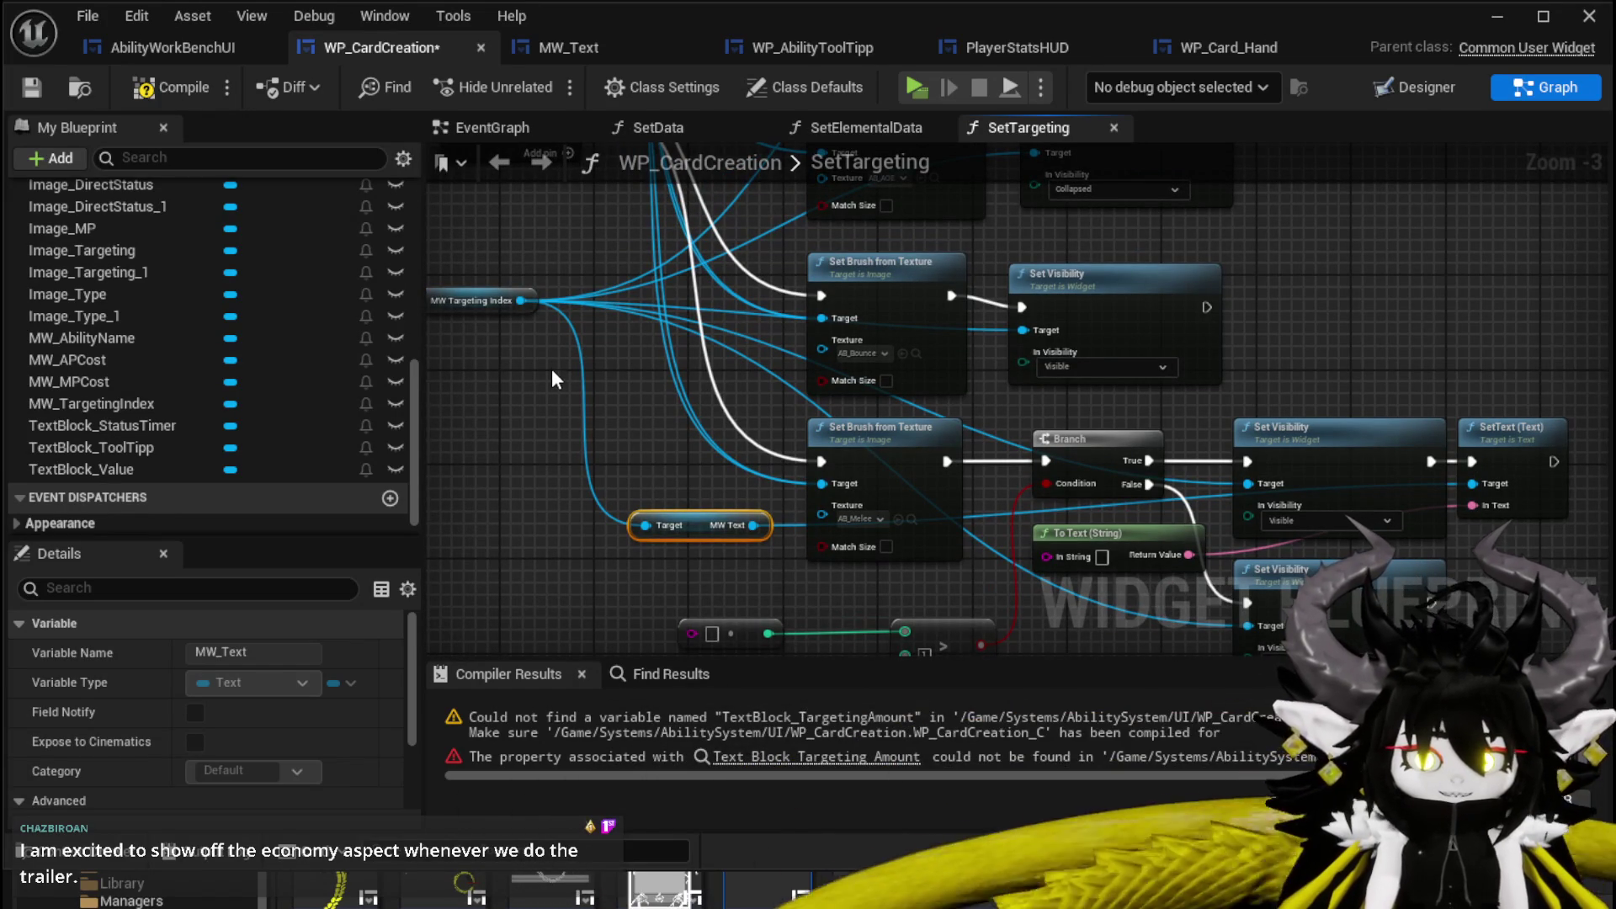
Replace the old SetText with MW Targeting Index's Set Text, fed by To Text's result.
drag(520, 300, 496, 429)
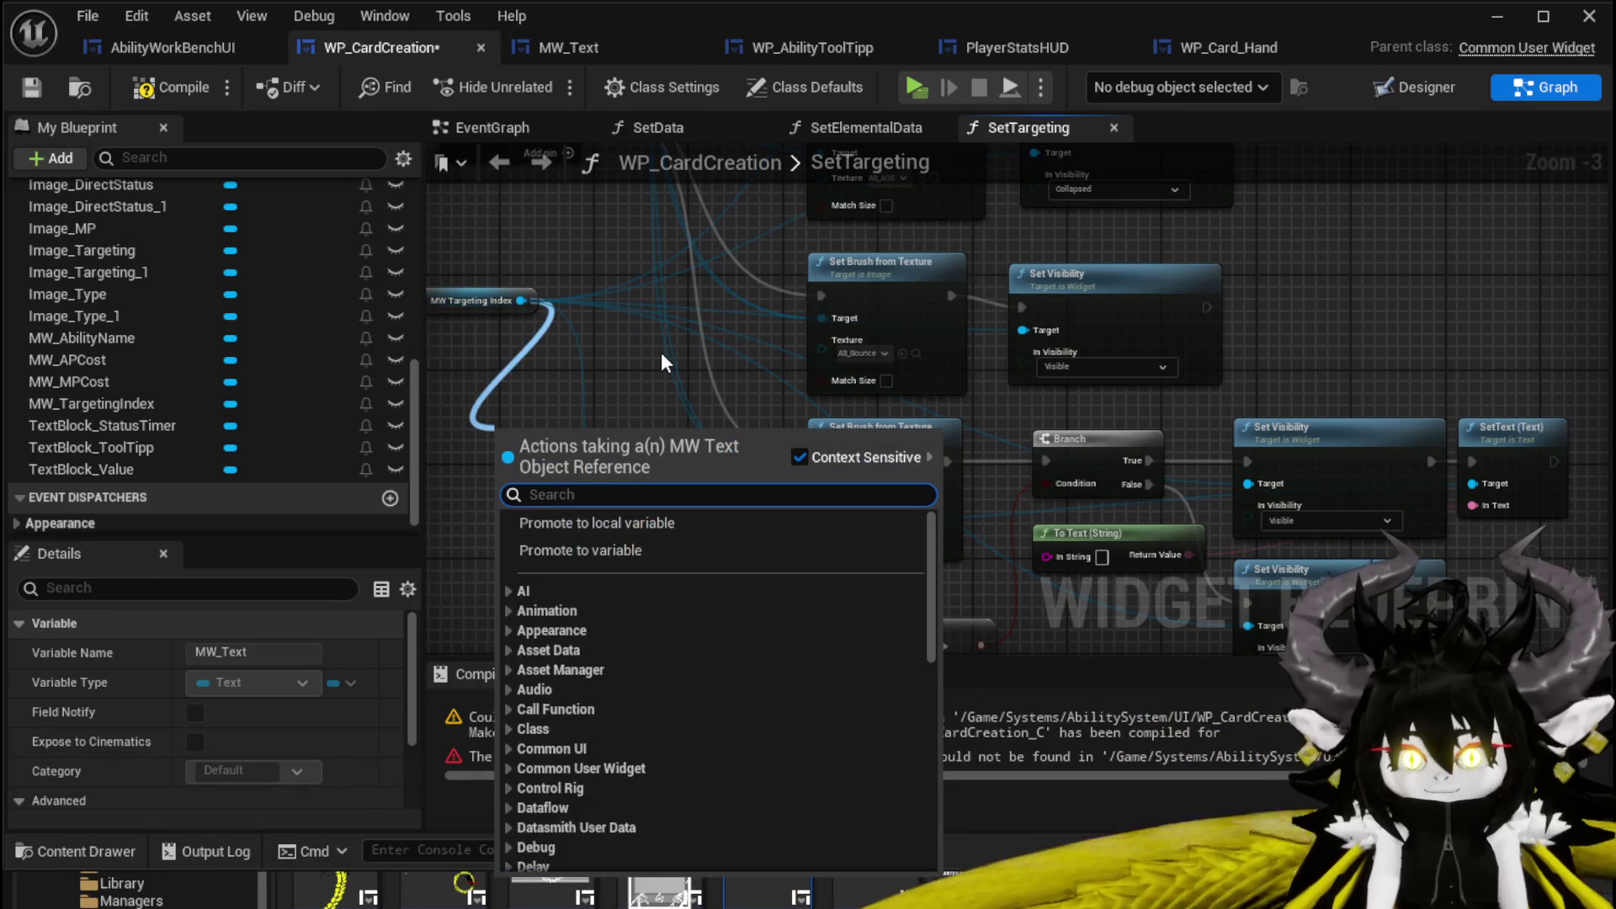
text(Set Text)
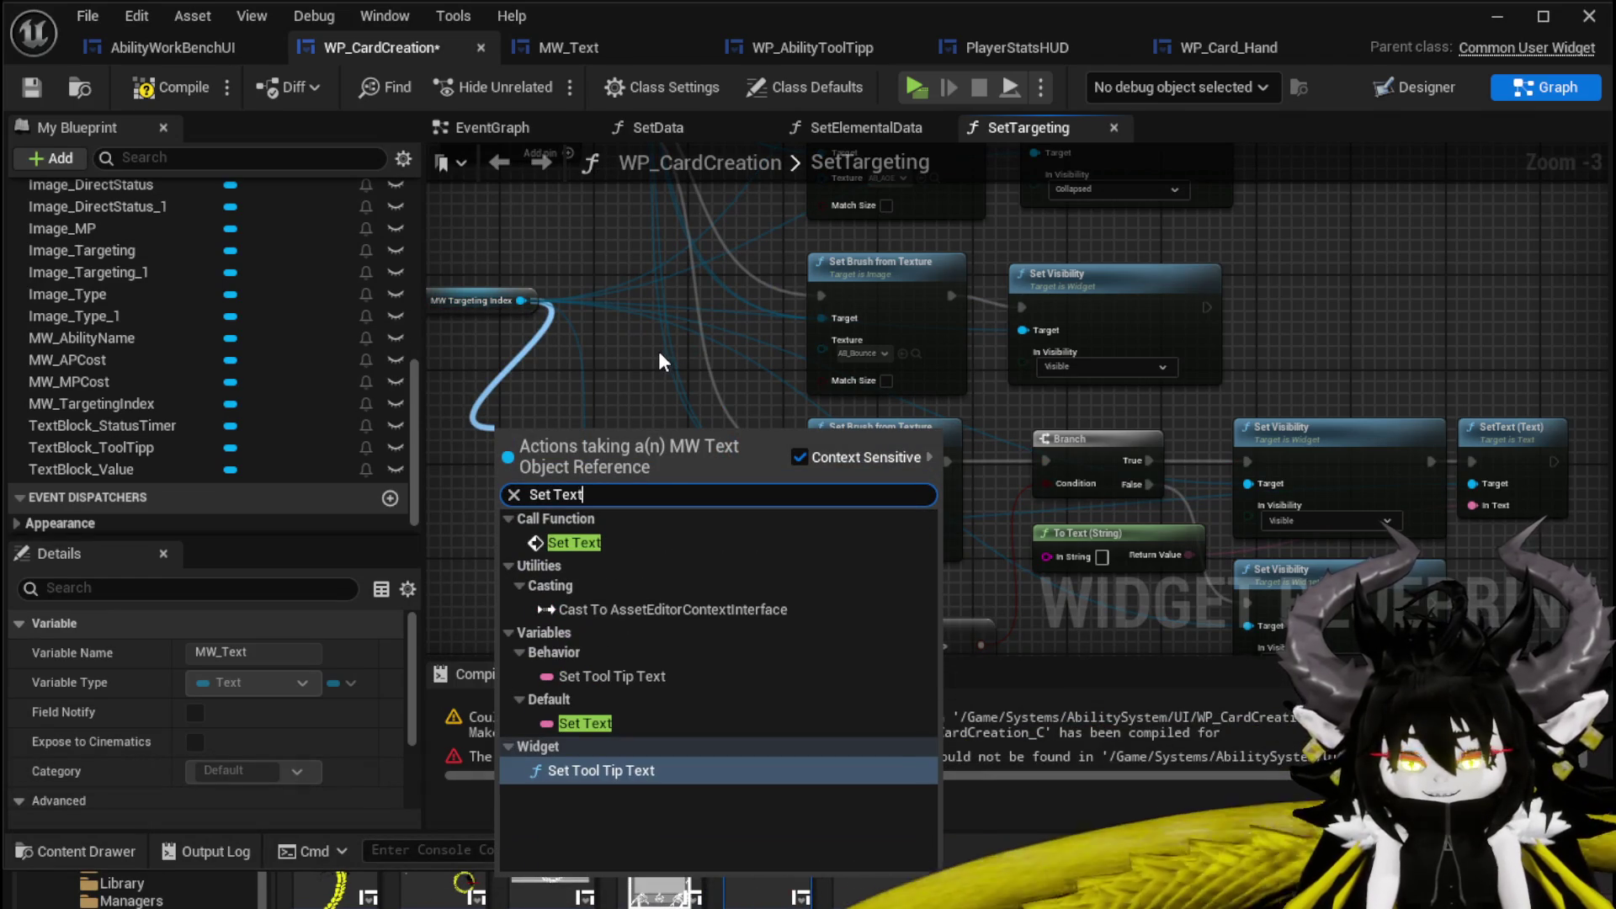
click(574, 542)
mouse_move(471, 366)
mouse_down()
mouse_move(719, 392)
mouse_move(1350, 374)
mouse_move(1477, 281)
mouse_move(1287, 265)
mouse_move(1296, 454)
mouse_up()
scroll(1268, 415, up, 3)
mouse_move(919, 364)
mouse_down()
mouse_move(1103, 389)
mouse_move(1130, 363)
mouse_up()
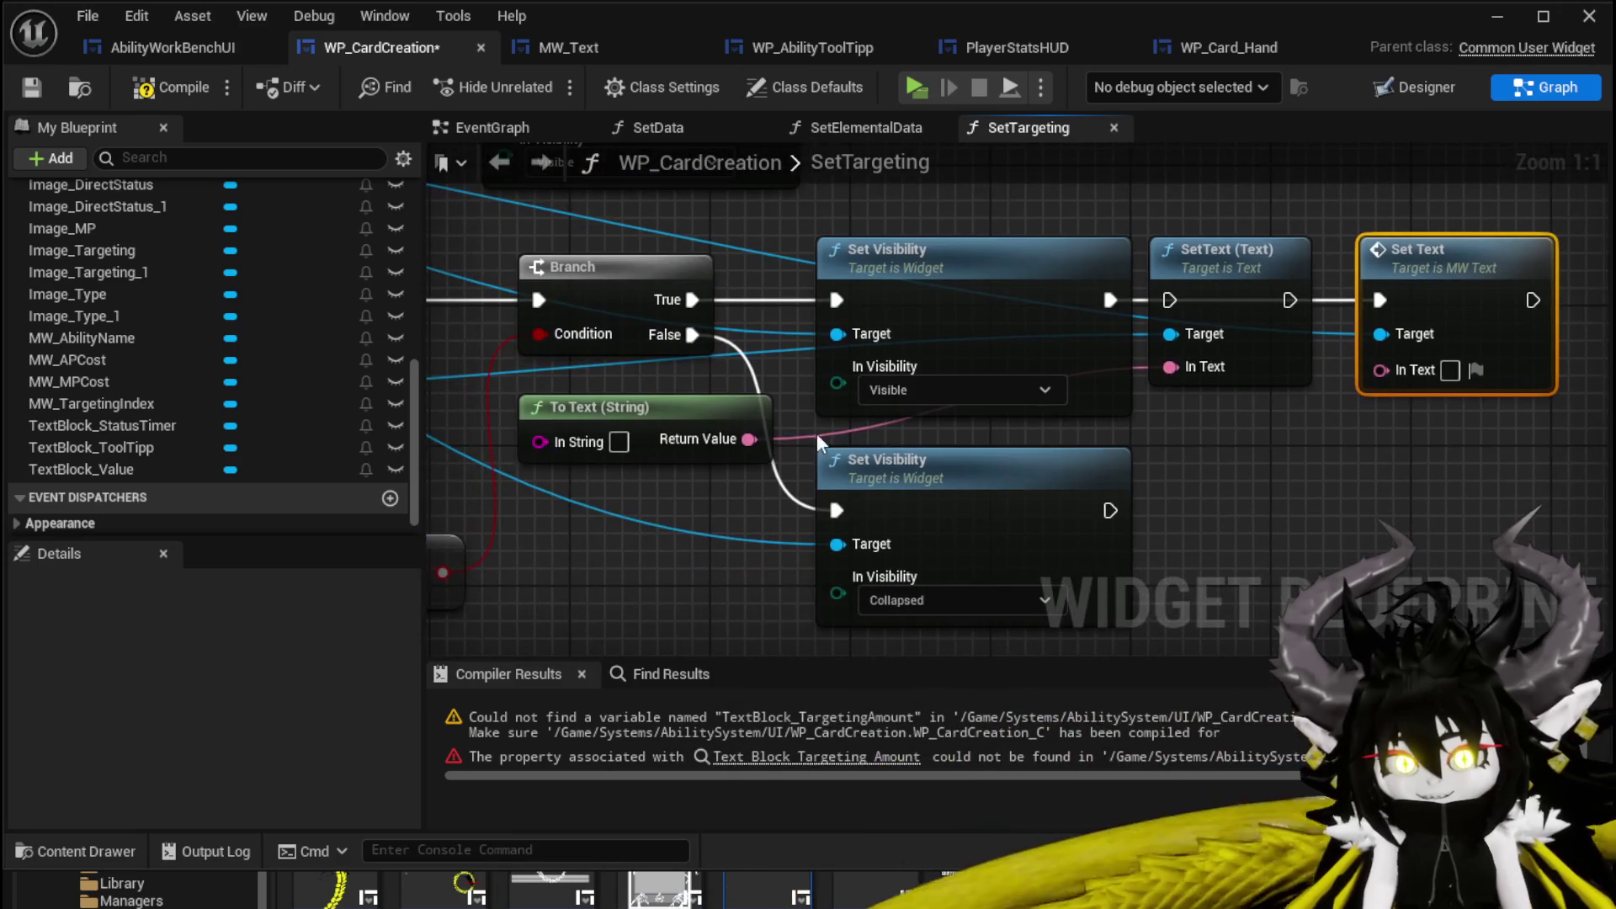
drag(768, 440, 1429, 377)
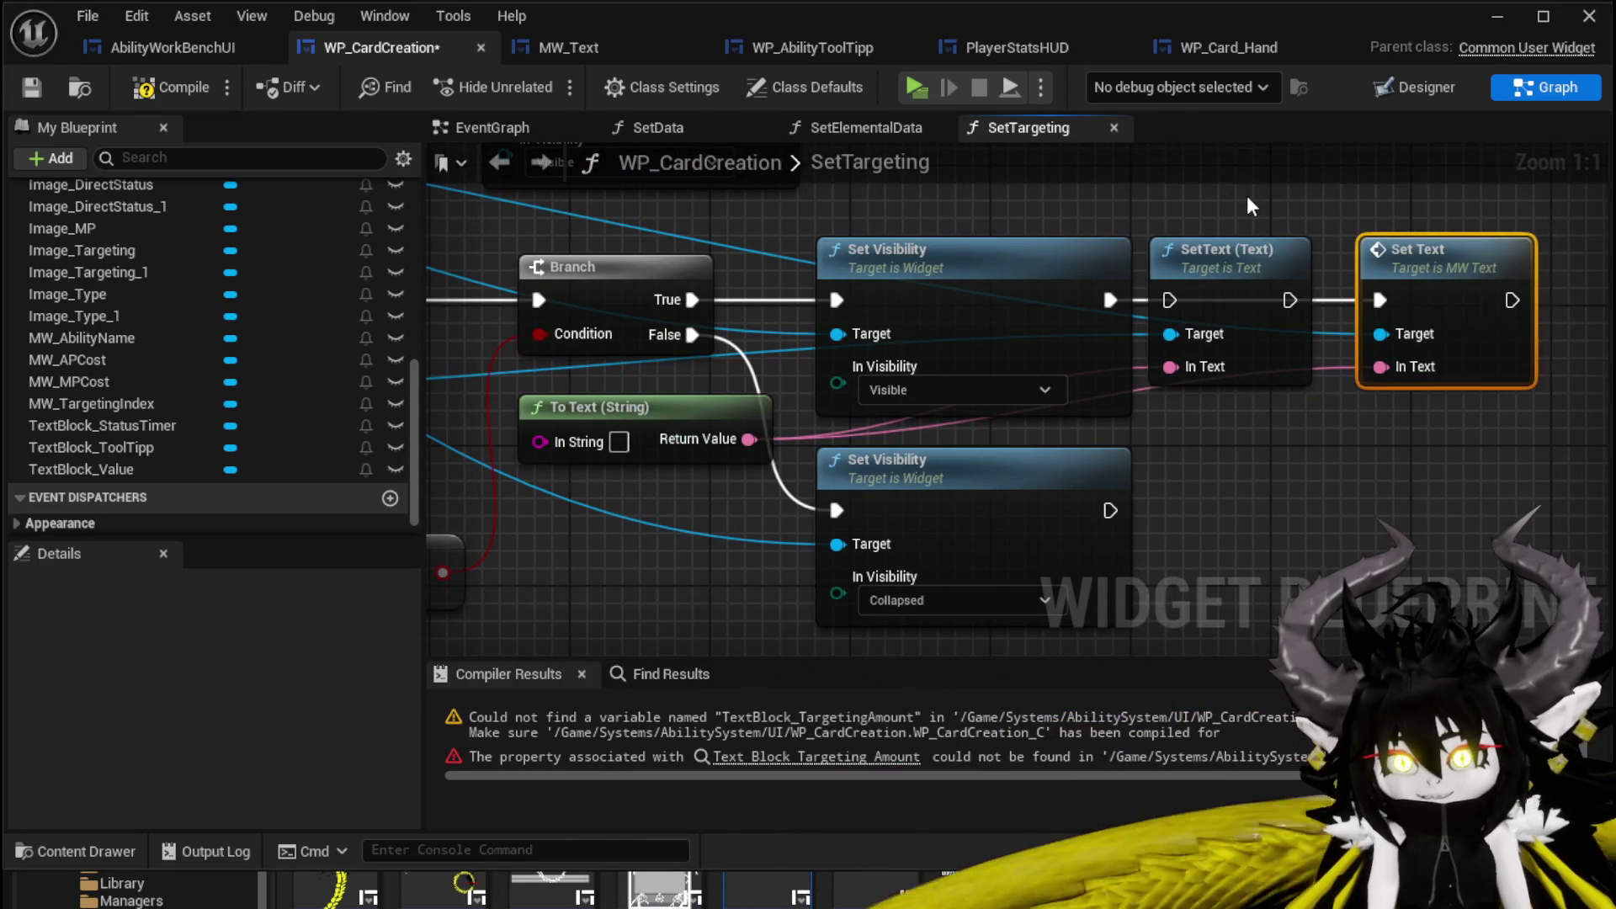
key(Delete)
drag(1447, 300, 1348, 279)
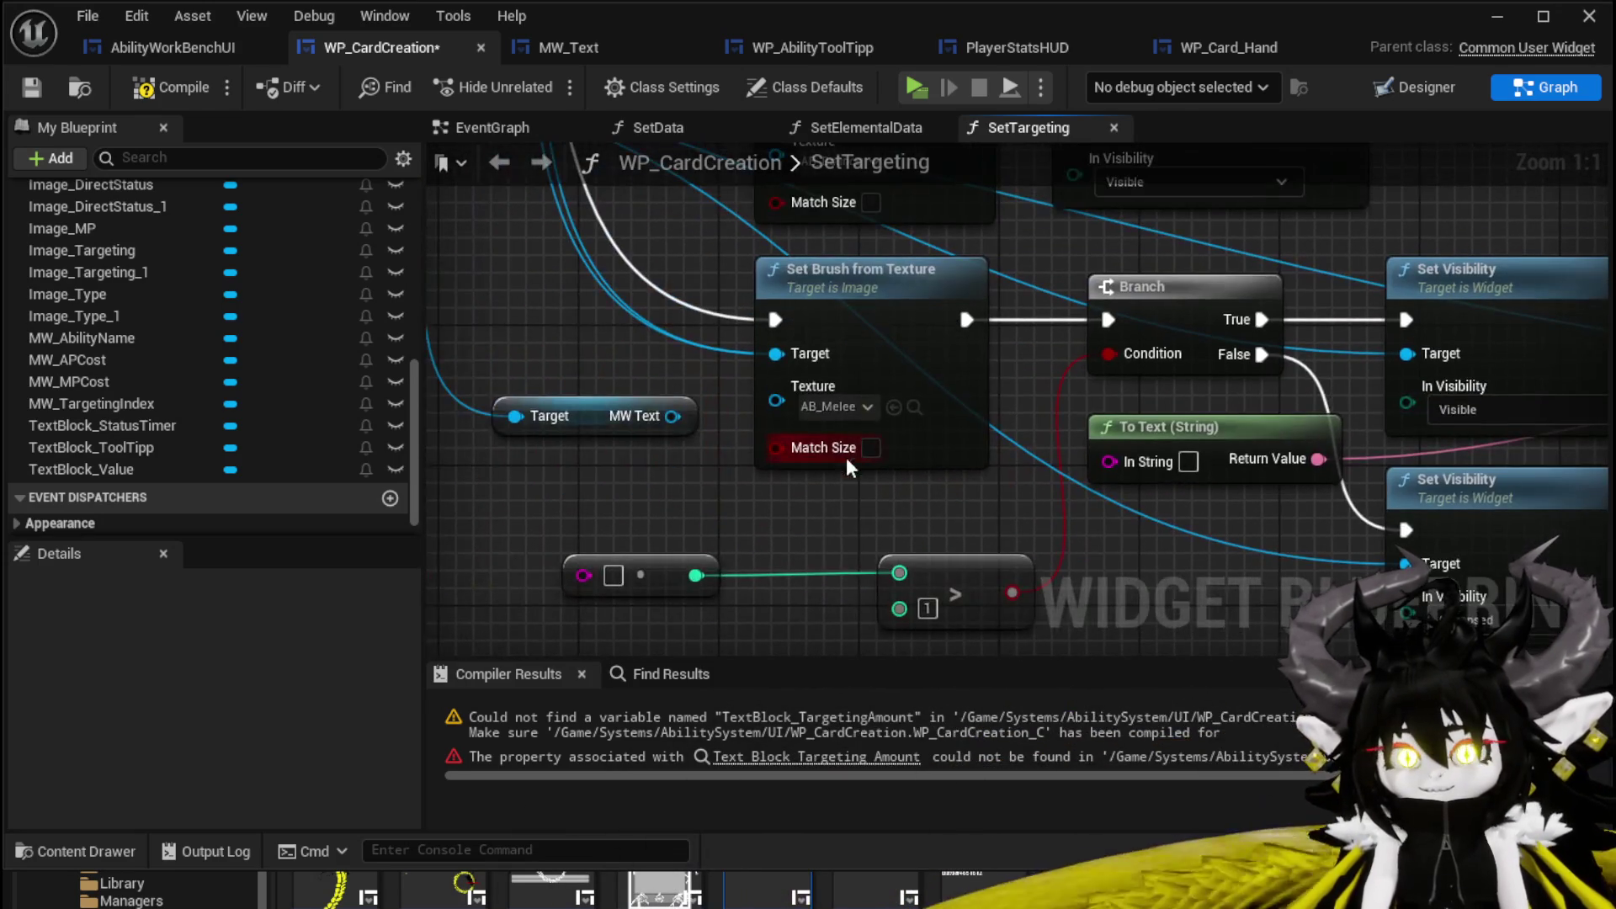
Pull a String action search from SetTargeting's Targeting ID pin.
drag(720, 549, 824, 517)
scroll(824, 517, down, 2)
mouse_move(352, 311)
mouse_down()
mouse_move(568, 372)
mouse_move(730, 366)
mouse_move(607, 301)
mouse_move(559, 224)
mouse_move(564, 463)
mouse_move(631, 518)
mouse_move(648, 572)
mouse_move(829, 454)
mouse_move(747, 556)
mouse_move(729, 528)
mouse_move(661, 504)
mouse_up()
mouse_move(614, 313)
mouse_down()
mouse_move(546, 283)
mouse_move(535, 354)
mouse_move(614, 332)
mouse_move(672, 471)
mouse_move(549, 207)
mouse_up()
mouse_move(707, 513)
mouse_down()
mouse_move(678, 325)
mouse_move(731, 451)
mouse_move(750, 397)
mouse_move(997, 787)
mouse_up()
drag(682, 275, 580, 406)
Add a Parse Into Array node on Targeting ID with delimiter [.
text(parse)
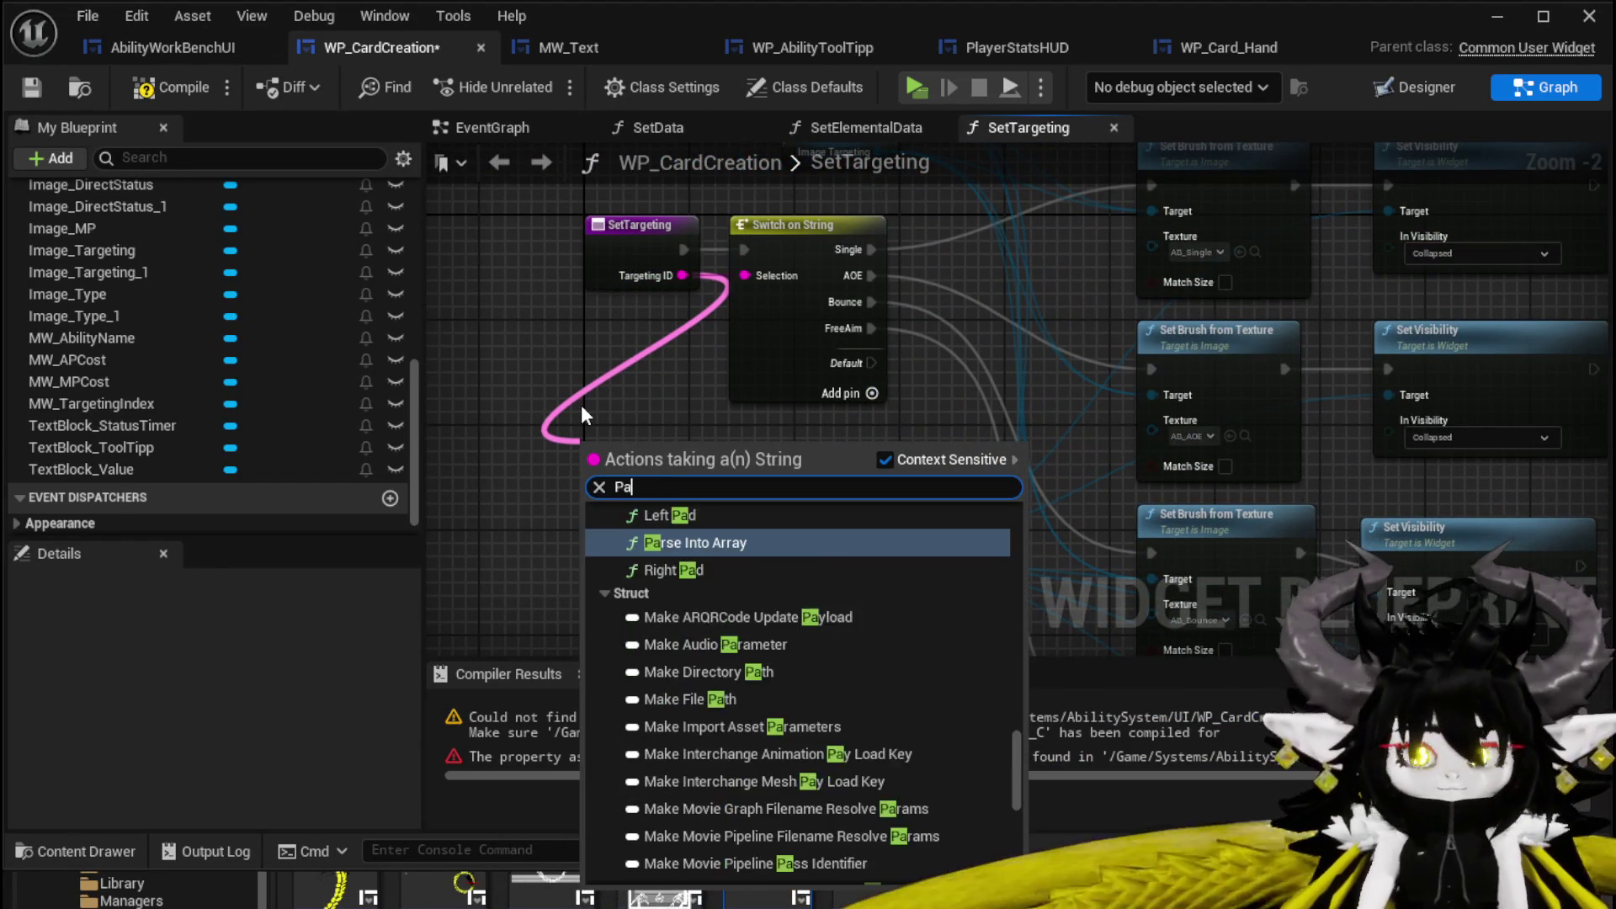
key(Return)
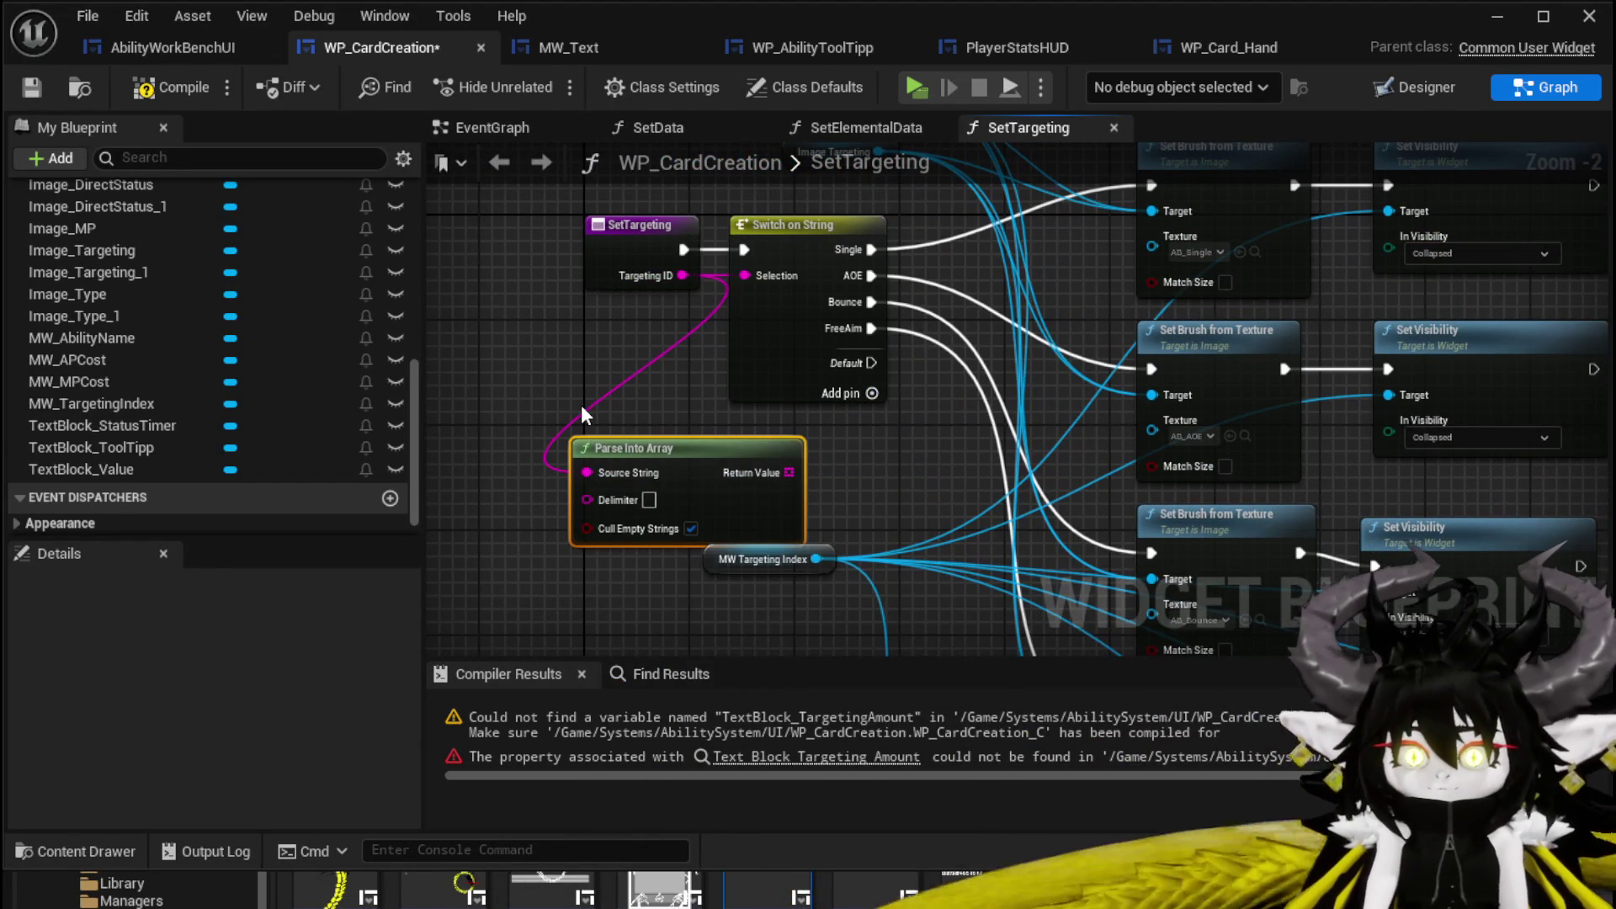
mouse_move(680, 467)
mouse_down()
mouse_move(668, 302)
mouse_move(556, 455)
mouse_up()
drag(667, 310, 537, 428)
click(505, 453)
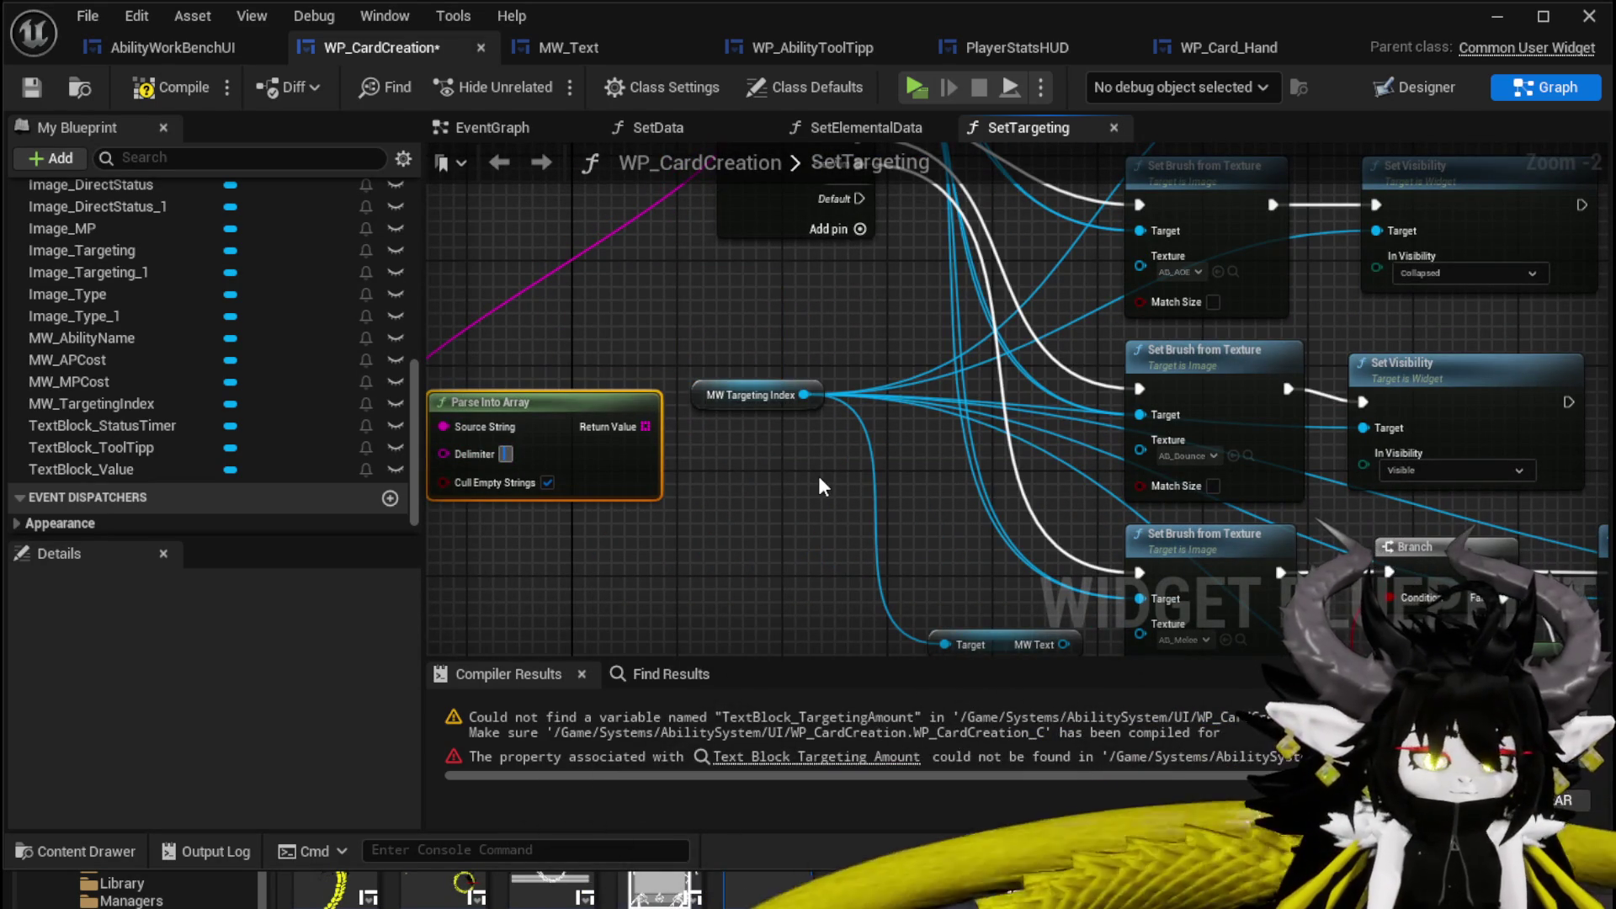
mouse_move(819, 478)
mouse_down()
mouse_move(872, 377)
mouse_move(952, 337)
mouse_up()
mouse_move(766, 285)
mouse_down()
mouse_move(620, 310)
mouse_move(617, 385)
mouse_move(665, 391)
mouse_move(508, 514)
mouse_up()
Add a GET at index 1 on the parsed array.
text(get)
click(766, 527)
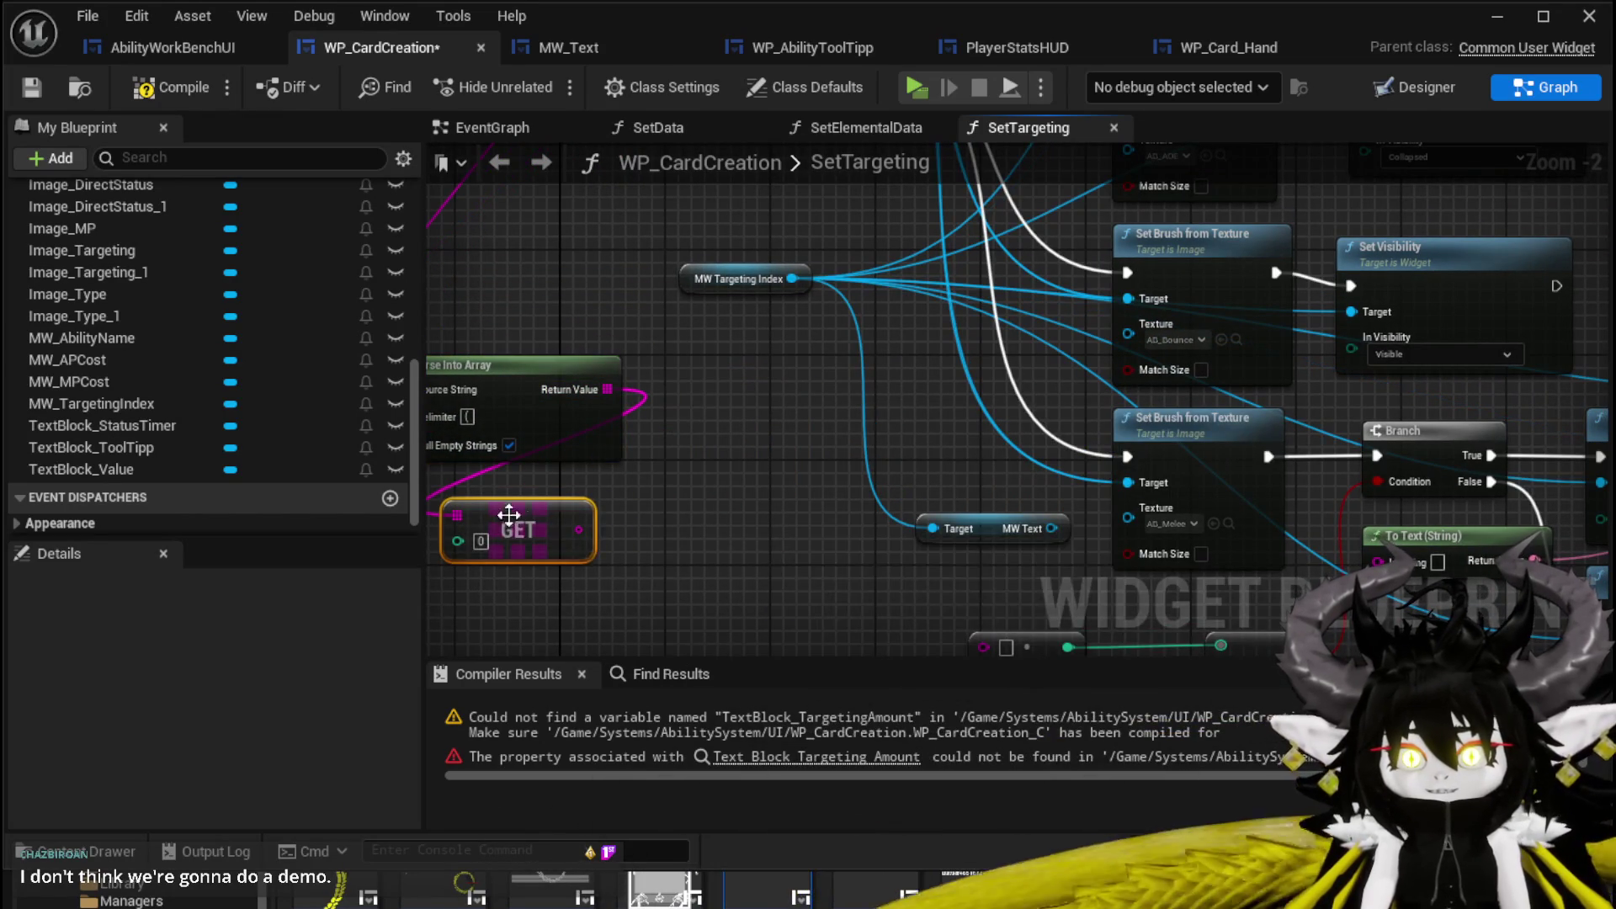
click(480, 541)
text(1)
mouse_move(567, 532)
mouse_down()
mouse_move(577, 512)
mouse_move(750, 452)
mouse_move(888, 439)
mouse_up()
Duplicate the parser, feed the index 1 GET into it and set its delimiter to ].
click(633, 387)
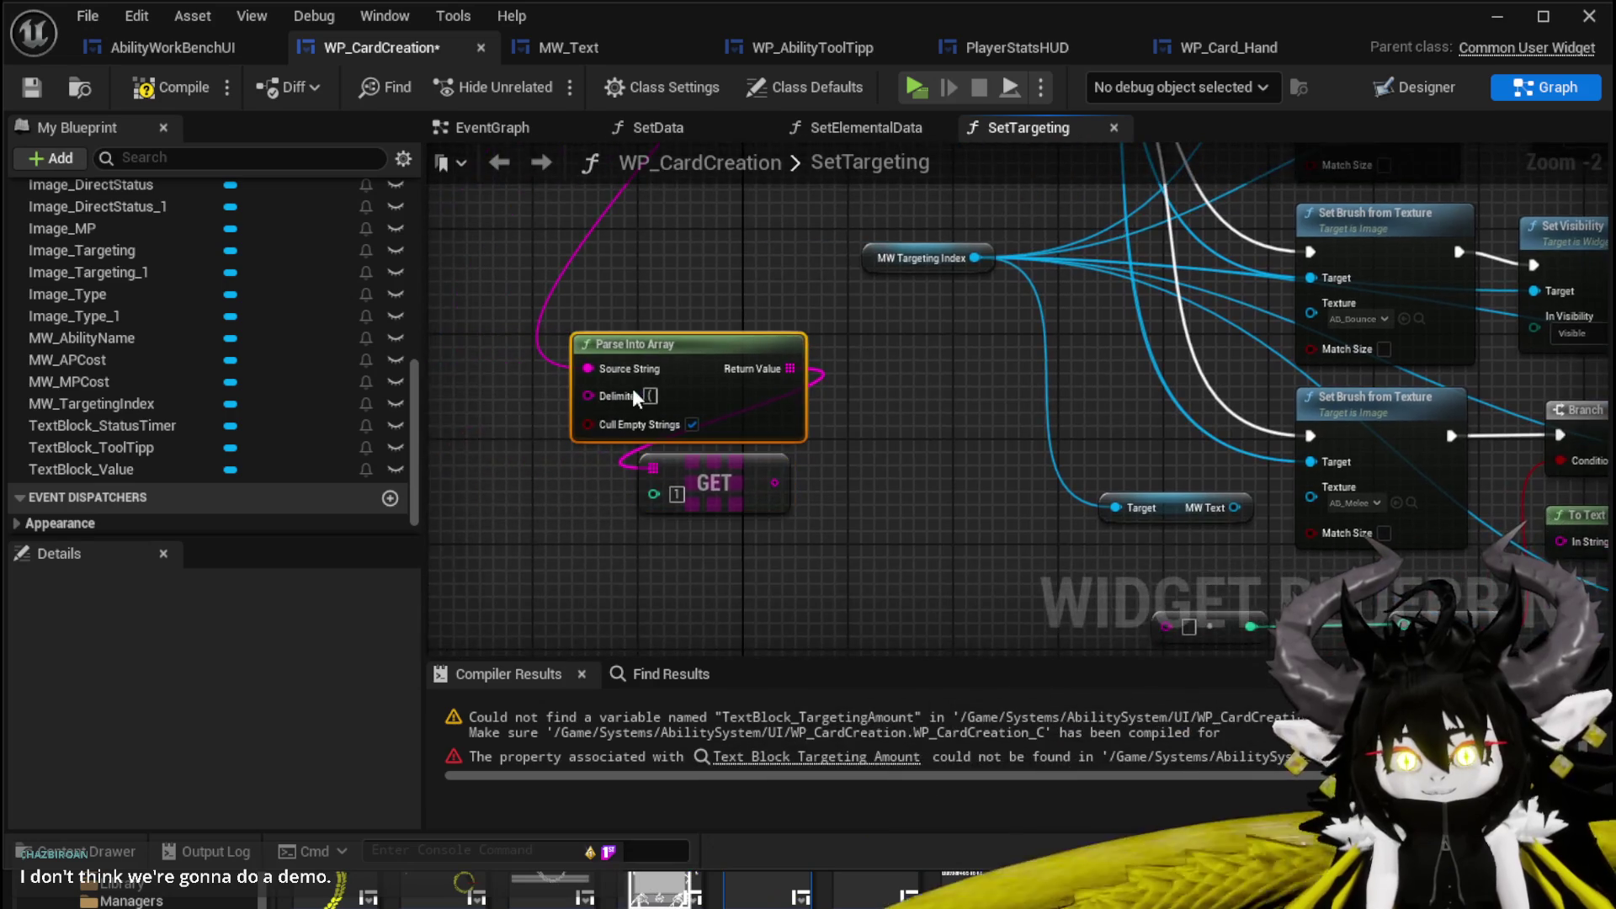
drag(898, 508, 857, 415)
key(ctrl+c)
key(ctrl+v)
mouse_move(721, 405)
mouse_down()
mouse_move(656, 517)
mouse_move(674, 525)
mouse_up()
click(676, 539)
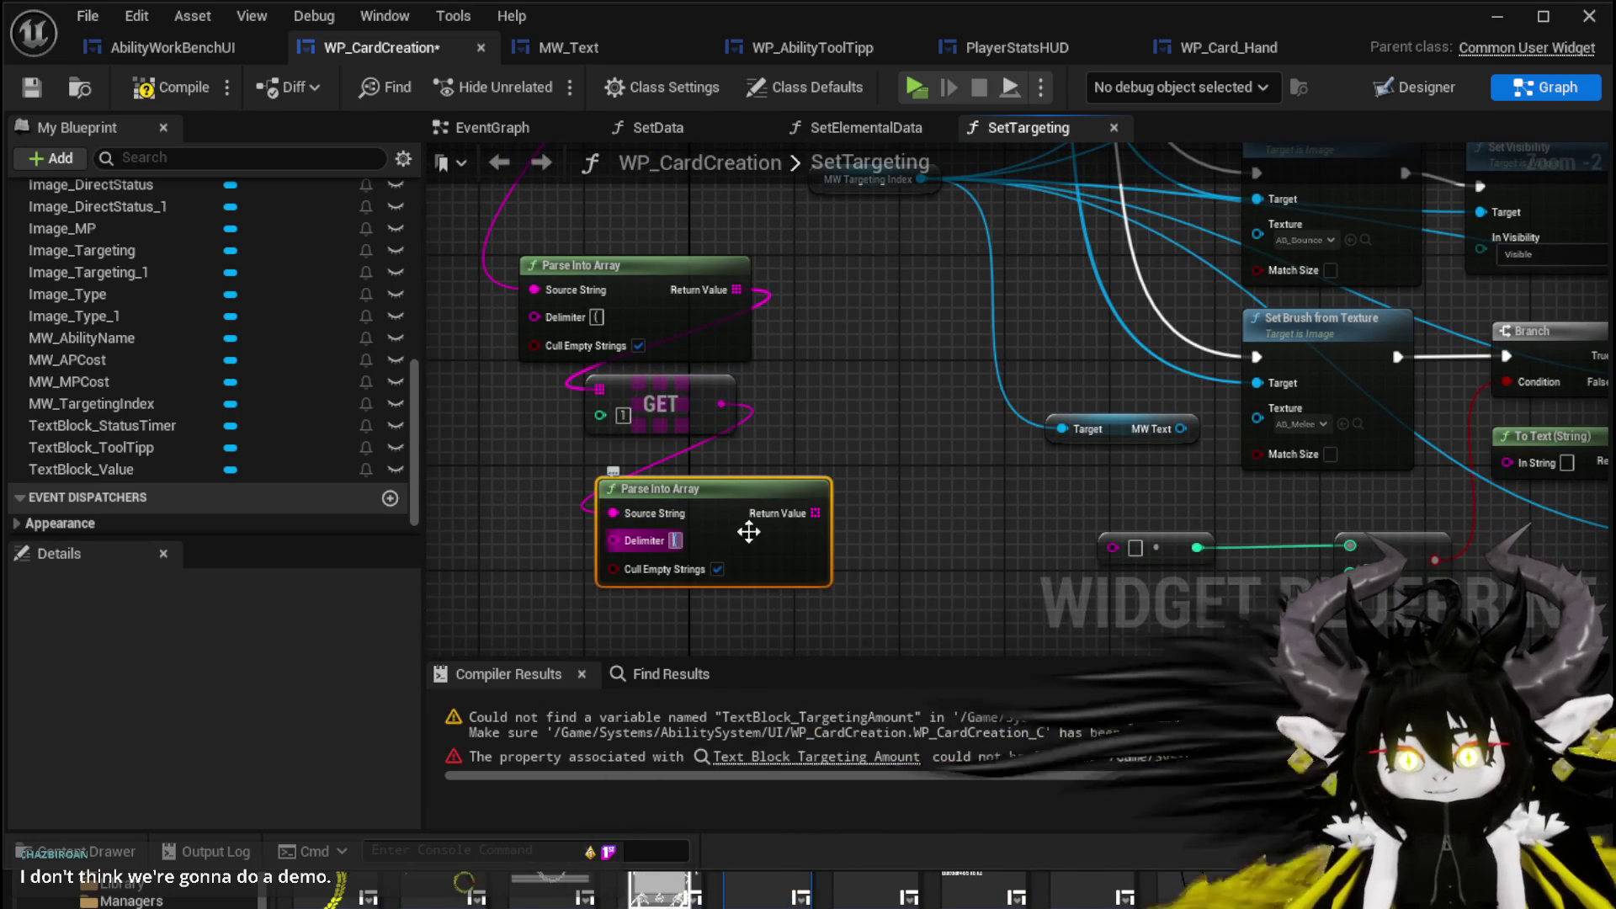
text(])
click(906, 531)
Add a GET on the second array, wire the comparison, and untick Cull Empty Strings on both parsers.
mouse_move(813, 512)
mouse_down()
mouse_move(837, 526)
mouse_move(850, 412)
mouse_up()
text(get)
click(951, 566)
click(717, 569)
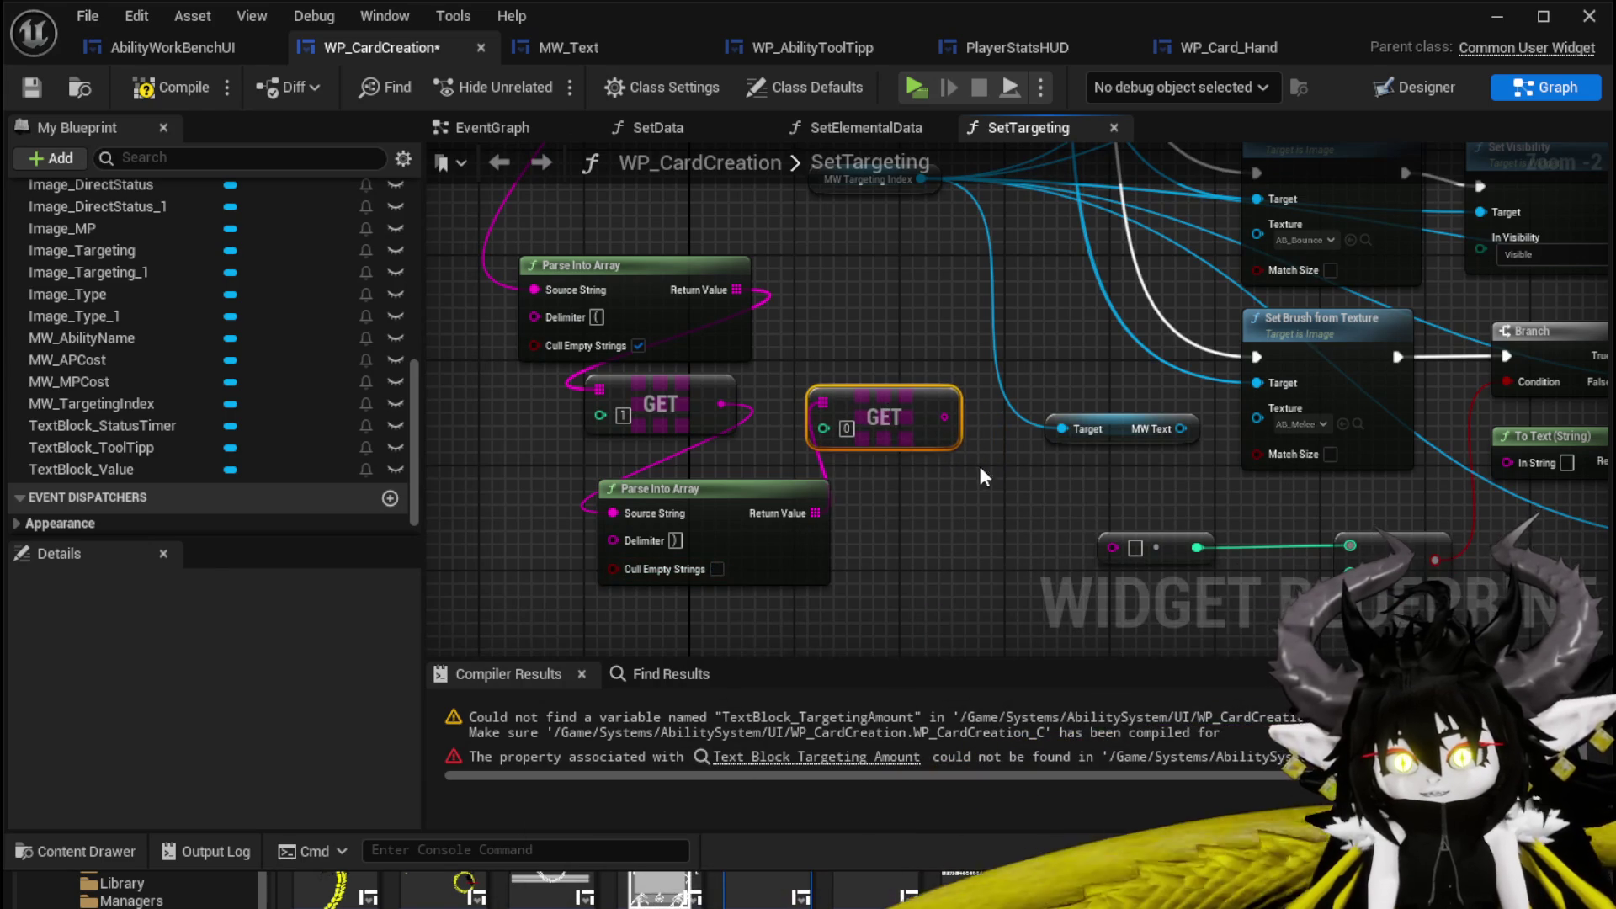
mouse_move(833, 405)
mouse_down()
mouse_move(875, 463)
mouse_move(1004, 536)
mouse_up()
drag(976, 596, 1016, 609)
click(656, 414)
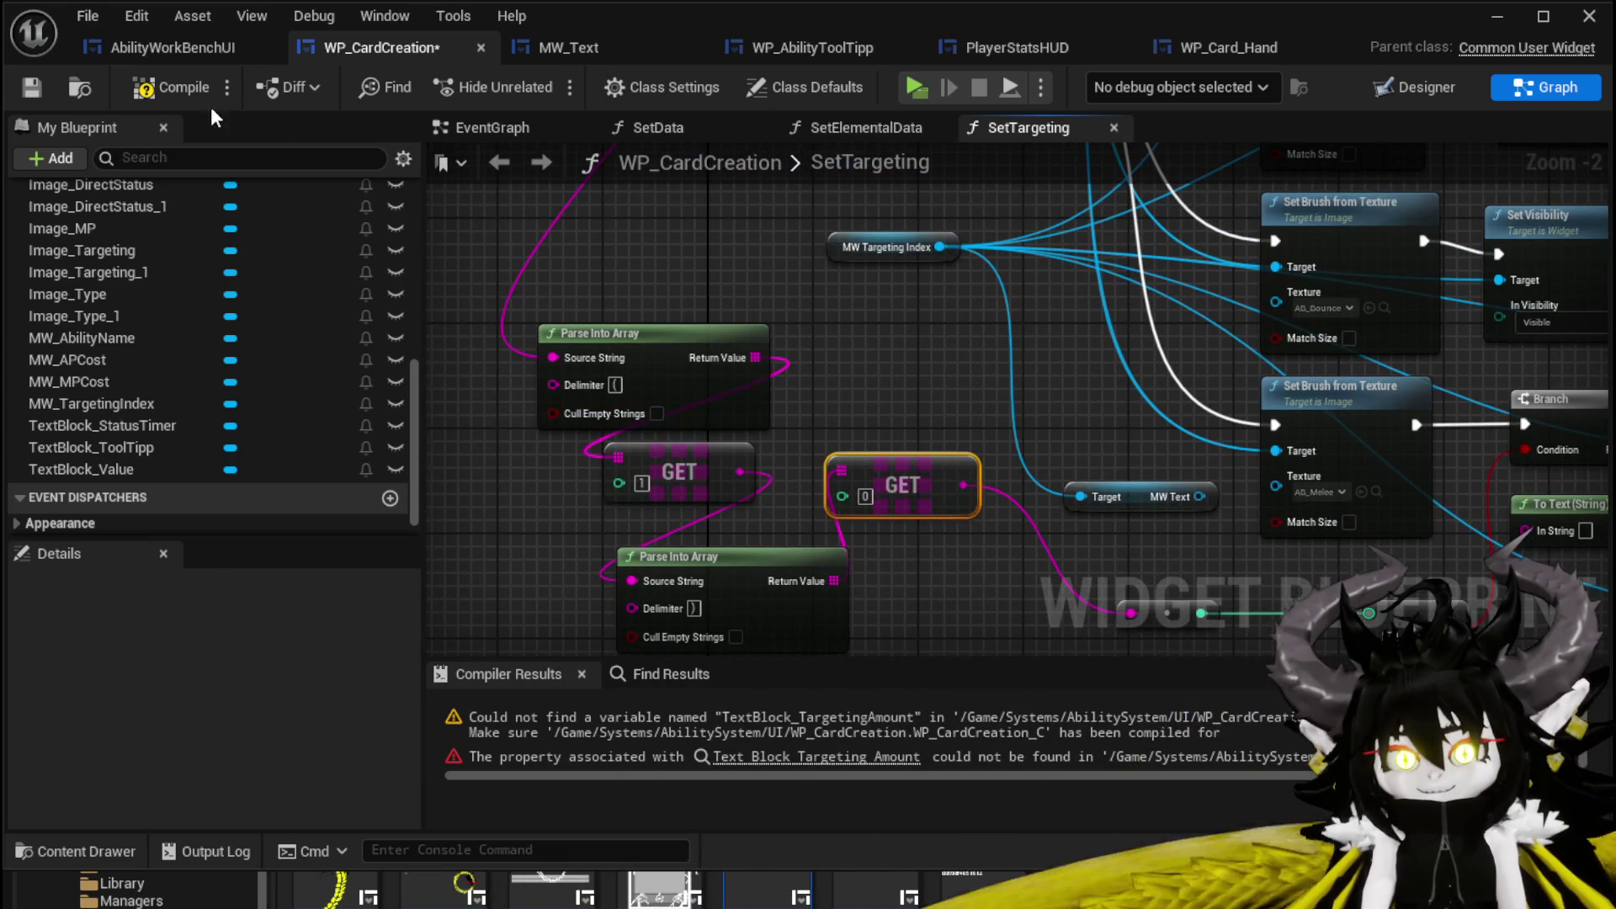
Wire the index 0 GET result into To Text's In String.
mouse_move(893, 627)
mouse_down()
mouse_move(669, 460)
mouse_move(801, 458)
mouse_up()
scroll(800, 458, up, 2)
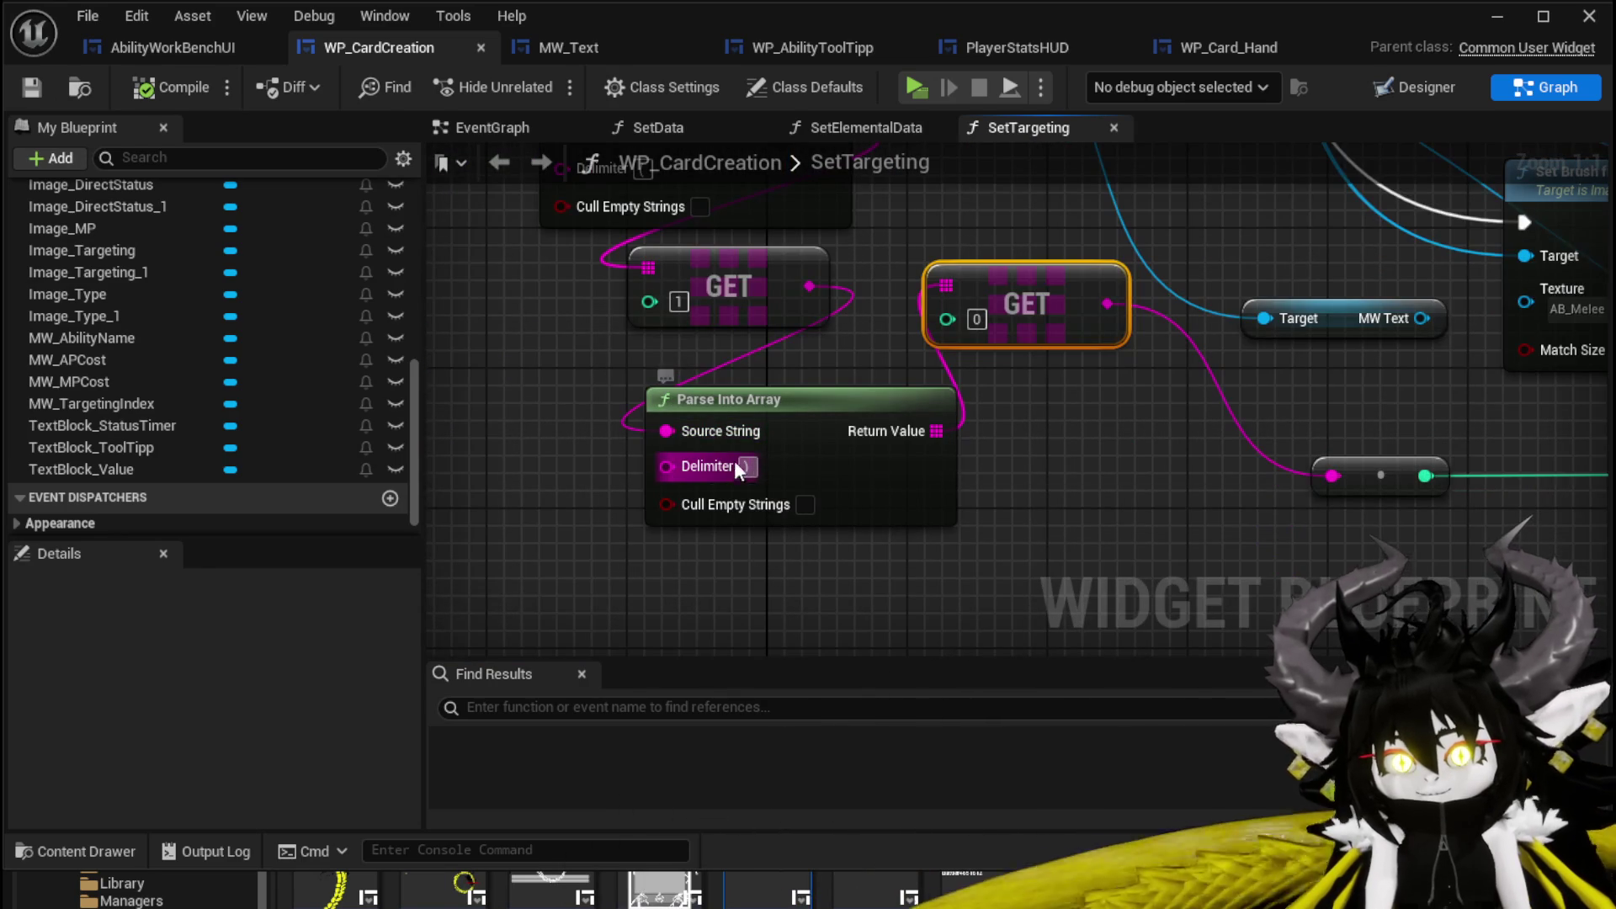
mouse_move(727, 462)
mouse_down()
mouse_move(876, 358)
mouse_move(813, 543)
mouse_move(909, 505)
mouse_up()
scroll(912, 434, down, 2)
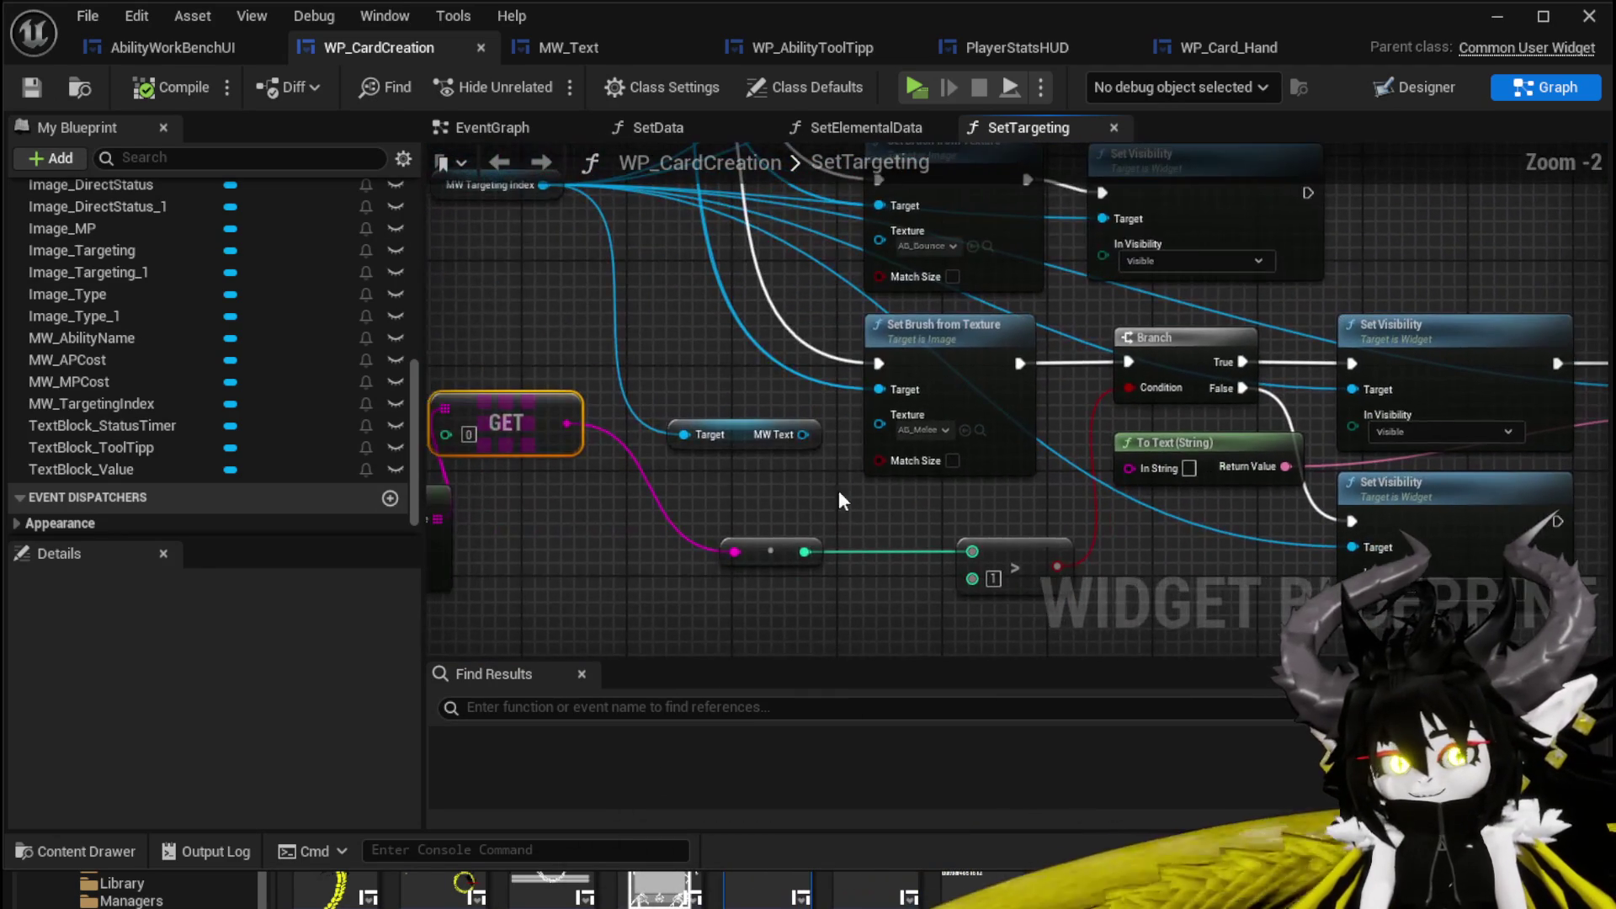
drag(567, 423, 680, 469)
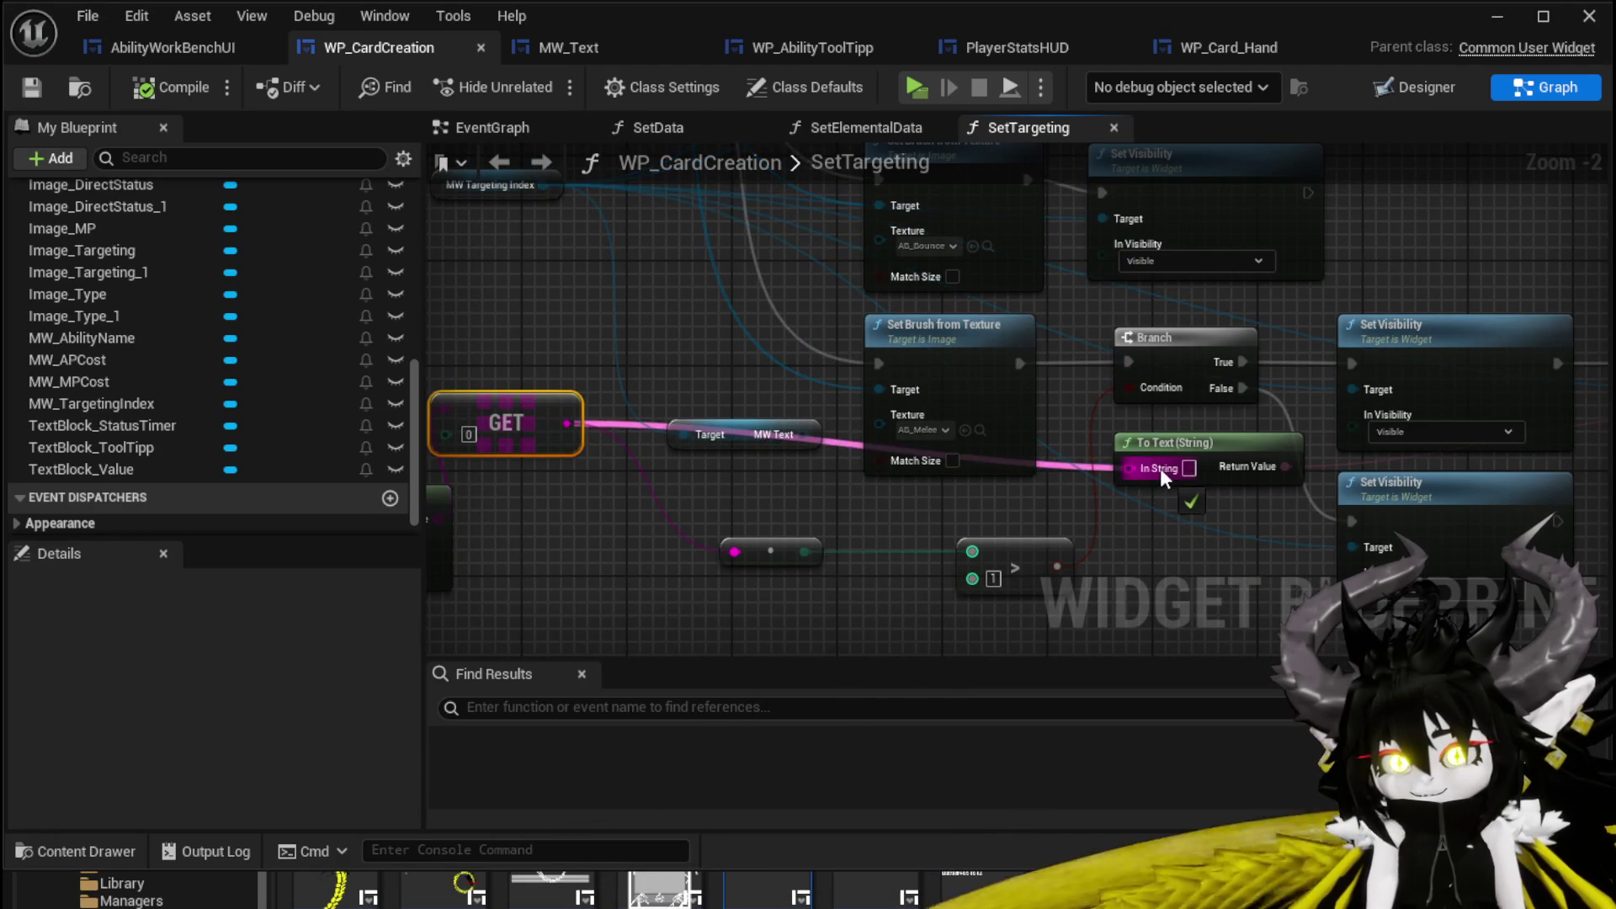
drag(1160, 468, 1160, 468)
mouse_move(798, 431)
mouse_down()
mouse_move(739, 363)
mouse_move(740, 435)
mouse_move(761, 411)
mouse_up()
click(552, 391)
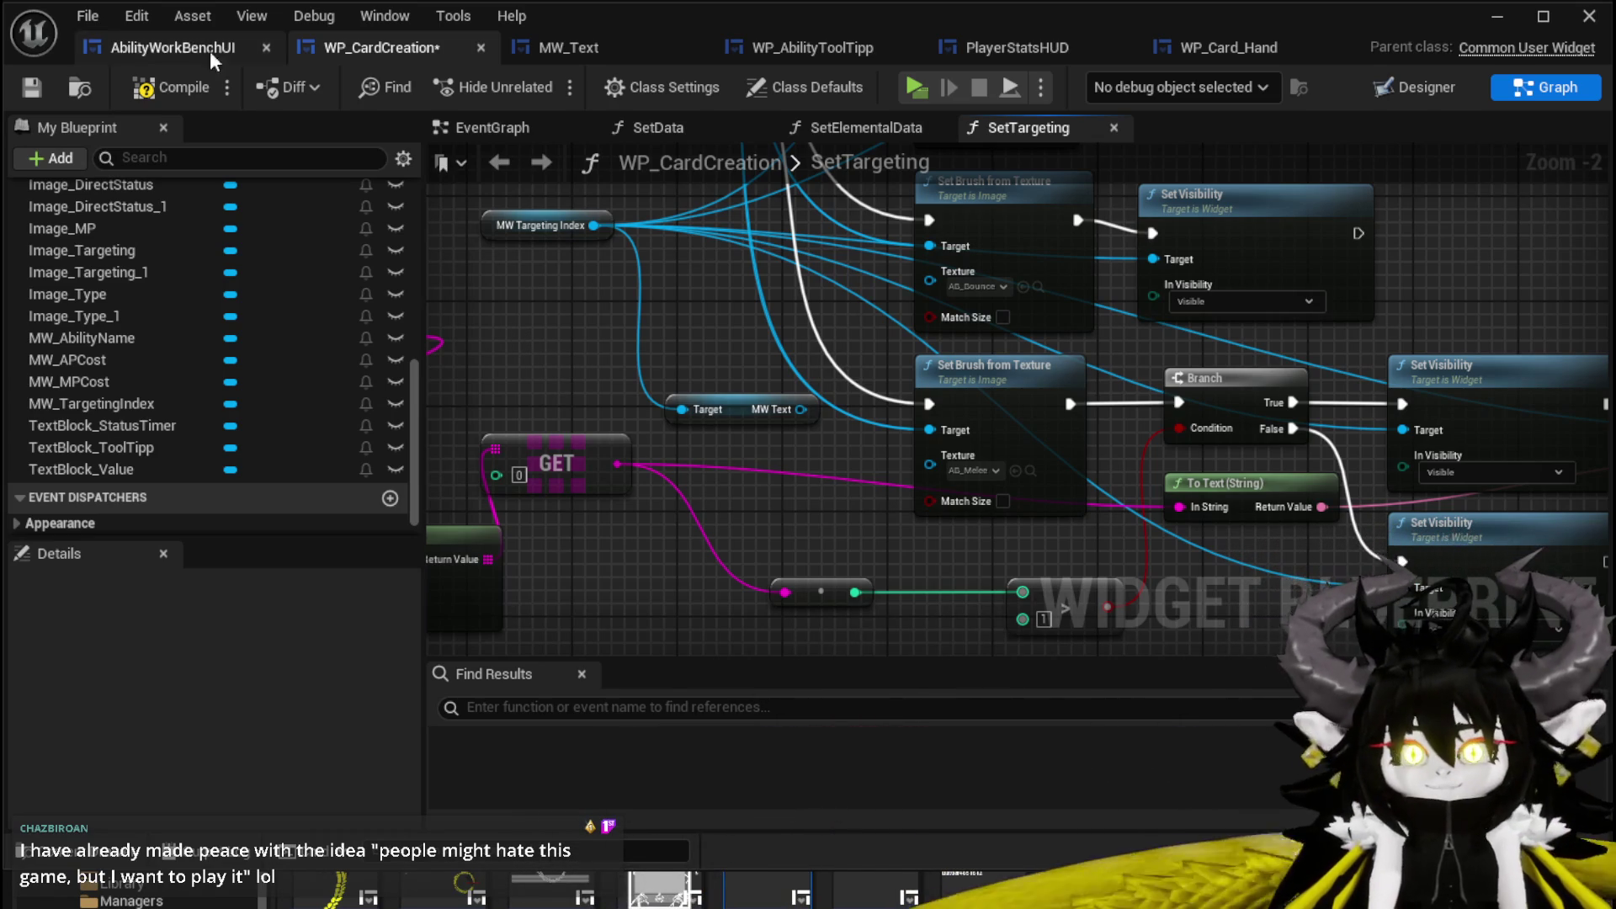
Save WP_CardCreation and reposition the GET node.
click(38, 79)
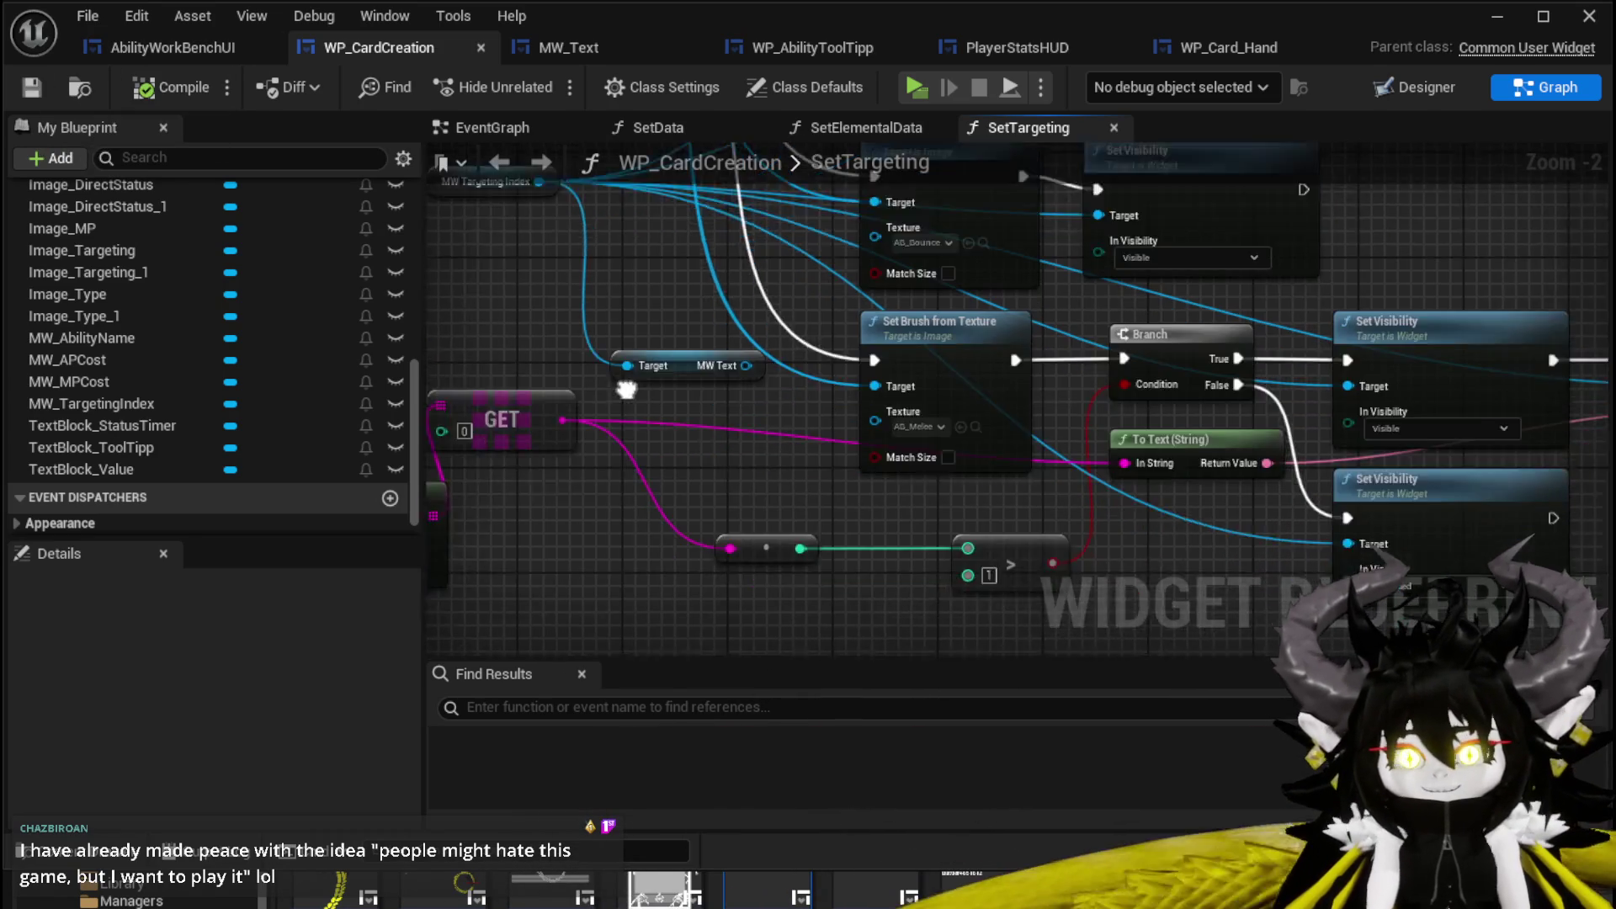
mouse_move(635, 382)
mouse_down()
mouse_move(714, 420)
mouse_move(713, 404)
mouse_move(581, 382)
mouse_move(757, 530)
mouse_move(1290, 421)
mouse_move(1091, 380)
mouse_move(981, 436)
mouse_up()
scroll(981, 436, down, 1)
drag(1062, 495, 1195, 522)
Move the targeting node group into place and return to the level editor.
scroll(1195, 522, down, 1)
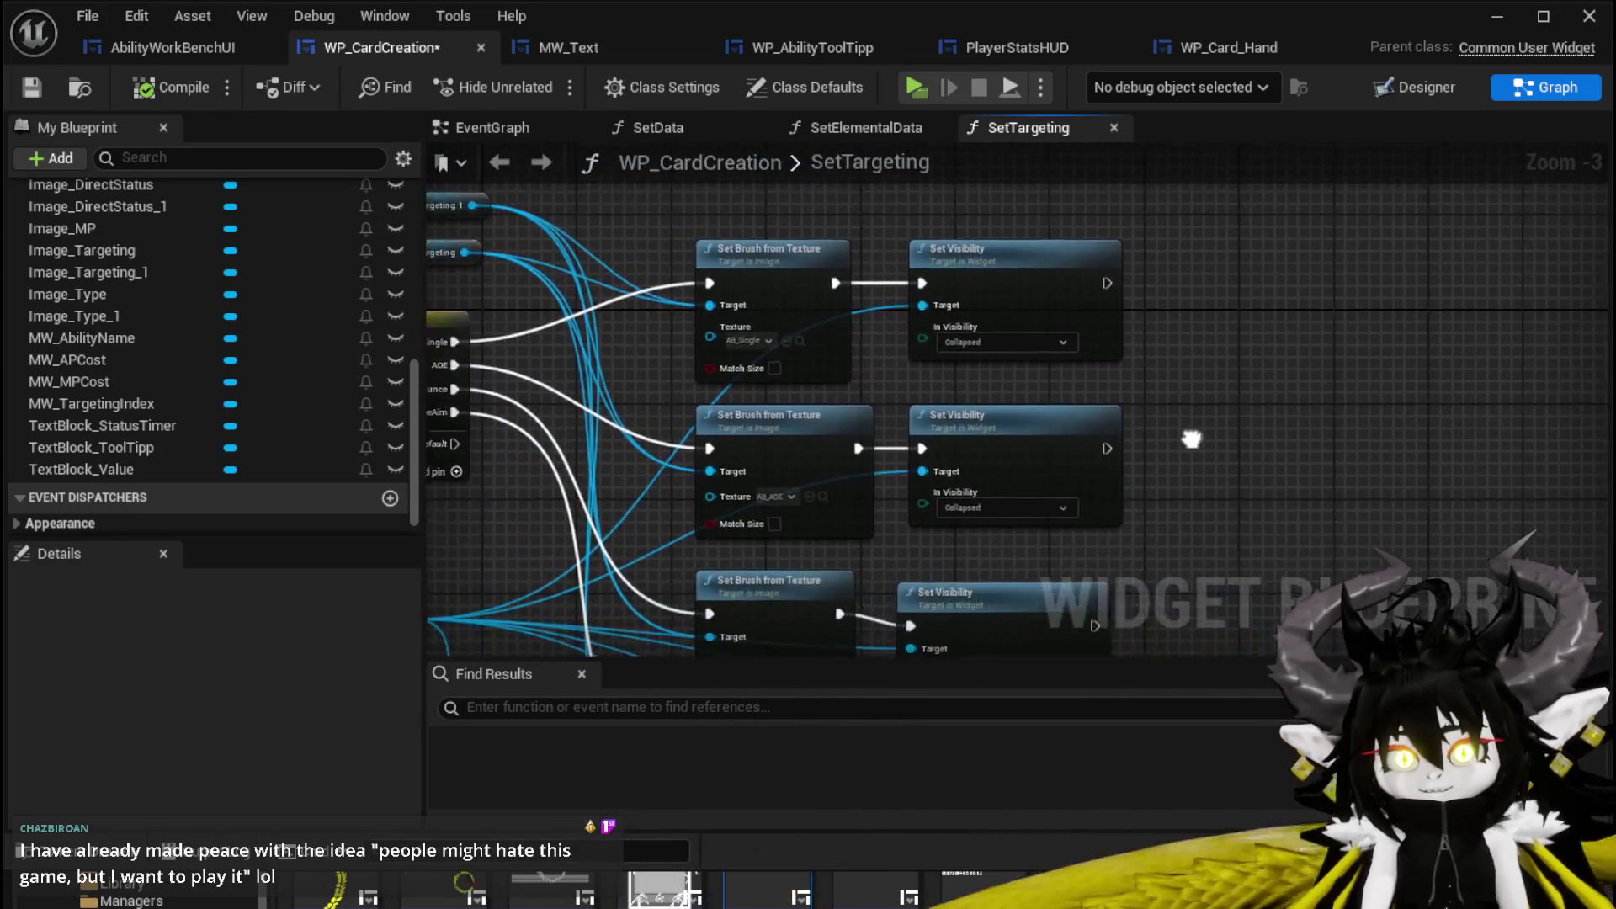
drag(810, 257, 761, 224)
drag(1107, 542, 1084, 461)
click(1195, 451)
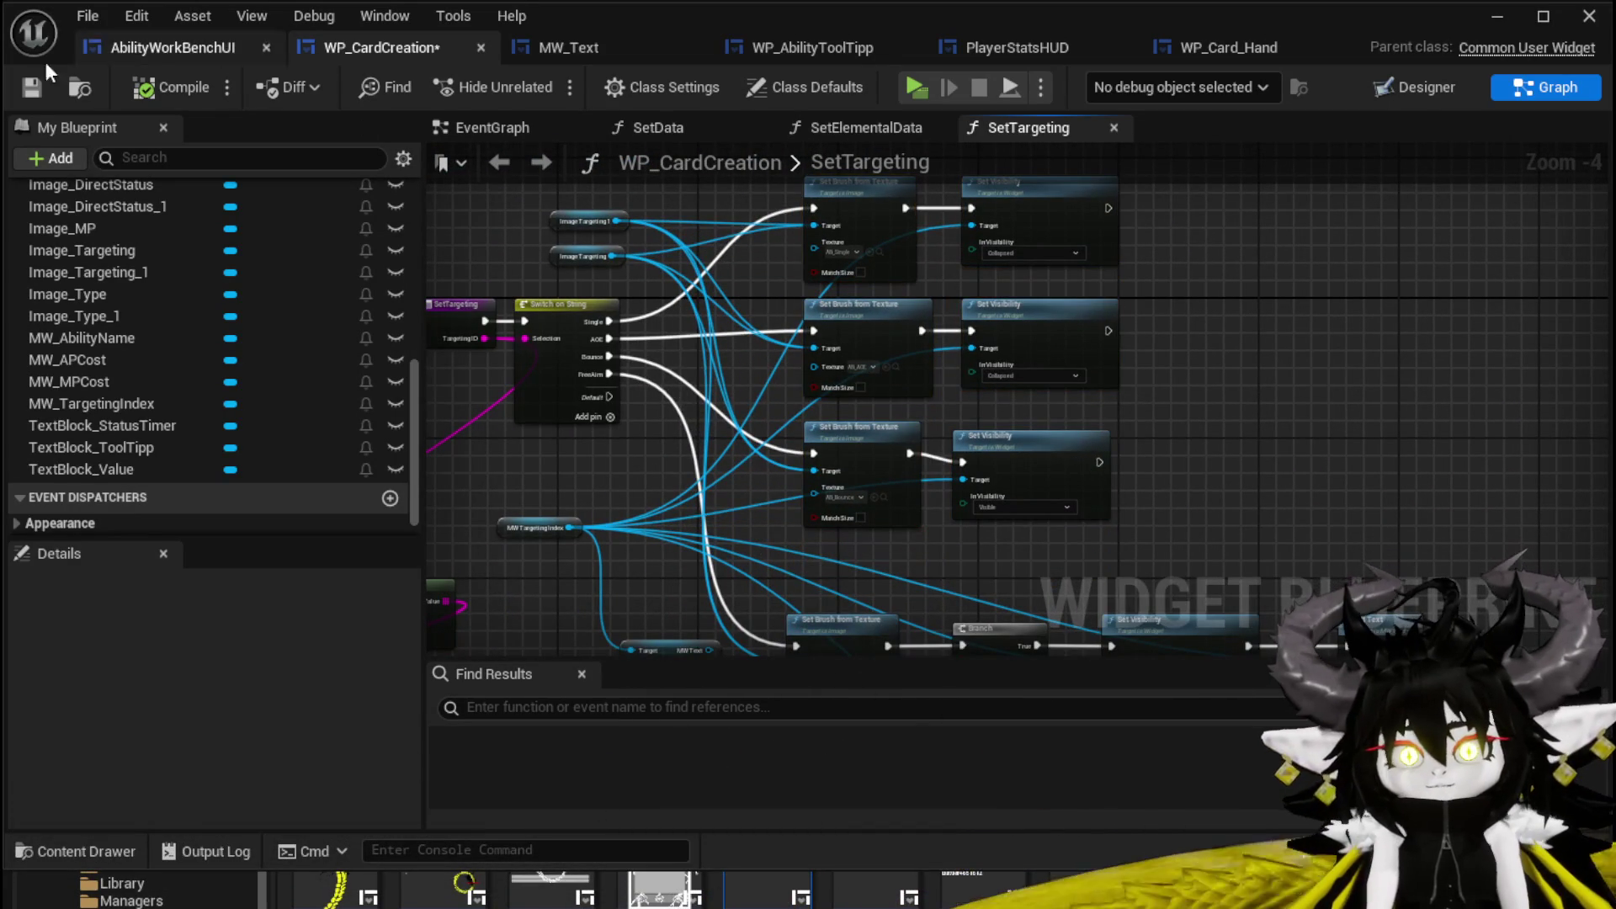
click(1496, 17)
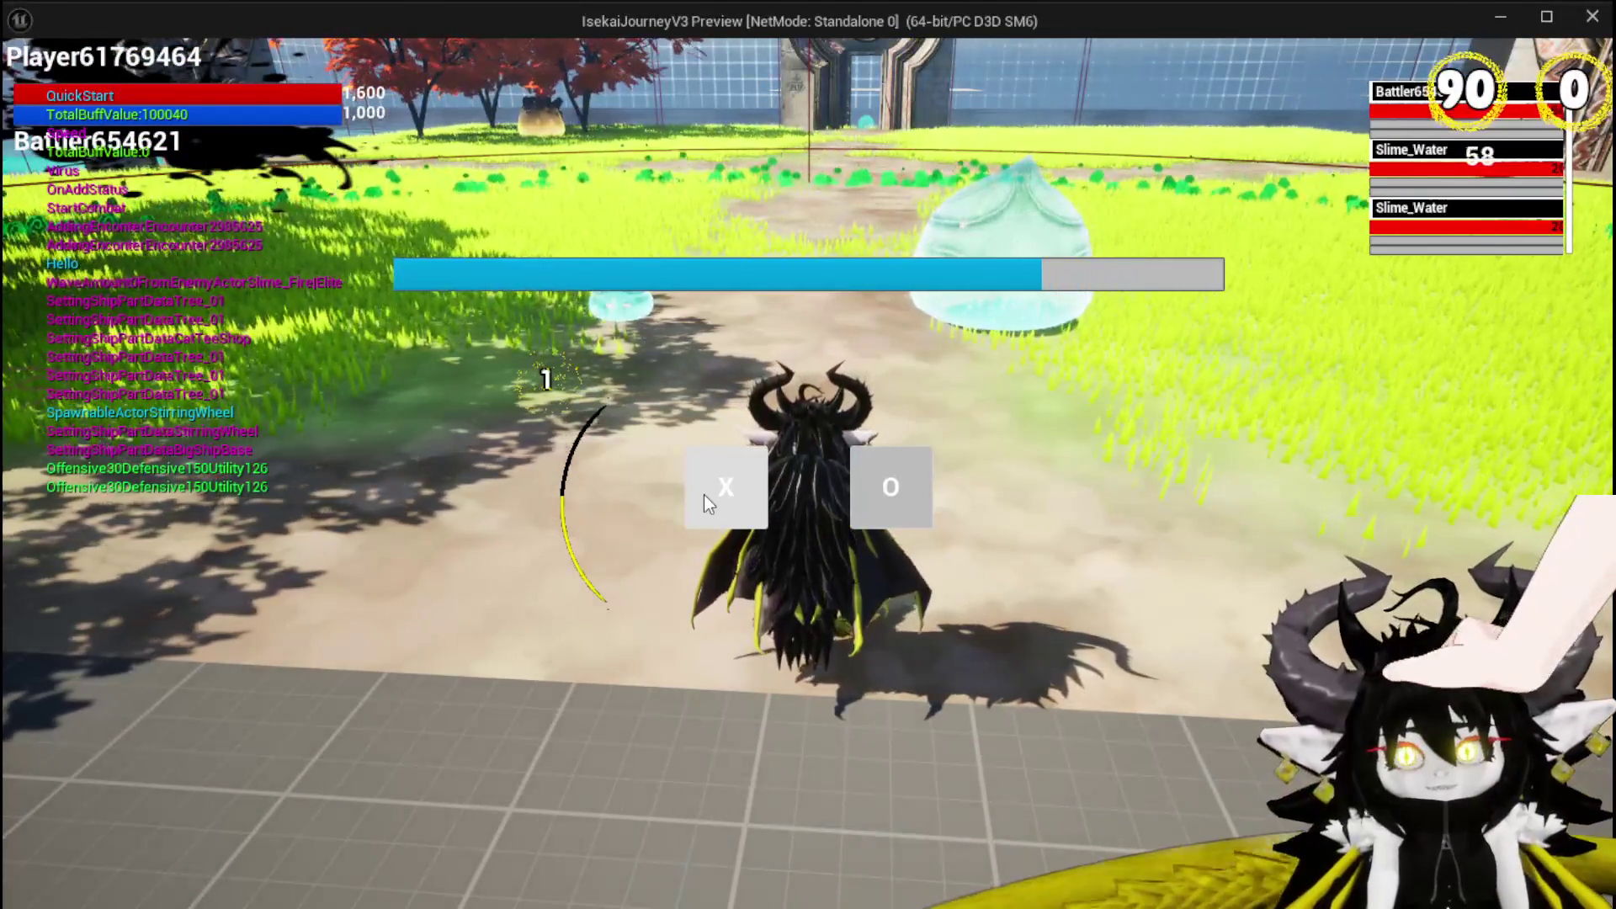
Answer the battle prompt, jump, and open then close the pause menu.
click(703, 493)
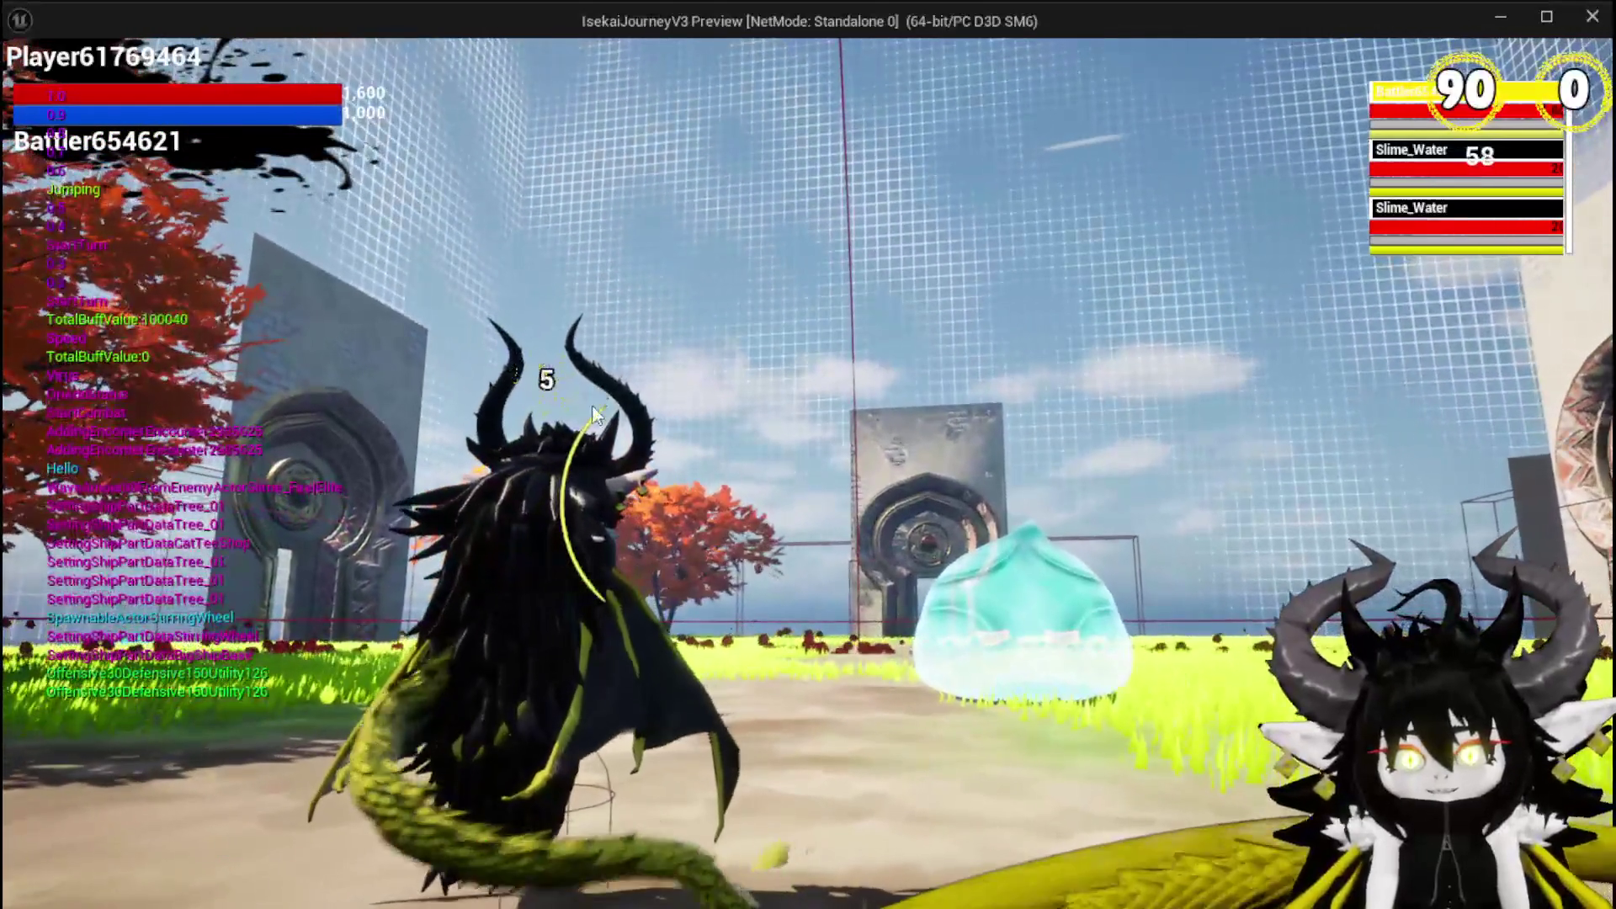
key(space)
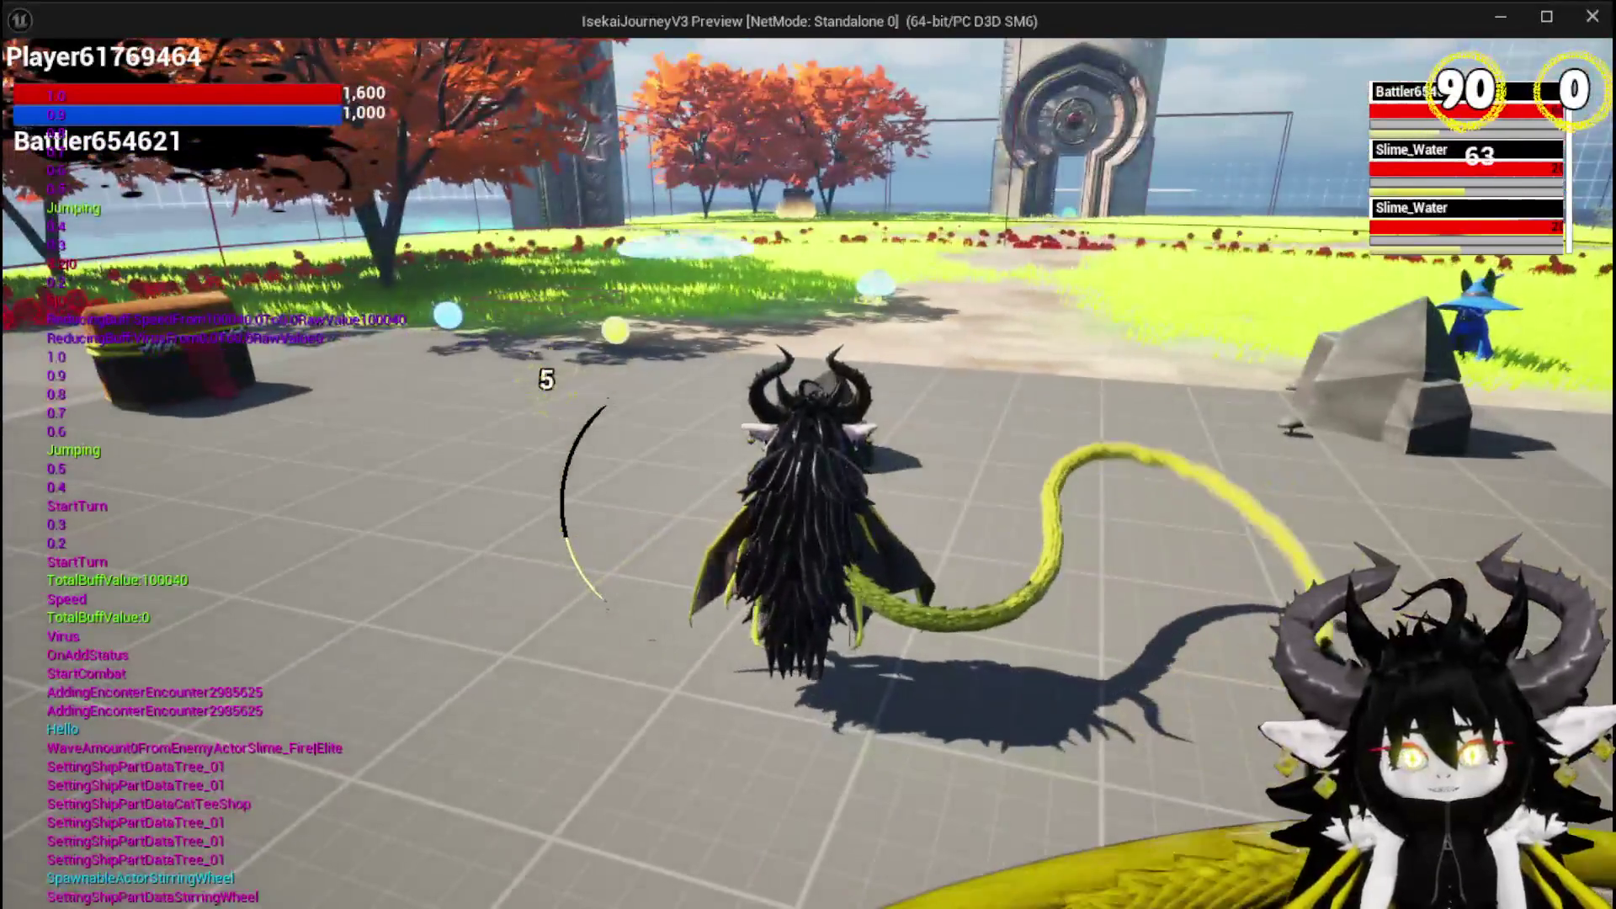
key(Escape)
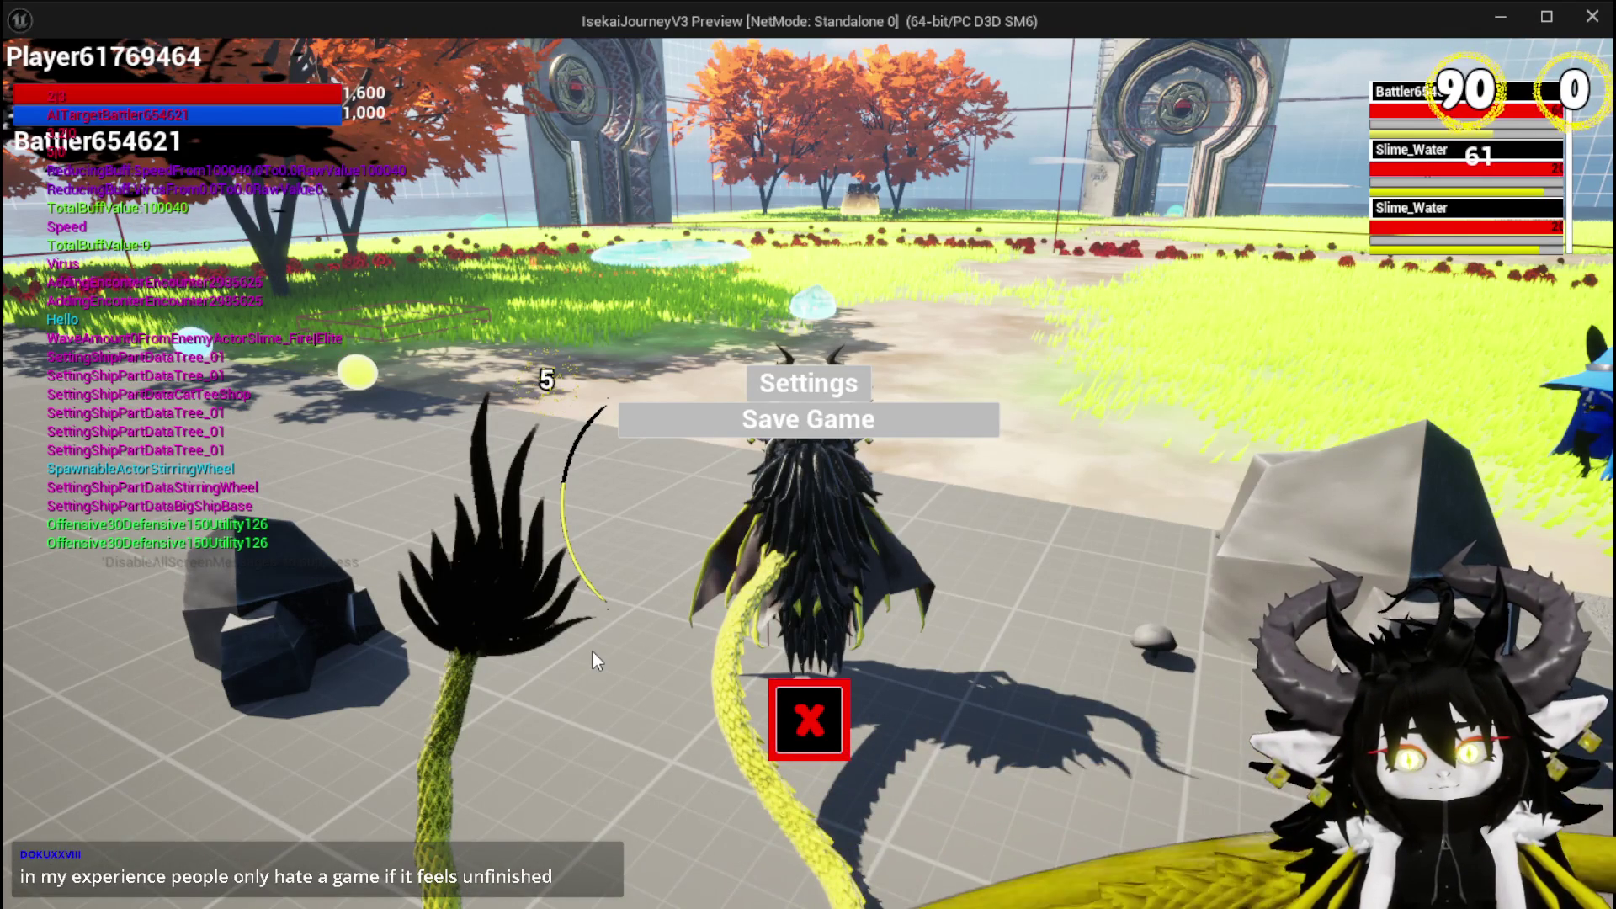
click(809, 719)
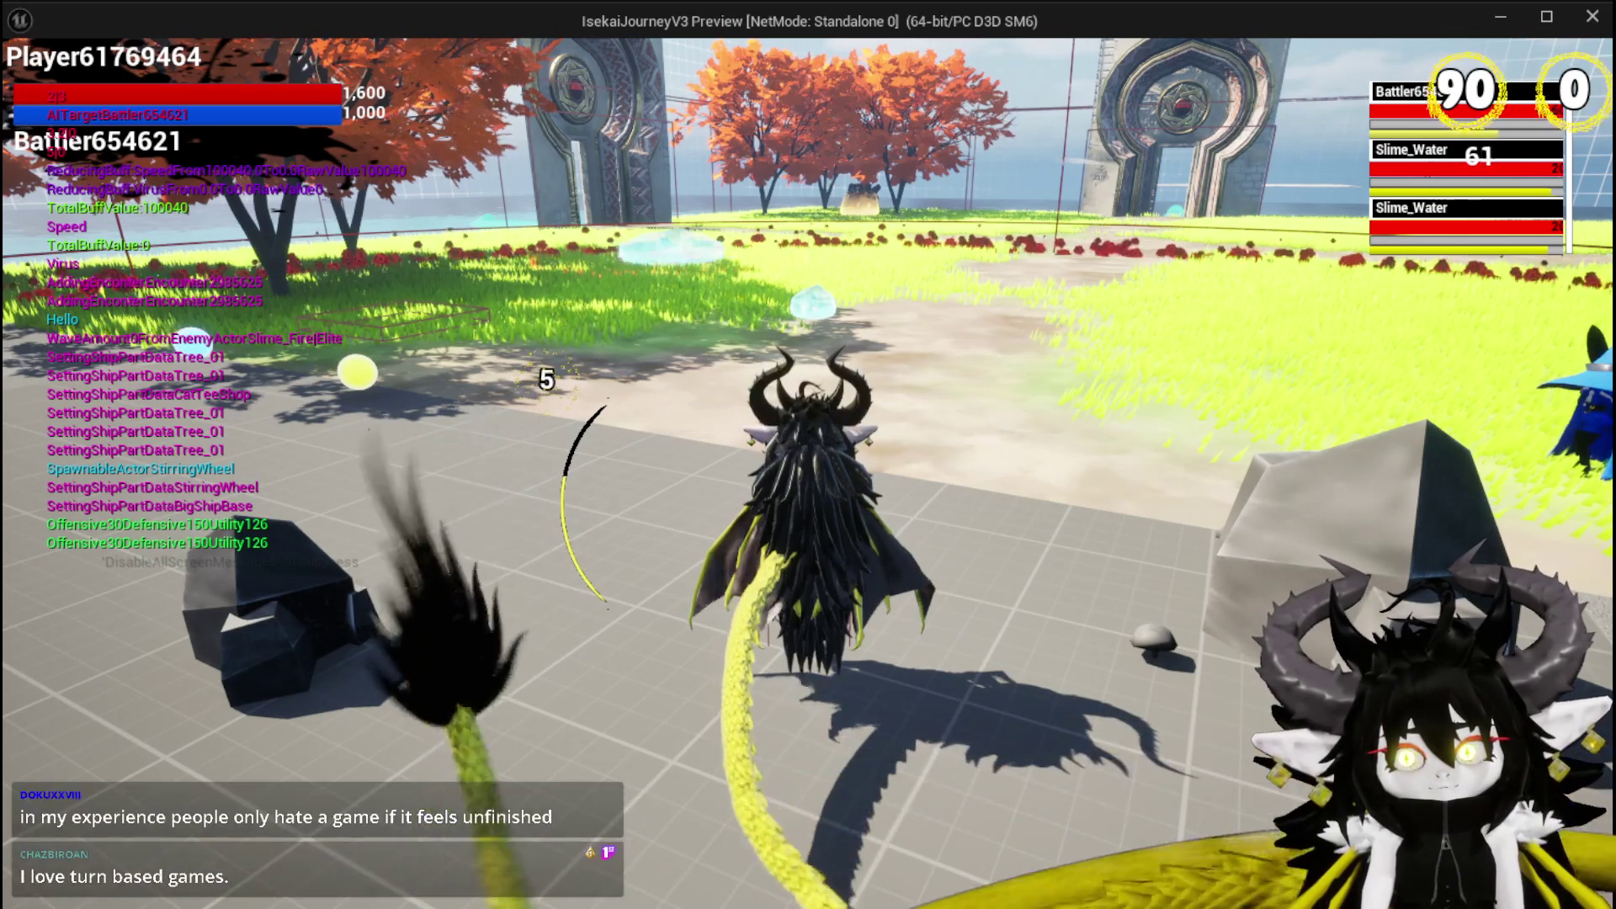
key(space)
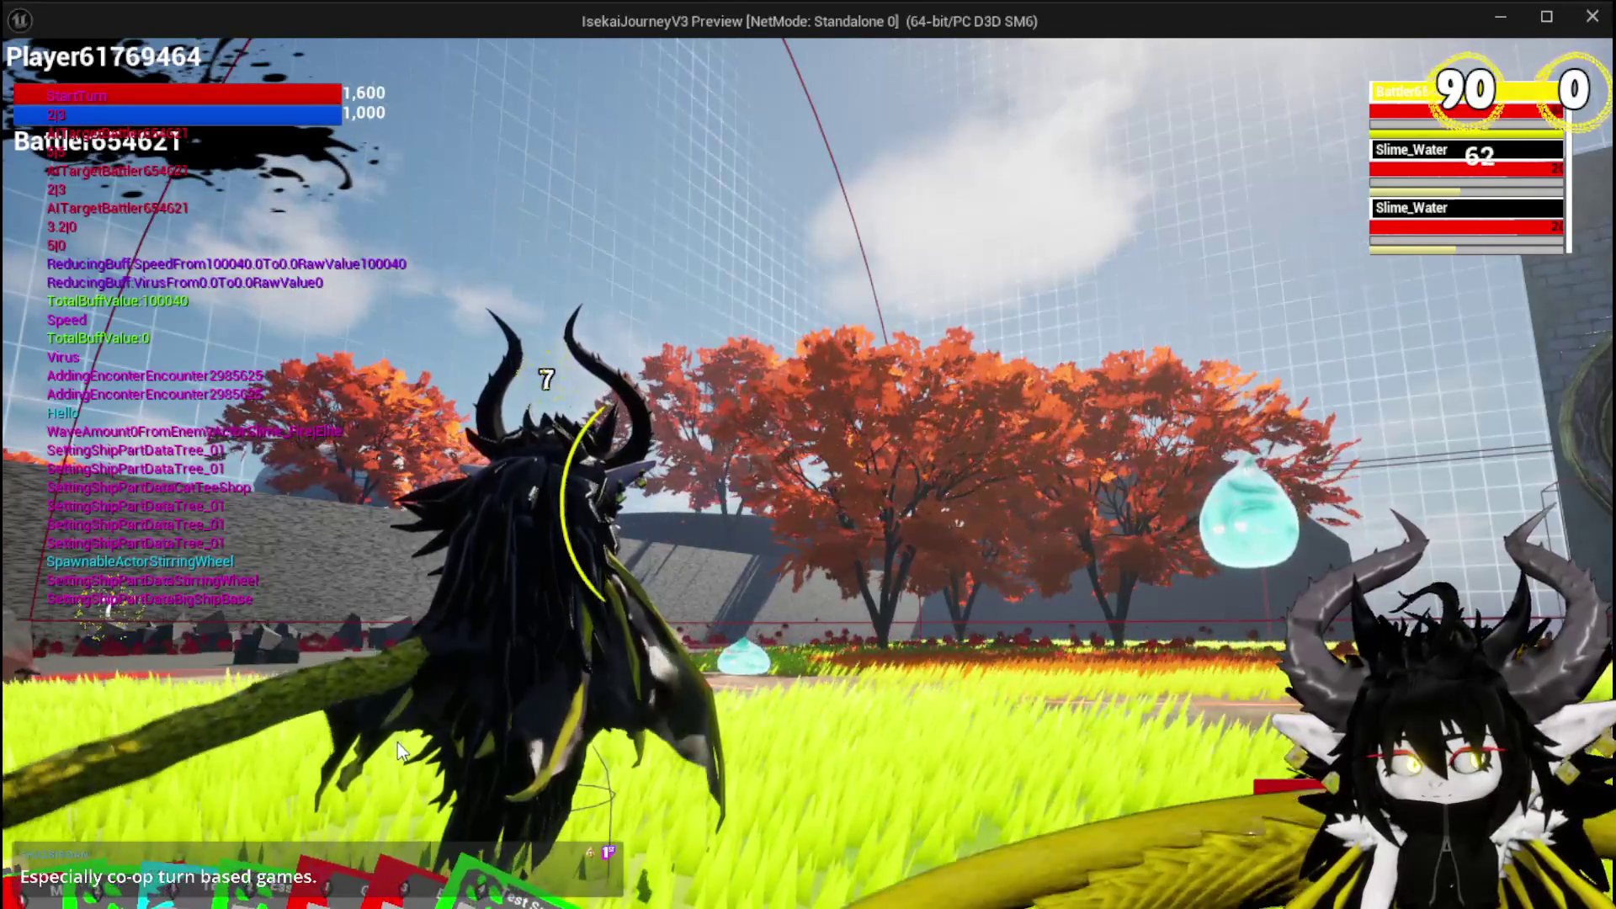
Cast the Fire AOE card on the two Slime_Water enemies and stop the playtest.
mouse_move(356, 890)
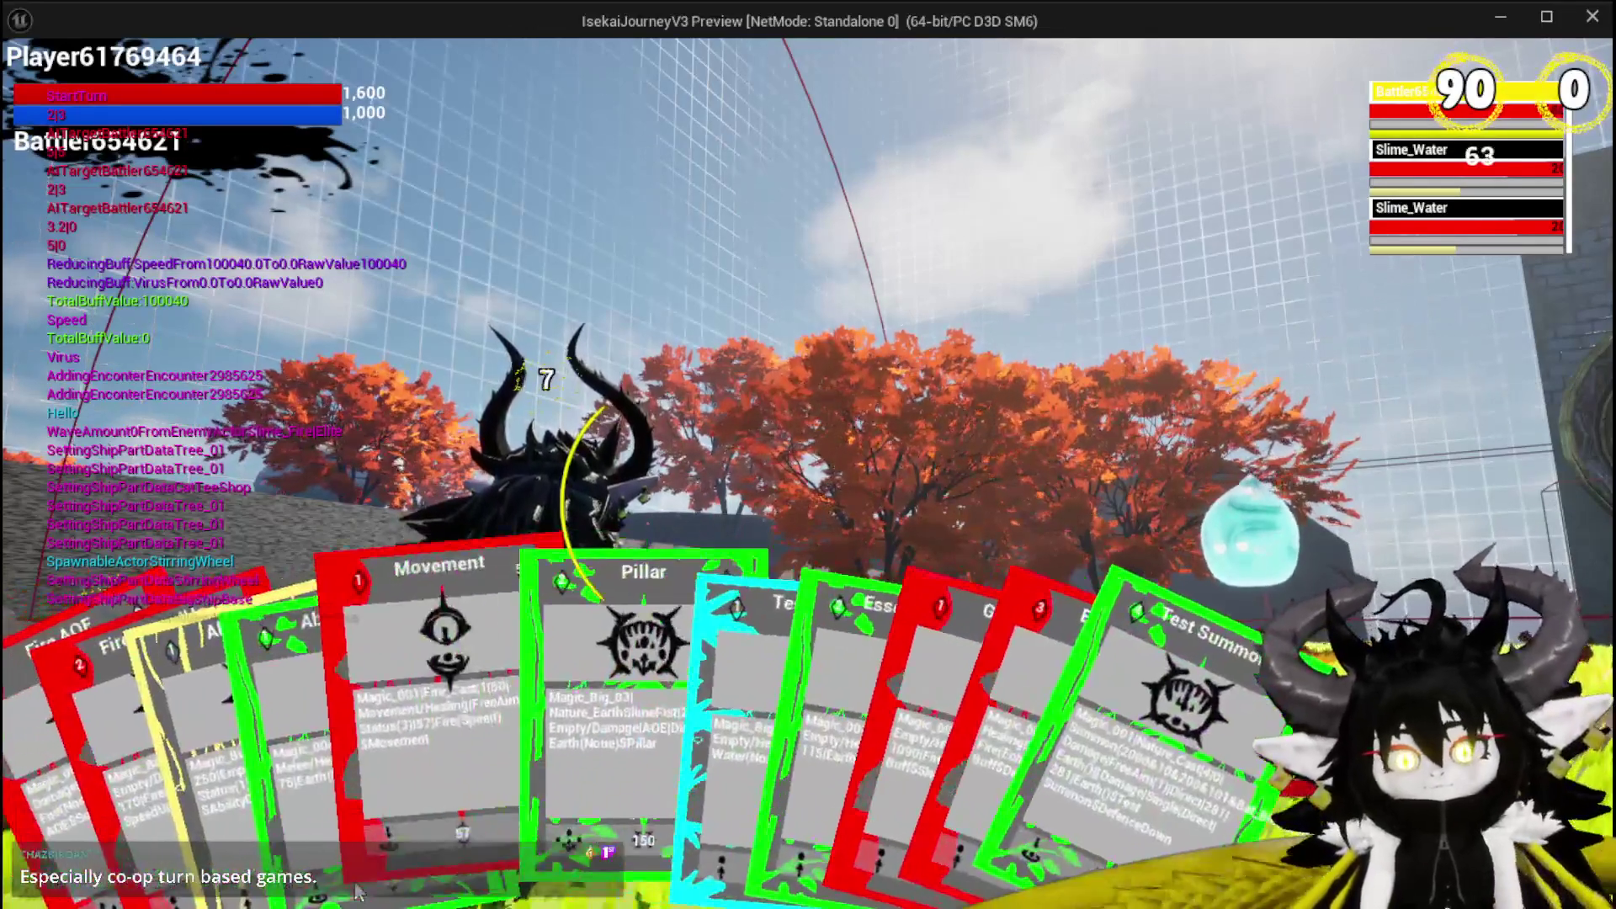
click(126, 673)
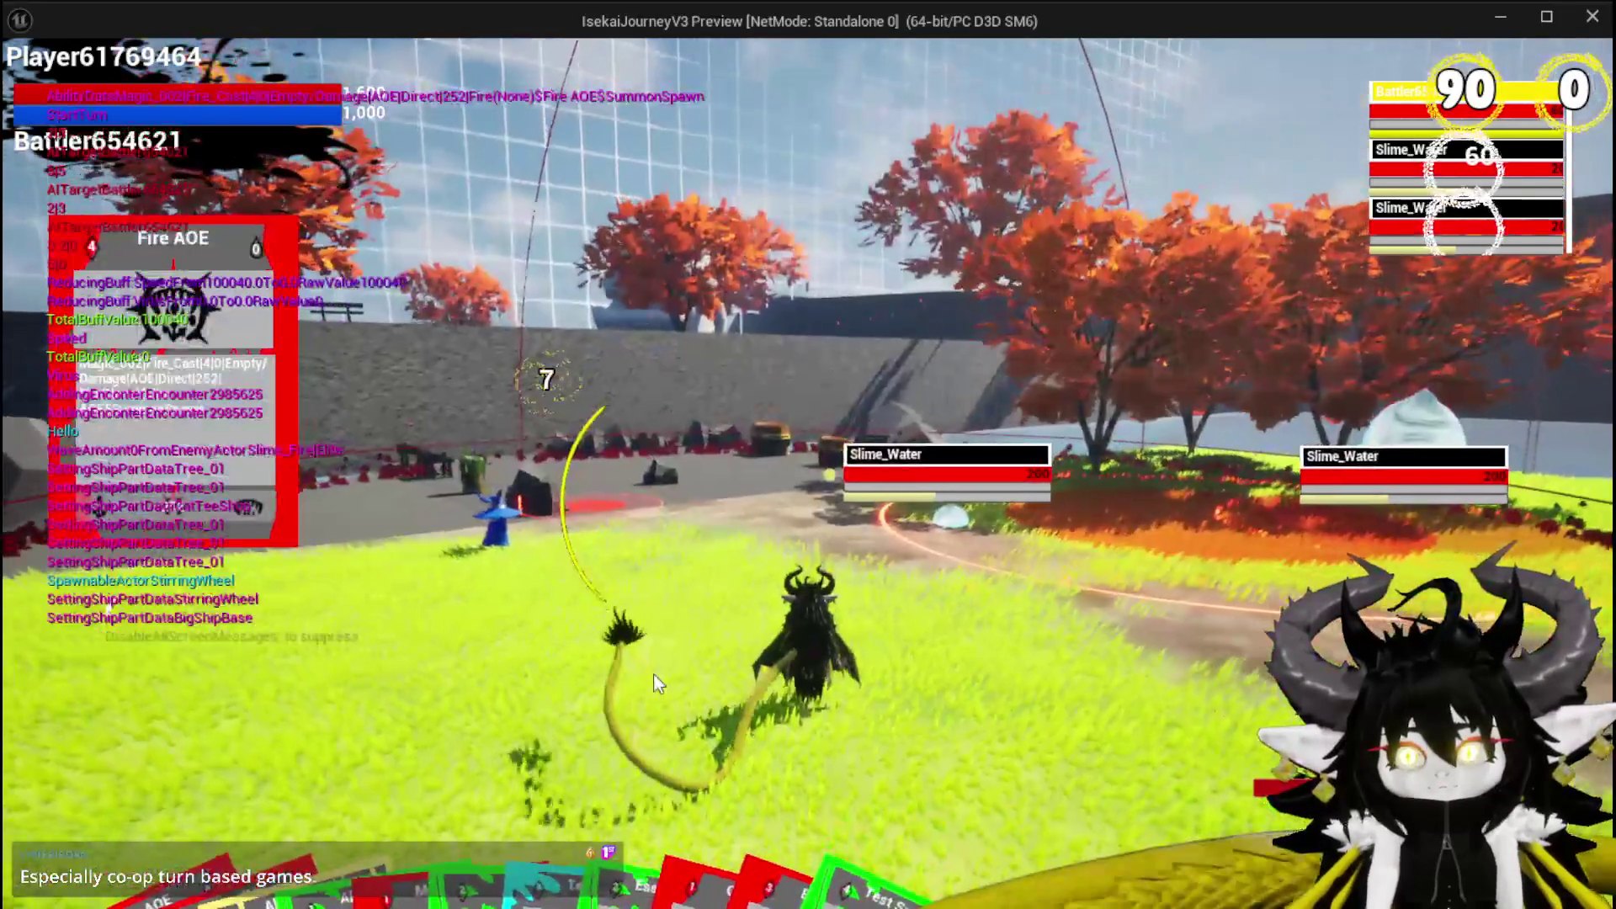
click(653, 673)
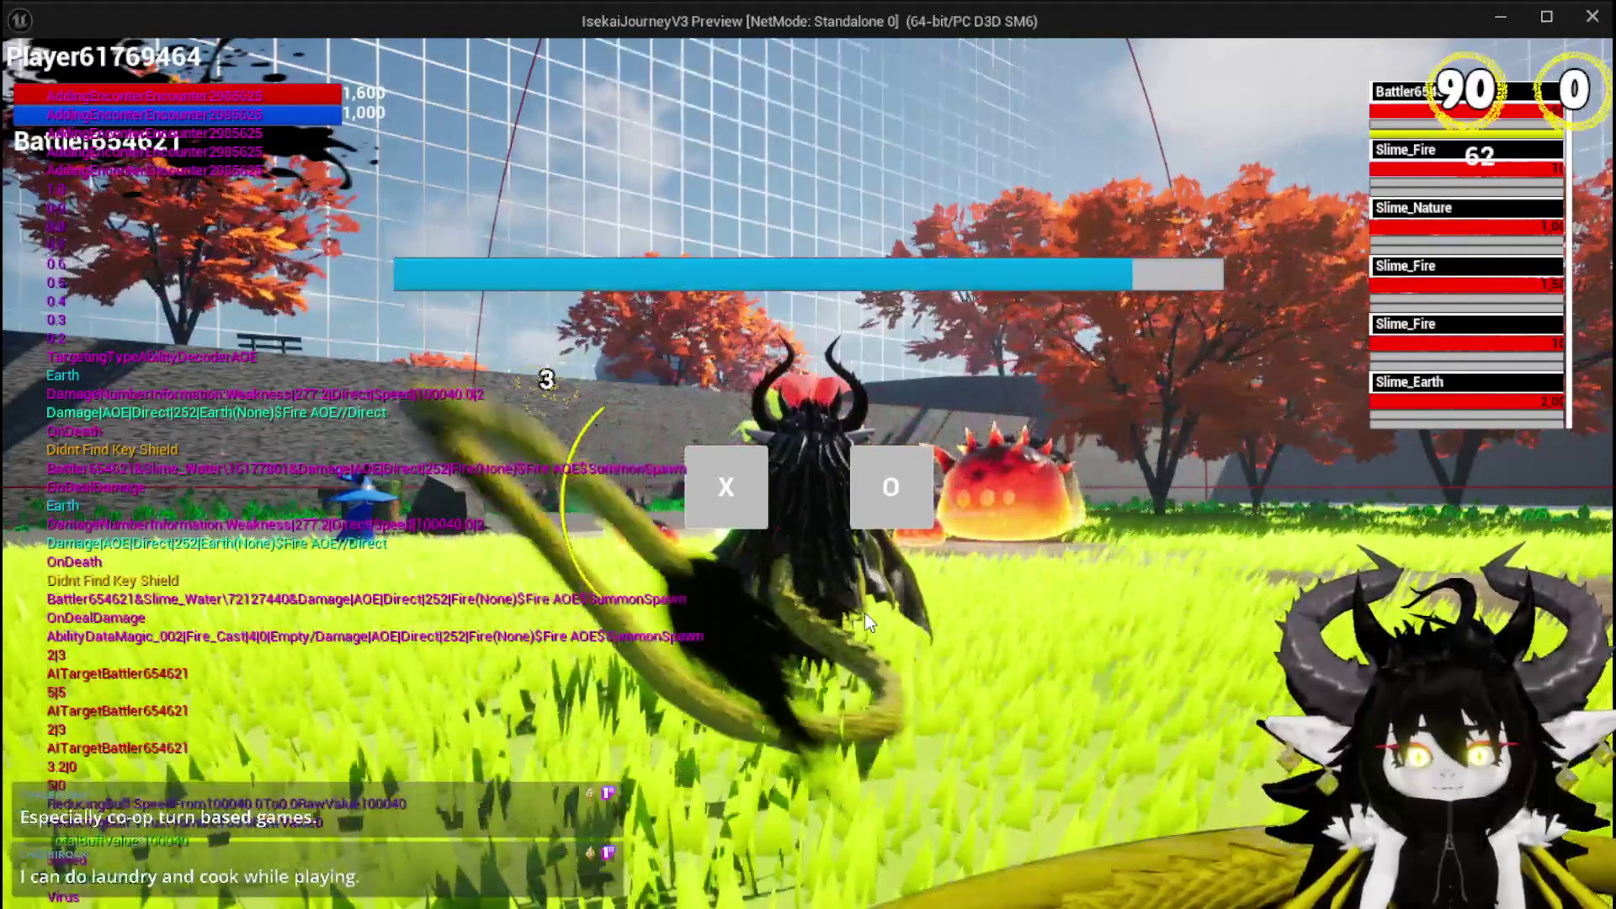
key(Escape)
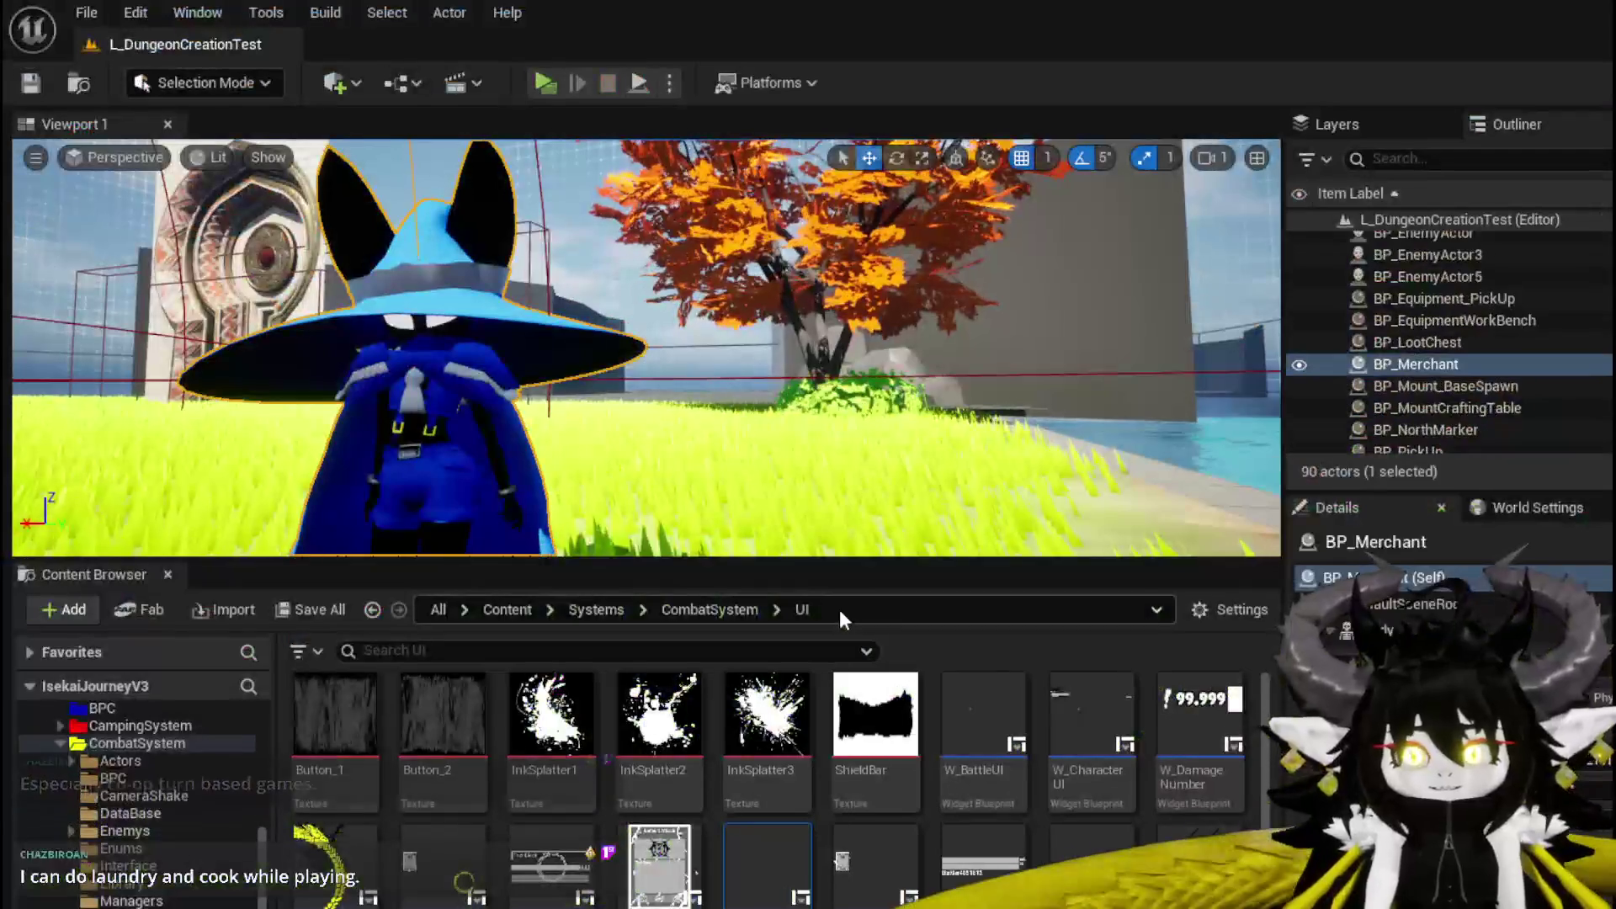
Save L_DungeonCreationTest repeatedly and select the ability workbench by the pool.
click(33, 82)
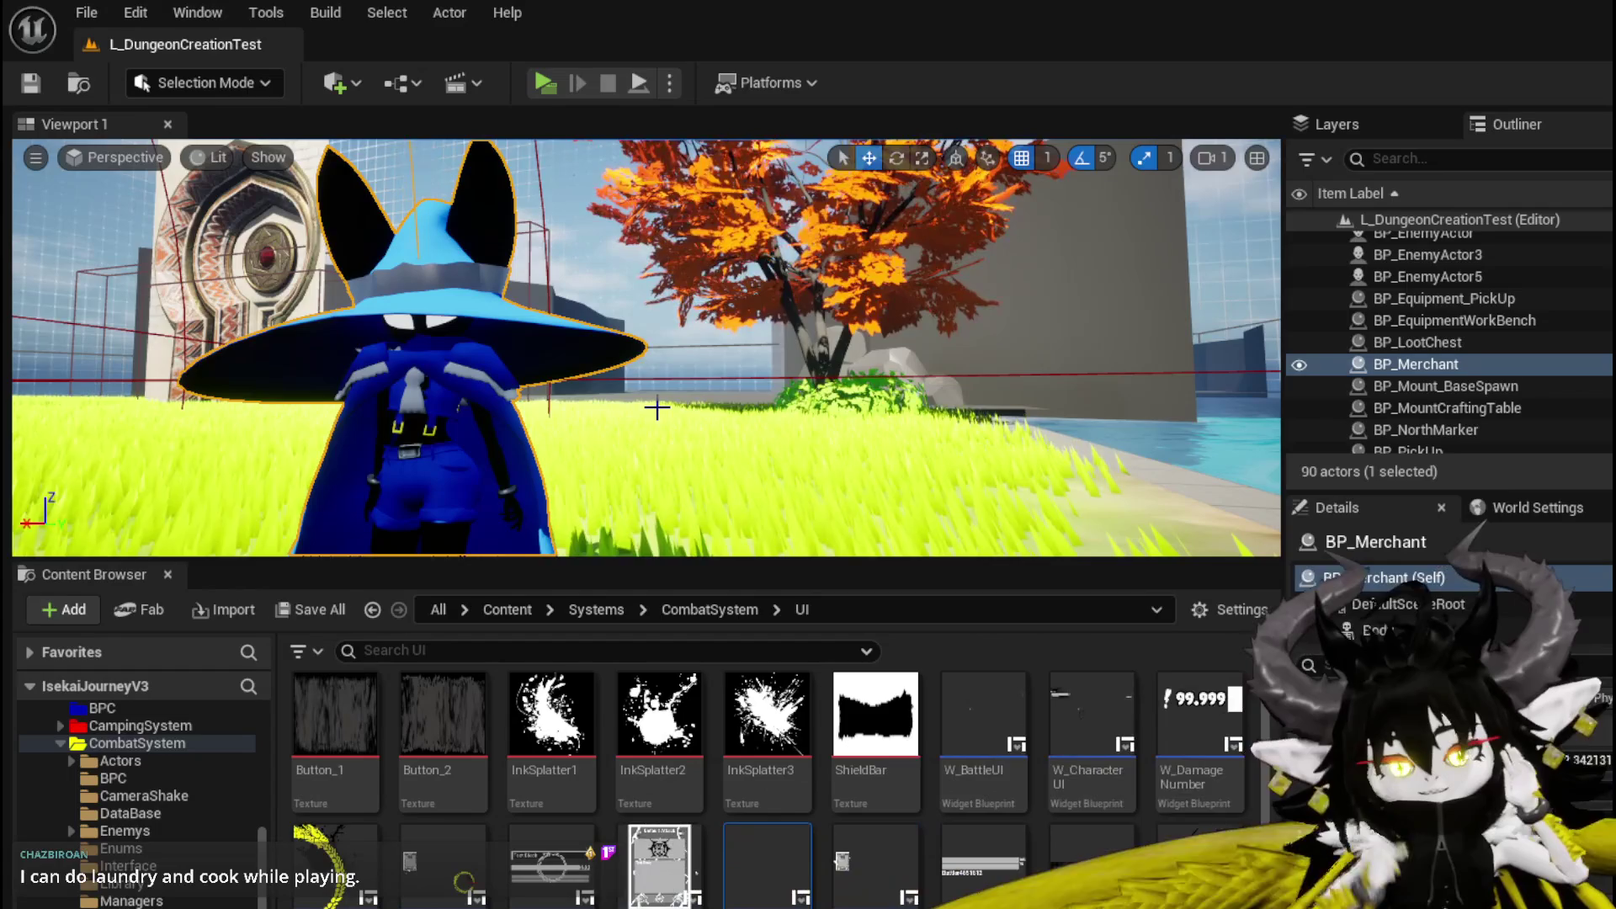
click(30, 84)
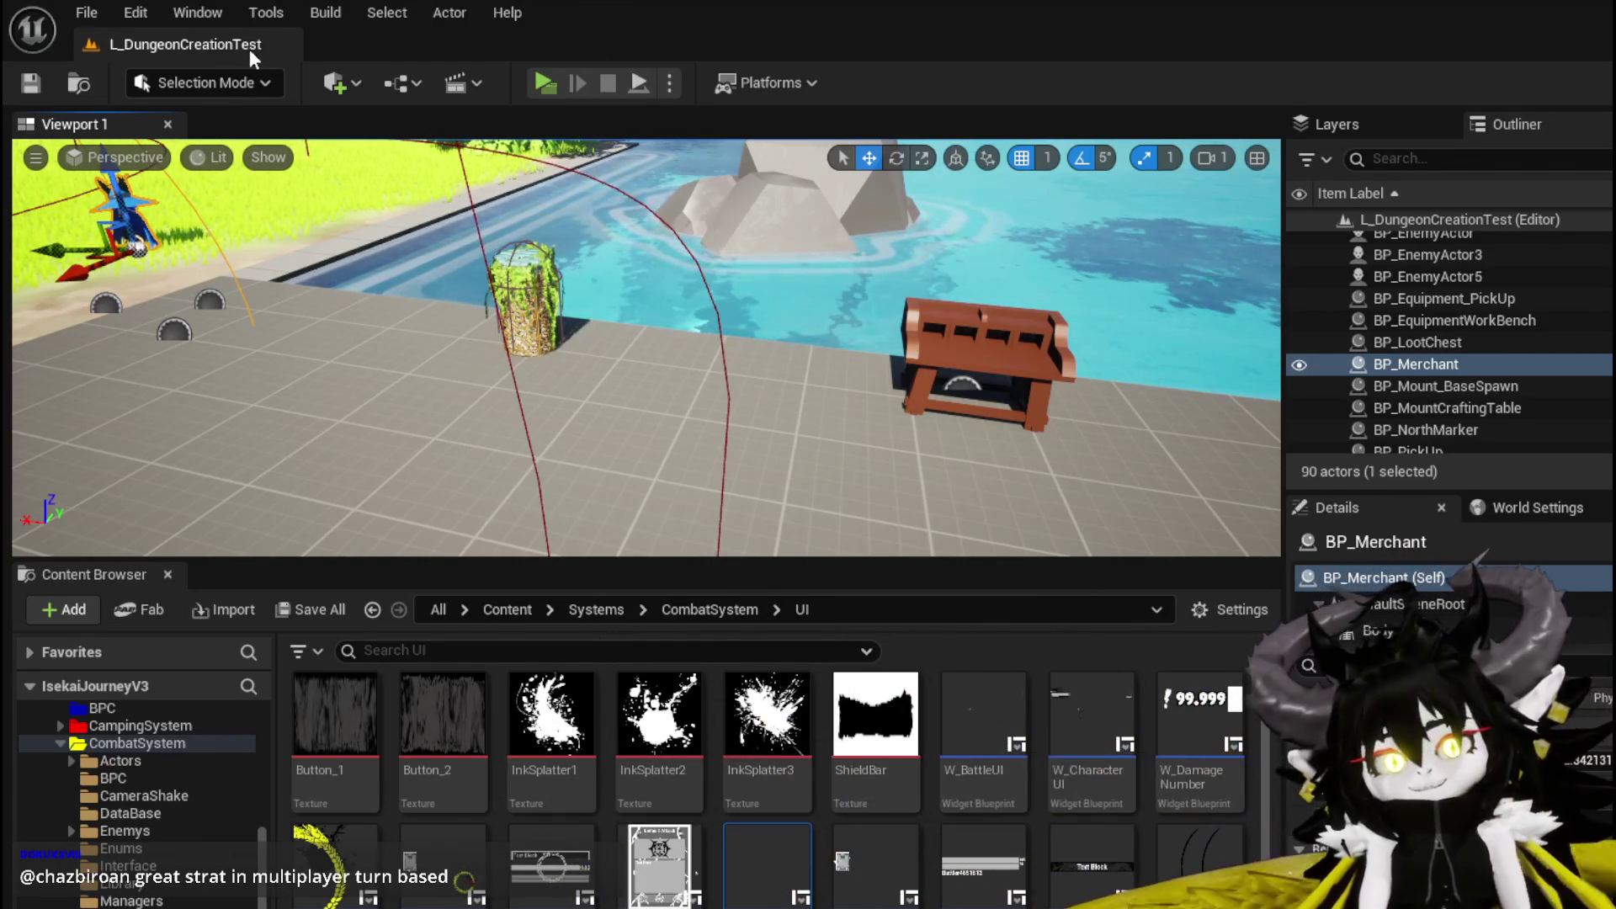
click(32, 82)
key(a)
click(29, 90)
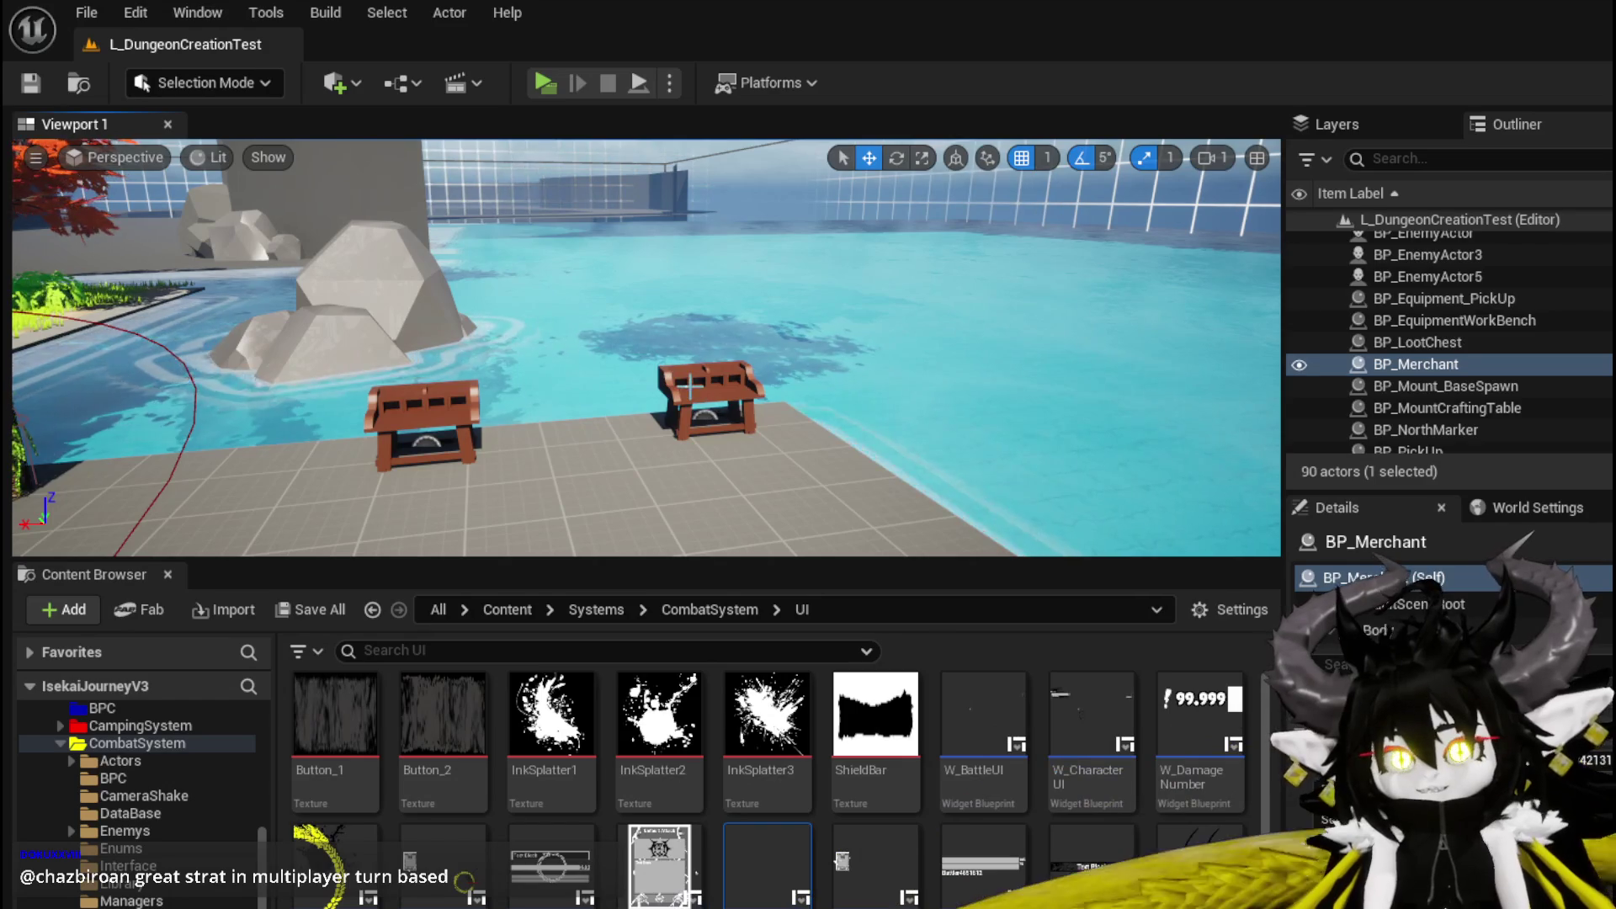
click(689, 385)
key(a)
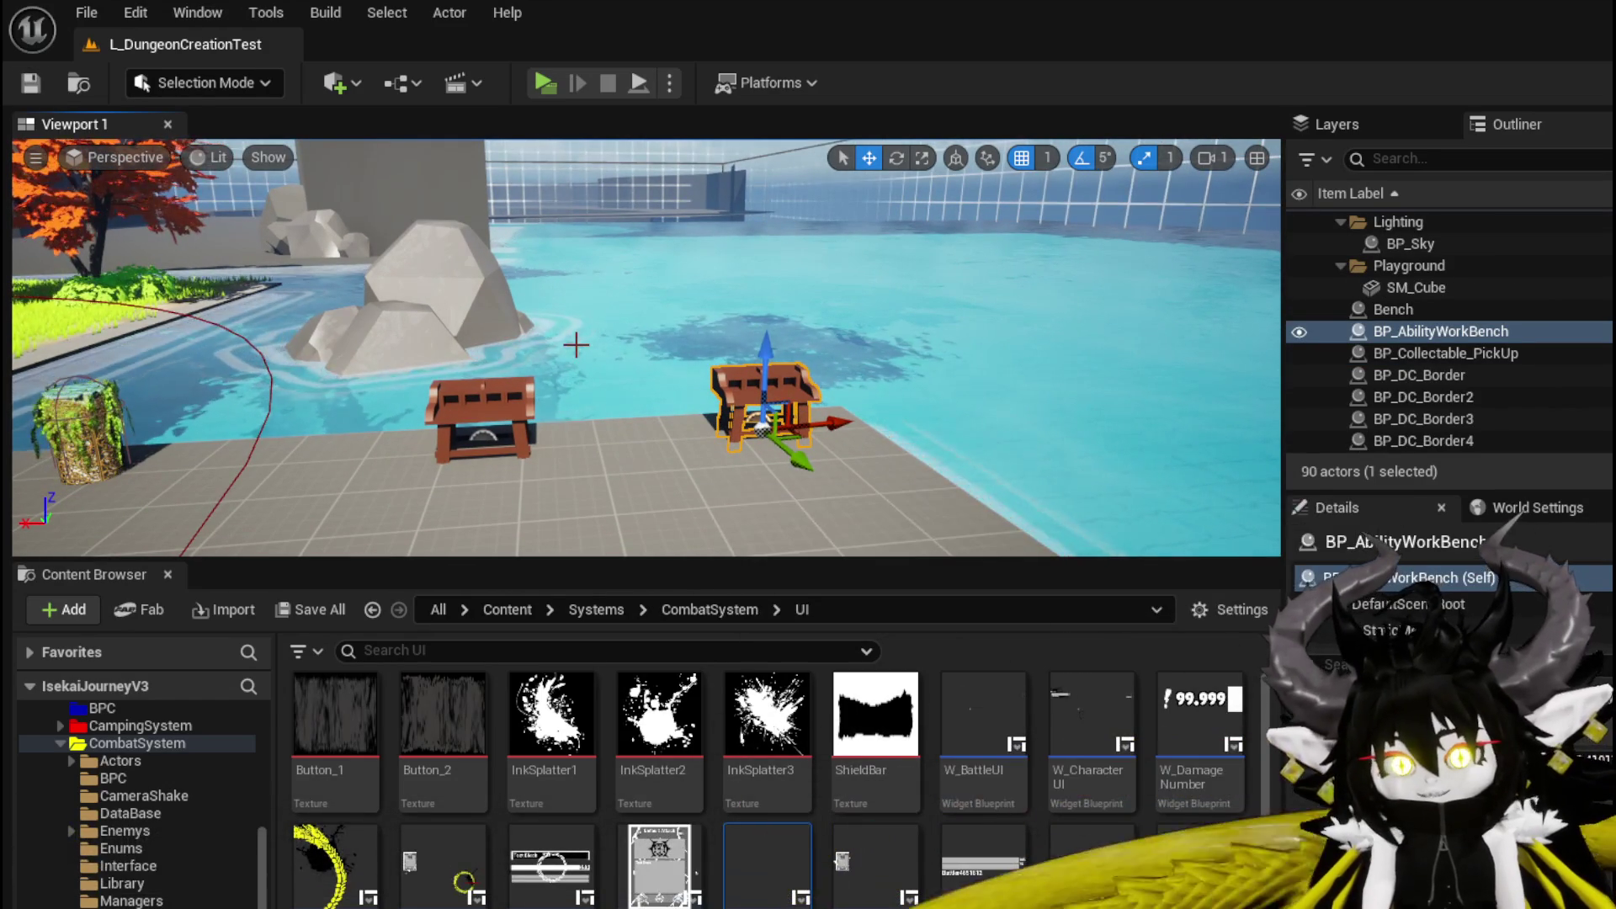
key(a)
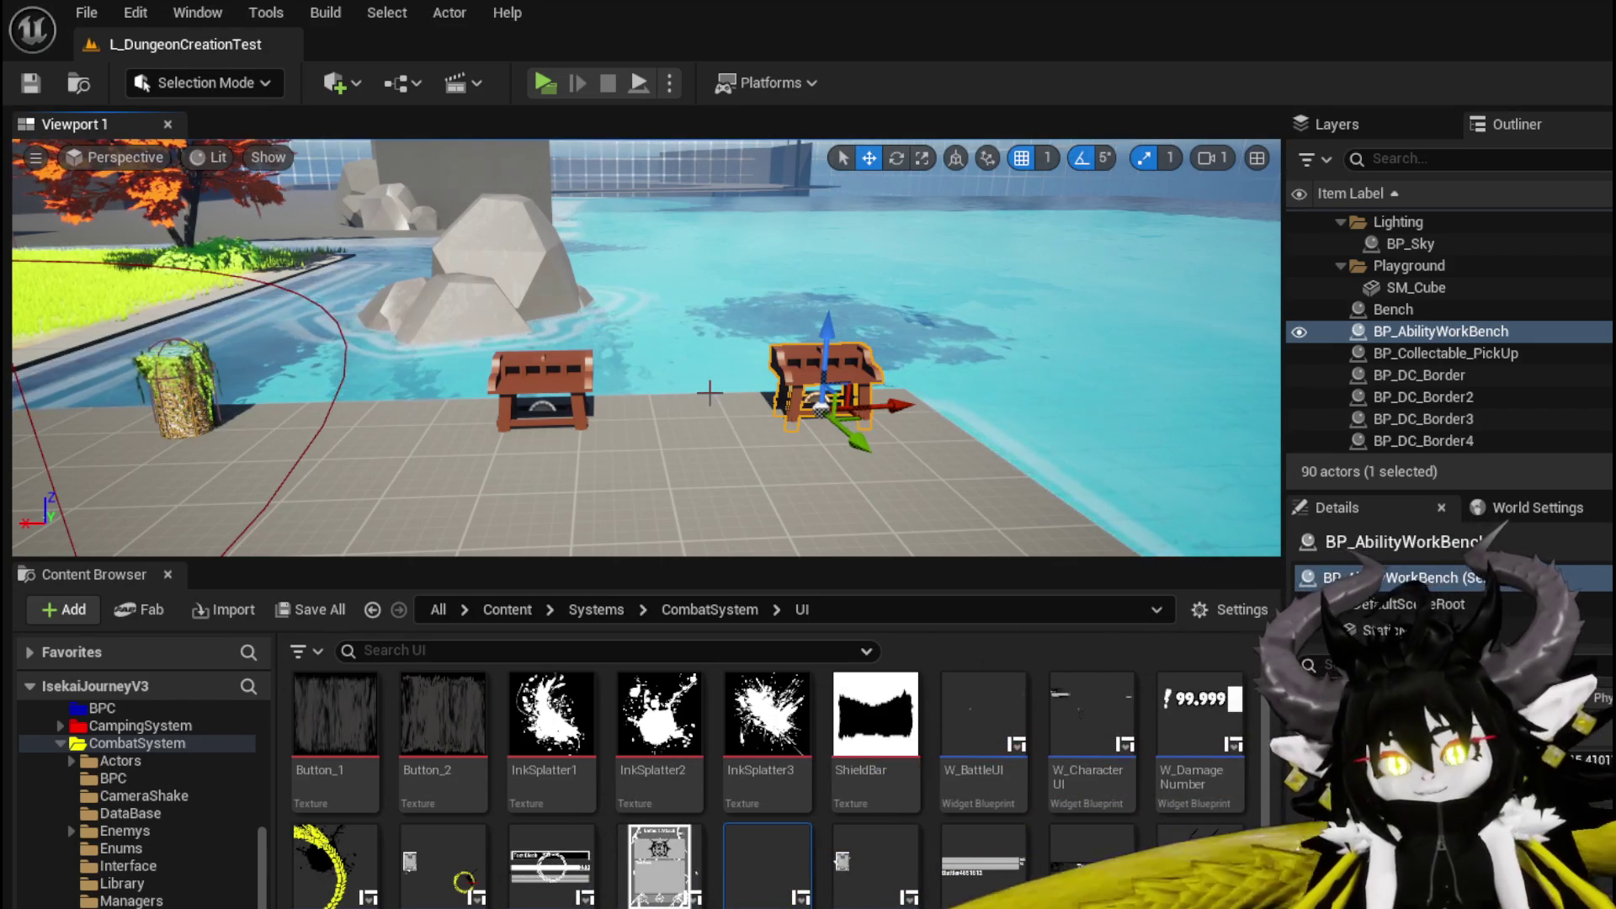
key(e)
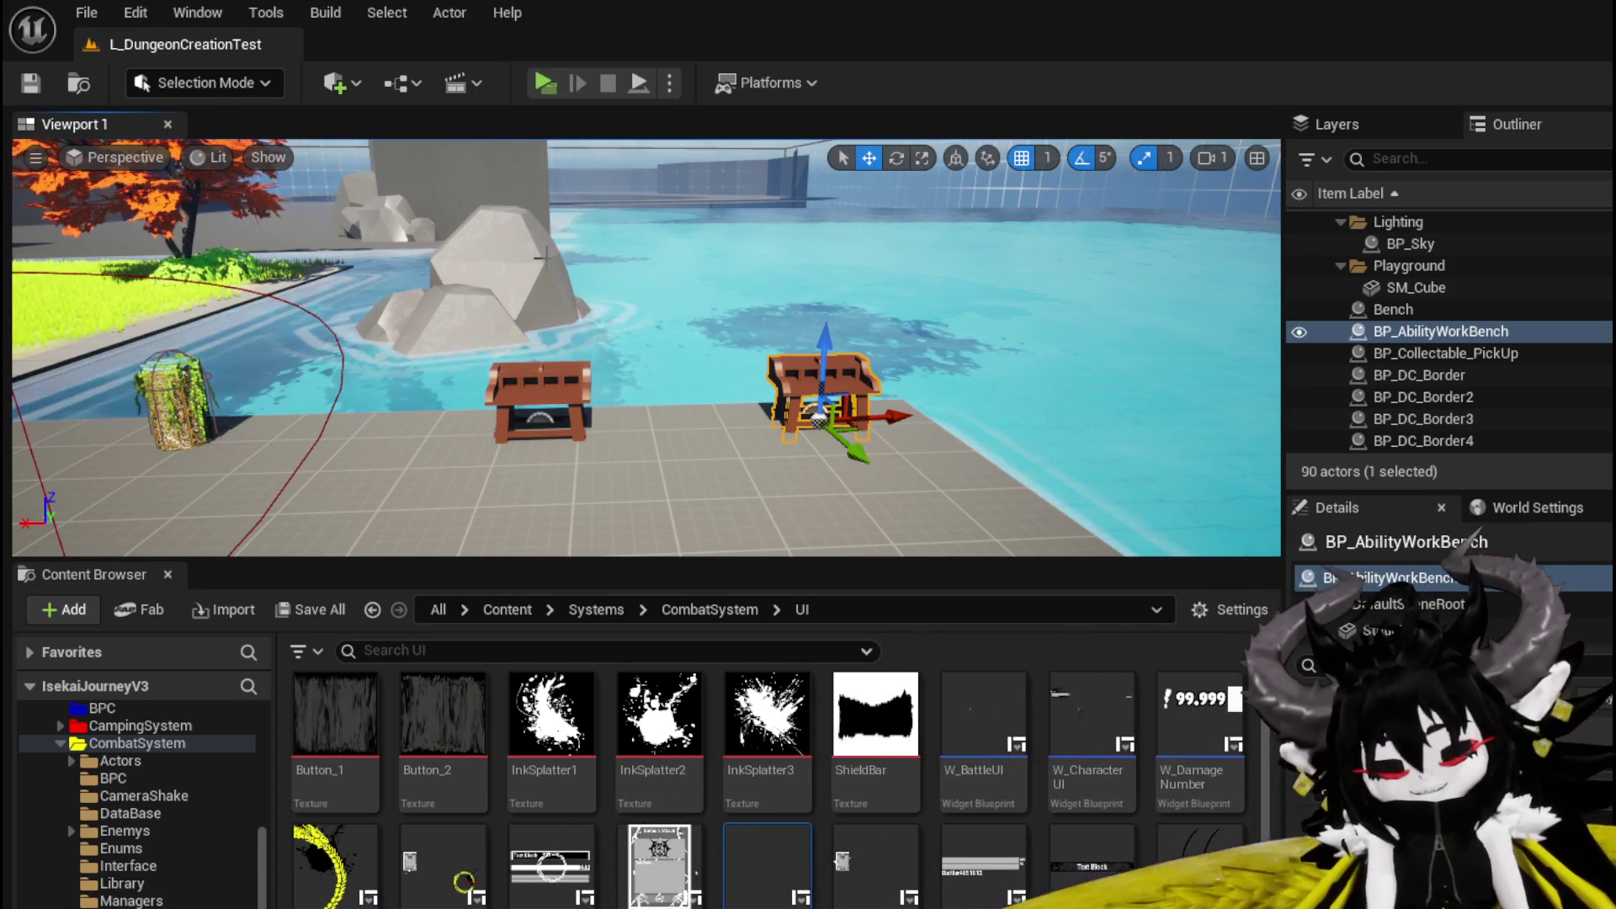
click(30, 82)
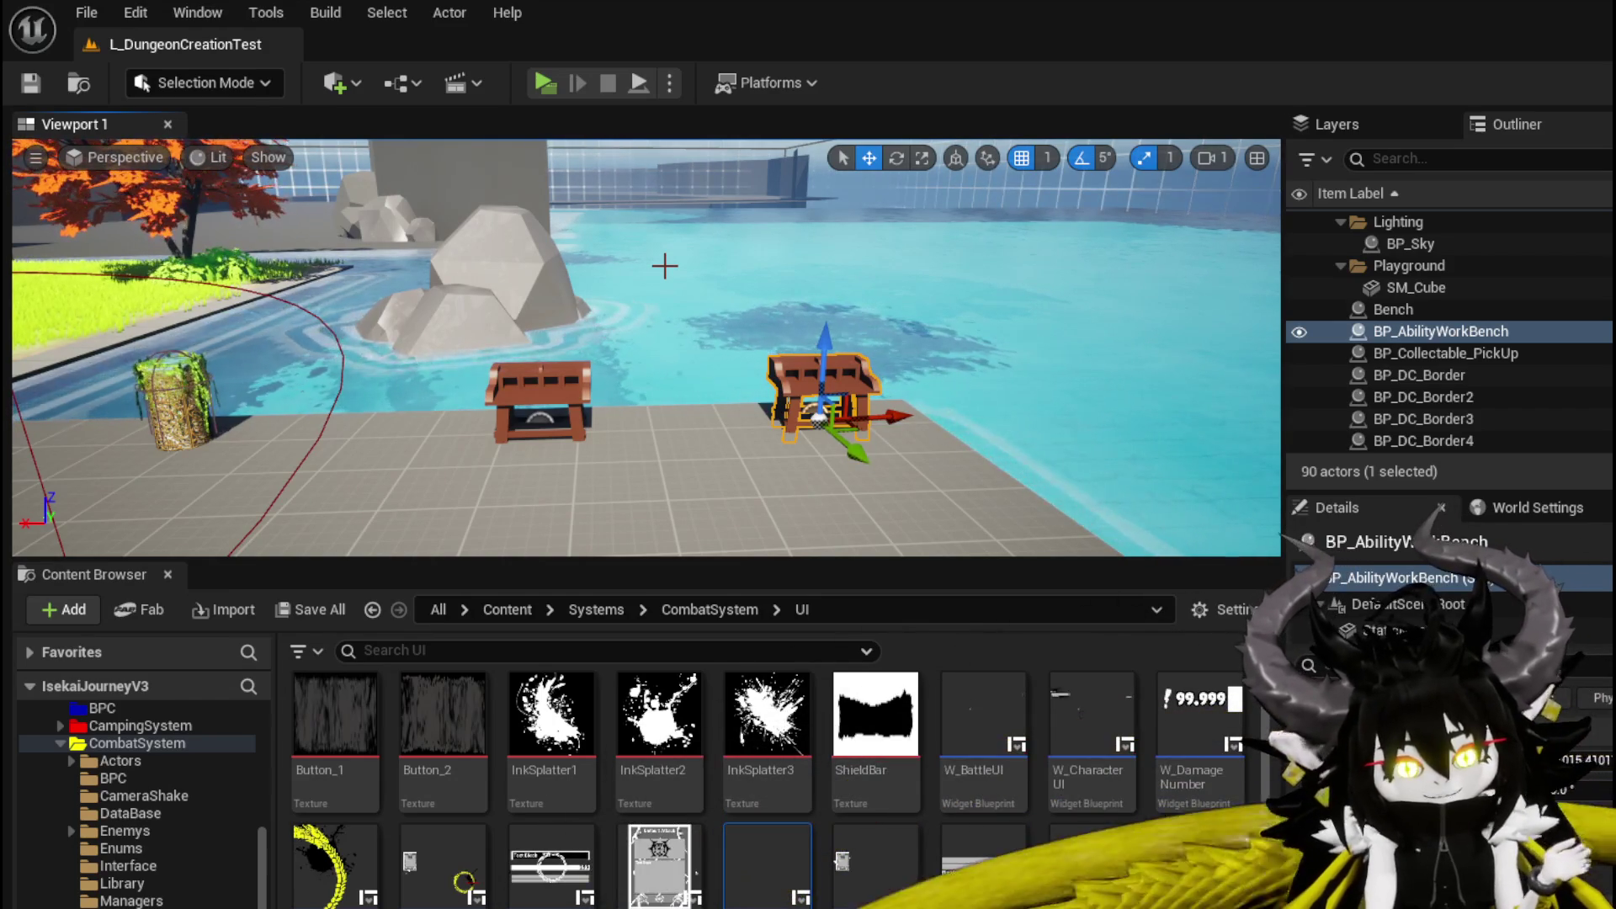
key(ctrl+s)
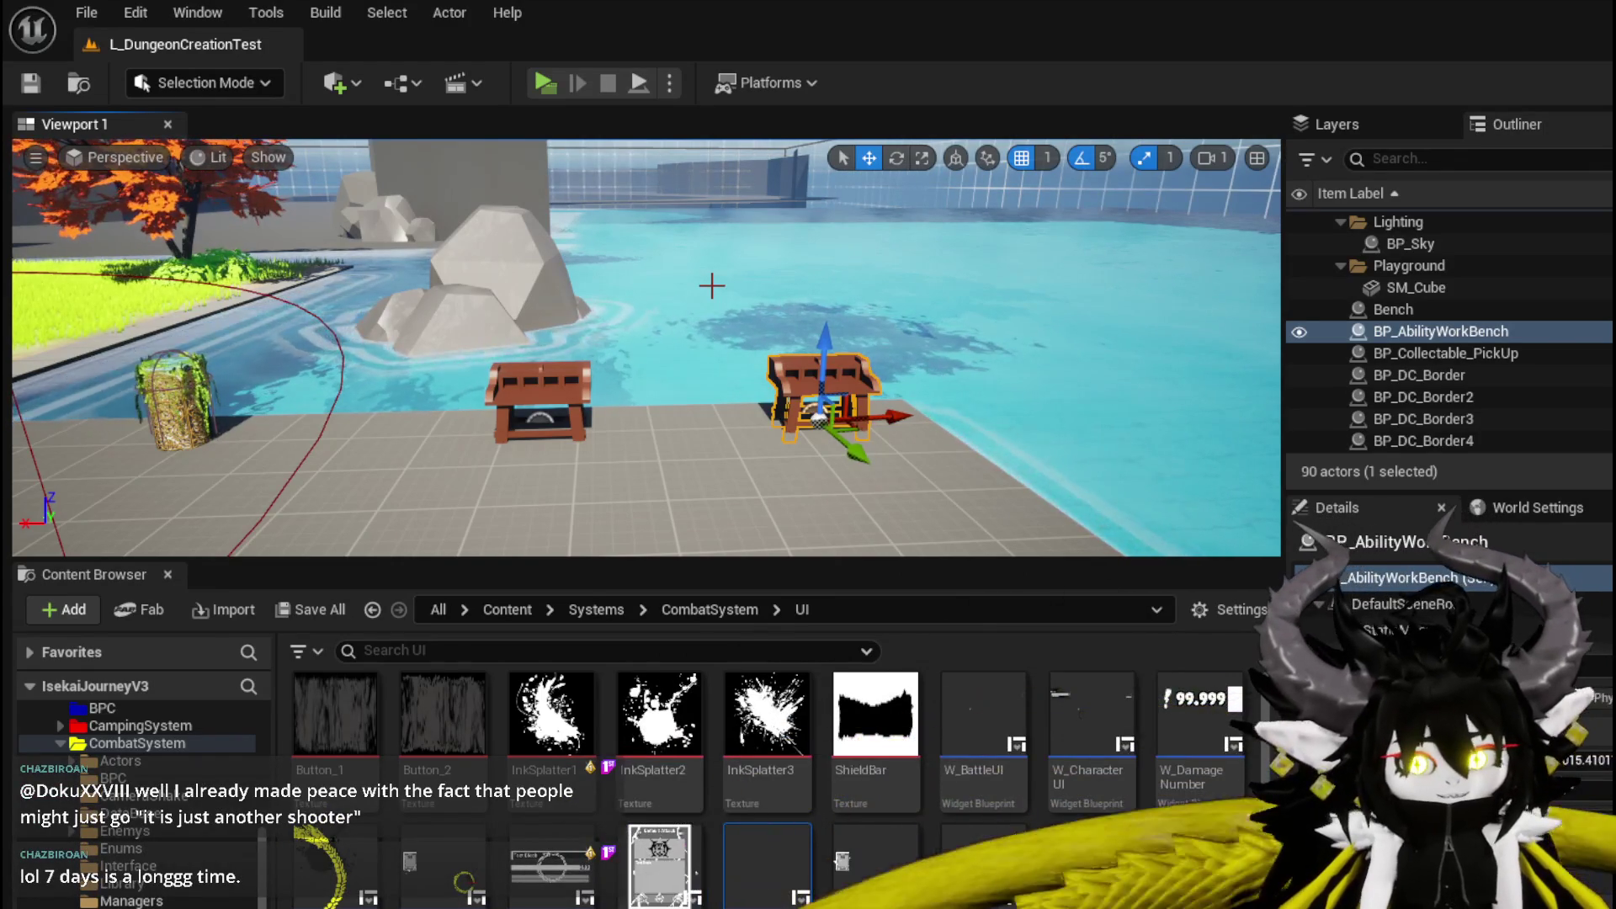
Look around the benches and player start, save the level again, and start a playtest.
drag(711, 285, 765, 357)
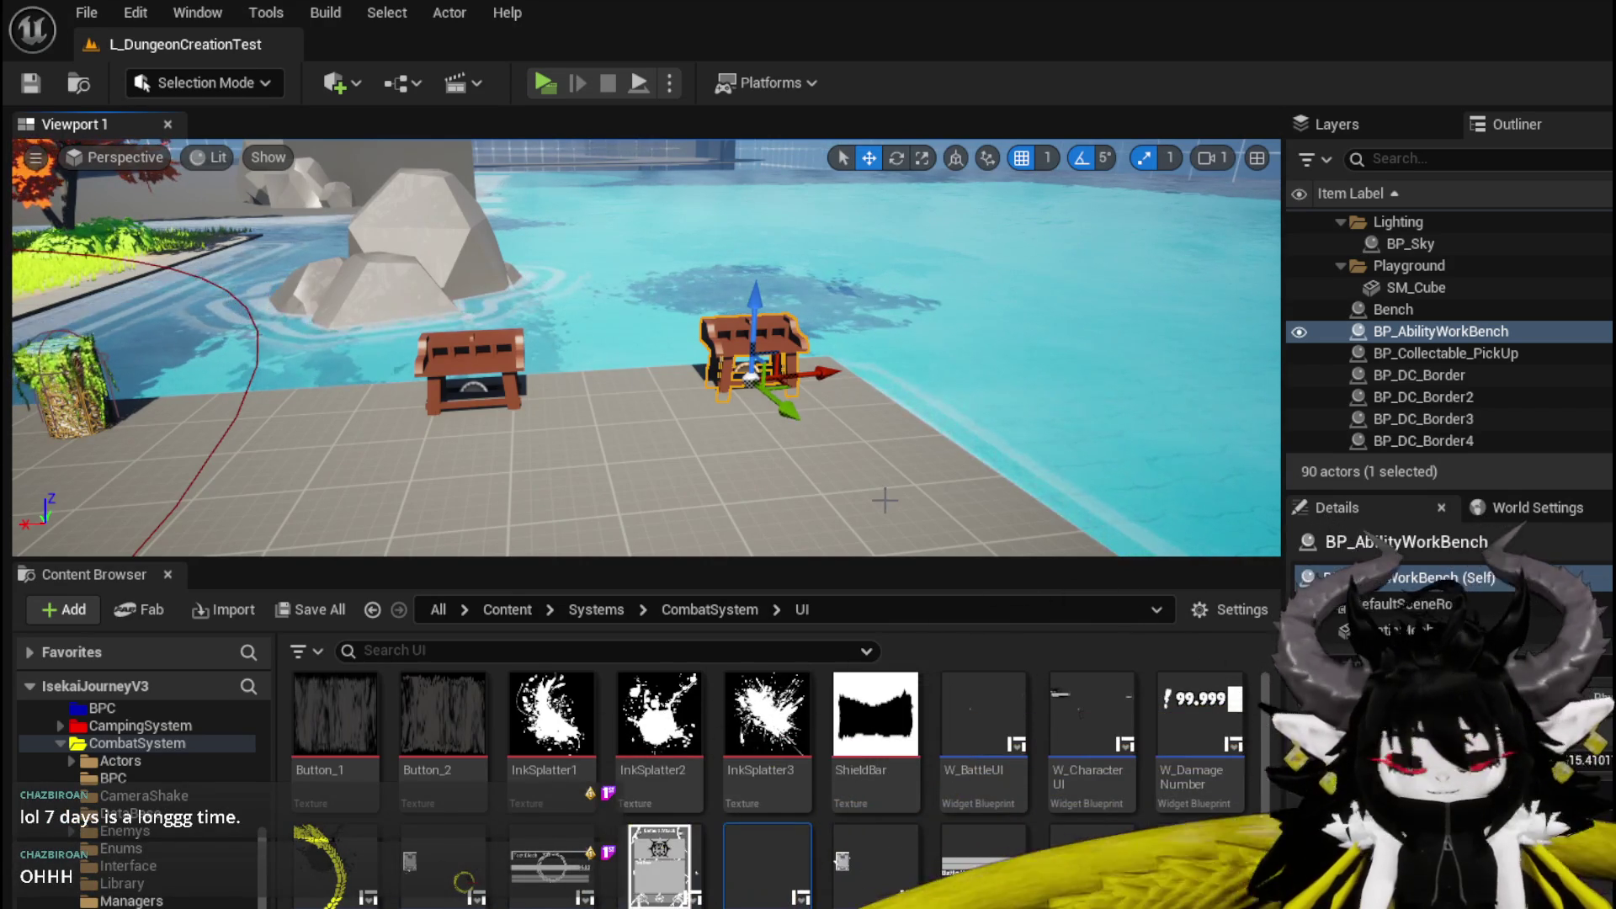
mouse_move(840, 477)
mouse_down()
mouse_move(606, 477)
mouse_move(602, 450)
mouse_move(632, 475)
mouse_move(690, 471)
mouse_up()
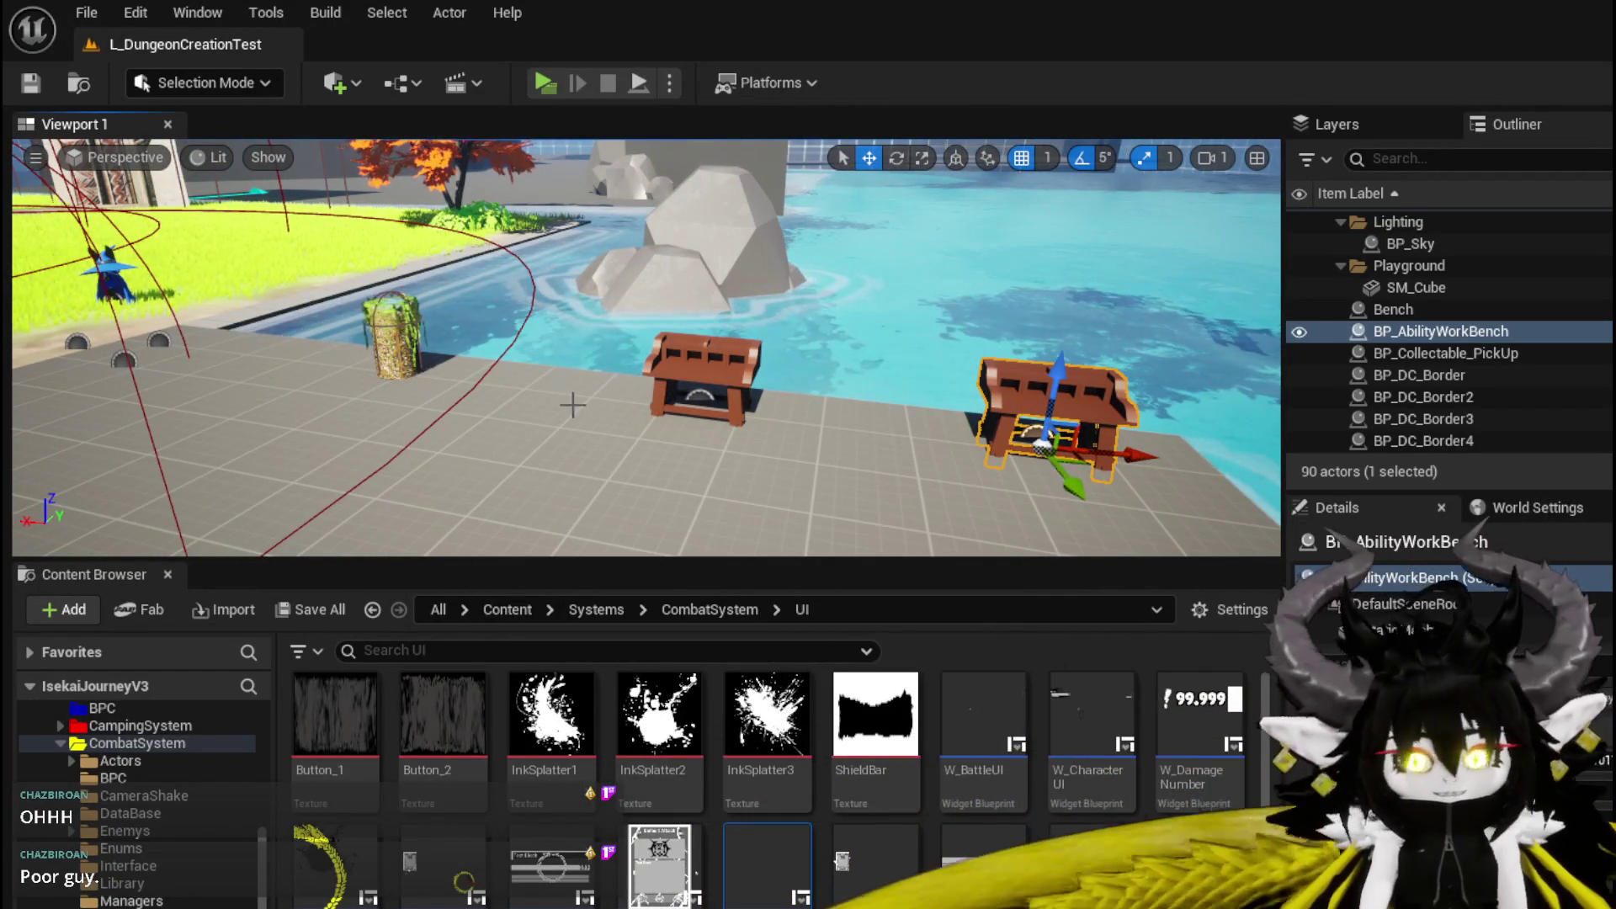
drag(571, 403, 568, 406)
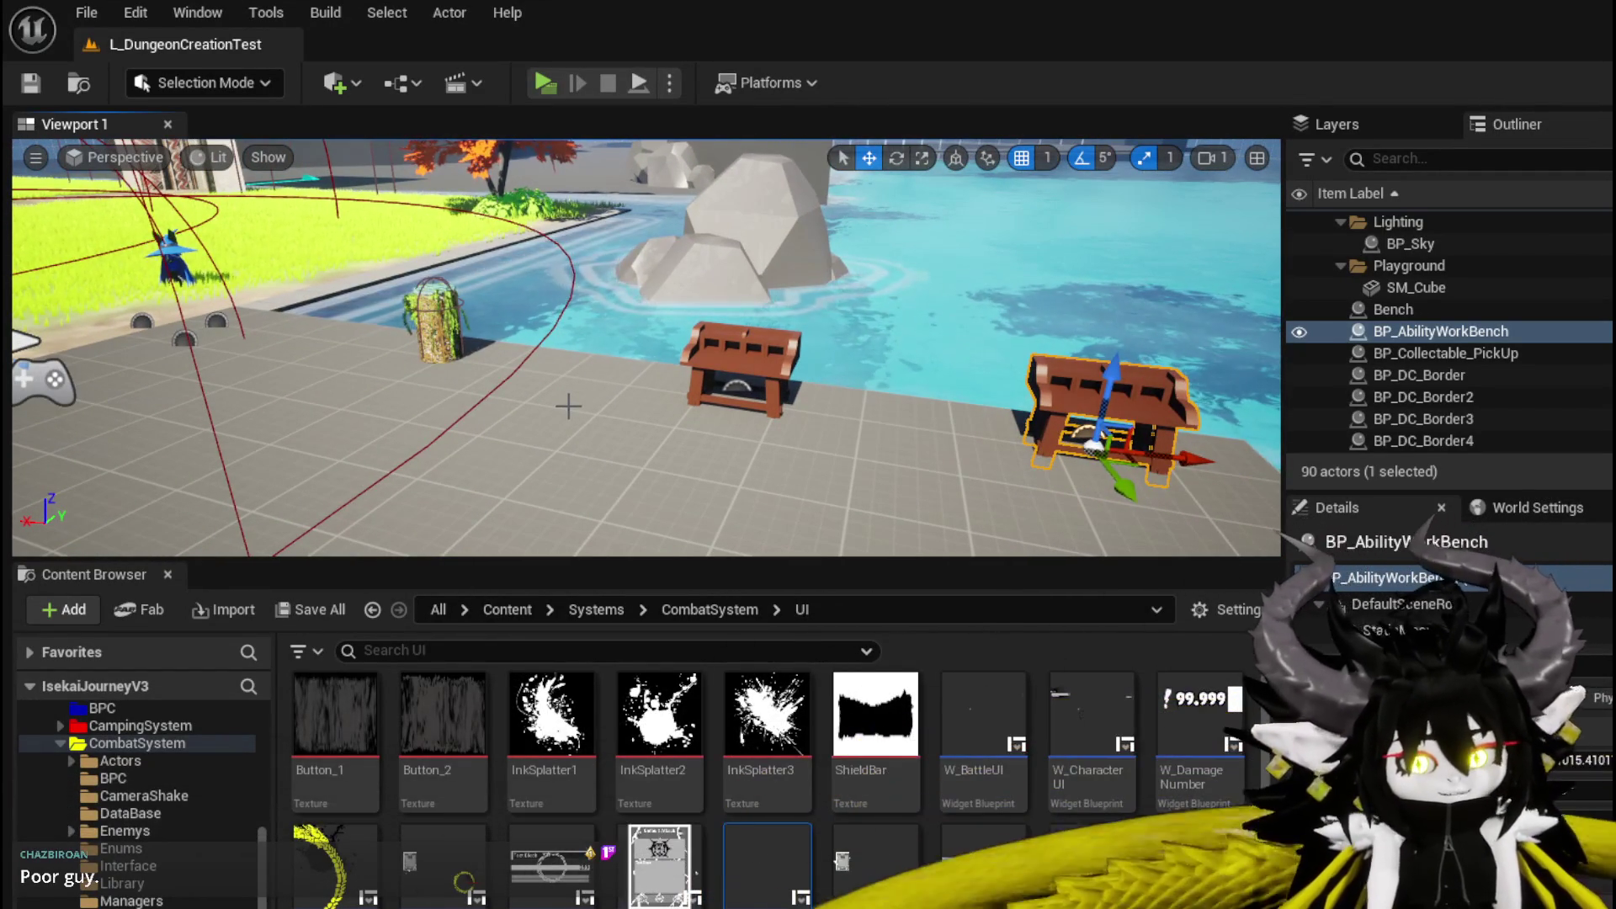
drag(568, 407, 471, 408)
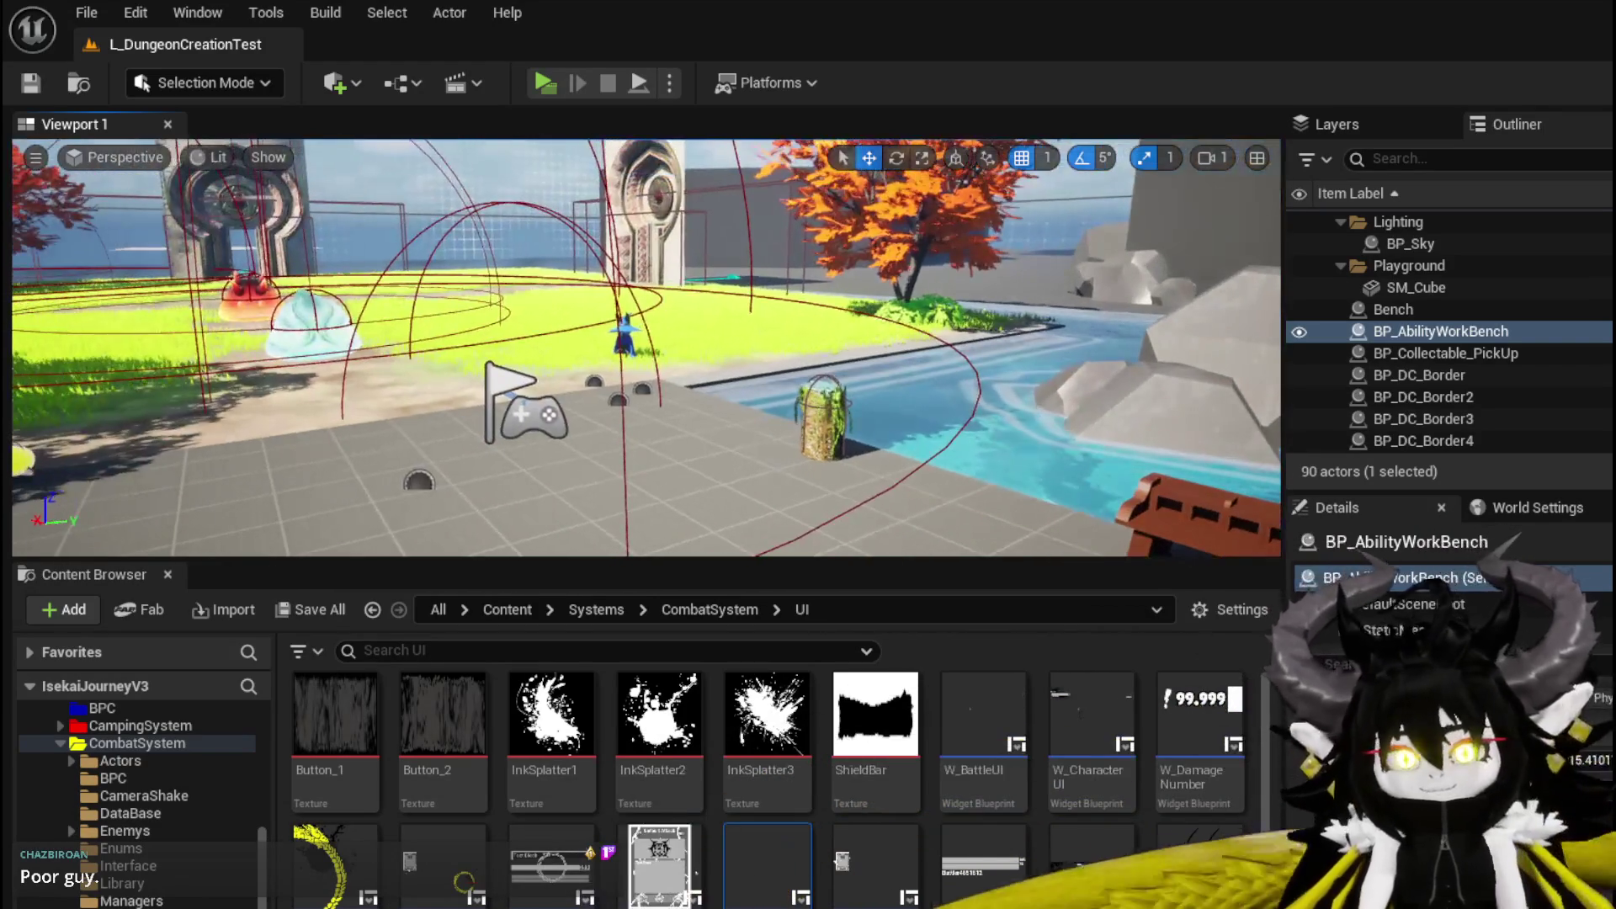
click(30, 83)
mouse_move(472, 408)
mouse_down()
mouse_move(539, 370)
mouse_move(488, 374)
mouse_move(488, 337)
mouse_move(320, 345)
mouse_move(539, 345)
mouse_move(926, 471)
mouse_up()
key(ctrl+s)
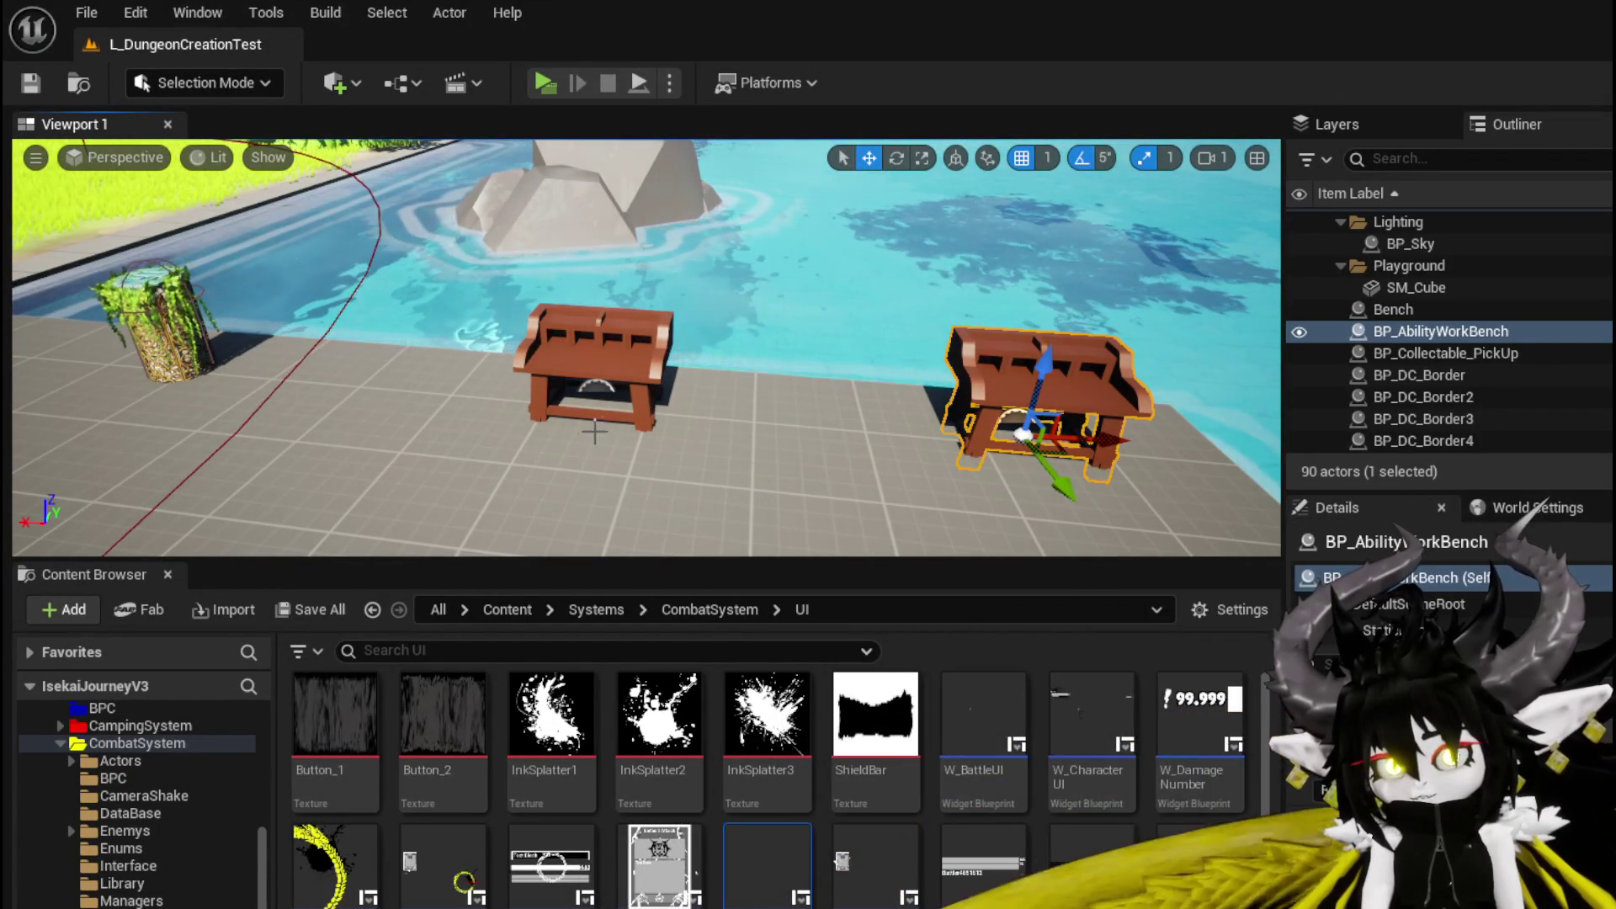
click(546, 82)
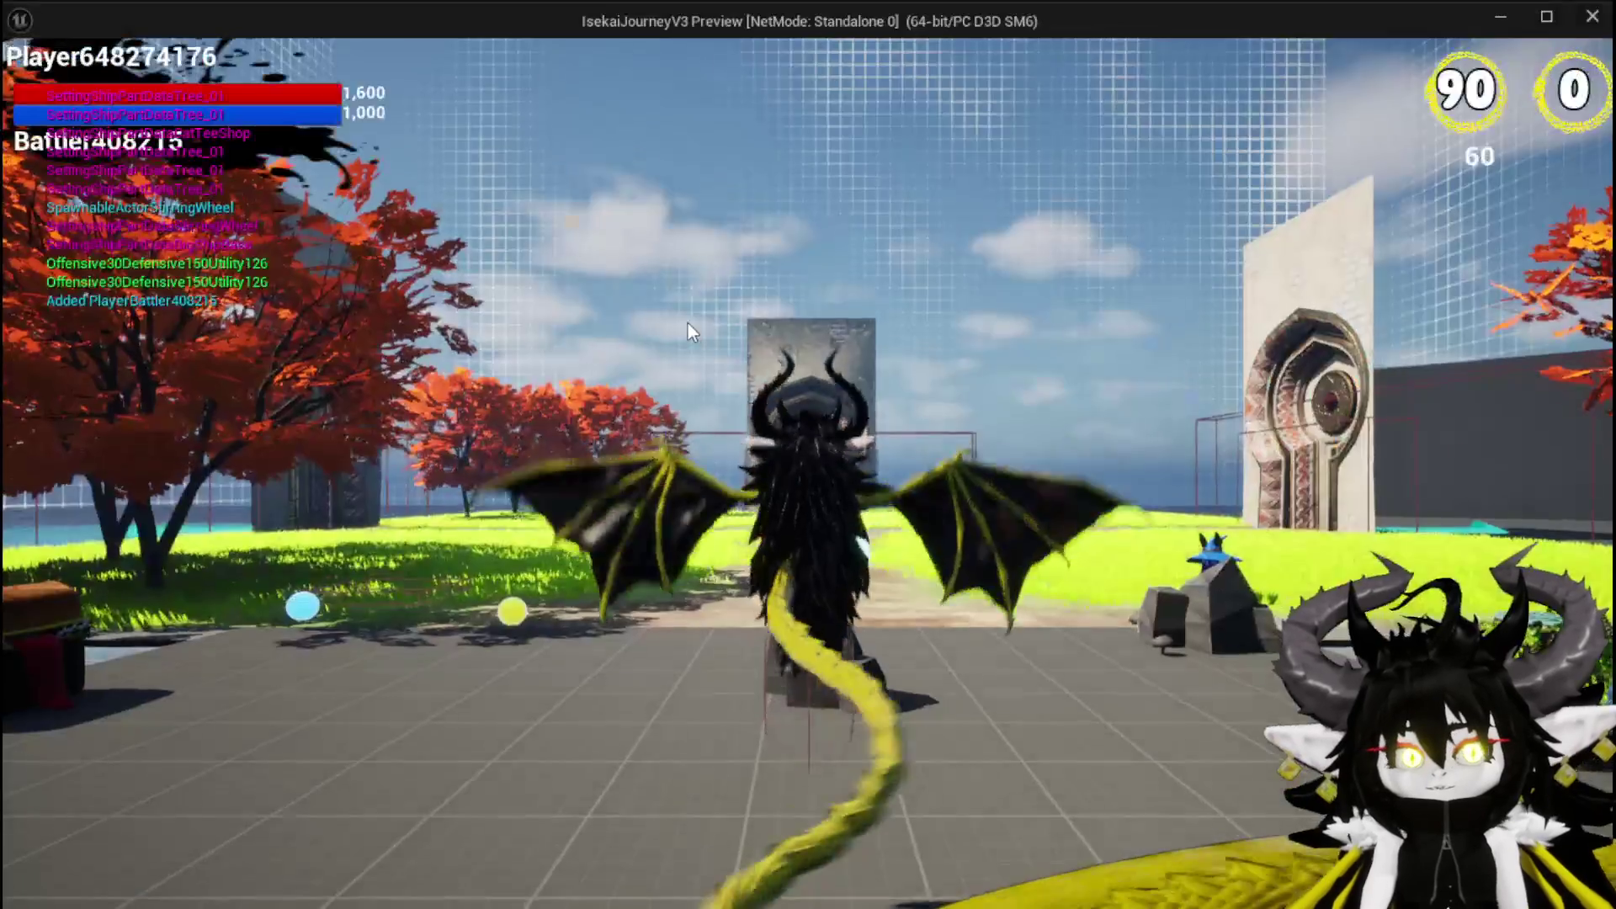
At the workbench, open Ability Edit, show Magic cards, and enlarge the Magic_Big_02 card.
click(688, 323)
key(w)
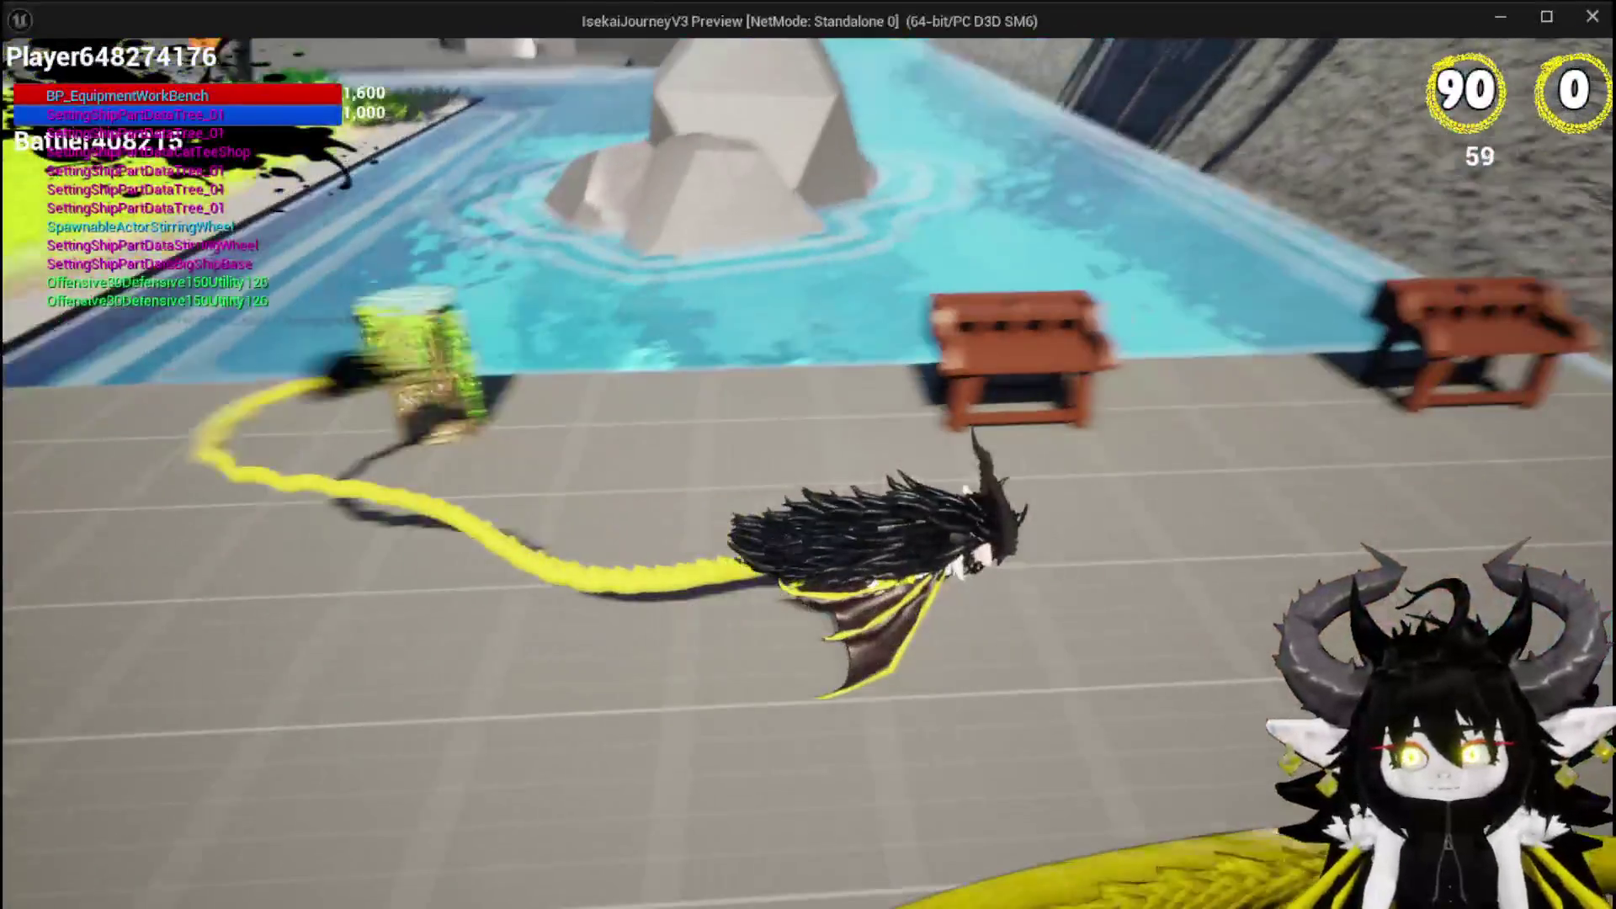
key(e)
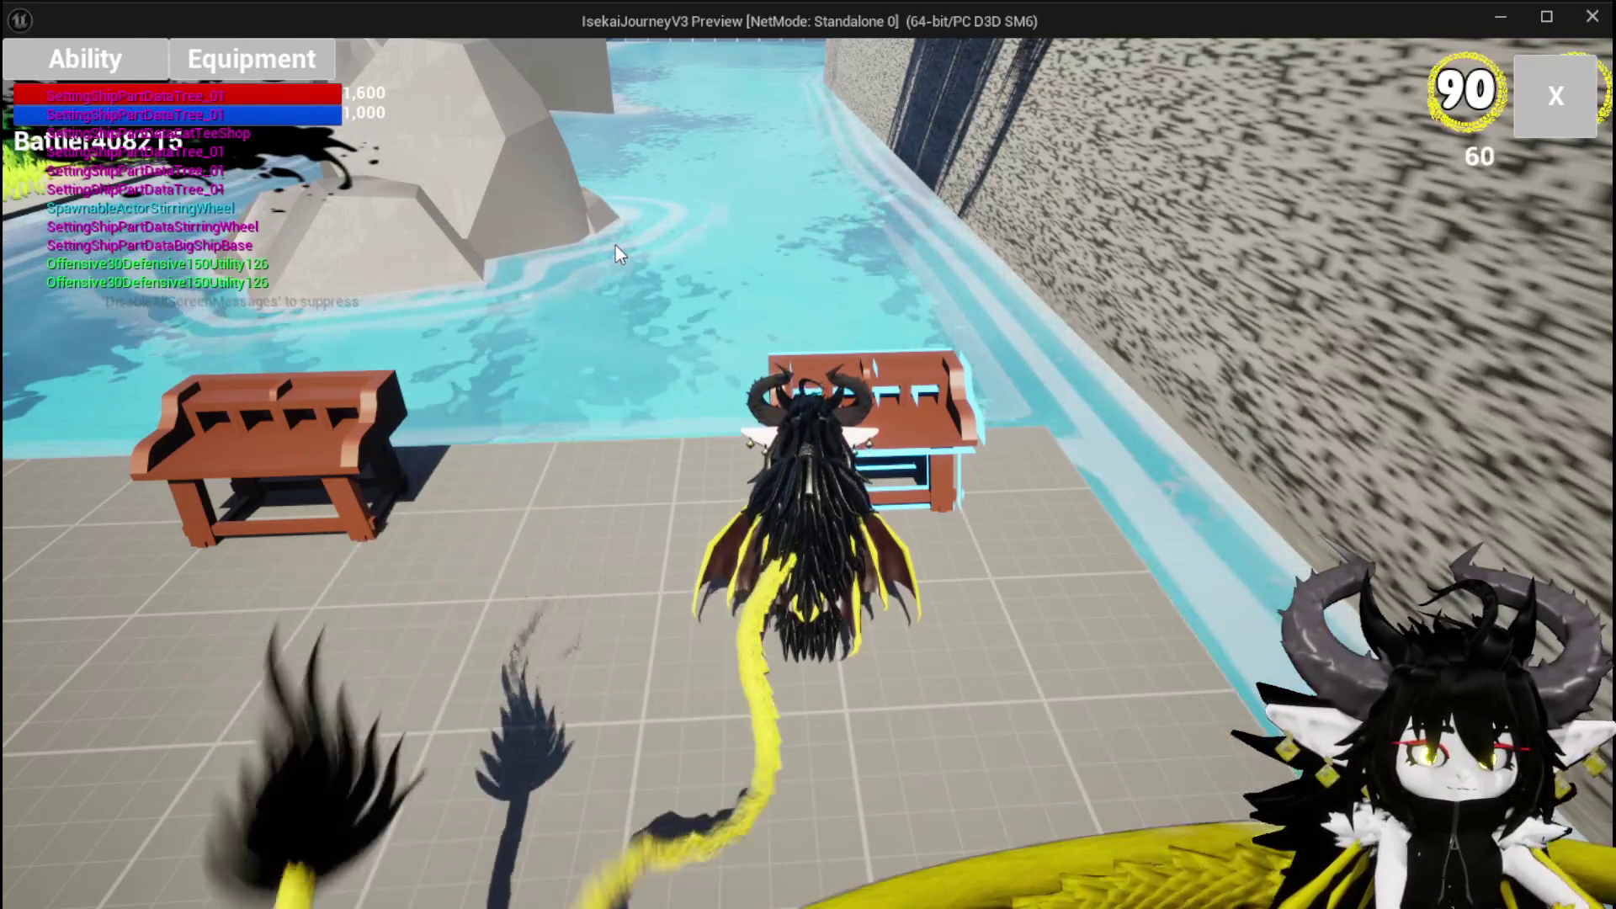
click(616, 246)
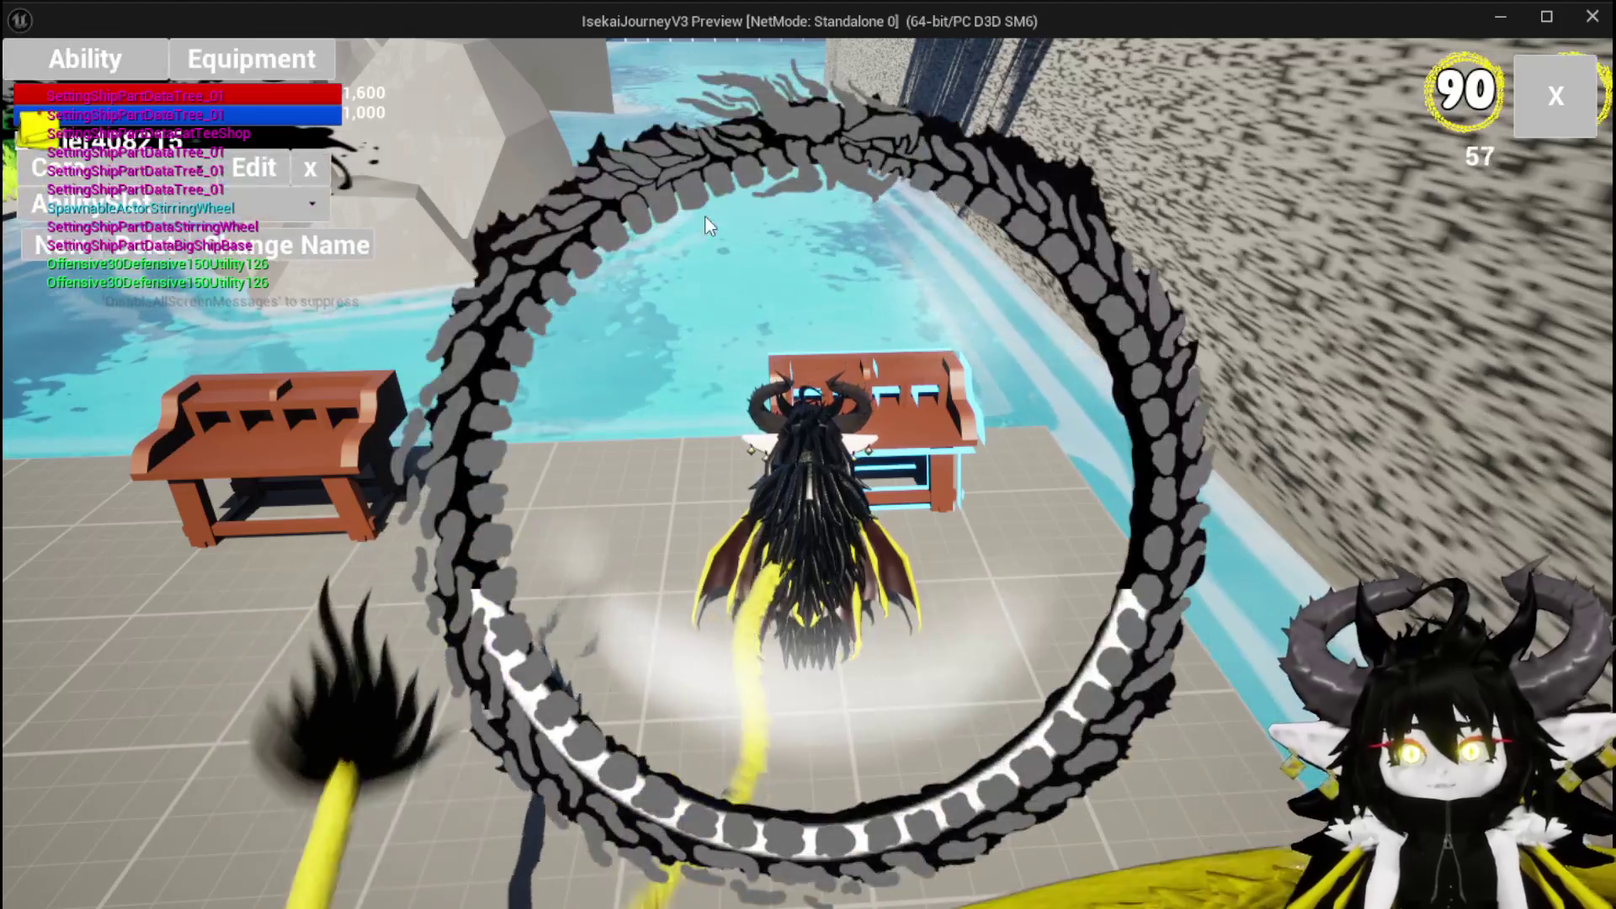
click(213, 210)
click(214, 215)
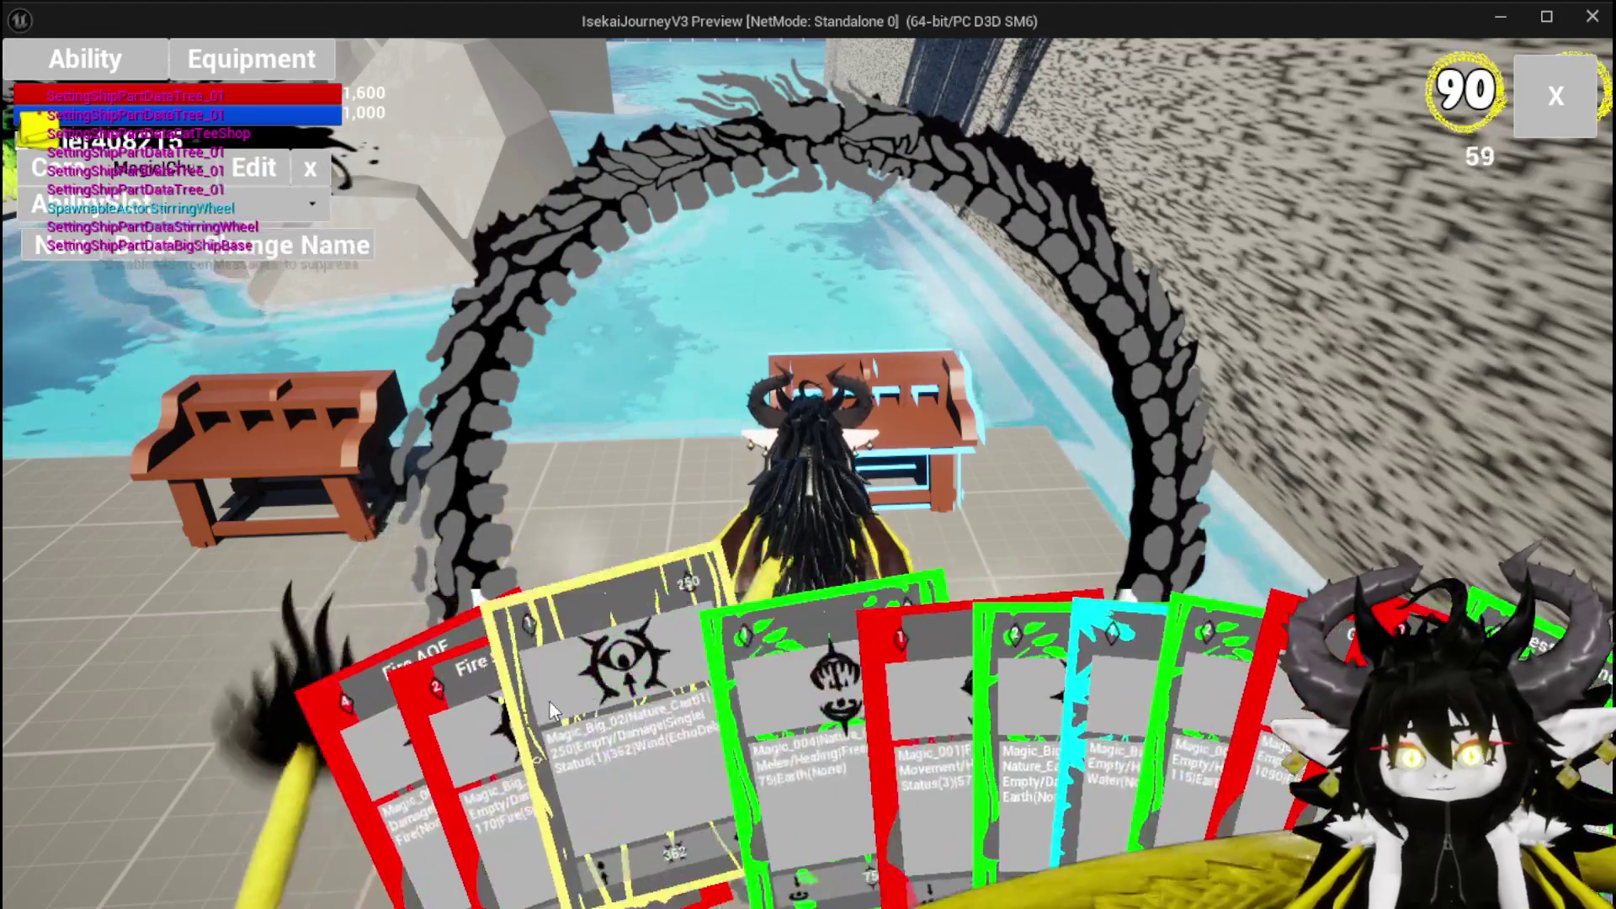
click(549, 702)
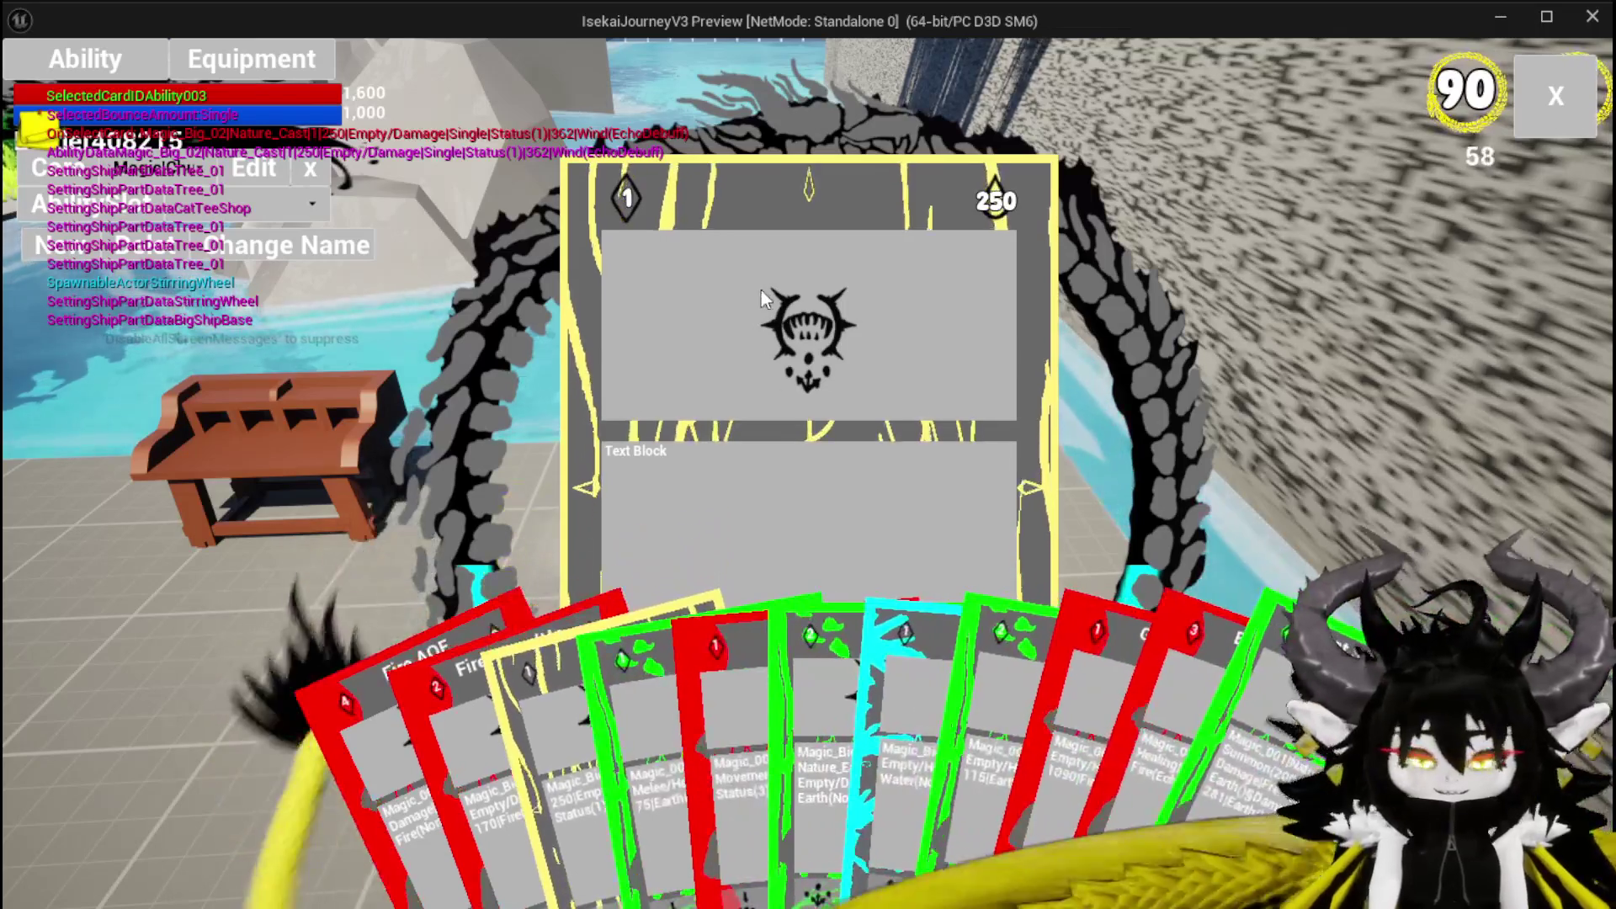
Exit the playtest, select the ability workbench, and save the level.
key(Escape)
click(1047, 388)
key(ctrl+s)
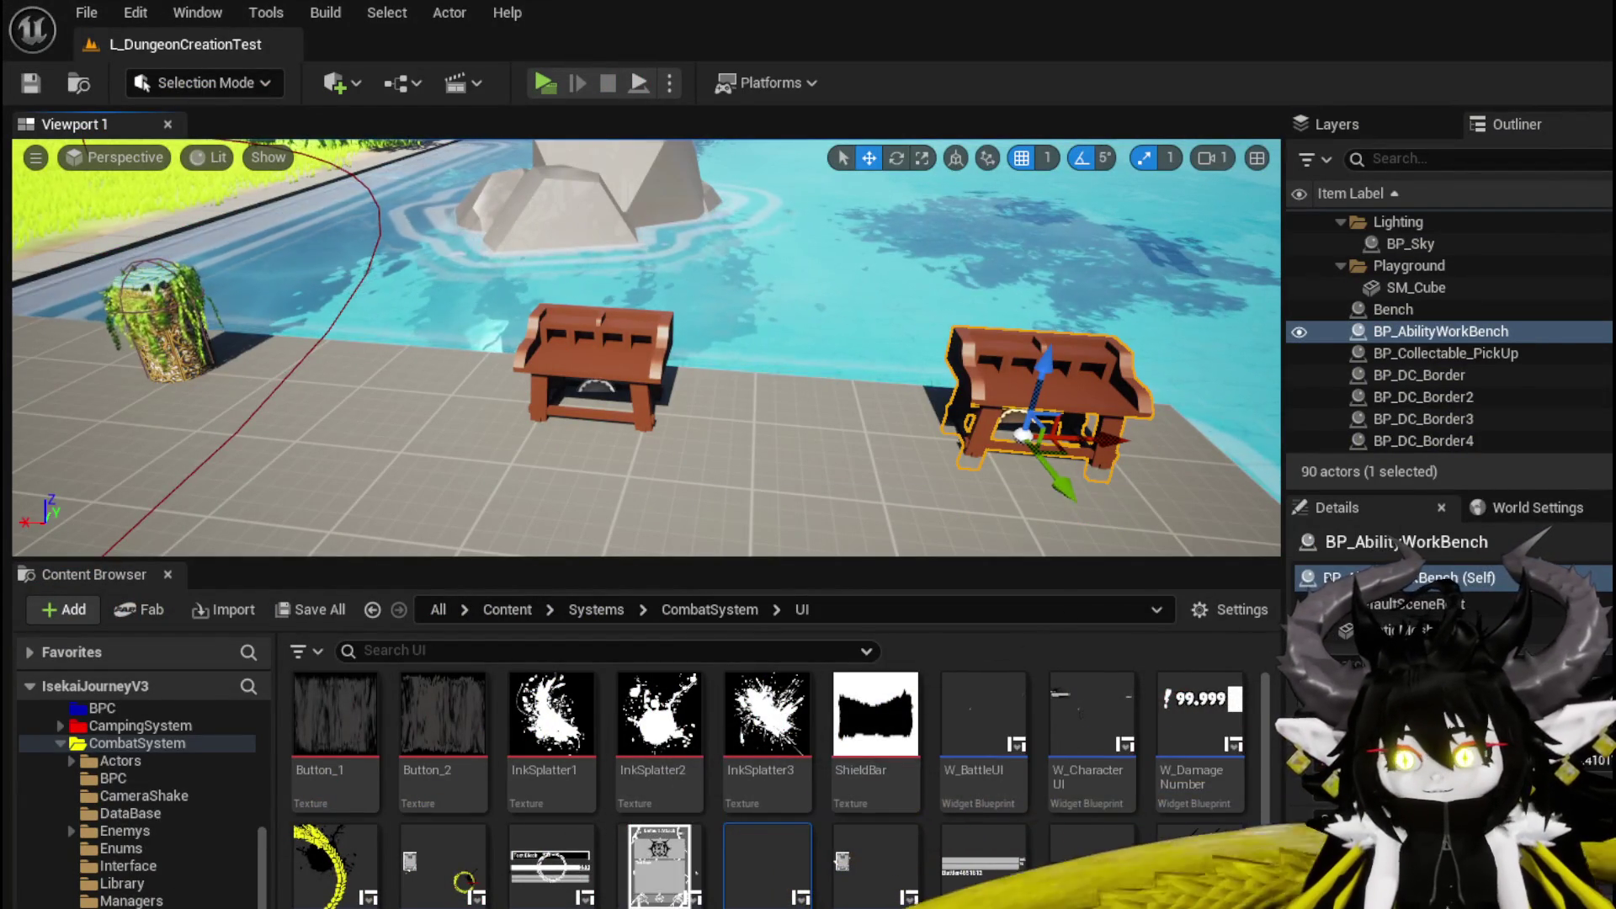
Add a SetTargeting call at the end of SetData's node chain and compile WP_CardCreation.
key(alt+Tab)
mouse_move(681, 487)
mouse_down()
mouse_move(911, 500)
mouse_move(959, 391)
mouse_up()
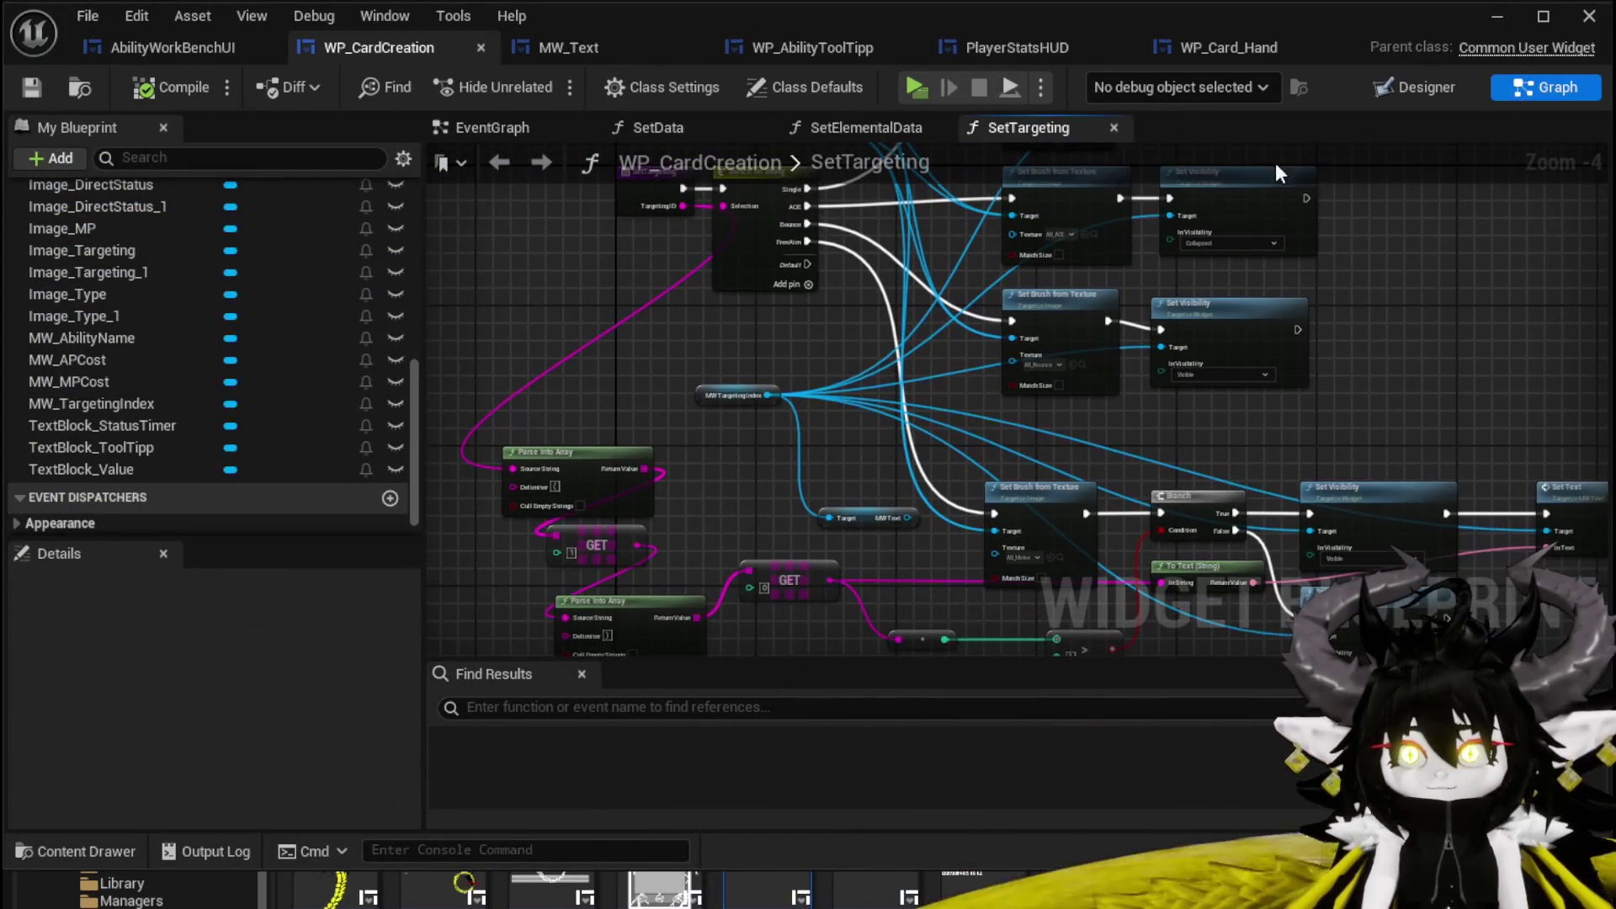
click(631, 128)
mouse_move(846, 279)
mouse_down()
mouse_move(959, 236)
mouse_move(748, 218)
mouse_up()
scroll(213, 279, up, 10)
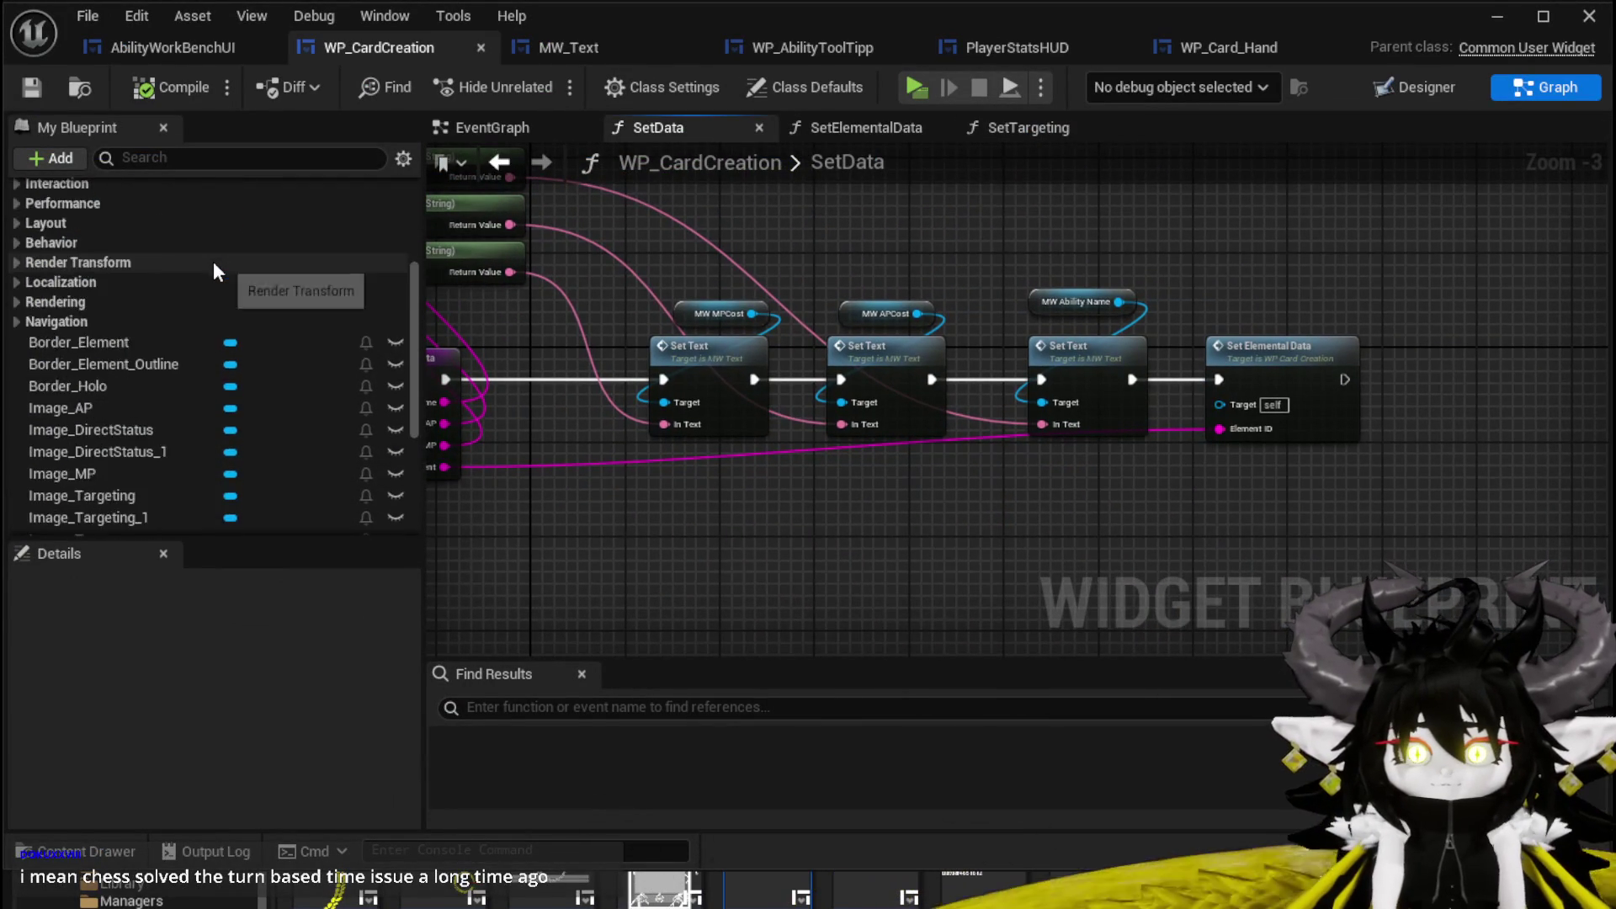
mouse_move(214, 265)
mouse_down()
mouse_move(1237, 374)
mouse_move(1399, 358)
mouse_move(1319, 394)
mouse_move(1389, 406)
mouse_move(1441, 389)
mouse_move(479, 397)
mouse_move(527, 430)
mouse_move(690, 424)
mouse_up()
click(886, 569)
click(182, 88)
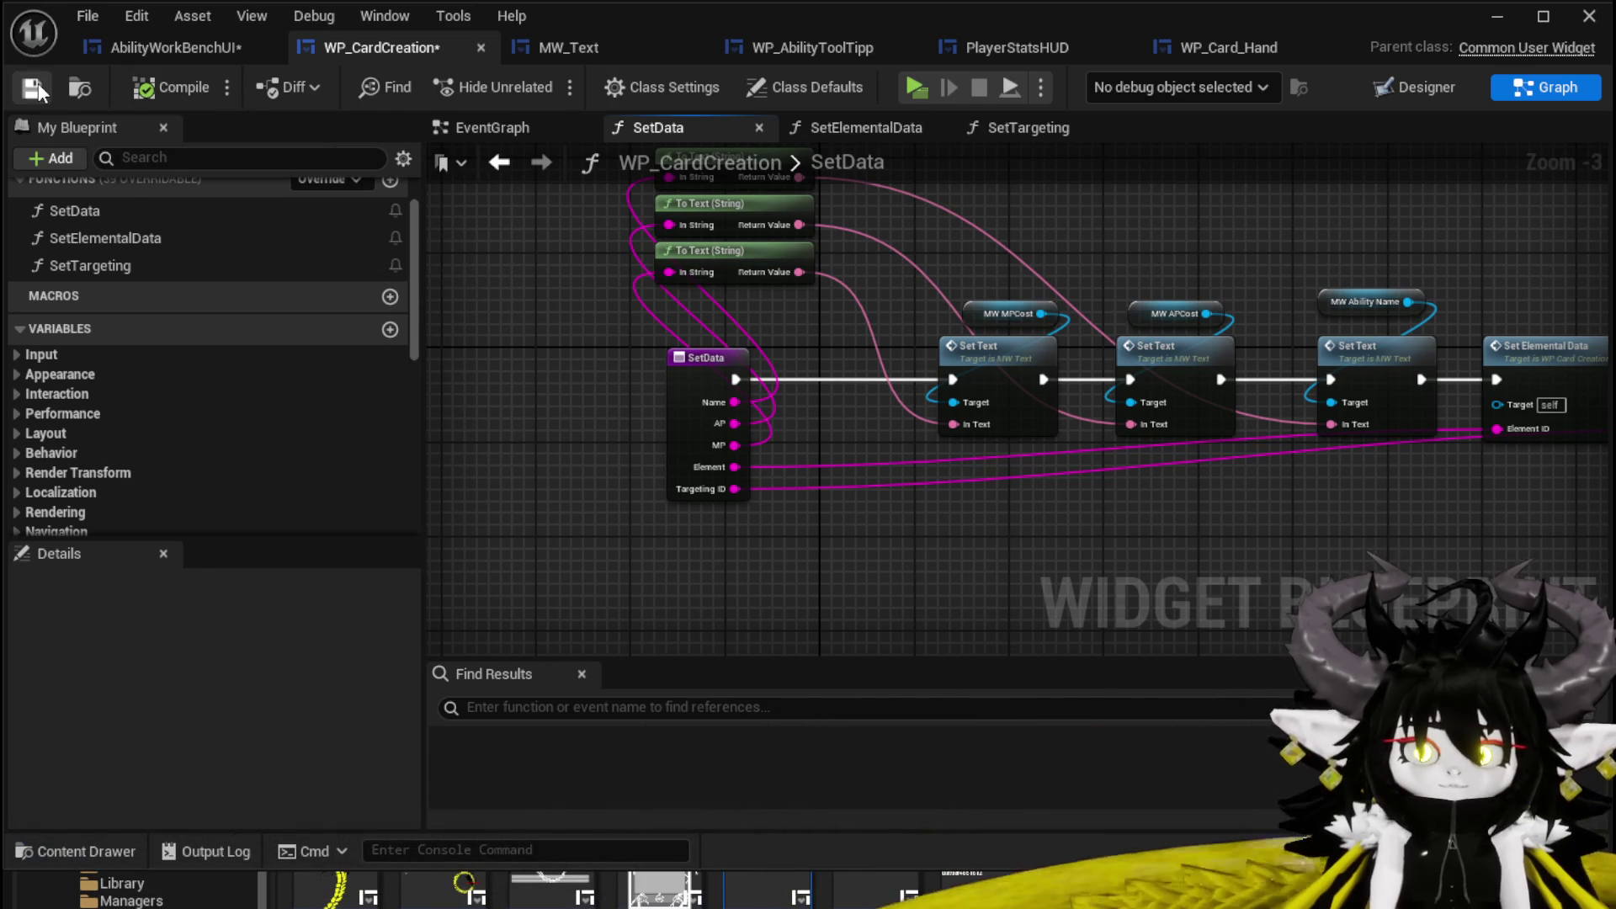
click(512, 120)
click(661, 128)
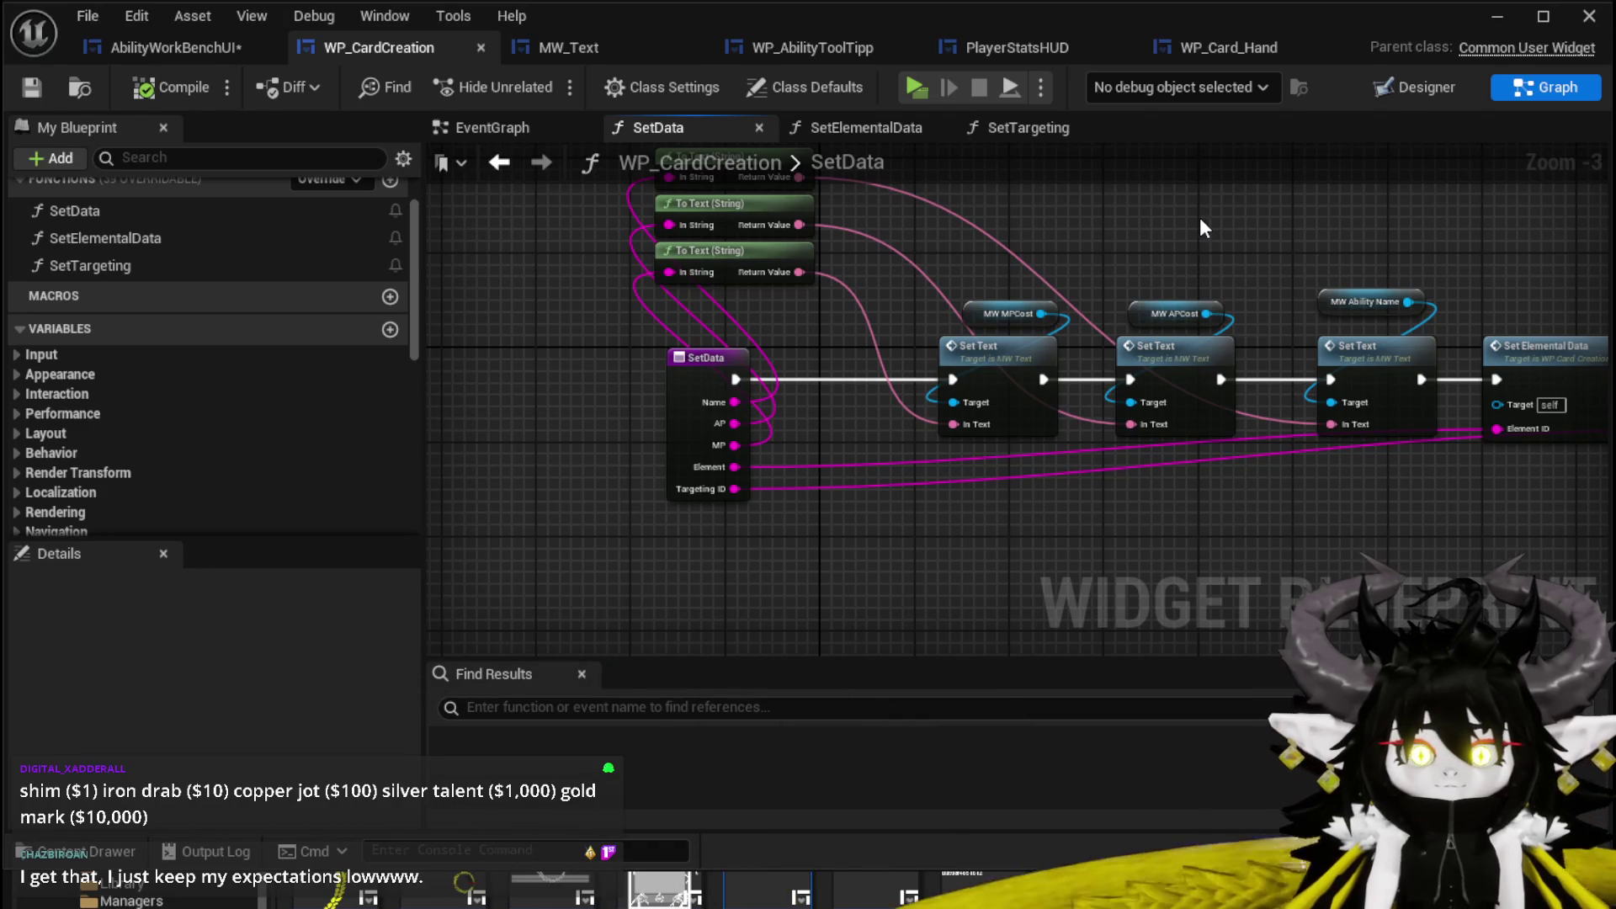
mouse_move(1211, 215)
mouse_down()
mouse_move(855, 205)
mouse_move(1035, 224)
mouse_move(1021, 289)
mouse_move(1007, 268)
mouse_move(1031, 275)
mouse_up()
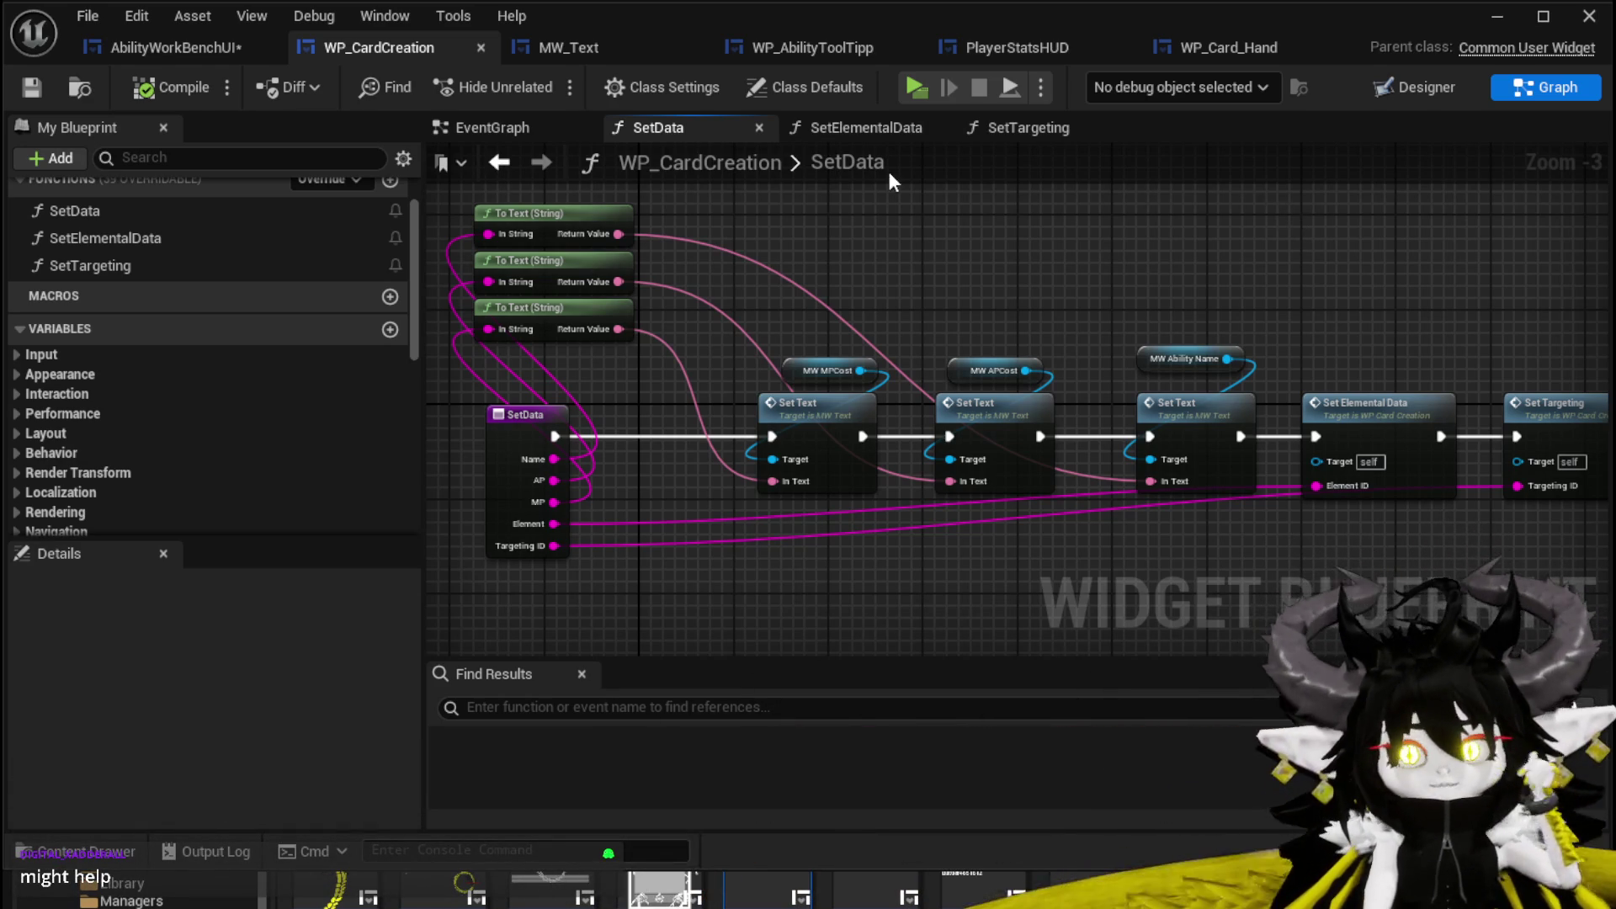
Save AbilityWorkBenchUI and bring its For Each Loop and FIND nodes into view.
click(189, 42)
click(34, 88)
mouse_move(793, 482)
mouse_down()
mouse_move(699, 441)
mouse_move(655, 457)
mouse_up()
drag(678, 477, 603, 480)
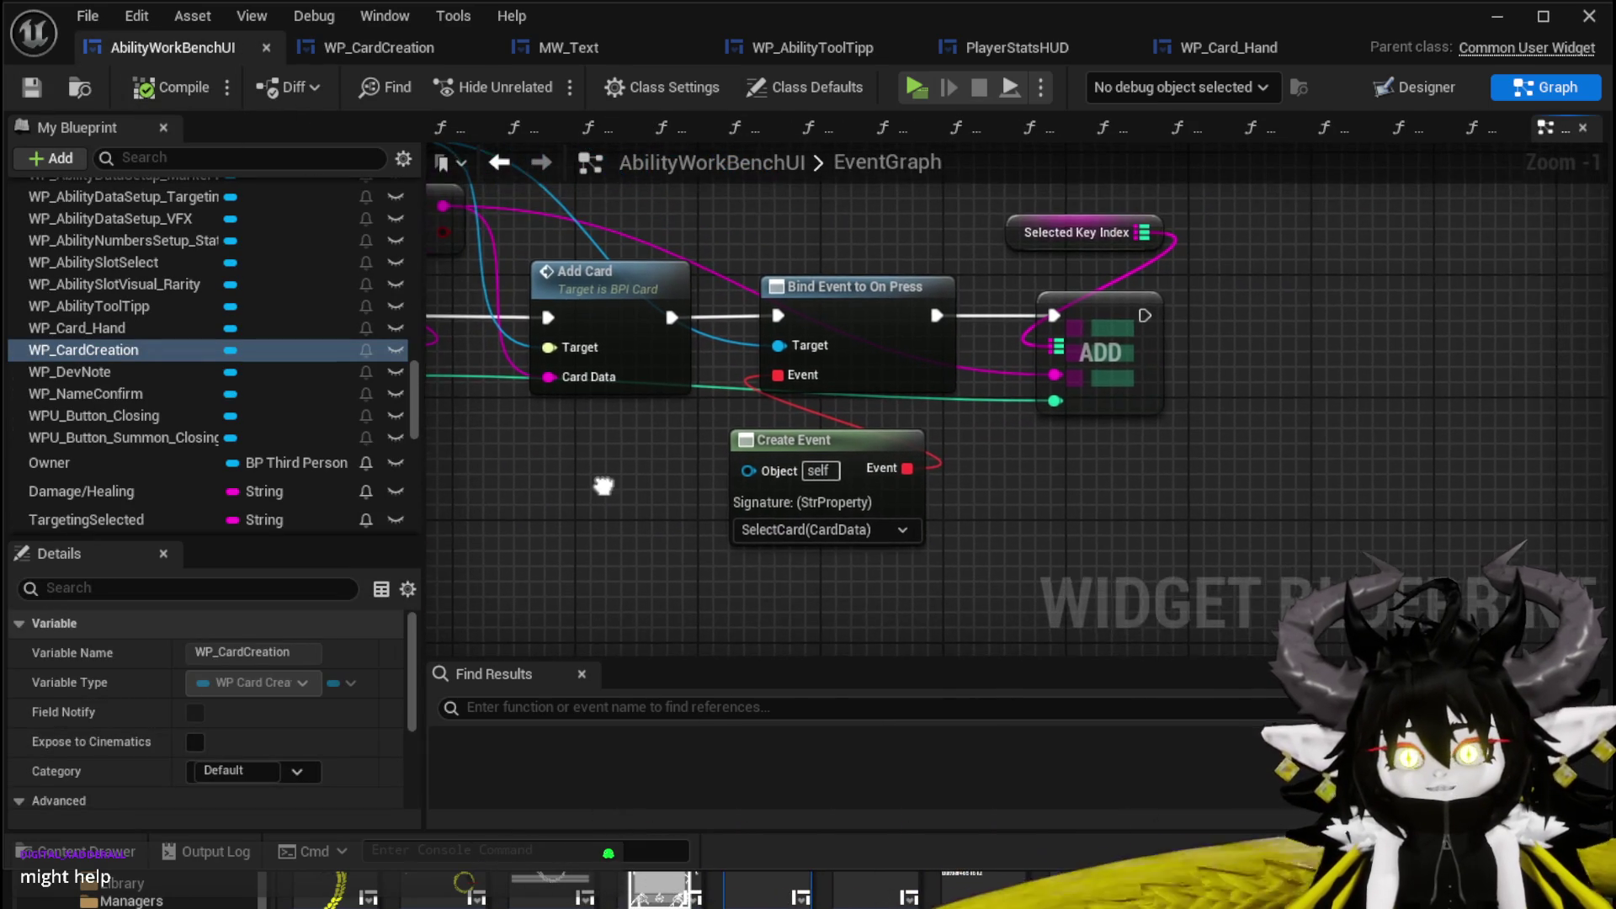
Shift Selected Key Index and the FIND/Break S Ability Core nodes left, then save.
drag(981, 555, 1175, 595)
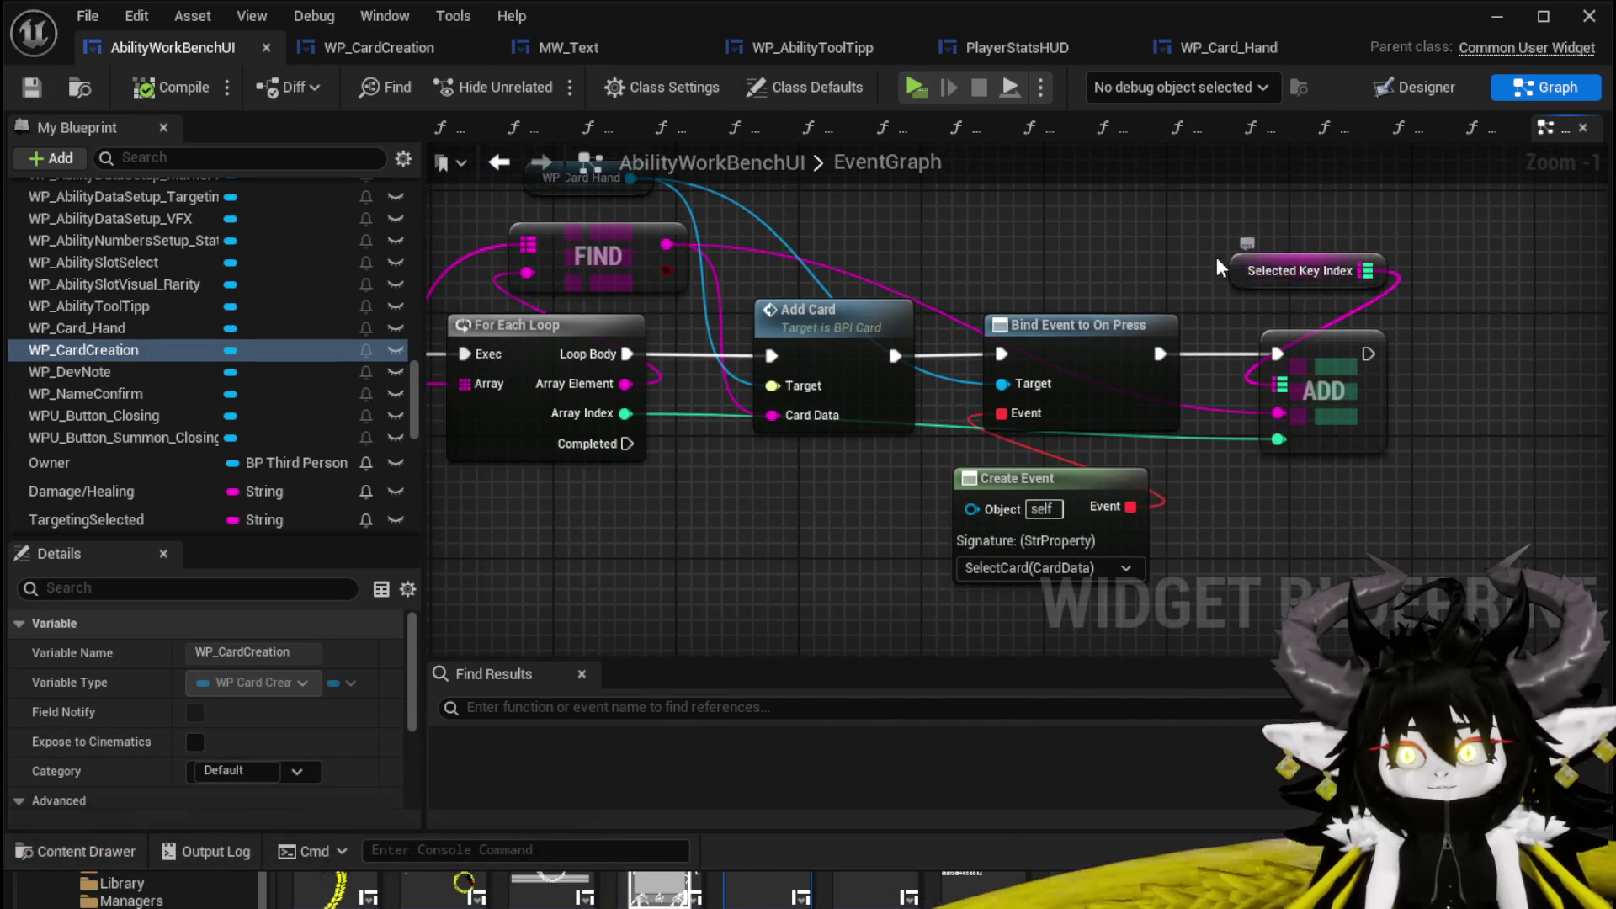
drag(1242, 265, 1149, 250)
mouse_move(1012, 269)
mouse_down()
mouse_move(1078, 306)
mouse_move(1103, 266)
mouse_move(1080, 227)
mouse_up()
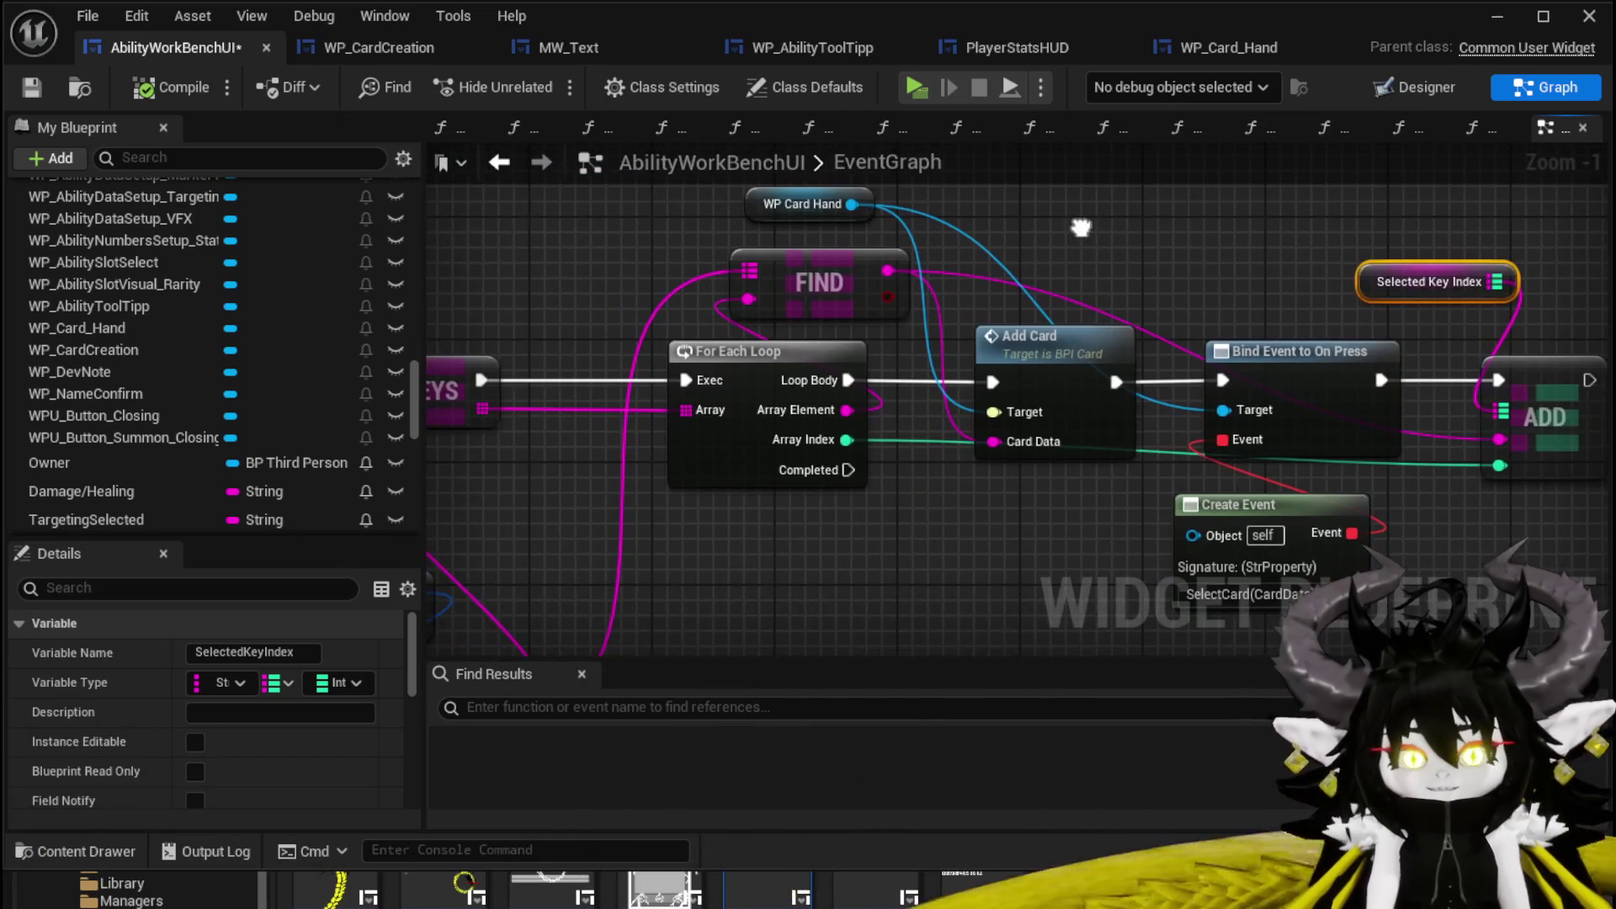
scroll(917, 536, down, 2)
mouse_move(1019, 436)
mouse_down()
mouse_move(890, 376)
mouse_move(593, 492)
mouse_up()
drag(855, 337, 905, 406)
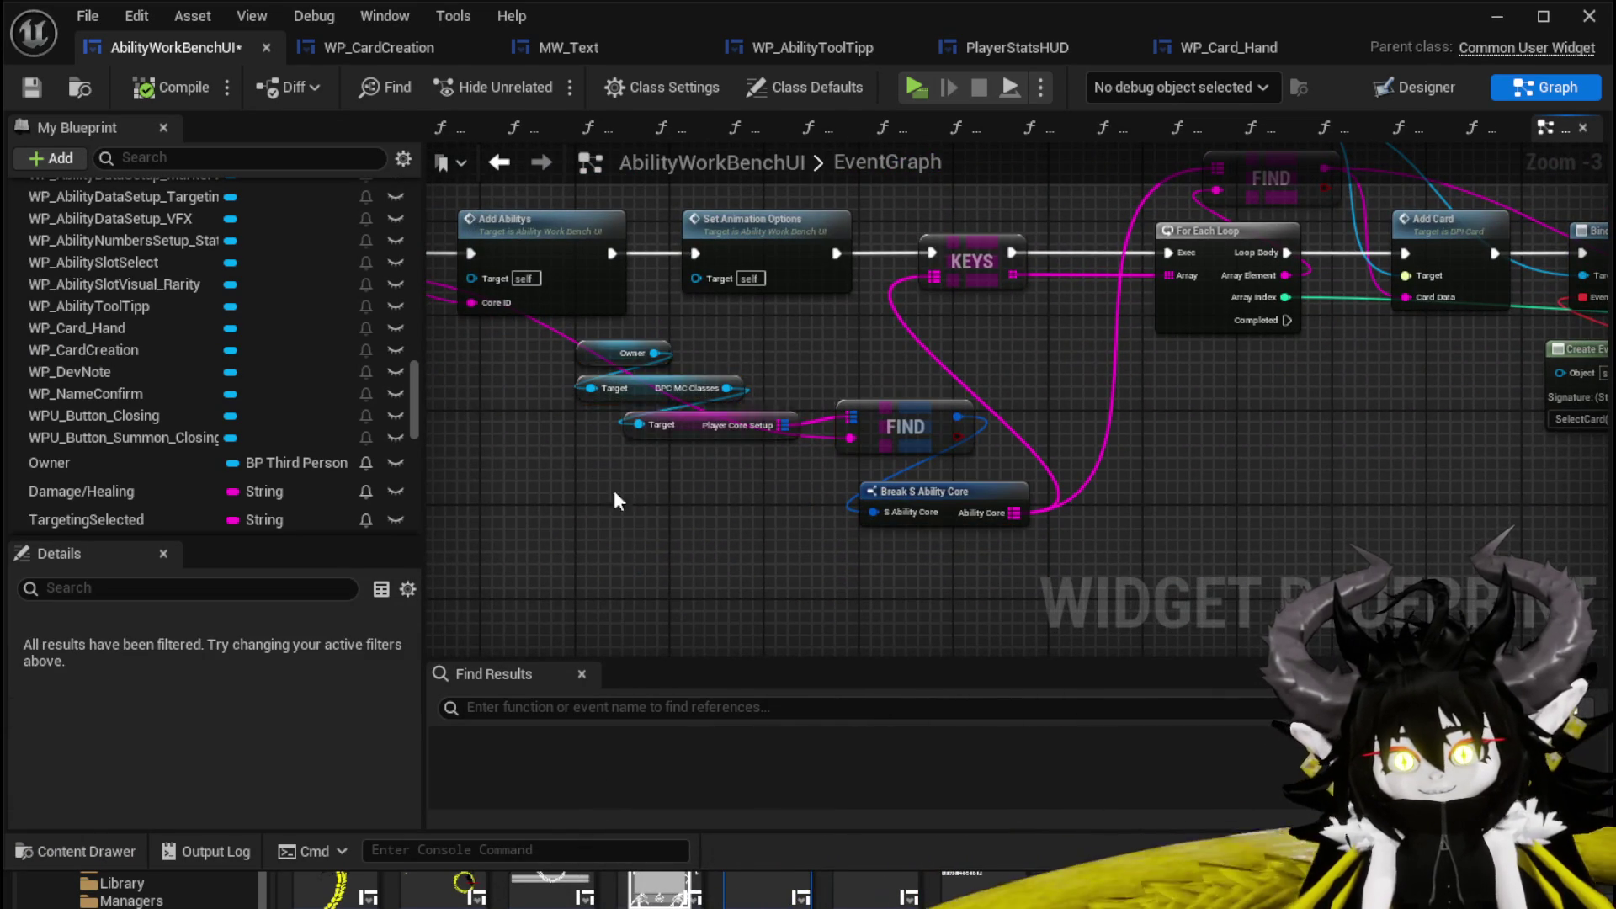
drag(767, 362, 846, 351)
drag(883, 424, 730, 399)
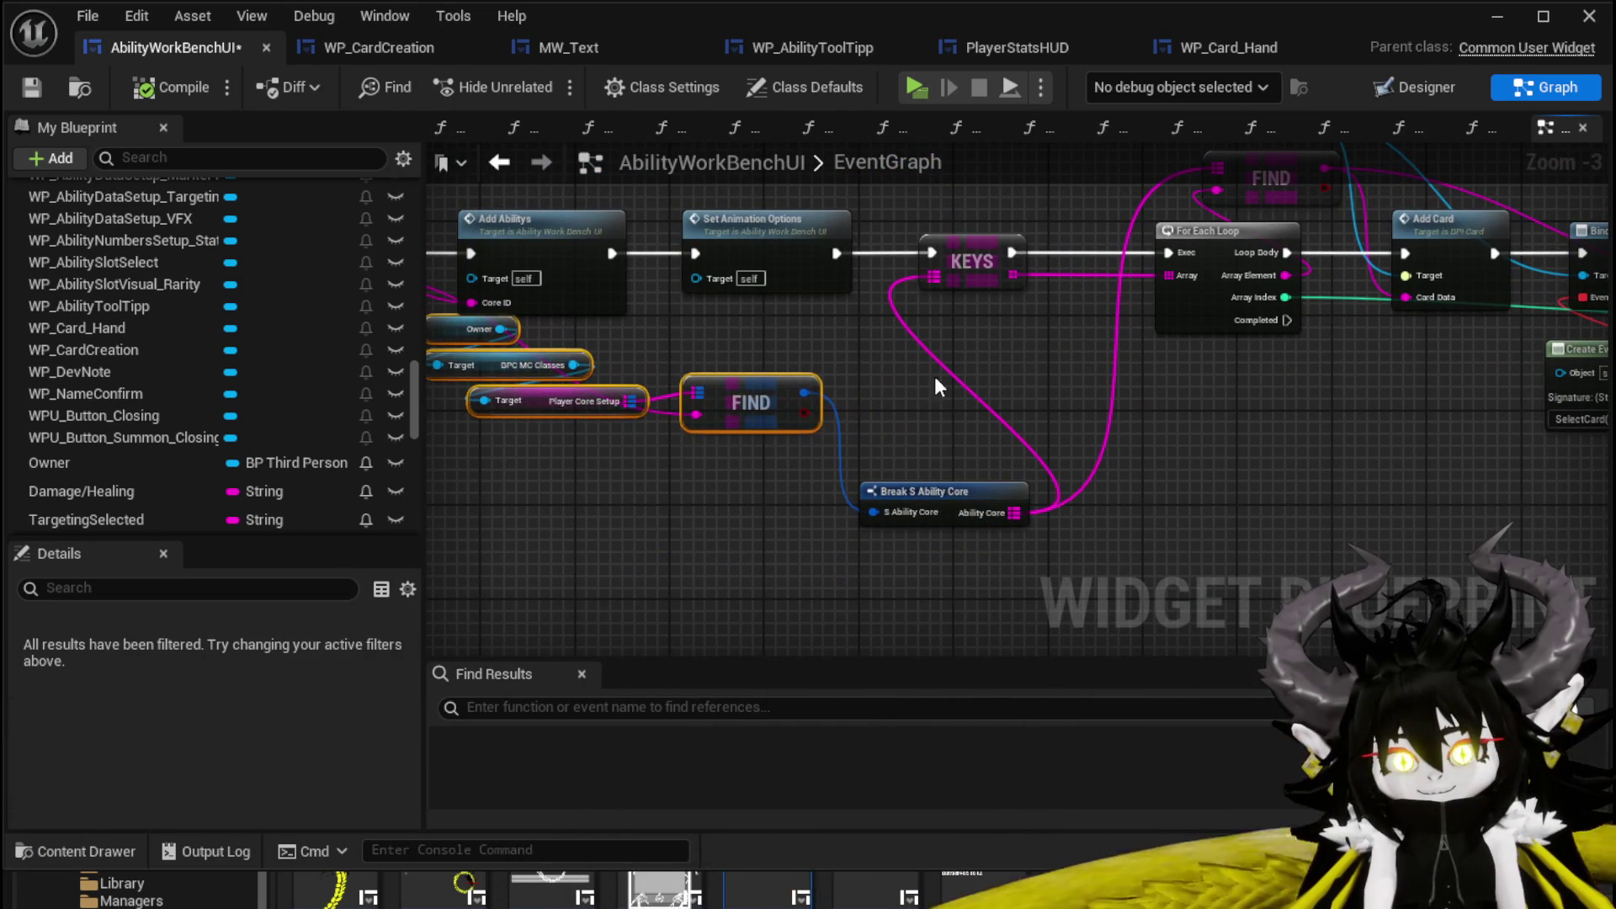
mouse_move(1007, 387)
mouse_down()
mouse_move(857, 472)
mouse_move(896, 461)
mouse_up()
click(35, 85)
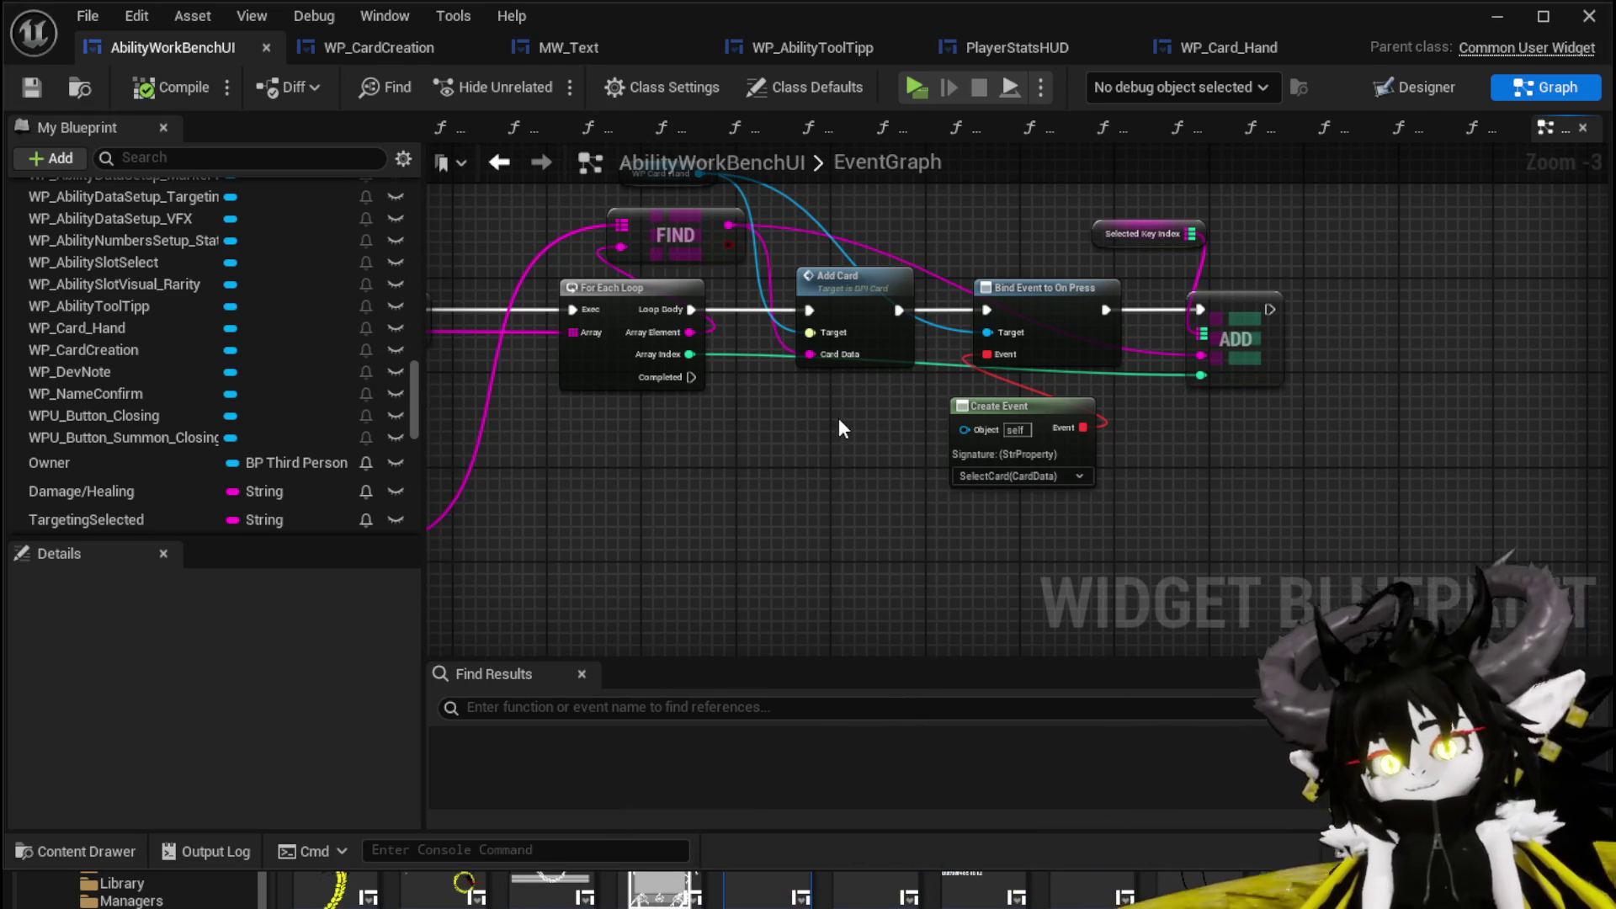
Look over the whole card loop in the event graph and save AbilityWorkBenchUI again.
drag(838, 418, 897, 403)
scroll(897, 402, down, 1)
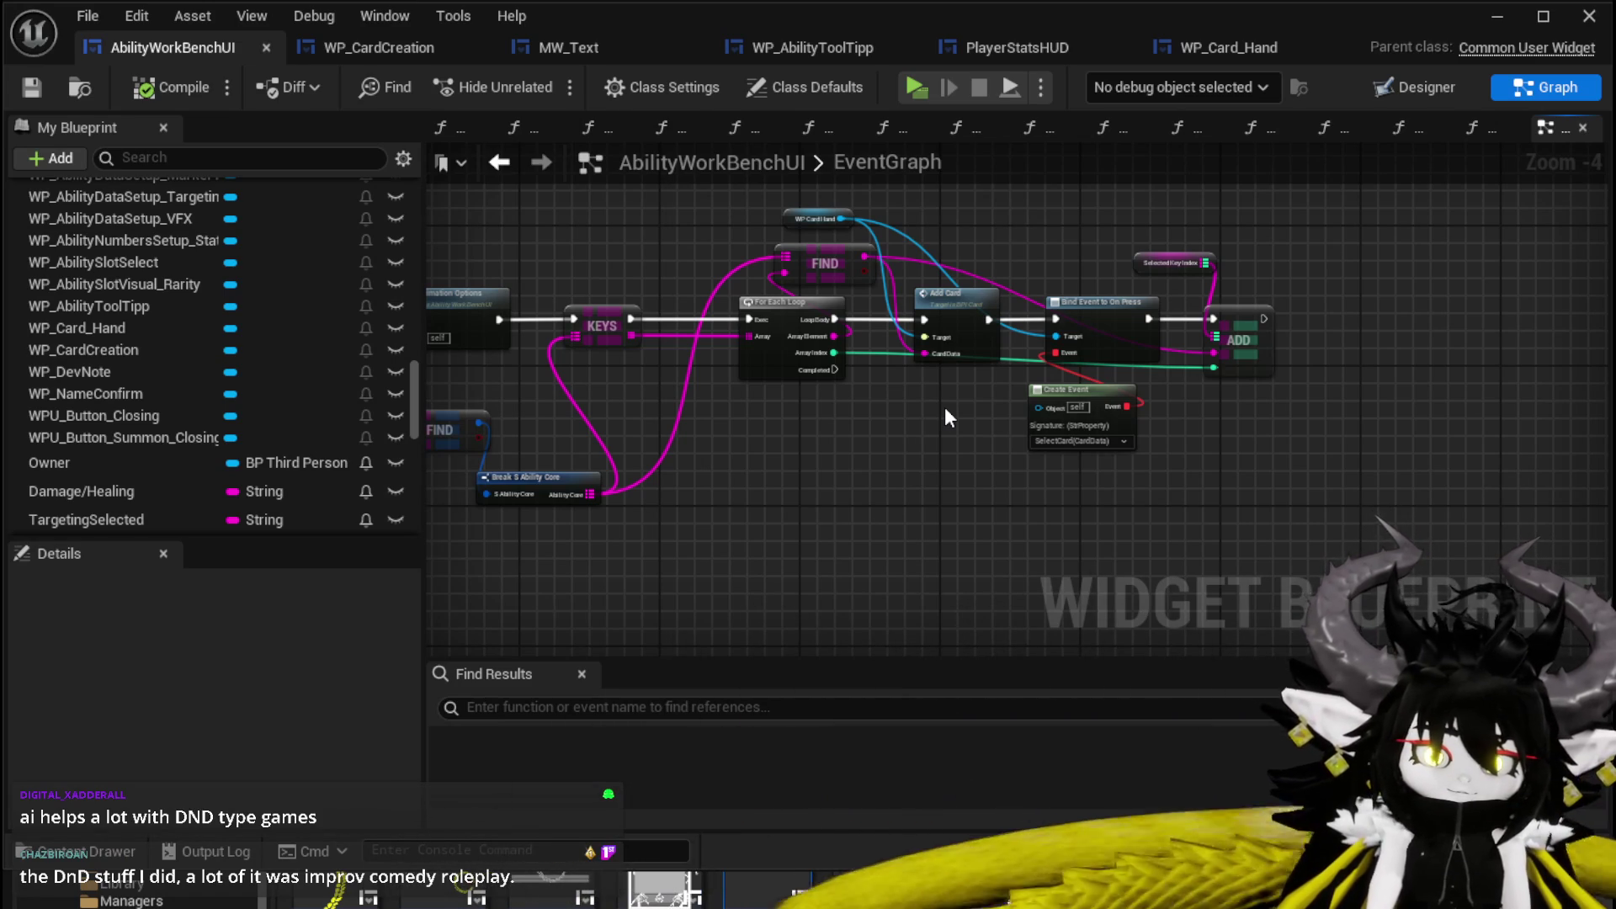
scroll(879, 377, up, 1)
scroll(878, 378, up, 1)
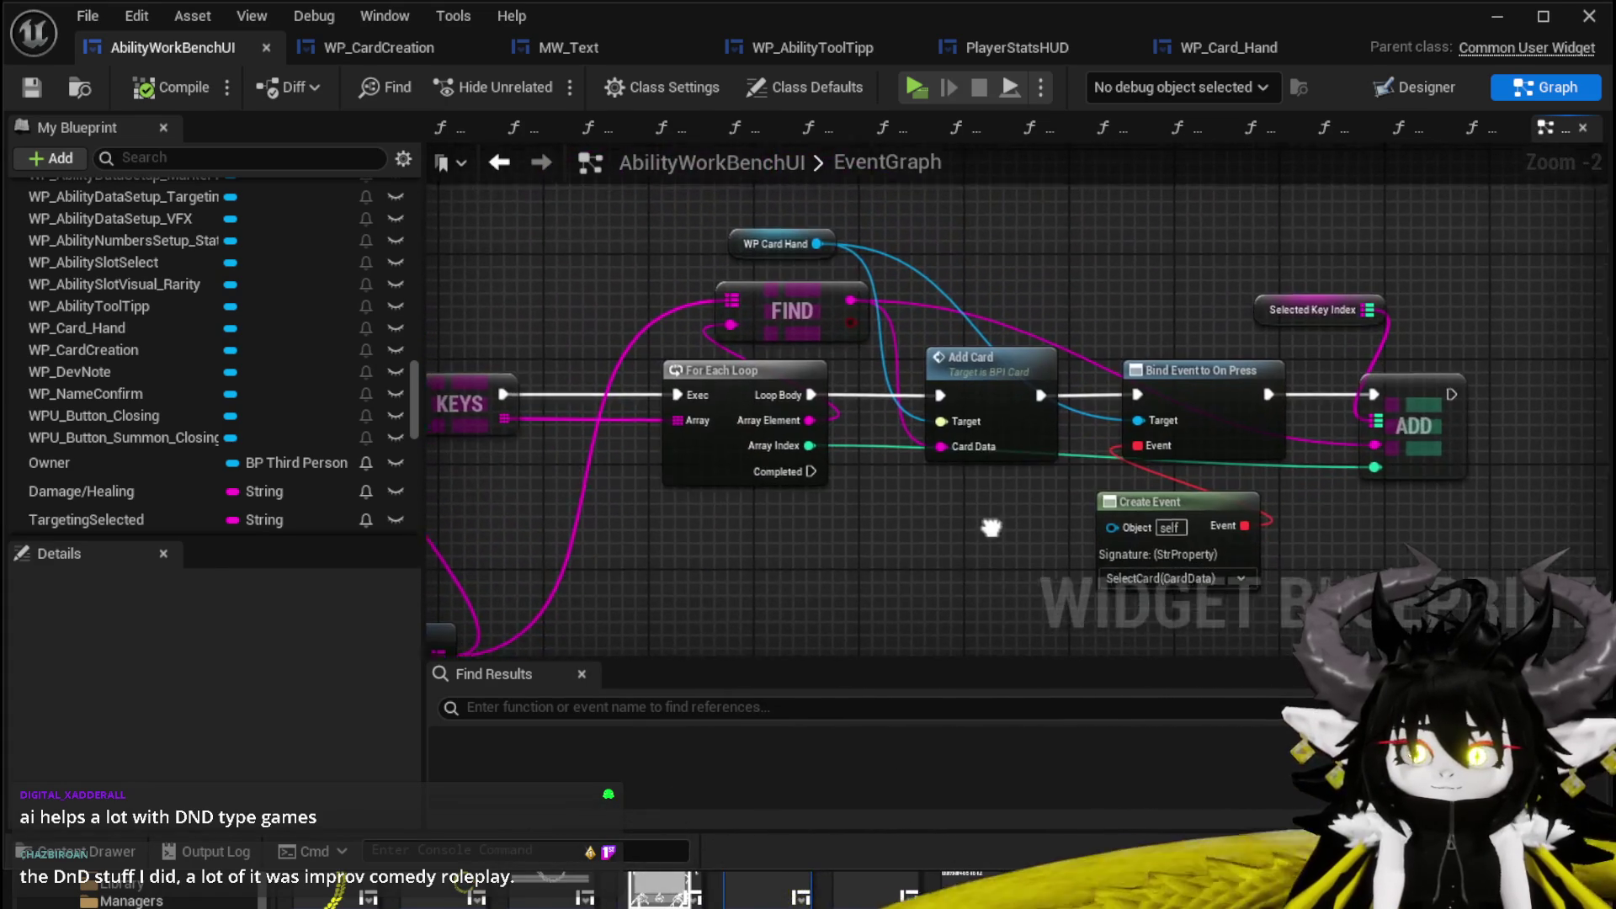
mouse_move(986, 522)
mouse_down()
mouse_move(820, 505)
mouse_move(1000, 503)
mouse_up()
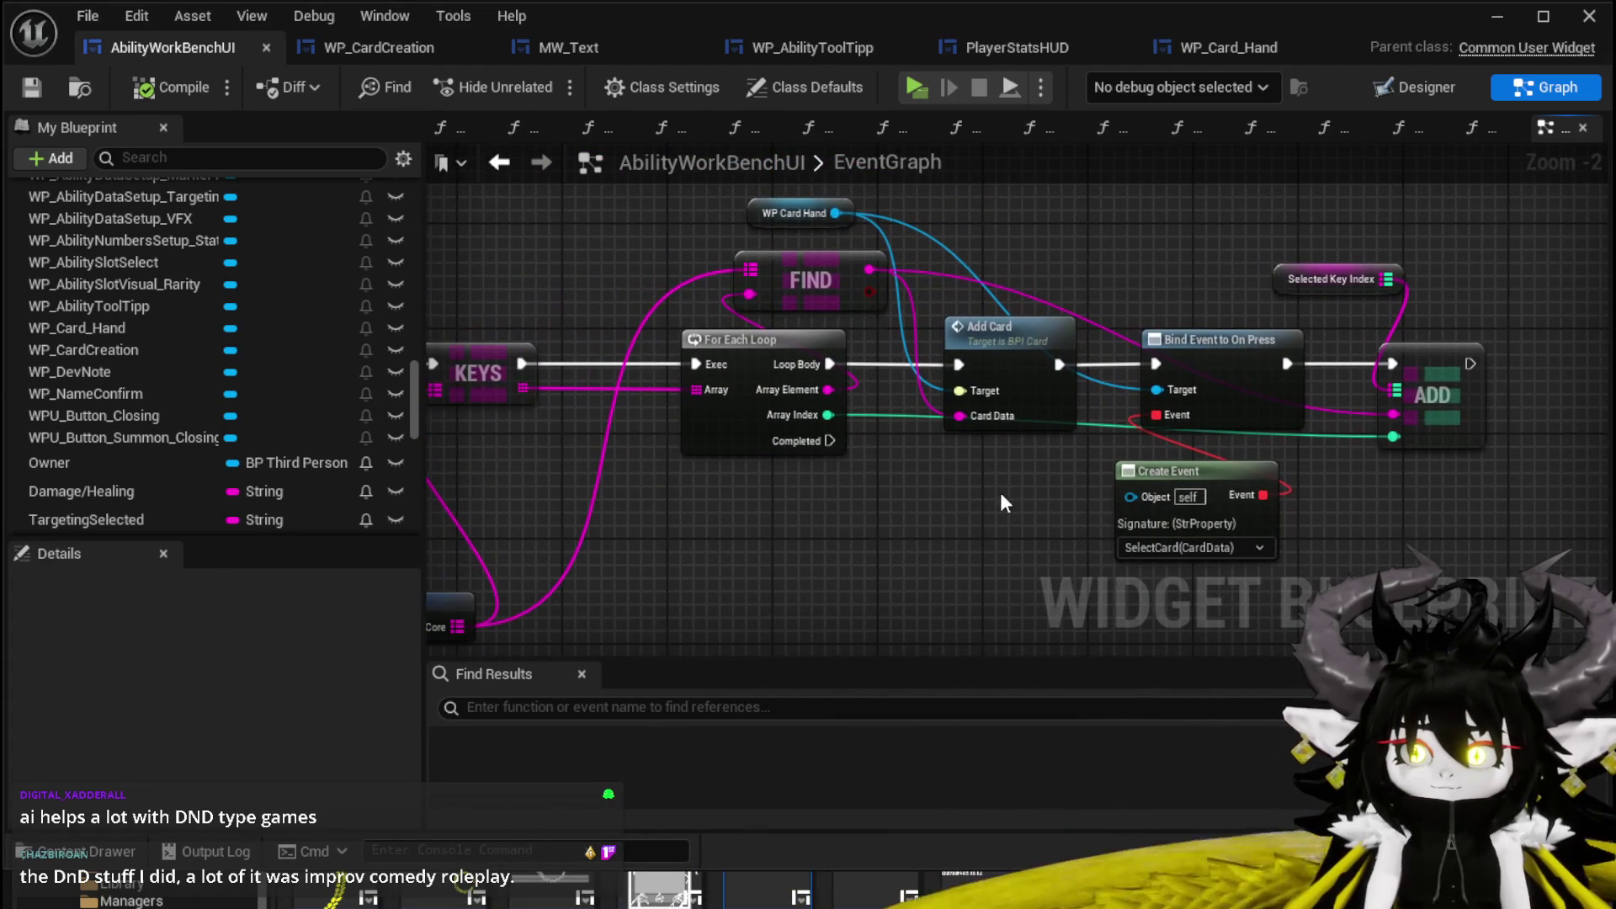
click(43, 85)
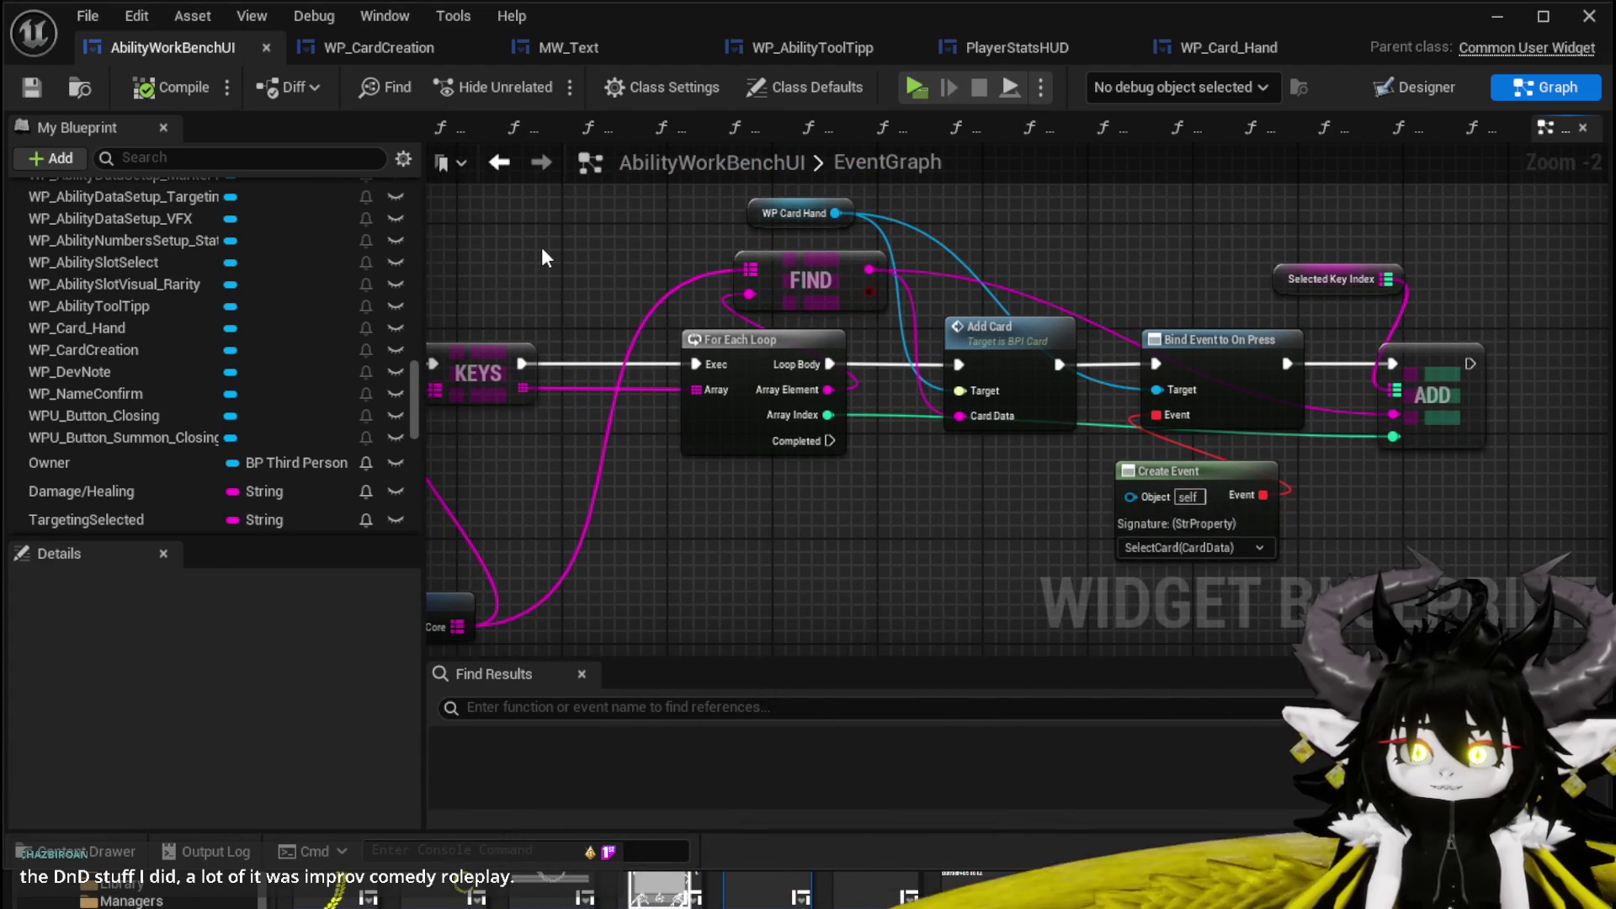
scroll(542, 245, down, 2)
scroll(789, 251, down, 1)
mouse_move(789, 251)
mouse_down()
mouse_move(949, 328)
mouse_move(1057, 296)
mouse_move(876, 284)
mouse_move(945, 281)
mouse_move(910, 282)
mouse_move(1013, 242)
mouse_move(1042, 293)
mouse_up()
scroll(875, 285, down, 1)
scroll(944, 281, up, 1)
scroll(909, 281, down, 1)
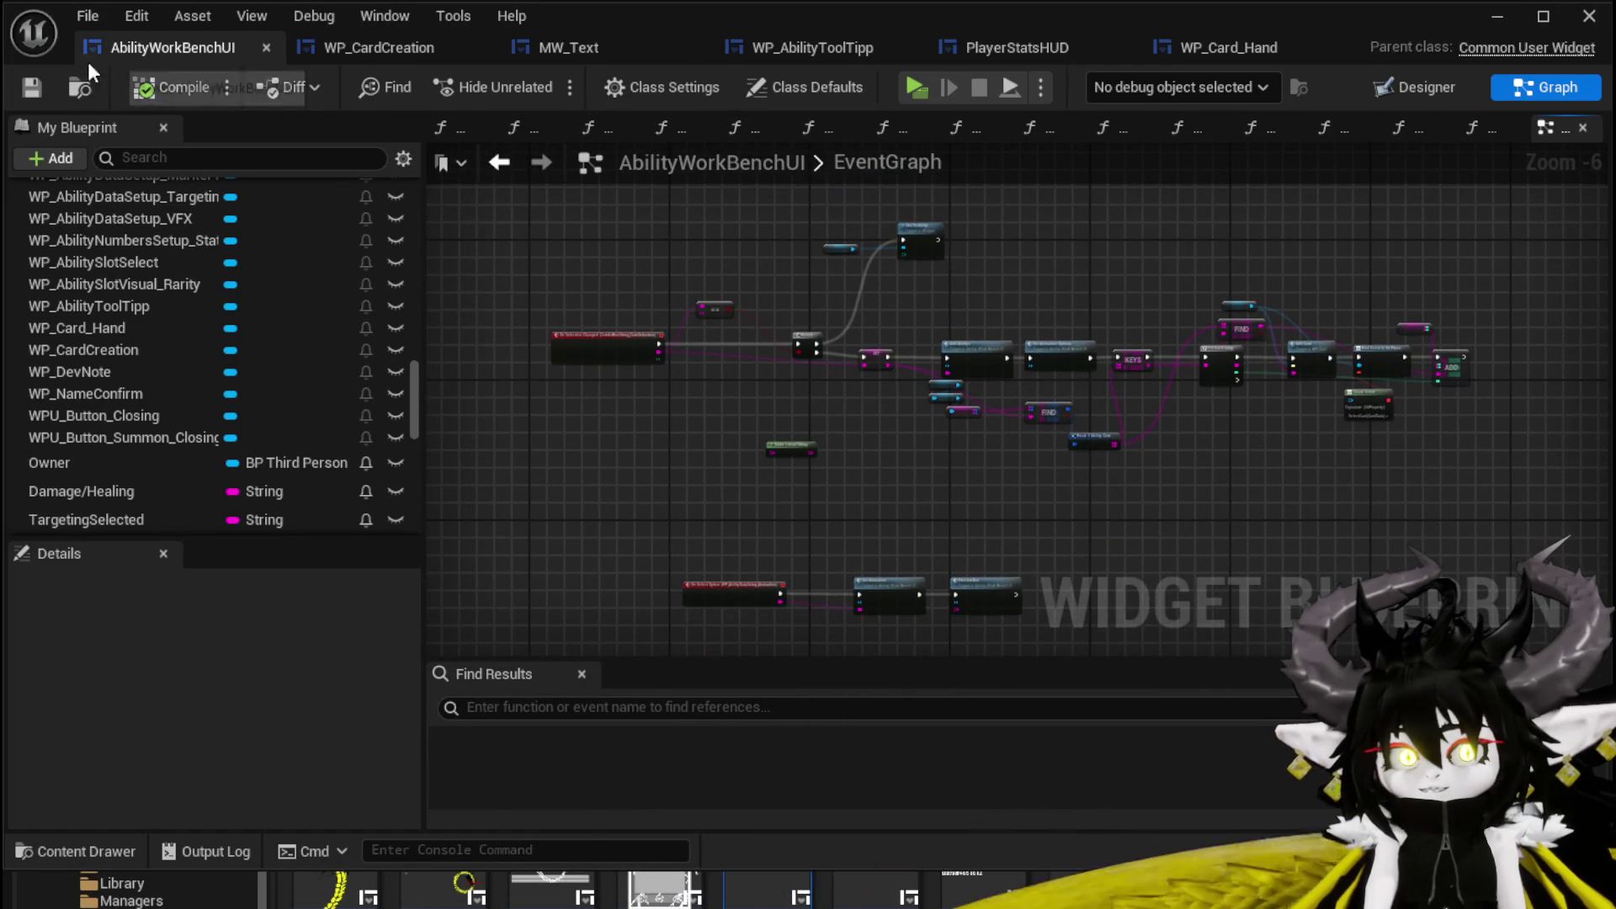
click(18, 89)
scroll(183, 261, up, 5)
scroll(181, 253, up, 10)
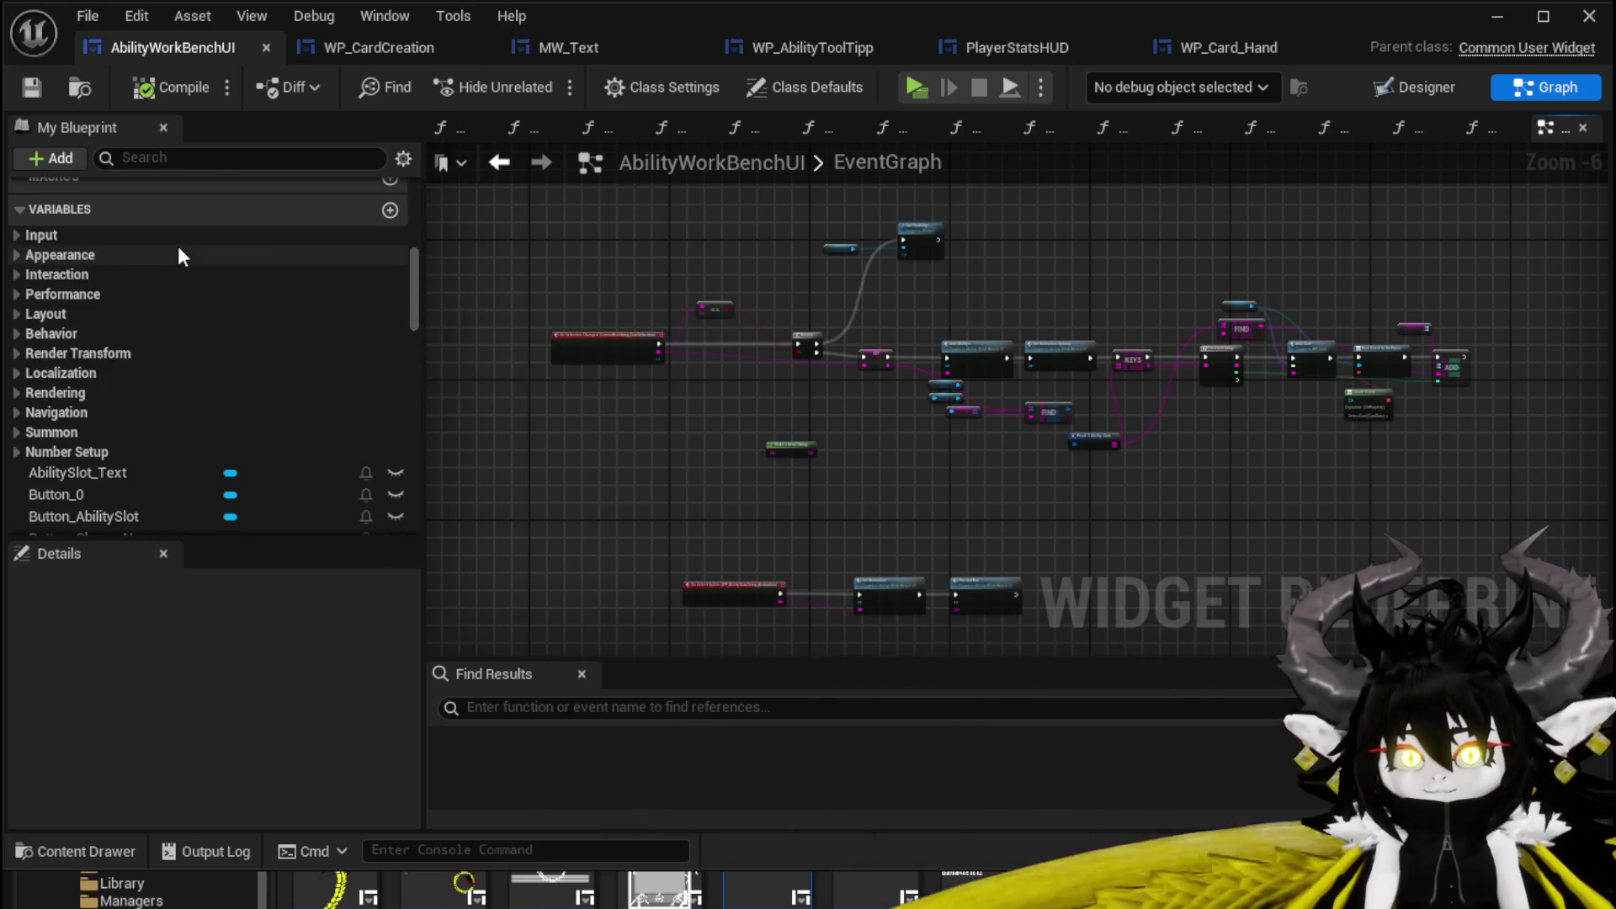
scroll(179, 248, up, 2)
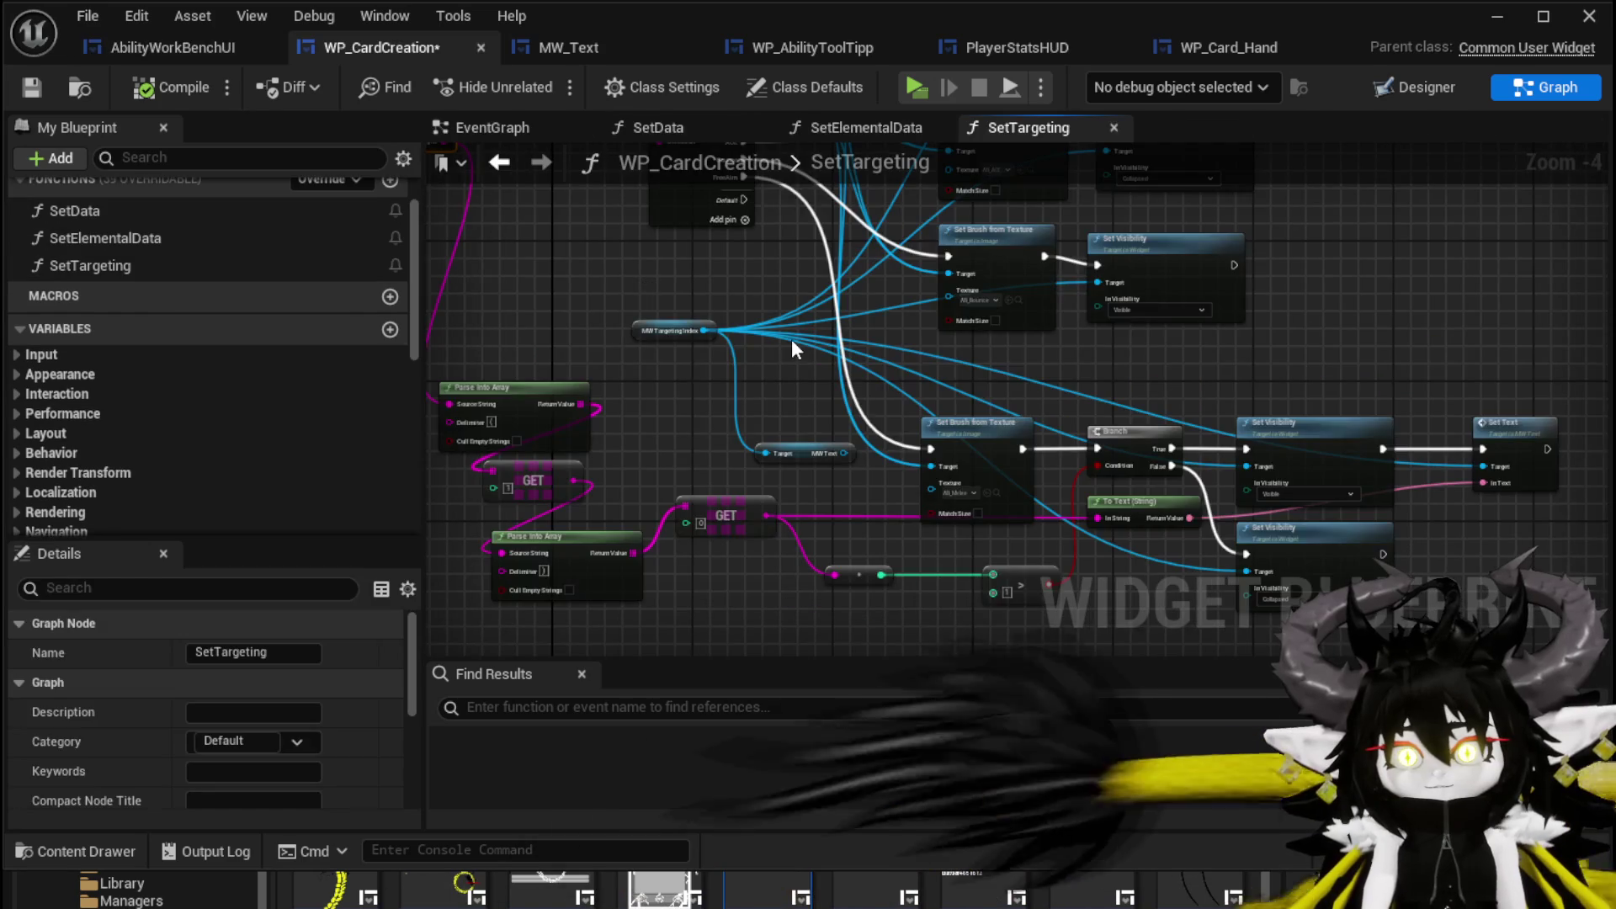
scroll(791, 340, up, 3)
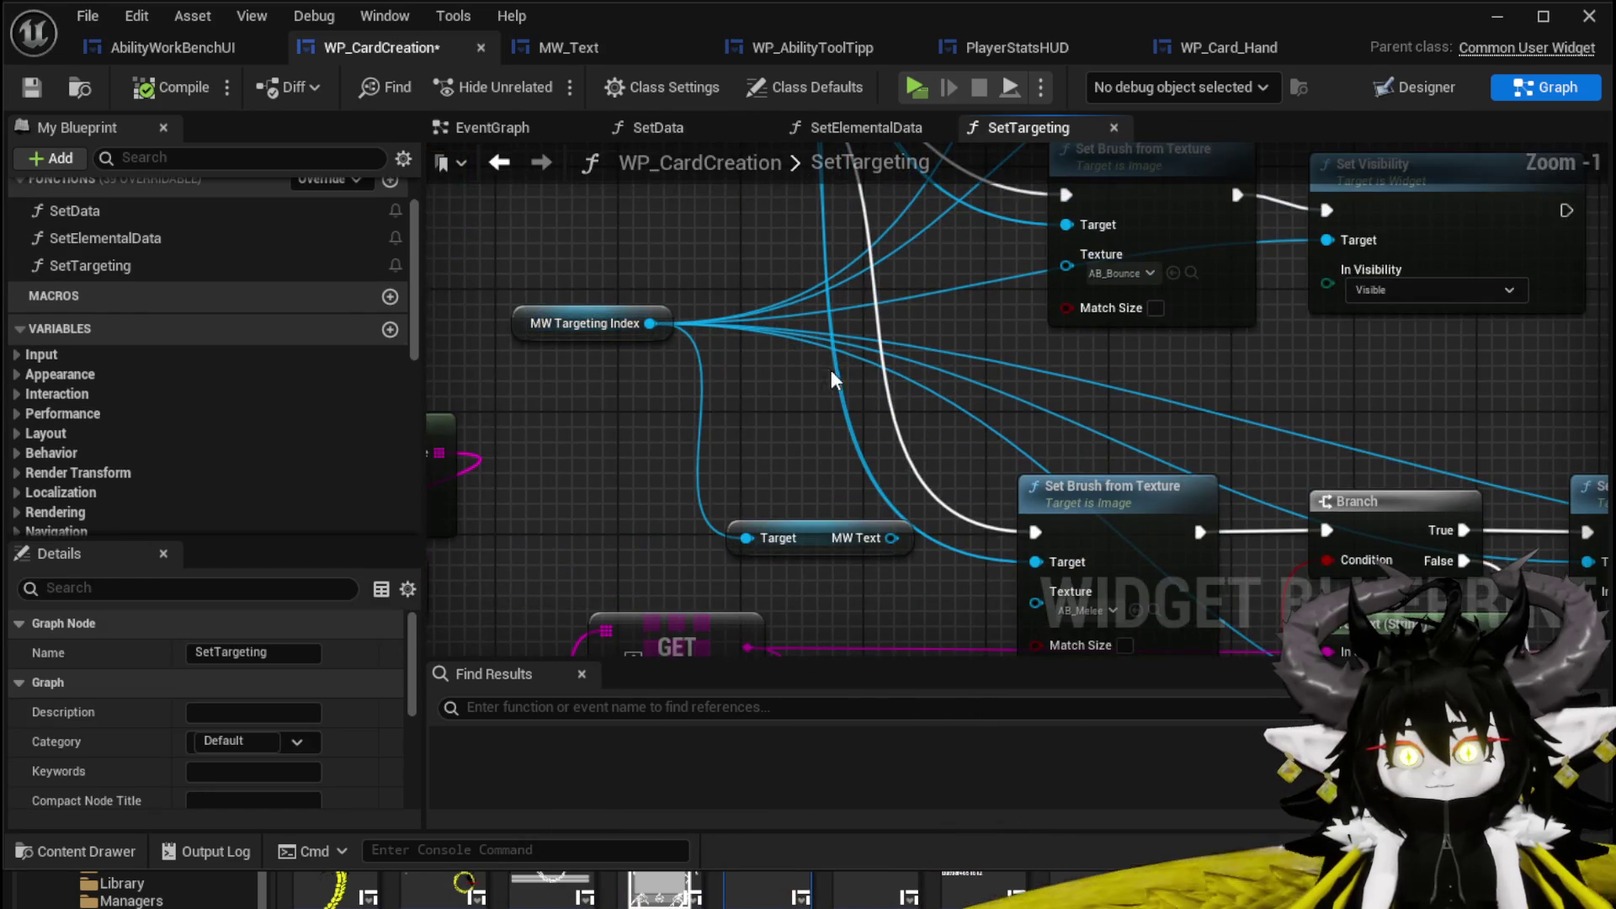
Wire a GET from Parse Into Array into Switch on String's Selection, compile, and return to the level editor.
mouse_move(943, 419)
mouse_down()
mouse_move(909, 320)
mouse_move(715, 371)
mouse_up()
scroll(910, 320, down, 2)
mouse_move(861, 481)
mouse_down()
mouse_move(856, 532)
mouse_move(914, 456)
mouse_up()
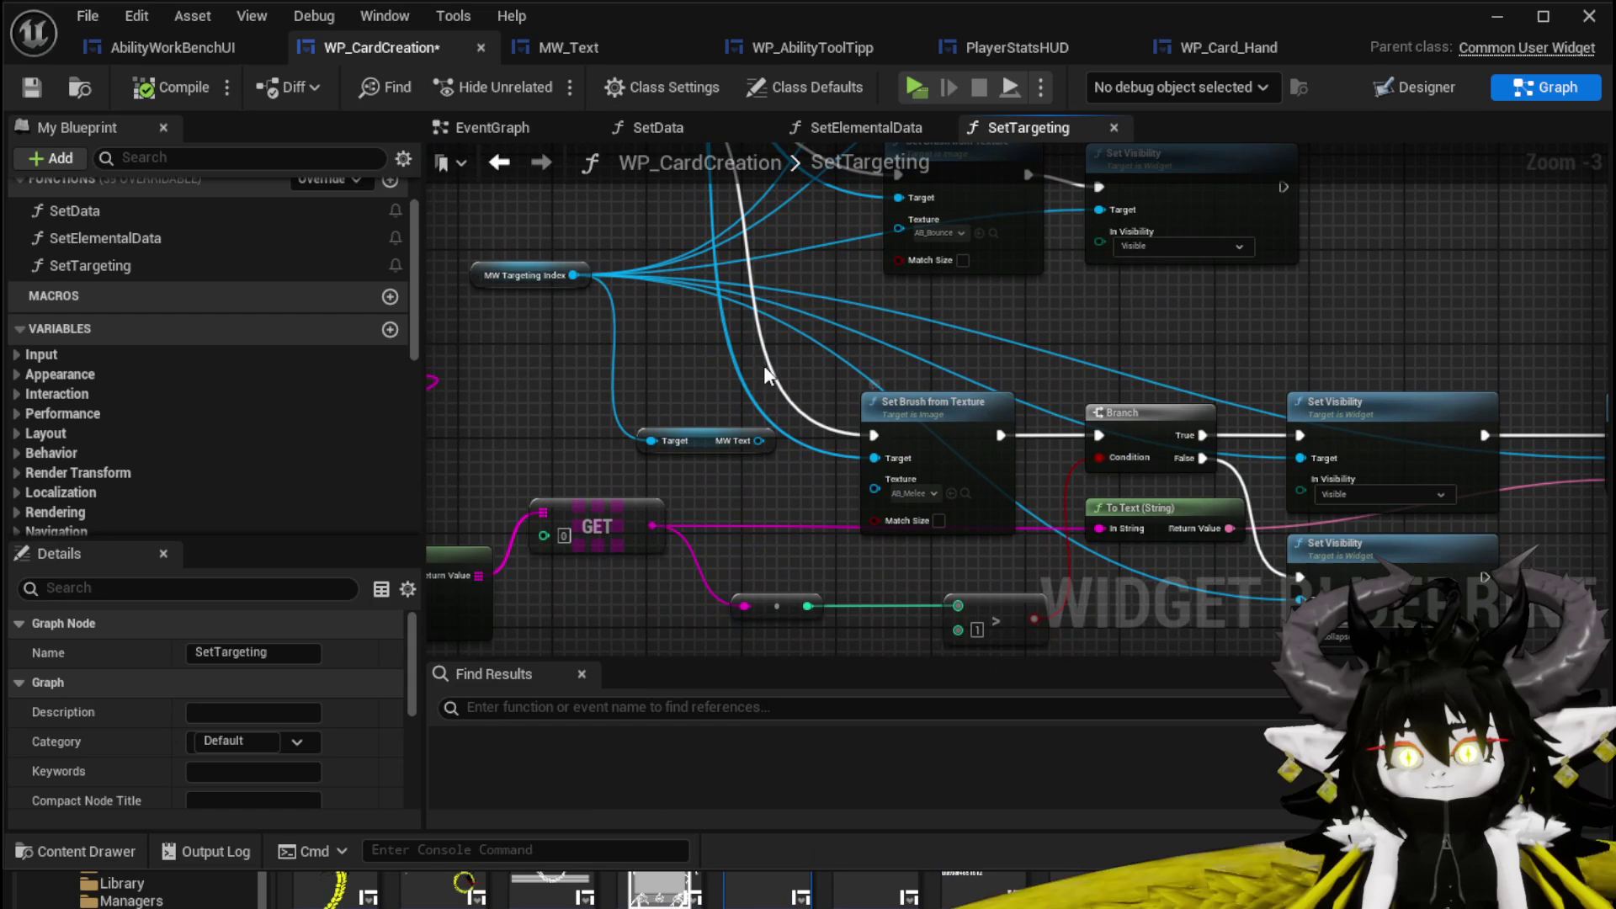
mouse_move(773, 345)
mouse_down()
mouse_move(854, 588)
mouse_move(1050, 590)
mouse_move(1077, 418)
mouse_move(926, 505)
mouse_move(830, 432)
mouse_move(811, 328)
mouse_up()
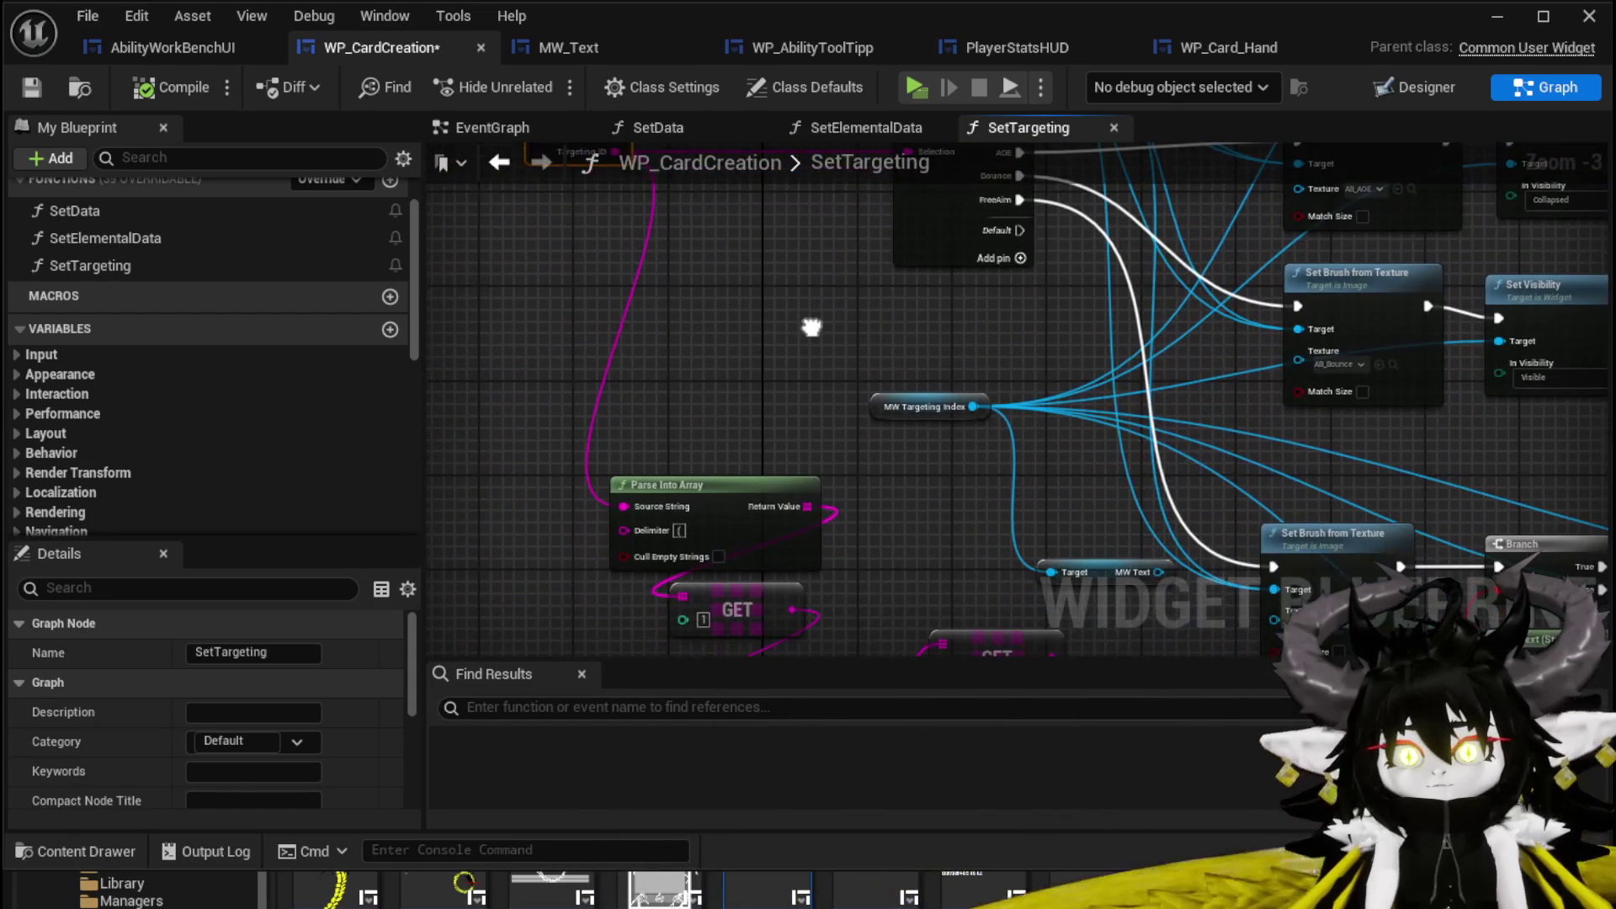
drag(818, 509, 686, 345)
text(get)
click(806, 461)
mouse_move(804, 361)
mouse_down()
mouse_move(836, 153)
mouse_move(909, 311)
mouse_move(906, 293)
mouse_up()
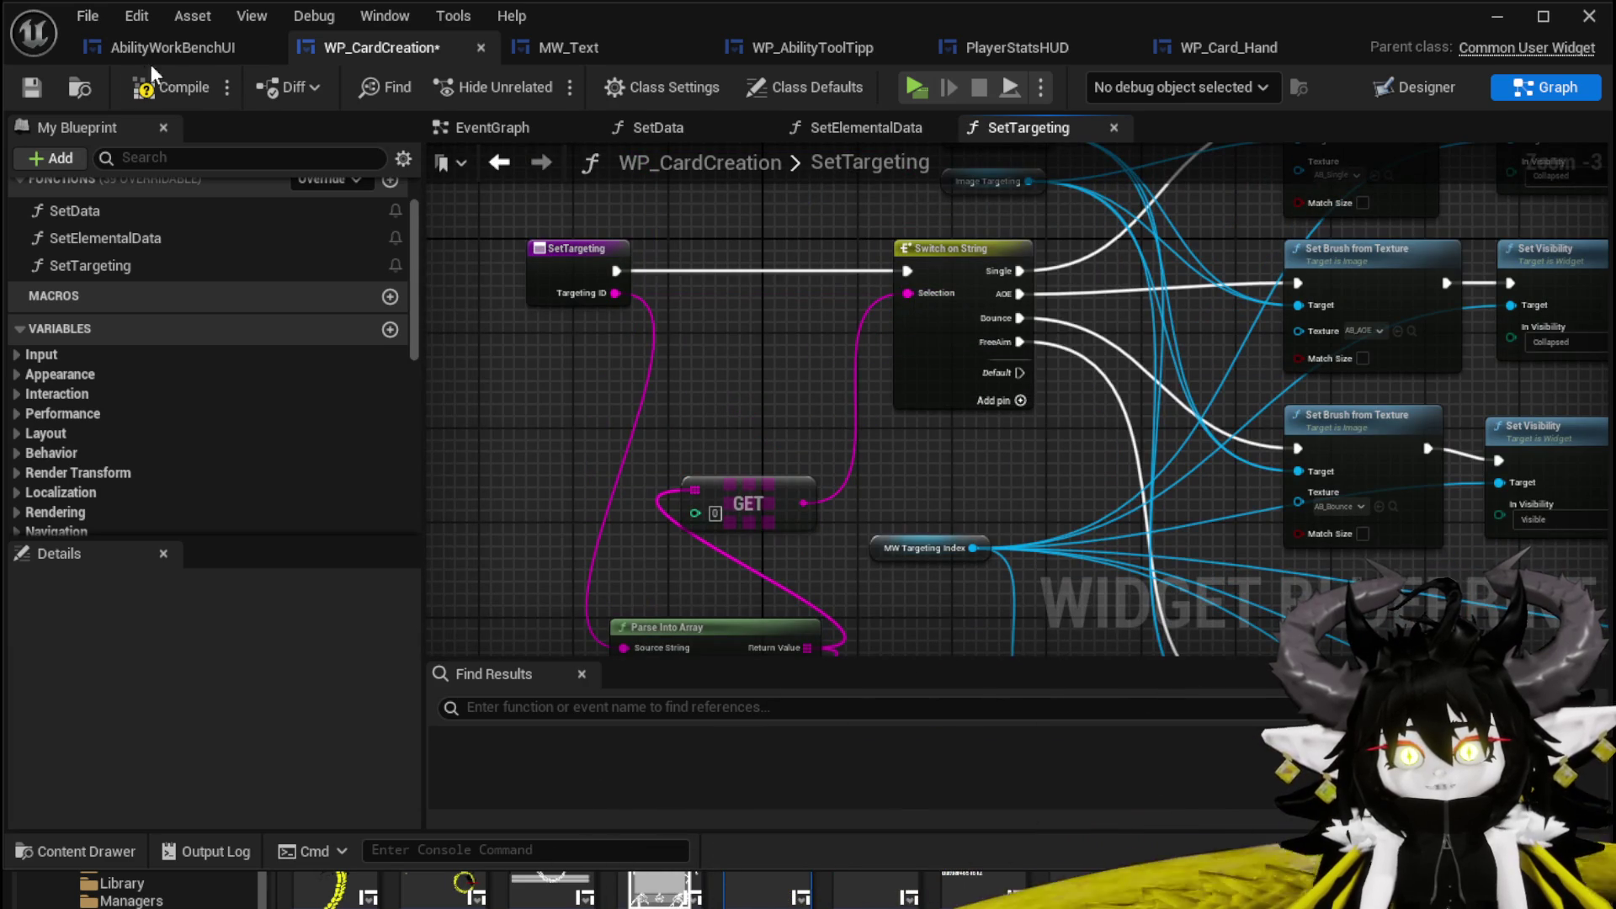
click(164, 82)
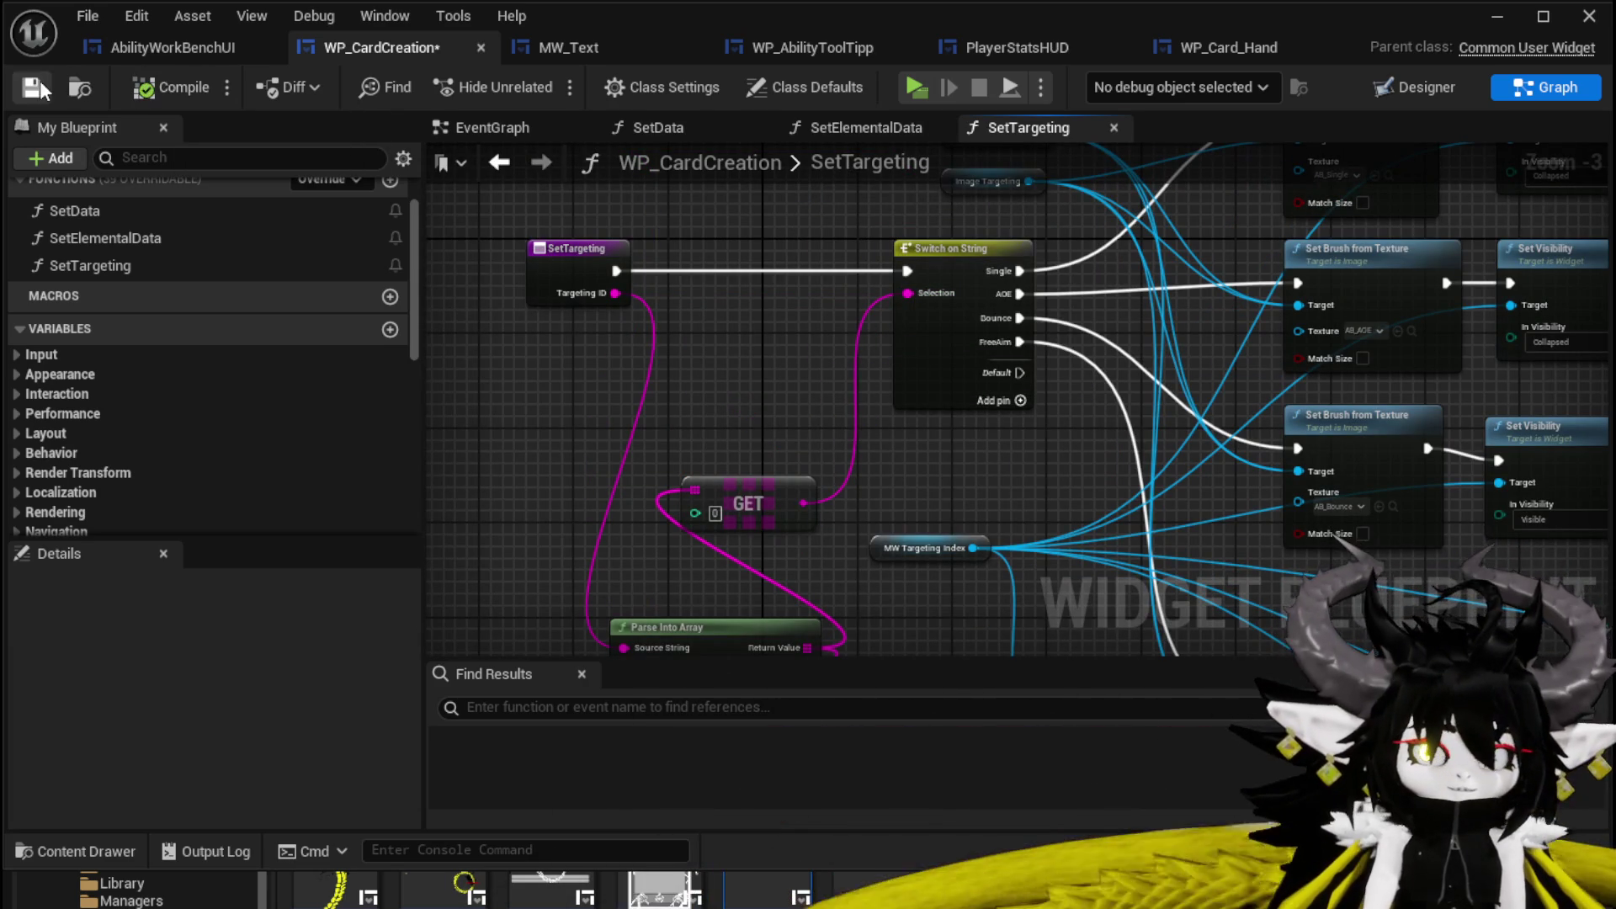
mouse_move(1094, 421)
mouse_down()
mouse_move(560, 124)
mouse_move(800, 127)
mouse_up()
click(1489, 18)
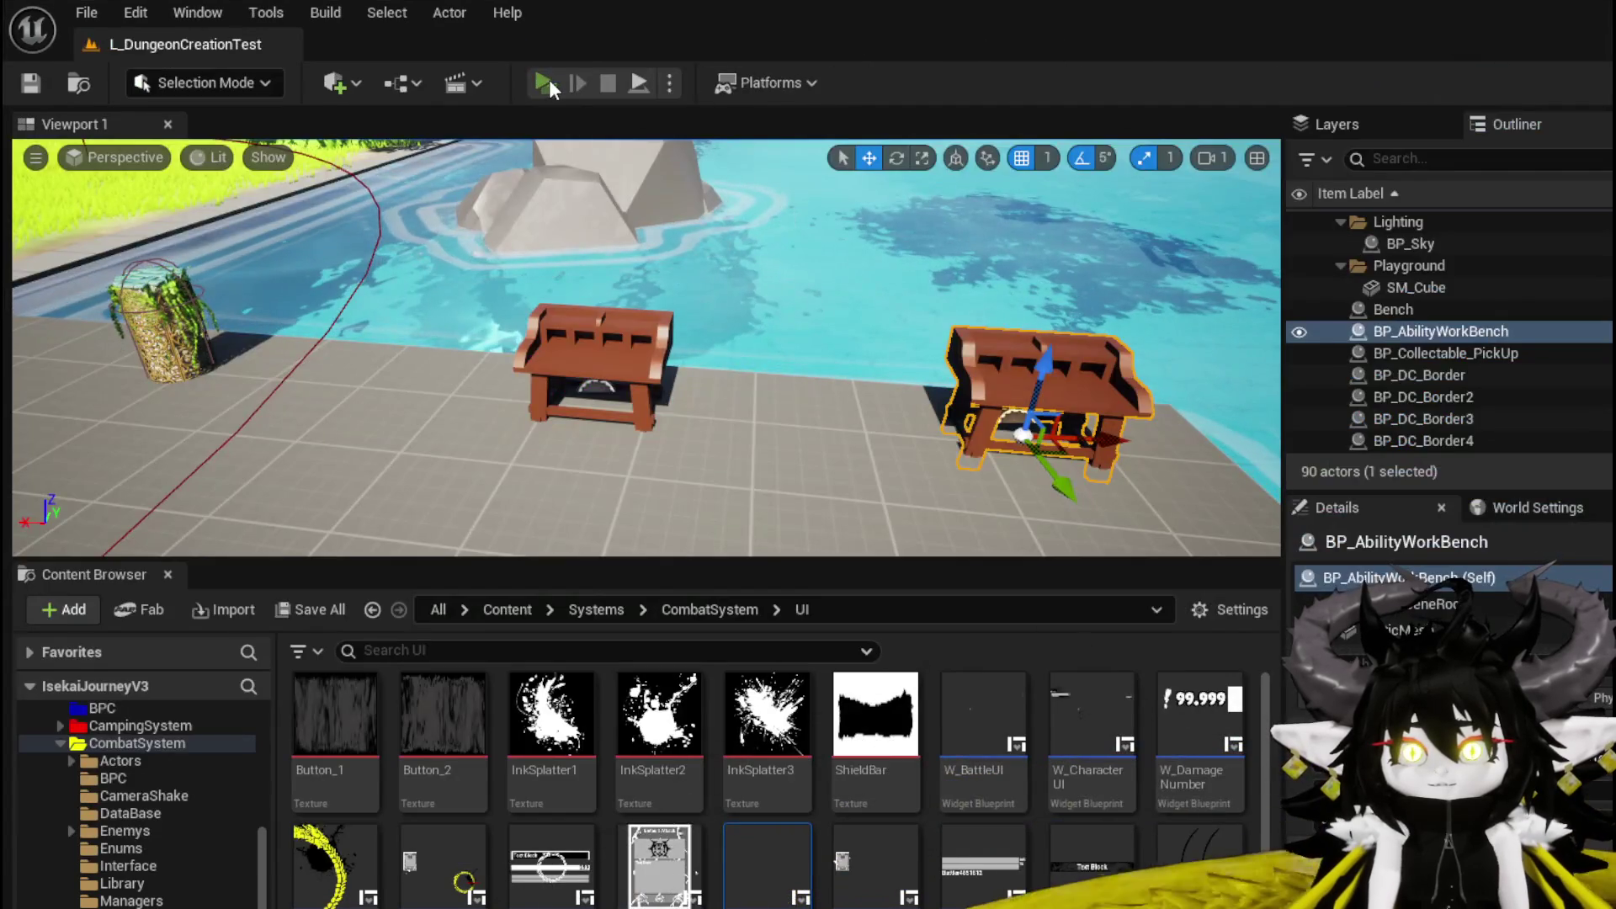
click(552, 82)
key(w)
key(e)
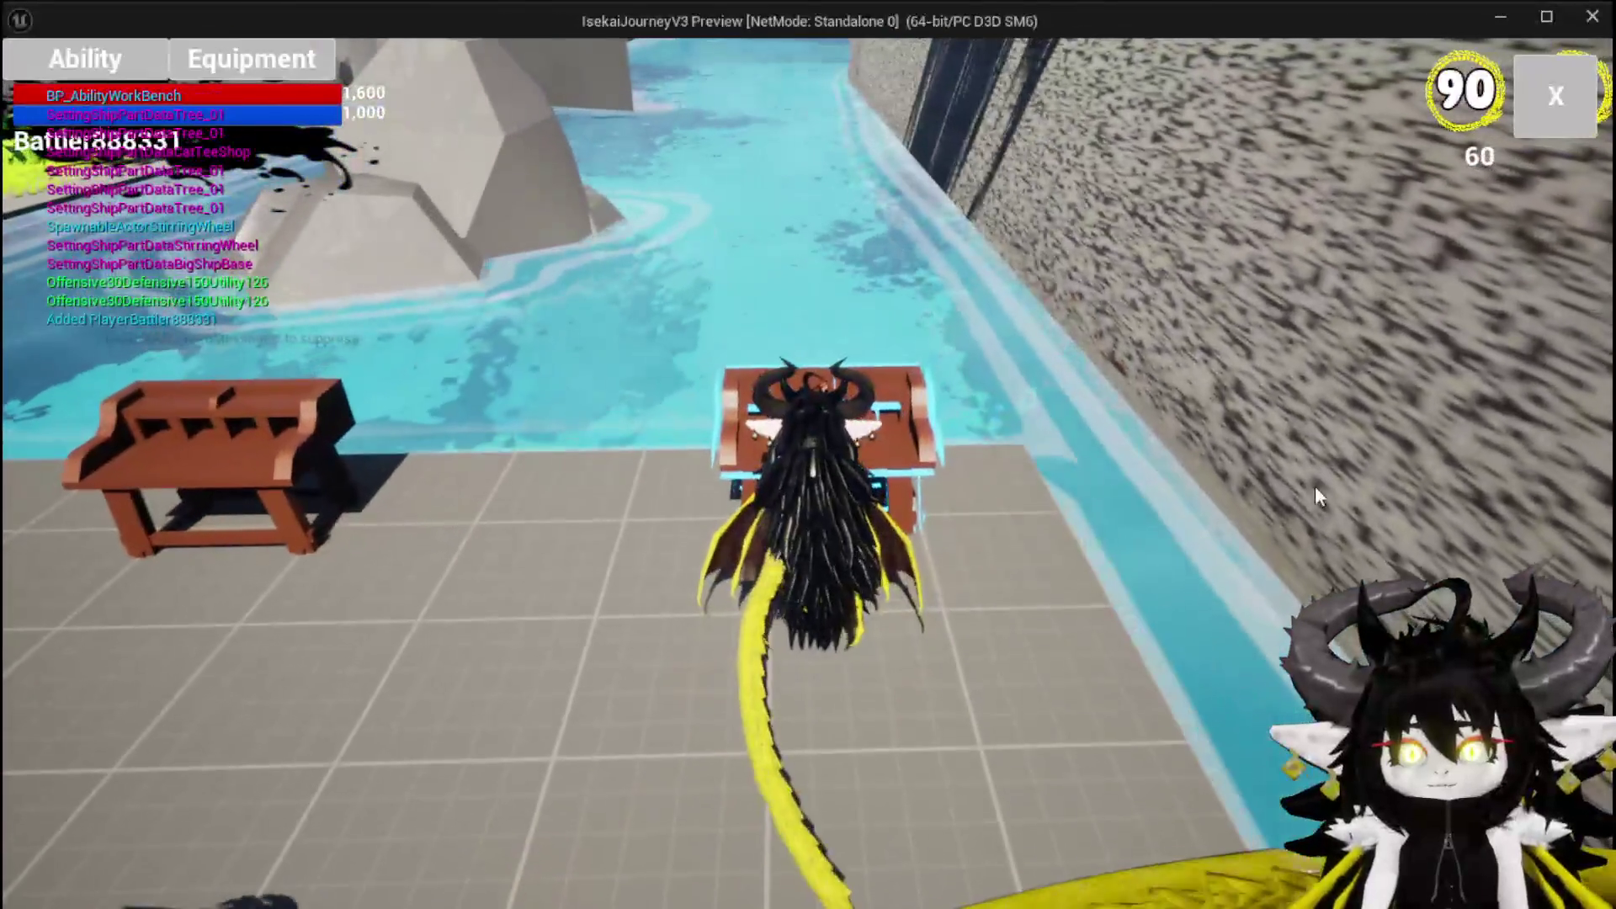
click(78, 59)
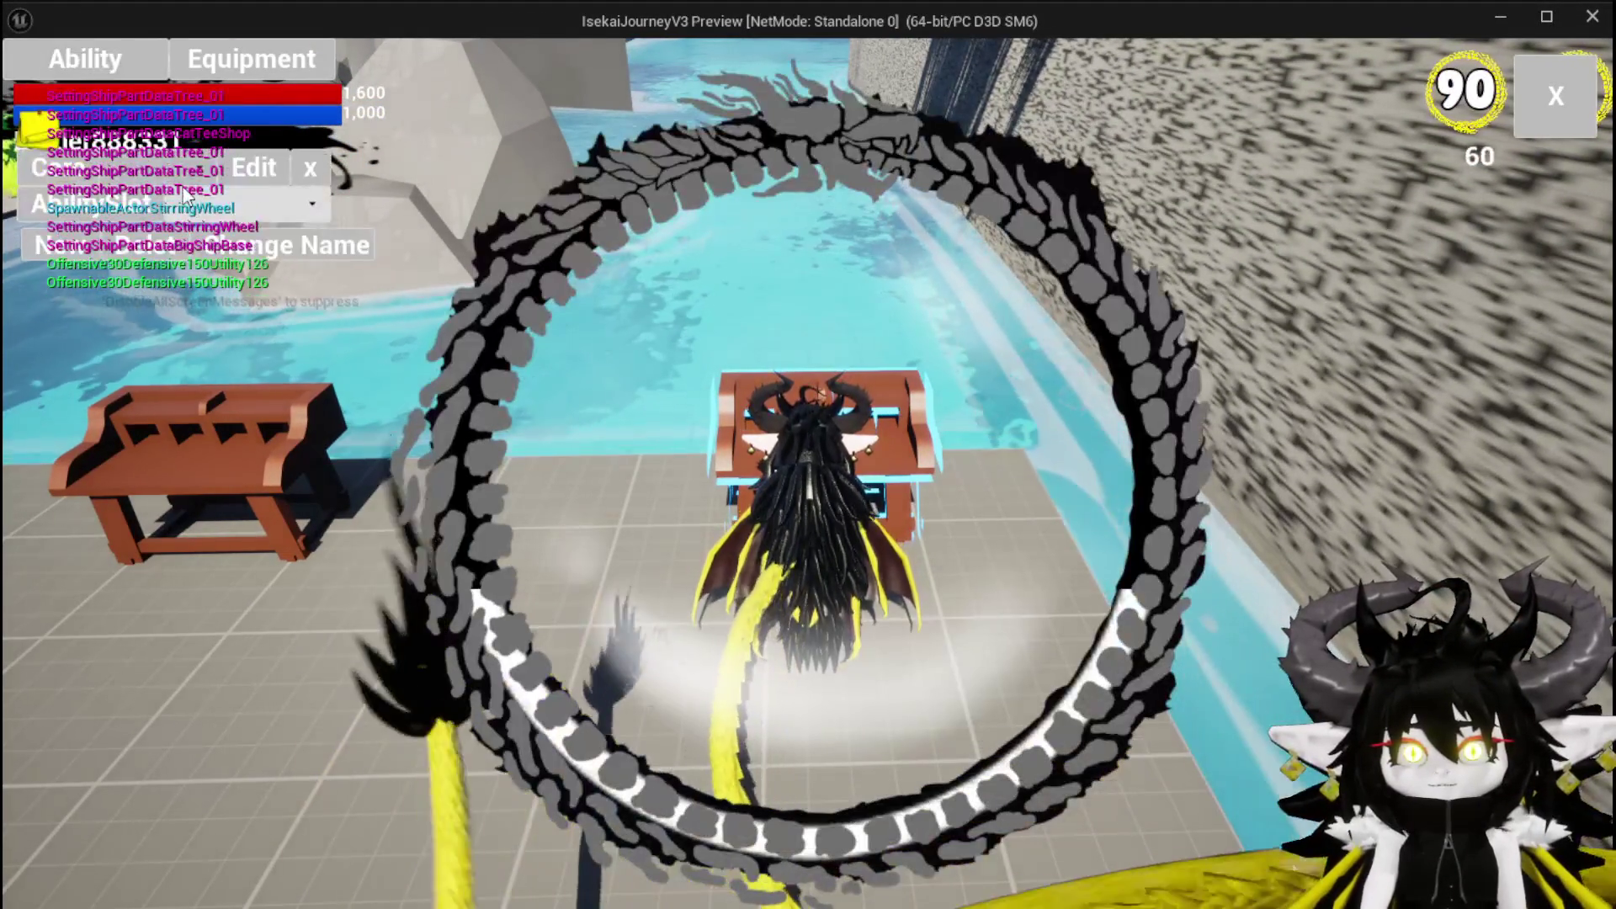
click(199, 168)
click(206, 212)
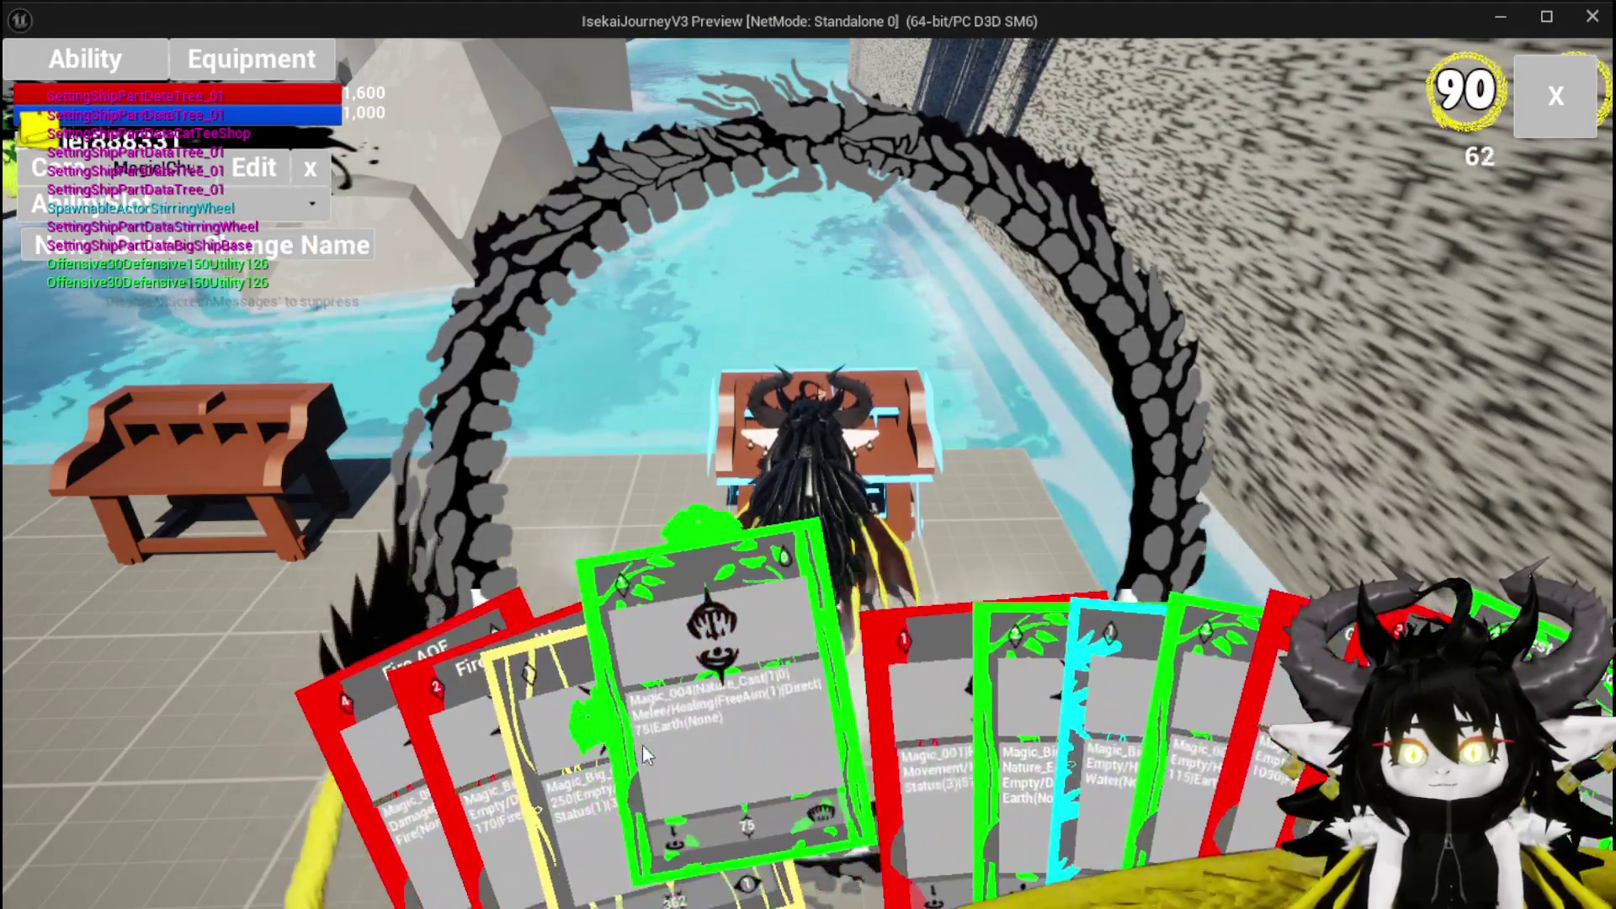
click(665, 742)
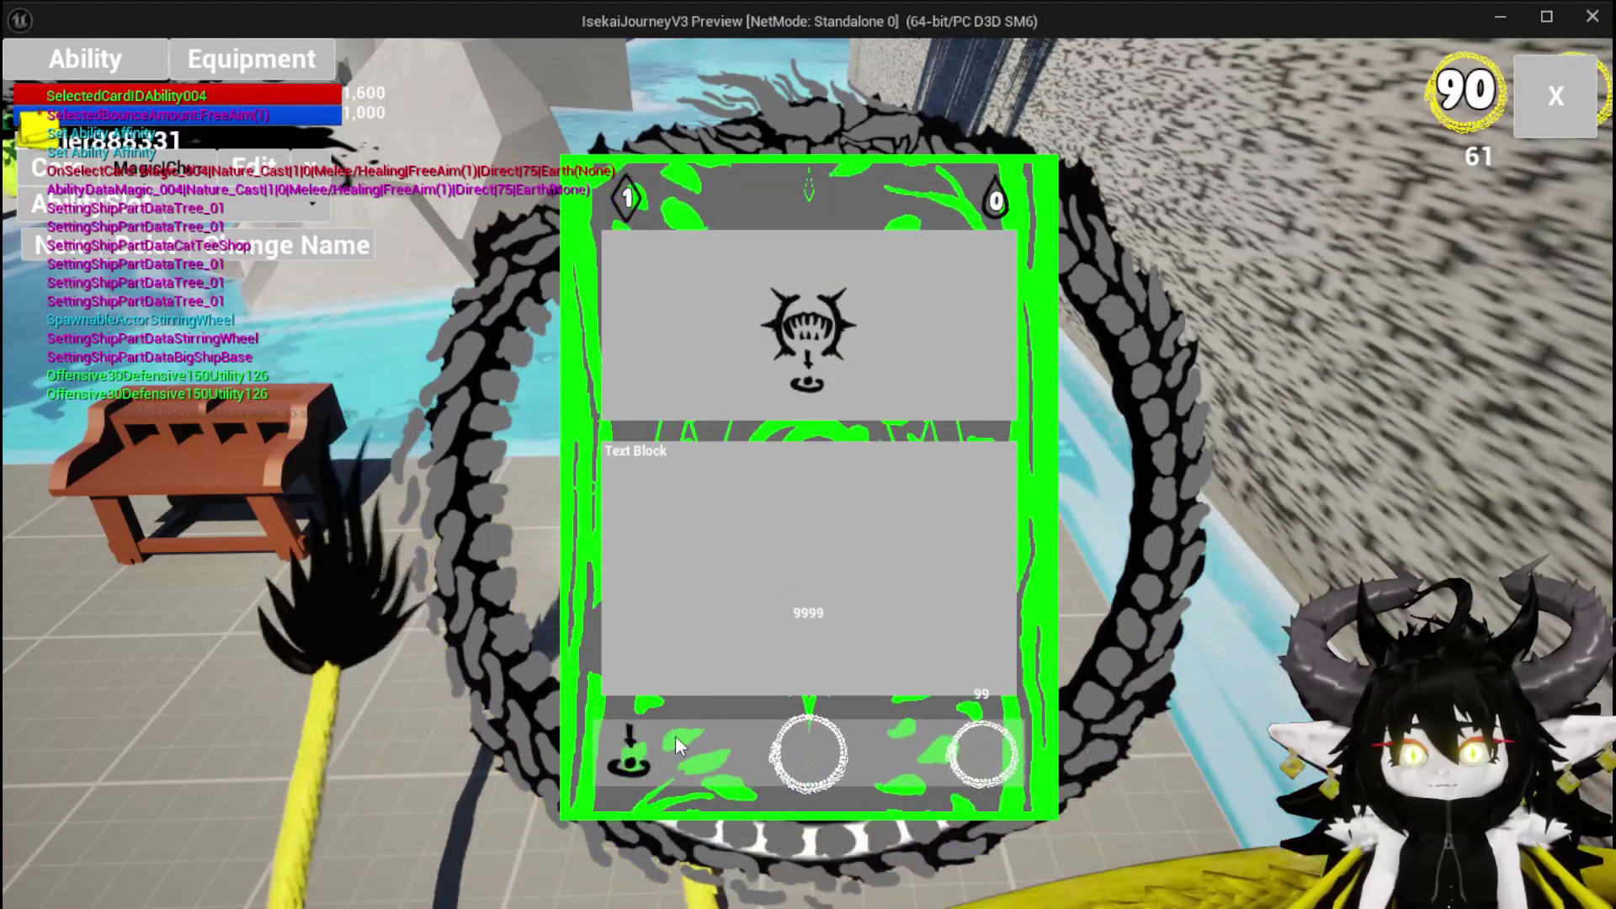
click(627, 739)
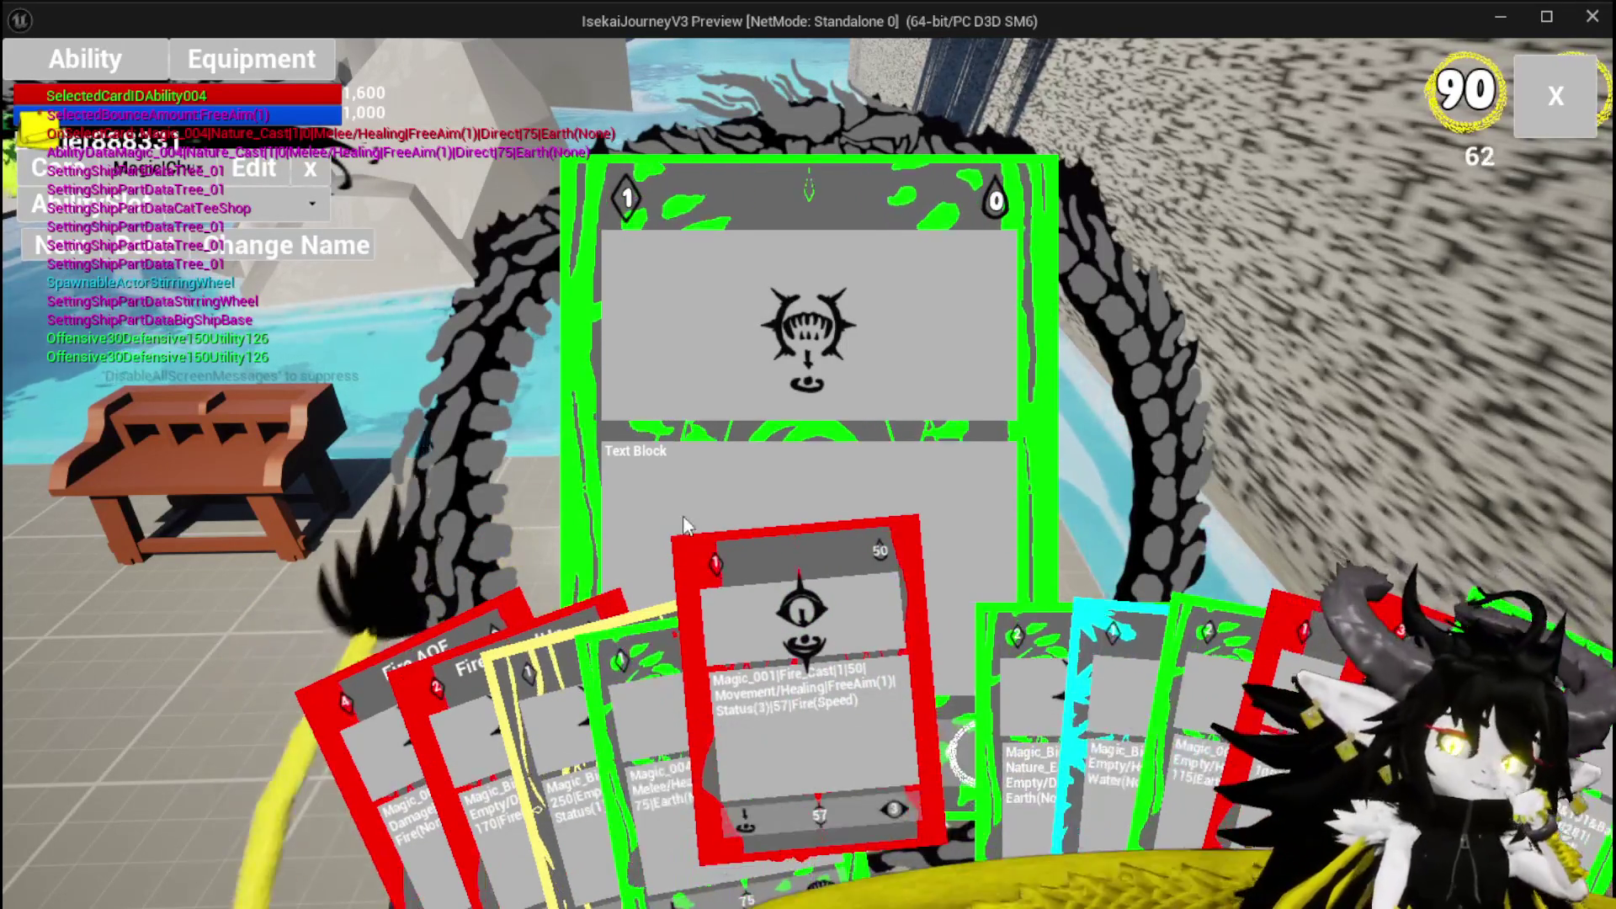
click(173, 171)
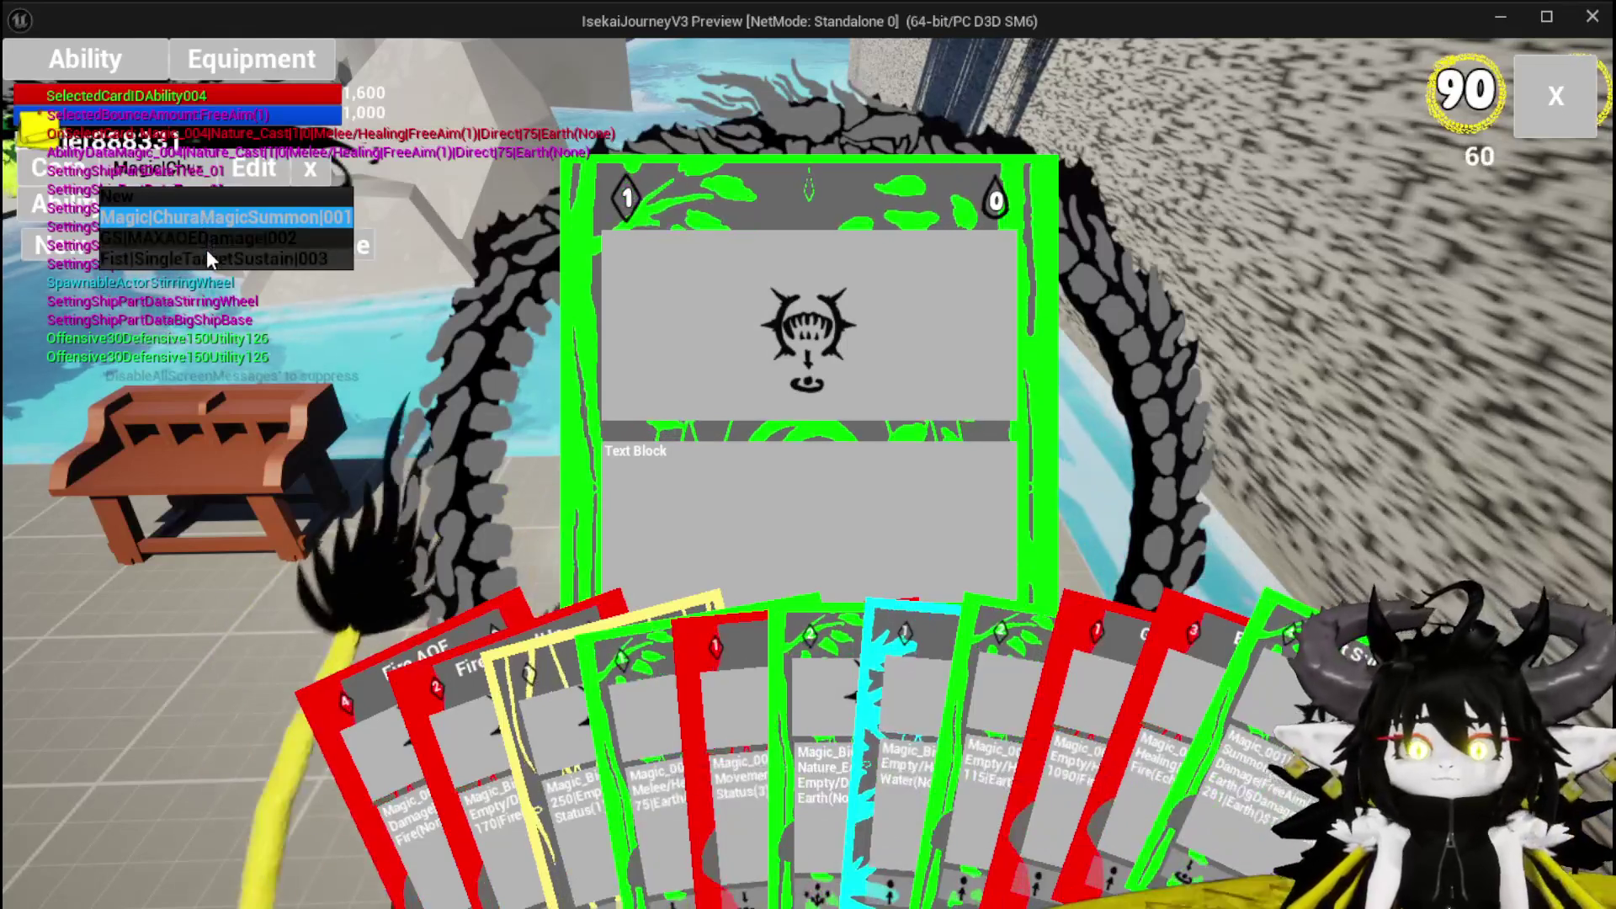
click(205, 244)
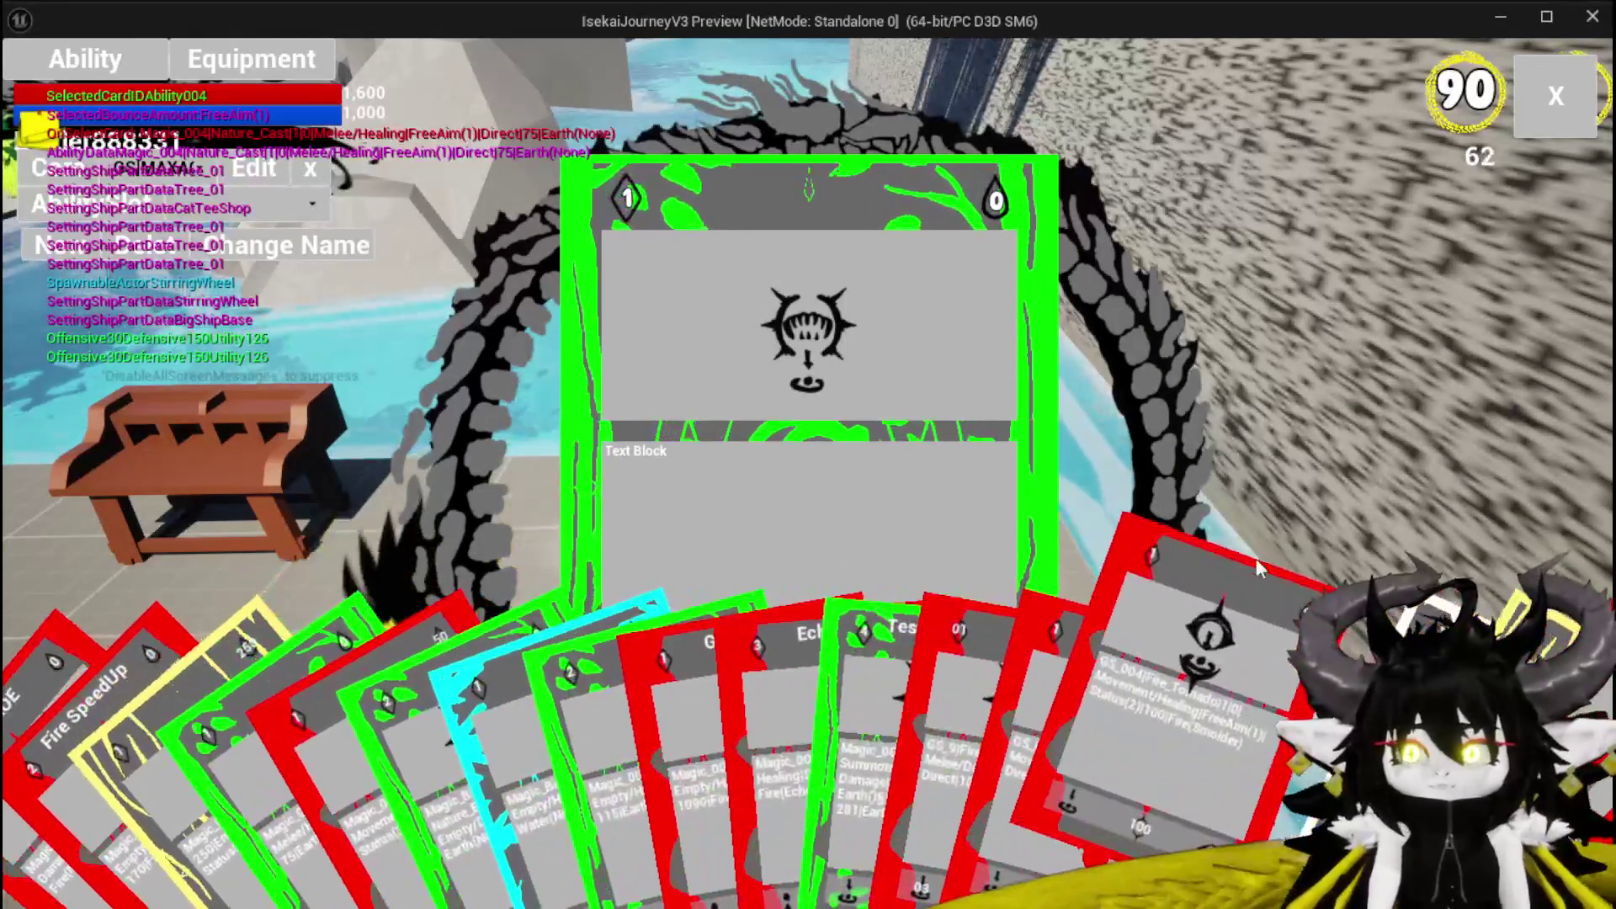
key(Escape)
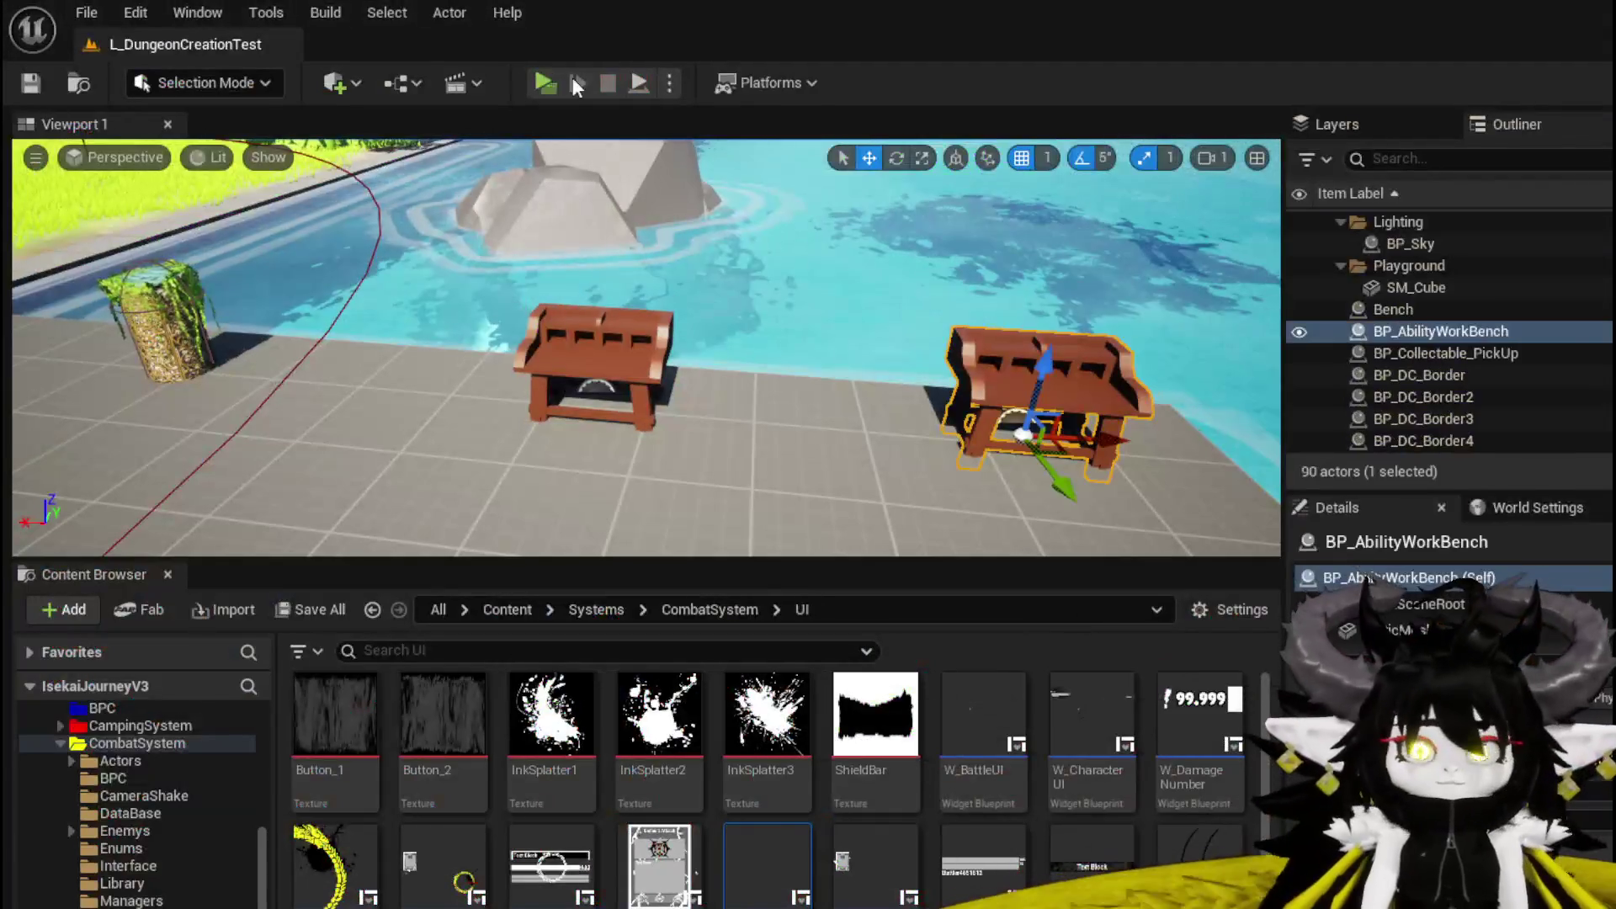
click(546, 83)
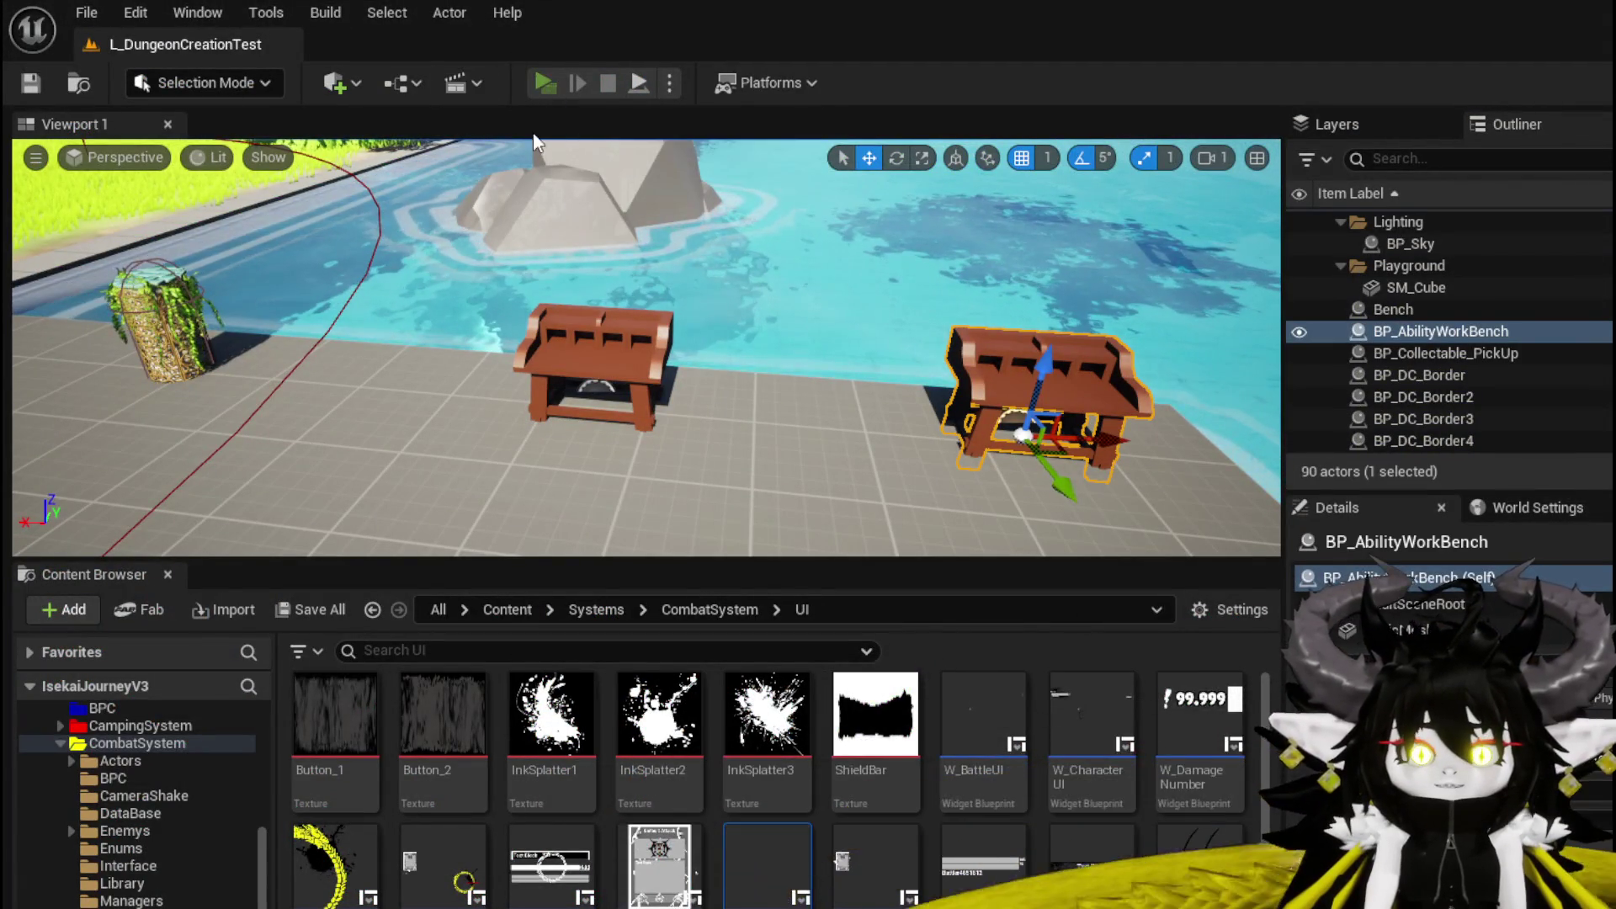
key(w)
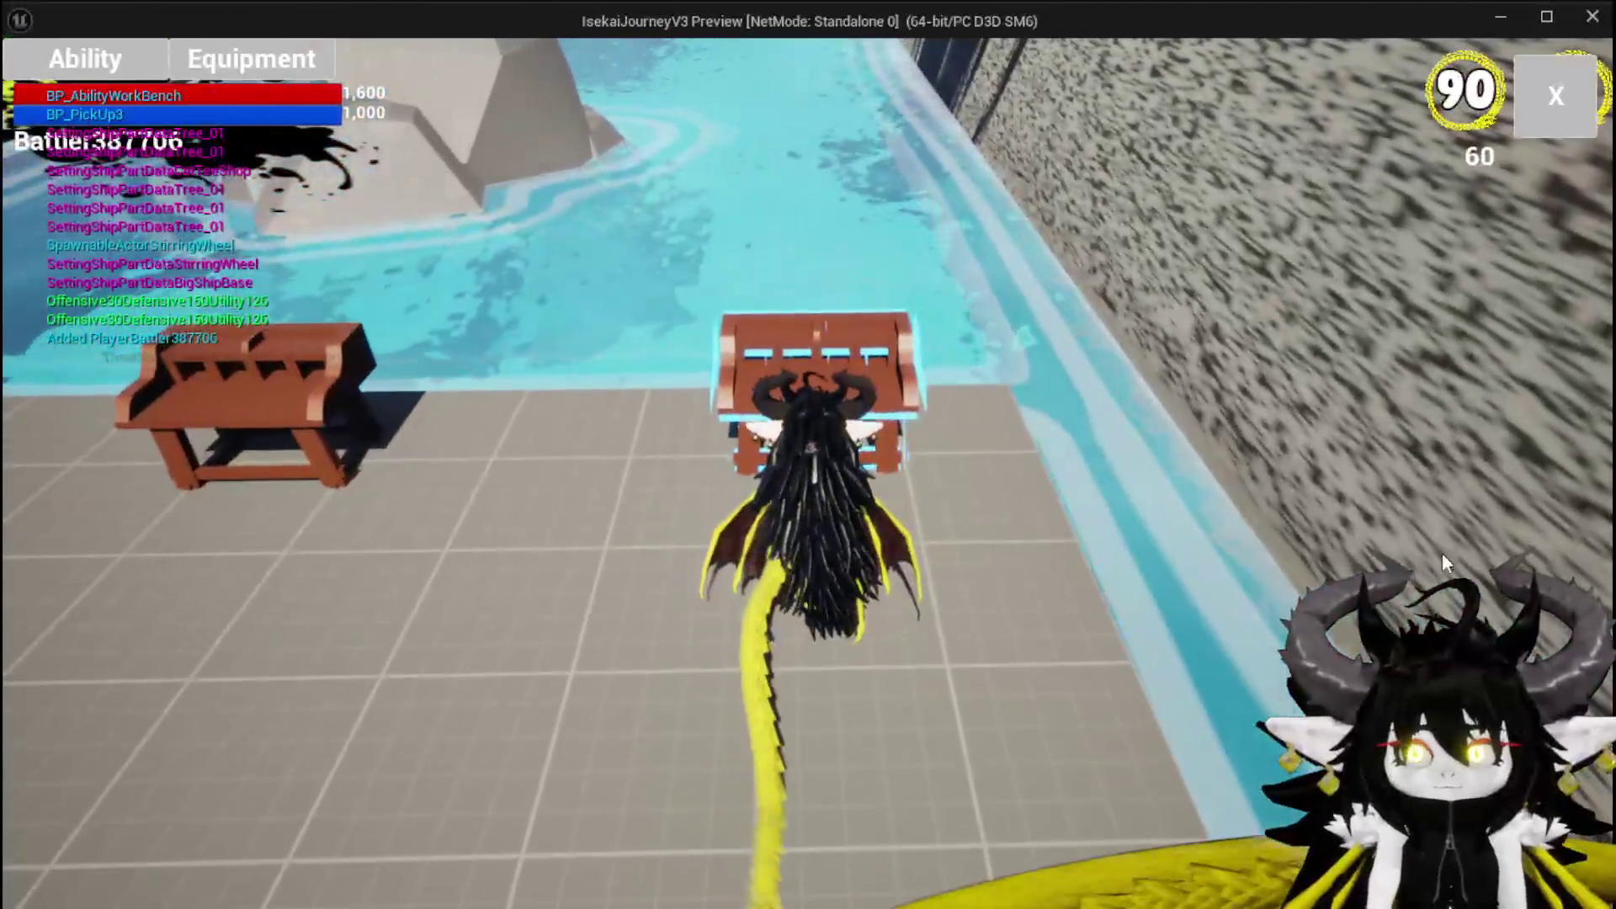
click(151, 67)
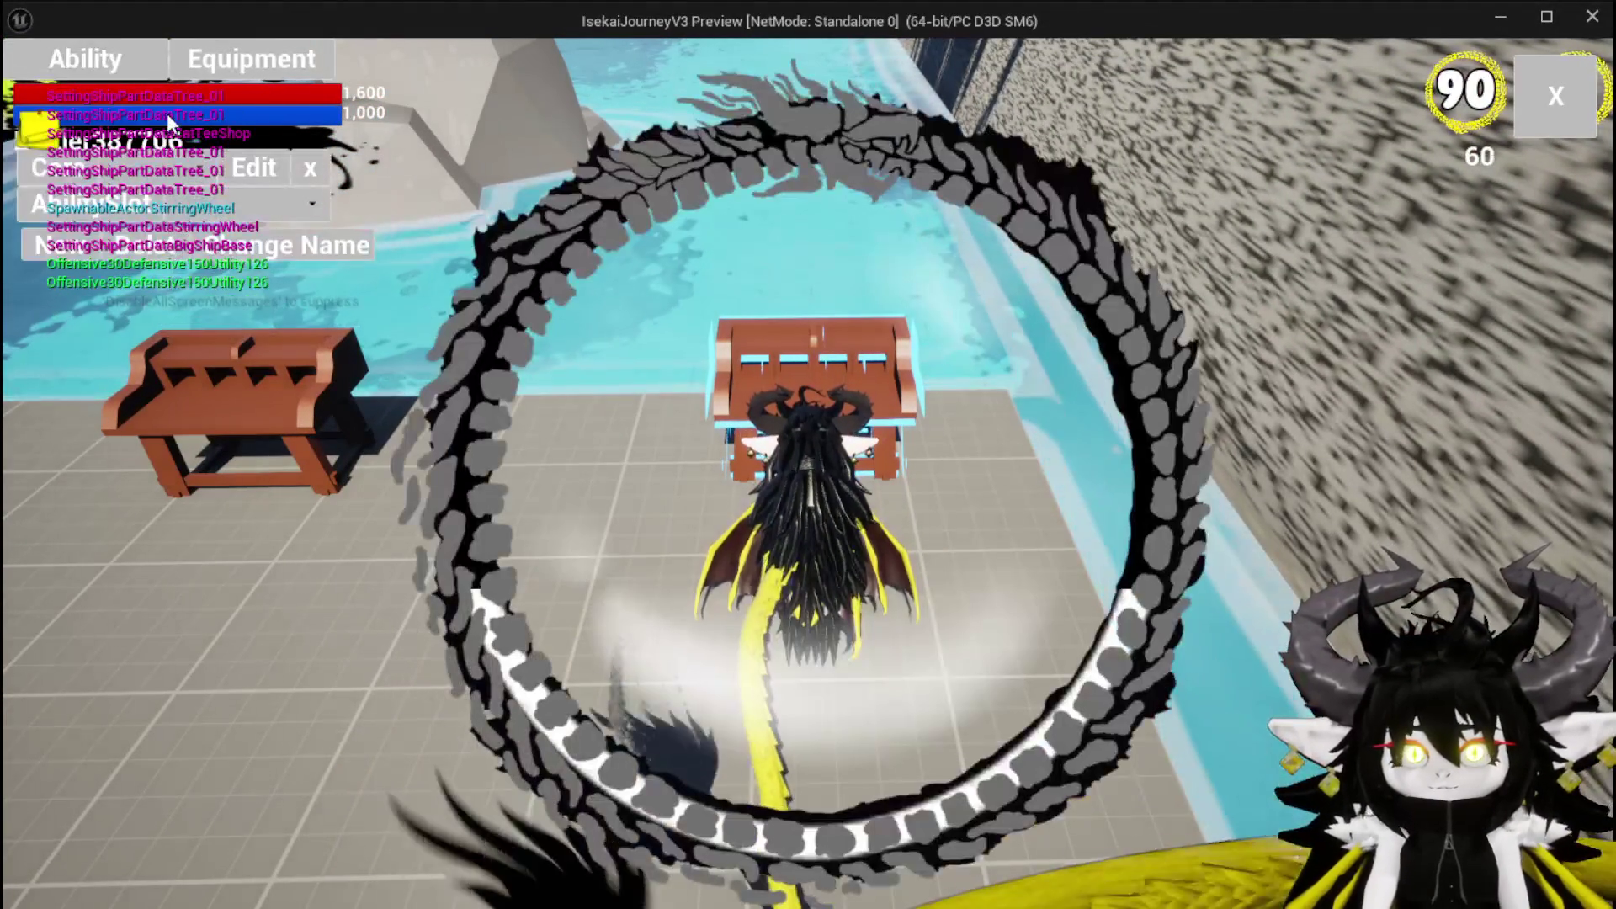
click(190, 172)
click(195, 235)
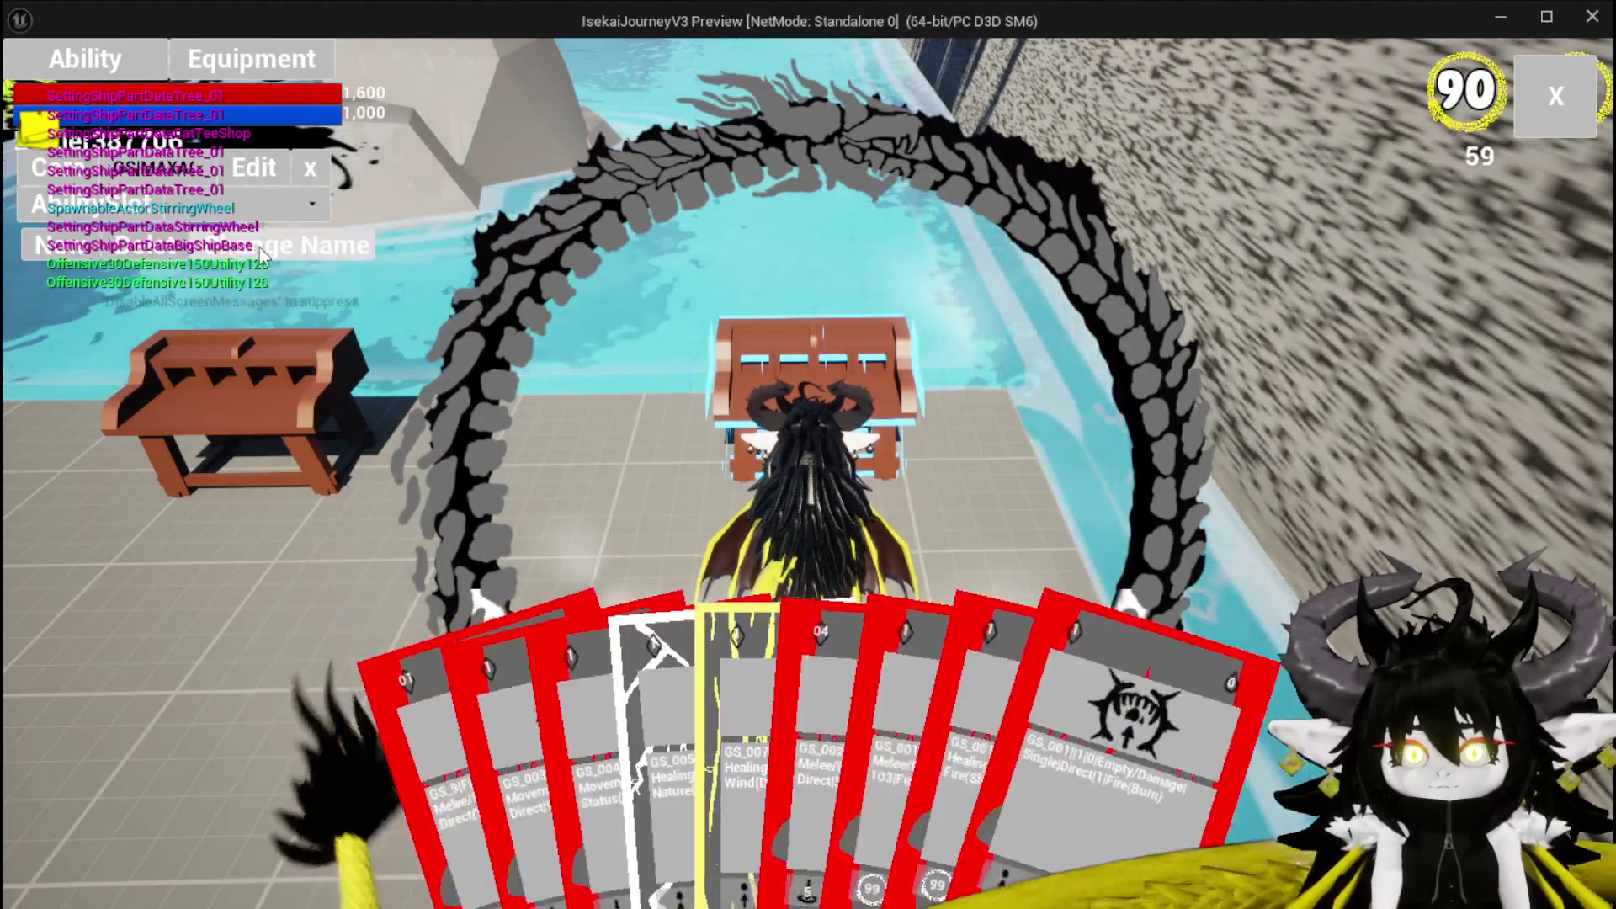
click(492, 660)
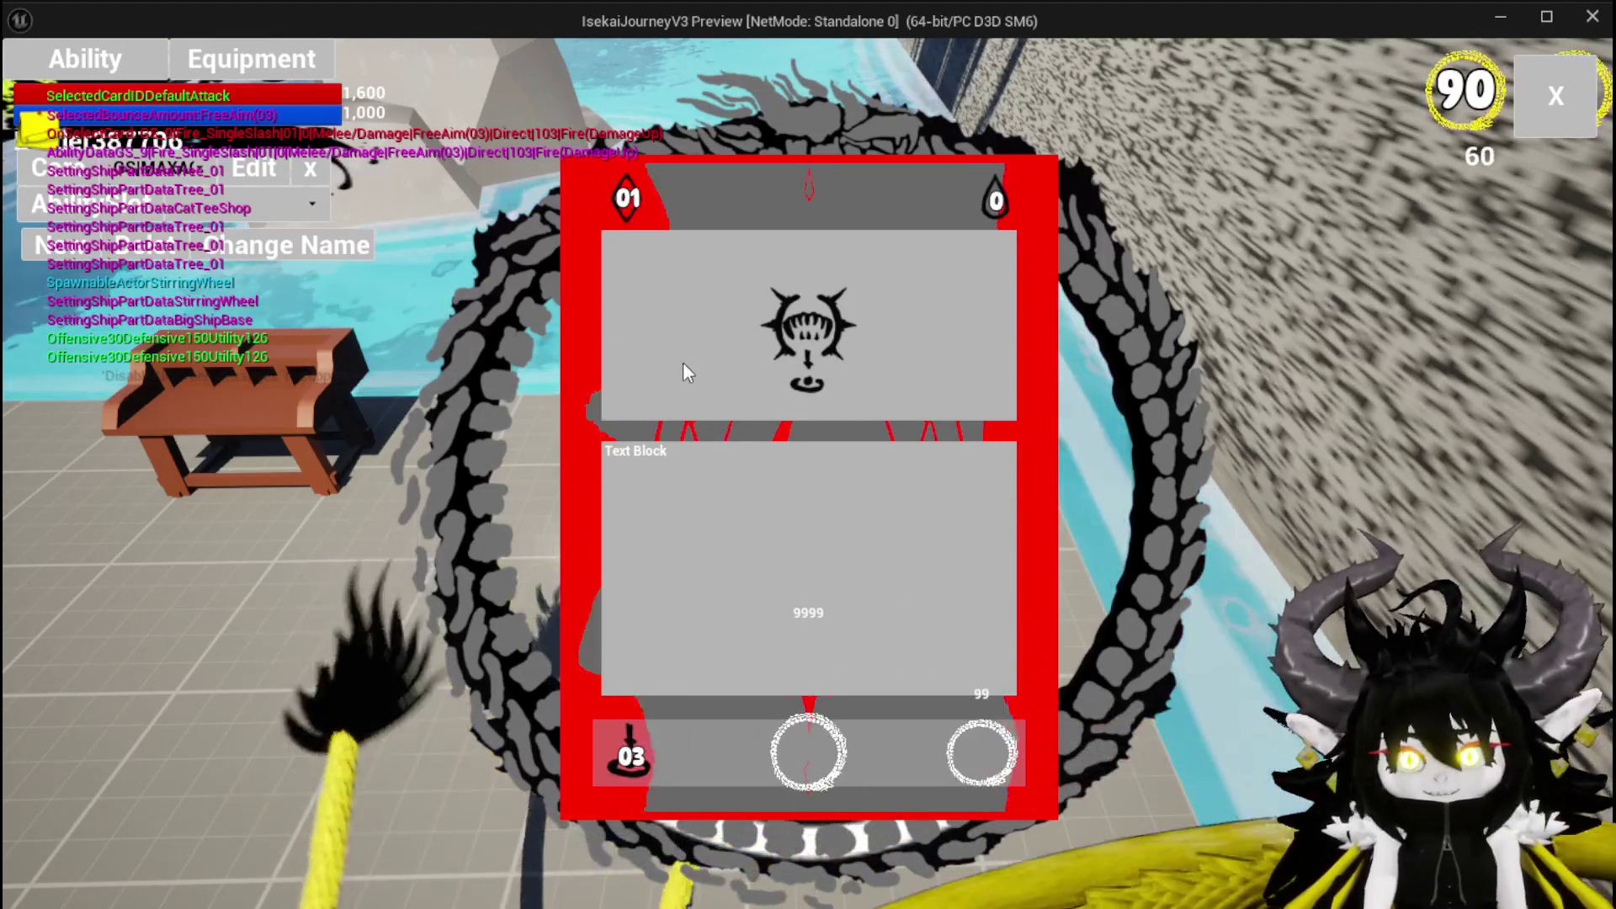
key(Escape)
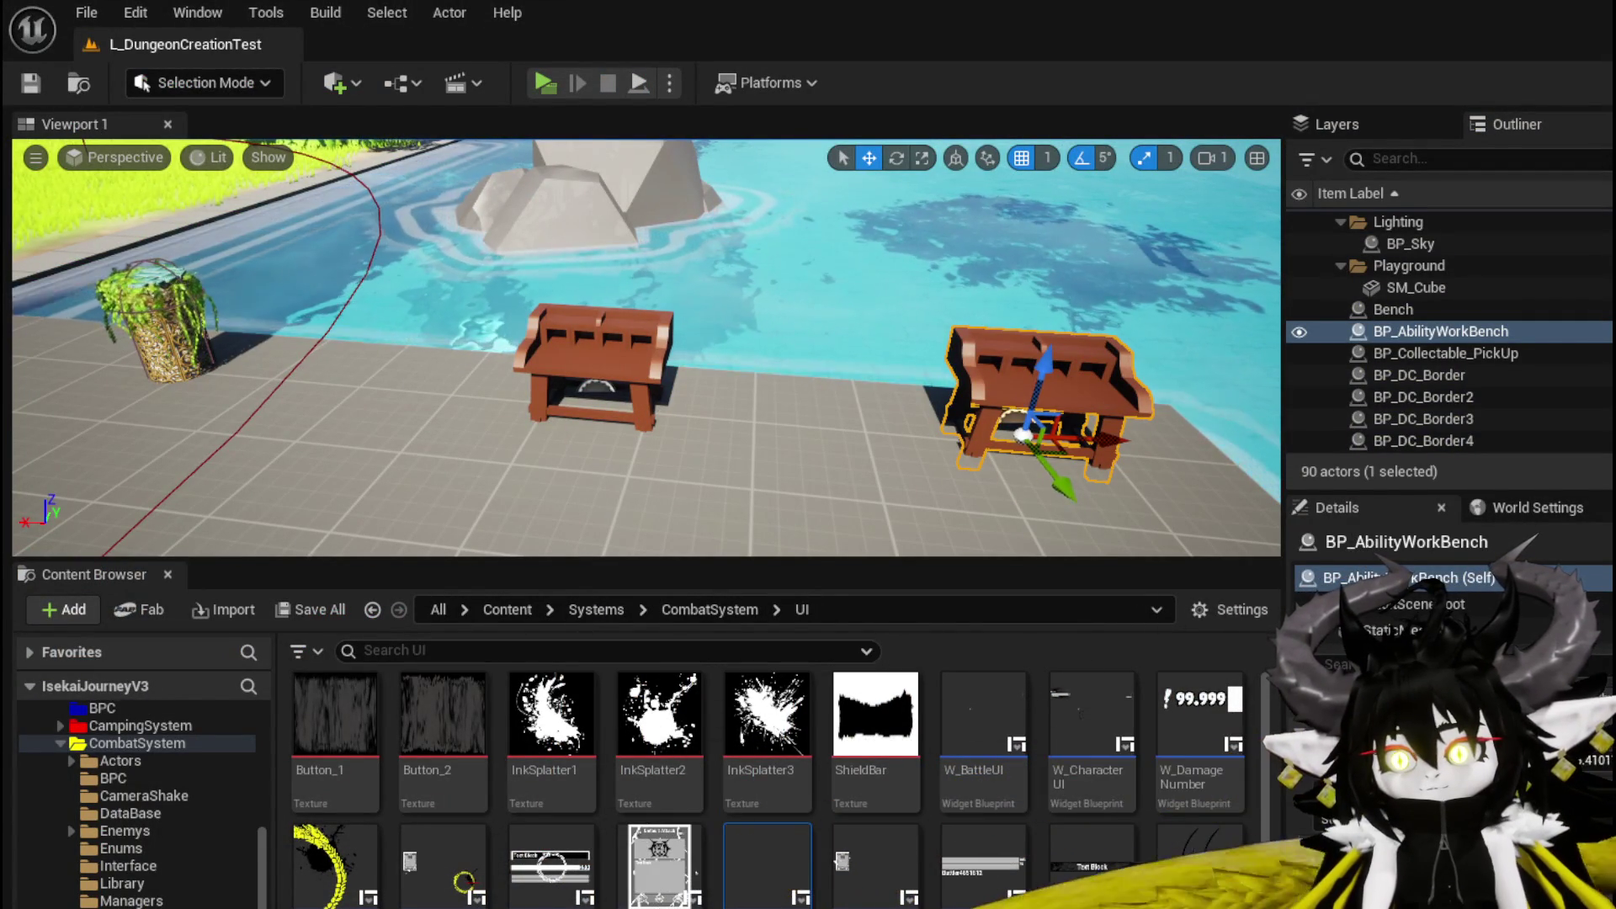
Review WP_Card_Hand's CardSelected graph, then return to the WP_CardCreation blueprint.
key(alt+Tab)
mouse_move(844, 610)
mouse_down()
mouse_move(684, 511)
mouse_move(892, 543)
mouse_up()
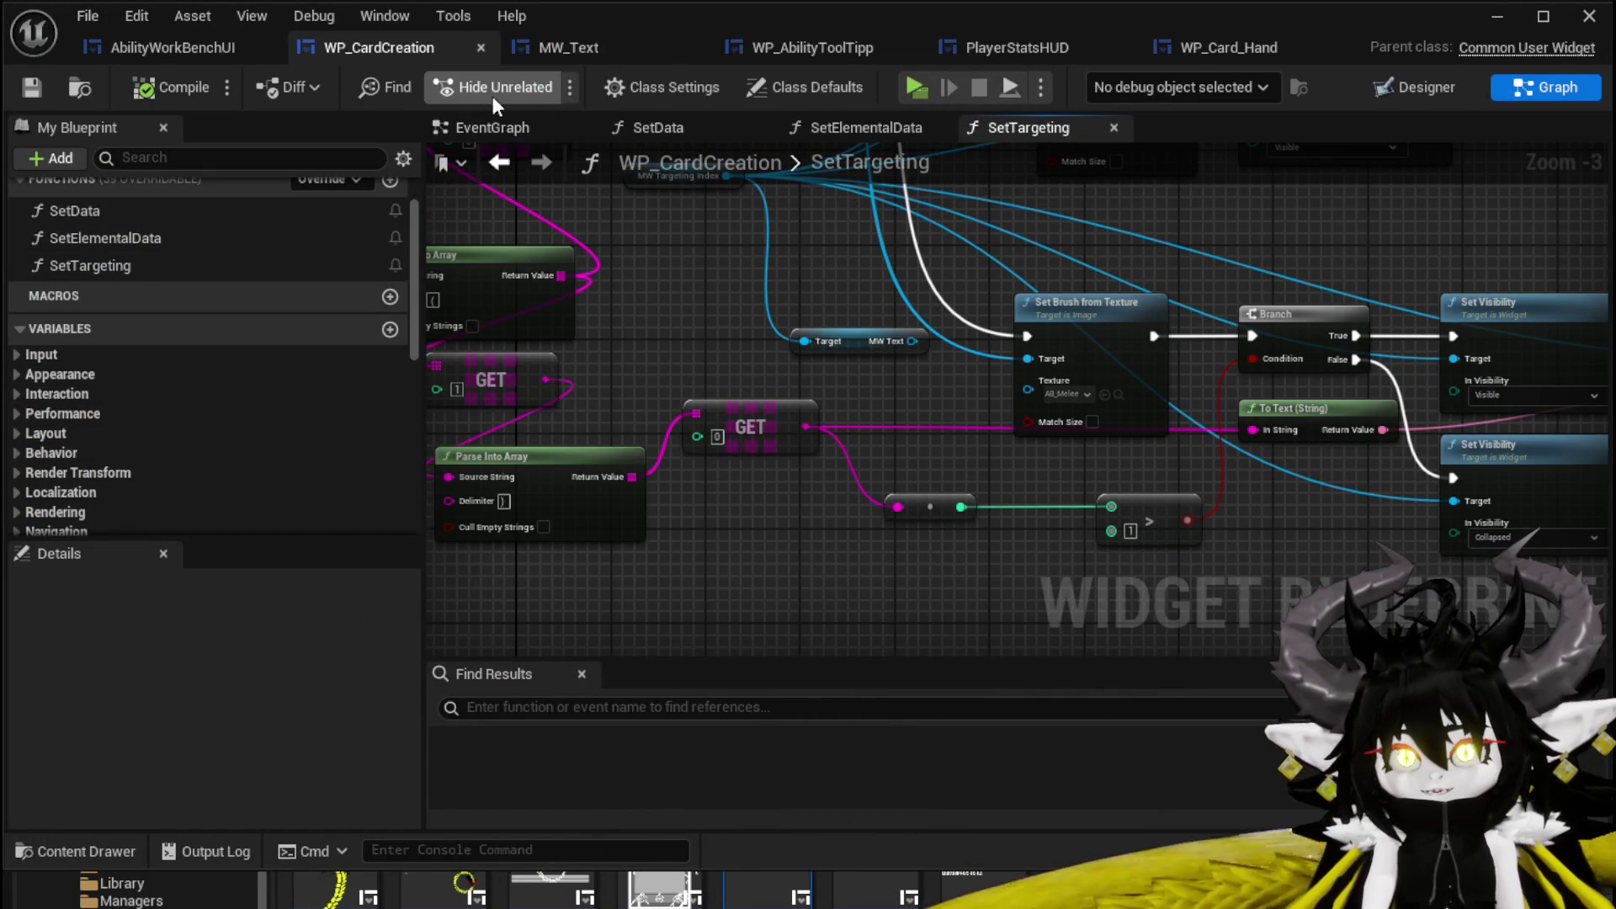
click(1200, 50)
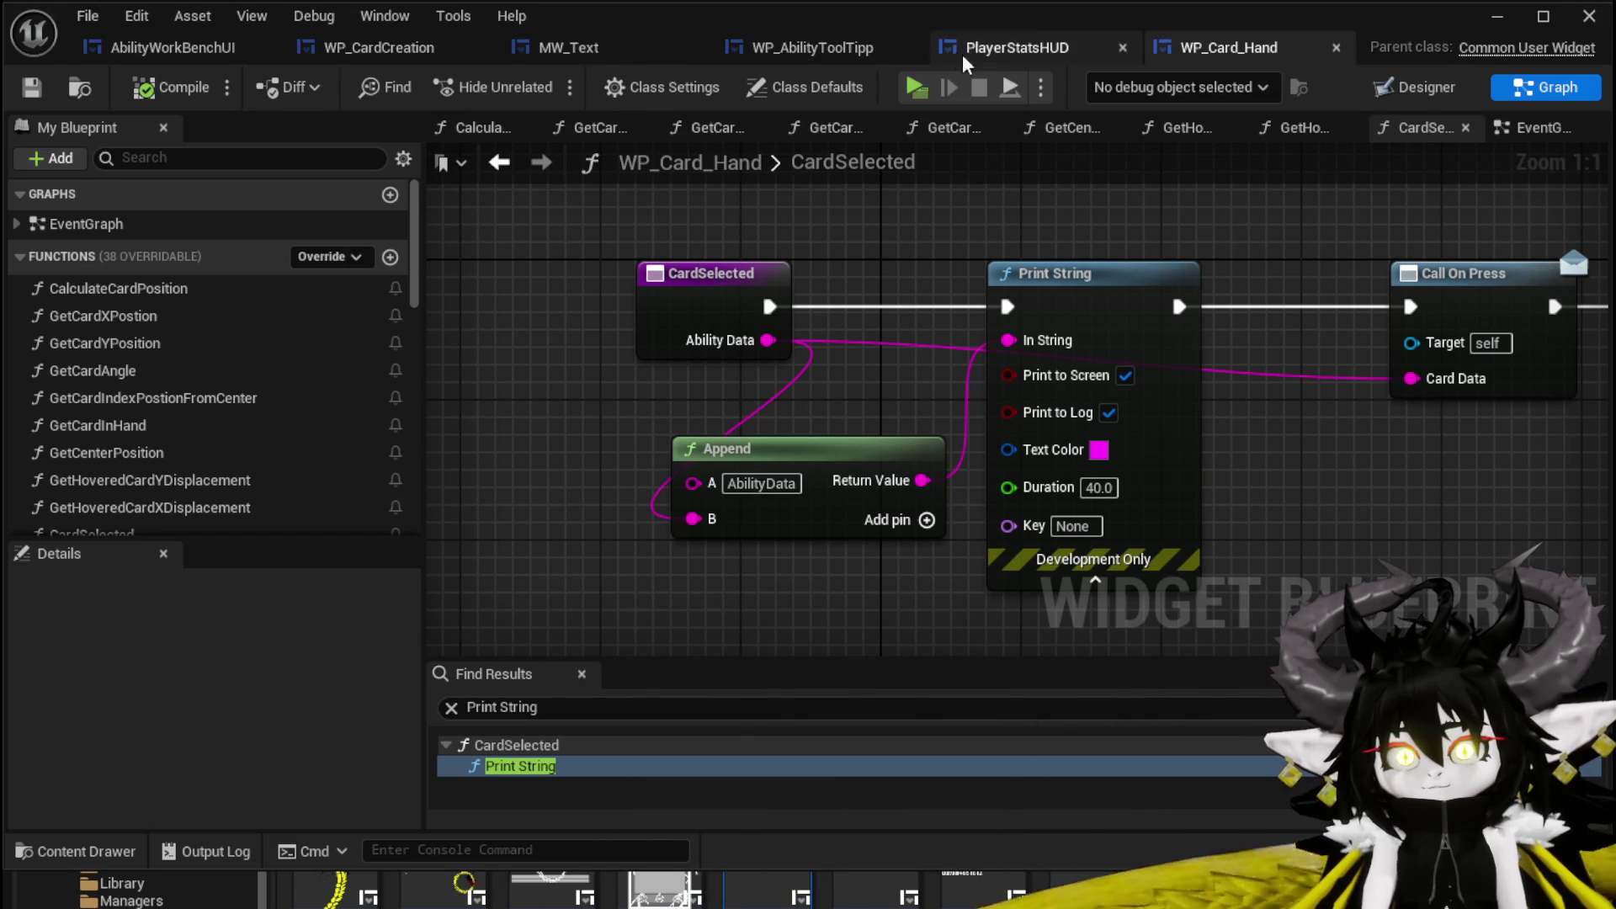
click(425, 56)
scroll(708, 286, down, 2)
text(SetVal)
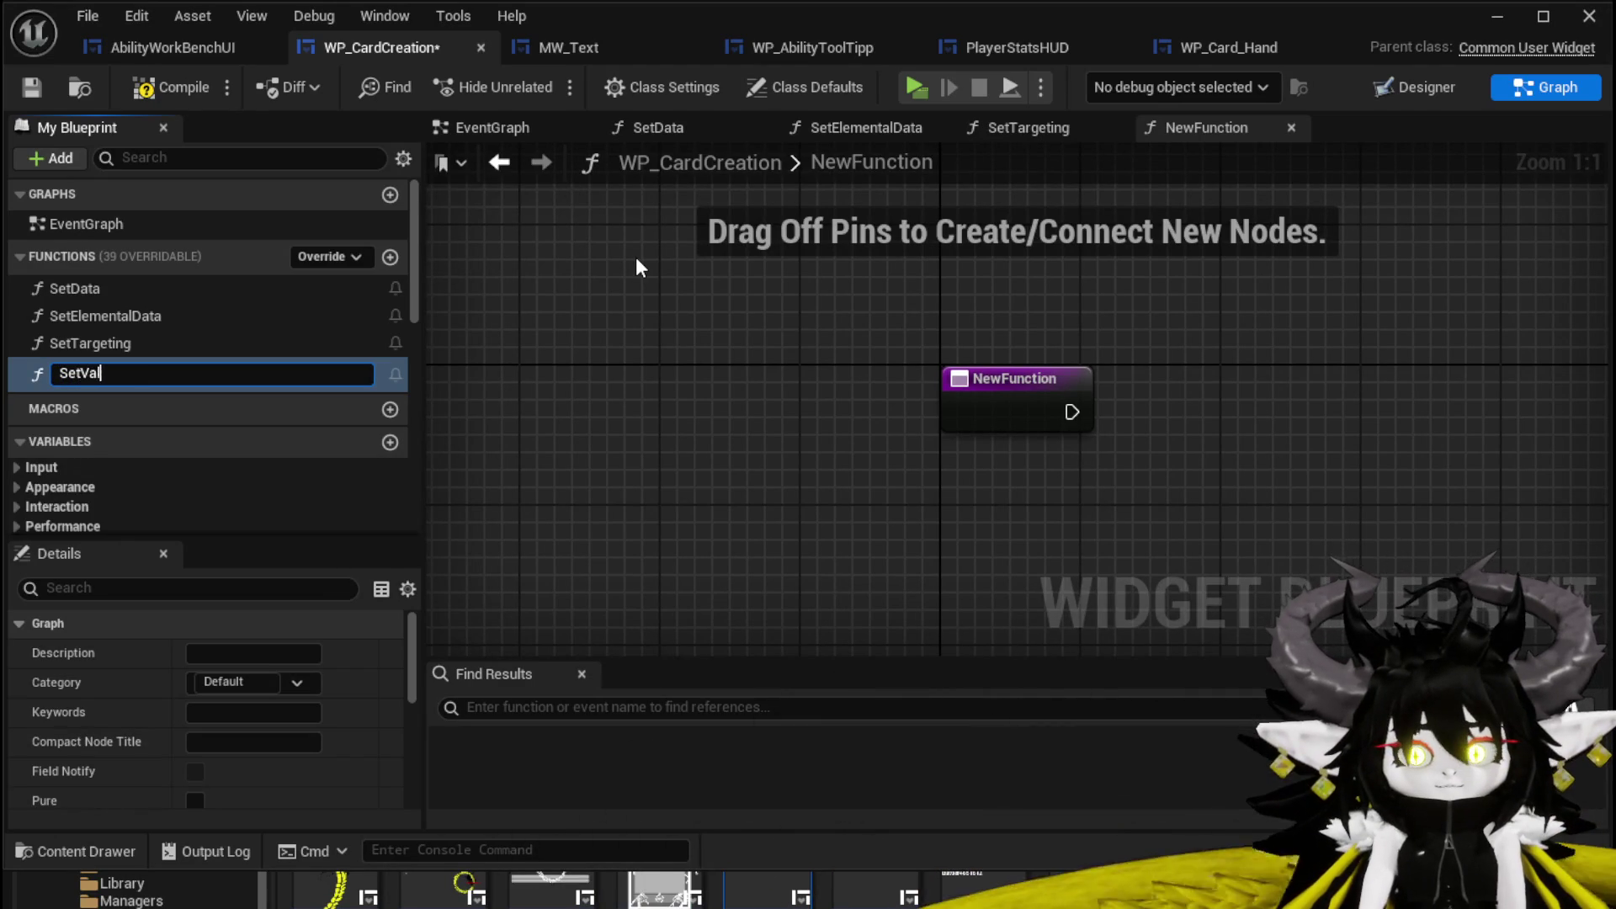
Name the function SetValue, then add SetDamage/Healing with a Damage/Healing string input.
text(ue)
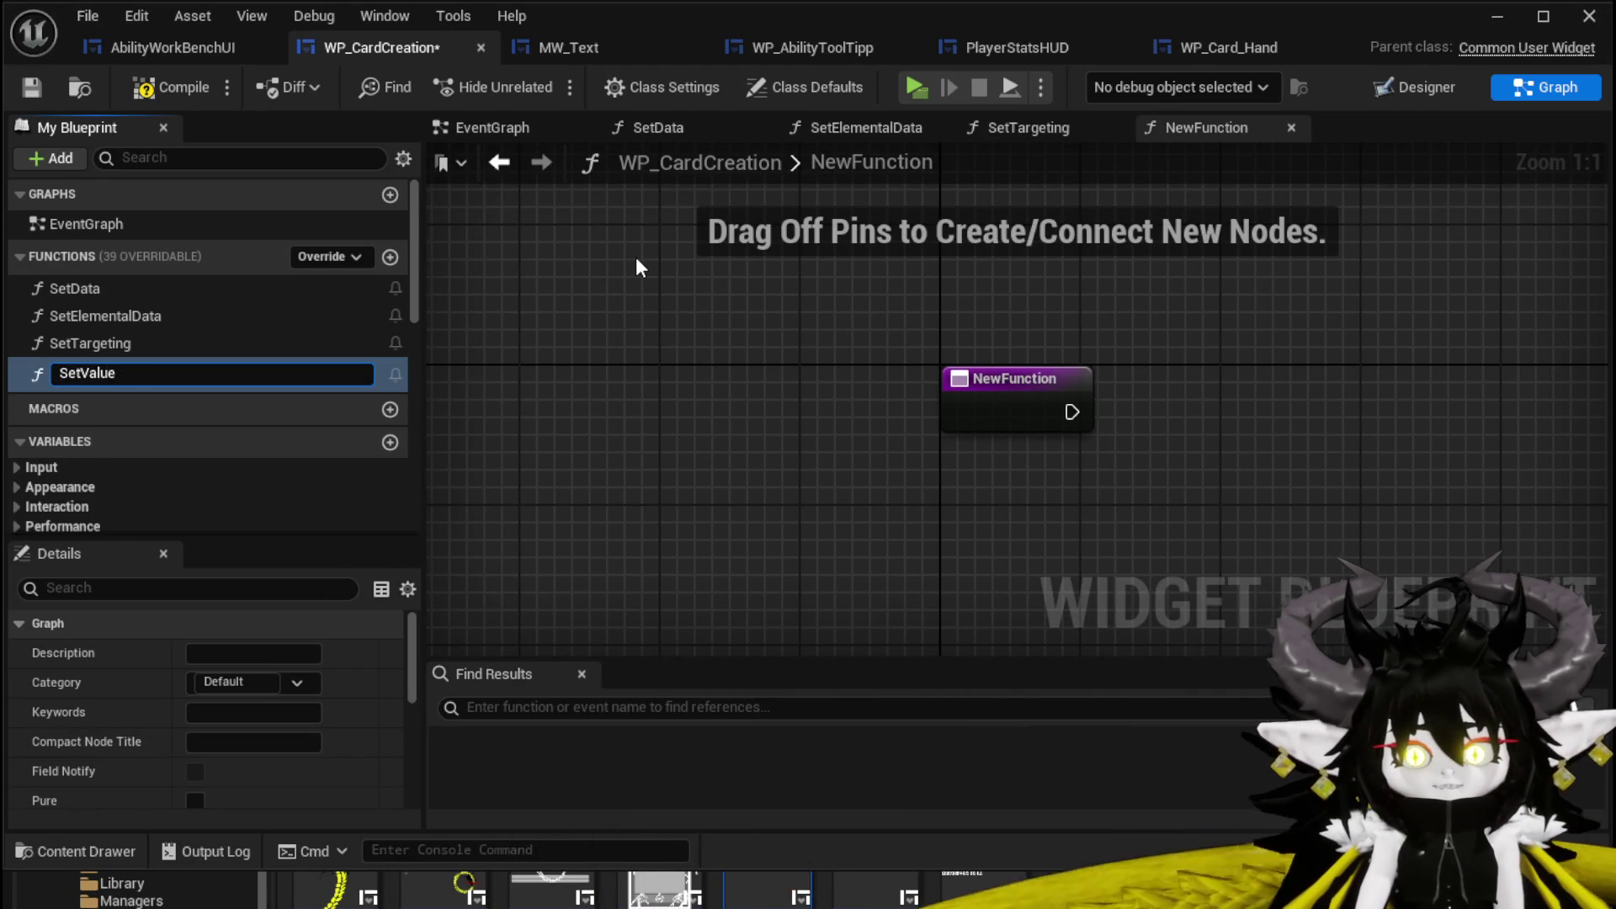
key(Return)
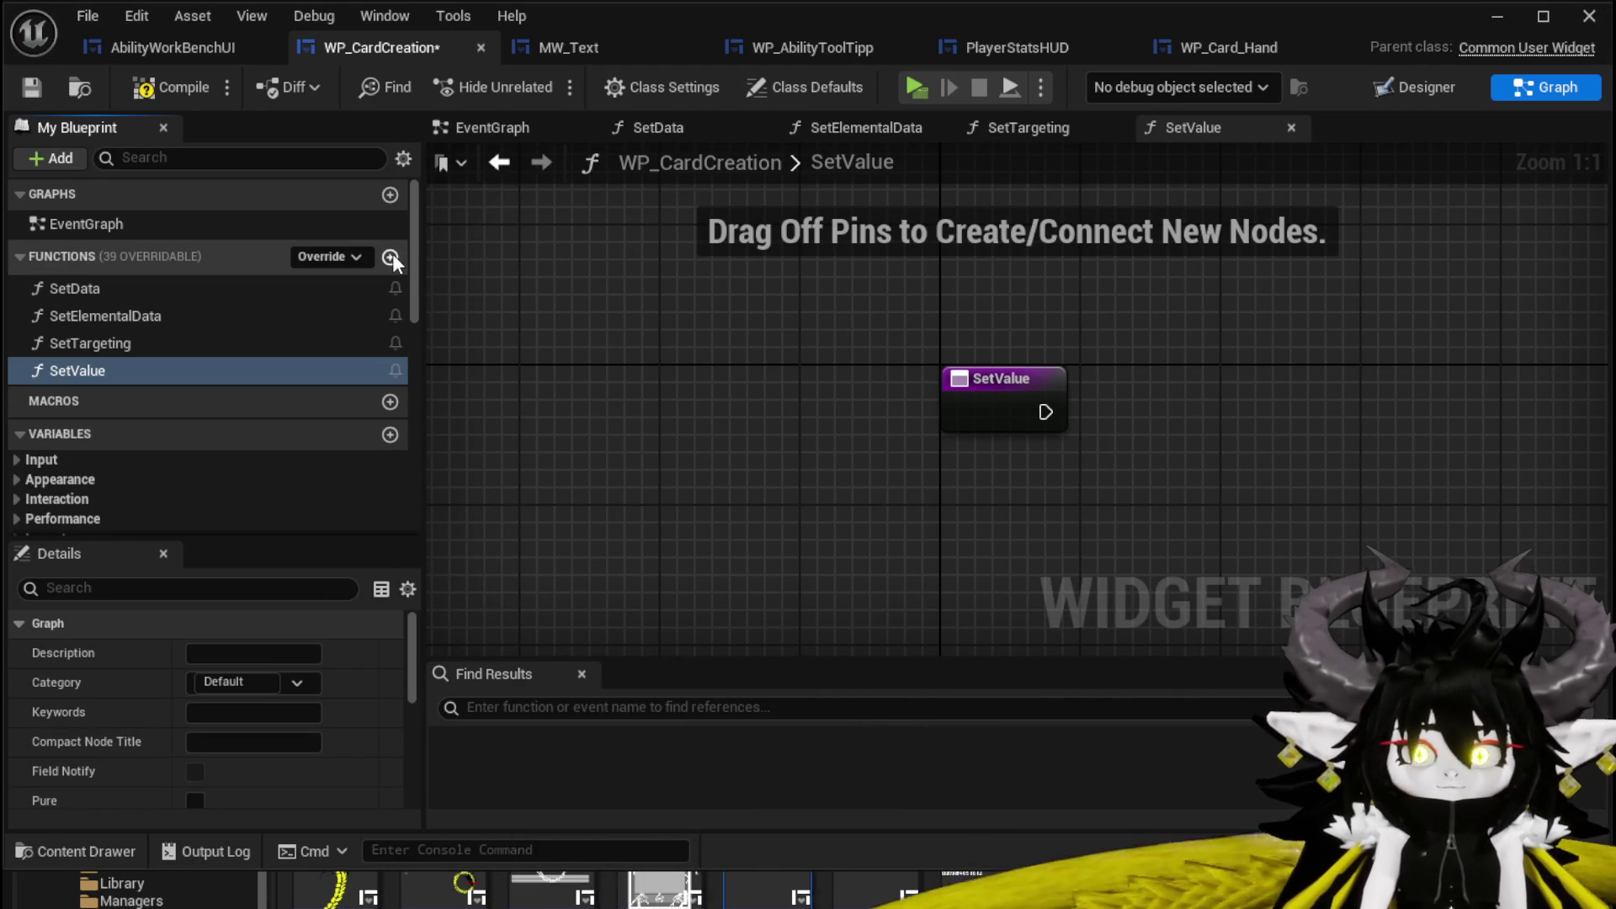
click(390, 257)
text(Set)
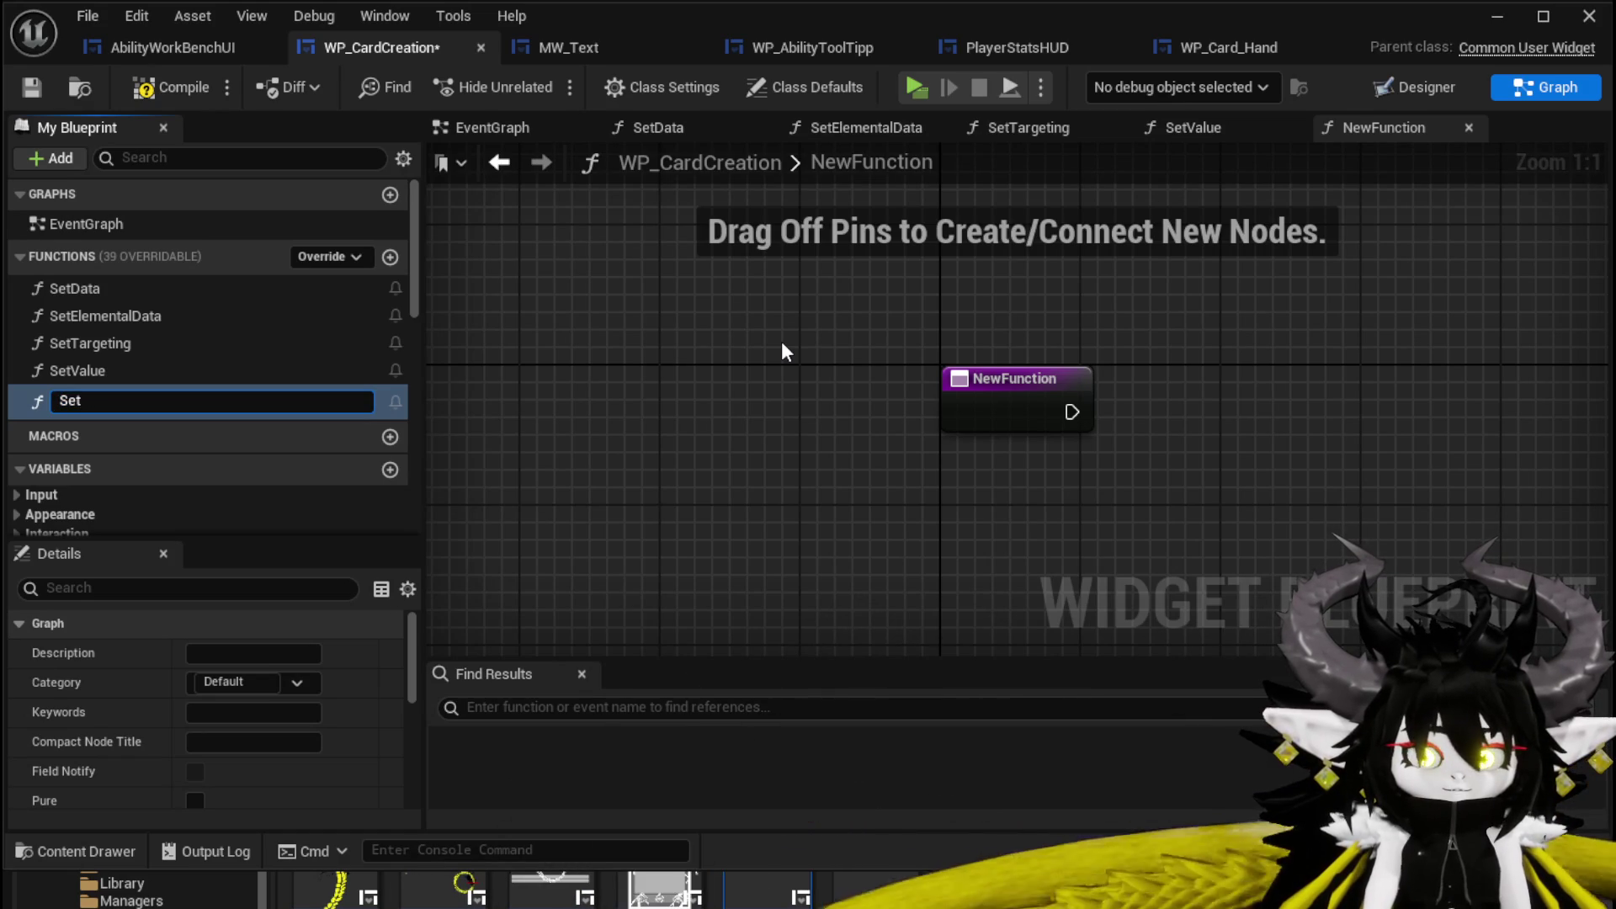
text(Damage)
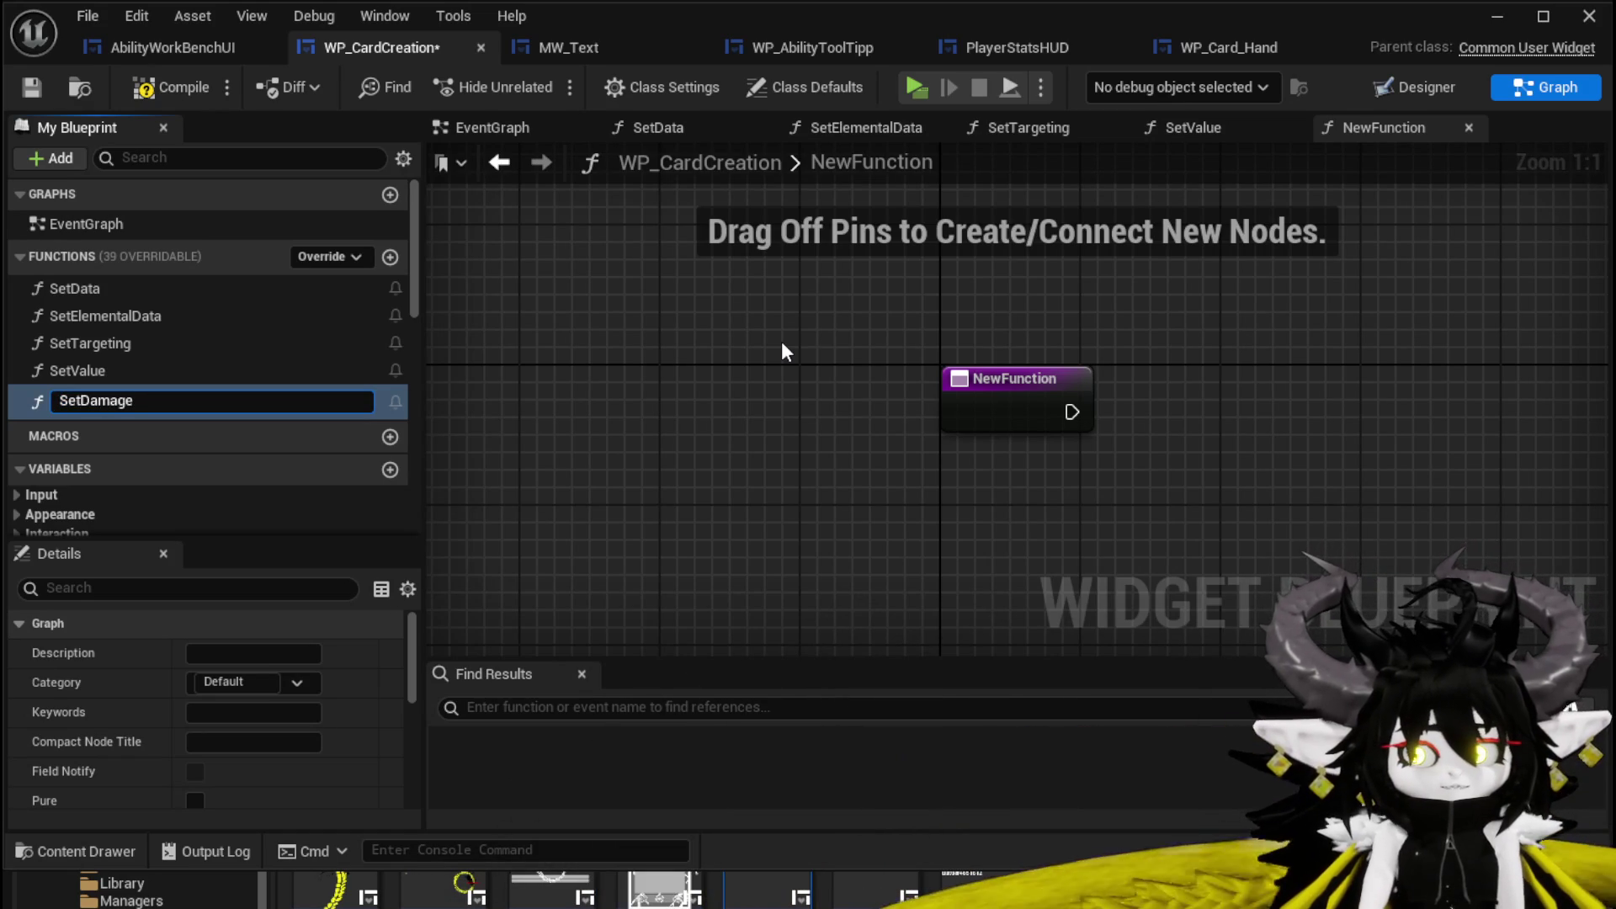
text(/Healing)
key(Return)
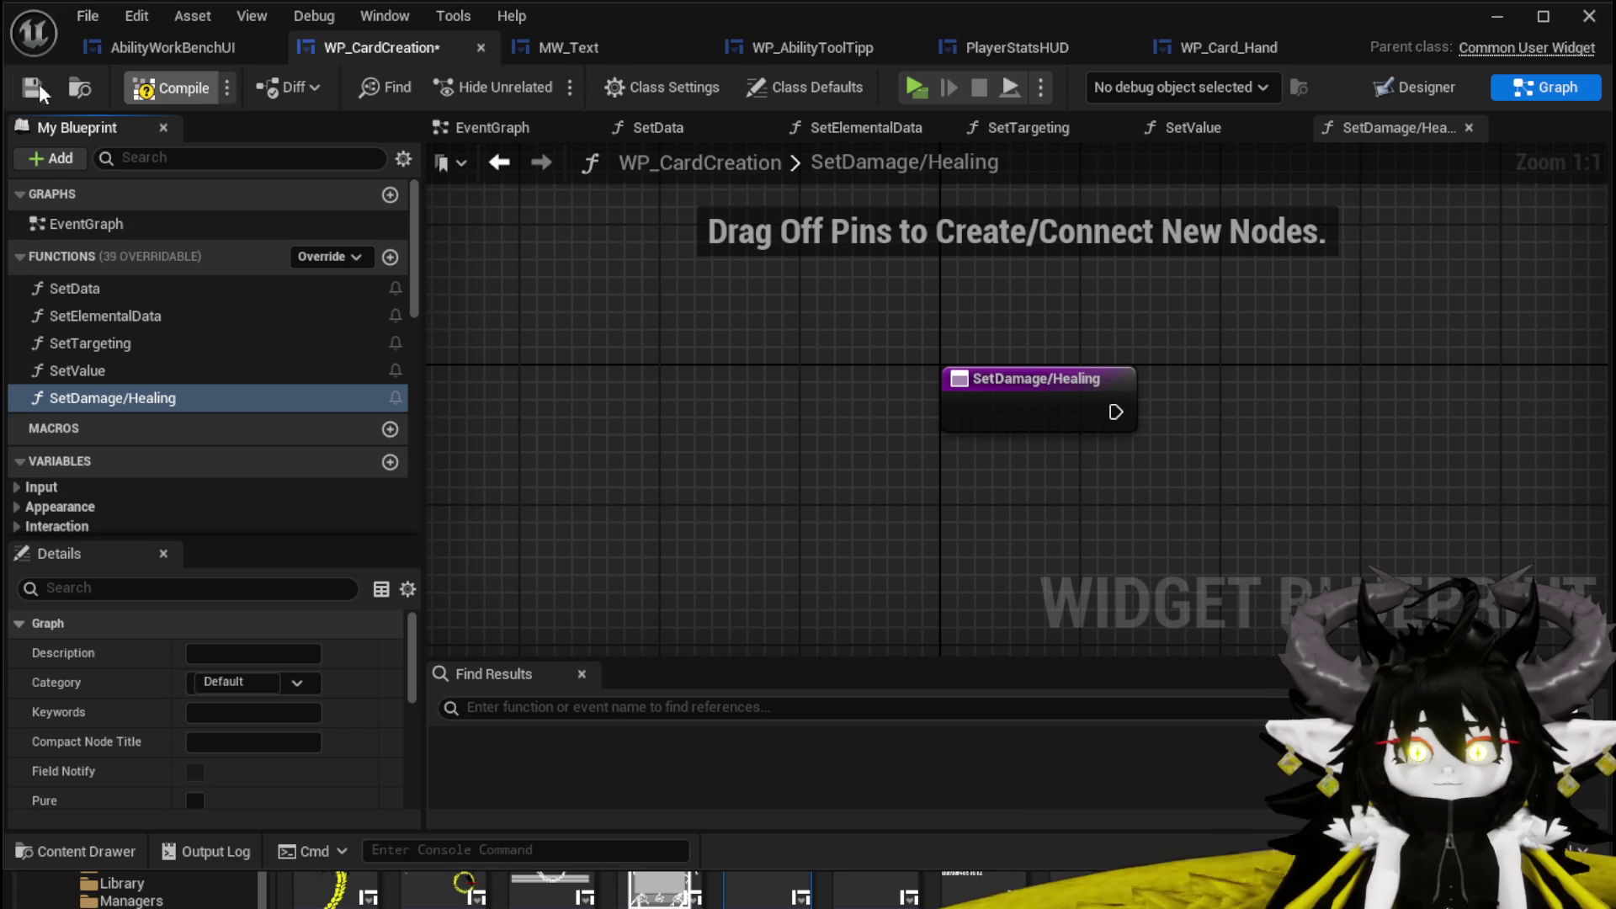
click(765, 509)
scroll(280, 515, down, 3)
scroll(286, 479, up, 3)
scroll(359, 763, down, 5)
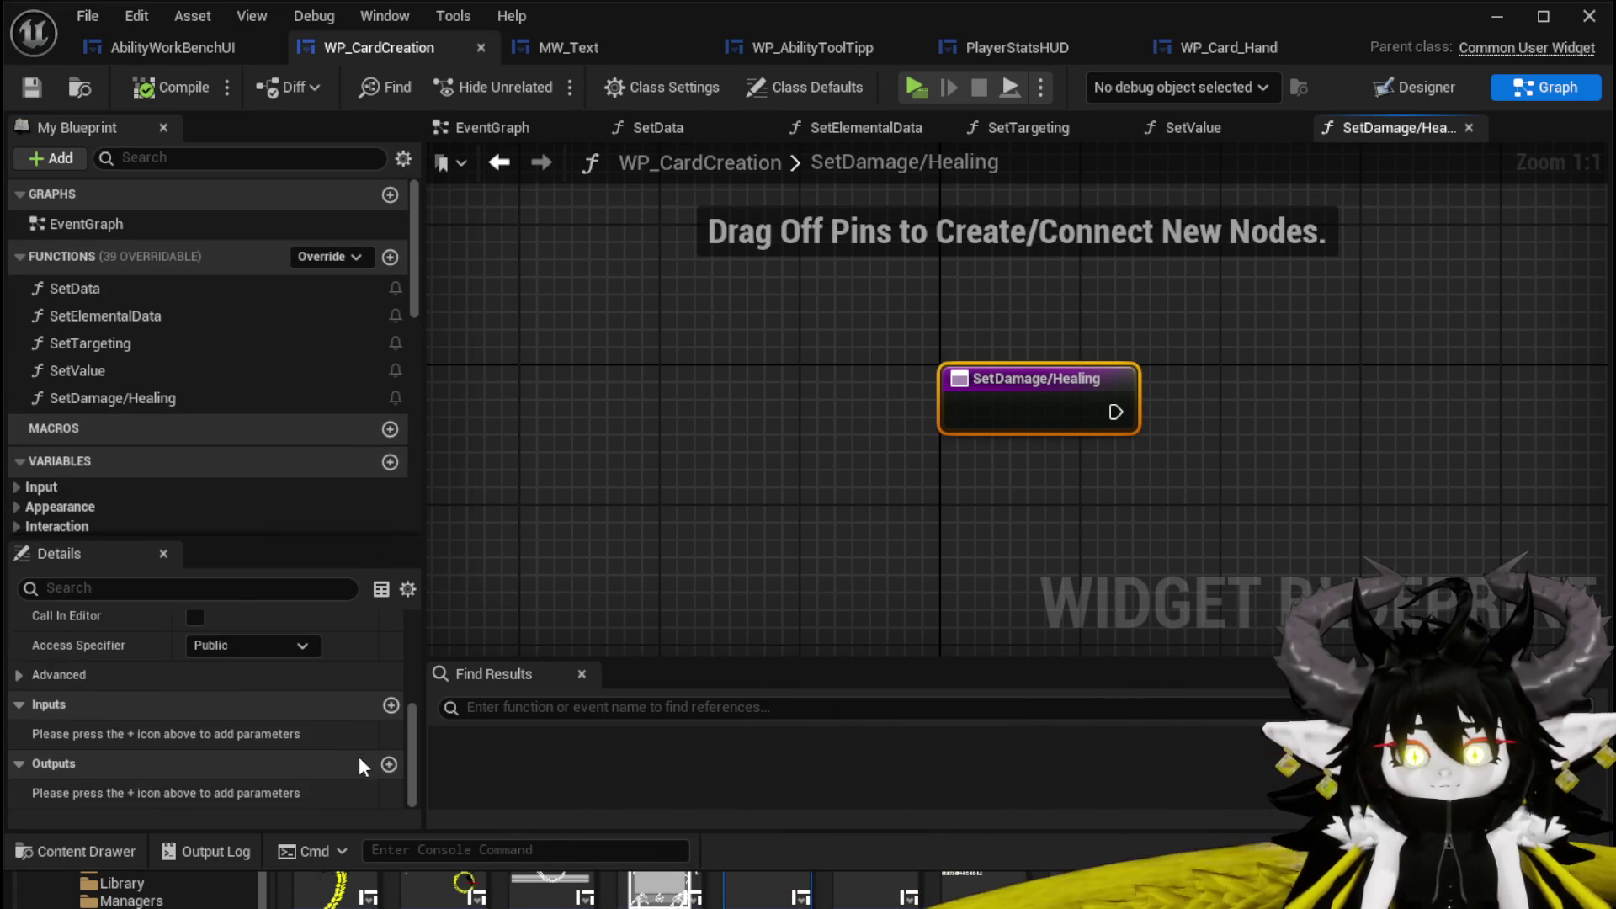
click(390, 705)
text(Dama)
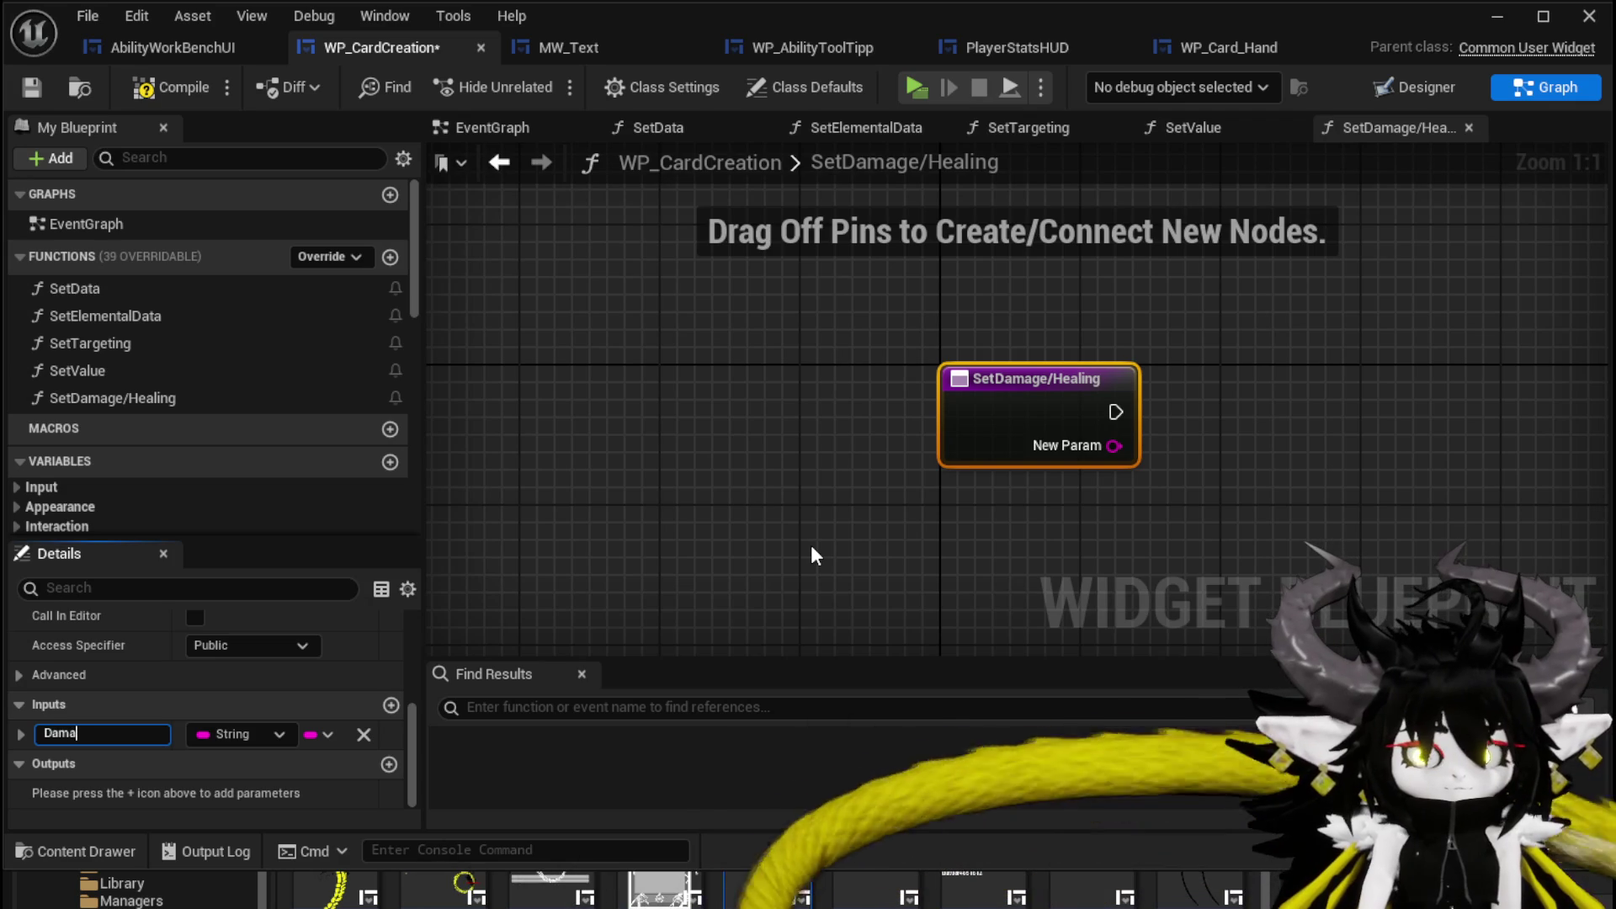
text(ge/Healin)
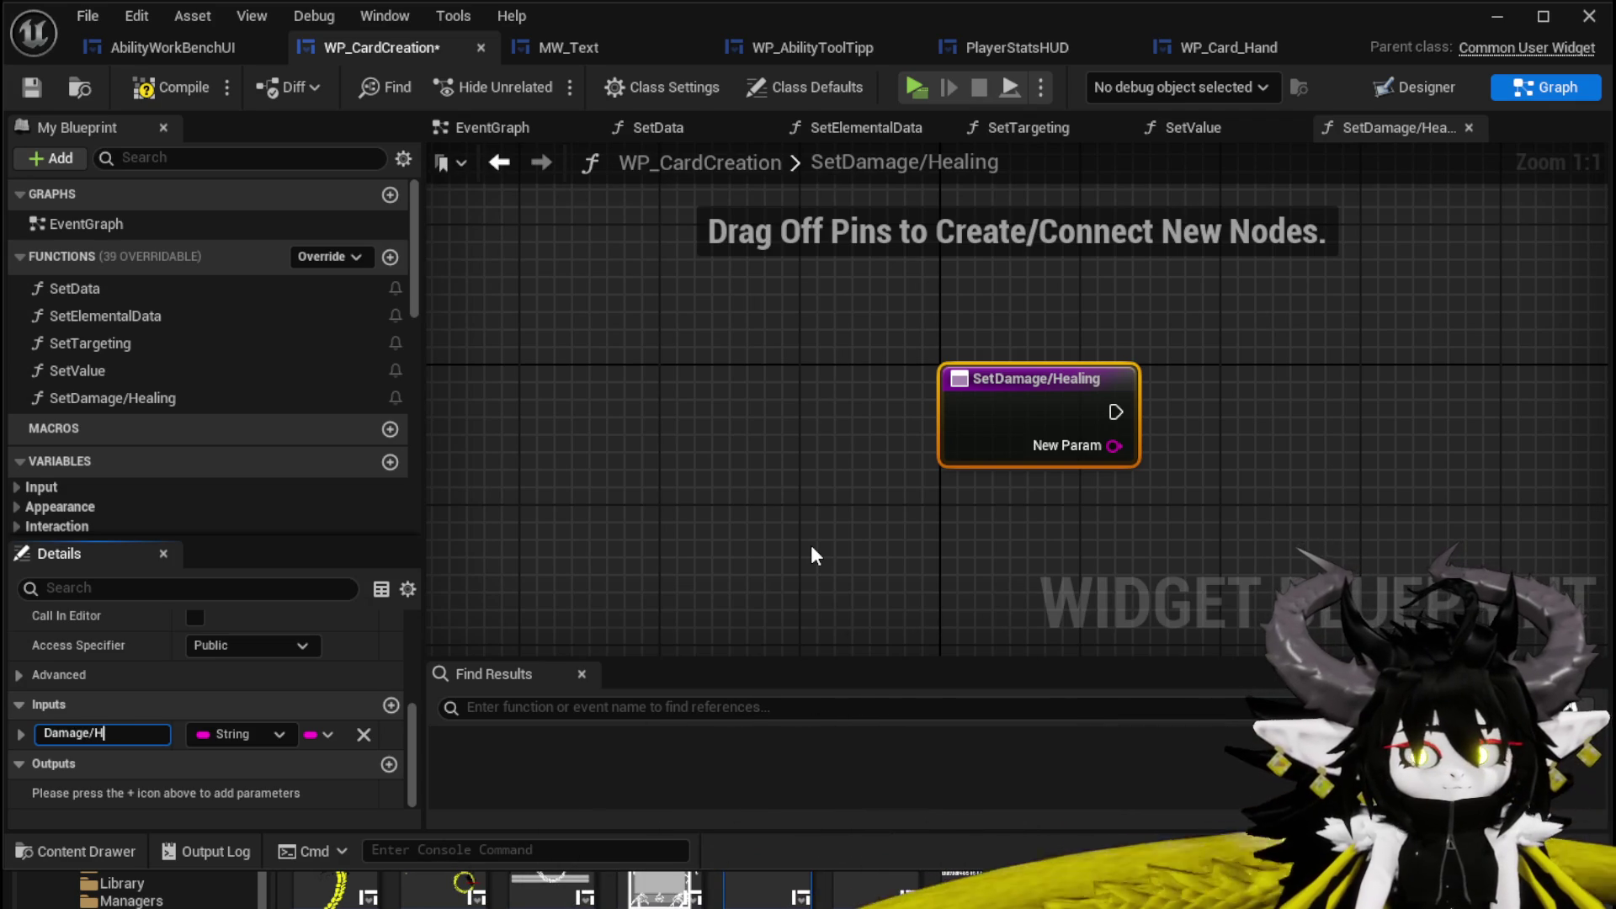
text(g)
key(Return)
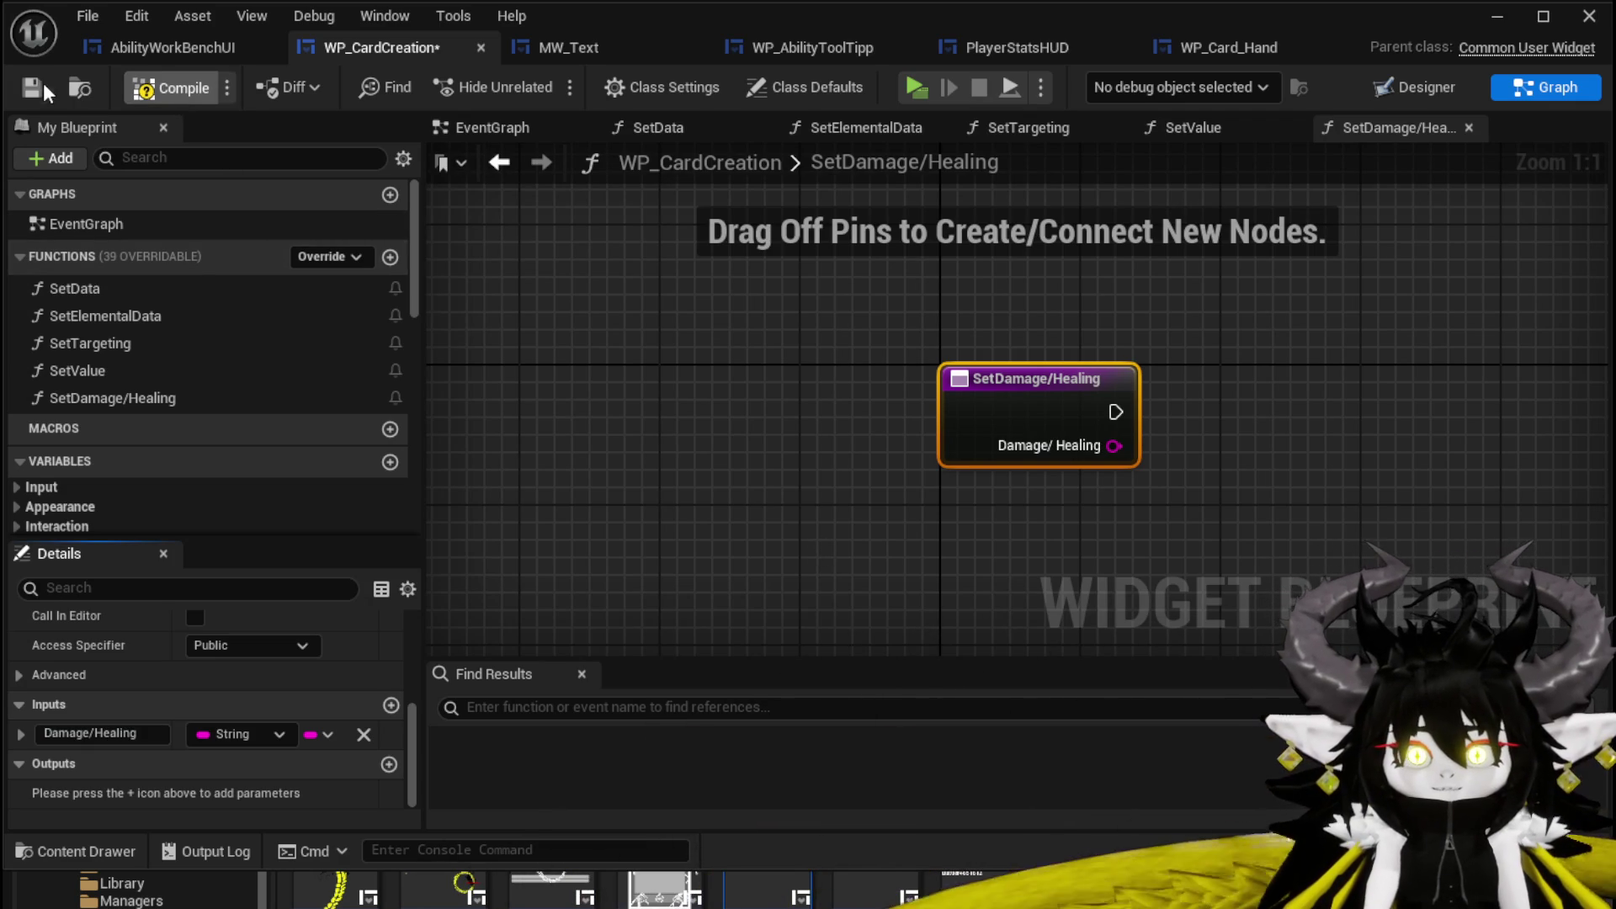
Give the SetValue function a string input named Value.
drag(1117, 446, 953, 446)
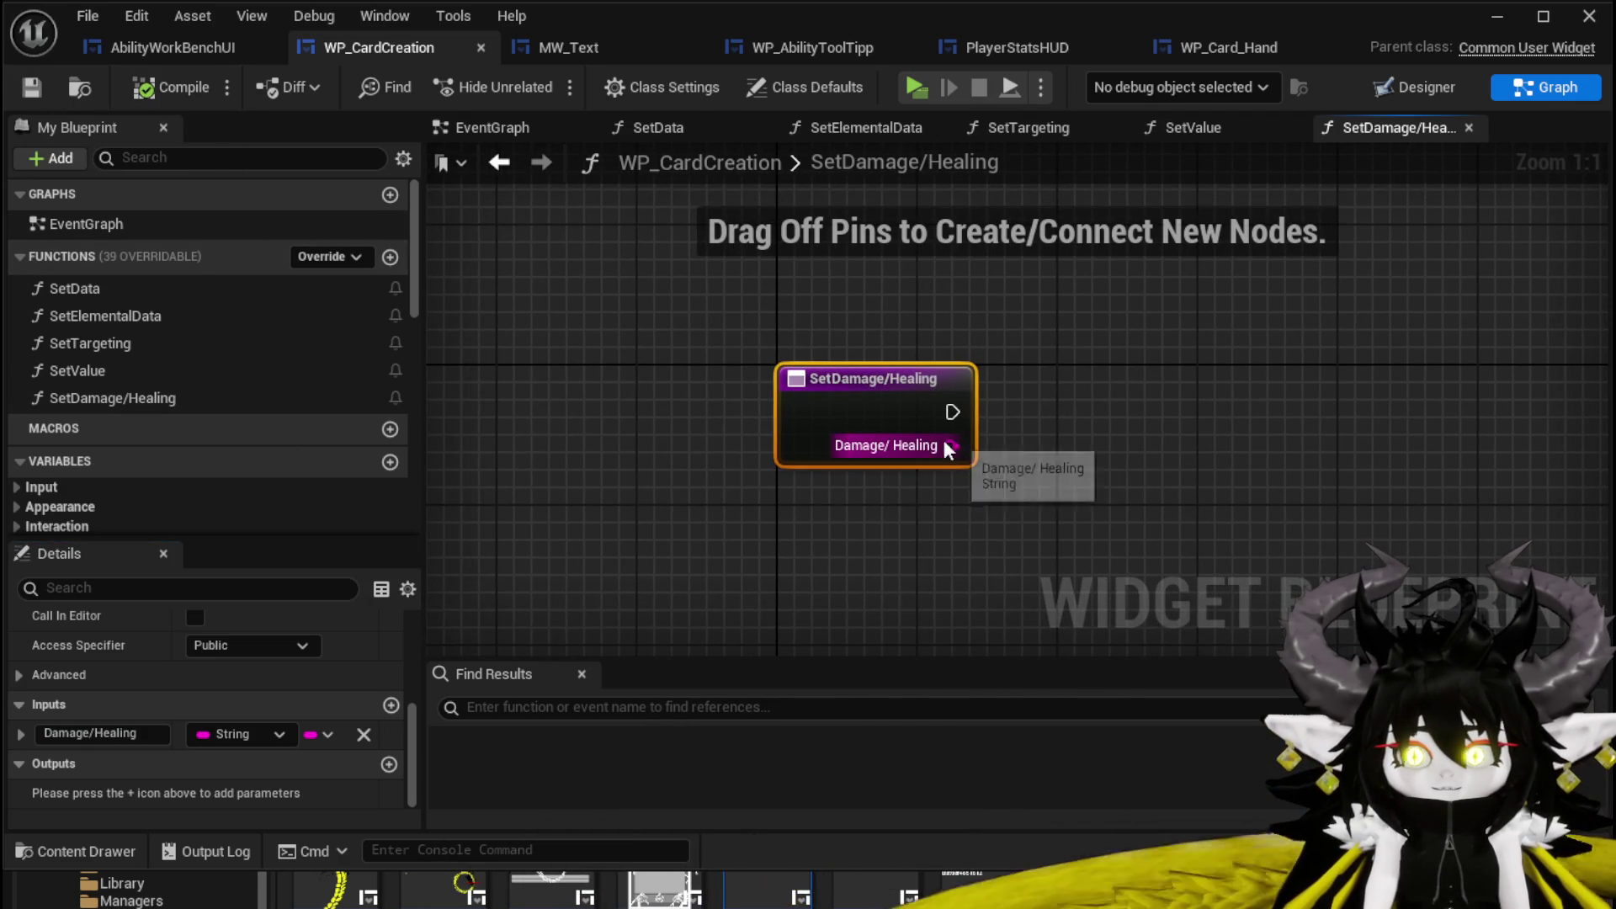
click(110, 373)
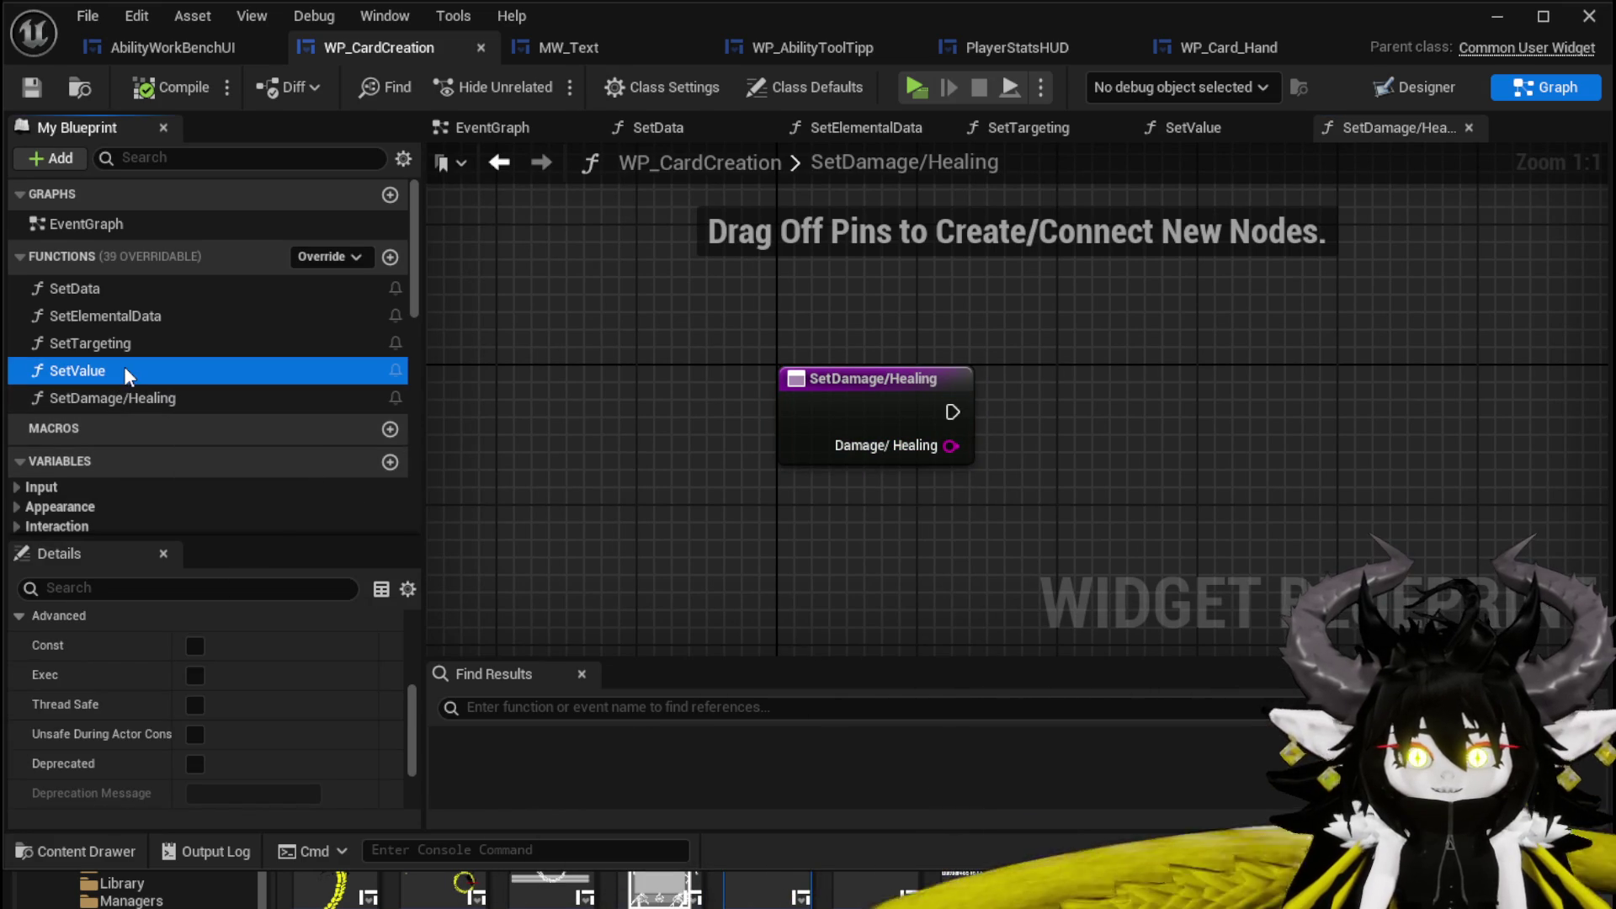
double_click(124, 370)
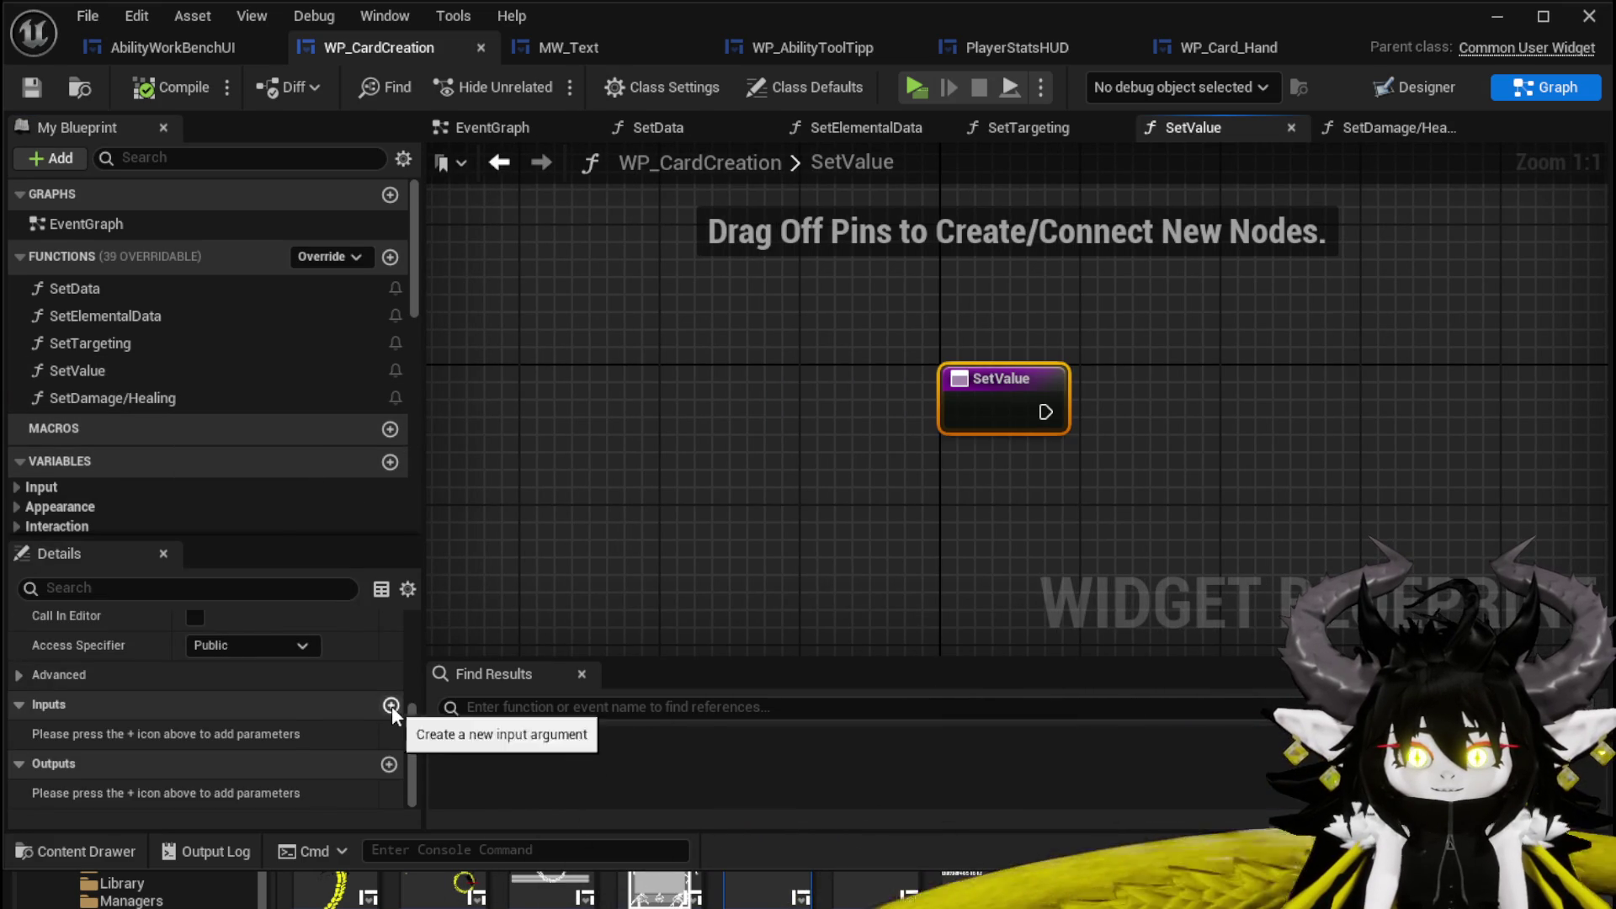
click(390, 704)
click(101, 734)
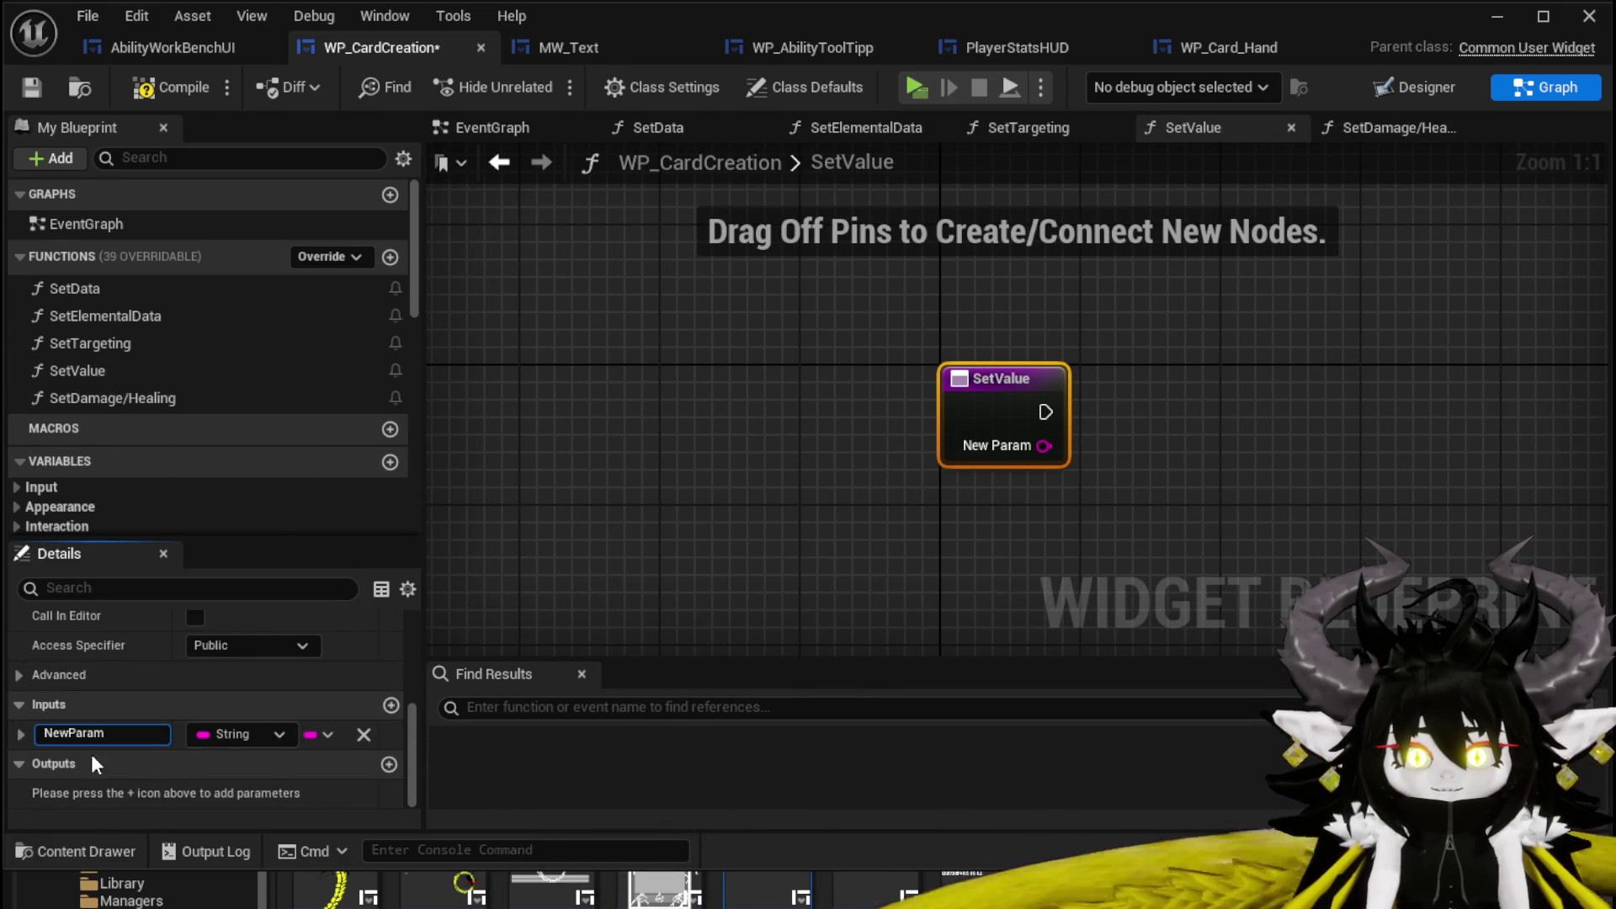
text(Value)
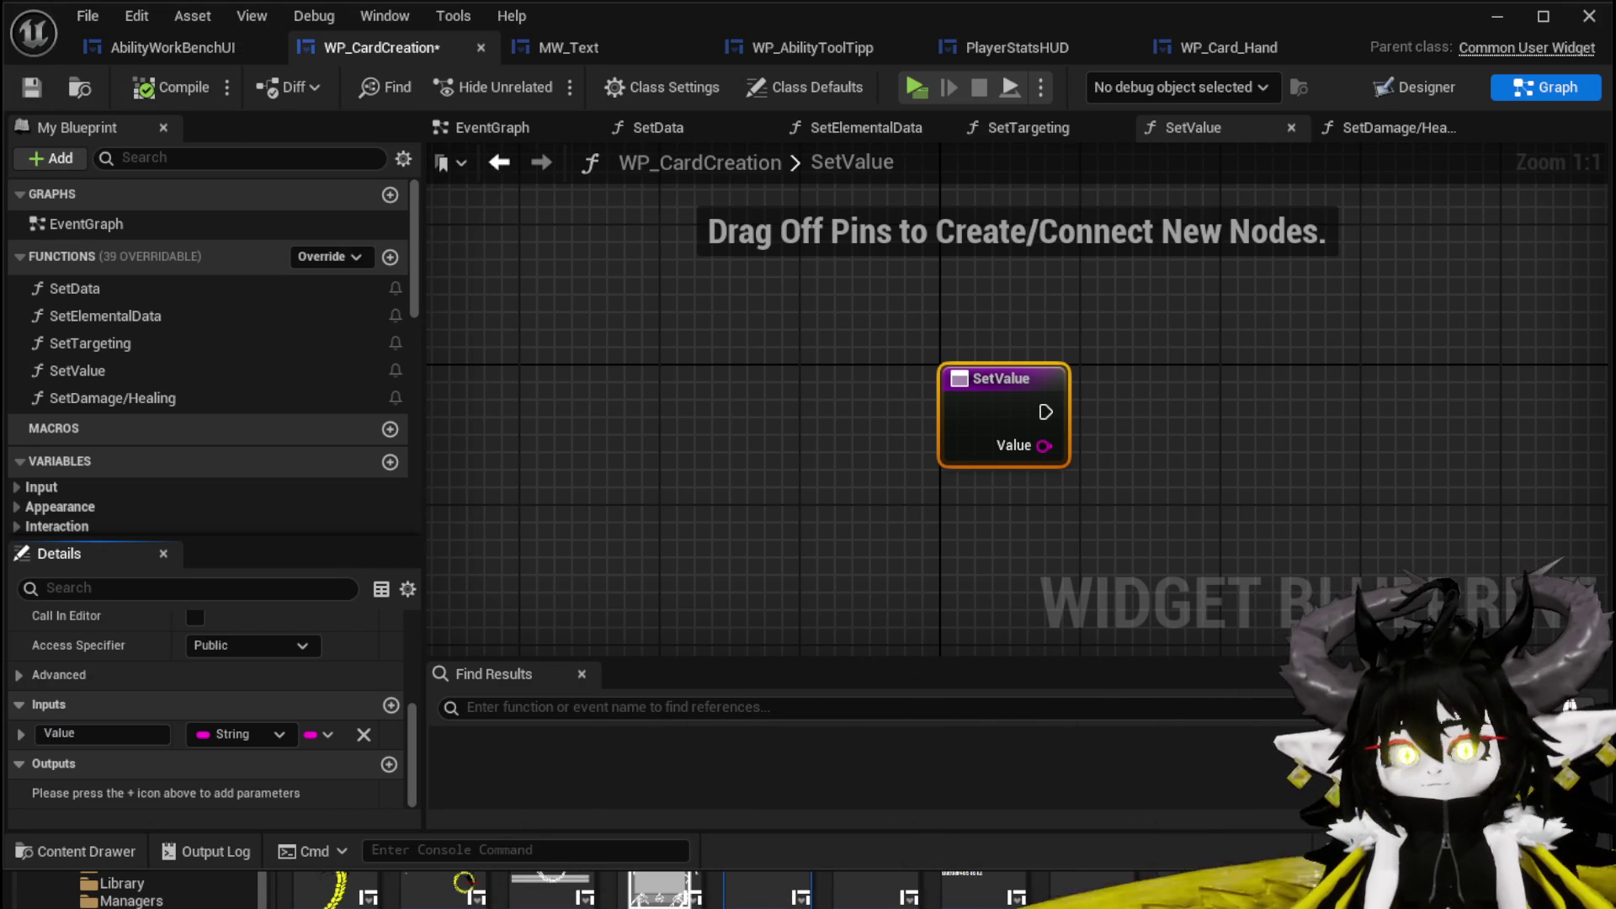
click(476, 131)
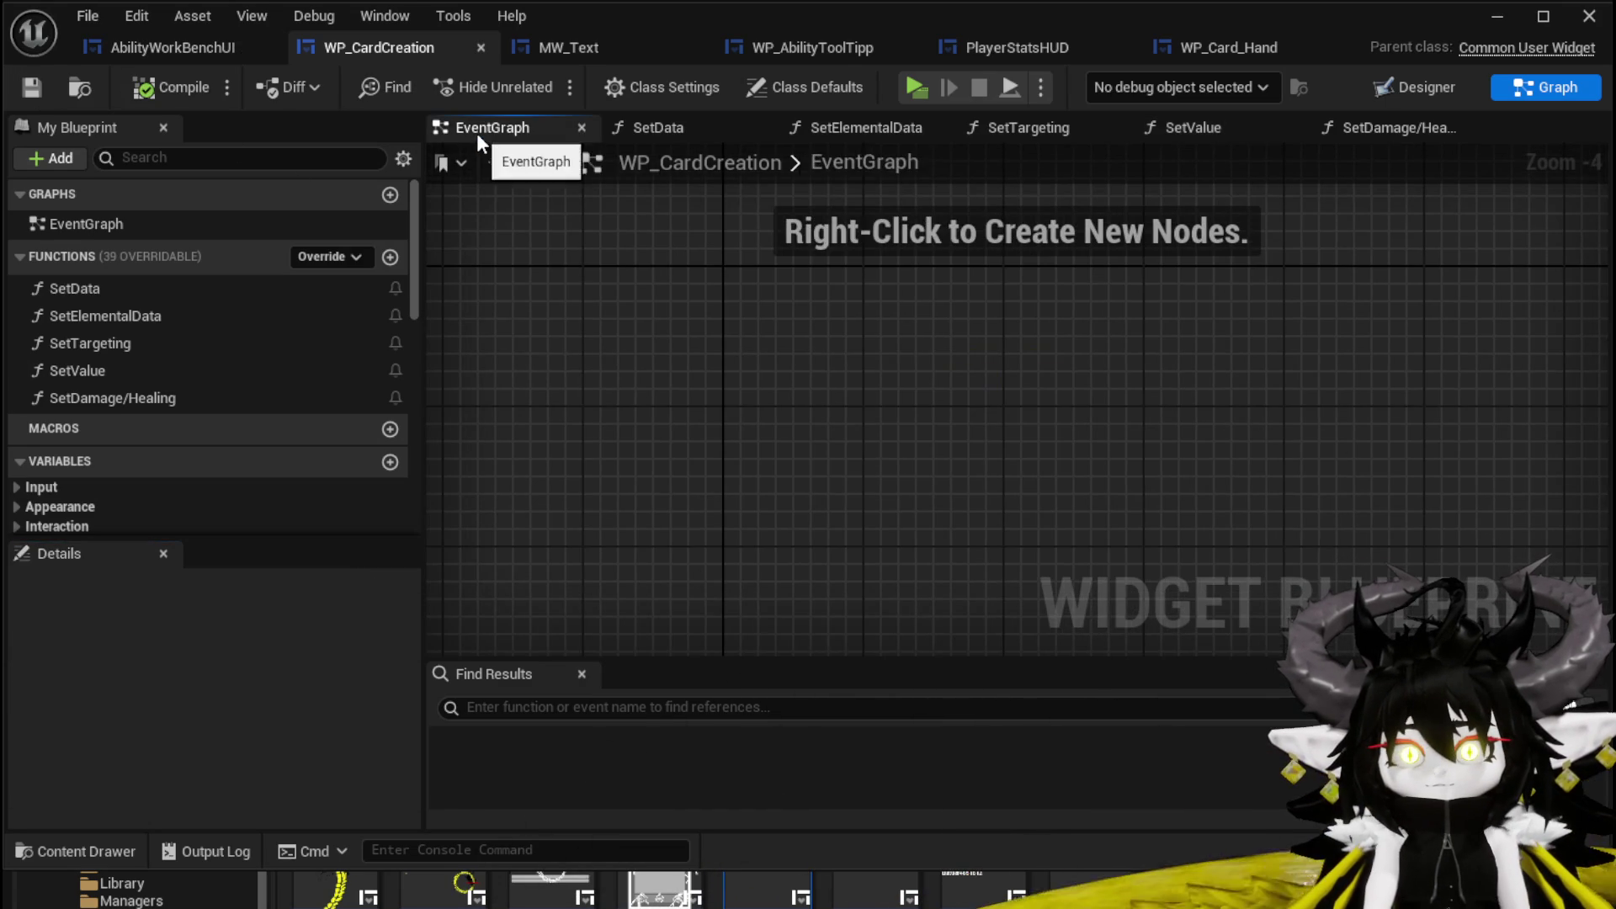
In the card designer, duplicate MW_TargetingIndex and place the copy on the centre circle.
click(1397, 127)
click(1417, 86)
scroll(844, 530, up, 2)
scroll(502, 222, down, 4)
scroll(693, 170, up, 2)
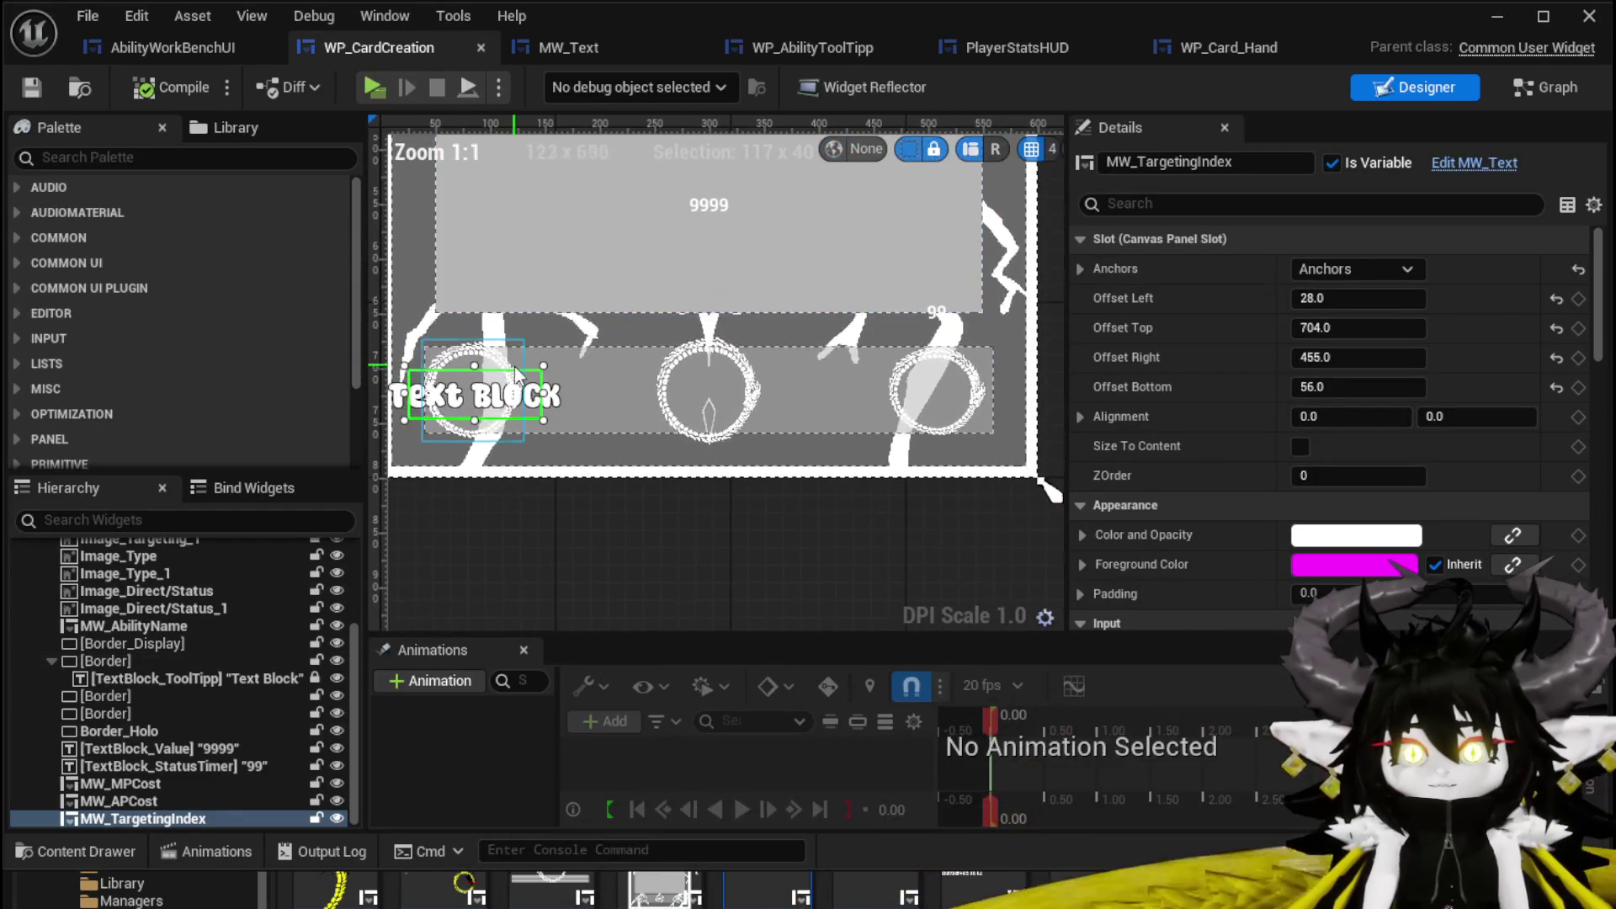
click(477, 404)
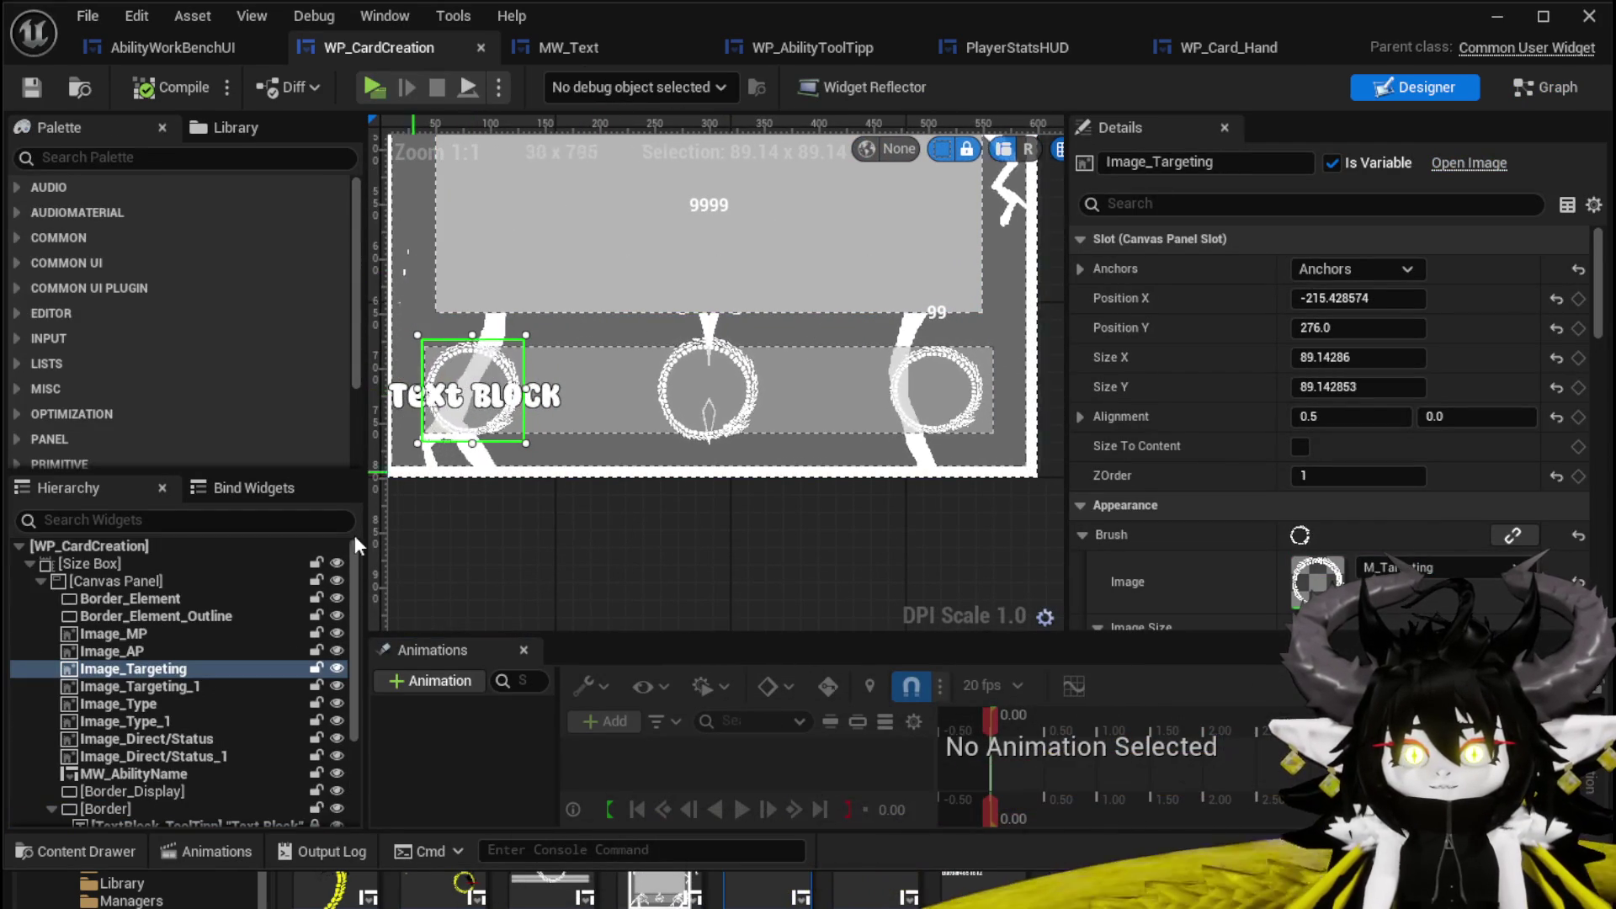
click(576, 402)
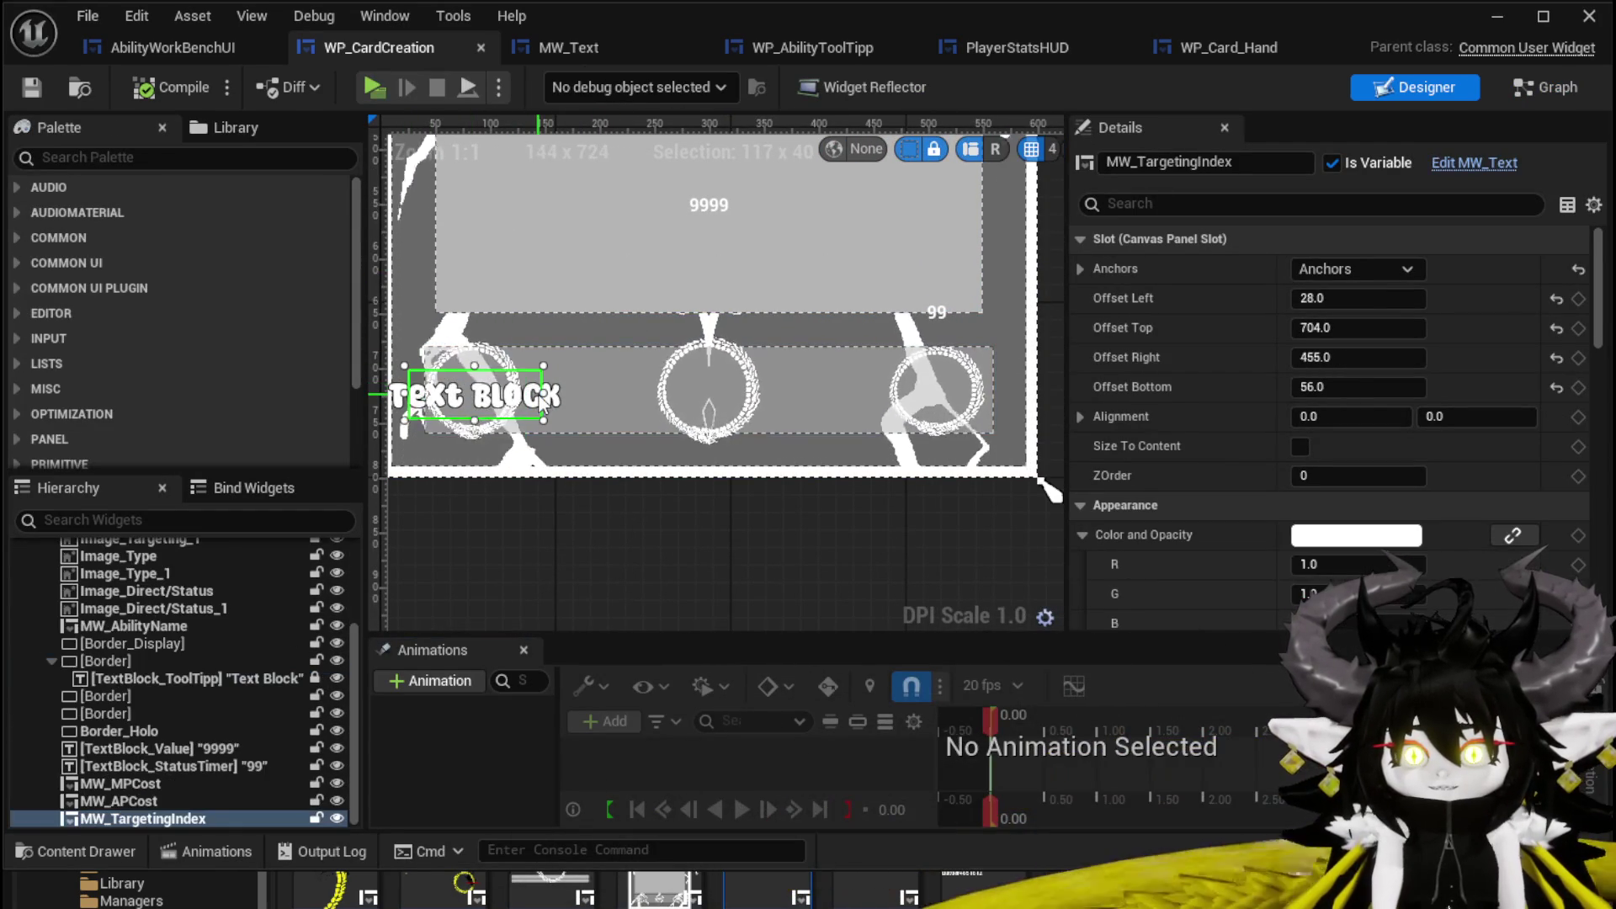
key(ctrl+d)
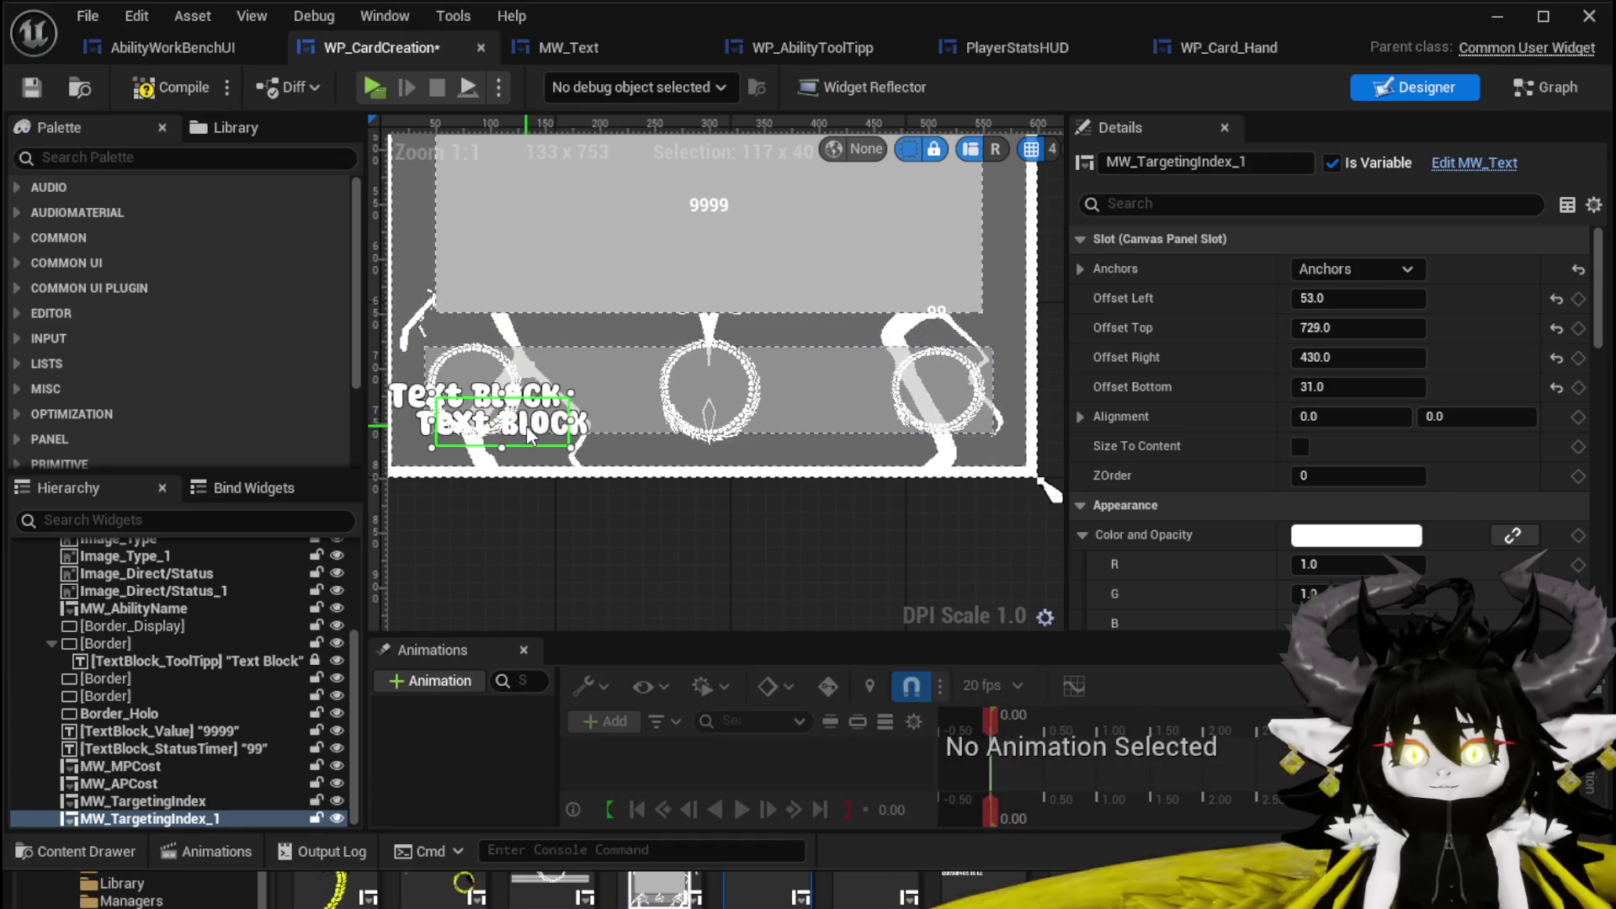
drag(543, 436, 745, 400)
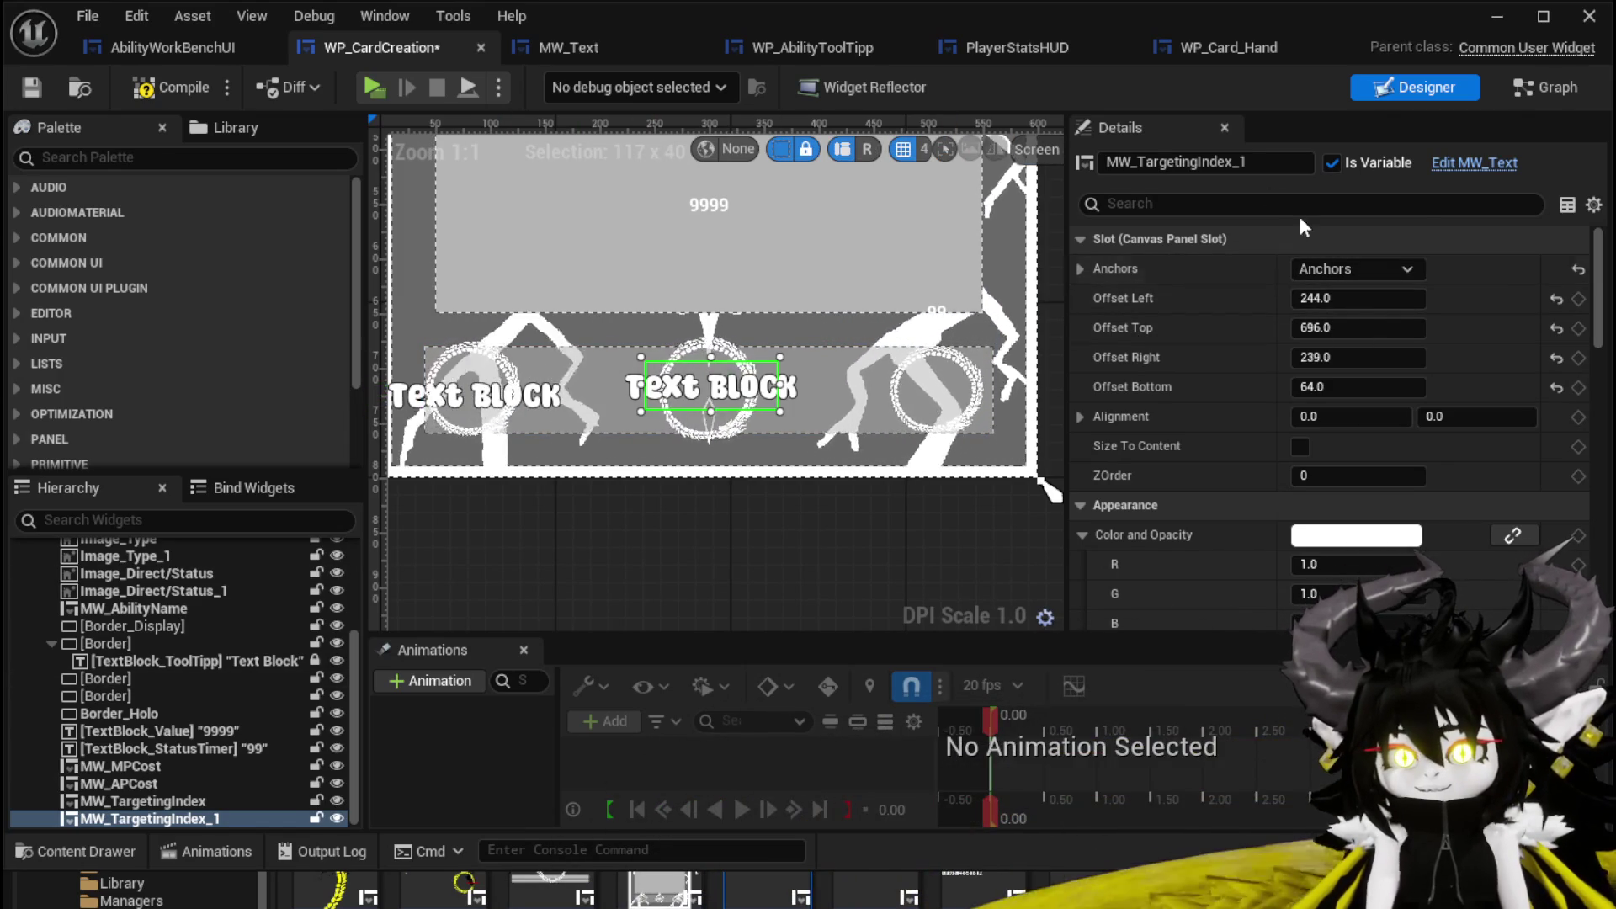
Rename the copied text widget to MW_Value, then save and compile WP_CardCreation.
double_click(1137, 161)
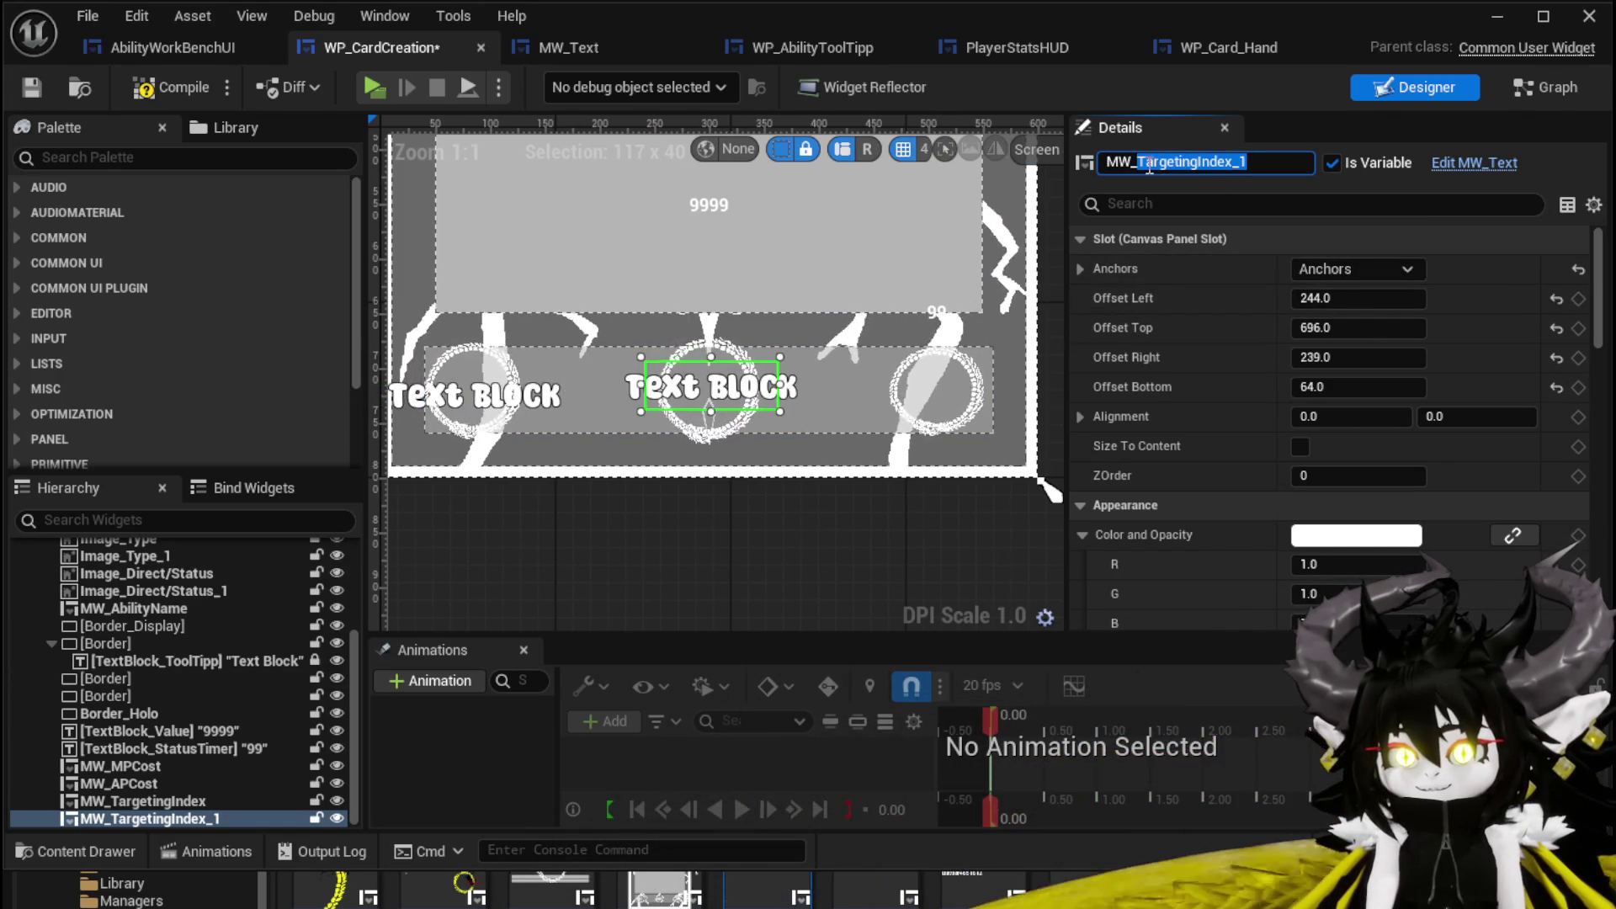
text(Value)
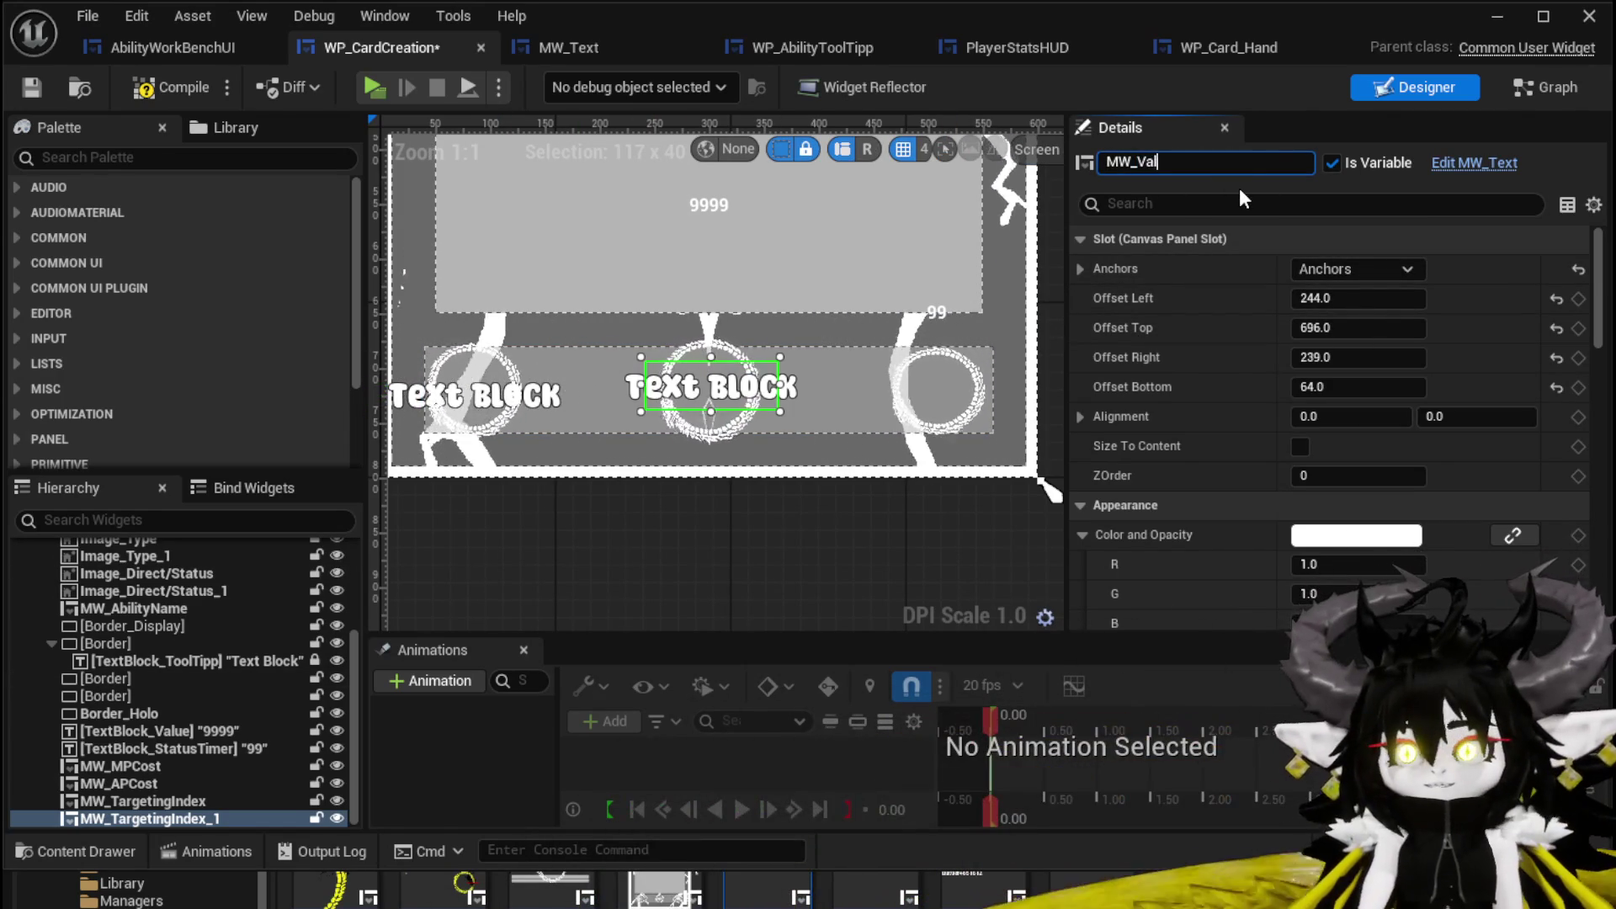
key(Return)
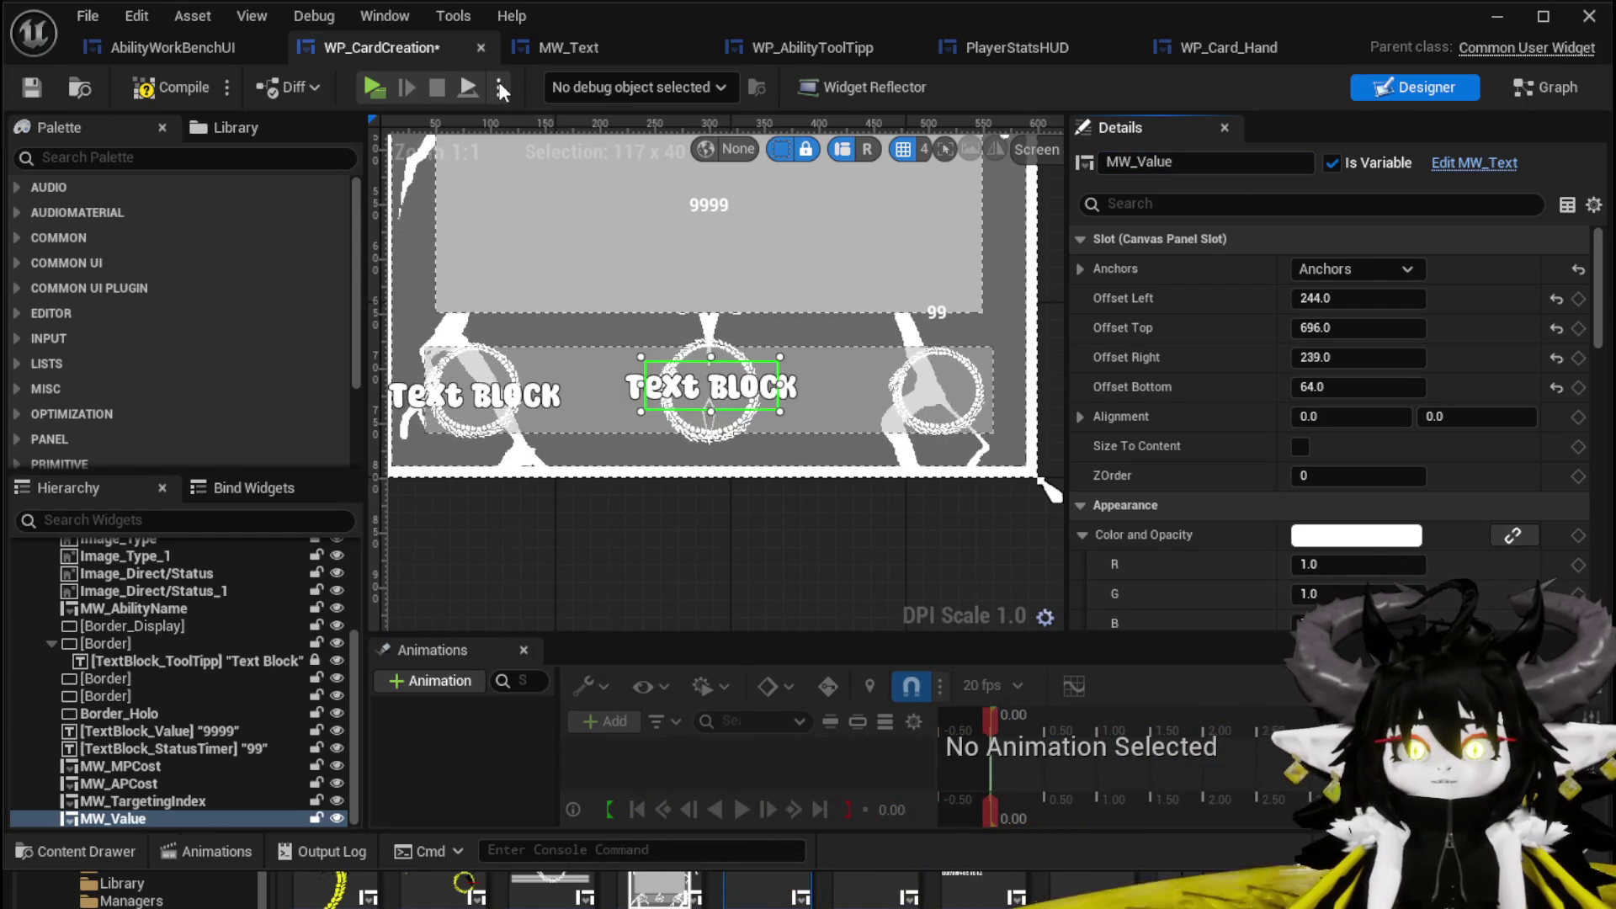
click(42, 84)
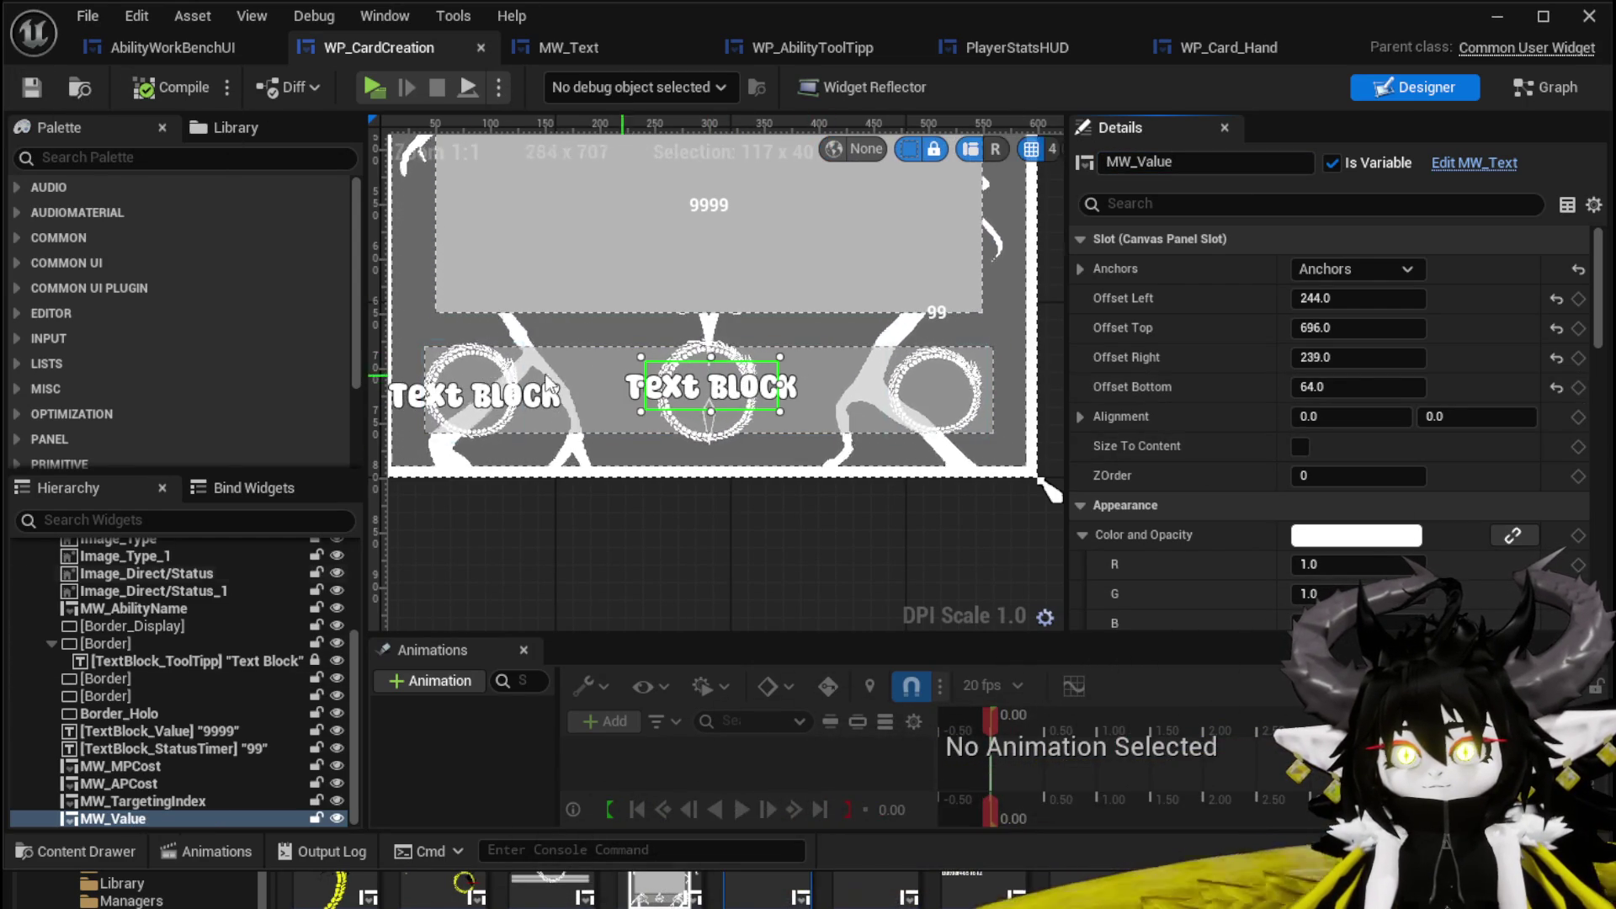
Lock Image_Targeting and give MW_TargetingIndex offsets top 700 and bottom 55.
click(466, 430)
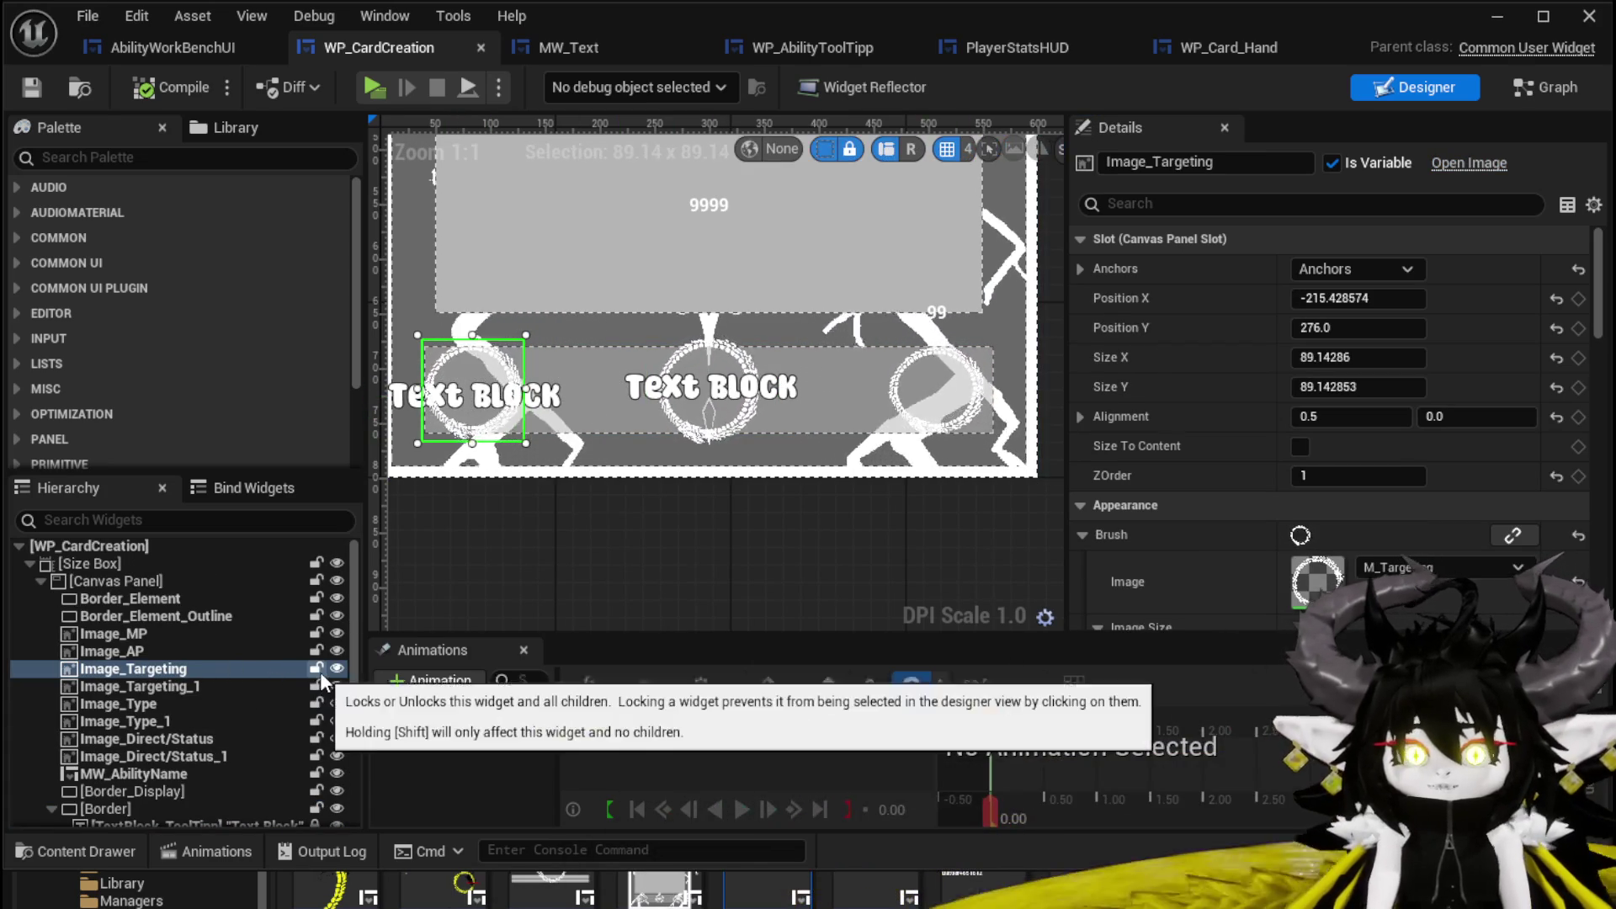
click(316, 668)
click(471, 405)
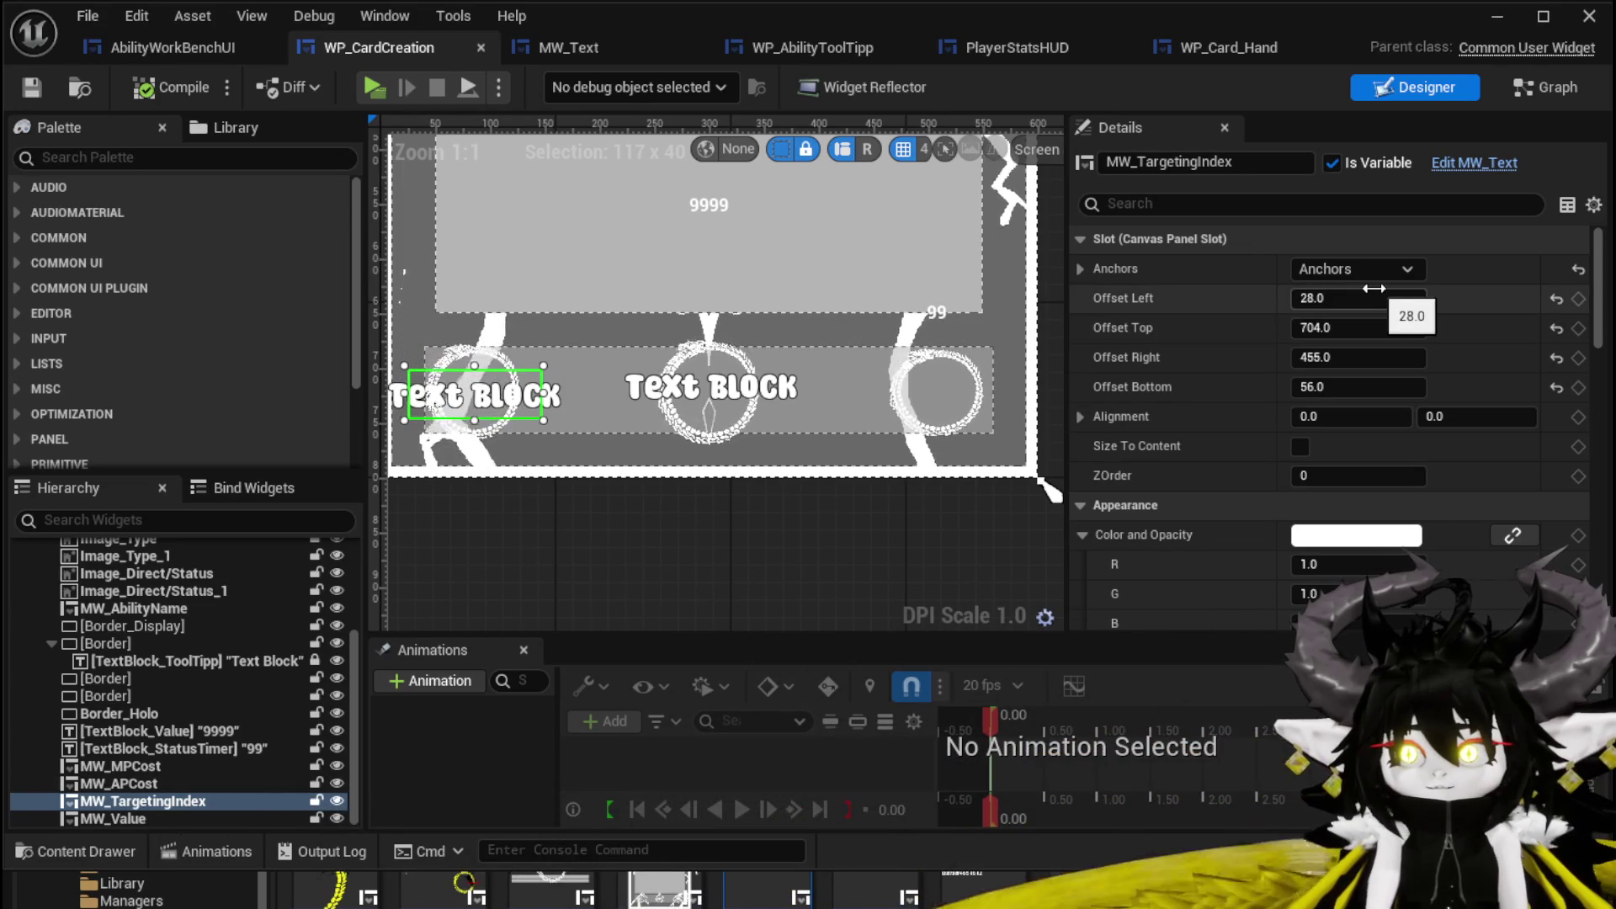
click(1366, 387)
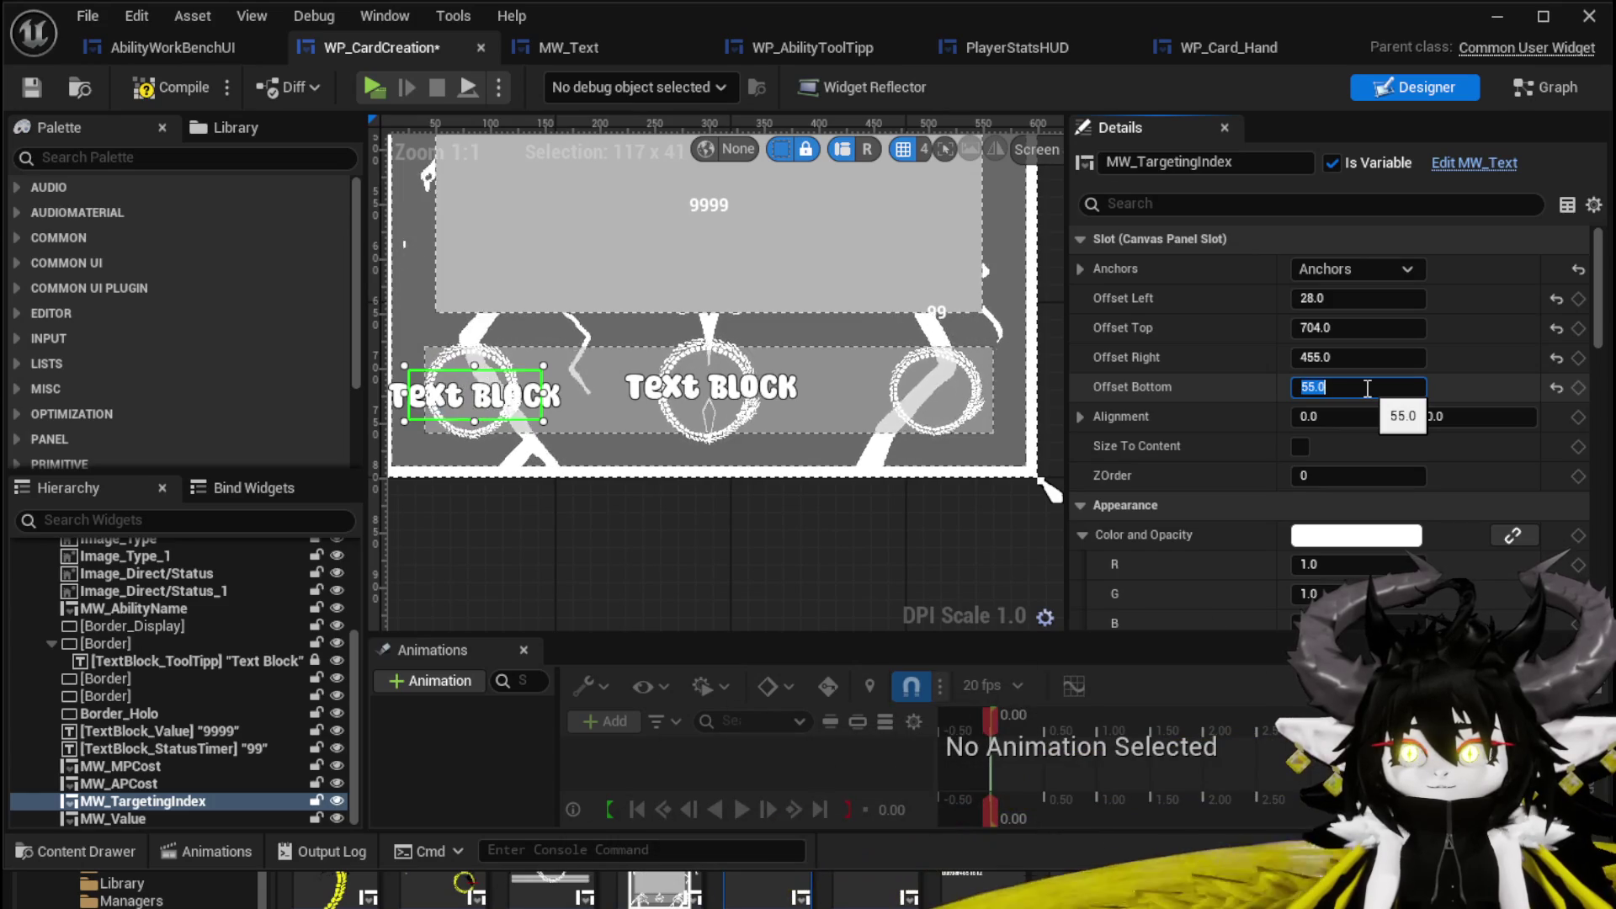
key(Return)
click(1364, 299)
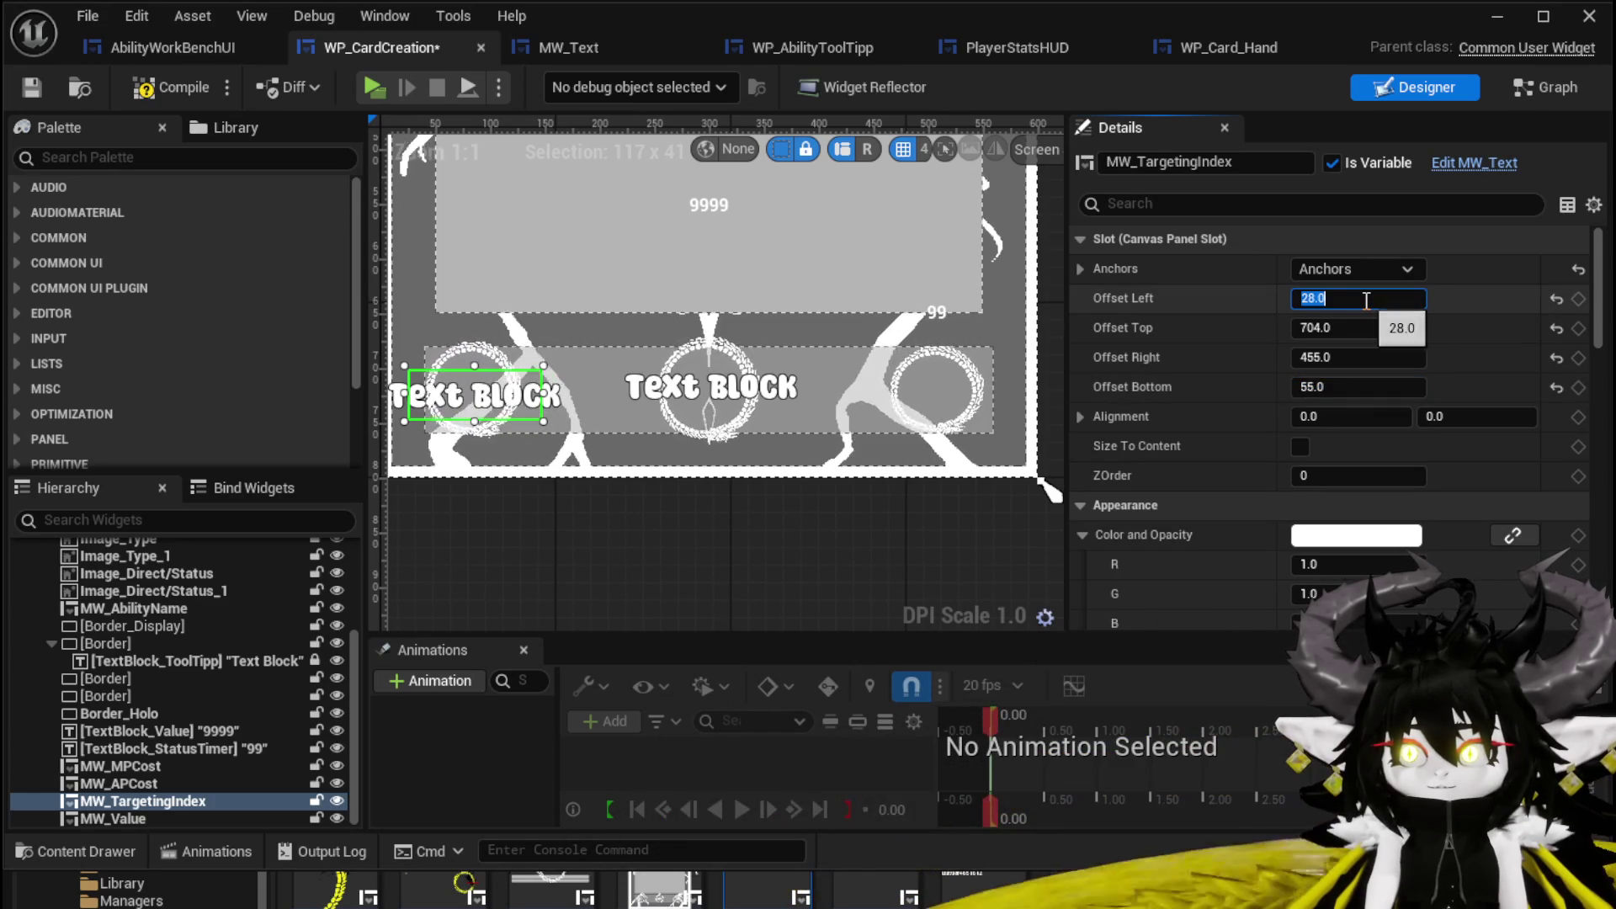
text(3)
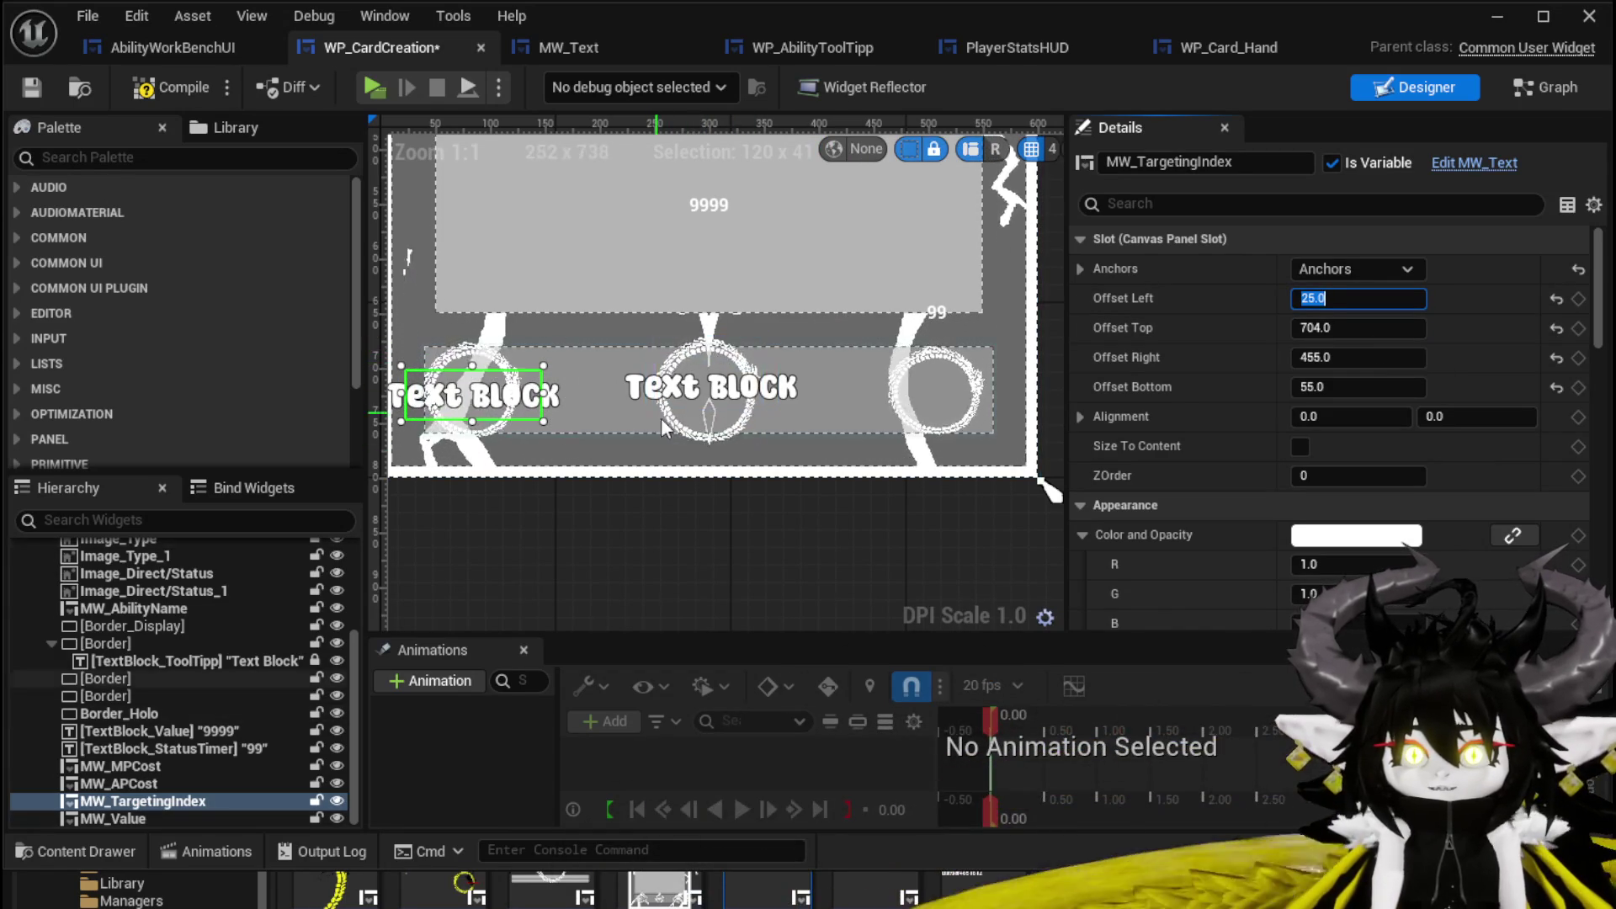
click(1355, 328)
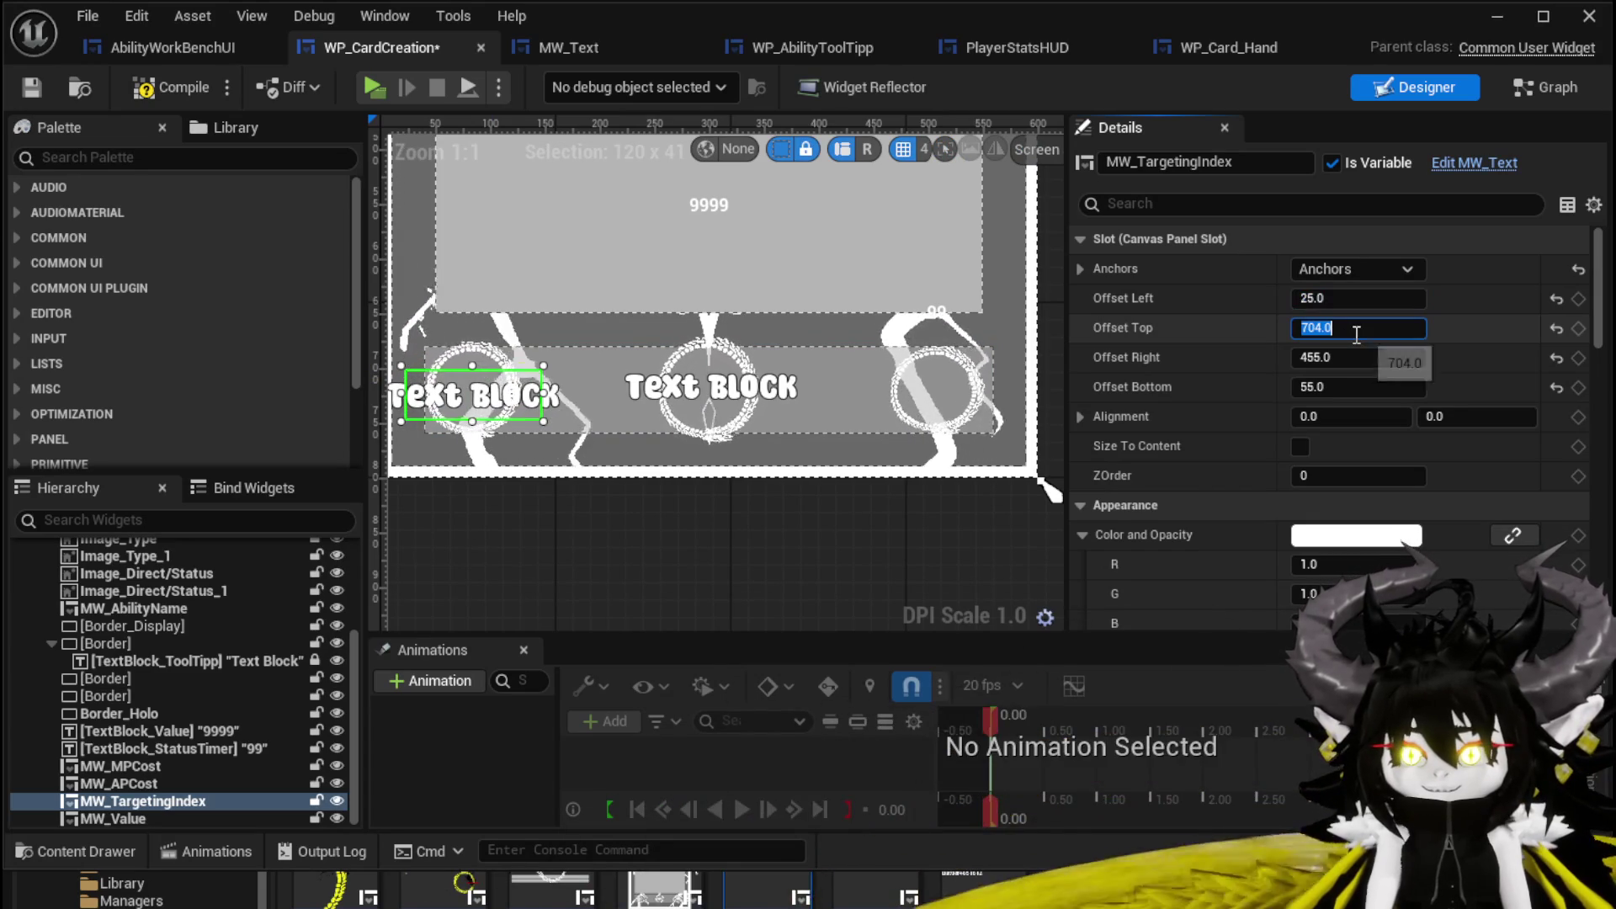
text(70)
key(Return)
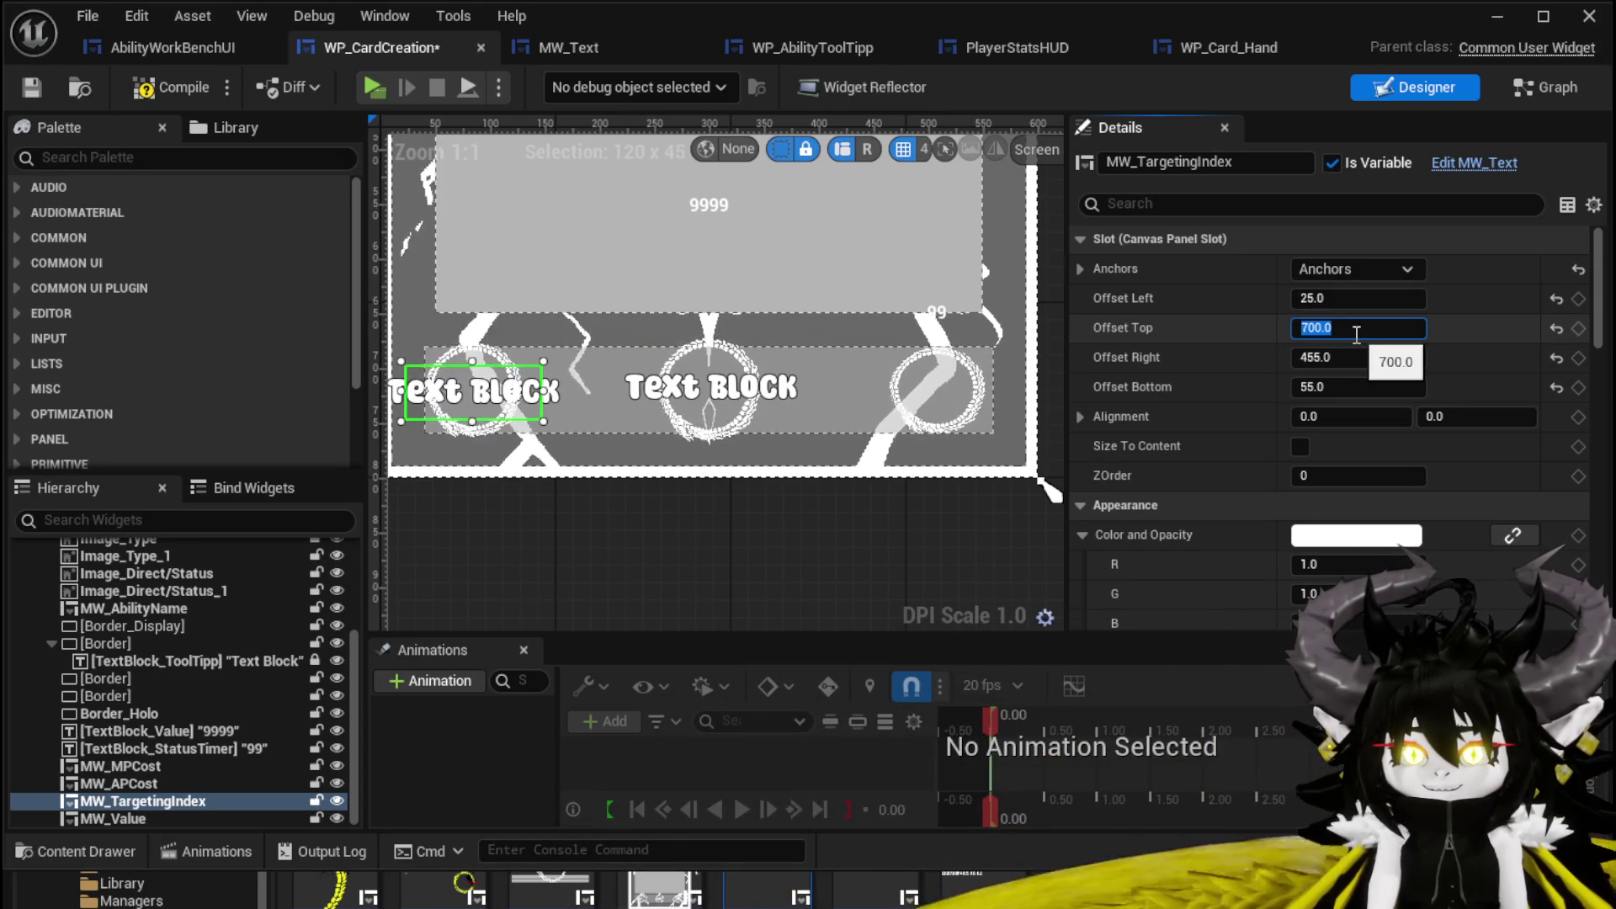
Set MW_Value's offsets to match: top 700, bottom 55.
click(706, 395)
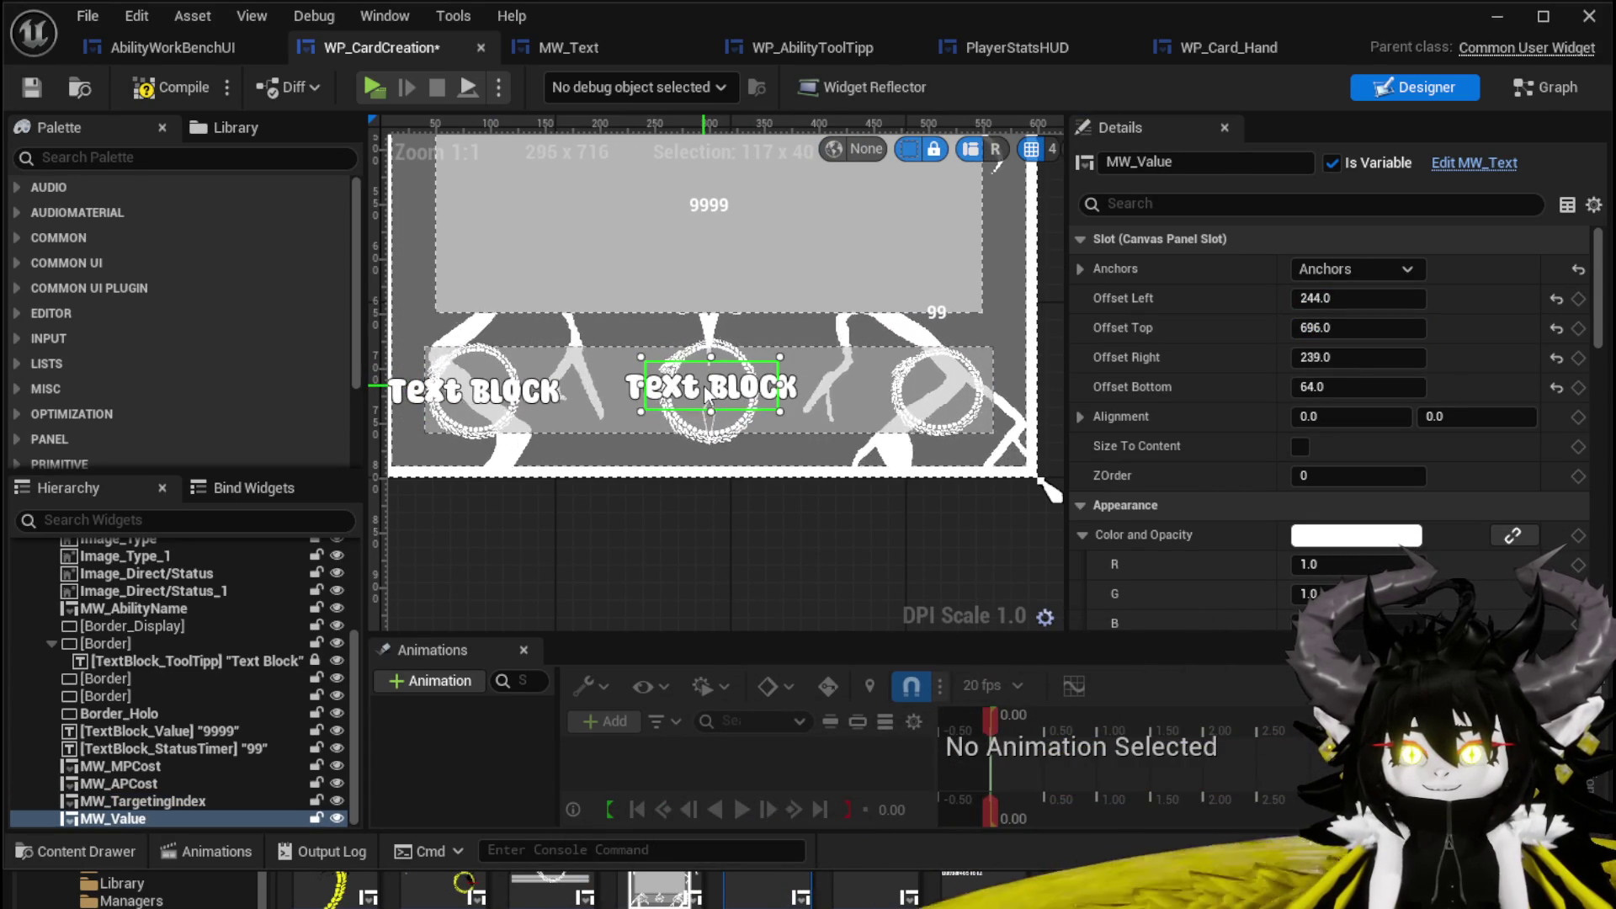
click(506, 394)
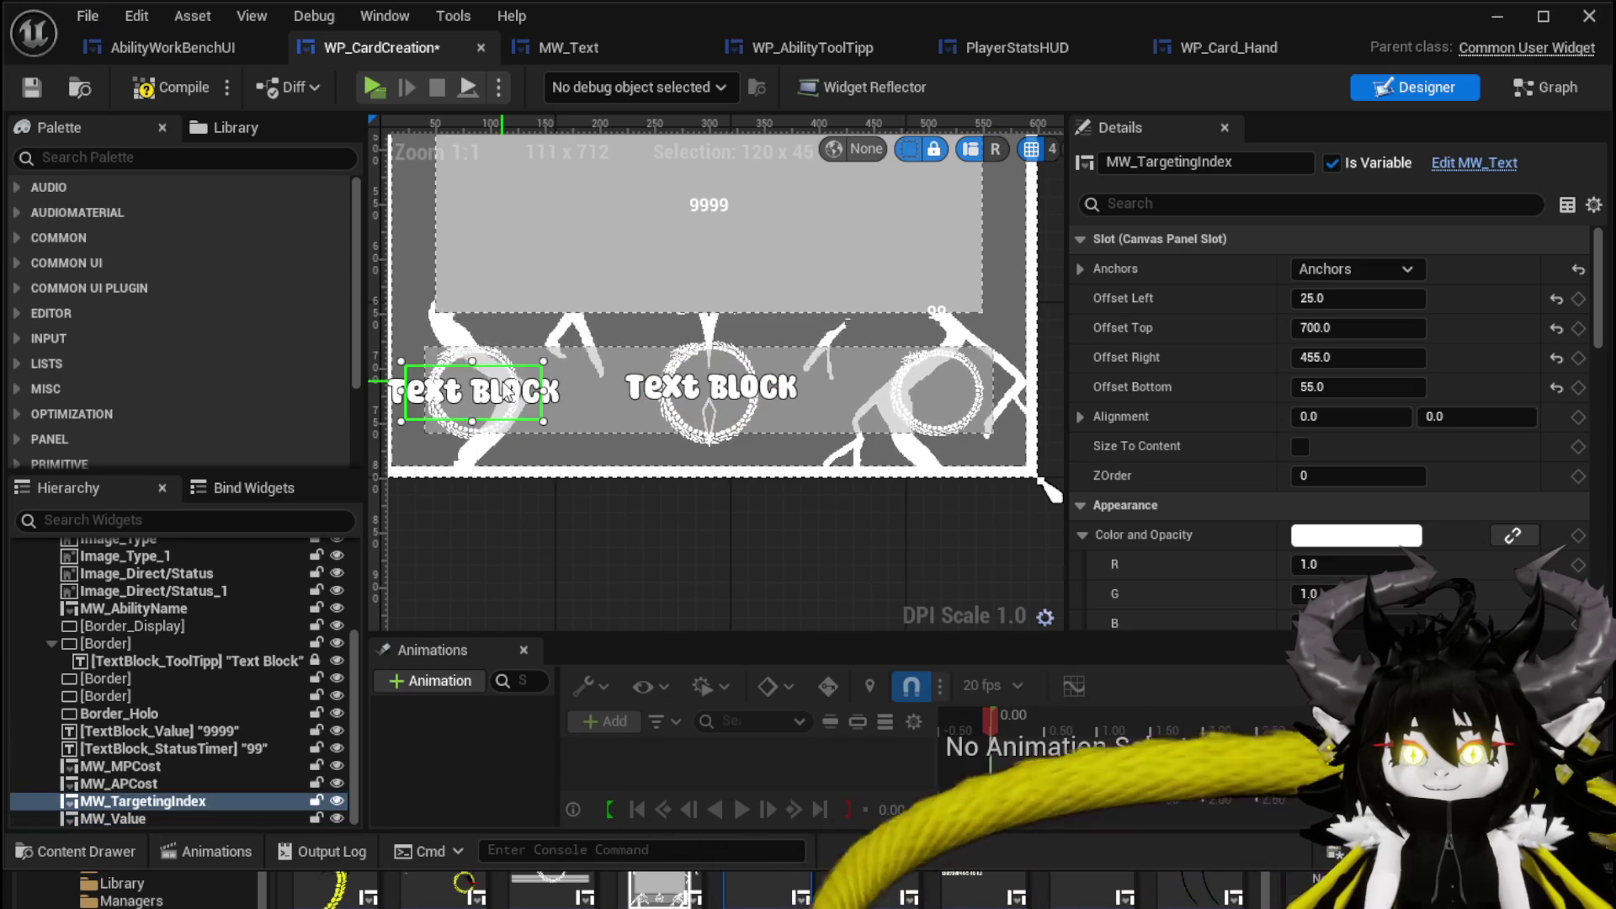
click(711, 396)
click(1359, 328)
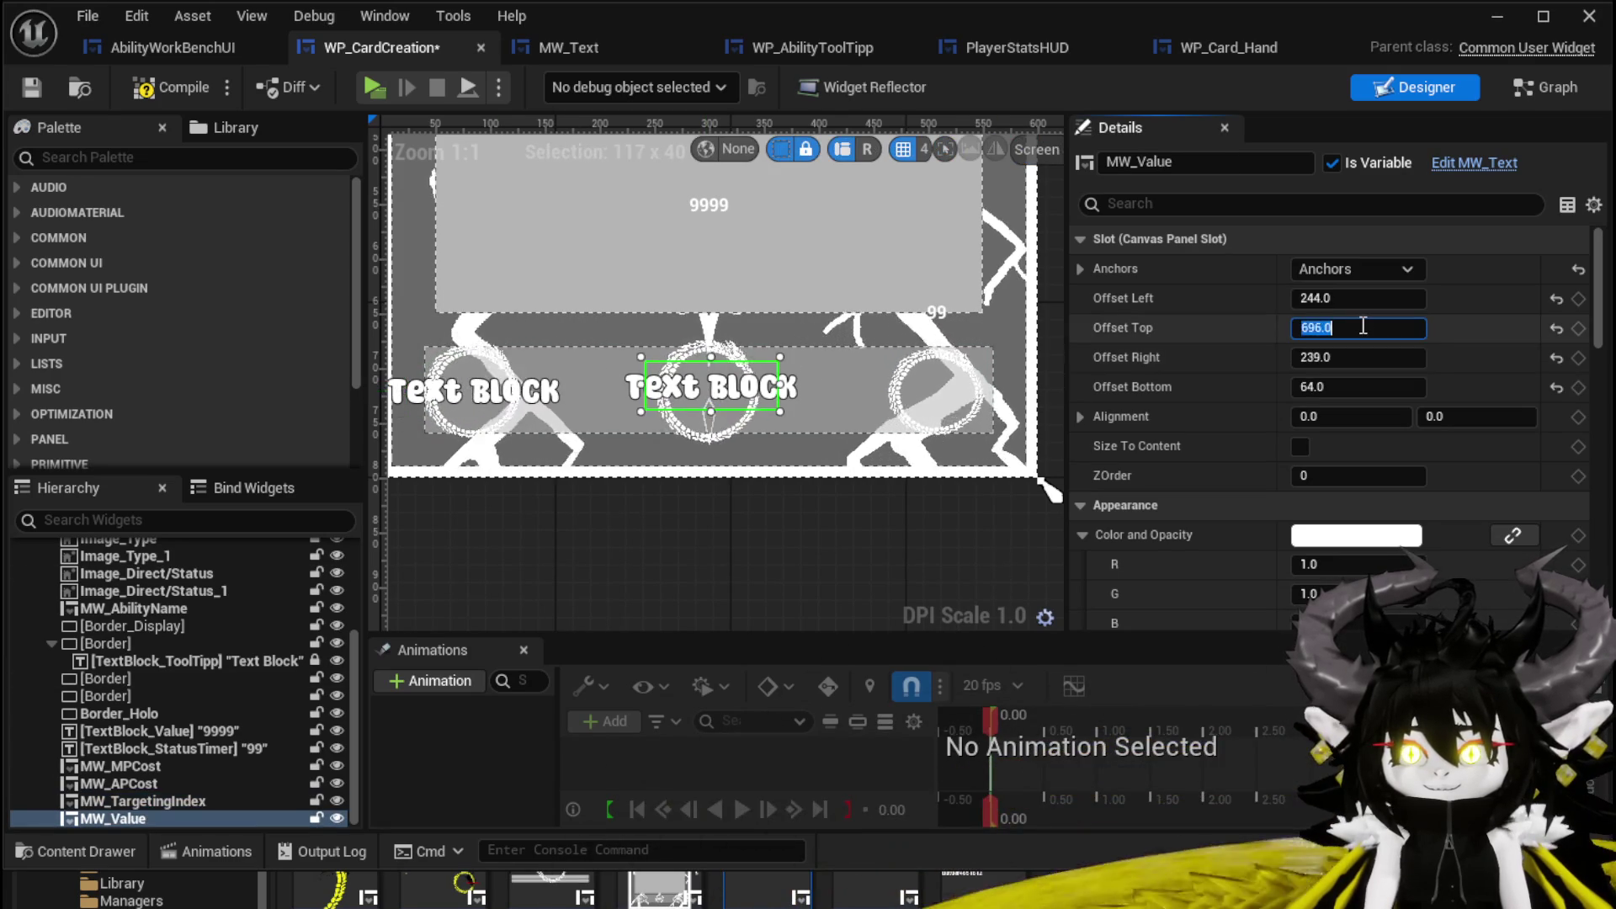
text(700)
key(Return)
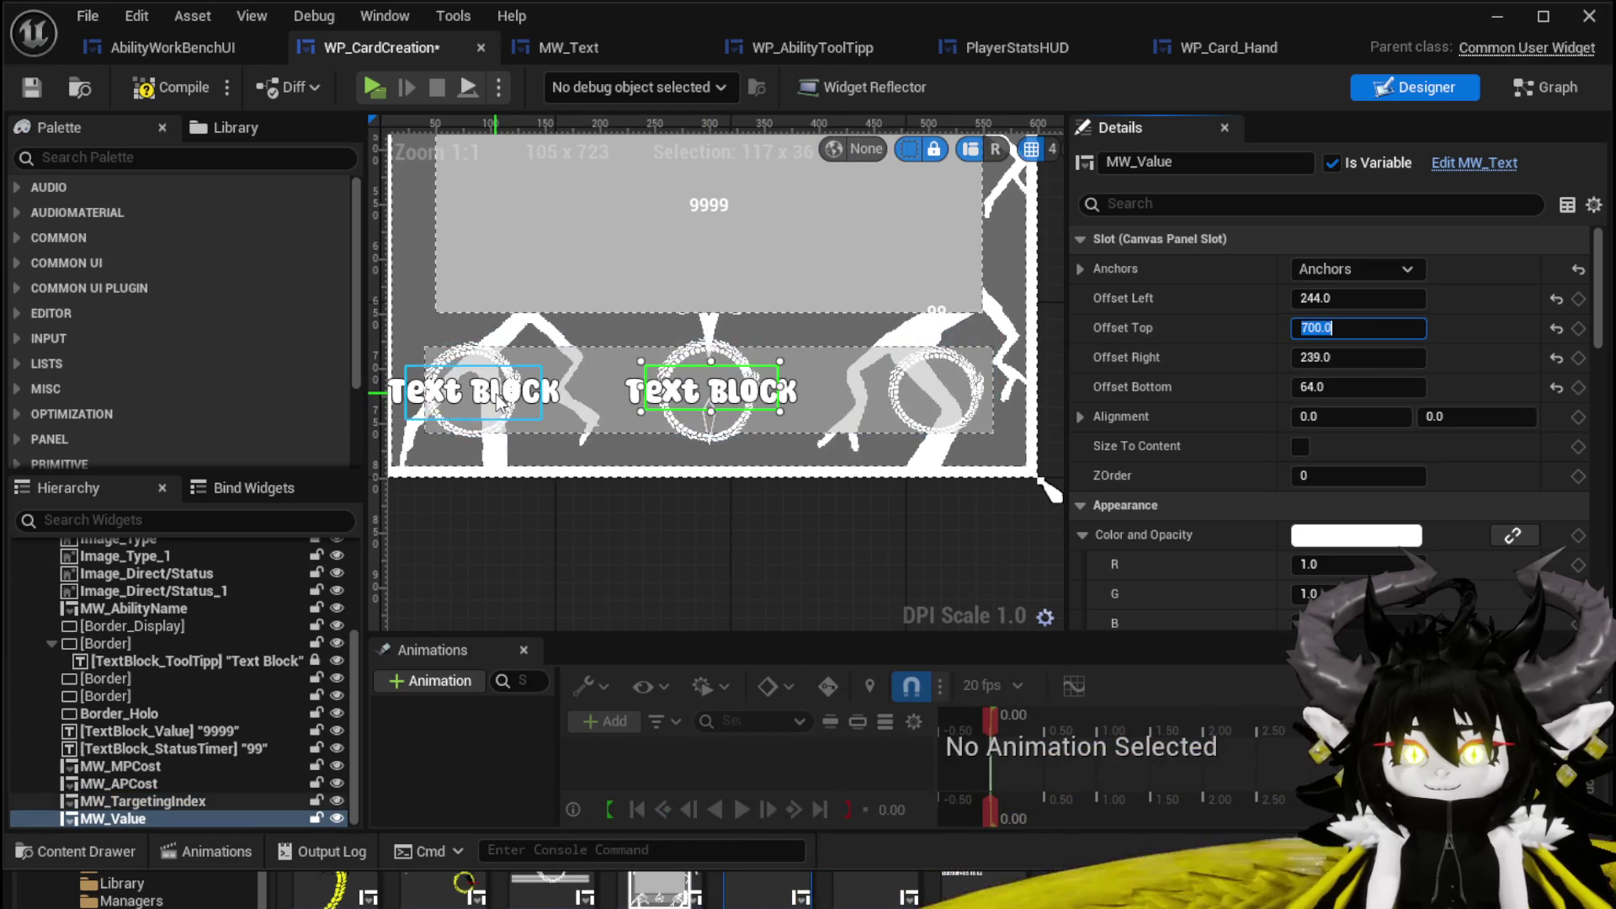
click(500, 403)
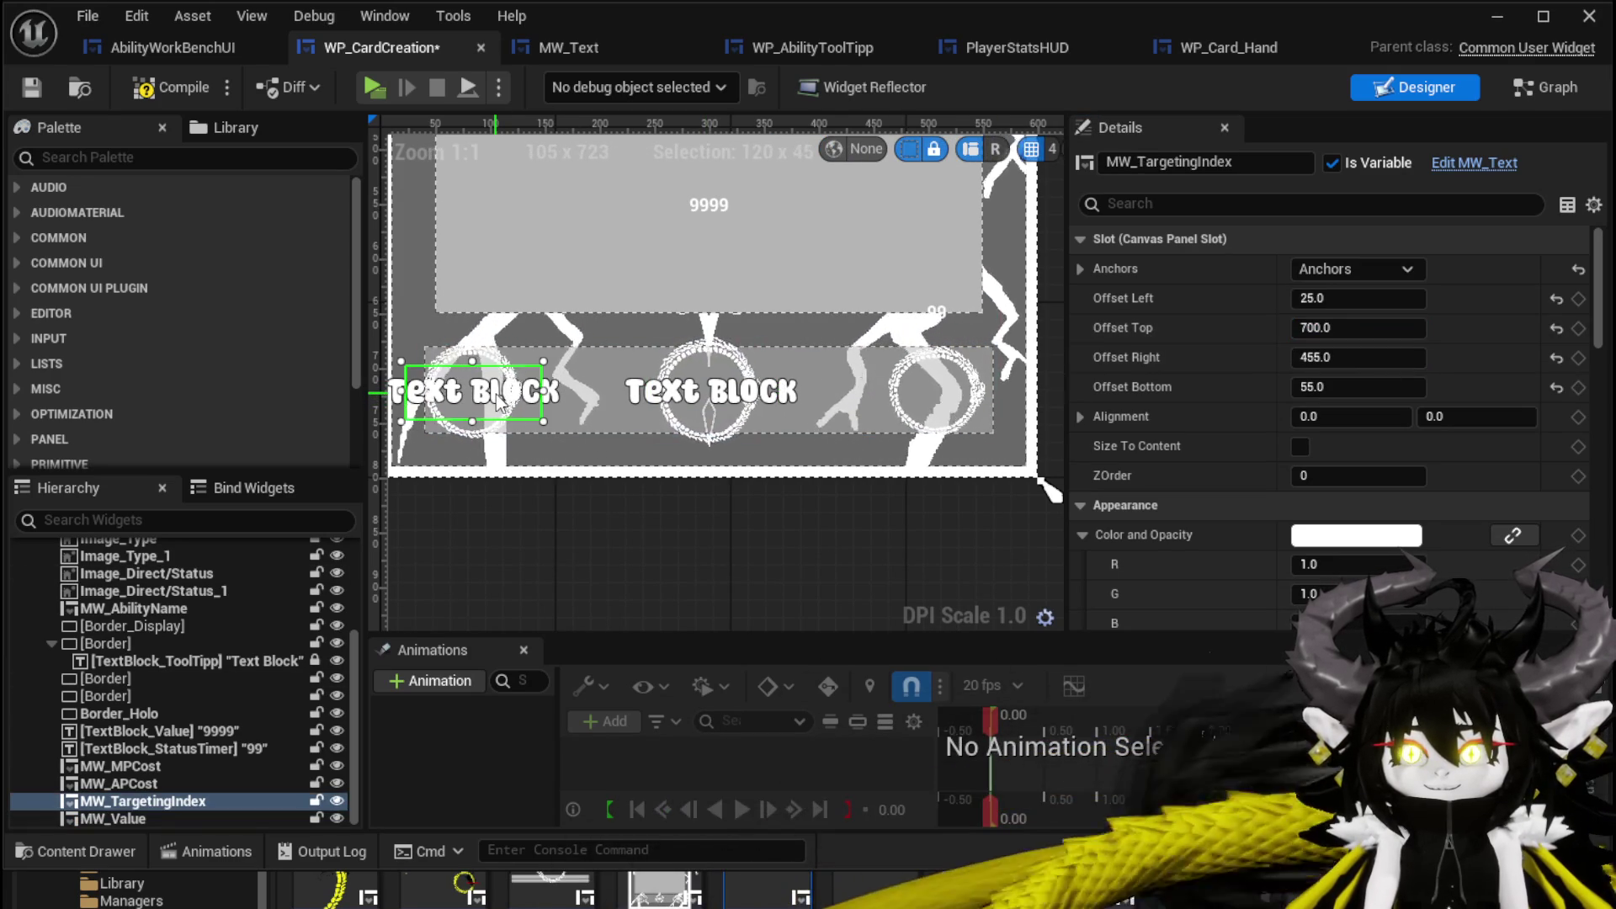
click(711, 392)
drag(1346, 387, 1399, 395)
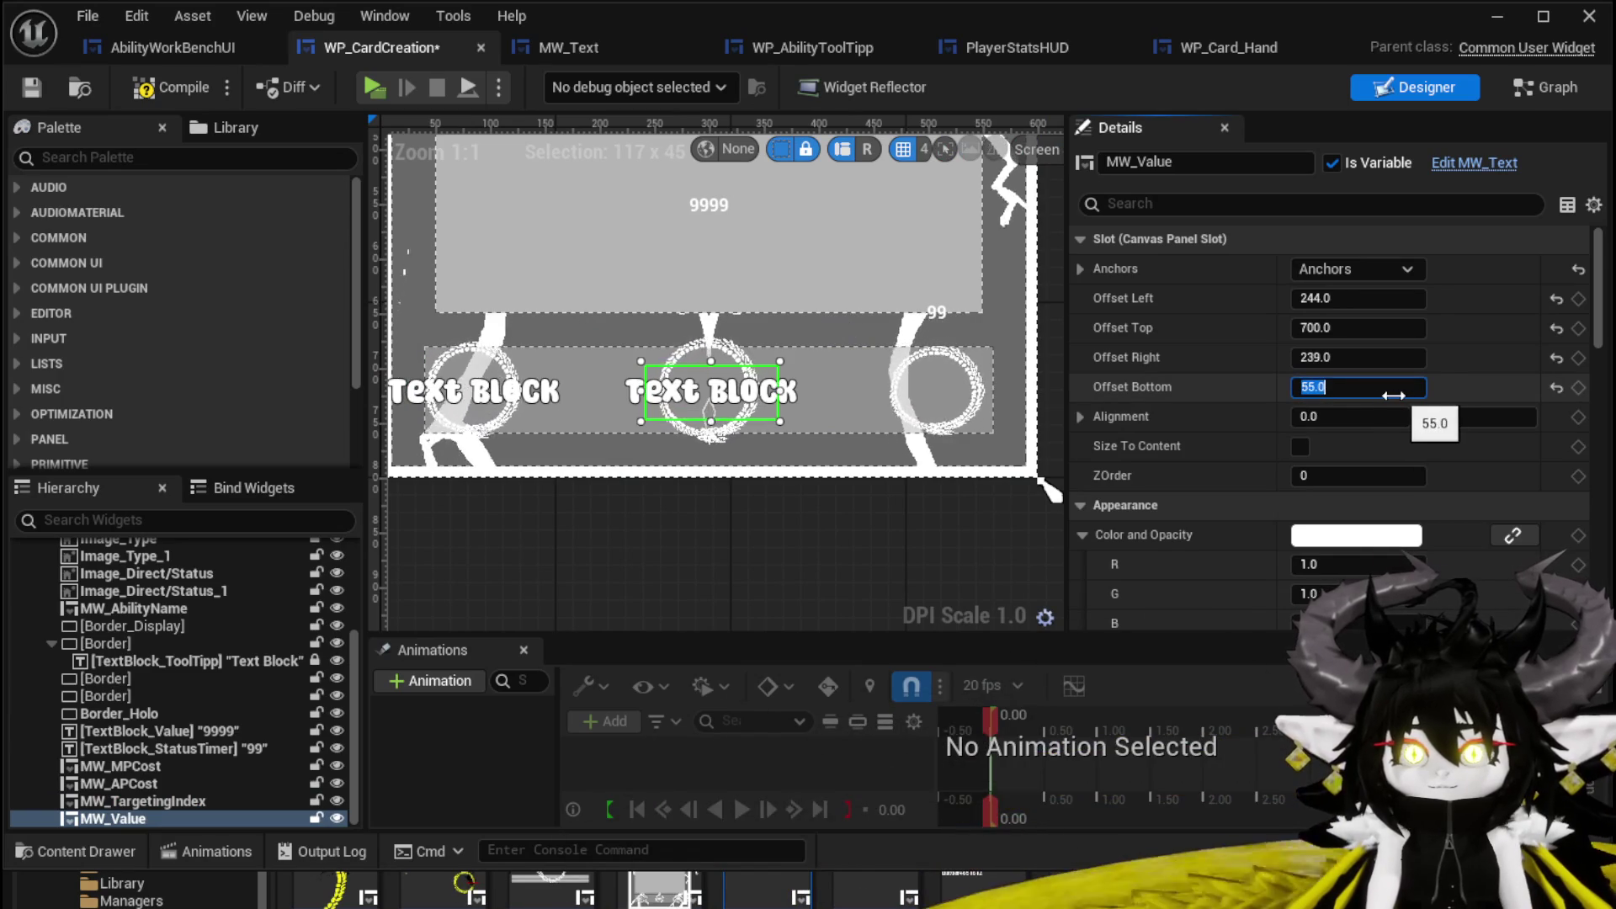
drag(843, 441, 907, 389)
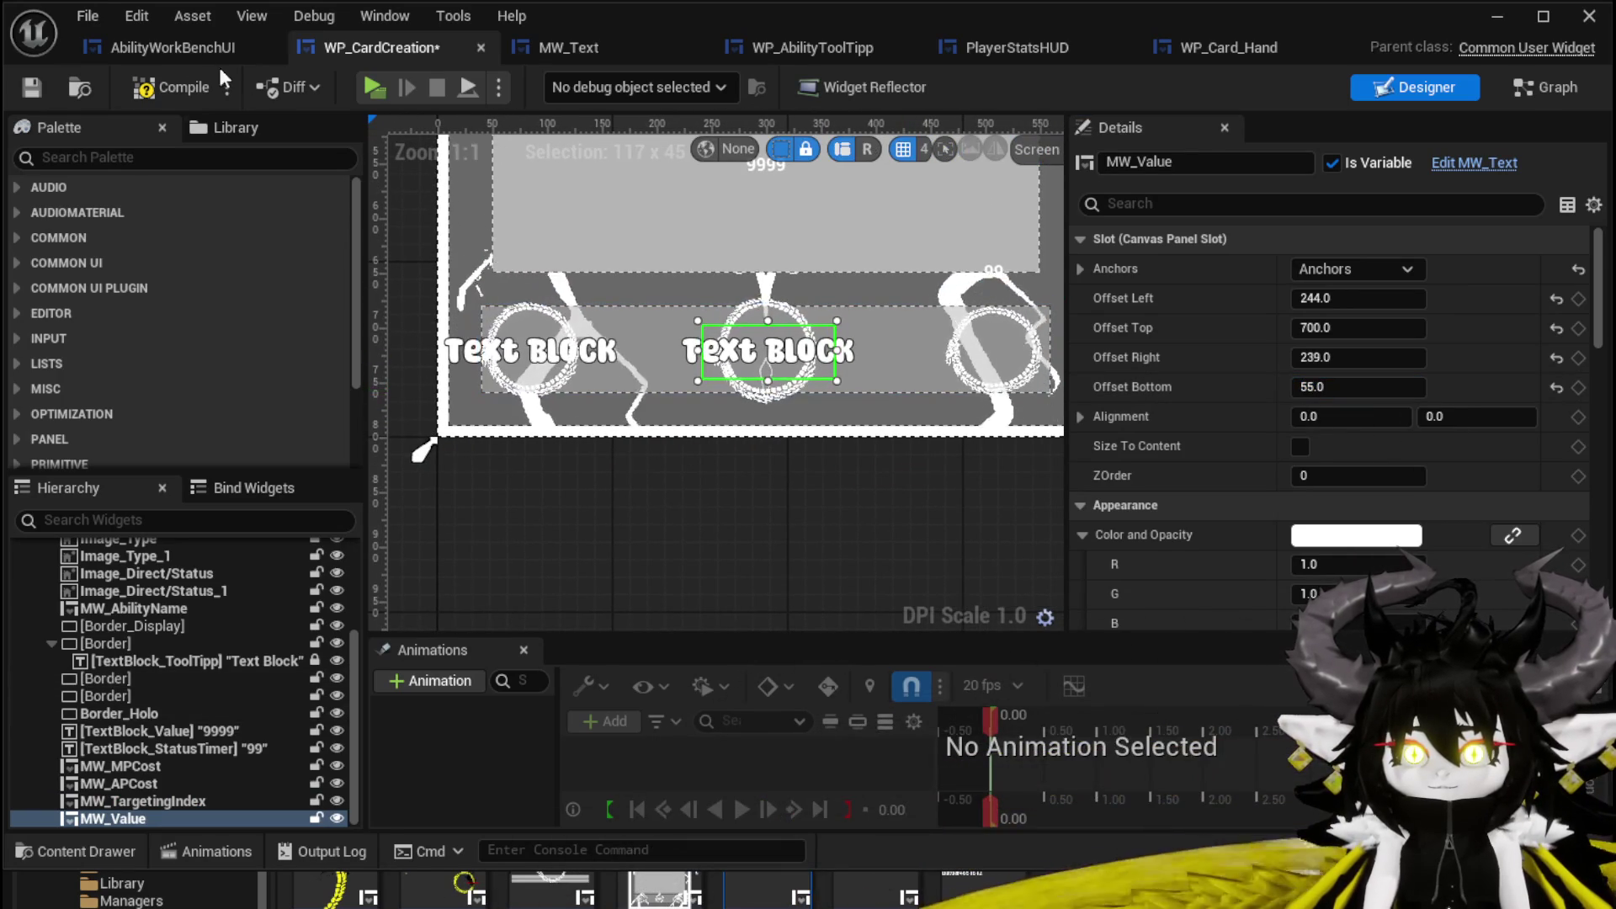
Save the card widget and open WP_AbilityToolTipp's SetTypeImage function graph.
click(38, 89)
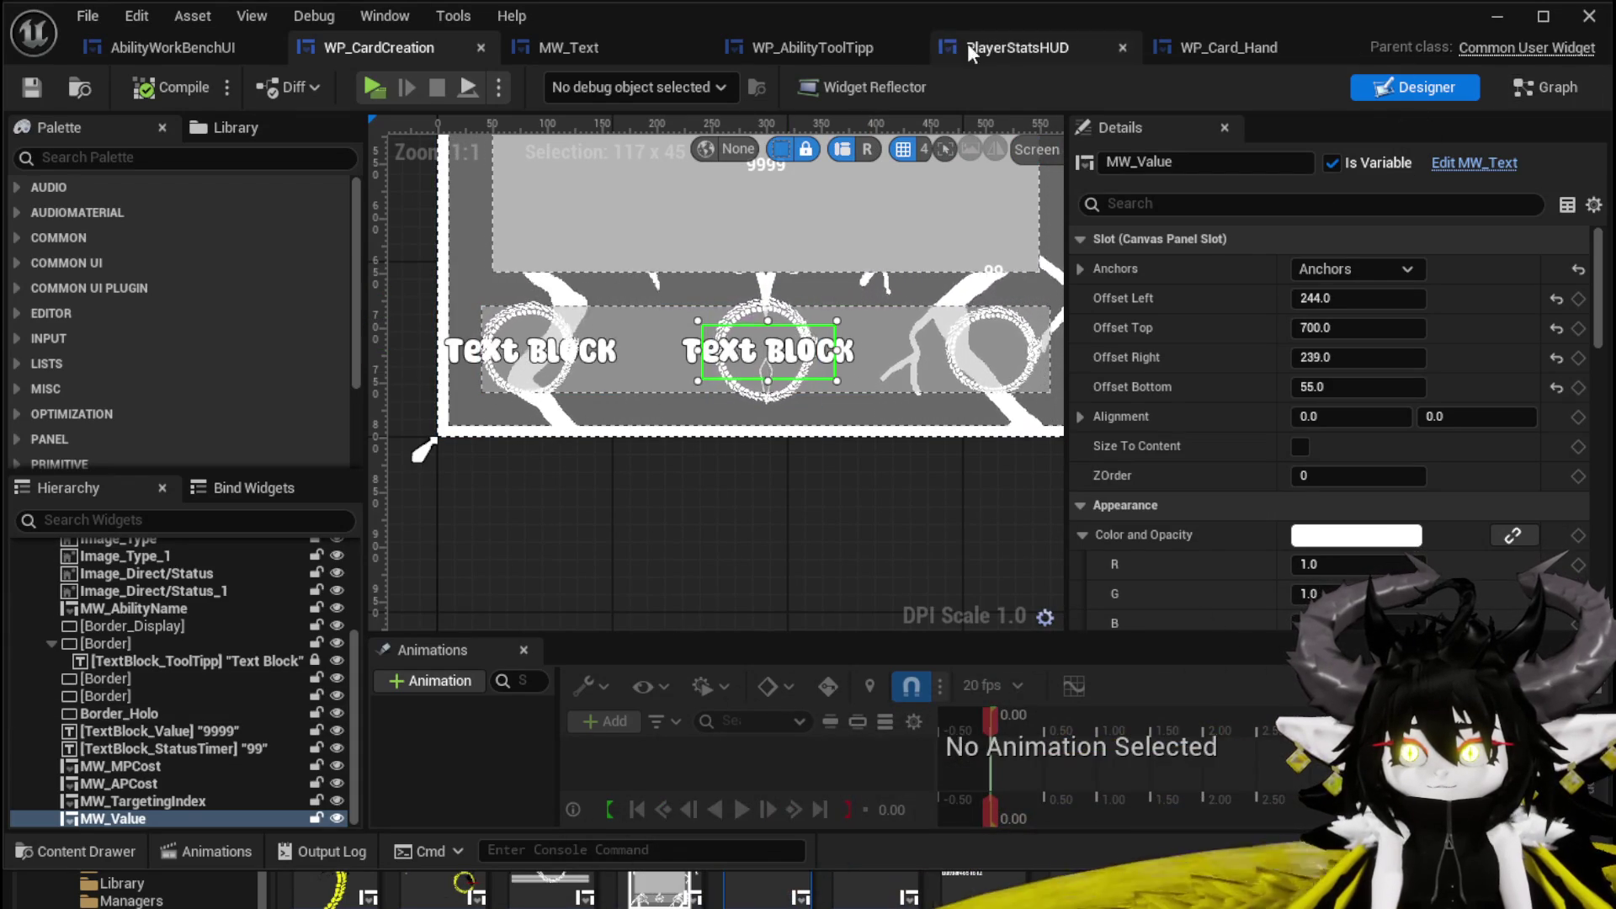
click(810, 48)
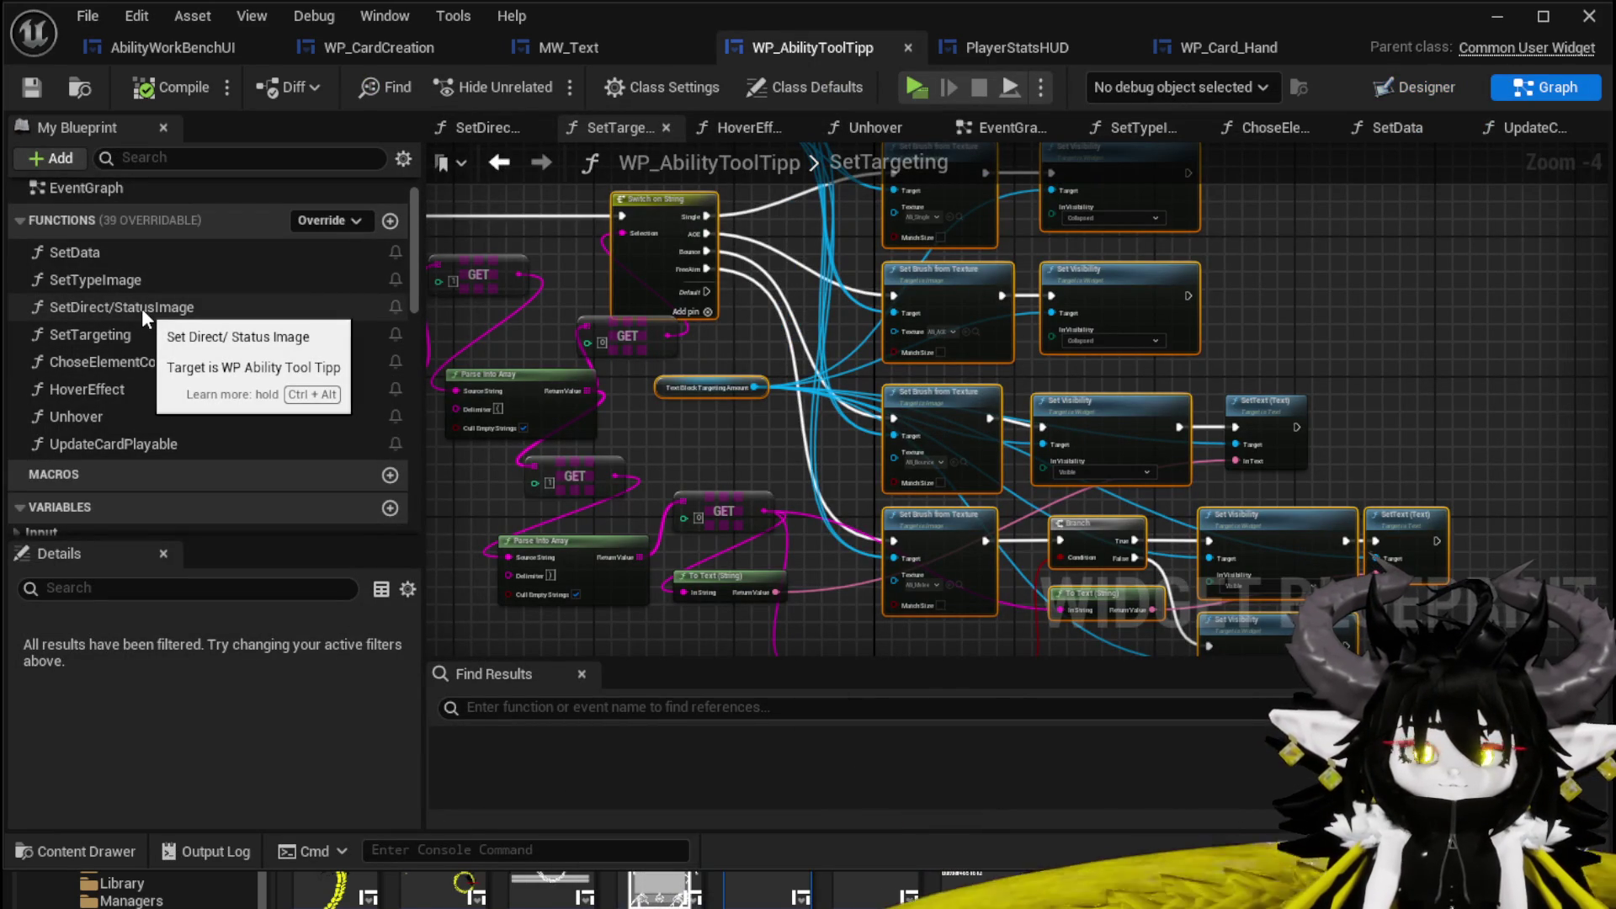
double_click(148, 282)
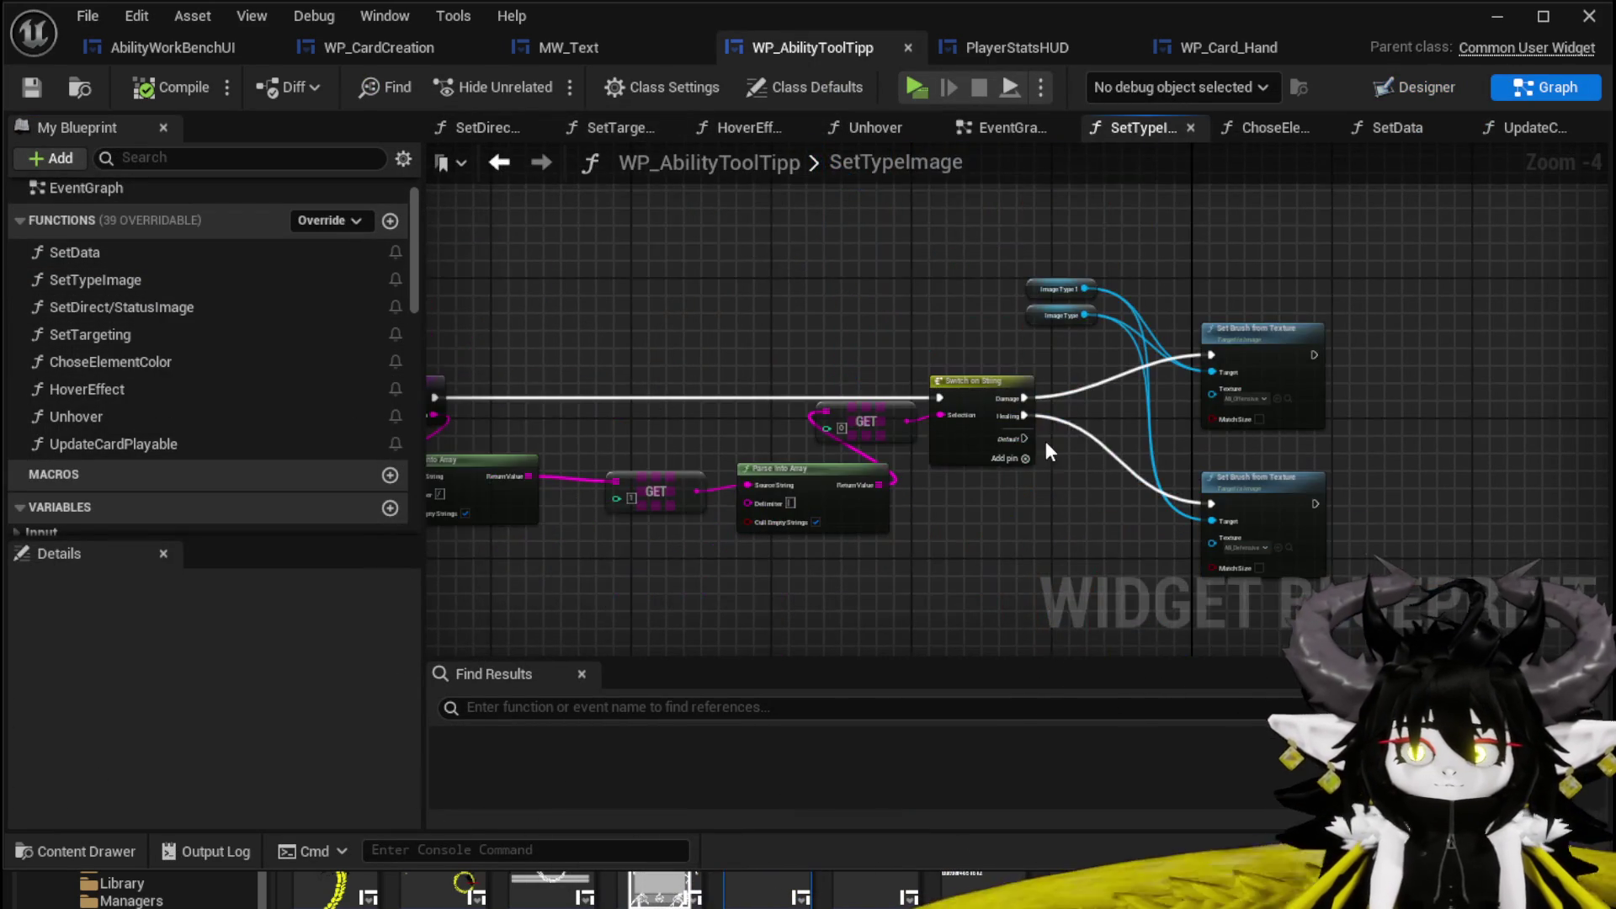
Select SetTypeImage's switch, image, brush, parse and GET nodes to copy.
drag(1154, 225, 1153, 226)
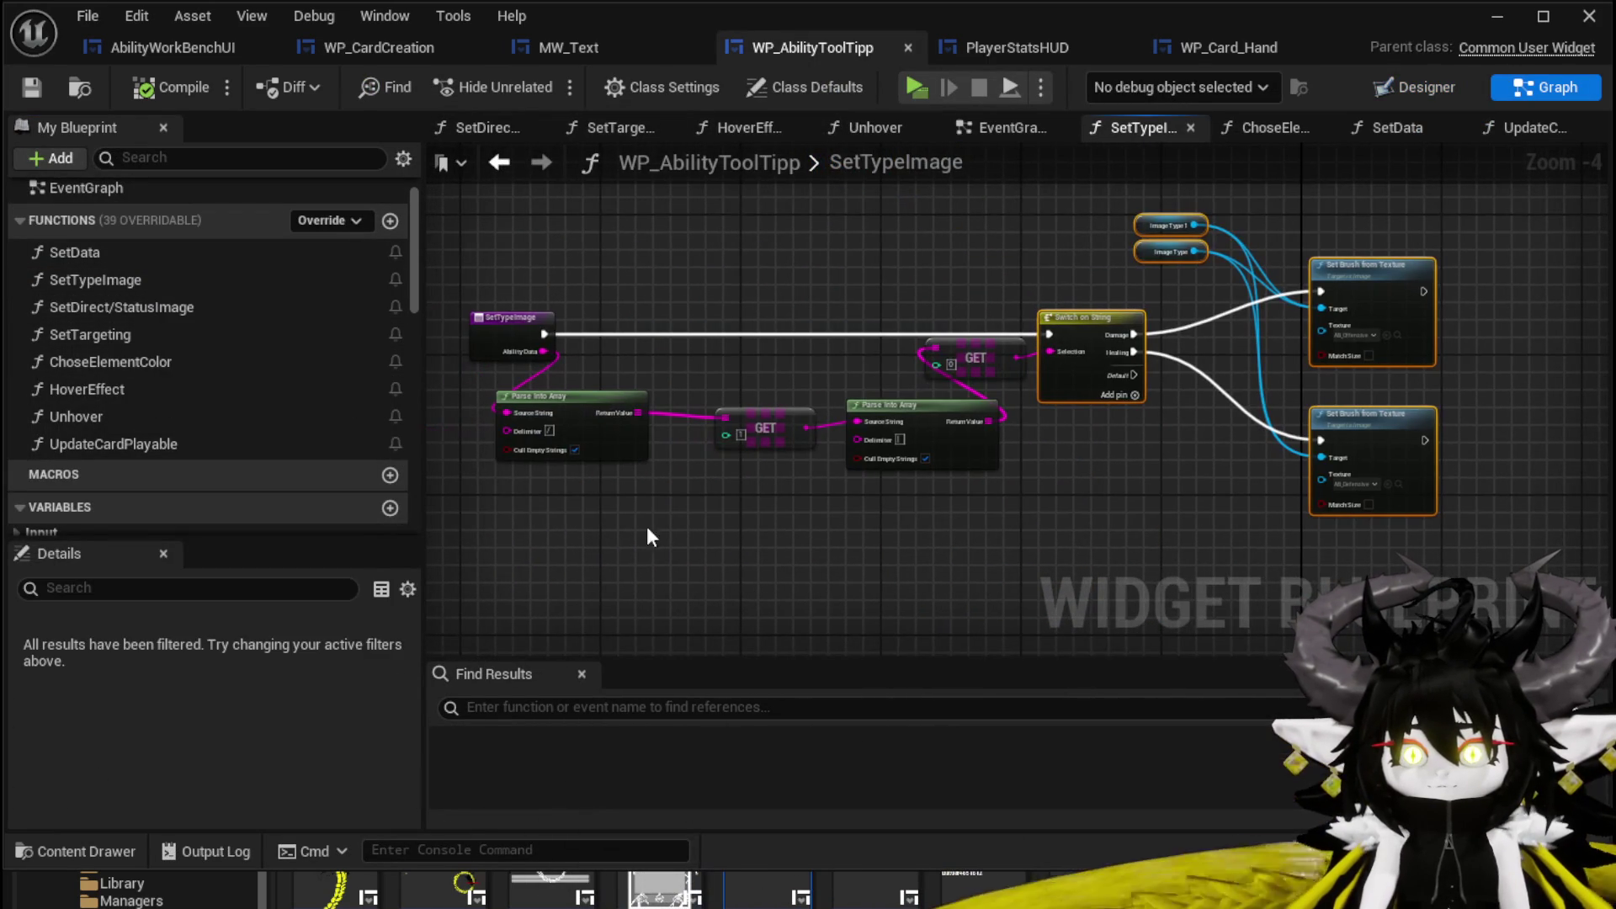
drag(621, 539, 1116, 259)
drag(1415, 204, 1415, 204)
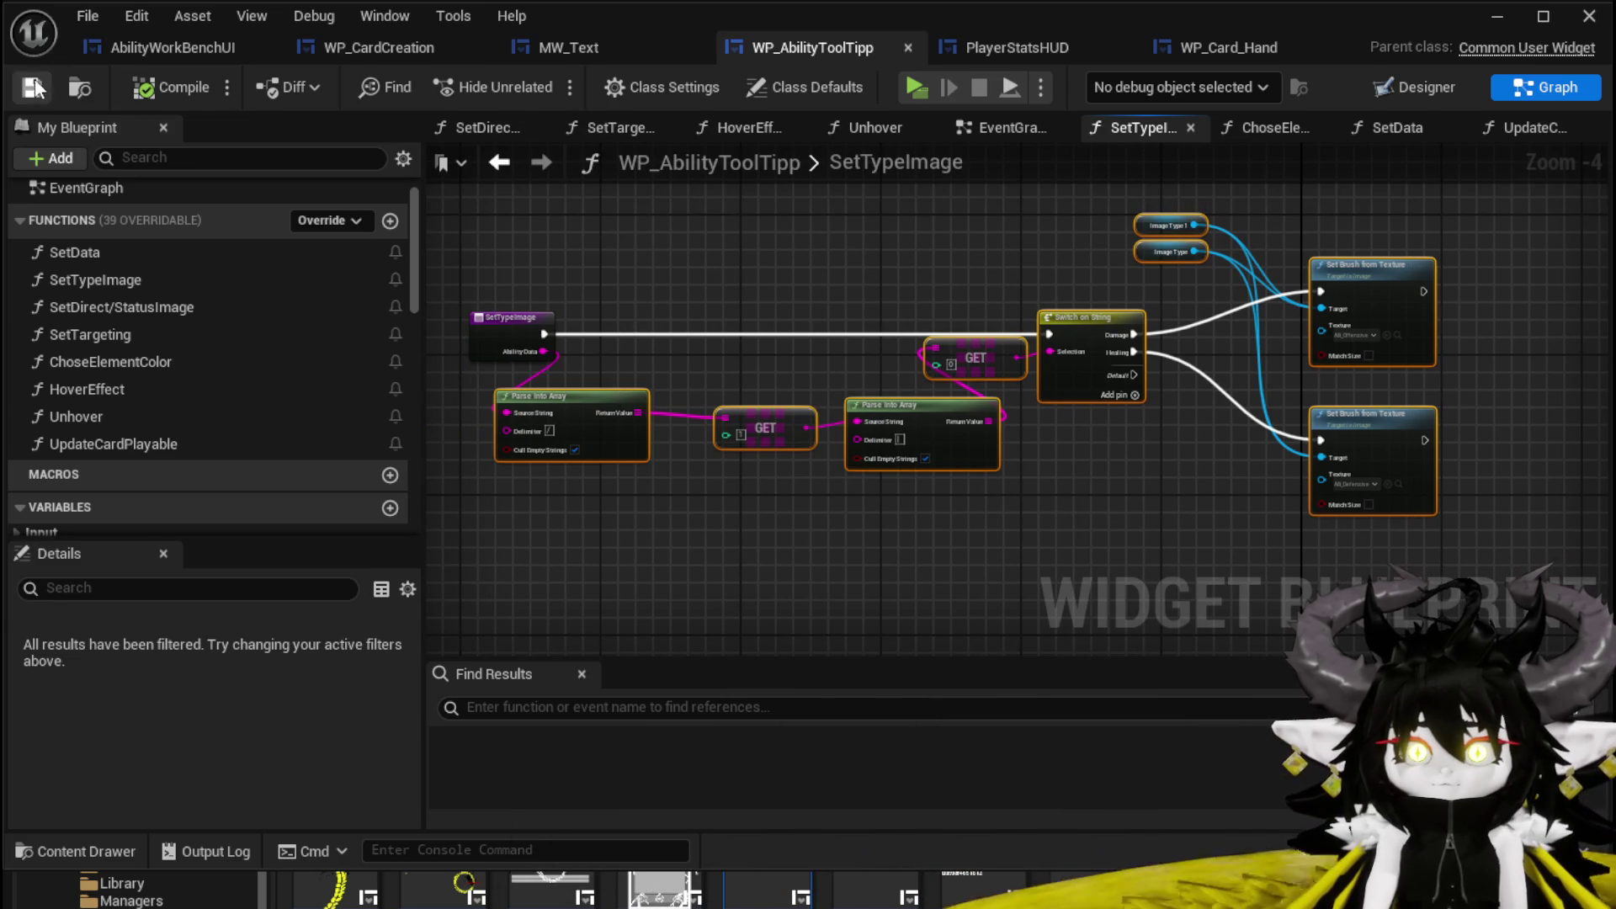
Paste the nodes into WP_CardCreation's SetDamage/Healing and wire its execution to Switch on String.
click(175, 47)
click(346, 48)
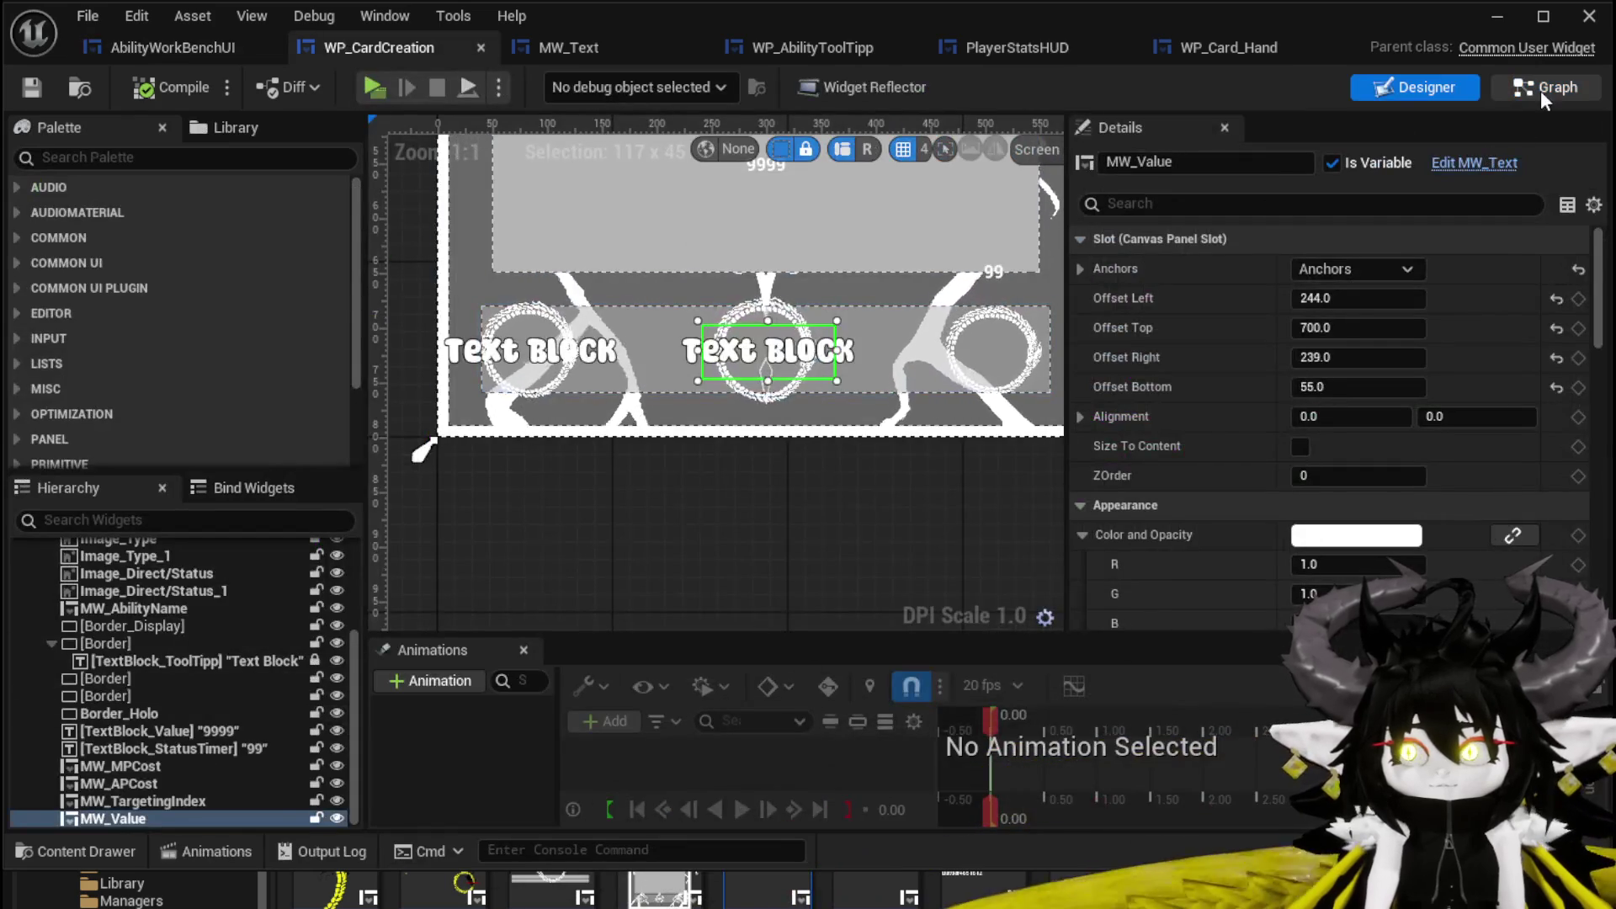
click(1540, 88)
key(ctrl+v)
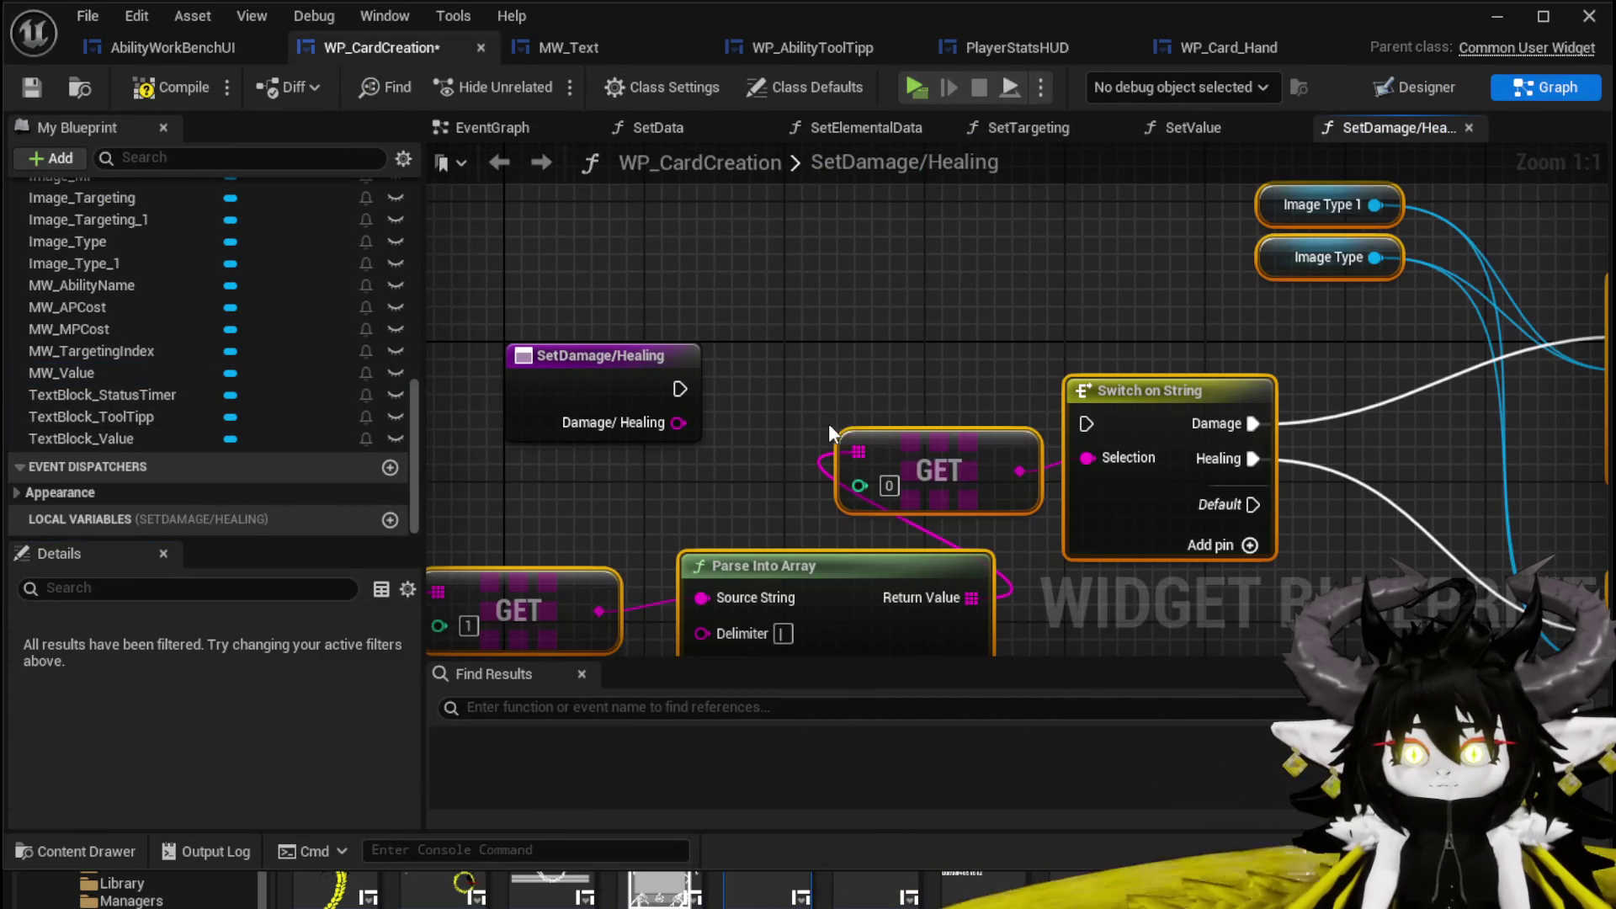
mouse_move(916, 448)
mouse_down()
mouse_move(967, 379)
mouse_move(933, 430)
mouse_up()
drag(680, 388, 830, 398)
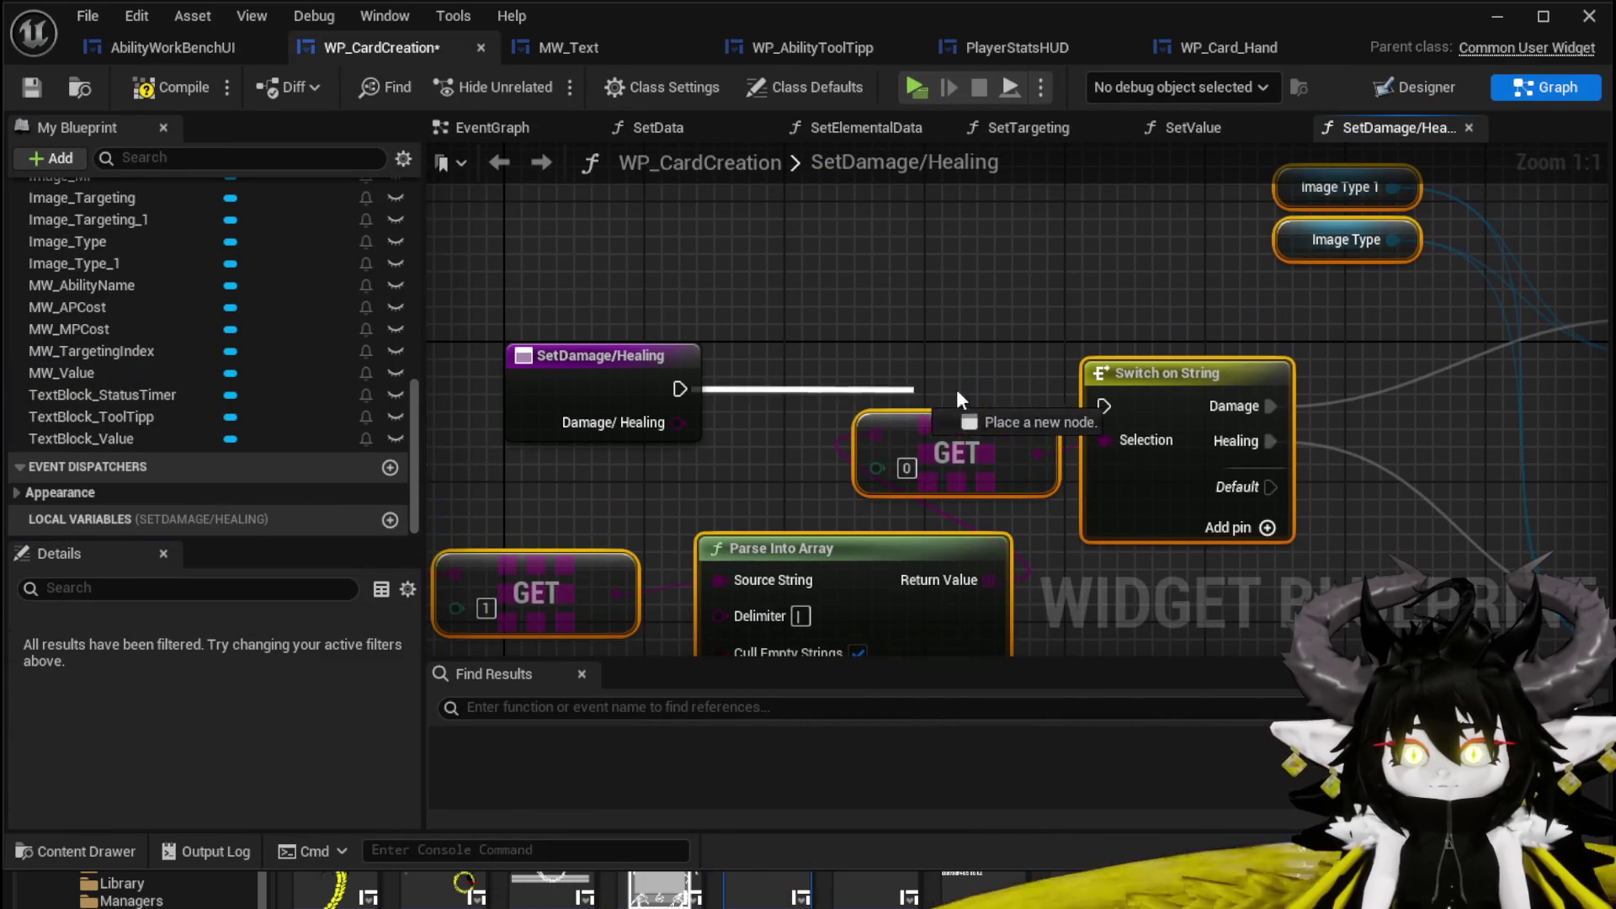
drag(1107, 405, 1263, 320)
Shift the first Parse Into Array node right and compile the card widget.
click(658, 359)
drag(622, 426, 711, 420)
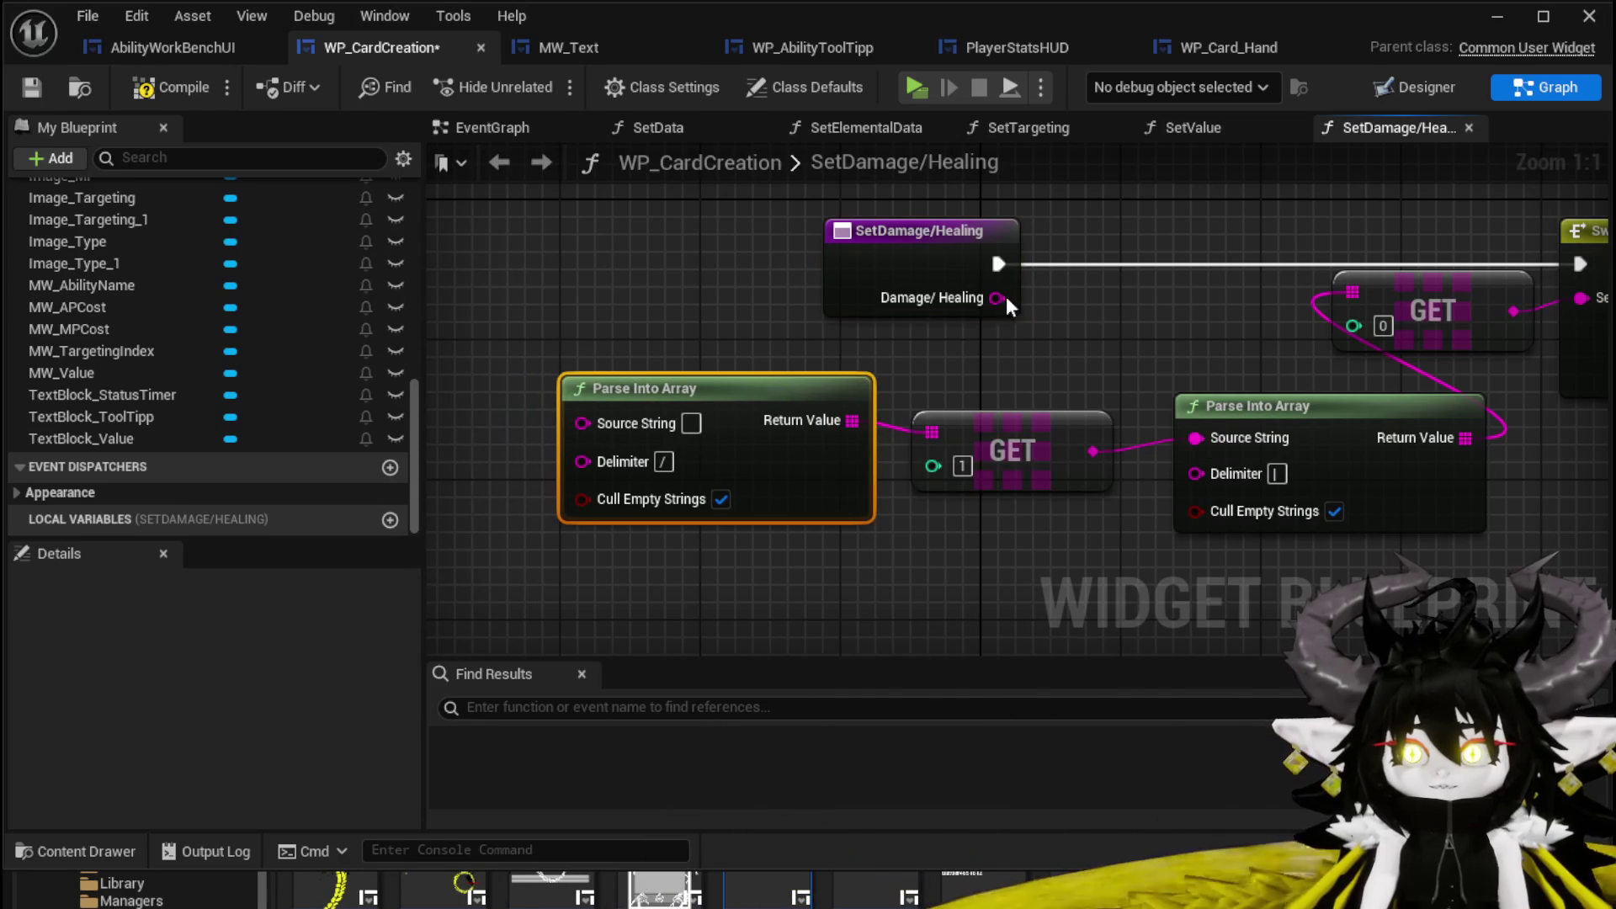
click(152, 94)
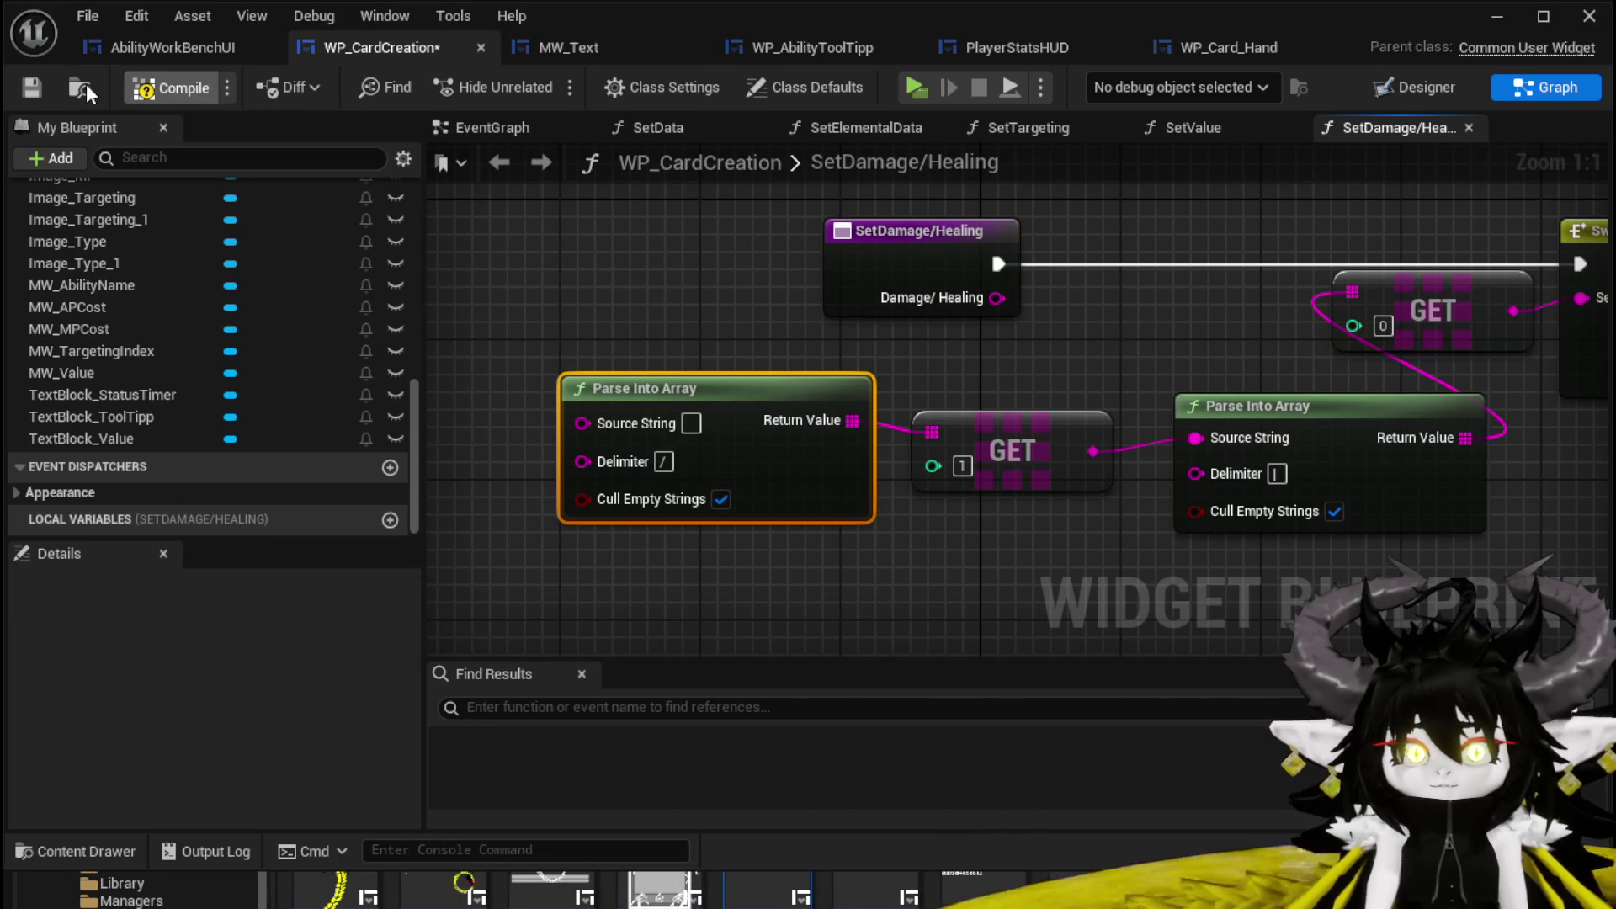
click(195, 47)
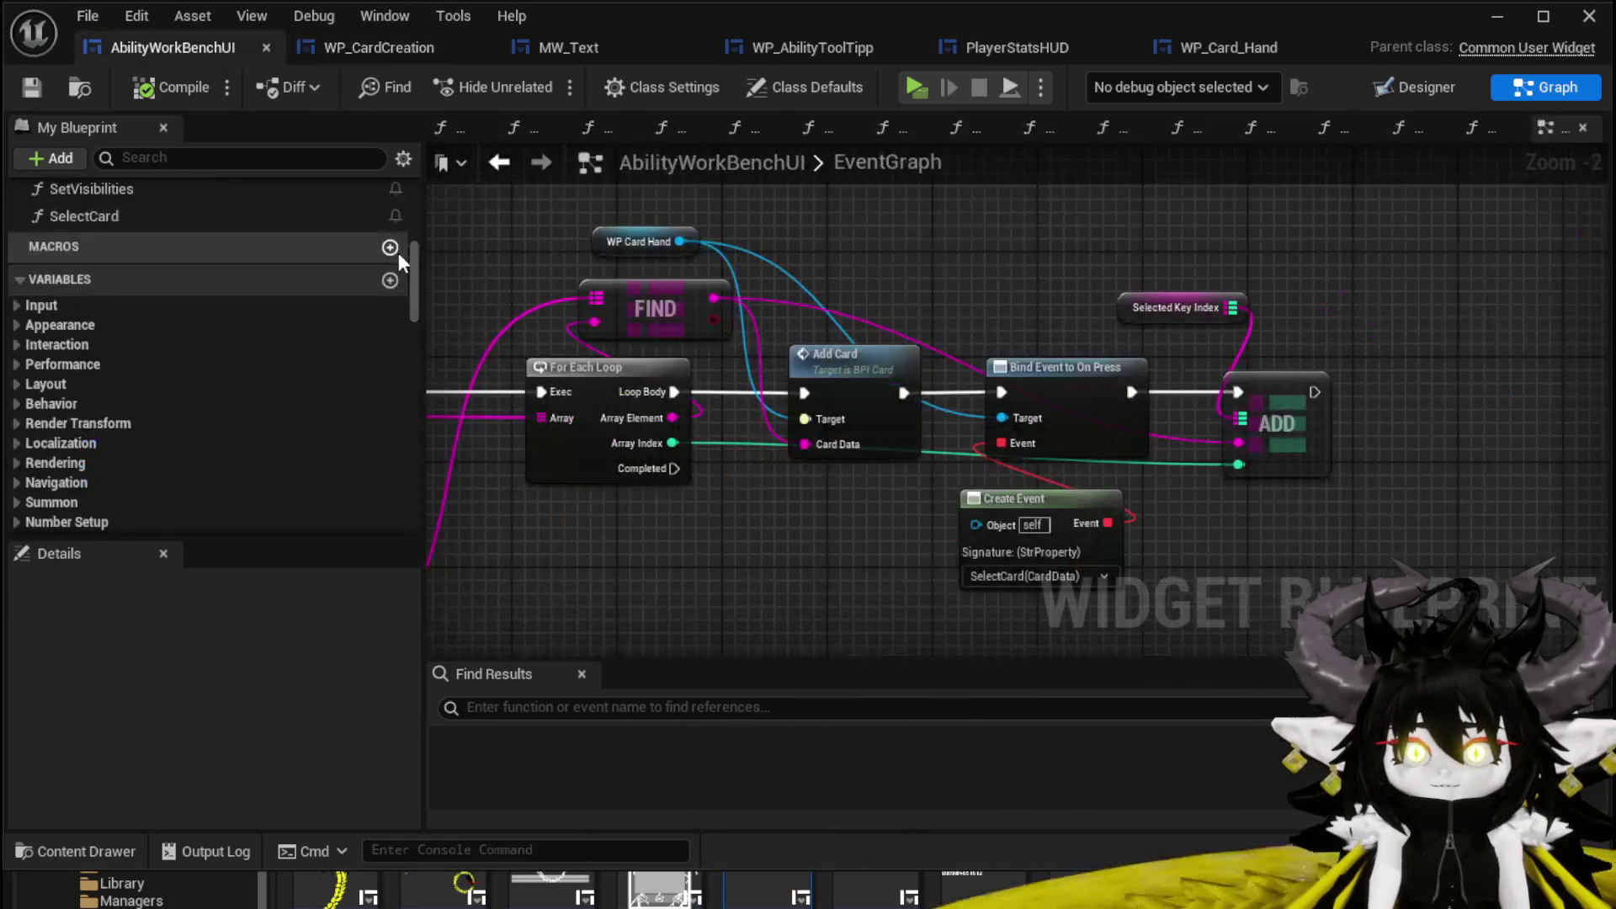
Open SelectCard, then GetOriginalAbility, and bring its Return Node into view.
scroll(210, 281, up, 5)
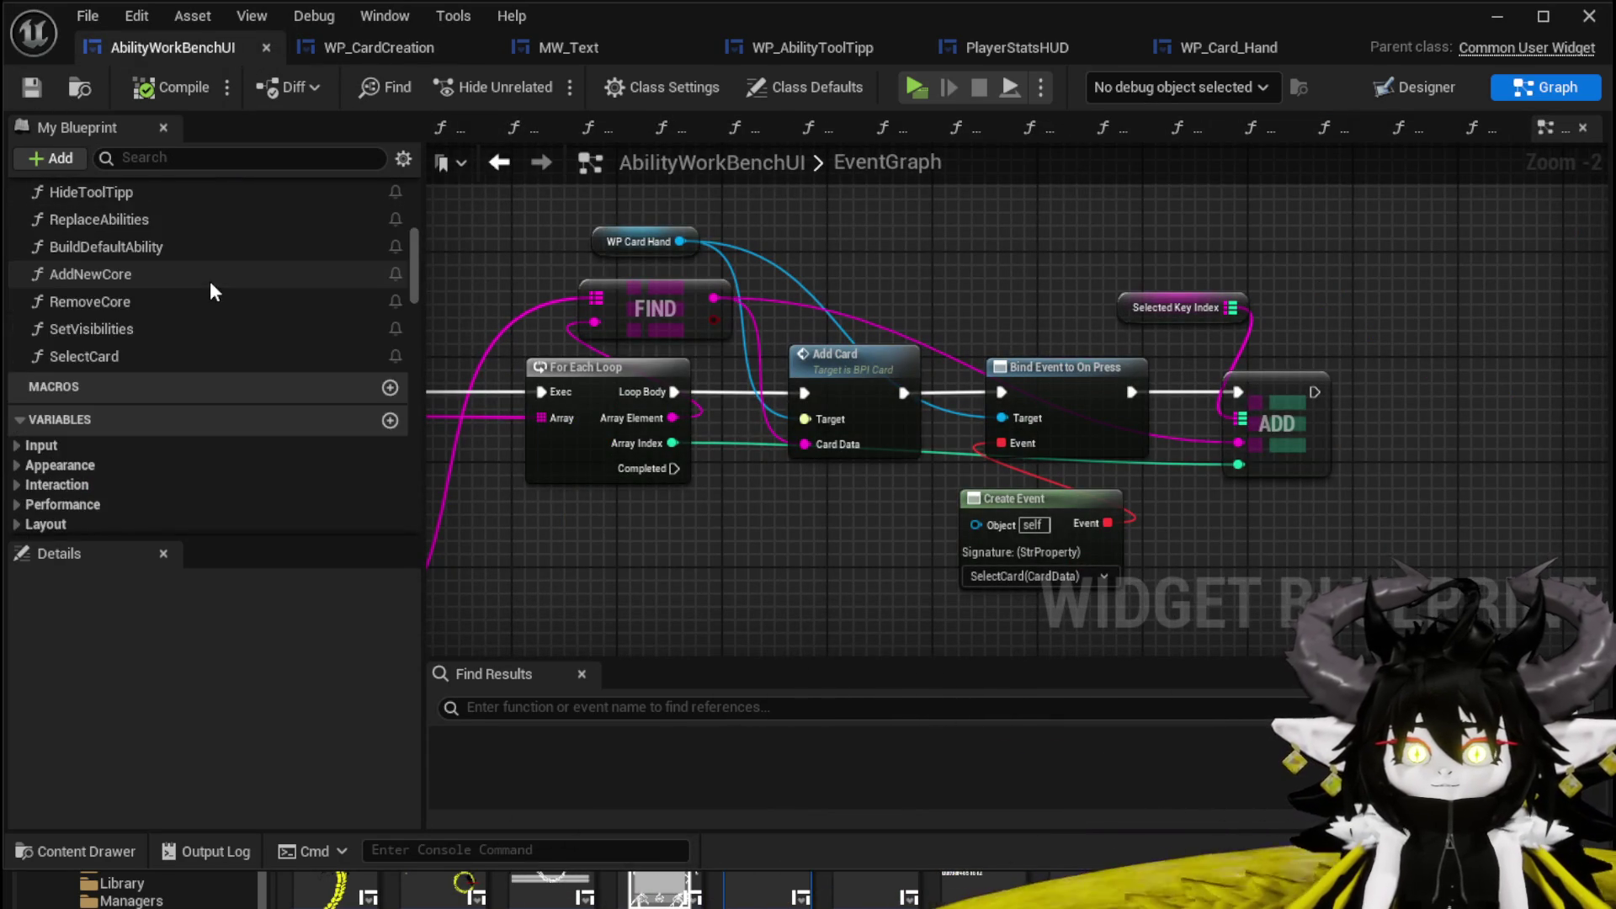
click(107, 496)
double_click(107, 497)
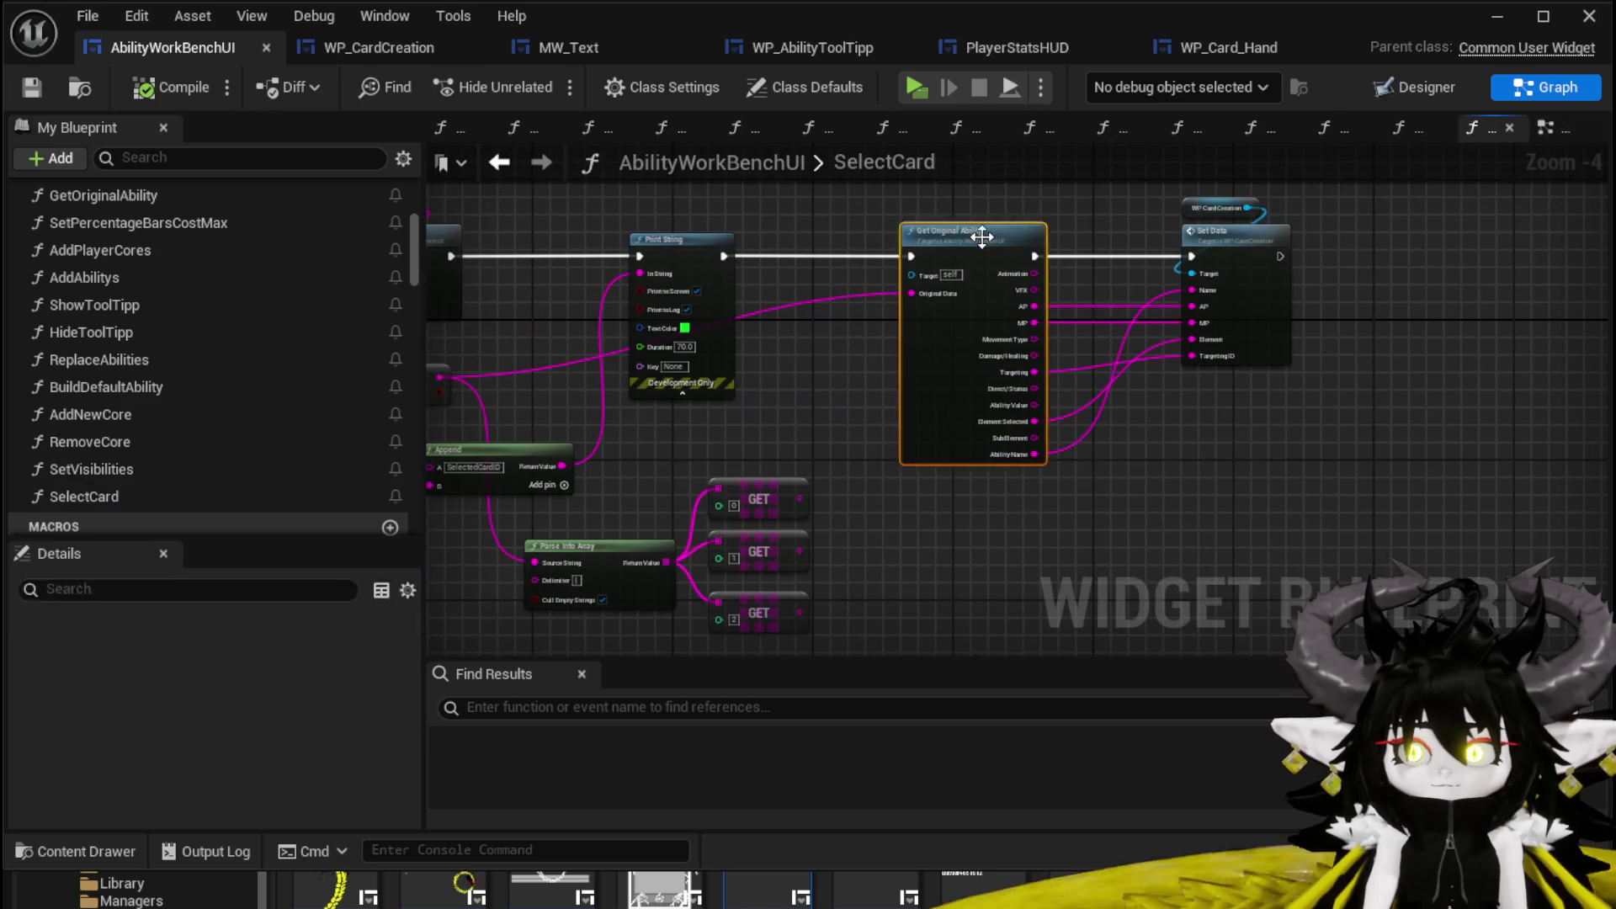
double_click(983, 236)
drag(1105, 409, 1100, 547)
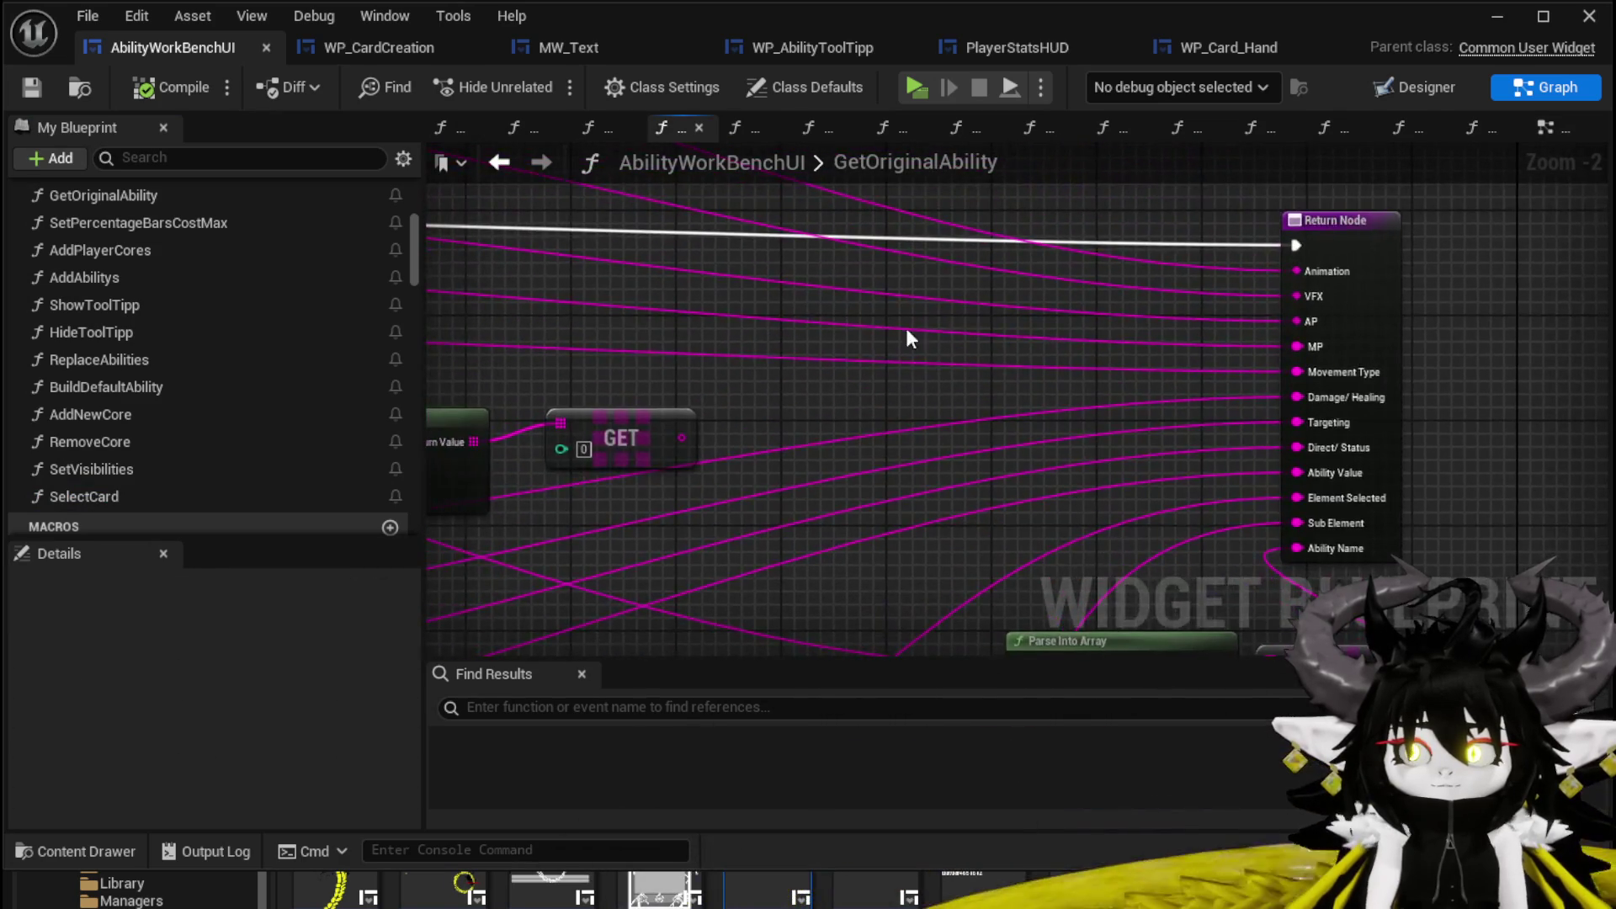
drag(906, 321, 911, 362)
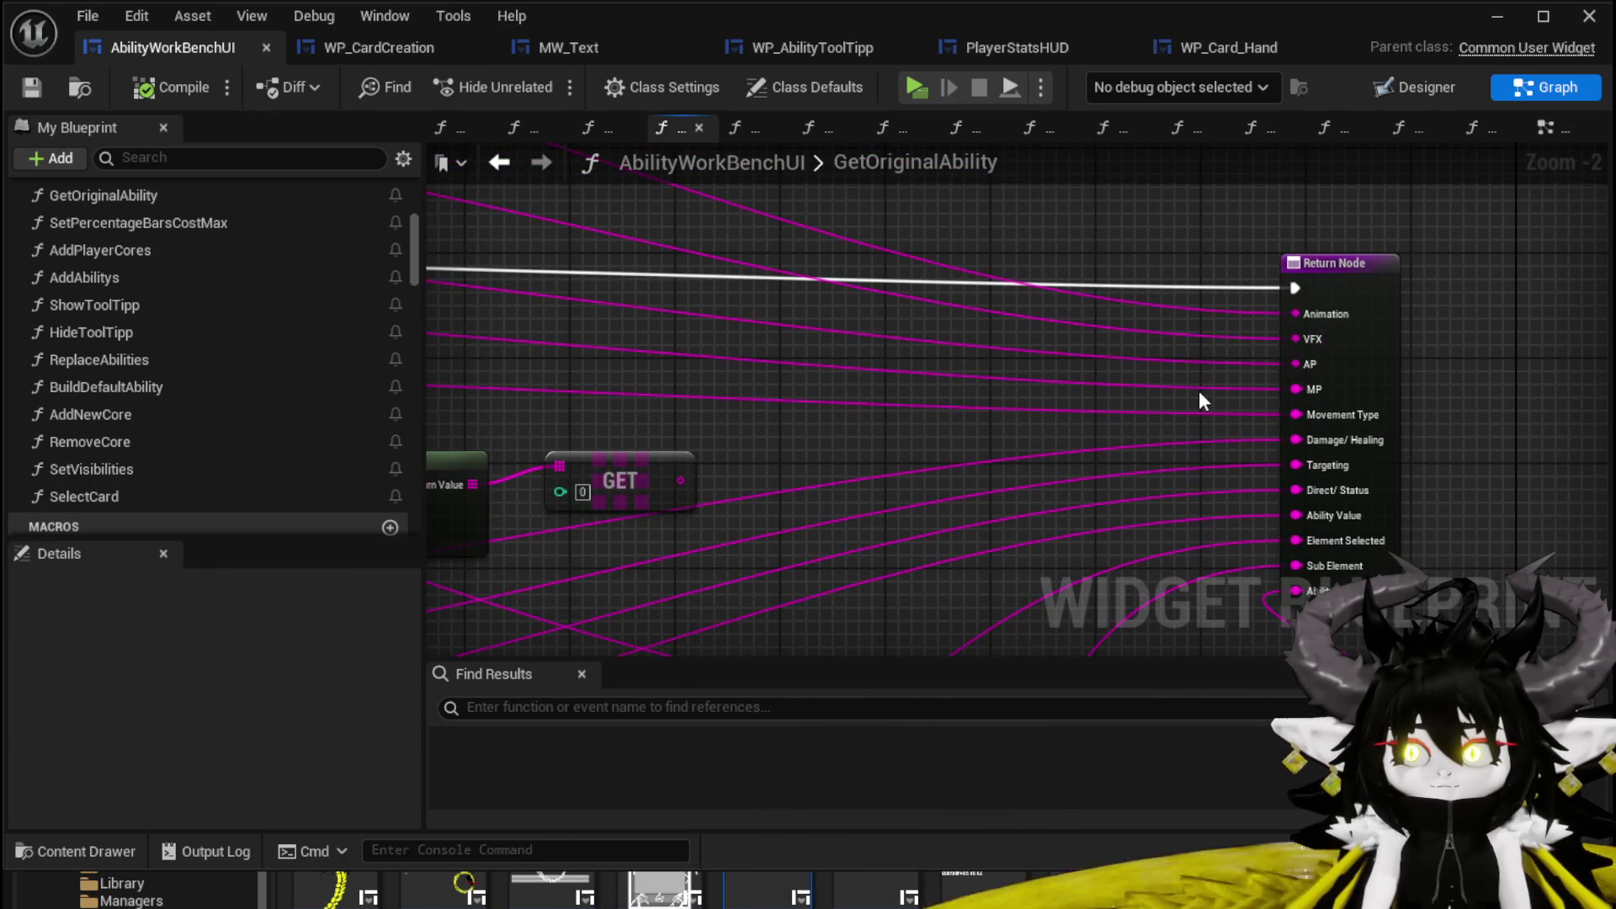
Trace the Damage/Healing wire to the Return Node, save AbilityWorkBenchUI, and go to WP_CardCreation.
double_click(1161, 446)
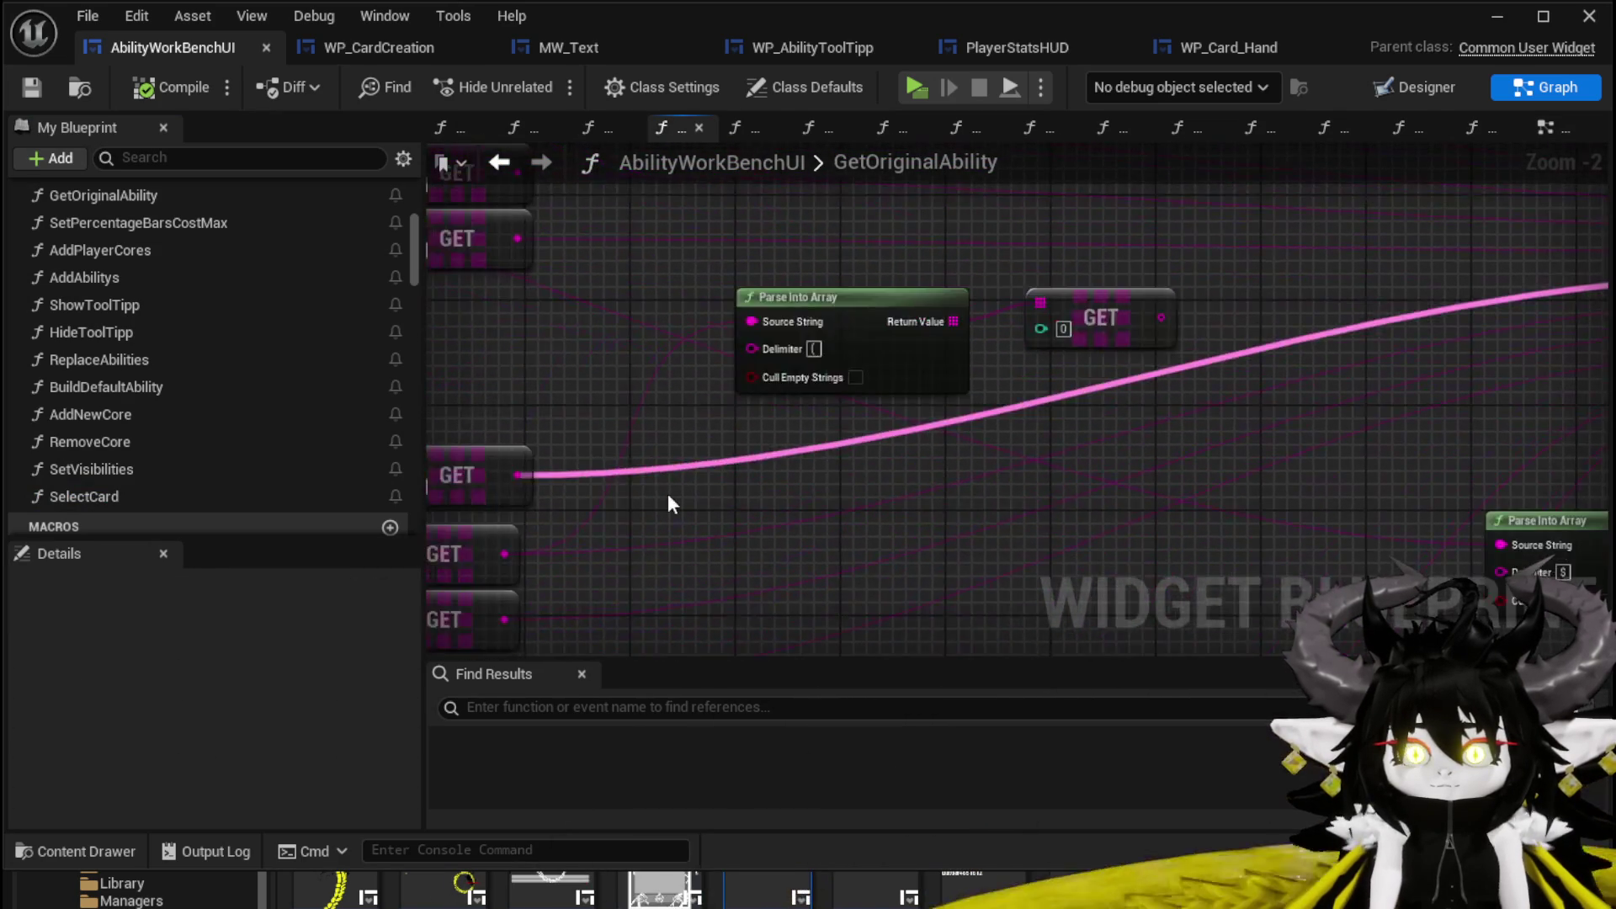
mouse_move(876, 410)
mouse_down()
mouse_move(1172, 541)
mouse_move(794, 469)
mouse_move(722, 432)
mouse_up()
double_click(721, 432)
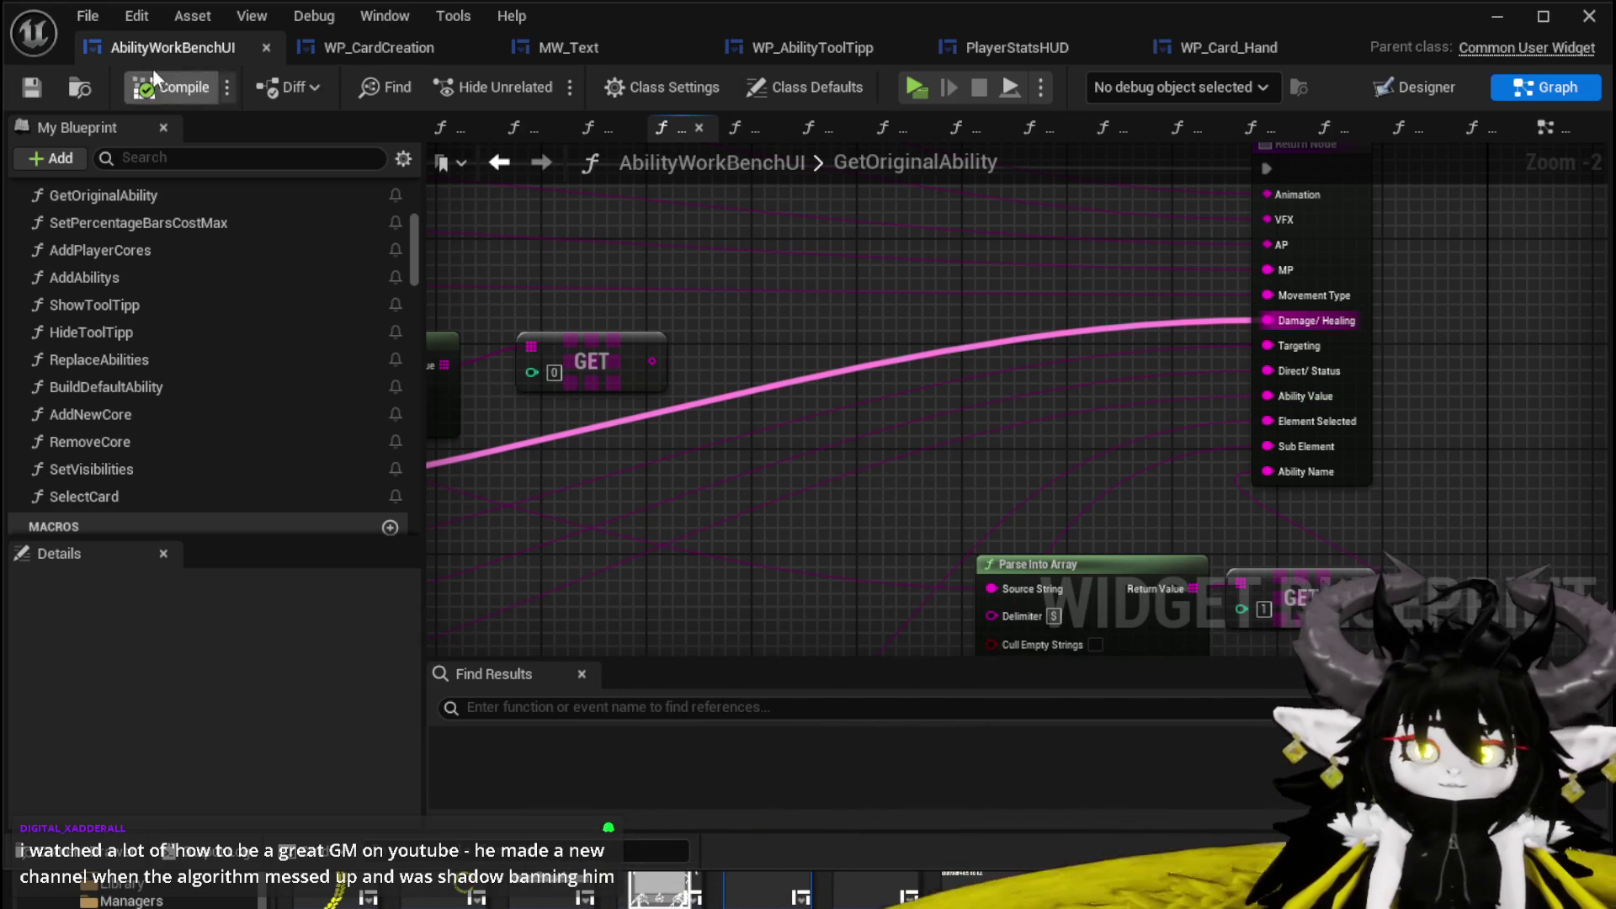
key(ctrl+s)
mouse_move(869, 258)
mouse_down()
mouse_move(808, 378)
mouse_move(1243, 362)
mouse_up()
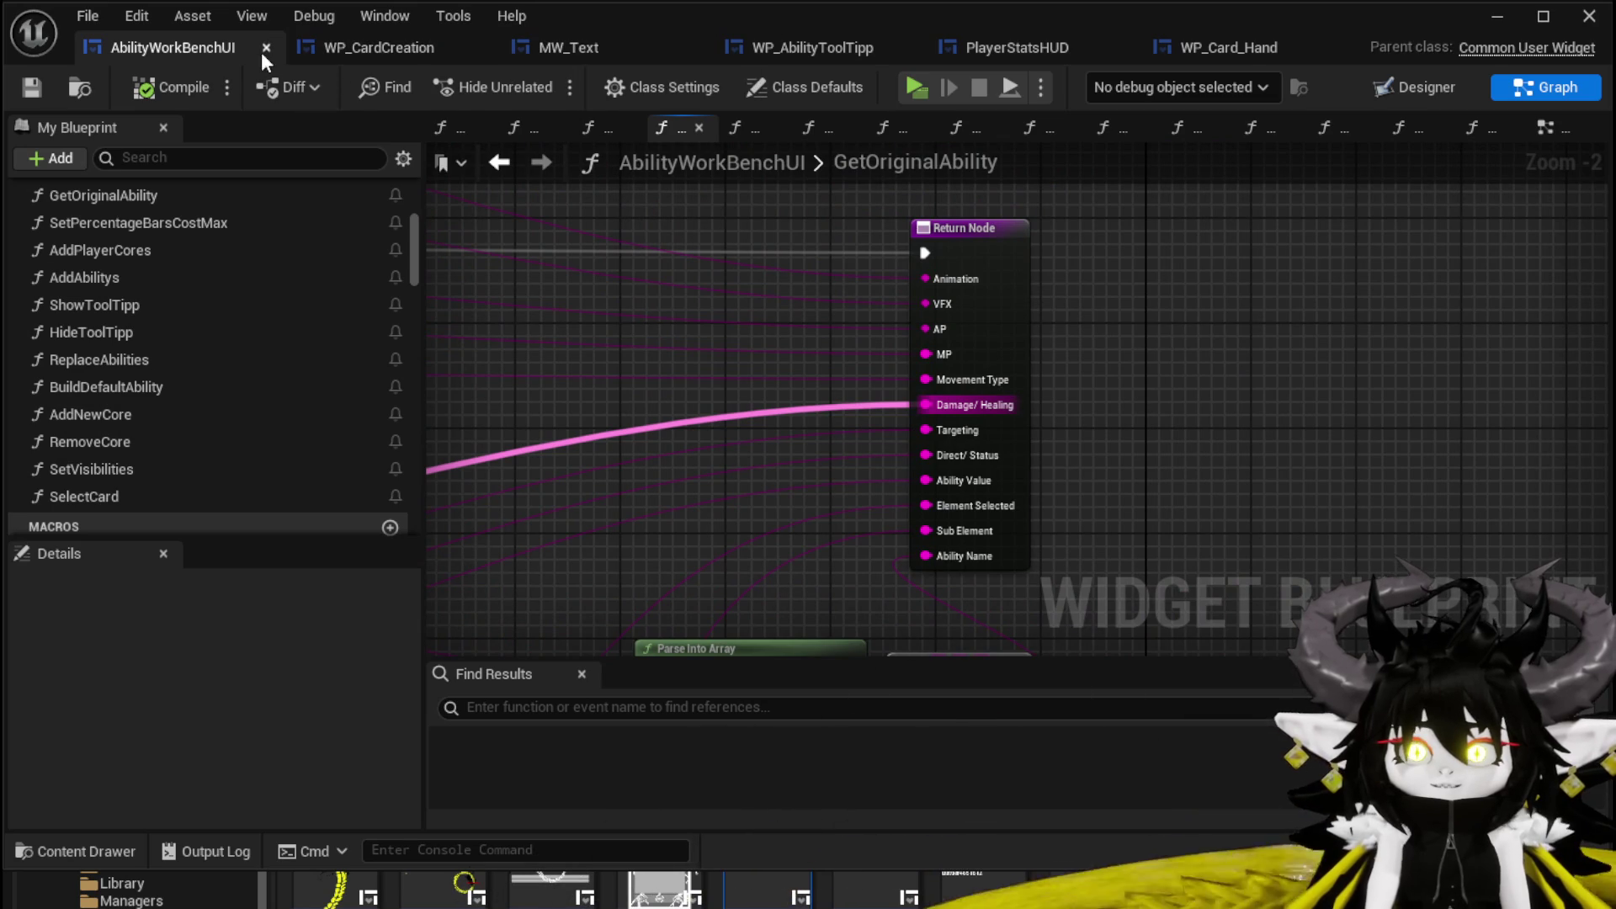
click(320, 48)
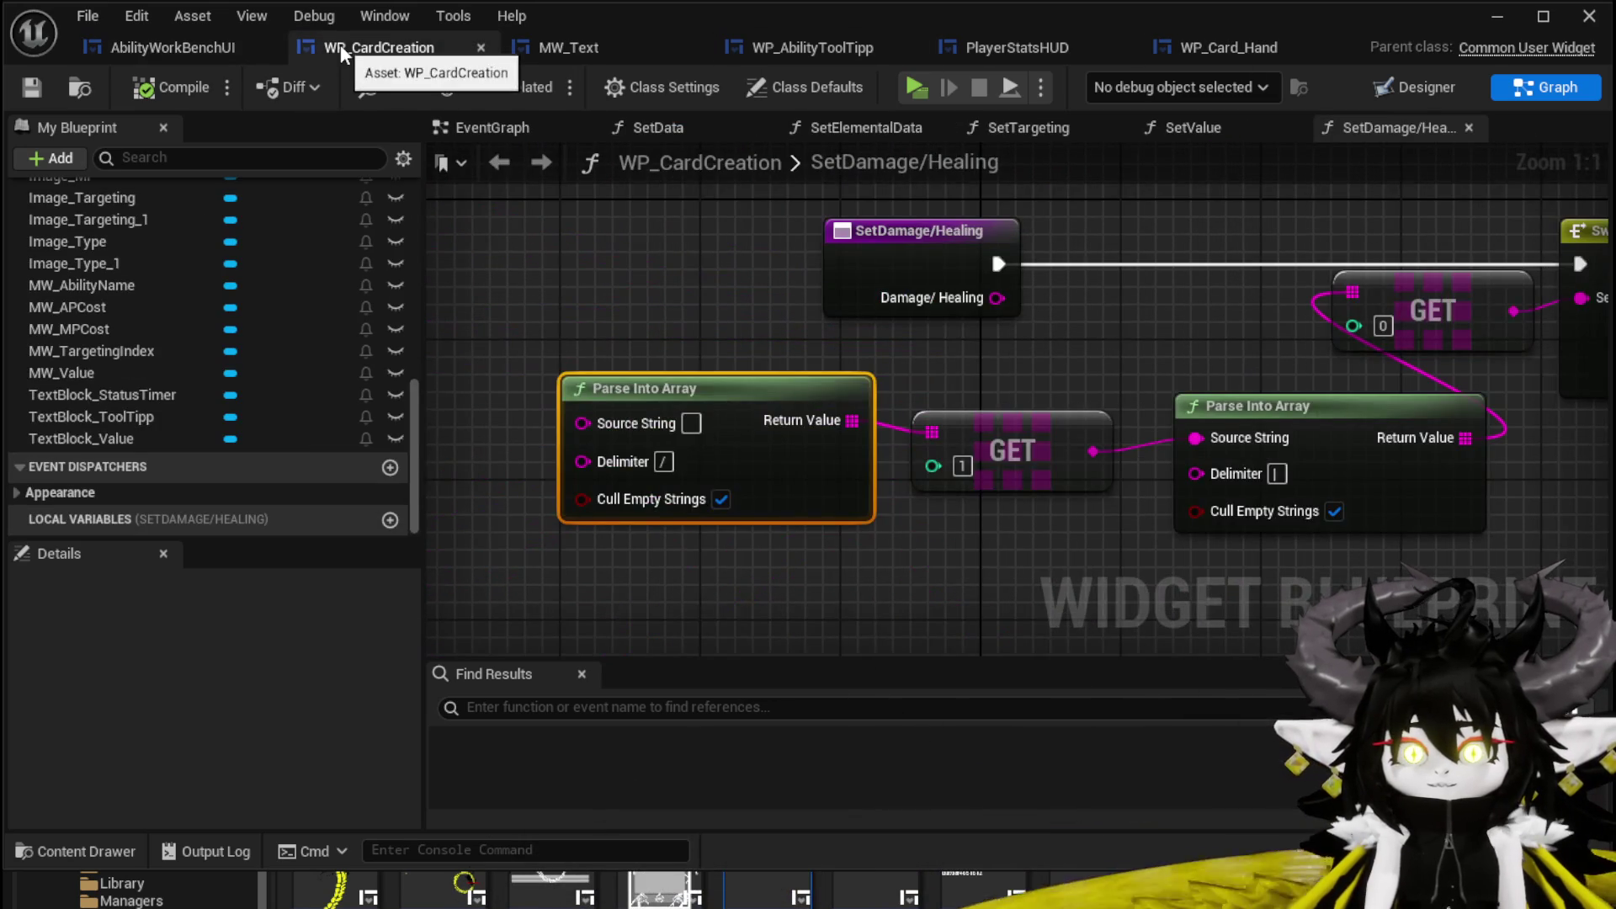
Wire the Damage/Healing input into Switch on String's Selection and delete the GET and Parse Into Array nodes.
mouse_move(1049, 318)
mouse_down()
mouse_move(699, 318)
mouse_move(1220, 323)
mouse_move(1226, 297)
mouse_up()
scroll(887, 281, down, 2)
drag(778, 282, 1027, 492)
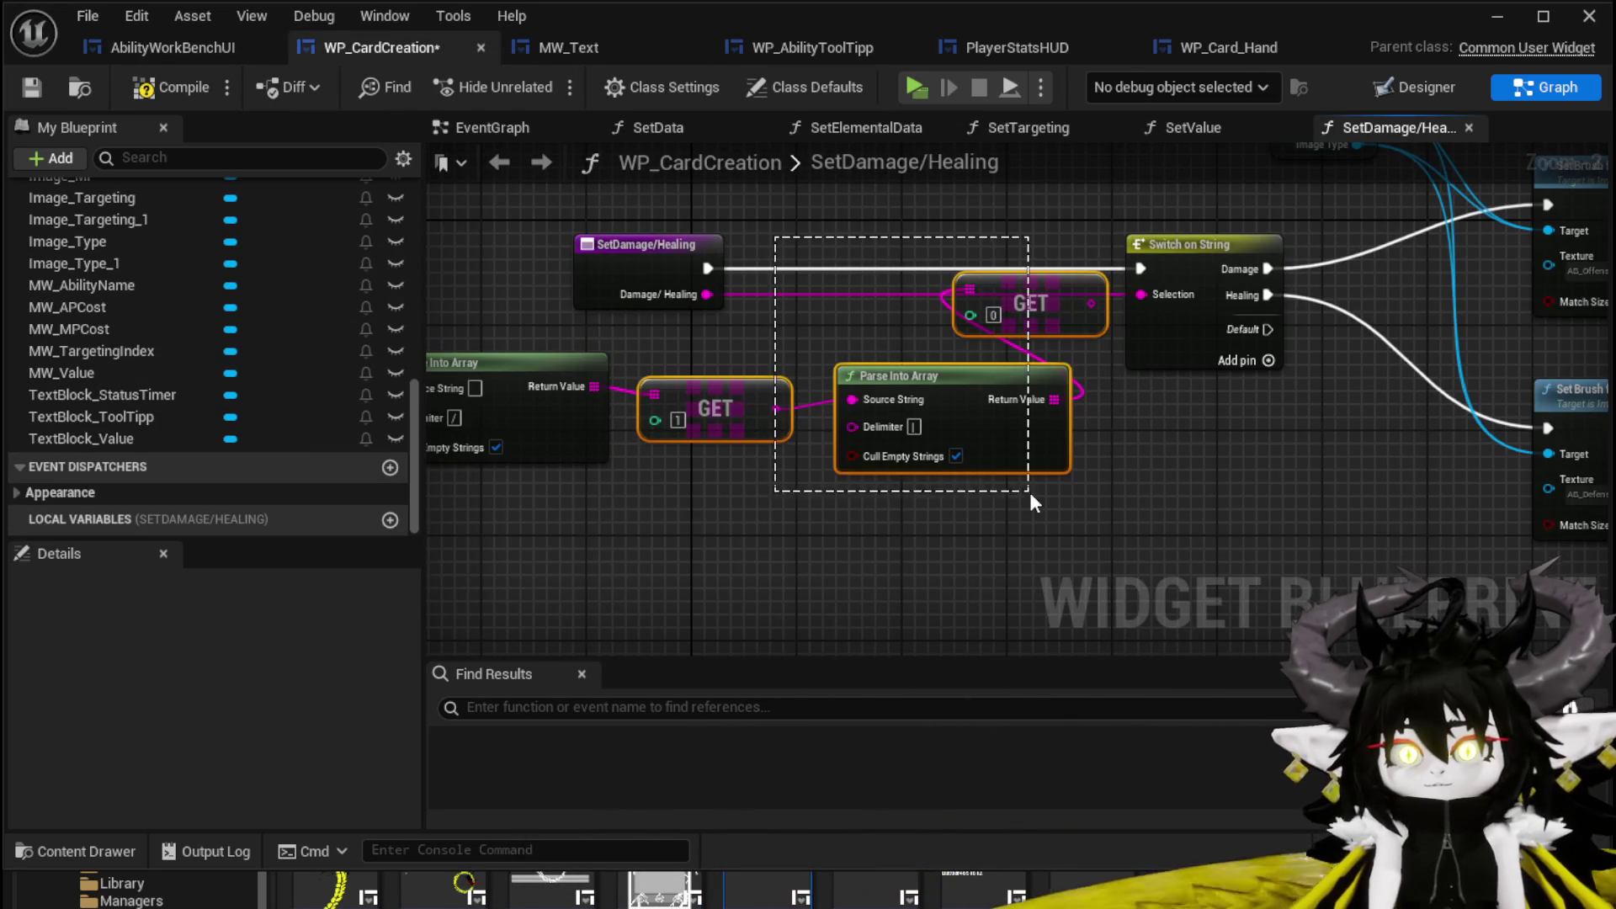
key(Delete)
drag(610, 528, 694, 515)
key(Delete)
Move the switch, image and Set Brush from Texture nodes closer to the entry node.
scroll(1264, 471, down, 1)
drag(1264, 472, 917, 487)
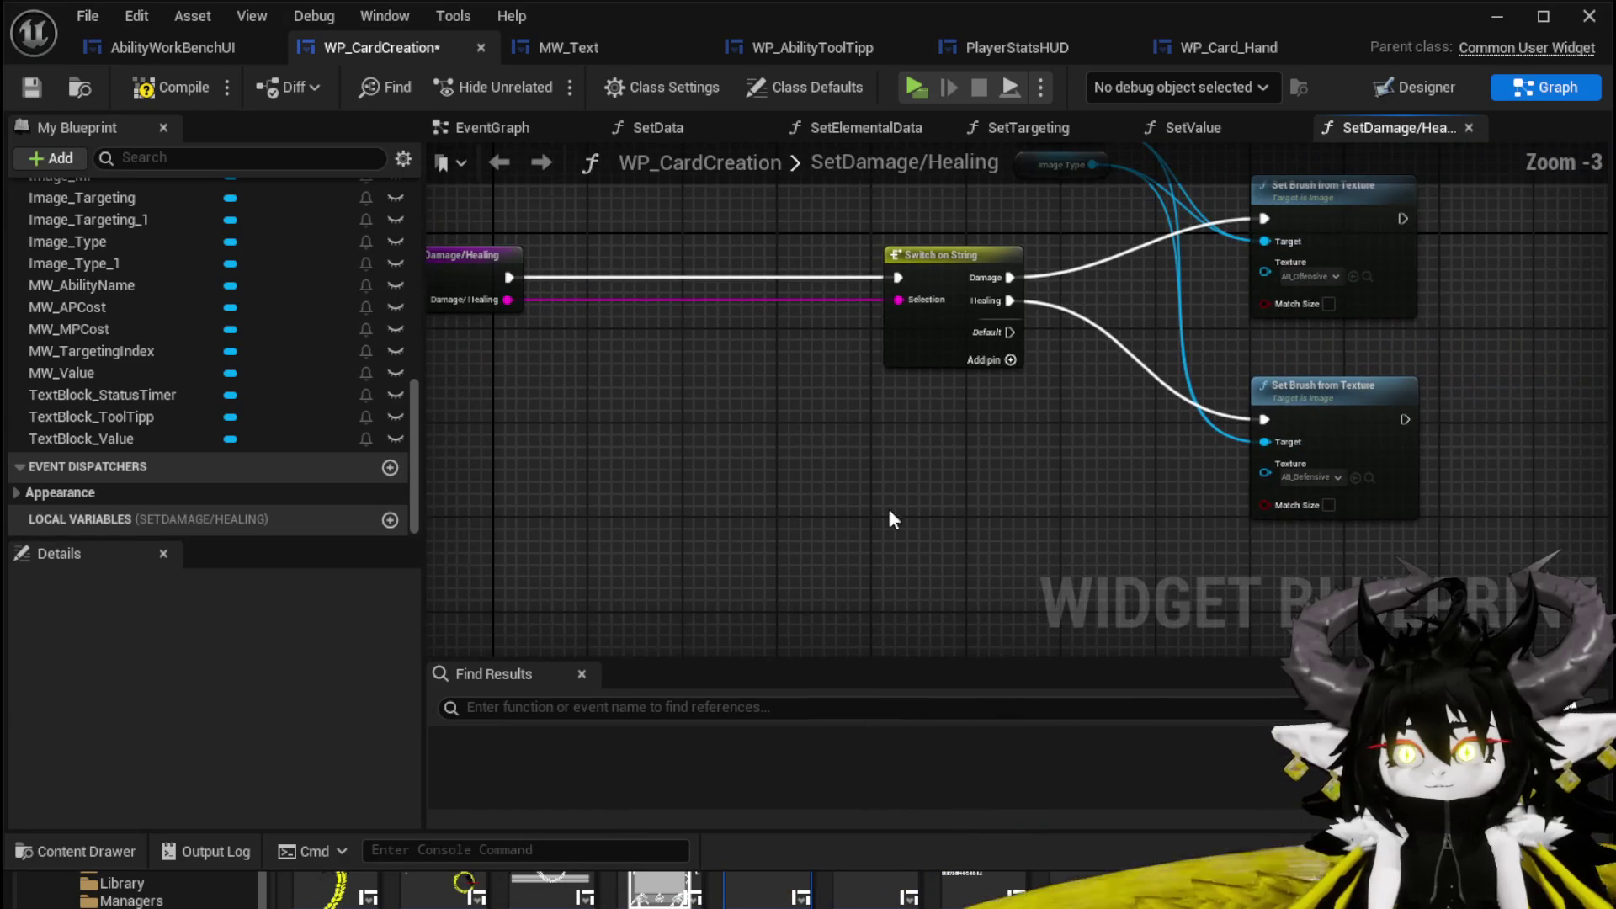
drag(454, 219, 1412, 665)
drag(1074, 404, 785, 399)
drag(916, 276, 1067, 437)
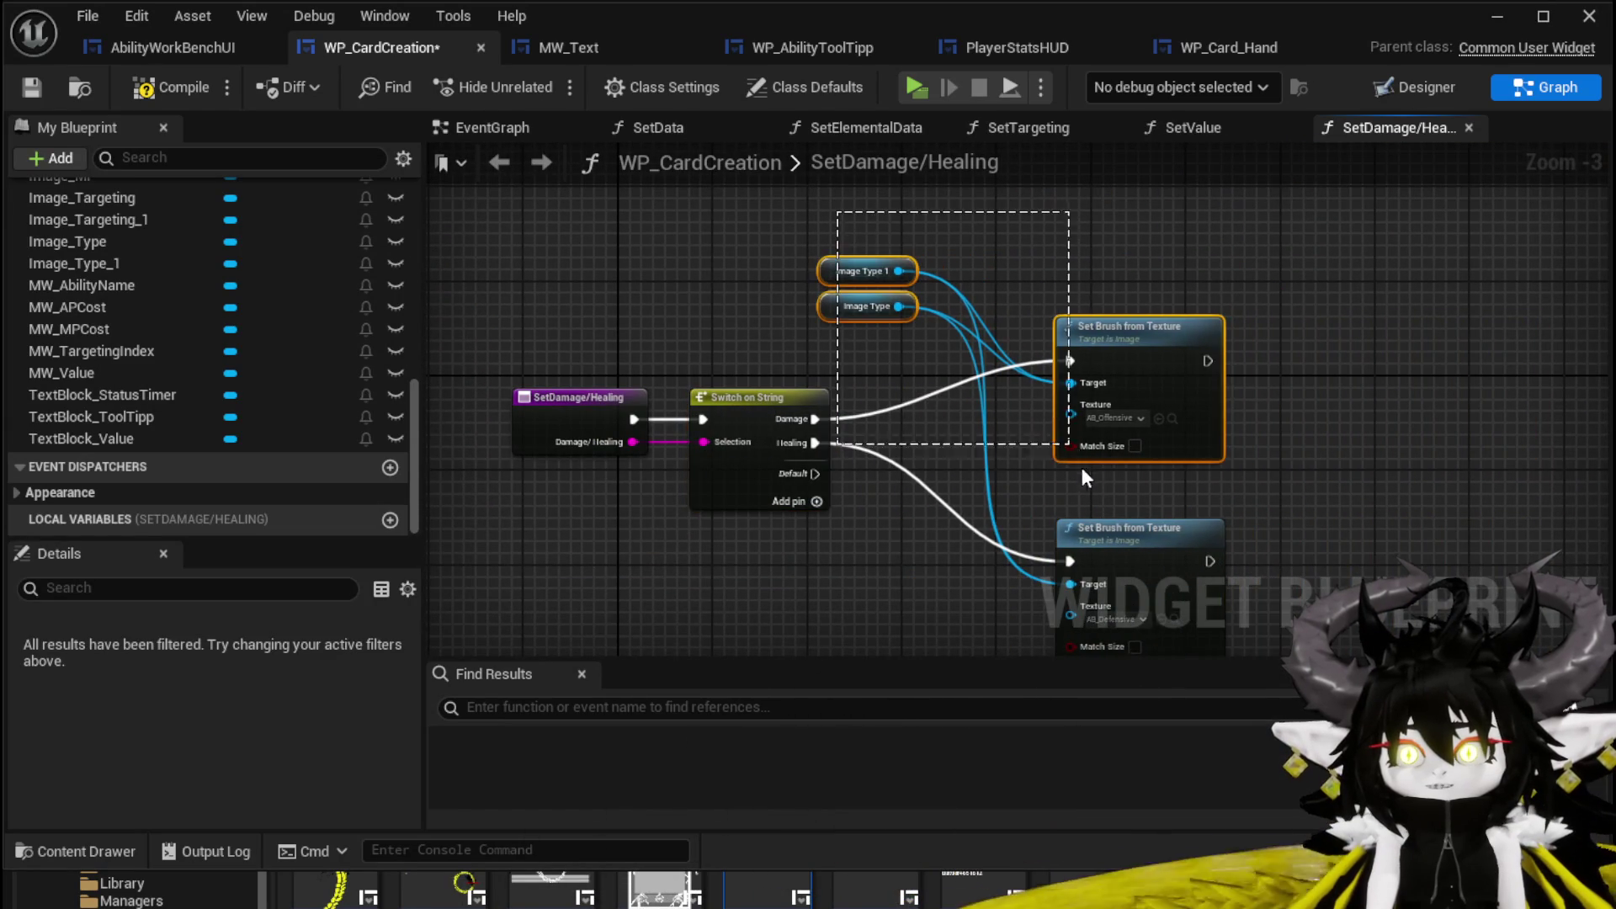
drag(1029, 319, 903, 319)
mouse_move(802, 228)
mouse_down()
mouse_move(1003, 542)
mouse_move(1068, 547)
mouse_move(906, 545)
mouse_move(897, 528)
mouse_move(1290, 391)
mouse_up()
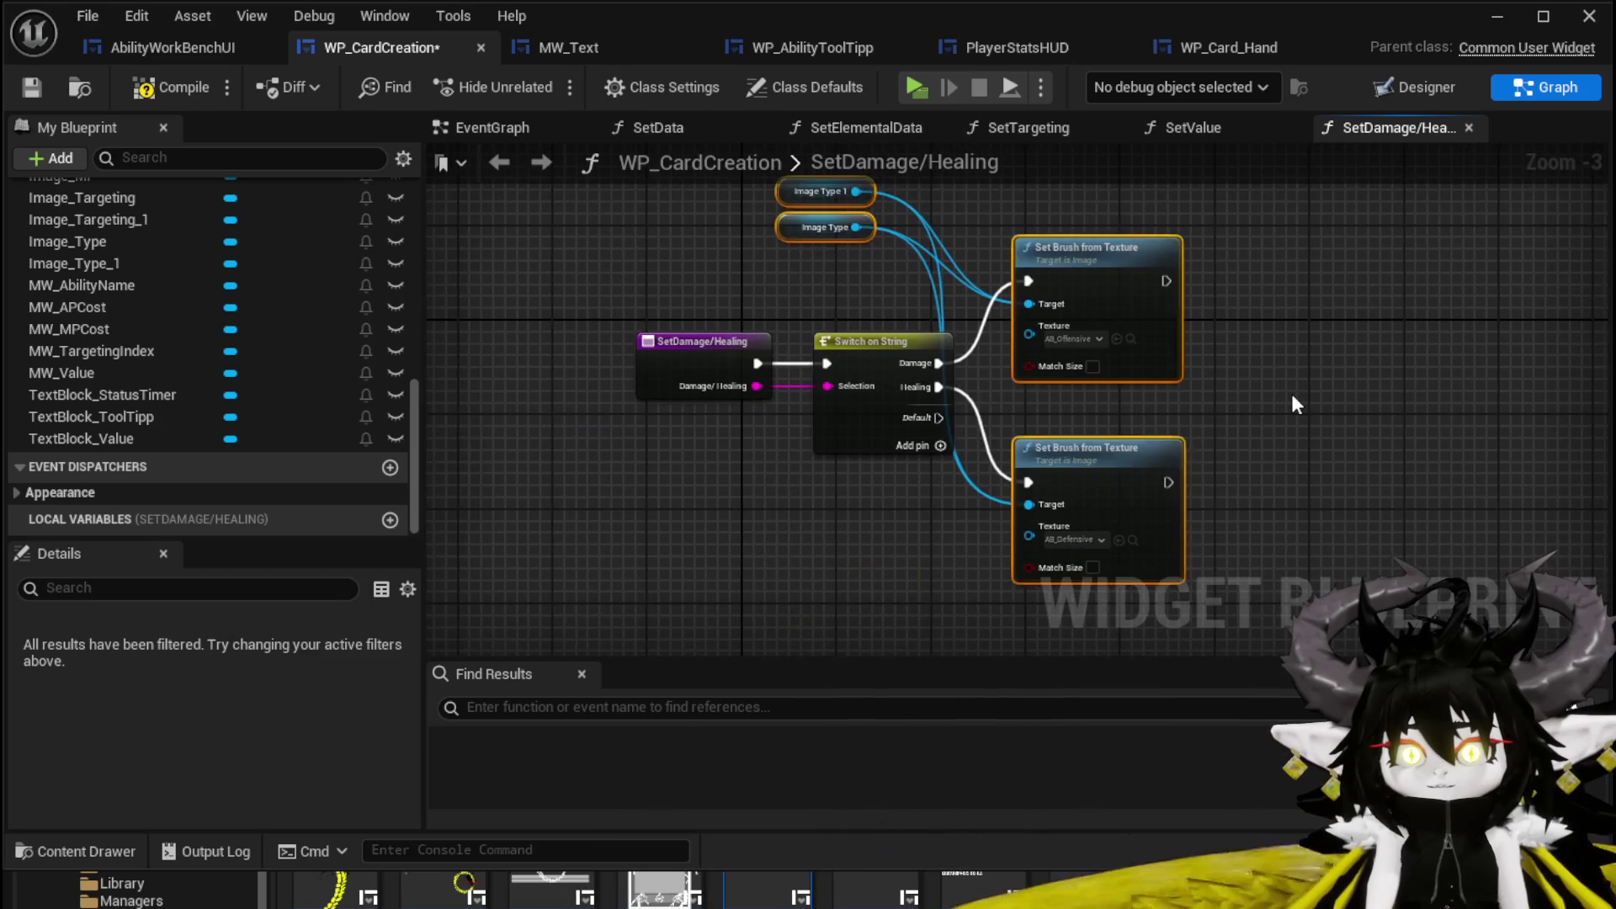
drag(1105, 458, 1097, 462)
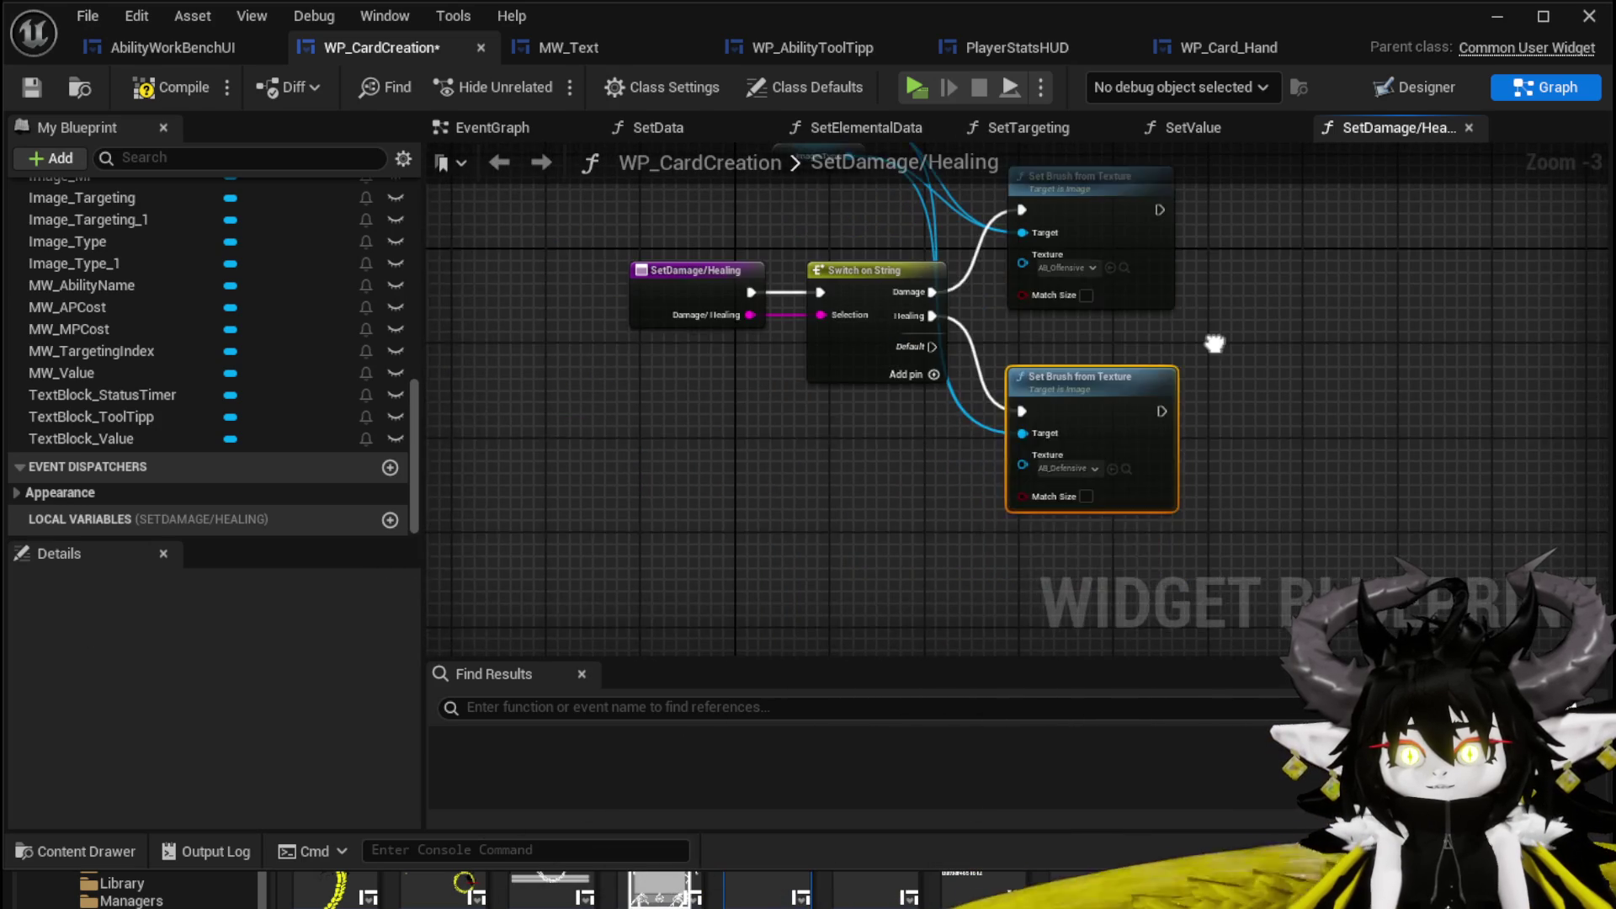
click(1229, 436)
Compile WP_CardCreation and check its SetDamage/Healing graph again.
click(168, 87)
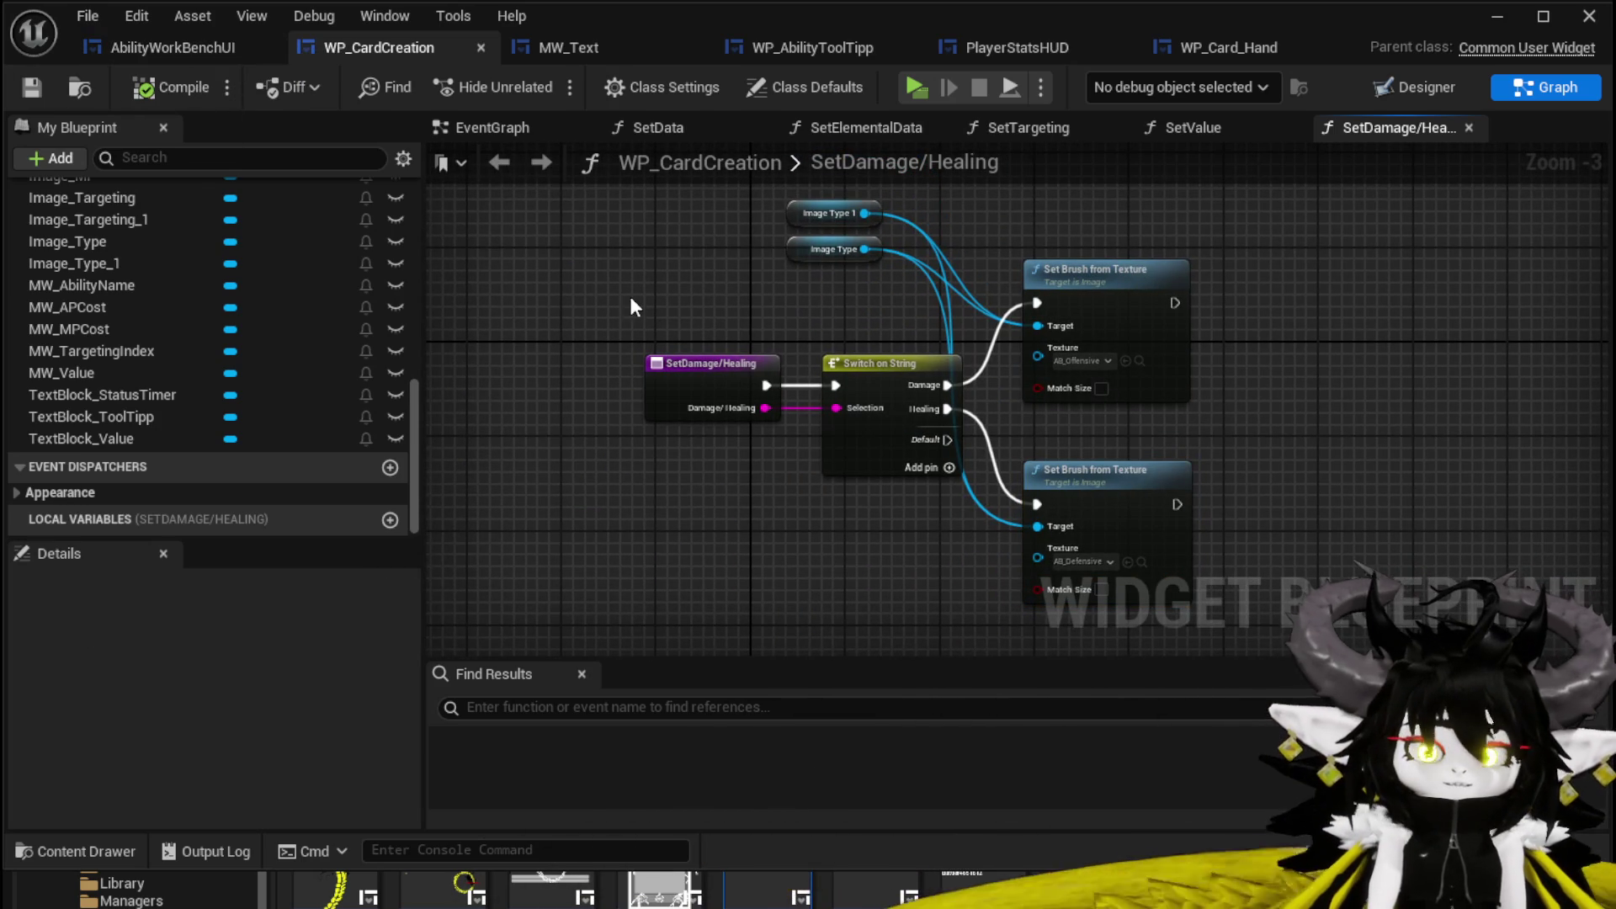
click(159, 52)
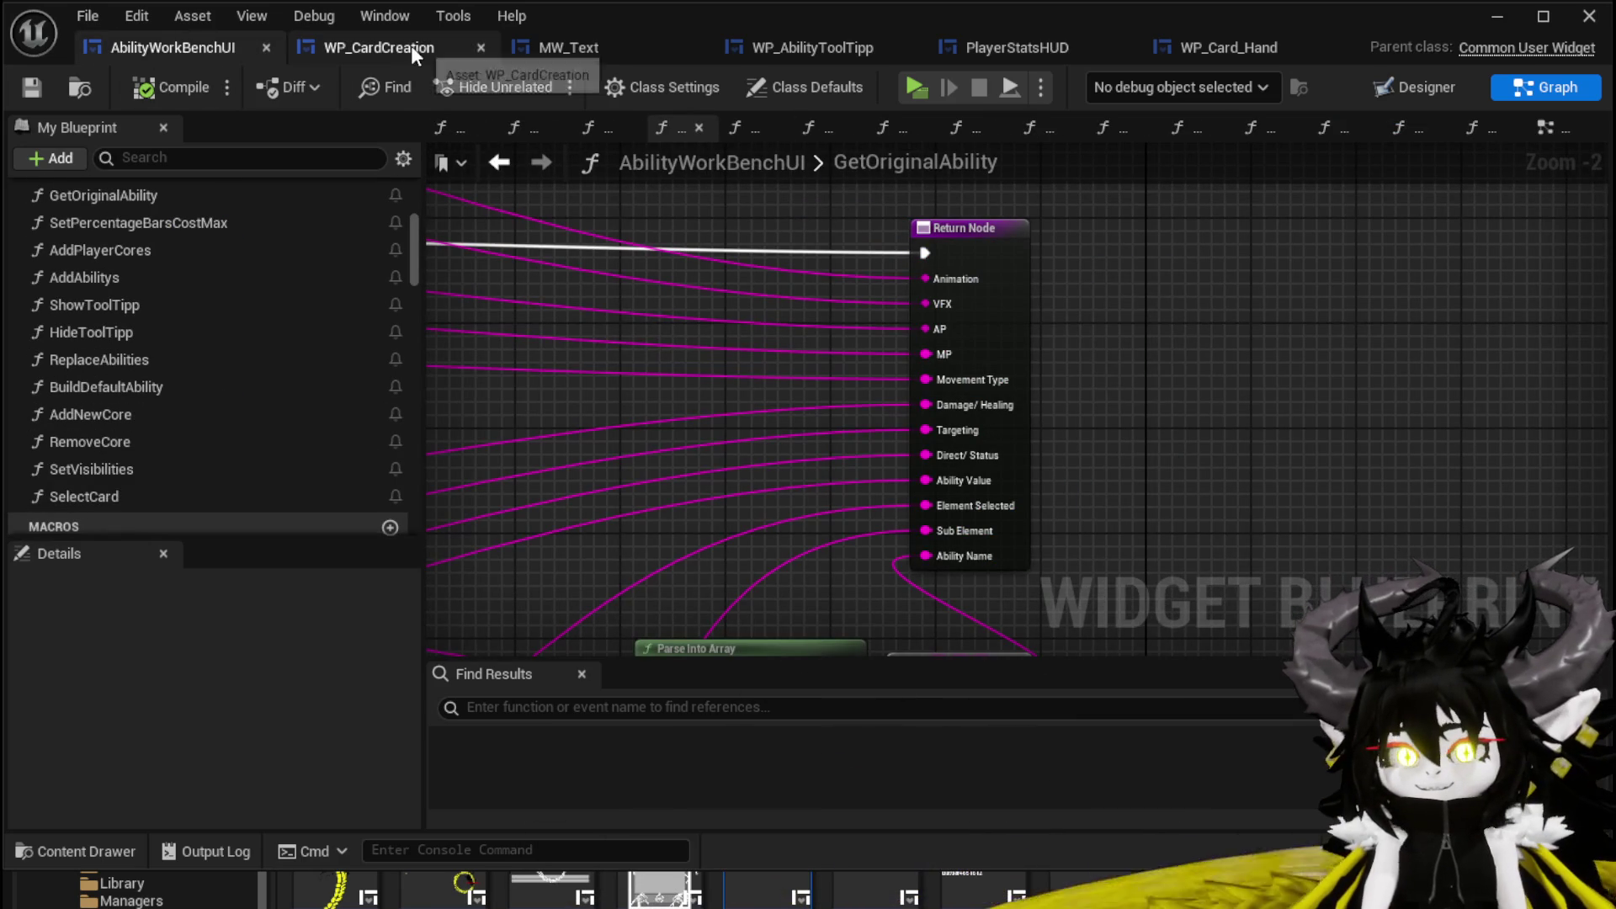
click(360, 49)
mouse_move(1167, 427)
mouse_down()
mouse_move(1035, 427)
mouse_move(1098, 398)
mouse_up()
scroll(249, 214, up, 5)
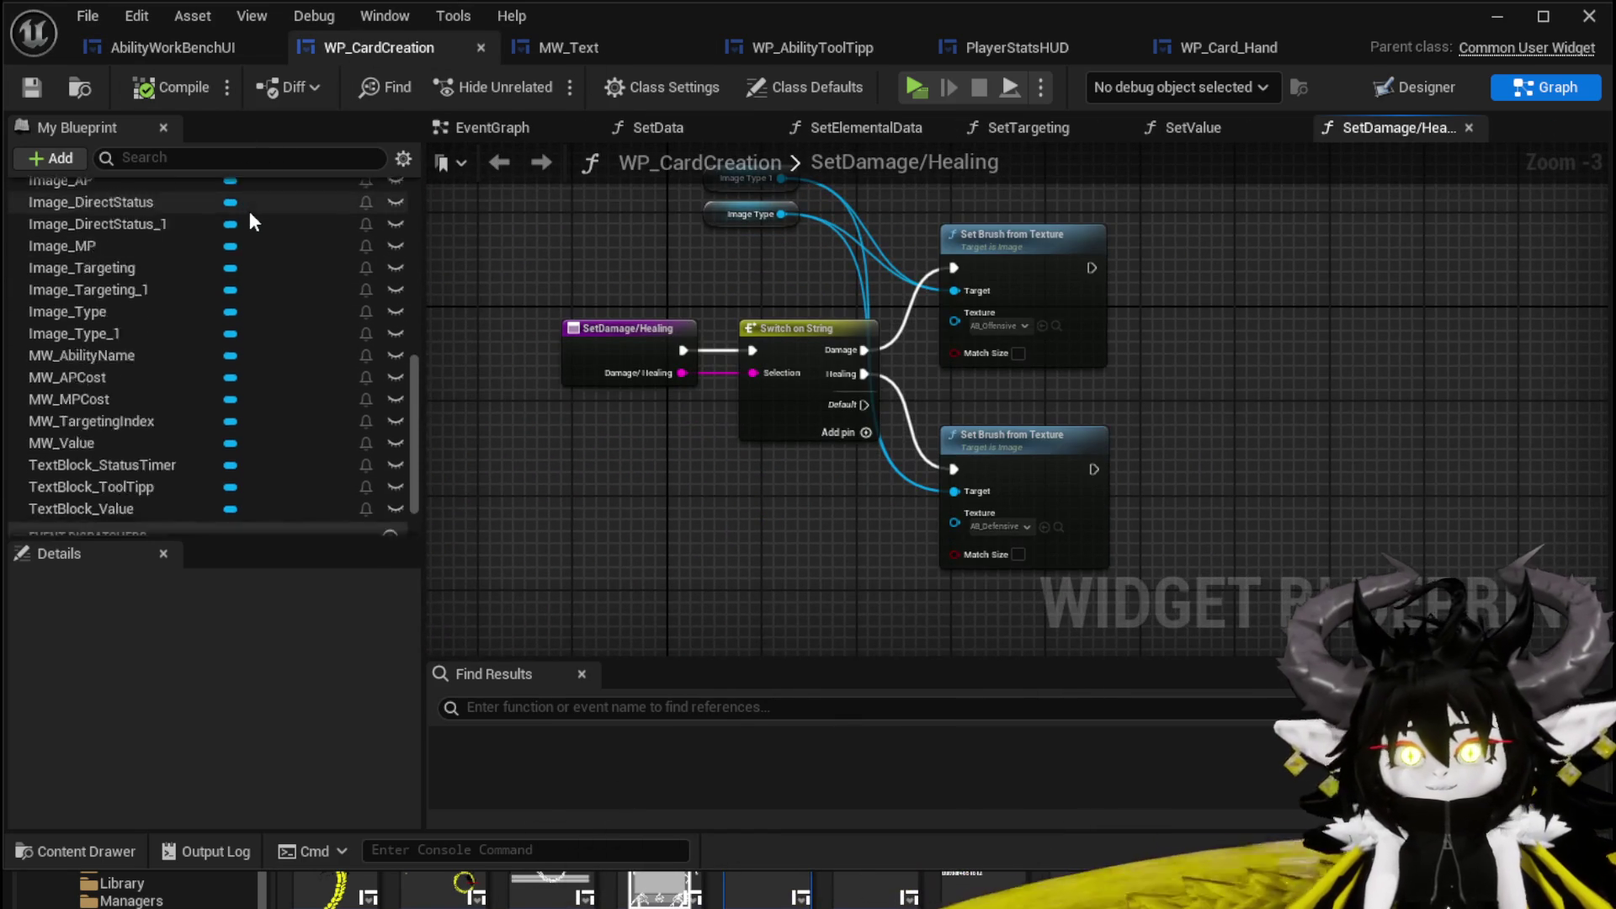
In SetData, call SetDamage/Healing after Set Targeting, passing SetData's Damage/Healing input.
scroll(254, 206, up, 5)
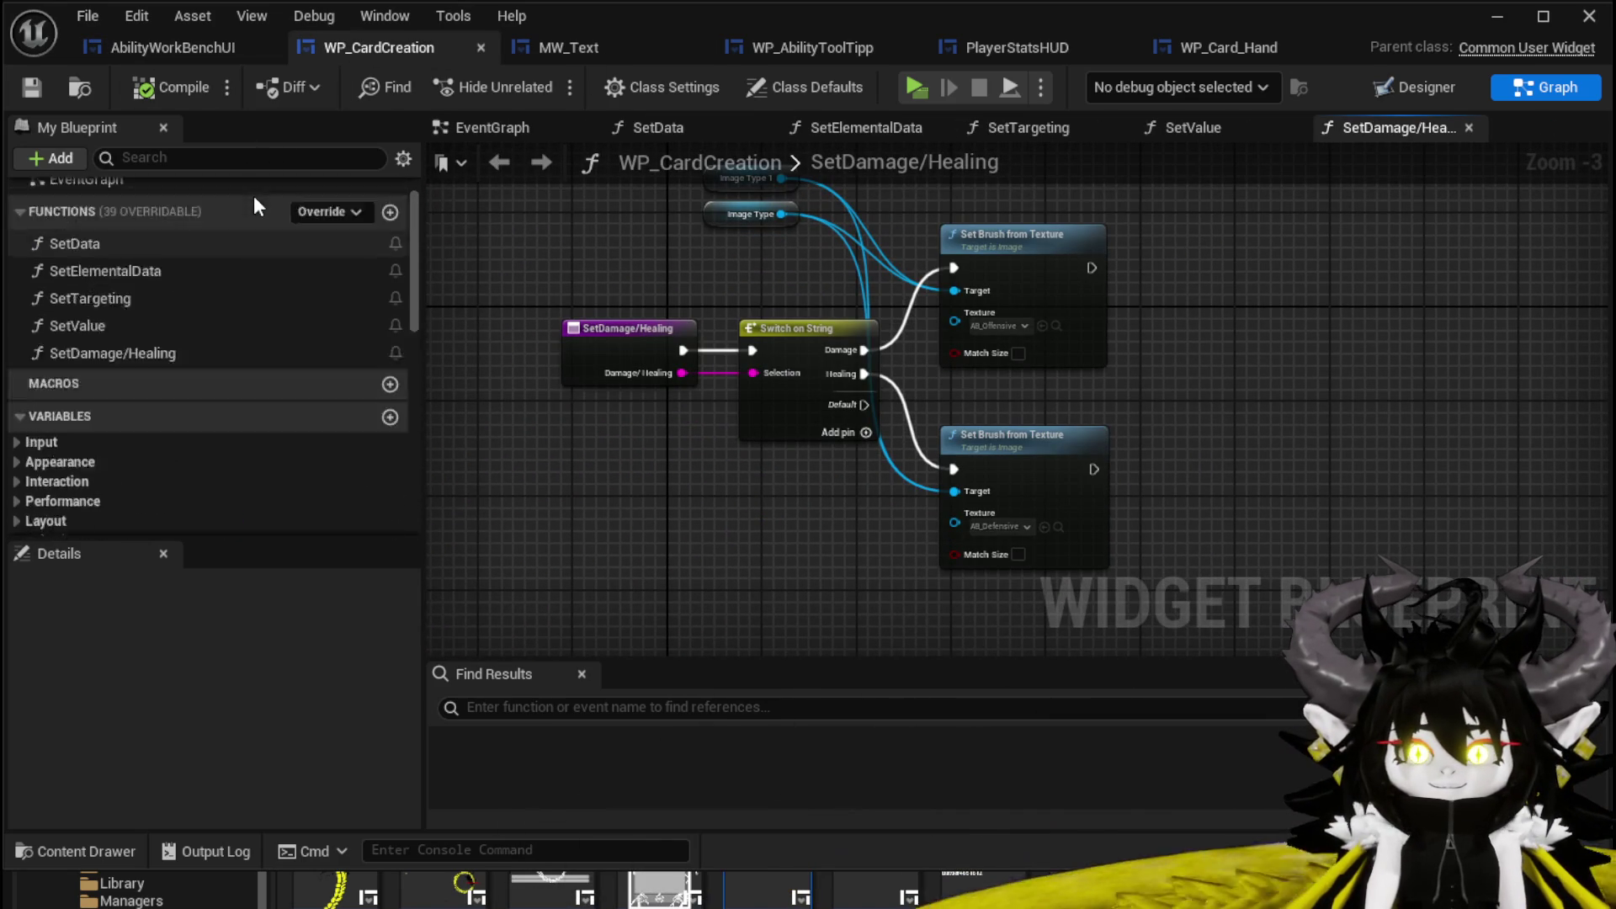
click(92, 243)
double_click(91, 243)
mouse_move(1033, 361)
mouse_down()
mouse_move(1304, 385)
mouse_move(800, 331)
mouse_up()
mouse_move(180, 352)
mouse_down()
mouse_move(980, 389)
mouse_move(1018, 362)
mouse_up()
mouse_move(942, 397)
mouse_down()
mouse_move(1051, 416)
mouse_move(1029, 396)
mouse_up()
mouse_move(1036, 465)
mouse_down()
mouse_move(1384, 427)
mouse_move(614, 416)
mouse_up()
Move SetData's Damage/Healing input above Element and compile WP_CardCreation.
scroll(214, 417, down, 4)
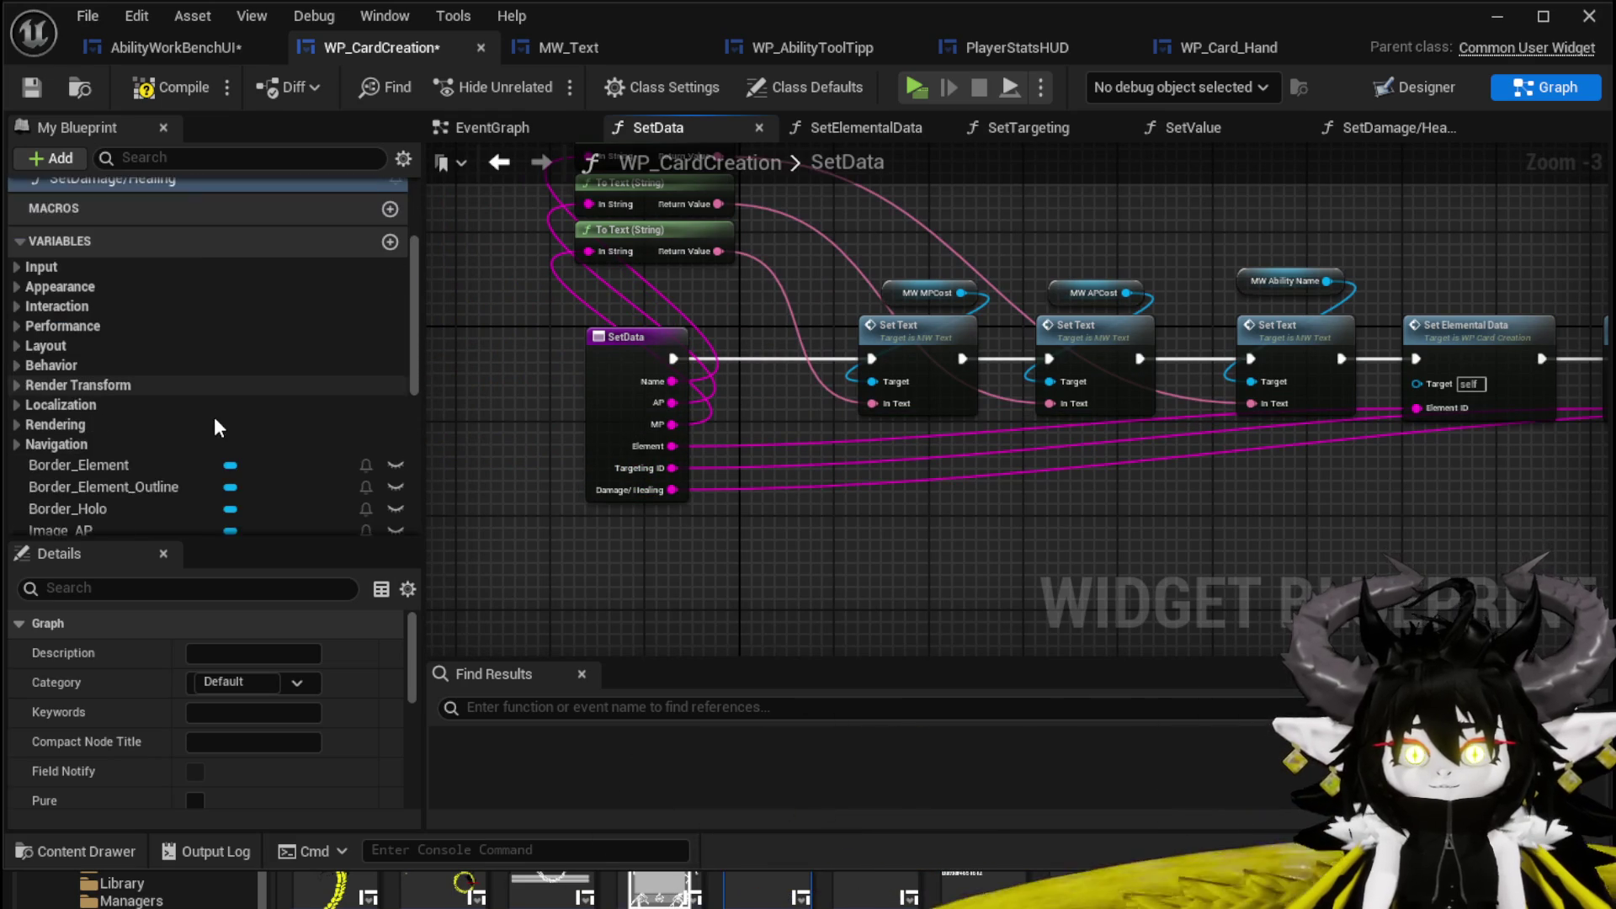
scroll(256, 740, down, 5)
scroll(256, 710, down, 3)
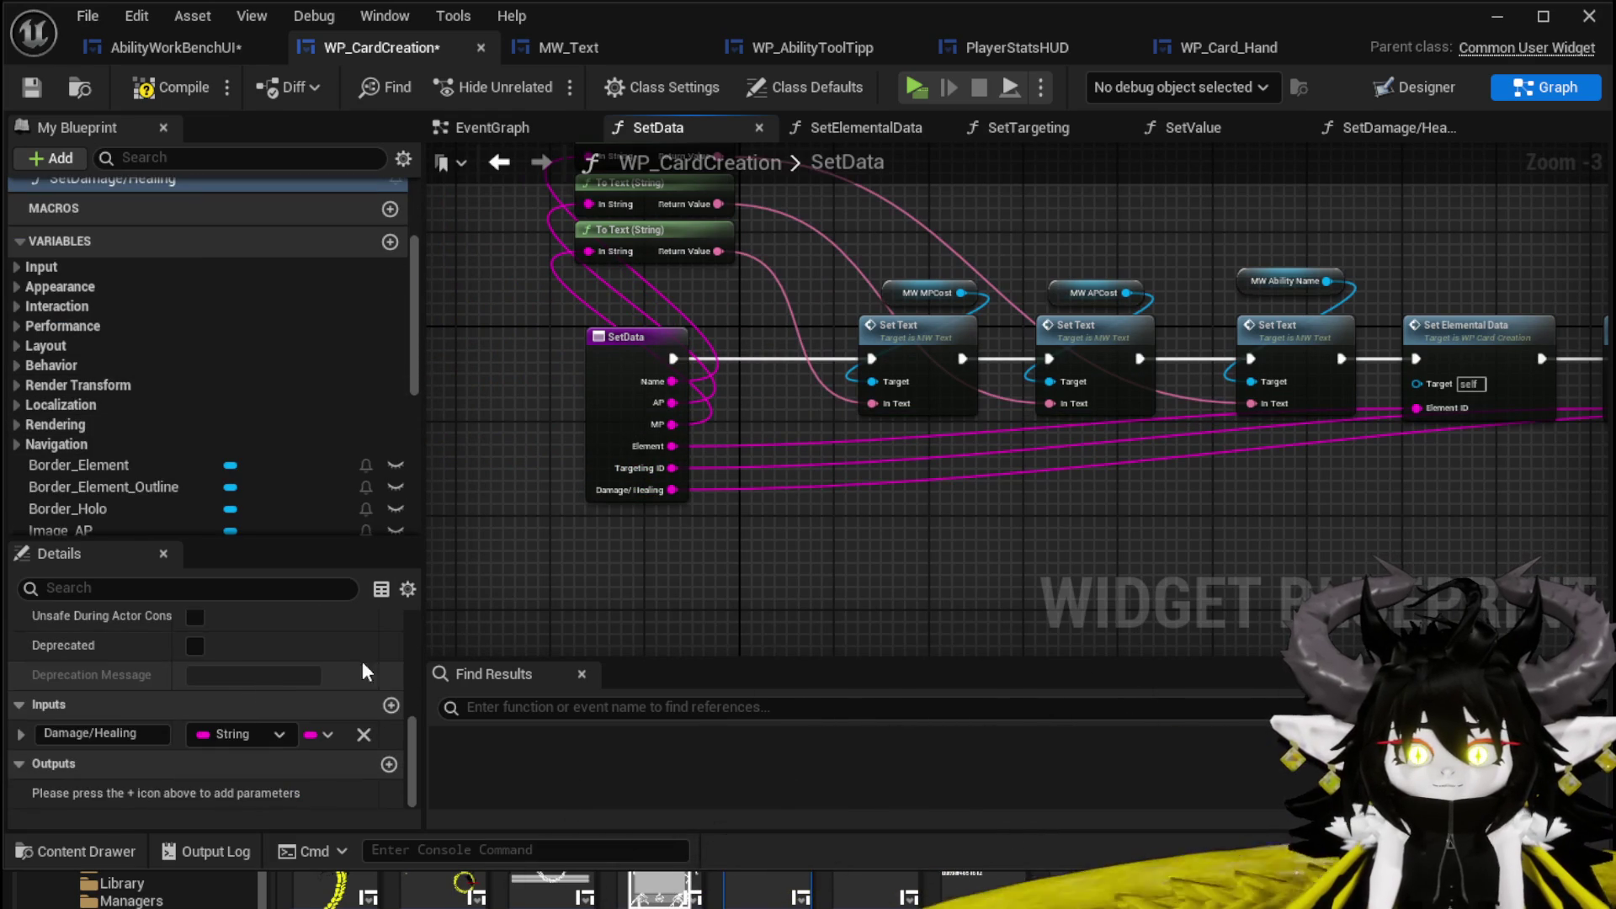
scroll(620, 389, up, 3)
click(620, 389)
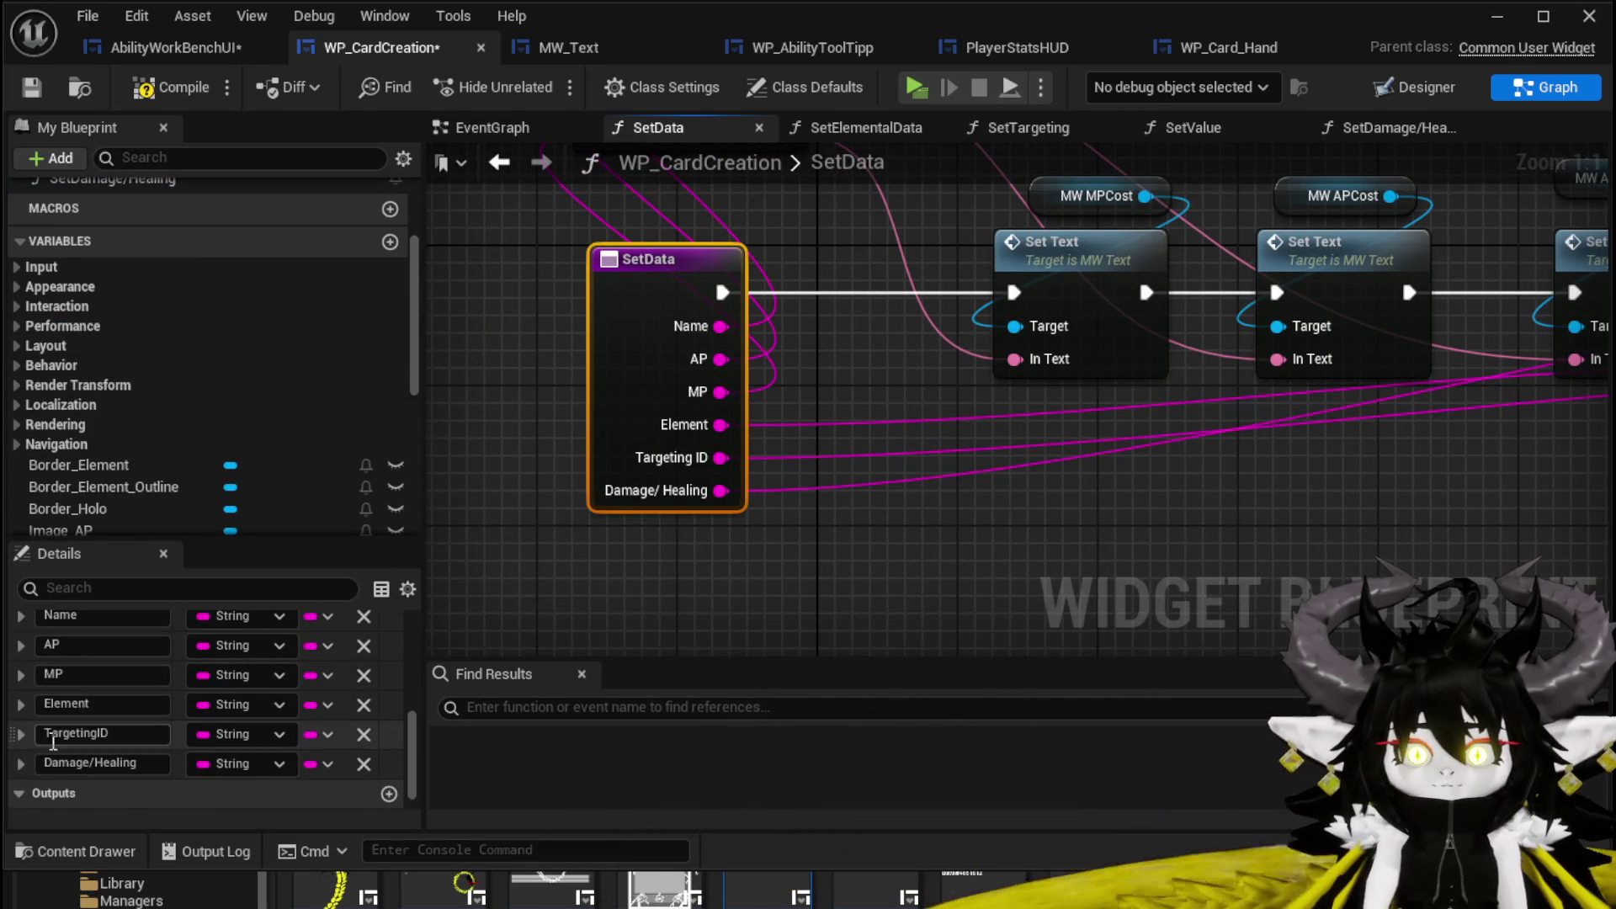
mouse_move(9, 764)
mouse_down()
mouse_move(18, 642)
mouse_move(17, 697)
mouse_up()
click(803, 633)
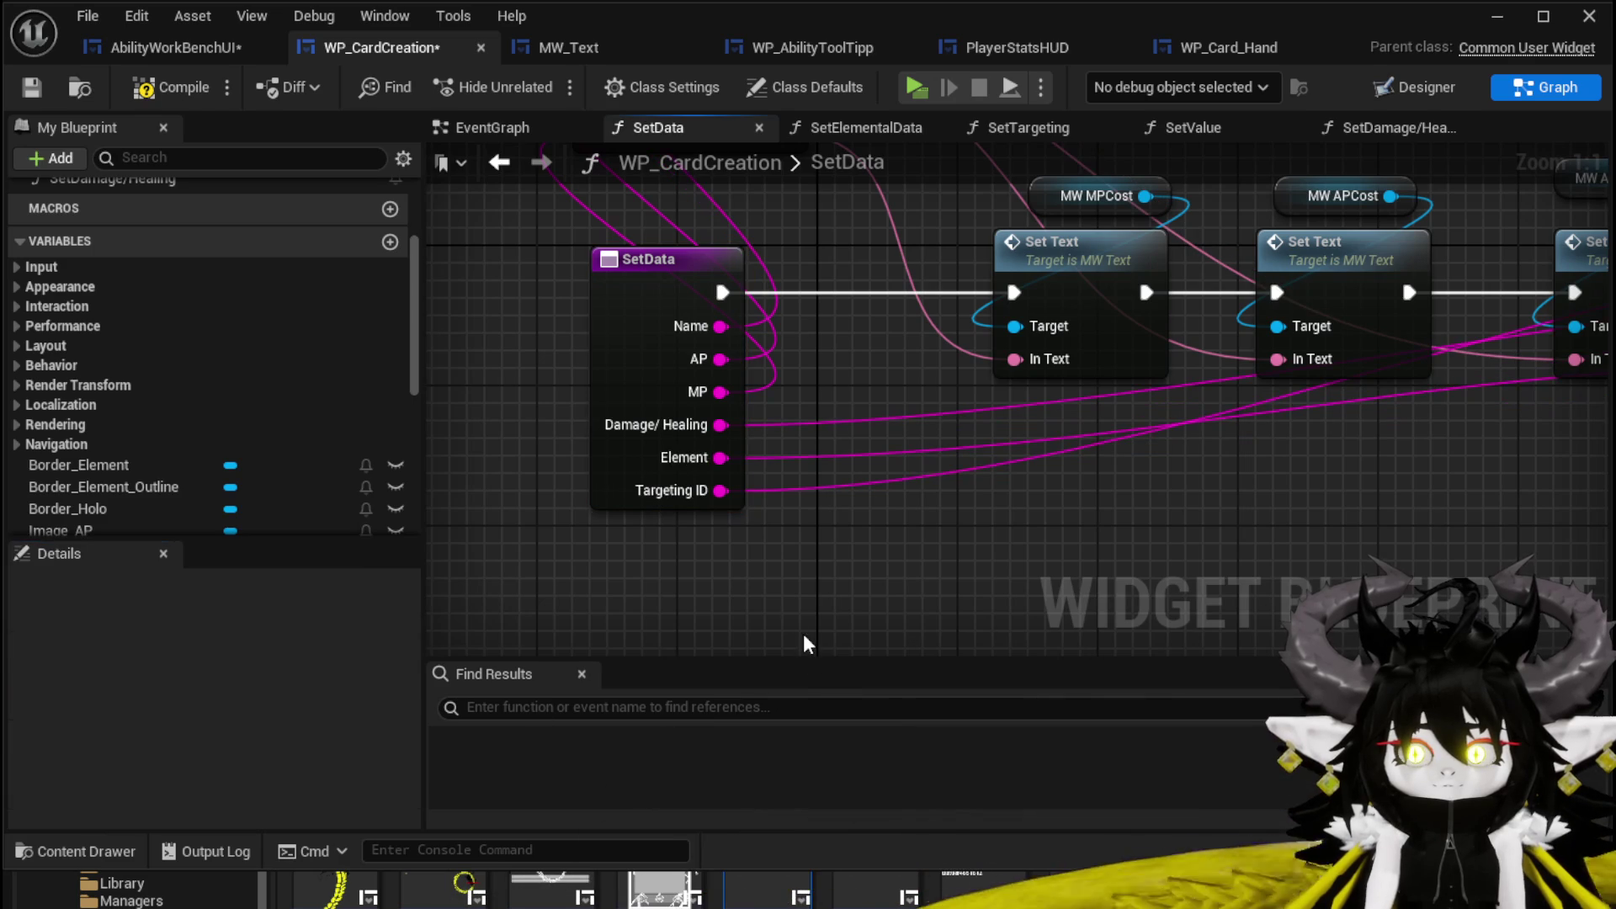
click(163, 83)
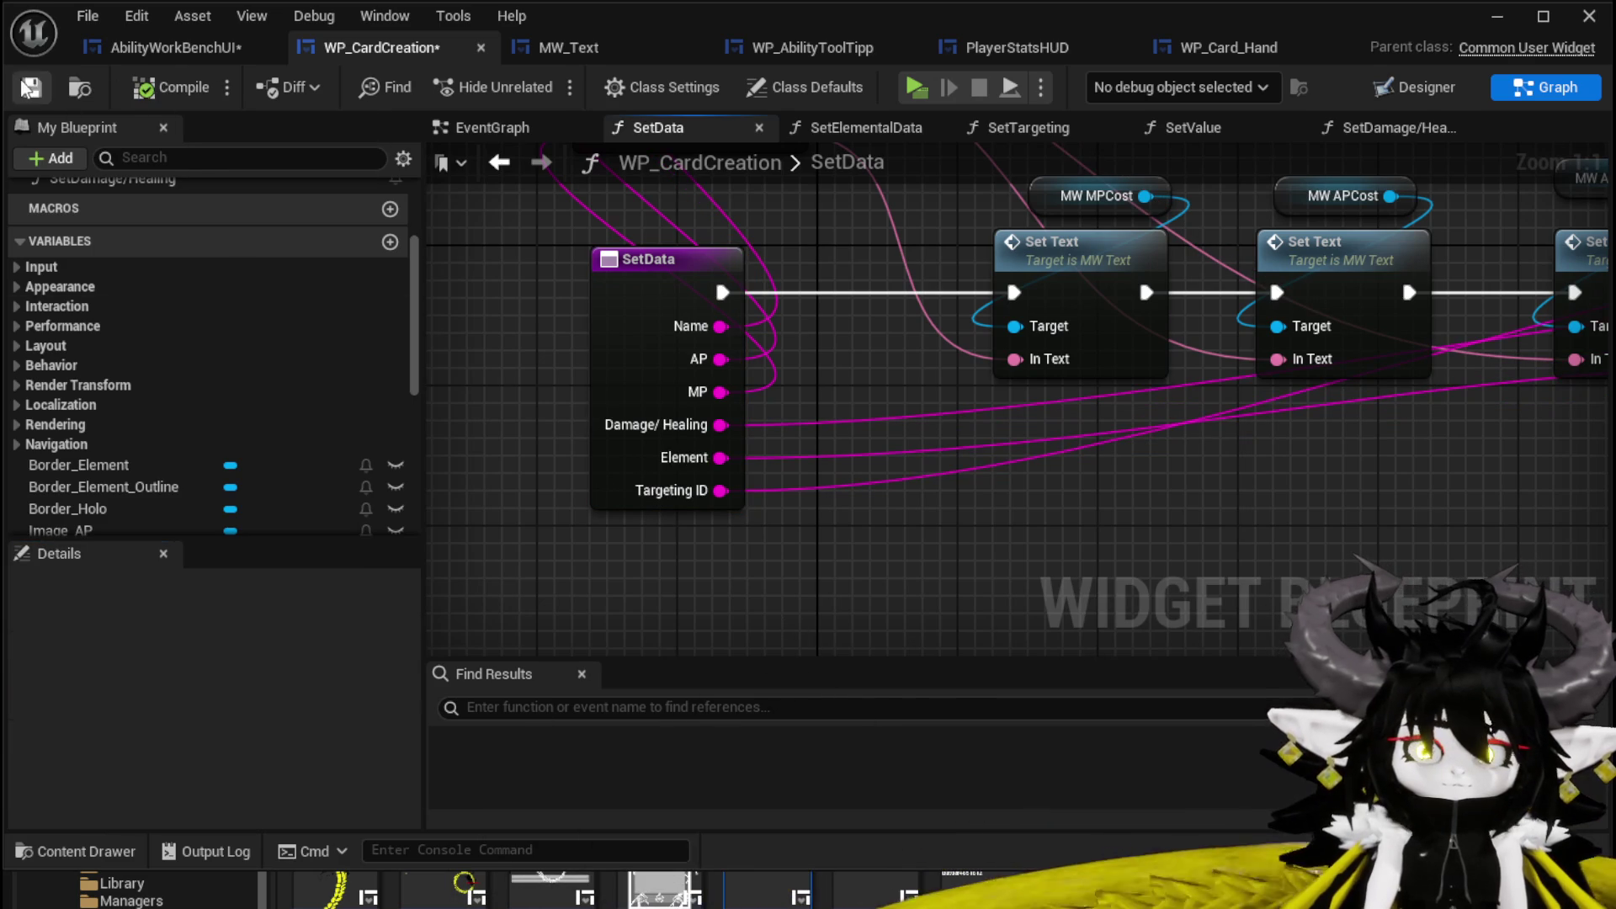
scroll(1094, 488, down, 2)
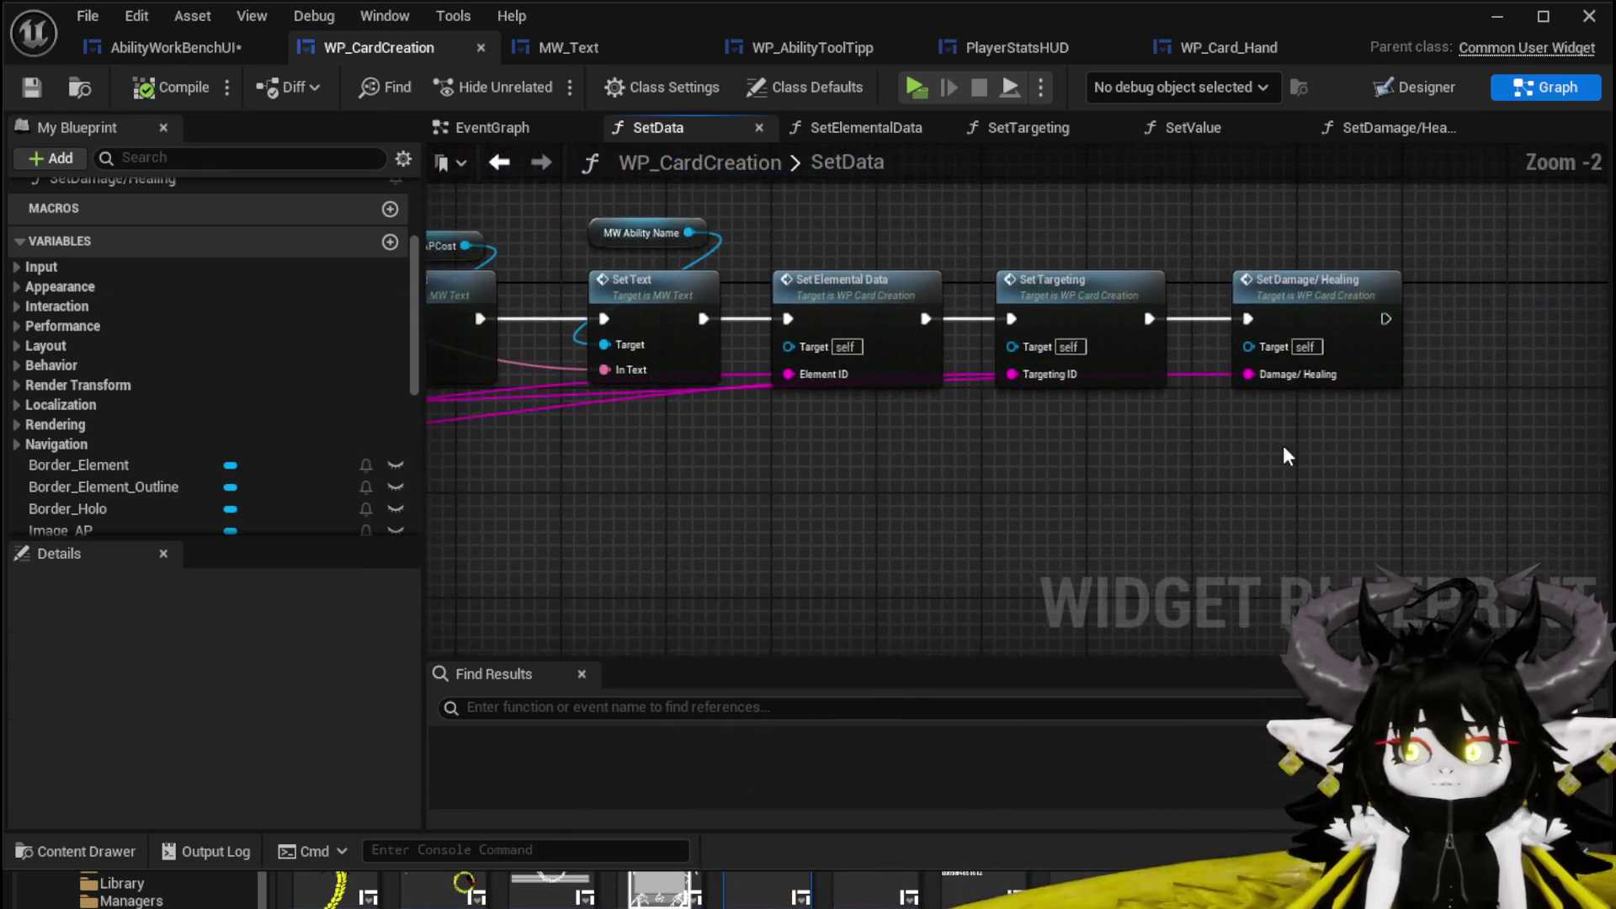
double_click(1037, 268)
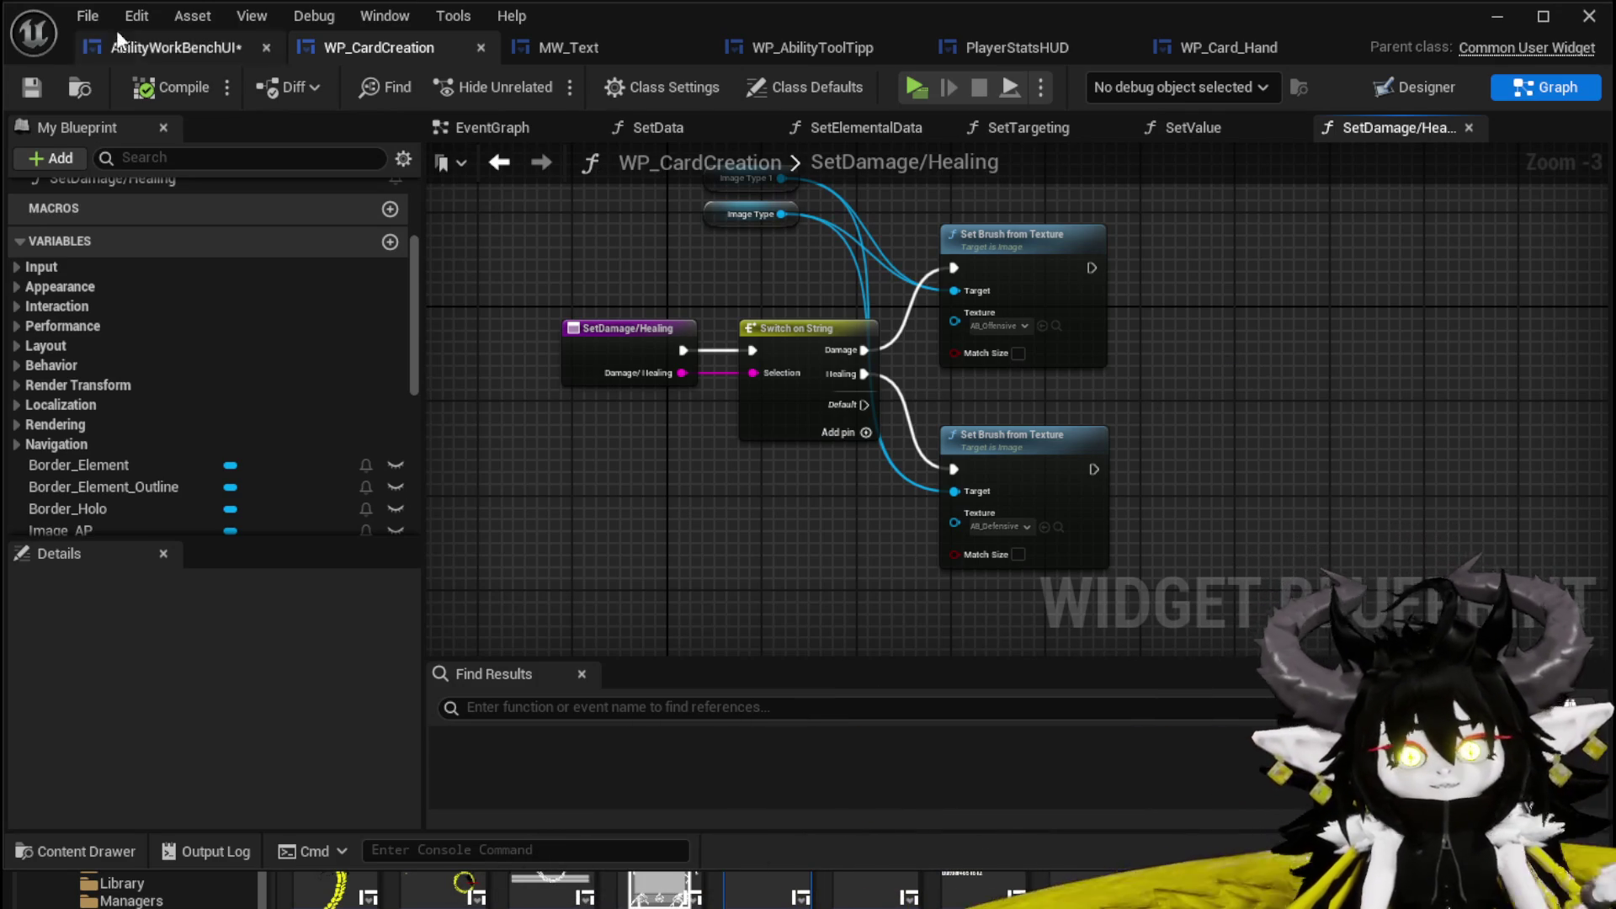
Reposition the Parse Into Array and GET nodes in AbilityWorkBenchUI's GetOriginalAbility graph.
click(153, 49)
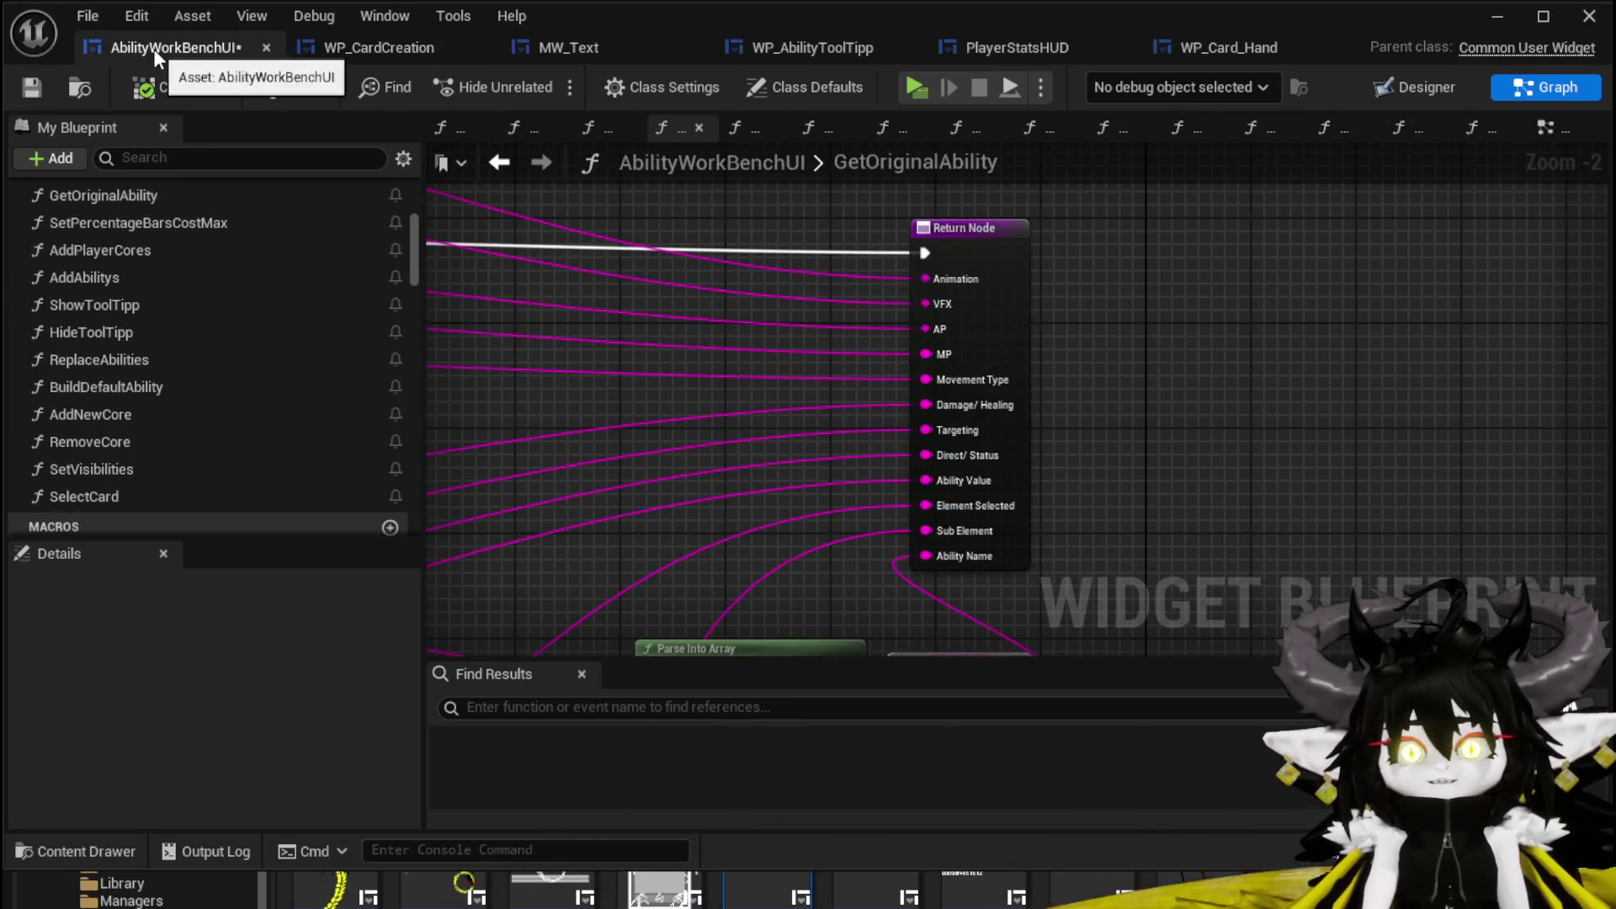
drag(941, 292, 1026, 158)
mouse_move(1280, 306)
mouse_down()
mouse_move(1162, 436)
mouse_move(1191, 480)
mouse_up()
scroll(725, 250, down, 2)
mouse_move(1089, 354)
mouse_down()
mouse_move(1021, 253)
mouse_move(1374, 259)
mouse_move(846, 176)
mouse_up()
mouse_move(921, 596)
mouse_down()
mouse_move(1076, 487)
mouse_move(842, 478)
mouse_move(913, 486)
mouse_up()
click(1047, 483)
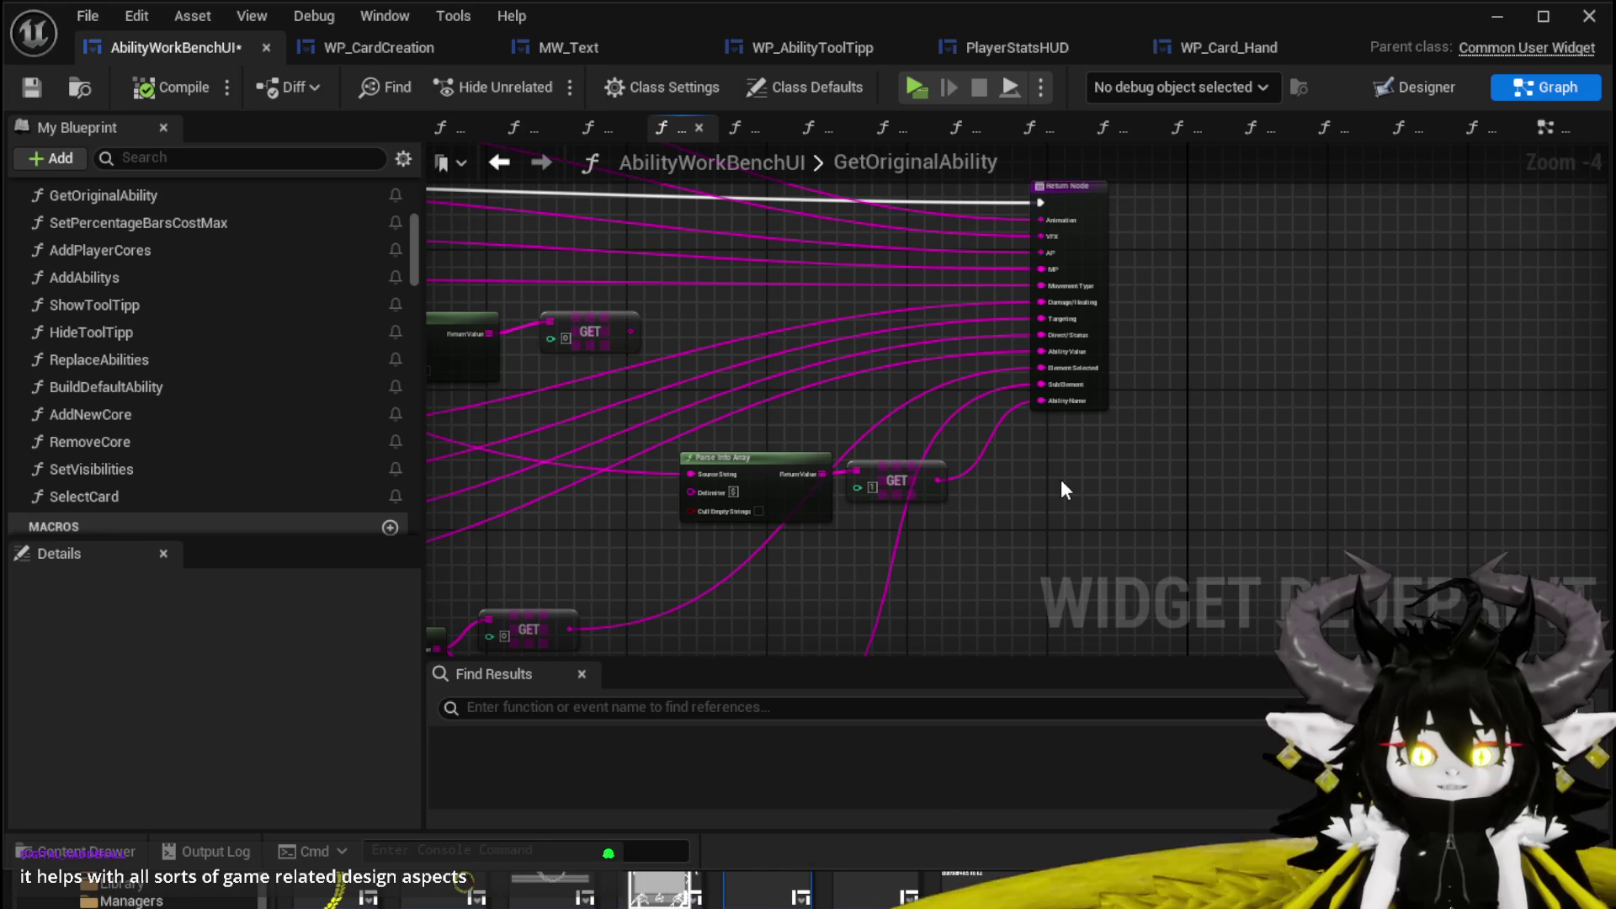
drag(1061, 478, 965, 486)
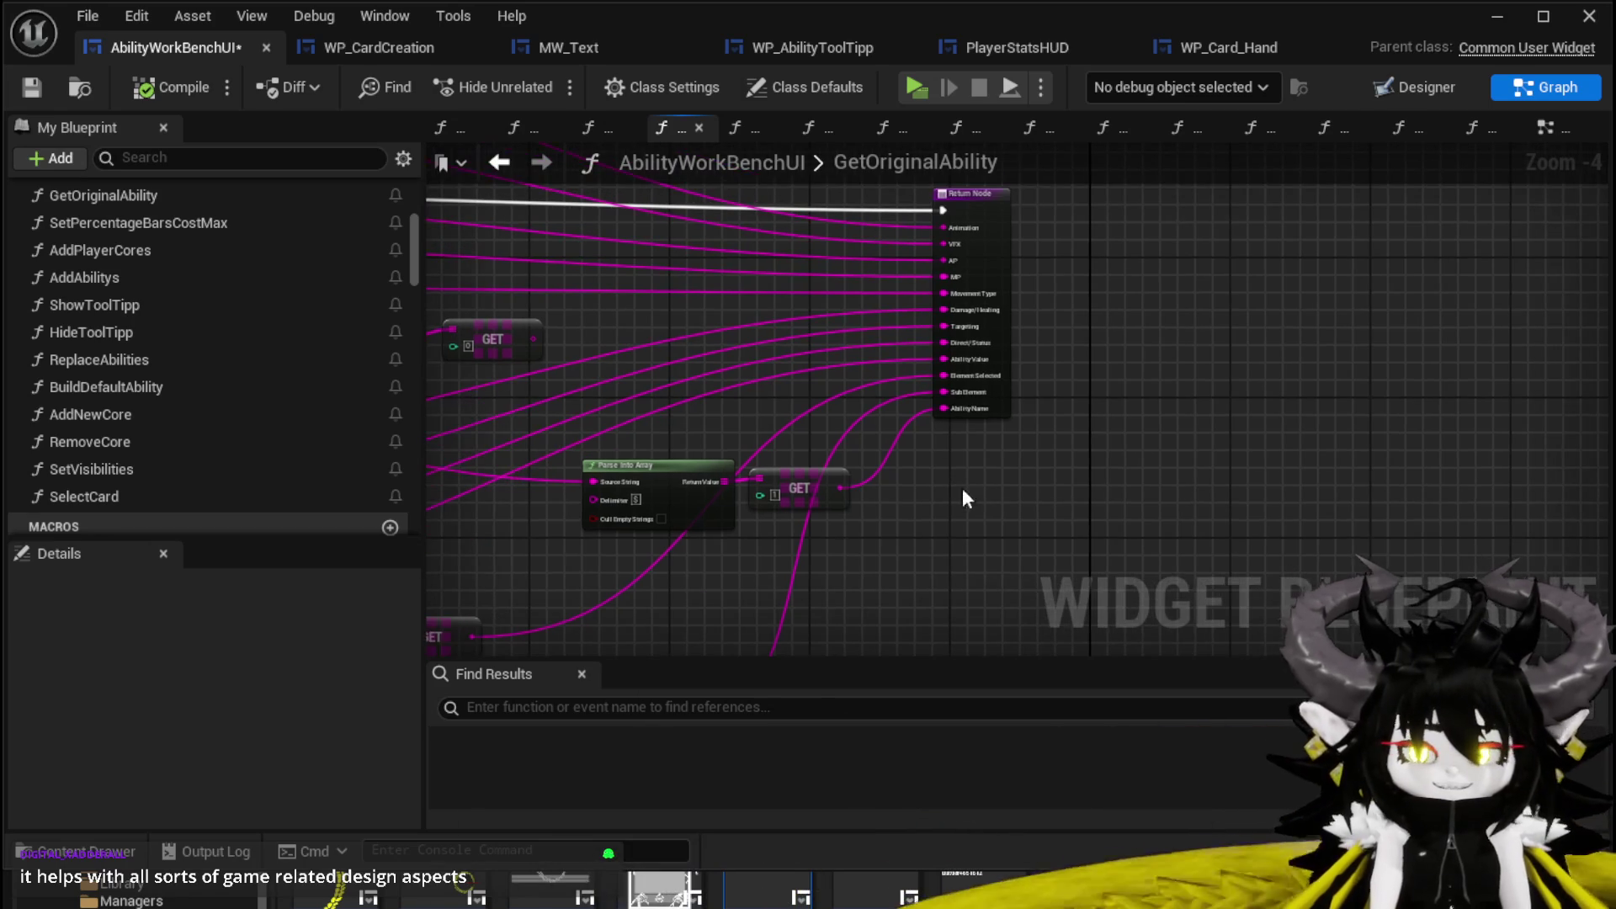
mouse_move(559, 571)
mouse_down()
mouse_move(825, 477)
mouse_move(921, 485)
mouse_up()
click(434, 202)
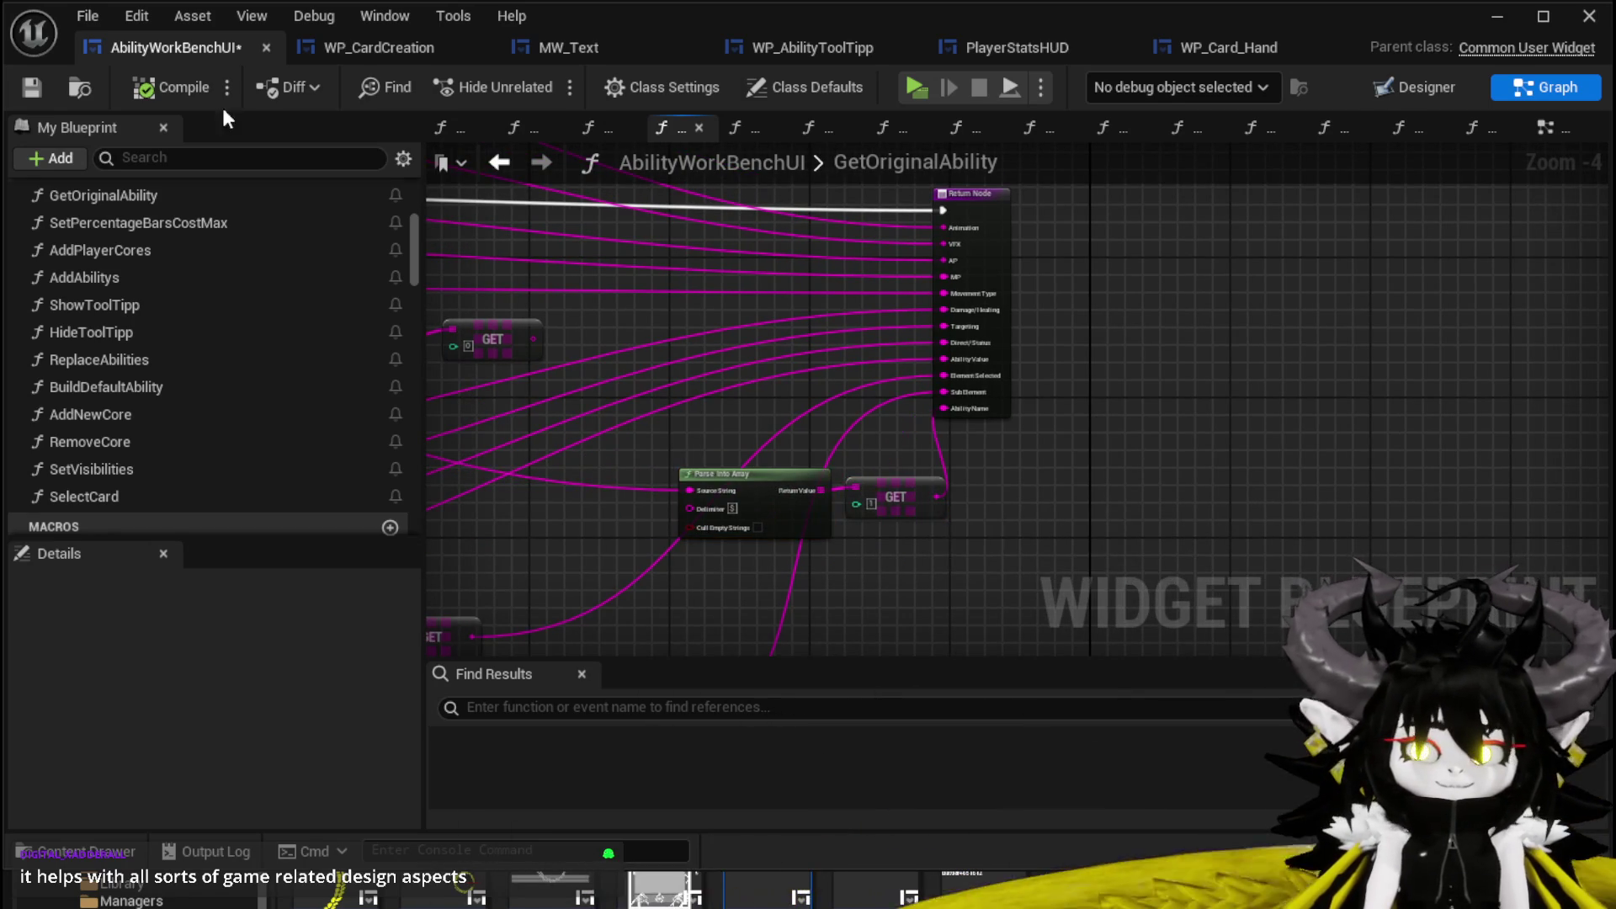
Save all blueprints, review WP_CardCreation and WP_AbilityToolTipp, then return to AbilityWorkBenchUI.
click(51, 84)
click(370, 45)
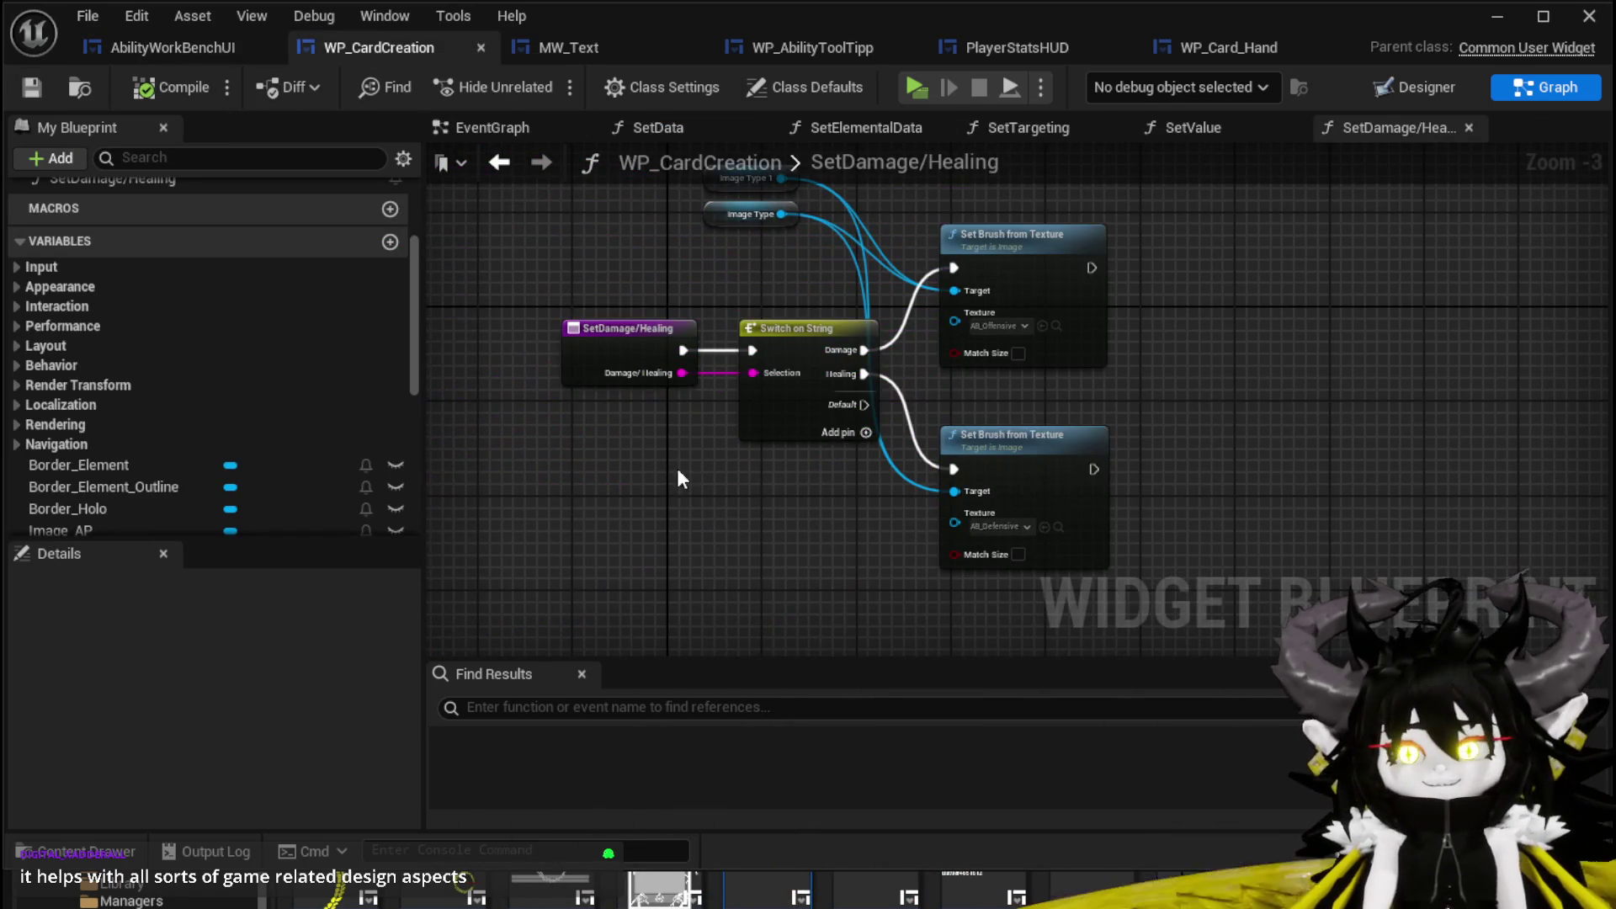
click(847, 32)
mouse_move(847, 296)
mouse_down()
mouse_move(664, 238)
mouse_move(746, 256)
mouse_up()
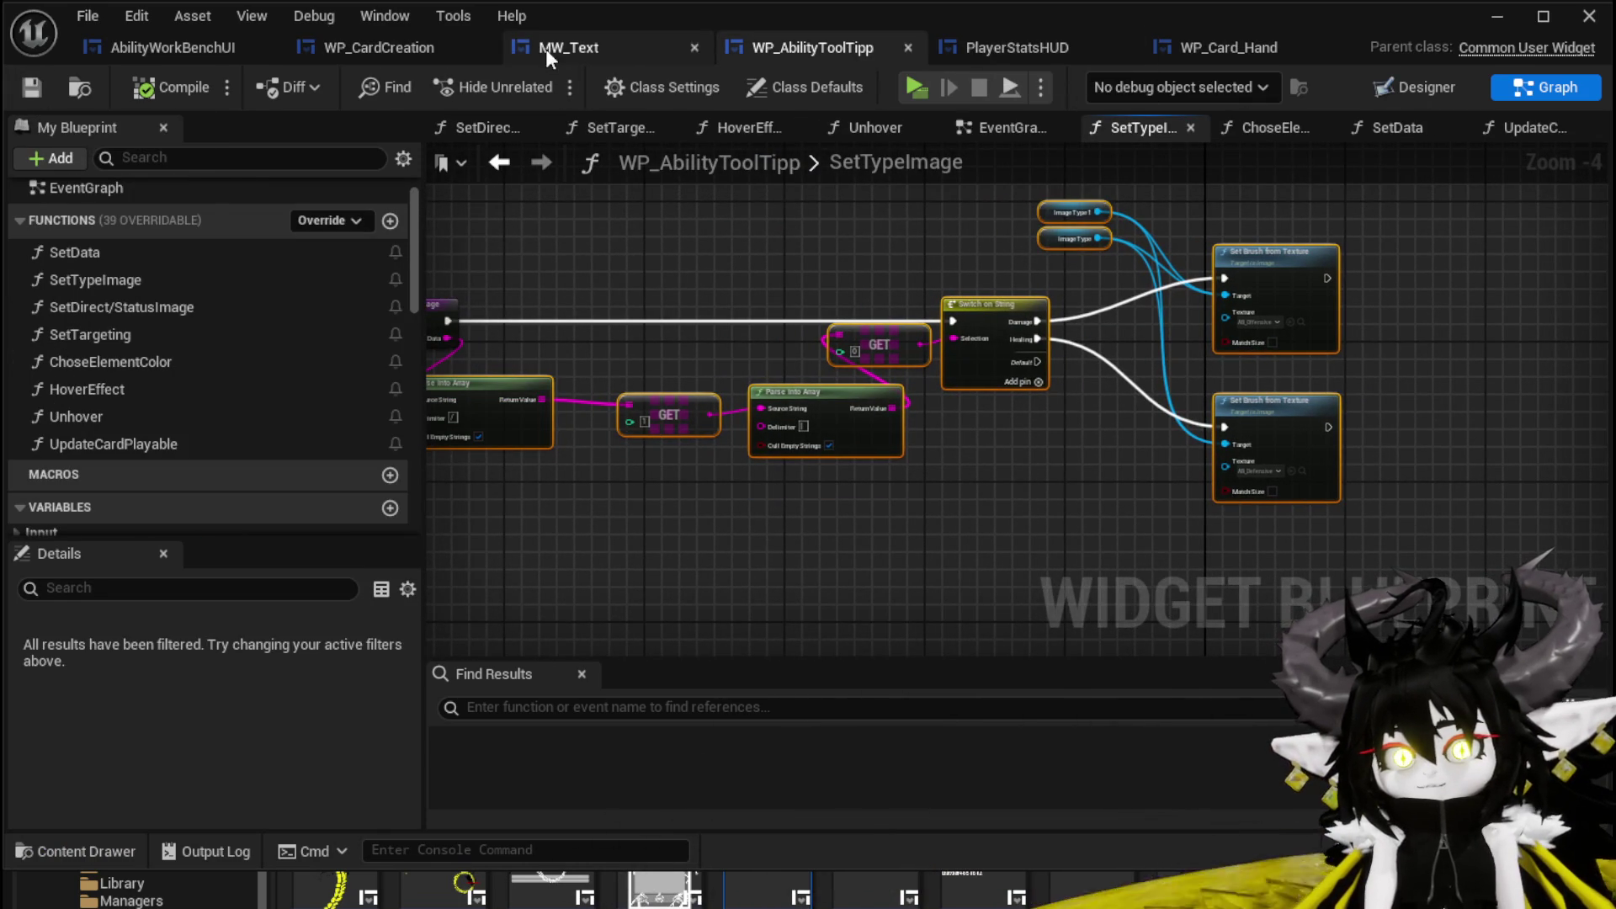
click(355, 47)
click(138, 47)
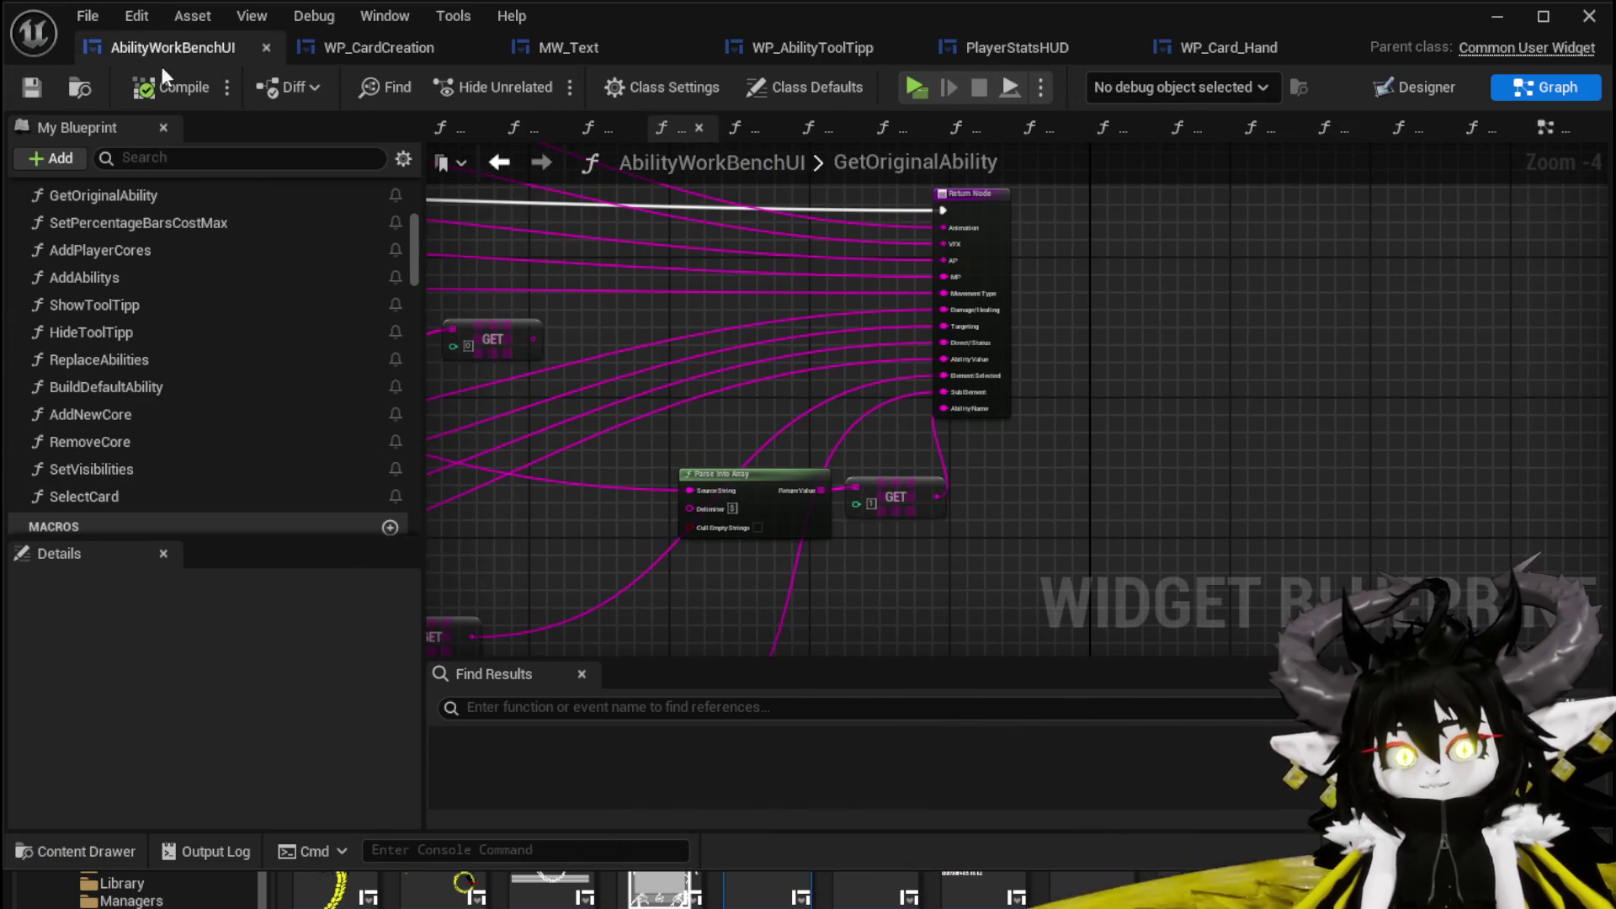
click(392, 49)
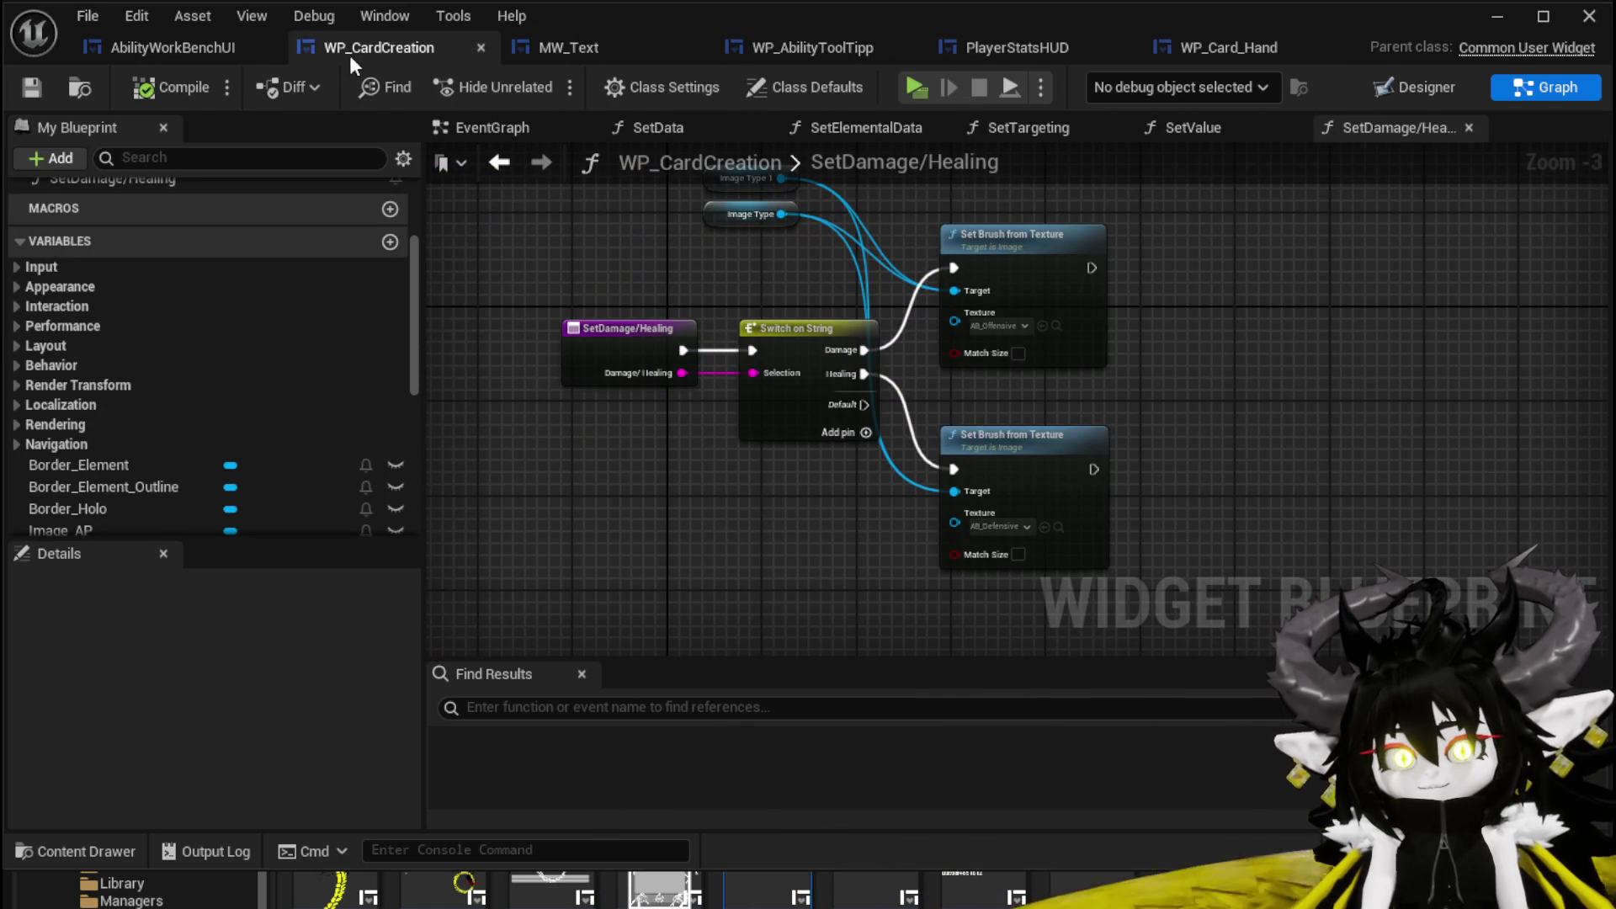
click(160, 47)
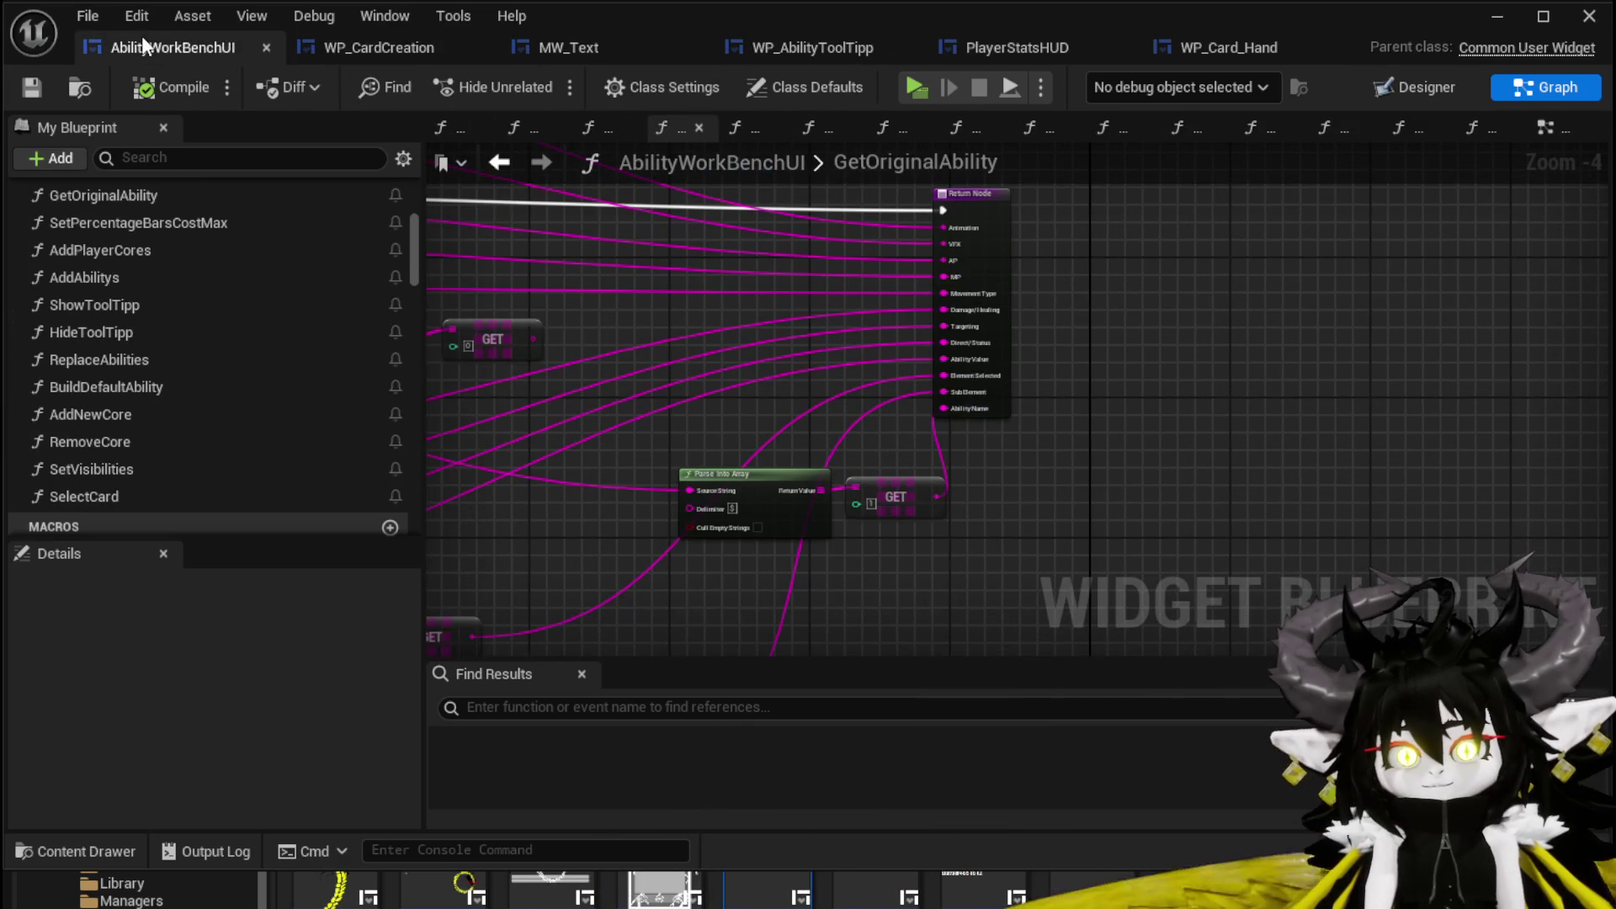
mouse_move(582, 367)
mouse_down()
mouse_move(842, 404)
mouse_move(1153, 404)
mouse_move(823, 462)
mouse_move(1023, 405)
mouse_move(1161, 407)
mouse_move(707, 372)
mouse_up()
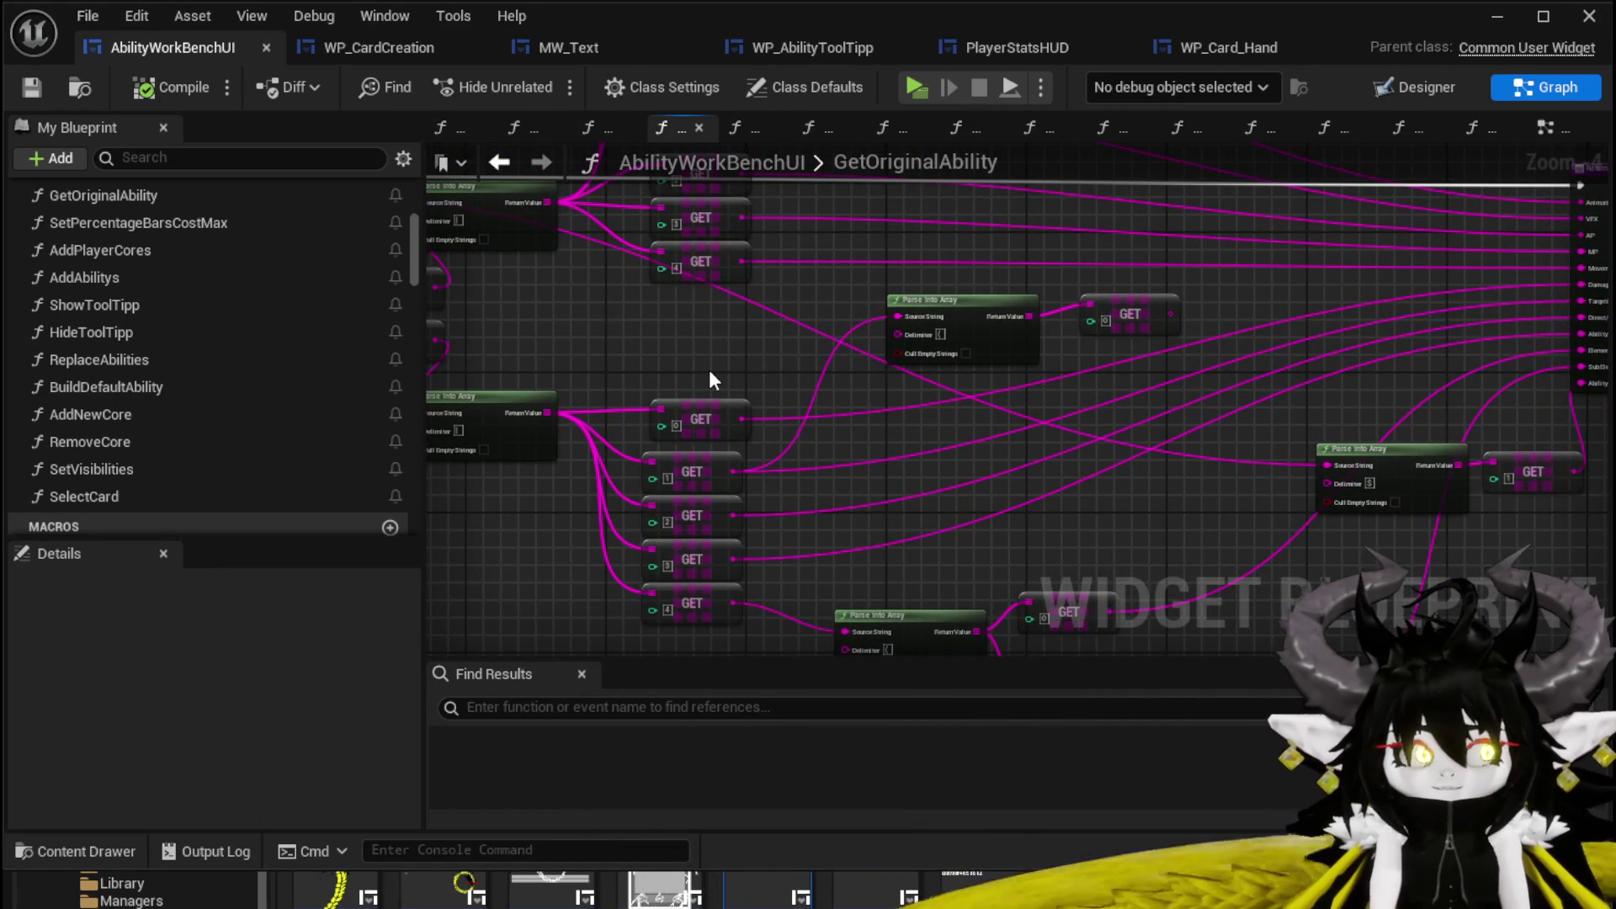
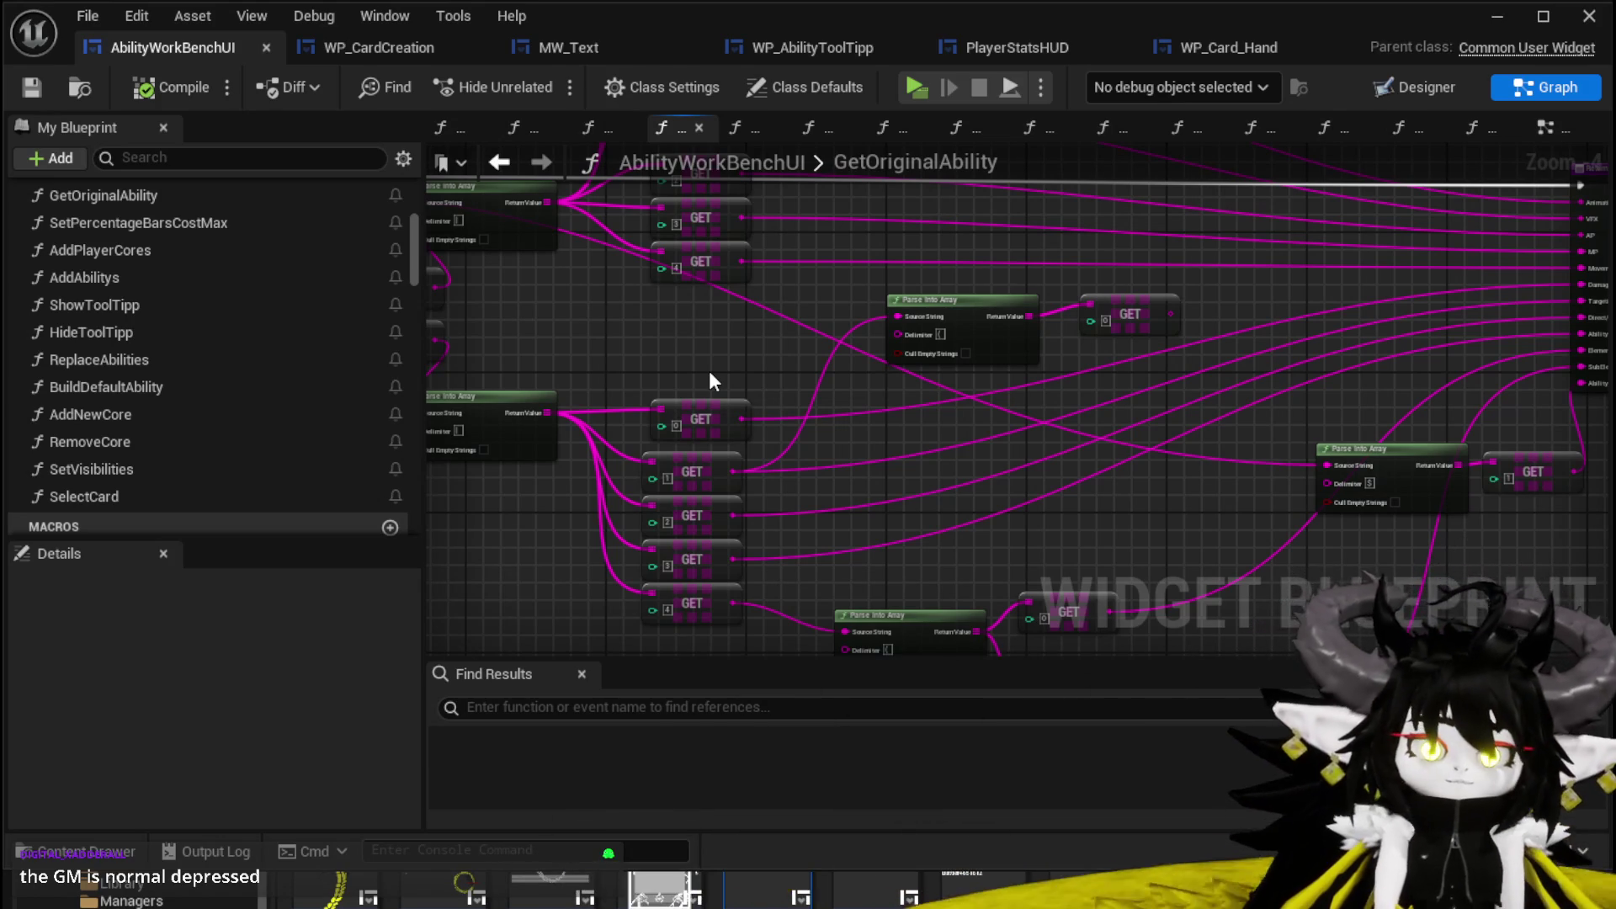
Review the GetOriginalAbility, SetValue and SetDamage/Healing graphs in WP_CardCreation.
drag(709, 373, 571, 356)
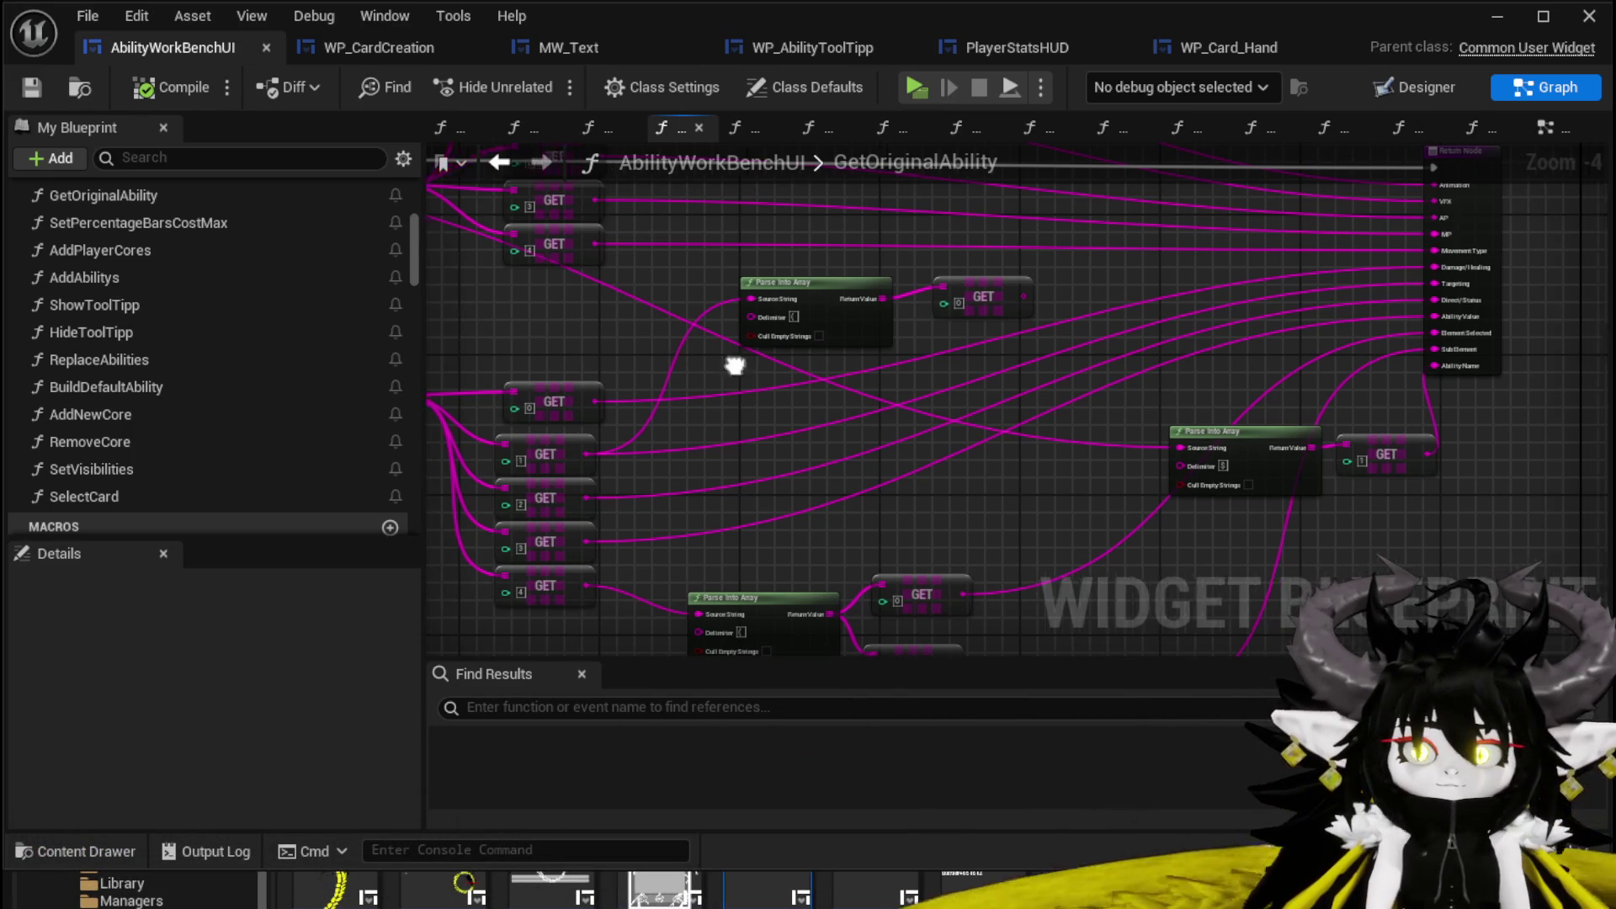
drag(698, 367, 606, 390)
mouse_move(1038, 293)
mouse_down()
mouse_move(703, 343)
mouse_move(917, 326)
mouse_move(1002, 455)
mouse_move(1109, 448)
mouse_up()
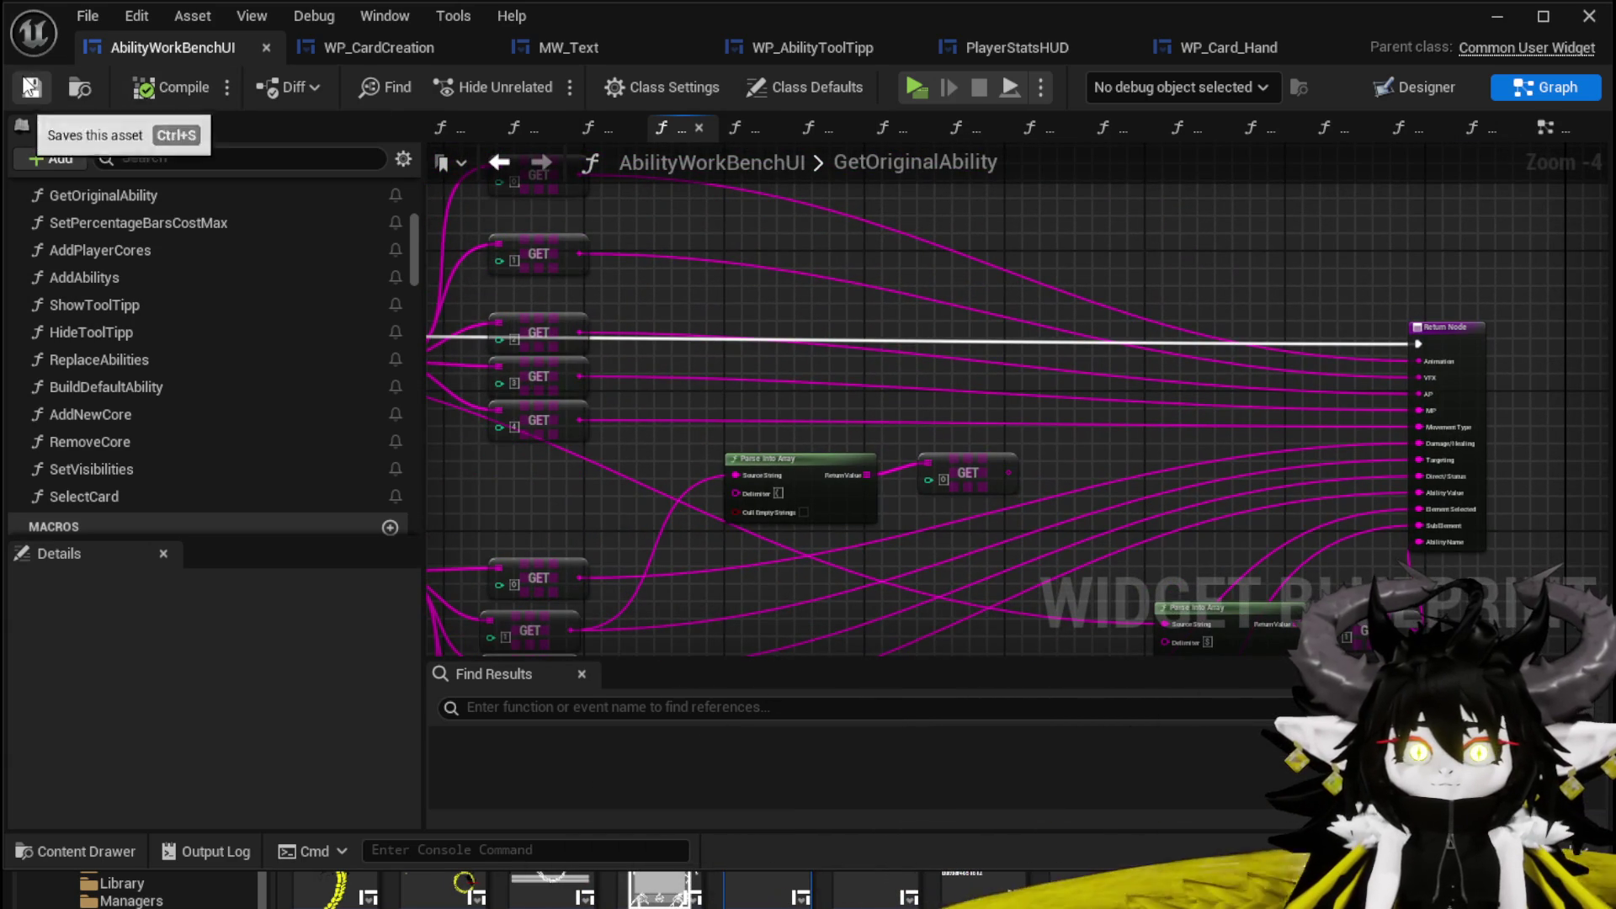
click(358, 48)
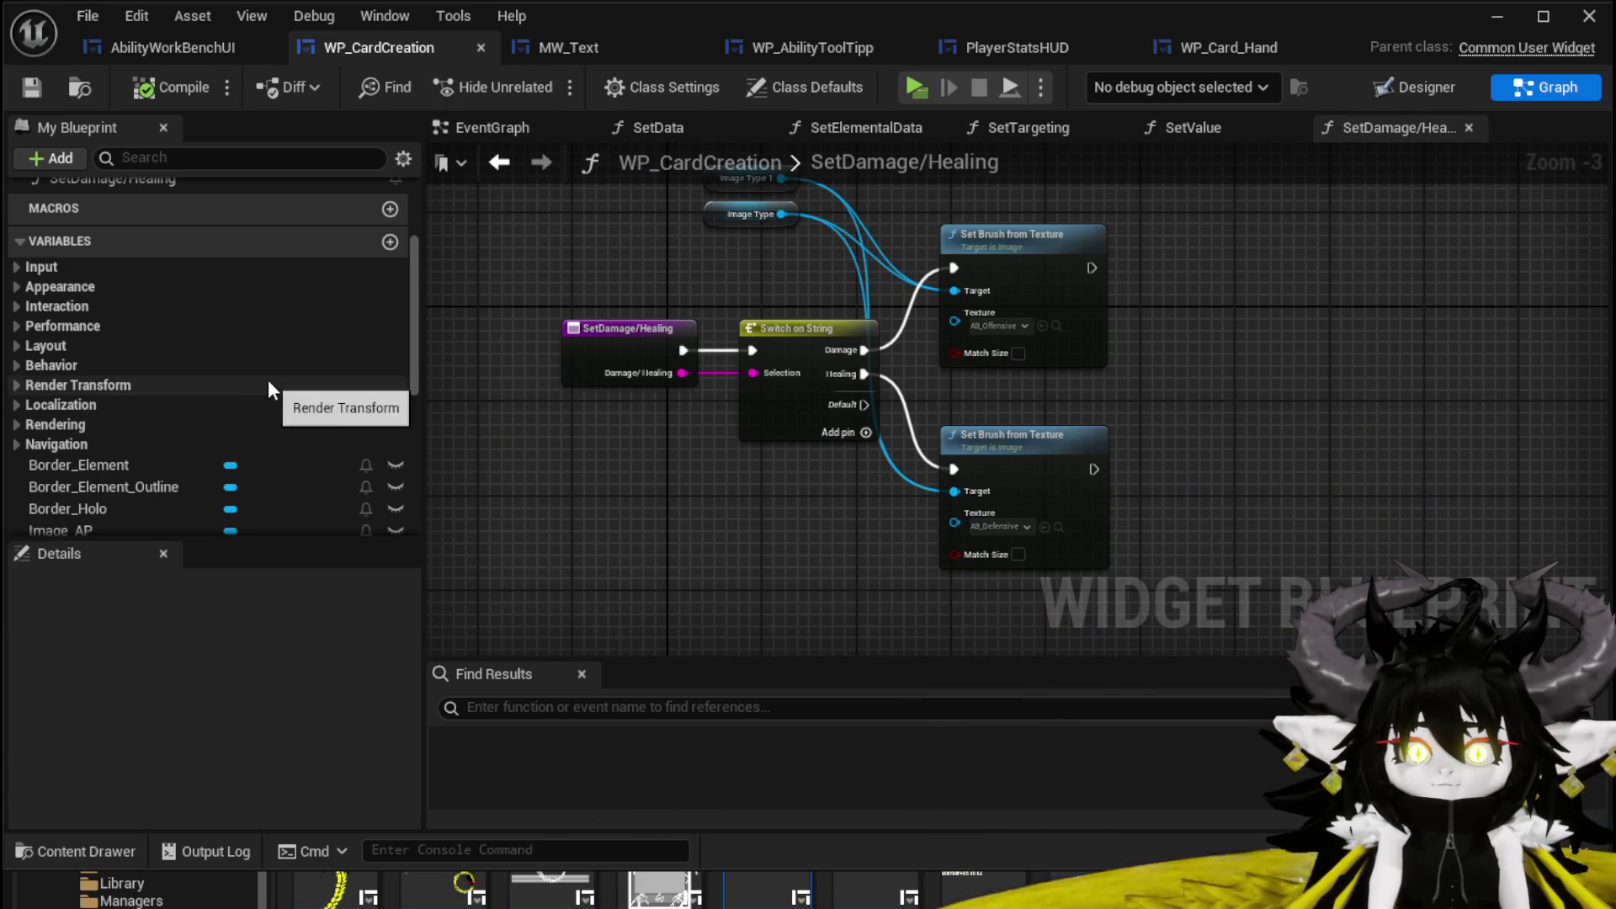
scroll(199, 309, up, 3)
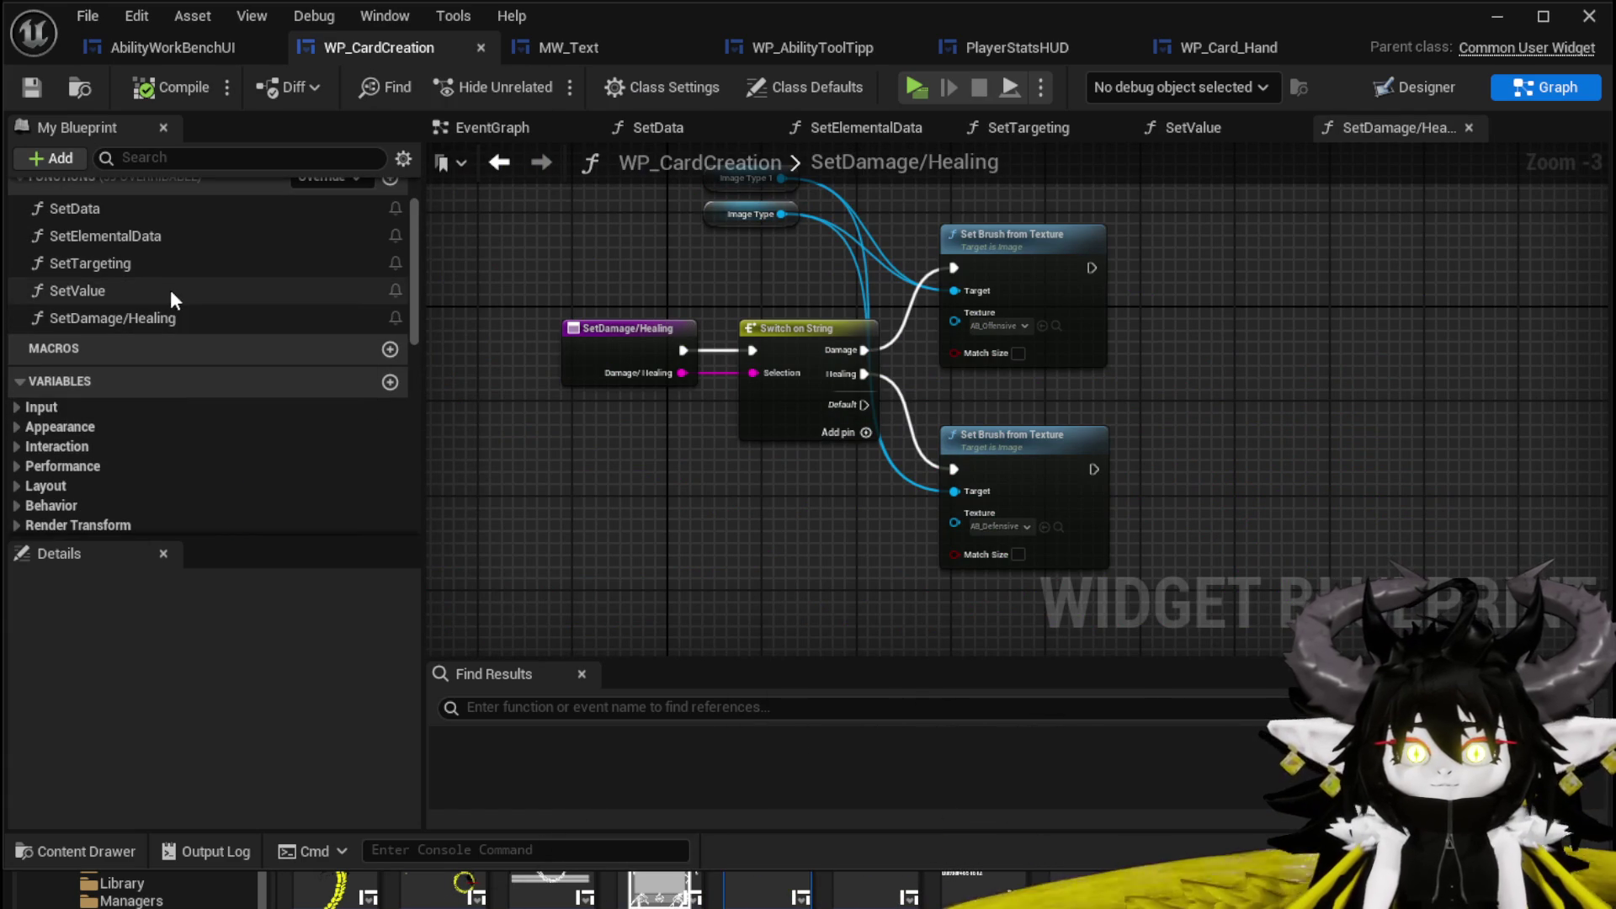
double_click(169, 289)
click(133, 317)
double_click(133, 316)
drag(772, 522, 700, 511)
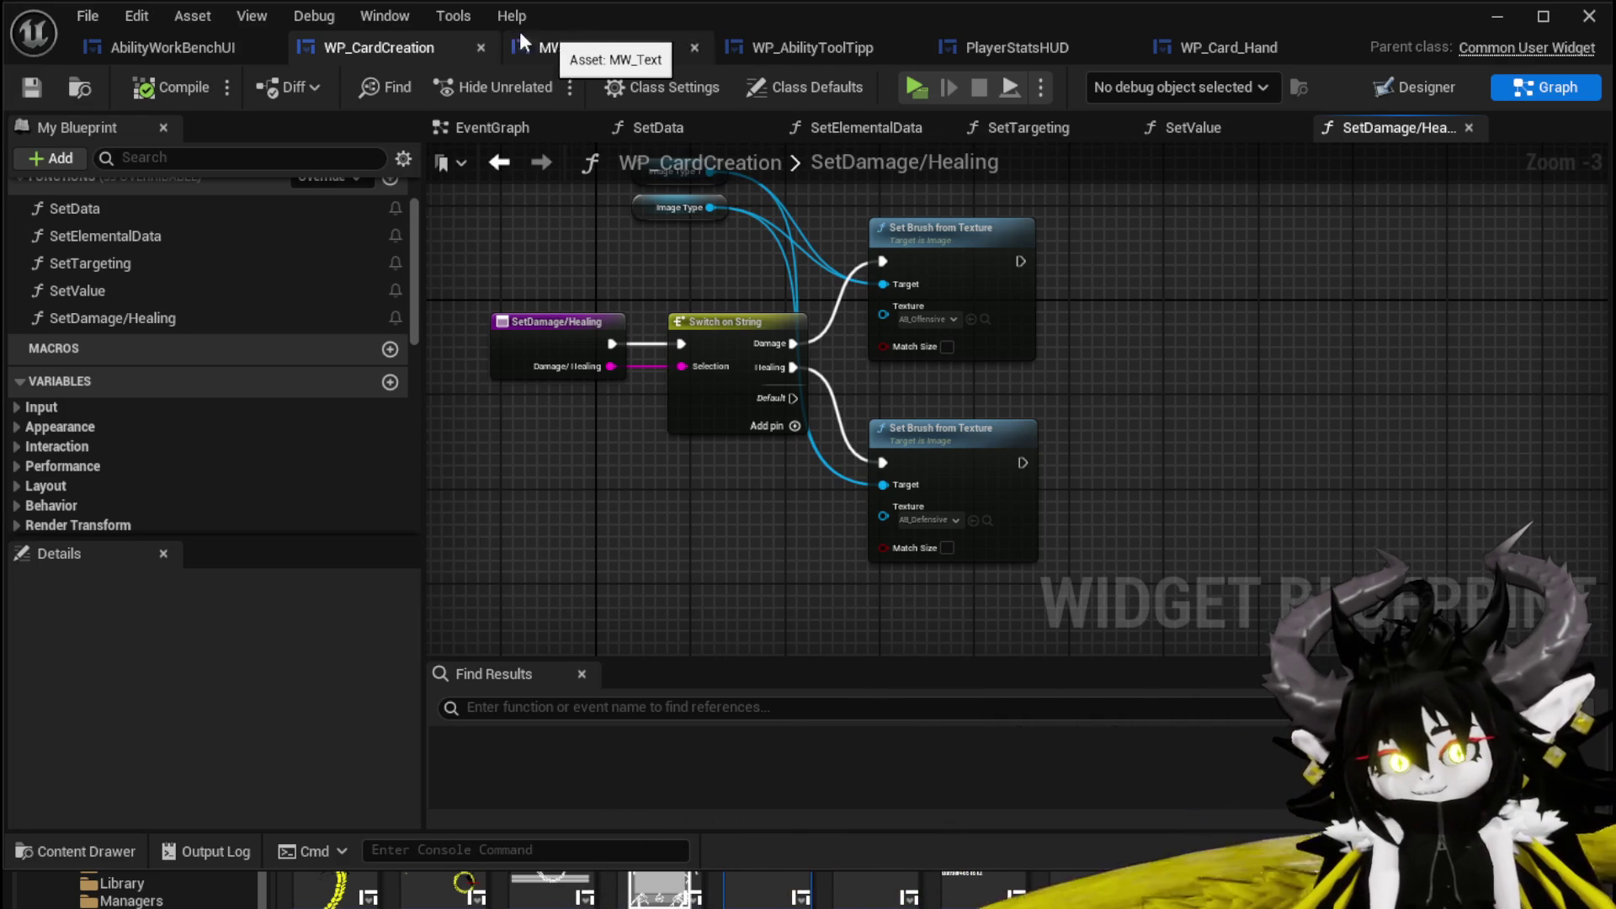
In SelectCard, wire Get Original Ability's Damage/Healing into Set Data's Damage/Healing and compile.
click(160, 49)
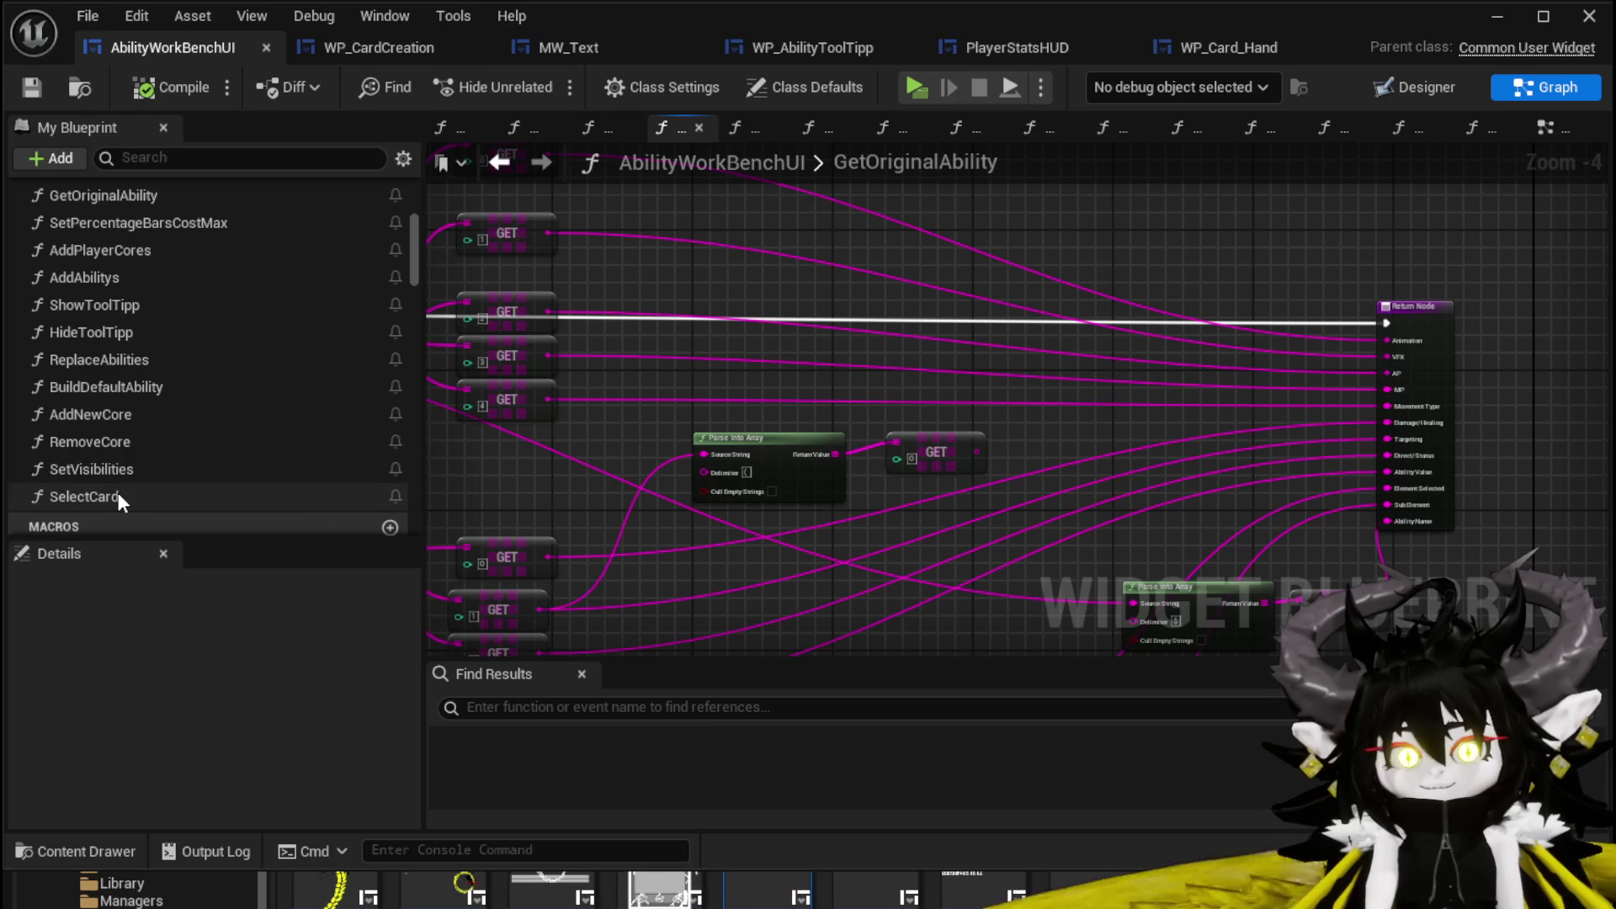
double_click(84, 497)
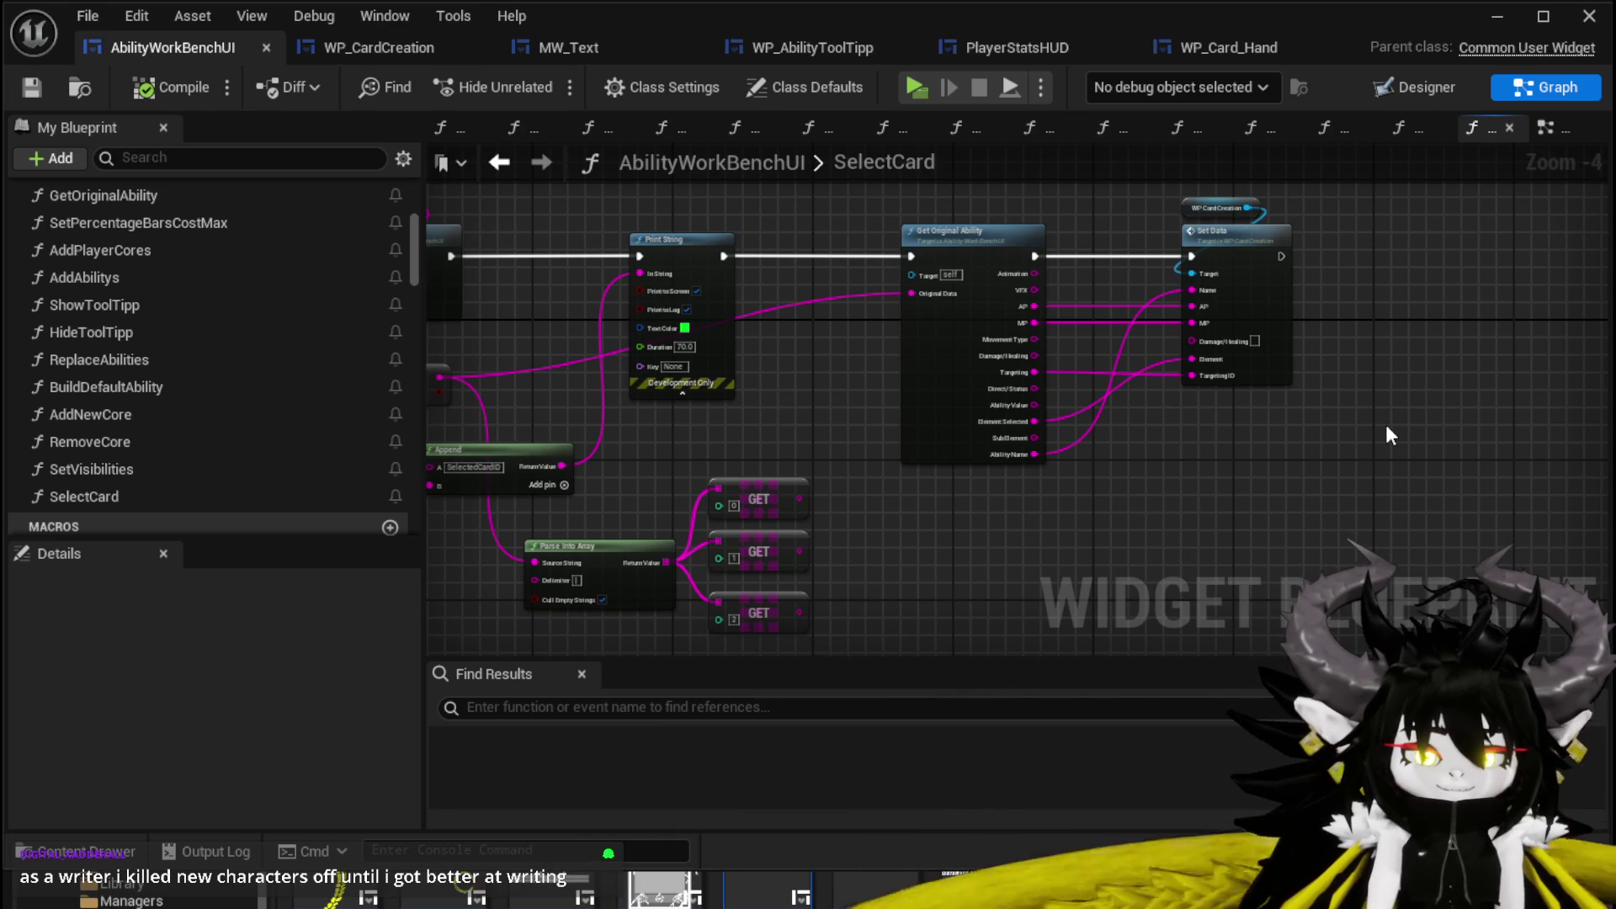
scroll(1013, 456, up, 3)
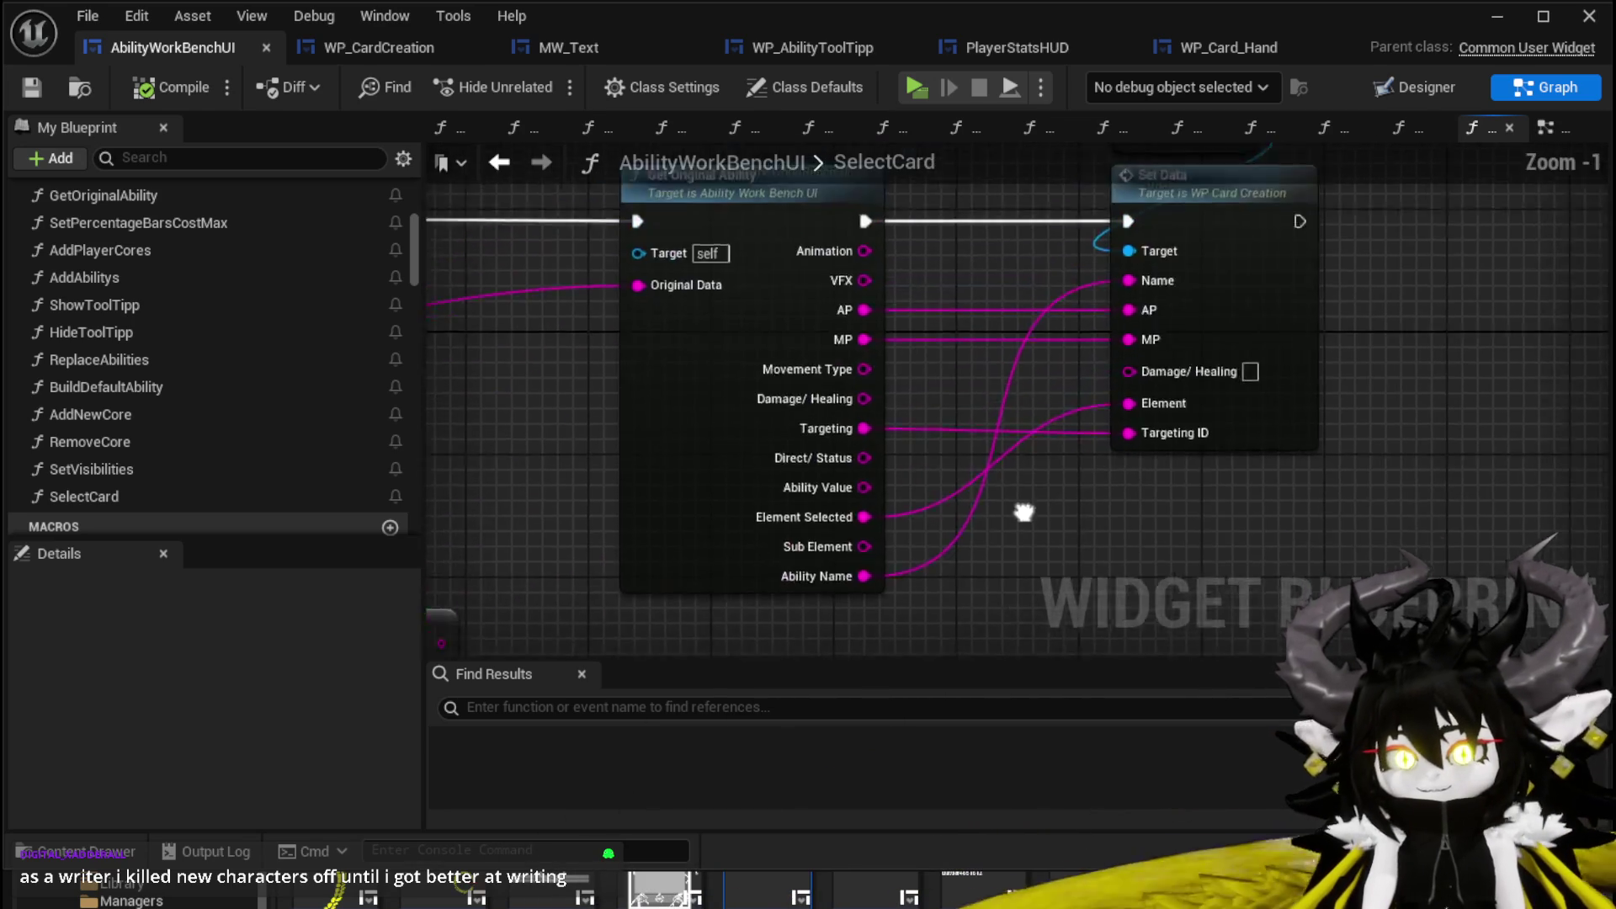
drag(774, 371, 1038, 344)
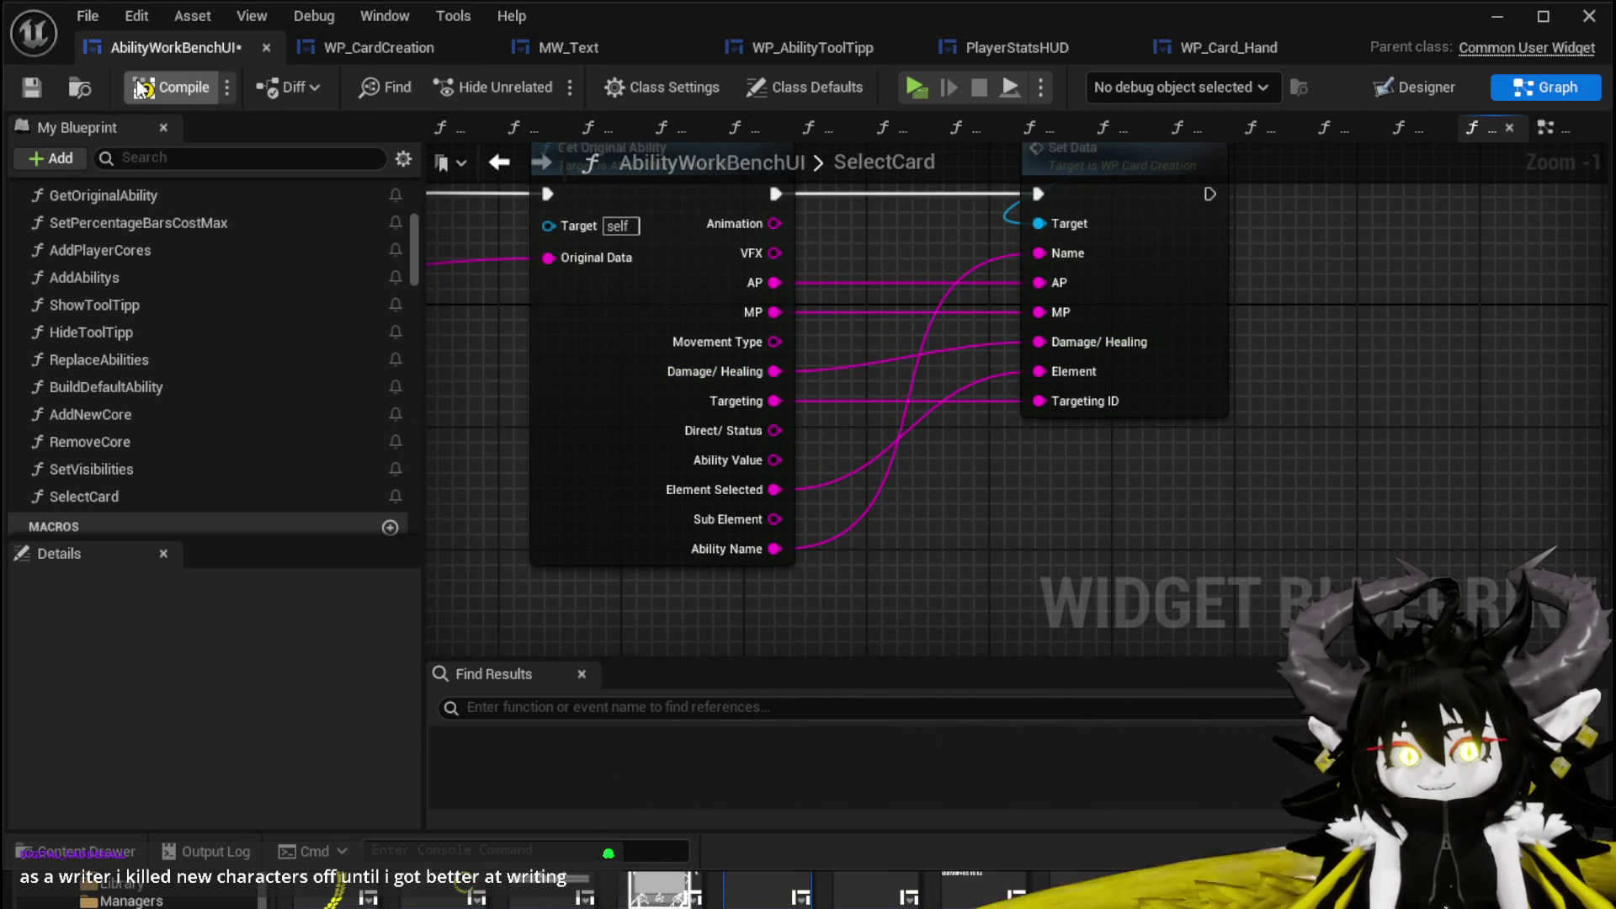
click(42, 90)
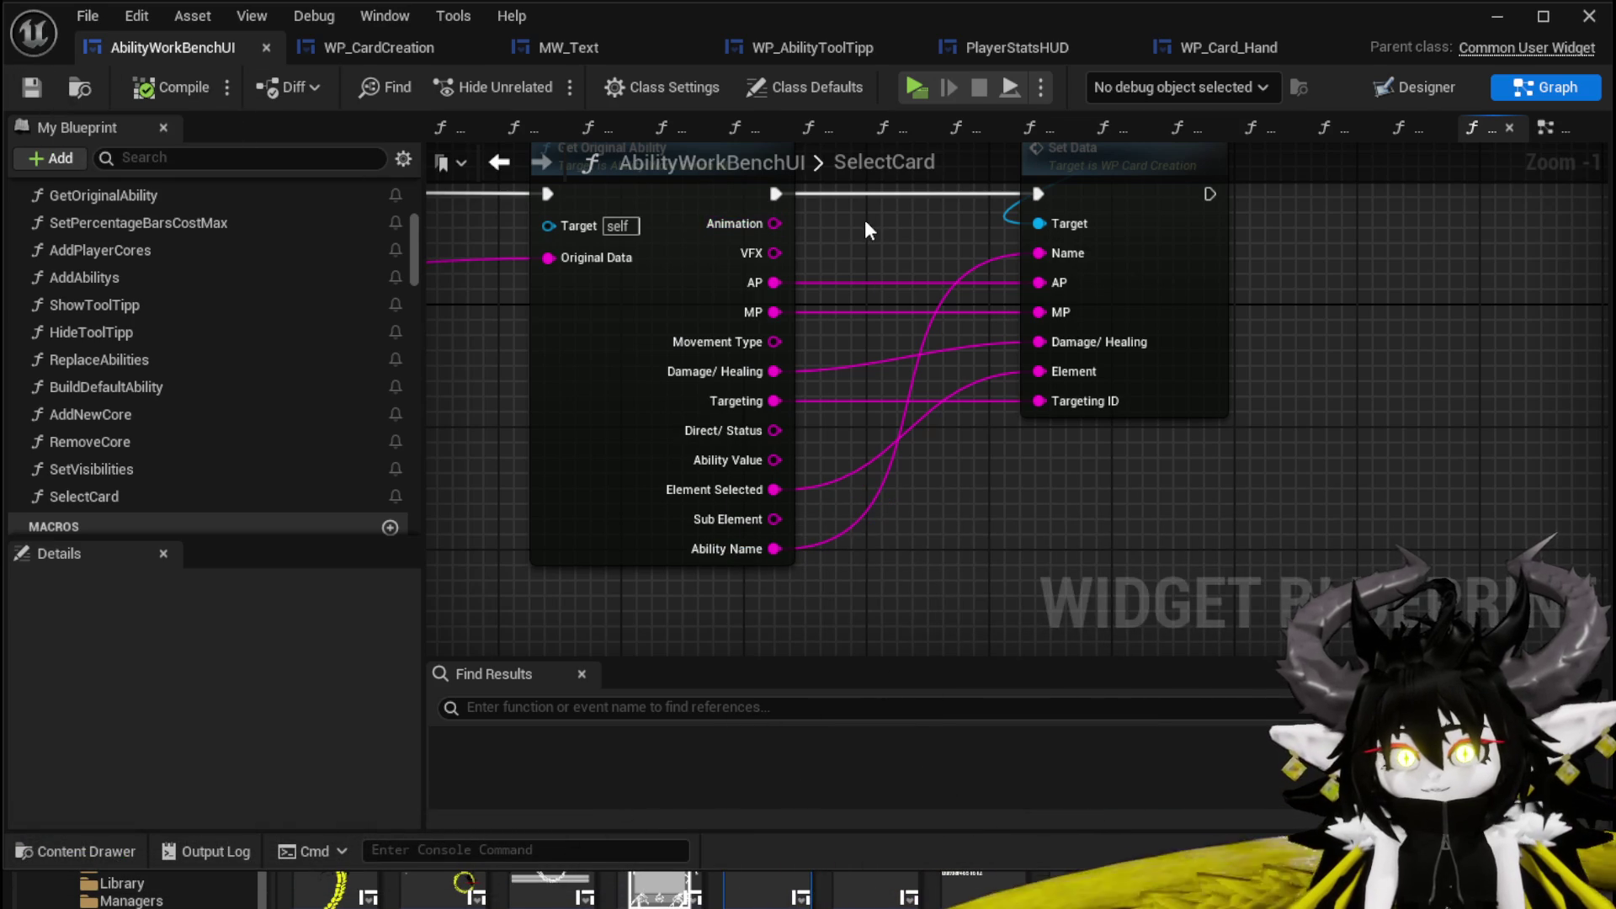
Start a play session of the level to test the change.
drag(865, 220, 803, 284)
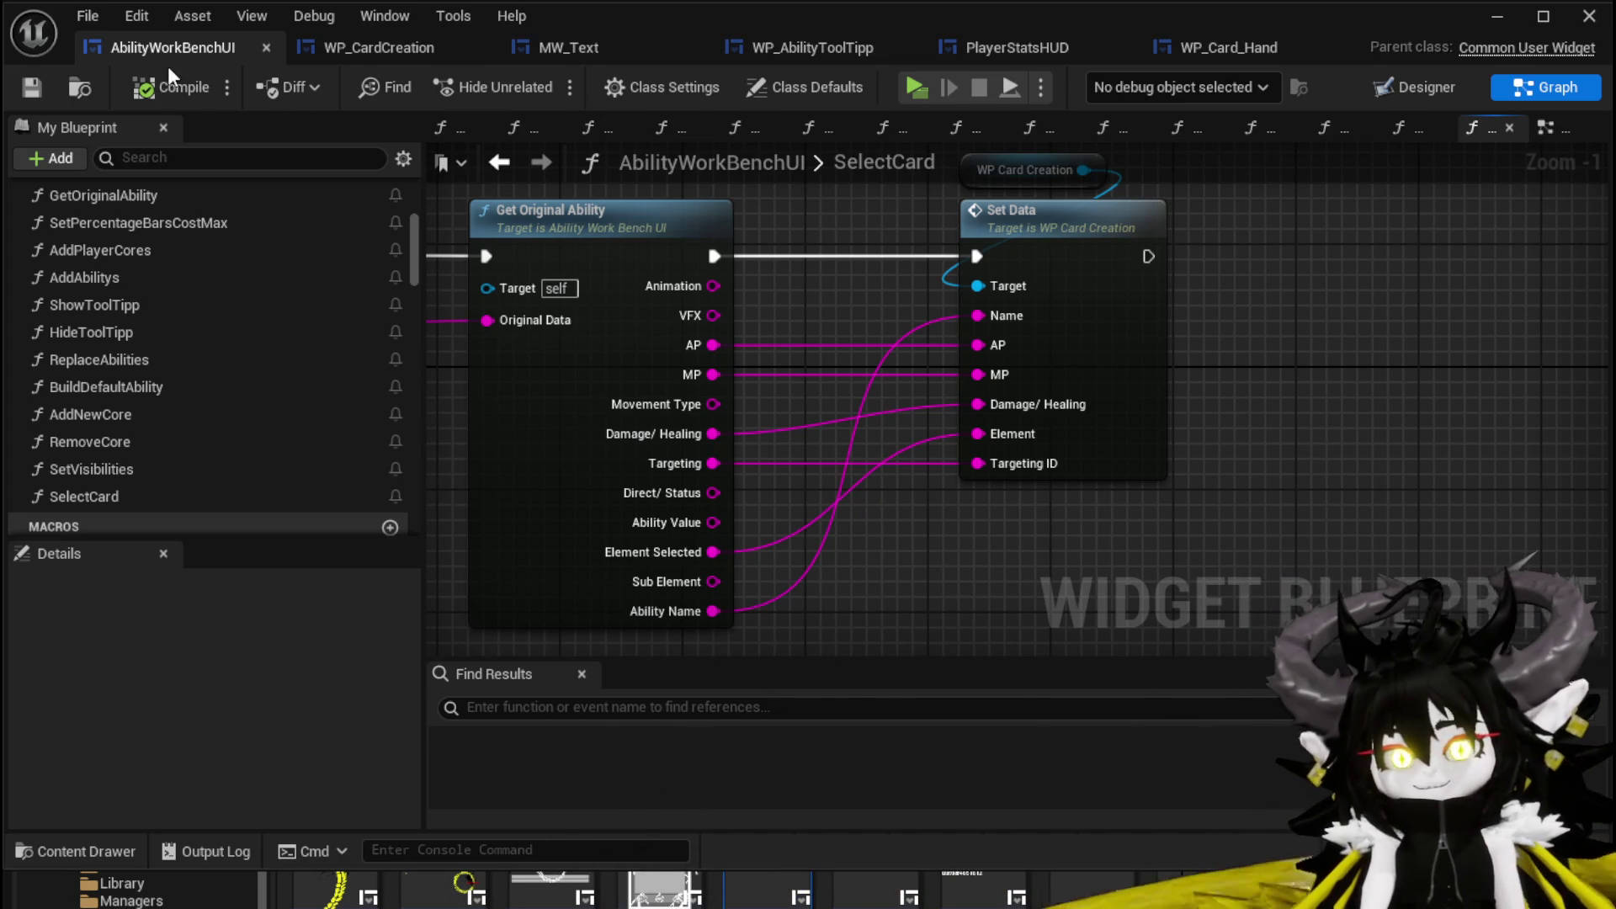
mouse_move(1240, 370)
mouse_down()
mouse_move(1309, 386)
mouse_move(1288, 350)
mouse_up()
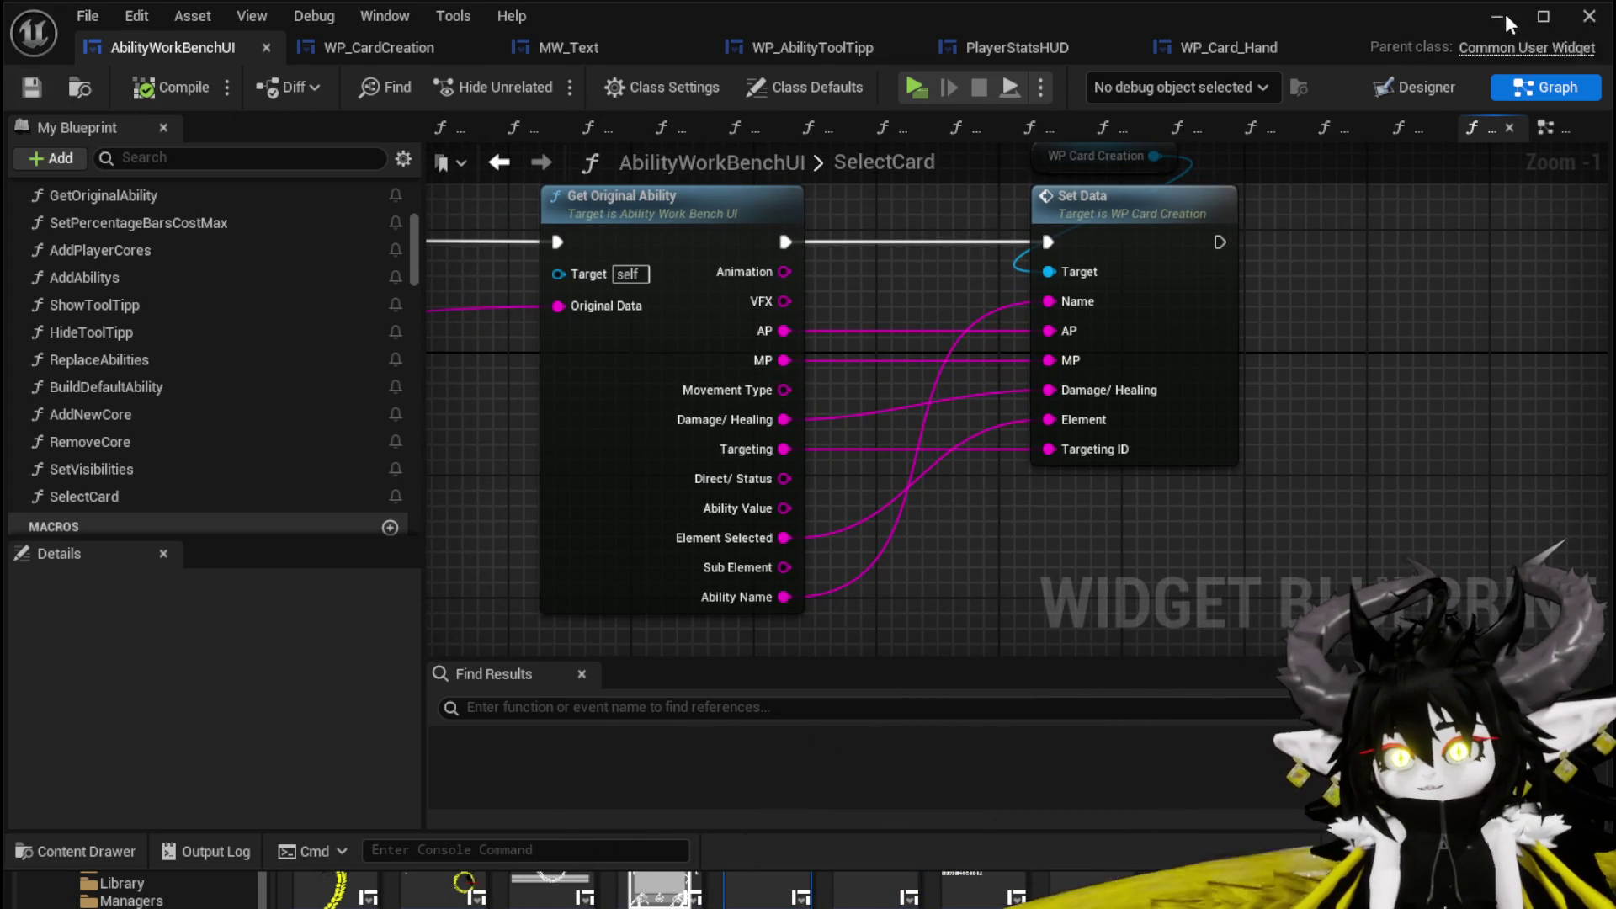
click(1496, 17)
key(alt+p)
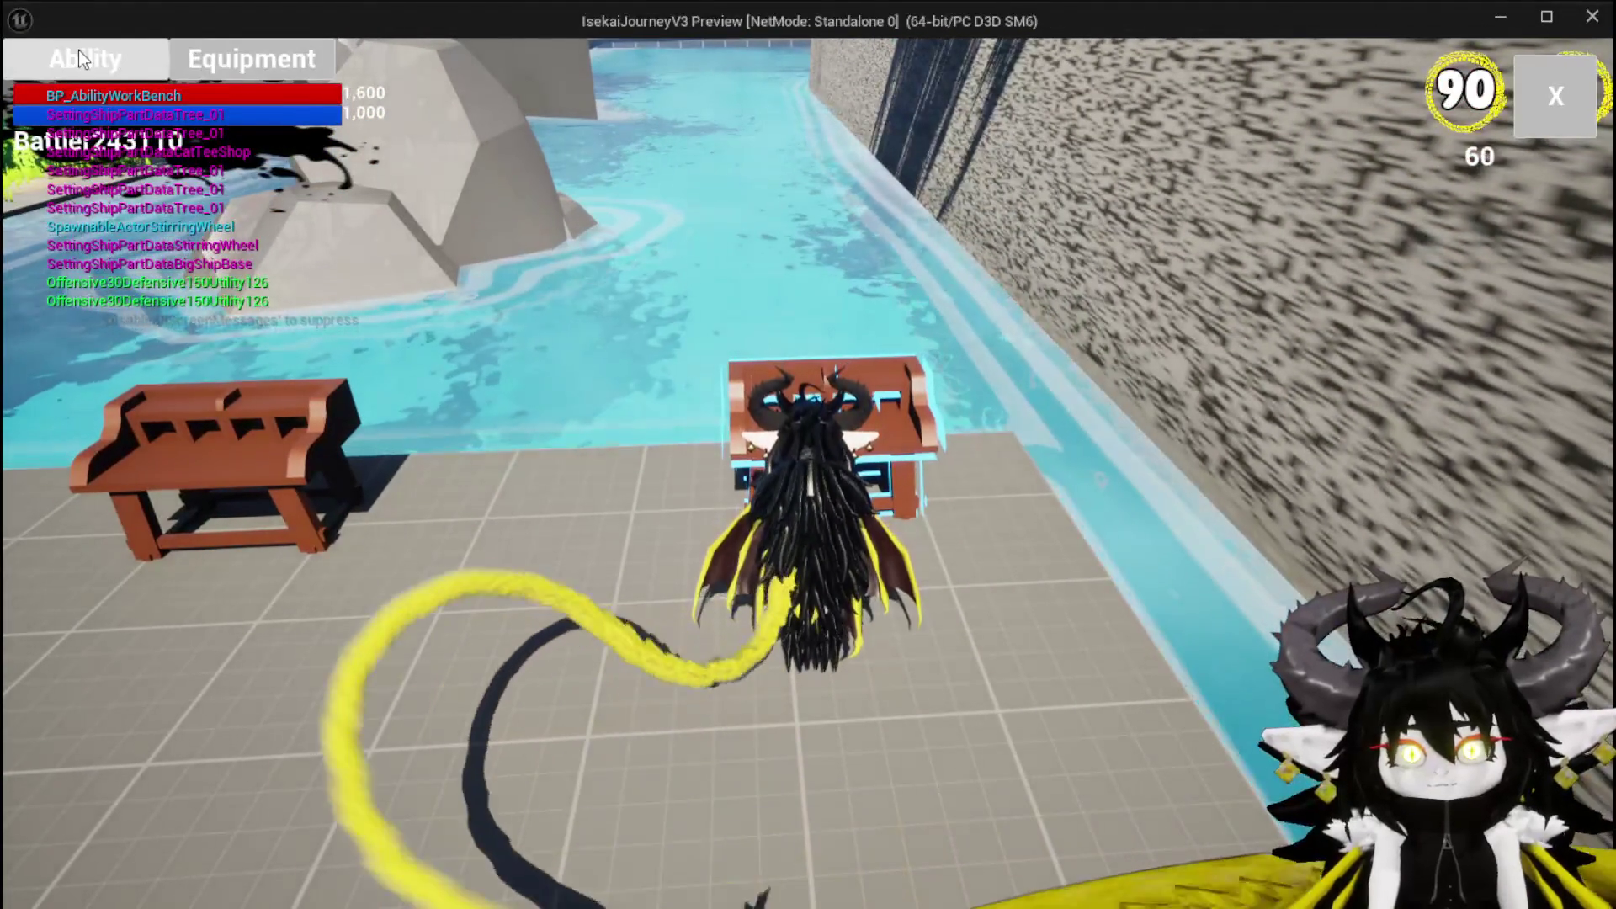
click(79, 49)
click(204, 205)
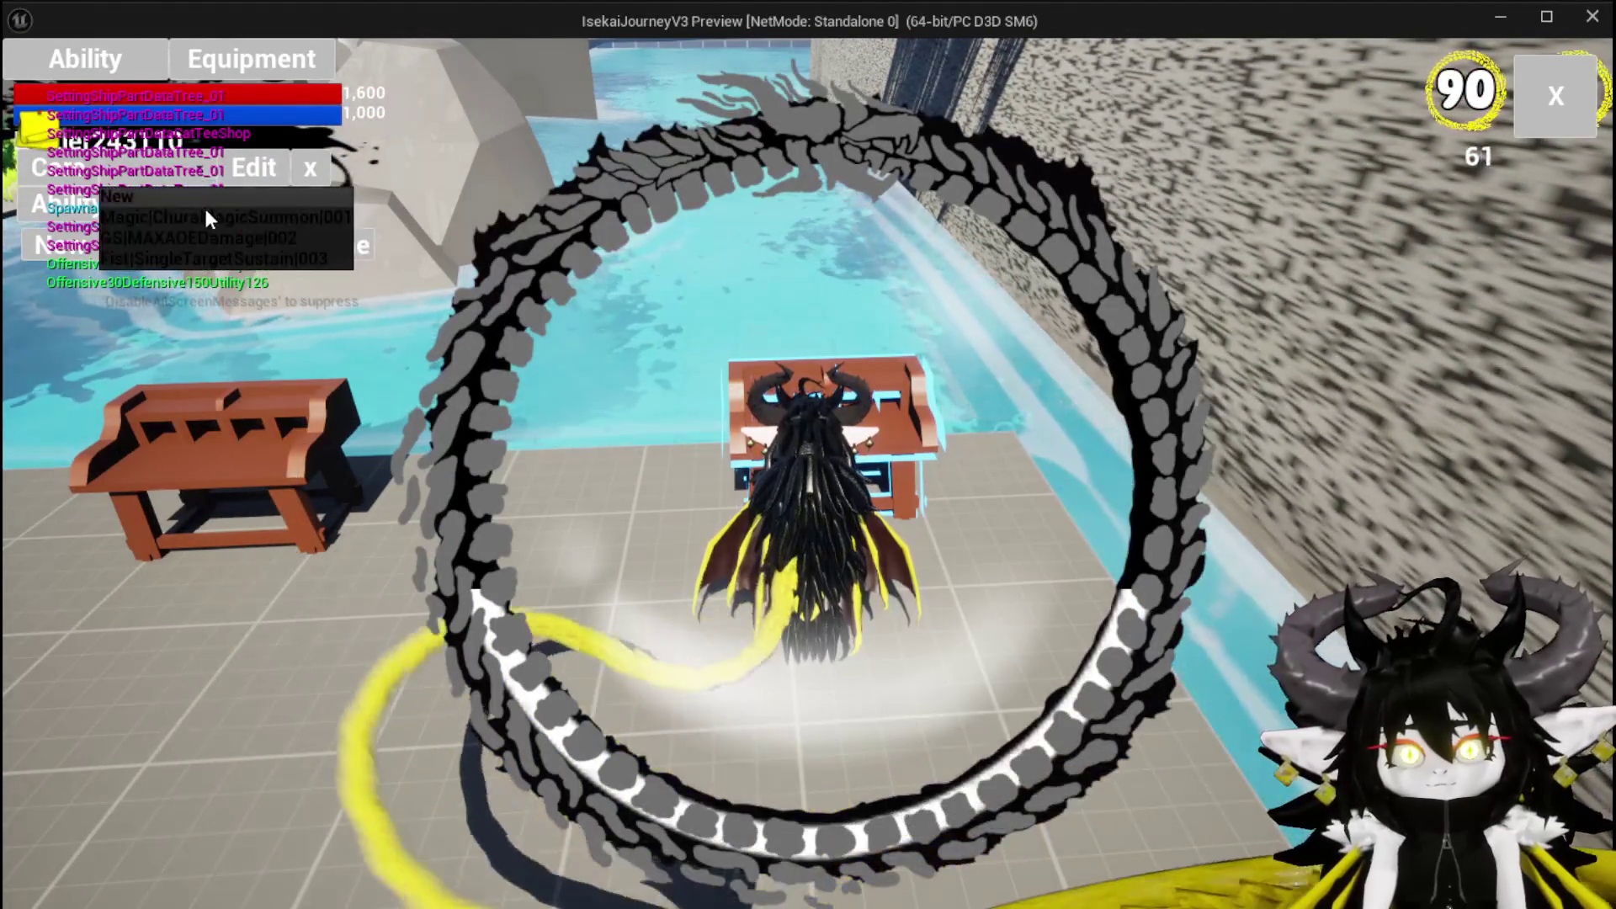
click(204, 244)
click(698, 707)
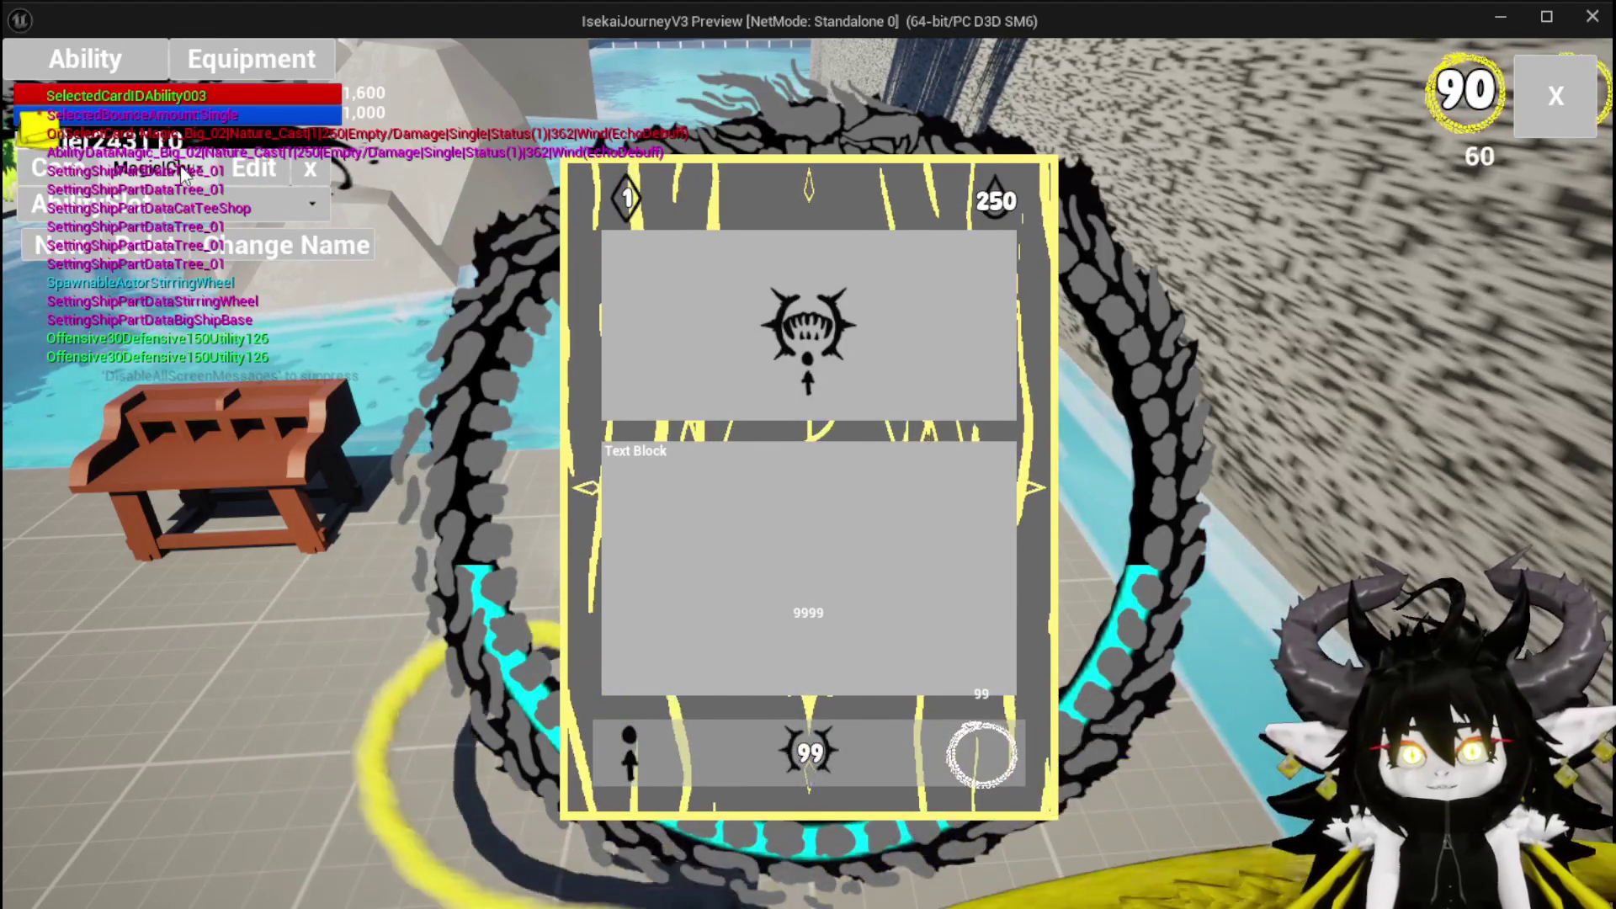
click(202, 202)
click(223, 252)
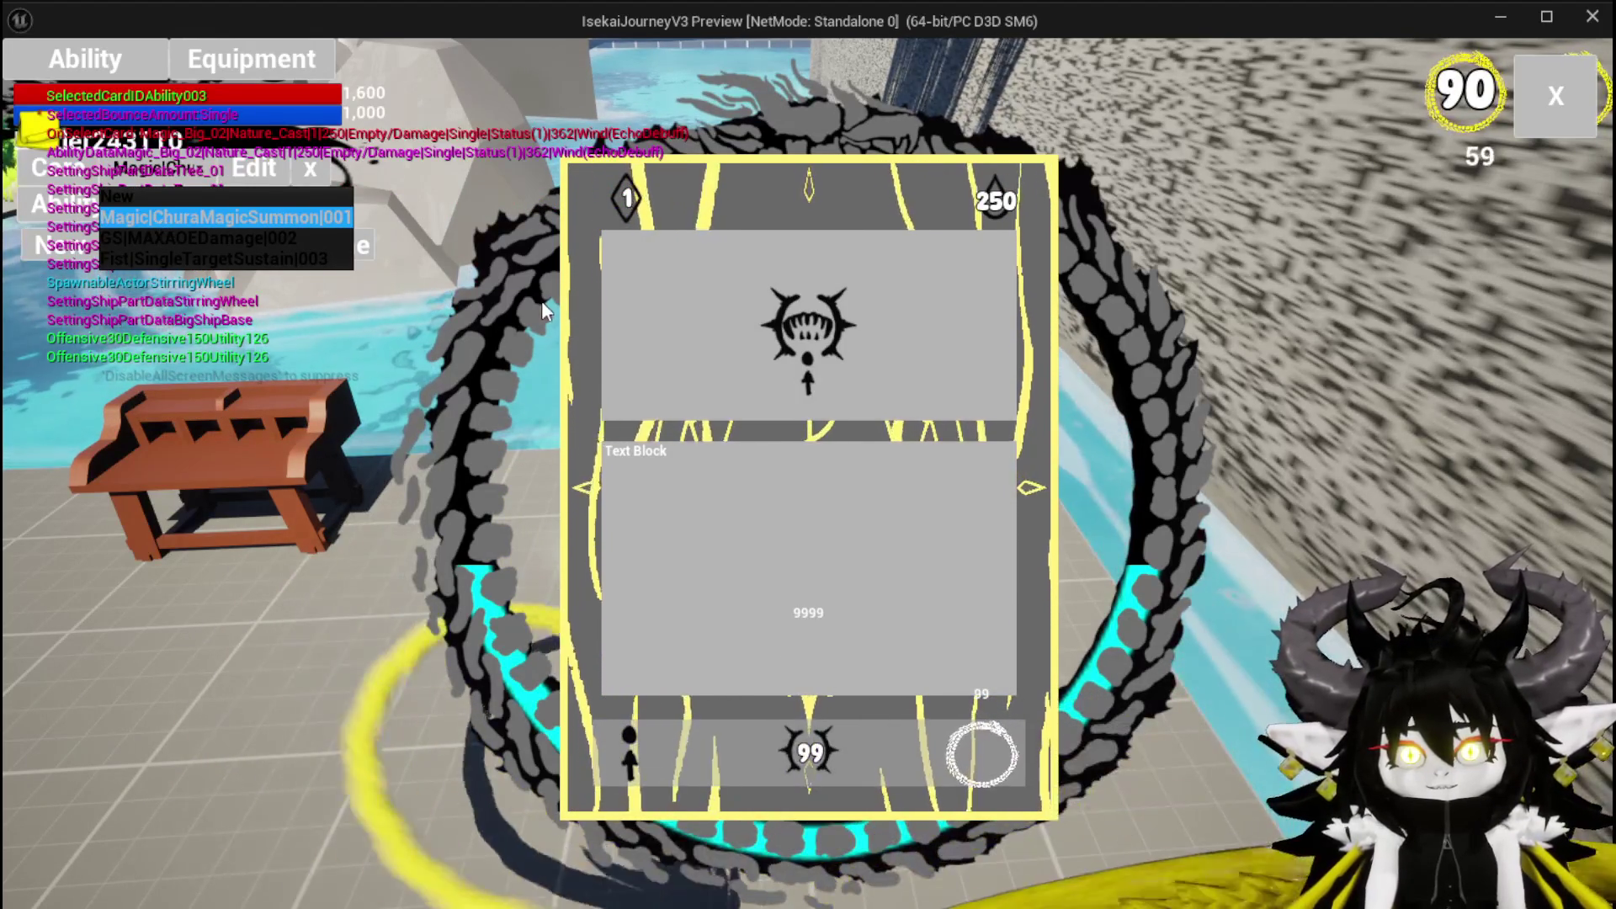
click(438, 787)
mouse_move(581, 745)
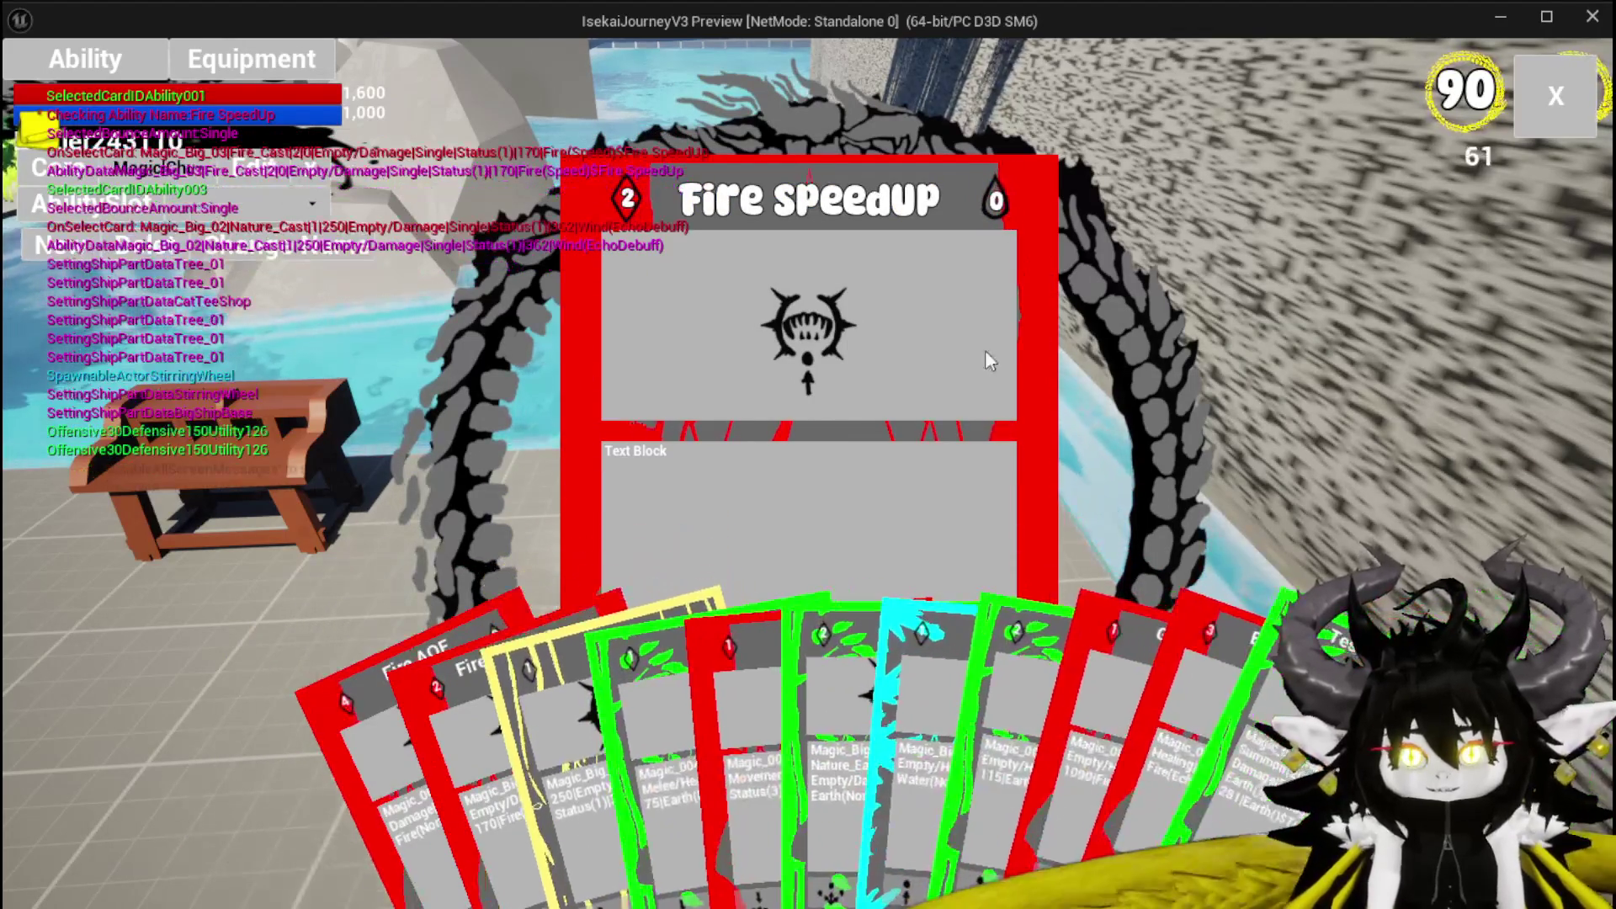
key(alt+Tab)
key(Escape)
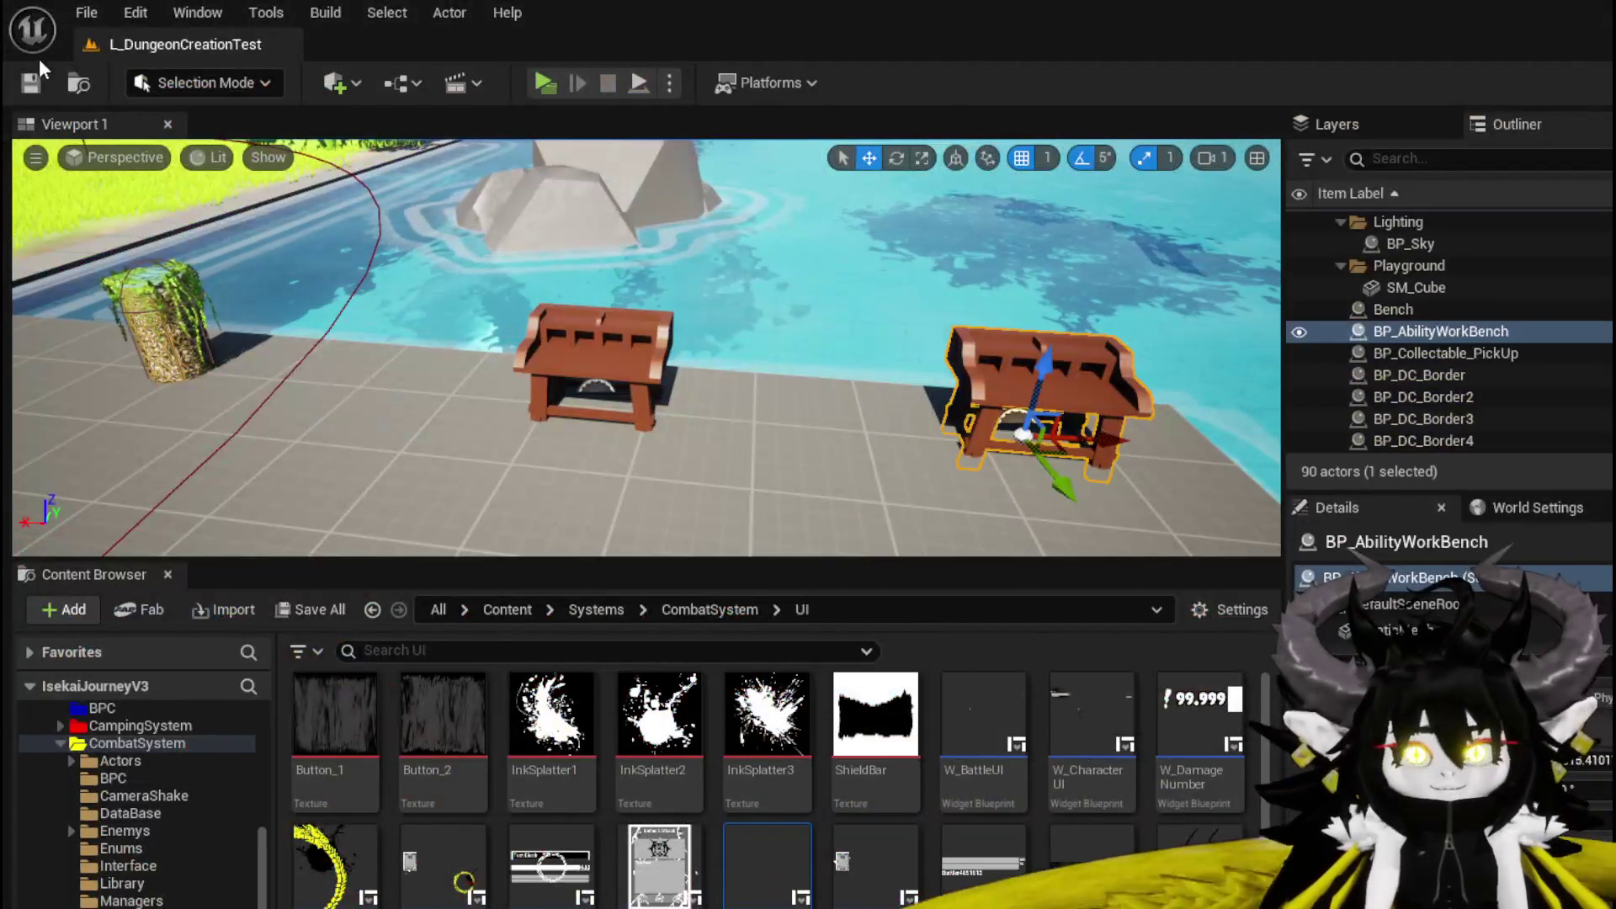
key(ctrl+s)
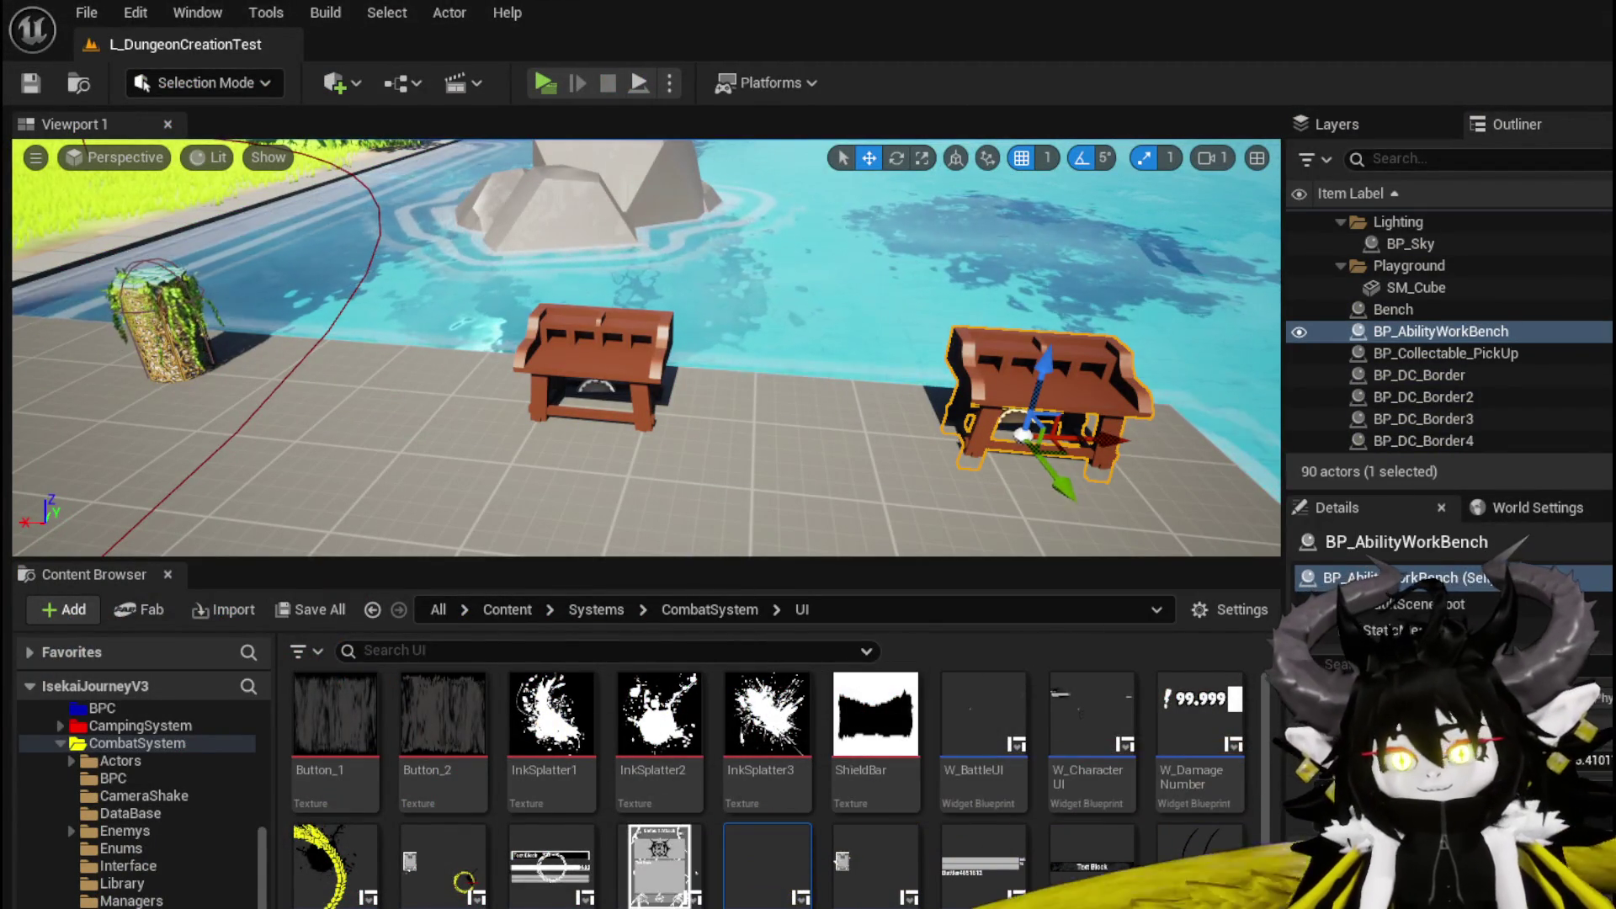
key(alt+Tab)
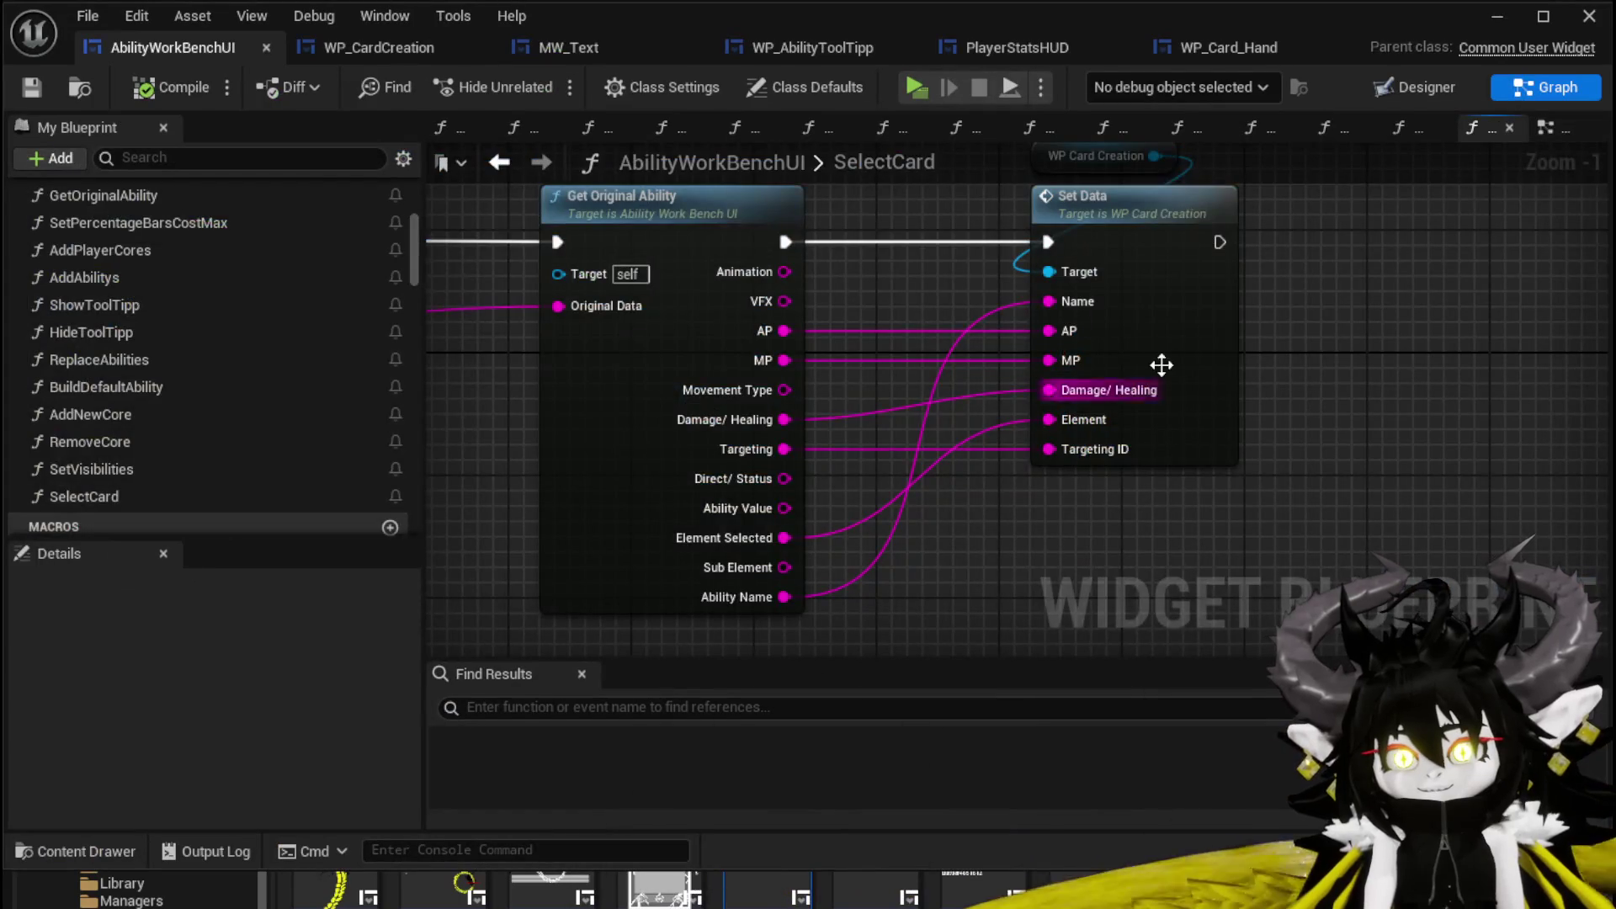
In SetData, chain a Set Value call after Set Damage/Healing.
double_click(1161, 401)
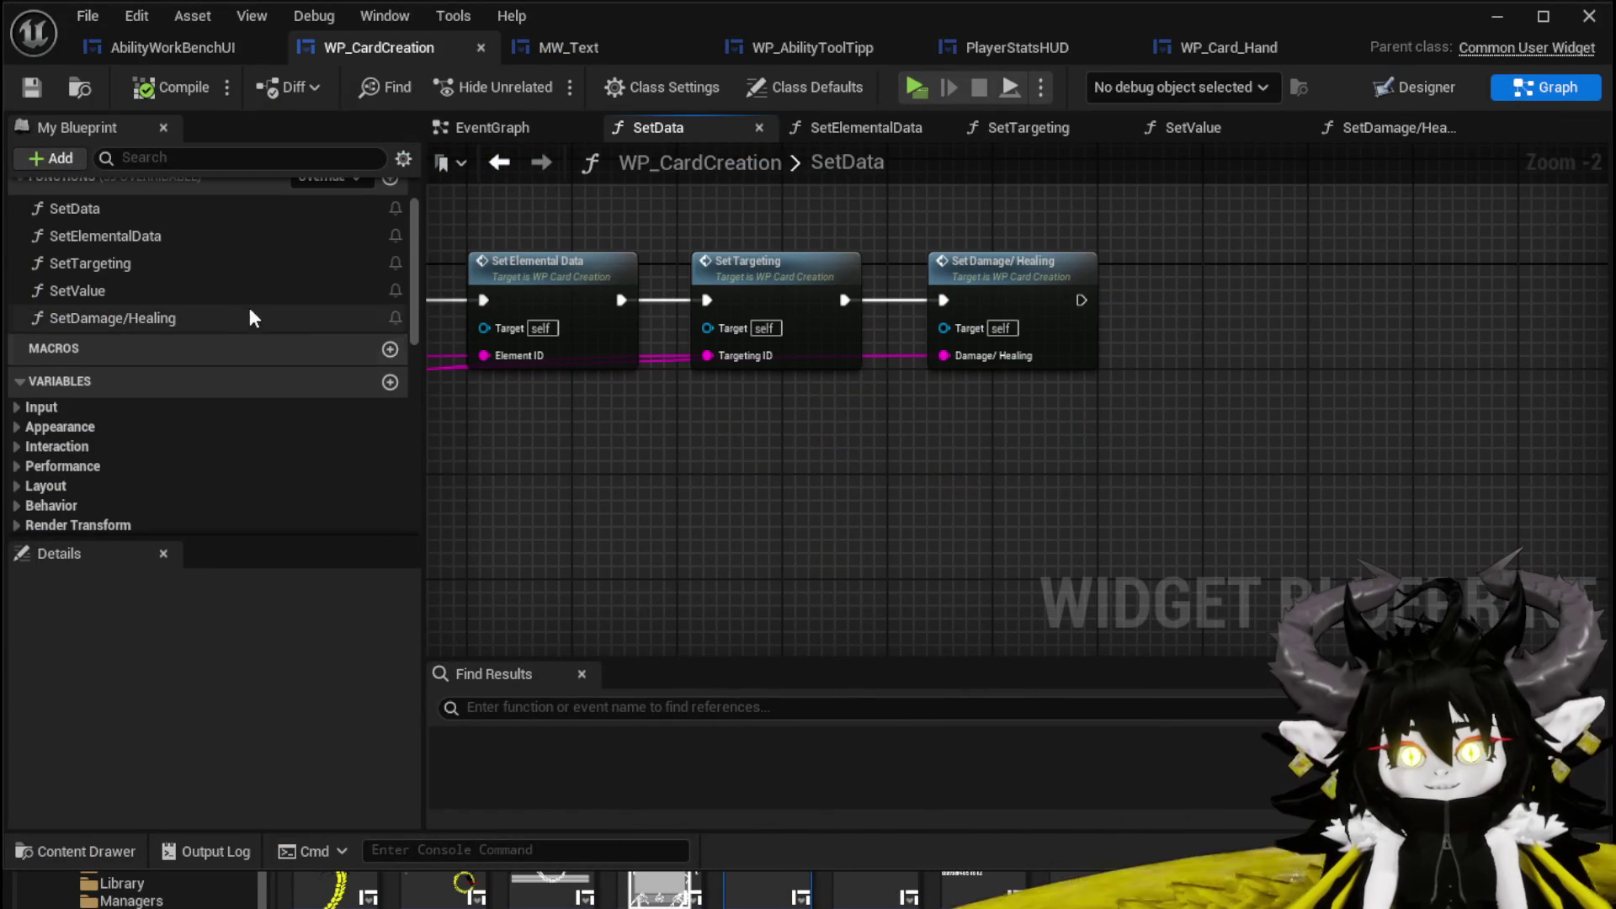
drag(126, 291, 1074, 341)
mouse_move(1141, 279)
mouse_down()
mouse_move(1129, 267)
mouse_move(1159, 321)
mouse_up()
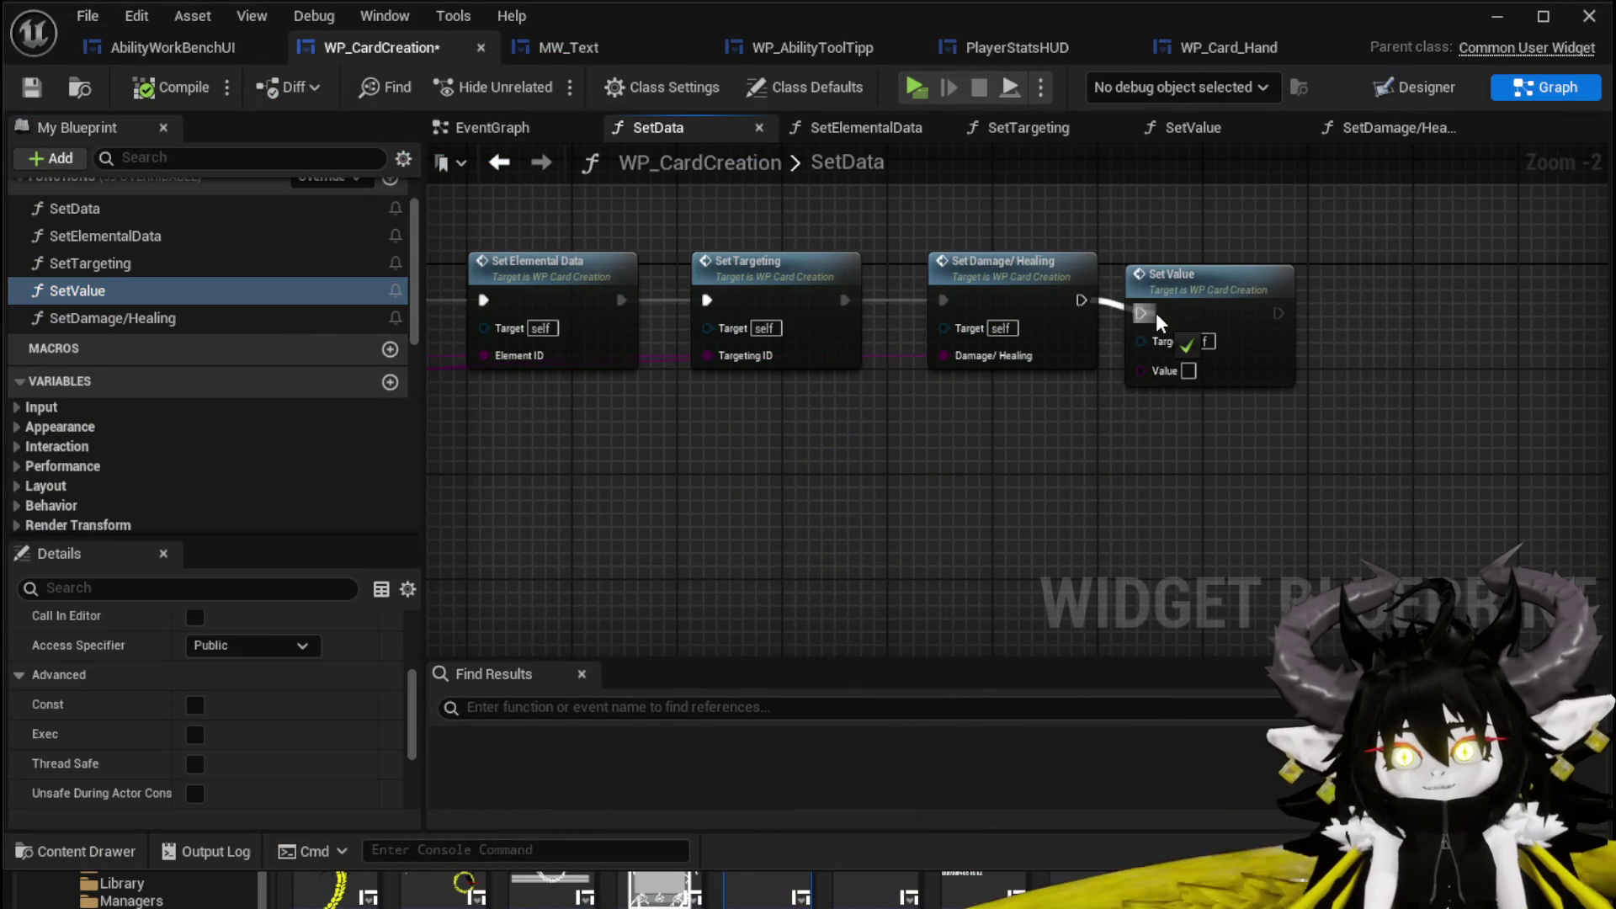
click(1195, 317)
Add an AbilityValue input to SetData and move it right after Damage/Healing.
scroll(1195, 317, down, 1)
drag(1100, 469, 1479, 469)
mouse_move(1407, 384)
mouse_down()
mouse_move(1423, 389)
mouse_move(197, 396)
mouse_move(931, 412)
mouse_move(944, 399)
mouse_up()
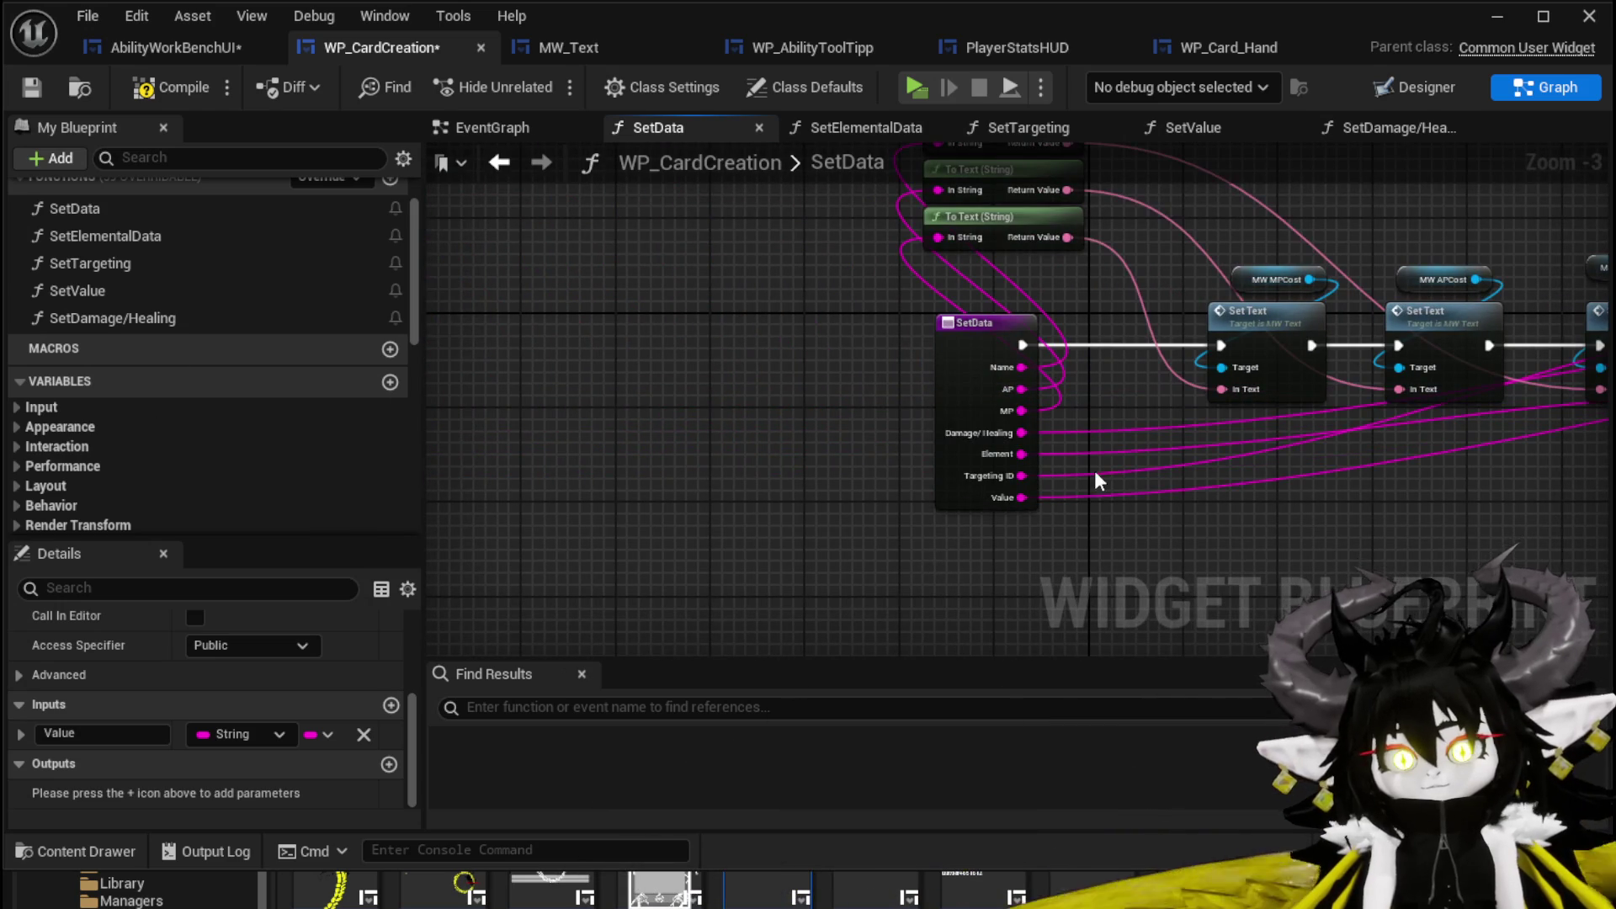
scroll(1085, 477, up, 3)
click(891, 512)
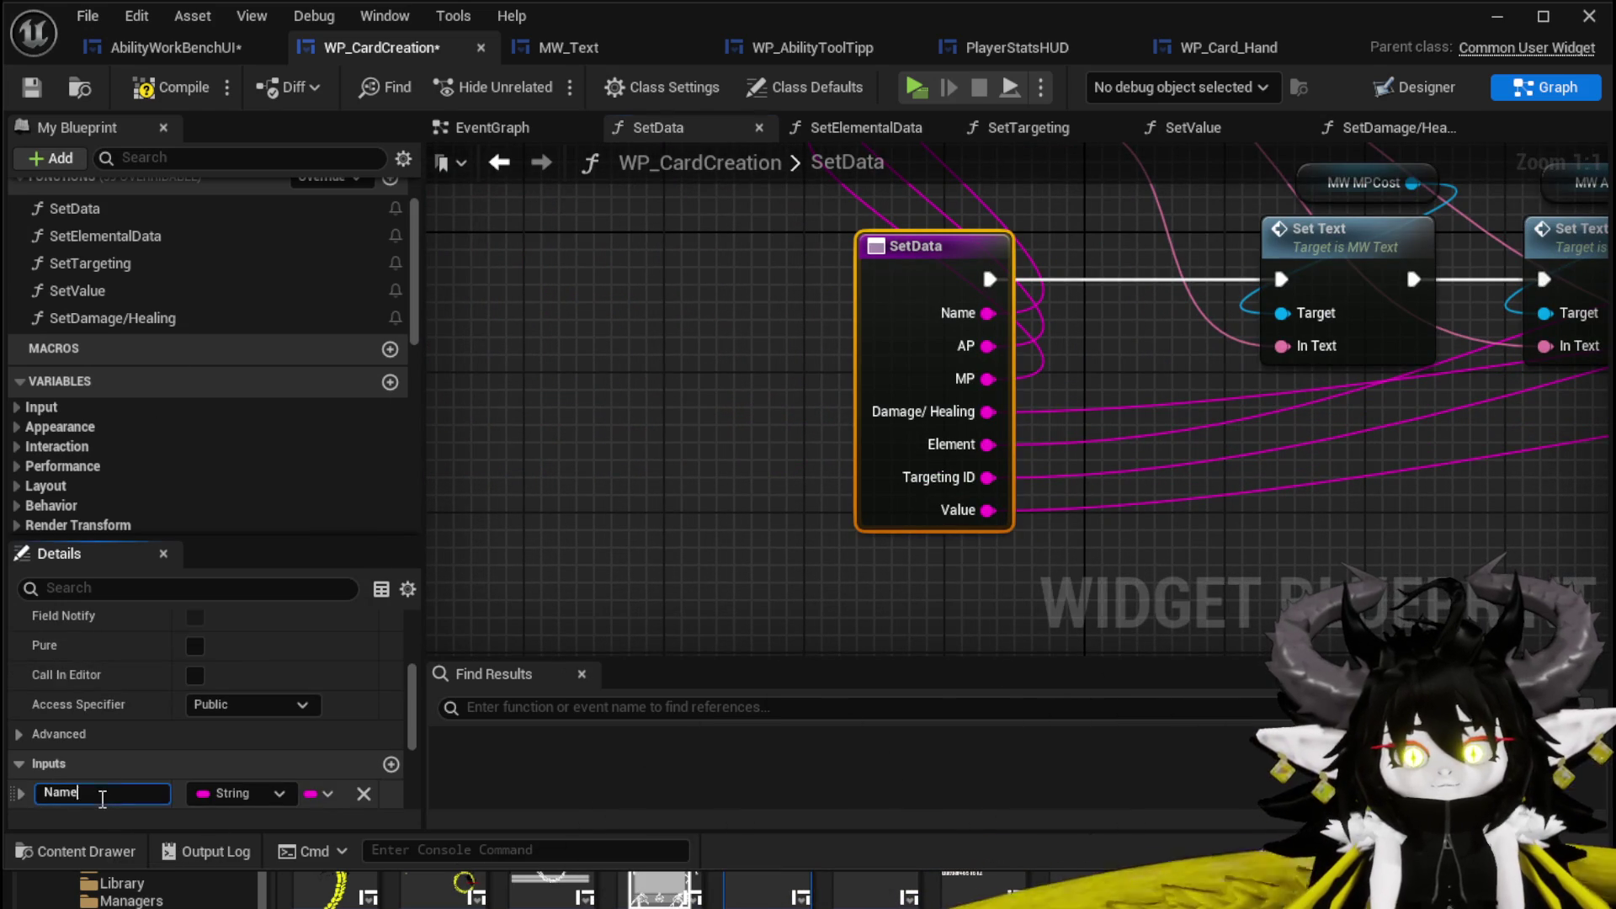
click(852, 505)
click(860, 519)
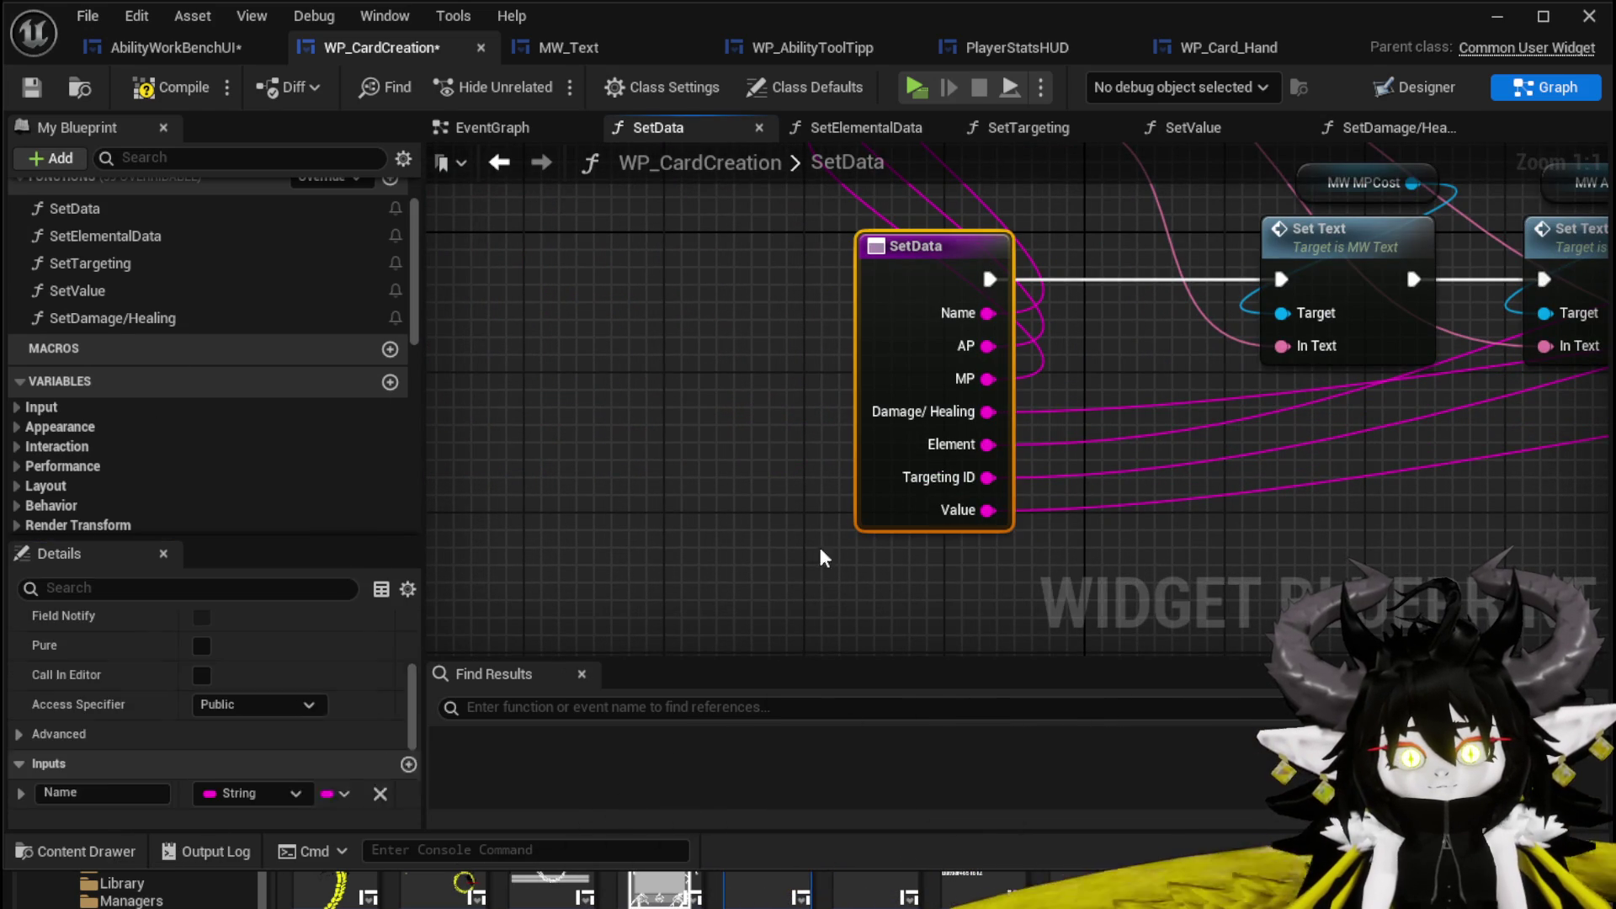
scroll(289, 713, down, 5)
click(51, 733)
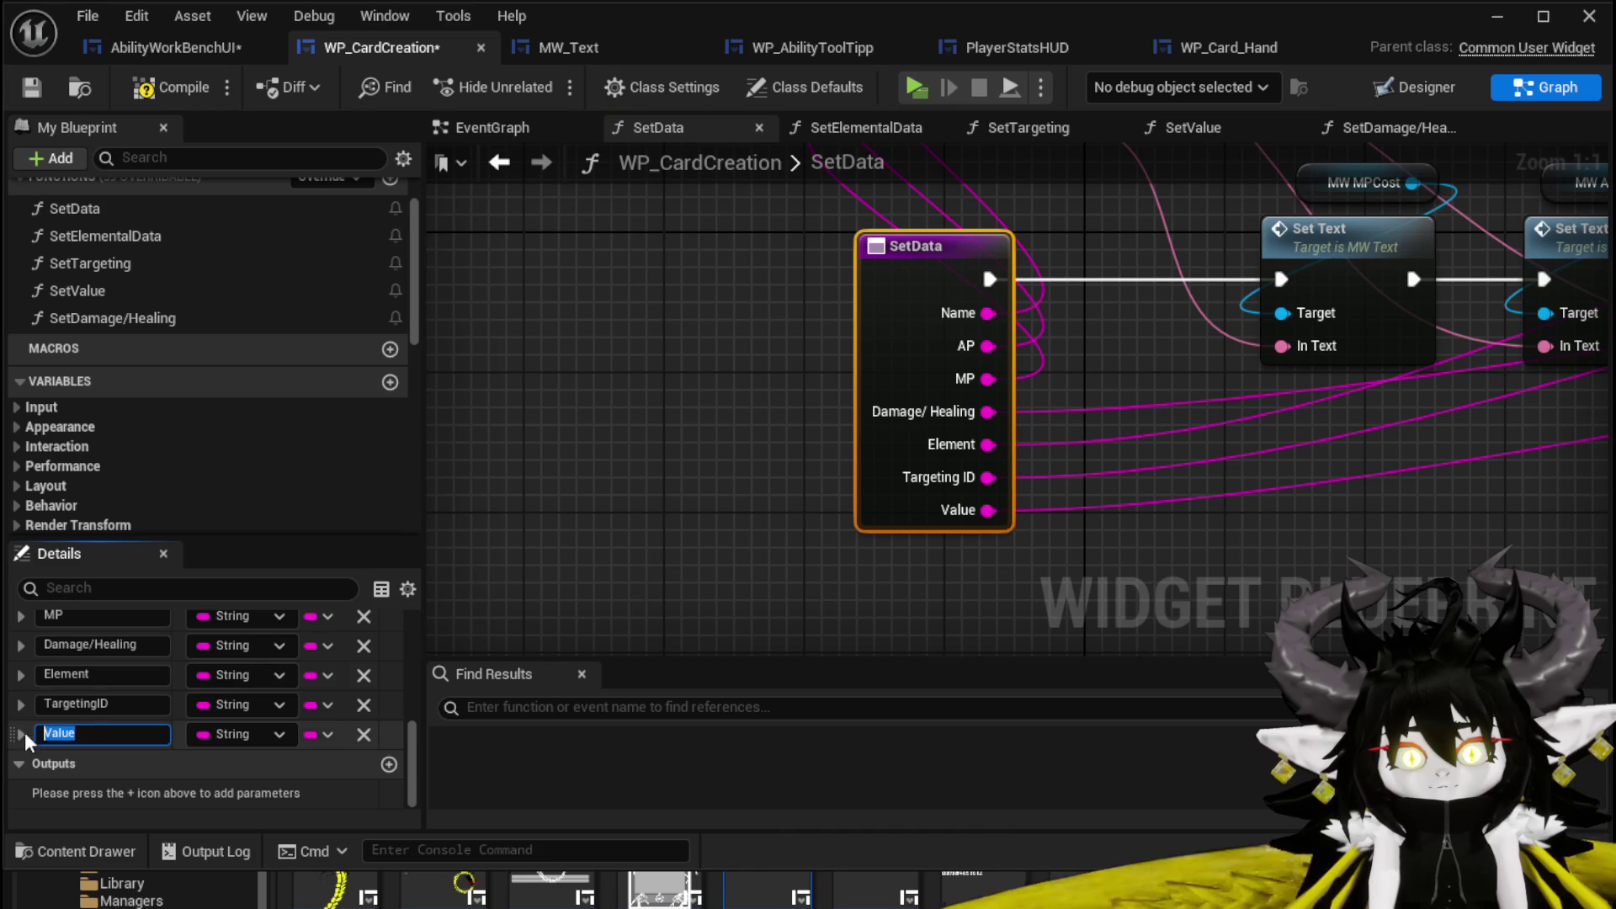
text(Abilit)
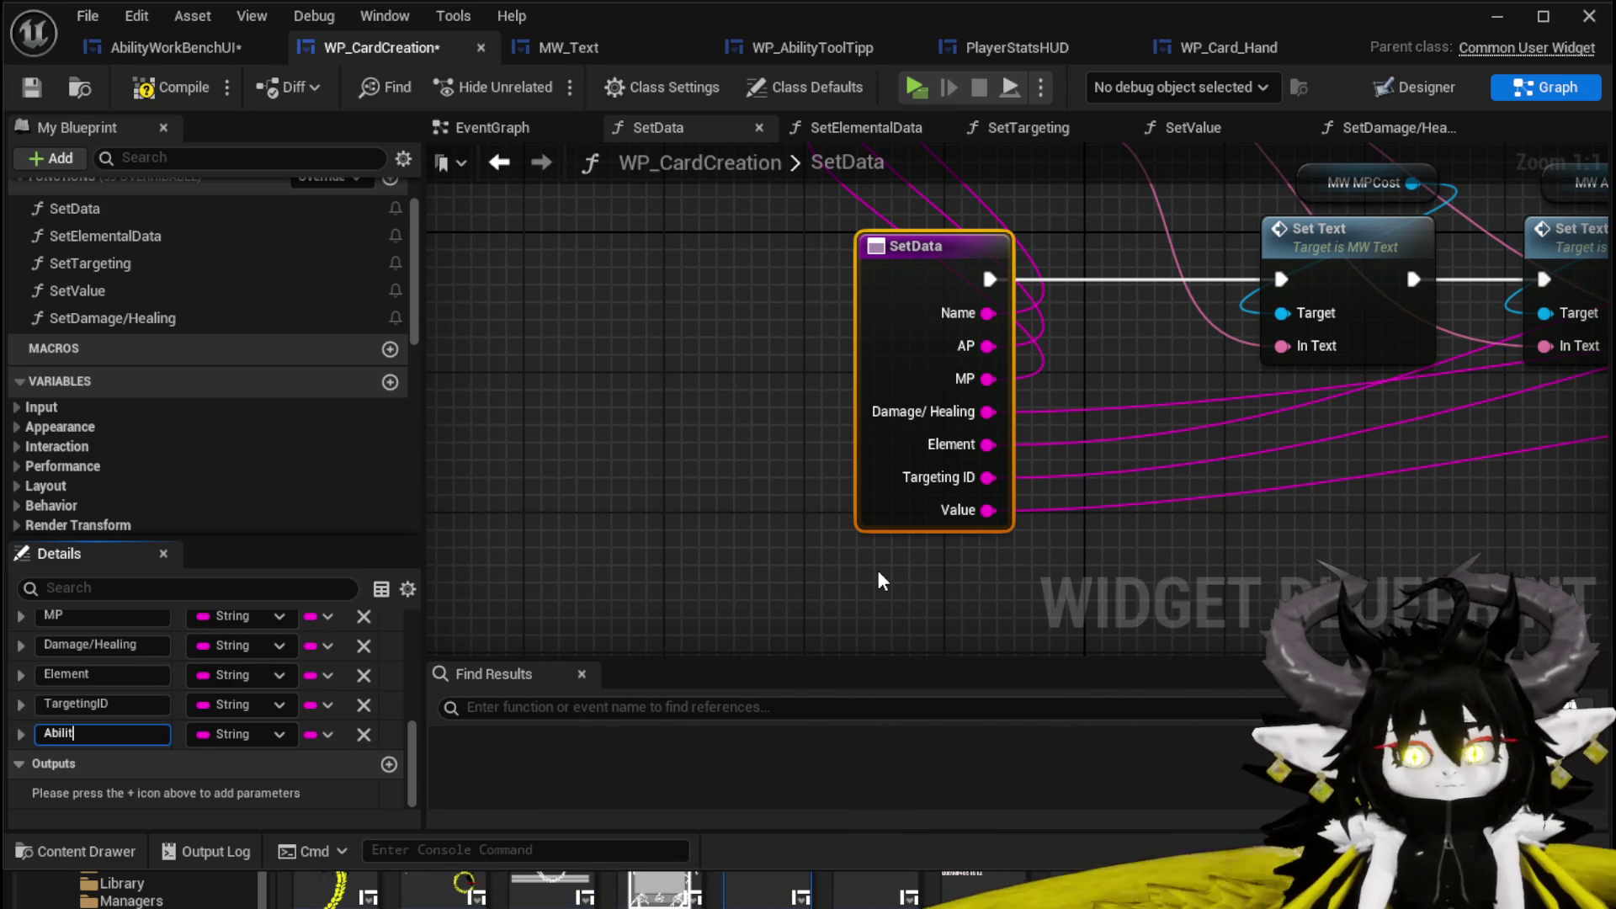
text(yValue)
key(Return)
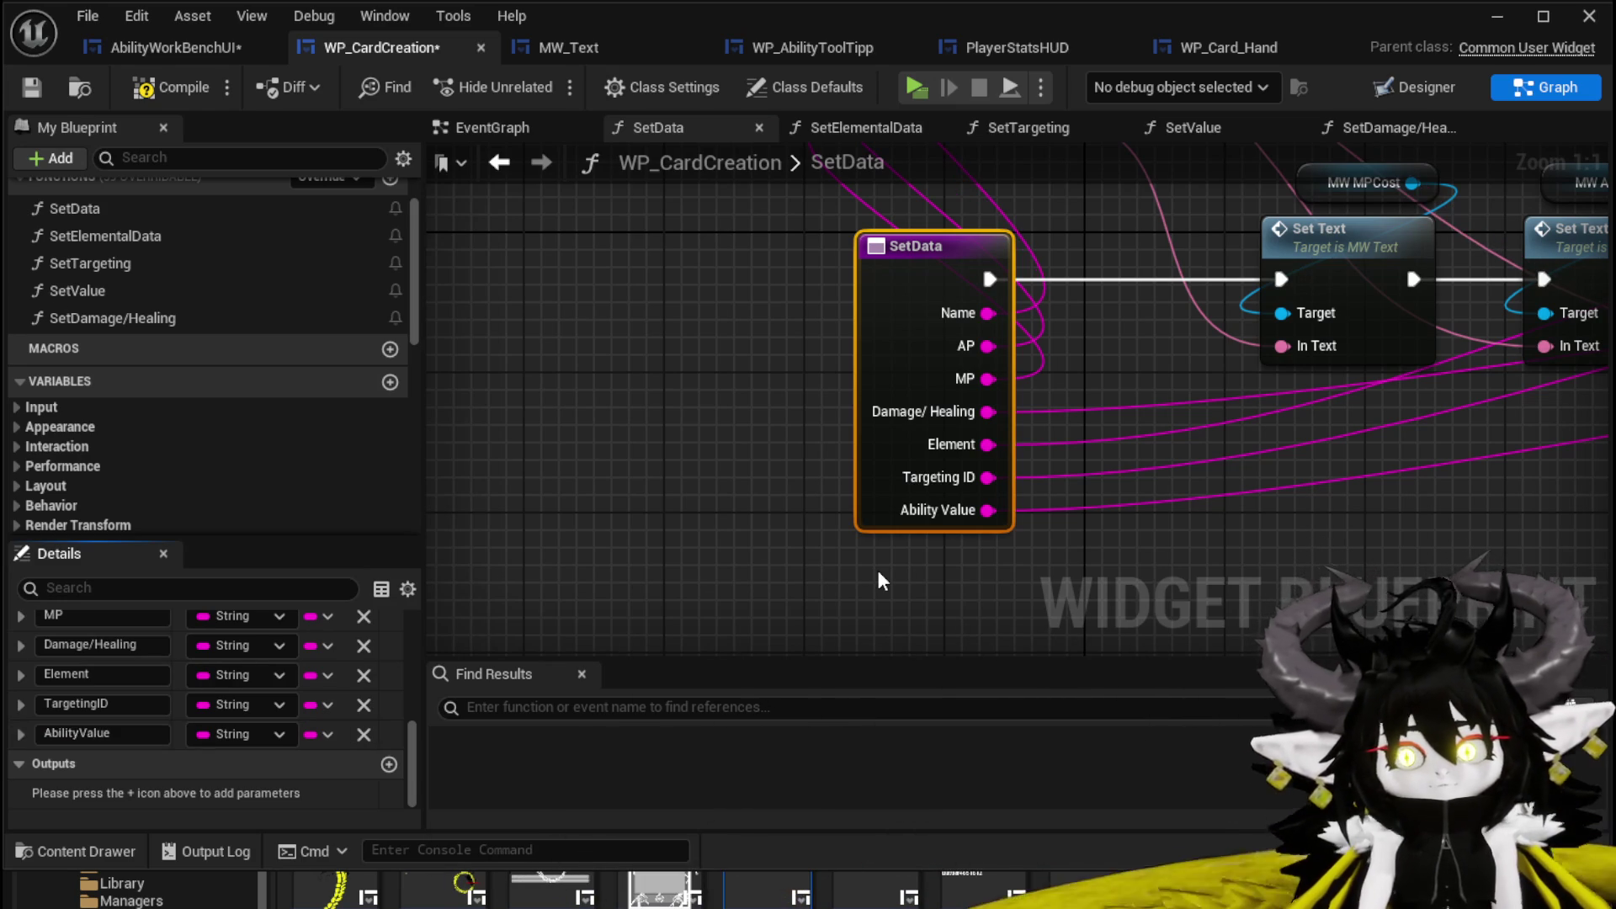
click(14, 733)
mouse_move(9, 735)
mouse_down()
mouse_move(17, 631)
mouse_move(37, 746)
mouse_move(114, 728)
mouse_move(107, 703)
mouse_move(88, 722)
mouse_up()
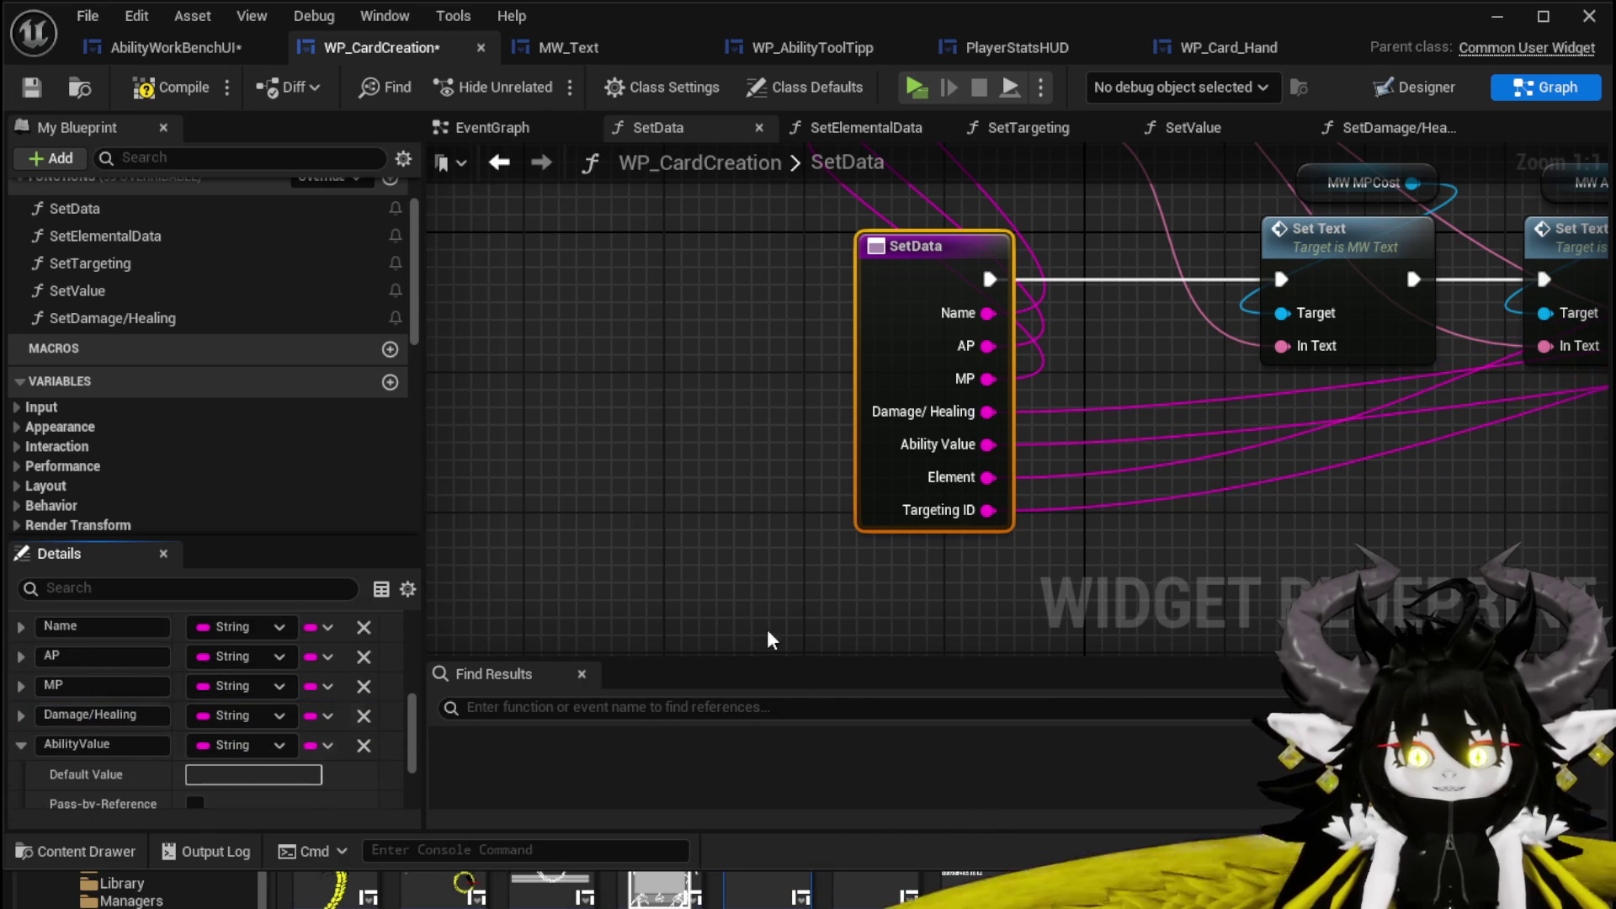
Compile WP_CardCreation and save all modified blueprints.
click(172, 86)
click(32, 87)
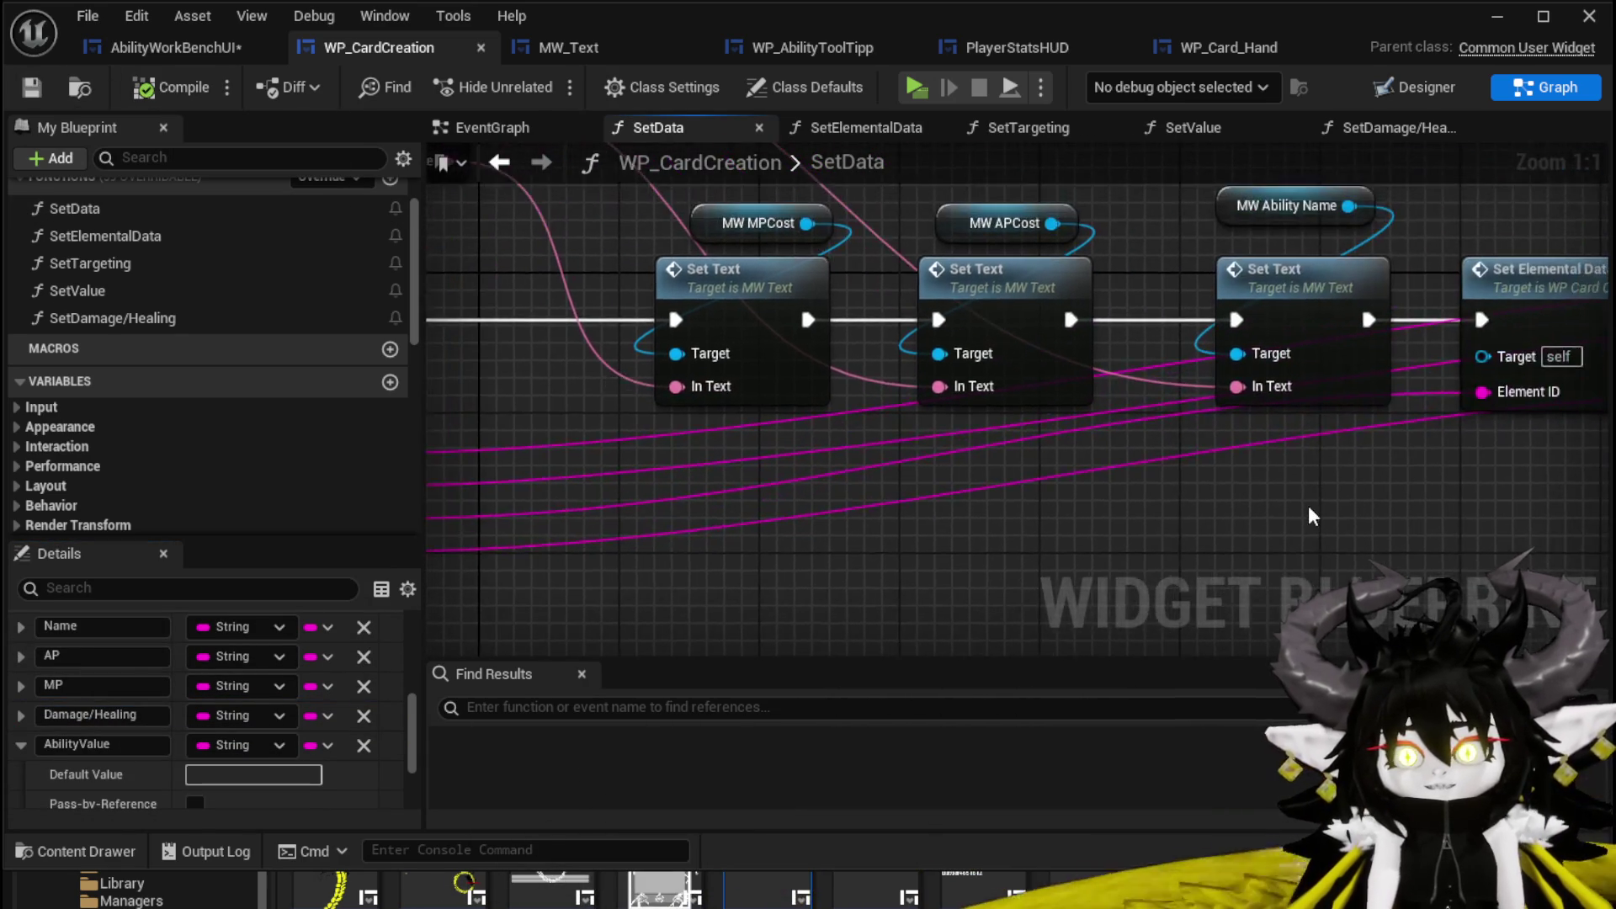
scroll(746, 494, down, 1)
scroll(1147, 480, down, 1)
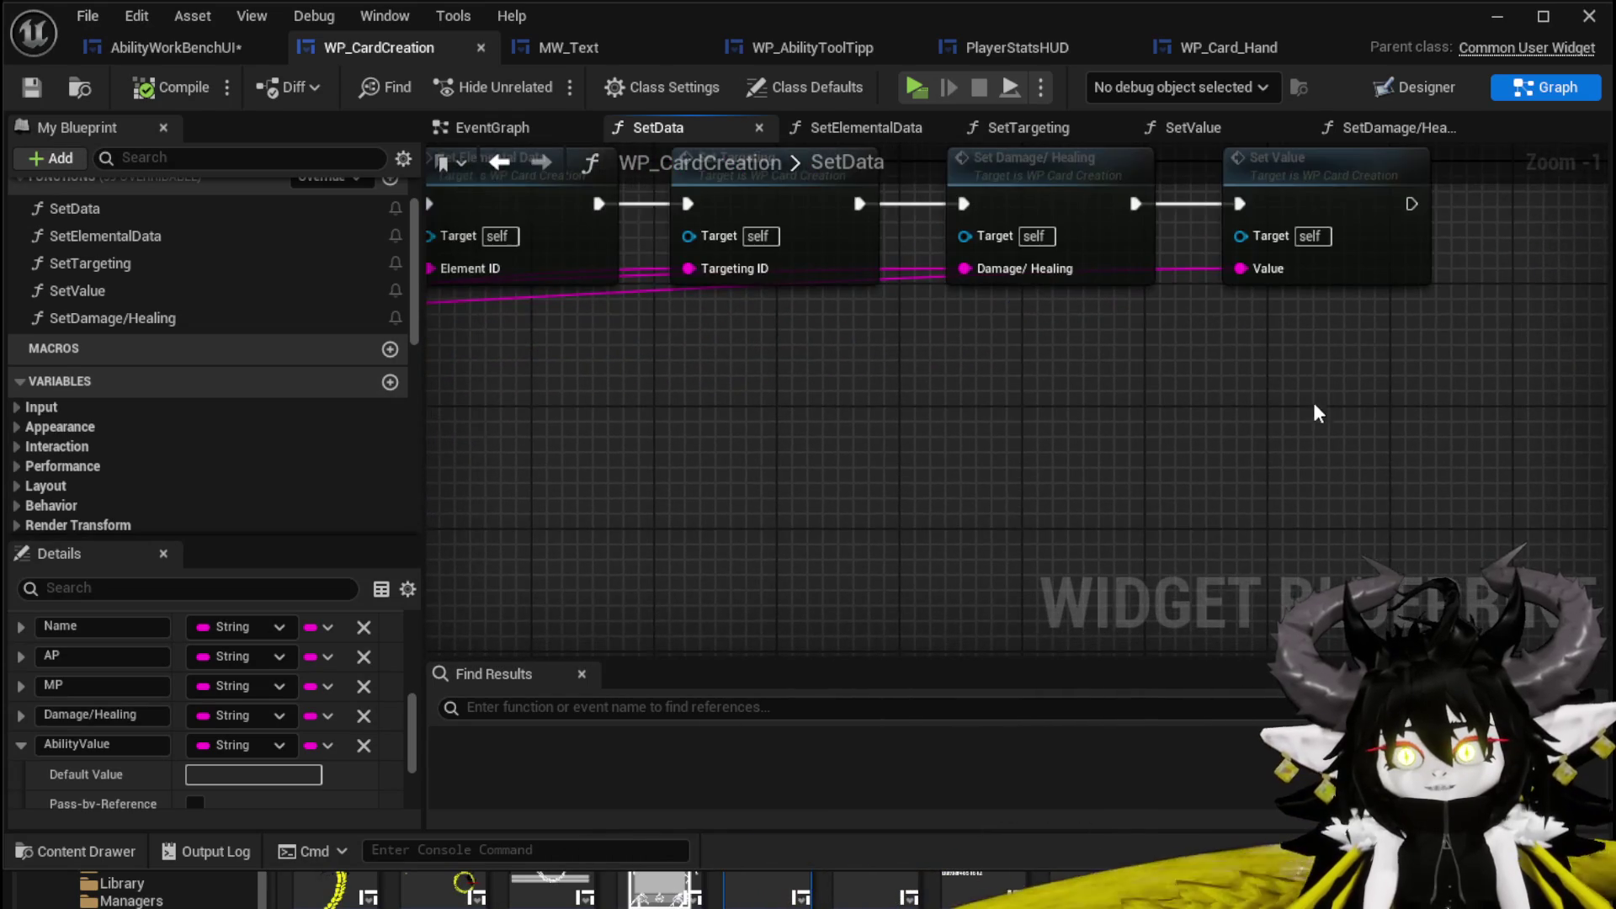
scroll(1190, 480, down, 1)
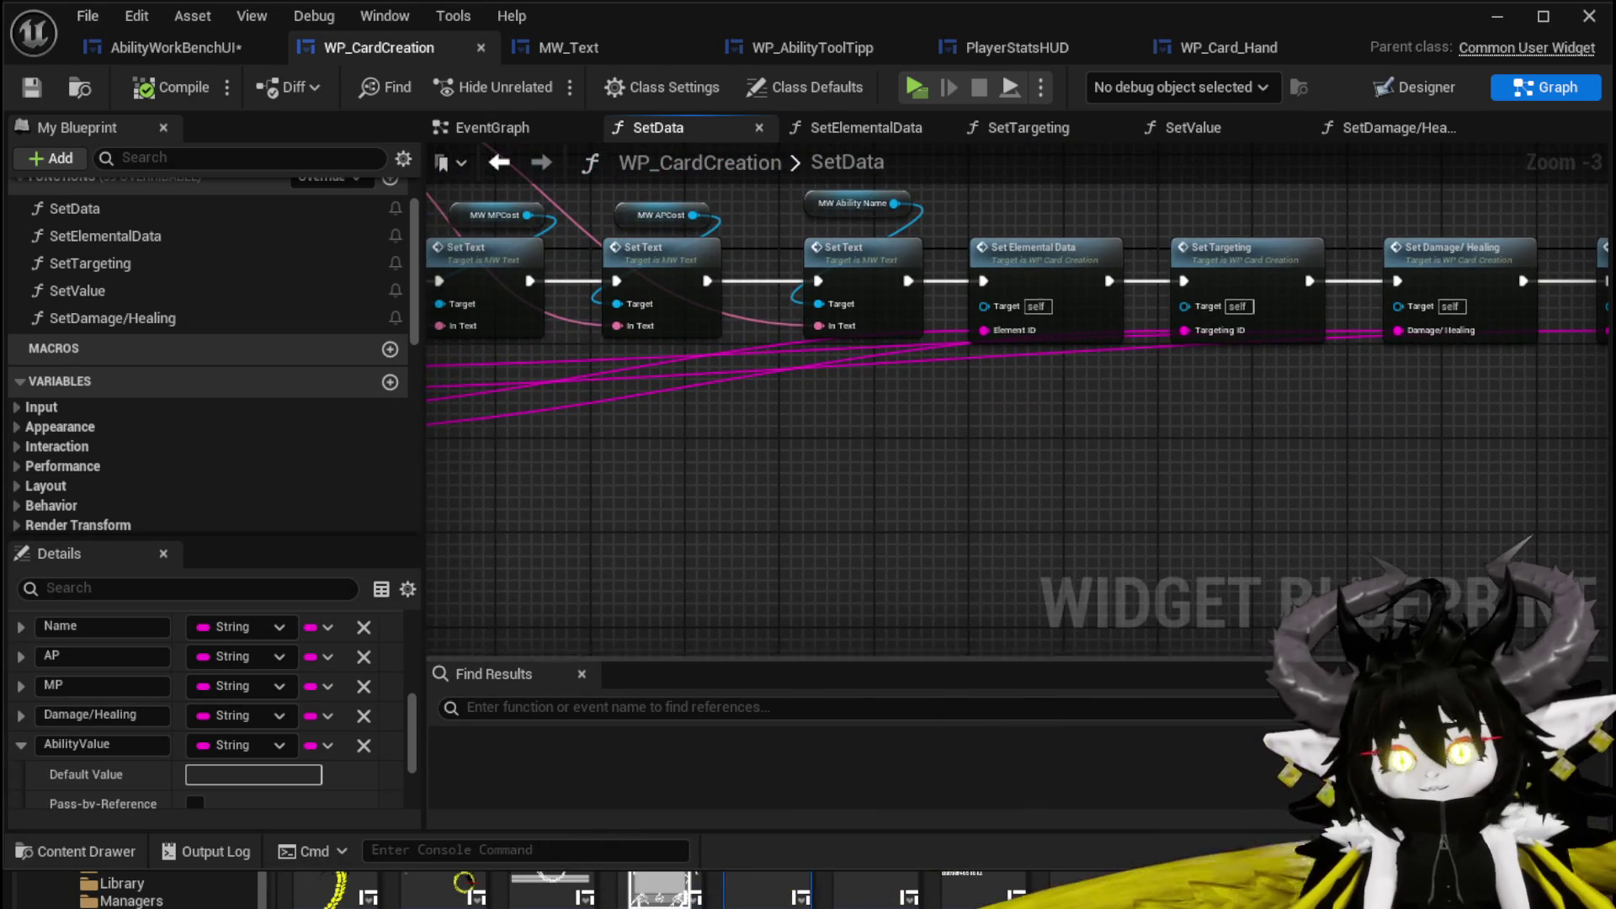
key(ctrl+shift+s)
key(Return)
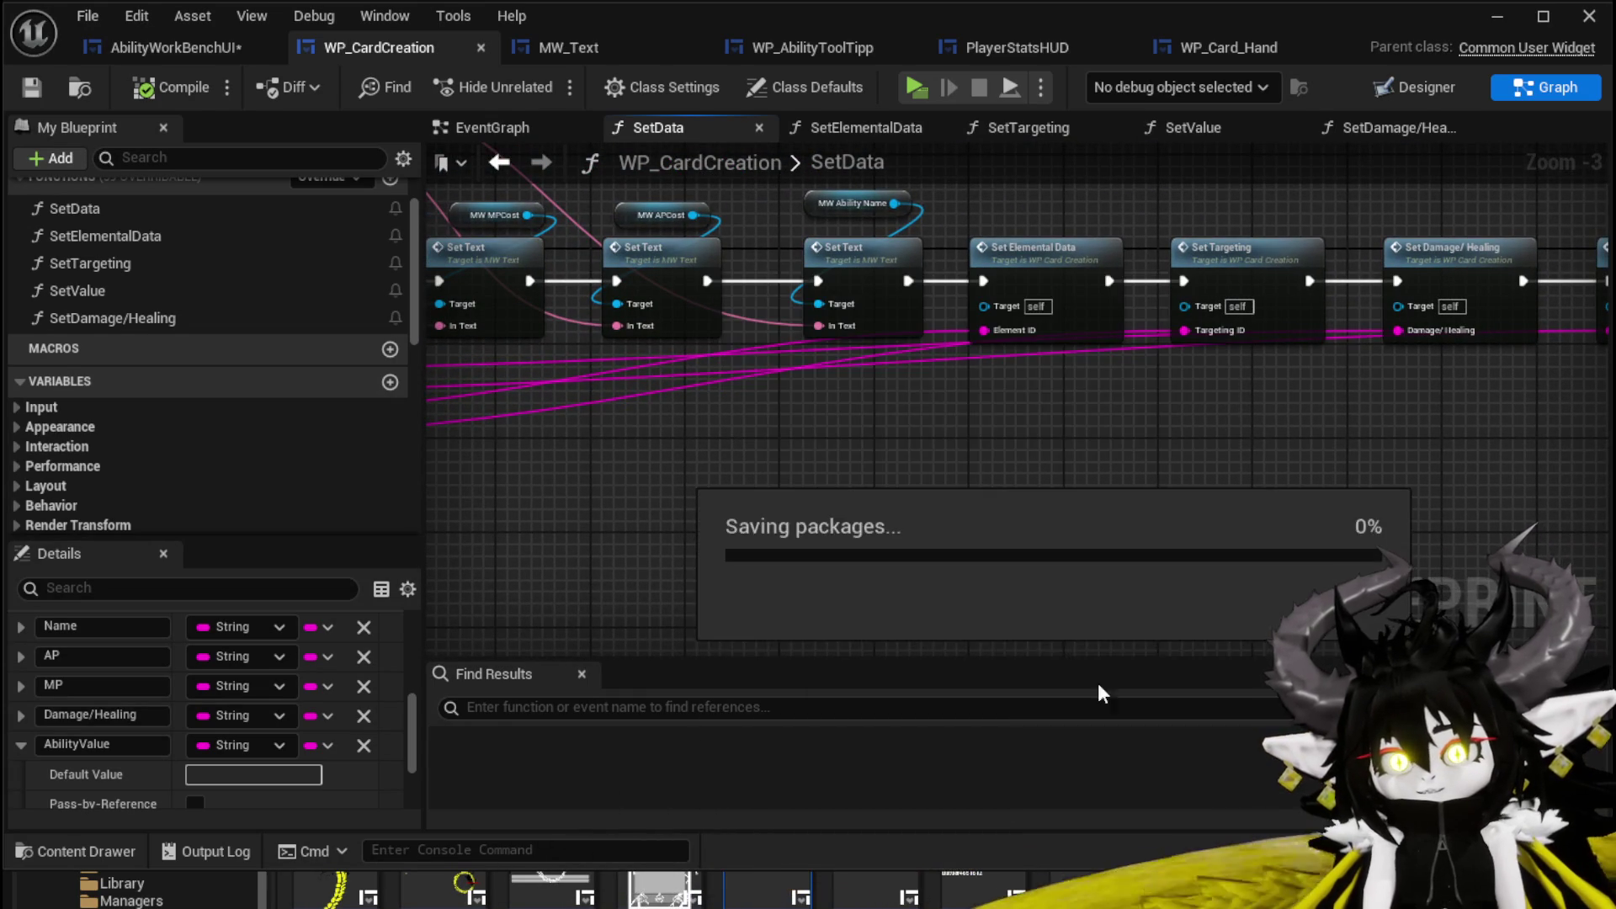
Open the SetValue function graph from the Set Value node.
drag(786, 562, 1135, 535)
scroll(931, 530, down, 1)
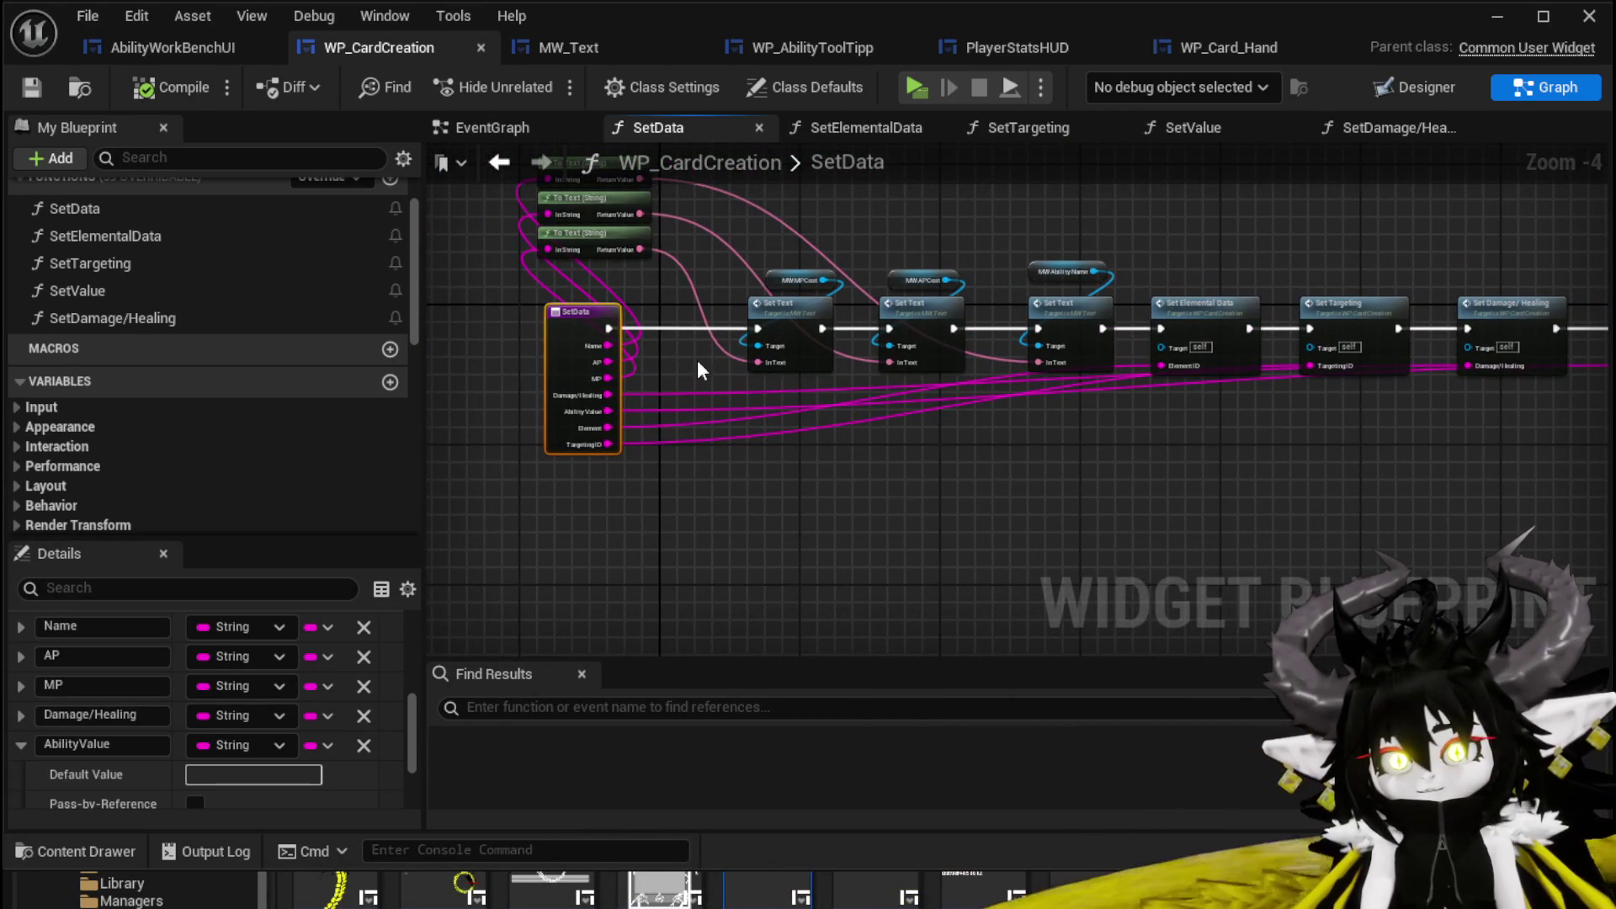
click(973, 242)
drag(974, 241, 945, 303)
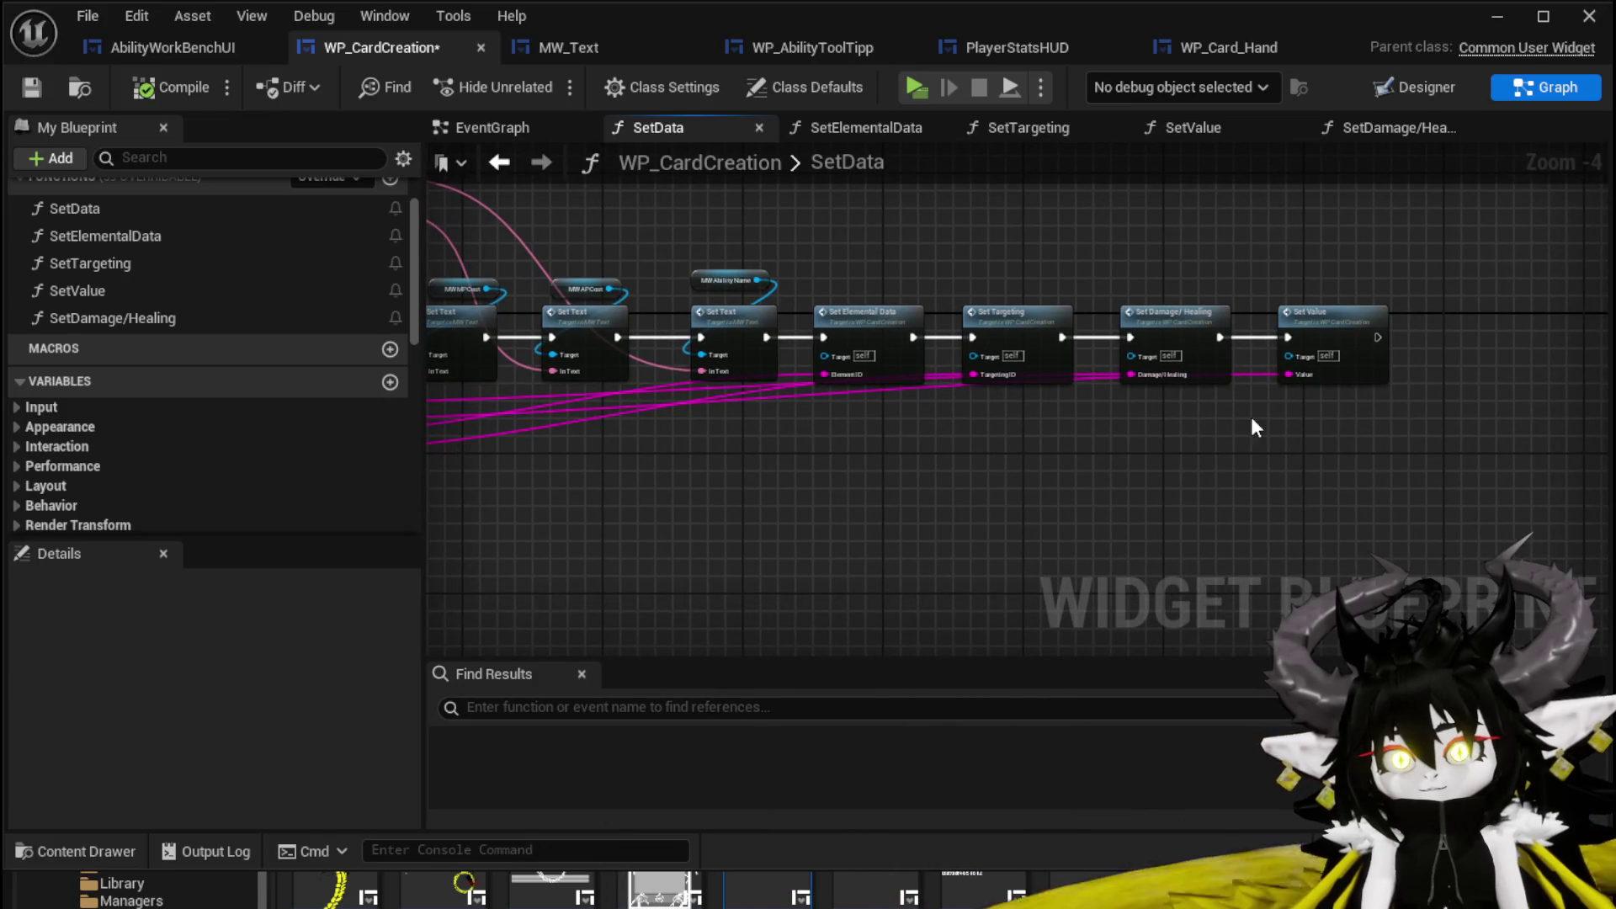
double_click(1287, 311)
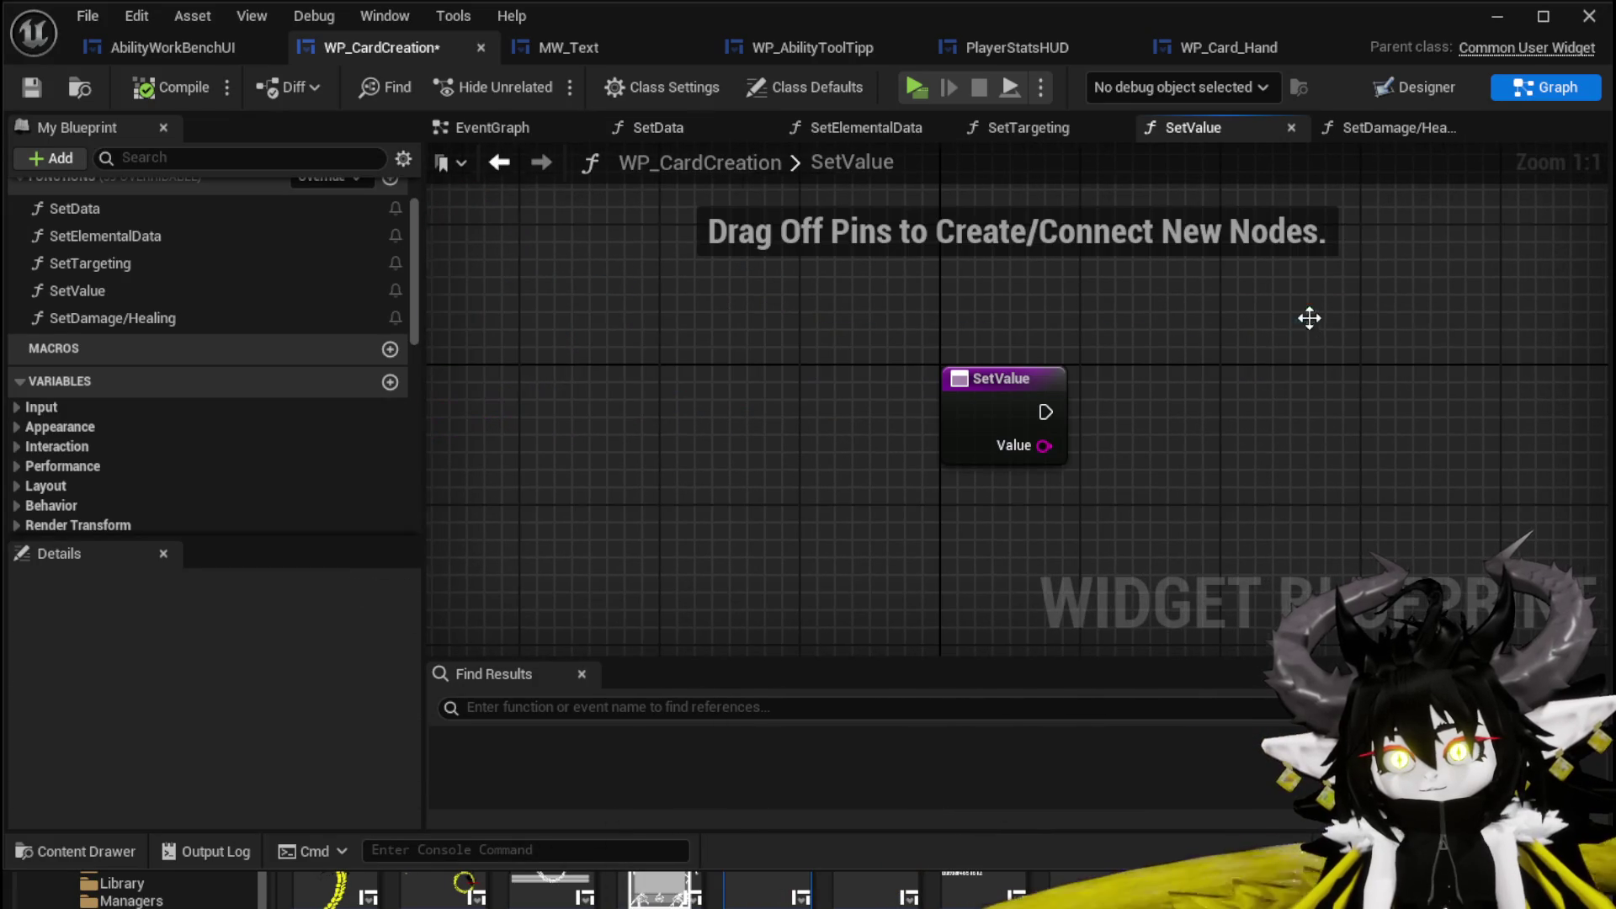
Add a MW_Value getter and a Set Text node targeting it.
scroll(135, 336, up, 2)
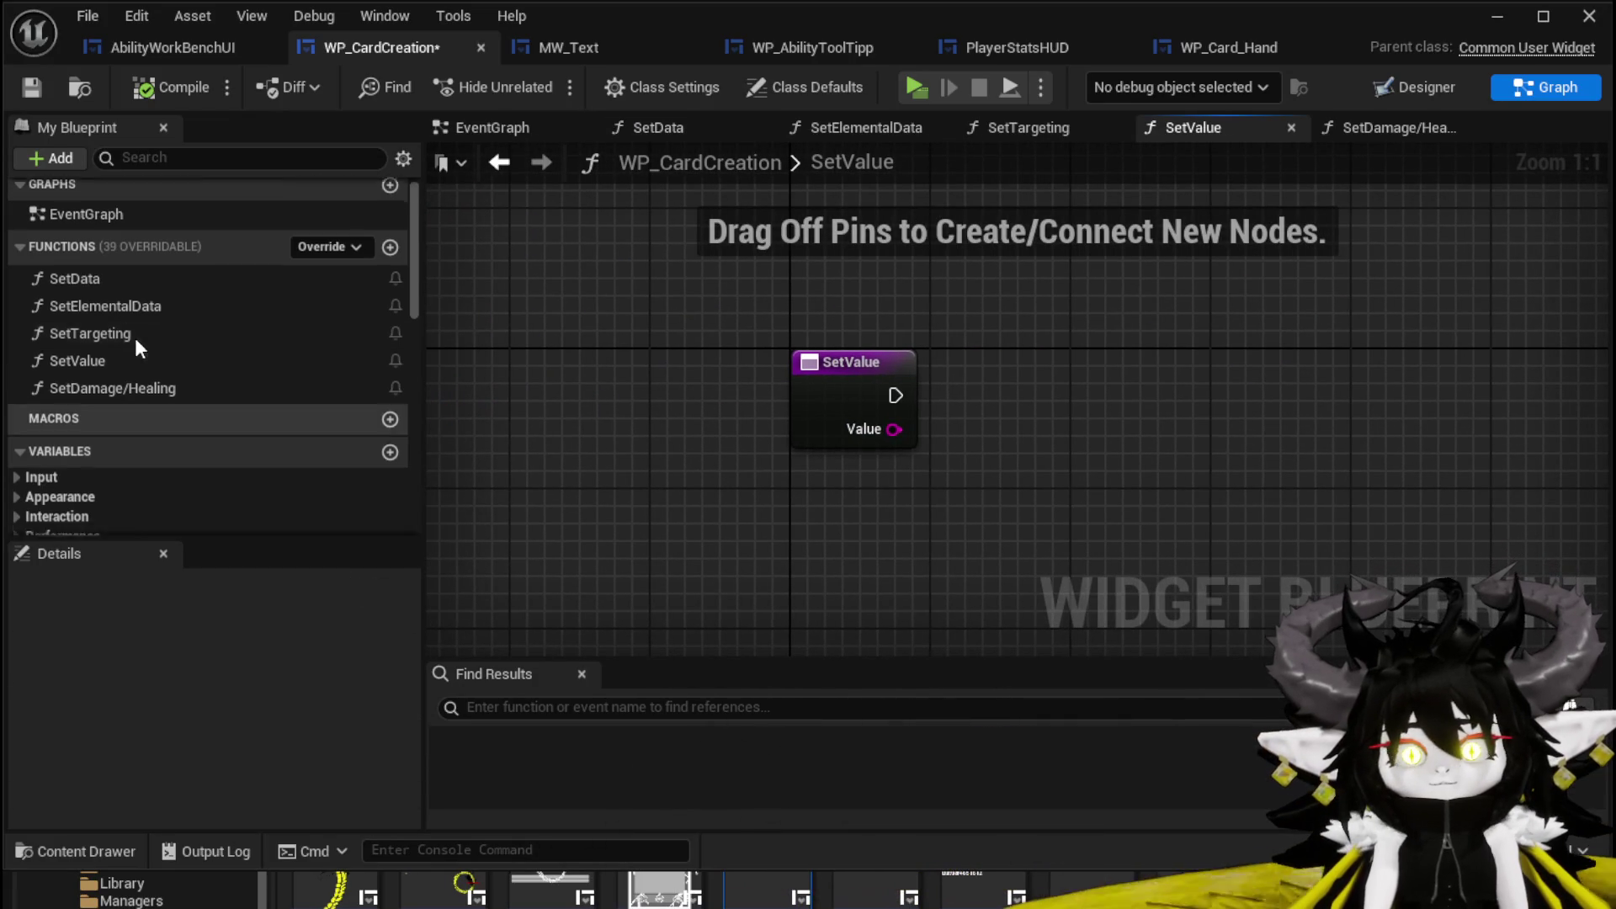
scroll(131, 461, down, 3)
scroll(134, 446, down, 5)
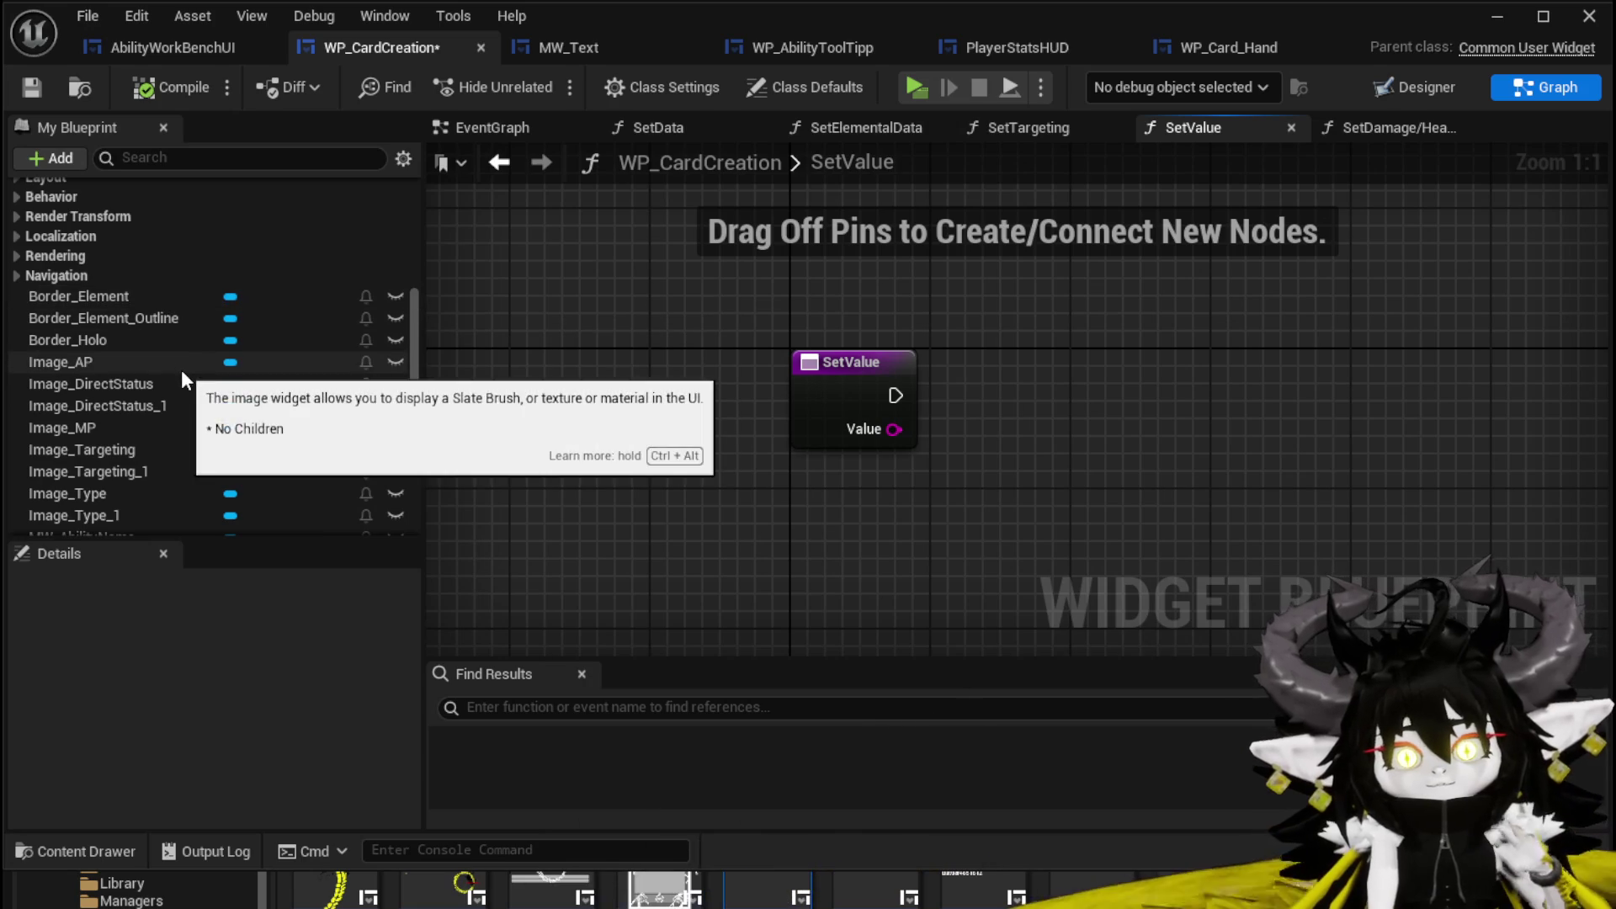
scroll(214, 372, down, 3)
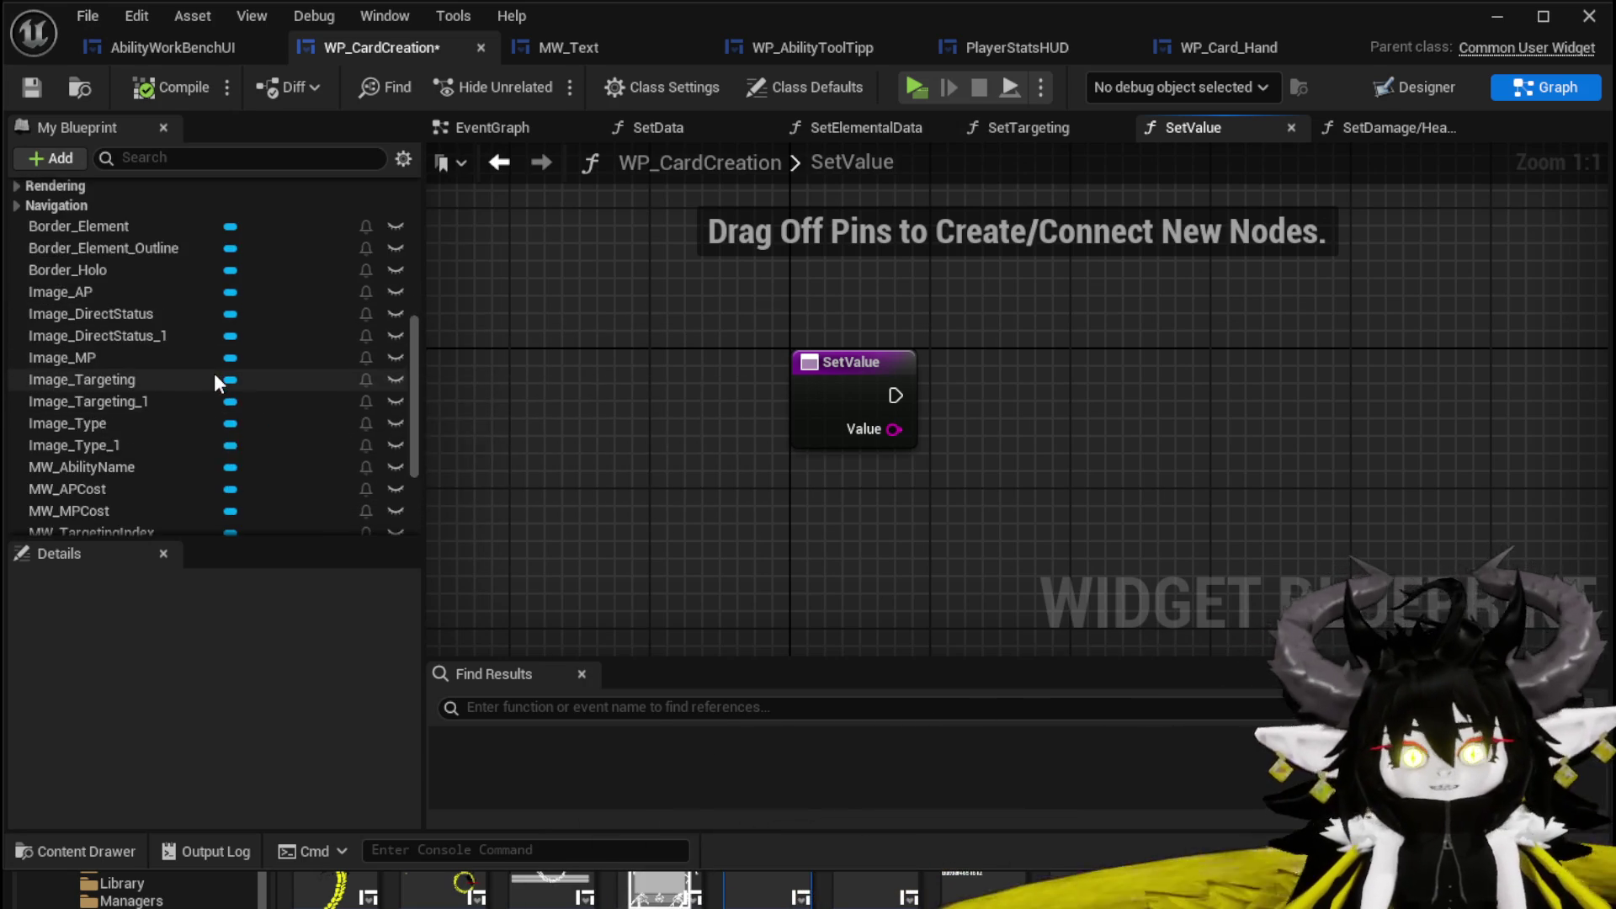
scroll(214, 372, down, 3)
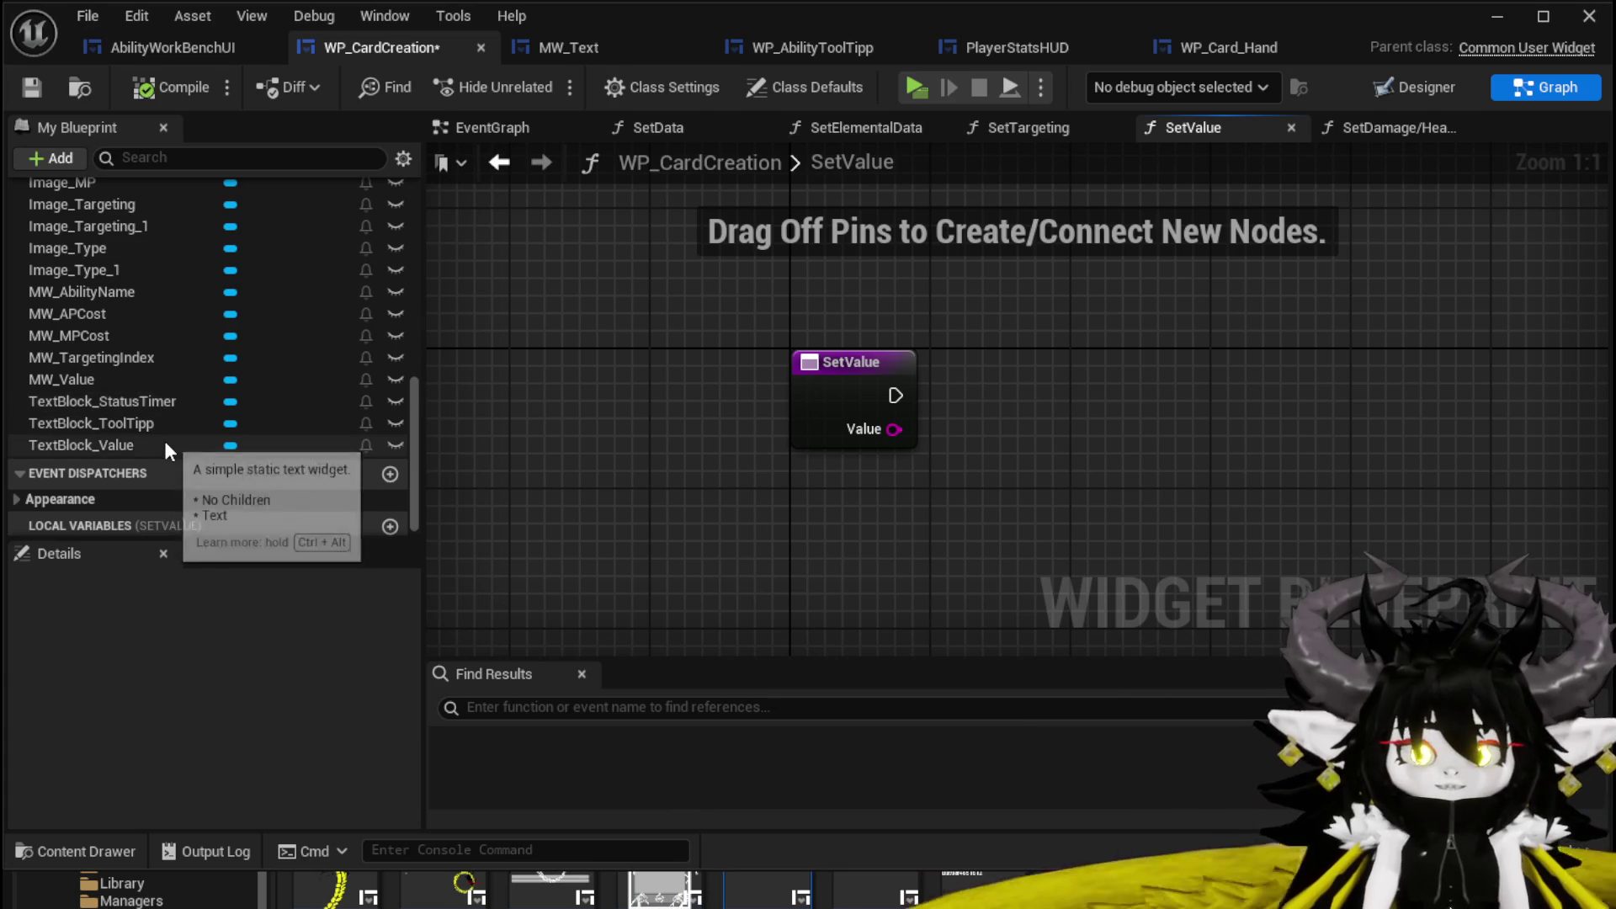
scroll(164, 436, up, 1)
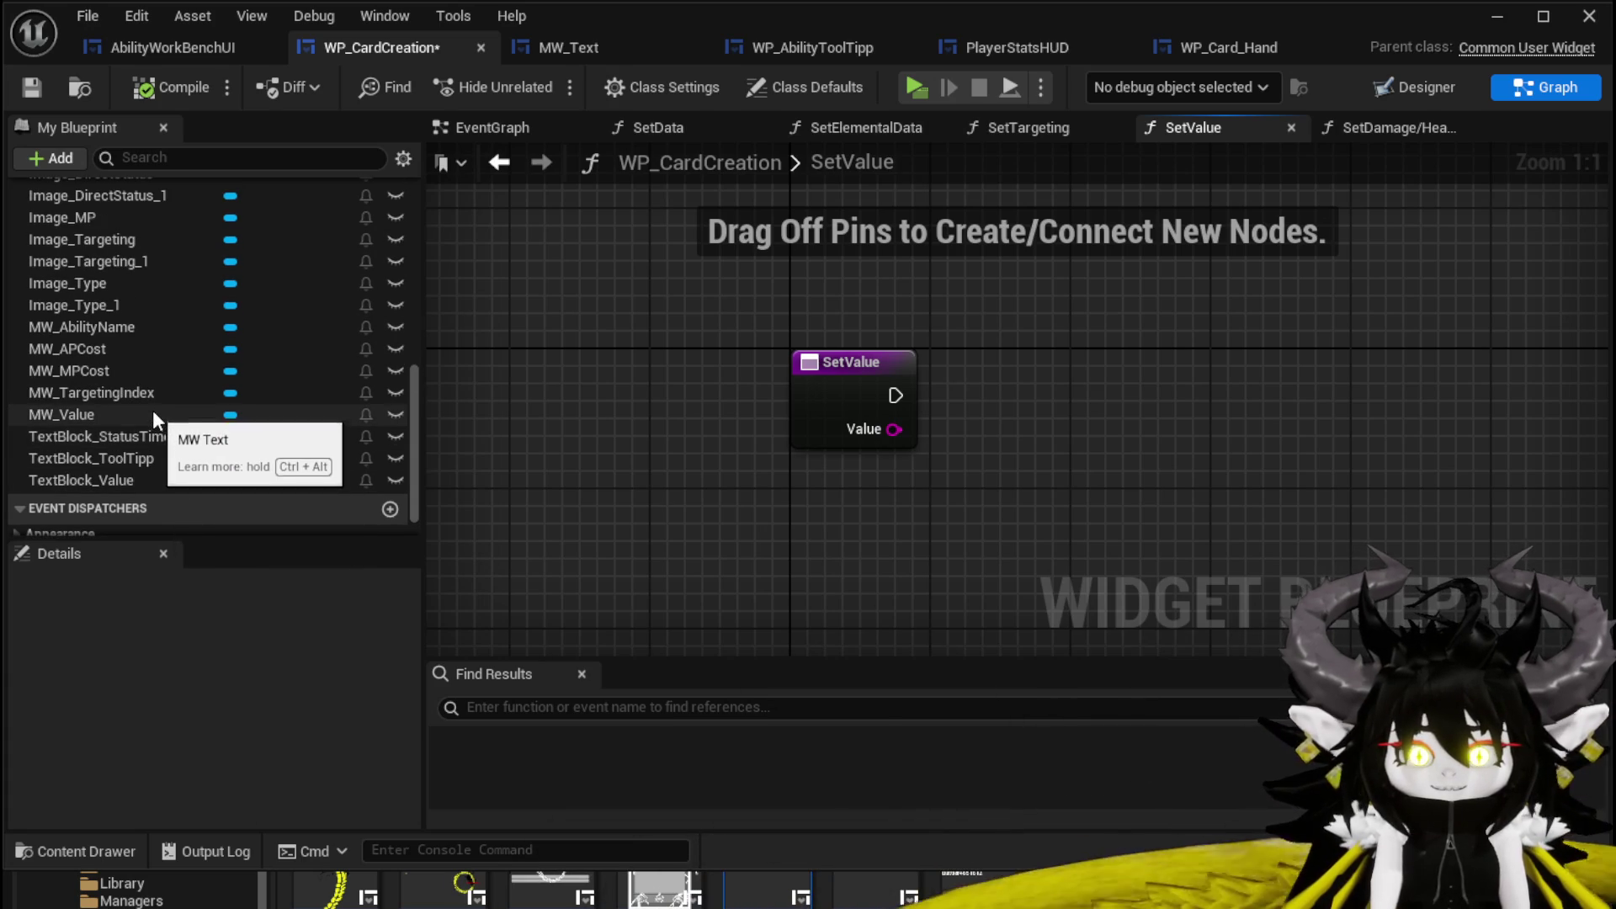
mouse_move(123, 414)
mouse_down()
mouse_move(859, 229)
mouse_move(867, 274)
mouse_up()
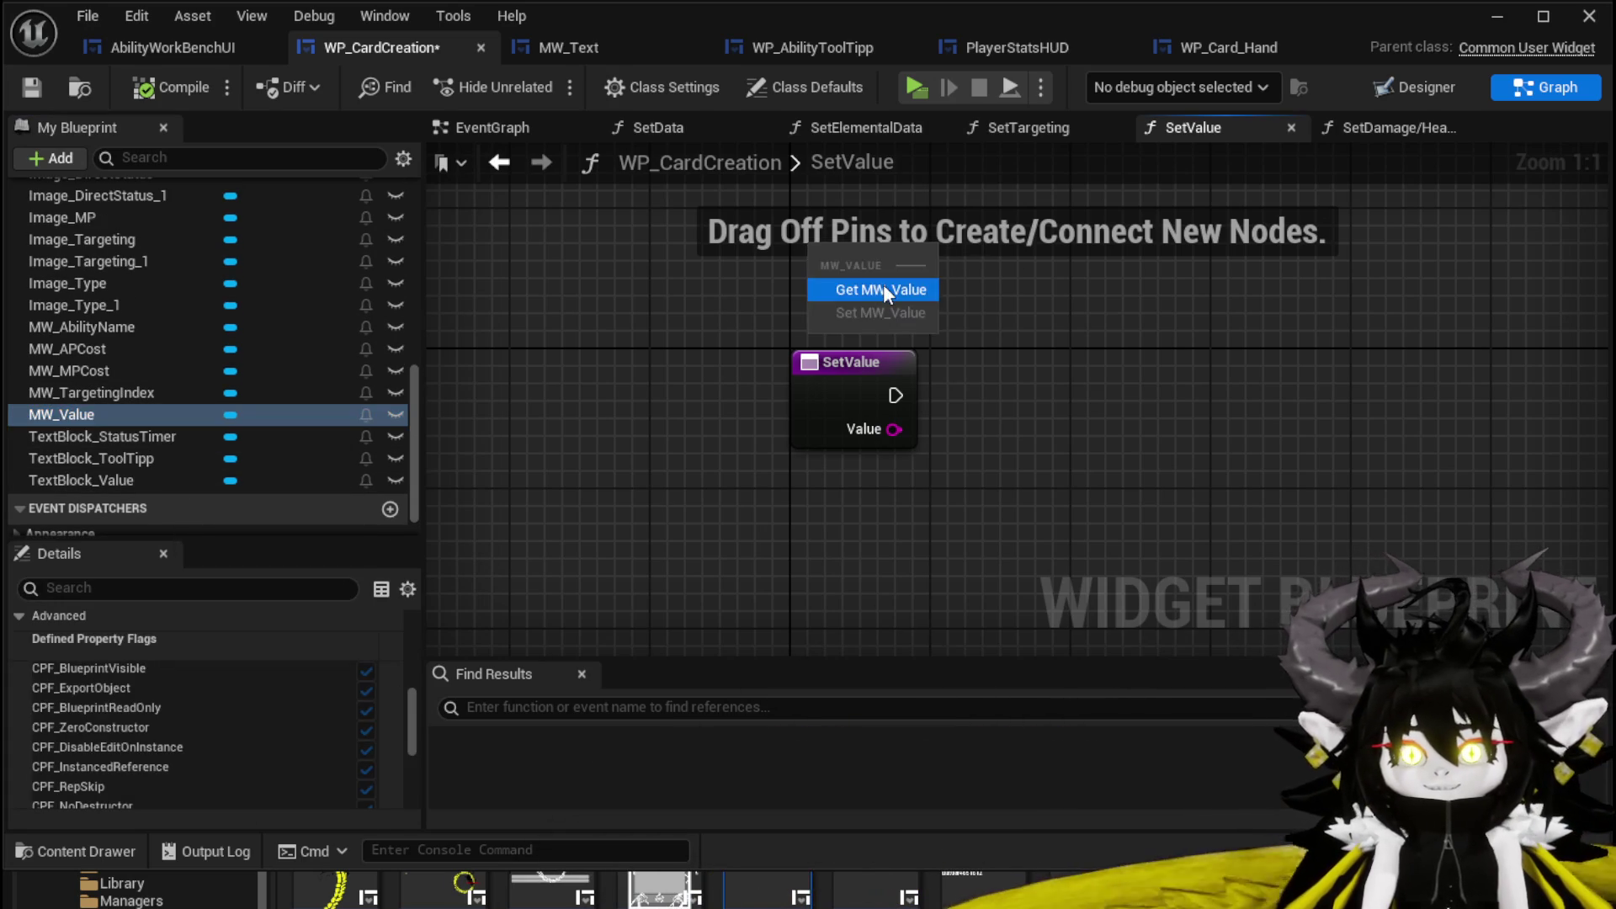
click(882, 285)
drag(694, 274, 880, 365)
text(Set Text)
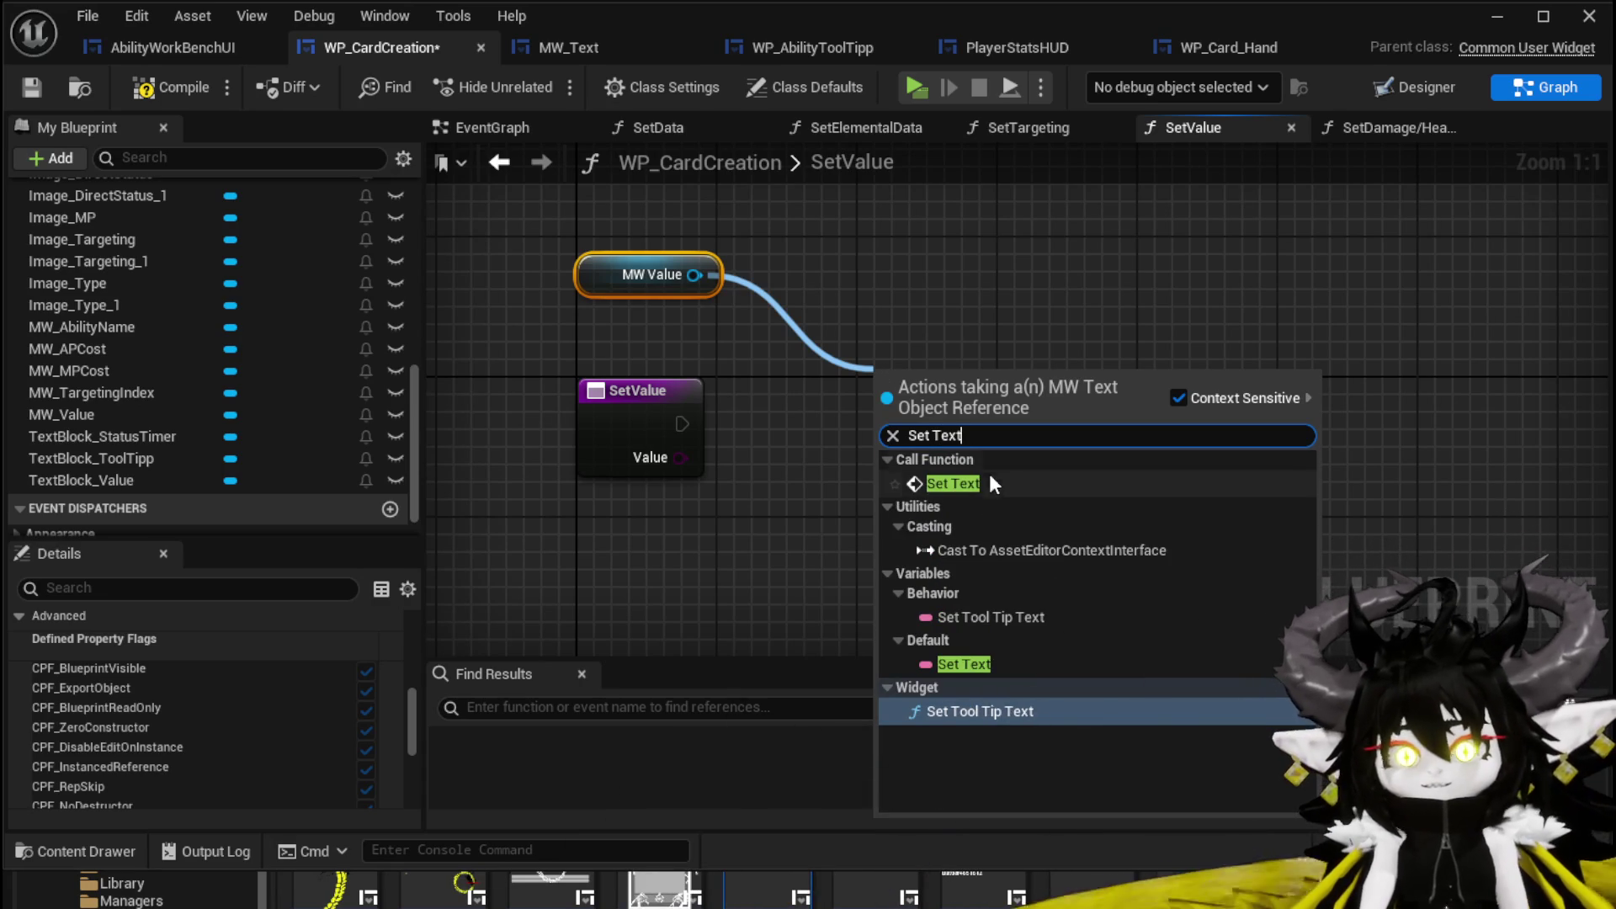
click(976, 483)
Wire SetValue's execution and Value (via To Text) into Set Text, tidy the nodes, save and compile.
mouse_move(679, 423)
mouse_down()
mouse_move(866, 441)
mouse_move(877, 423)
mouse_move(936, 428)
mouse_up()
drag(668, 462, 933, 495)
mouse_move(814, 375)
mouse_down()
mouse_move(683, 533)
mouse_move(640, 512)
mouse_up()
click(760, 461)
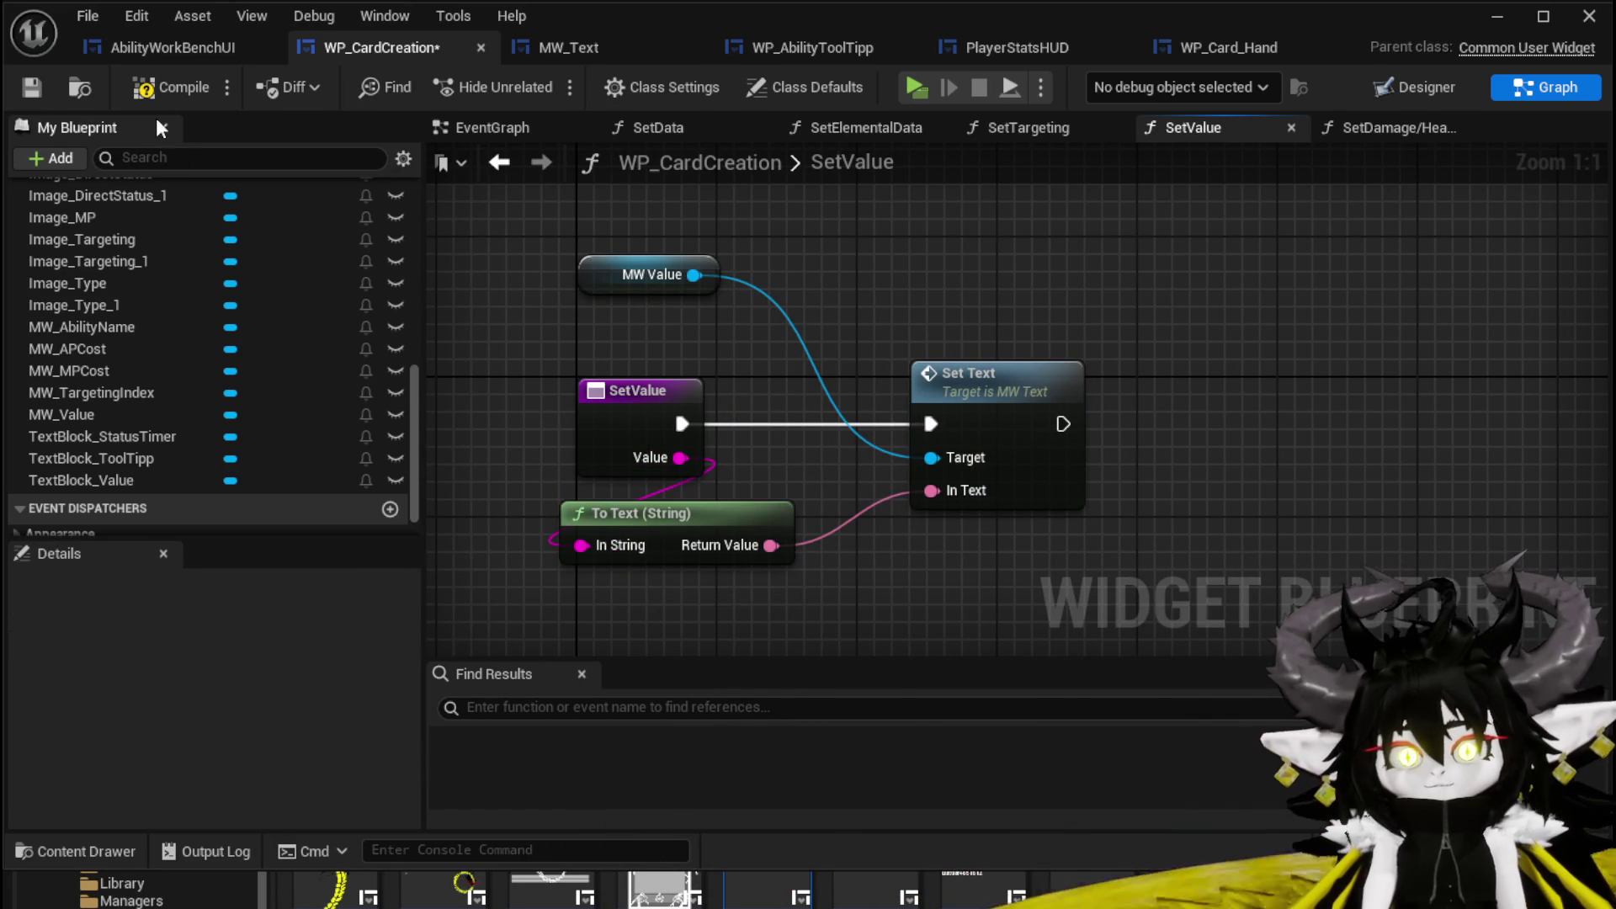
click(36, 96)
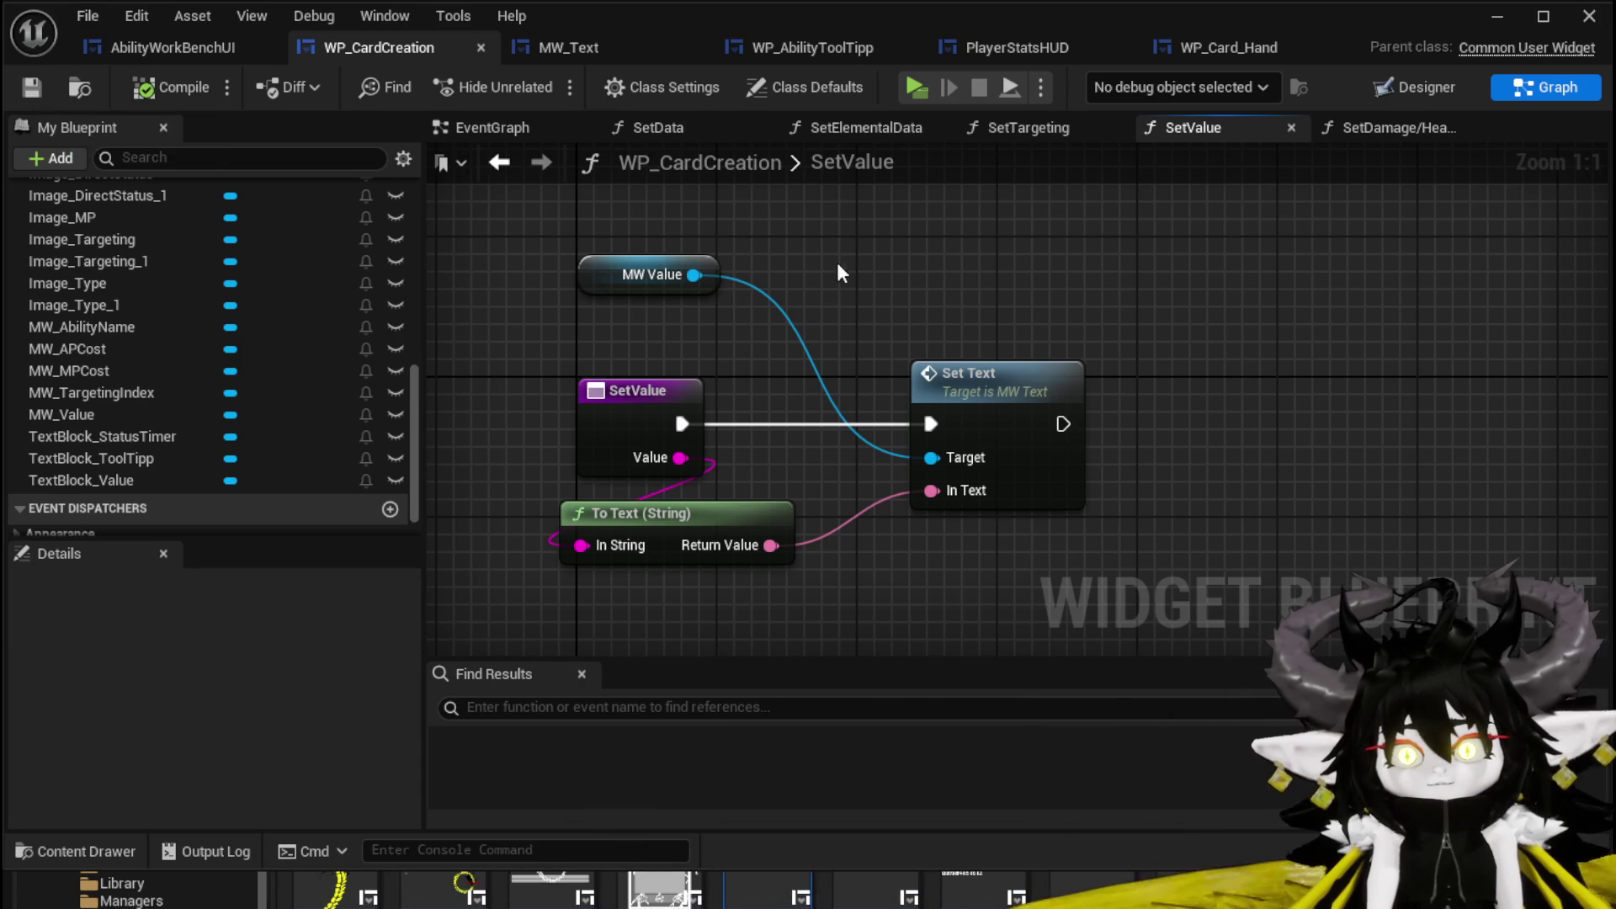
mouse_move(674, 267)
mouse_down()
mouse_move(1085, 283)
mouse_move(1010, 303)
mouse_up()
click(804, 281)
click(146, 92)
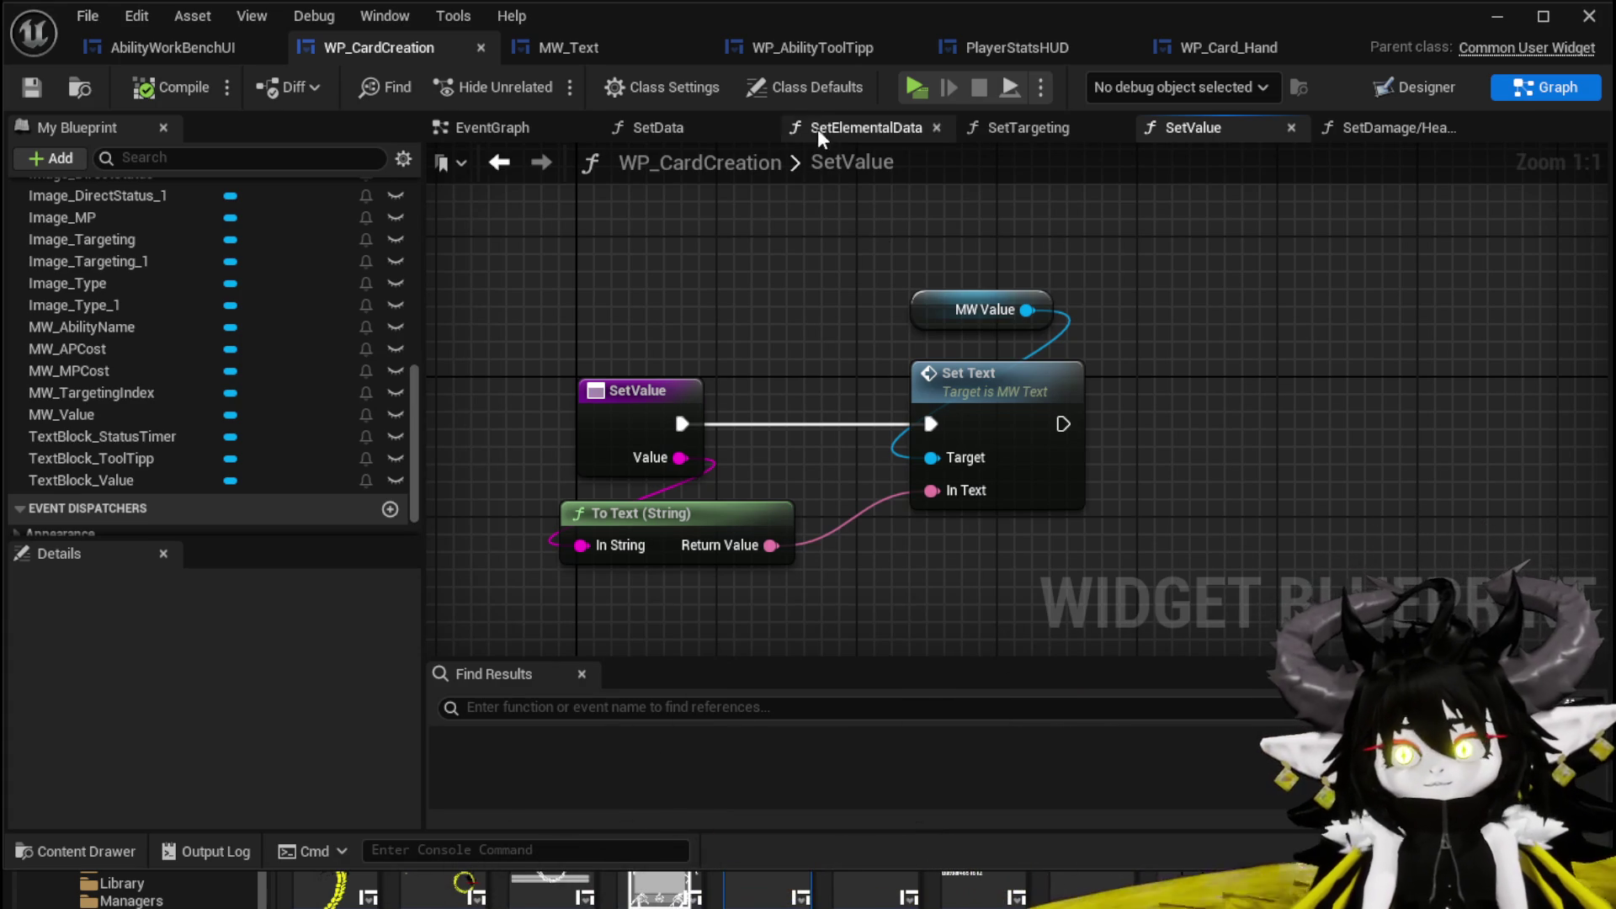
Inspect the finished five-node SetValue graph, then return to AbilityWorkBenchUI.
drag(555, 261, 1226, 563)
click(1150, 592)
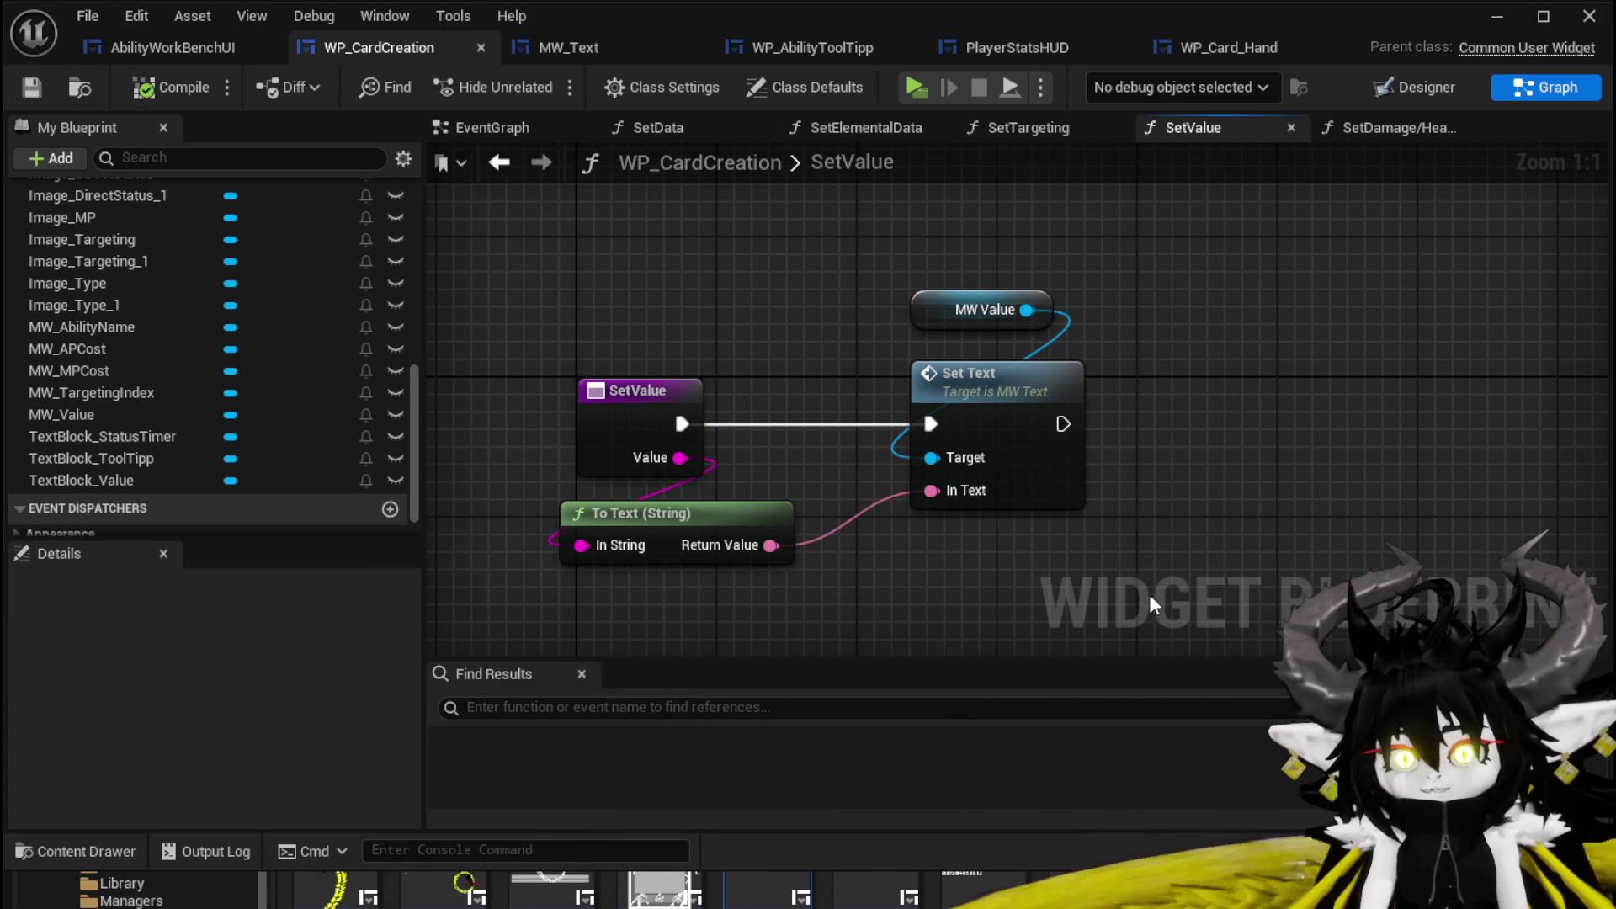
drag(475, 210, 1094, 542)
click(1094, 542)
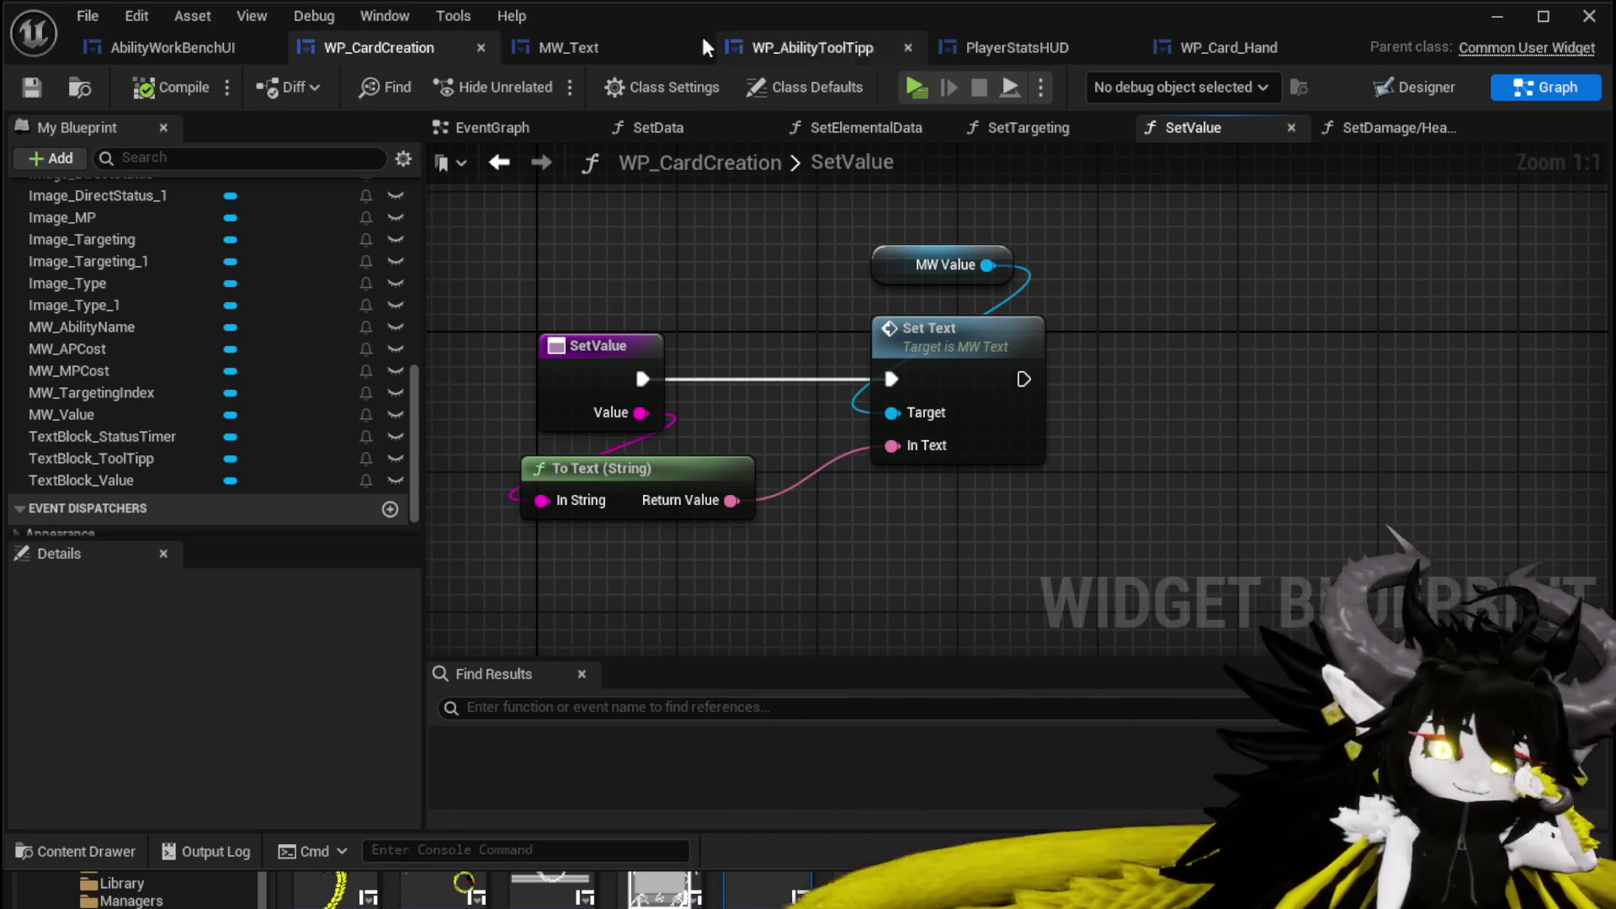
click(164, 43)
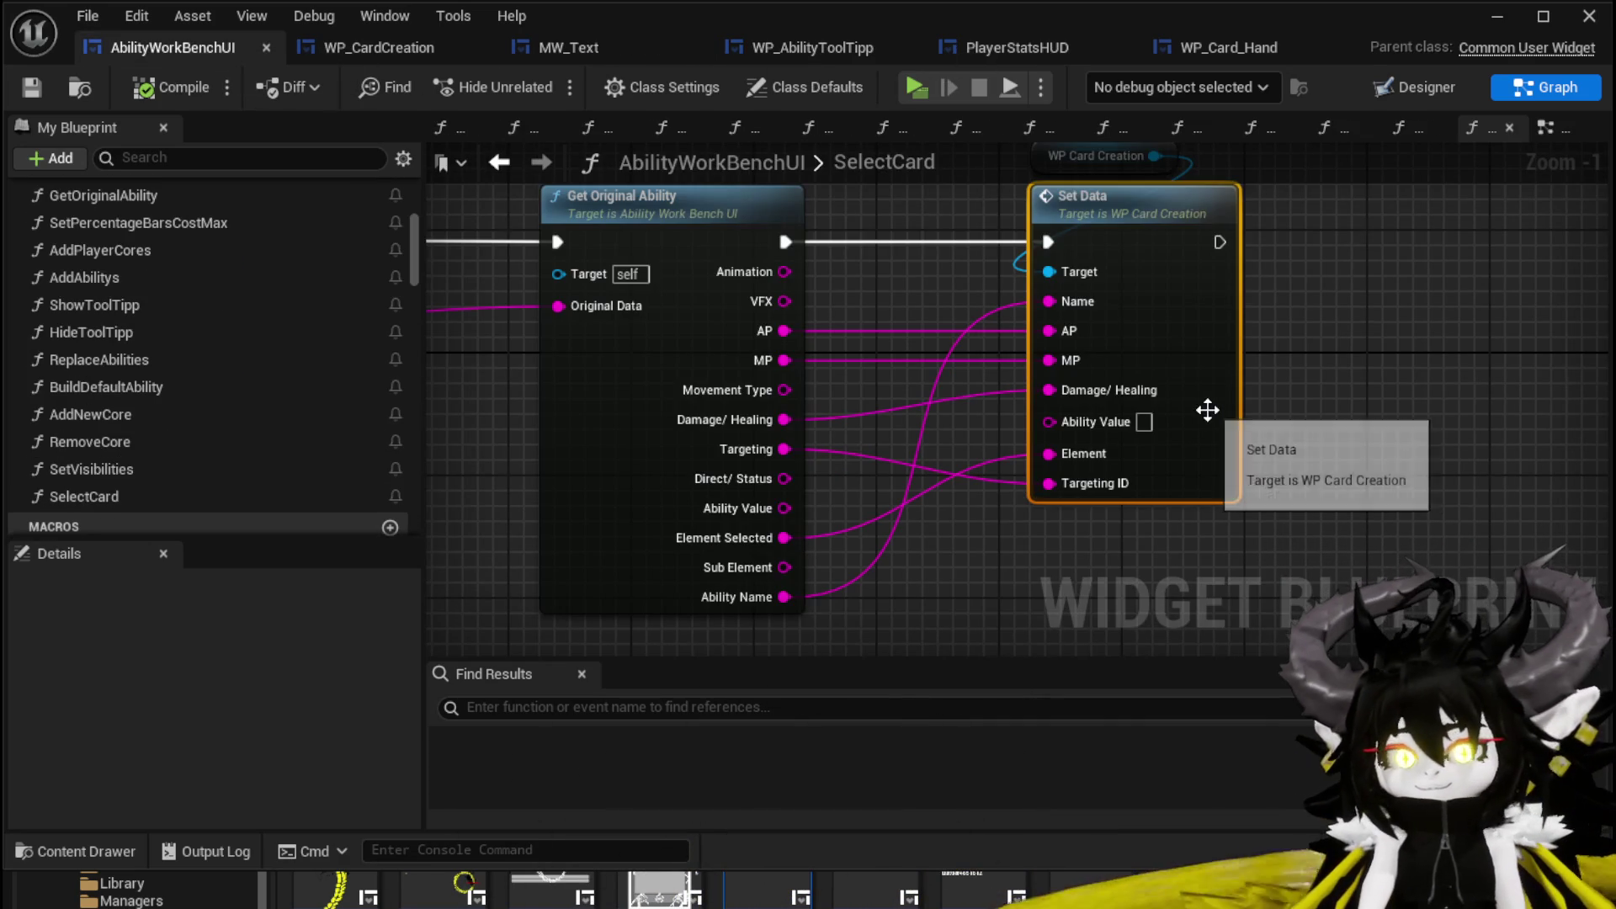
Wire Ability Value into Set Data in SelectCard, compile and save, then reopen WP_CardCreation's Designer.
drag(1091, 391, 1075, 362)
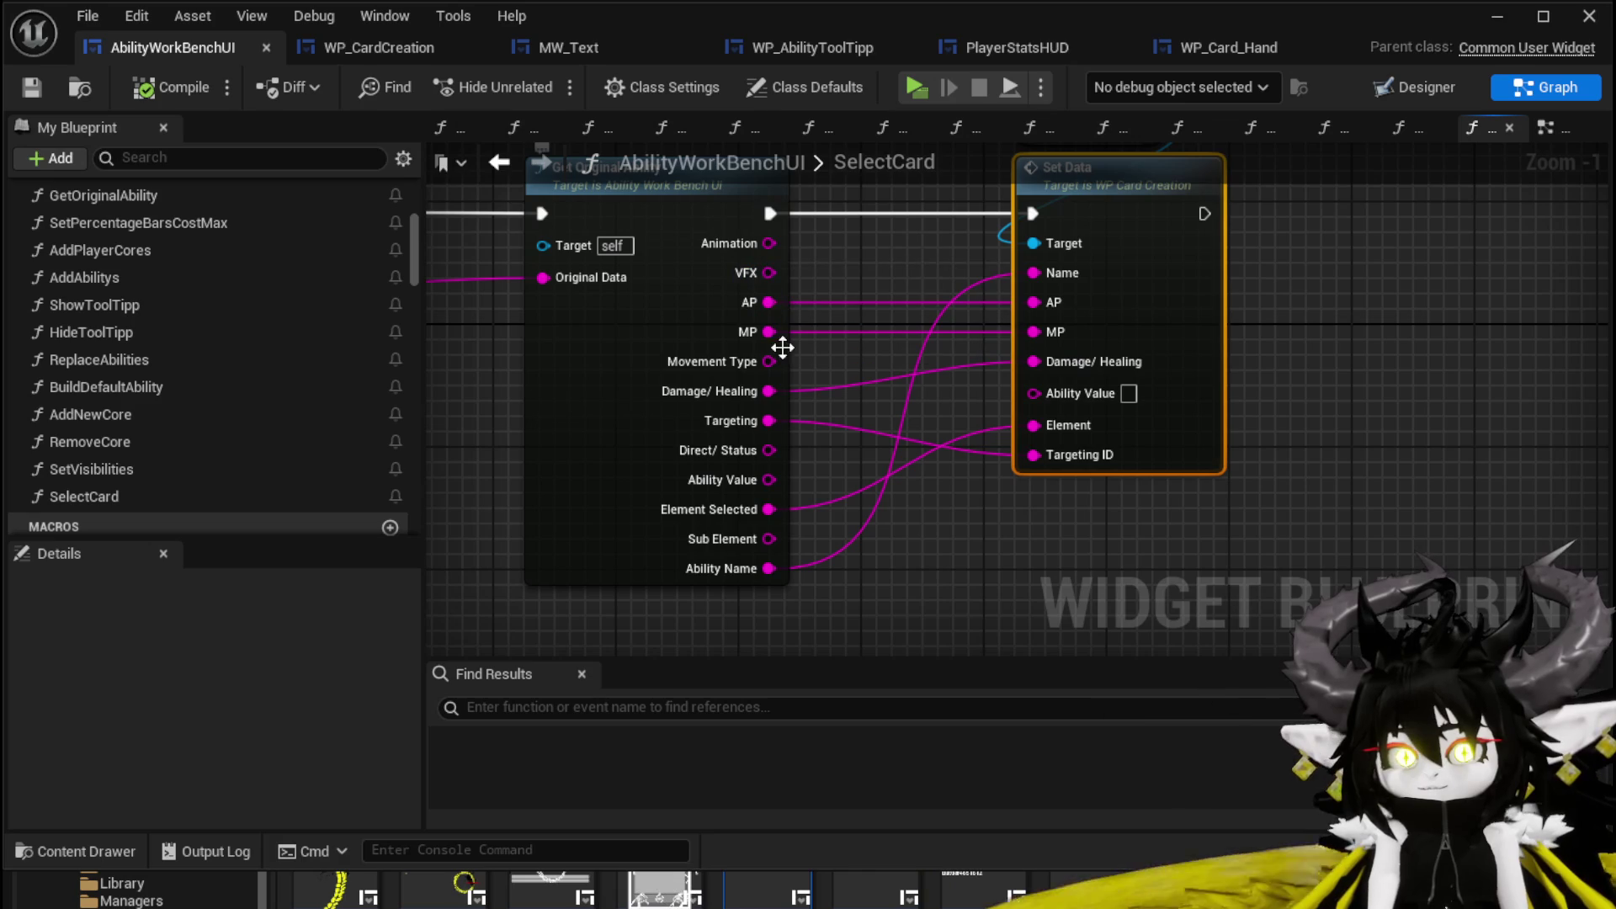
mouse_move(768, 480)
mouse_down()
mouse_move(1020, 437)
mouse_move(1033, 392)
mouse_up()
click(171, 87)
click(32, 87)
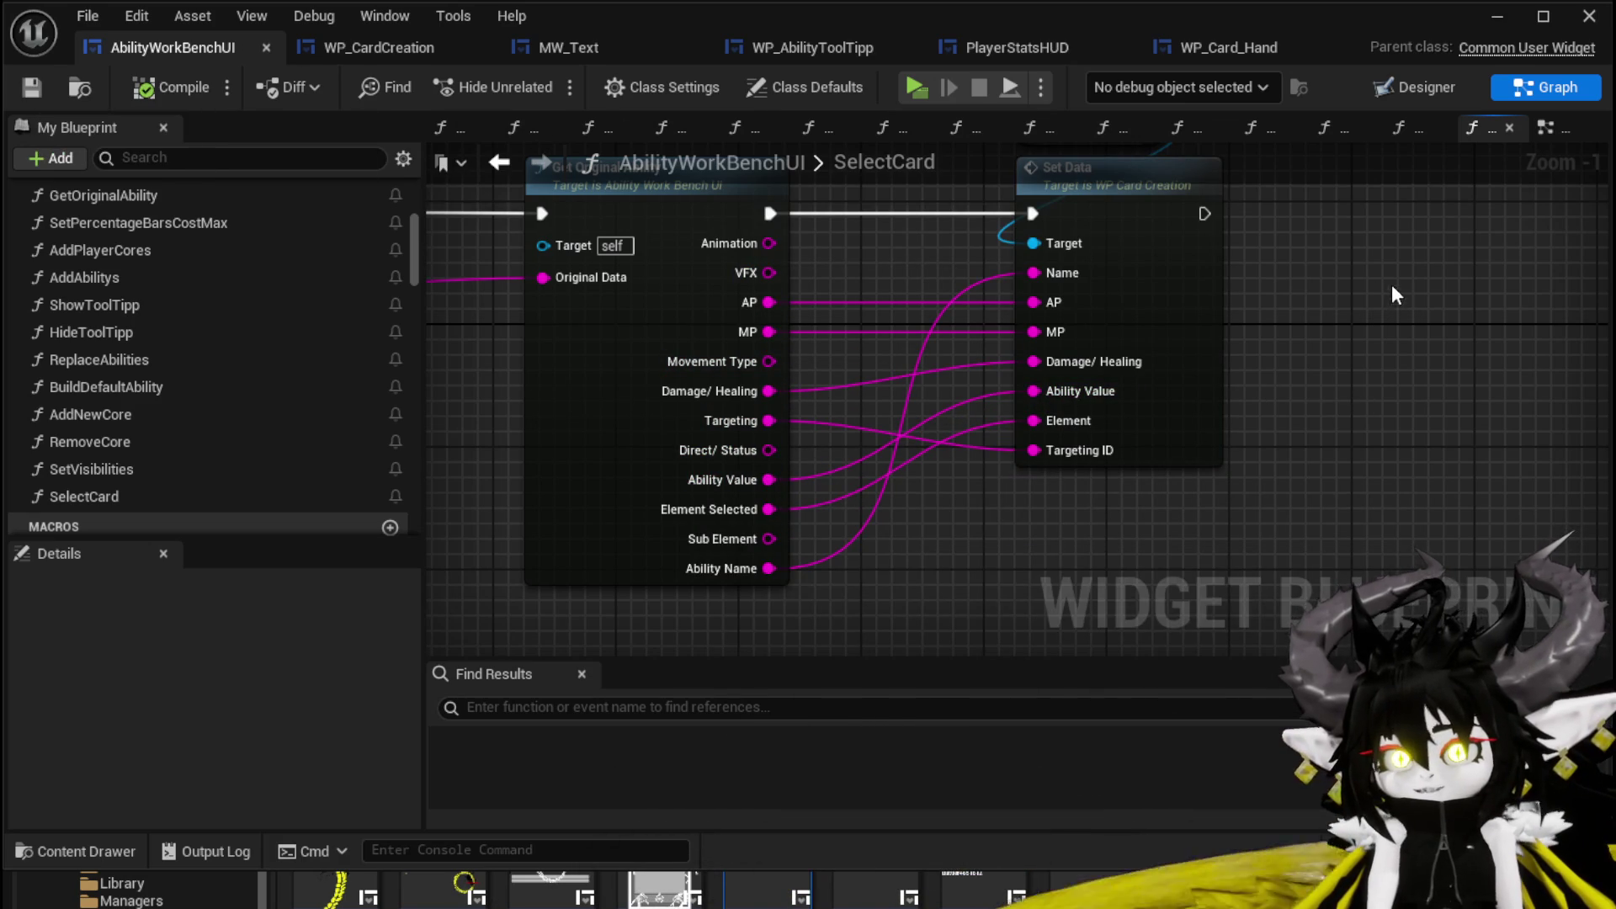
click(352, 46)
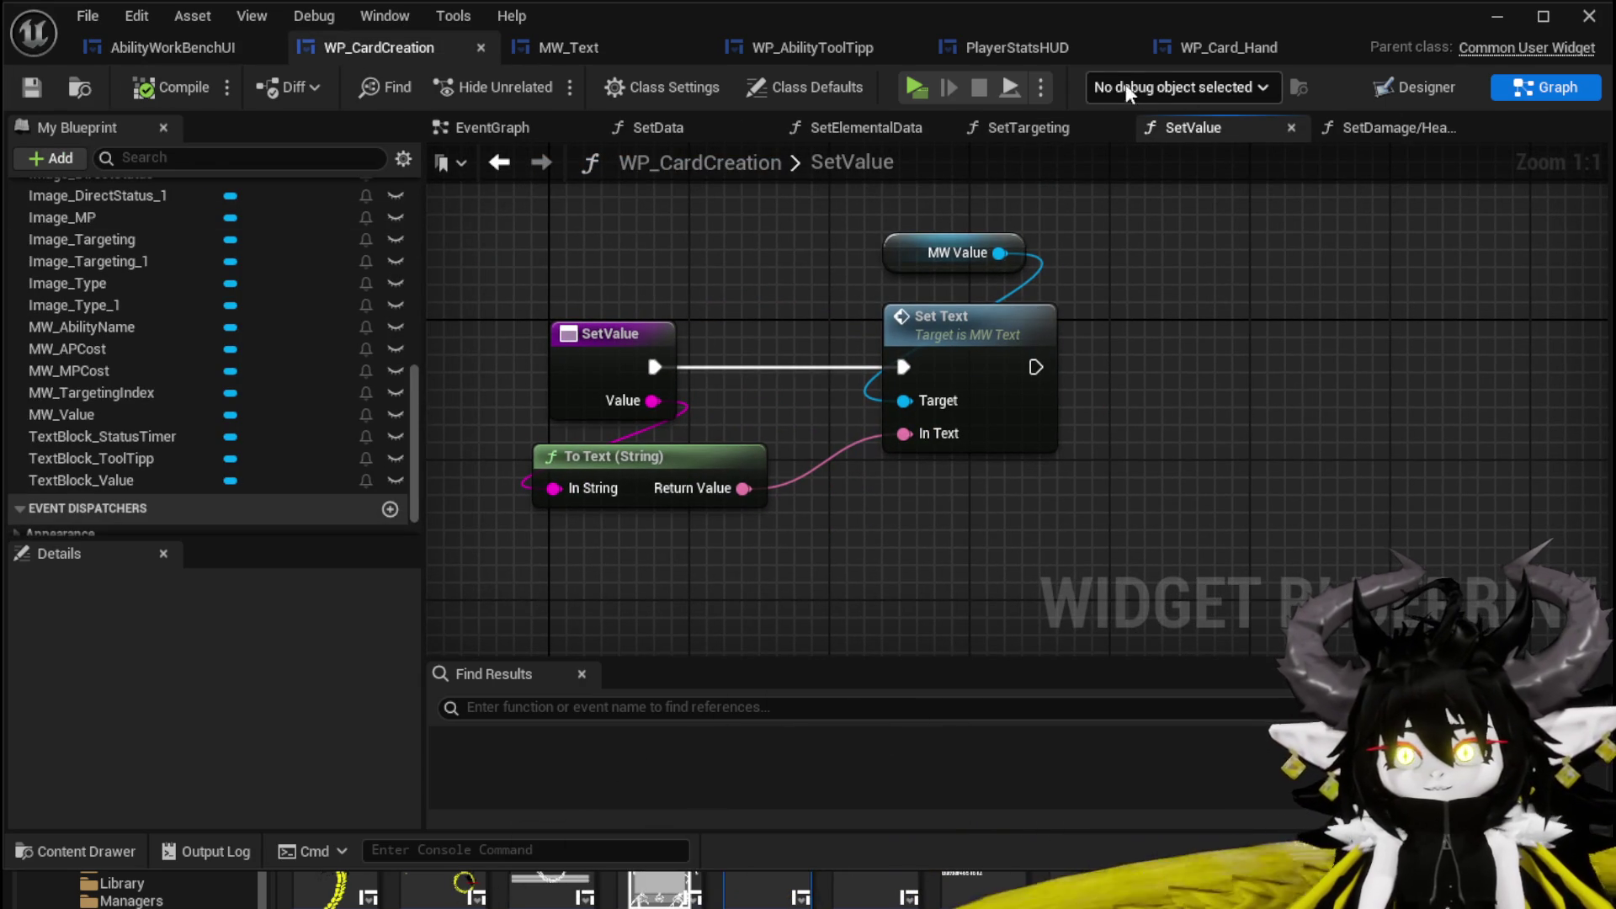
click(1413, 87)
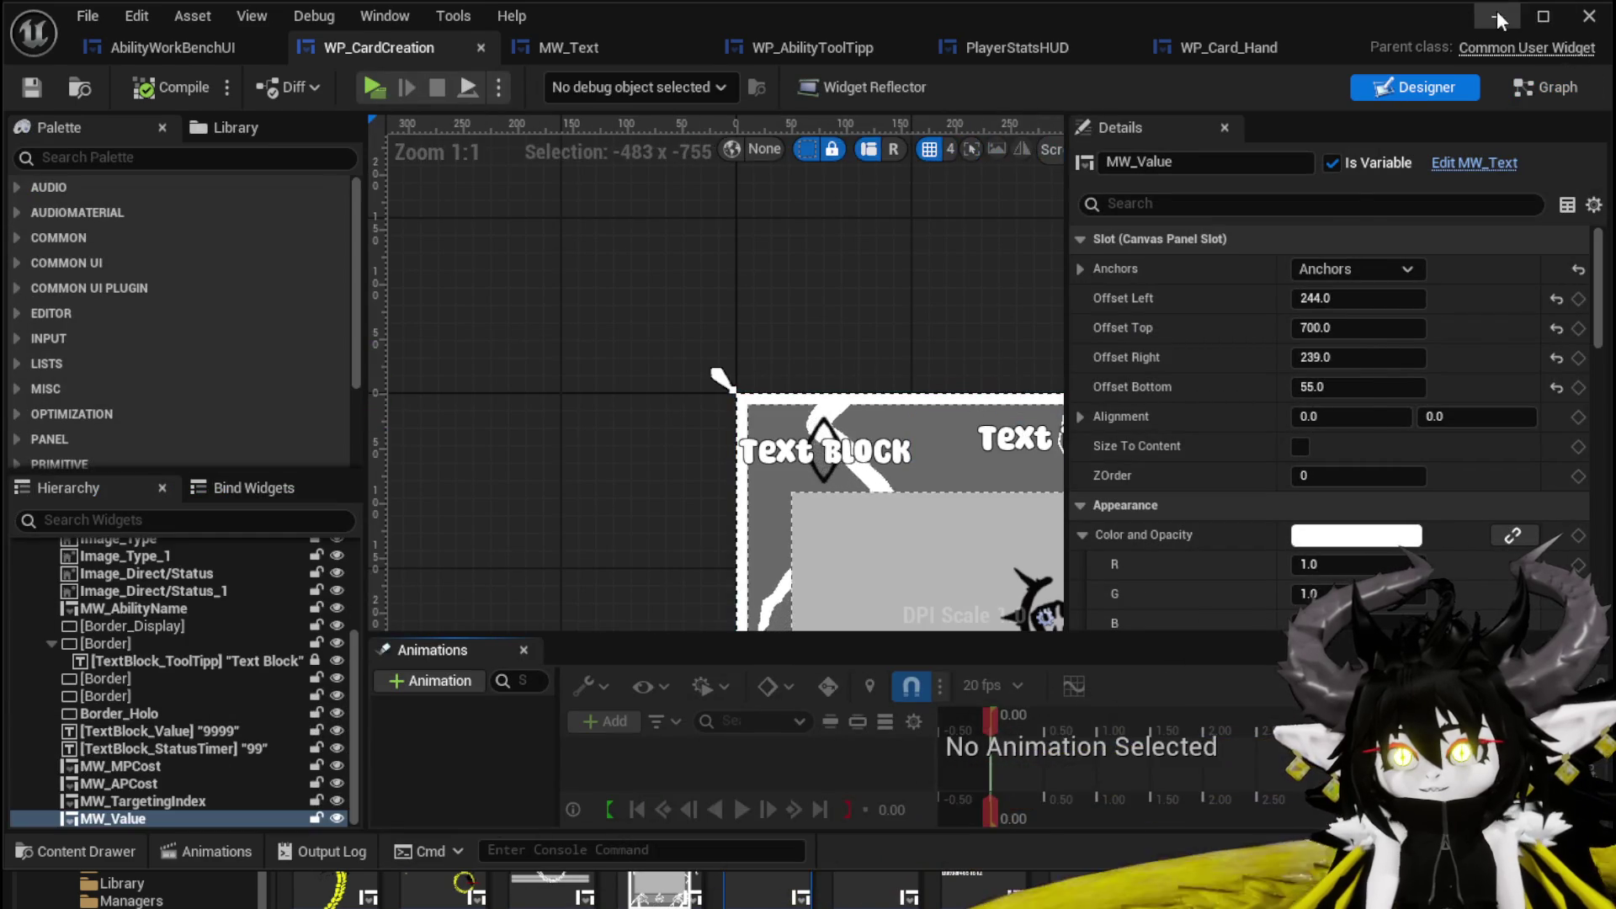
Play-test the workbench, select the yellow magic card showing value 250, then stop and save.
click(1496, 16)
click(545, 83)
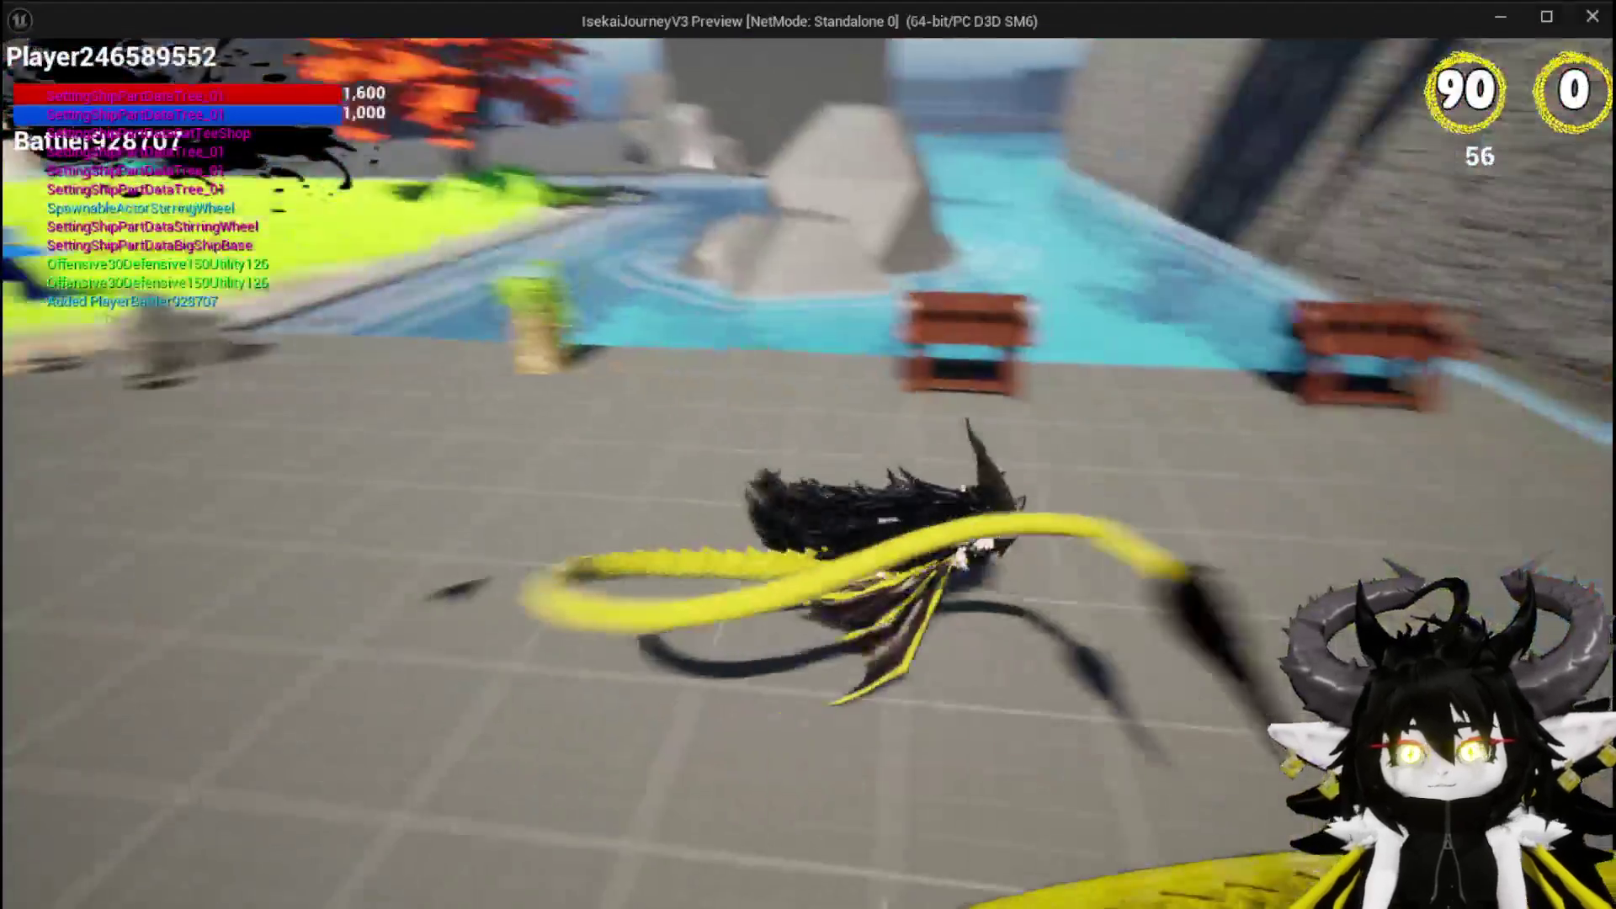
key(w)
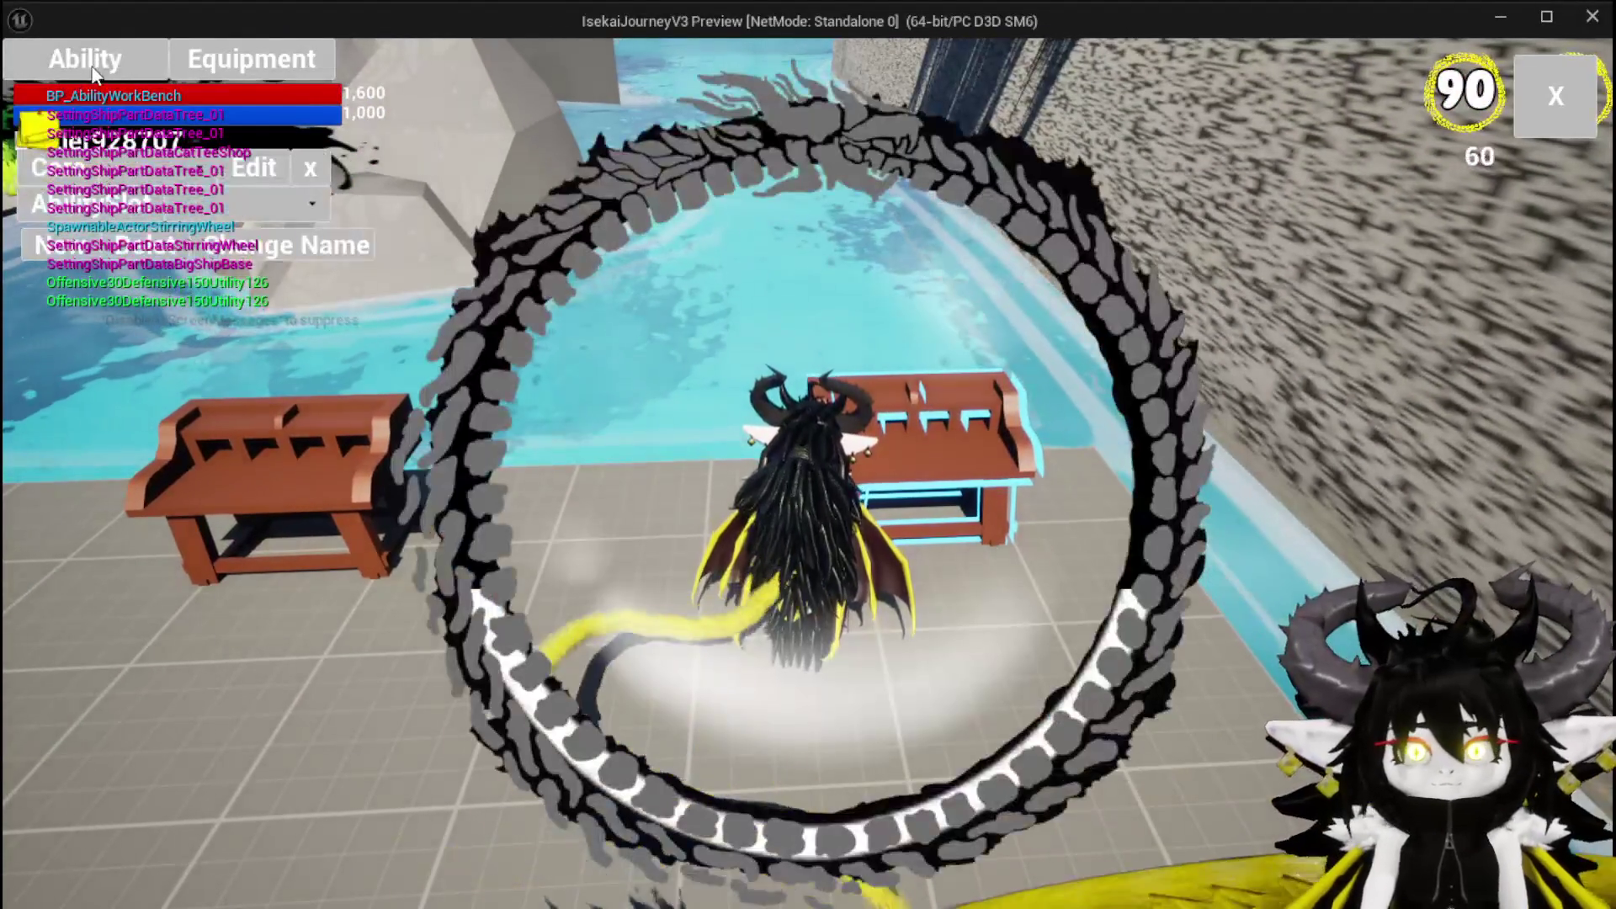
click(142, 168)
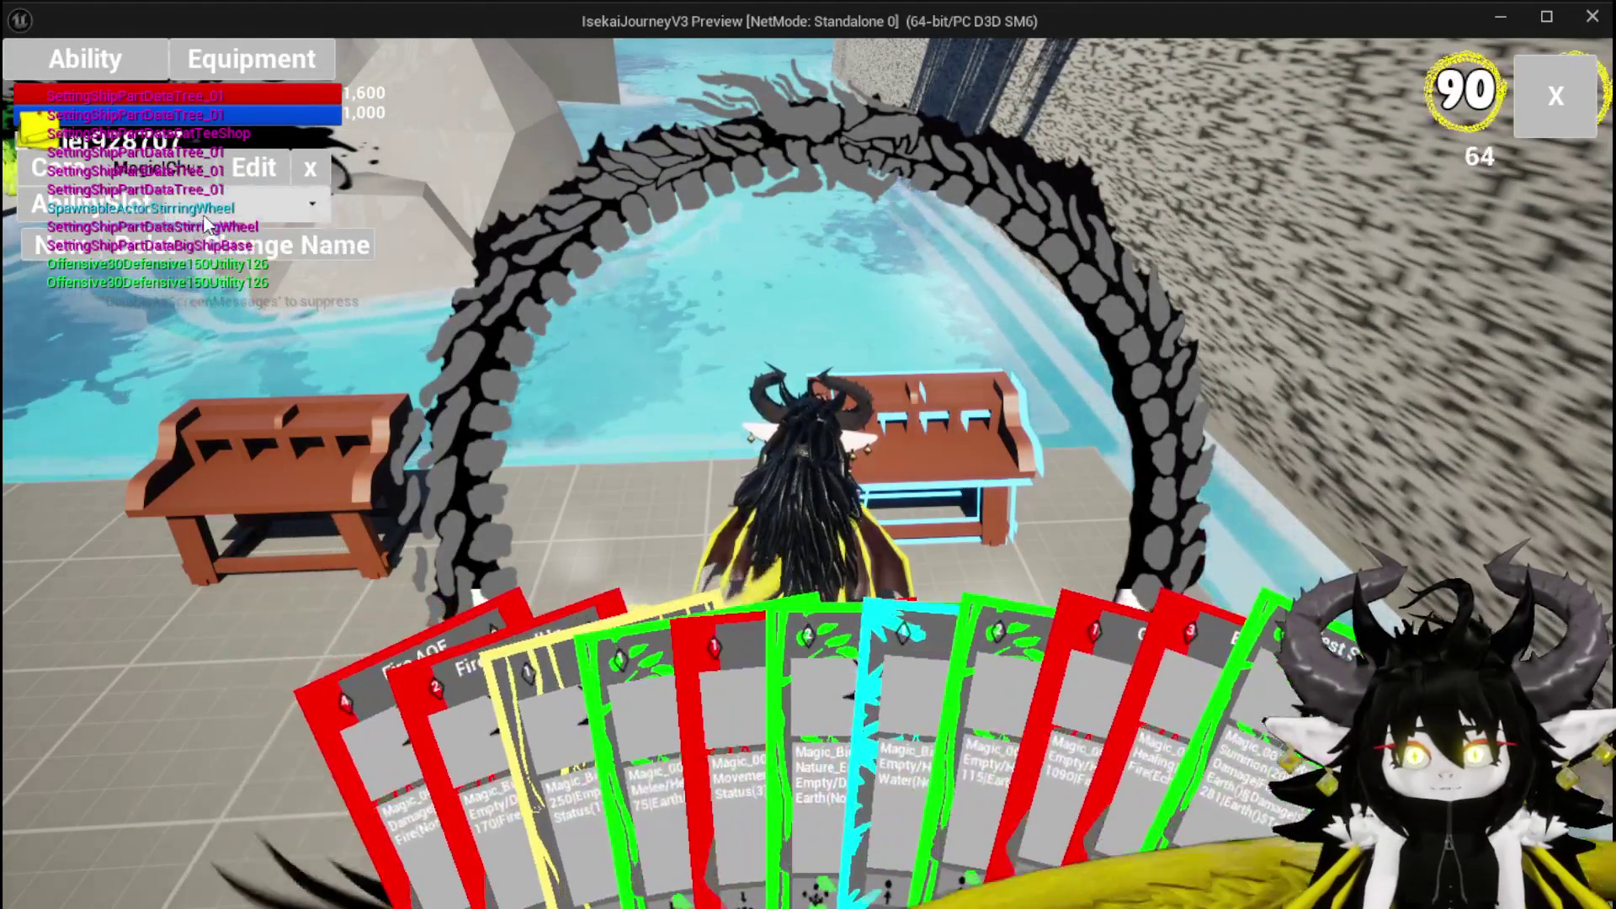
click(709, 662)
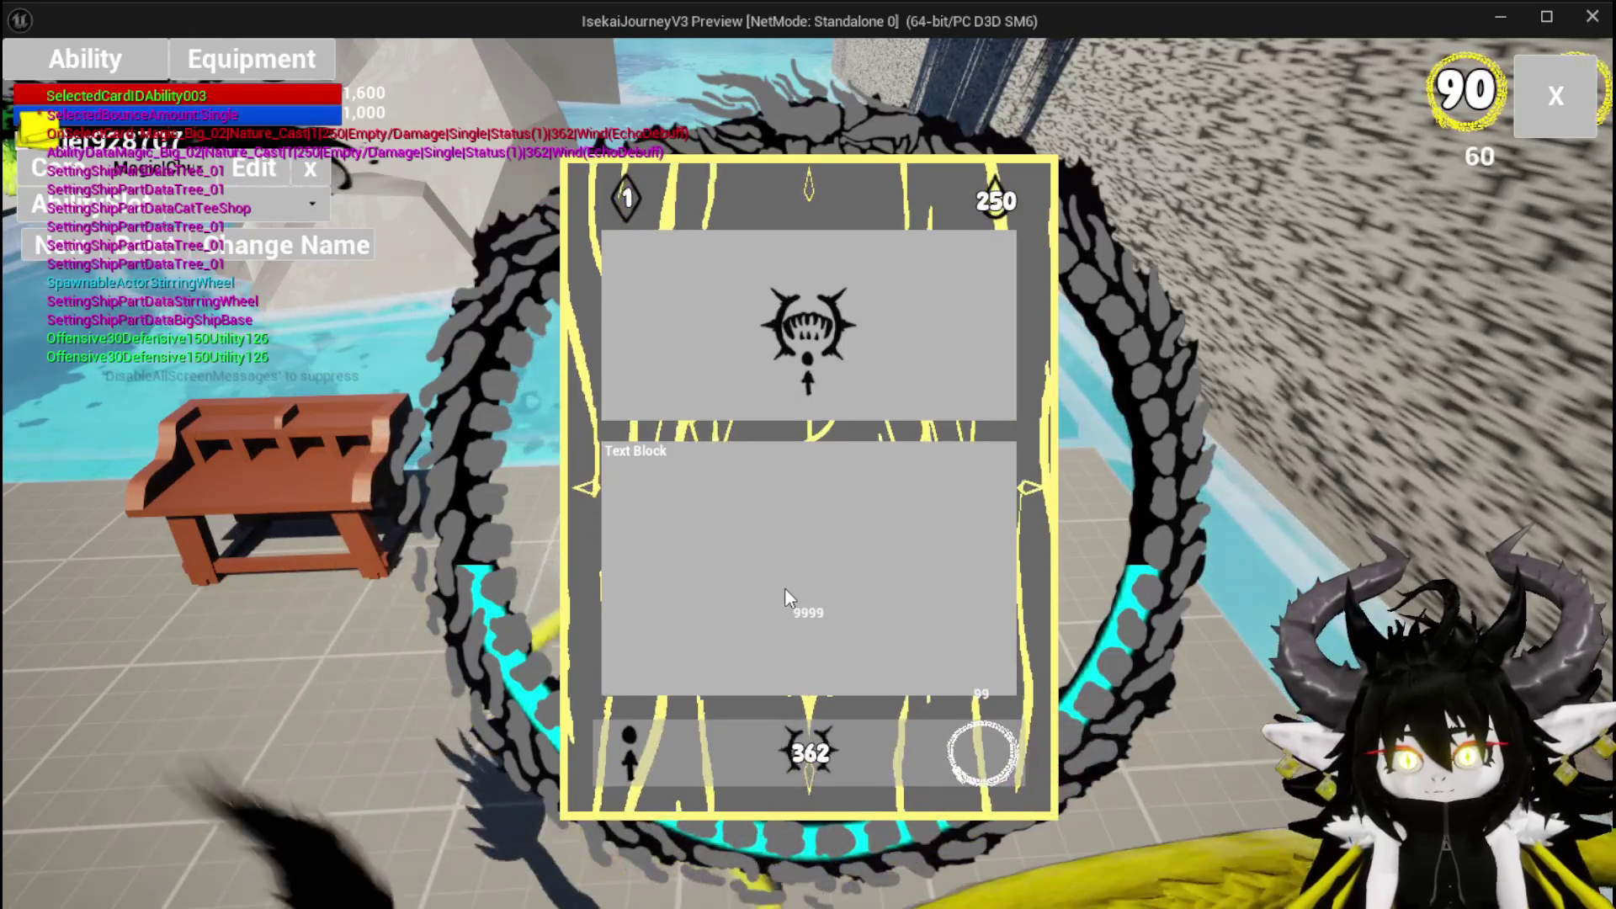
mouse_move(816, 778)
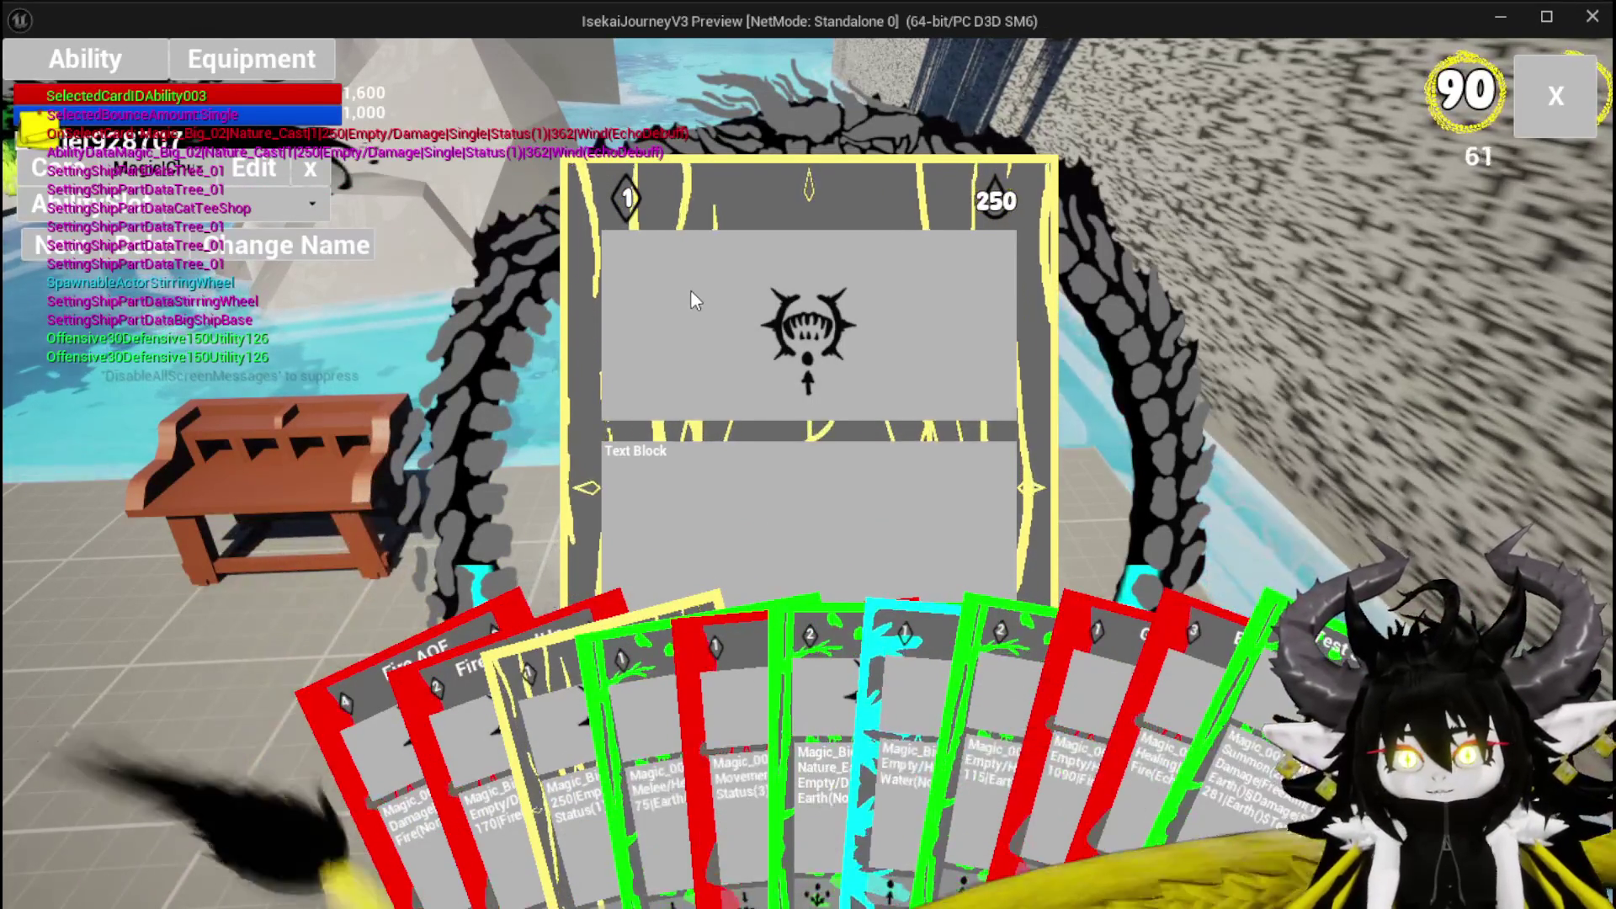
key(Escape)
key(ctrl+s)
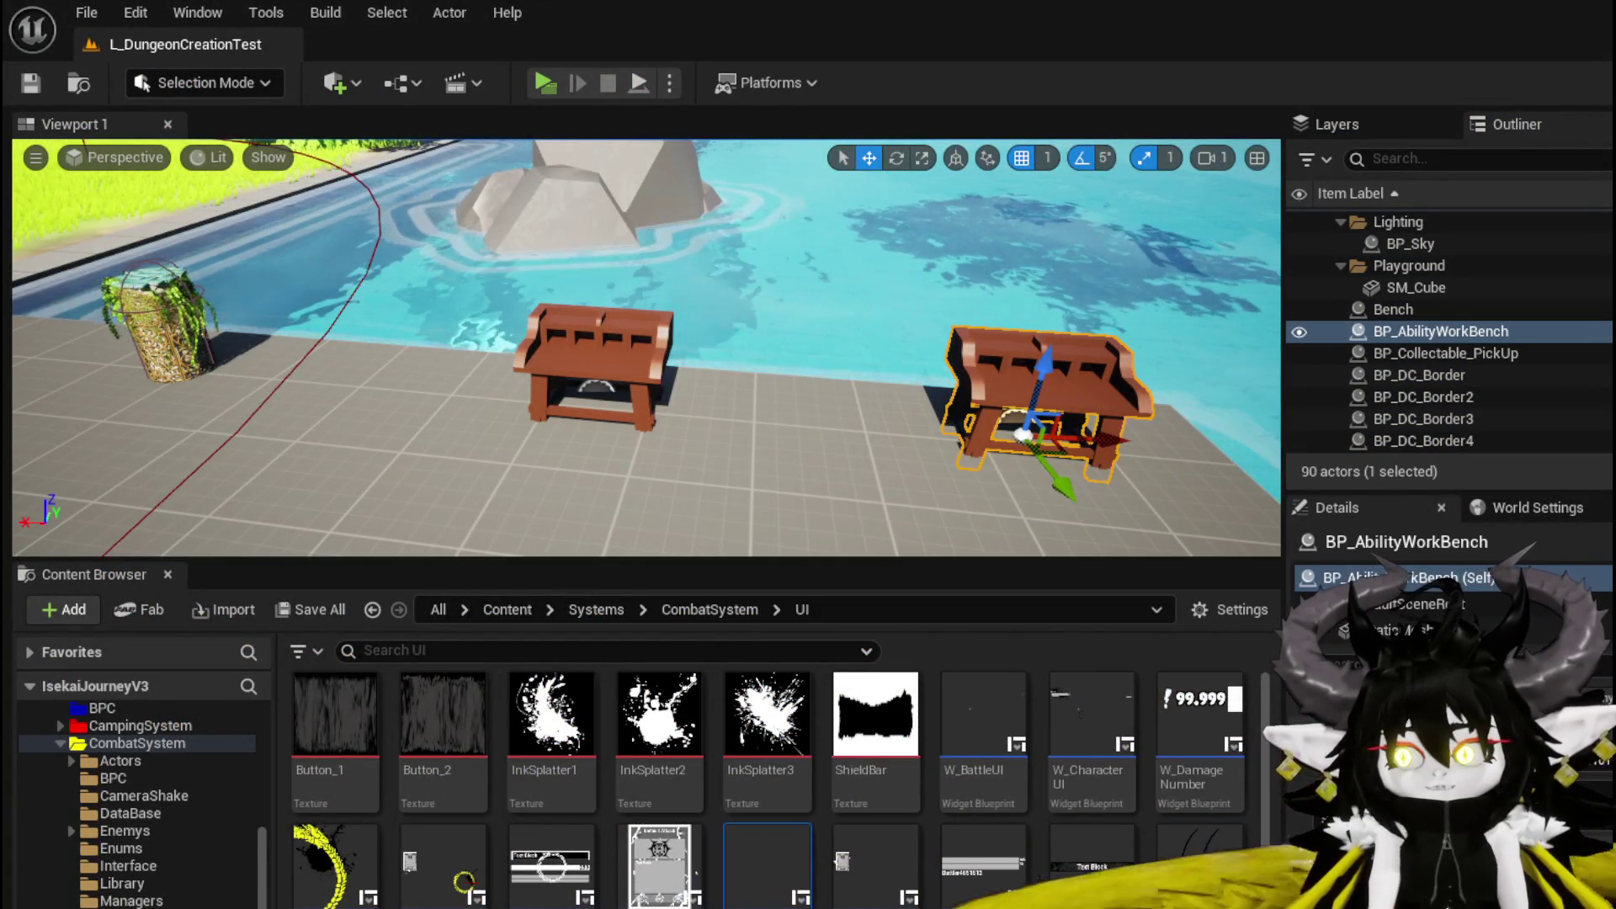
Delete the 9999 value text block and the 99 status timer text from the card.
key(alt+Tab)
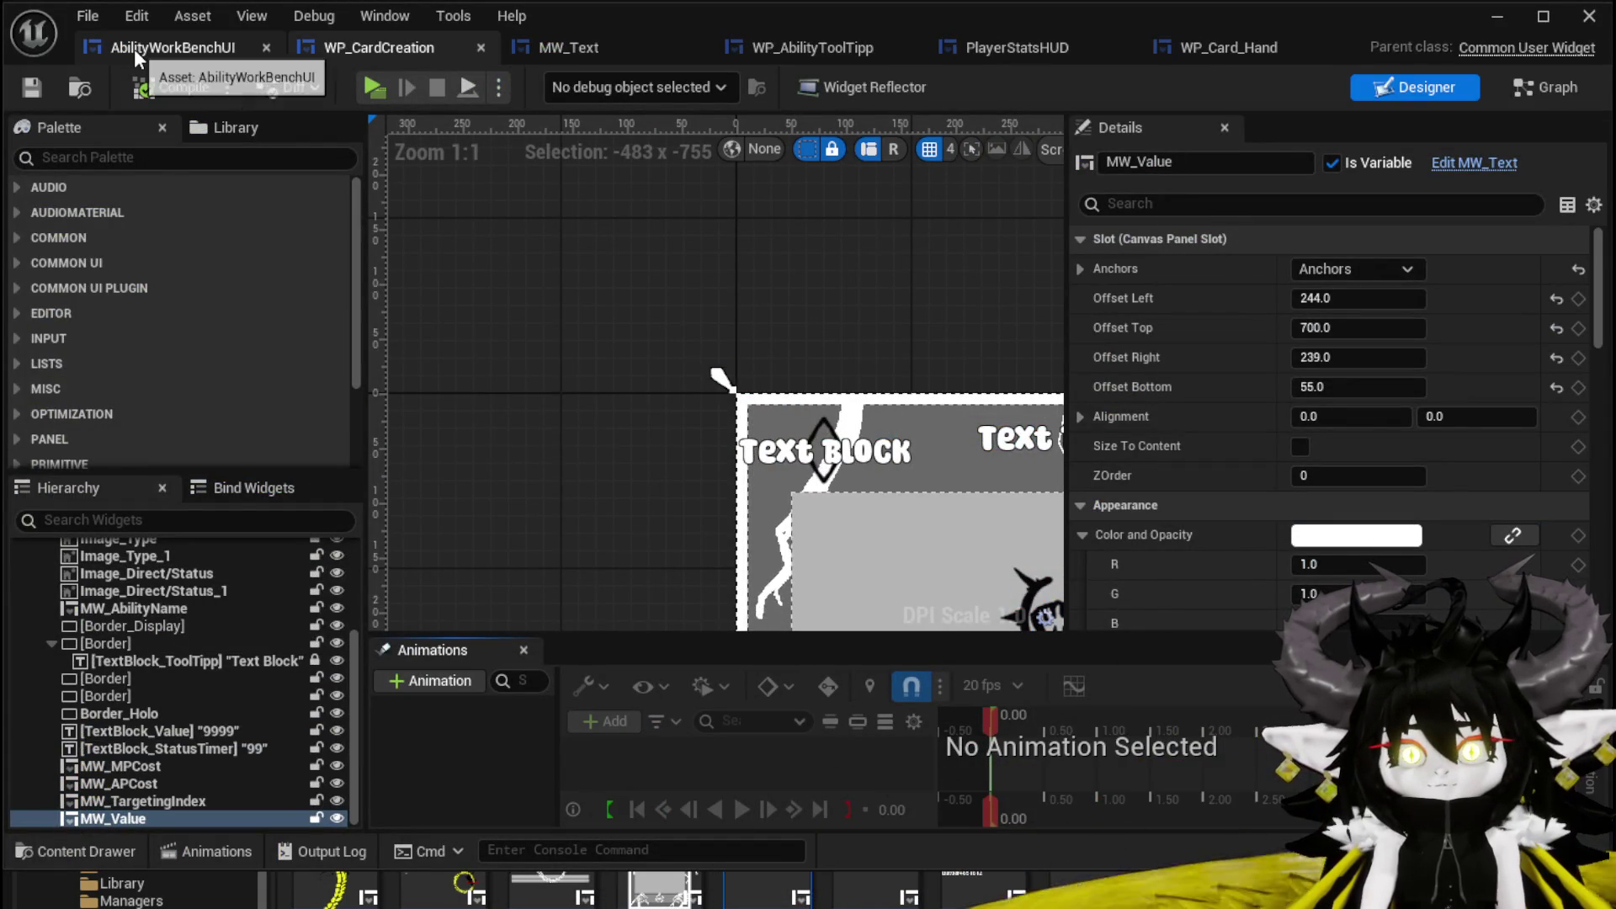
scroll(619, 182, down, 2)
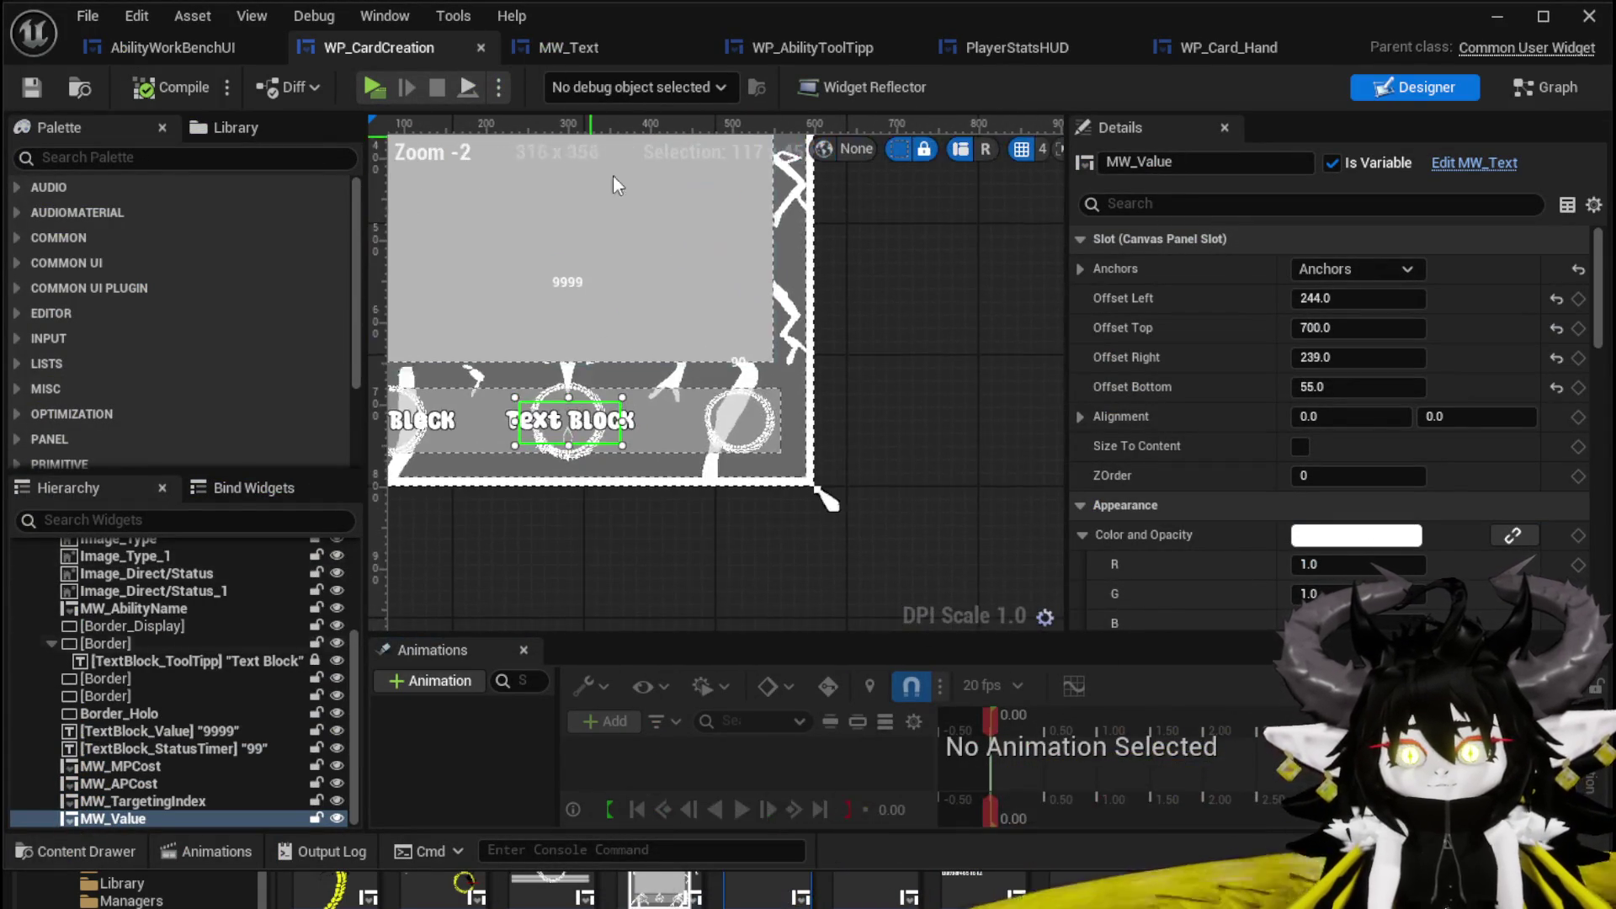
click(760, 438)
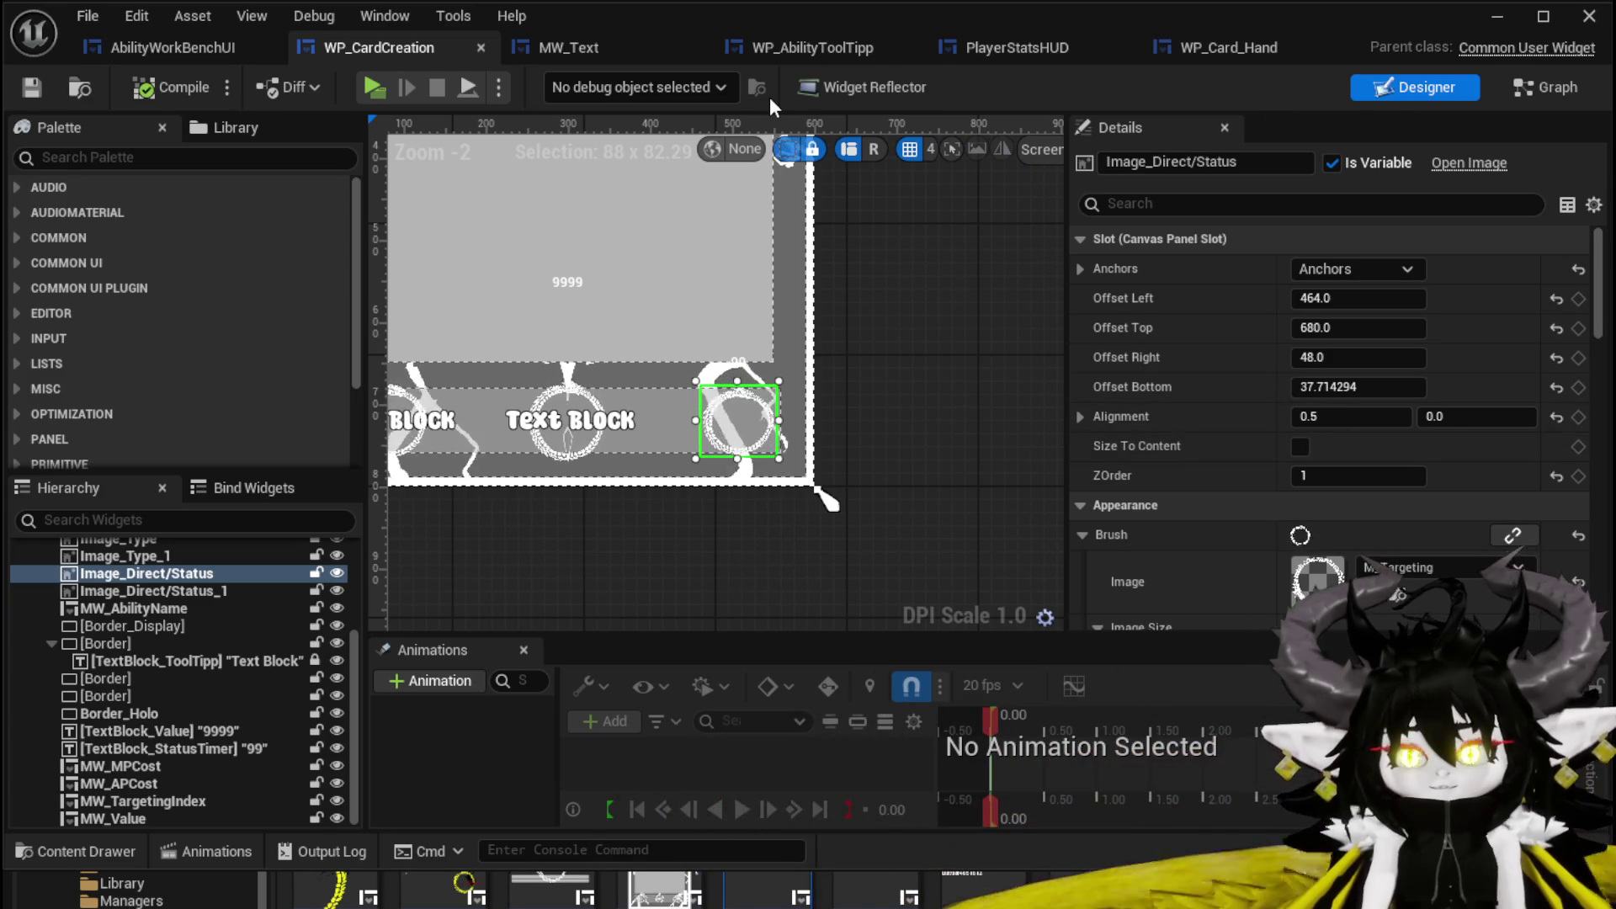
click(563, 284)
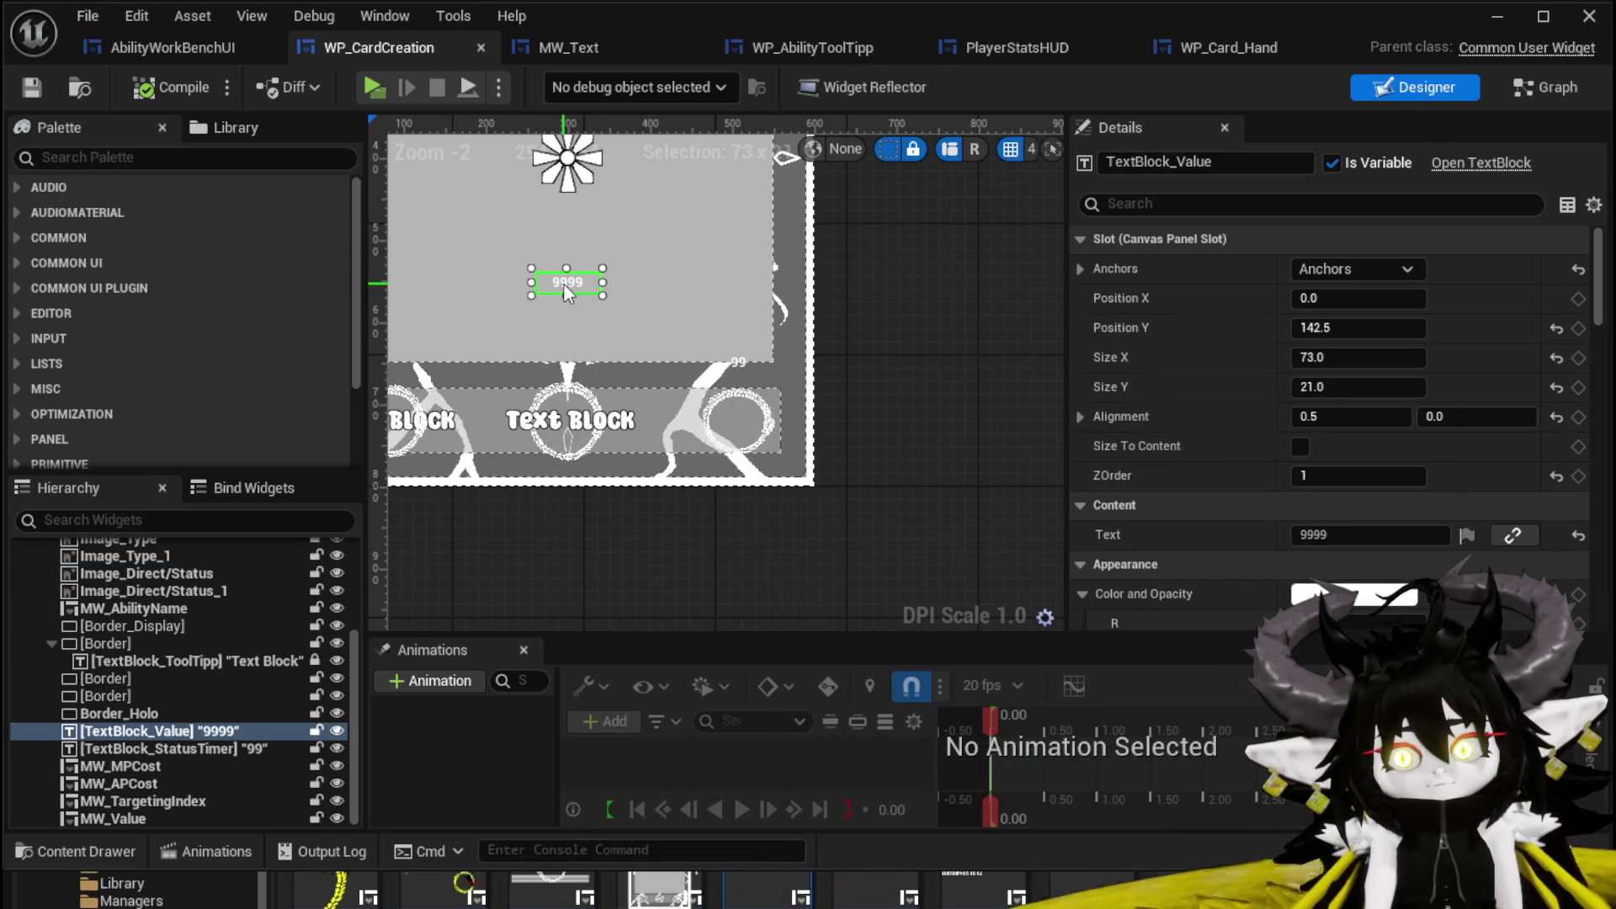
key(Delete)
mouse_move(583, 294)
mouse_down()
mouse_move(742, 441)
mouse_move(615, 320)
mouse_up()
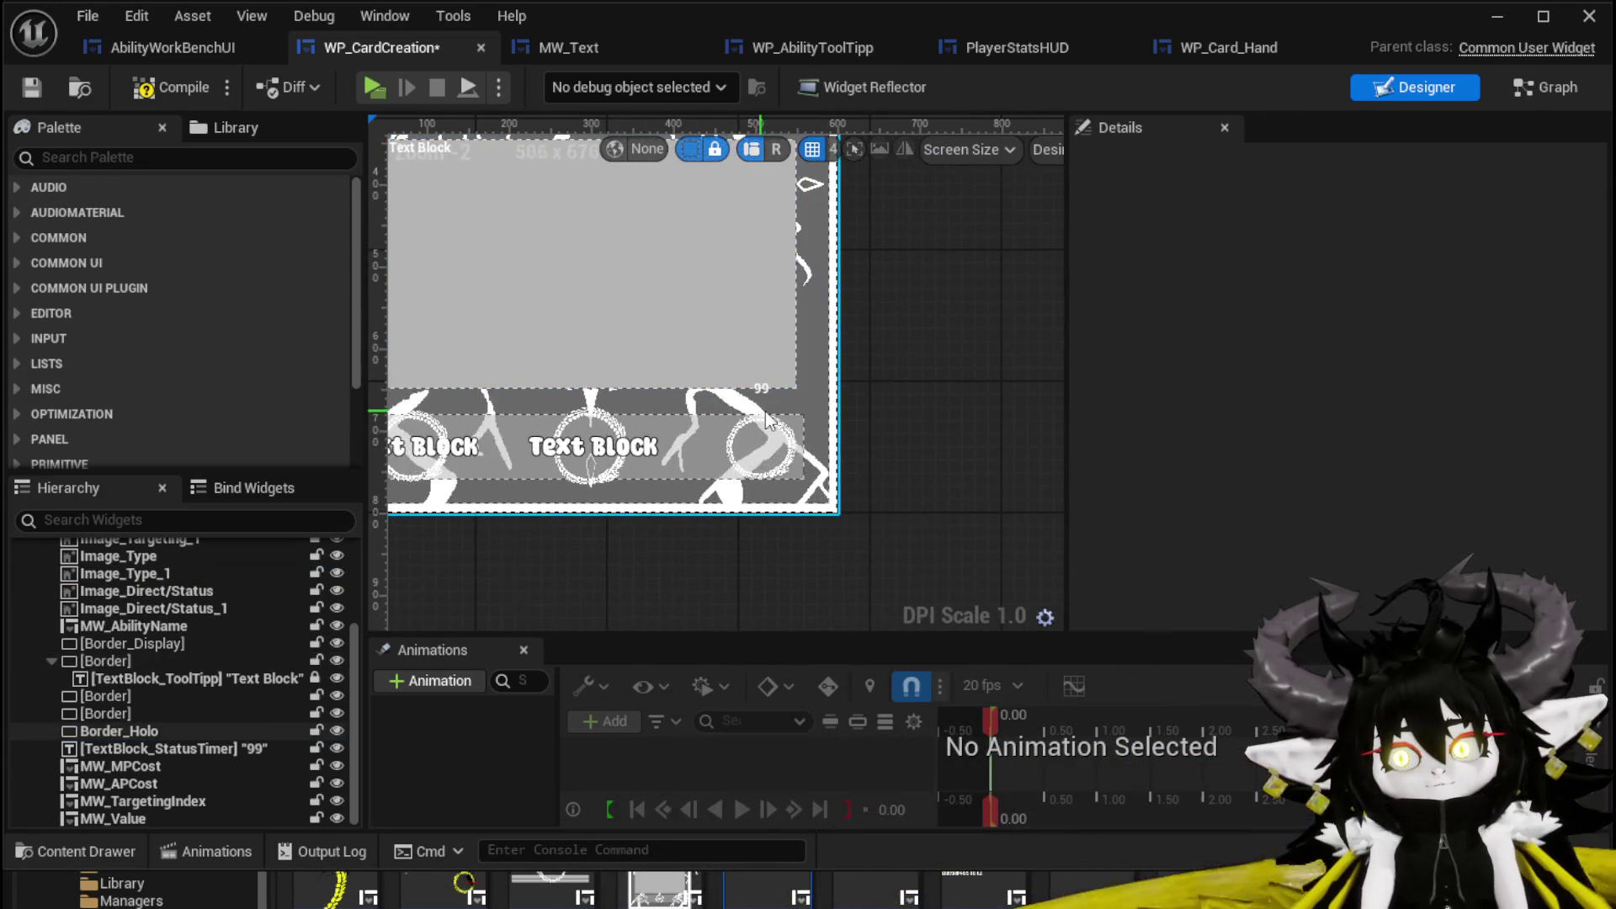
click(764, 392)
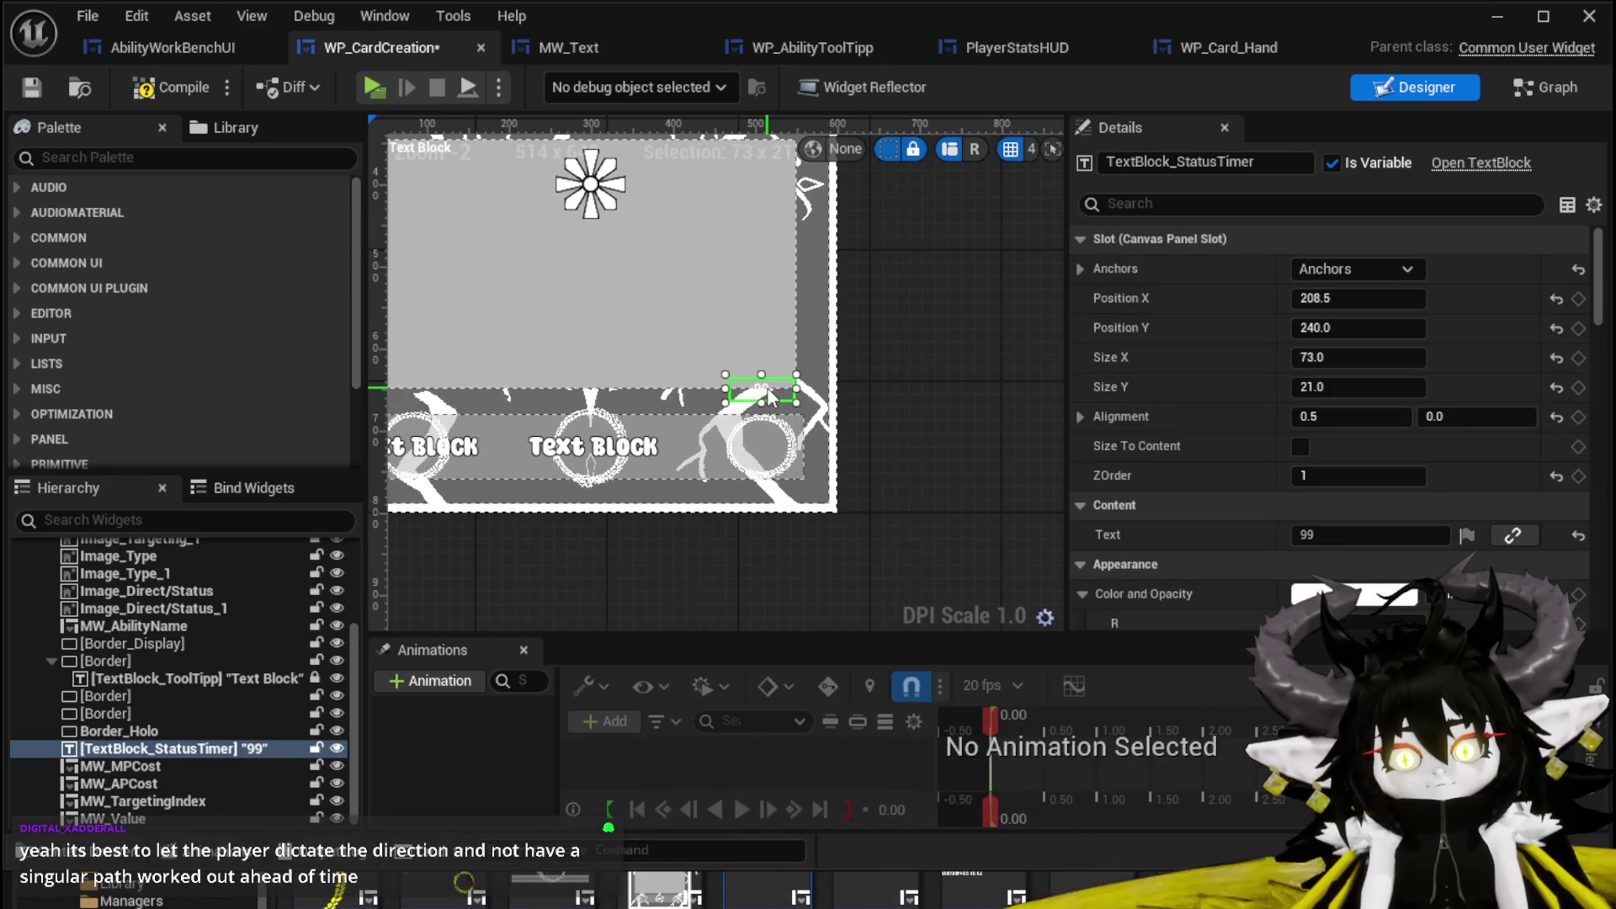
key(Delete)
Duplicate MW_Value, move the copy to the right end of the bottom bar, and save.
click(697, 446)
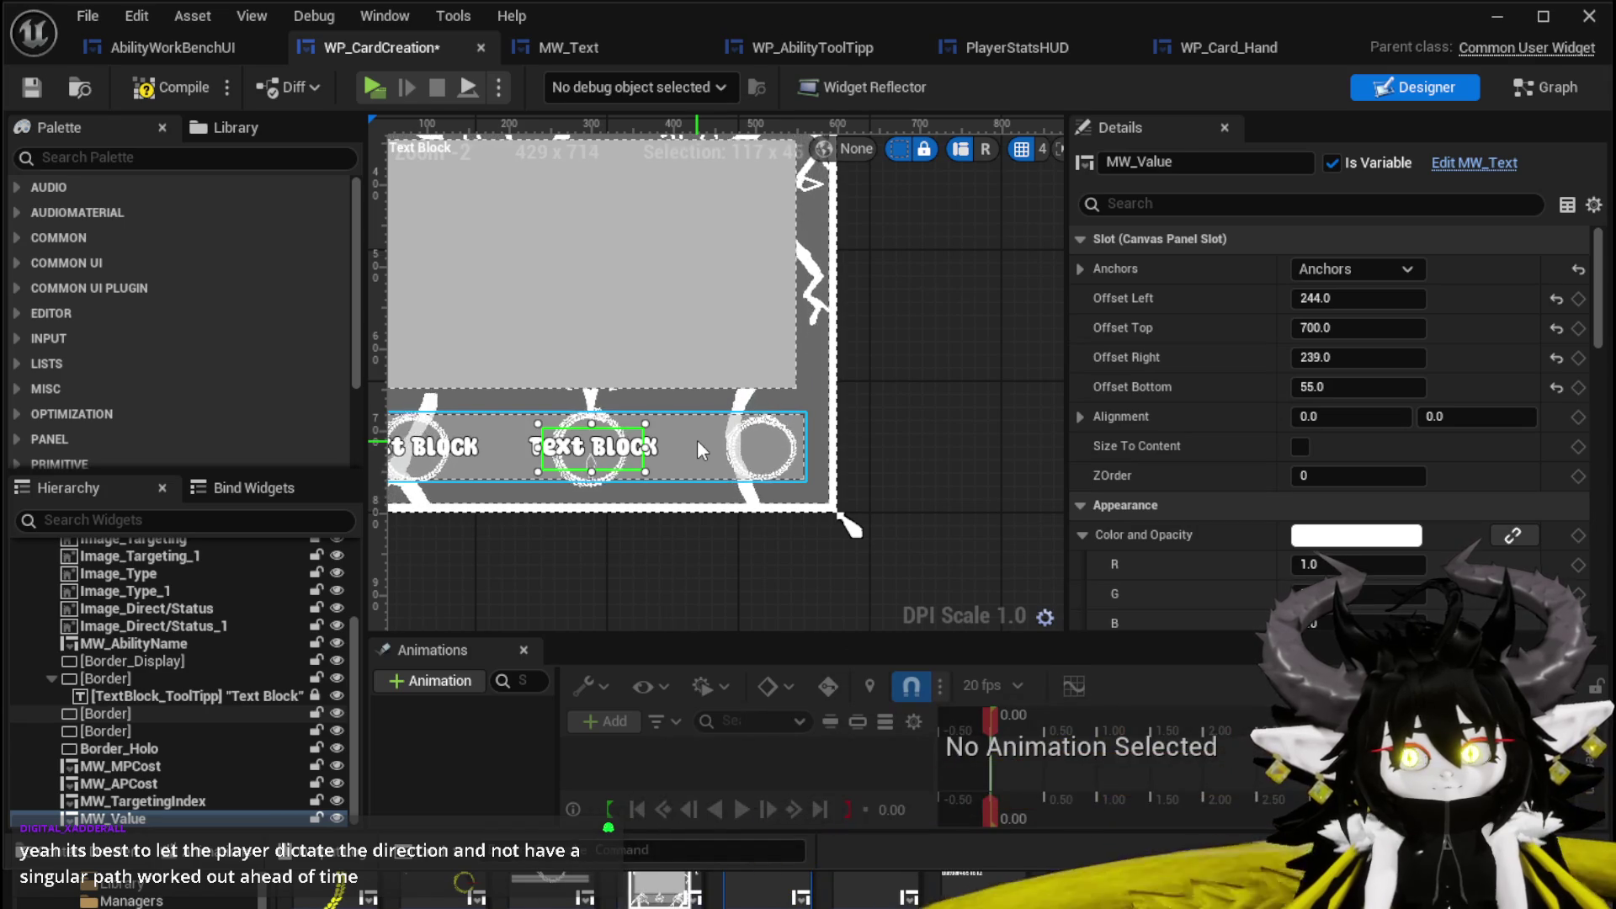
key(ctrl+d)
drag(619, 476, 759, 459)
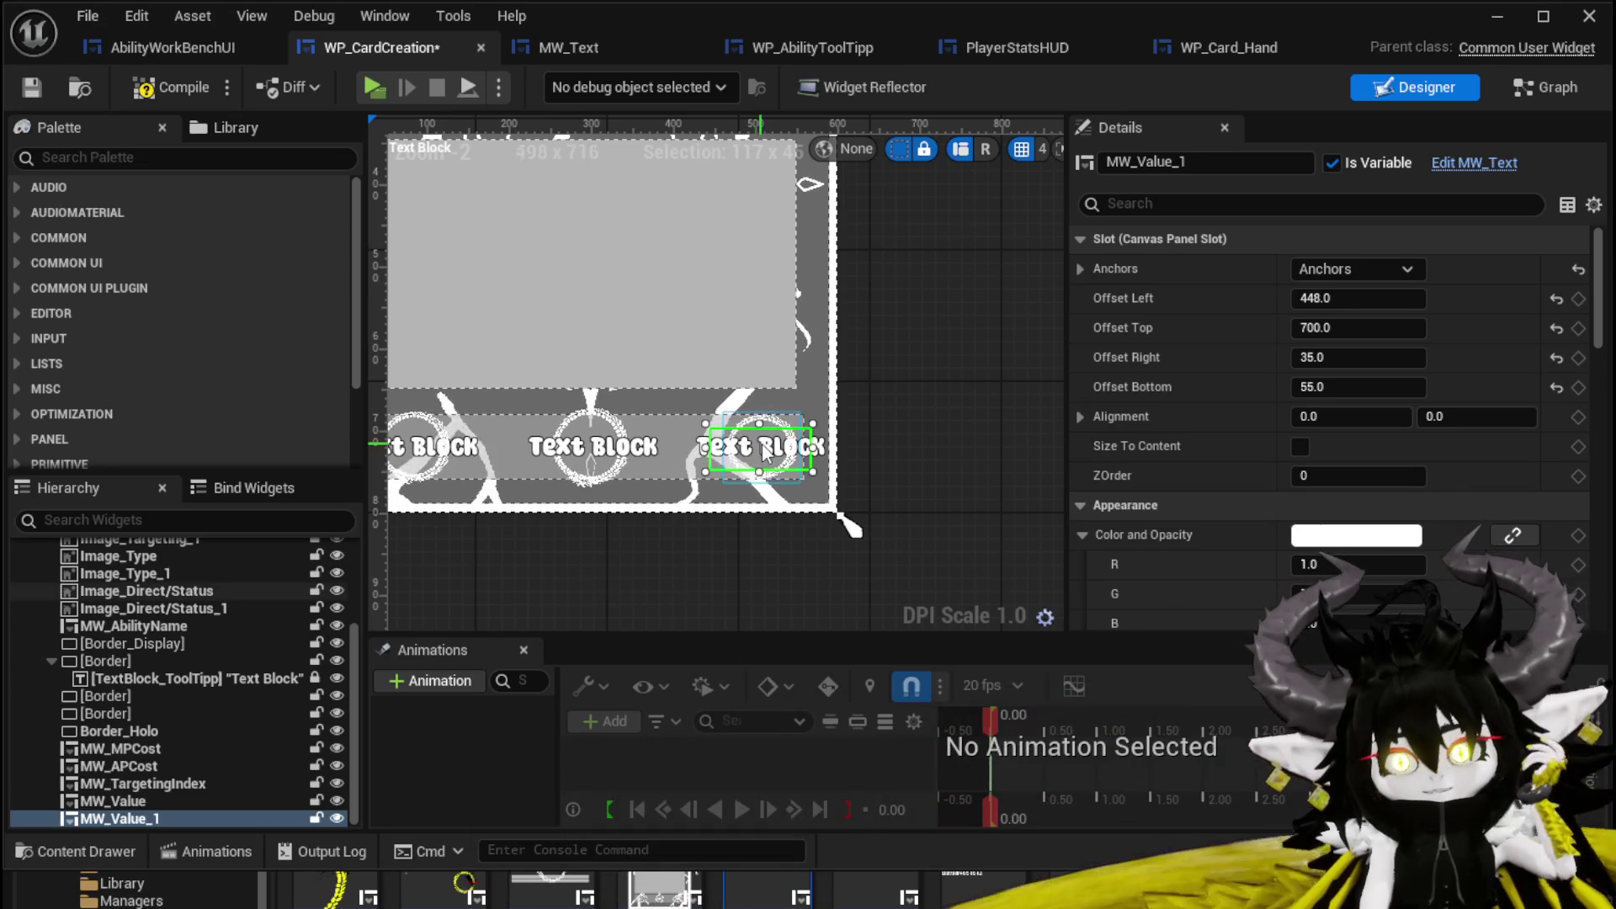
click(38, 84)
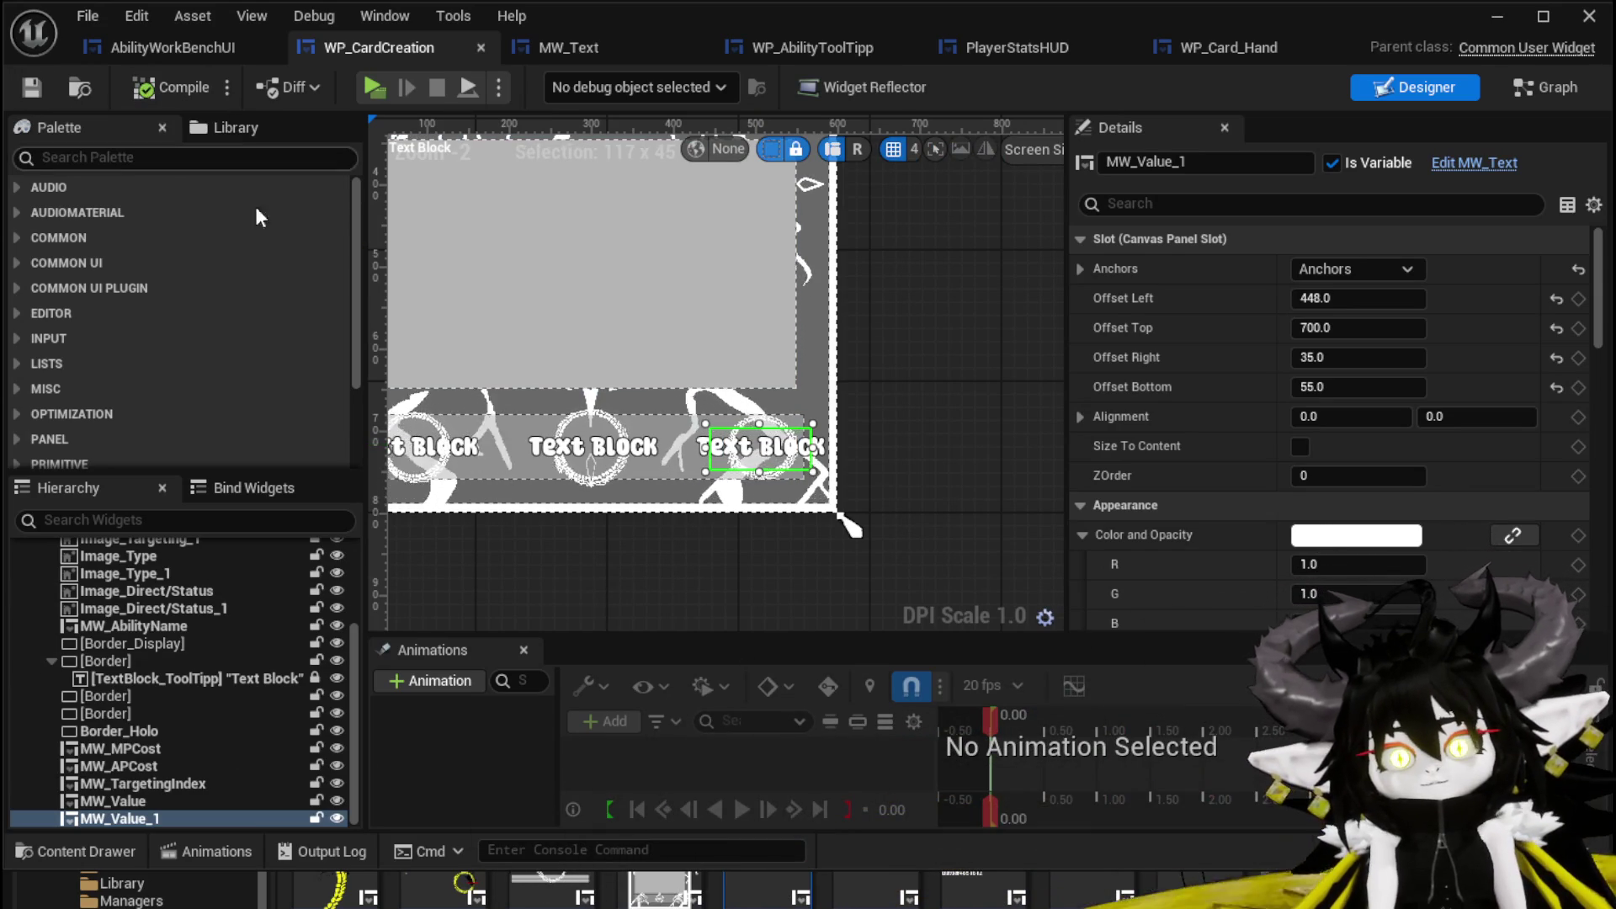
Rename the copied text widget MW_Value_1 to MW_TypeIndex and save.
scroll(493, 467, up, 3)
click(486, 468)
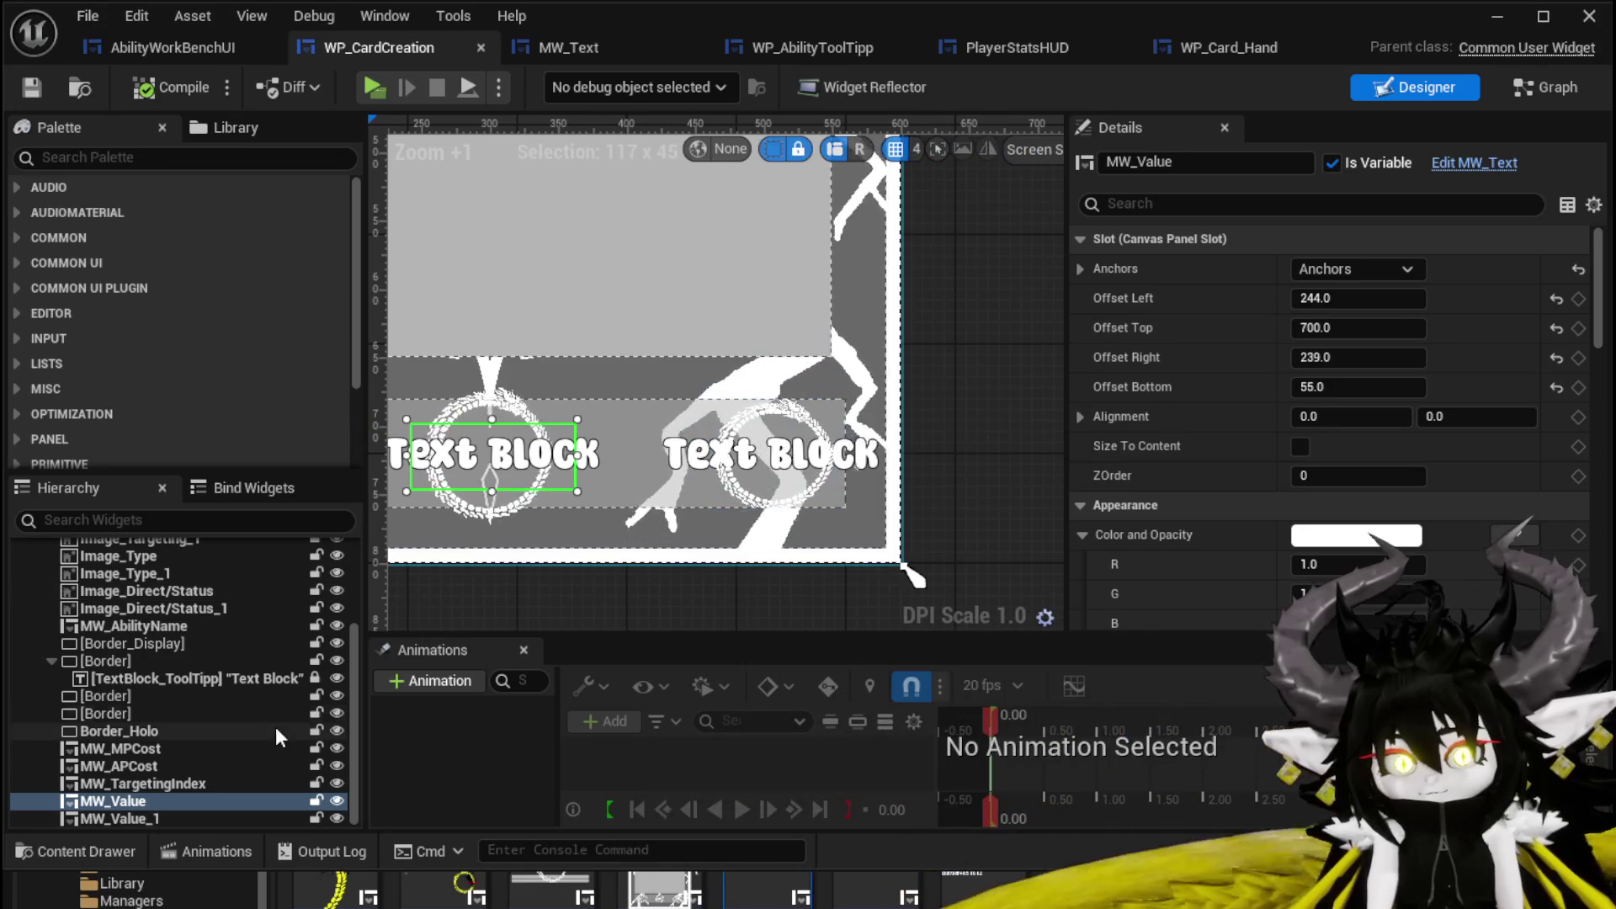
click(800, 459)
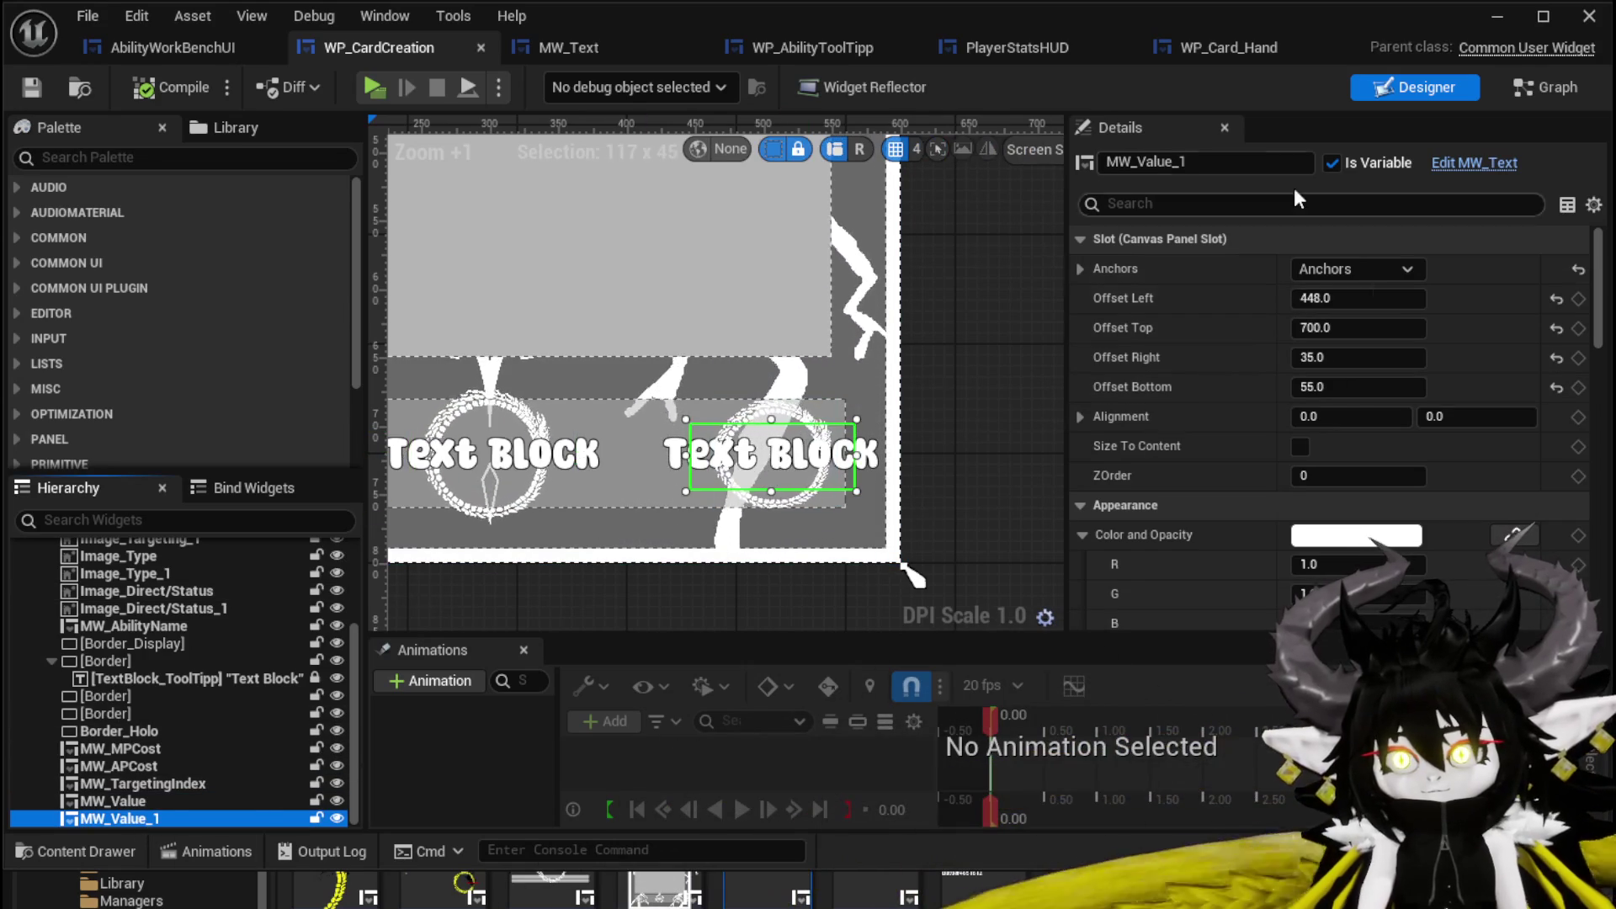
click(1146, 160)
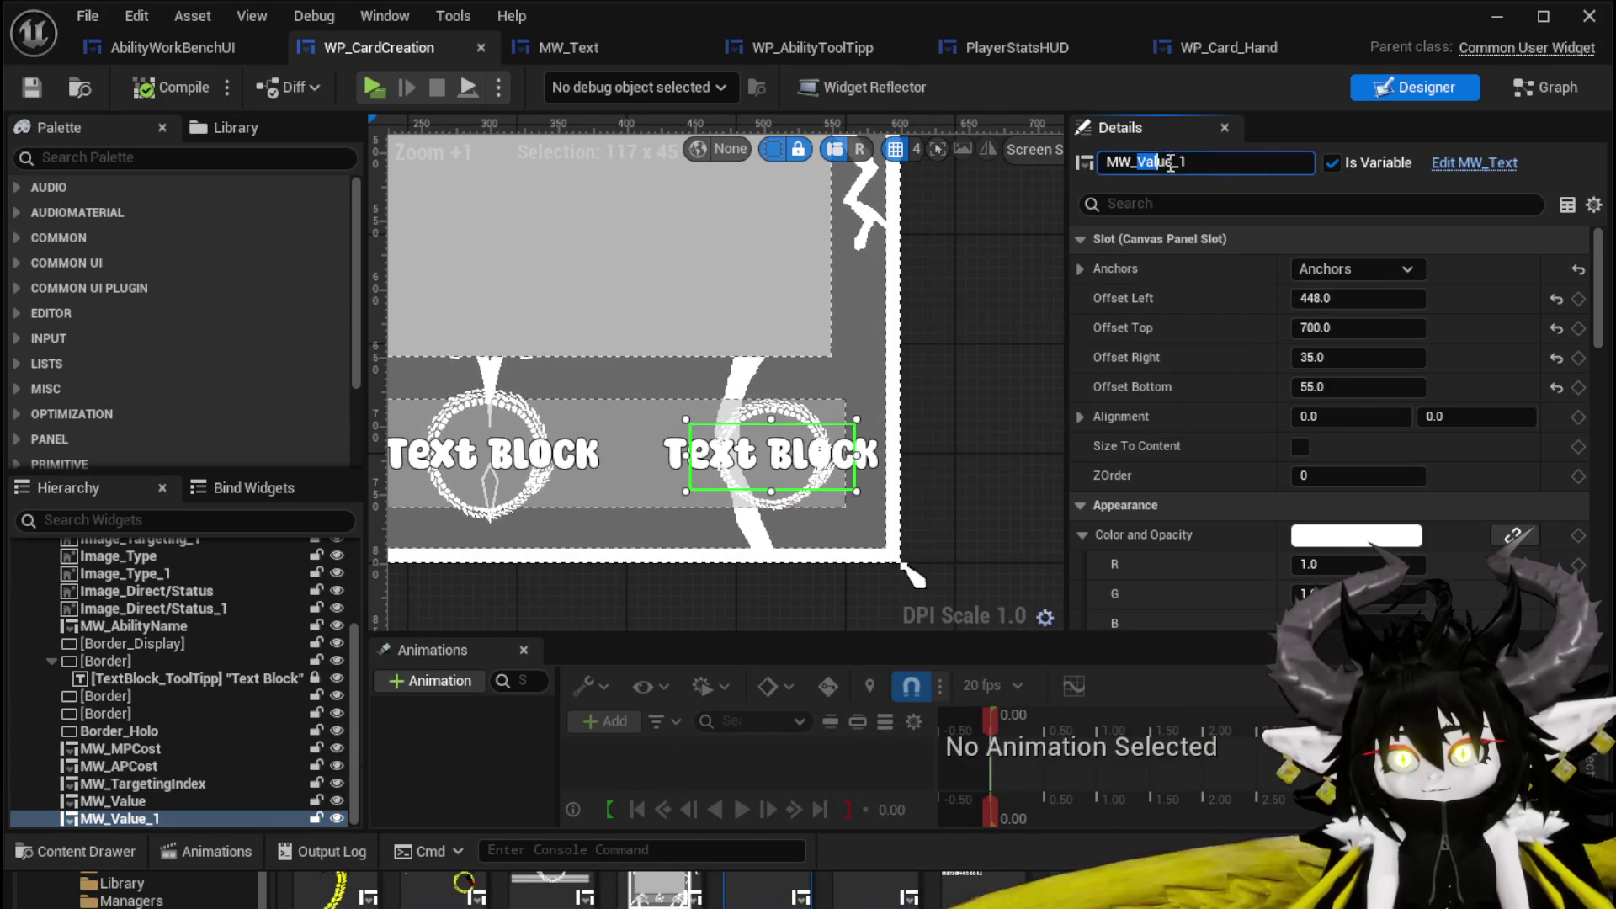
text(T)
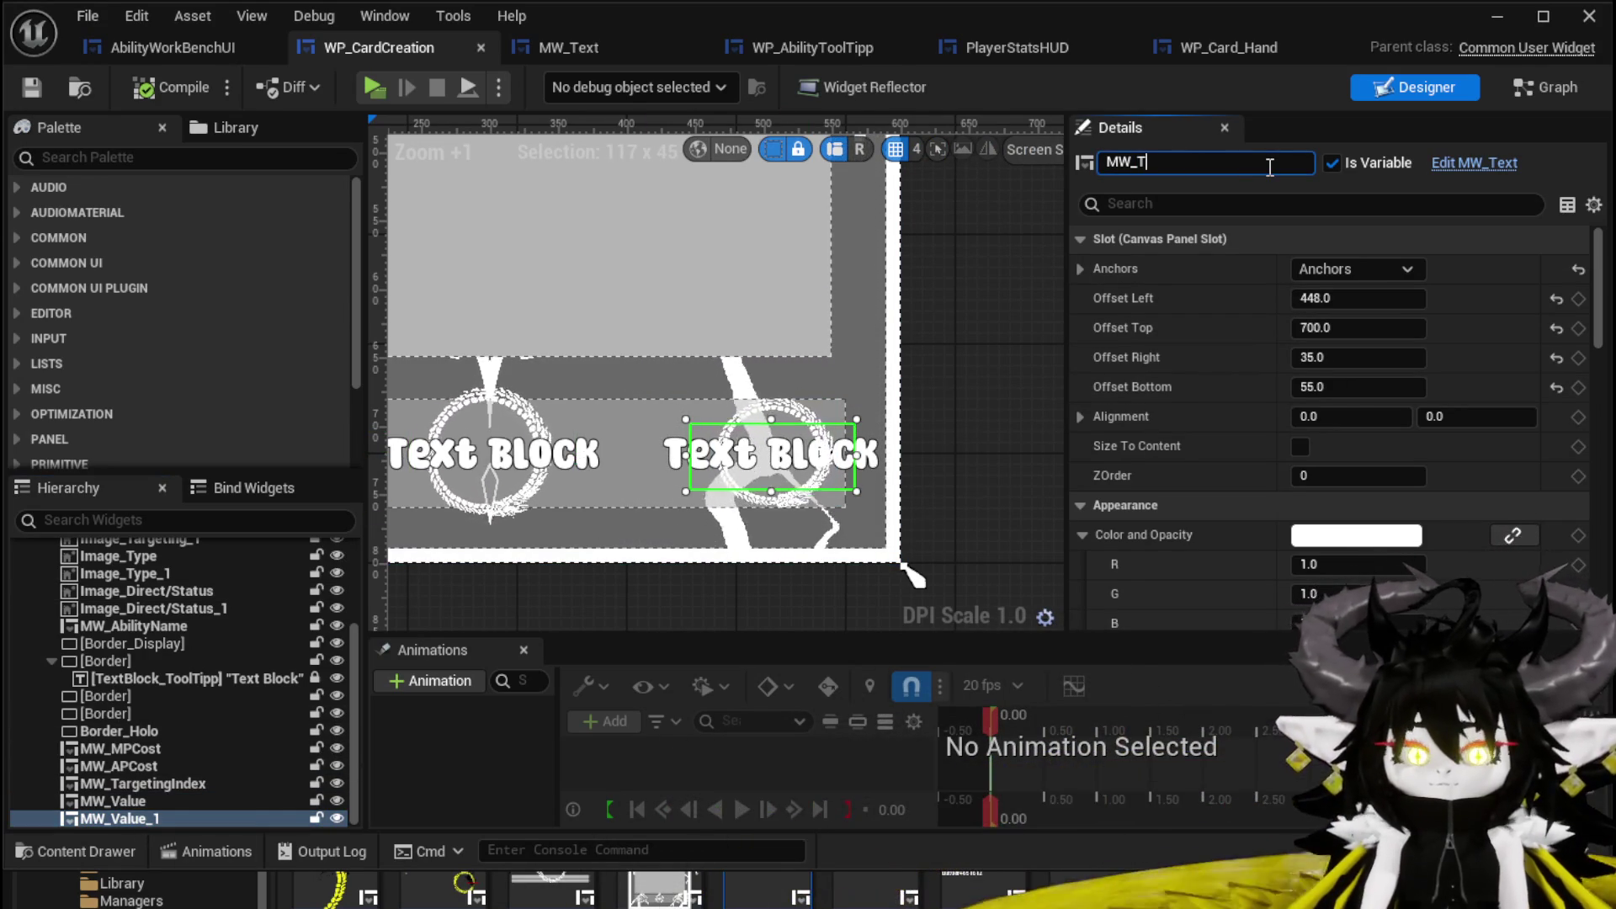
key(BackSpace)
text(S)
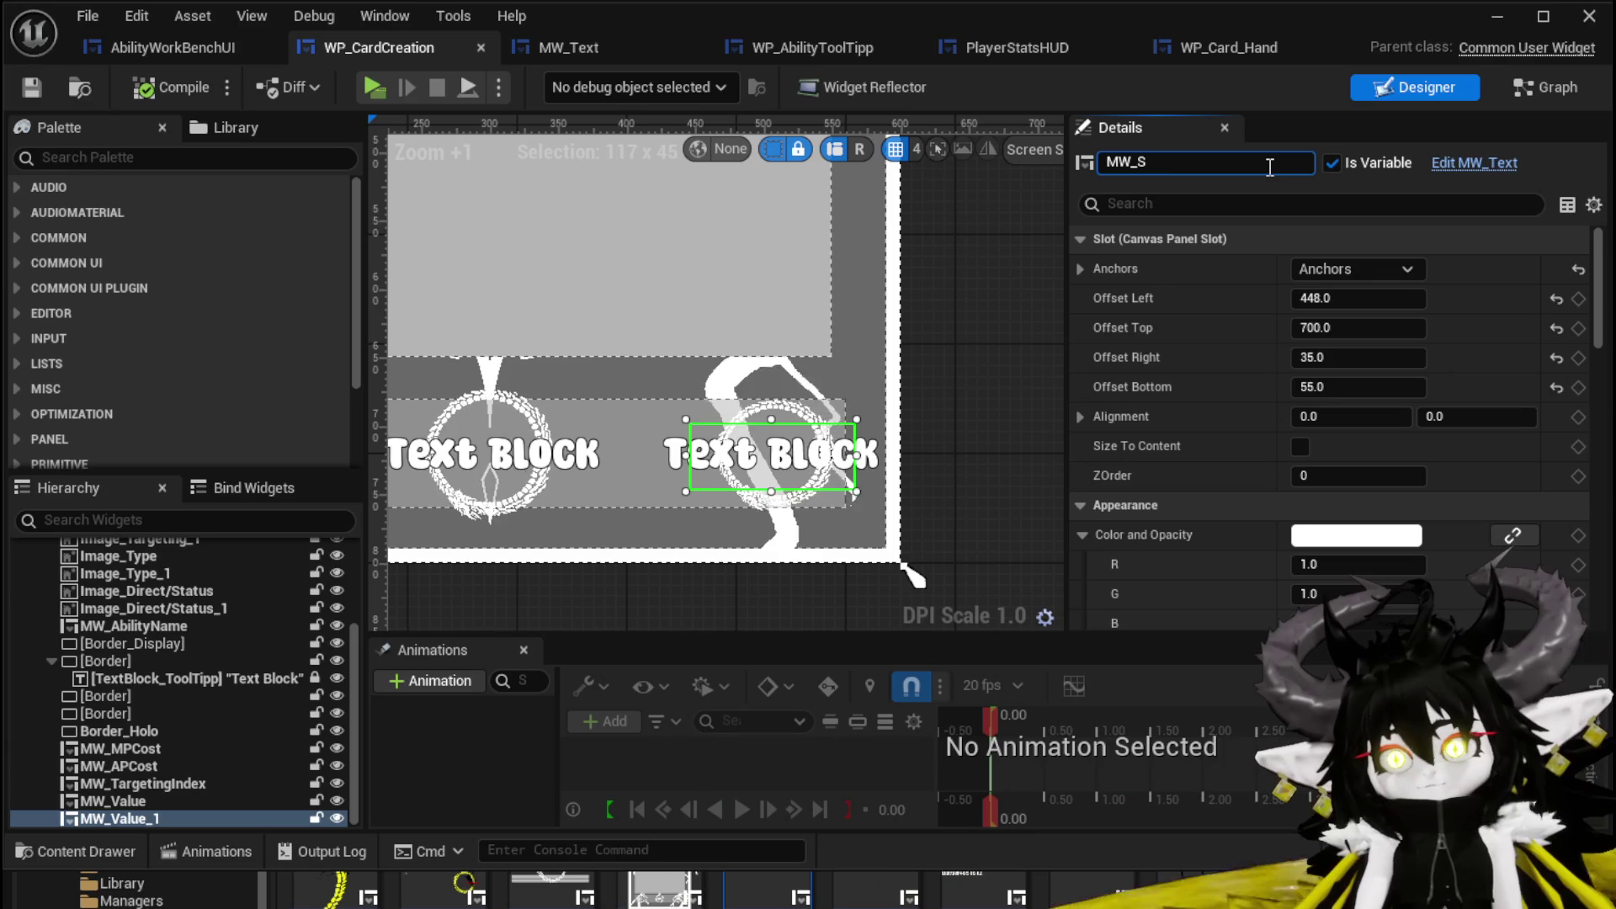
text(tatusIn)
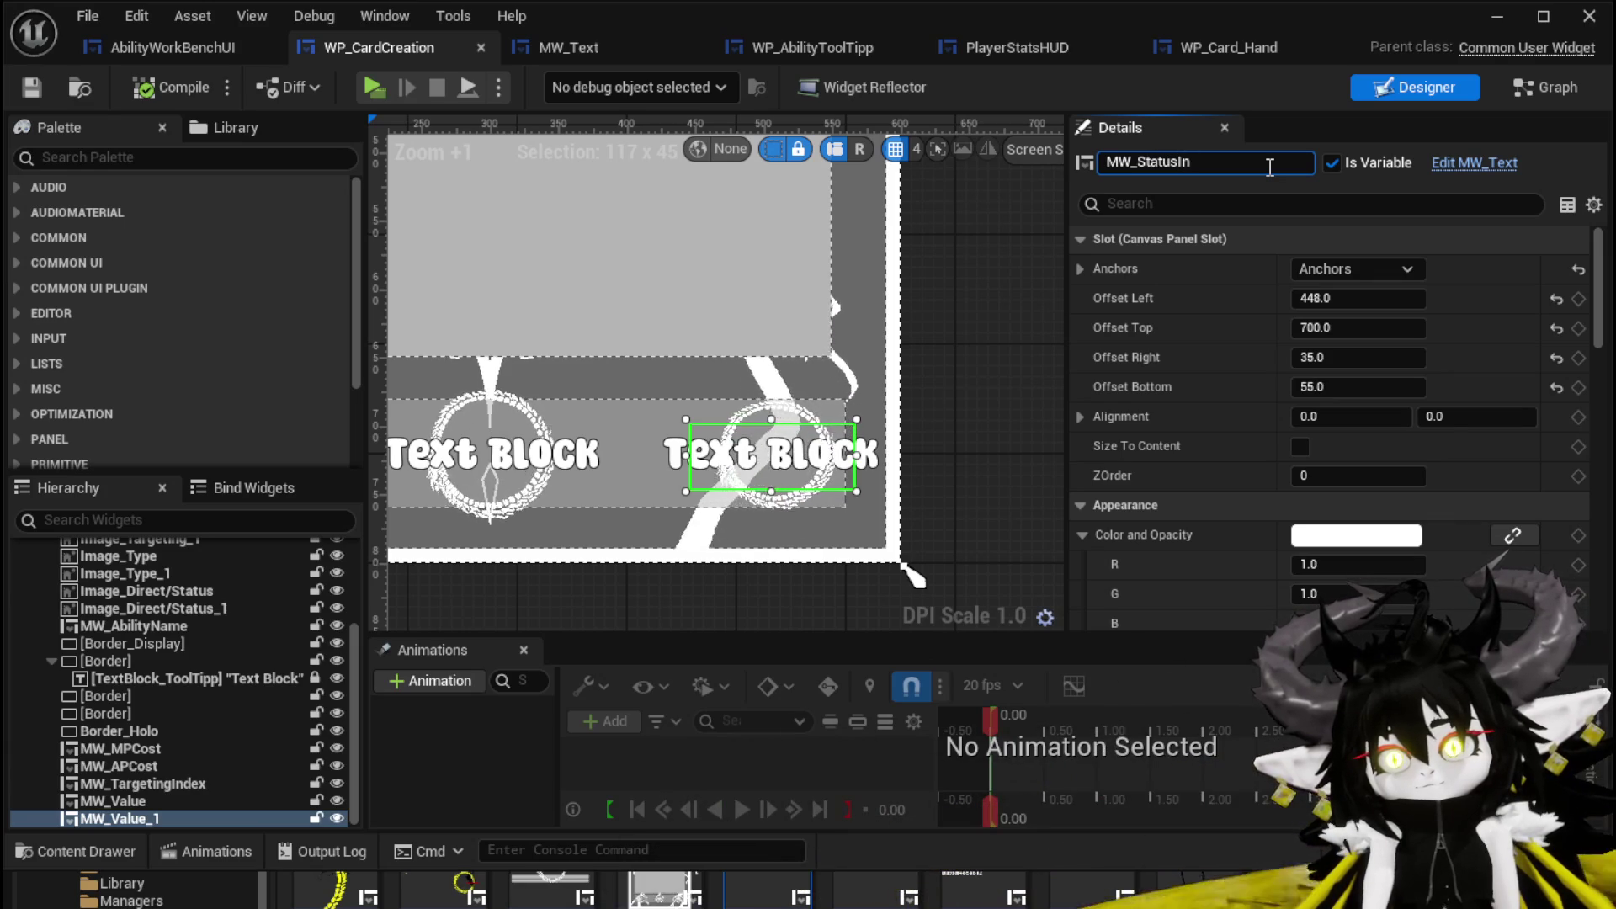
text(dex)
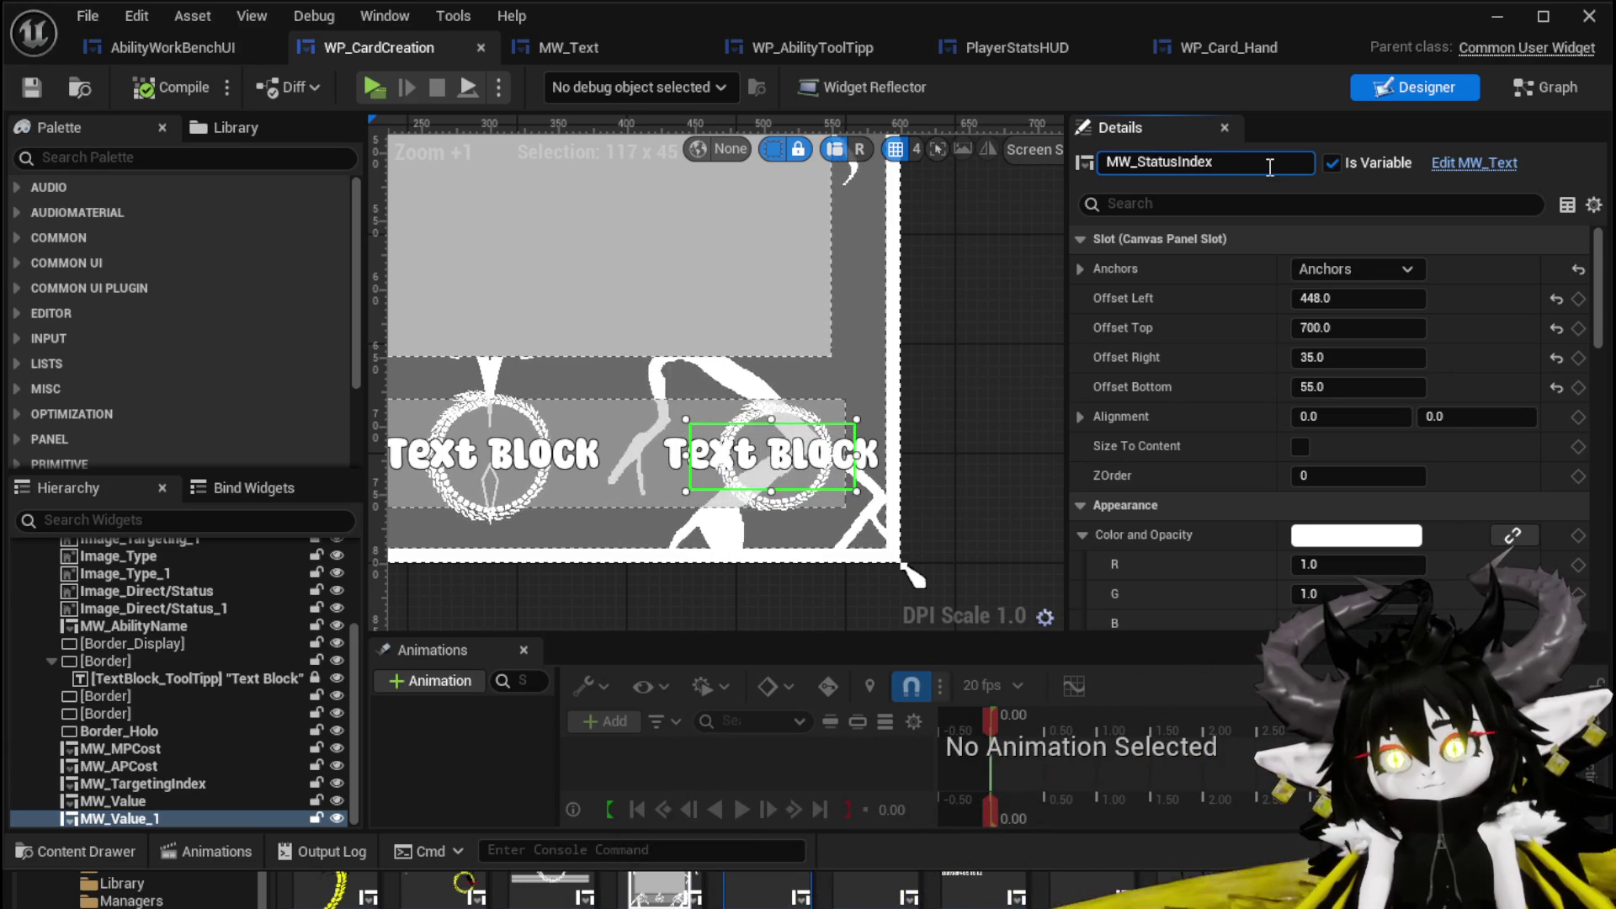
key(BackSpace)
key(BackSpace)
text(Typ)
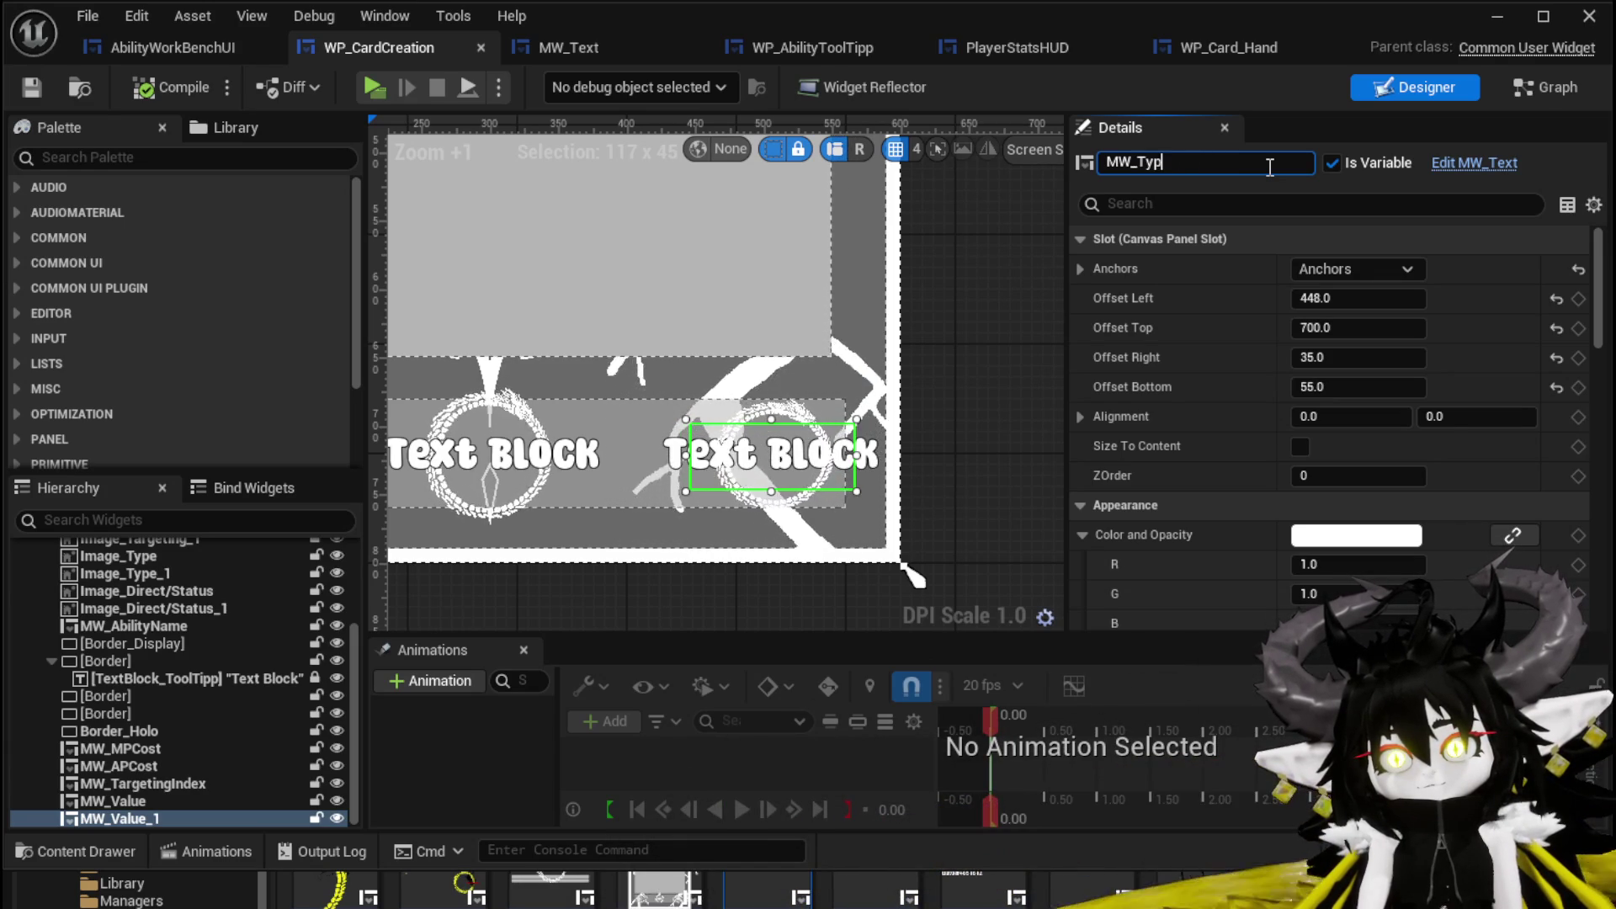
text(eIndex)
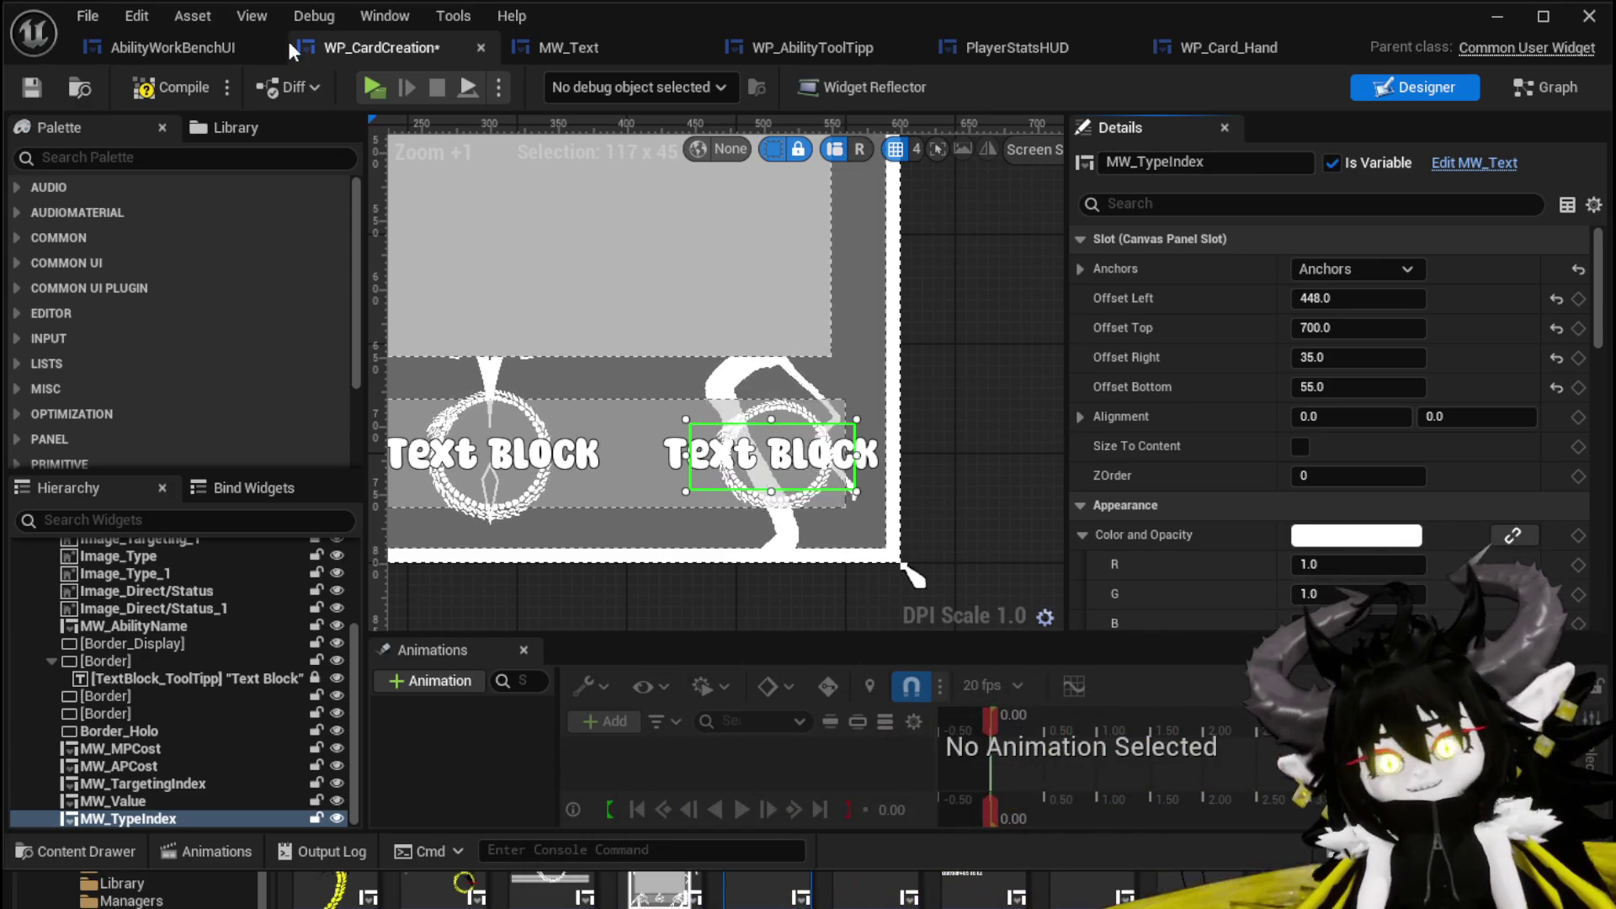
click(32, 88)
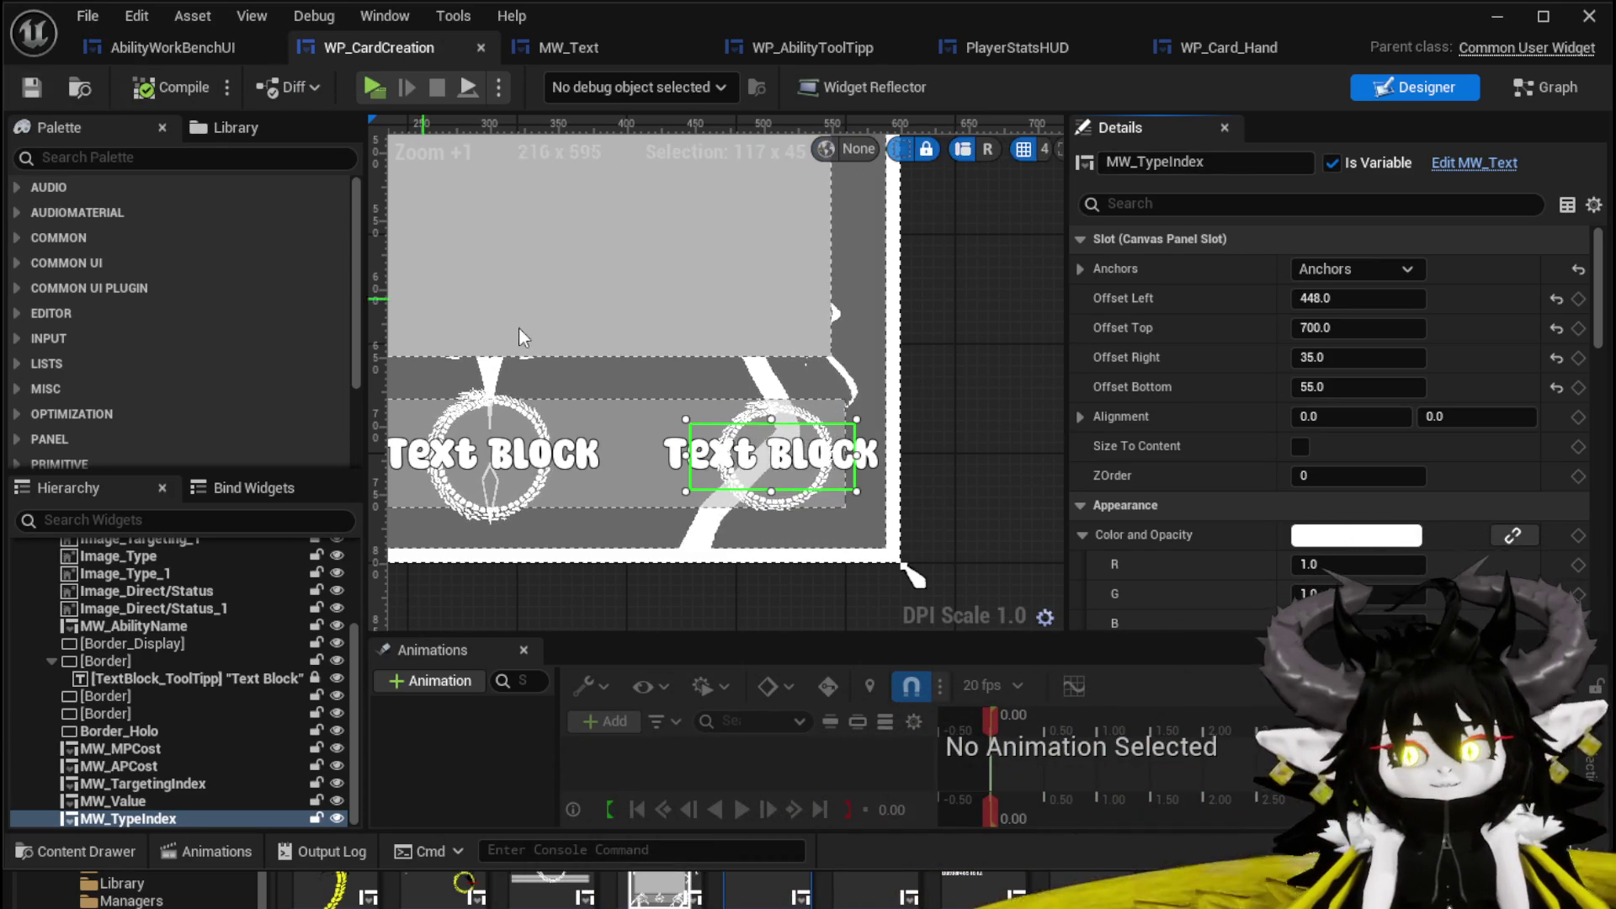
Compare the settings of MW_Value and MW_TypeIndex.
click(492, 463)
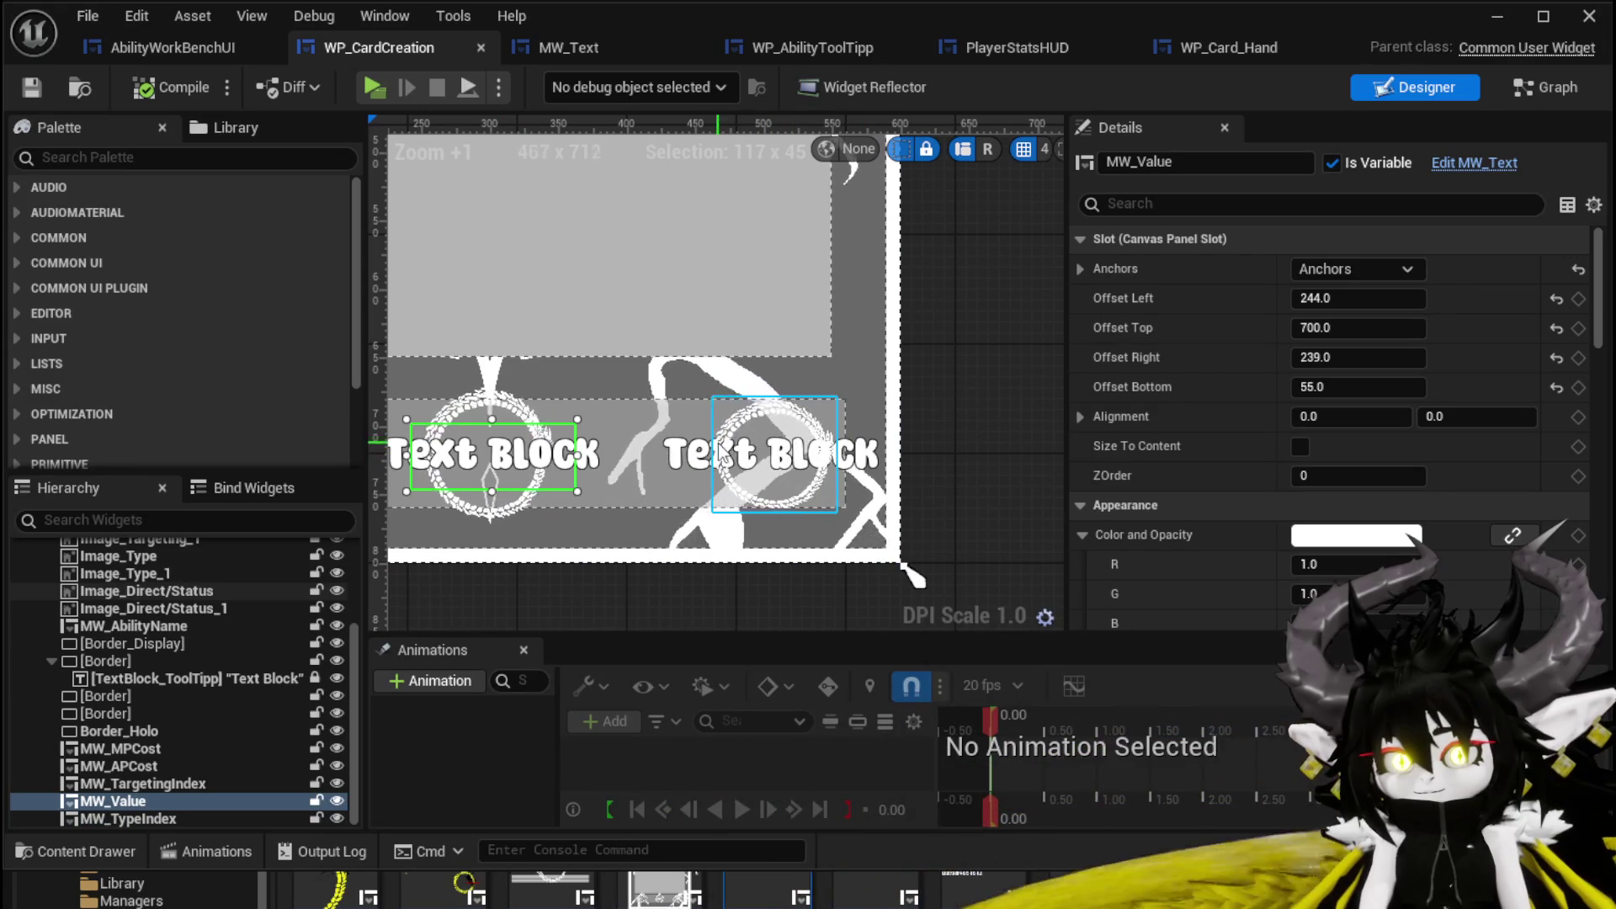
click(703, 463)
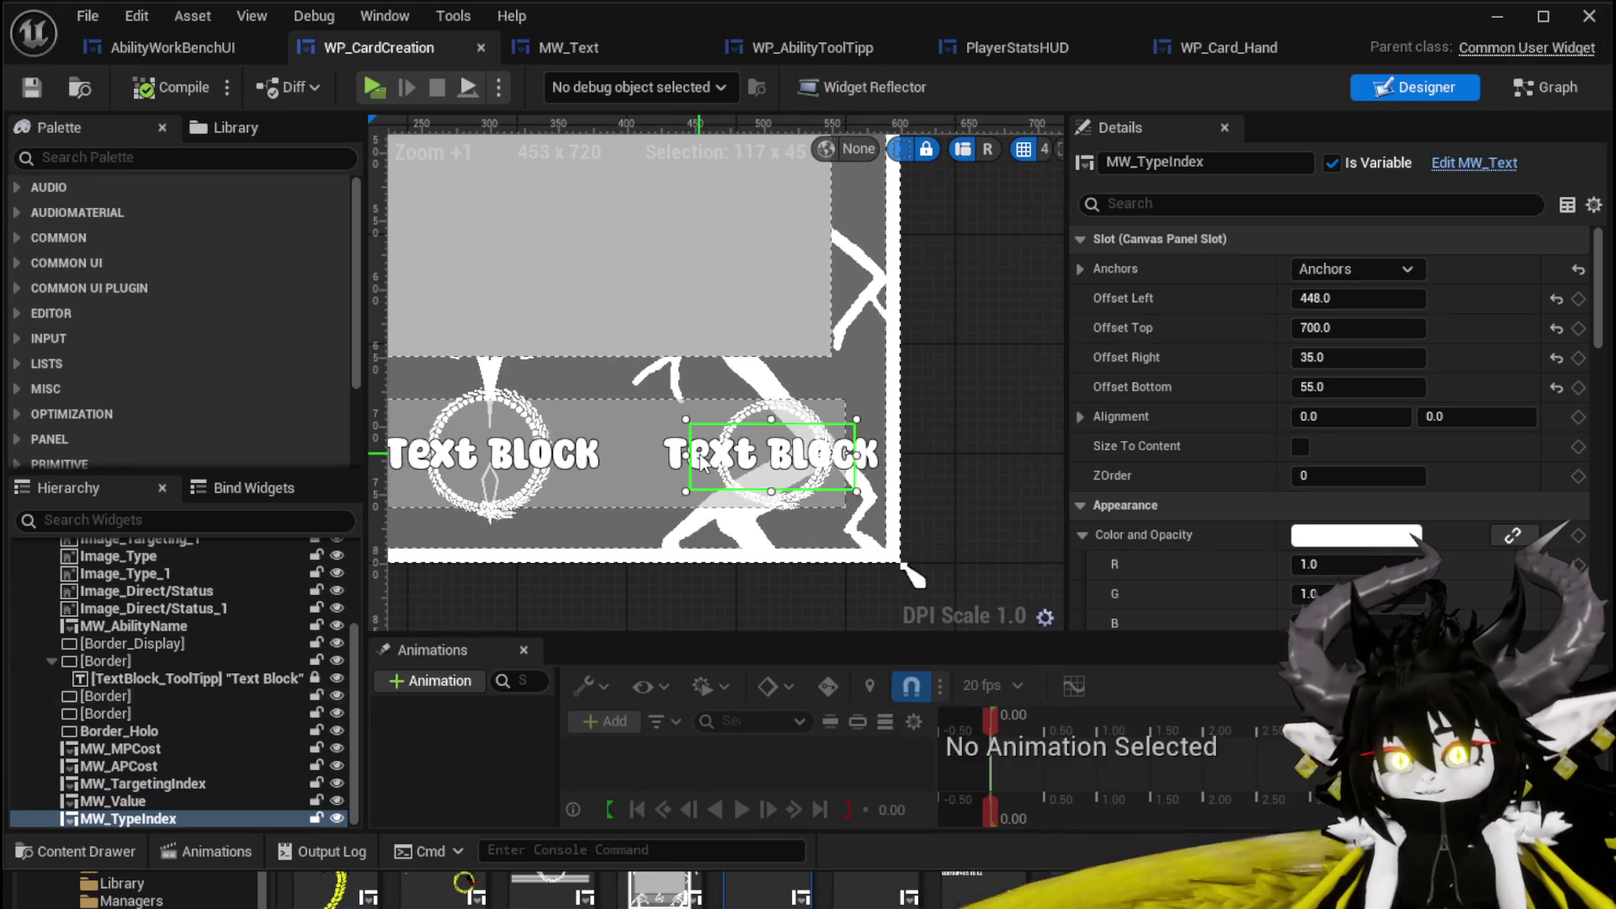
click(555, 458)
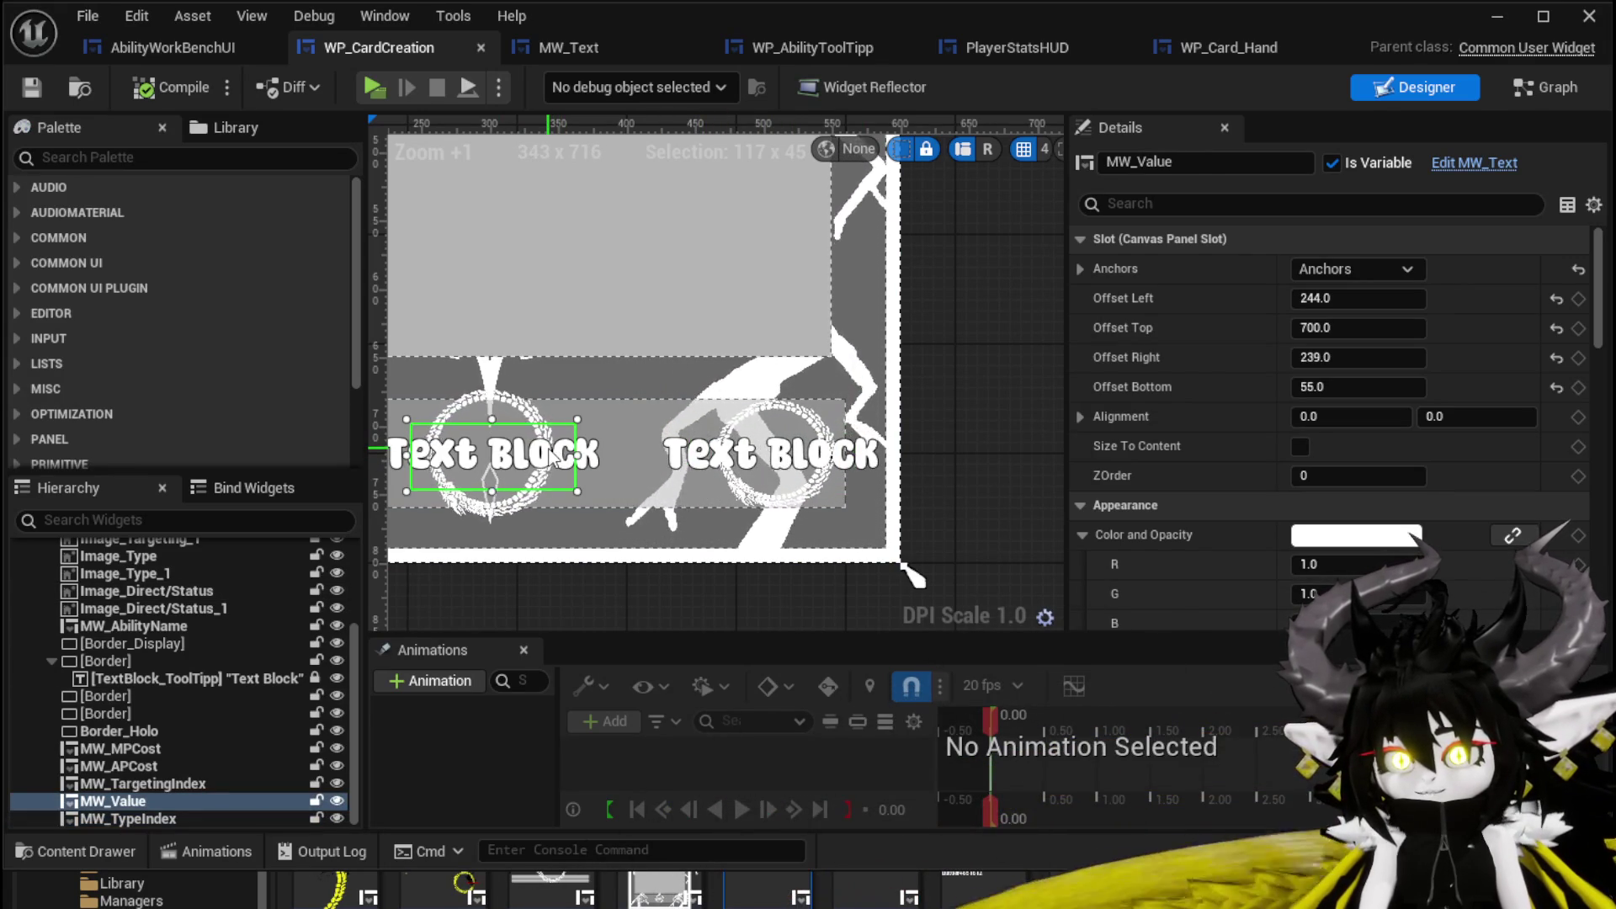
click(677, 458)
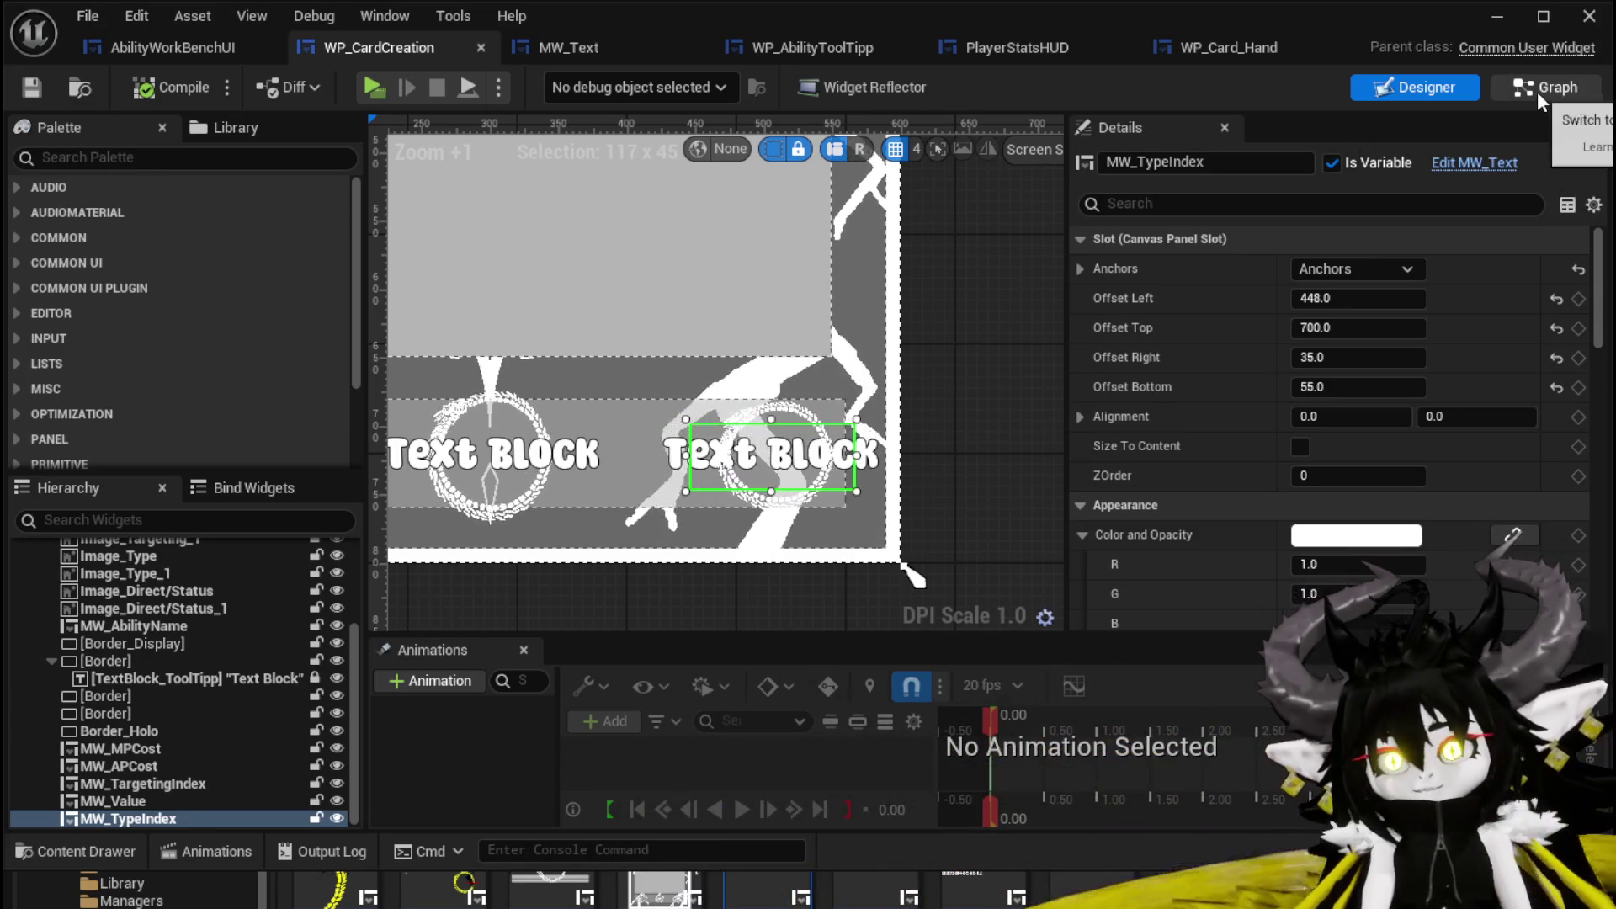
Switch the card widget to Graph and inspect SelectCard's Direct/Status wiring in AbilityWorkBenchUI.
click(1537, 91)
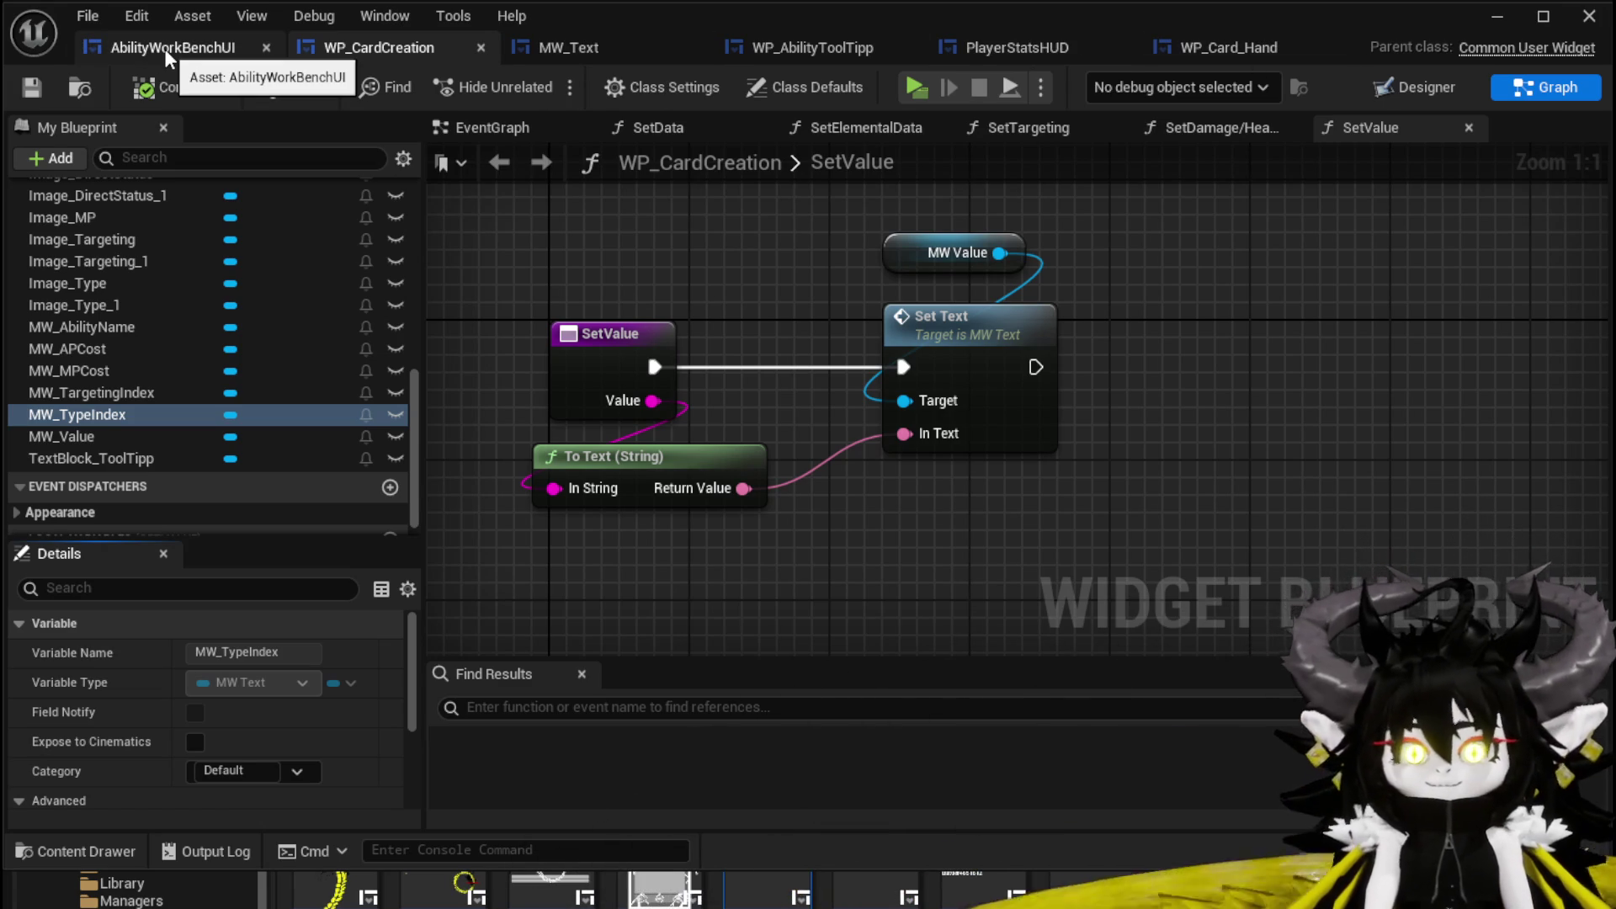
click(166, 51)
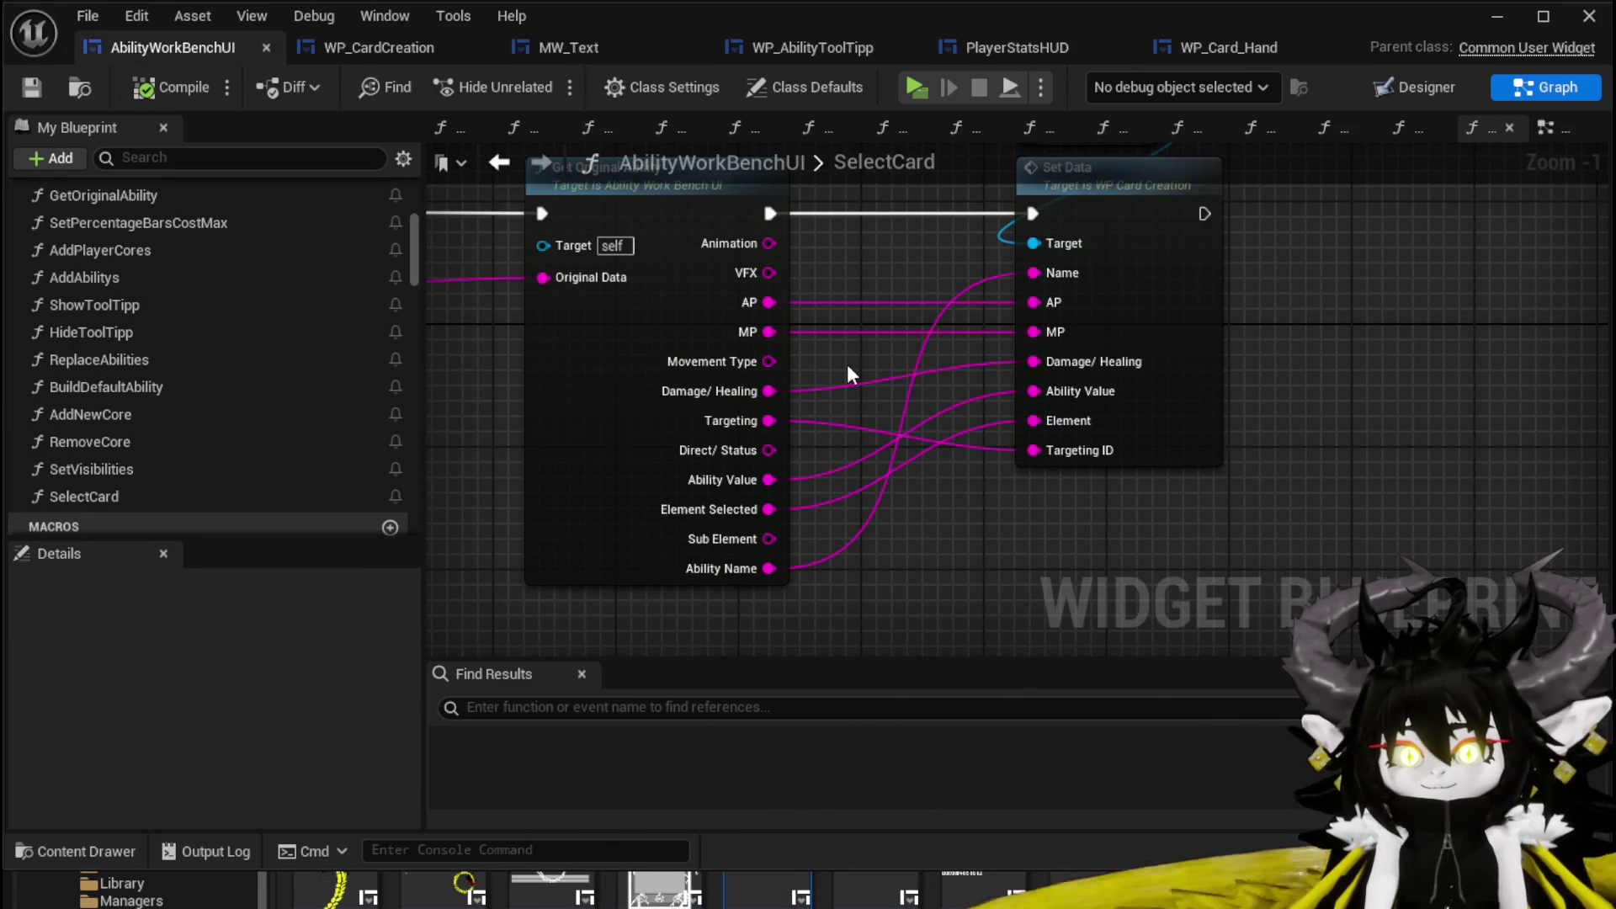
mouse_move(769, 450)
mouse_down()
mouse_move(870, 451)
mouse_move(1046, 558)
mouse_up()
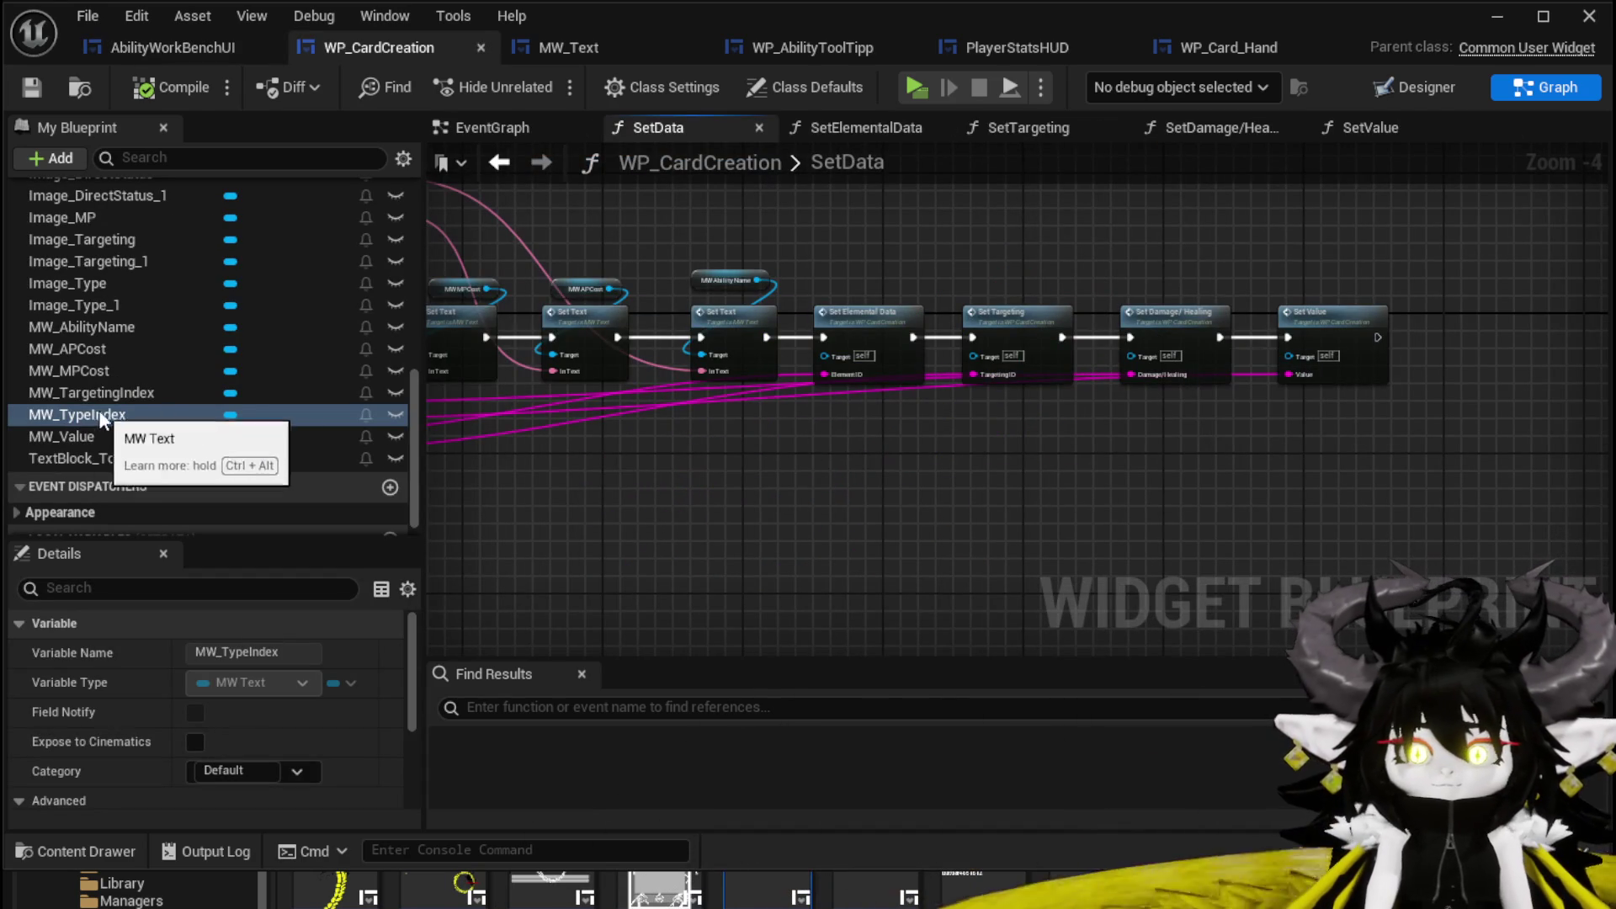
drag(1132, 408, 644, 419)
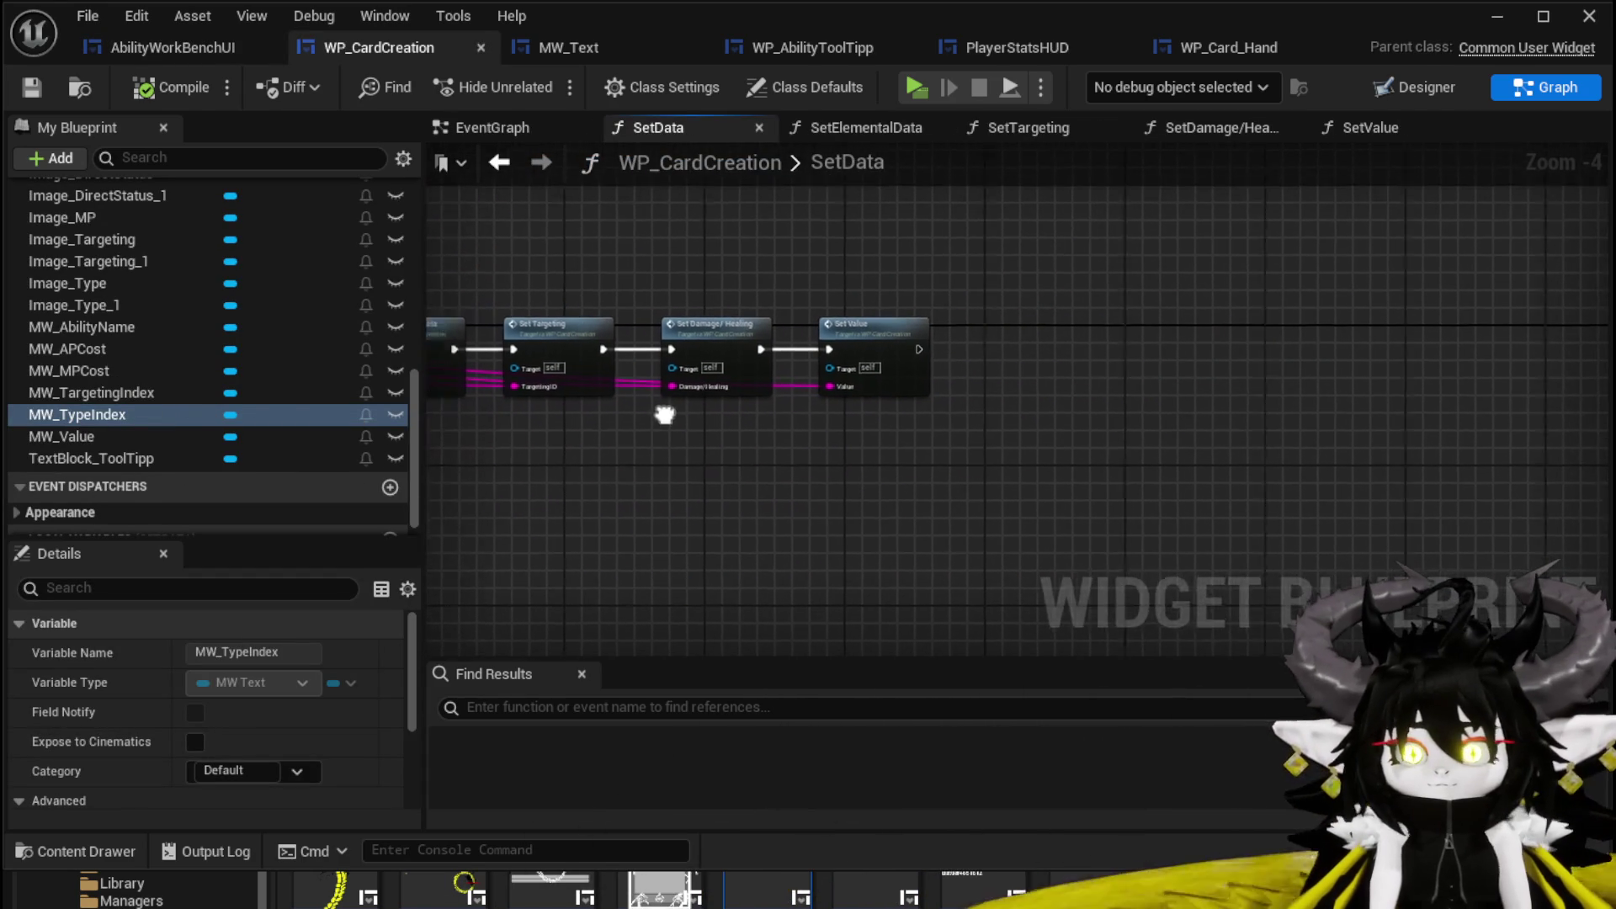
scroll(202, 396, up, 3)
scroll(206, 379, up, 10)
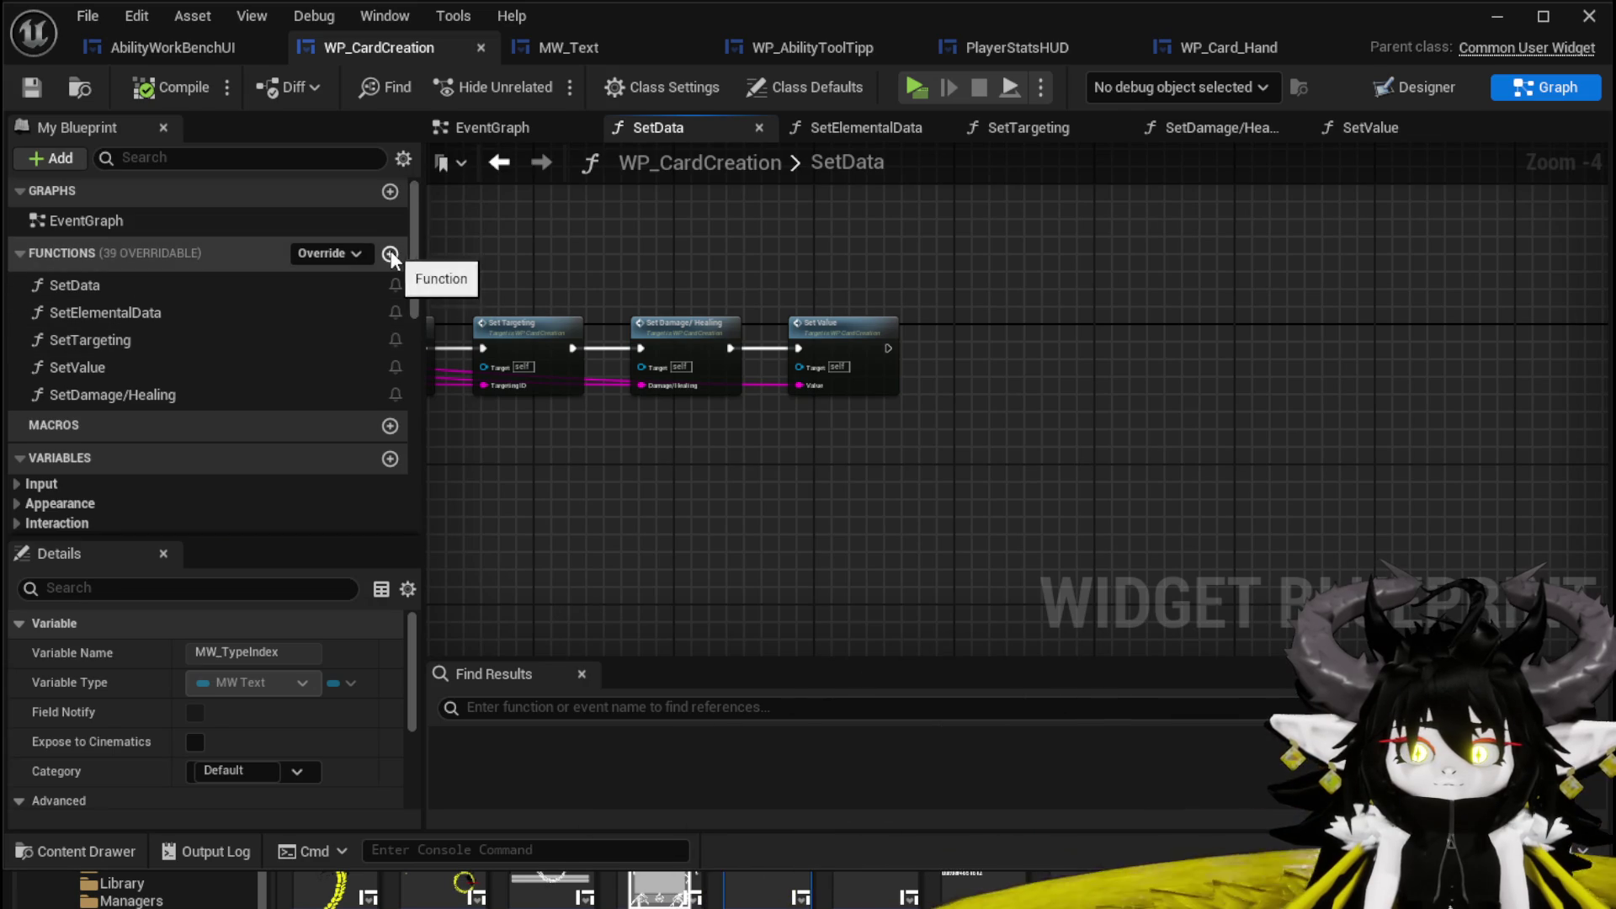
Create an empty function named SetType in WP_CardCreation and save the blueprint.
click(389, 253)
text(Set)
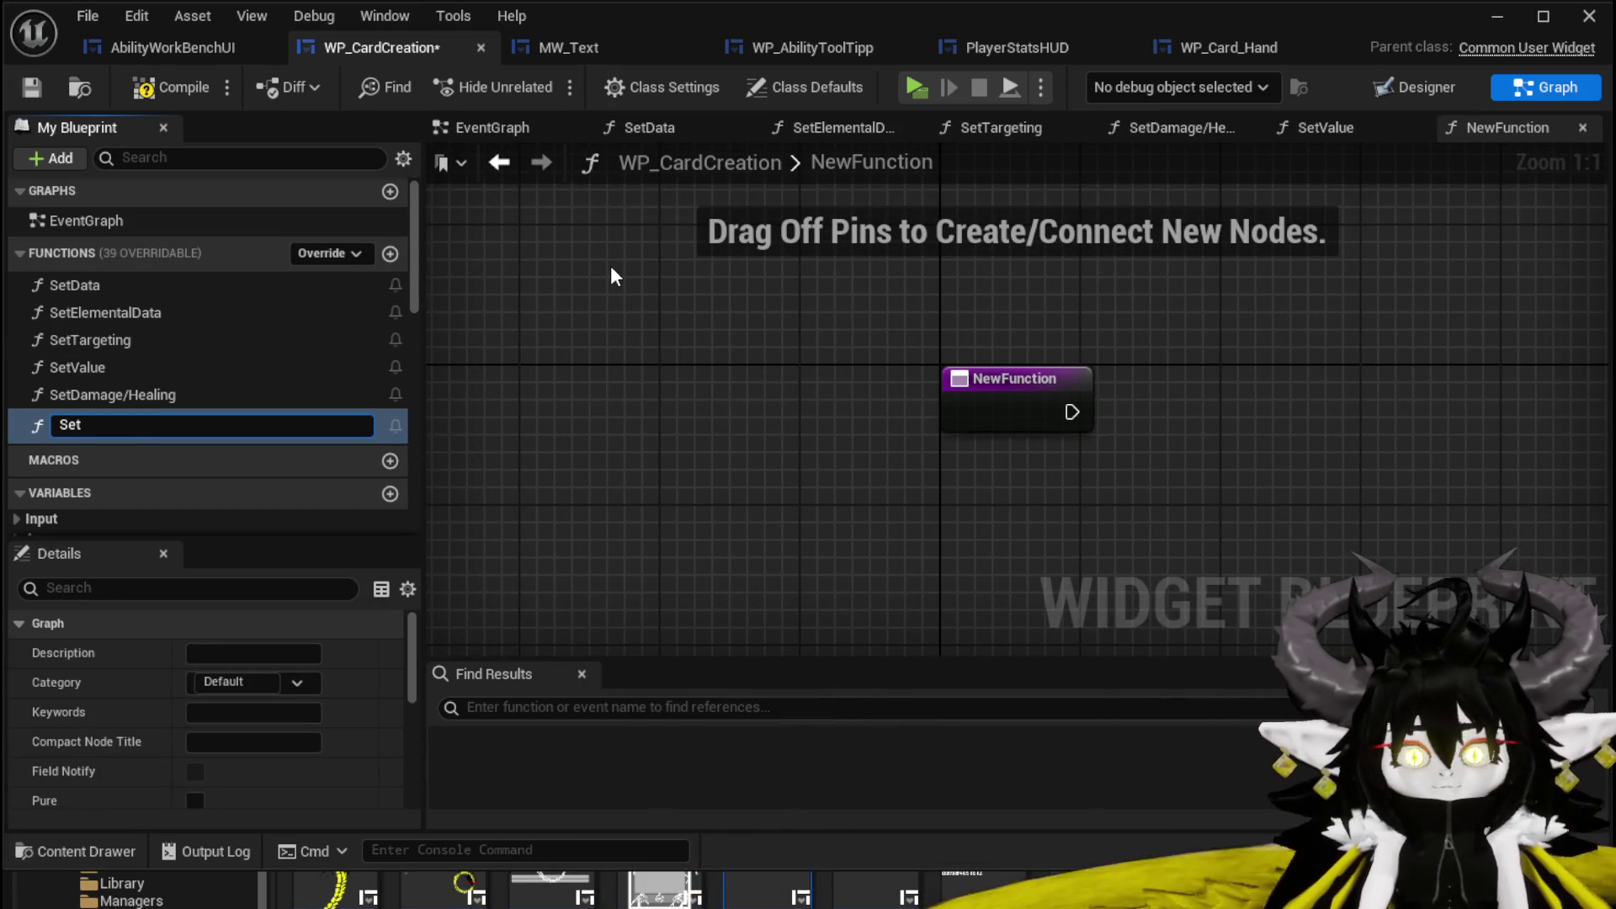
text(Type)
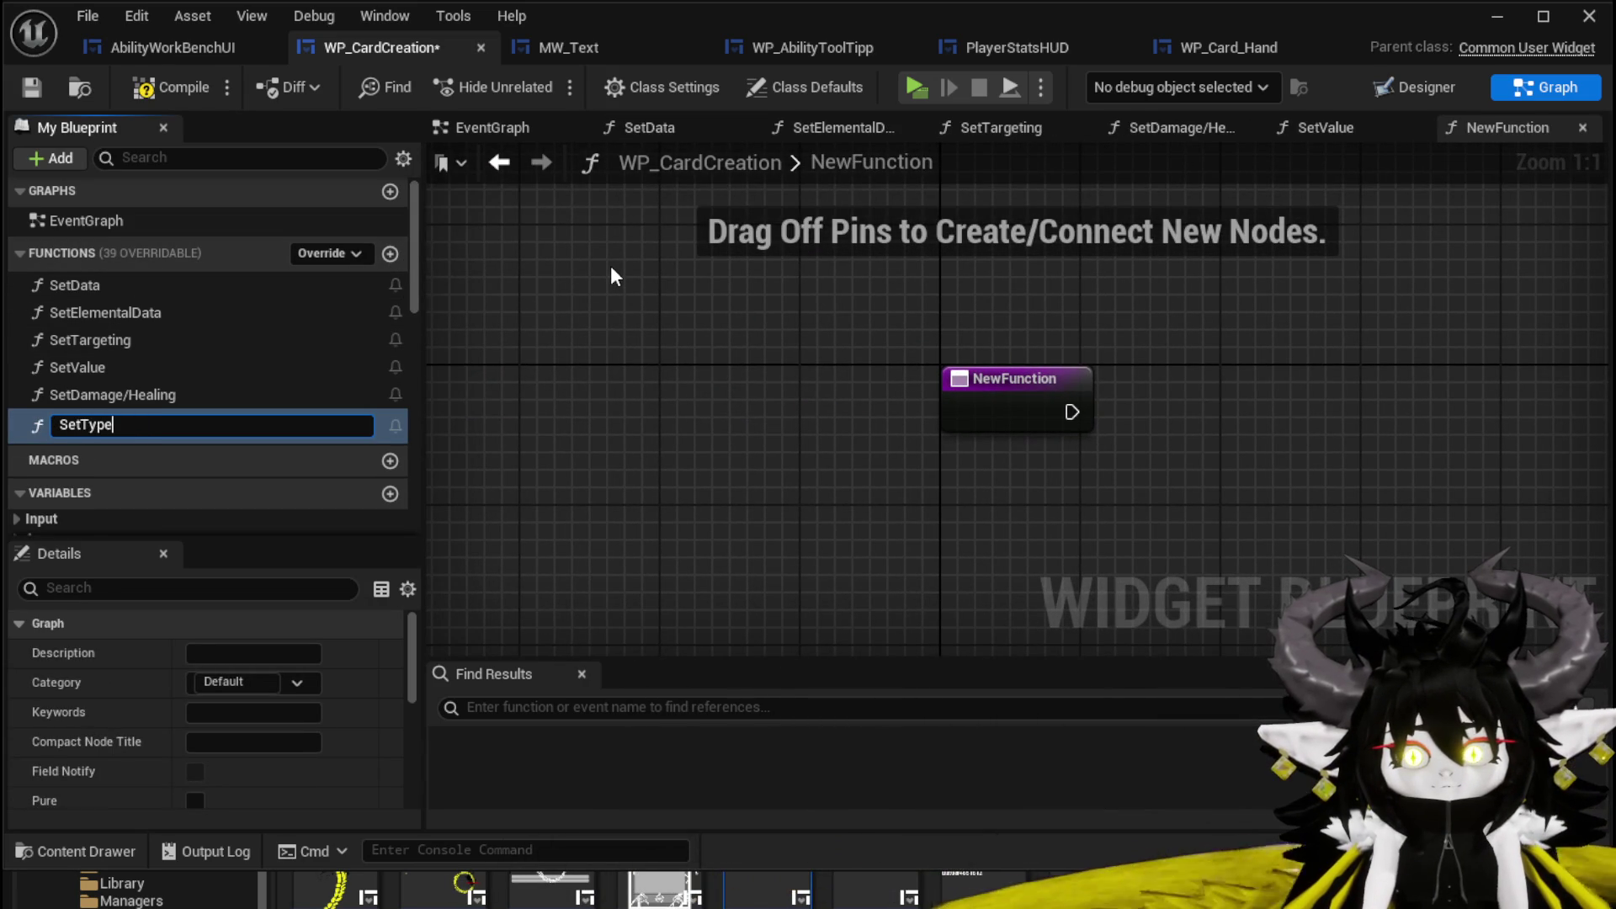
key(Return)
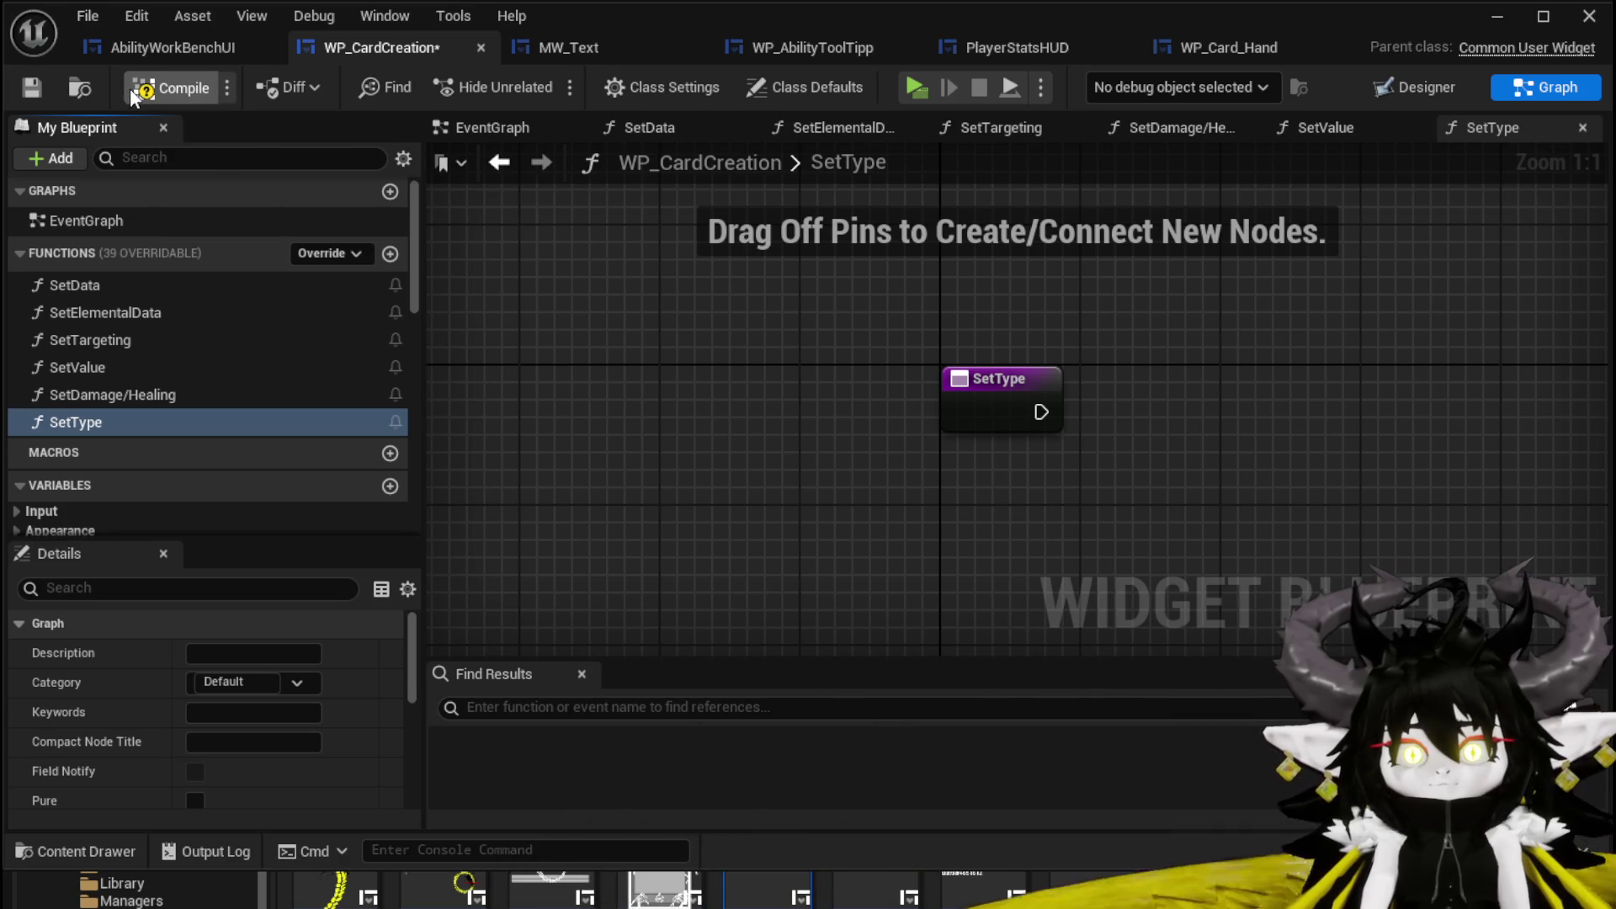
click(33, 88)
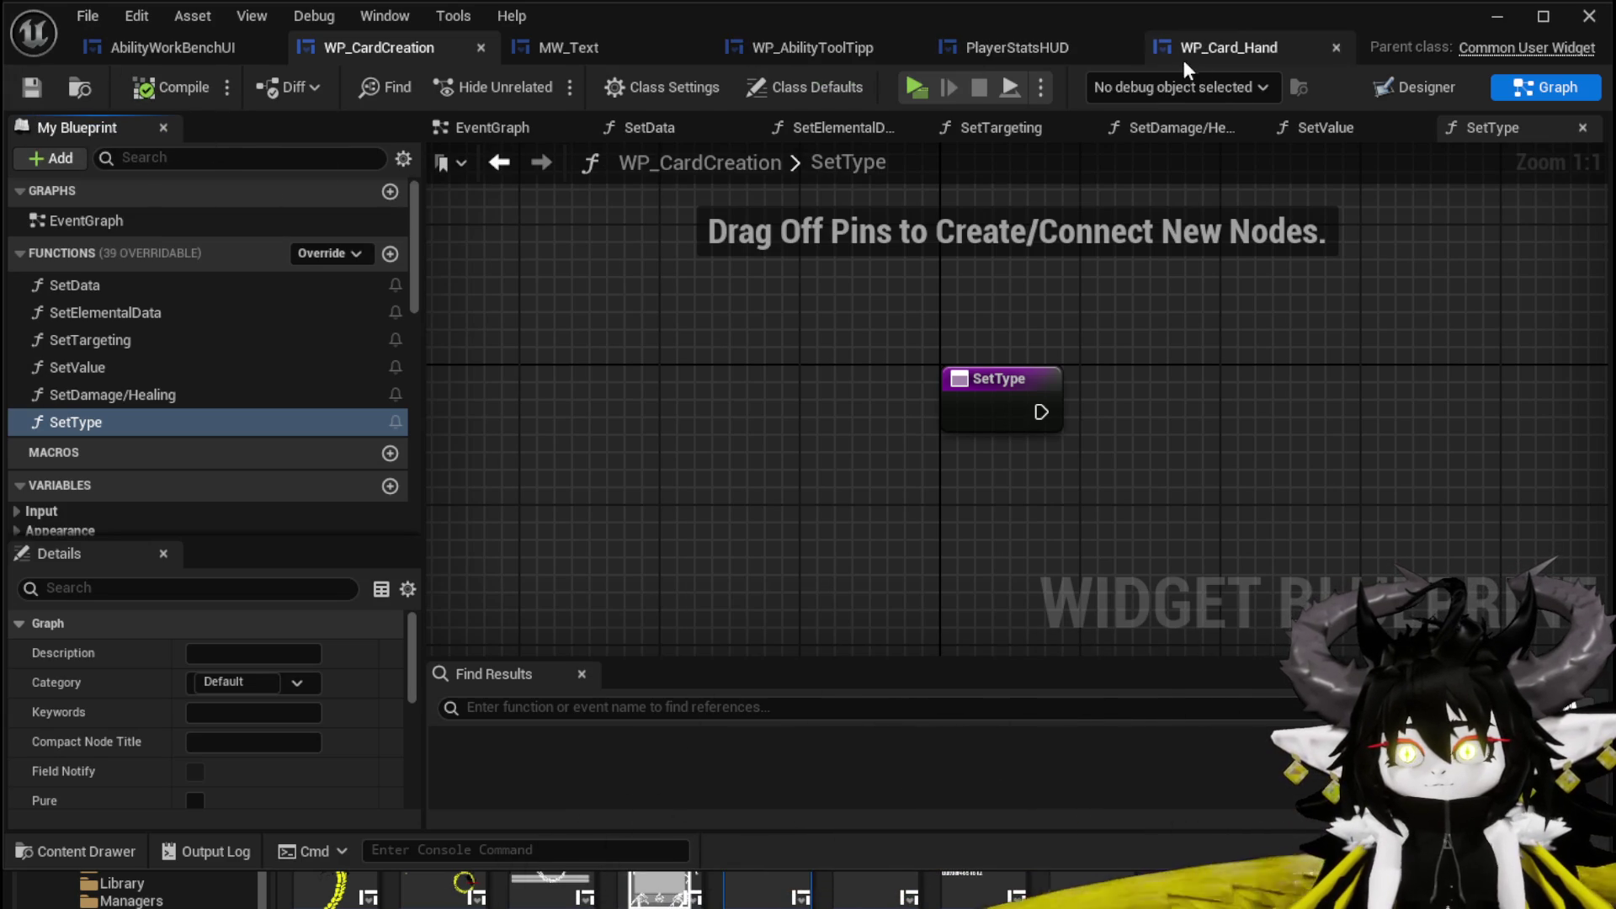
click(836, 51)
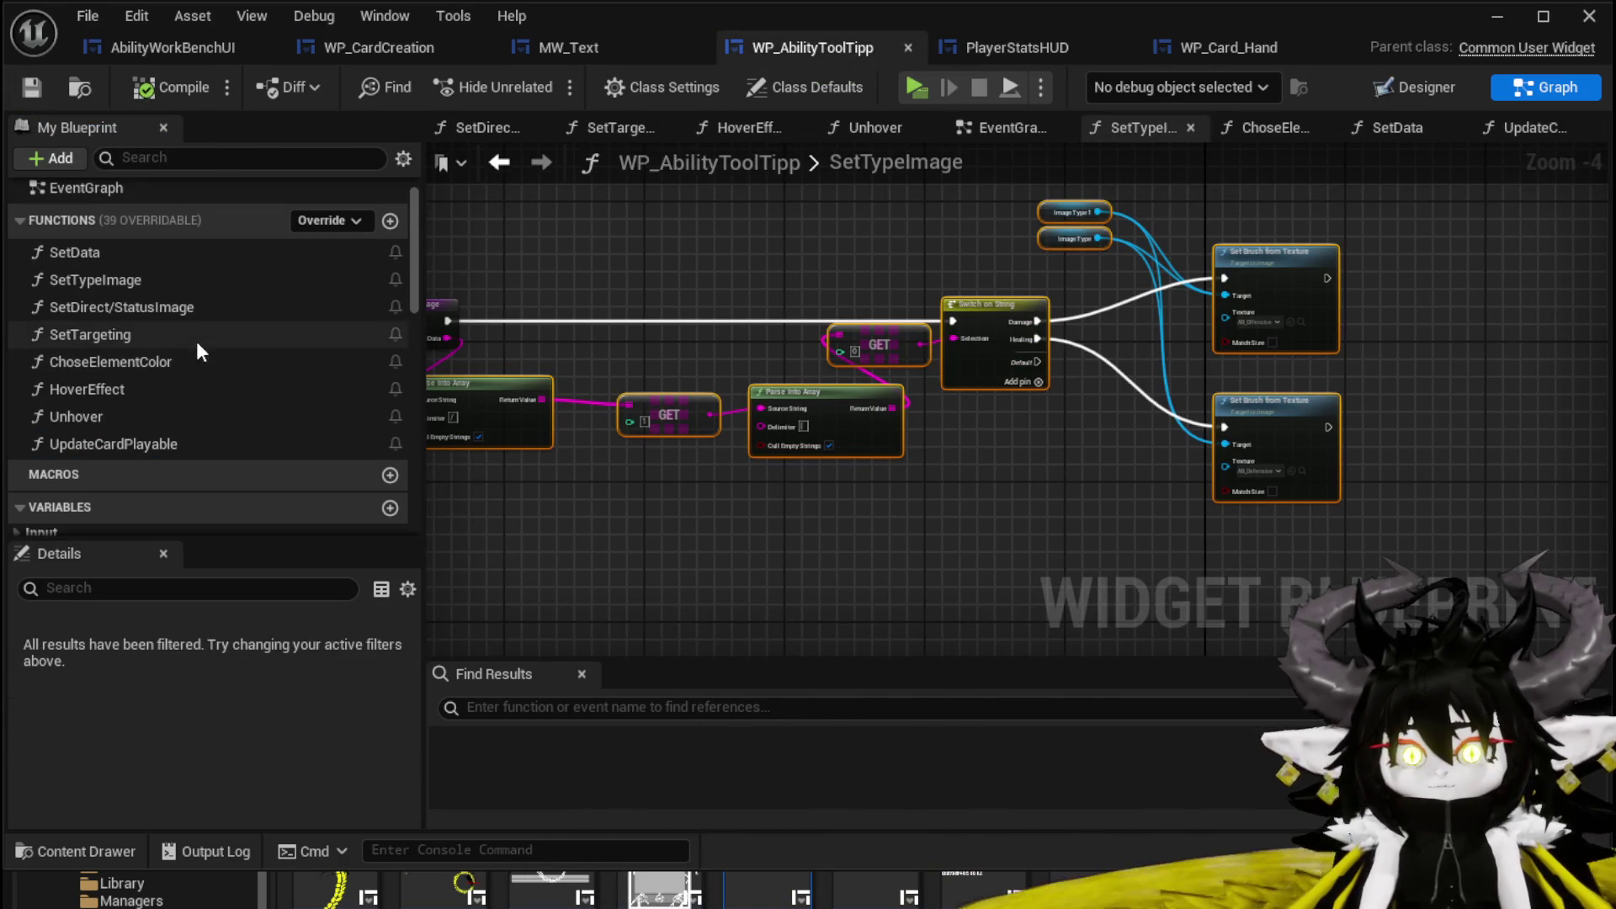
double_click(195, 306)
scroll(855, 289, down, 5)
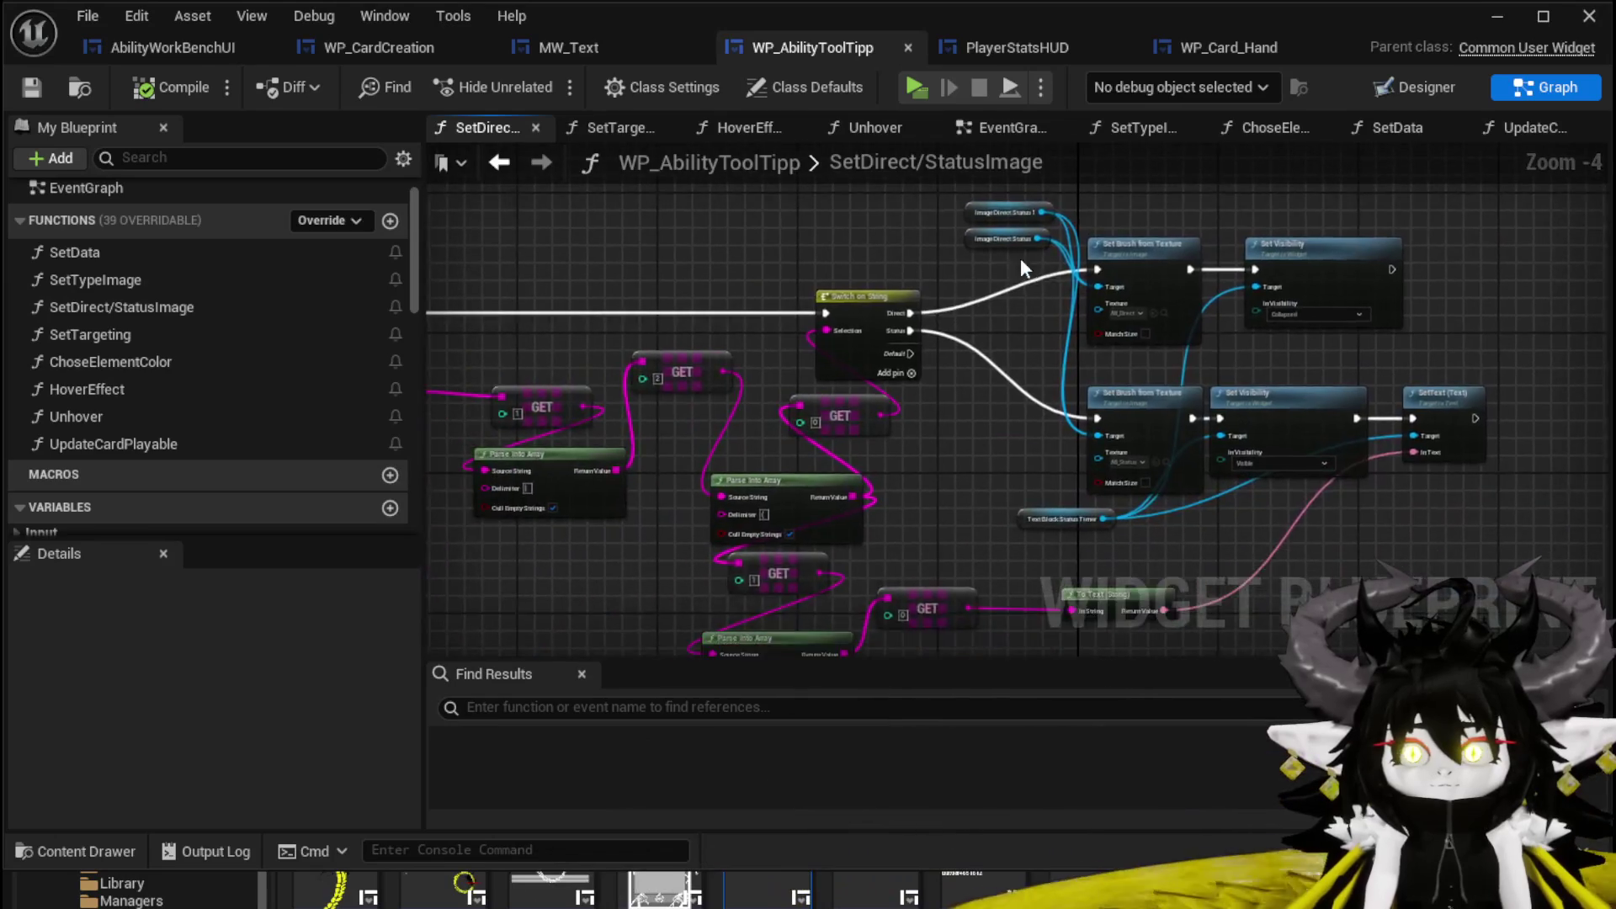
drag(710, 216, 1305, 469)
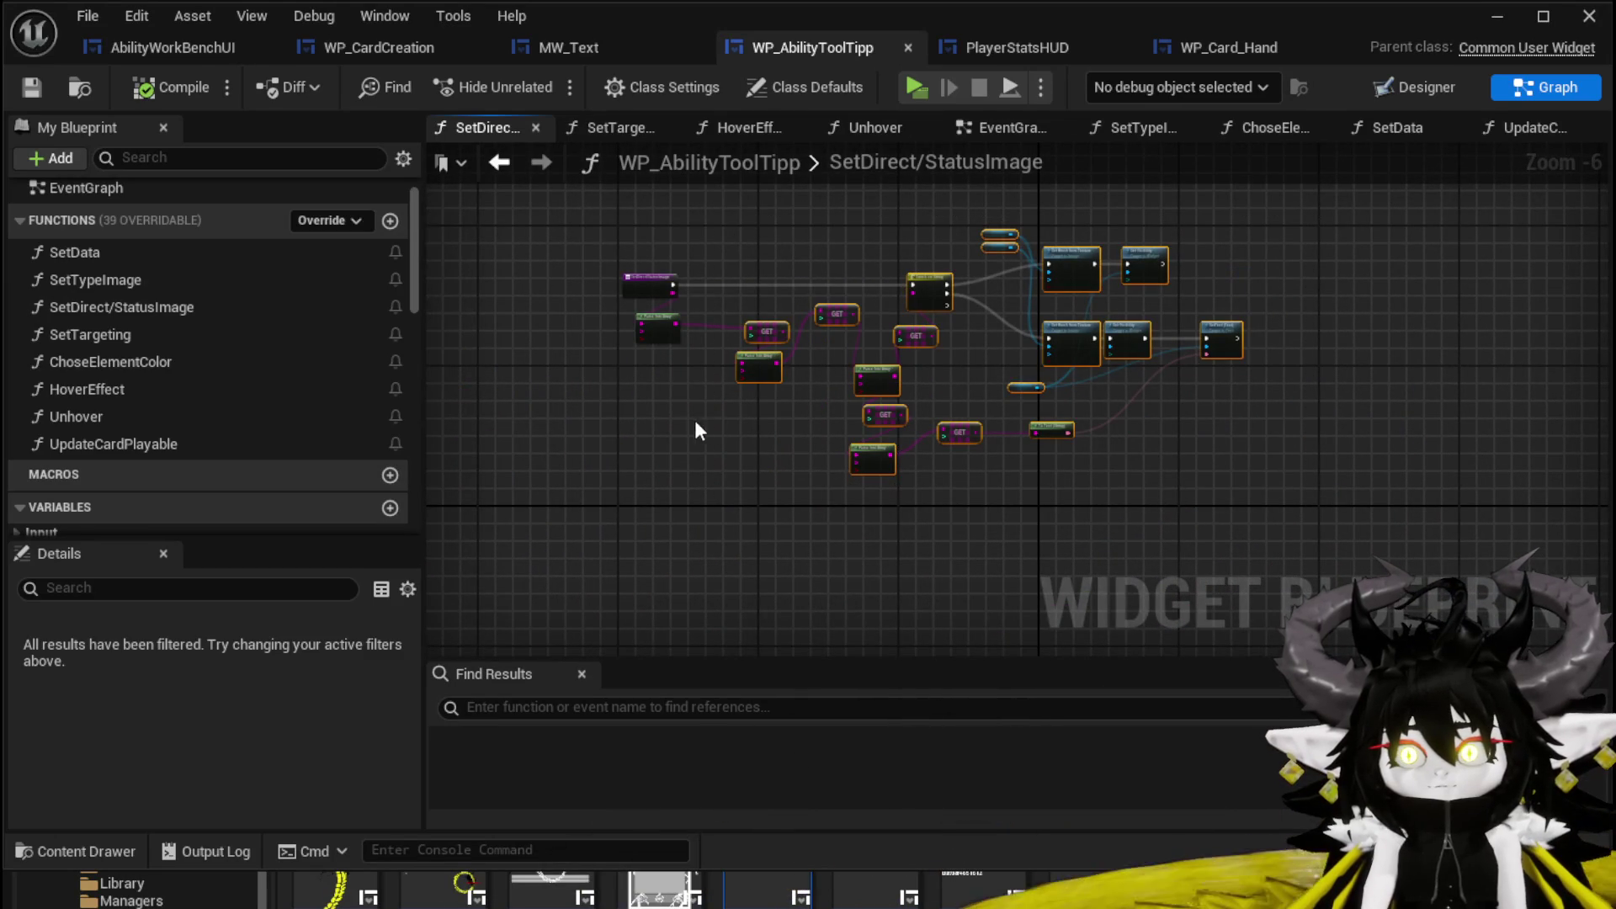
drag(777, 299, 784, 310)
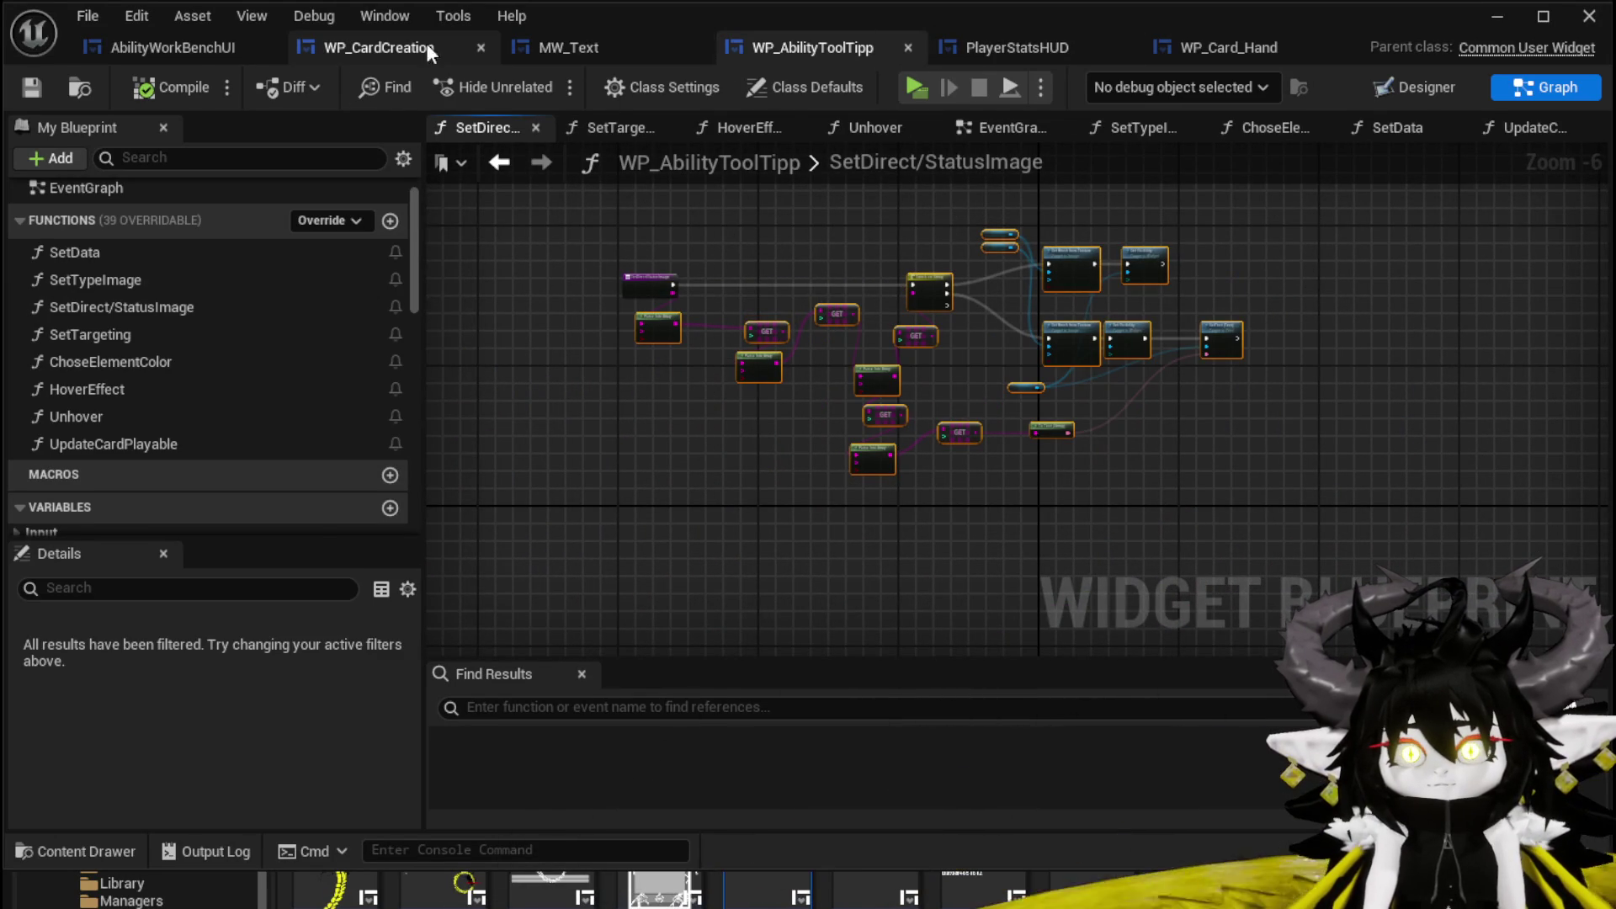
click(347, 50)
scroll(1093, 433, down, 3)
key(ctrl+v)
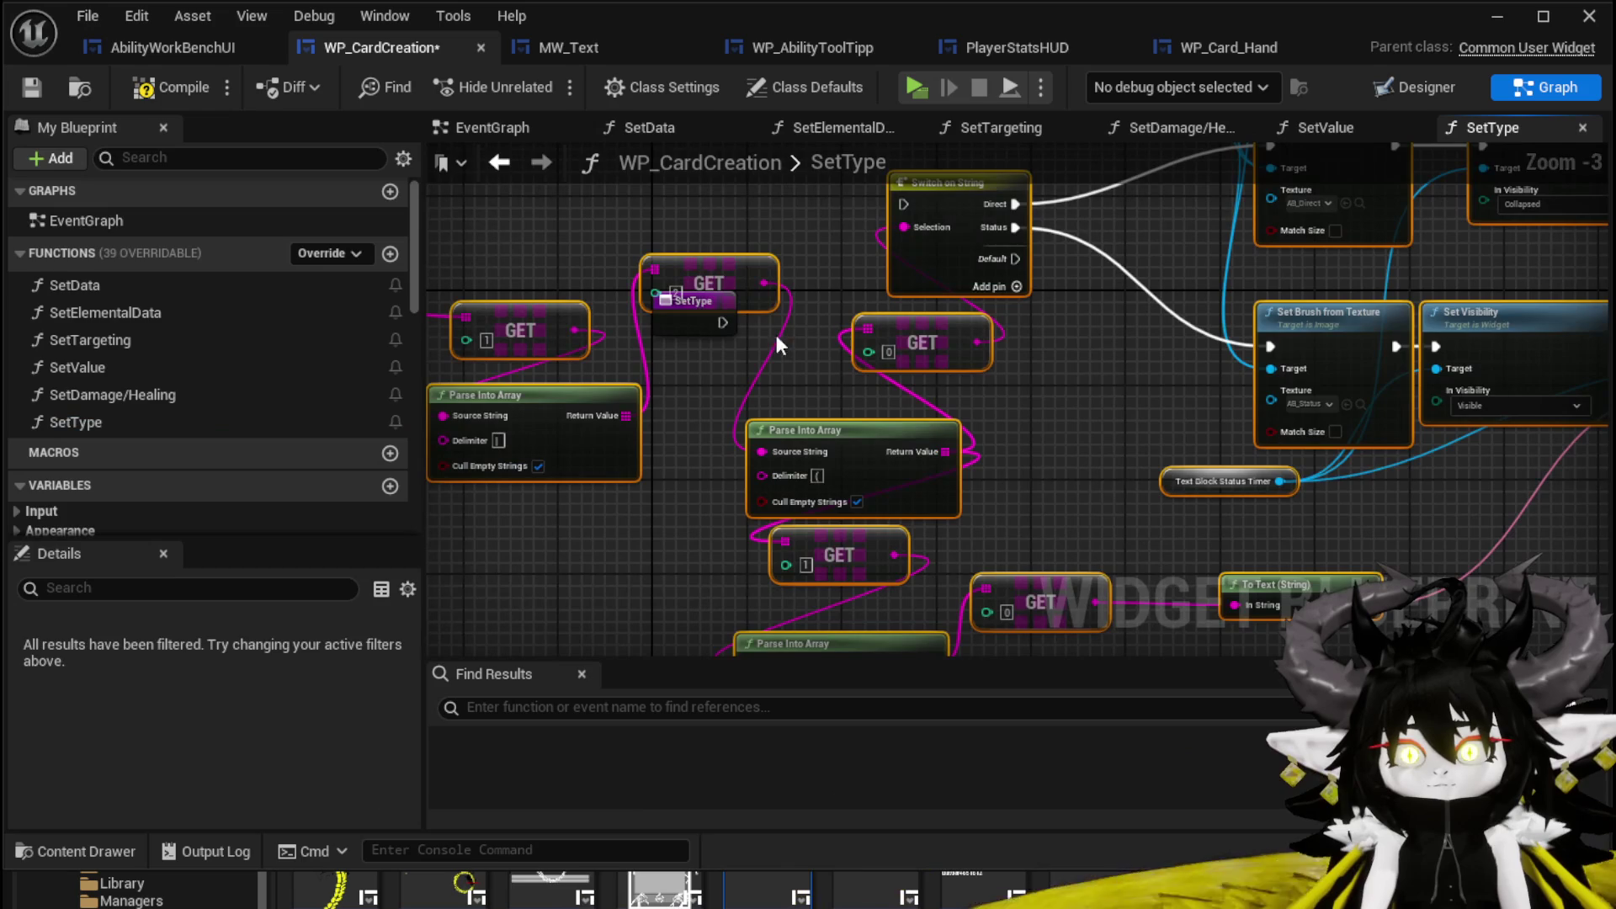
Place the pasted nodes below SetType and connect its execution to Switch on String.
drag(835, 422, 894, 553)
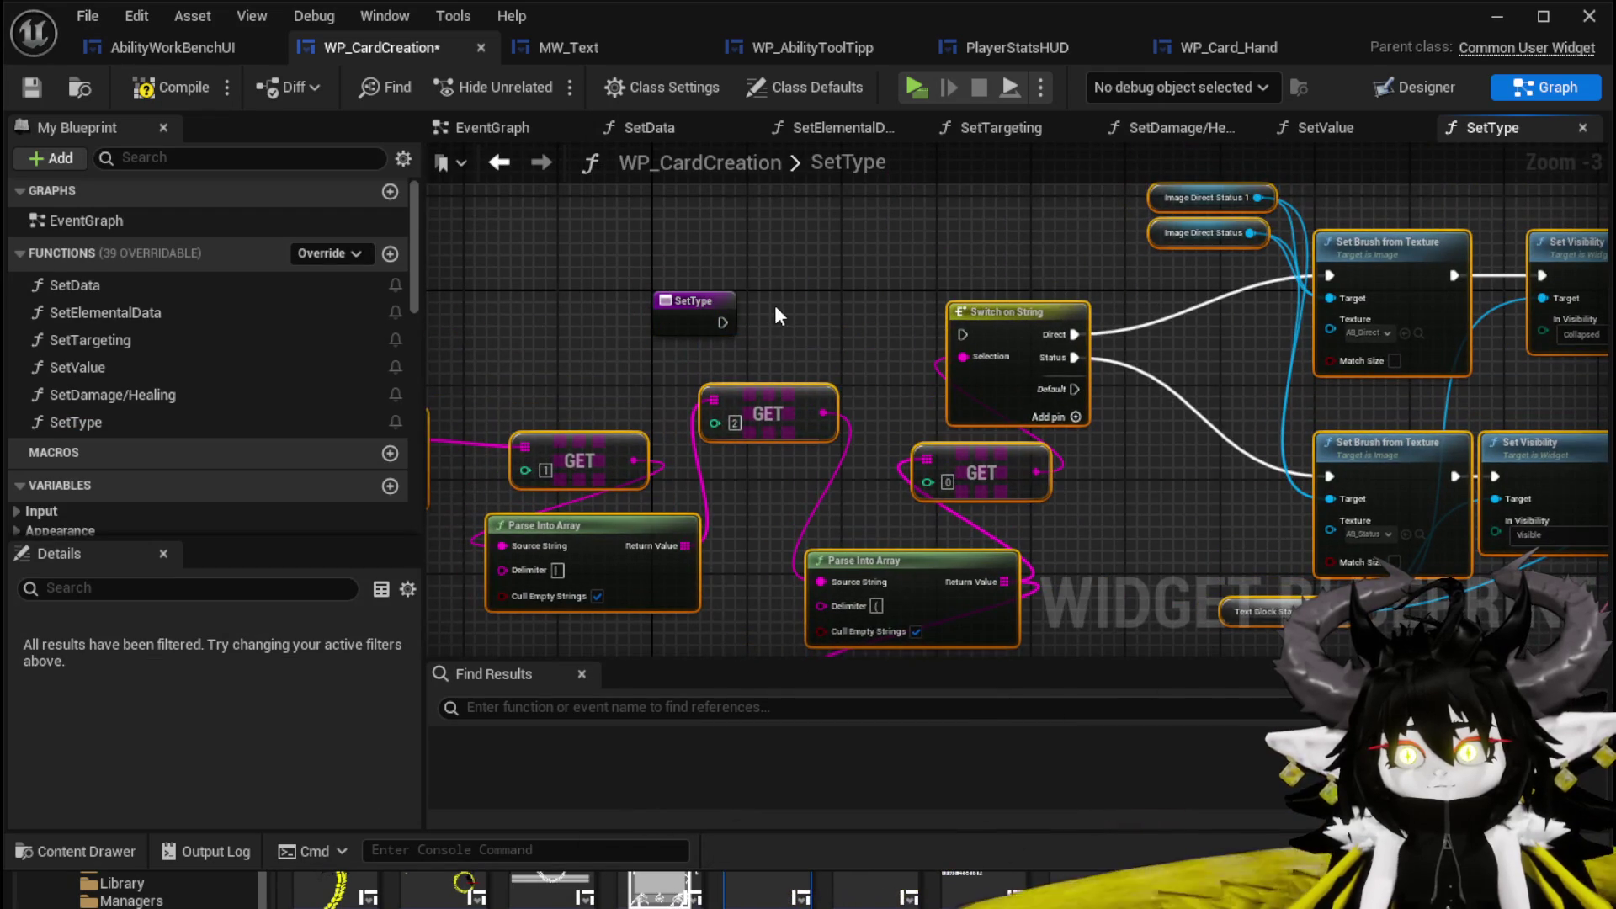
drag(726, 320, 963, 334)
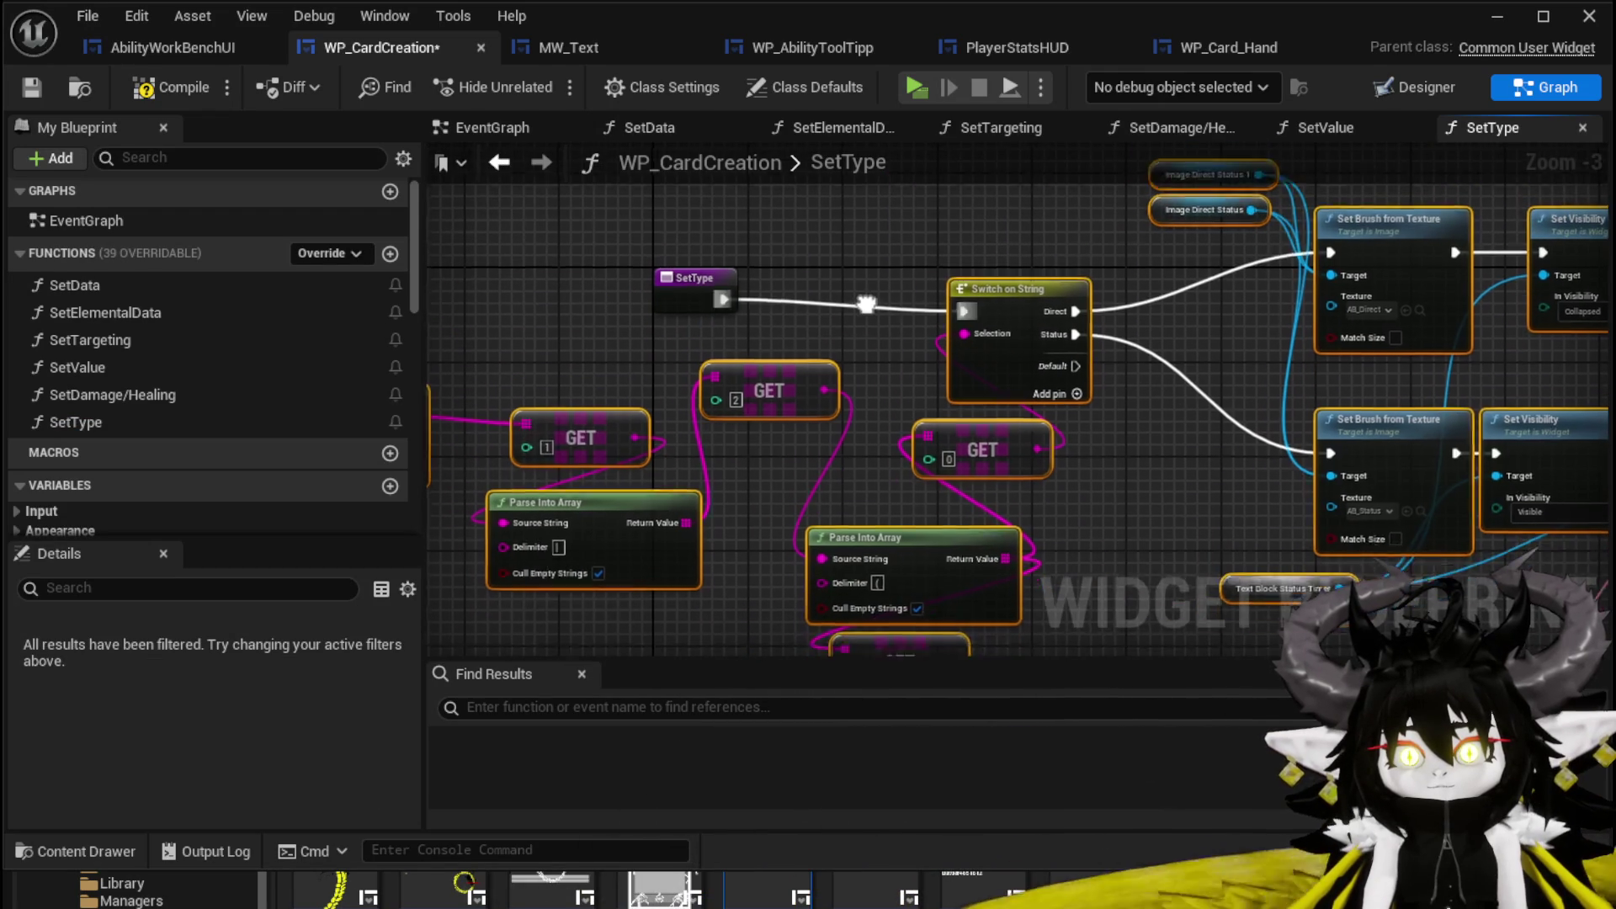
click(752, 238)
mouse_move(982, 413)
mouse_down()
mouse_move(1066, 310)
mouse_move(884, 321)
mouse_move(947, 399)
mouse_up()
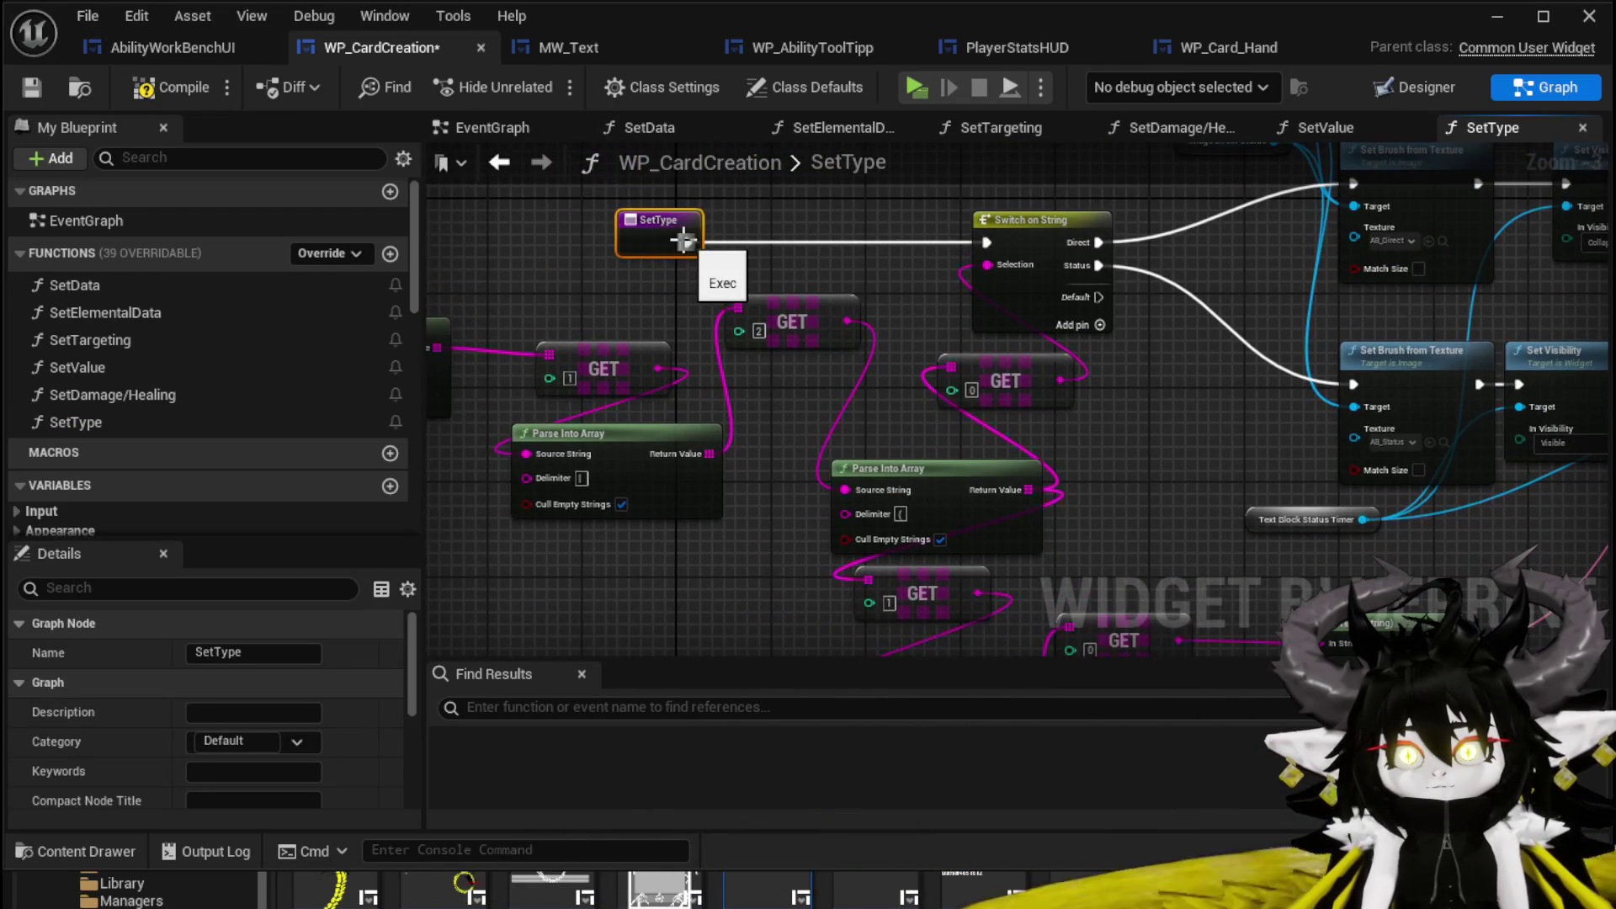
Give SetType a TypeID string input and delete the leftover Parse Into Array and GET nodes.
drag(855, 488, 640, 258)
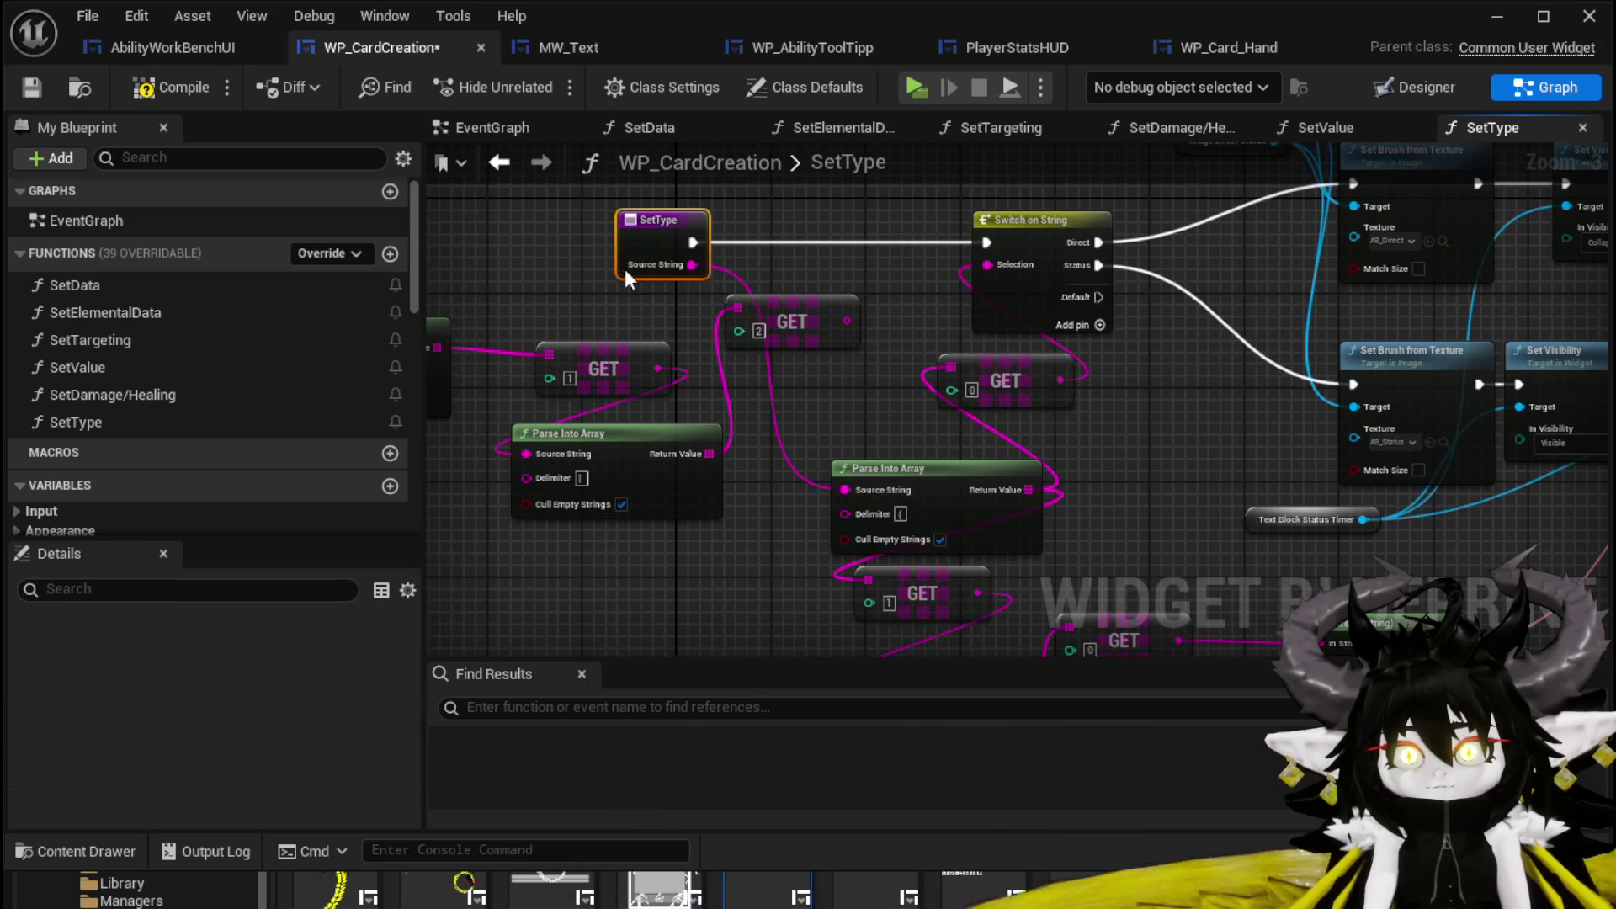
scroll(168, 699, down, 5)
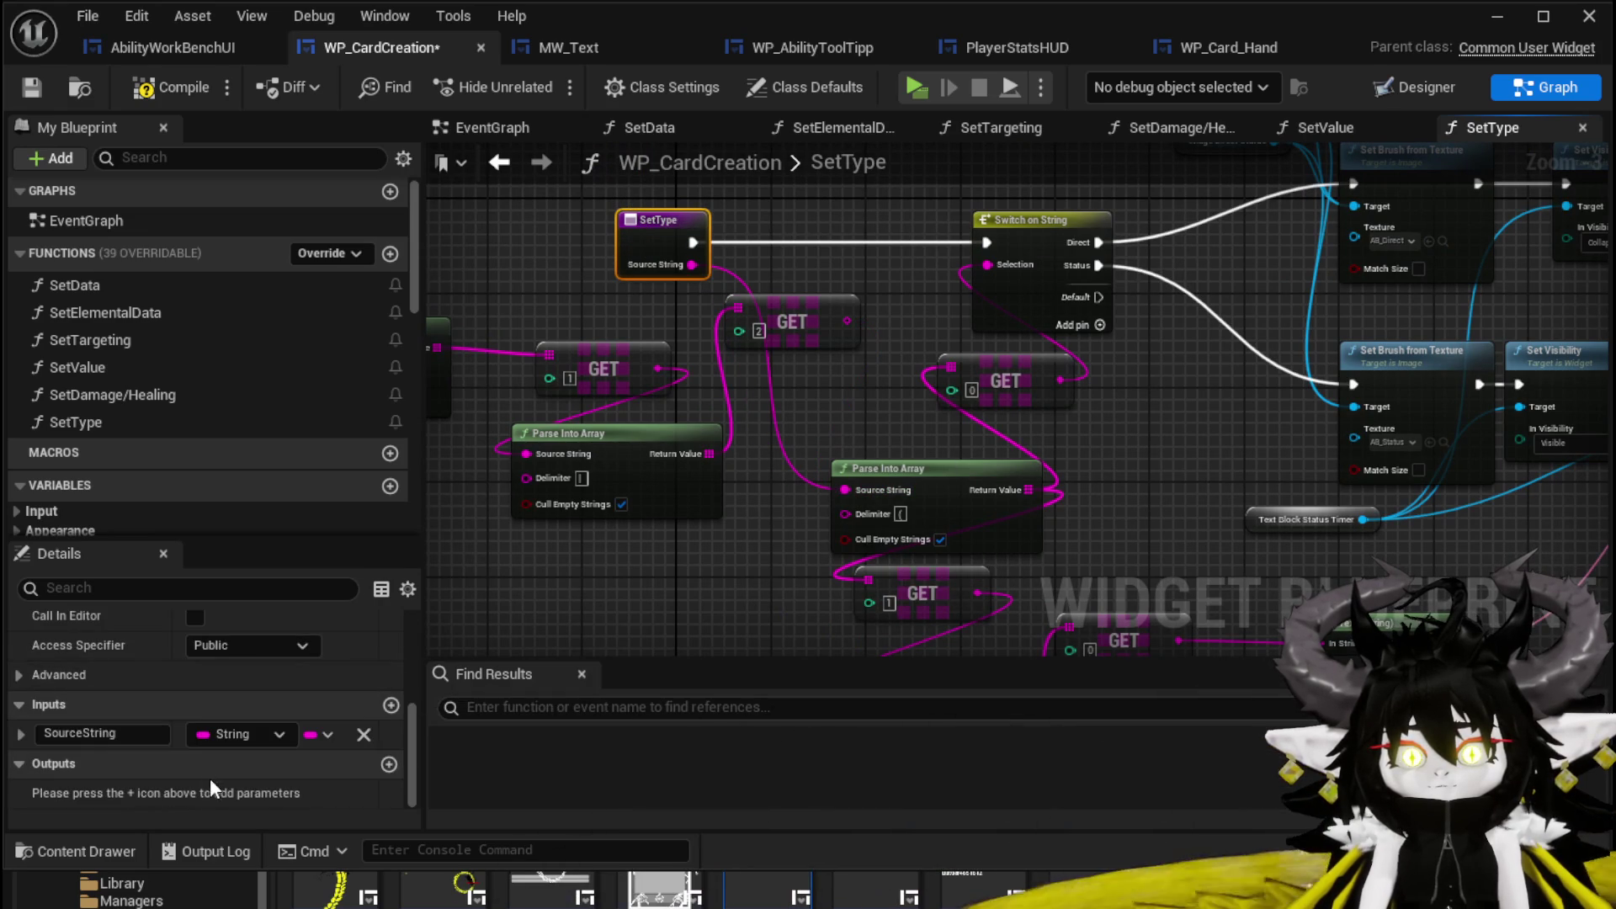
text(Ty)
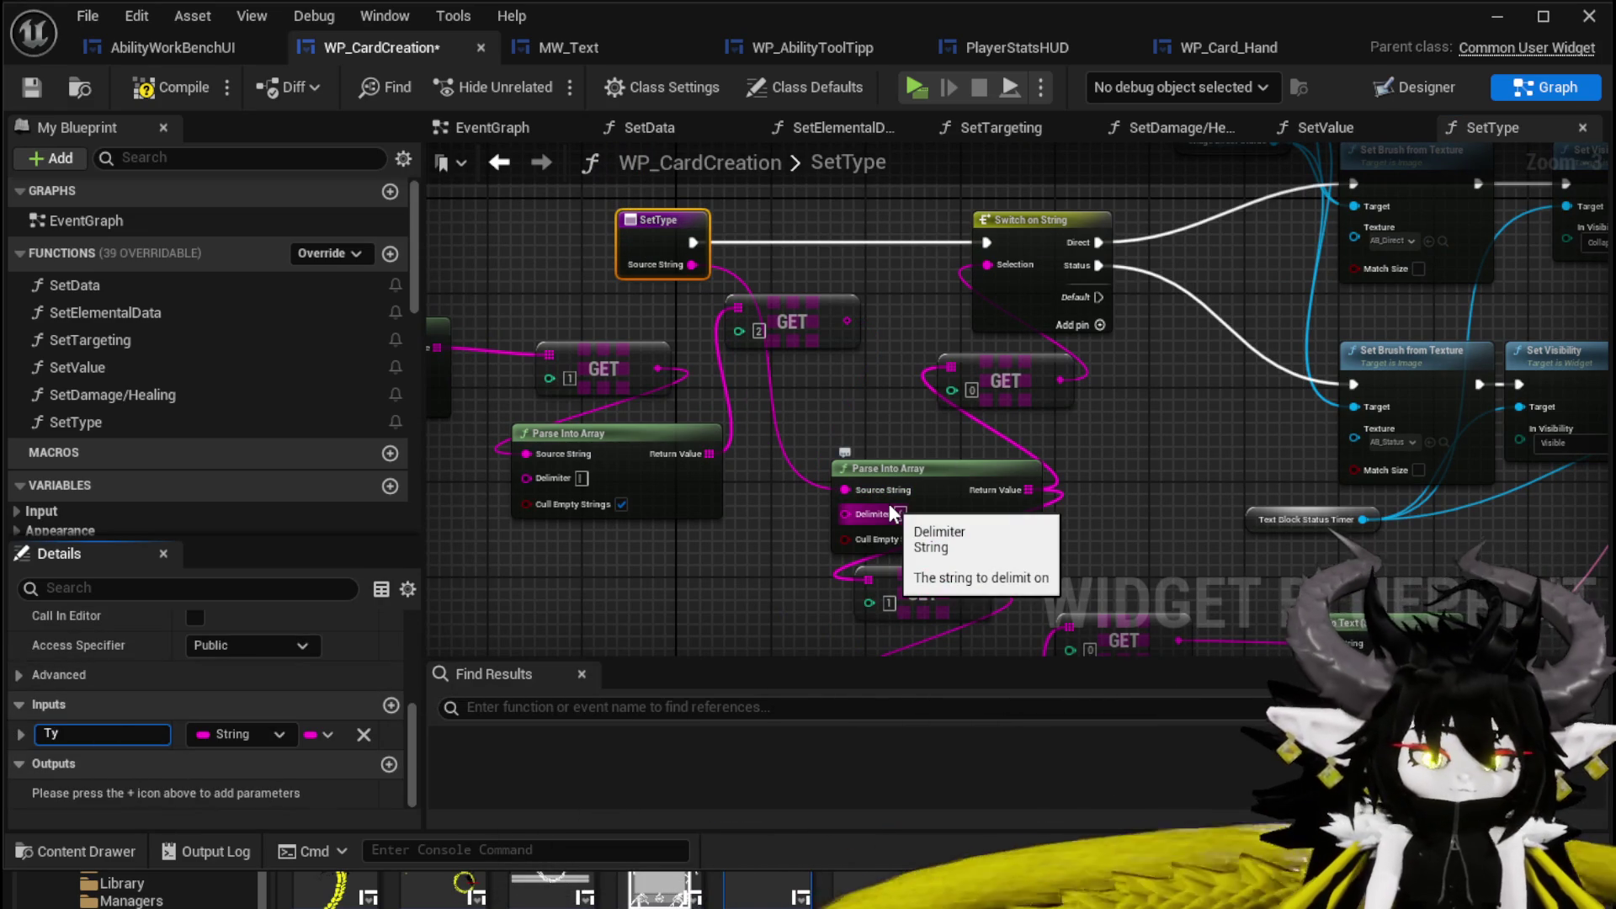
text(peID)
key(Return)
click(838, 362)
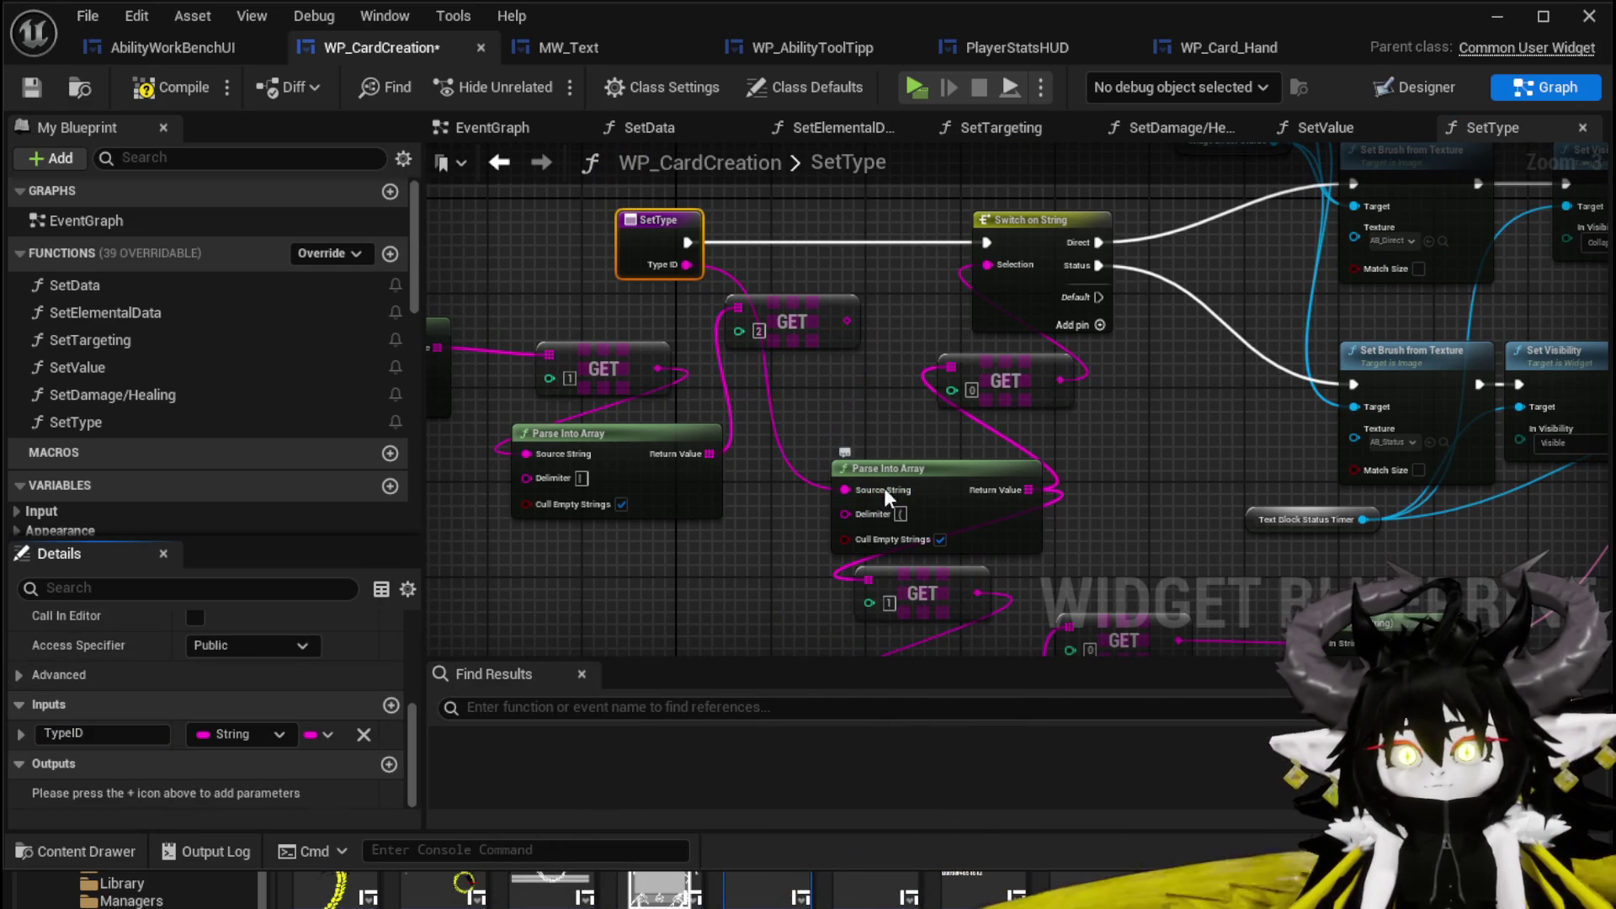
mouse_move(704, 469)
mouse_down()
mouse_move(998, 274)
mouse_move(610, 360)
mouse_move(393, 456)
mouse_up()
key(Delete)
drag(715, 487, 700, 386)
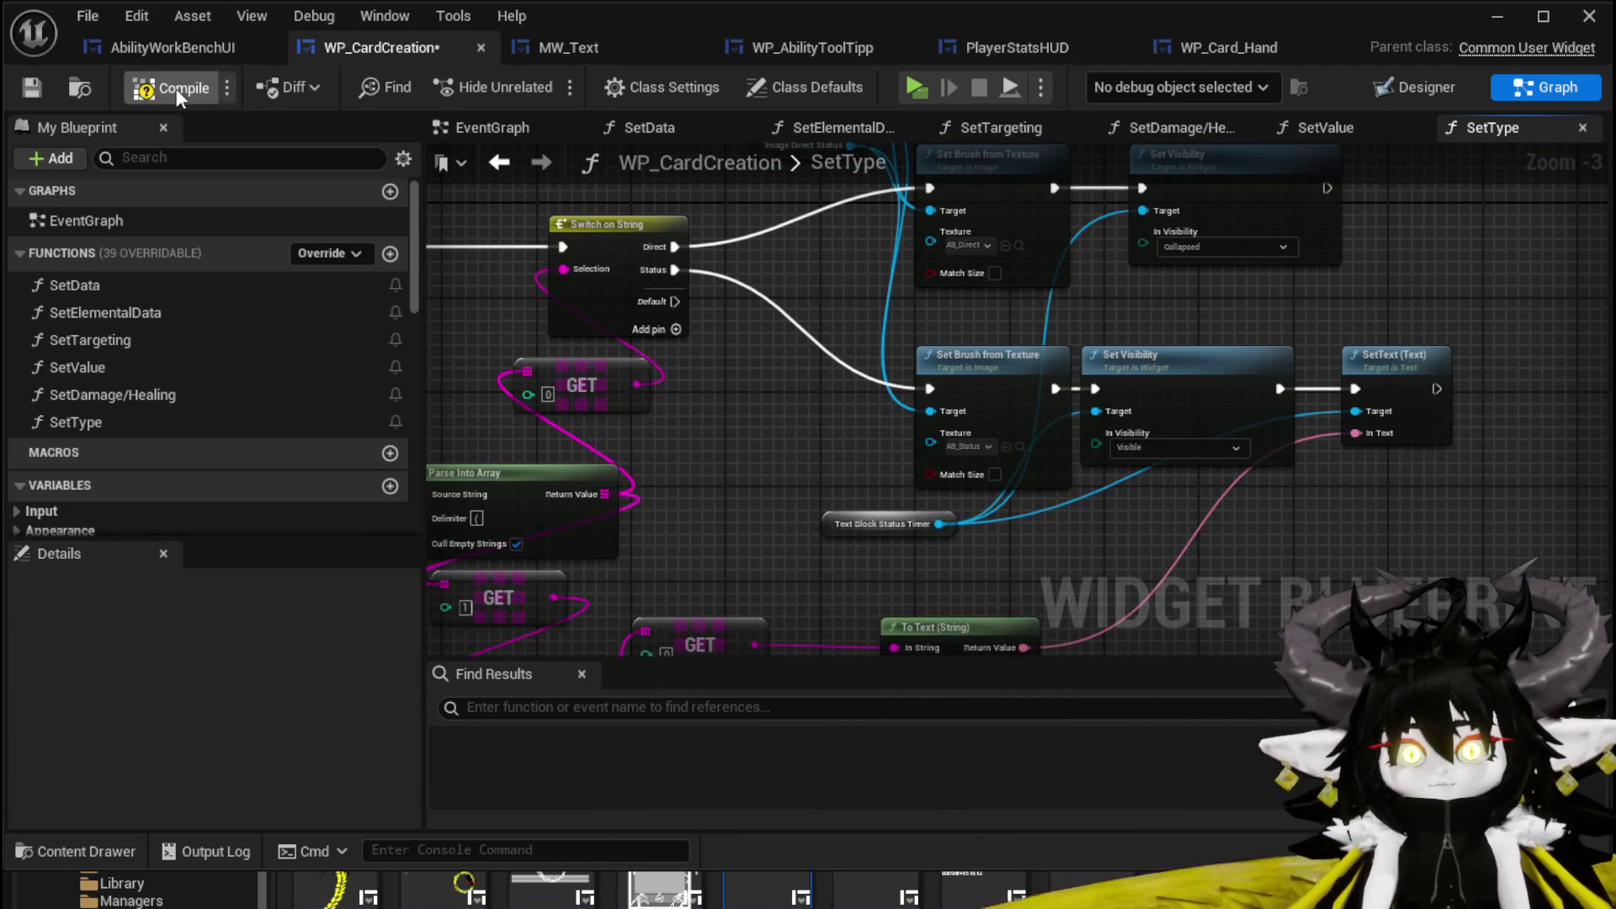
Compile the blueprint and bring the erroring Text Block Status Timer node into view in SetType.
click(33, 89)
drag(872, 473, 895, 324)
scroll(801, 337, up, 4)
drag(867, 446, 789, 493)
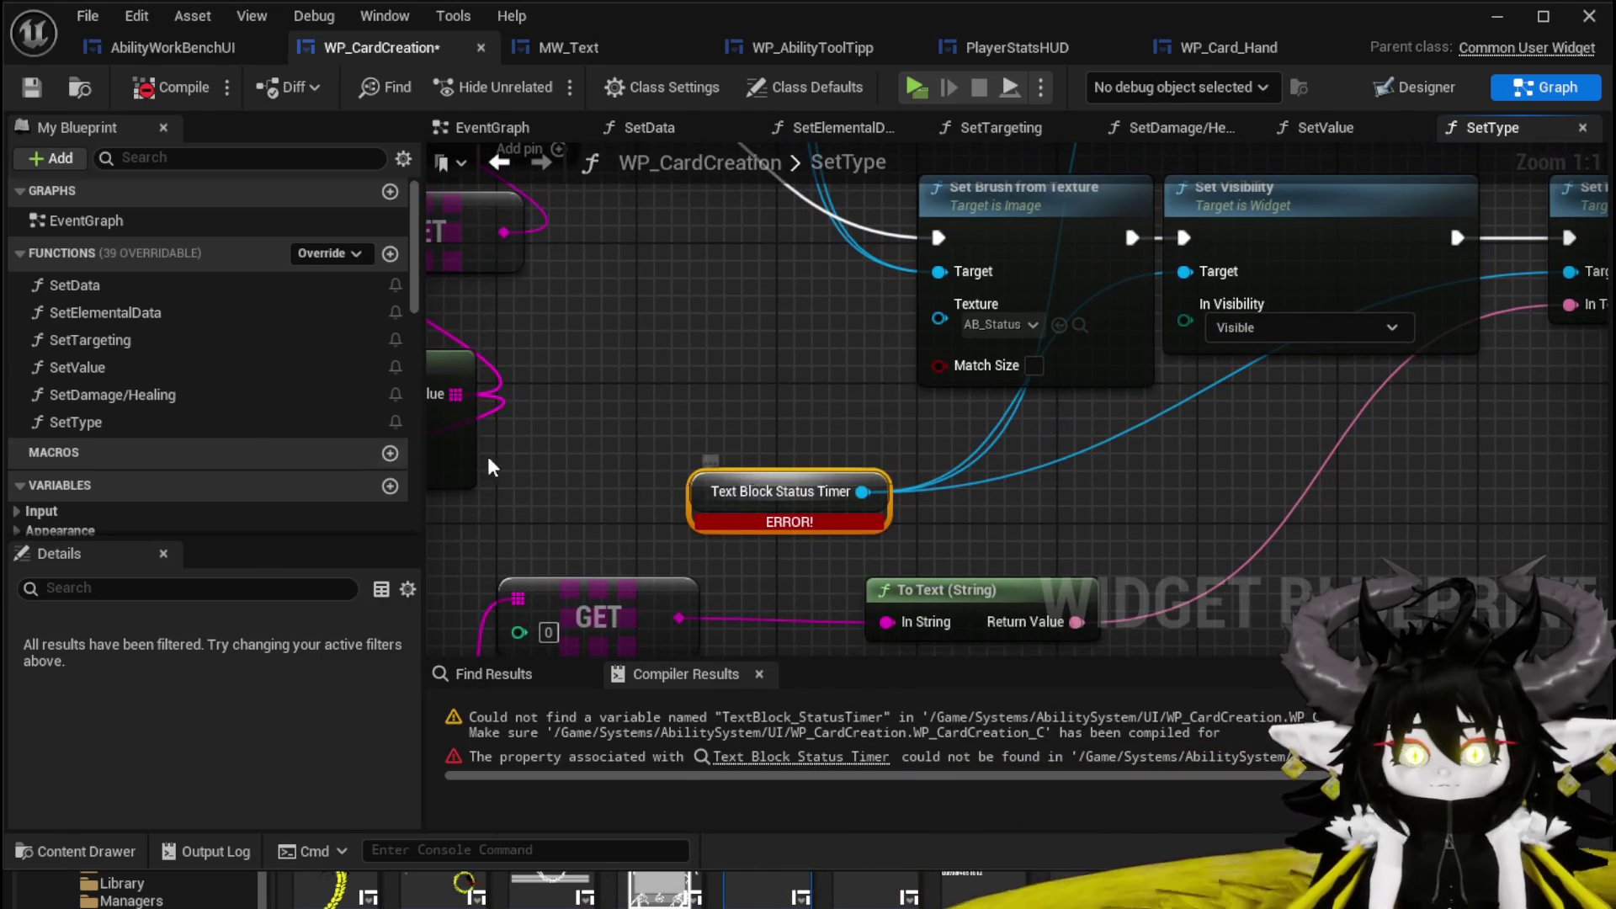
scroll(128, 311, down, 3)
scroll(128, 312, down, 5)
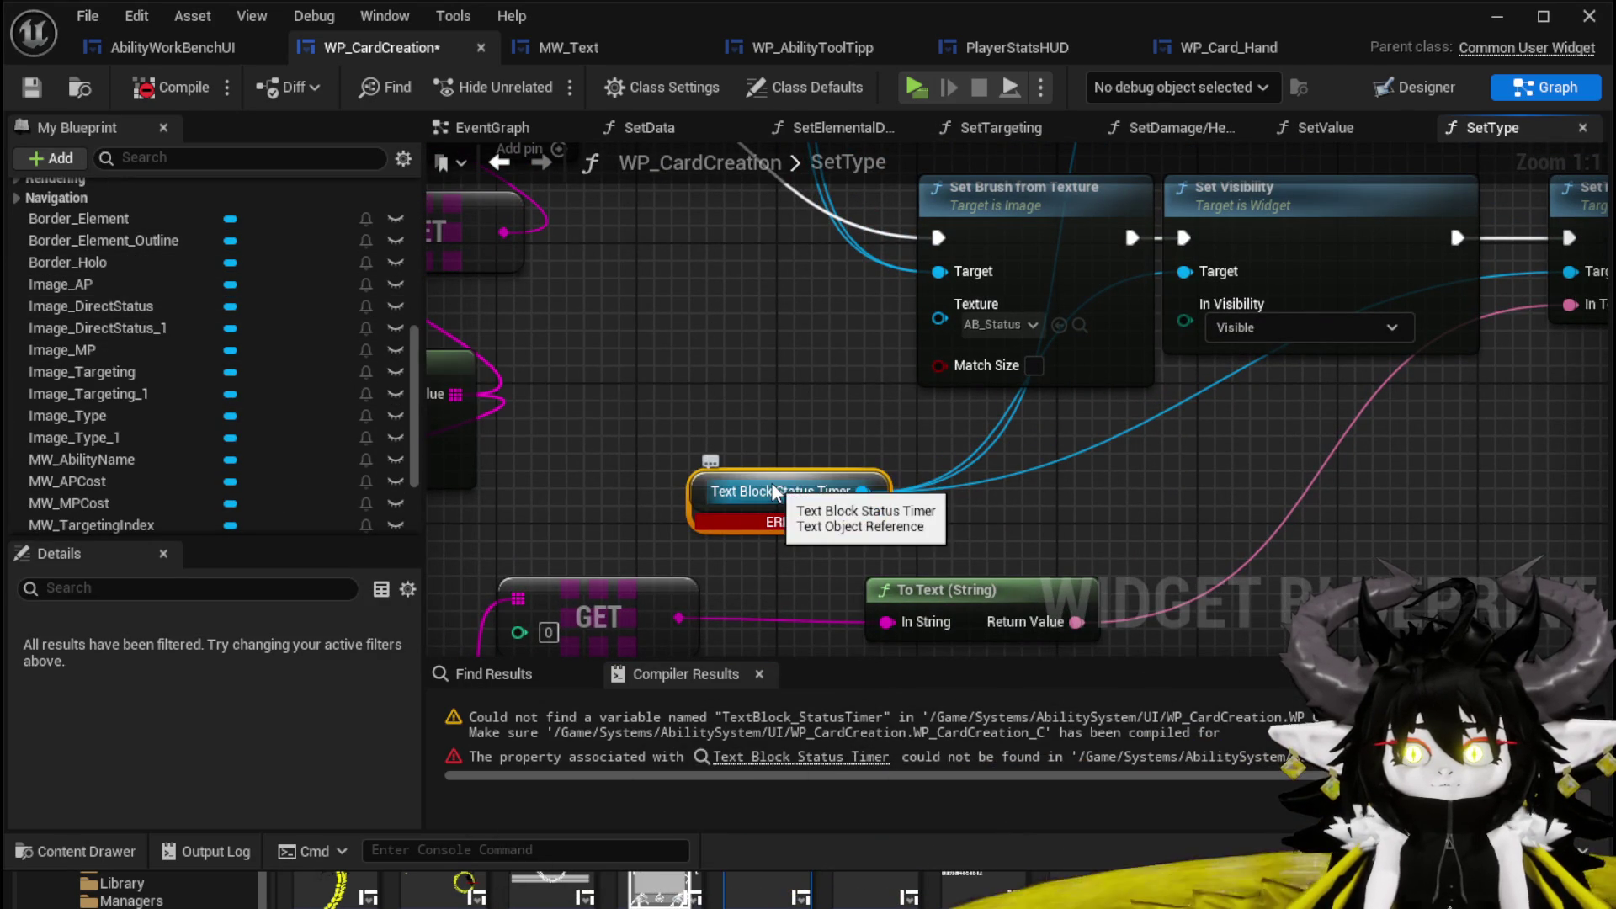
scroll(162, 337, down, 3)
Place an MW Type Index getter, wire it to all the targets, and add a SetText (Text) node.
drag(144, 441, 109, 442)
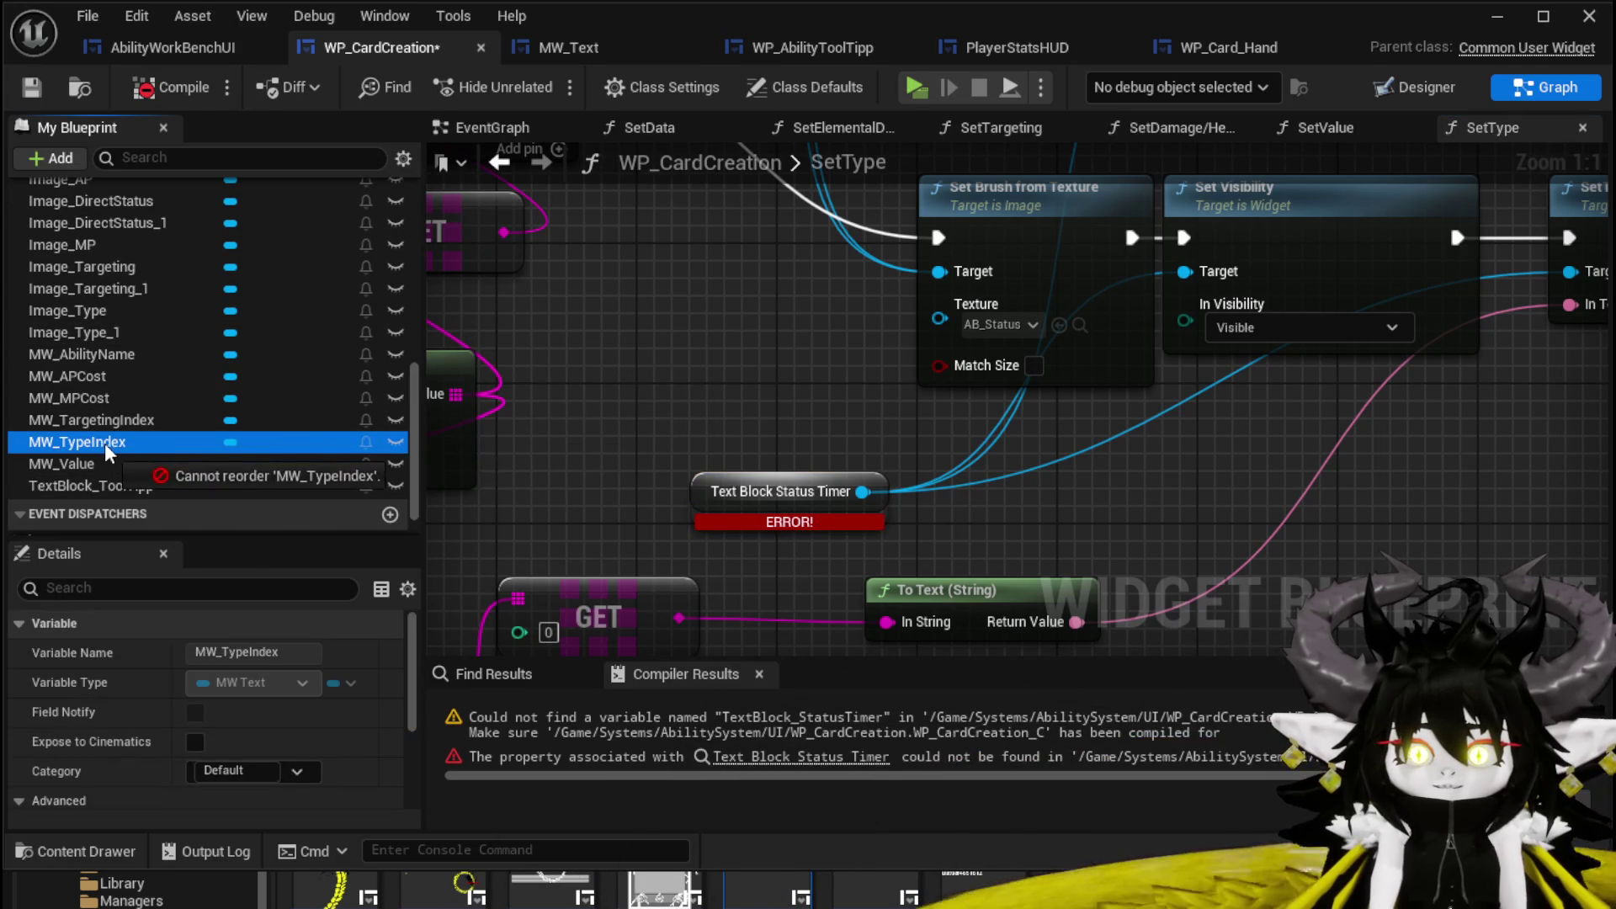
drag(598, 387, 599, 387)
mouse_move(707, 386)
mouse_down()
mouse_move(737, 420)
mouse_move(898, 455)
mouse_up()
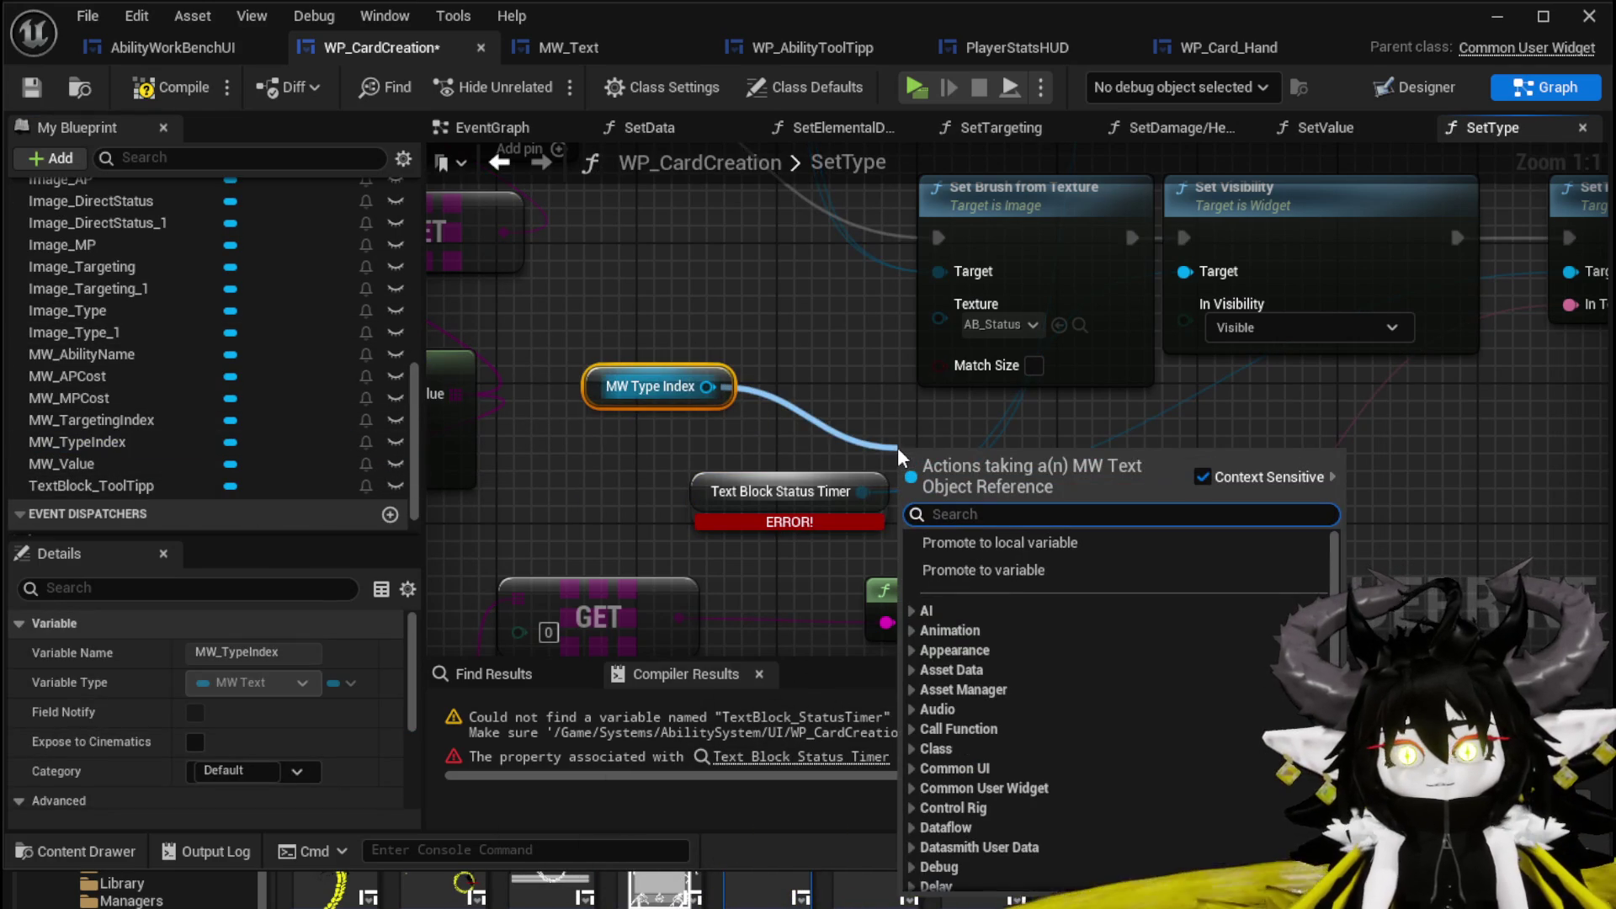
mouse_move(707, 386)
mouse_down()
mouse_move(1193, 332)
mouse_move(1057, 533)
mouse_move(1057, 517)
mouse_up()
mouse_move(861, 491)
mouse_down()
mouse_move(705, 389)
mouse_move(872, 426)
mouse_up()
text(Set)
key(Return)
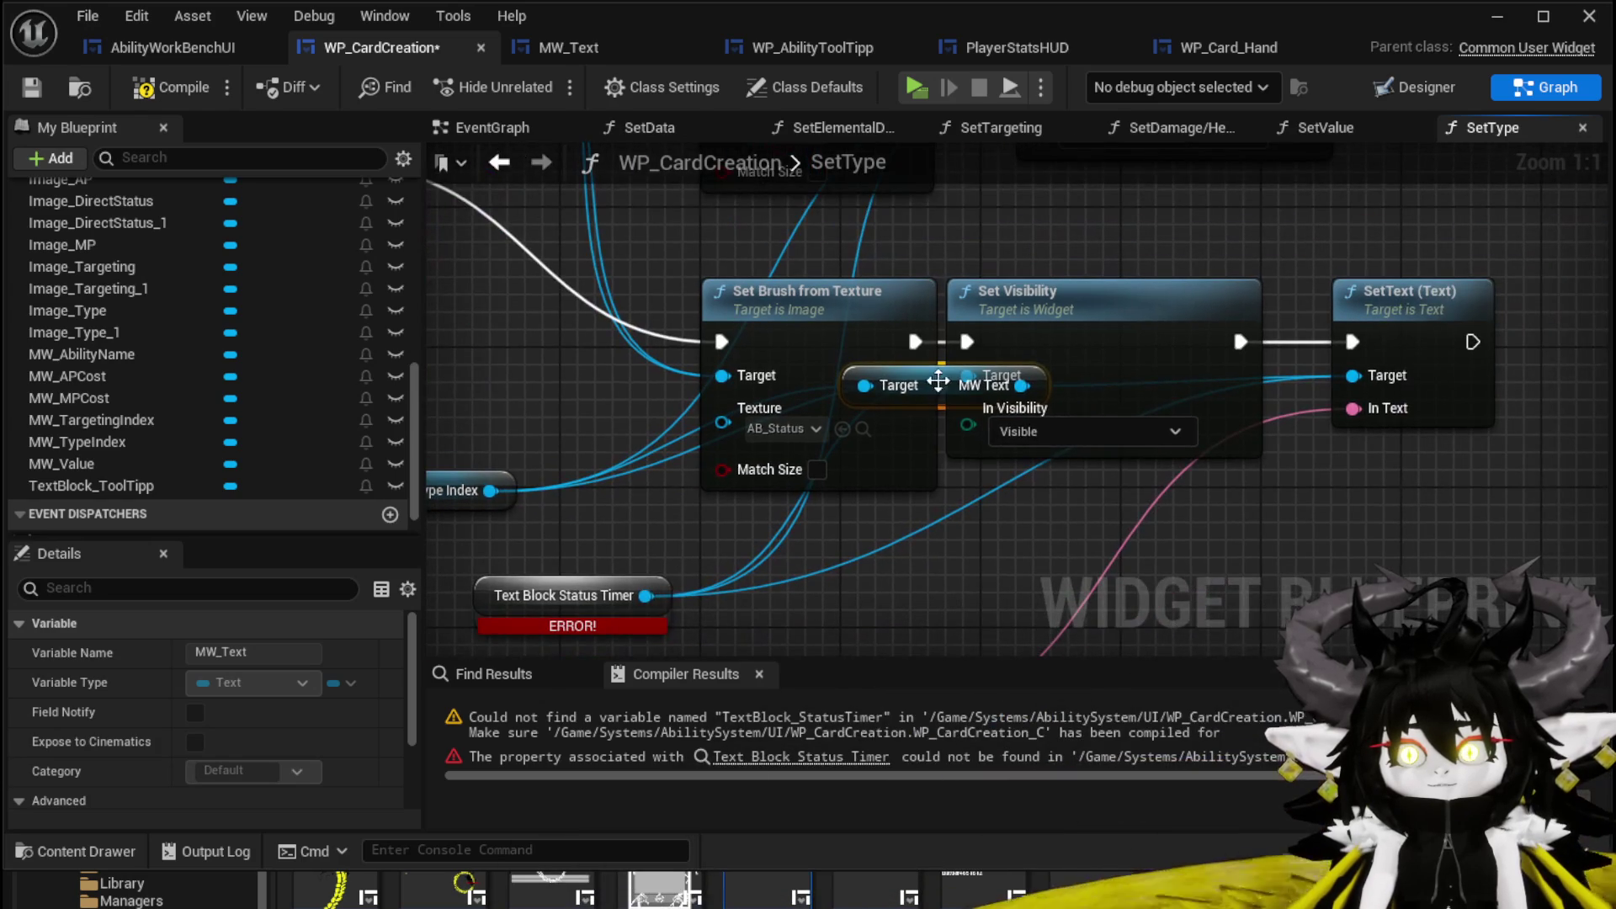
Delete the broken Text Block Status Timer node and recompile WP_CardCreation without errors.
mouse_move(974, 359)
mouse_down()
mouse_move(1155, 246)
mouse_move(1354, 190)
mouse_up()
scroll(901, 336, down, 2)
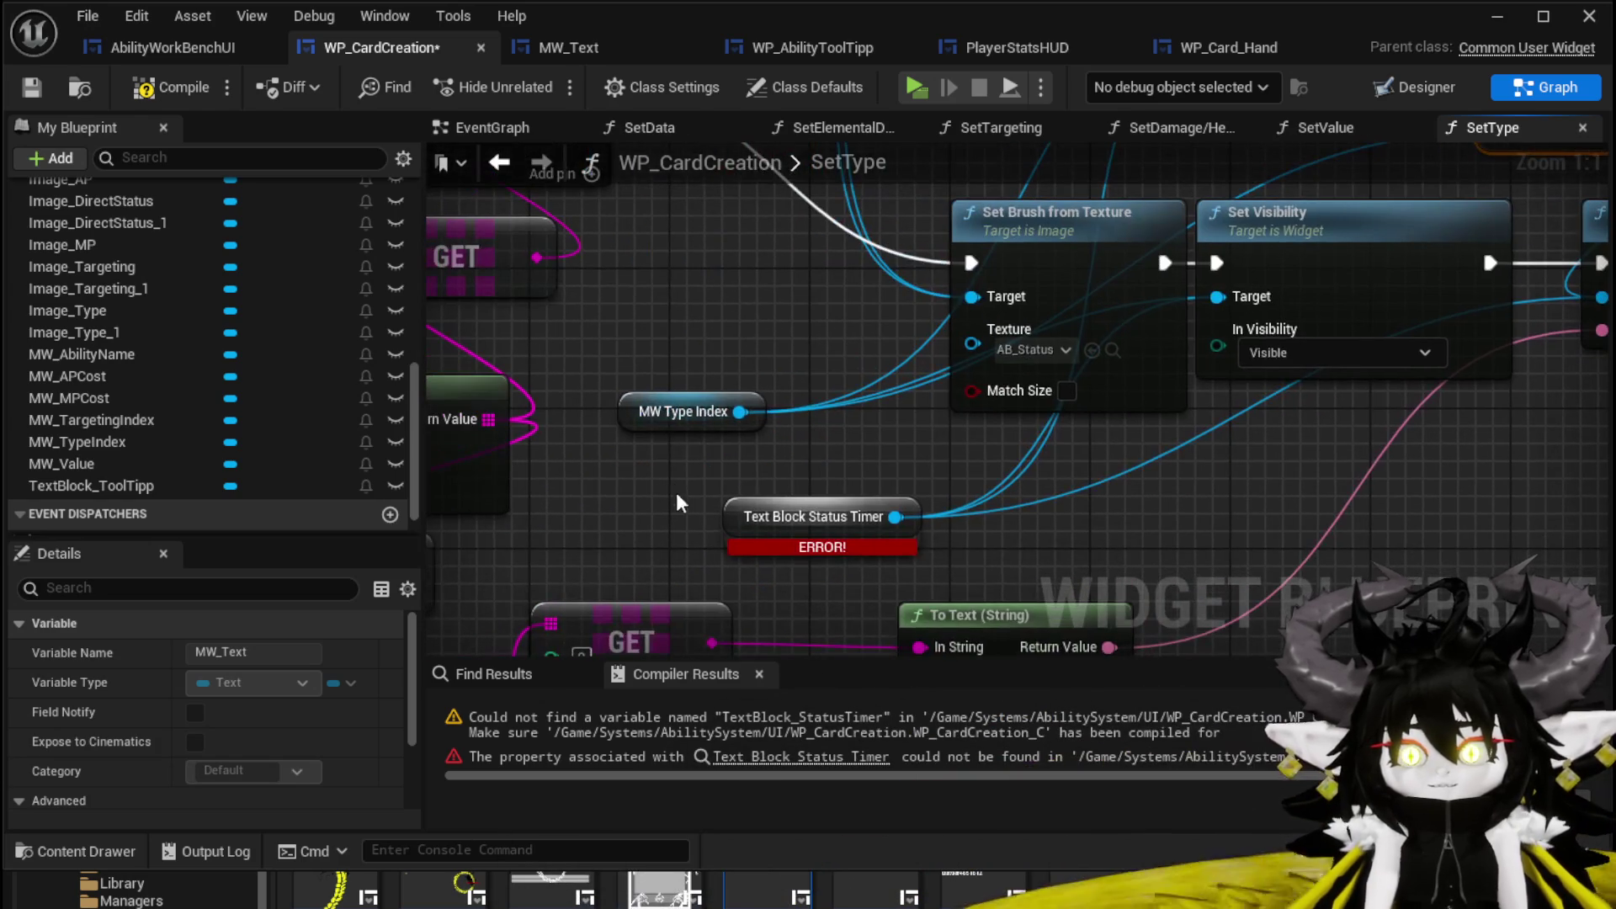
click(926, 526)
key(Delete)
mouse_move(925, 644)
mouse_down()
mouse_move(951, 677)
mouse_move(1086, 661)
mouse_move(1064, 581)
mouse_up()
click(147, 87)
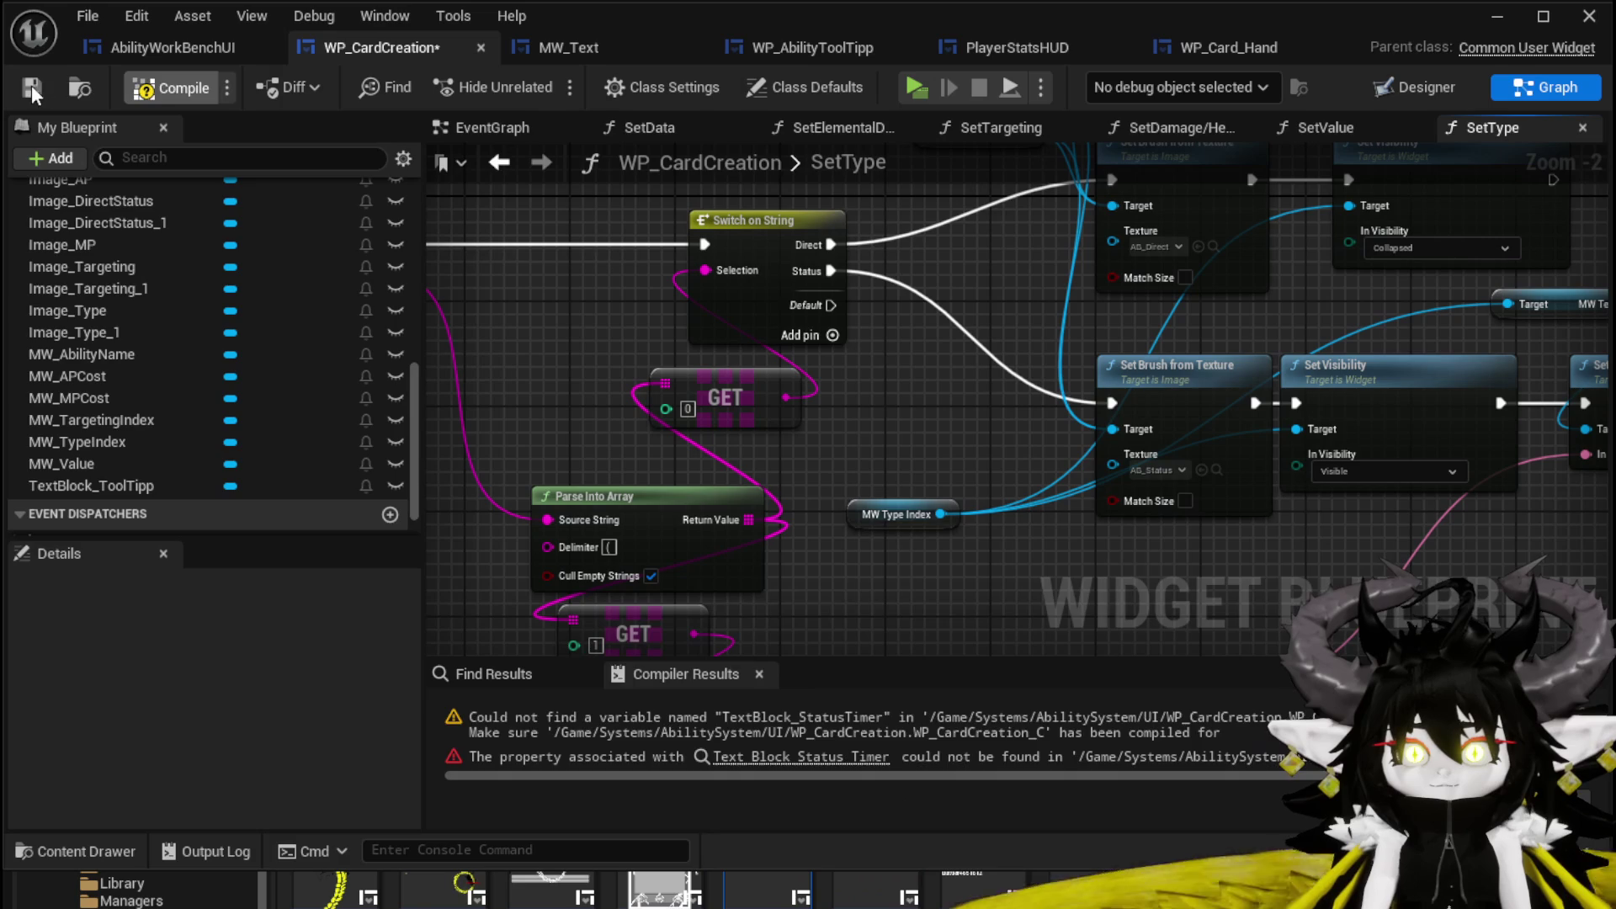
mouse_move(711, 337)
mouse_down()
mouse_move(838, 261)
mouse_move(858, 223)
mouse_move(839, 127)
mouse_up()
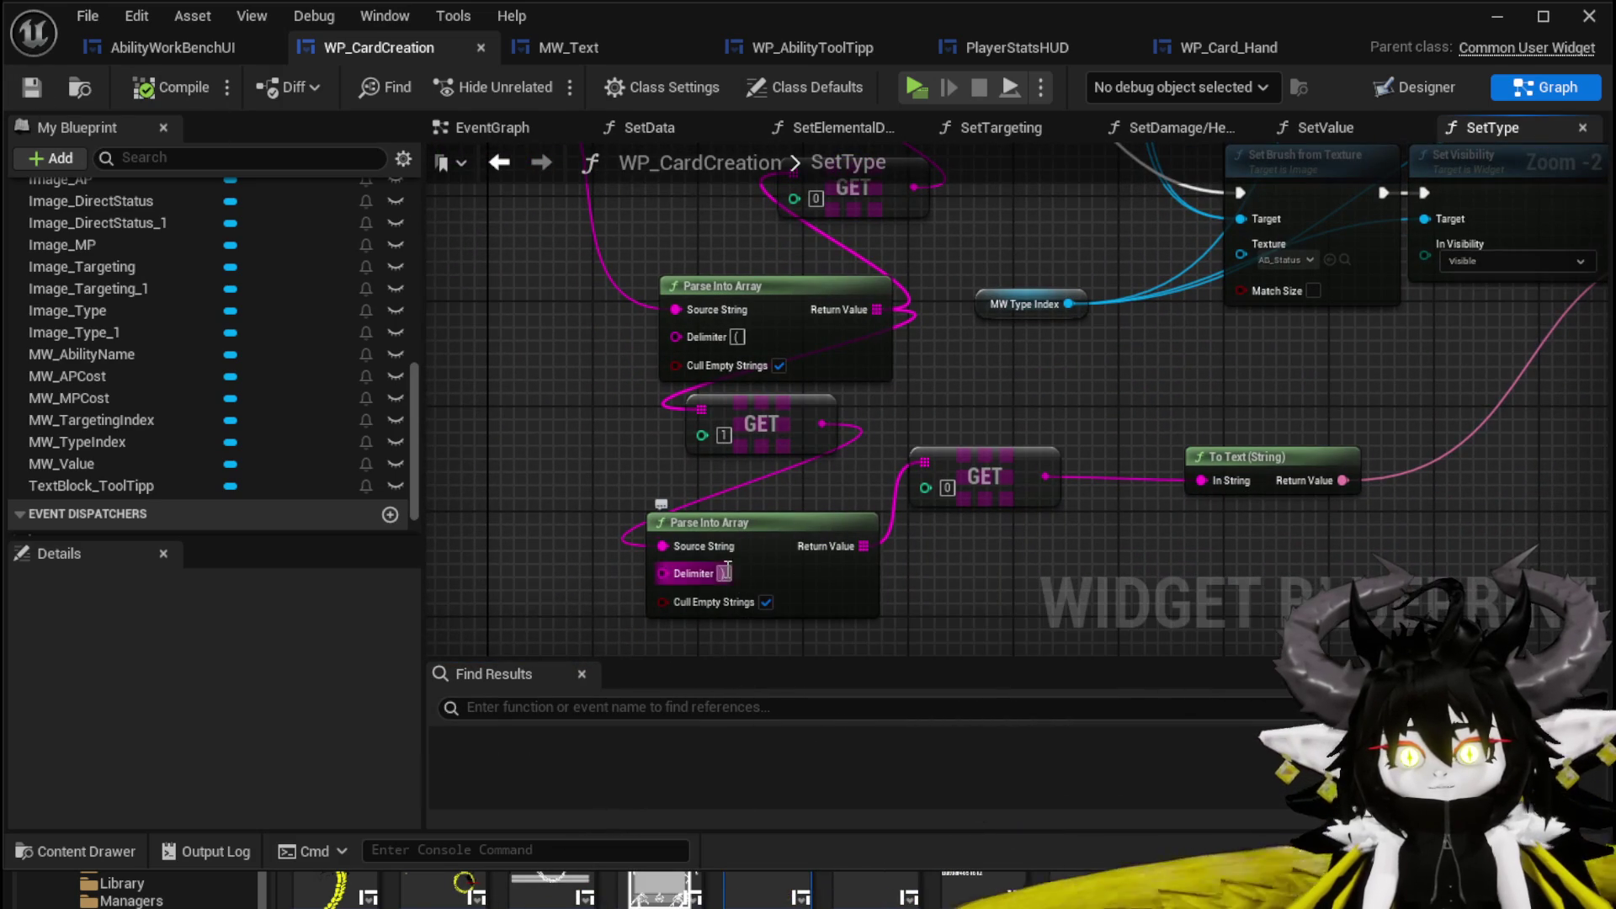
Return to the level and, in play, open the ability workbench panel with E and show the card hand.
click(206, 47)
click(1502, 15)
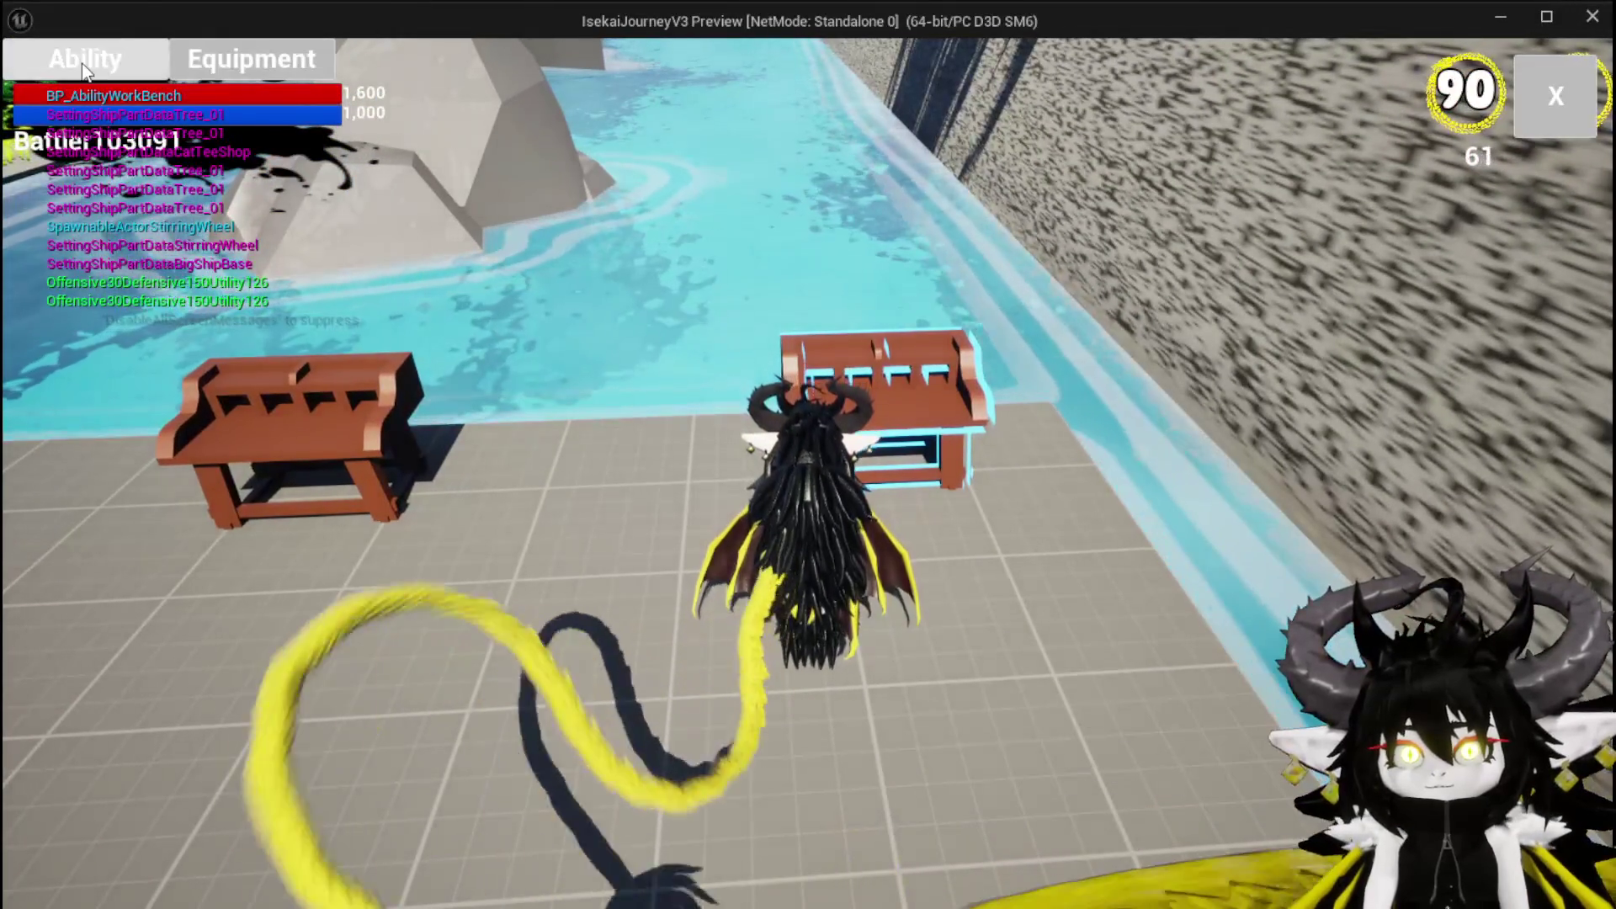
key(e)
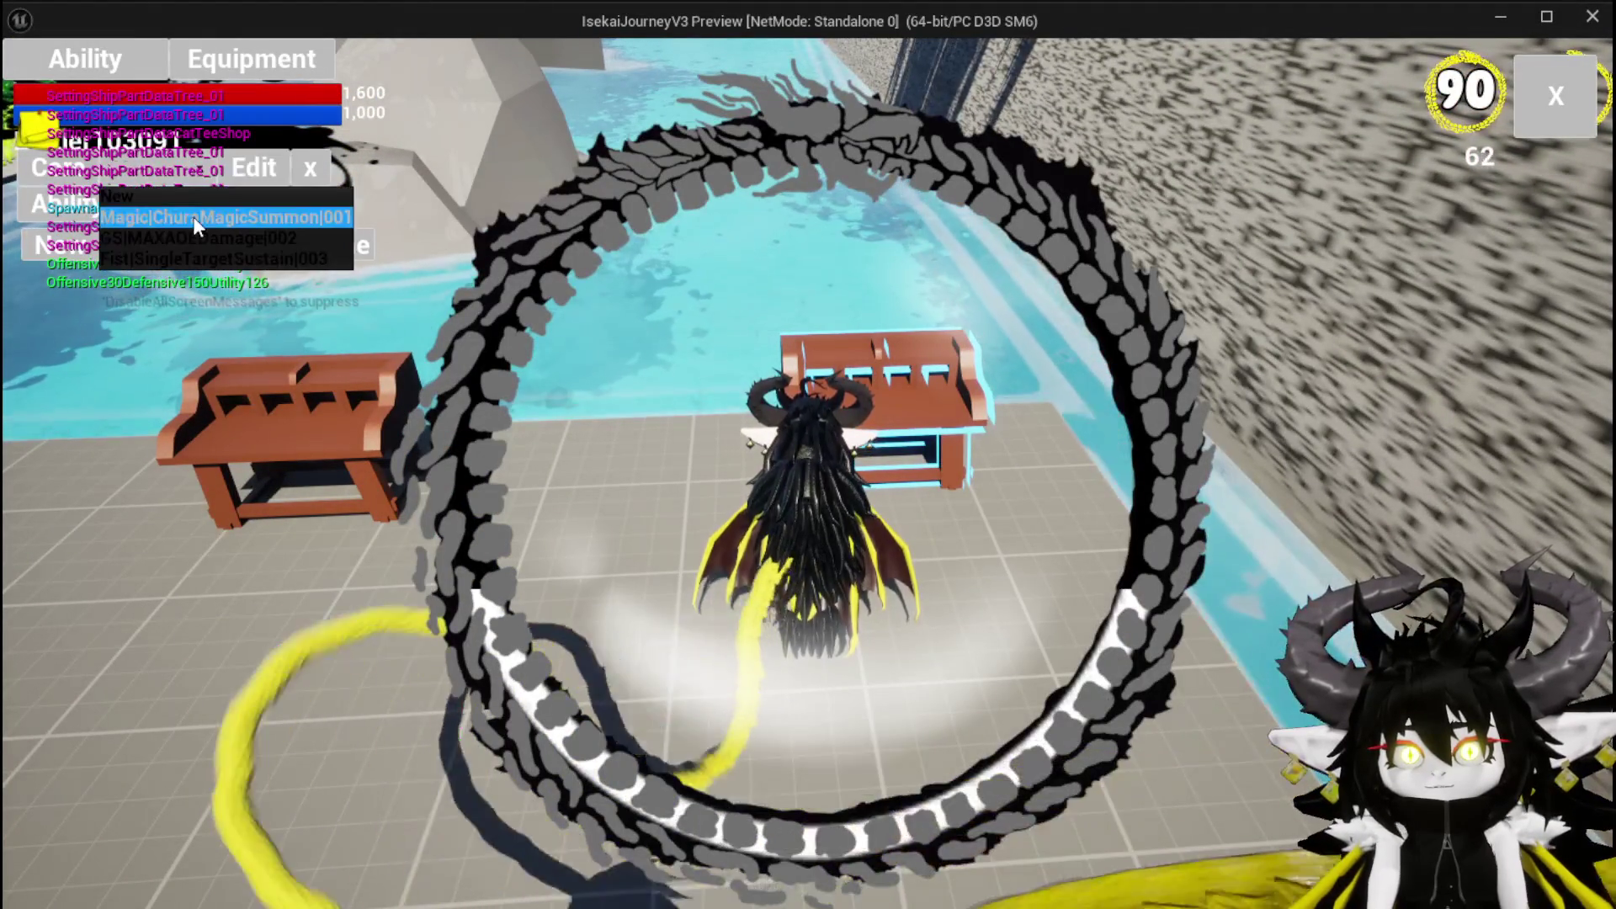
click(193, 216)
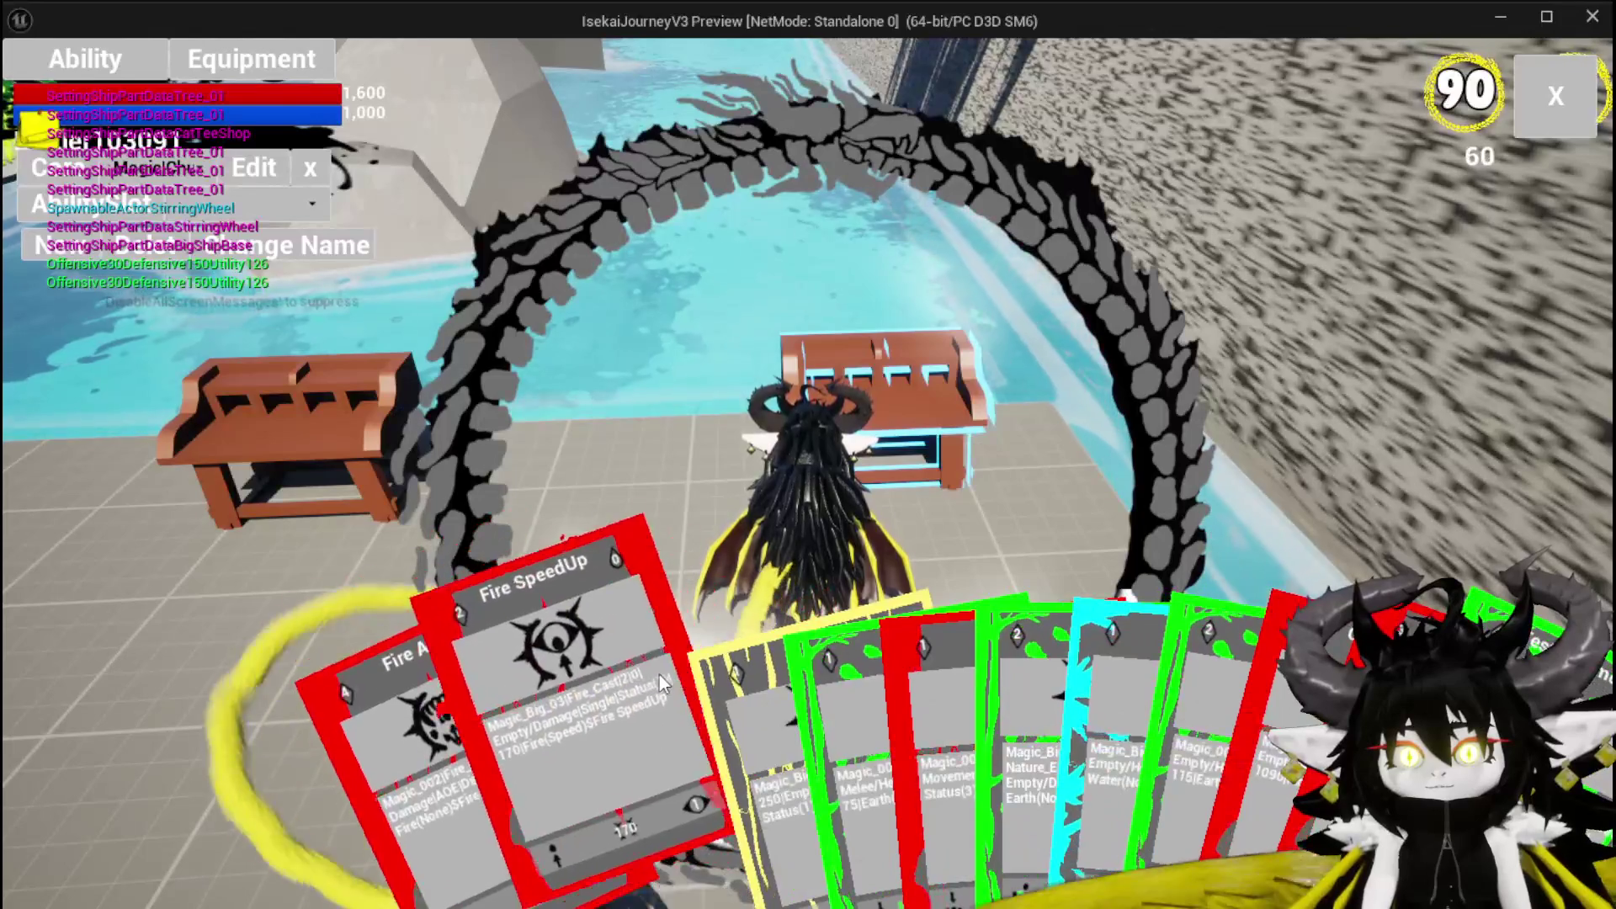
Select the Fire SpeedUp card, then end the play session and return to the editor.
click(574, 670)
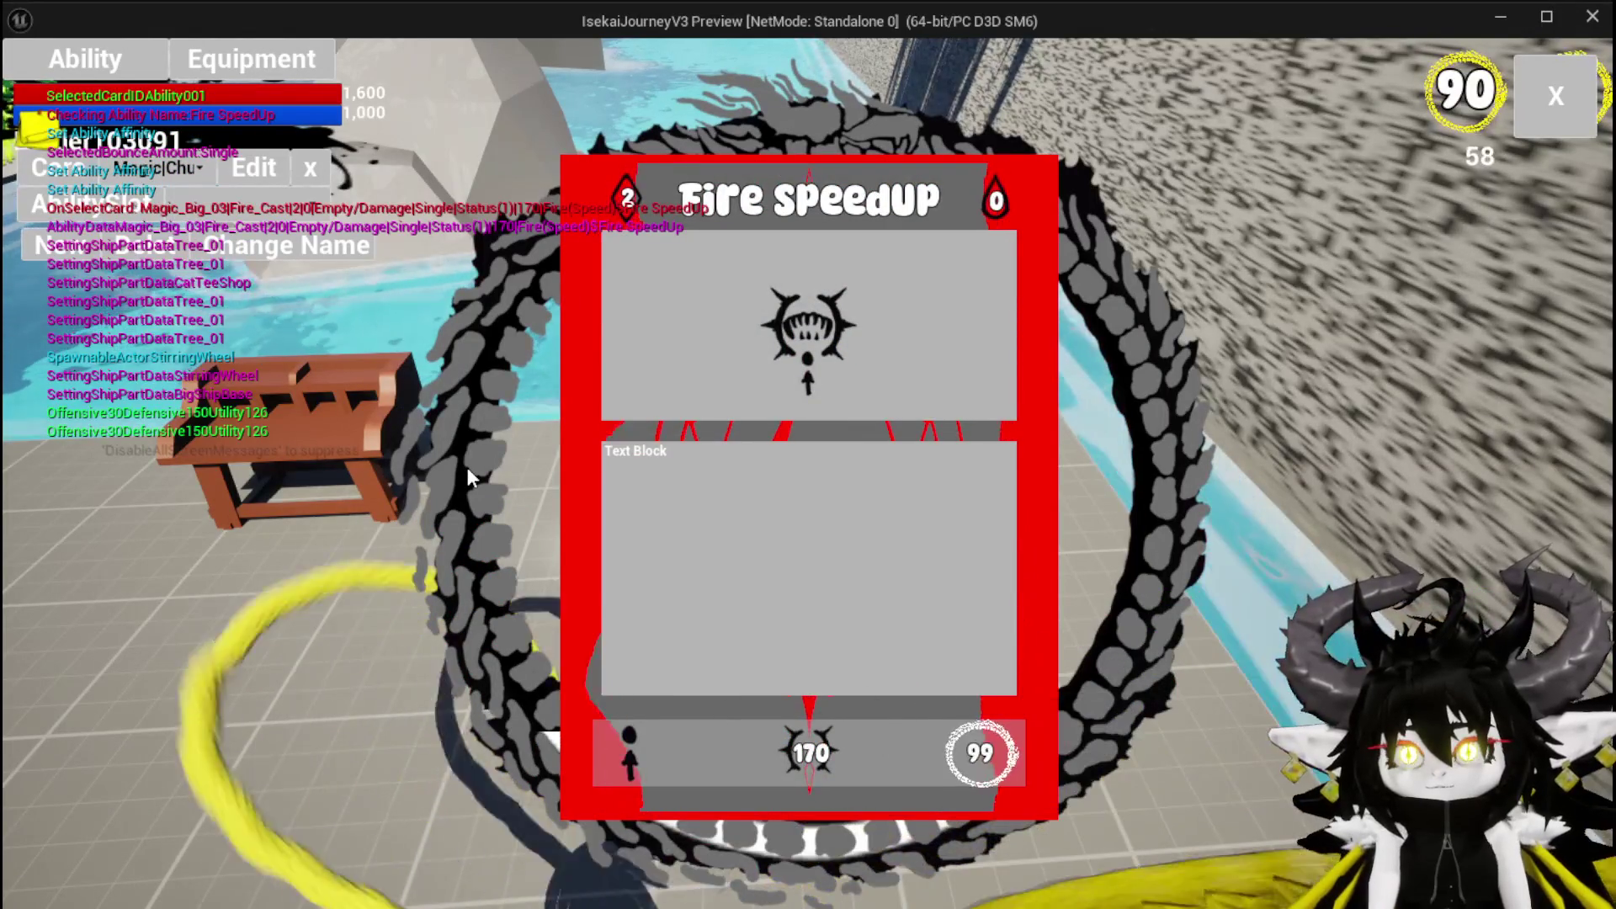
mouse_move(633, 833)
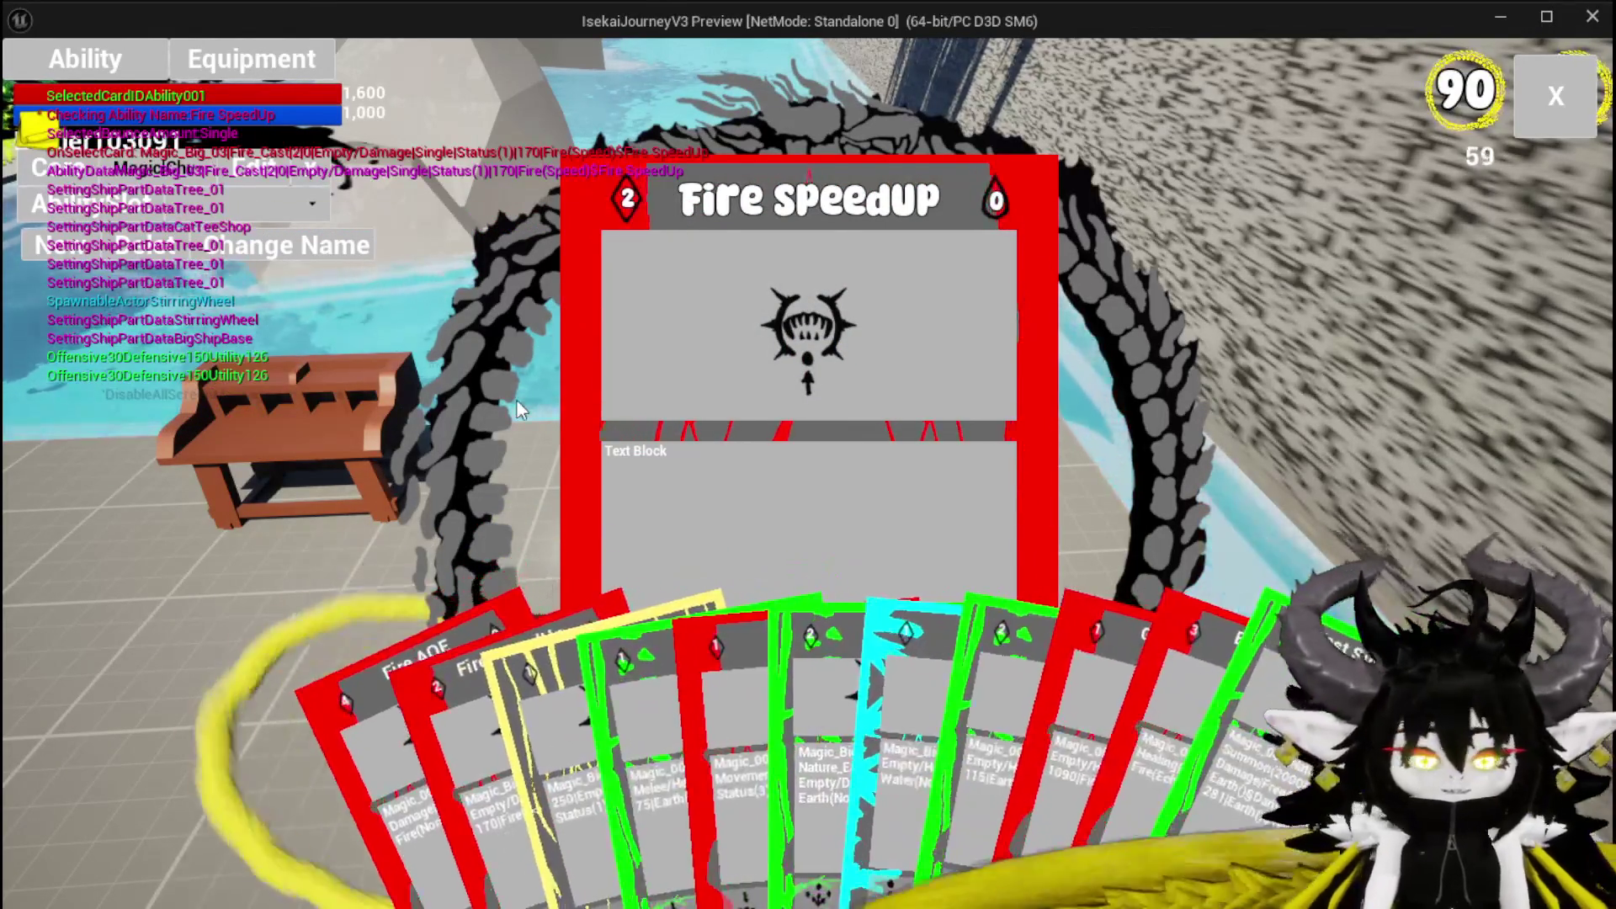
key(Escape)
key(ctrl+s)
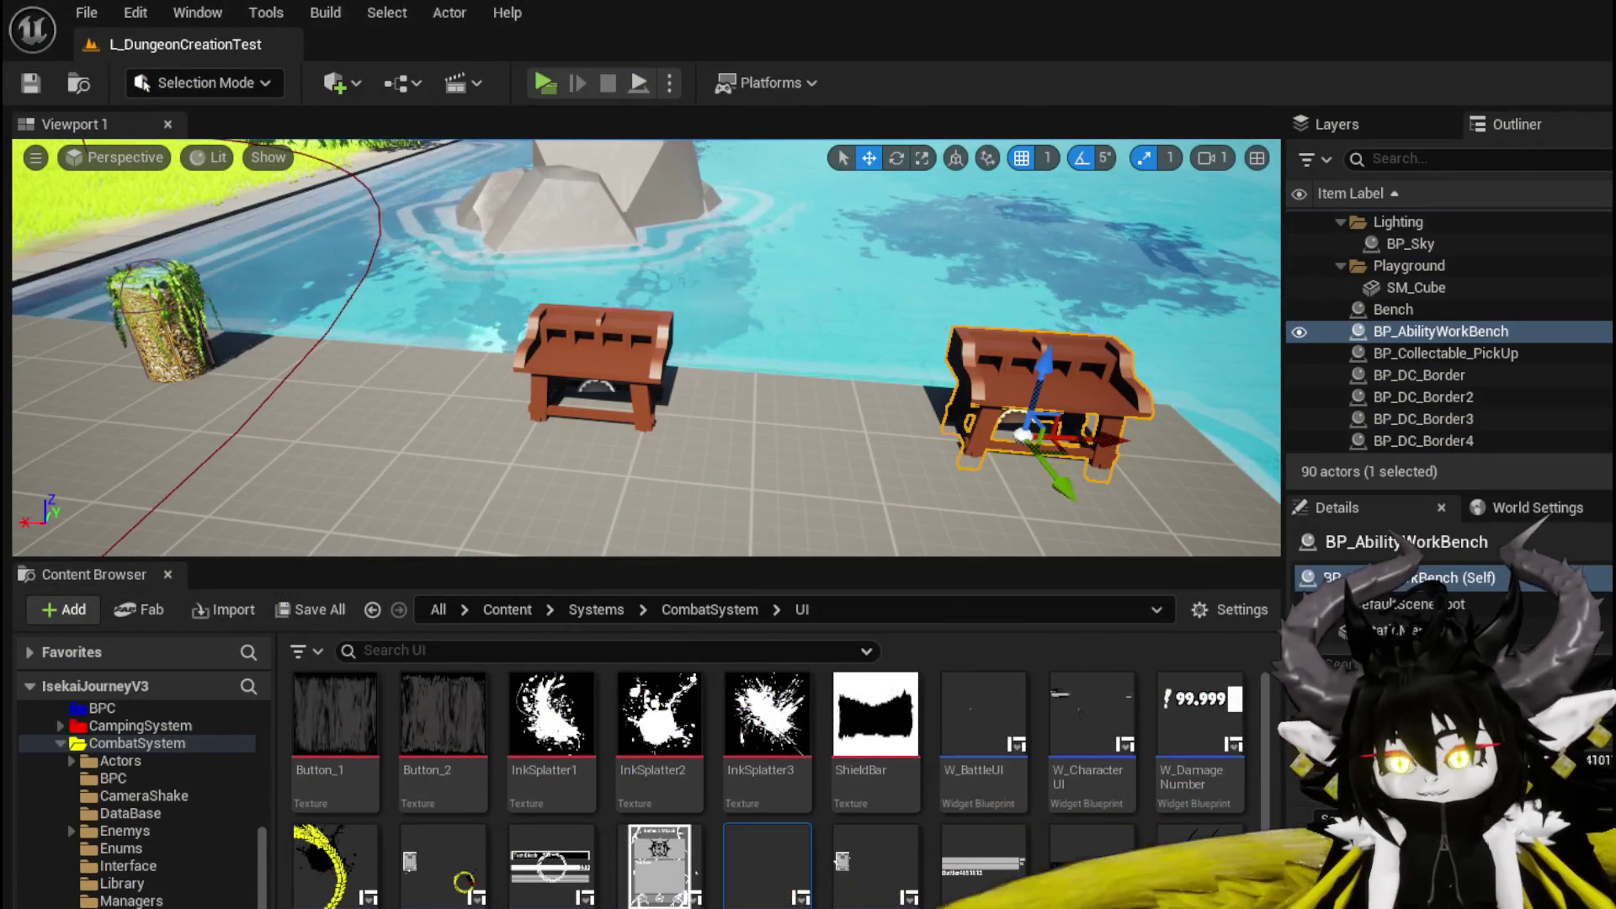
From AbilityWorkBenchUI's SelectCard, open the Set Data graph in WP_CardCreation and drag in a Set Type call.
key(alt+Tab)
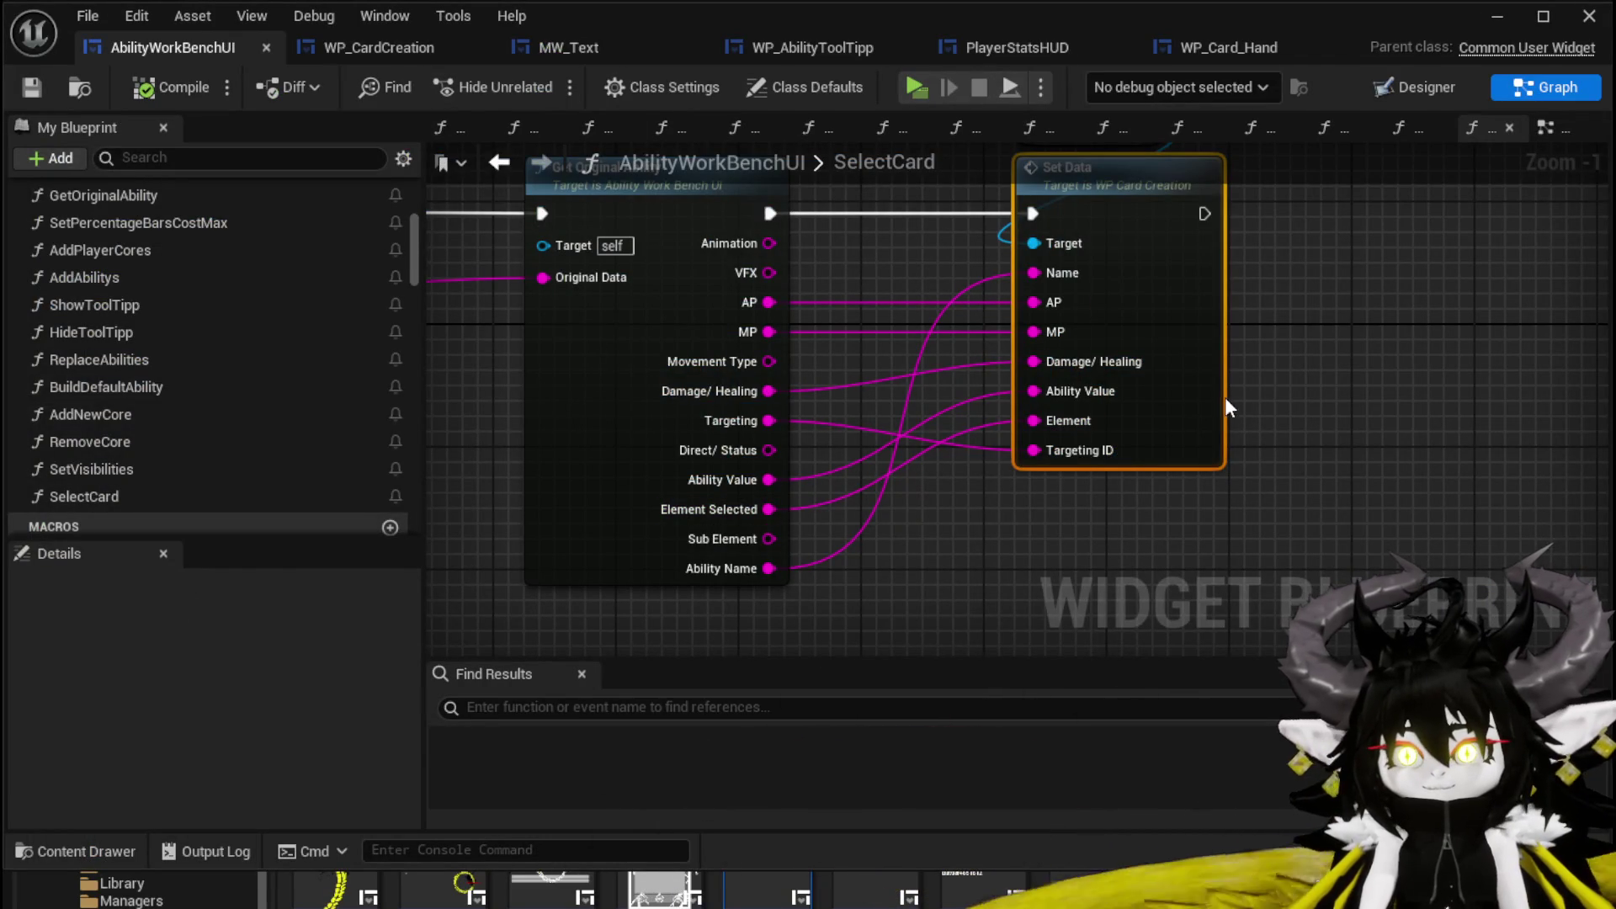
double_click(1184, 363)
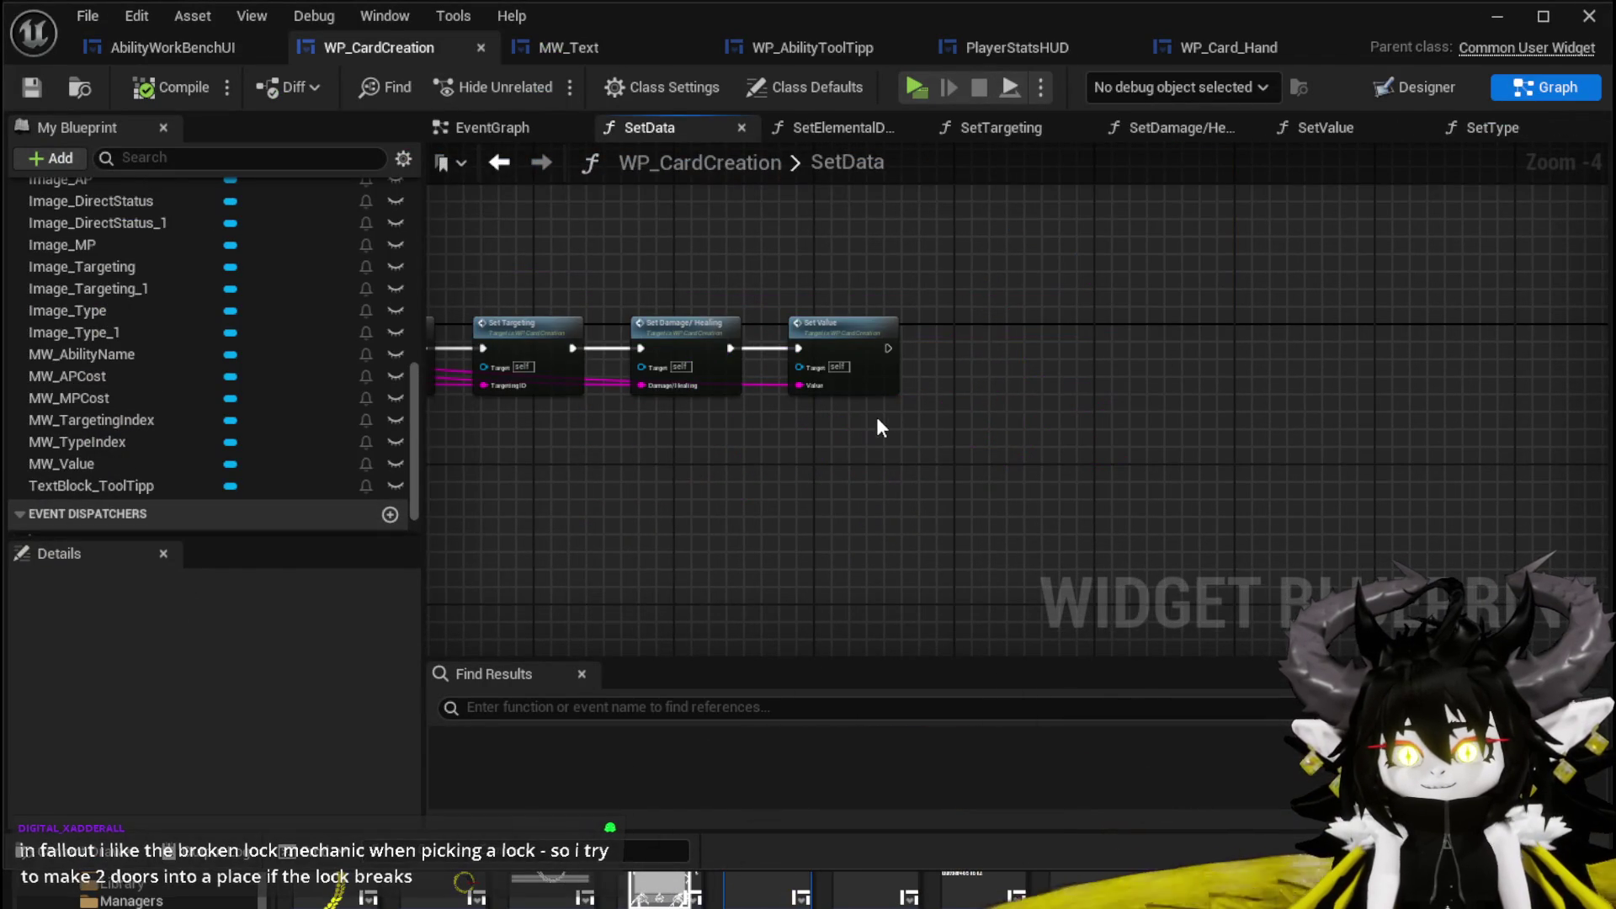
scroll(179, 355, up, 5)
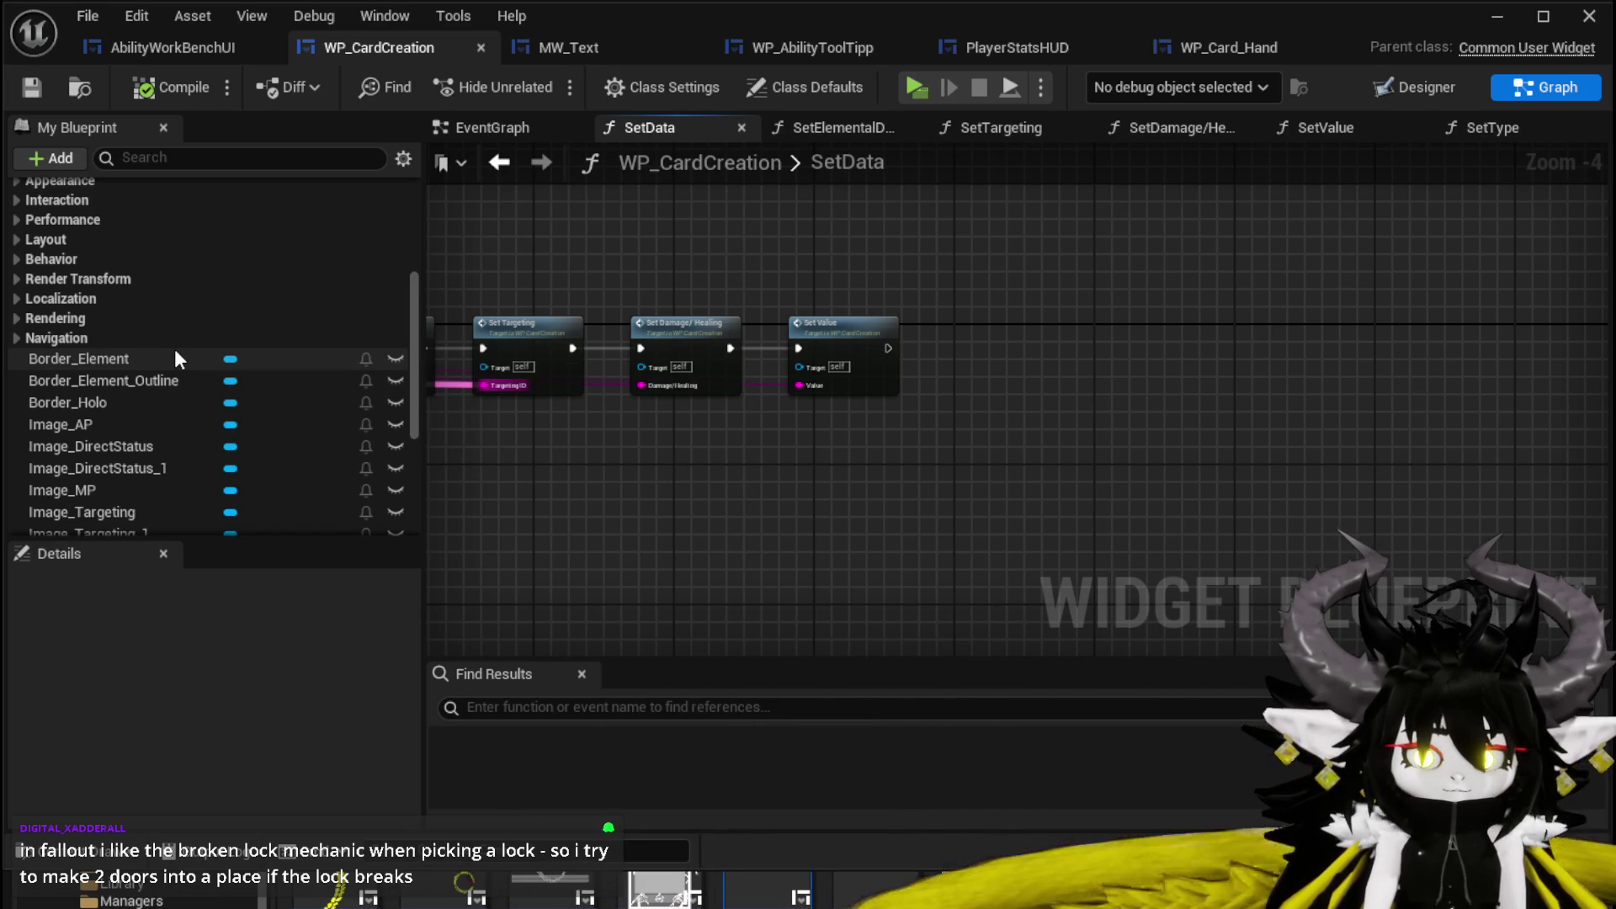
scroll(174, 349, up, 10)
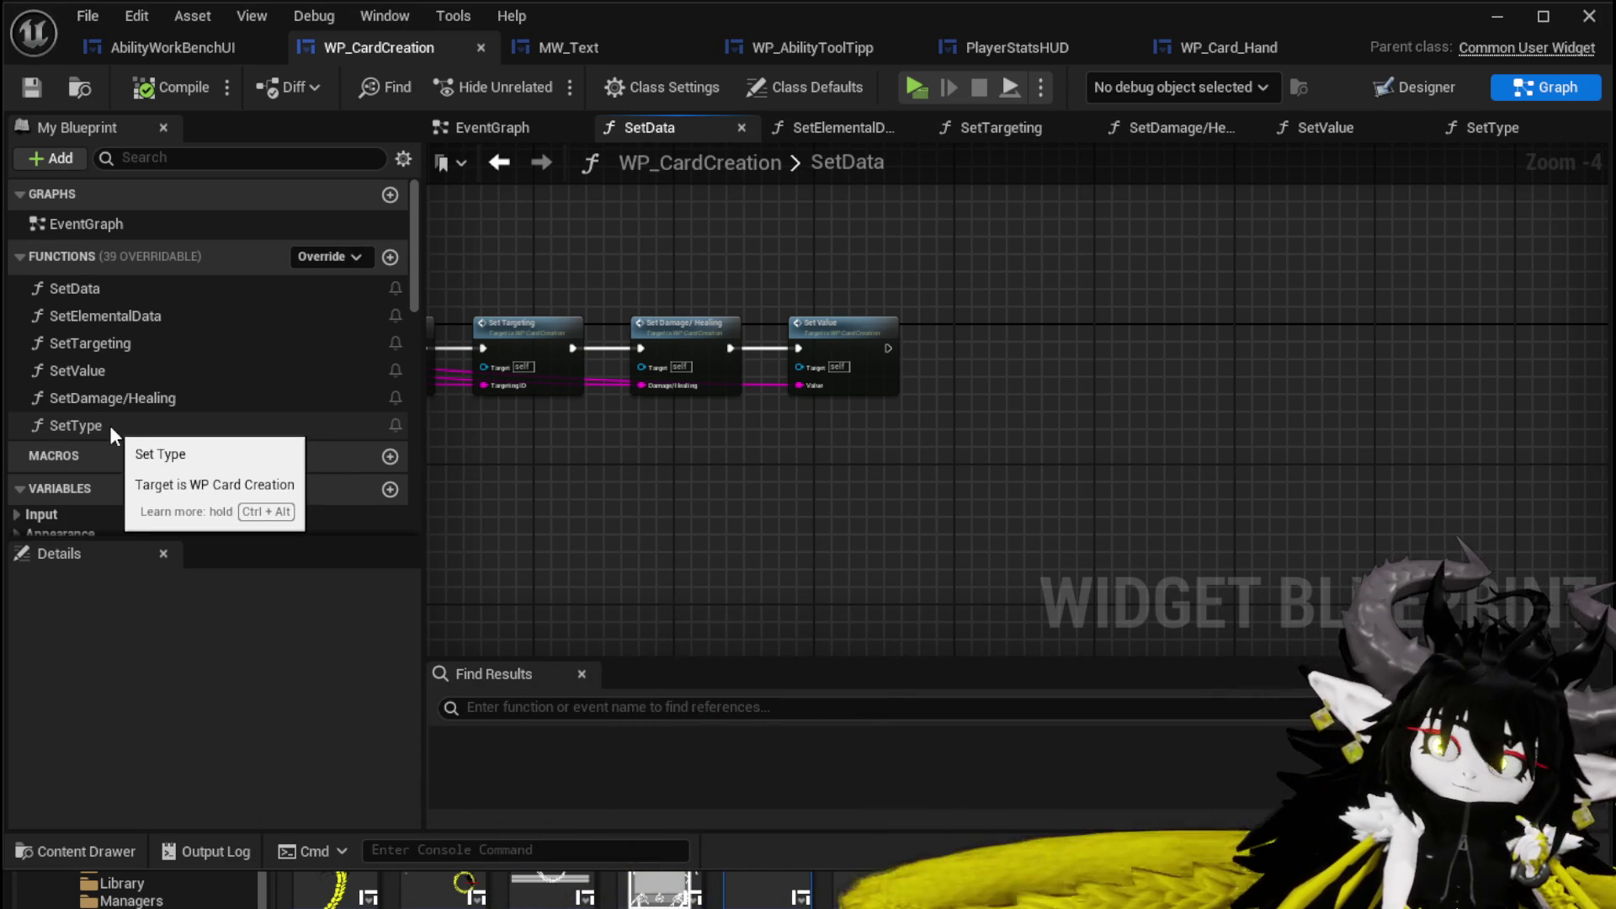
mouse_move(110, 426)
mouse_down()
mouse_move(825, 404)
mouse_move(964, 336)
mouse_move(980, 361)
mouse_move(328, 362)
mouse_move(707, 391)
mouse_move(553, 377)
mouse_up()
Chain Set Type after Set Value, wire SelectCard's Direct/ Status into Set Data's Type ID, and save.
click(979, 361)
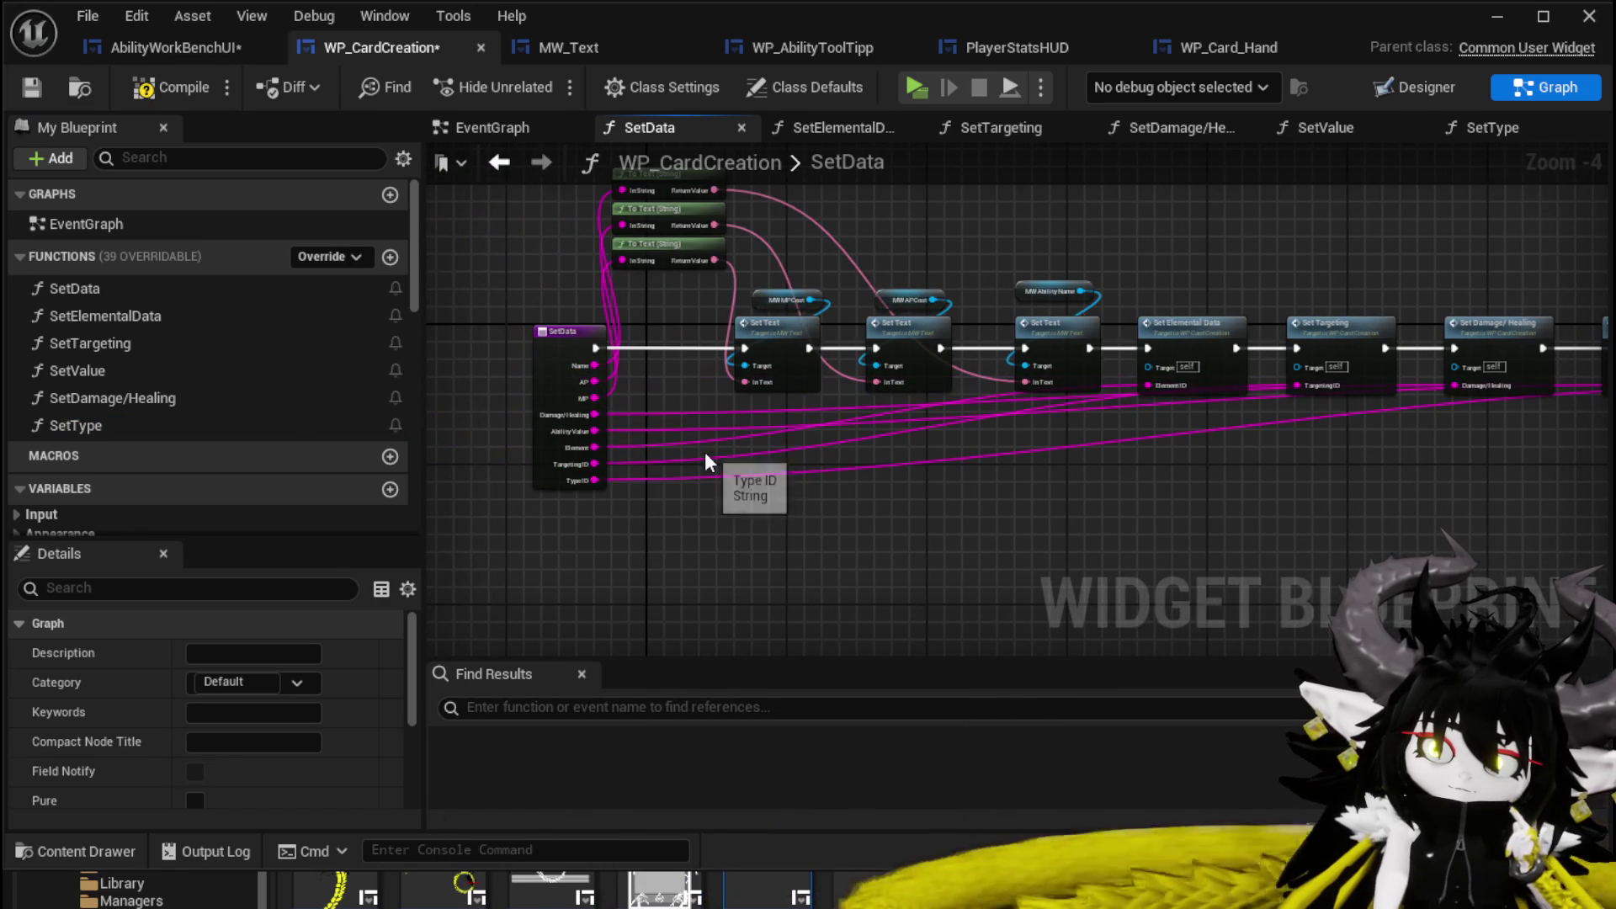
scroll(545, 465, up, 2)
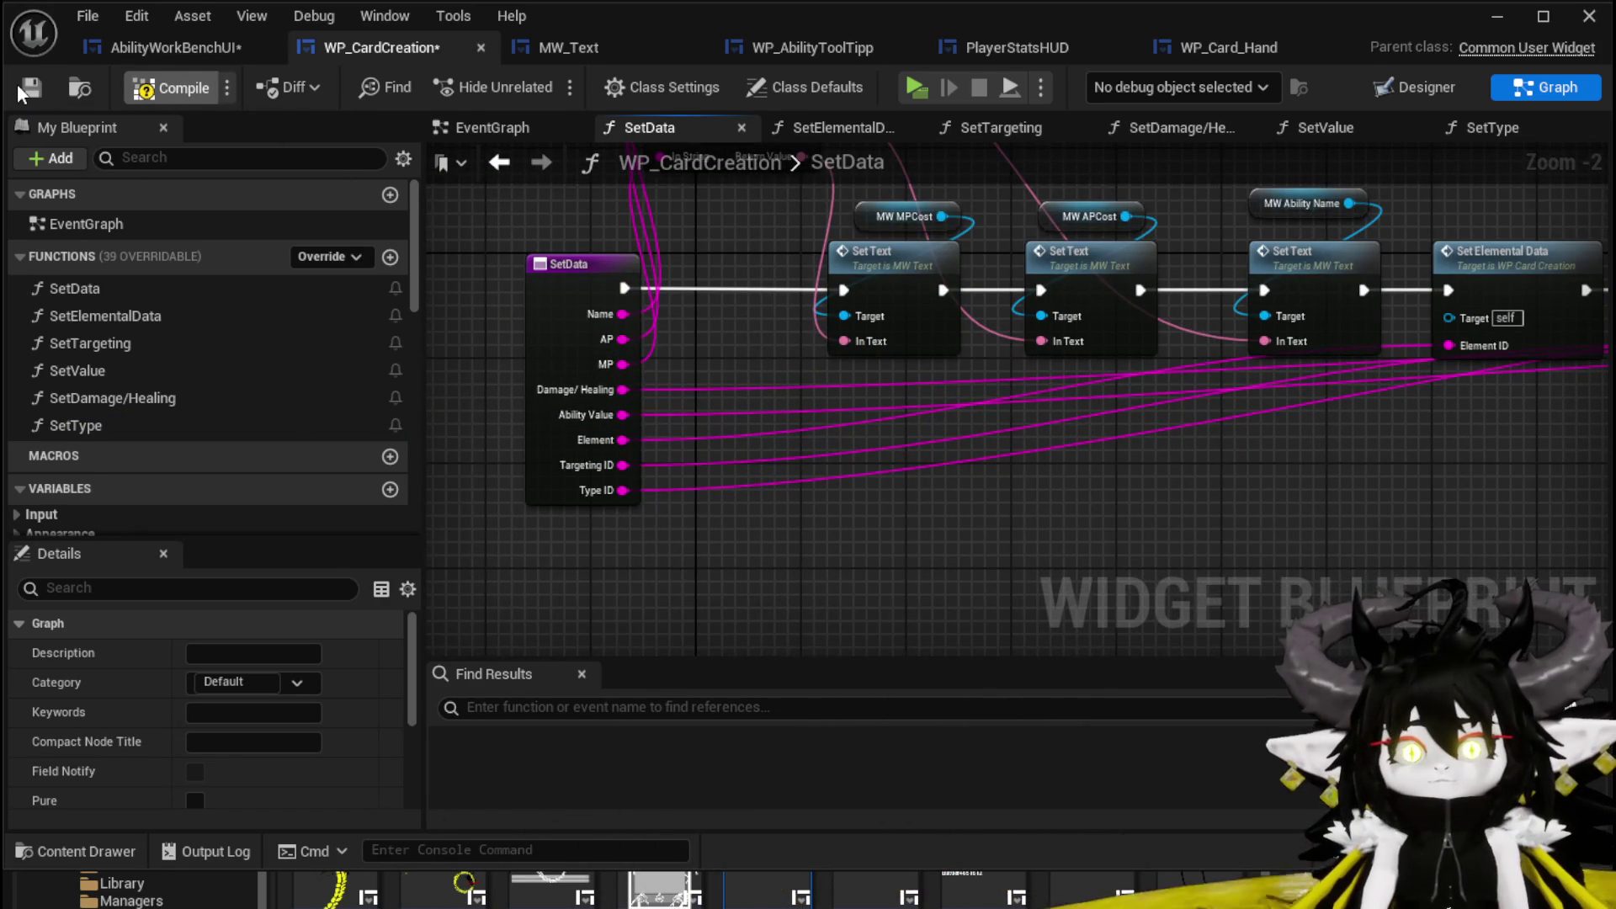
click(139, 50)
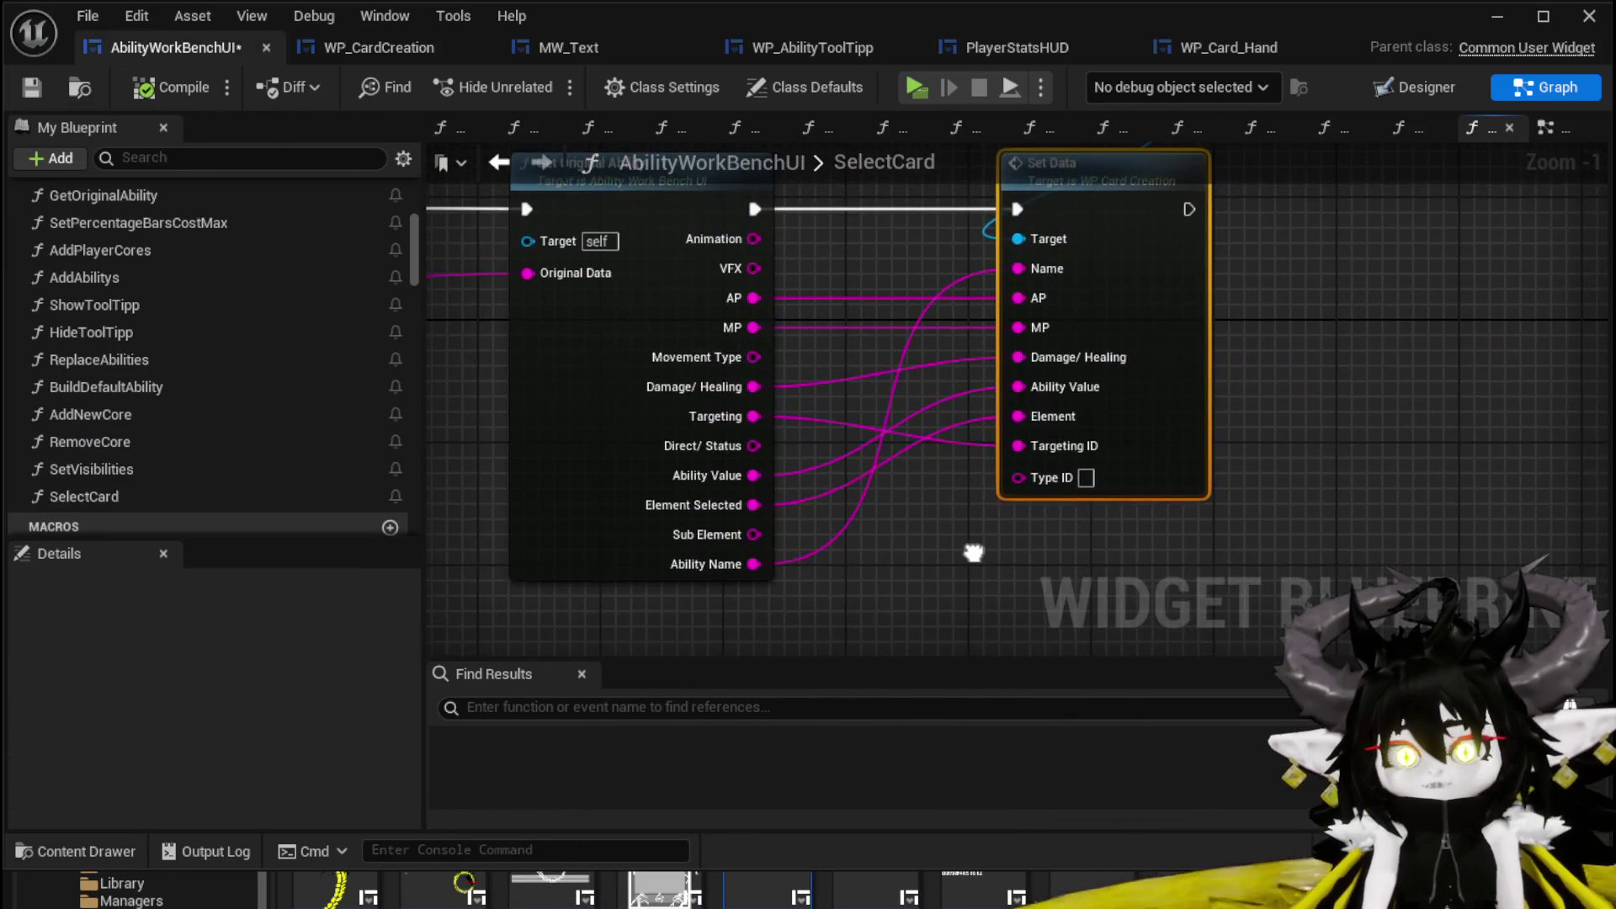
scroll(909, 551, up, 1)
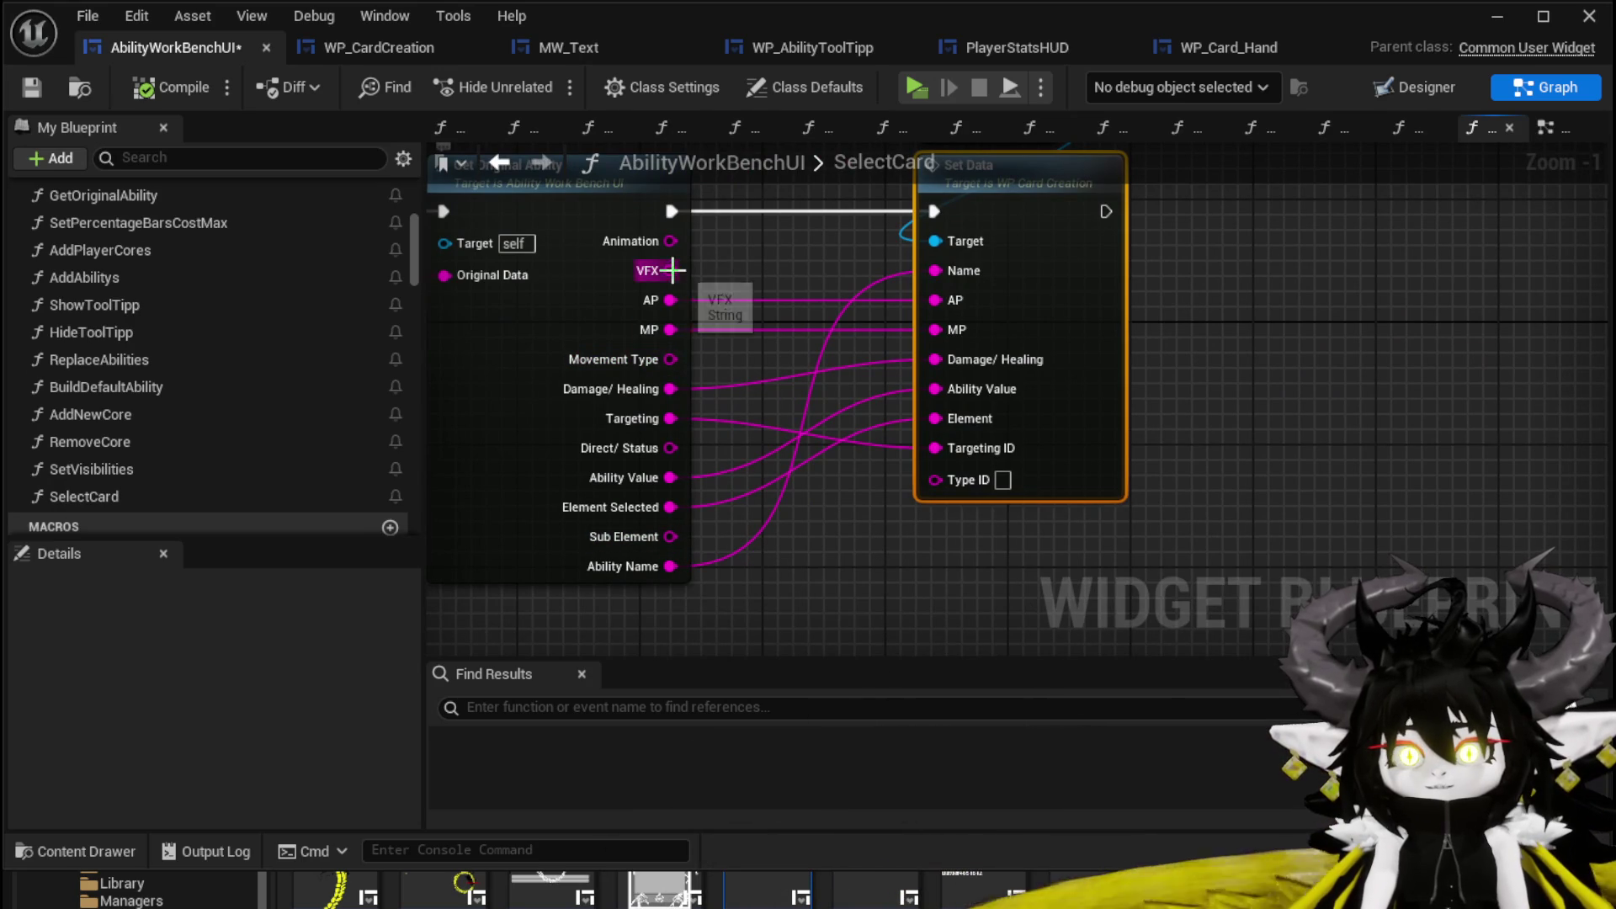
drag(672, 455, 935, 479)
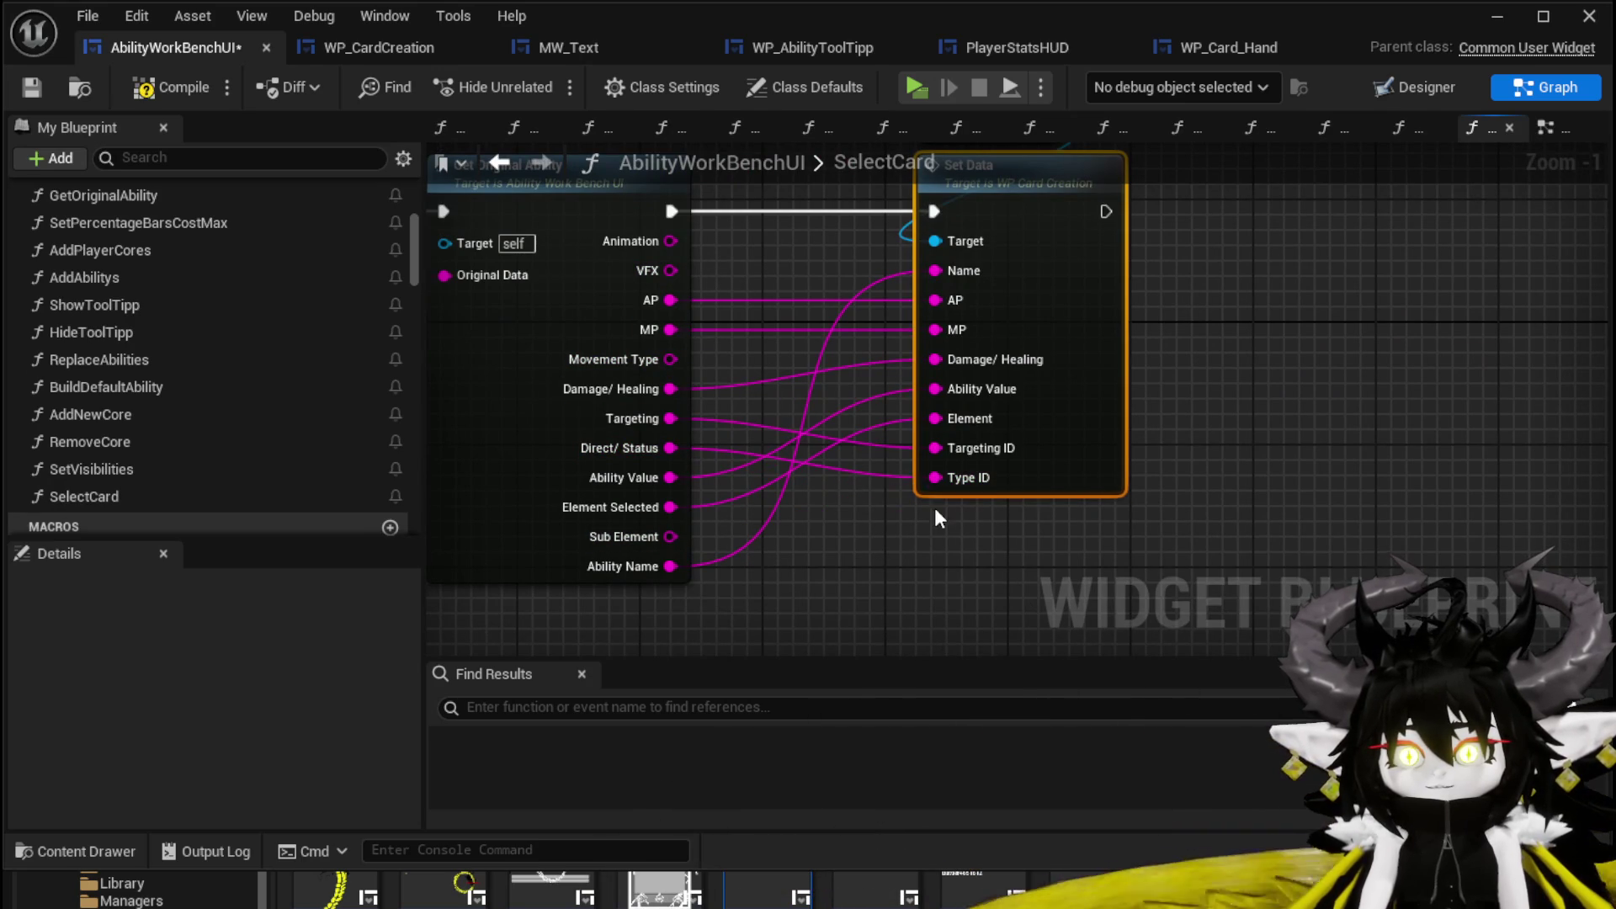
click(47, 91)
click(1480, 25)
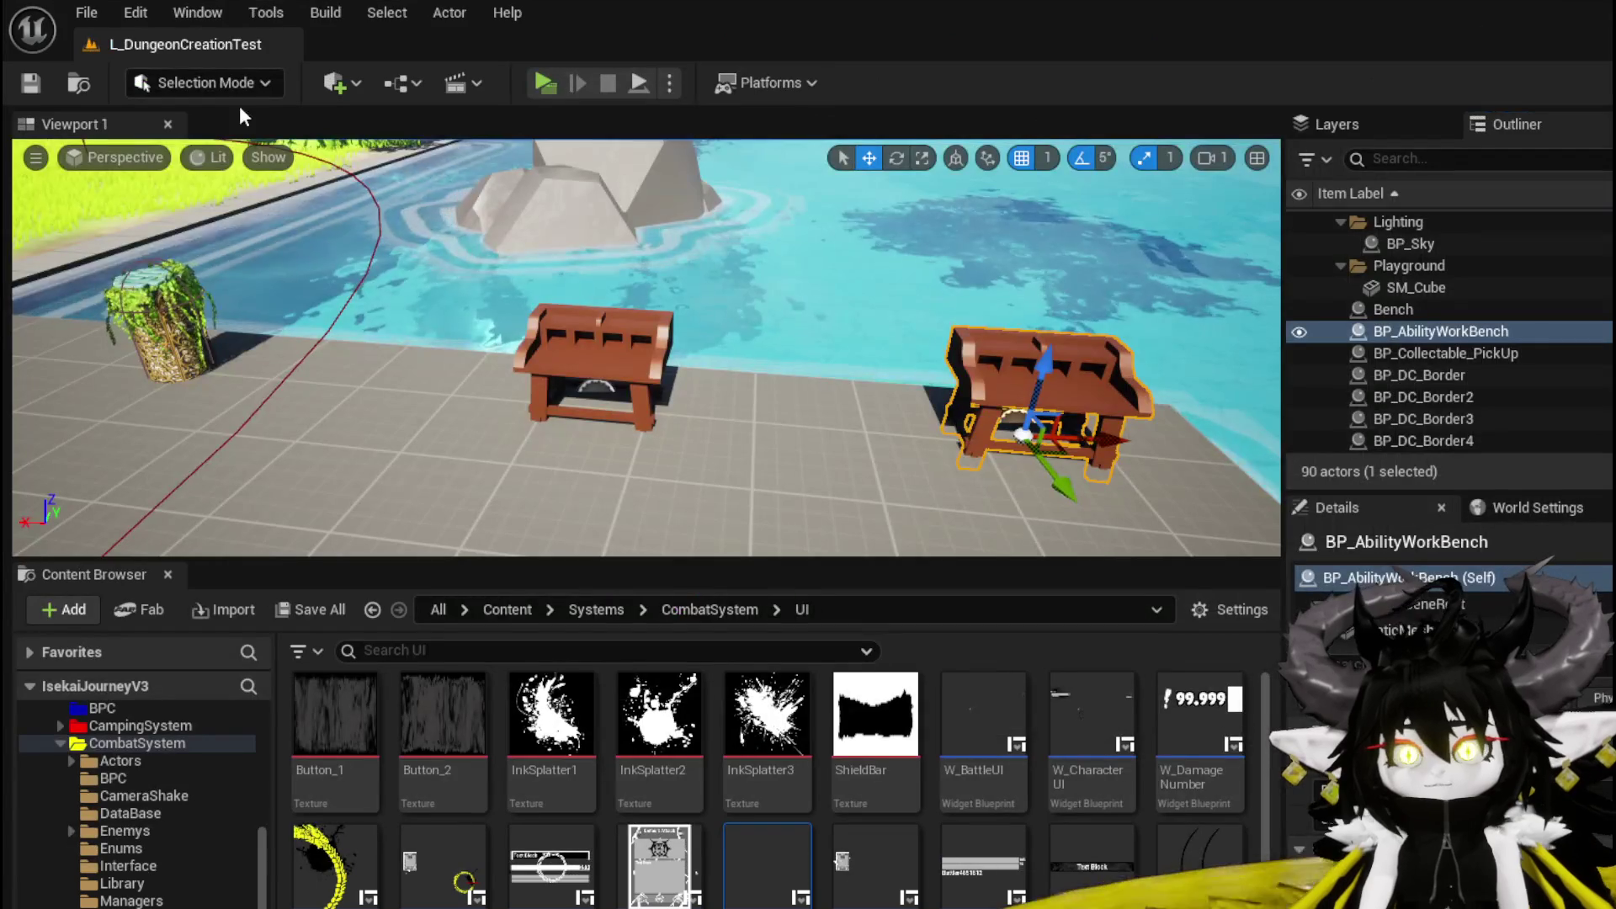
click(545, 84)
key(w)
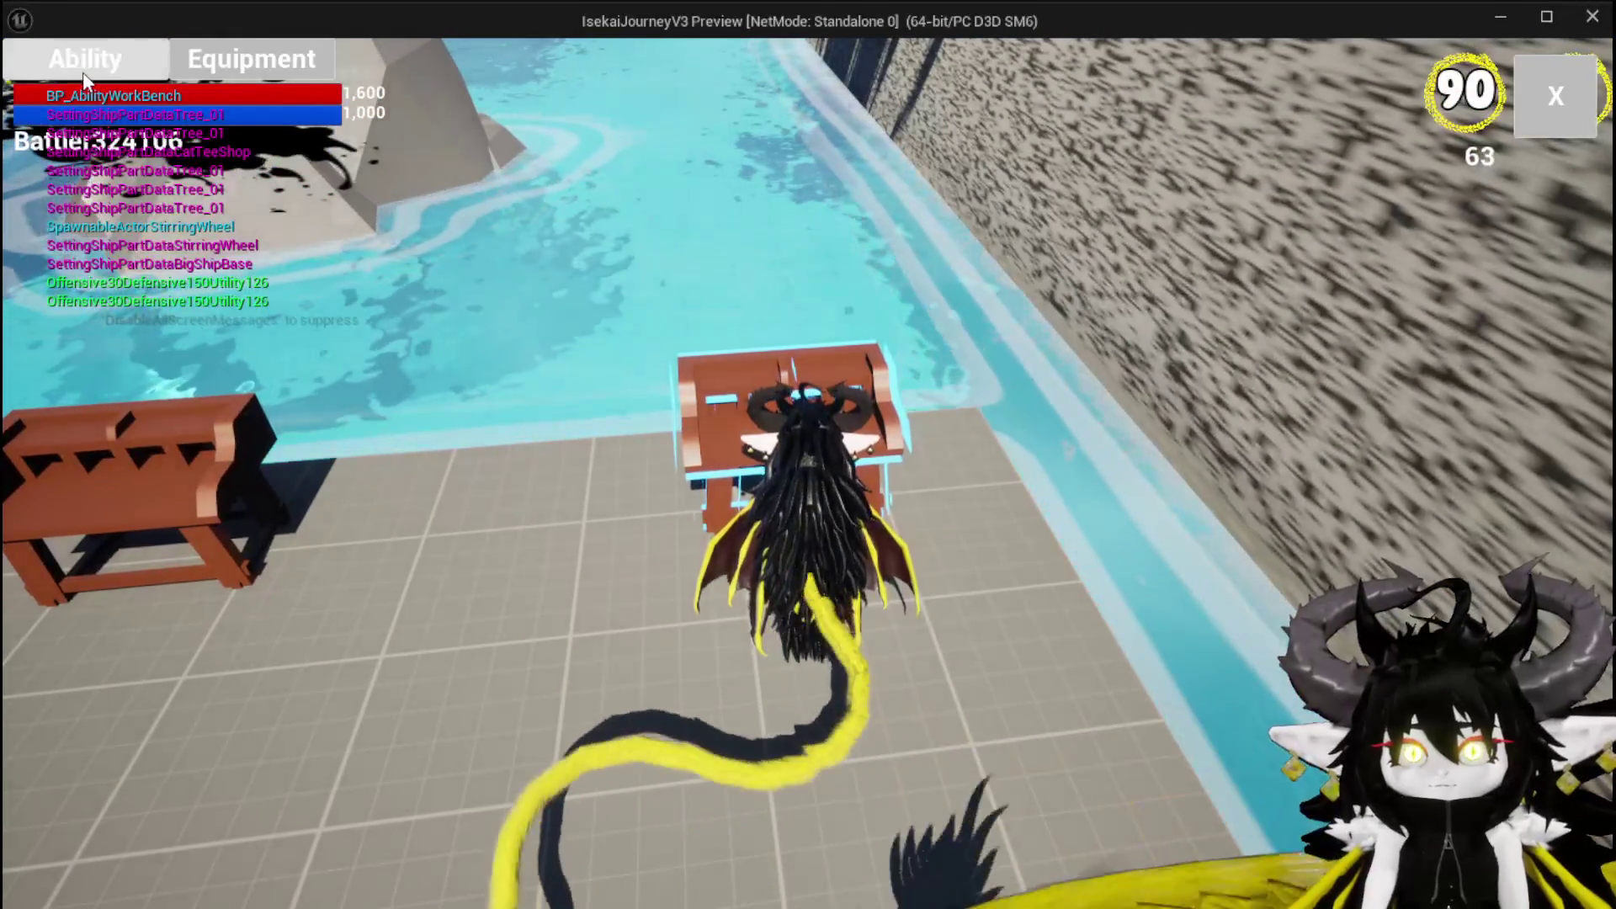
click(83, 74)
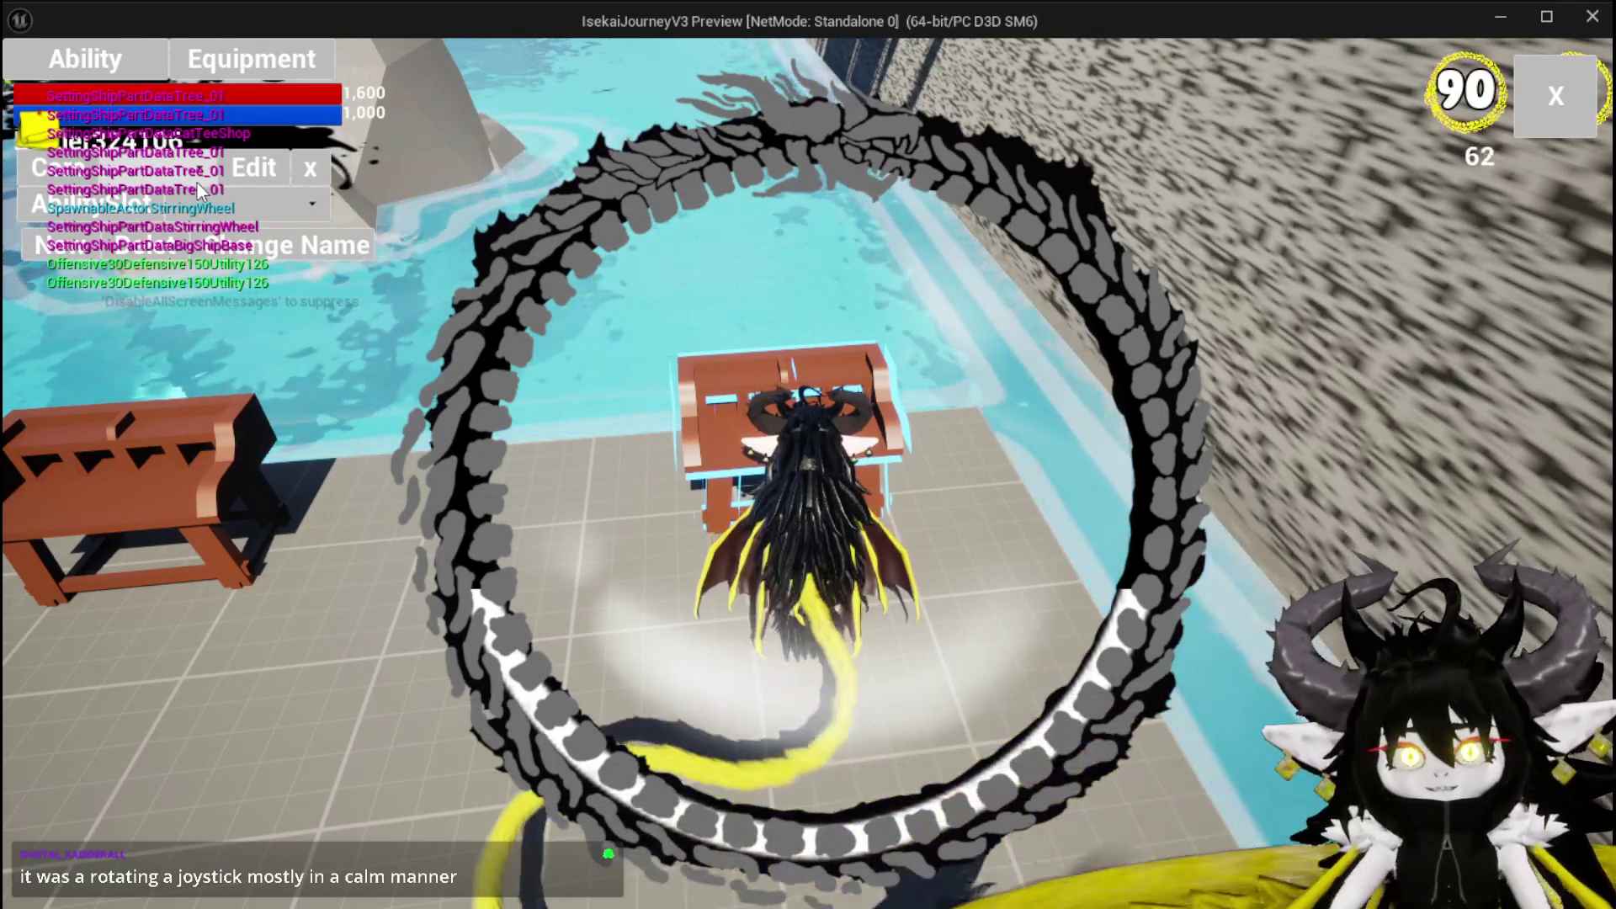
click(197, 186)
click(223, 219)
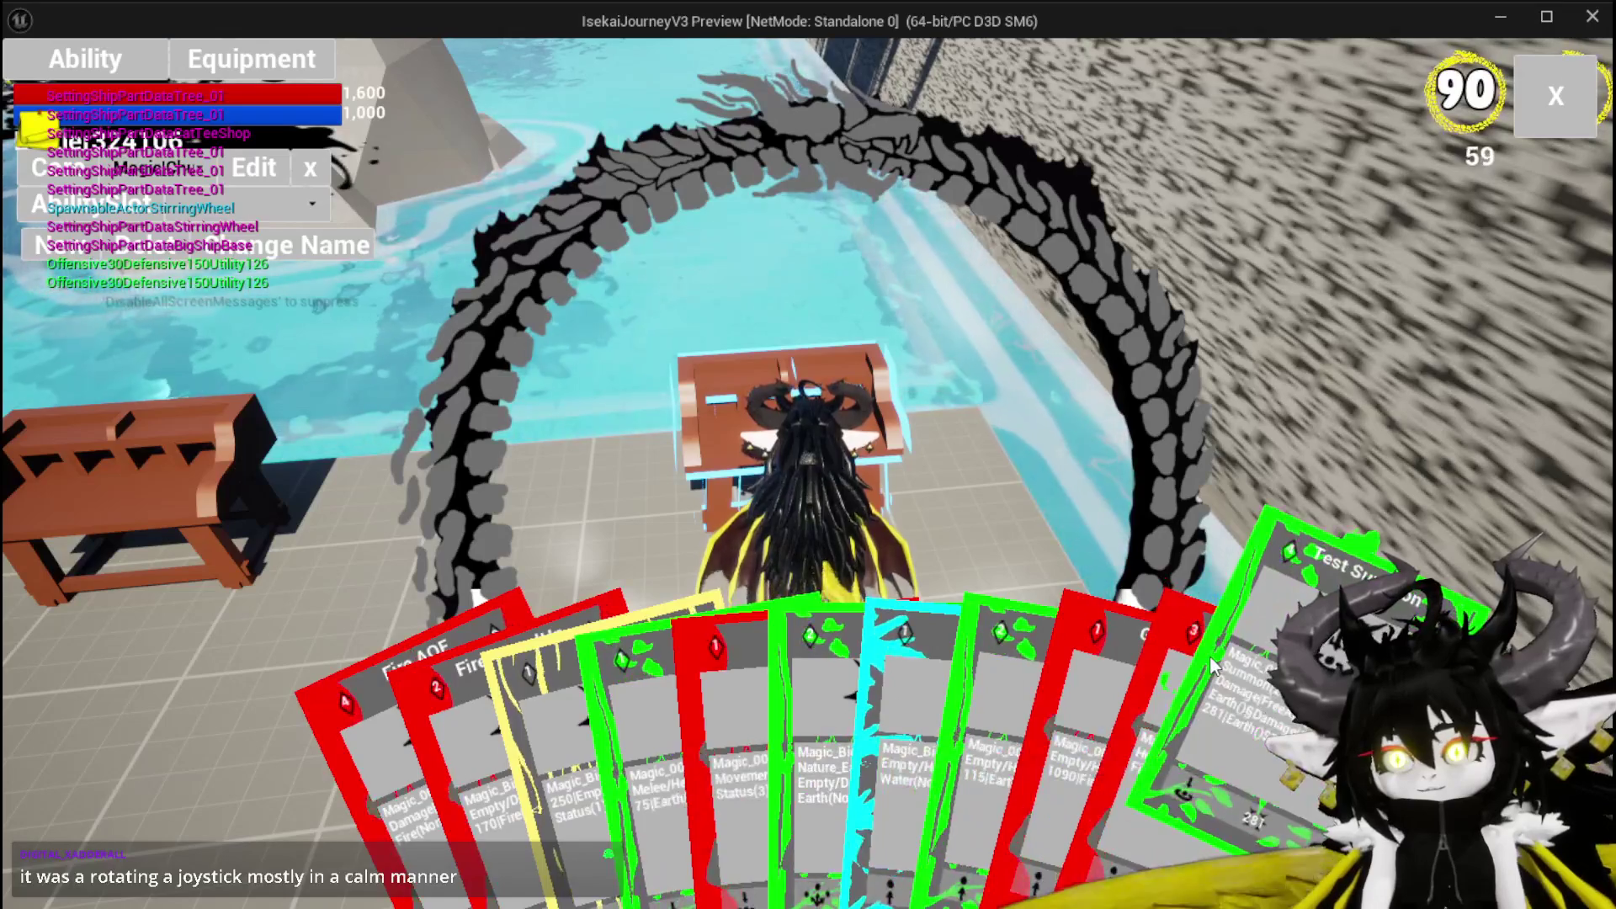
mouse_move(1051, 685)
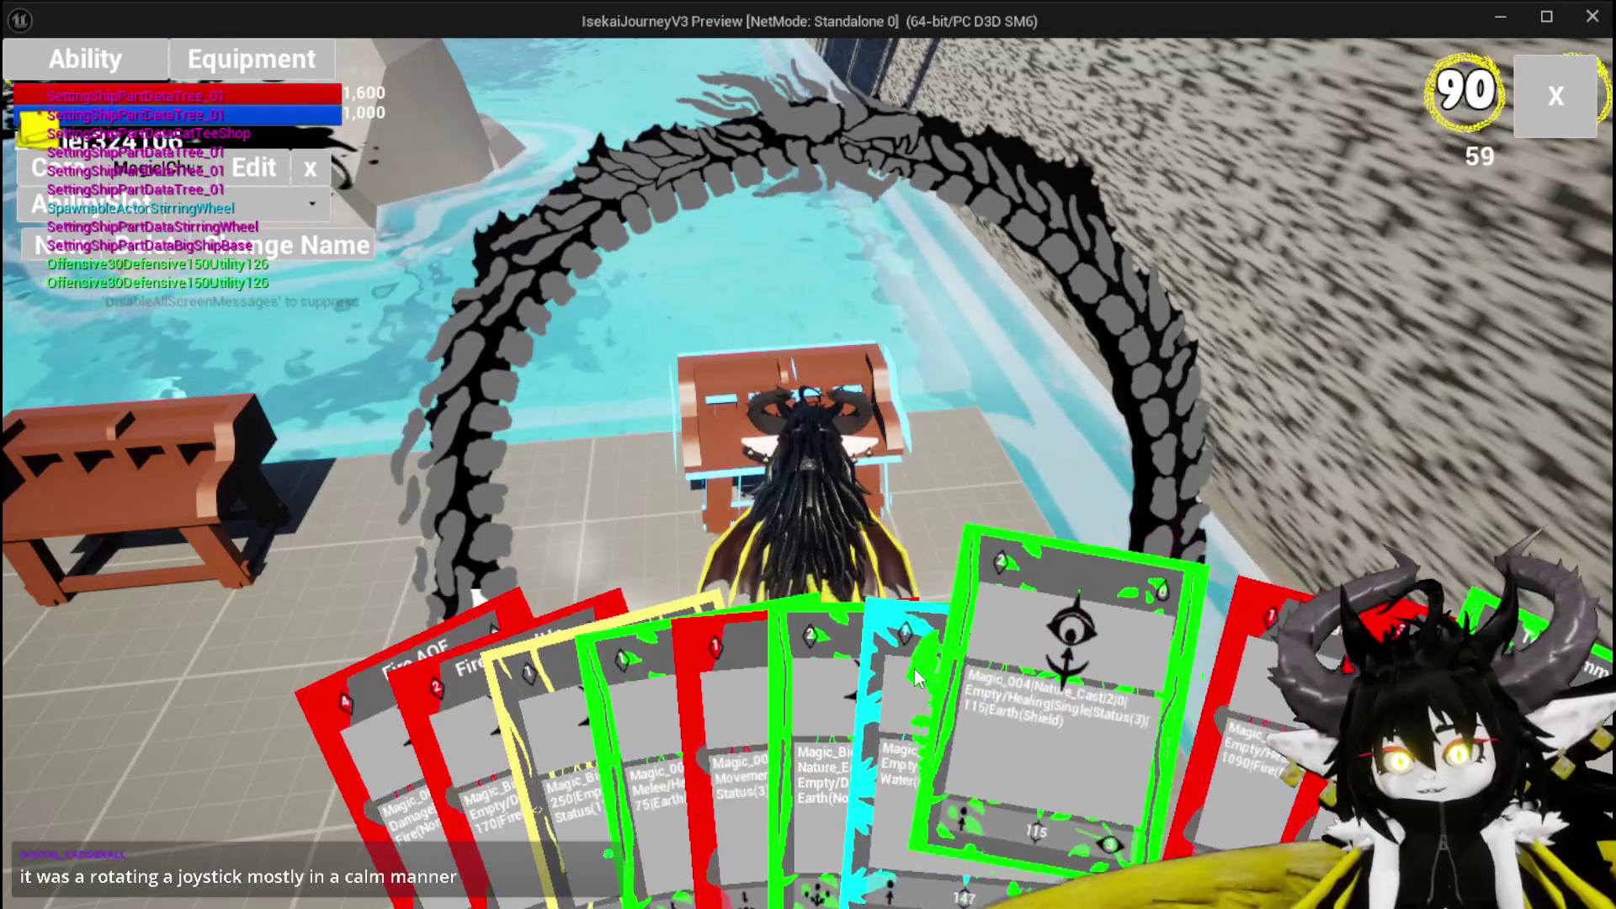
click(1061, 685)
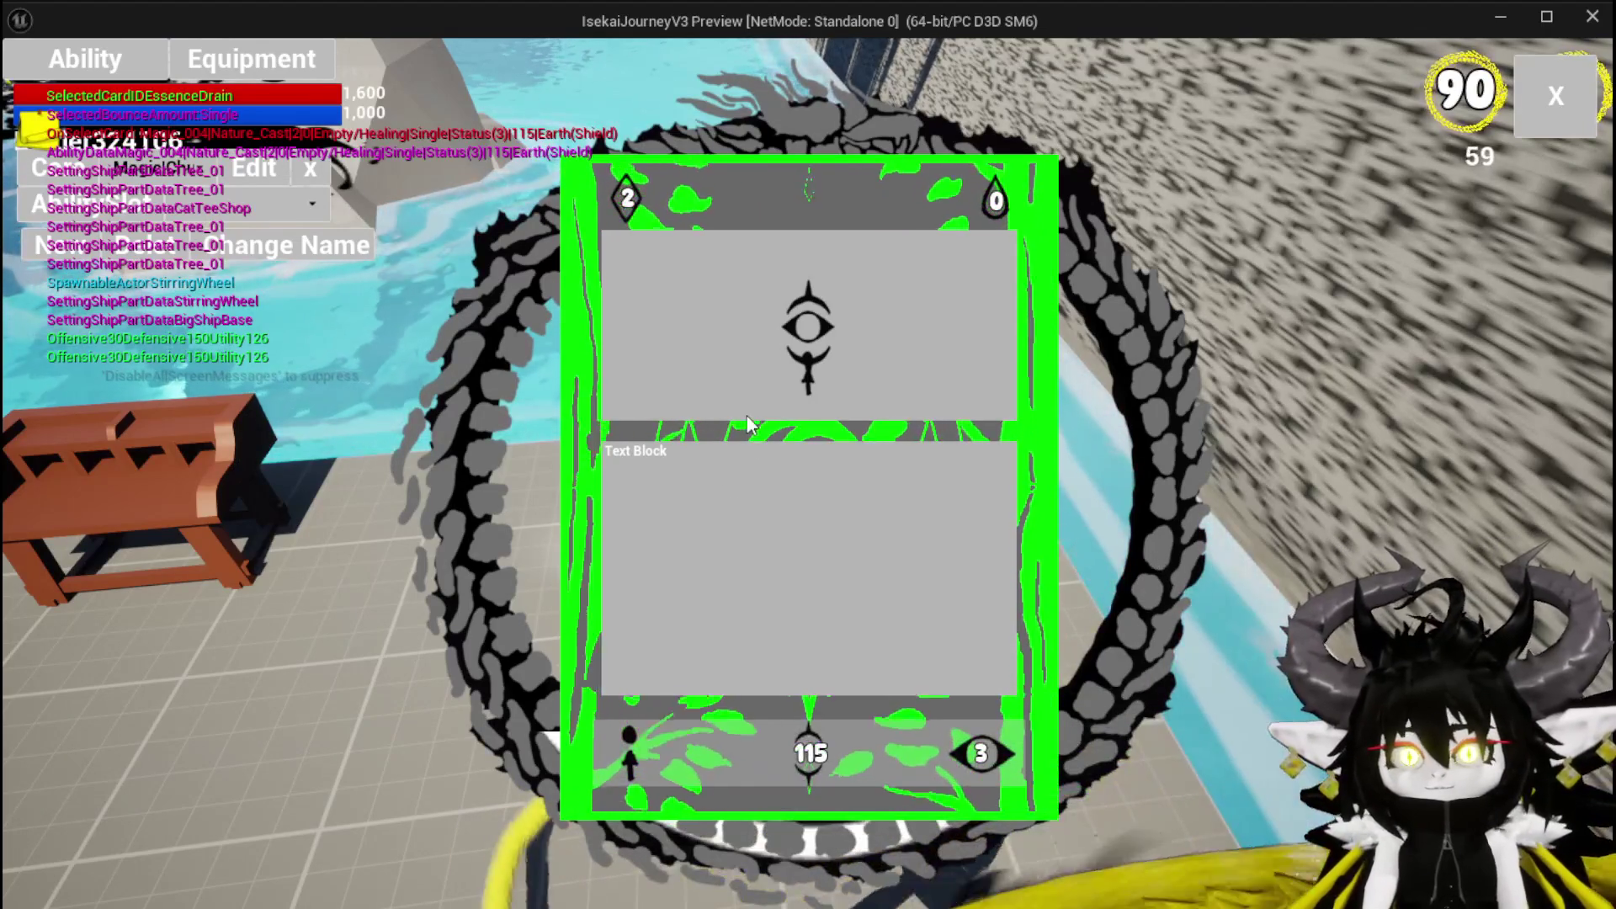
key(Escape)
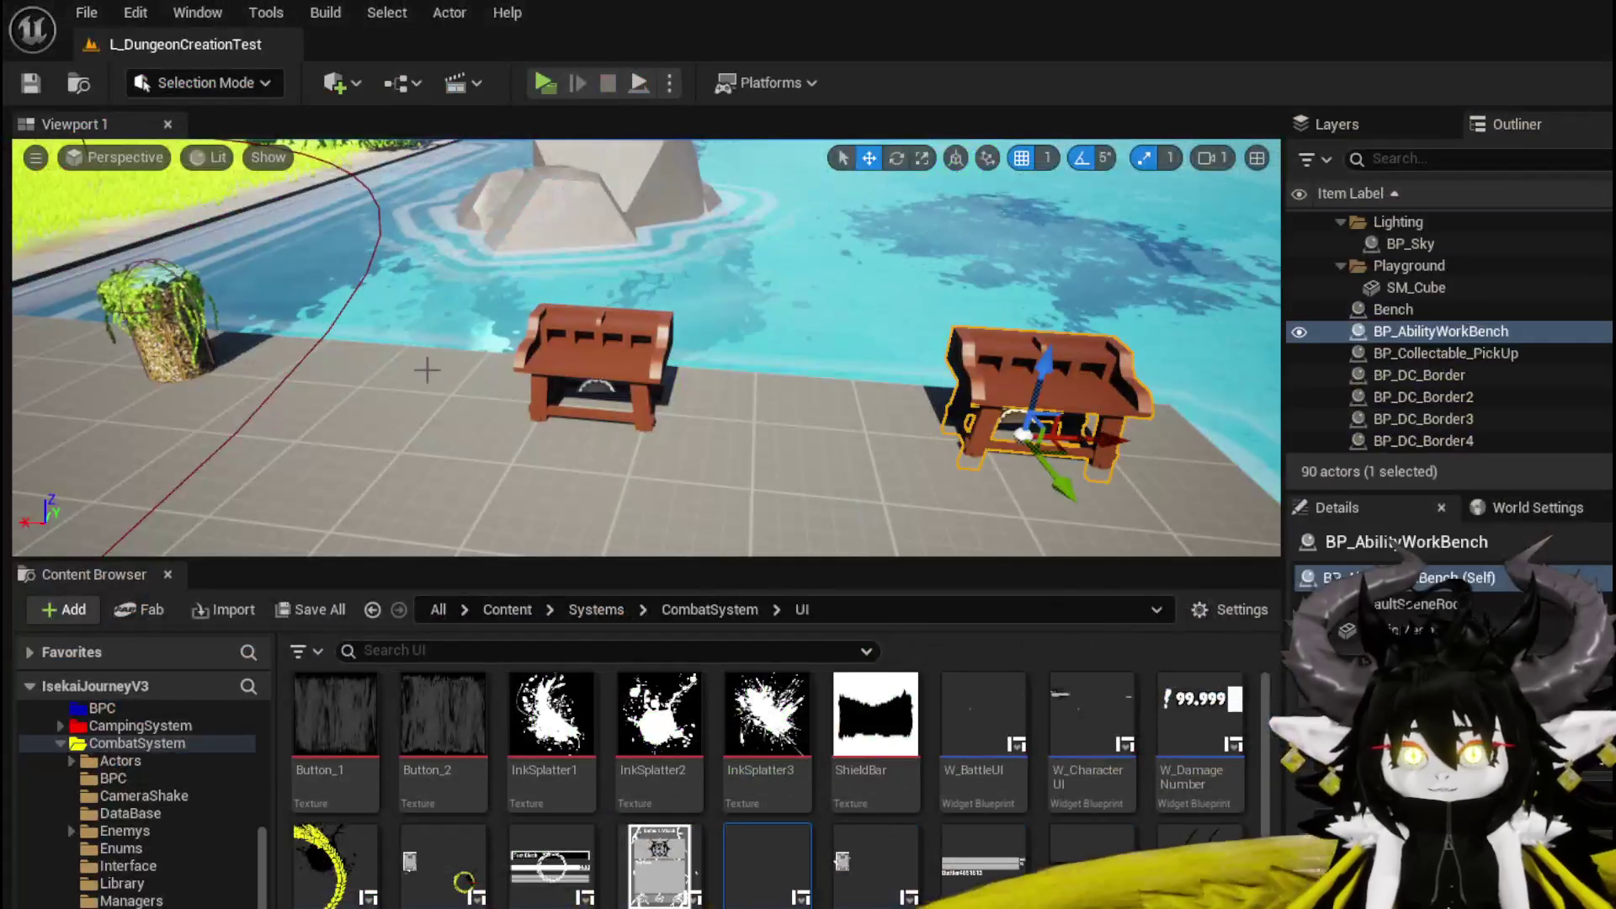
Save the level and the AbilityWorkBenchUI blueprint.
click(31, 84)
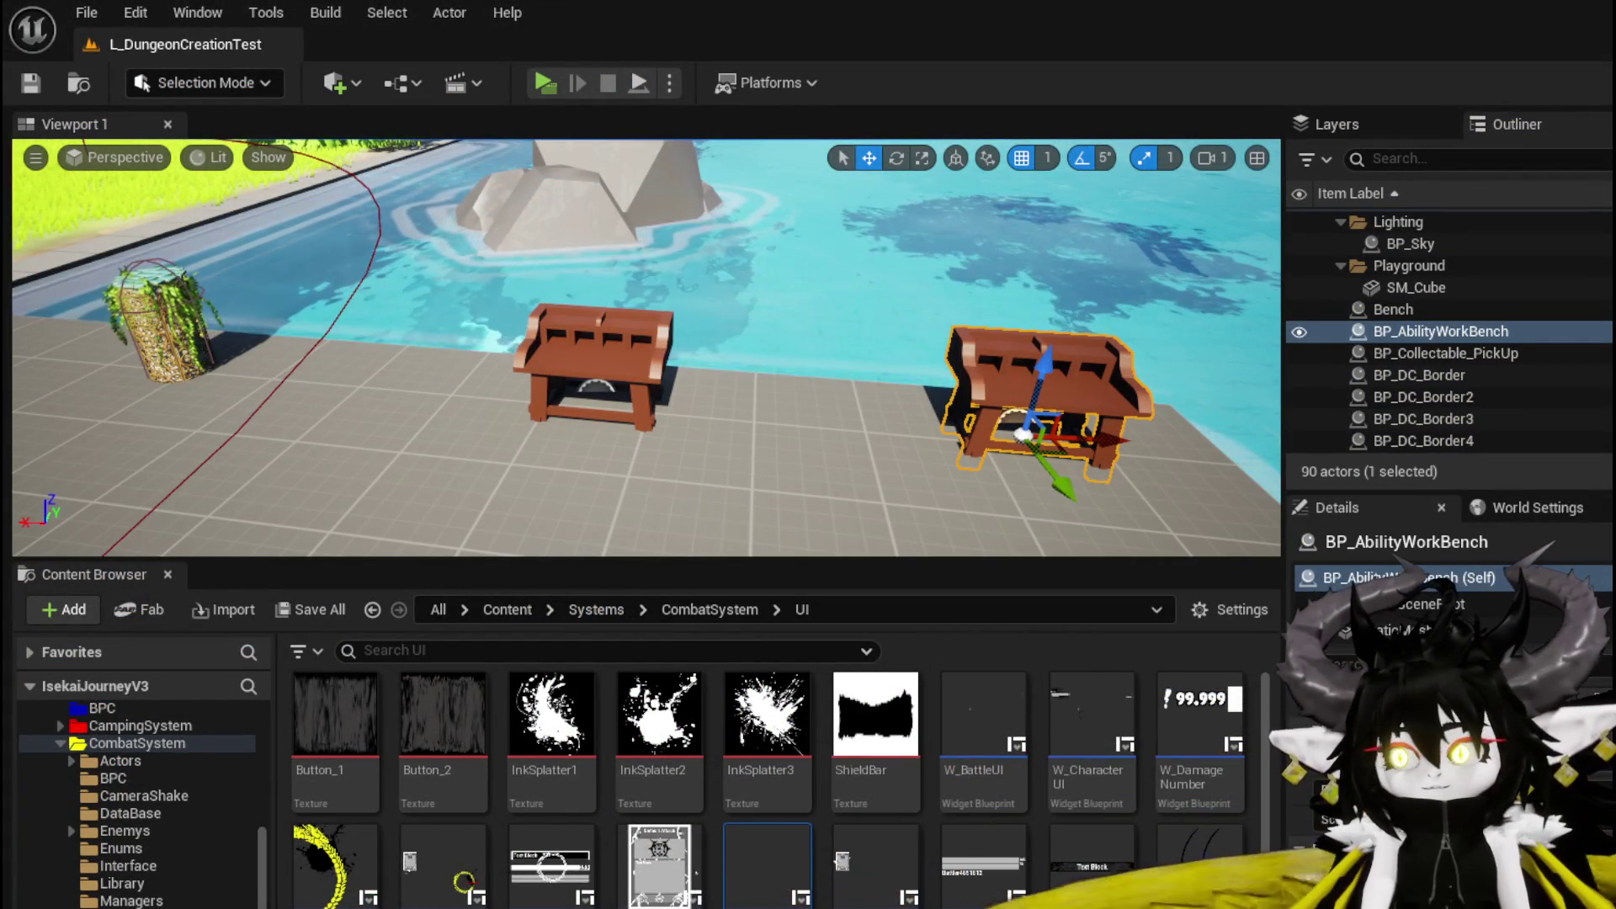
key(alt+Tab)
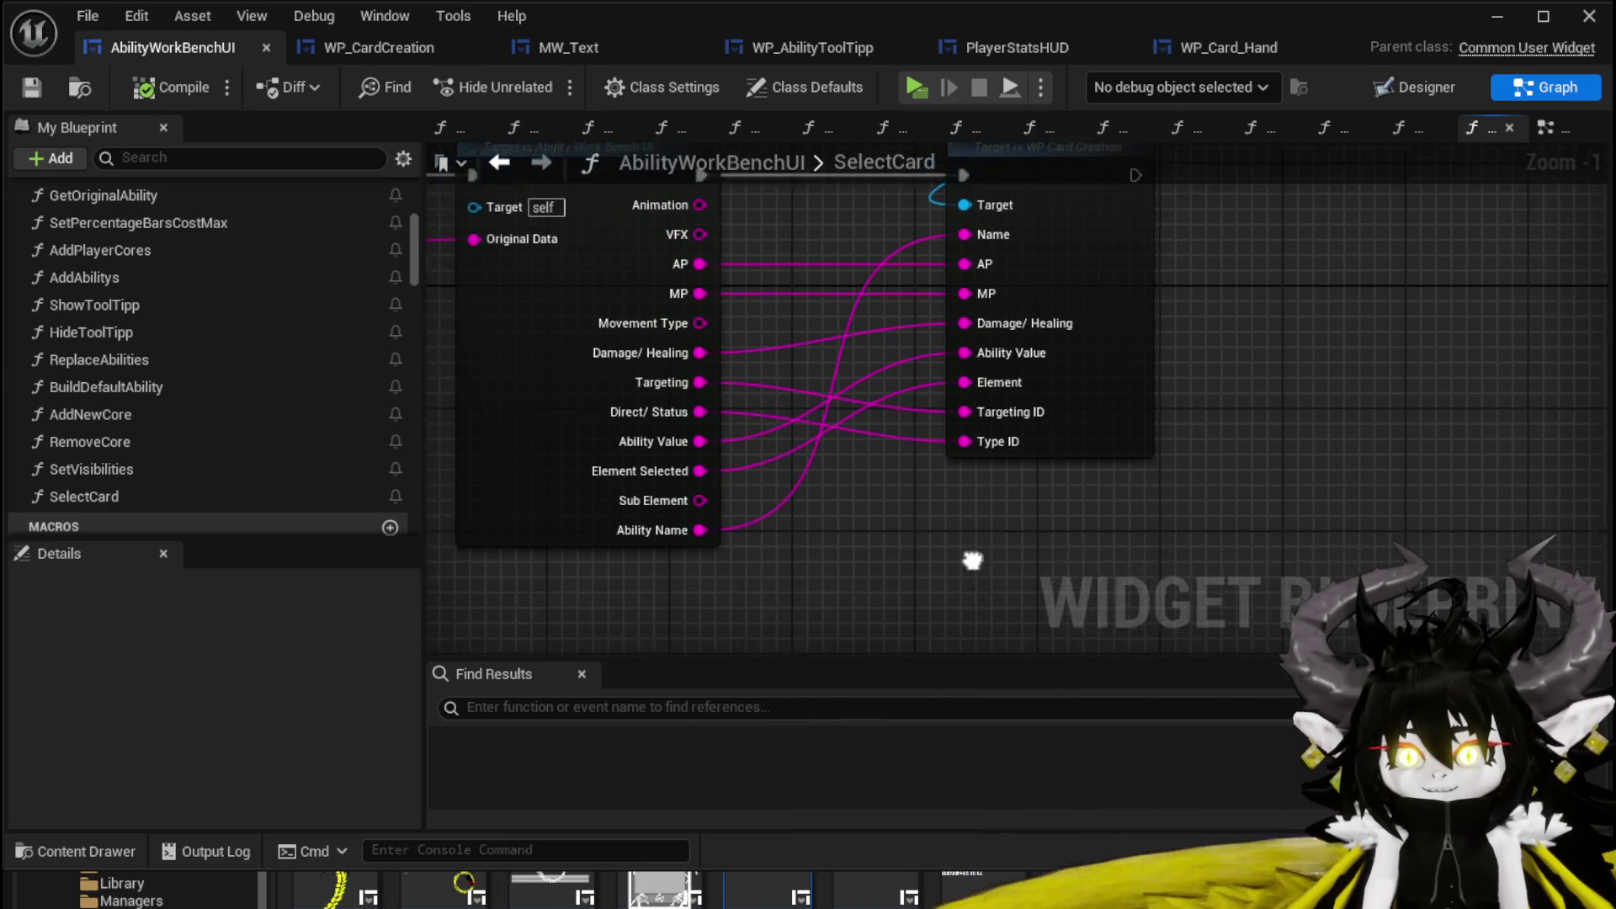
click(32, 86)
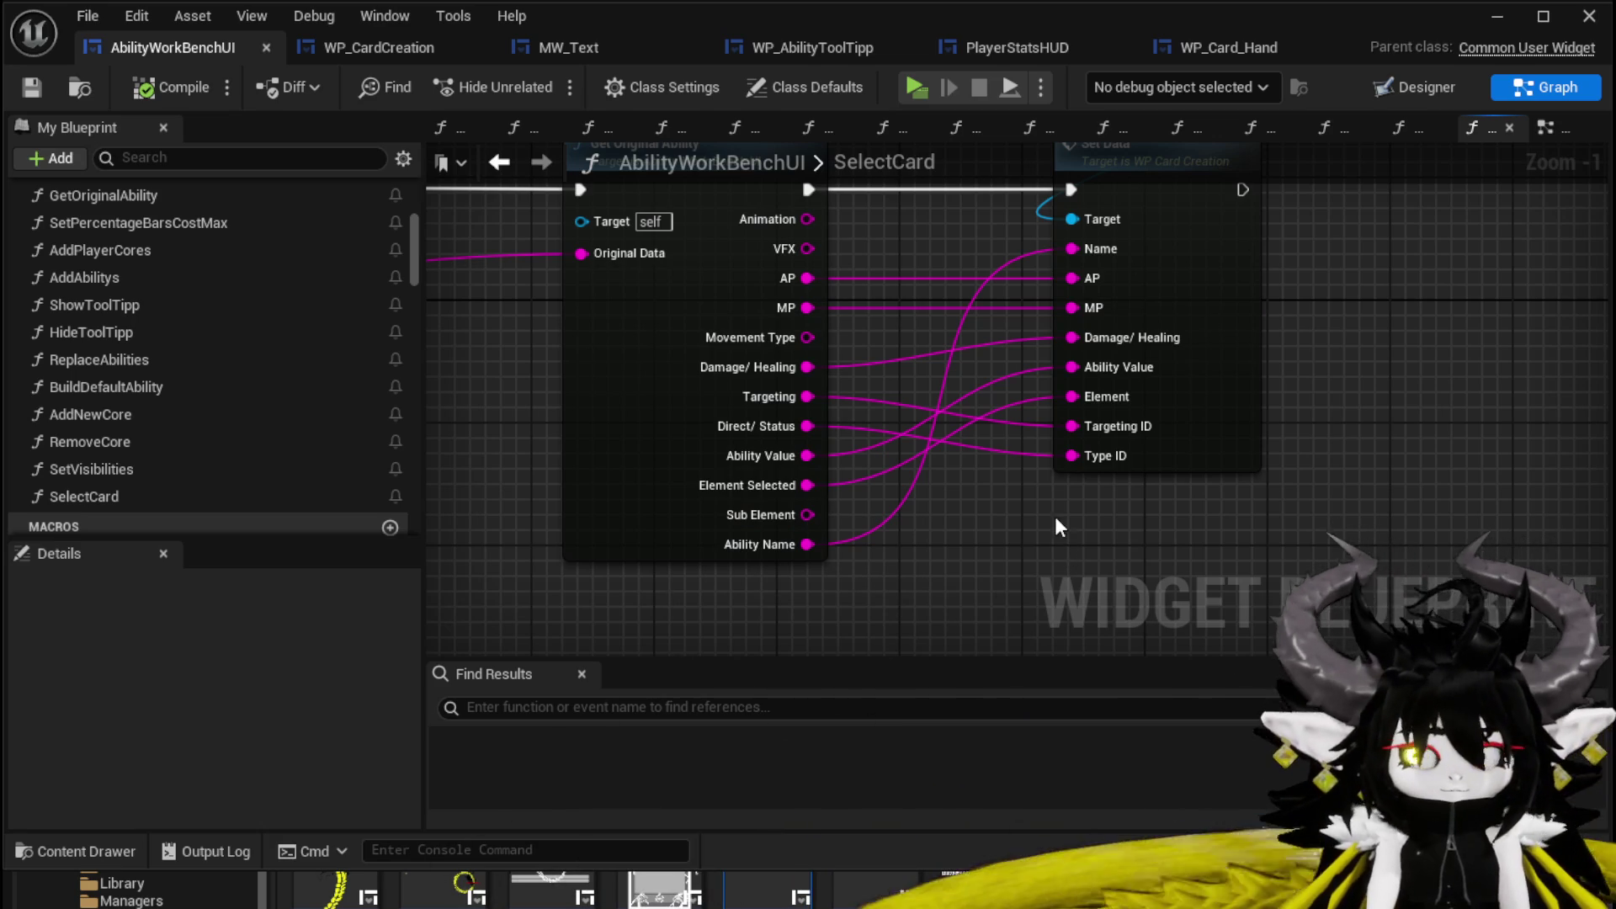
click(32, 96)
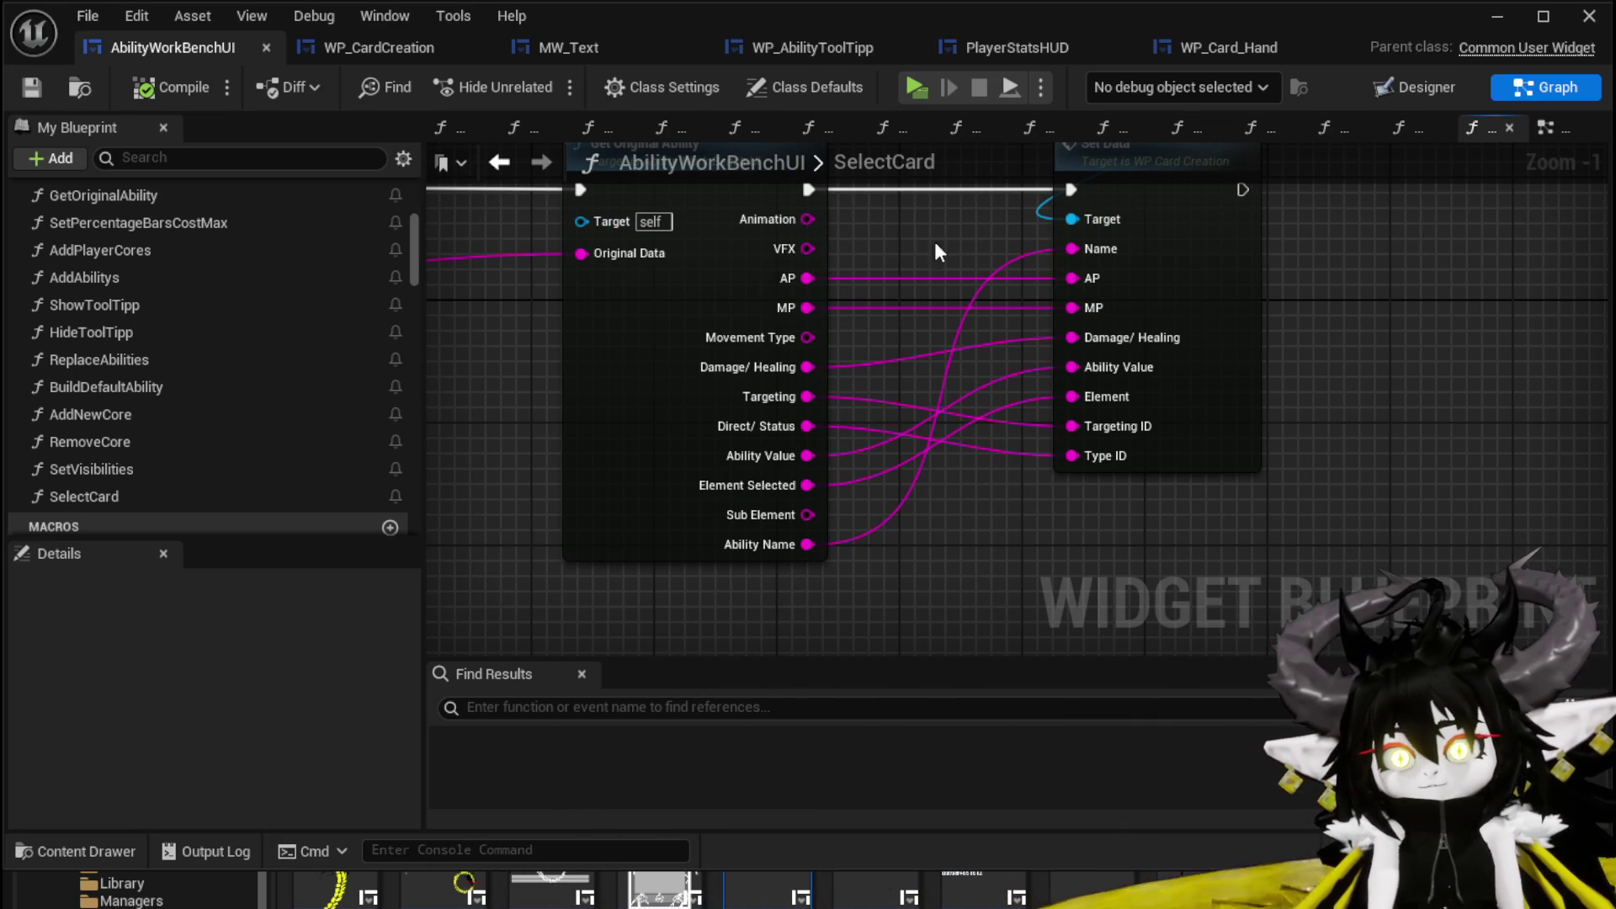
drag(1474, 239, 1407, 311)
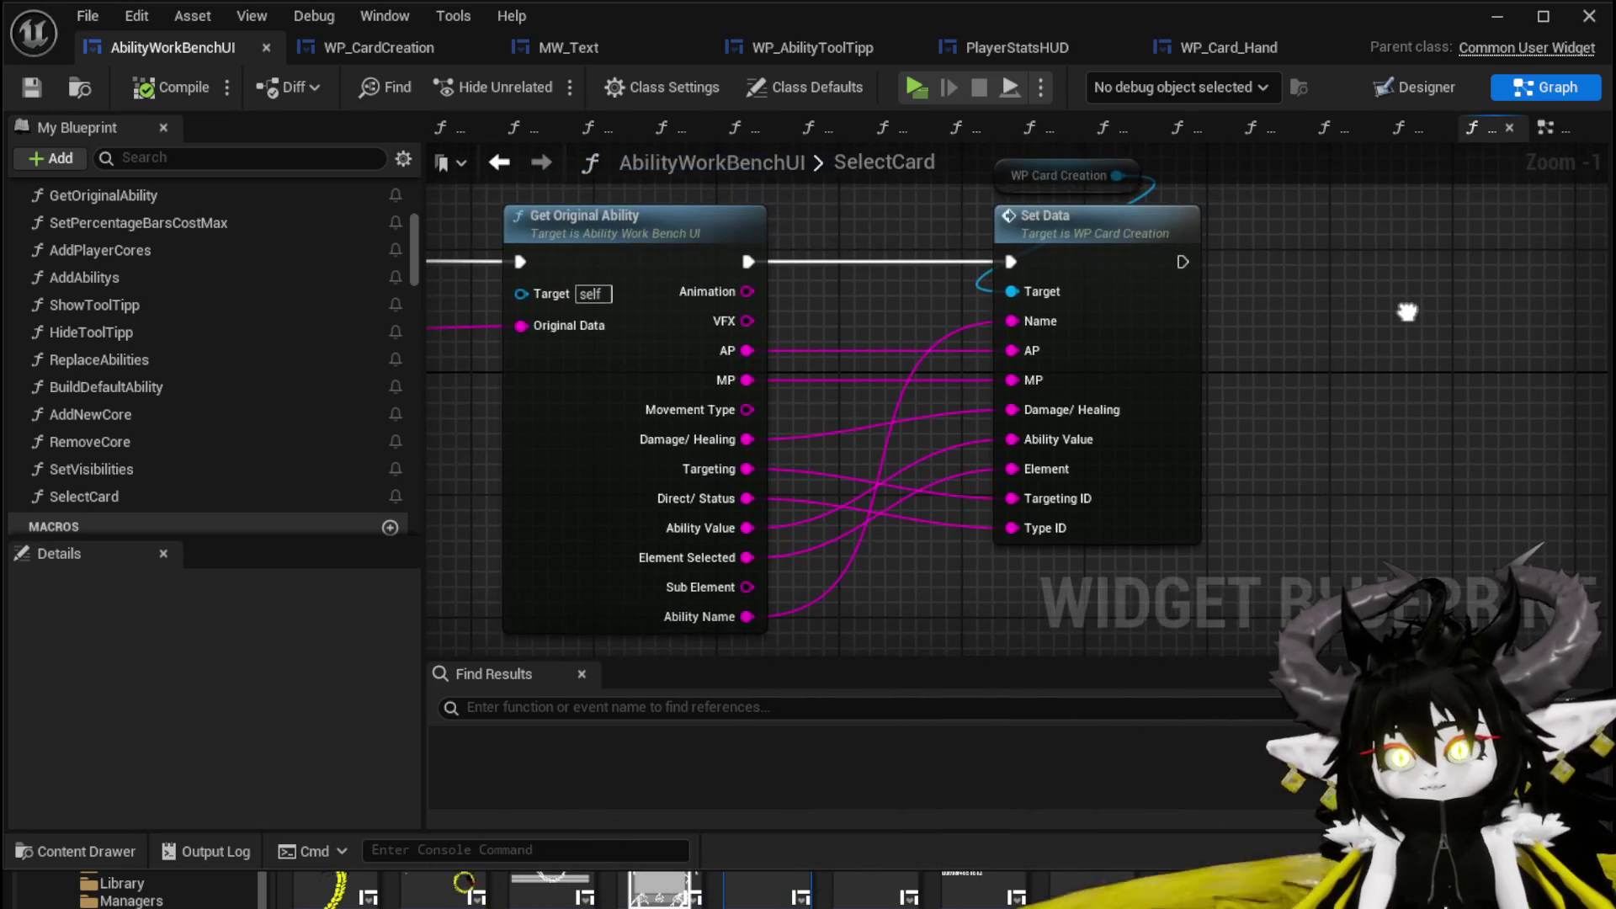
scroll(1406, 305, down, 1)
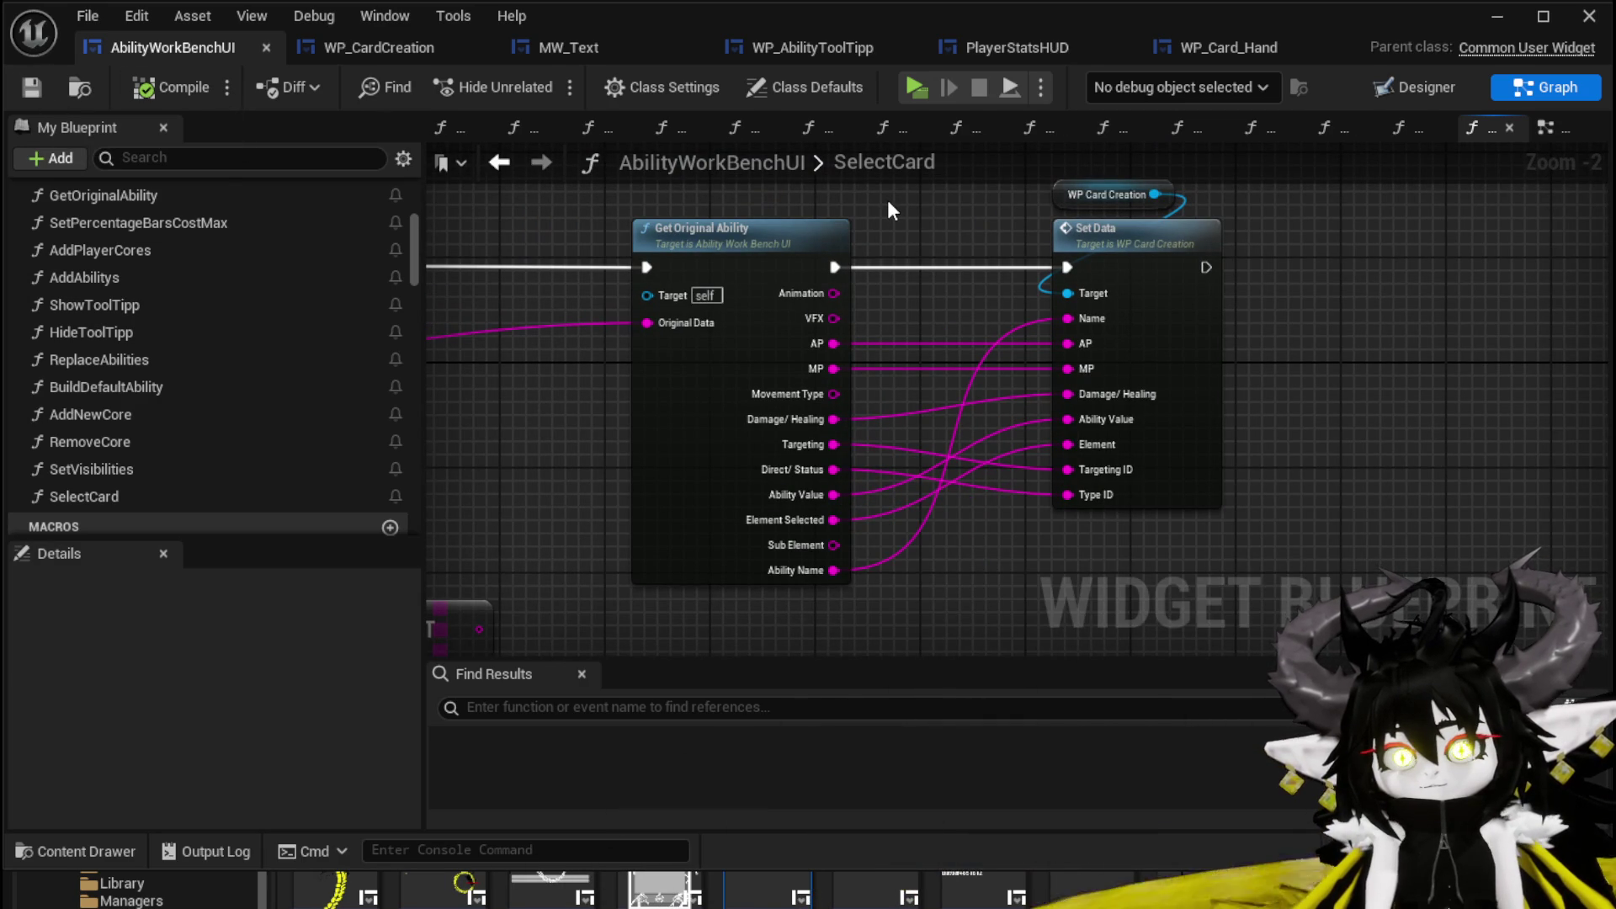
Show WP_CardCreation in the Designer and select the description box's border.
click(379, 47)
click(1414, 86)
scroll(610, 351, down, 3)
click(610, 352)
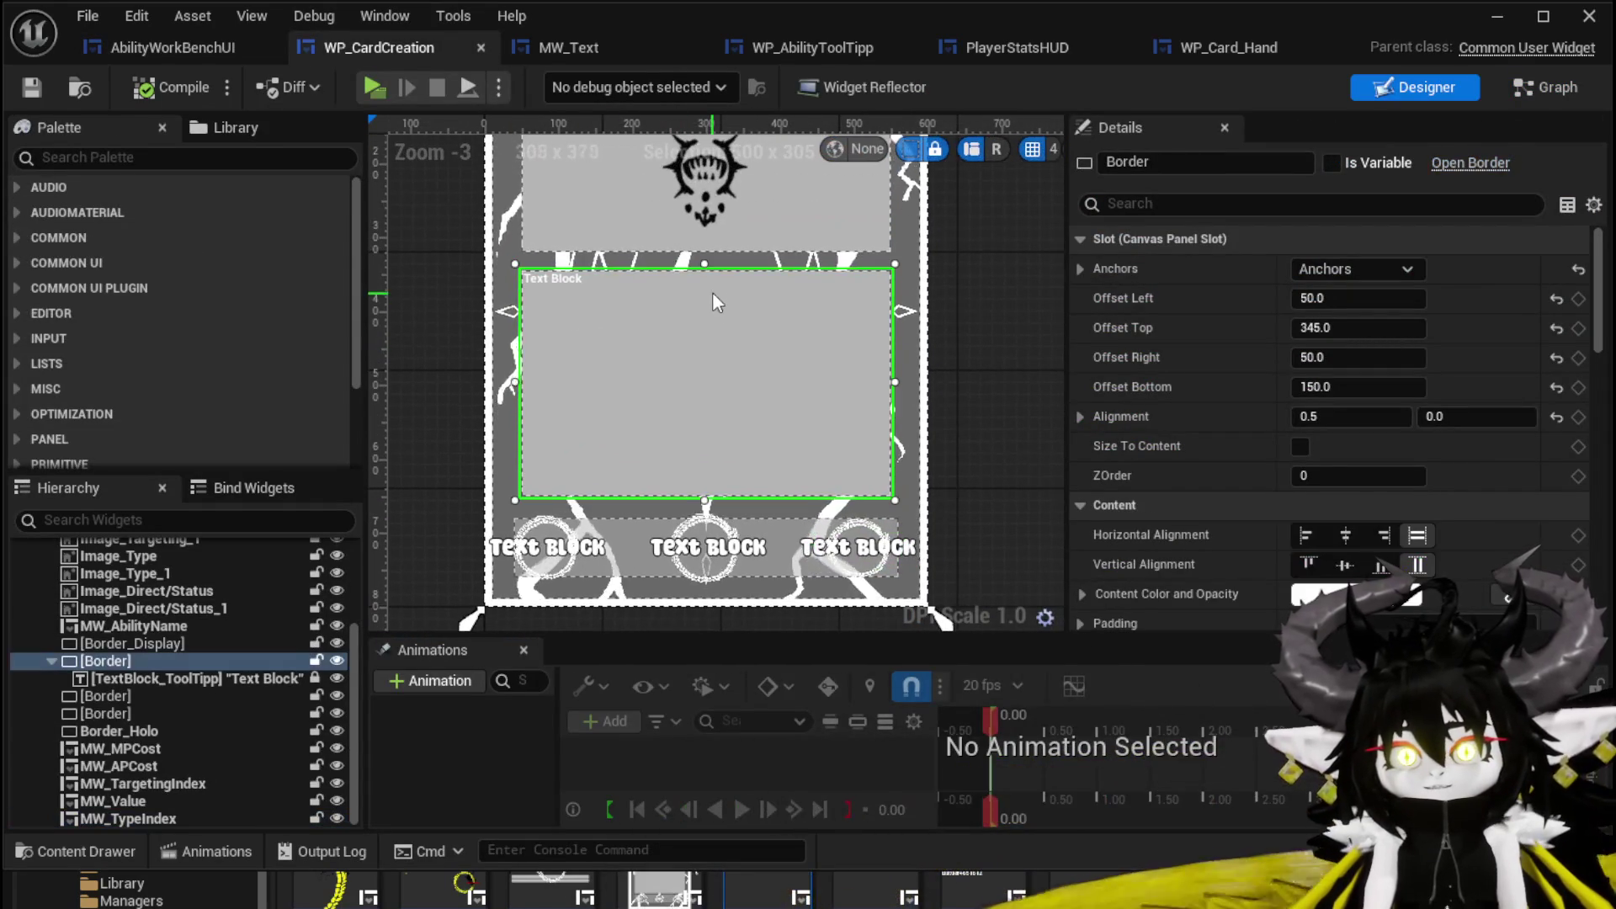
Lower the description box's top edge, then compile and save WP_CardCreation.
mouse_move(706, 262)
mouse_down()
mouse_move(710, 368)
mouse_move(709, 344)
mouse_up()
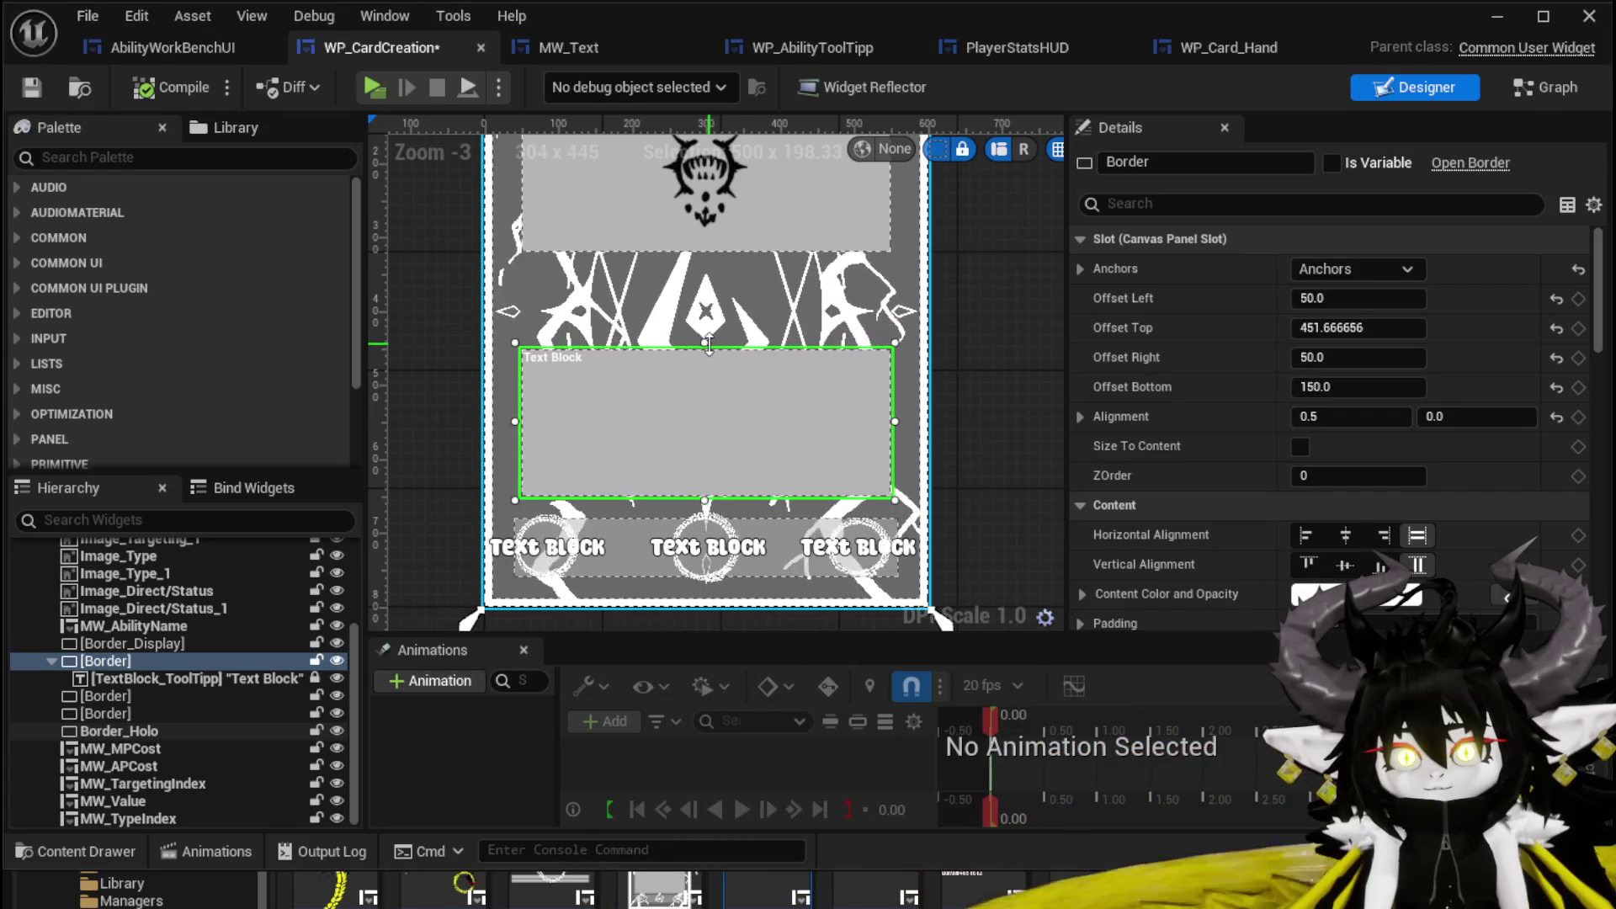
click(157, 84)
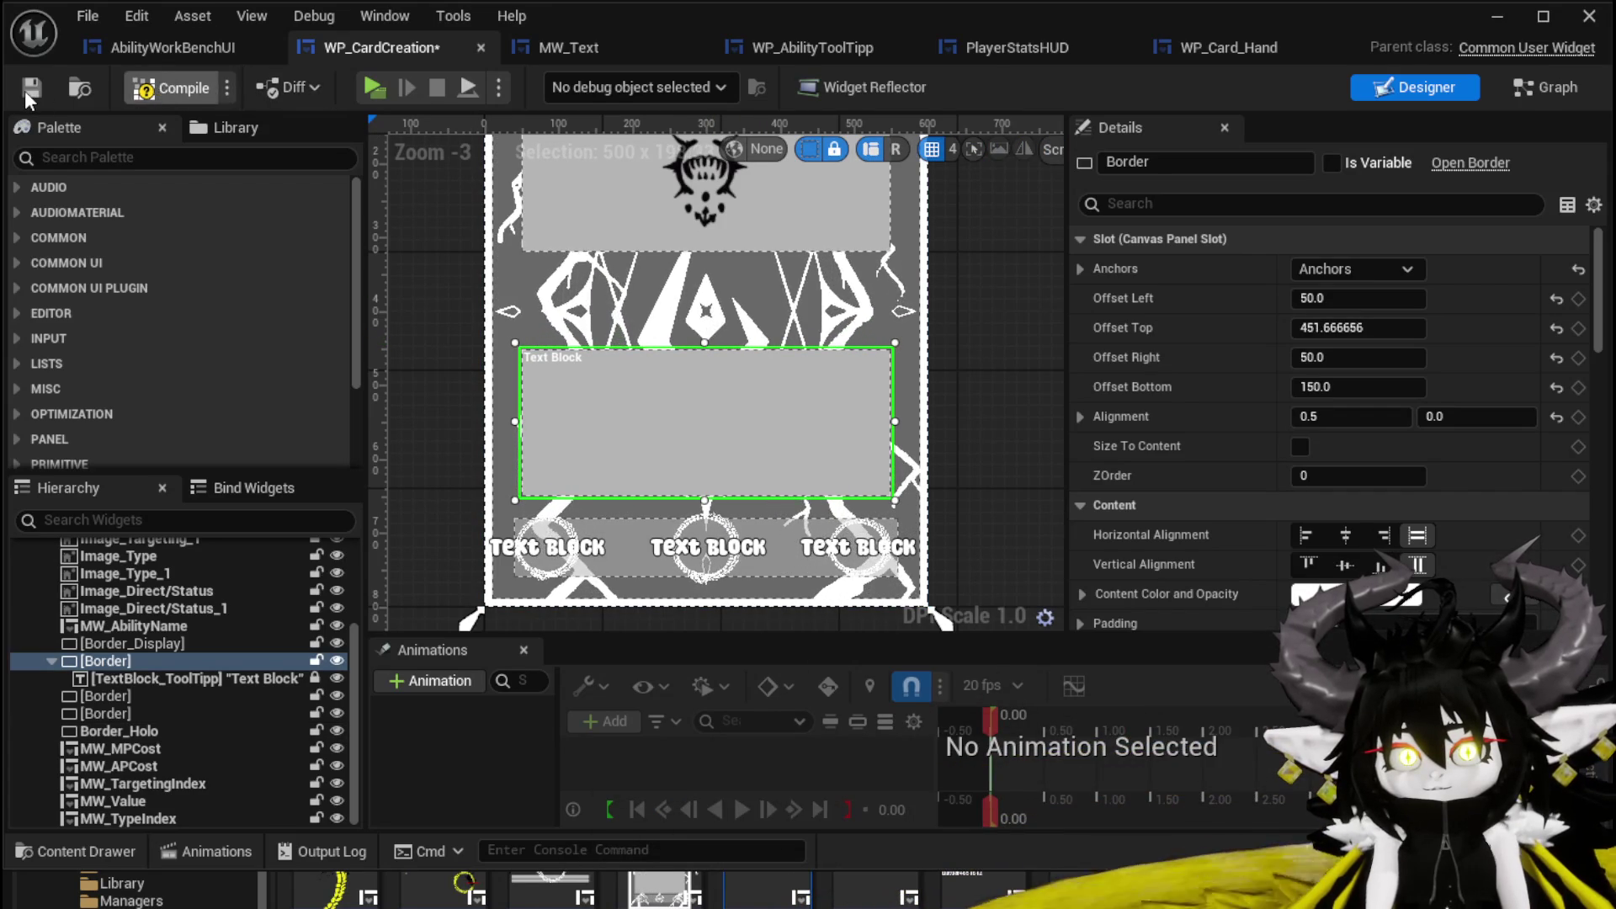
click(25, 89)
Move Border_Display's top and bottom edges down to Offset Top 124.07 and Offset Bottom 466.67.
click(734, 234)
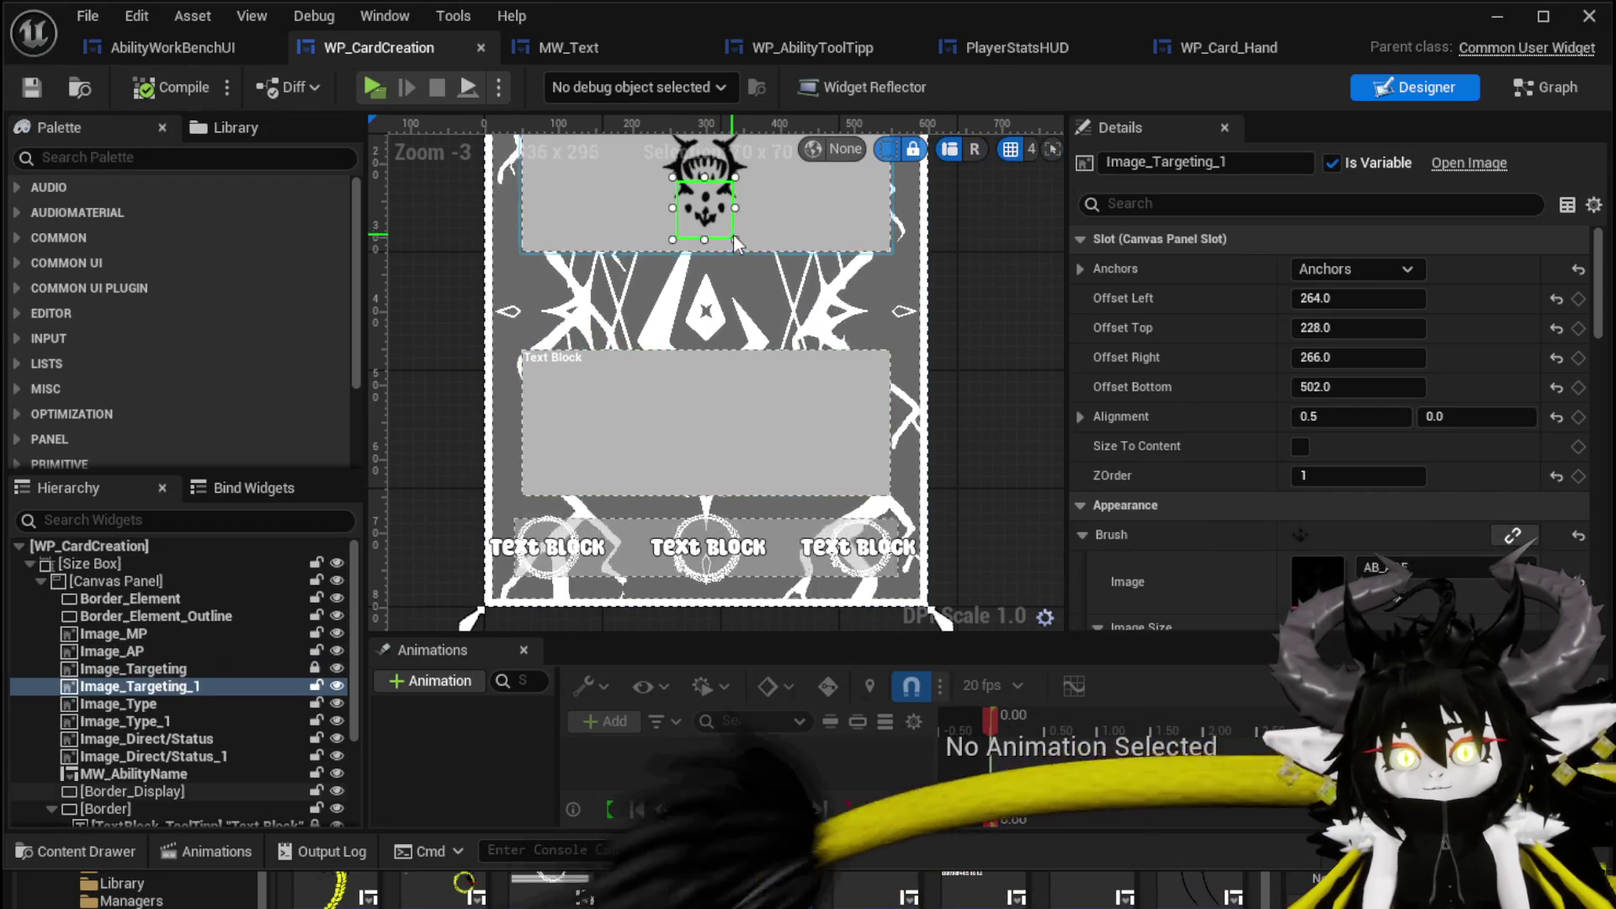
click(791, 233)
drag(715, 255, 686, 374)
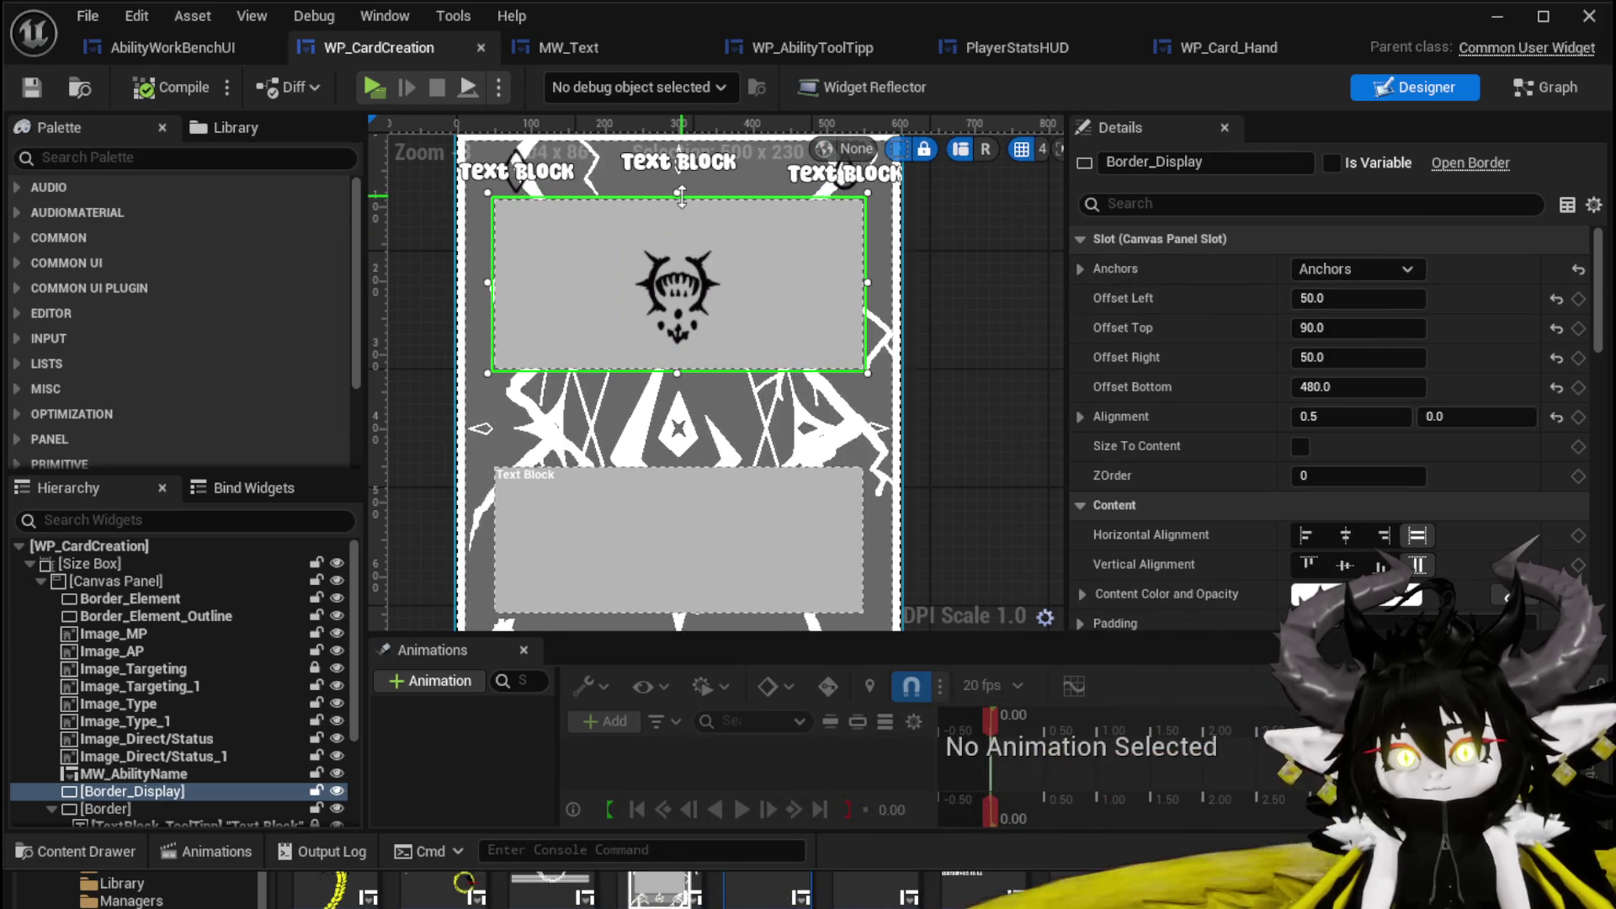
drag(682, 192, 683, 217)
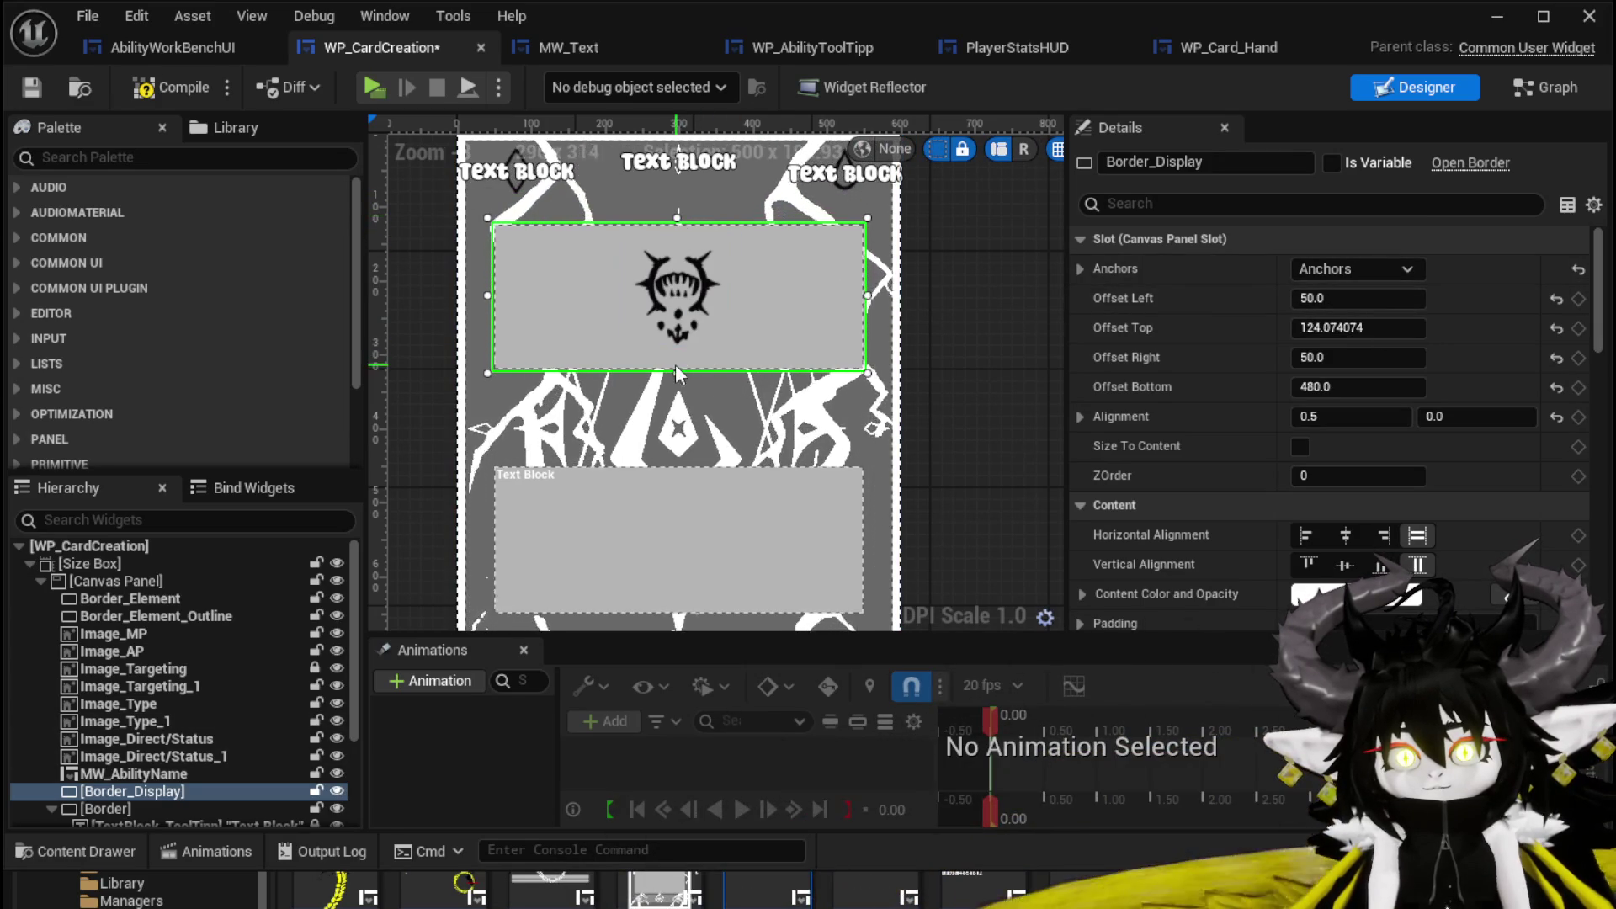
drag(676, 371, 672, 381)
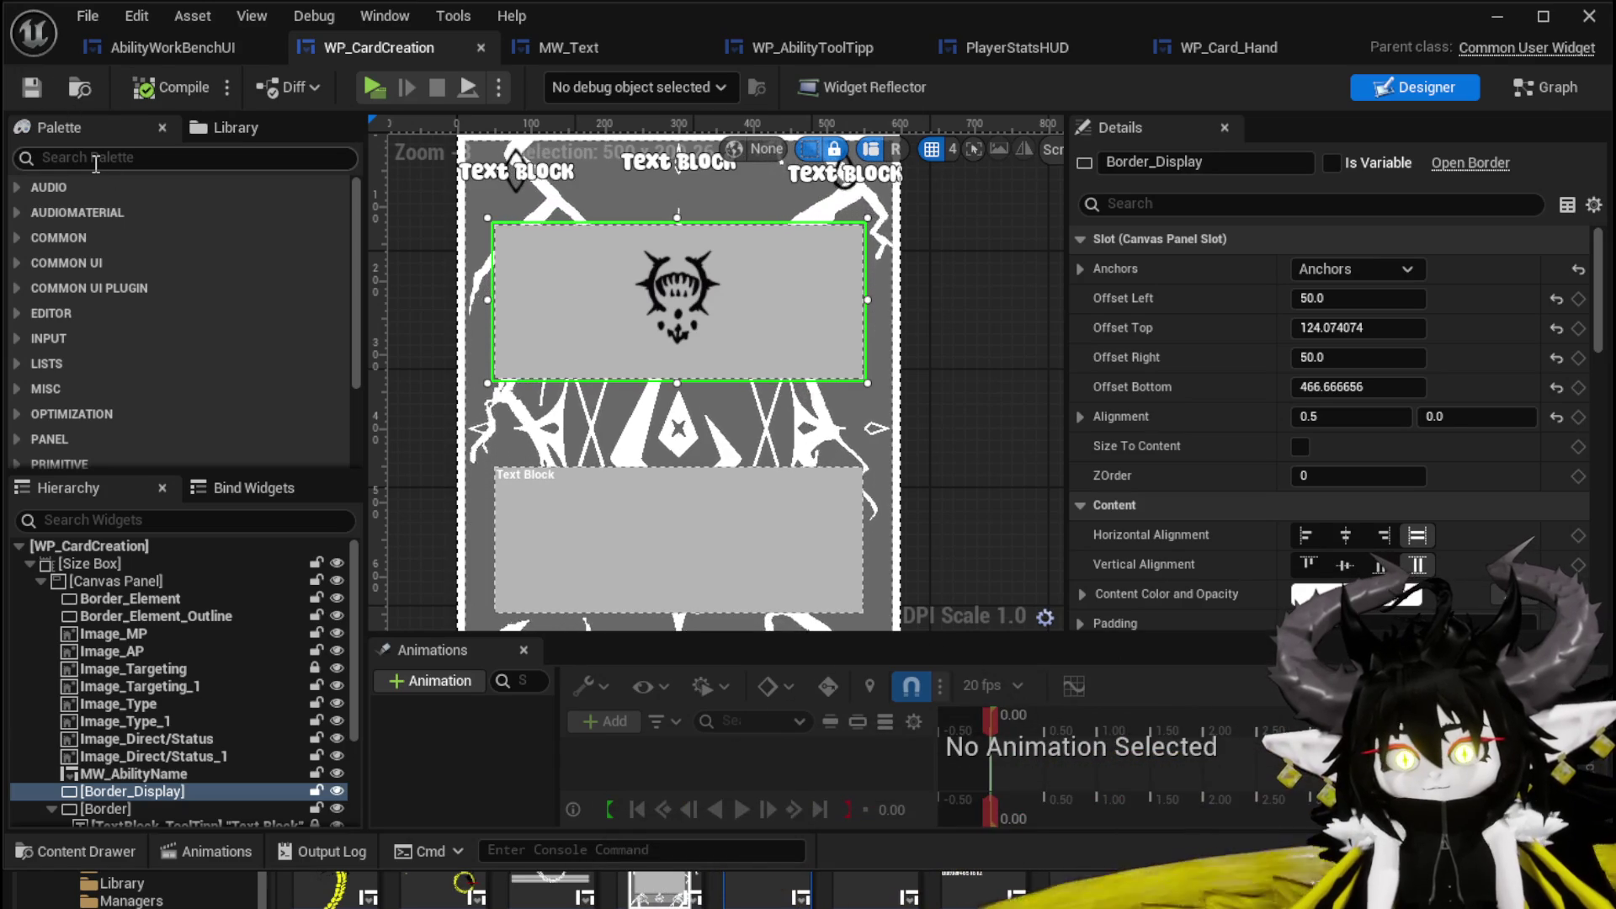
text(B)
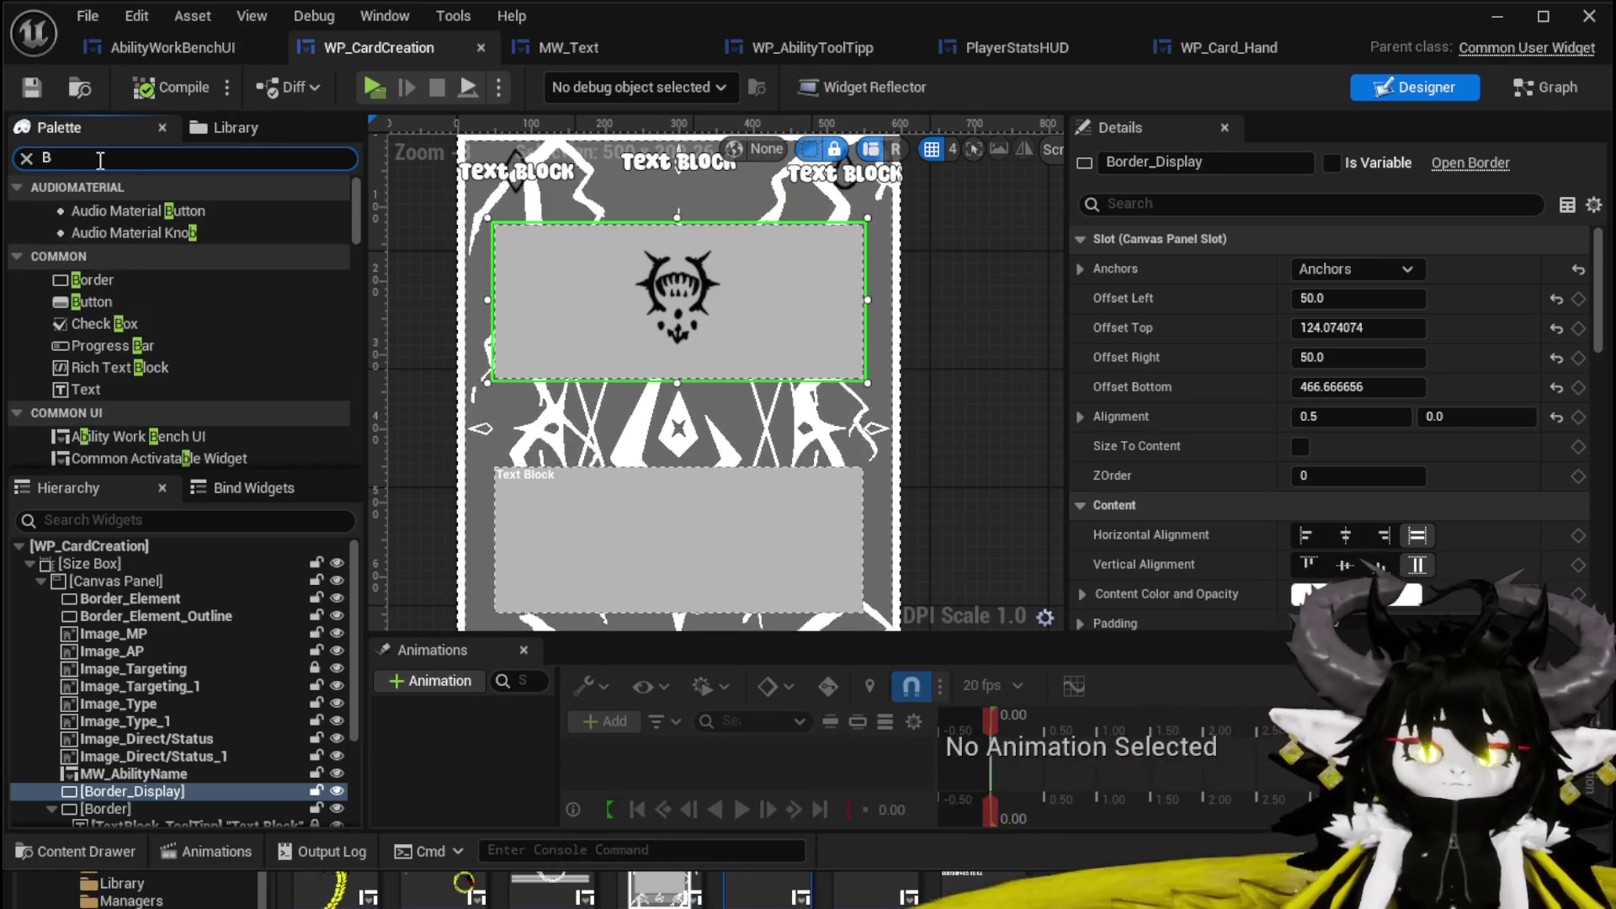
text(utton)
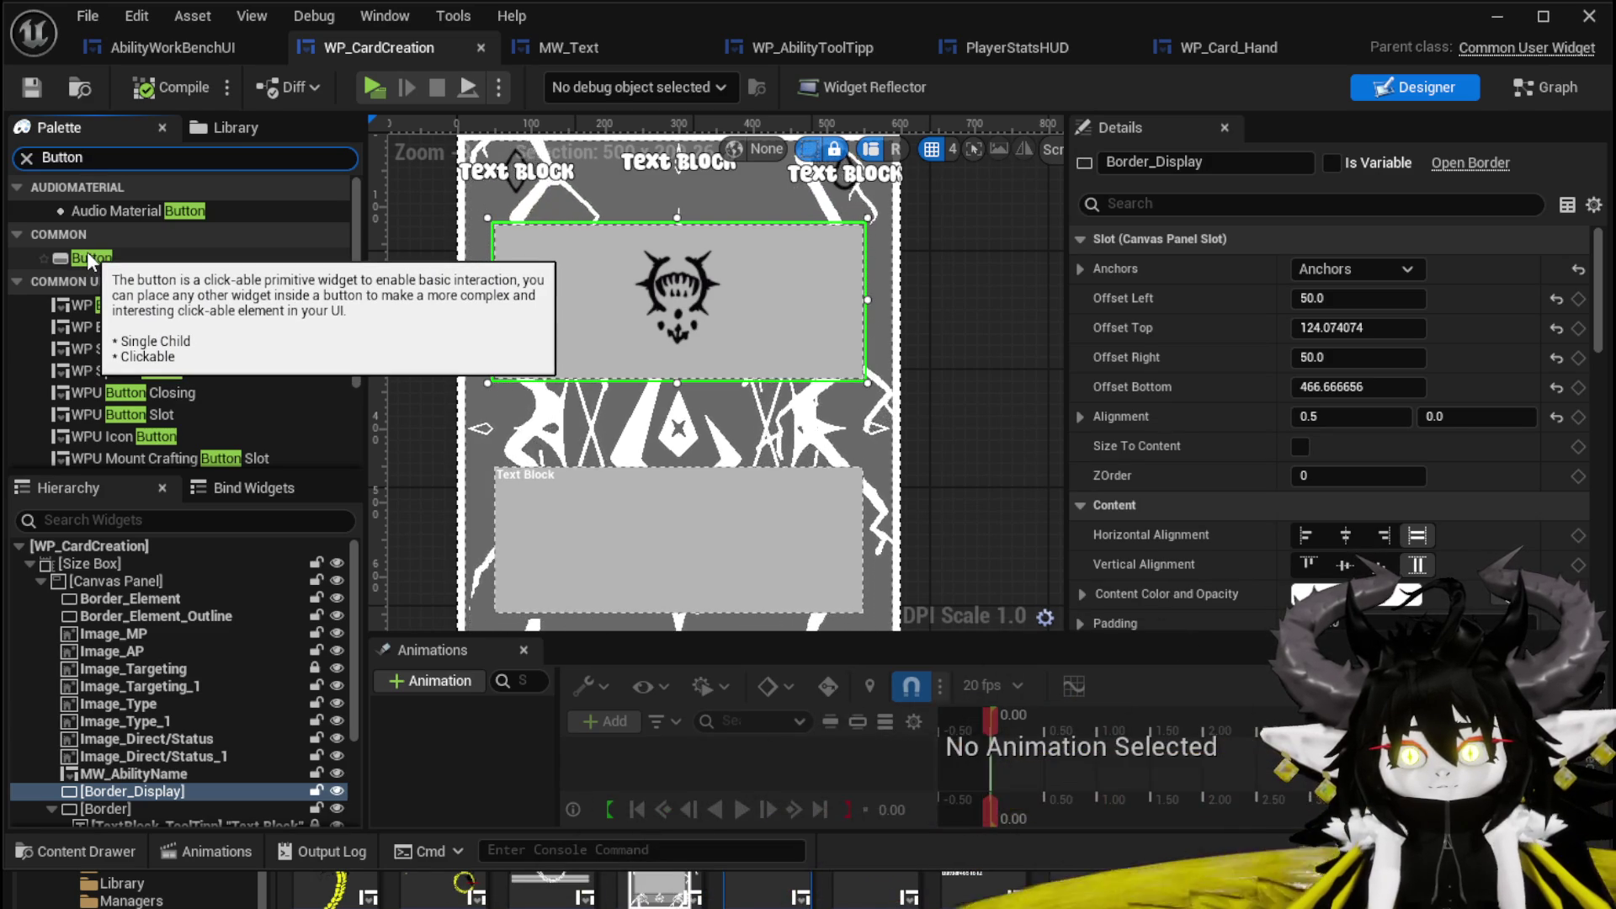
mouse_move(91, 259)
mouse_down()
mouse_move(252, 320)
mouse_move(628, 401)
mouse_move(210, 409)
mouse_move(129, 254)
mouse_move(547, 198)
mouse_move(622, 350)
mouse_move(612, 407)
mouse_move(71, 705)
mouse_move(84, 563)
mouse_move(89, 577)
mouse_move(517, 259)
mouse_move(517, 138)
mouse_move(777, 224)
mouse_up()
click(1355, 269)
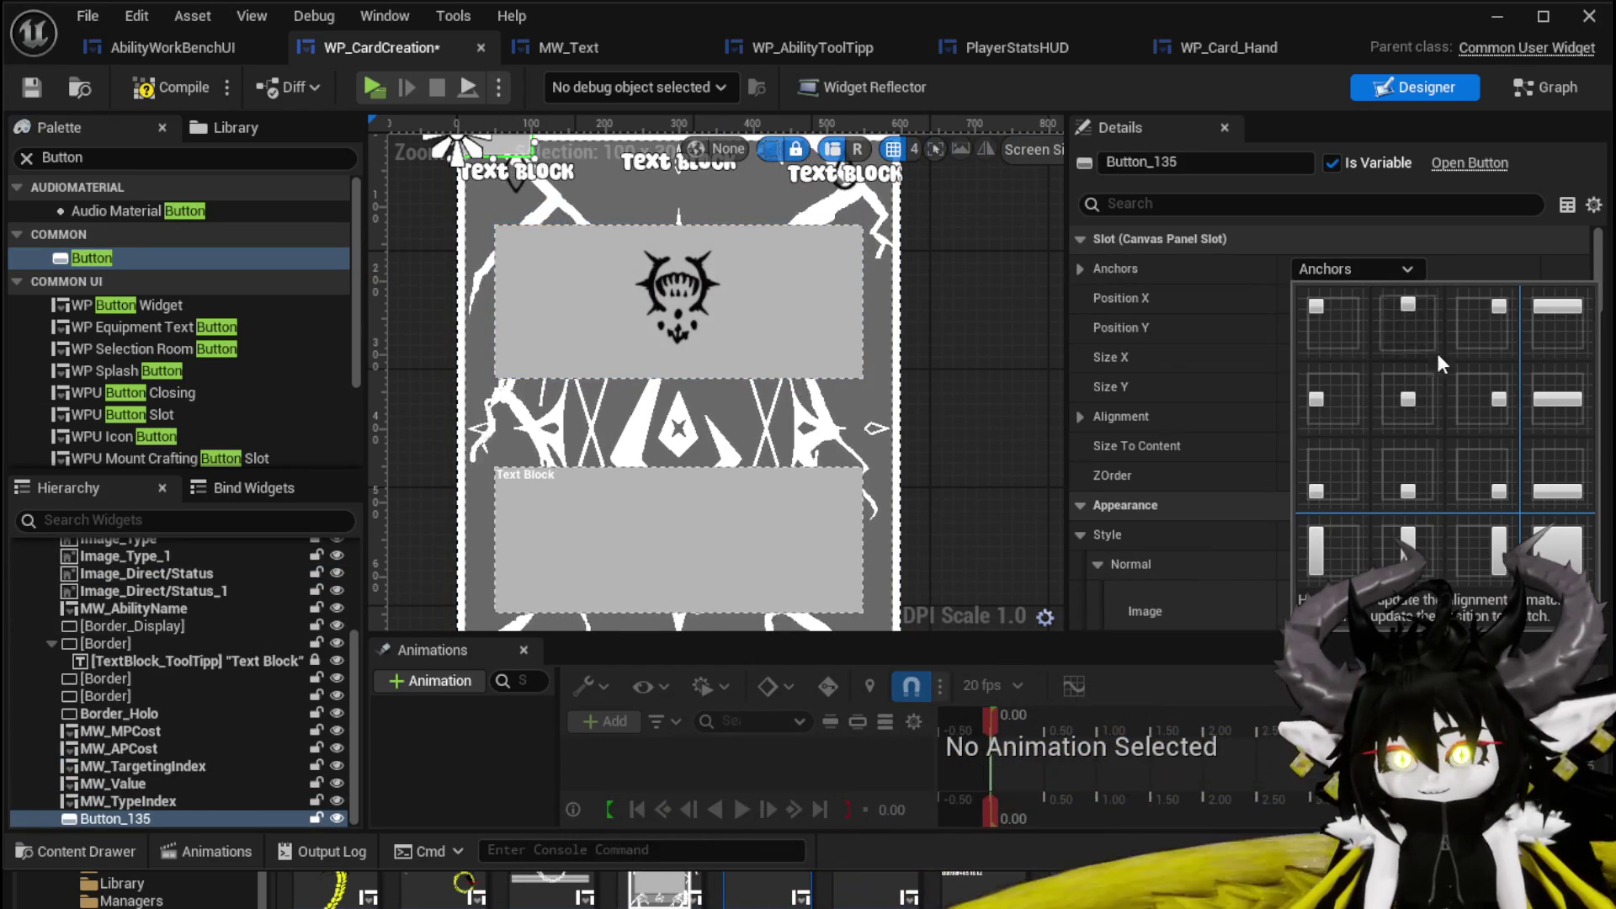
ctrl+shift+click(1397, 395)
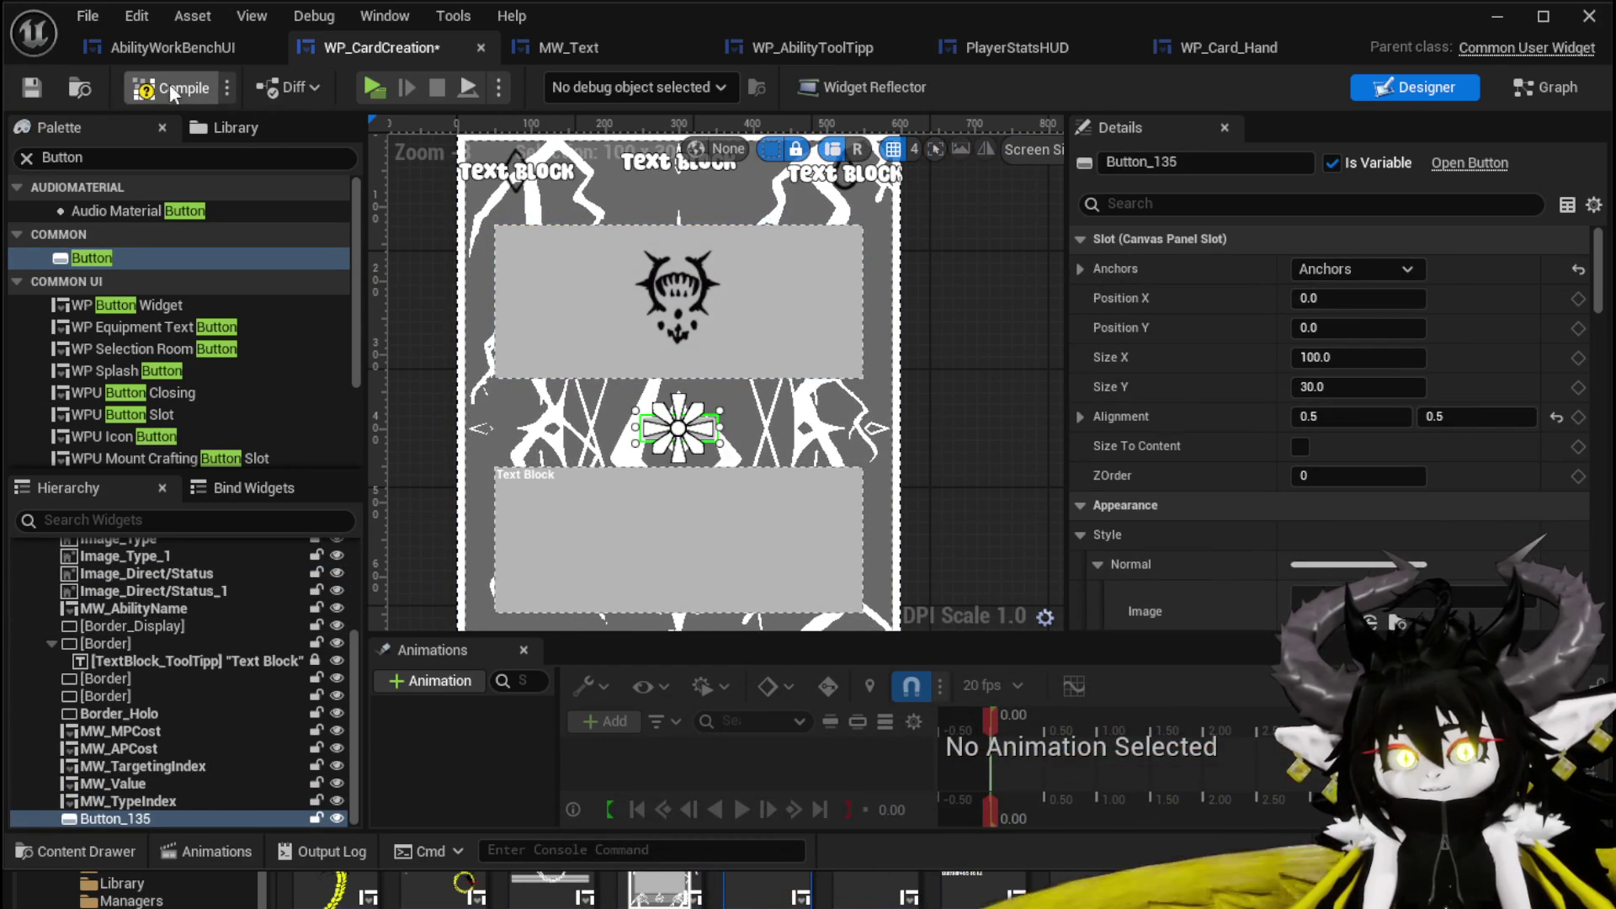
click(35, 86)
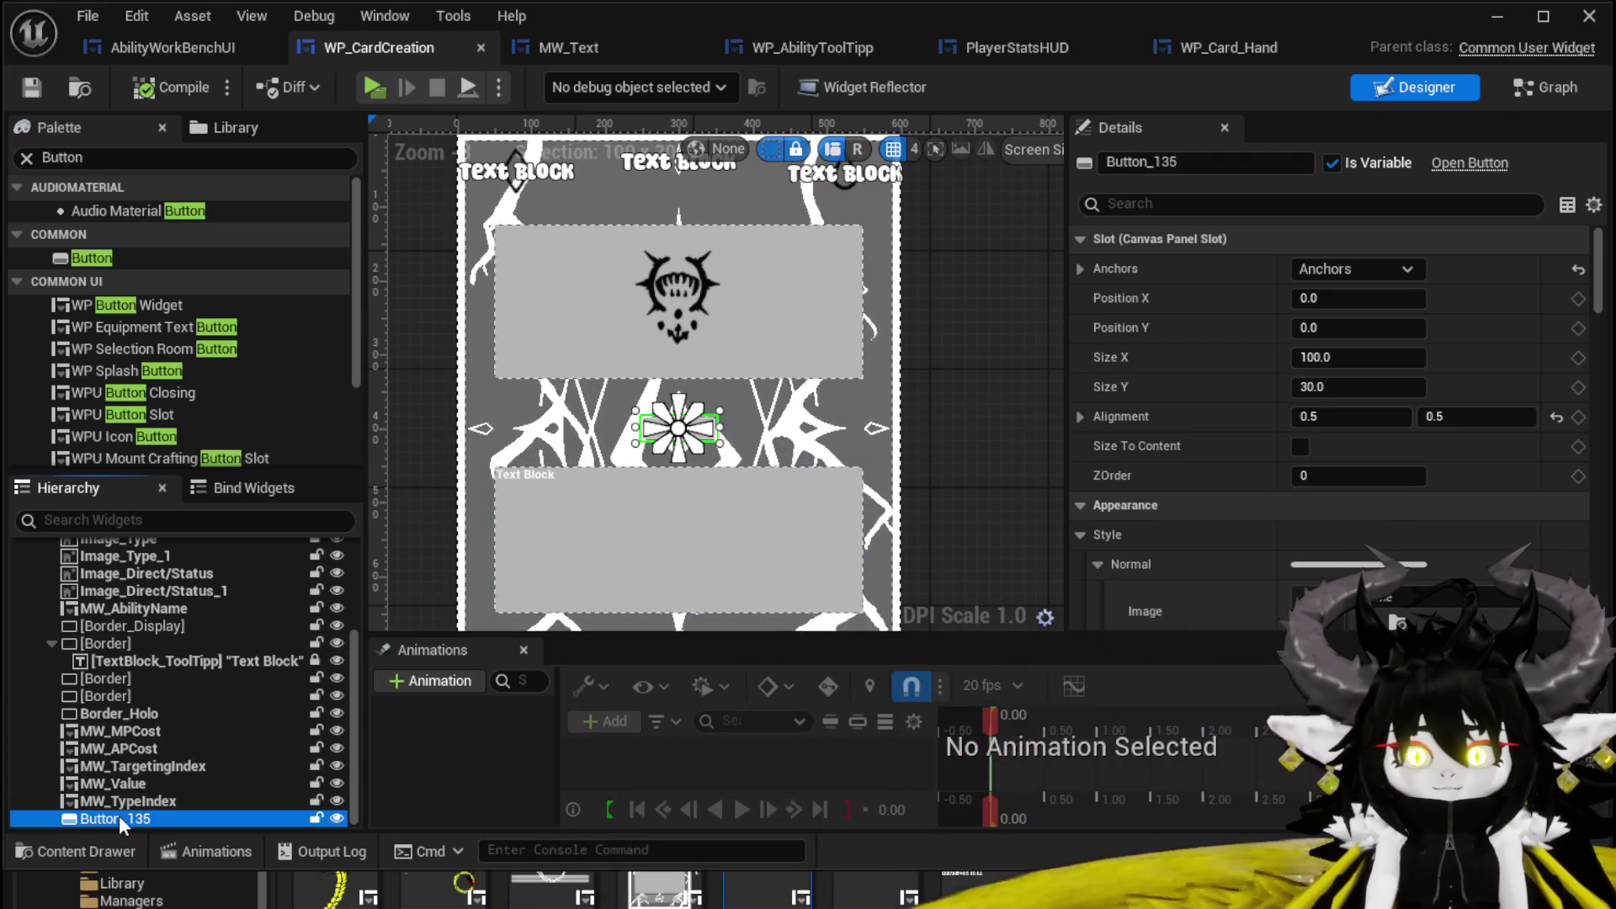
key(Delete)
click(29, 162)
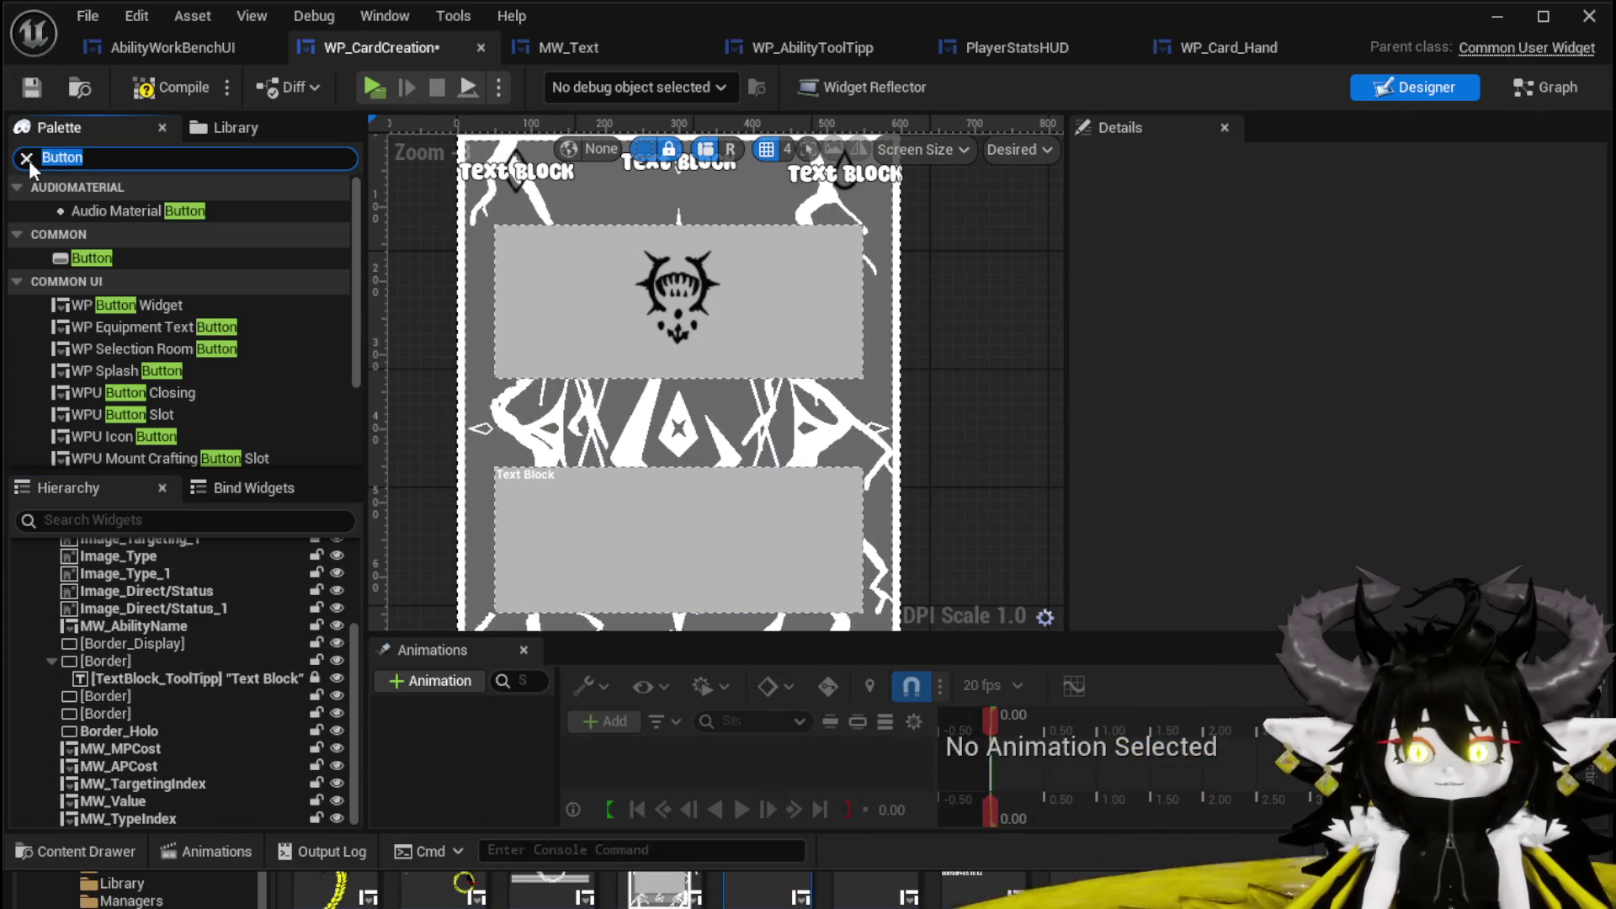
Add a WP Button Widget to the canvas panel, anchor it to the card's centre, and save.
text(W)
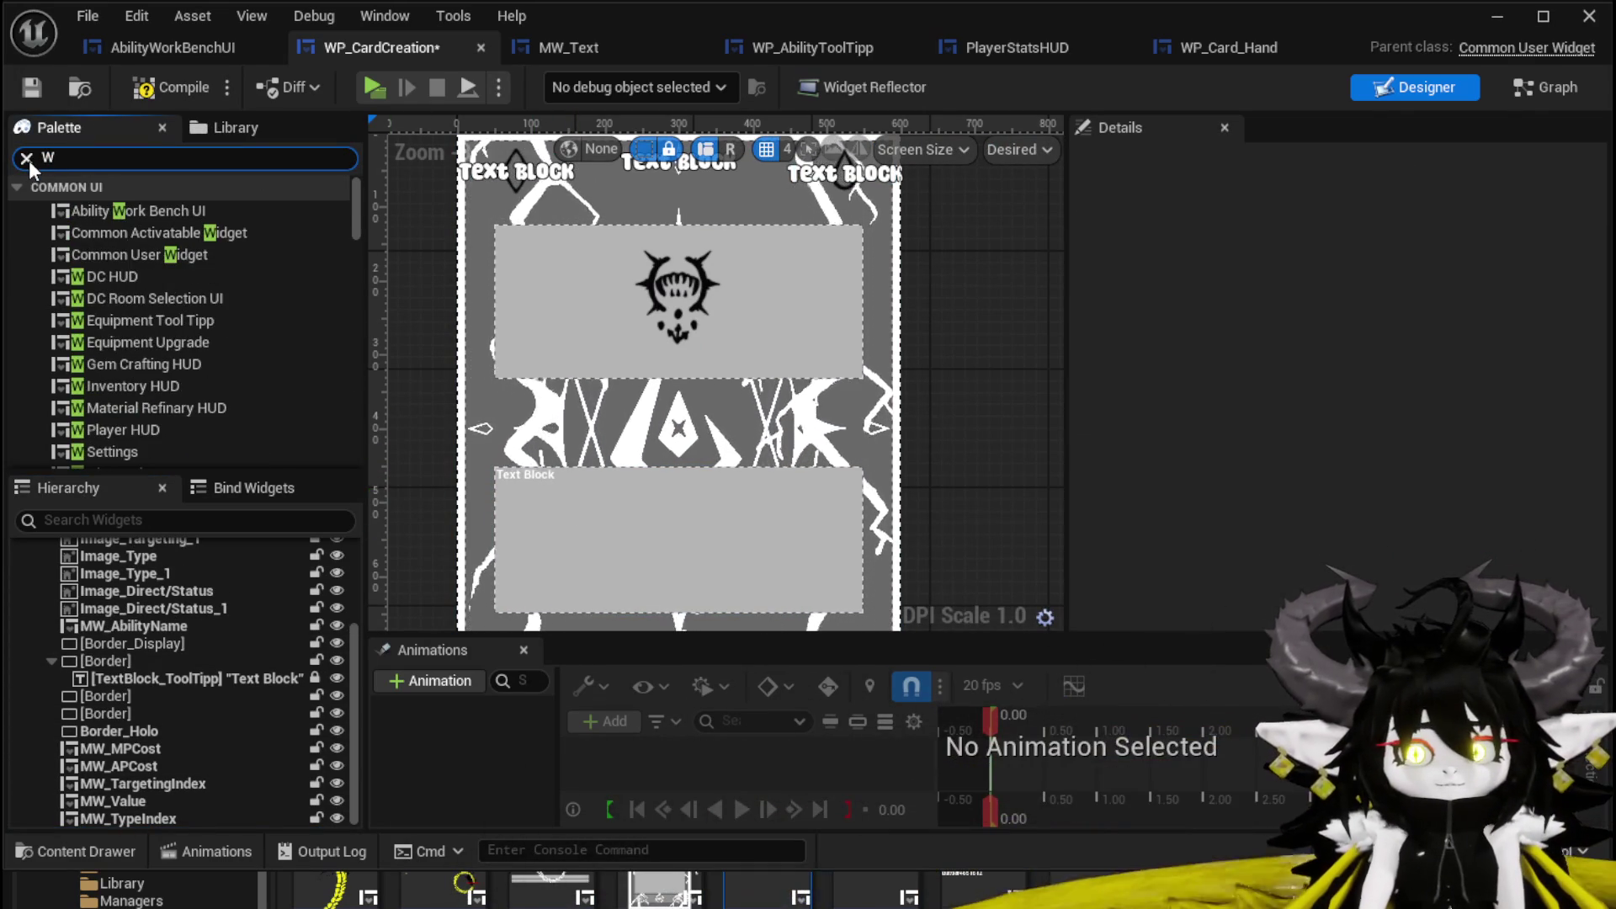
text(P Button)
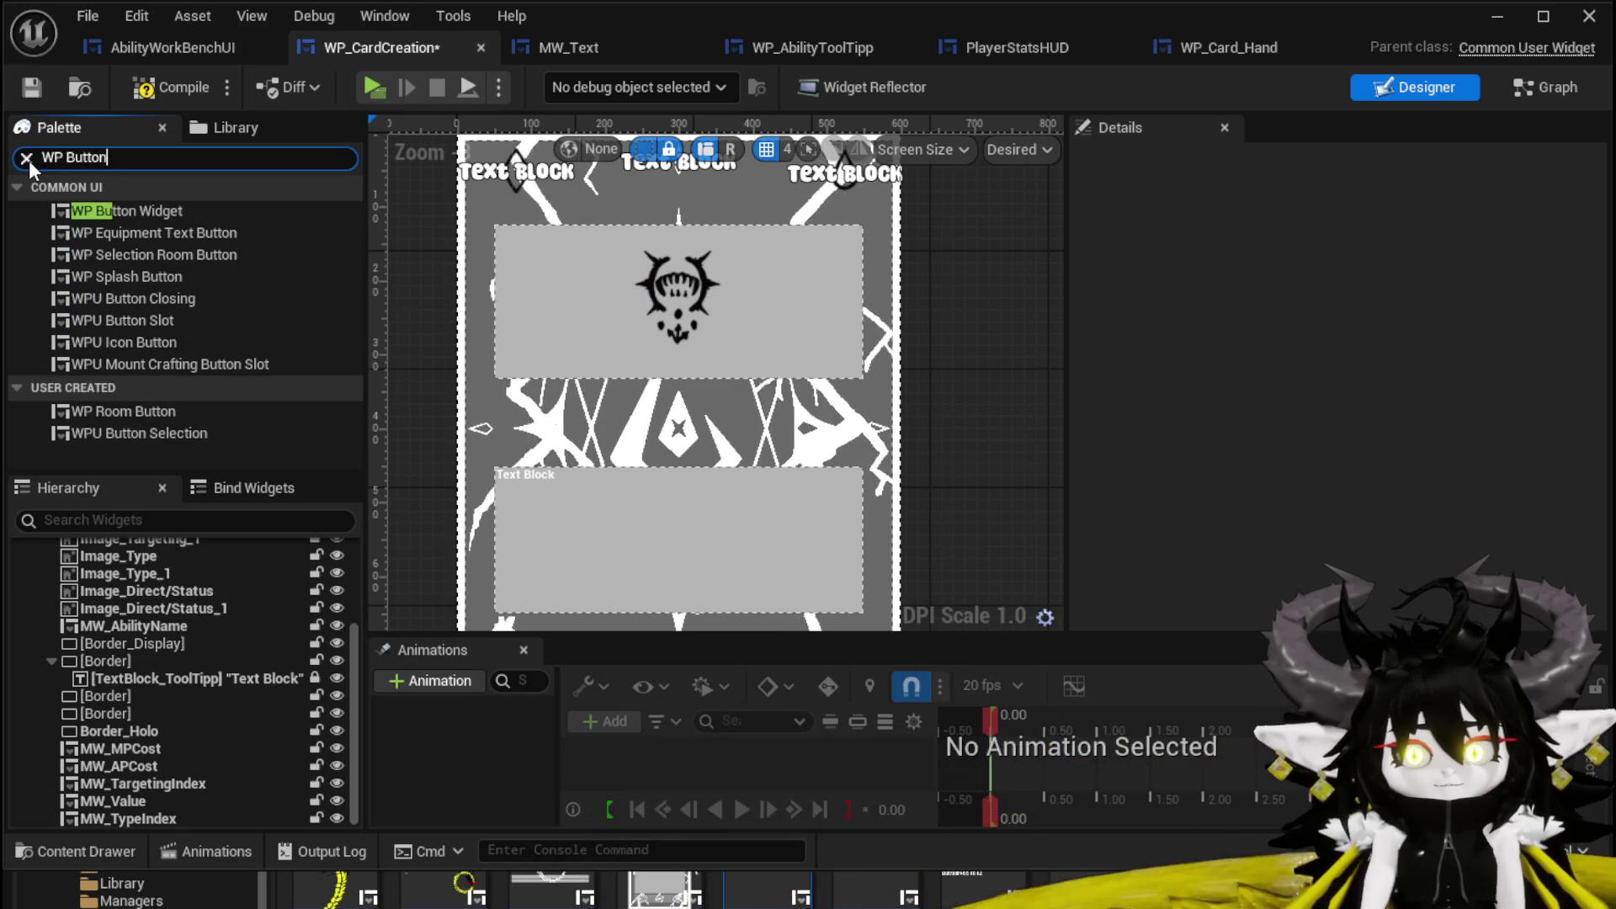
drag(175, 209, 127, 578)
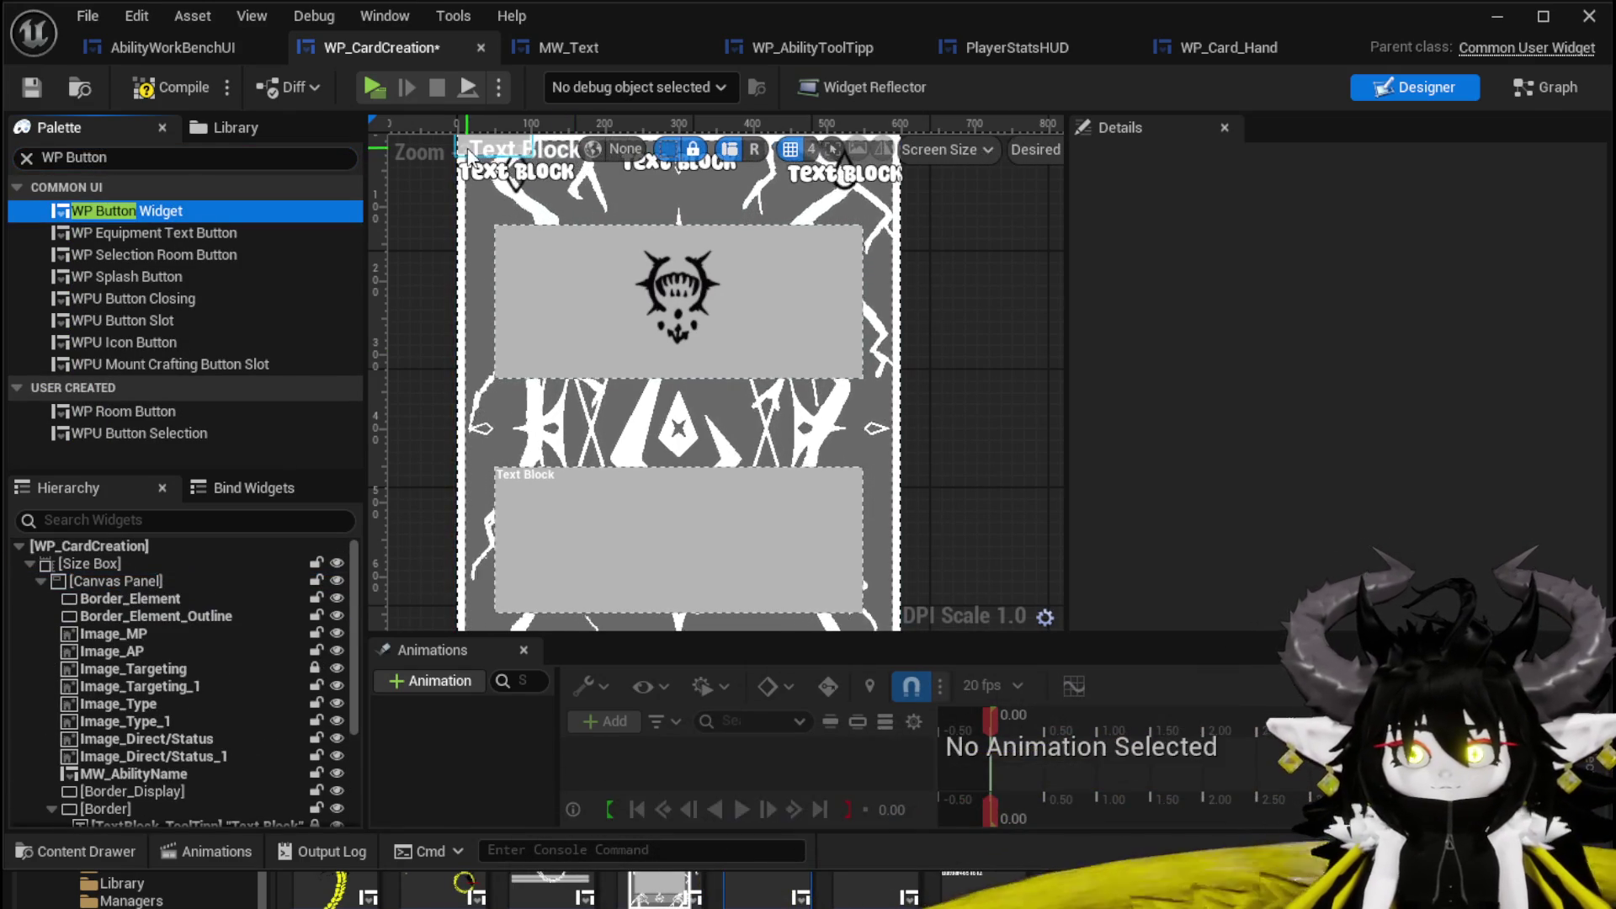
click(1337, 267)
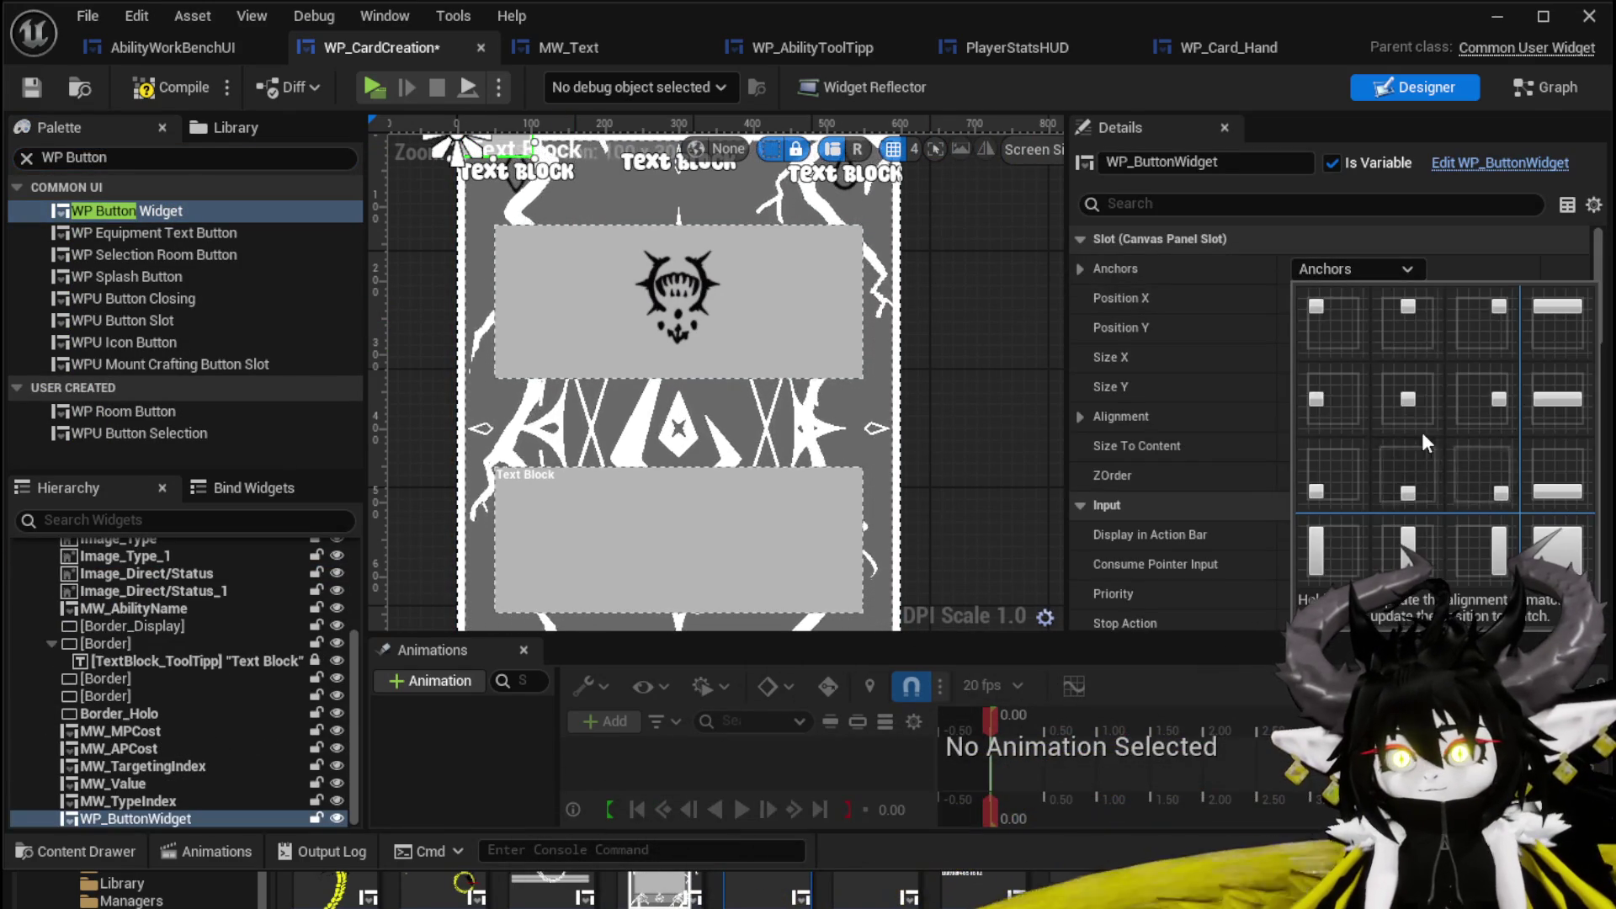
ctrl+shift+click(1397, 429)
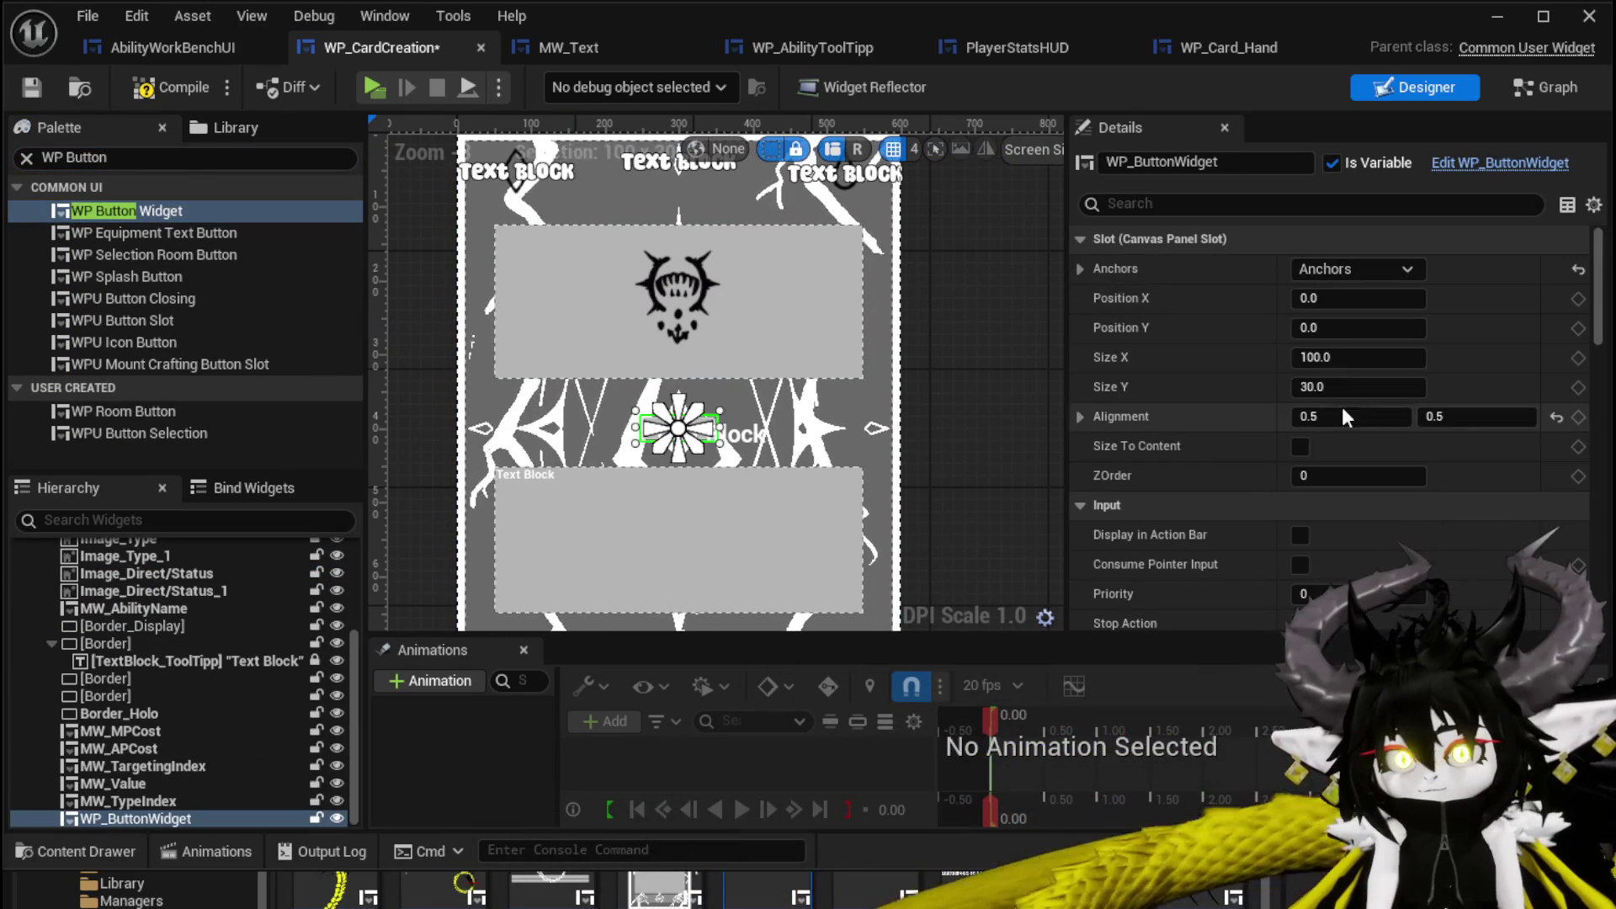
click(30, 90)
Set the button widget's Name to 'Element', then compile and save WP_CardCreation.
scroll(1430, 421, down, 15)
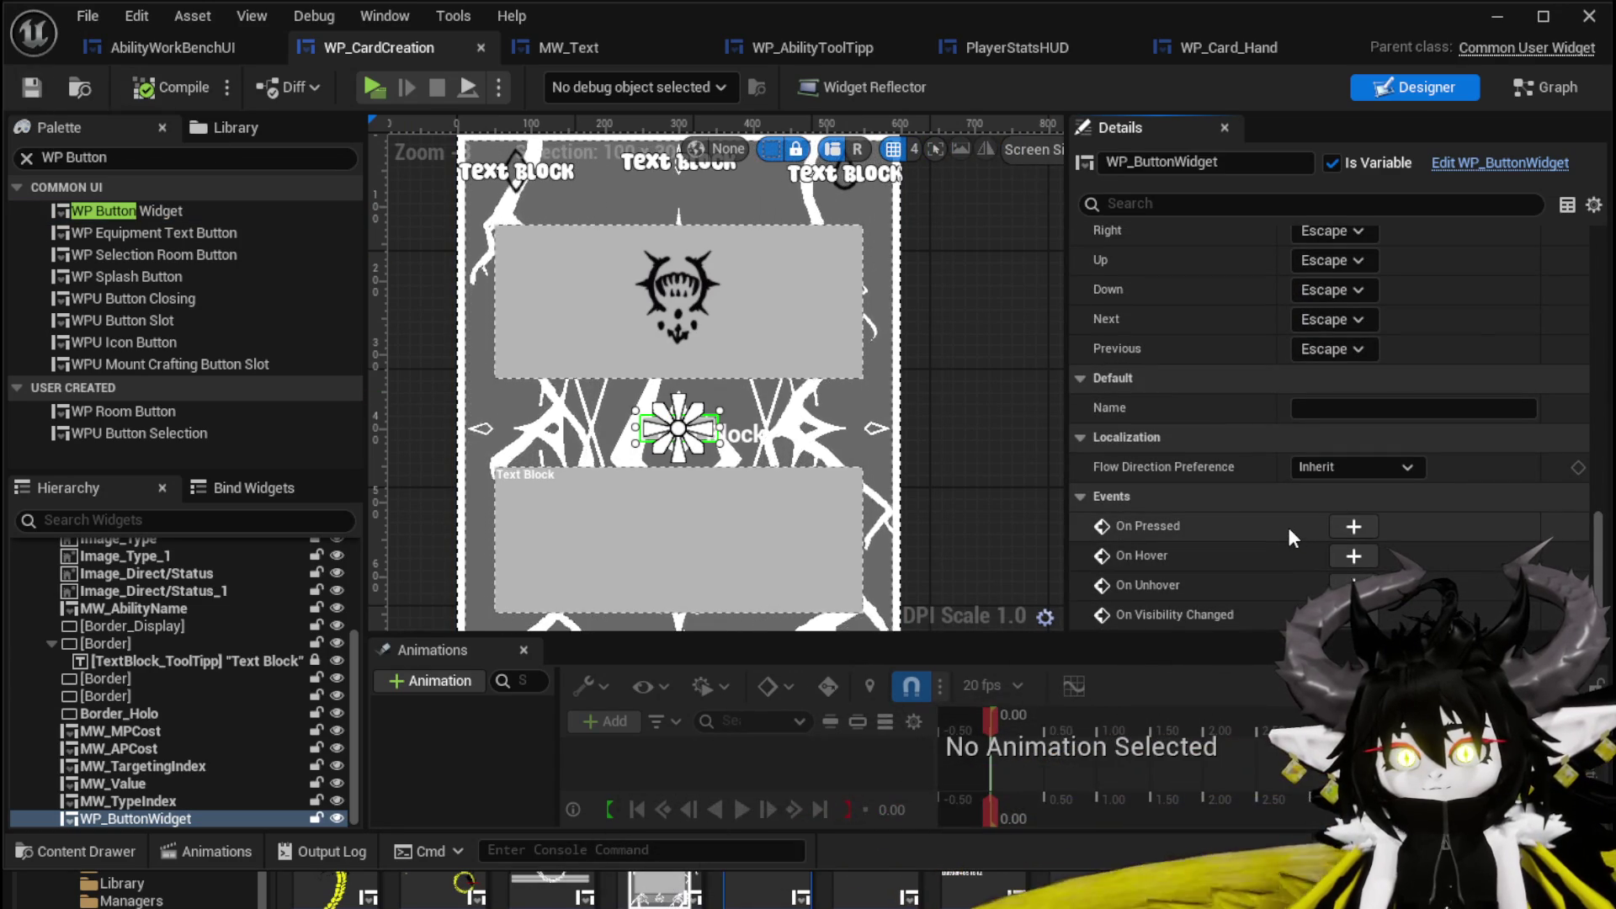
scroll(1287, 527, up, 10)
scroll(1288, 527, up, 5)
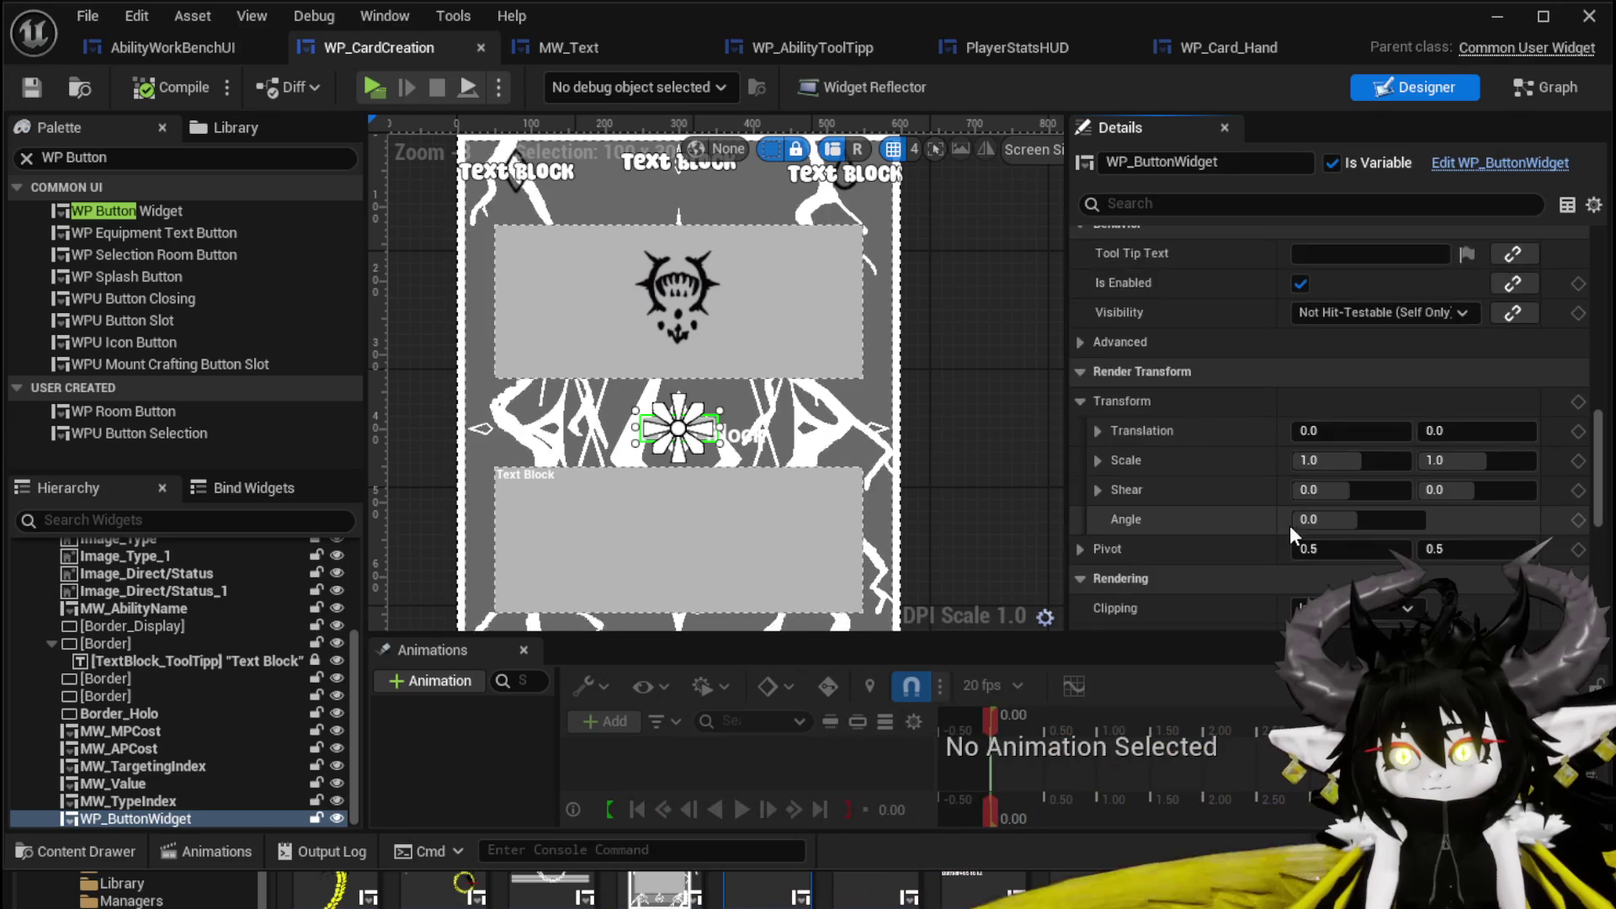
scroll(1289, 525, up, 5)
scroll(1289, 525, up, 10)
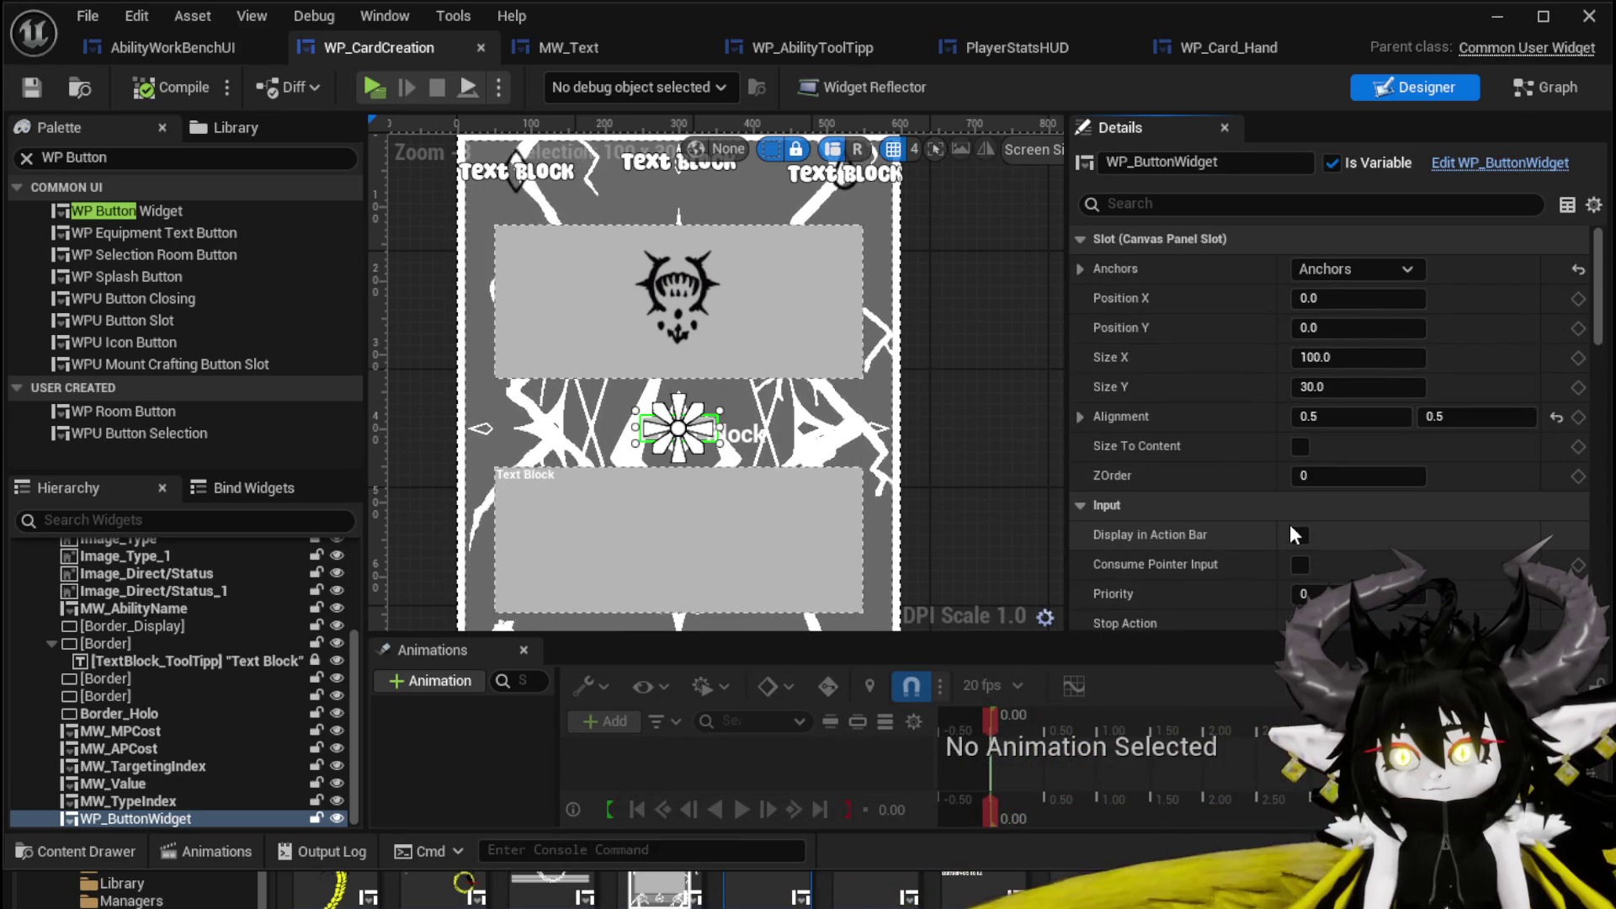
scroll(1292, 531, down, 8)
scroll(1293, 526, down, 5)
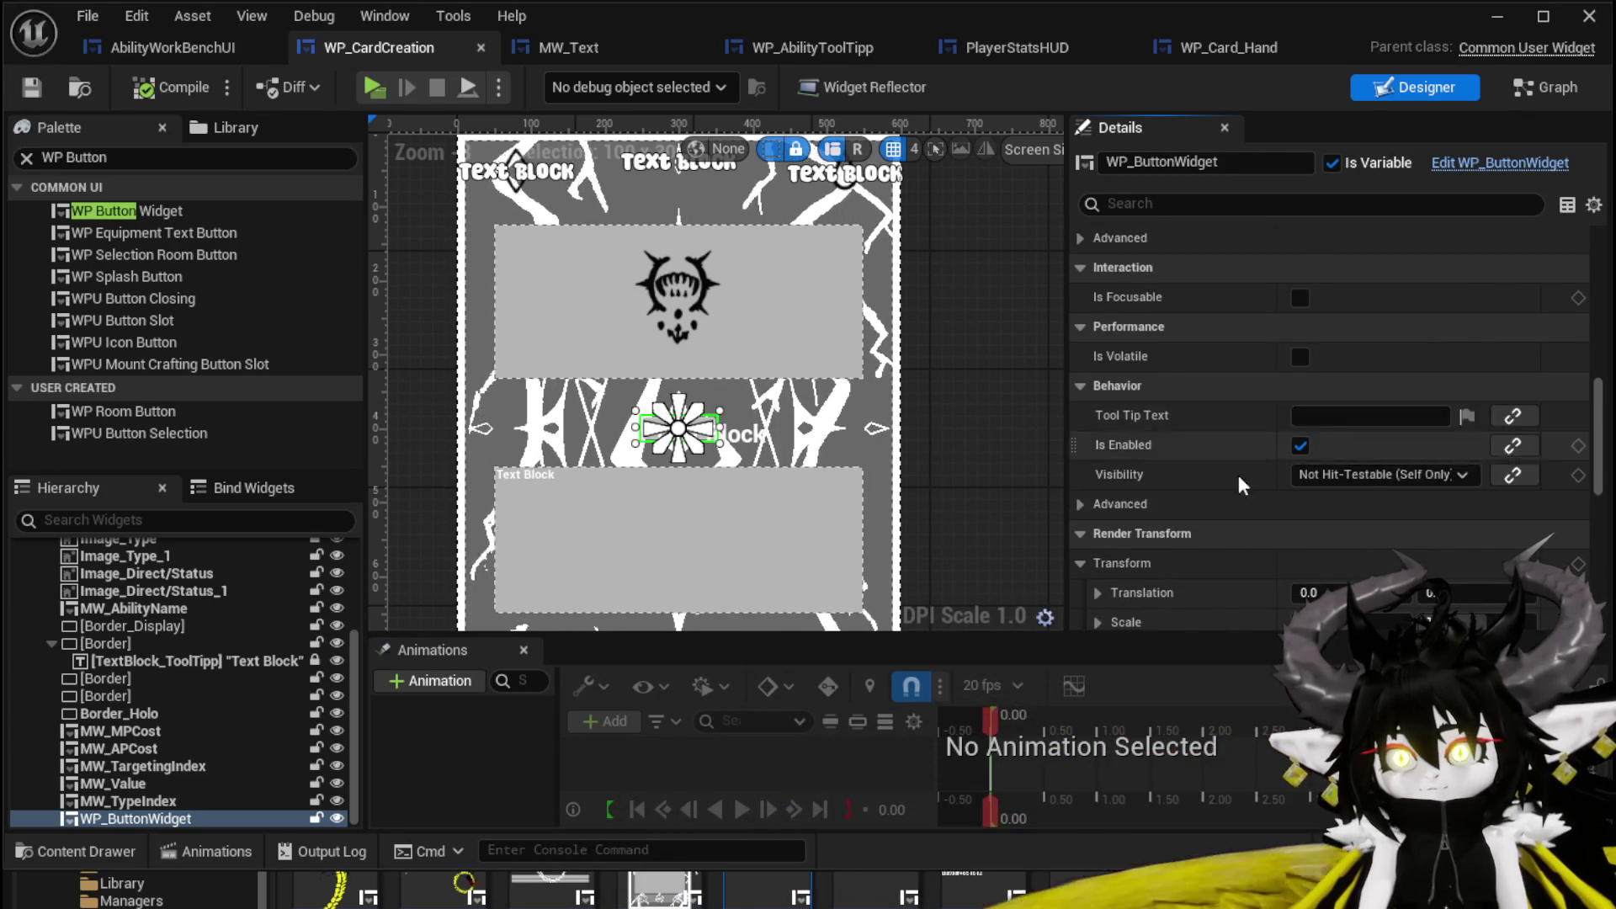
scroll(1276, 451, down, 10)
click(1330, 431)
text(Element)
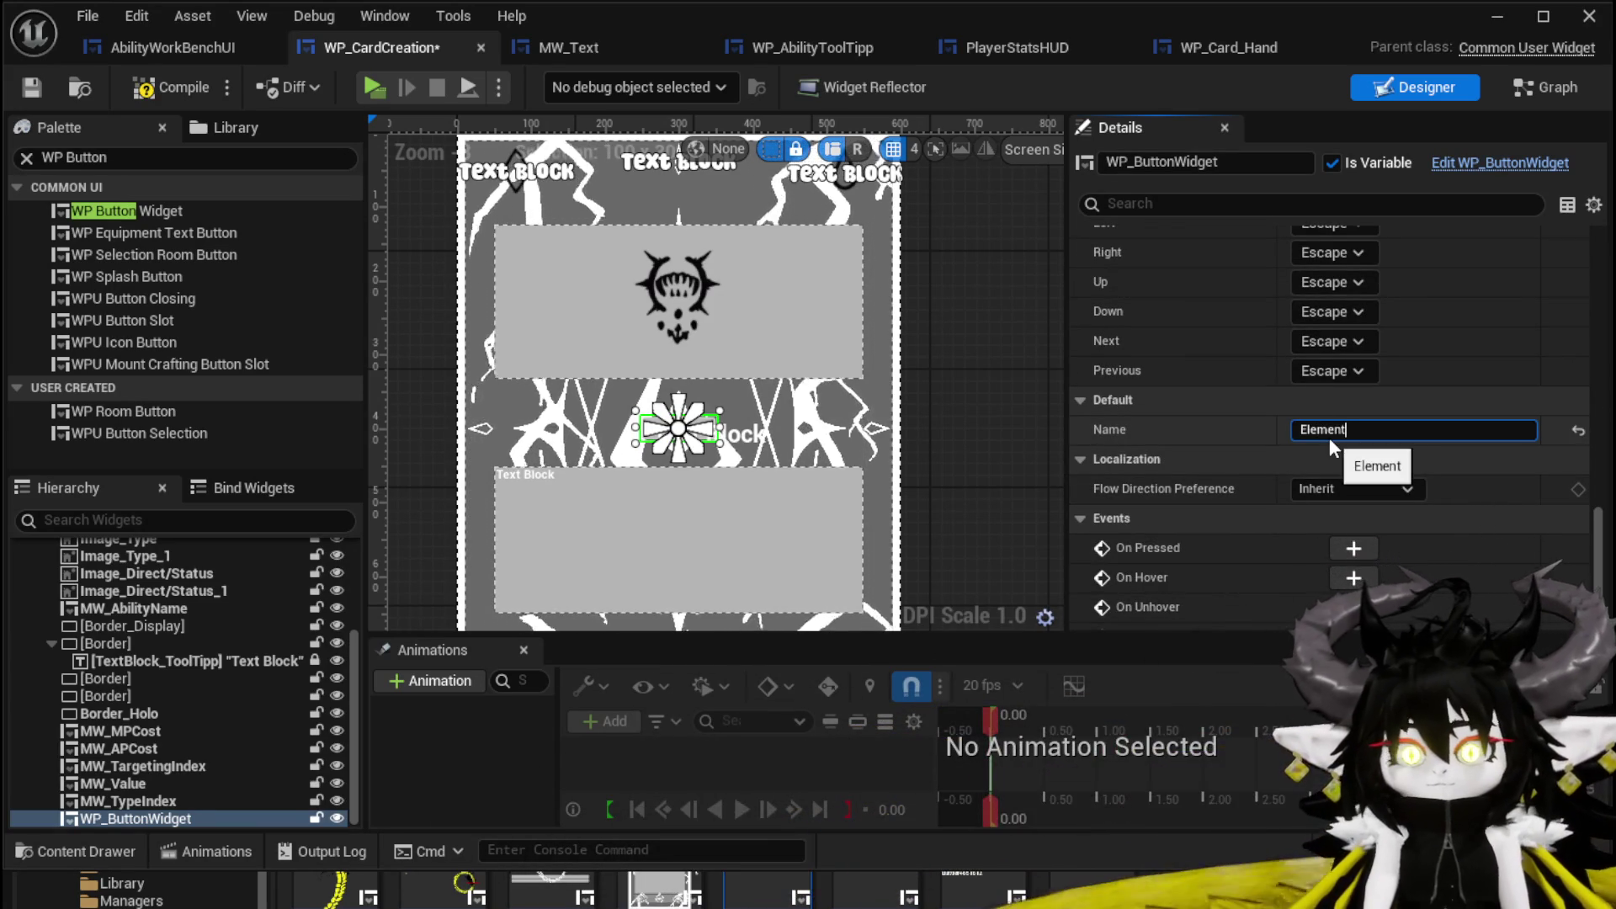
click(156, 87)
click(32, 88)
Pan and zoom the Designer canvas to review the card from bottom to top.
drag(681, 623, 686, 429)
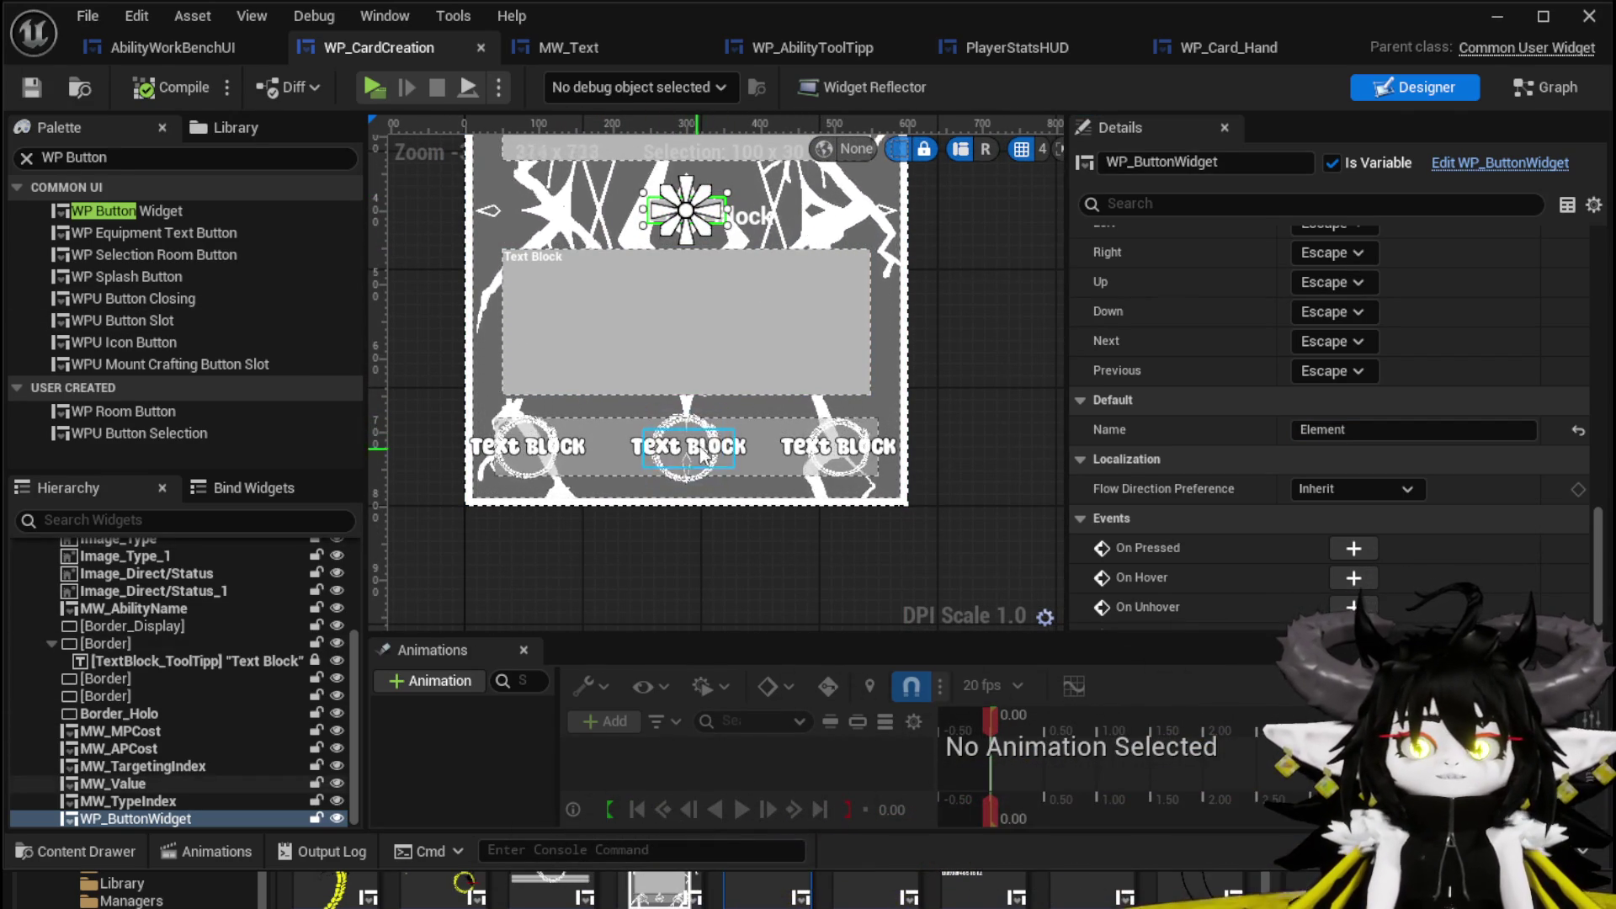
mouse_move(971, 347)
mouse_down()
mouse_move(981, 457)
mouse_move(1004, 435)
mouse_up()
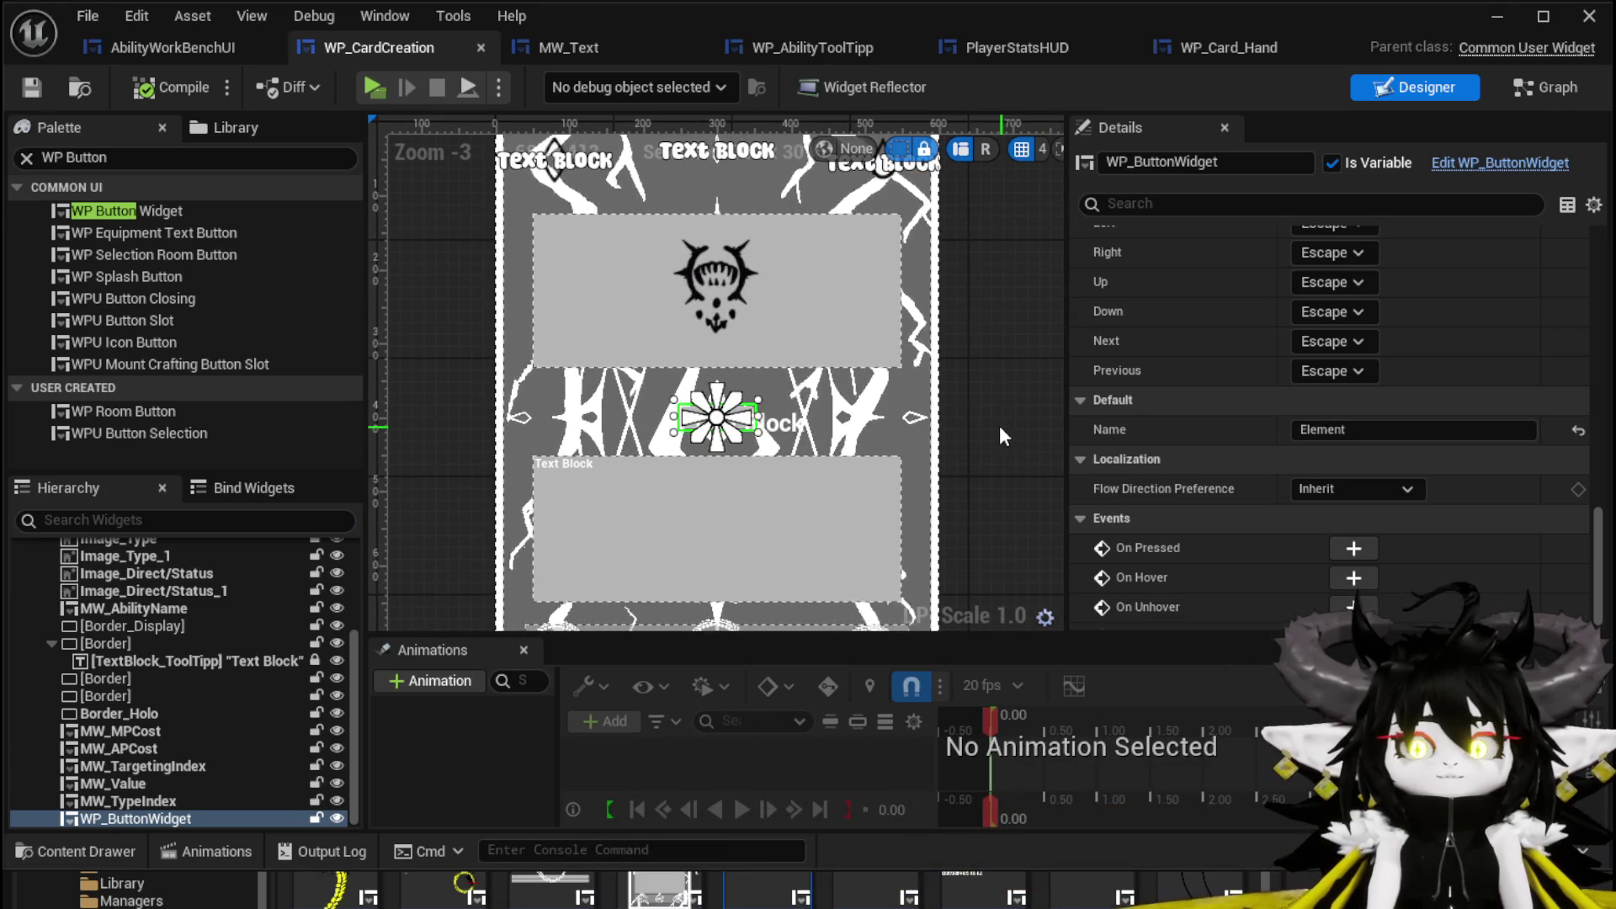
scroll(735, 434, up, 4)
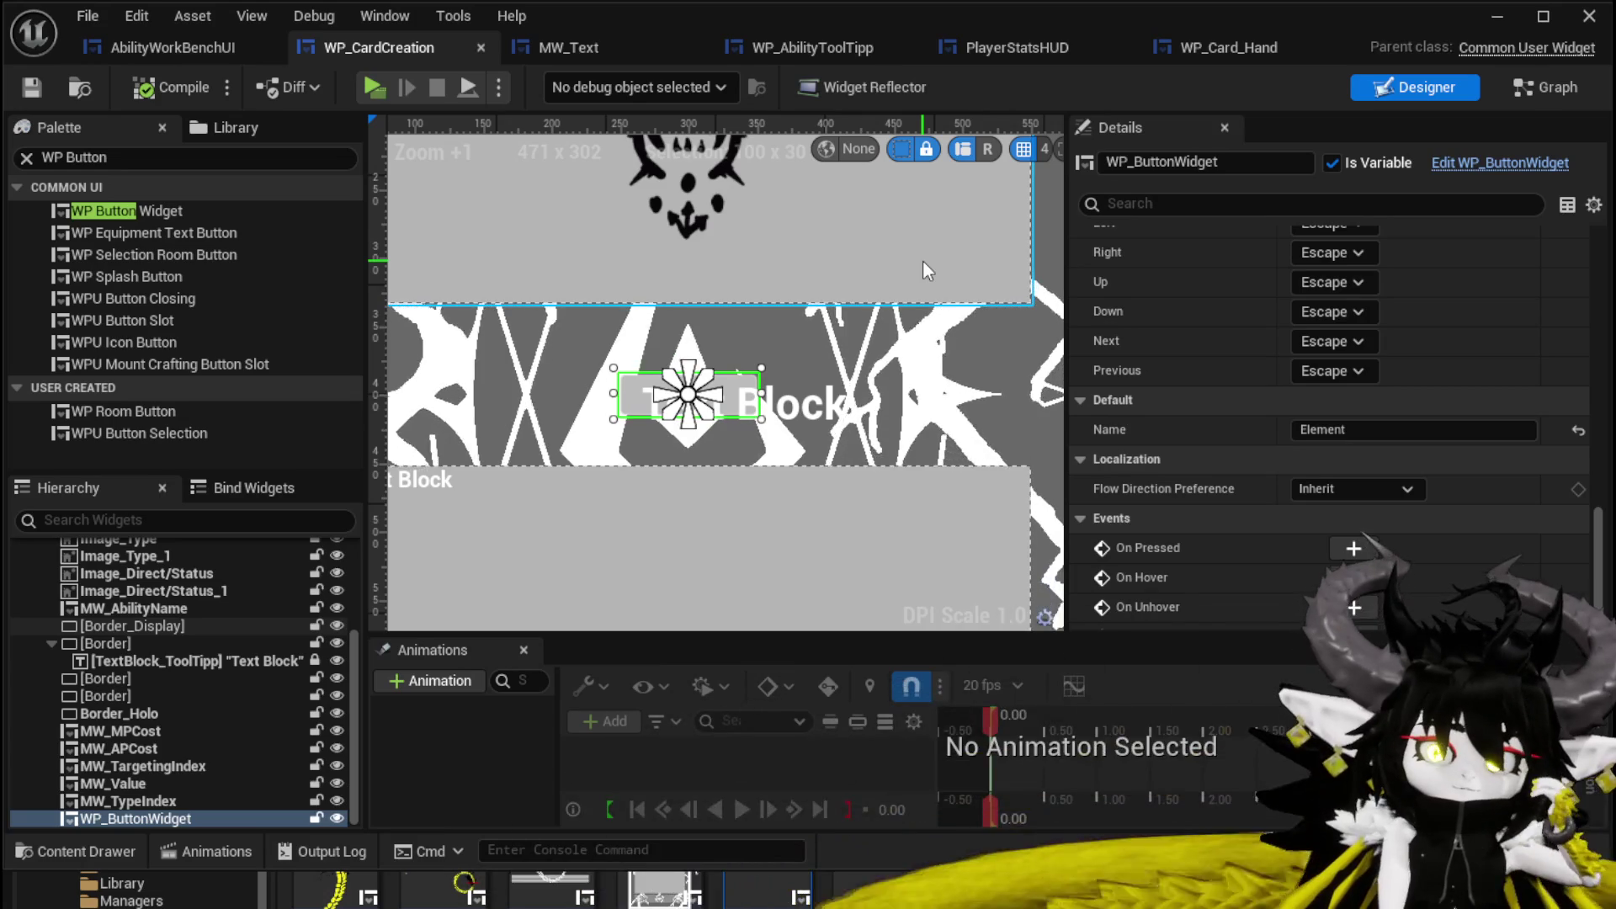
scroll(929, 307, down, 4)
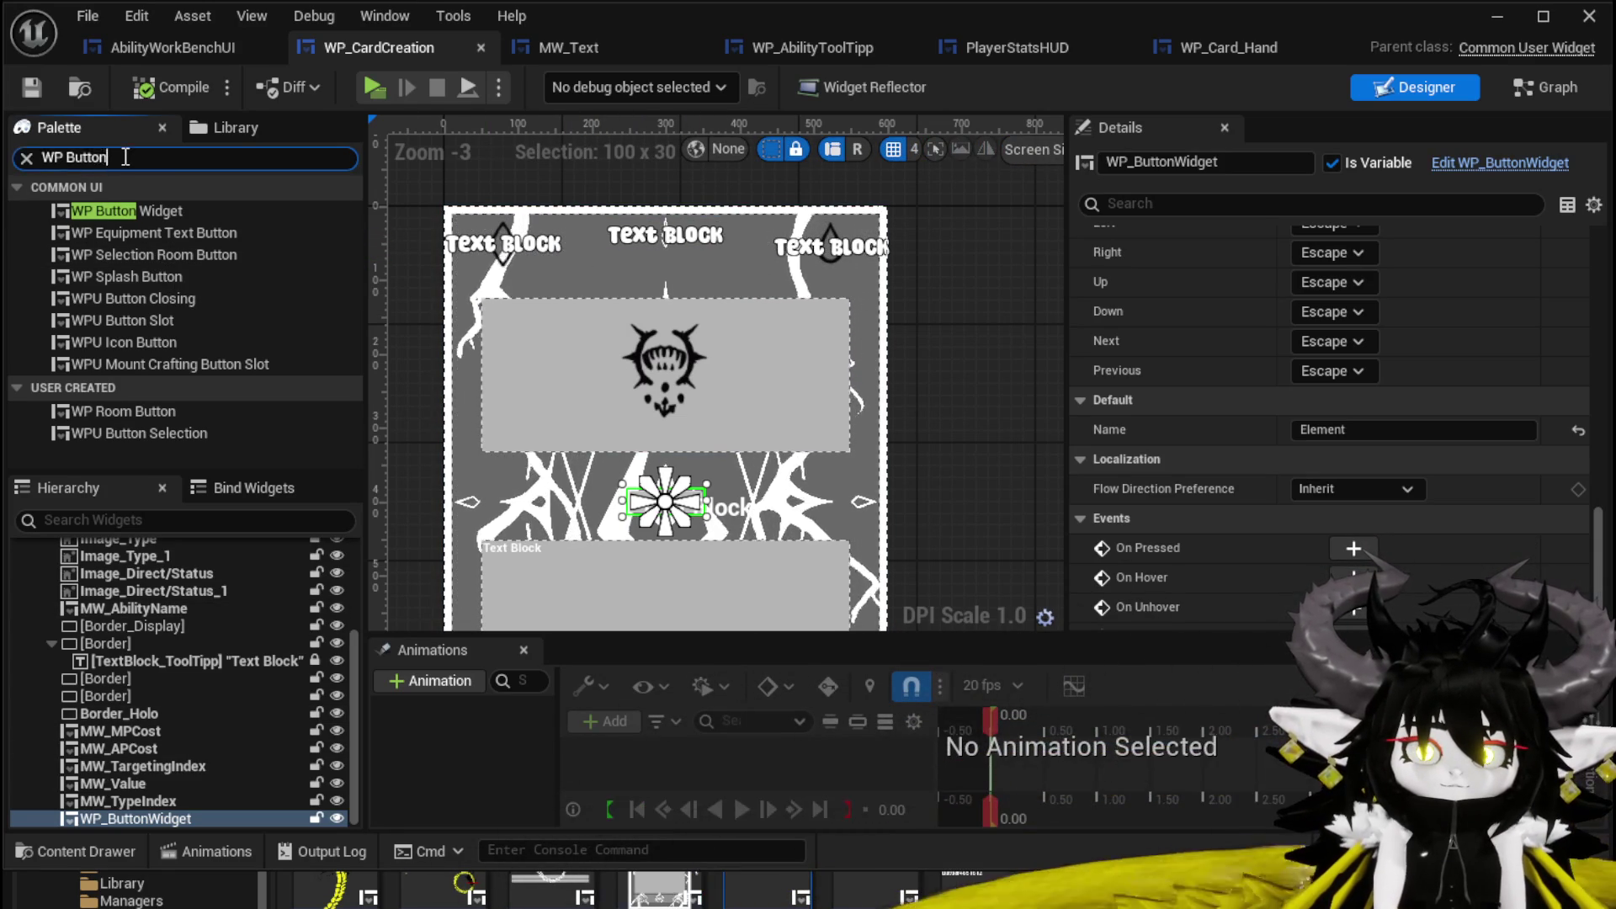
Add an Overlay to the card's hierarchy, anchor it to full stretch, and compile.
text(Over)
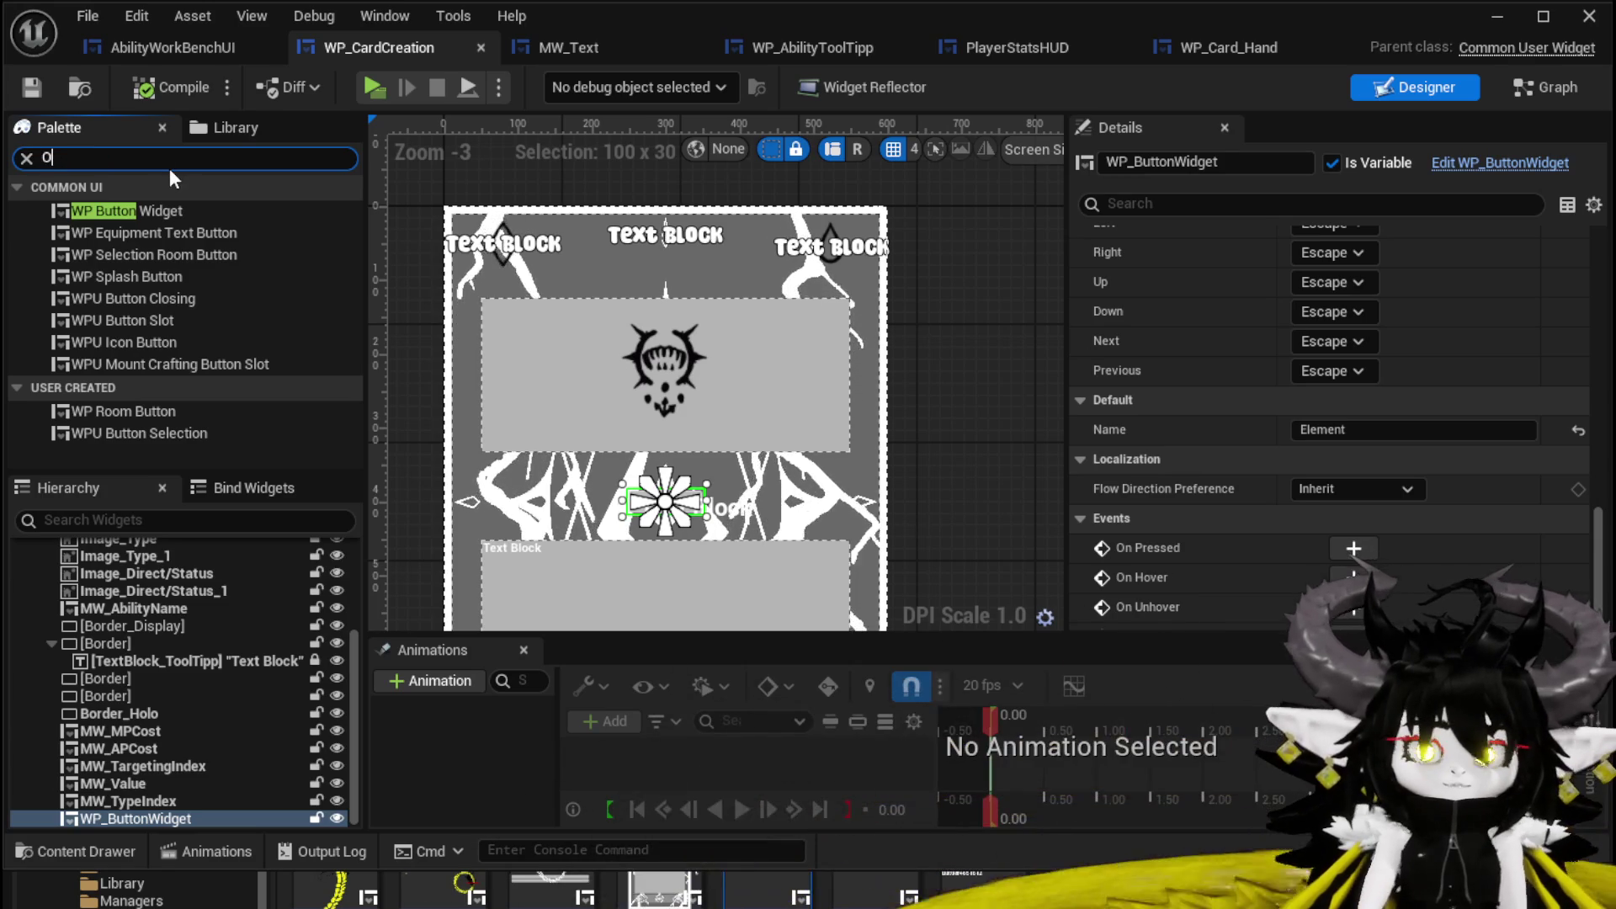
click(115, 212)
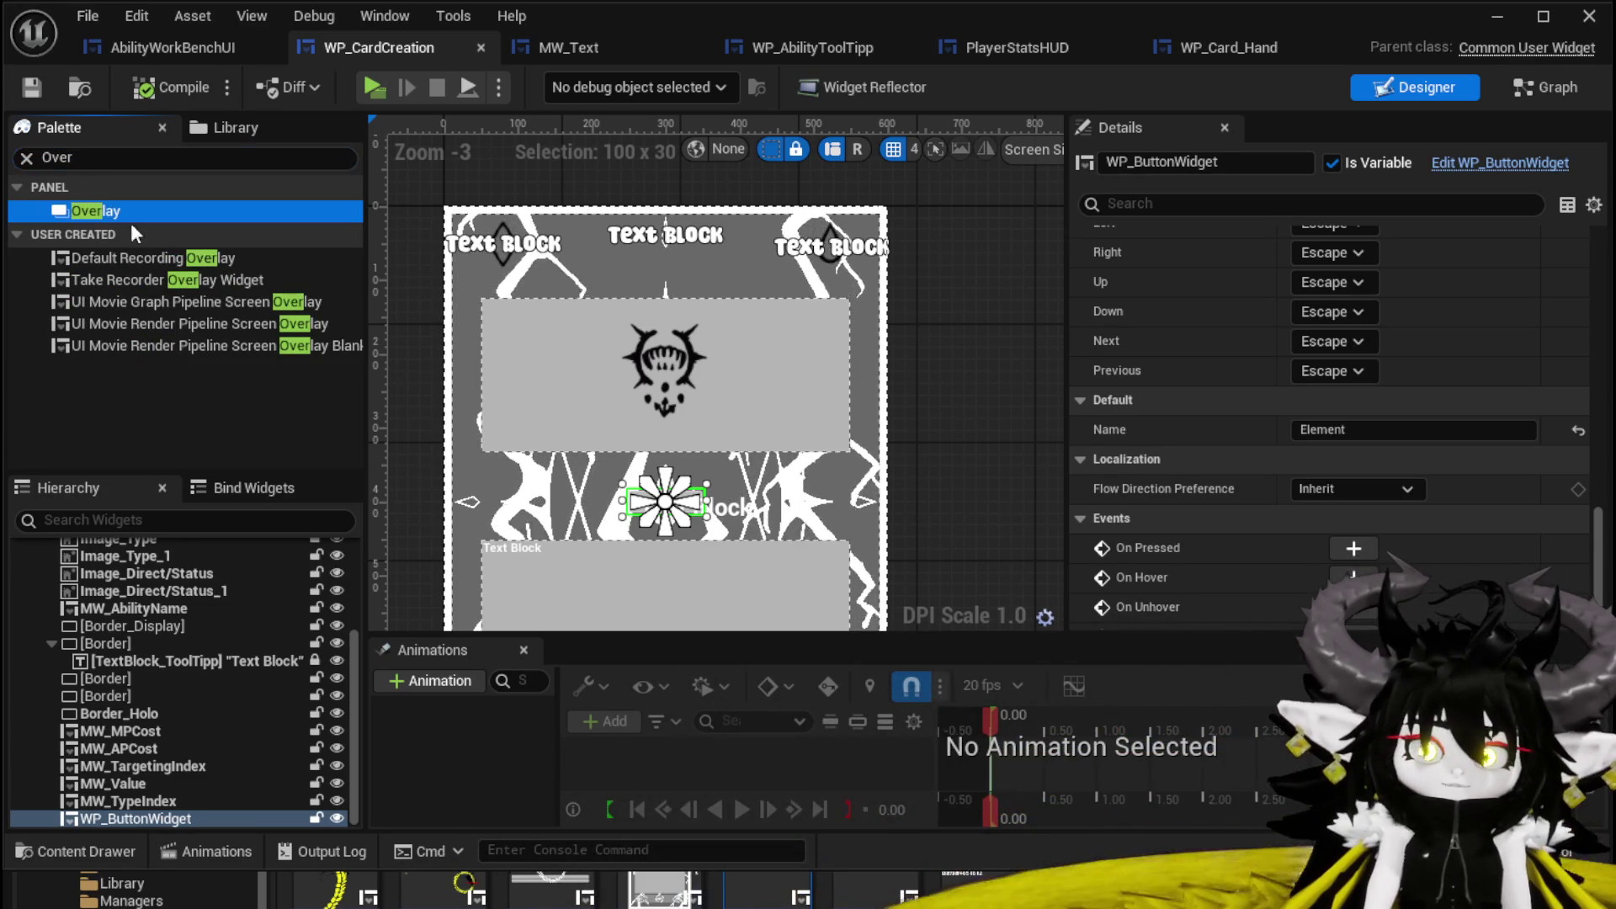
drag(175, 591, 176, 591)
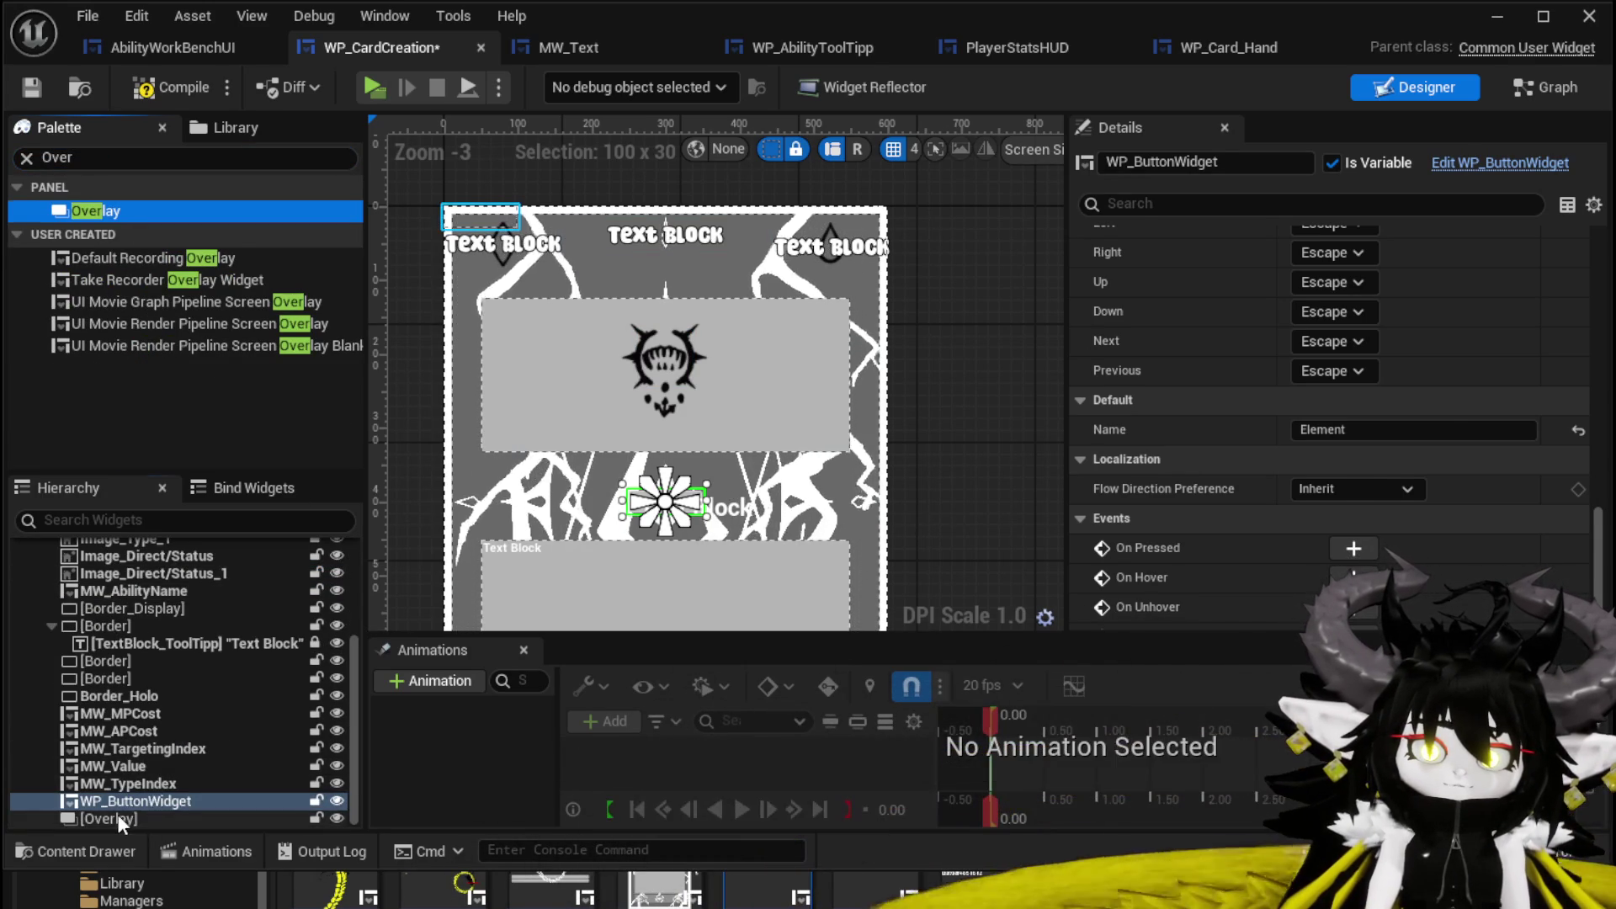
click(118, 817)
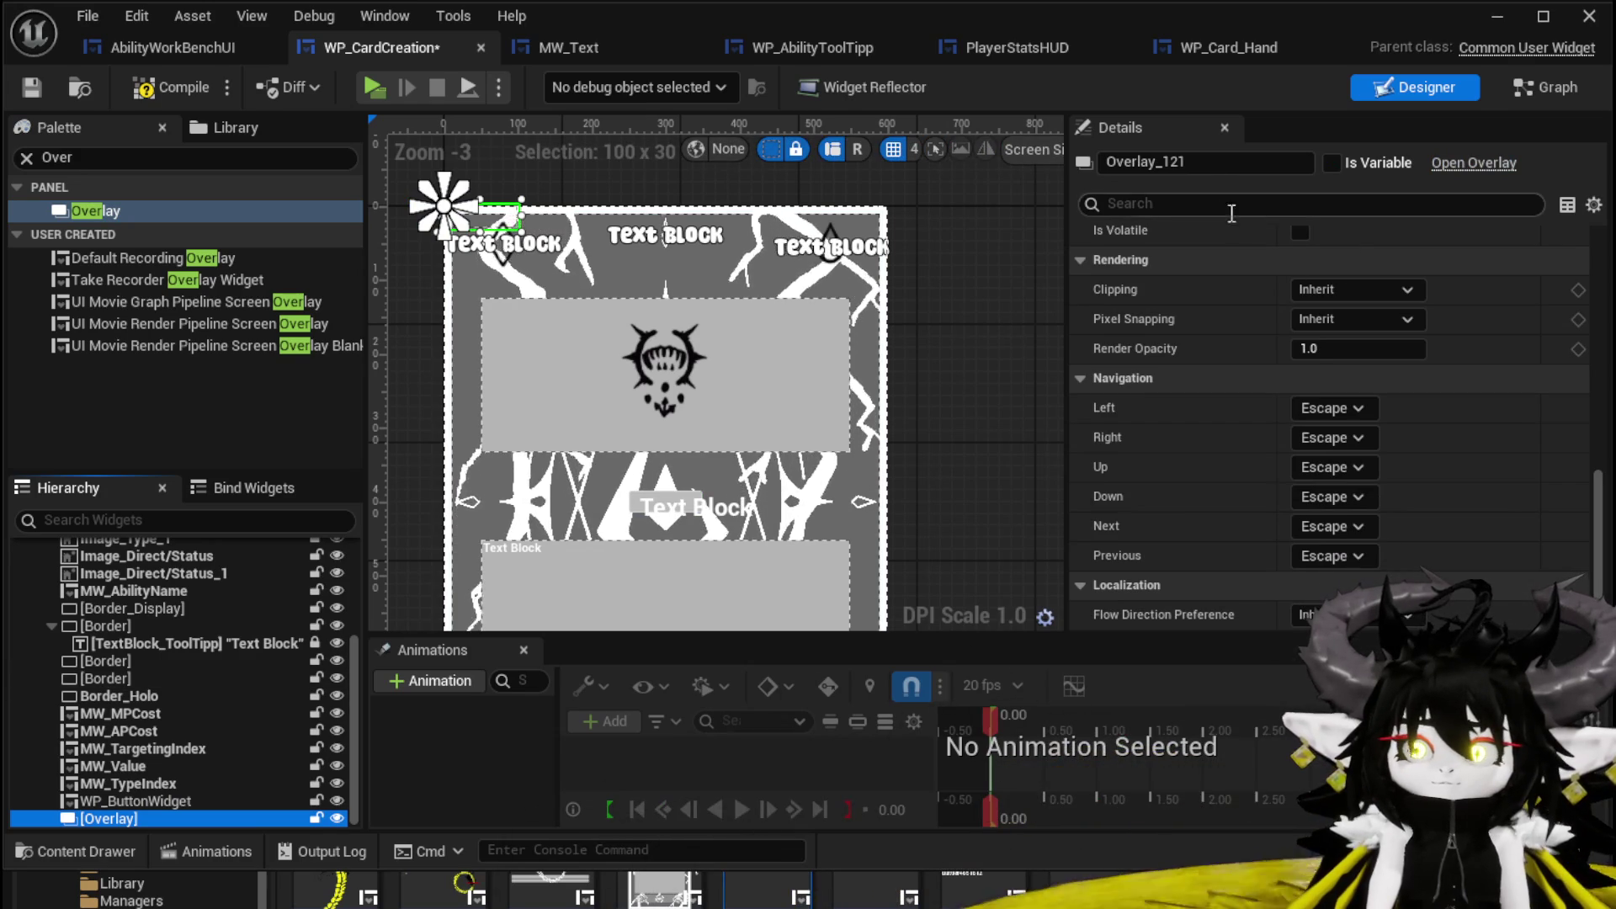
scroll(1288, 302, up, 5)
scroll(1288, 282, up, 5)
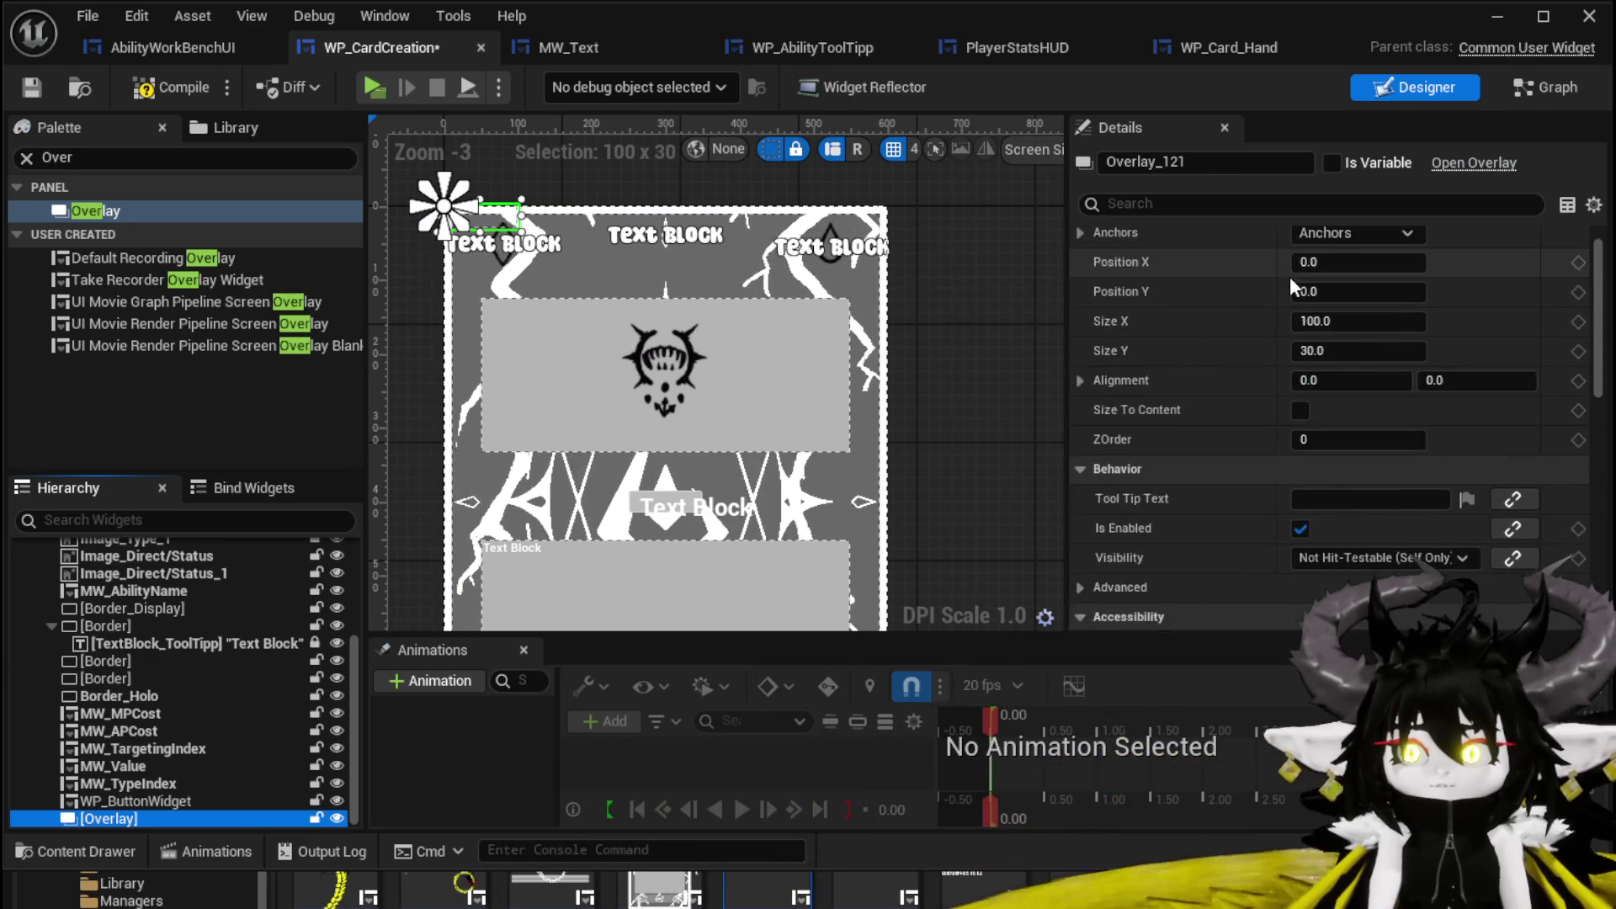
click(1357, 271)
click(1557, 552)
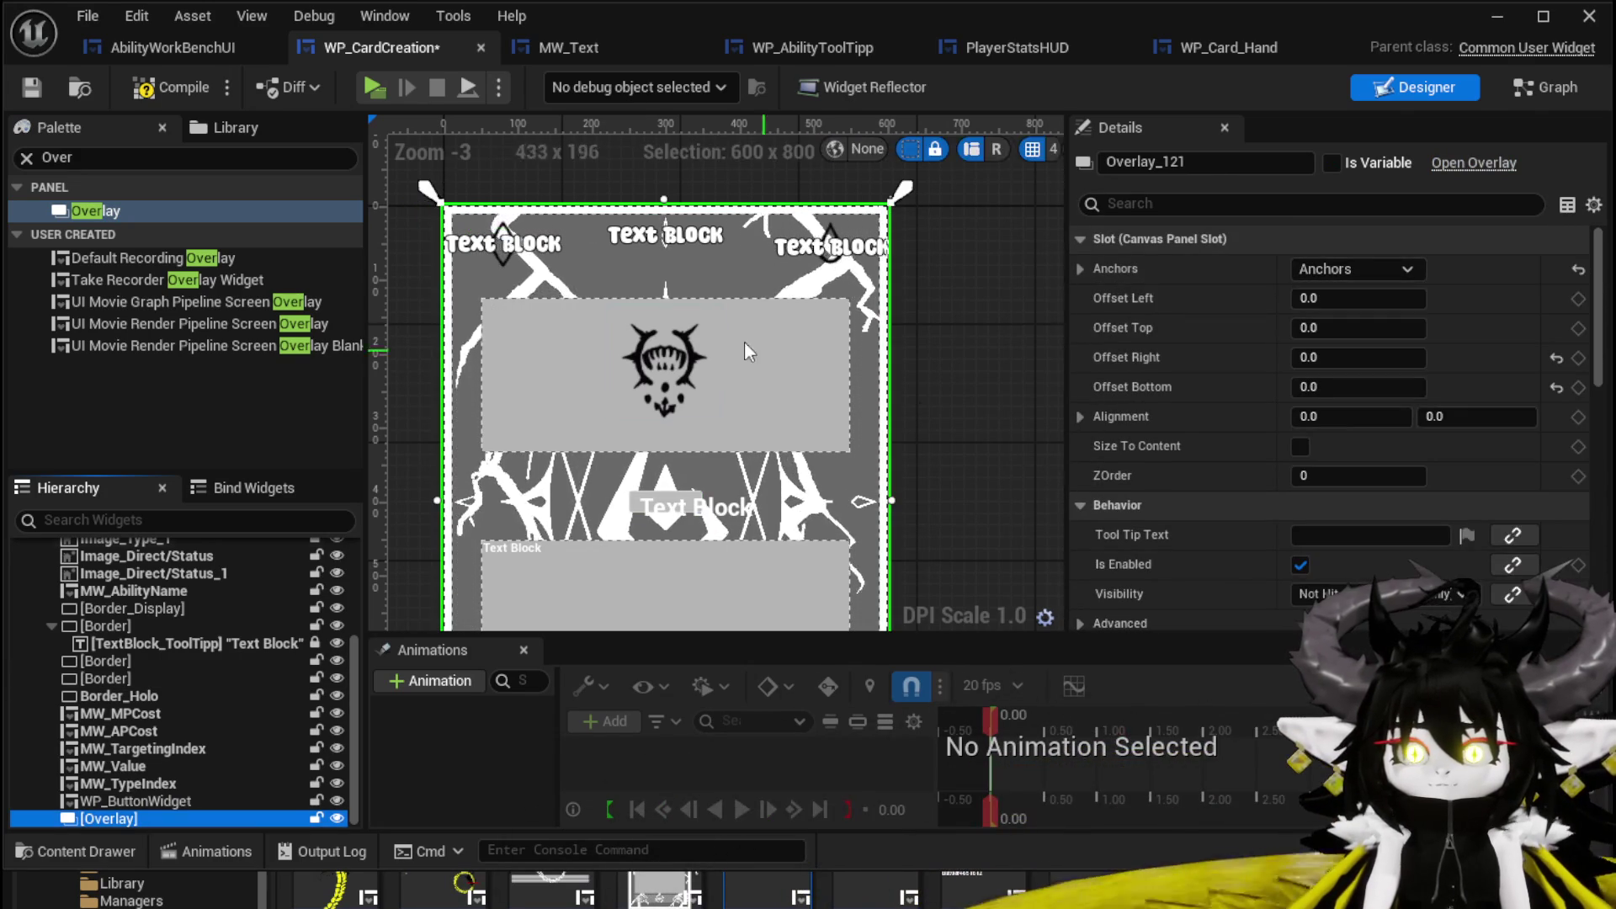
click(127, 84)
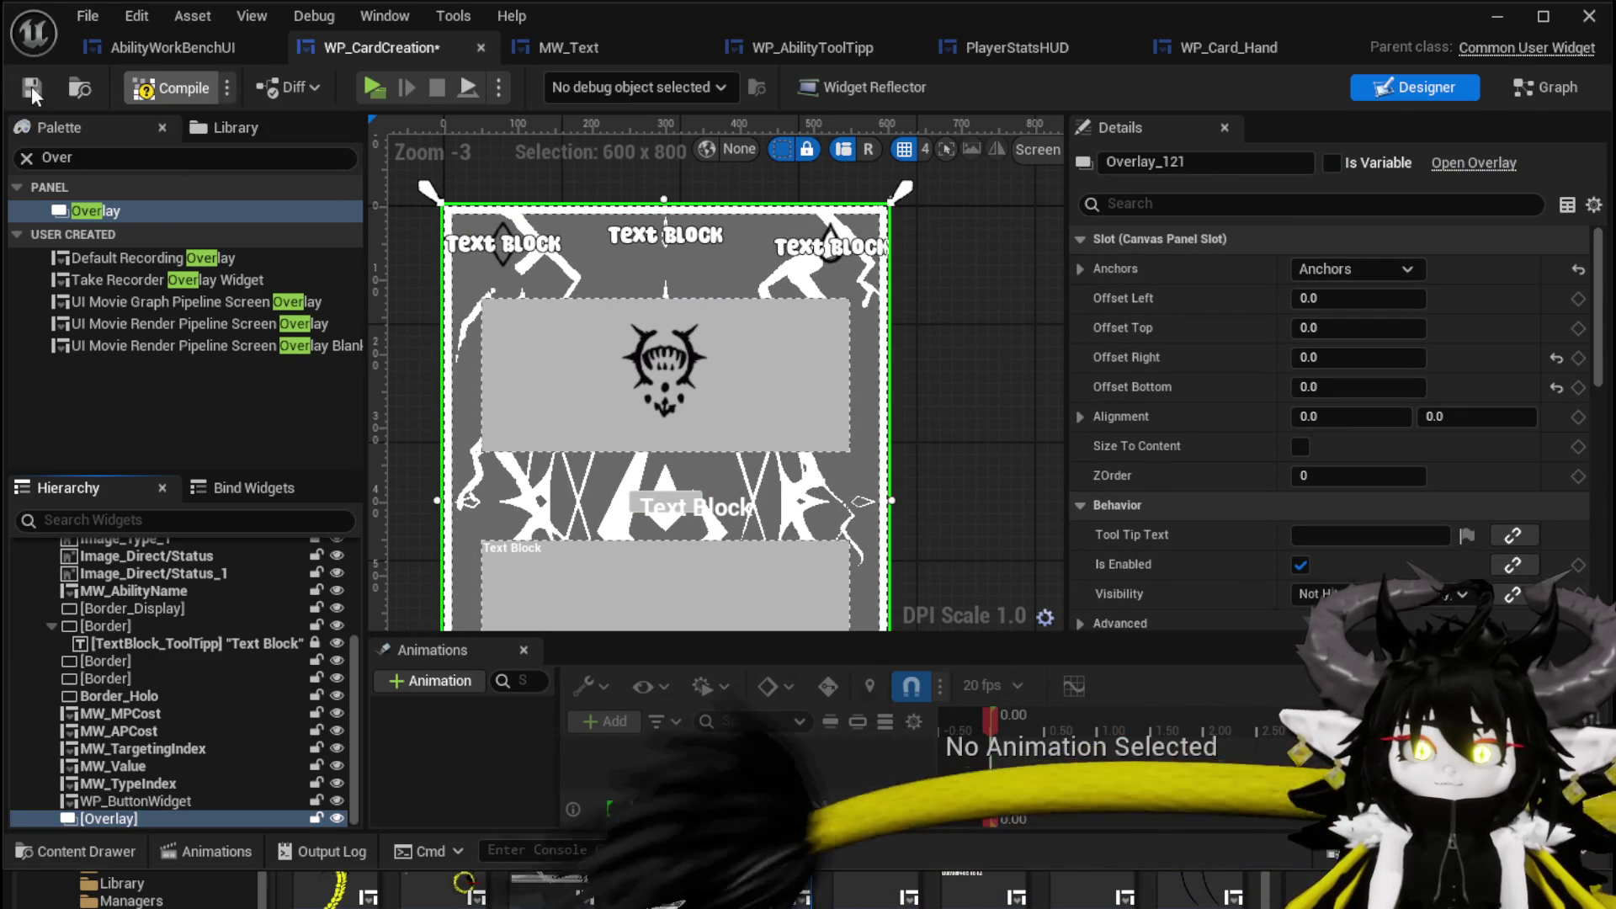
Place a Button onto the card, then delete the misplaced button.
click(84, 157)
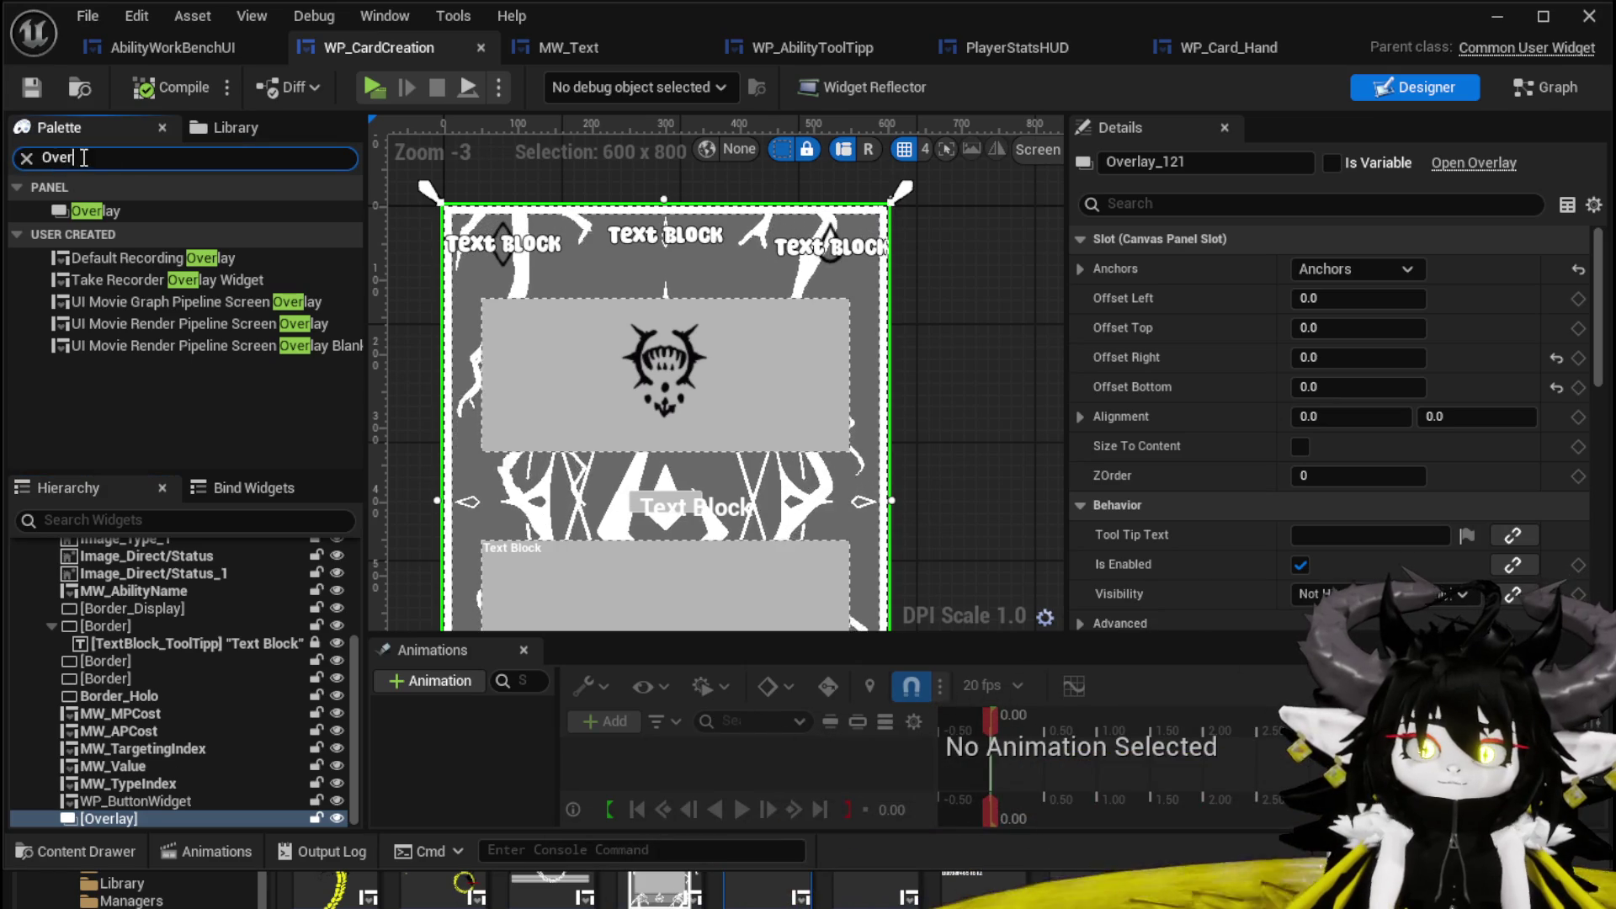
text(Button)
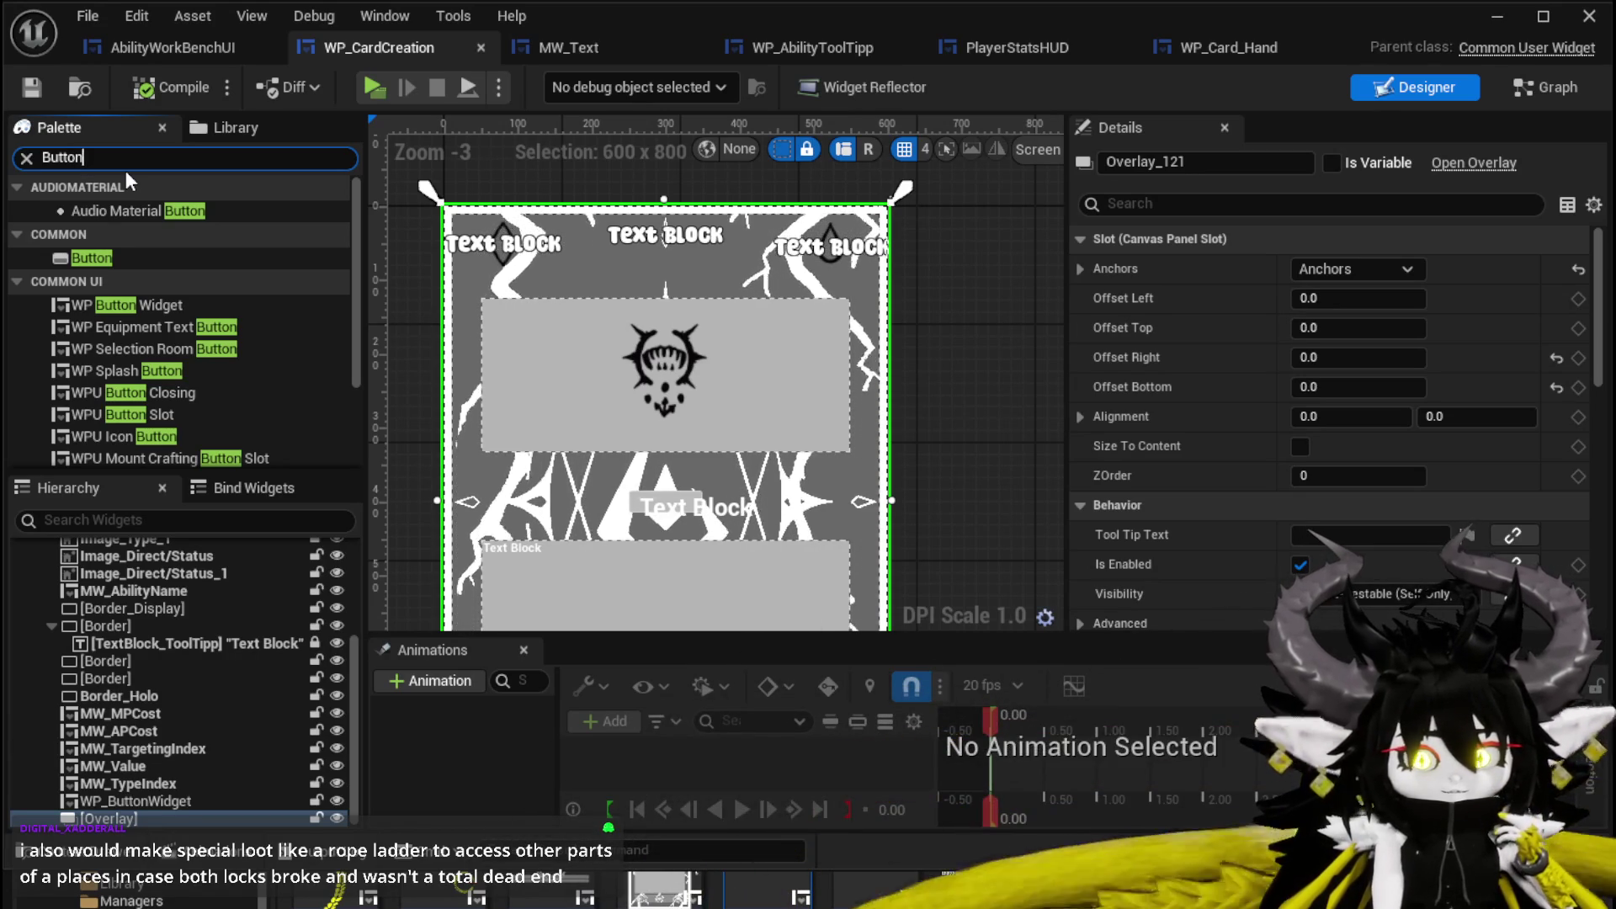
mouse_move(99, 257)
mouse_down()
mouse_move(558, 242)
mouse_move(505, 278)
mouse_move(457, 225)
mouse_up()
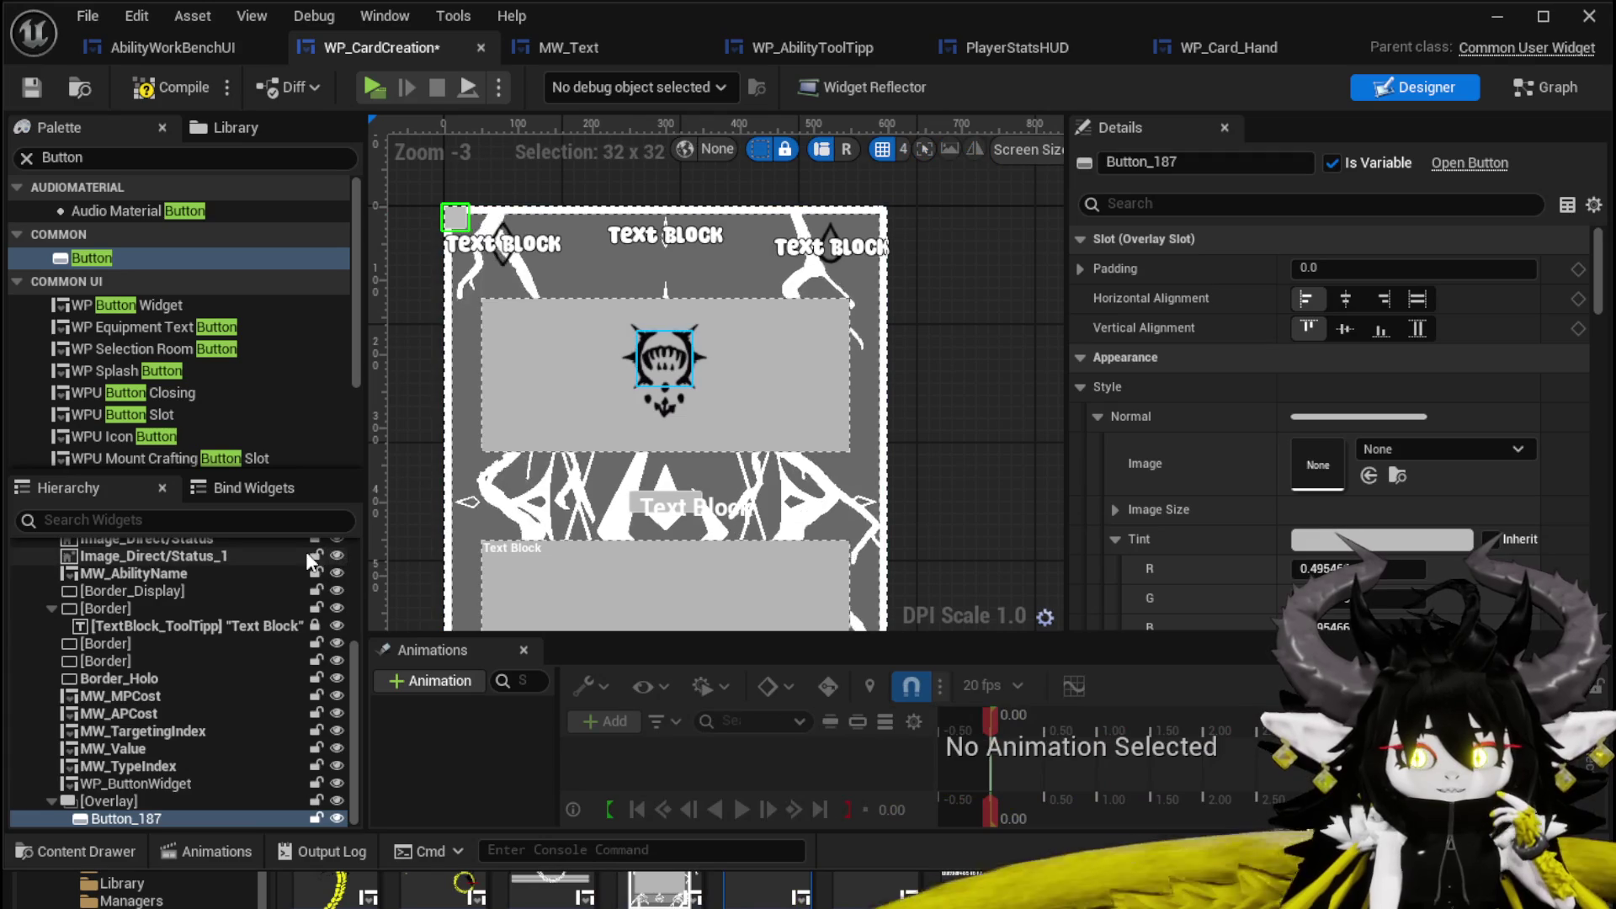
key(Delete)
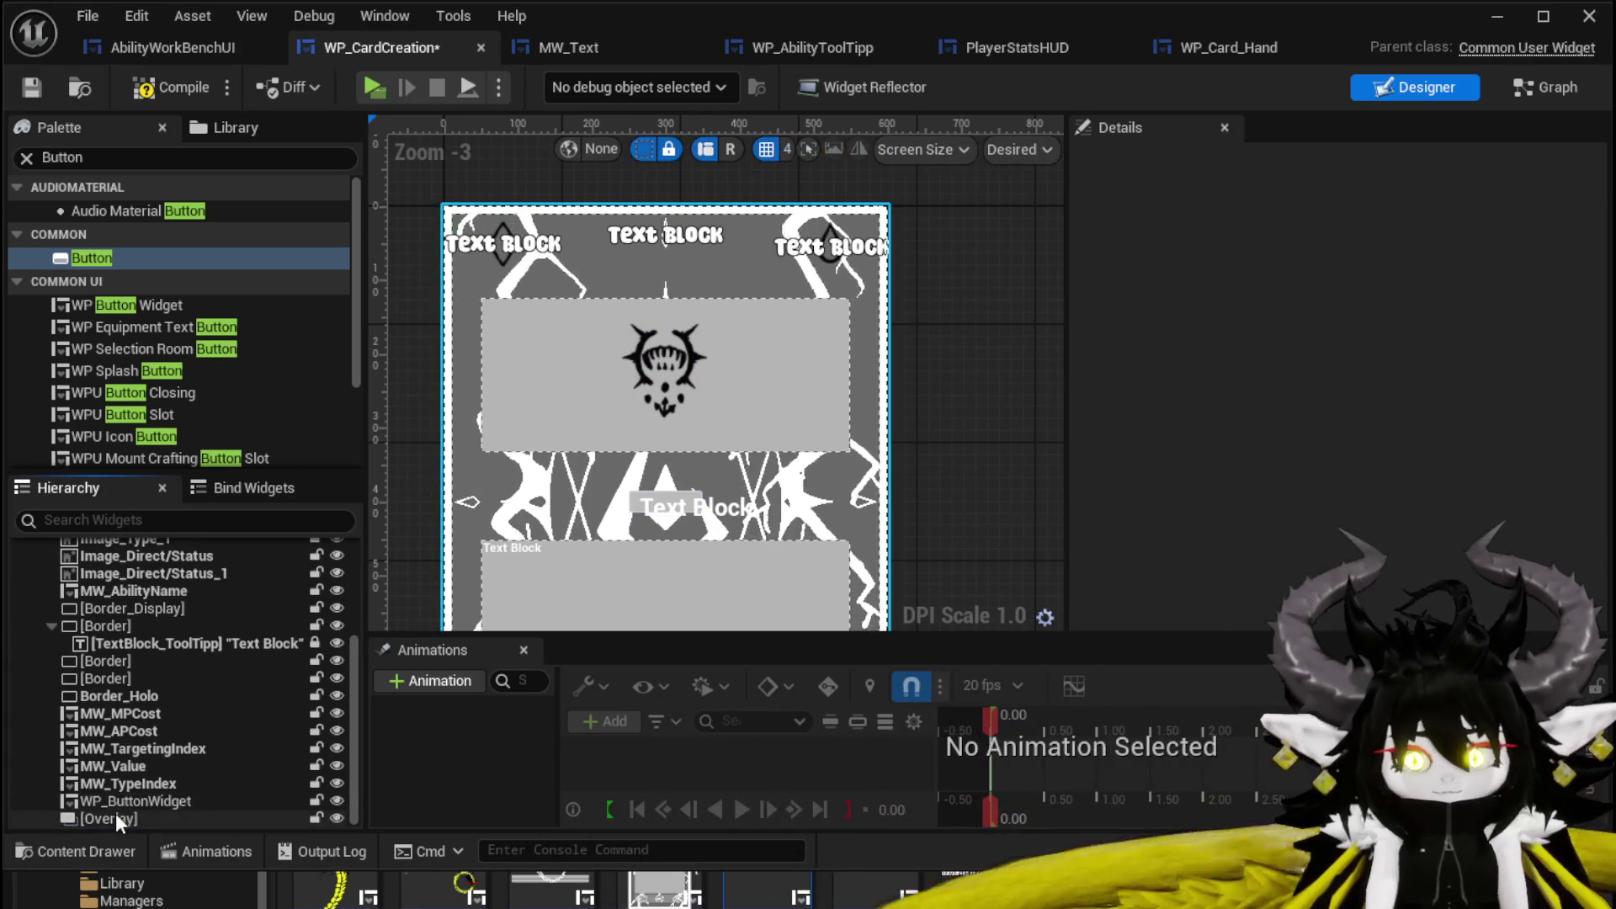
Place a Button on the card's Canvas Panel at the top-left, anchored to the centre.
scroll(180, 631, up, 5)
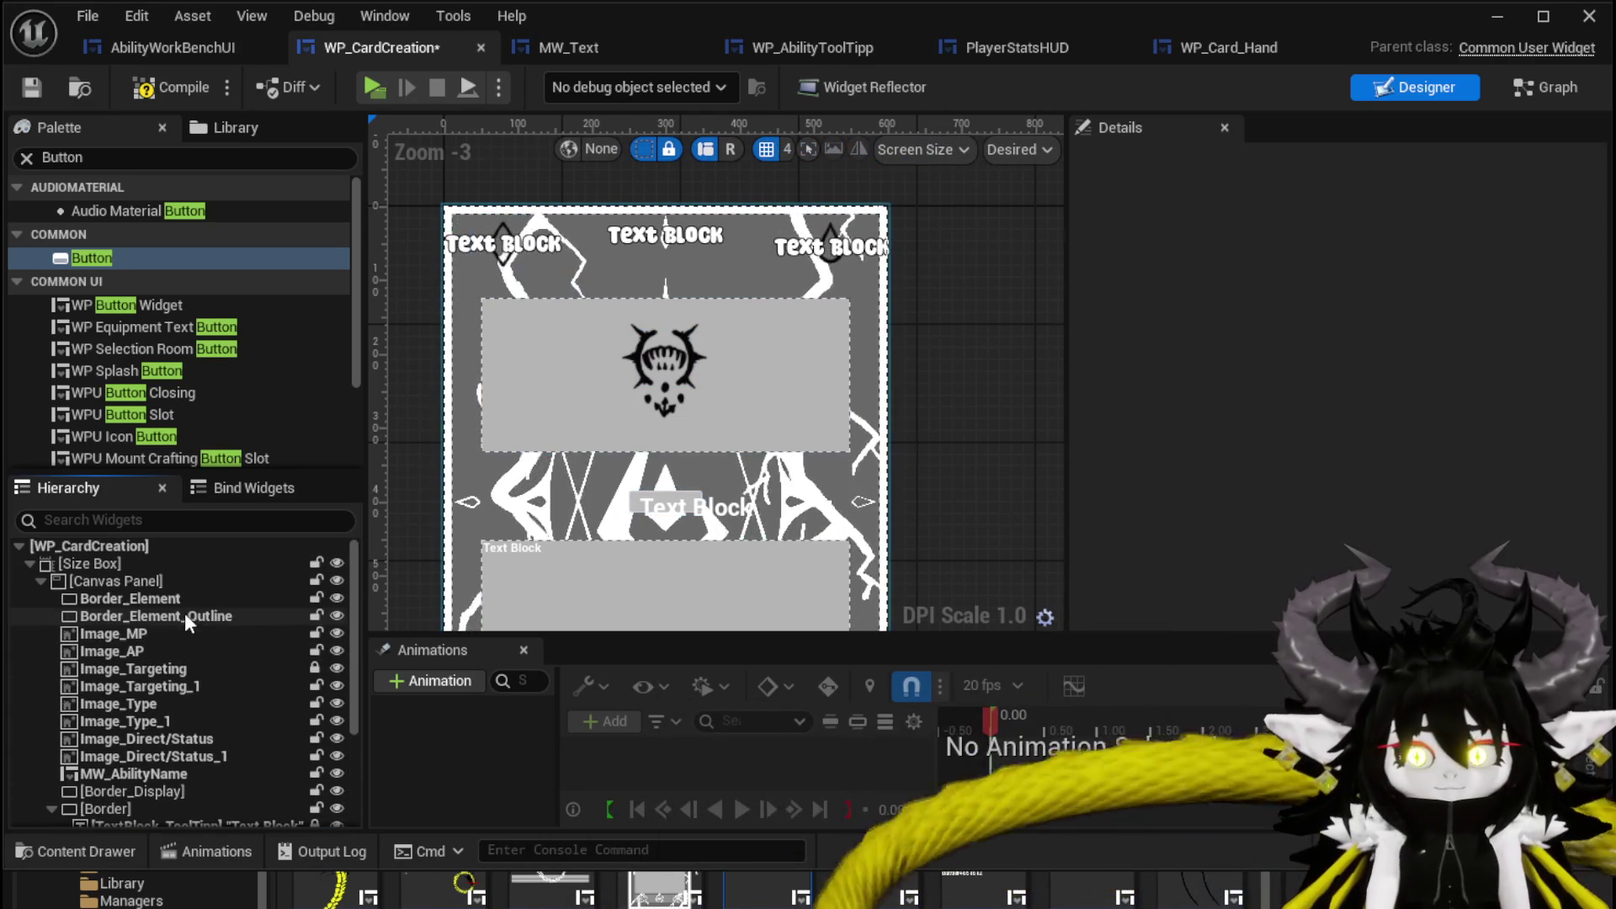
click(128, 579)
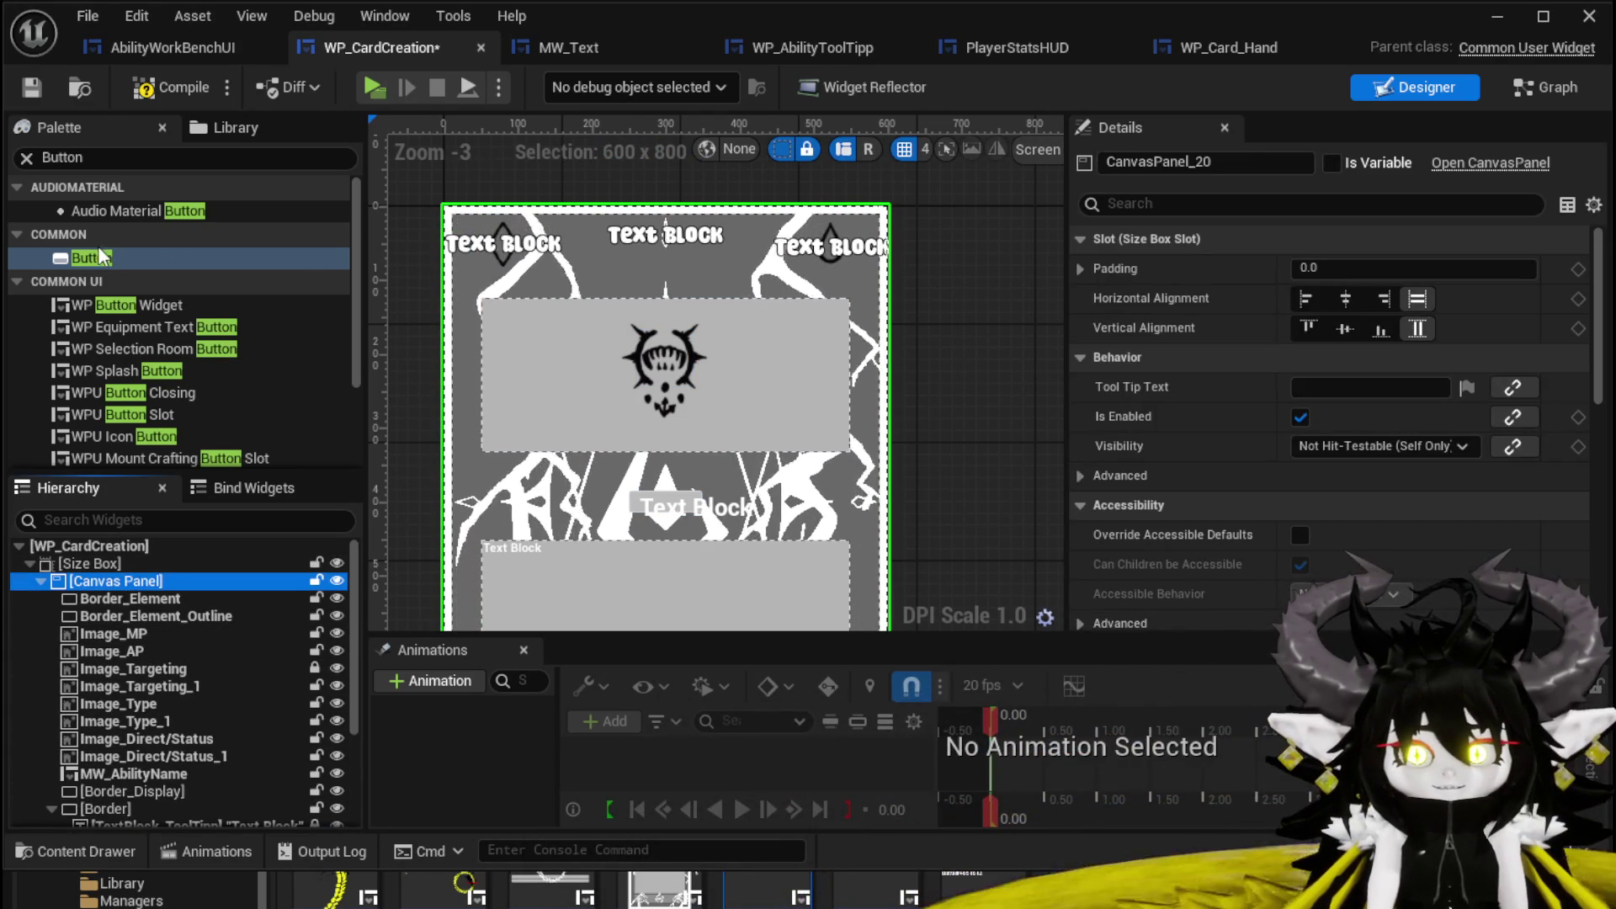
mouse_move(79, 255)
mouse_down()
mouse_move(421, 313)
mouse_move(489, 276)
mouse_move(482, 353)
mouse_move(101, 674)
mouse_move(83, 578)
mouse_move(134, 589)
mouse_up()
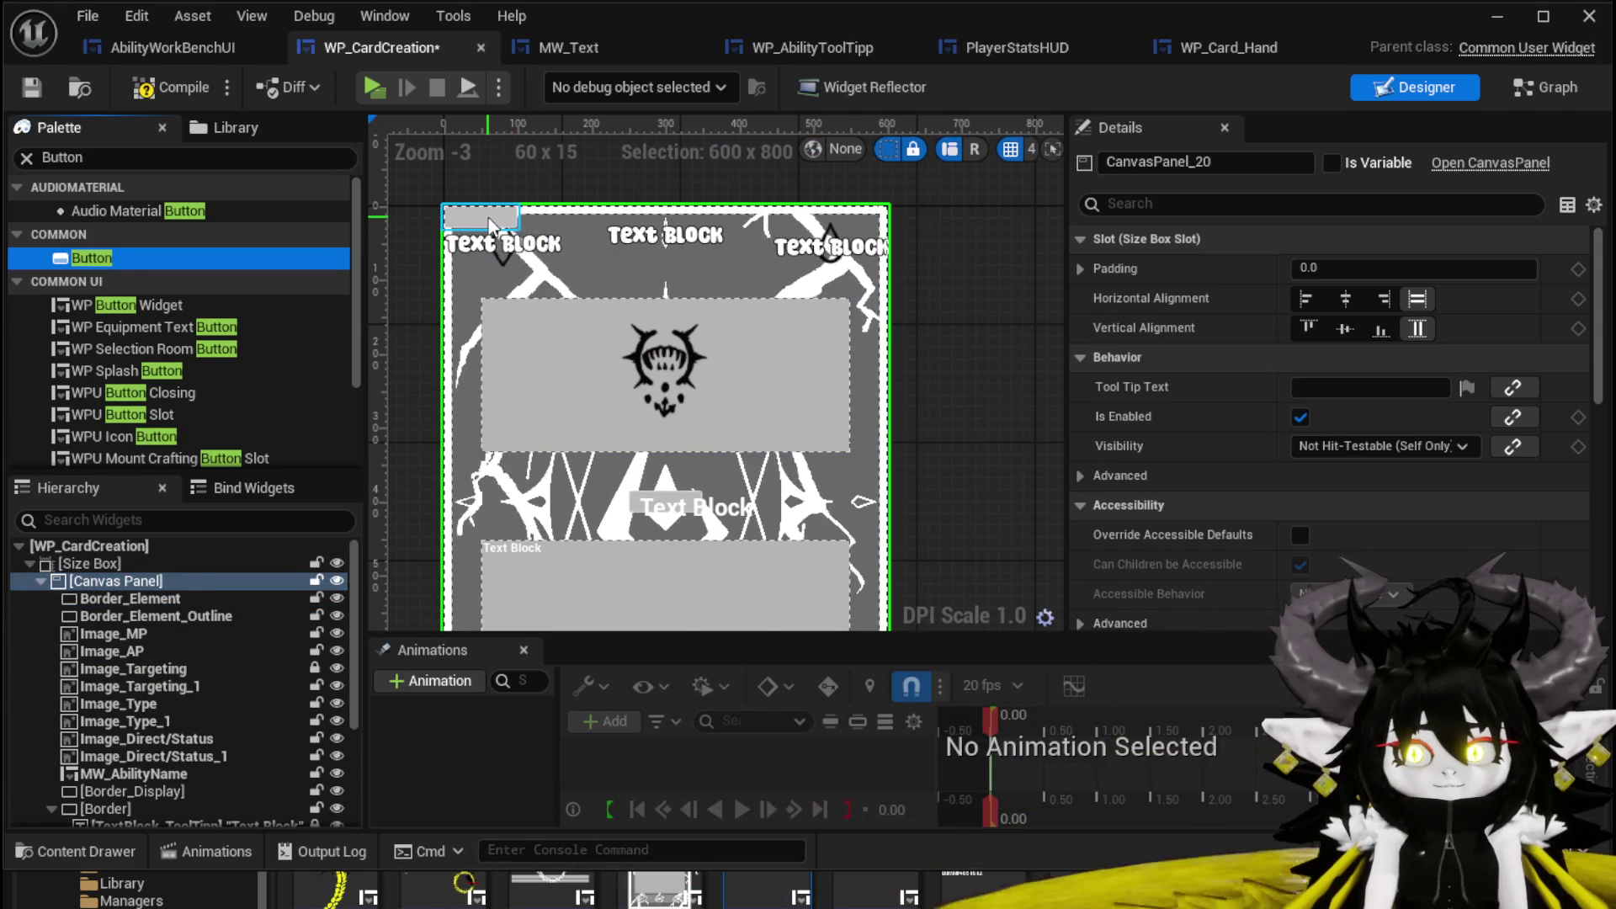
click(484, 216)
scroll(487, 220, up, 3)
click(1334, 269)
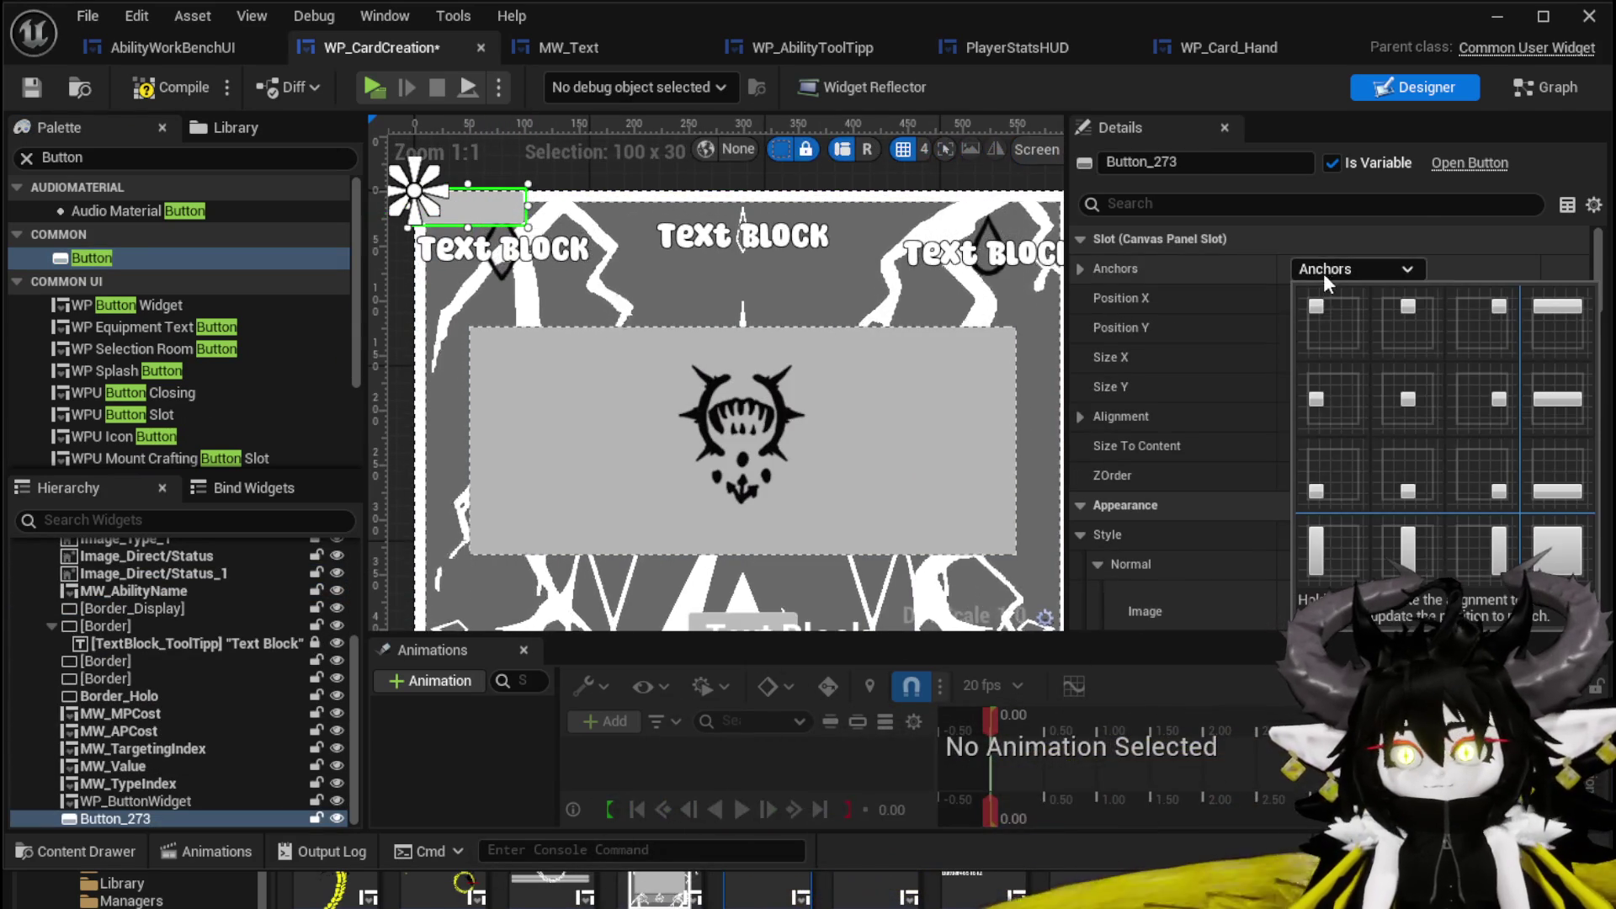
click(1414, 401)
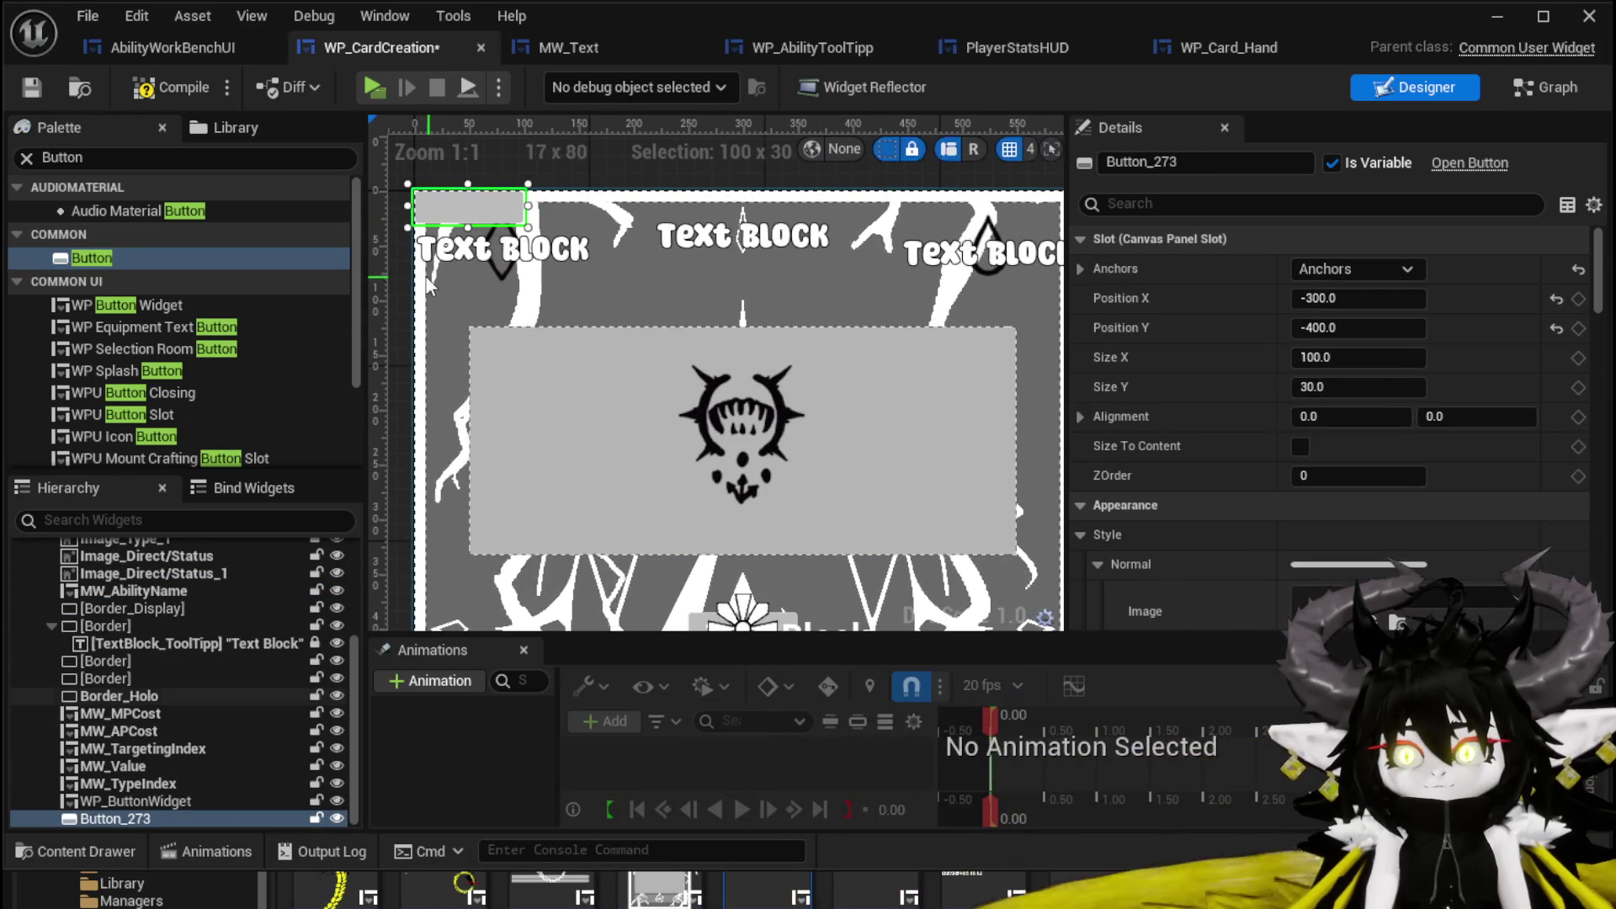
mouse_move(477, 209)
mouse_down()
mouse_move(518, 245)
mouse_move(505, 299)
mouse_up()
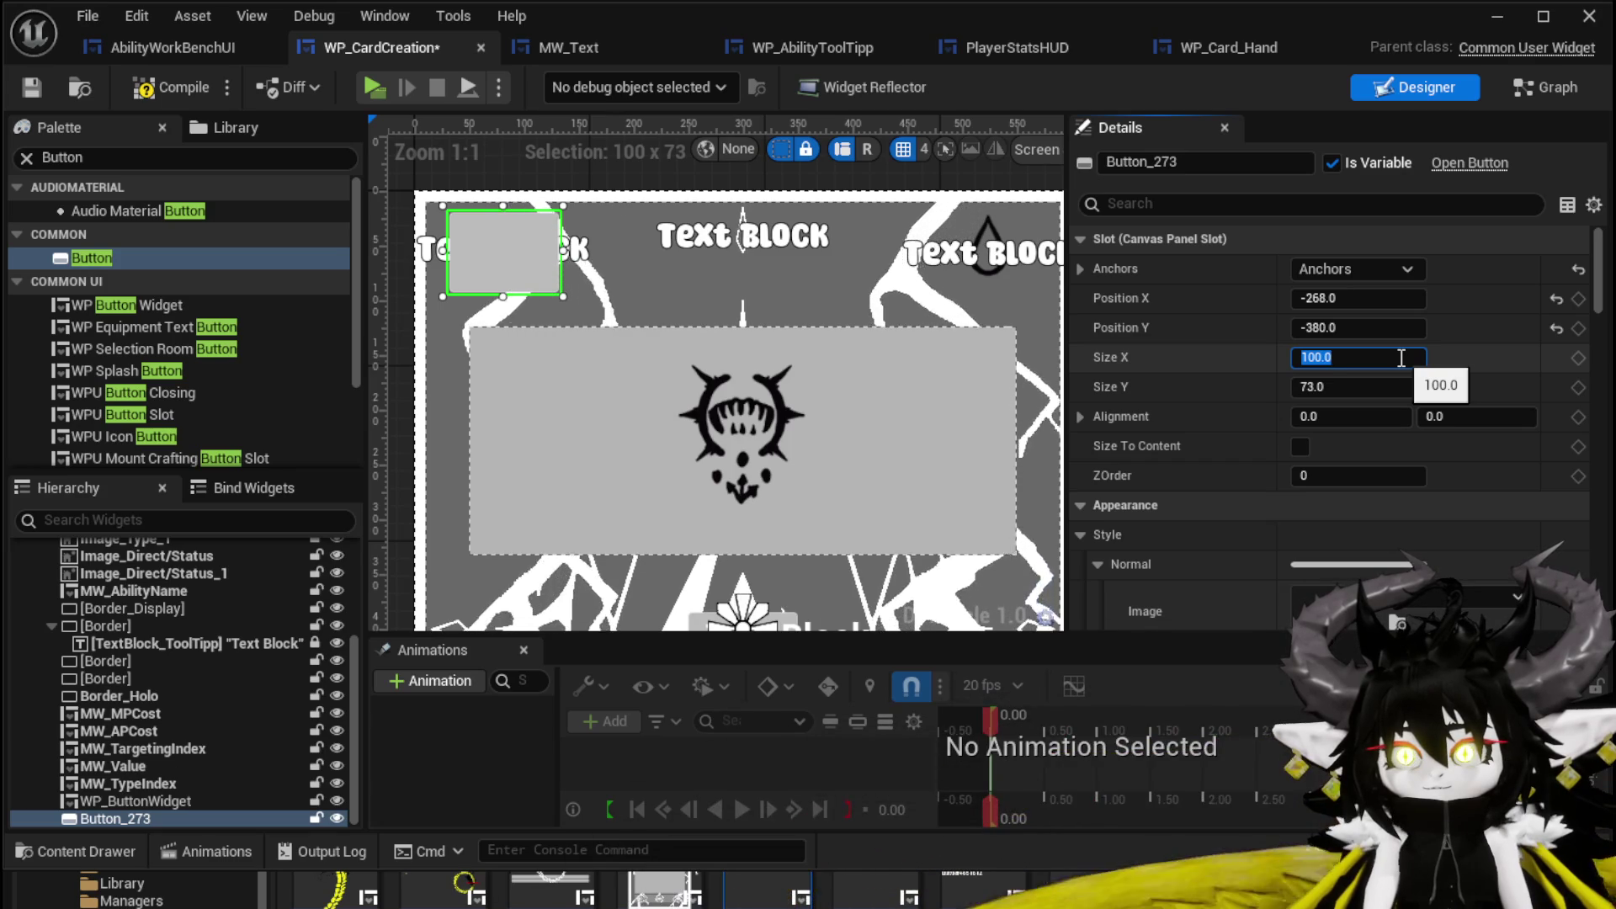
Size the button to 80 by 80 and nudge it slightly right.
text(50)
key(Tab)
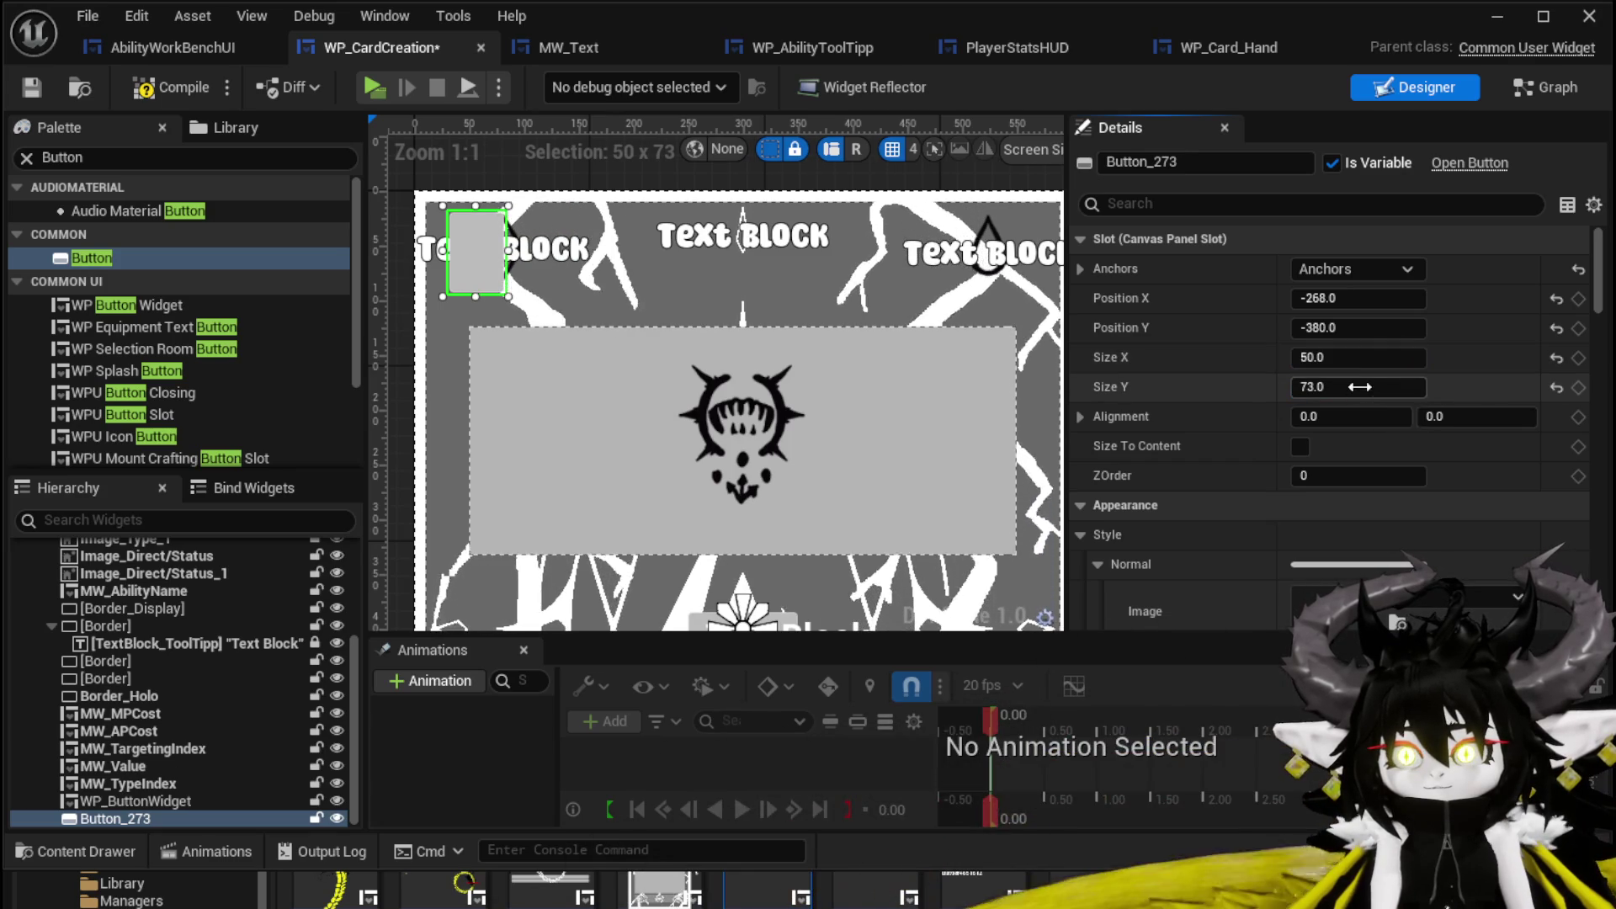
text(50)
click(1358, 357)
text(80)
key(Tab)
text(80)
drag(510, 274, 521, 275)
Make the button's normal background and hover tint fully transparent (alpha 0.0).
scroll(1385, 396, down, 5)
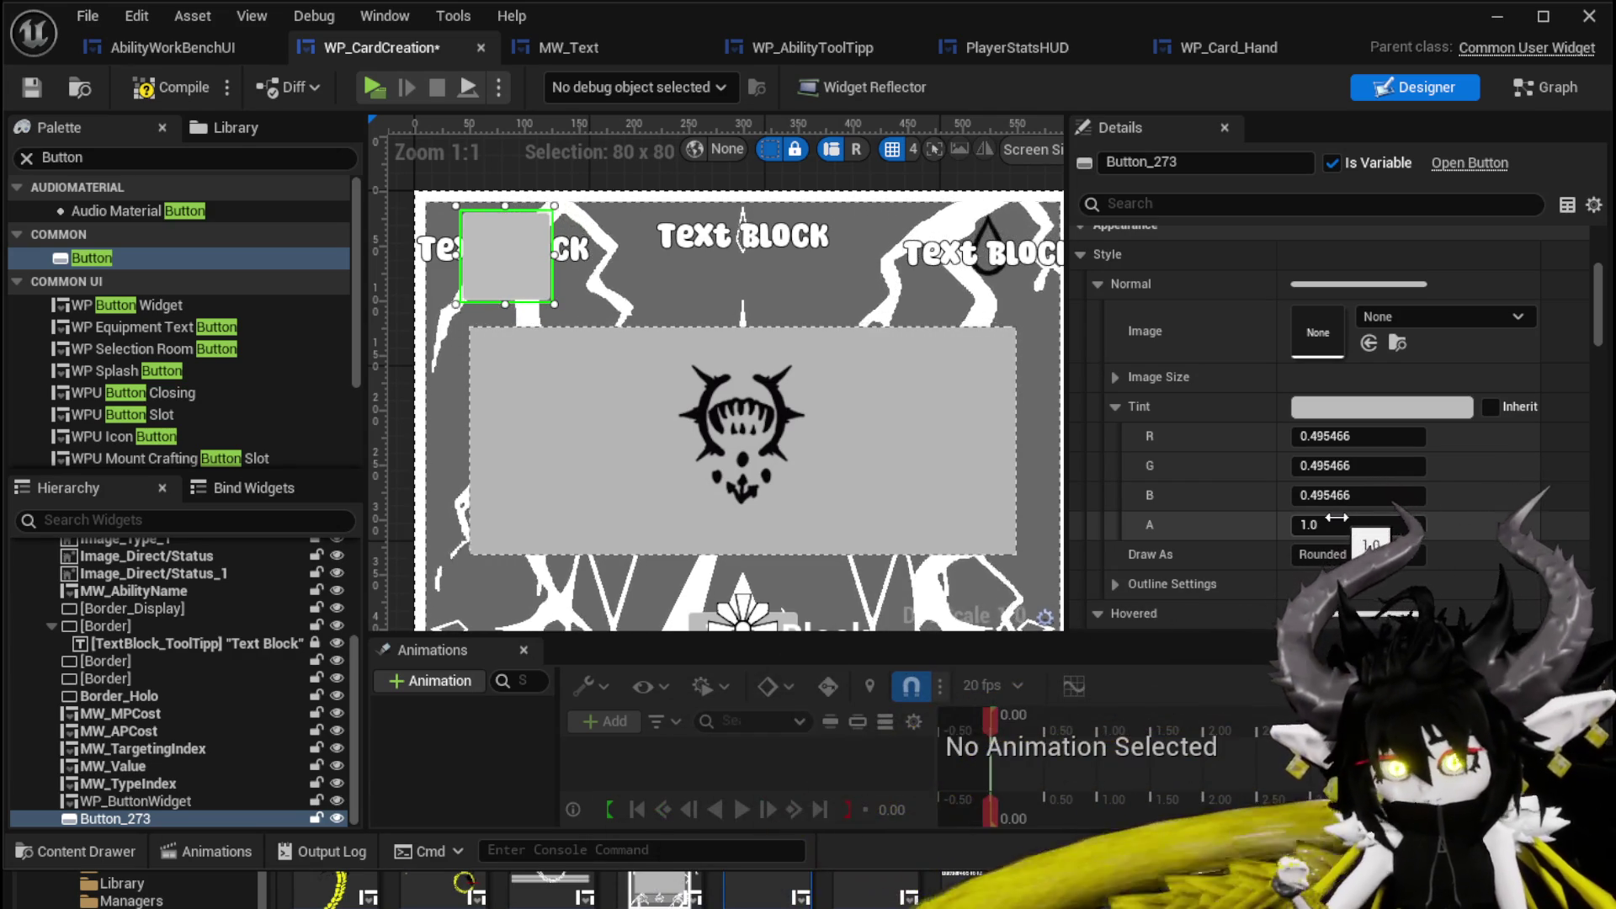
drag(1337, 517, 1296, 517)
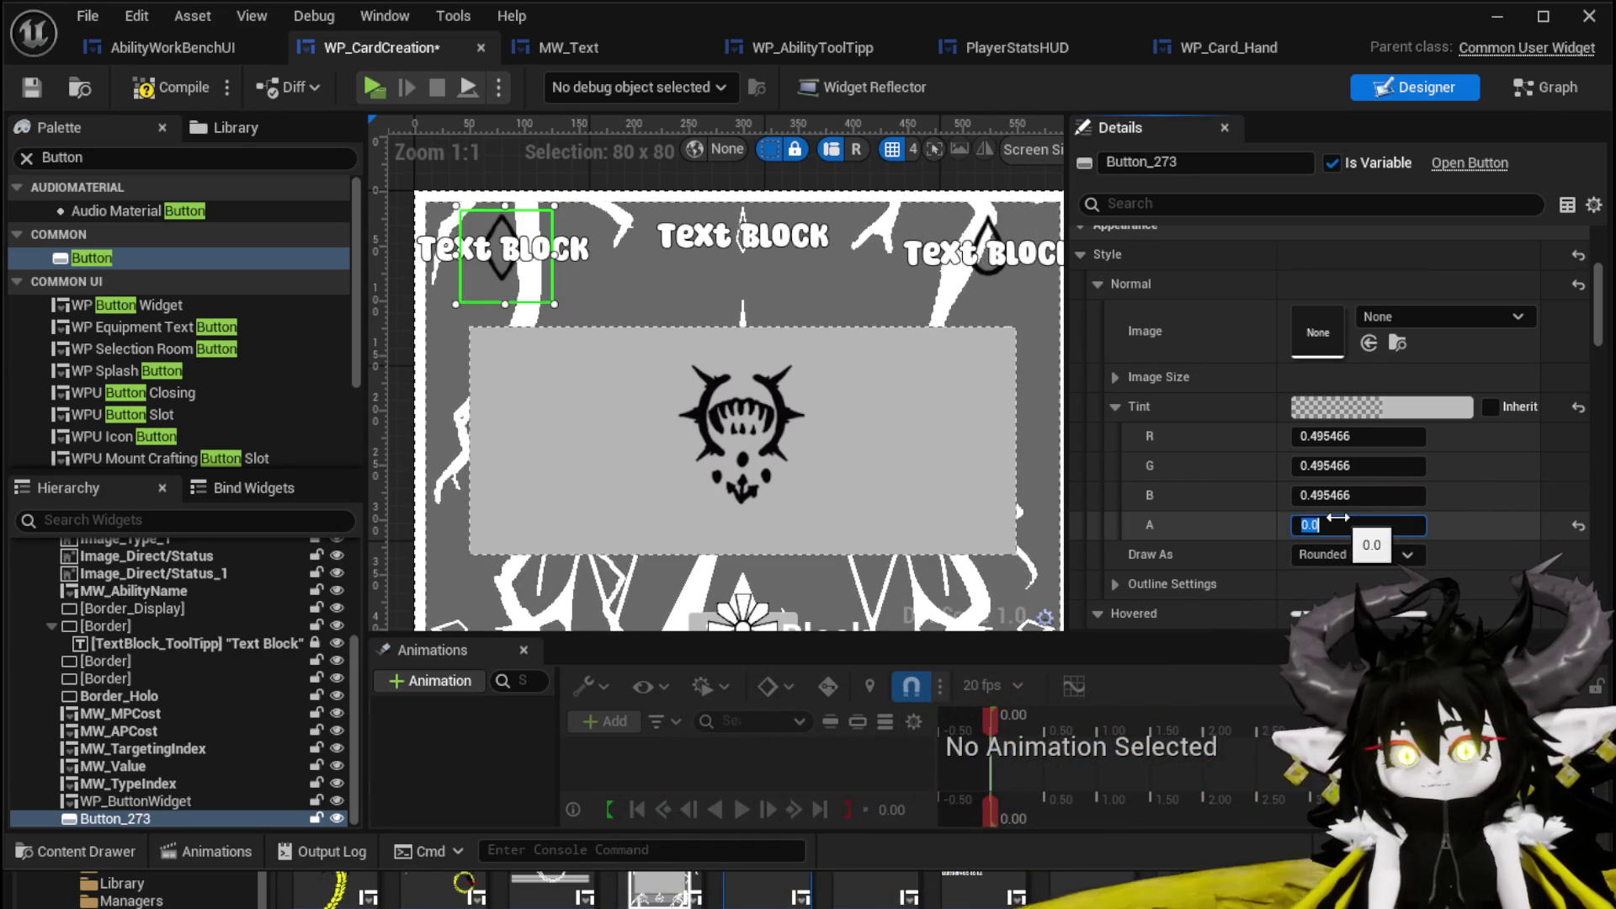
scroll(1503, 496, down, 2)
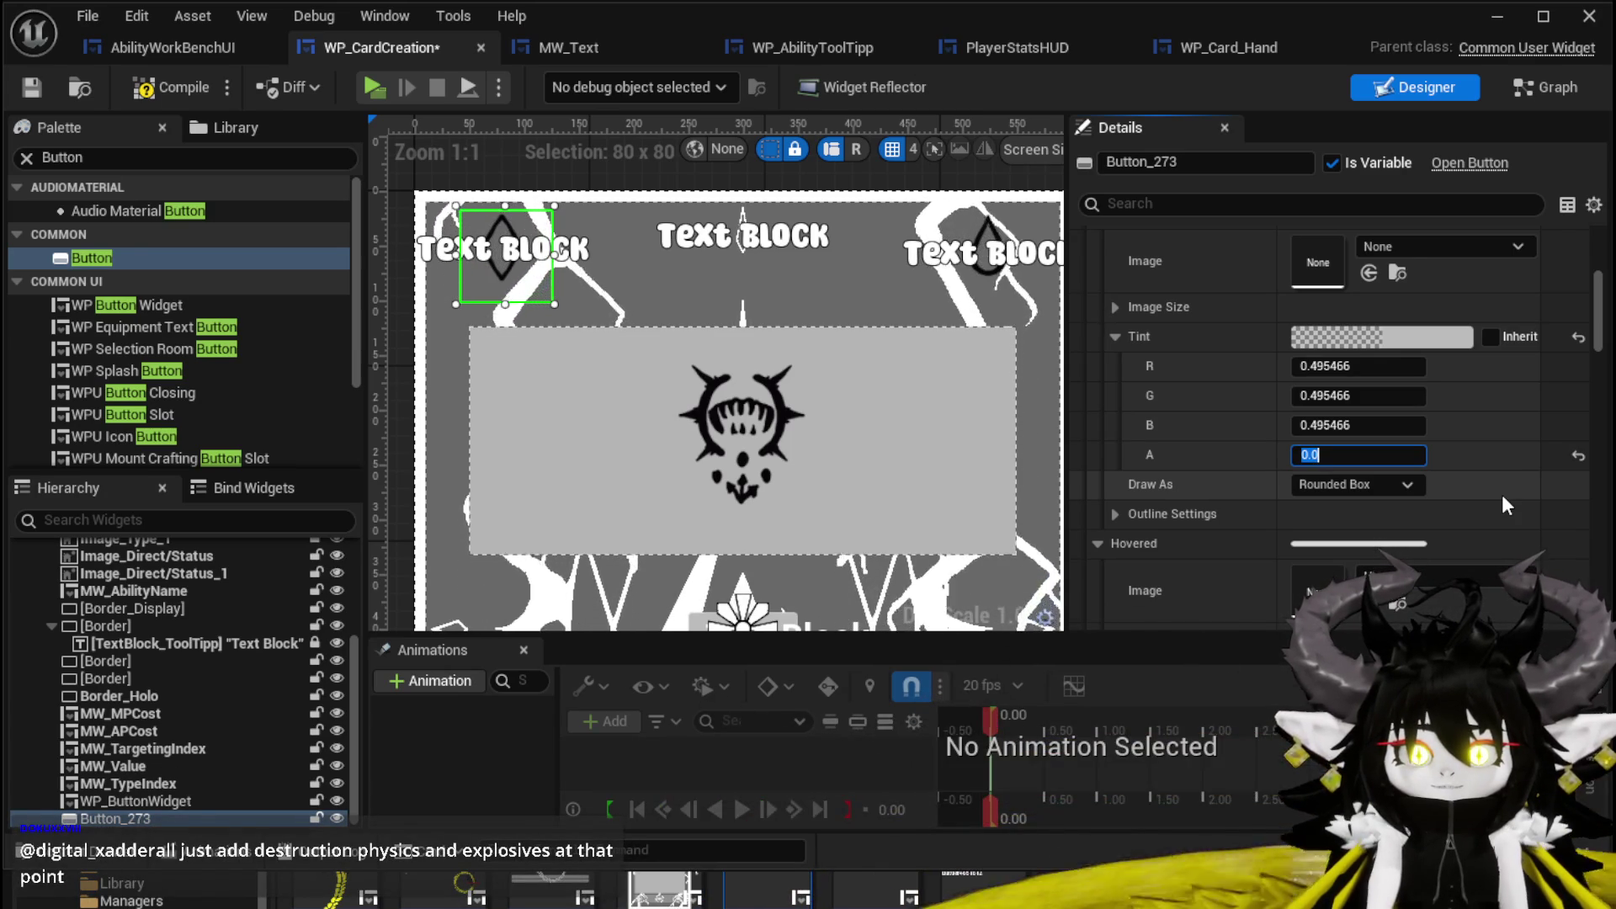
scroll(1442, 500, down, 5)
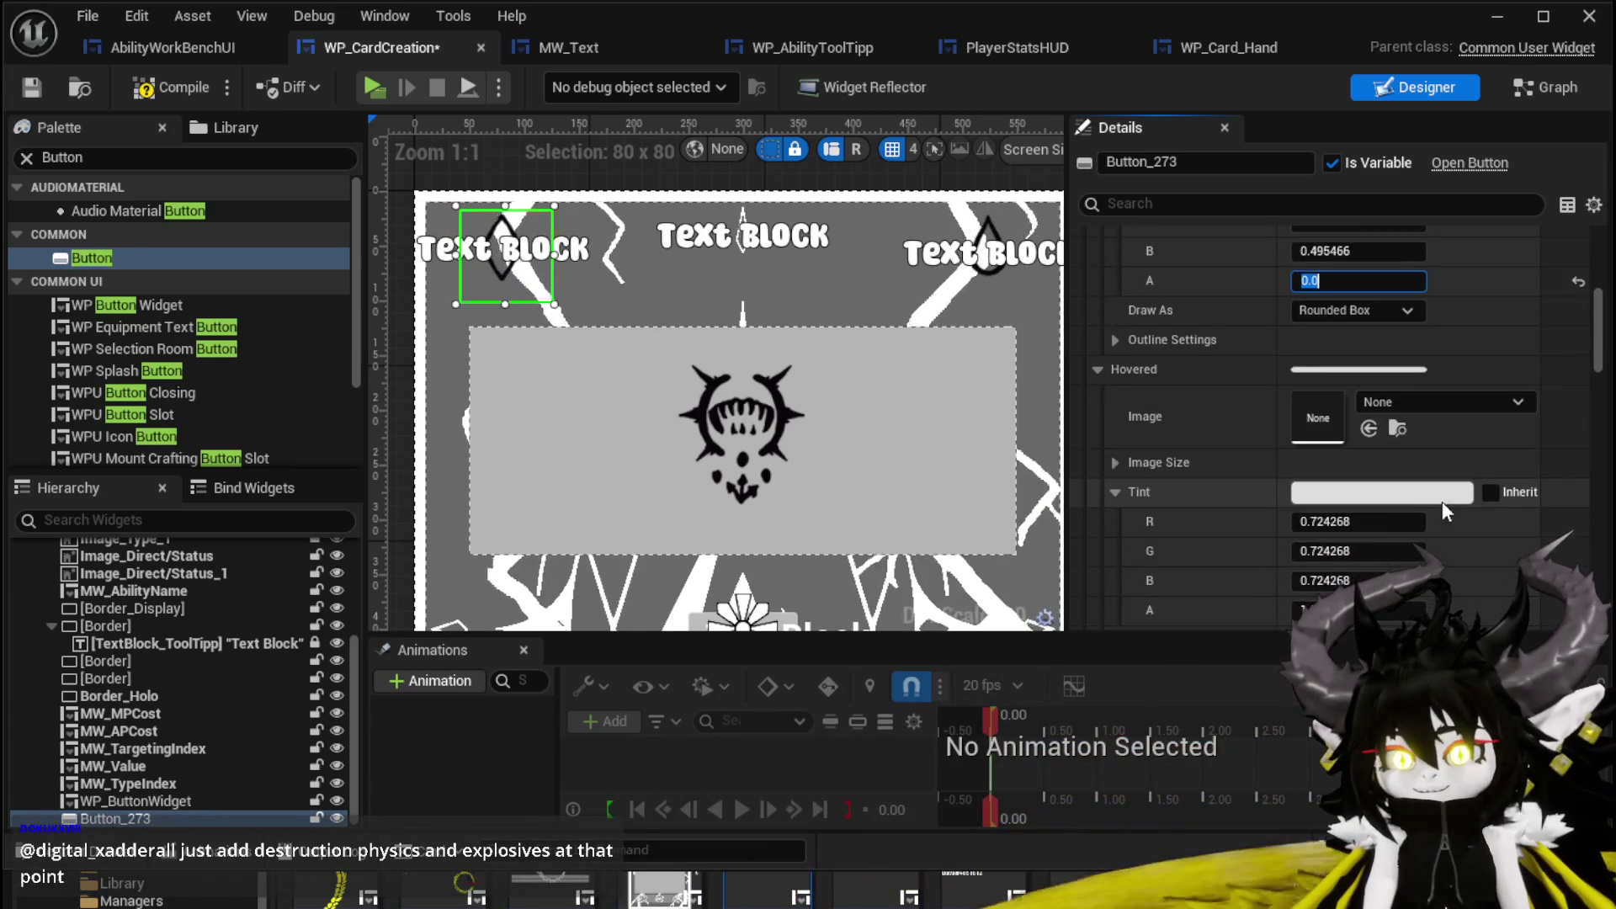
click(1346, 505)
text(0)
key(Return)
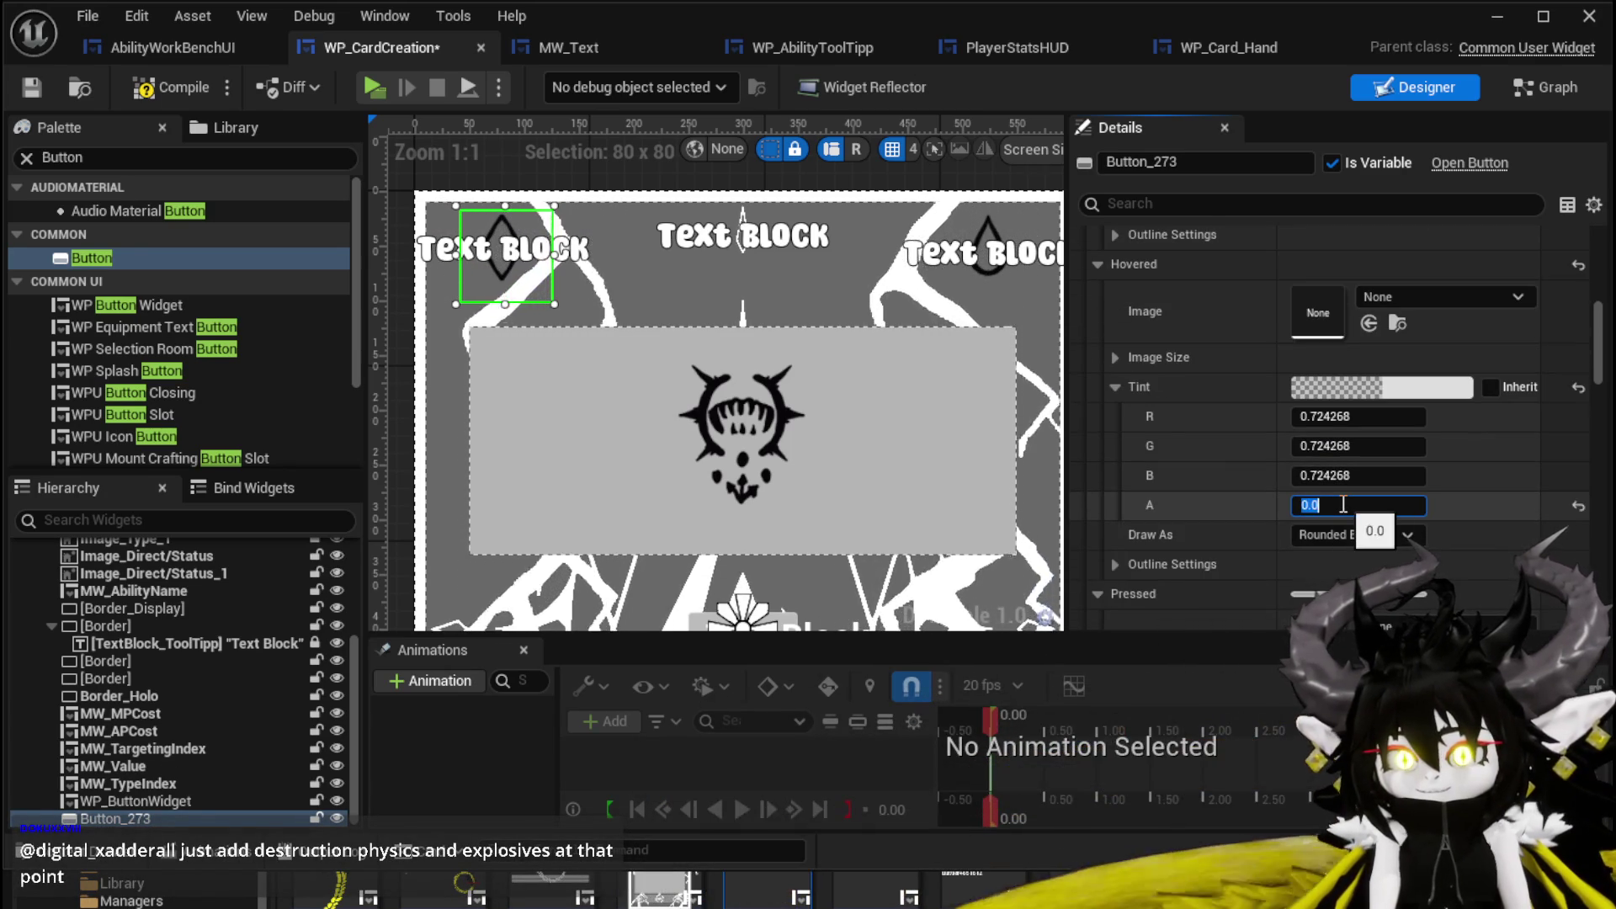
key(Return)
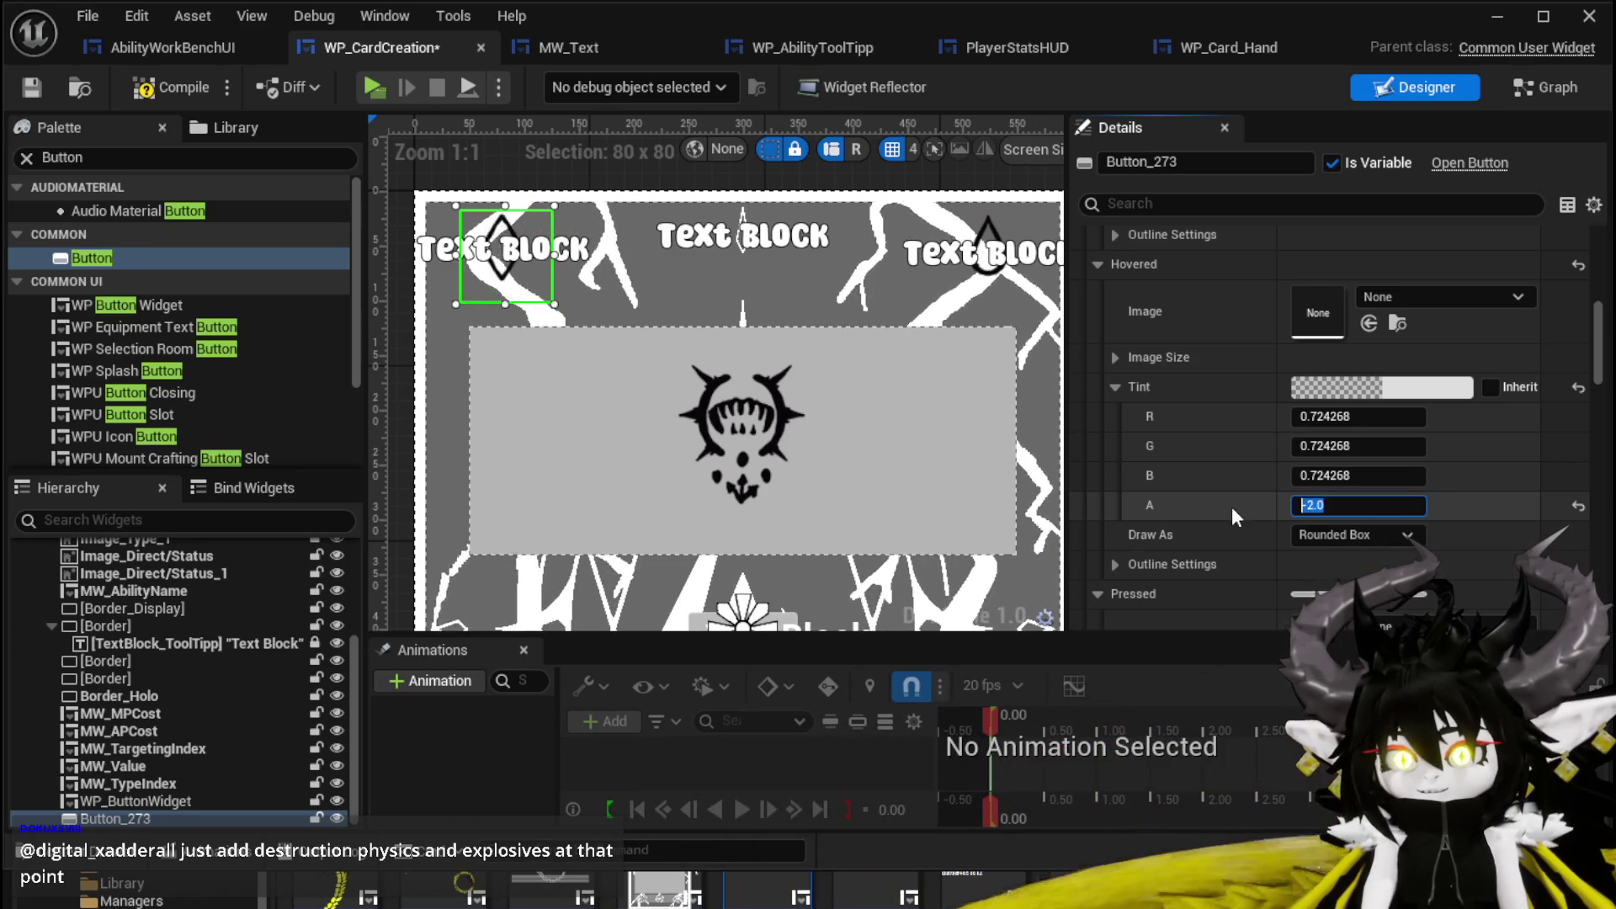
key(Return)
Set the pressed tint alpha to 0.0, then compile and save the card widget.
scroll(1511, 508, down, 4)
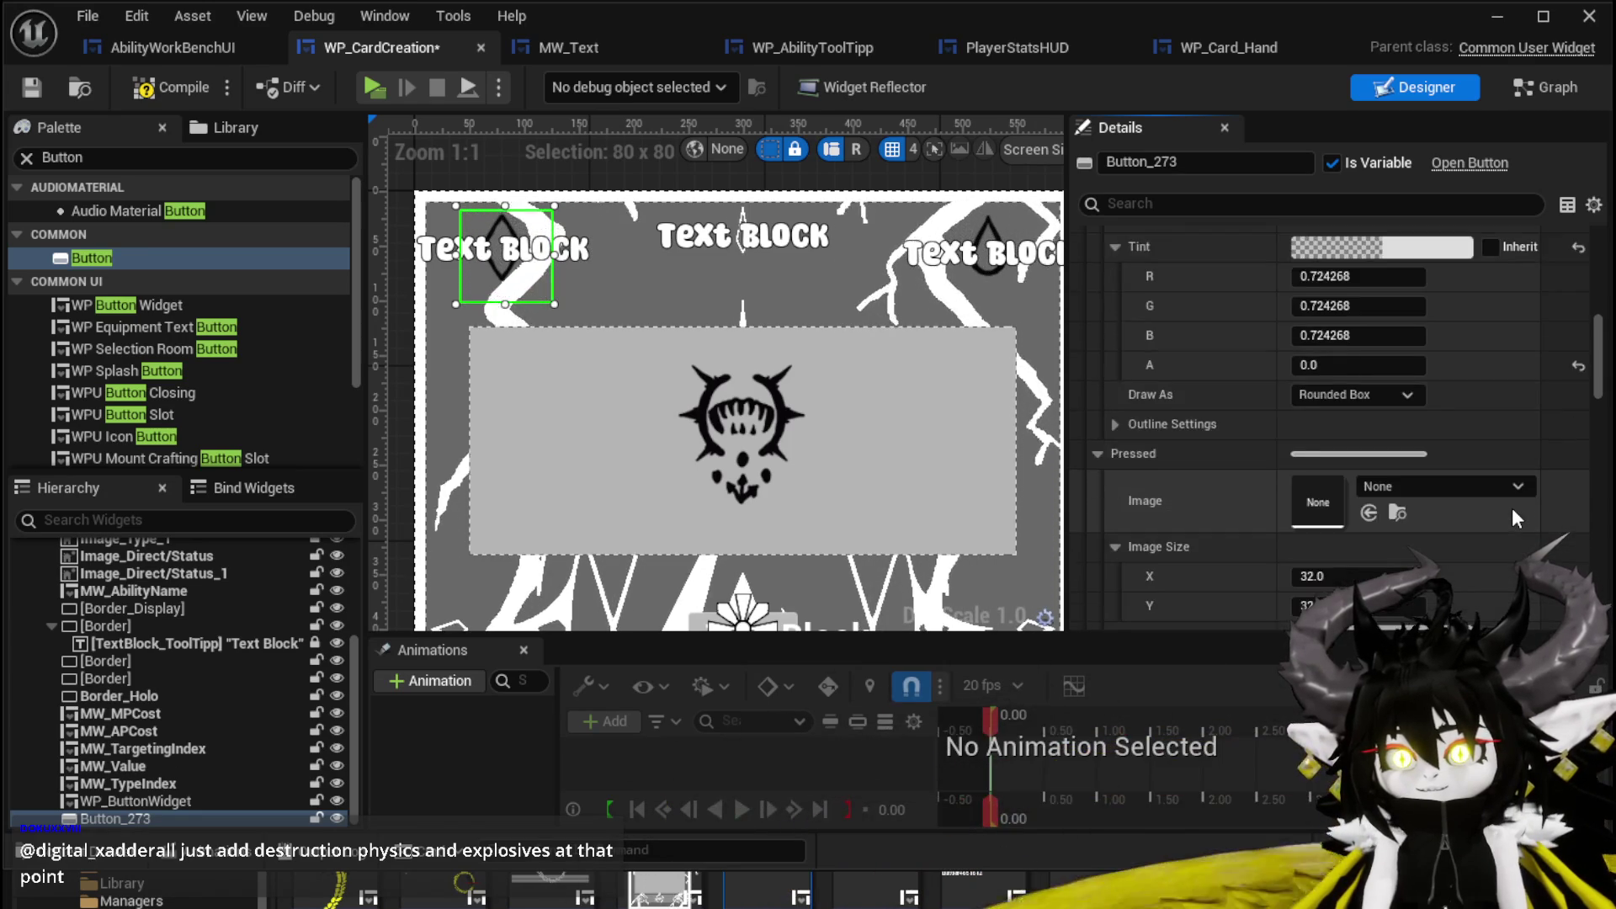
scroll(1512, 507, down, 4)
click(1379, 473)
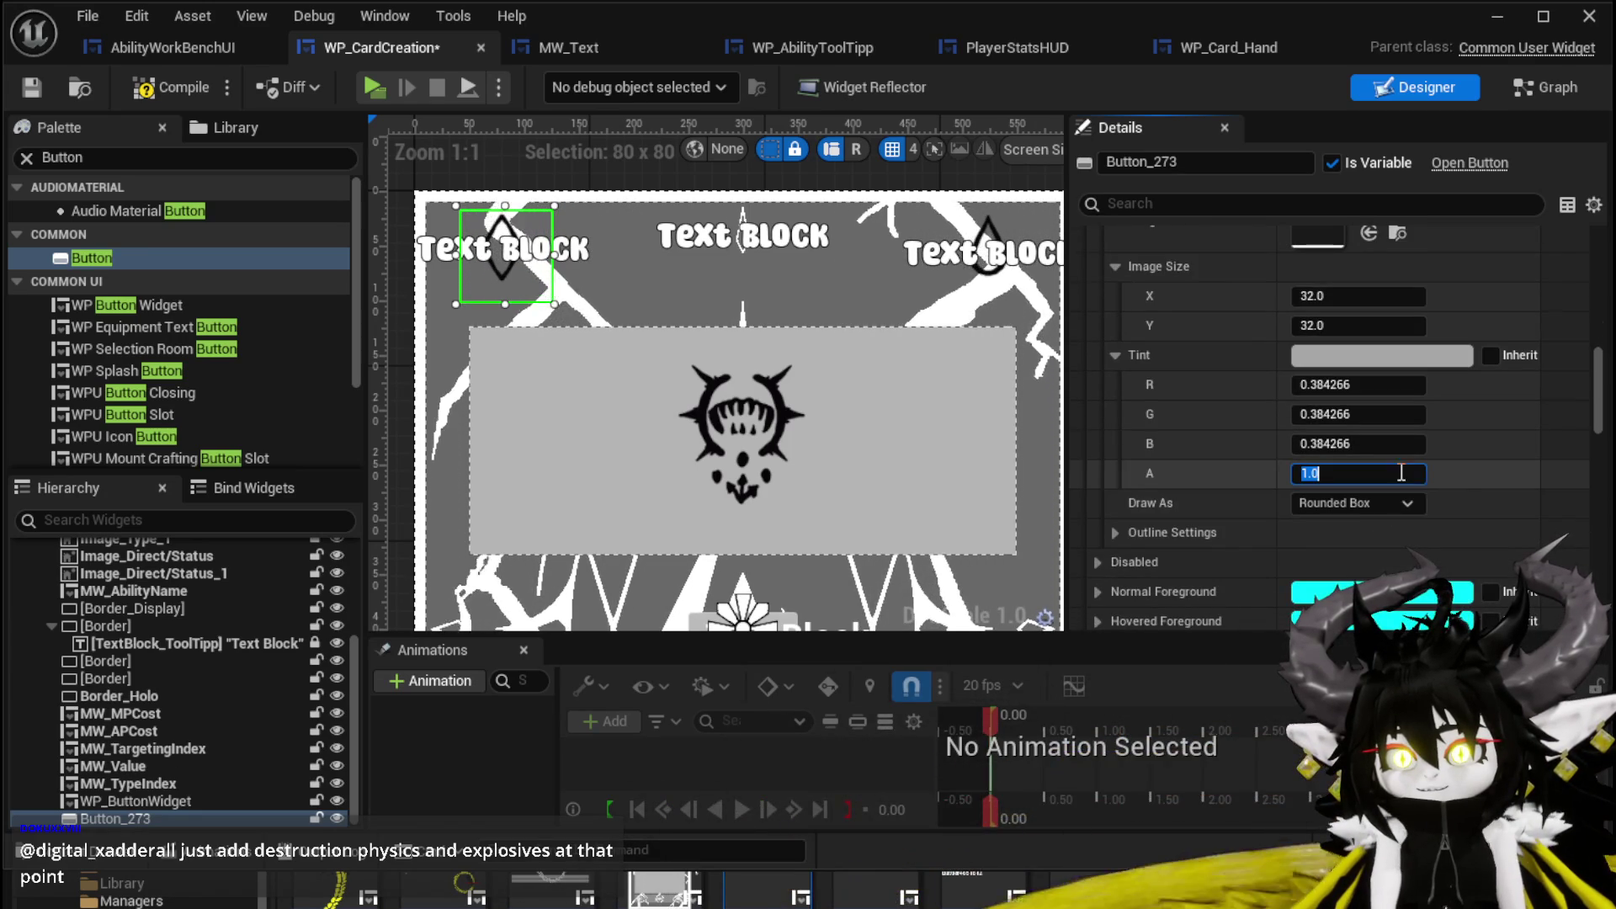
text(0)
key(Return)
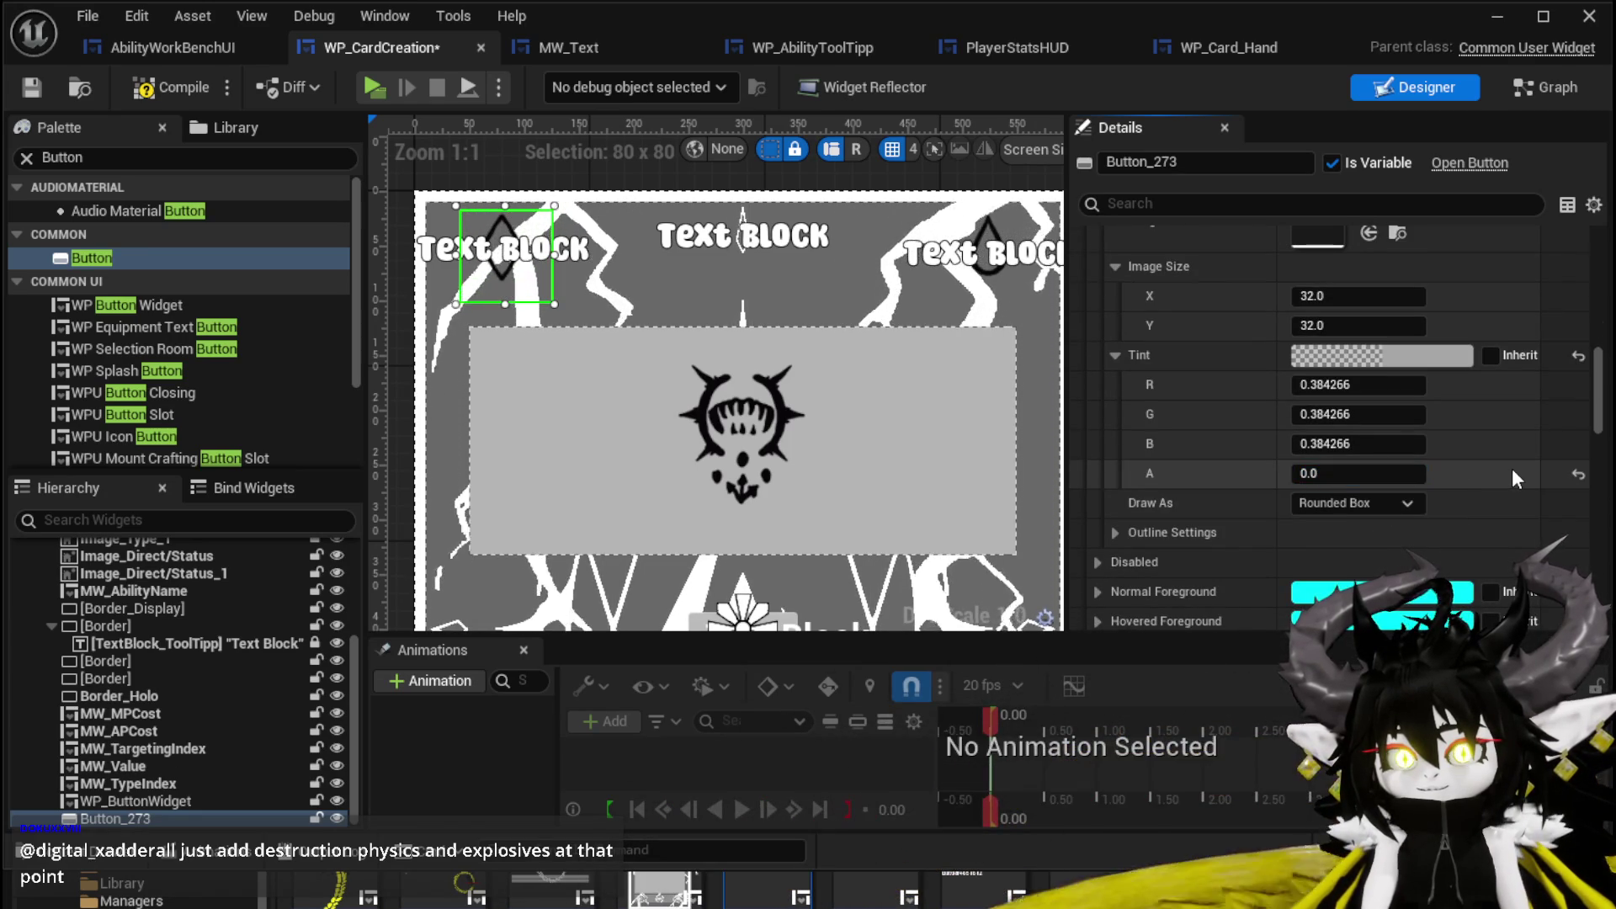
scroll(1512, 468, down, 2)
scroll(1512, 468, down, 3)
scroll(1511, 468, up, 2)
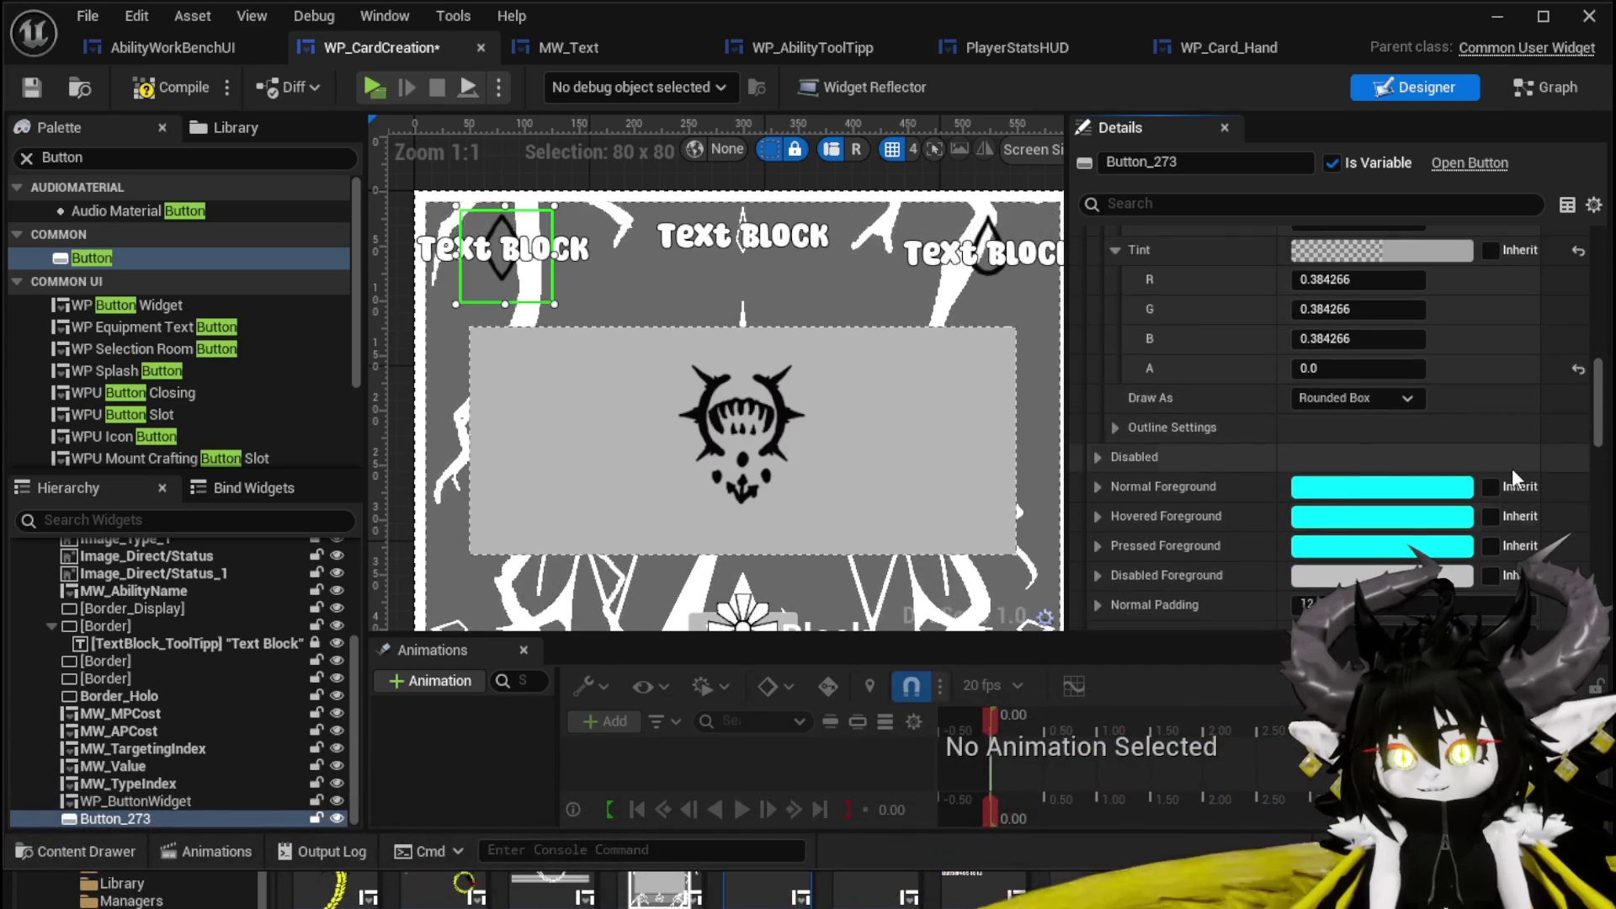
scroll(1511, 468, up, 3)
scroll(1511, 468, up, 14)
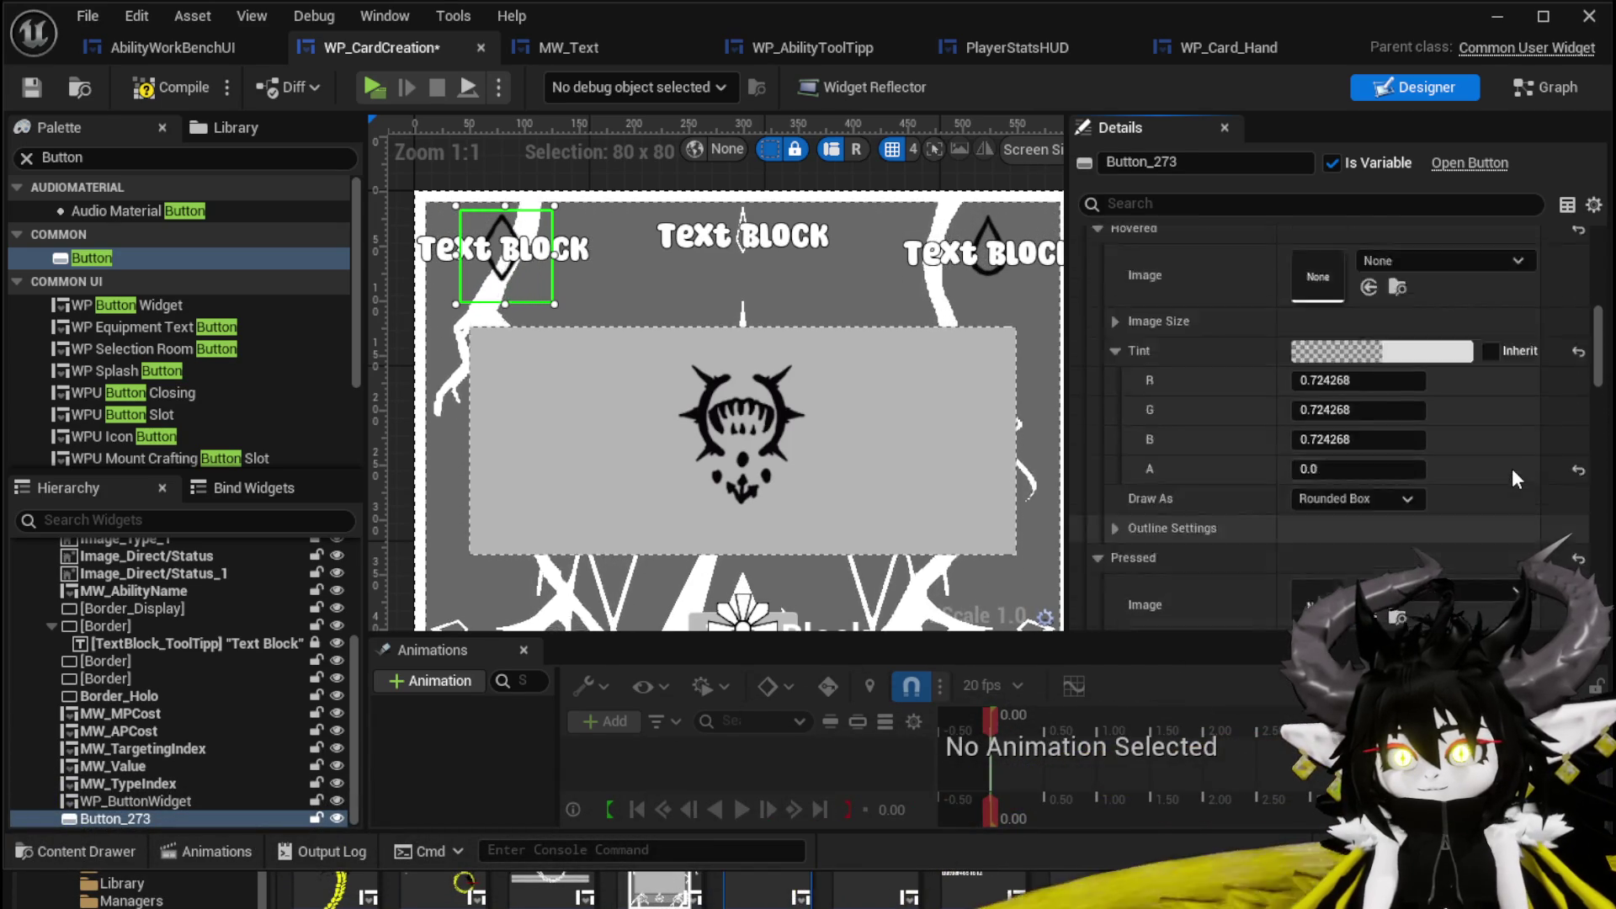
scroll(1512, 468, up, 6)
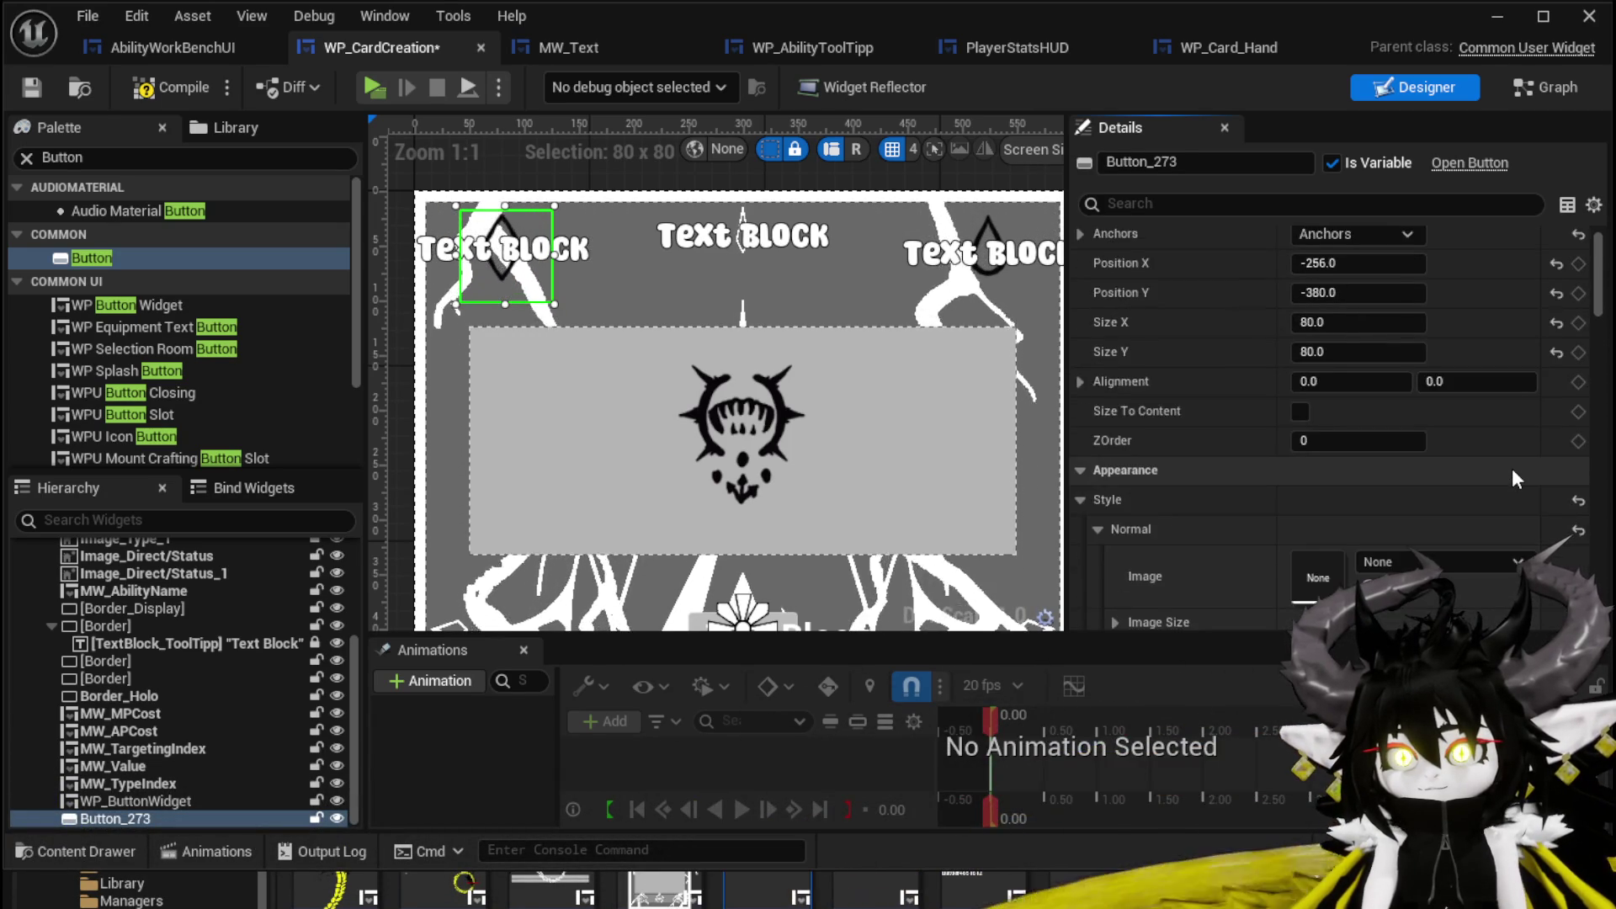
click(179, 90)
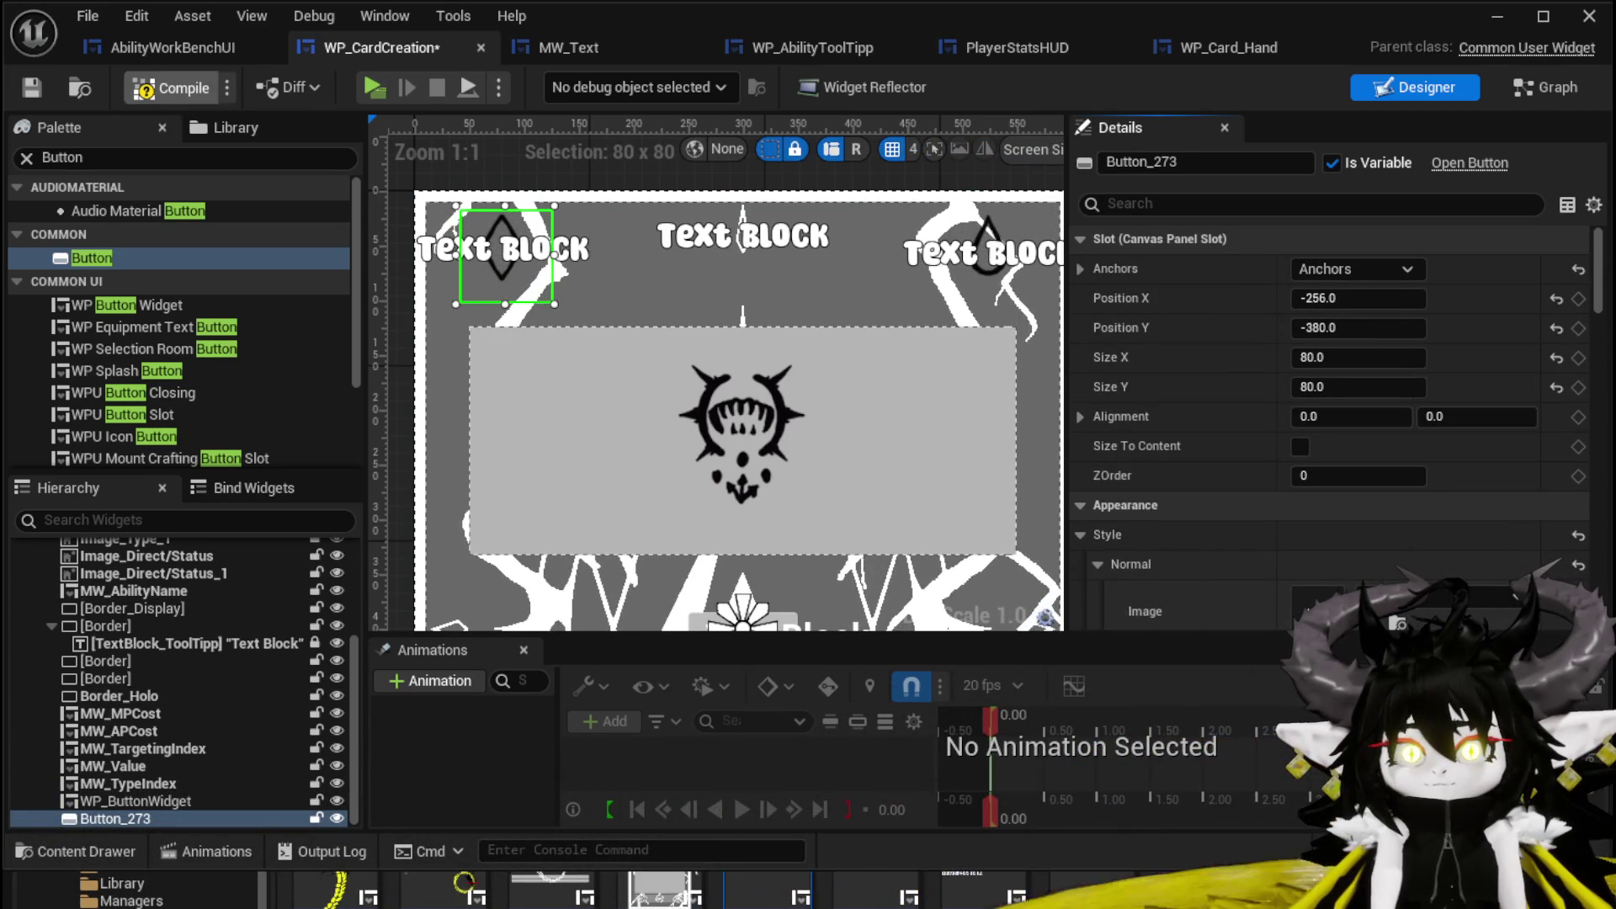
click(32, 89)
Move the button slightly up-left to -260, -388 and save WP_CardCreation.
scroll(555, 247, up, 5)
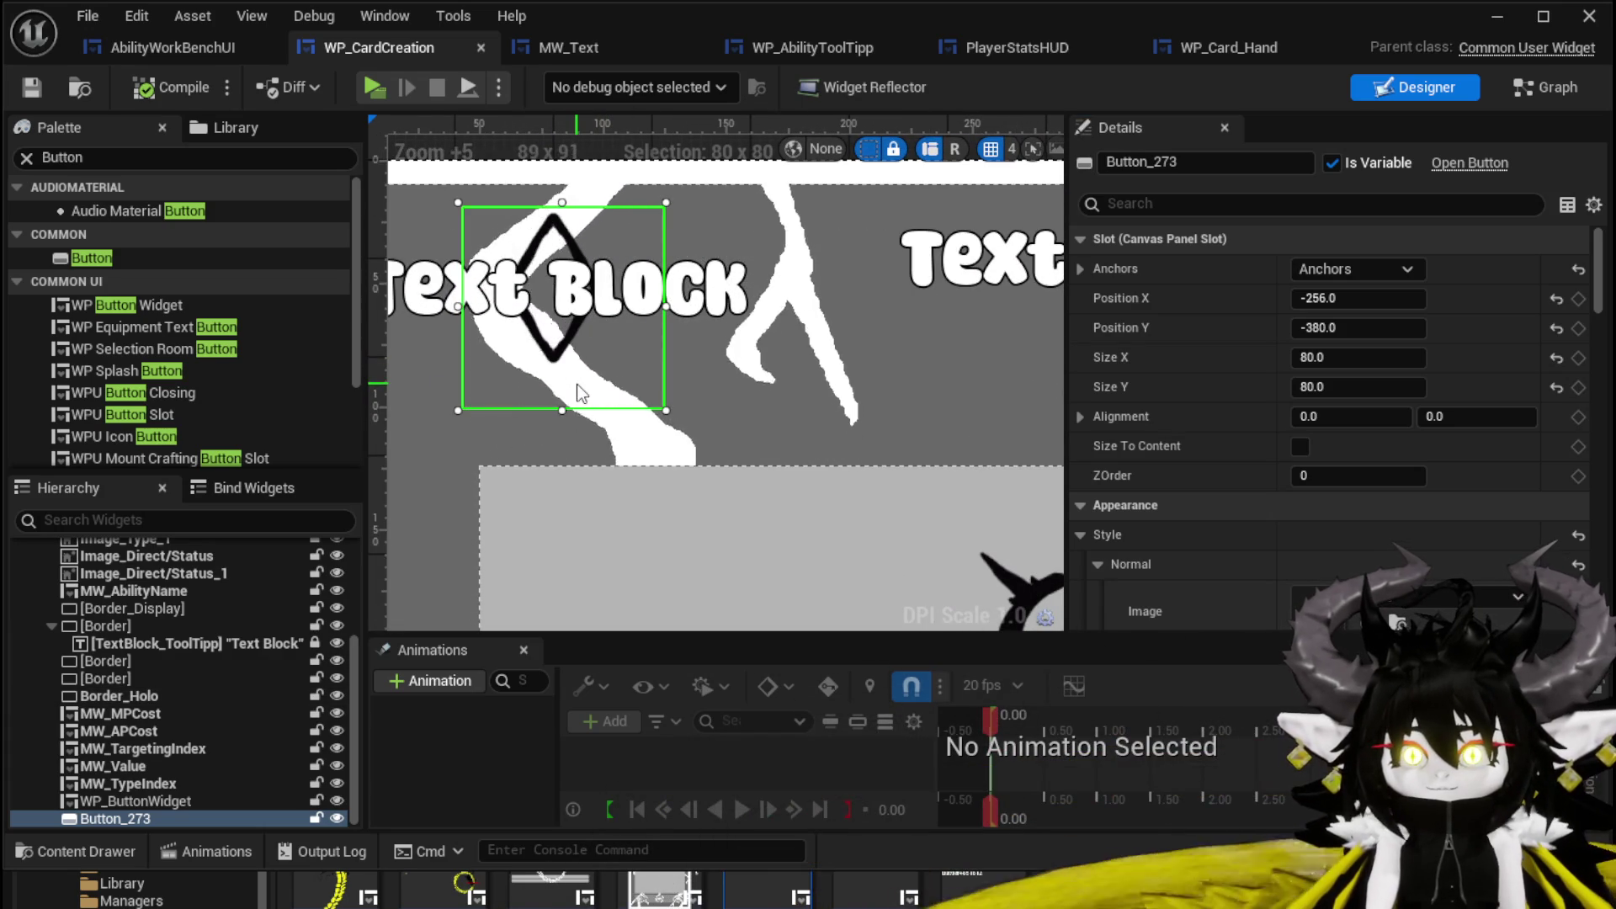
drag(570, 386, 562, 381)
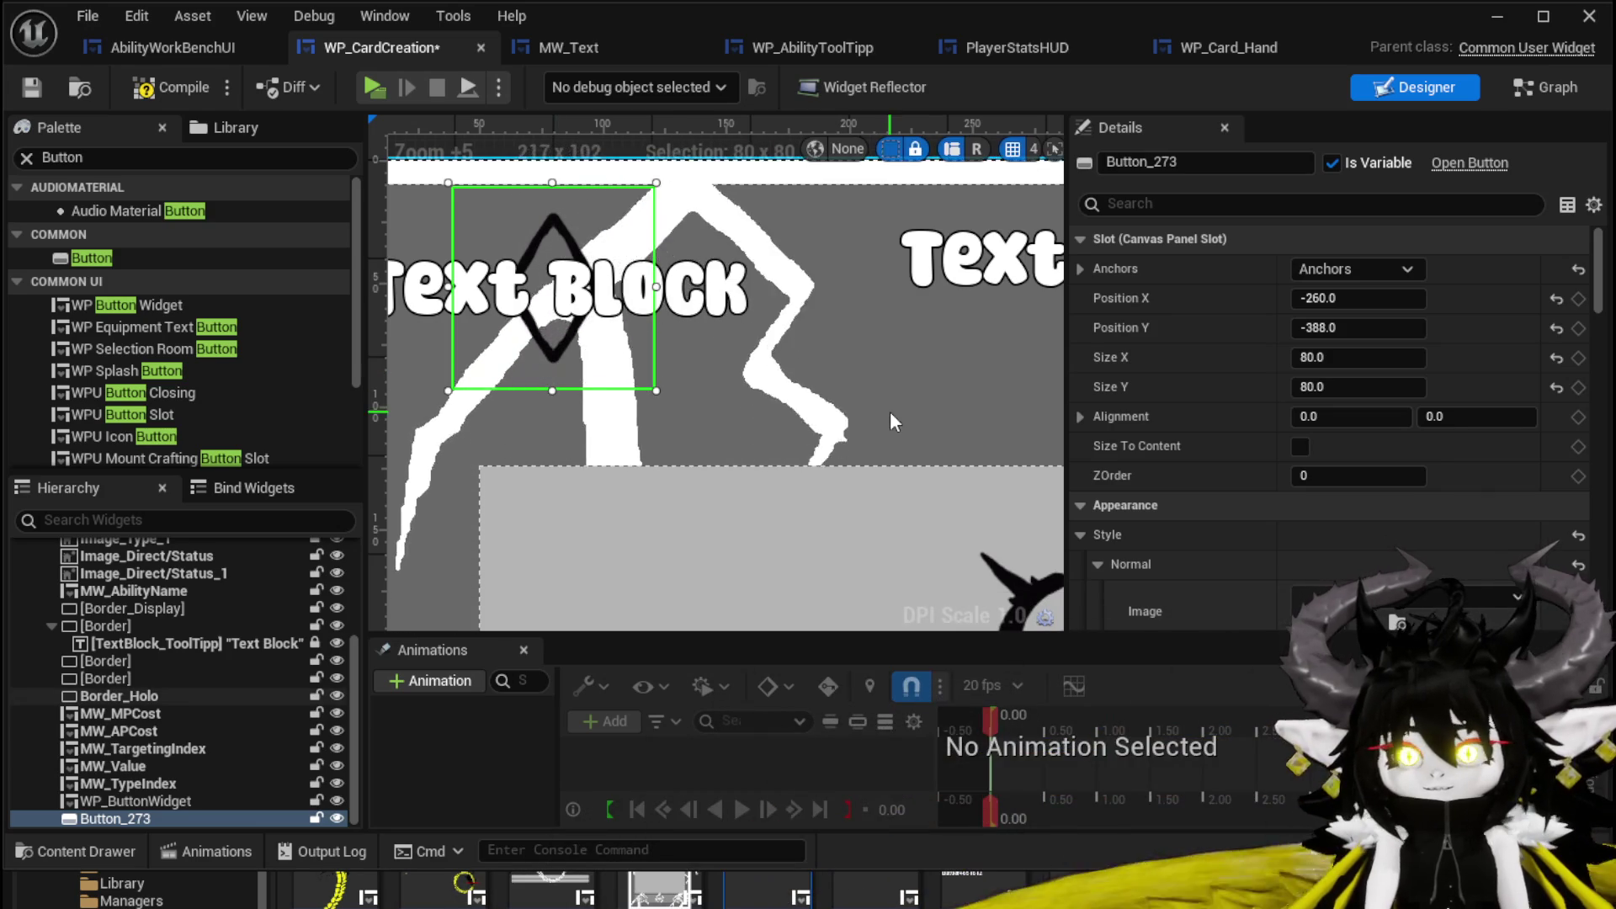
click(32, 87)
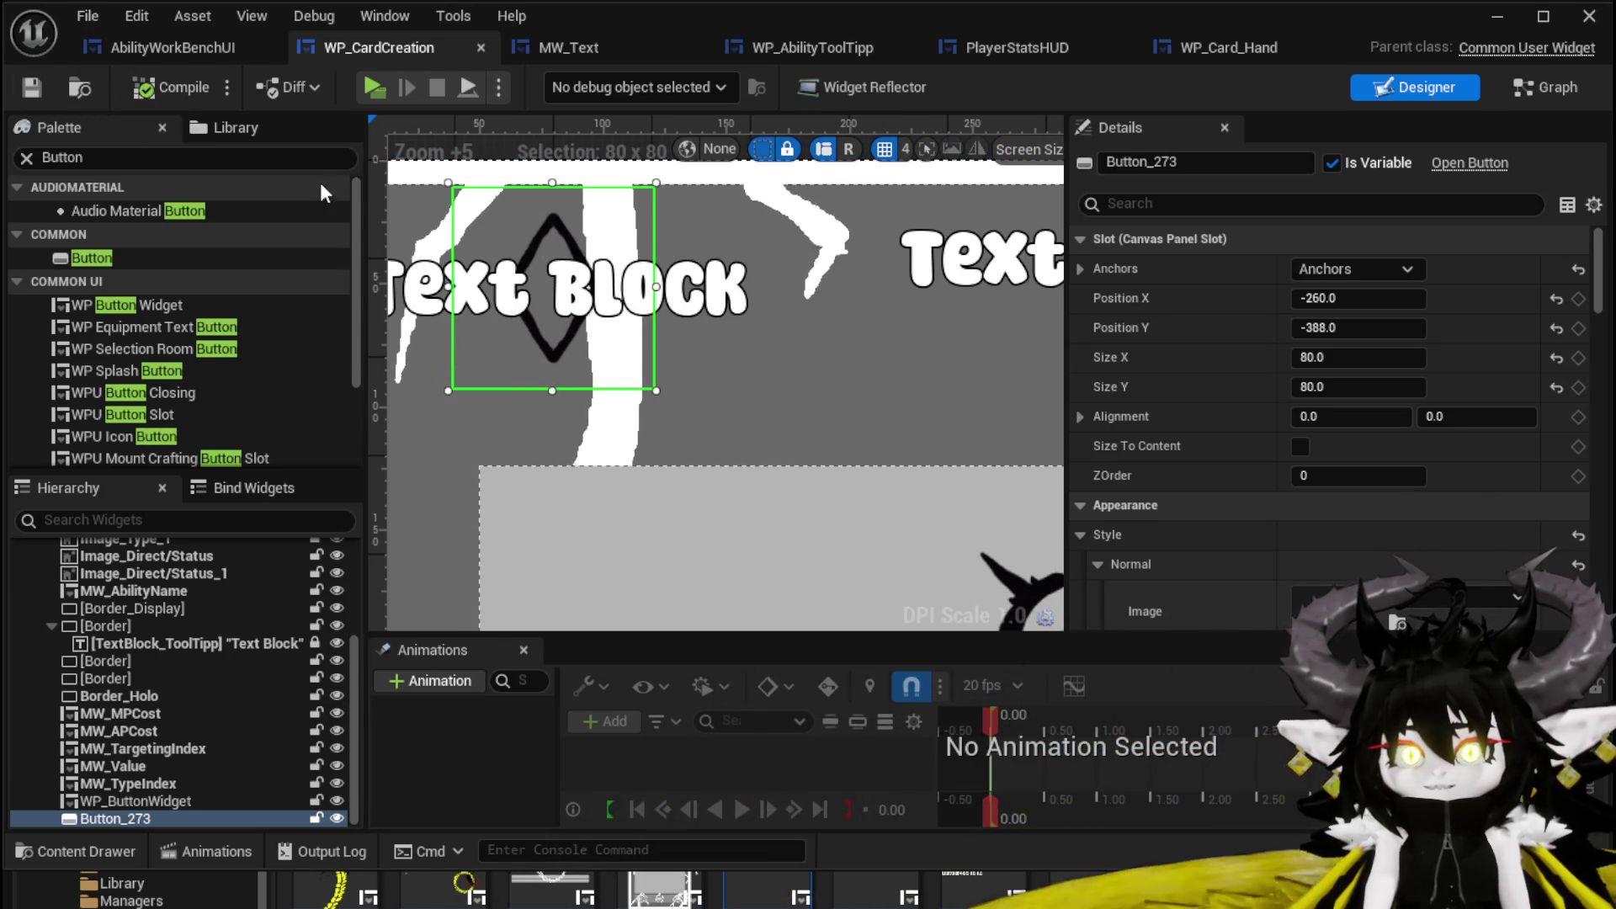
scroll(618, 377, down, 2)
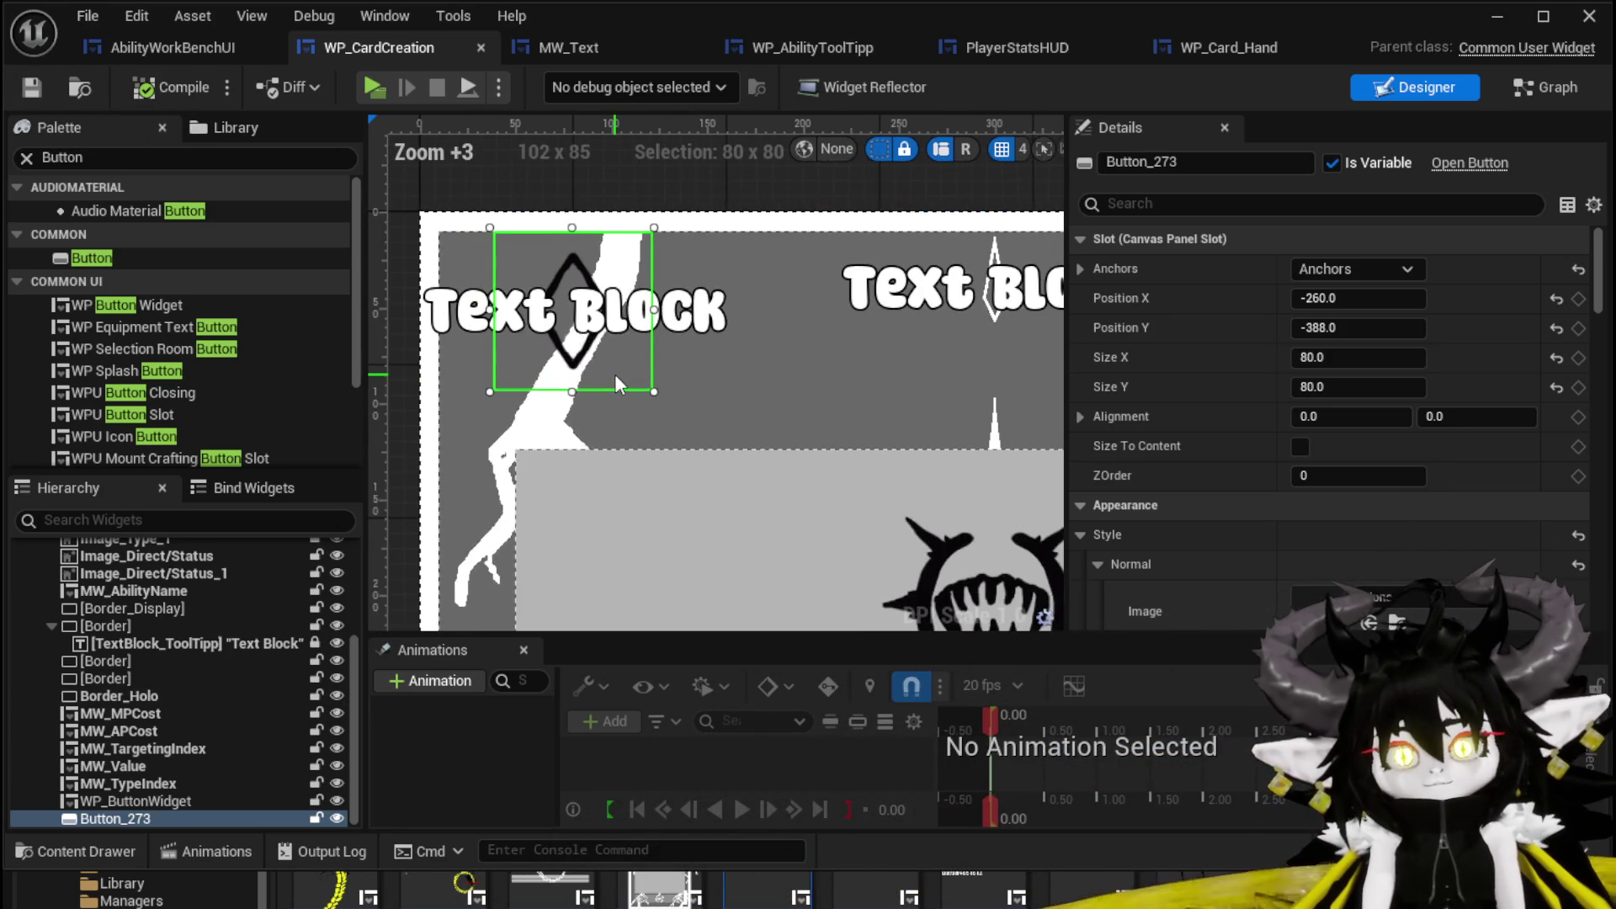
Set Button_273's hovered tint alpha to 0.1, then save WP_CardCreation and L_DungeonCreationTest.
scroll(615, 373, down, 3)
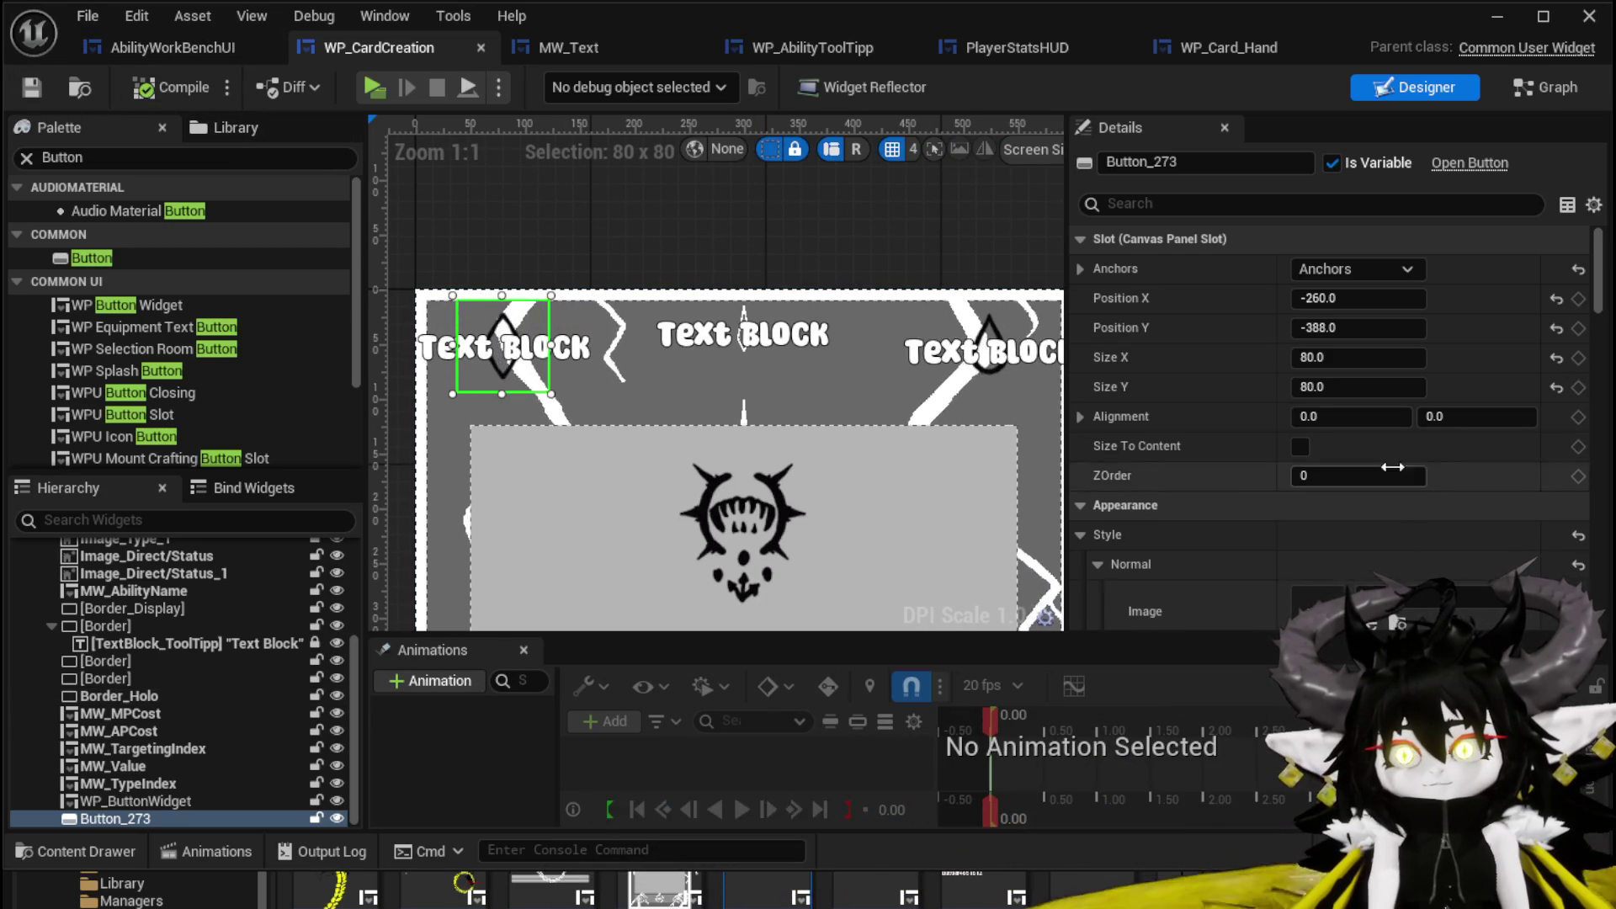
scroll(1360, 429, down, 5)
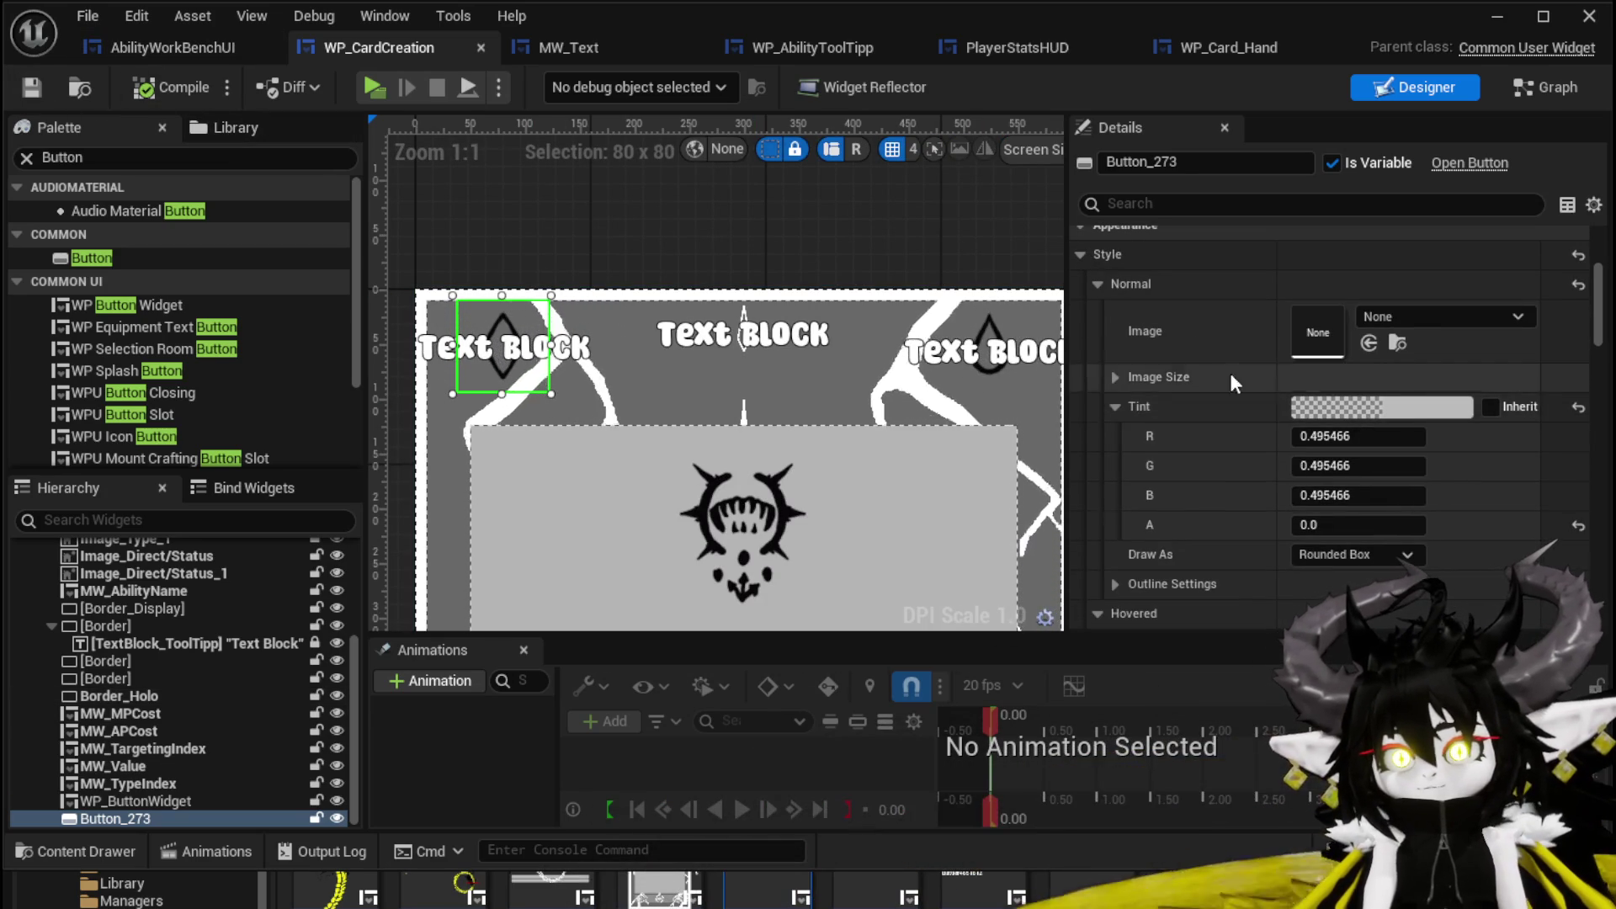
scroll(1216, 346, down, 5)
scroll(1216, 347, down, 5)
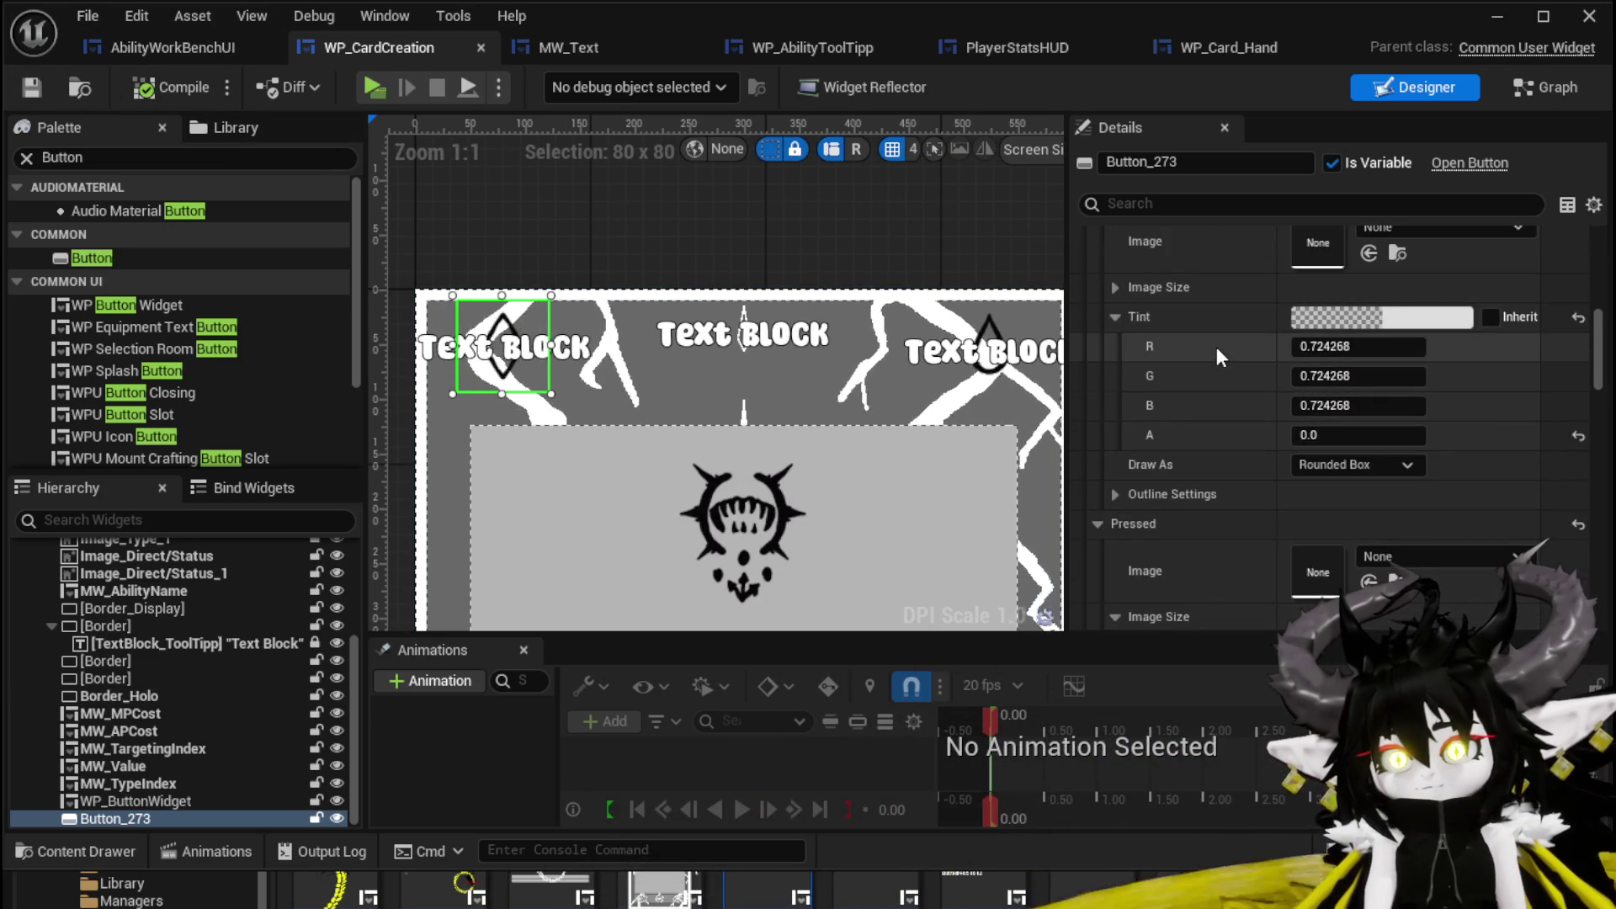
scroll(1215, 347, up, 5)
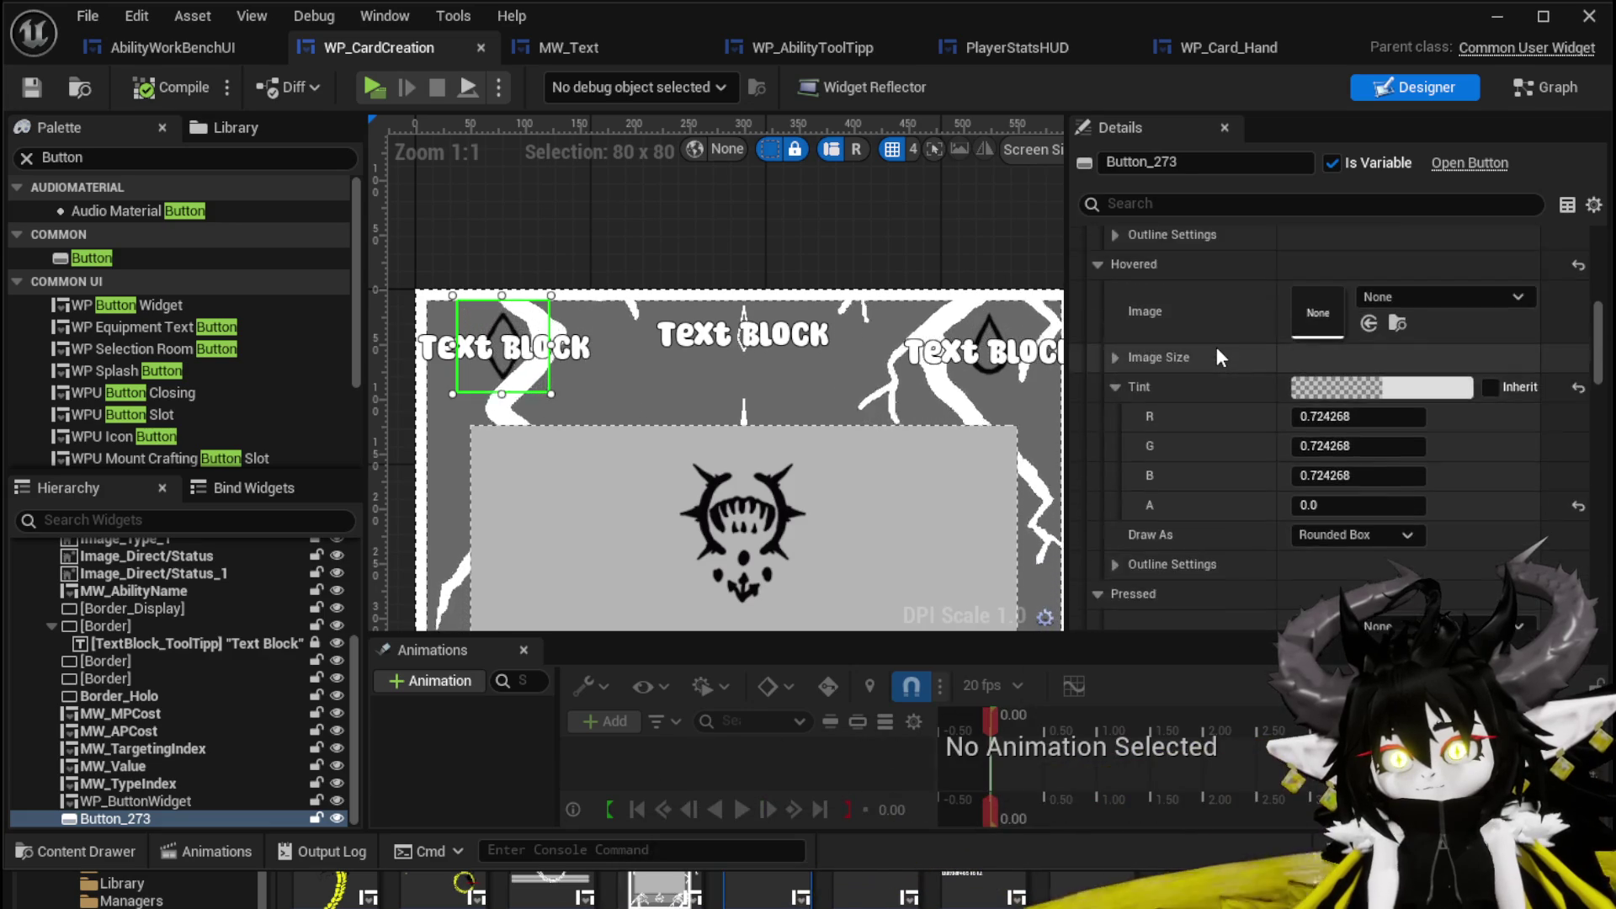
scroll(1215, 346, down, 5)
scroll(1216, 347, up, 5)
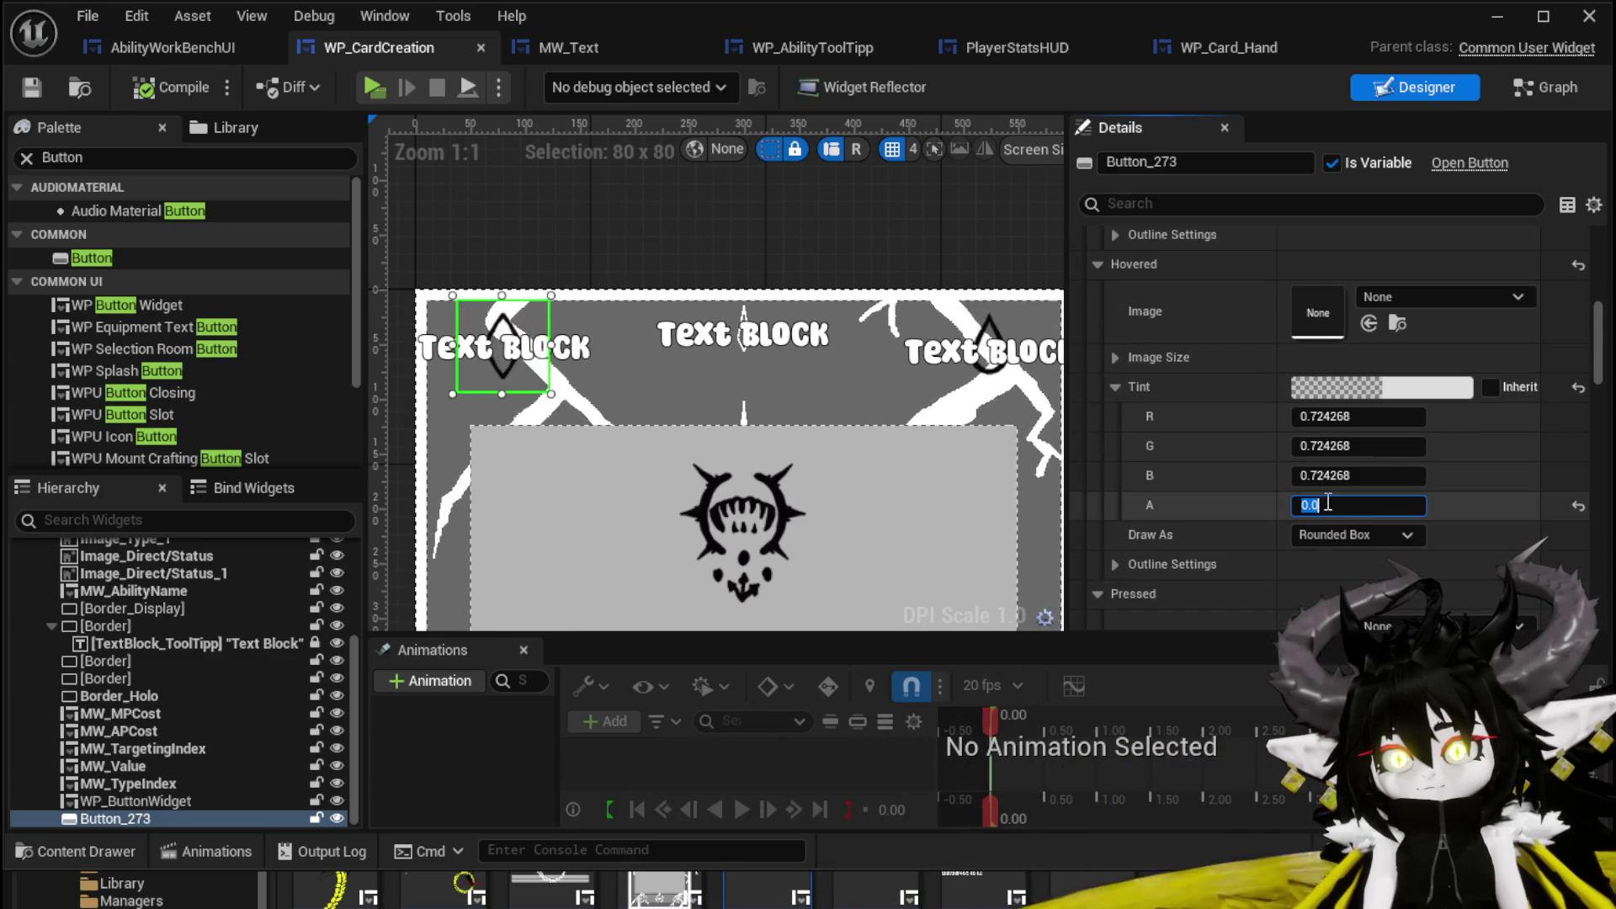
text(1)
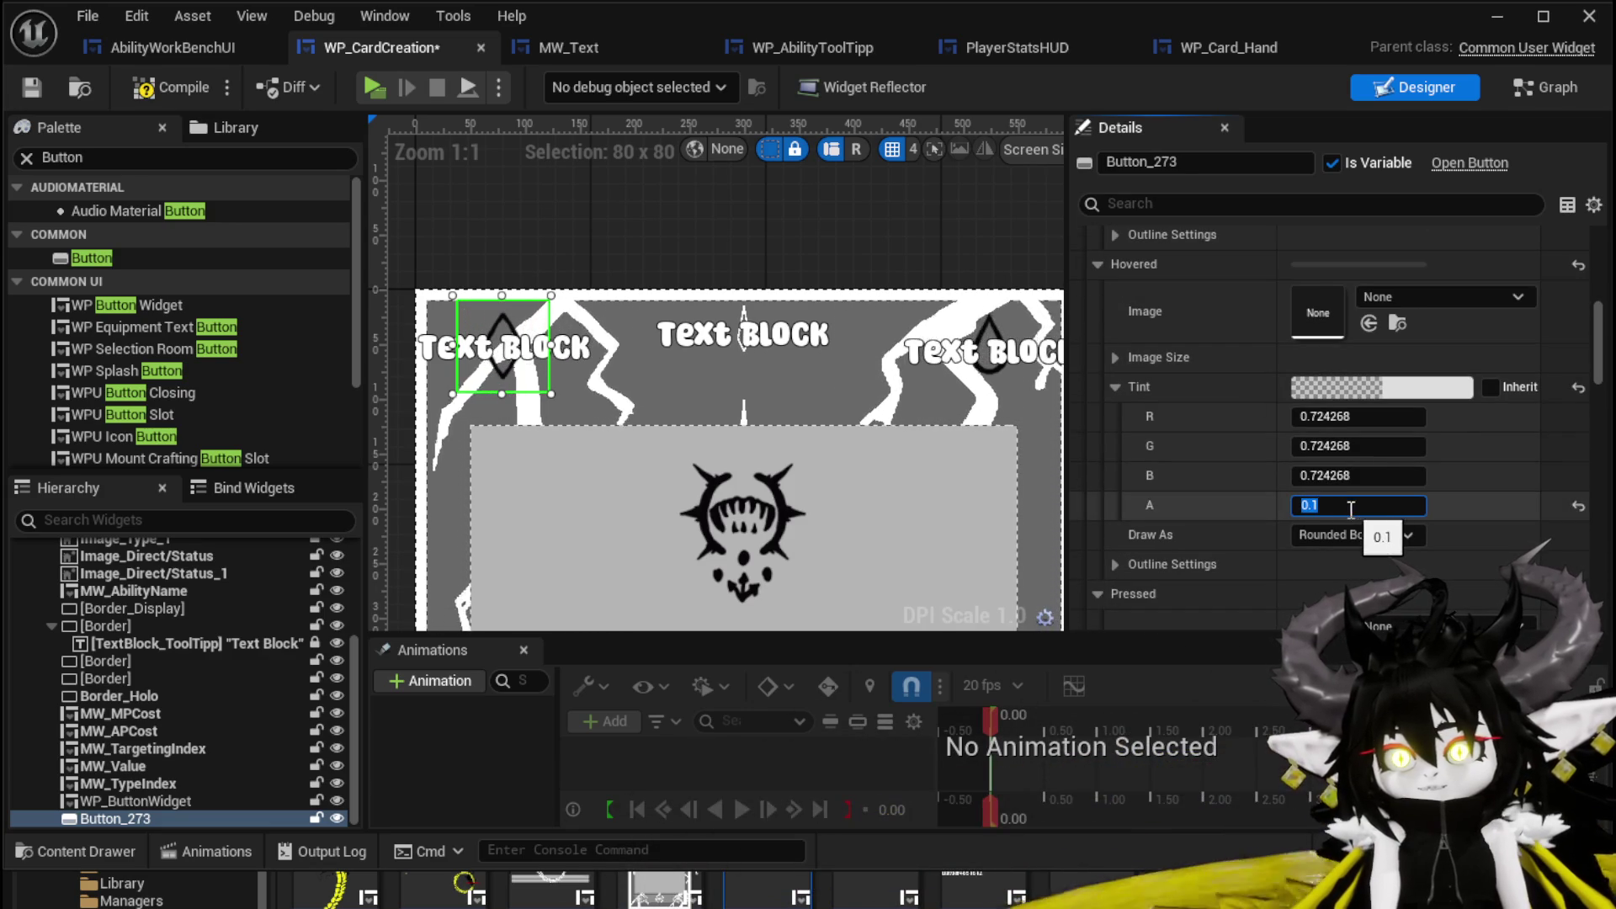
key(ctrl+shift+s)
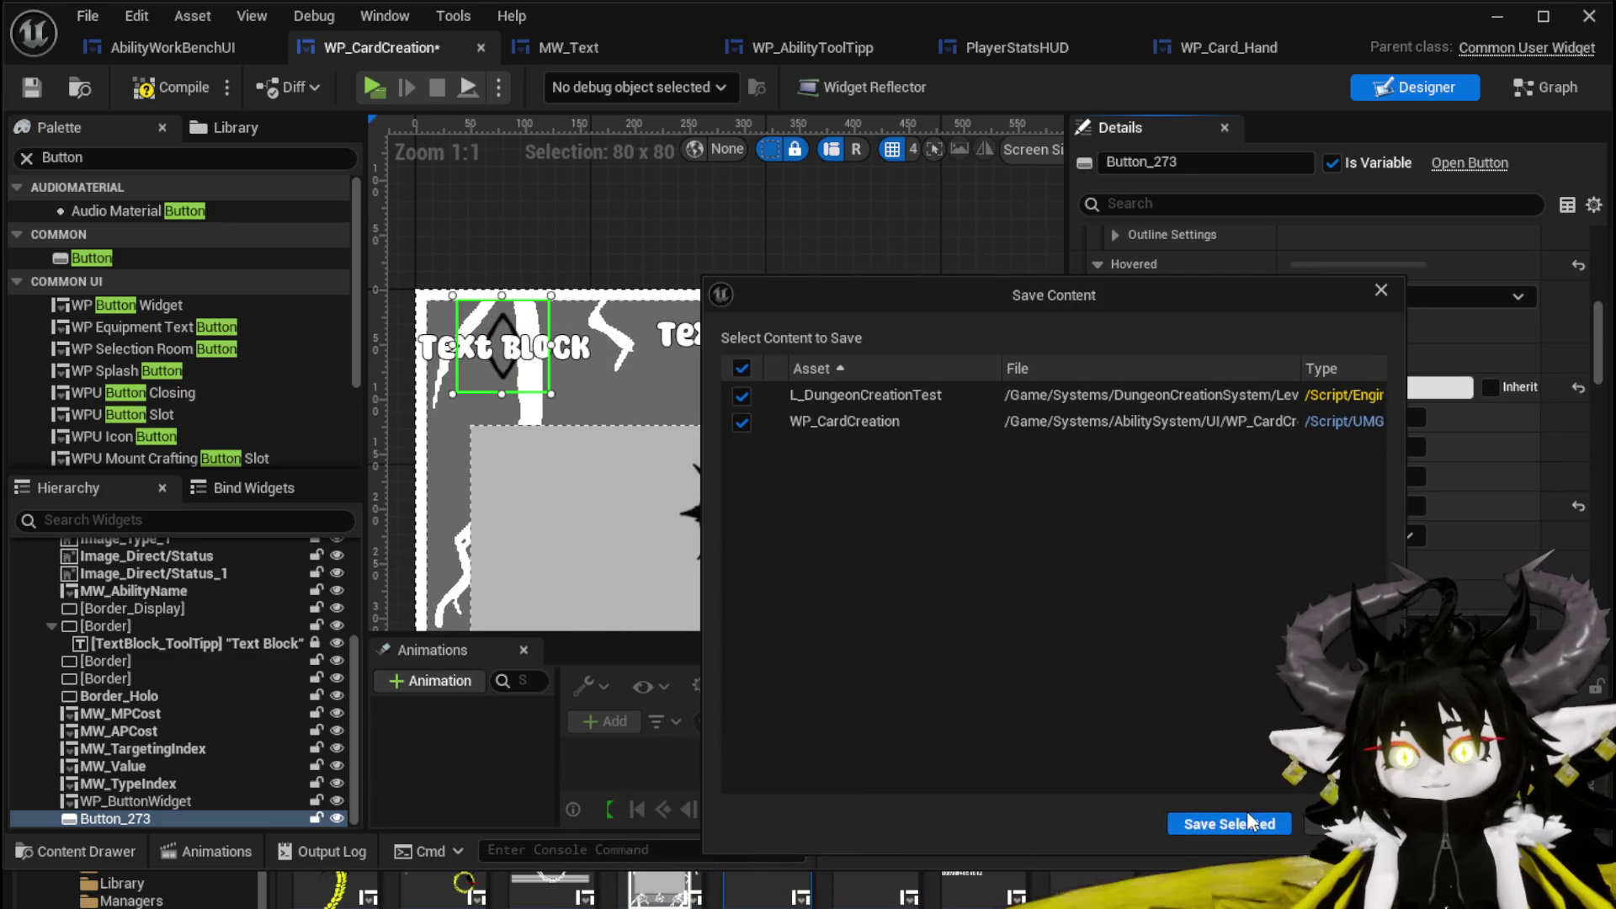
click(1212, 825)
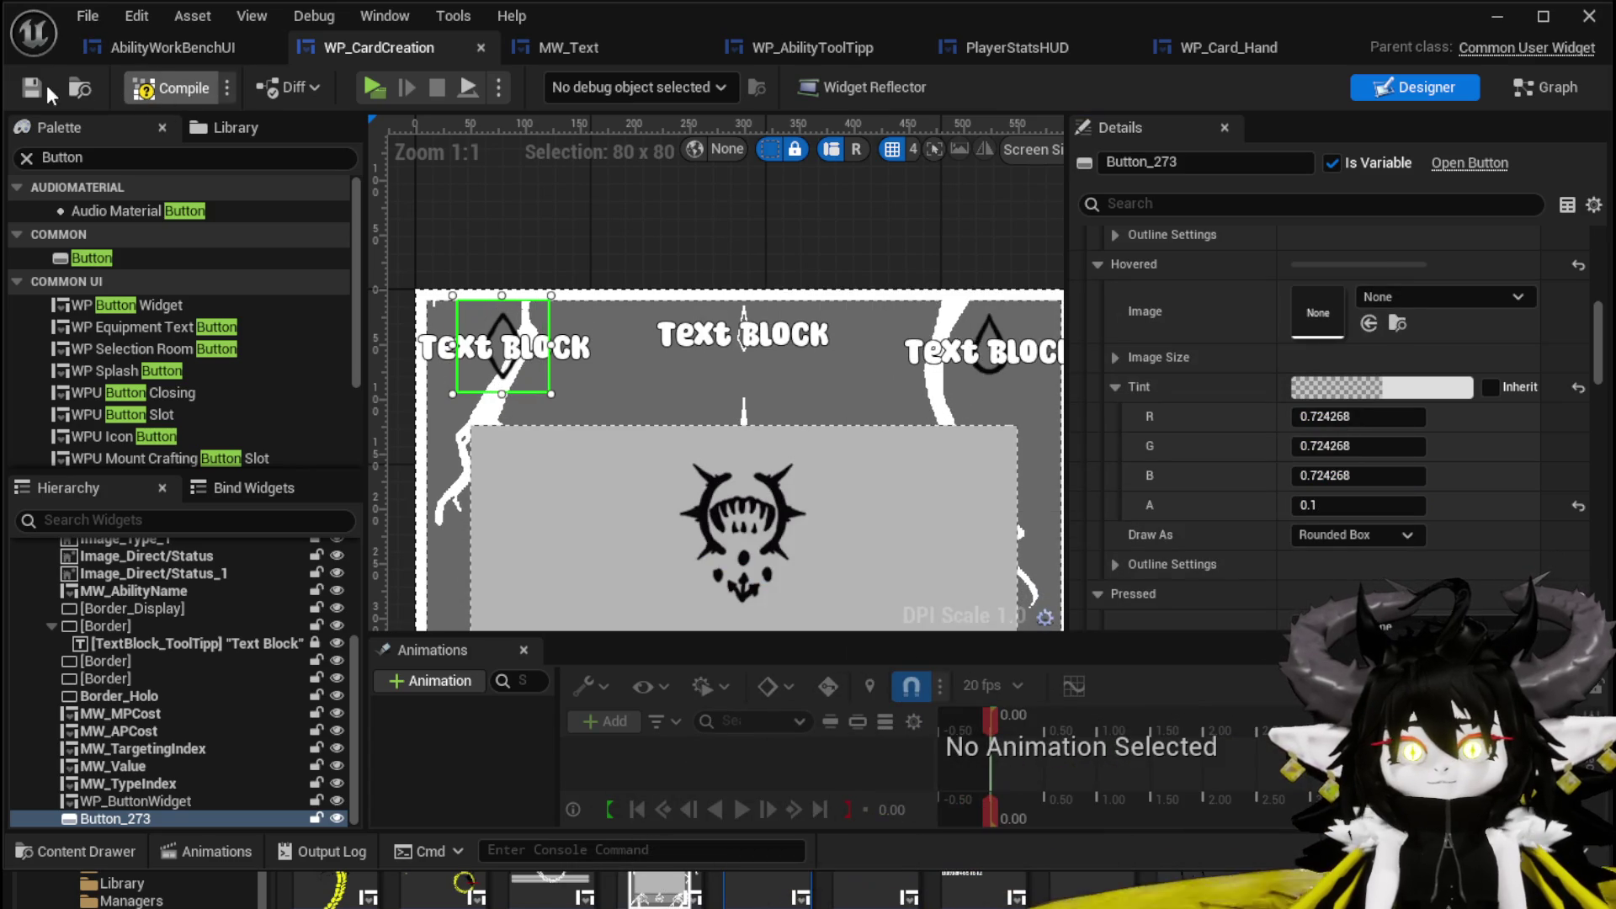
Run a brief standalone play test, then return to AbilityWorkBenchUI's SelectCard graph.
click(1497, 17)
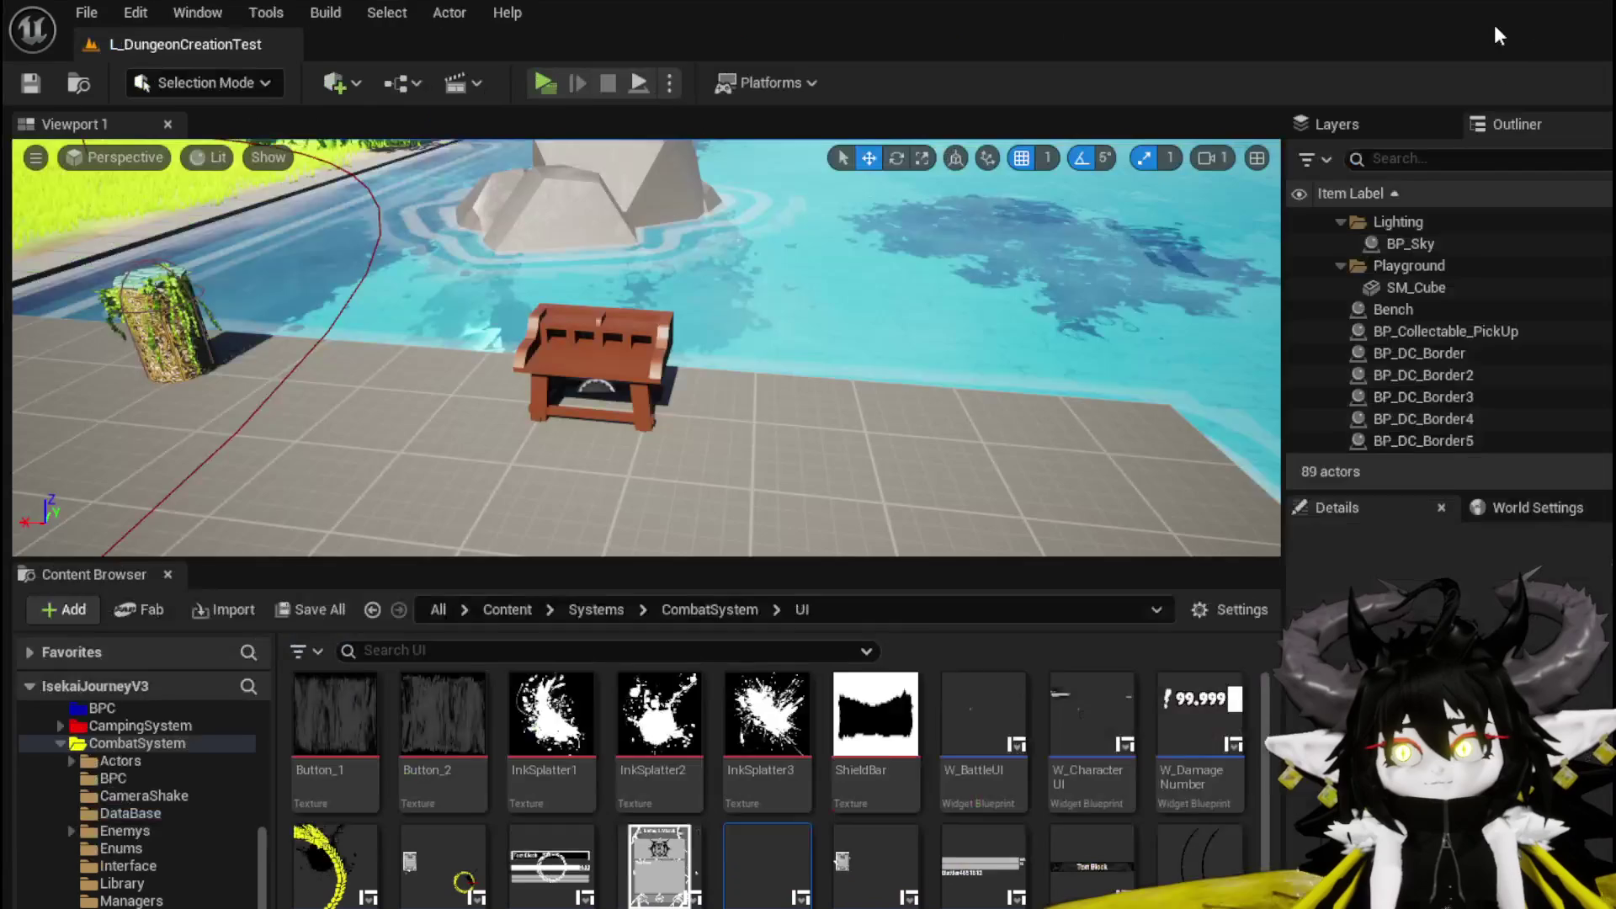
click(547, 68)
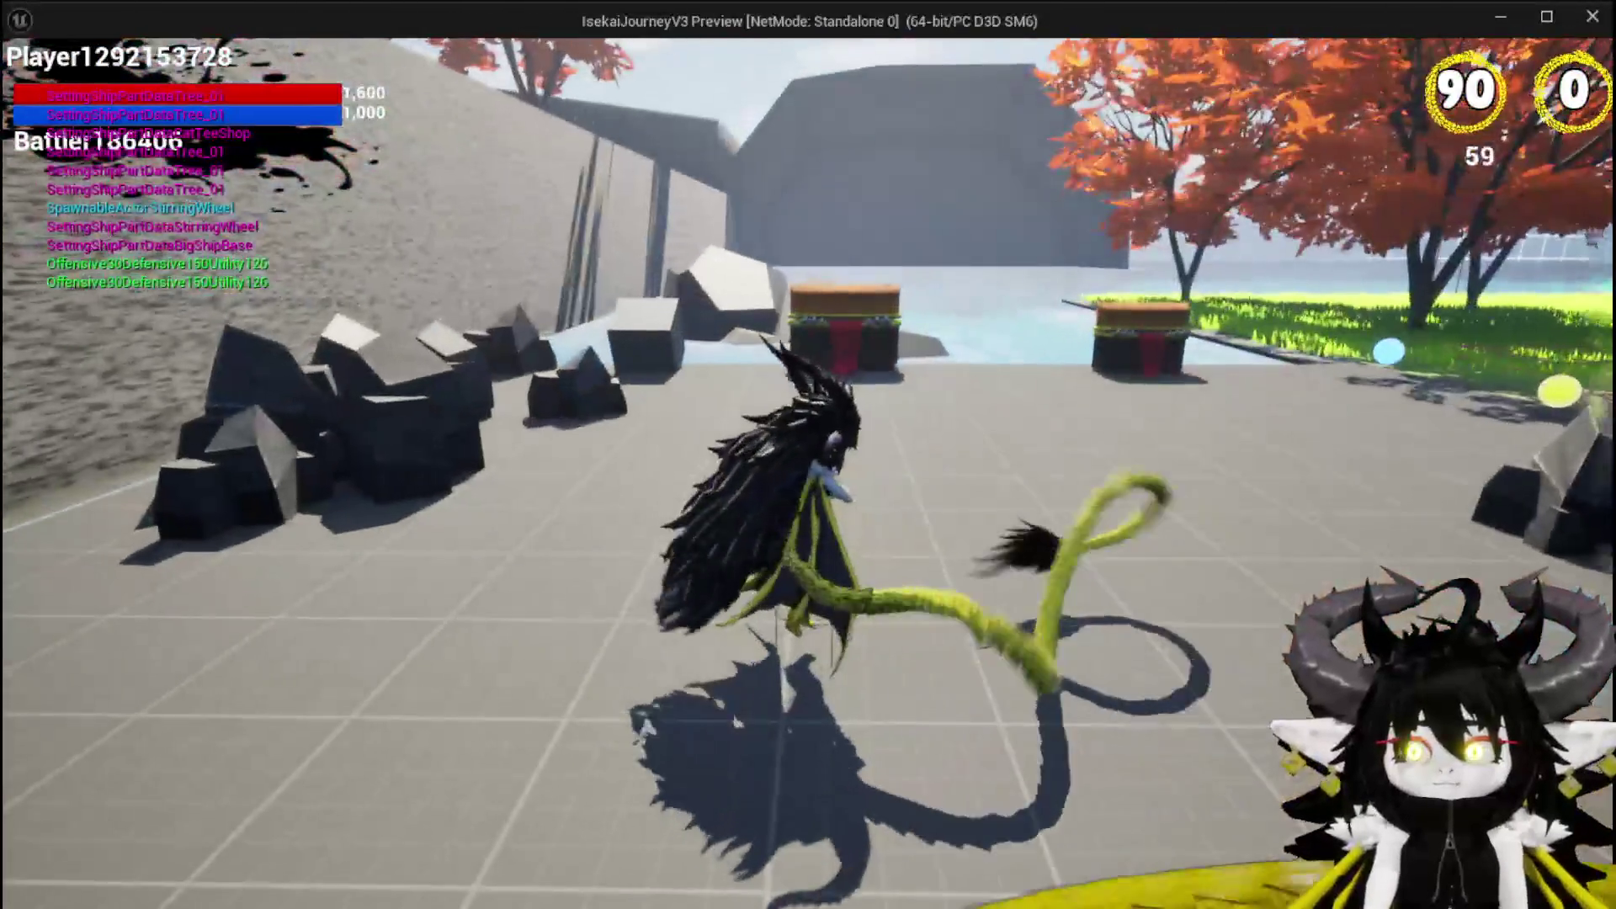
key(Escape)
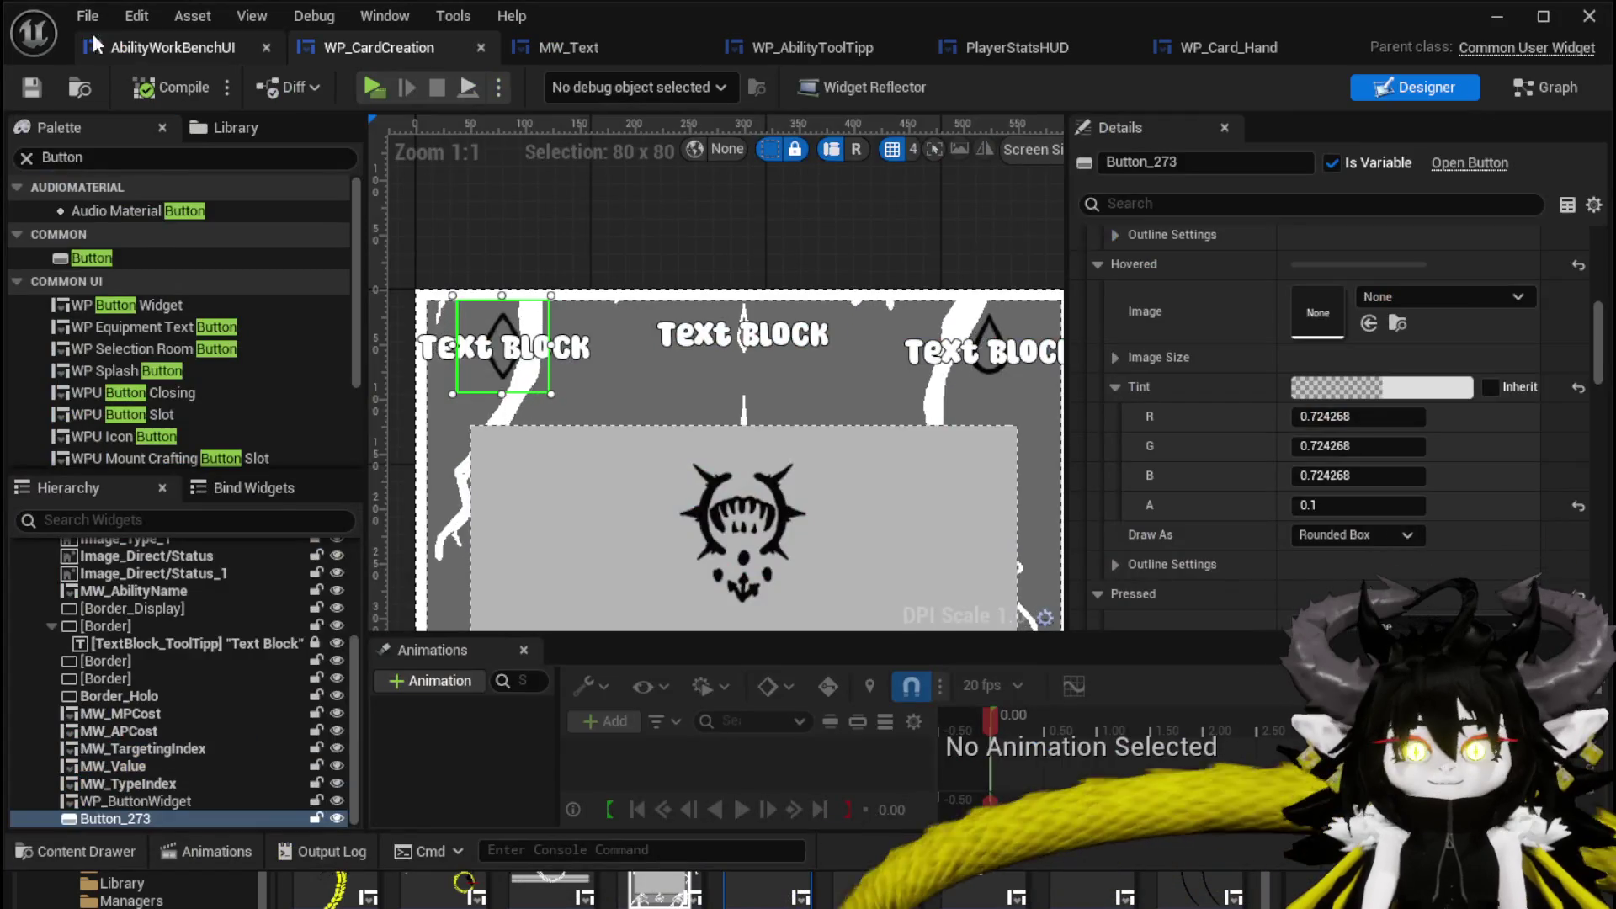
click(133, 47)
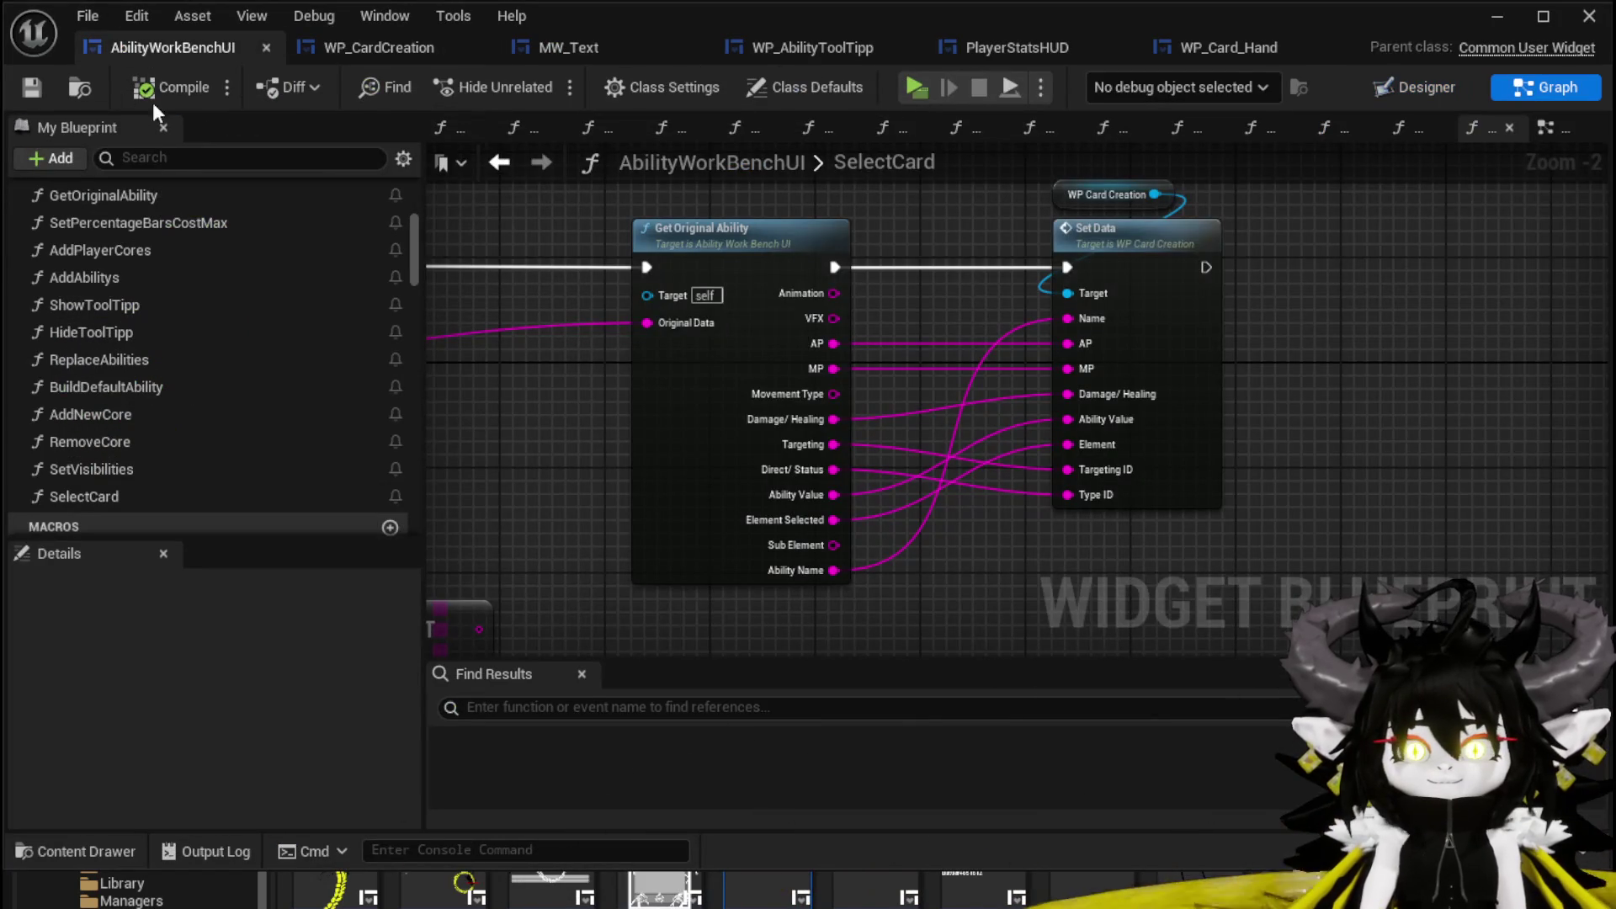
Save the AbilityWorkBenchUI blueprint and fly the level camera closer to the floor and chest.
click(32, 87)
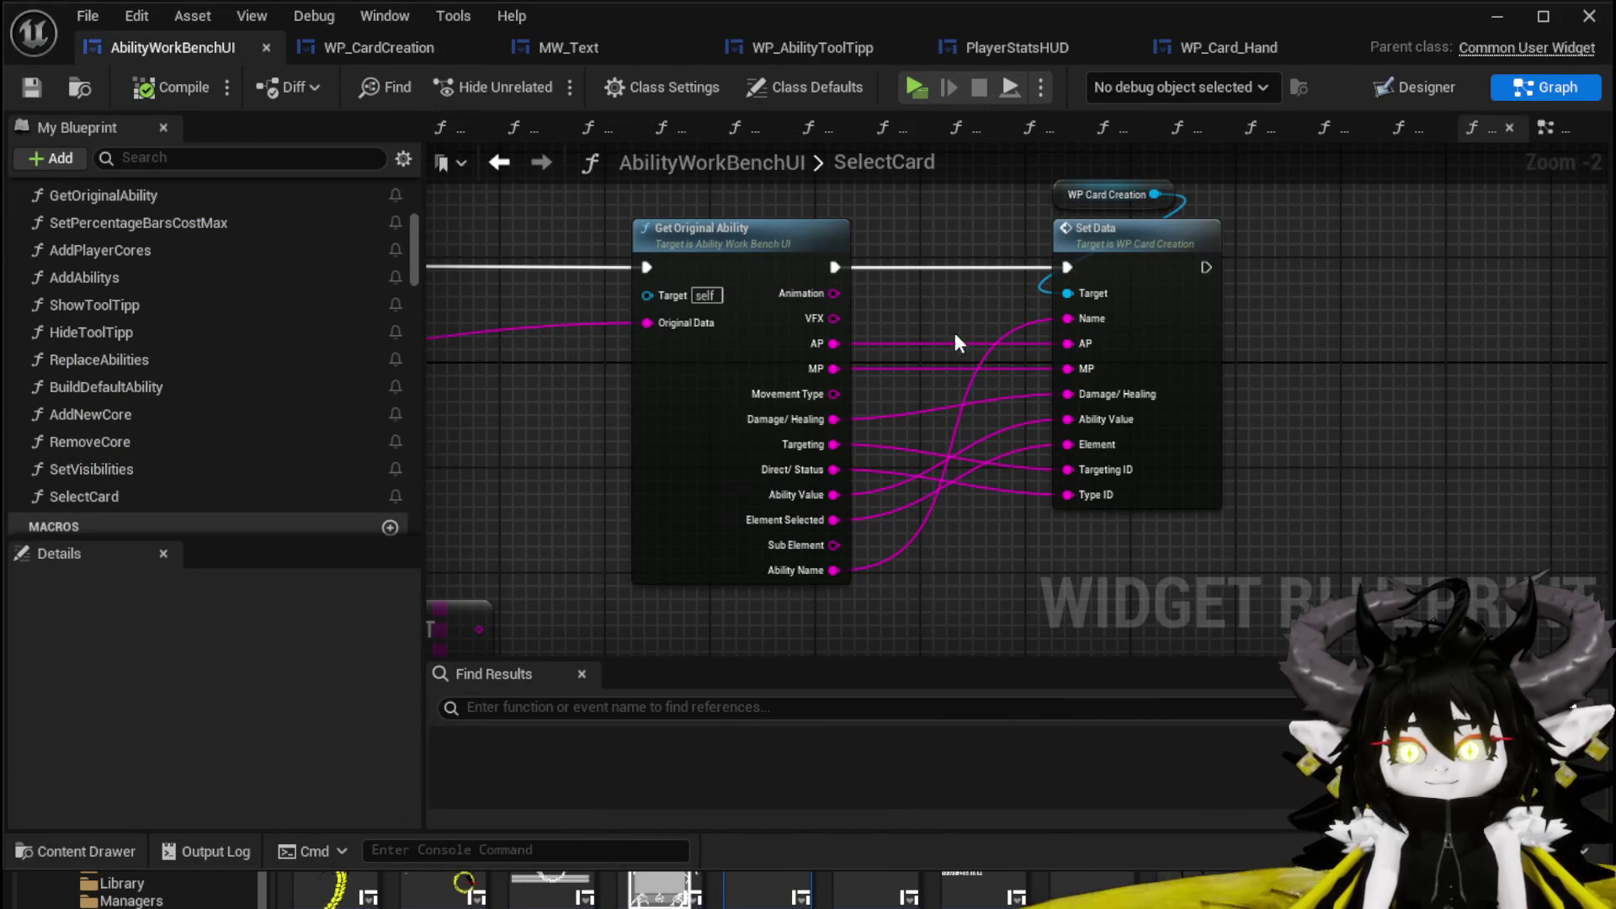
scroll(948, 310, down, 2)
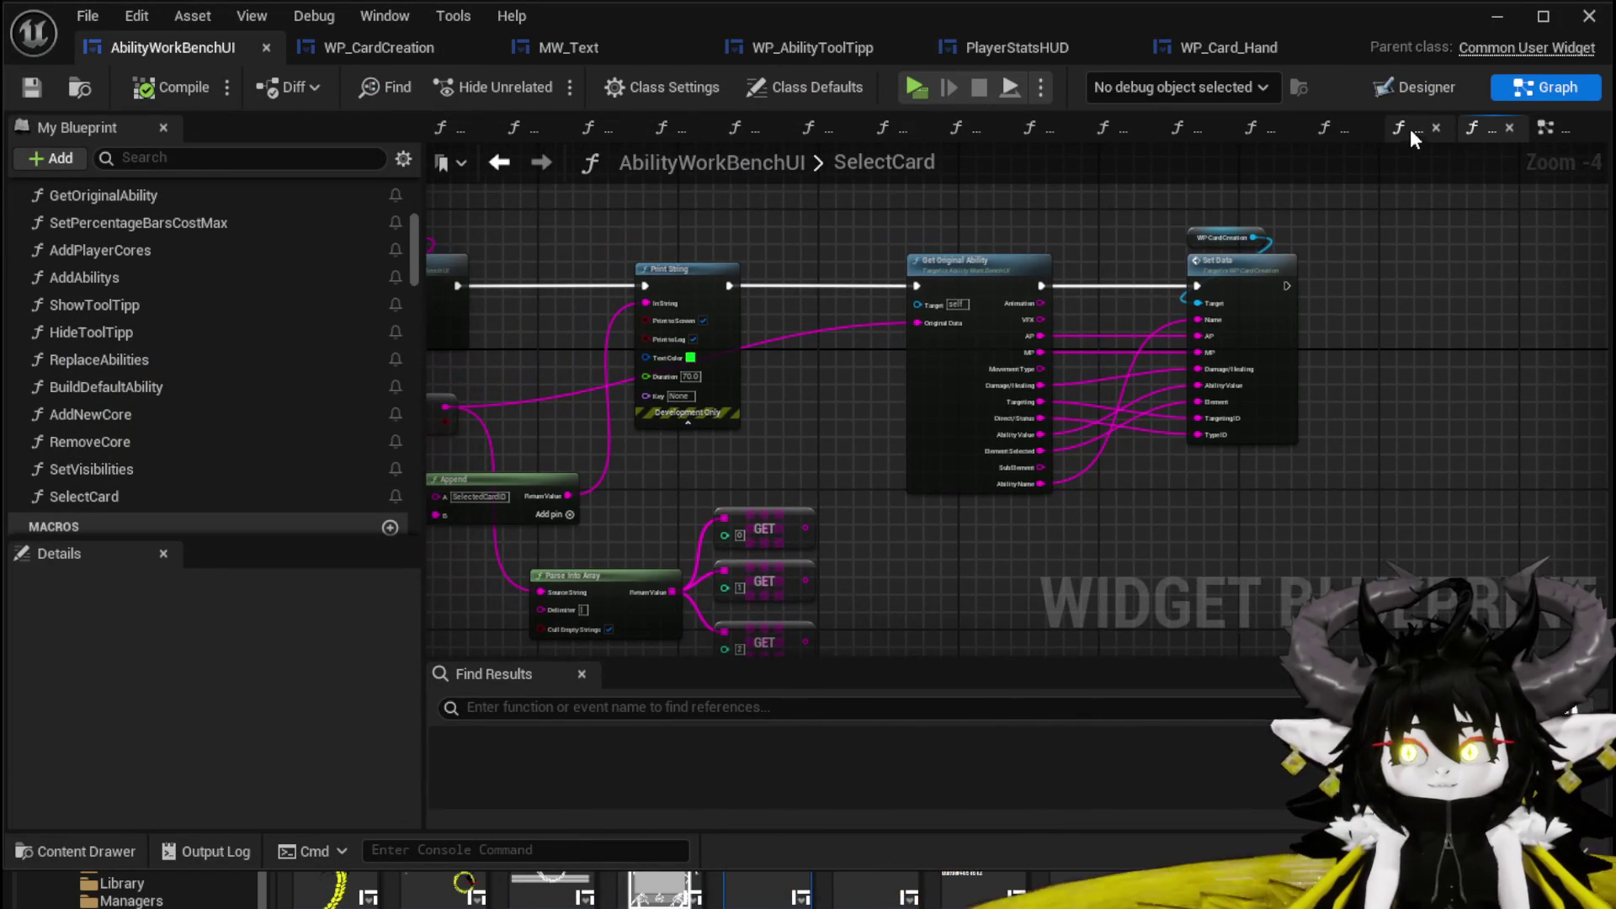
click(1489, 28)
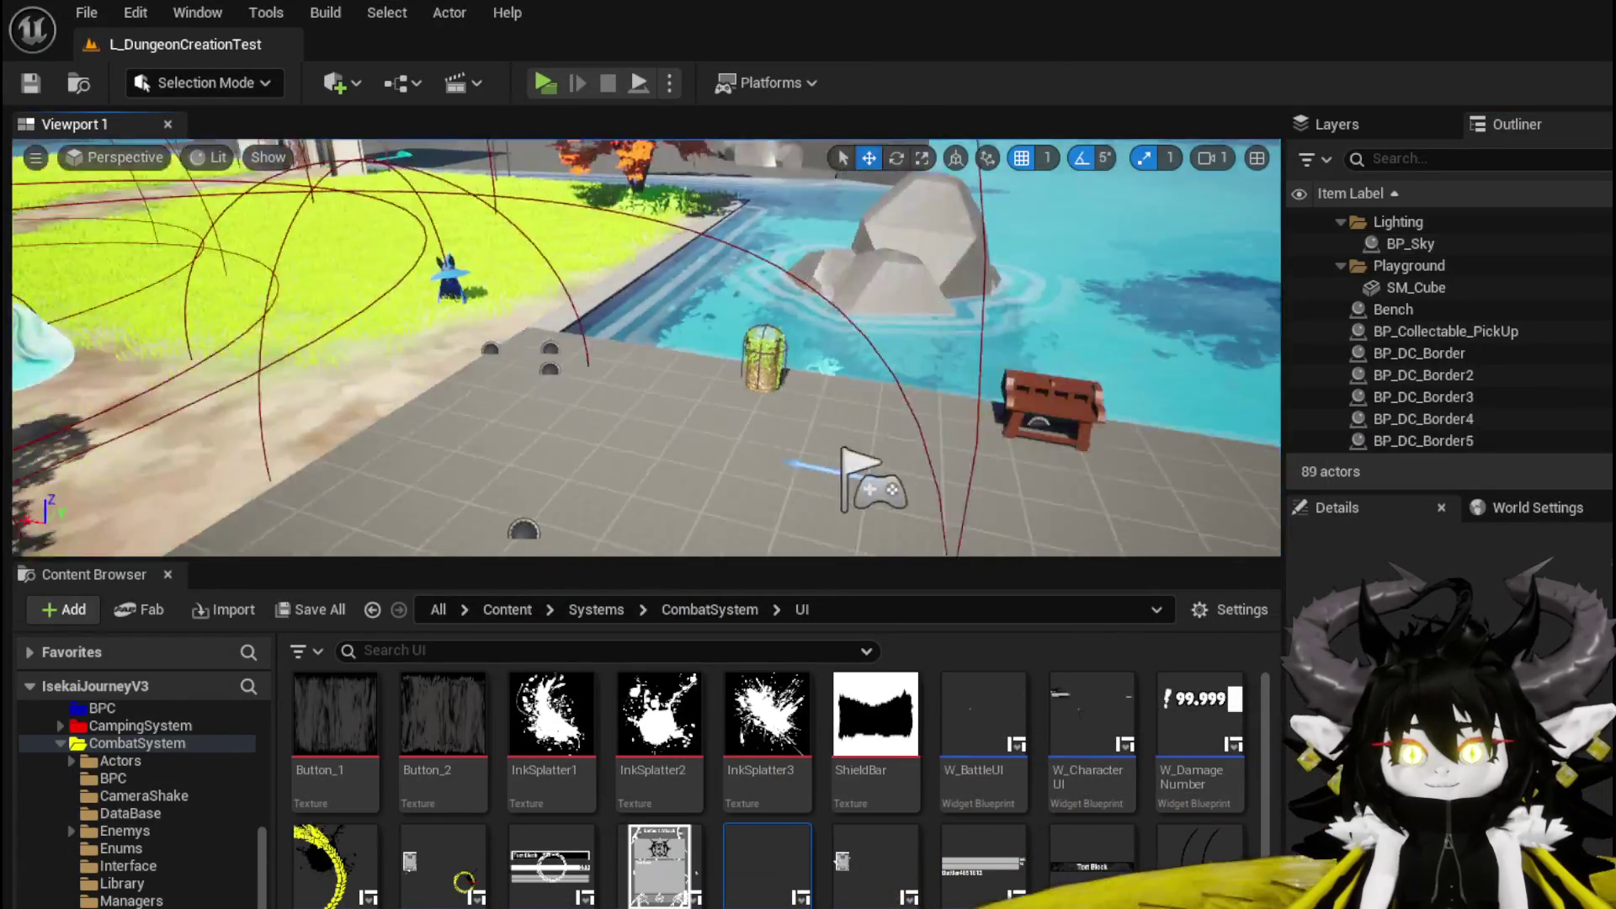
drag(715, 540, 715, 539)
scroll(175, 833, up, 5)
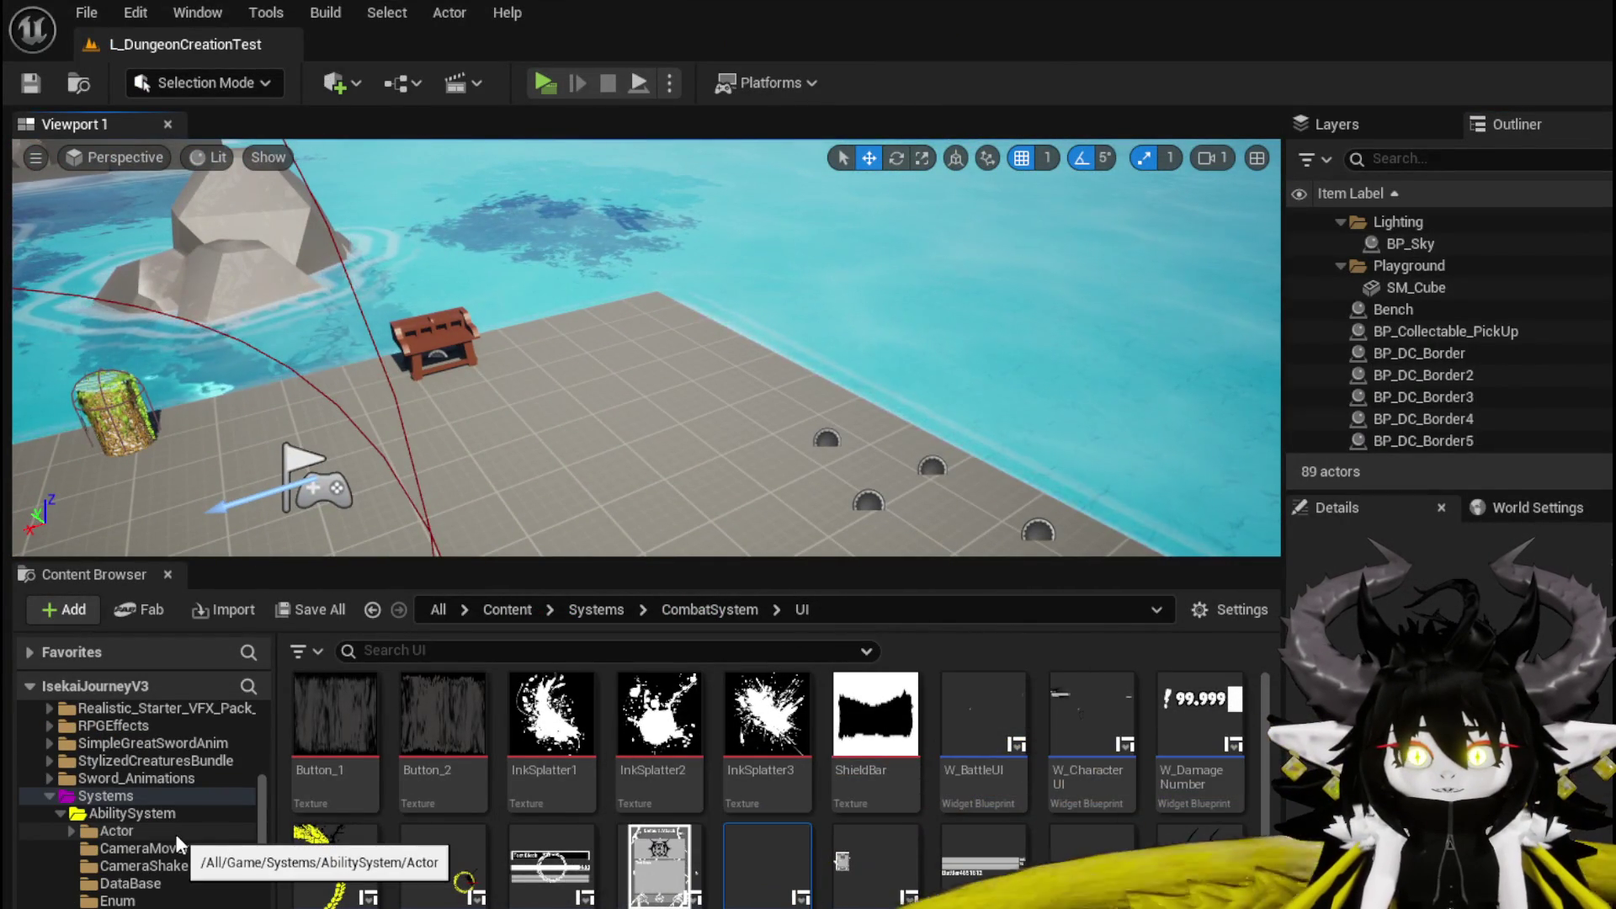
Open InteractionSystem's Actor folder and drag a second BP_AbilityWorkBench into the level.
click(176, 833)
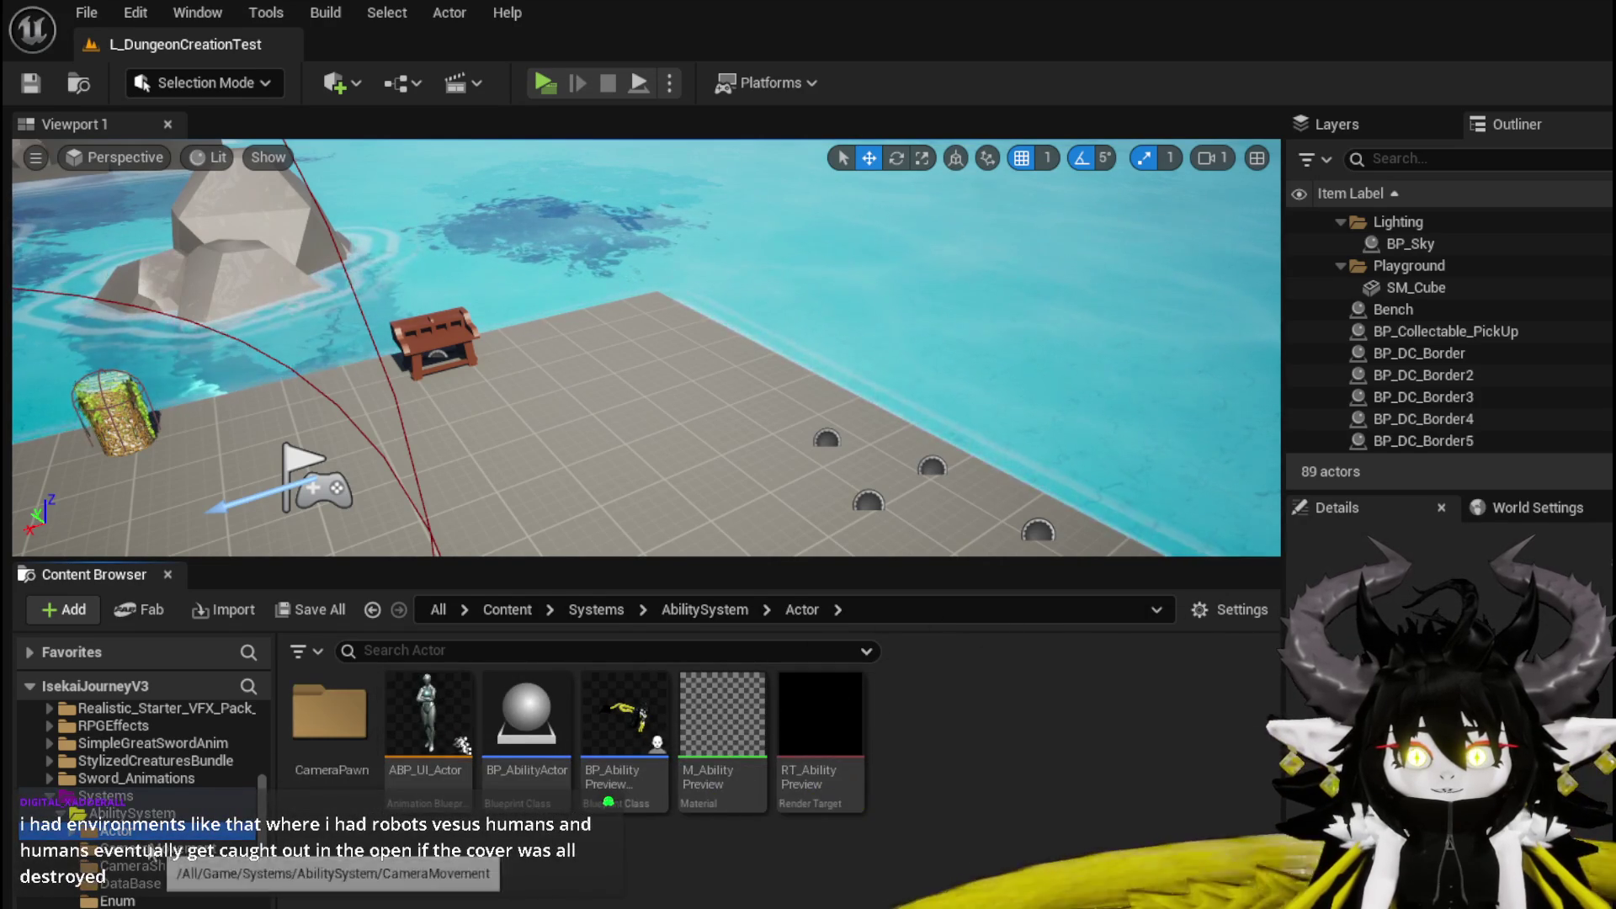
scroll(116, 875, down, 5)
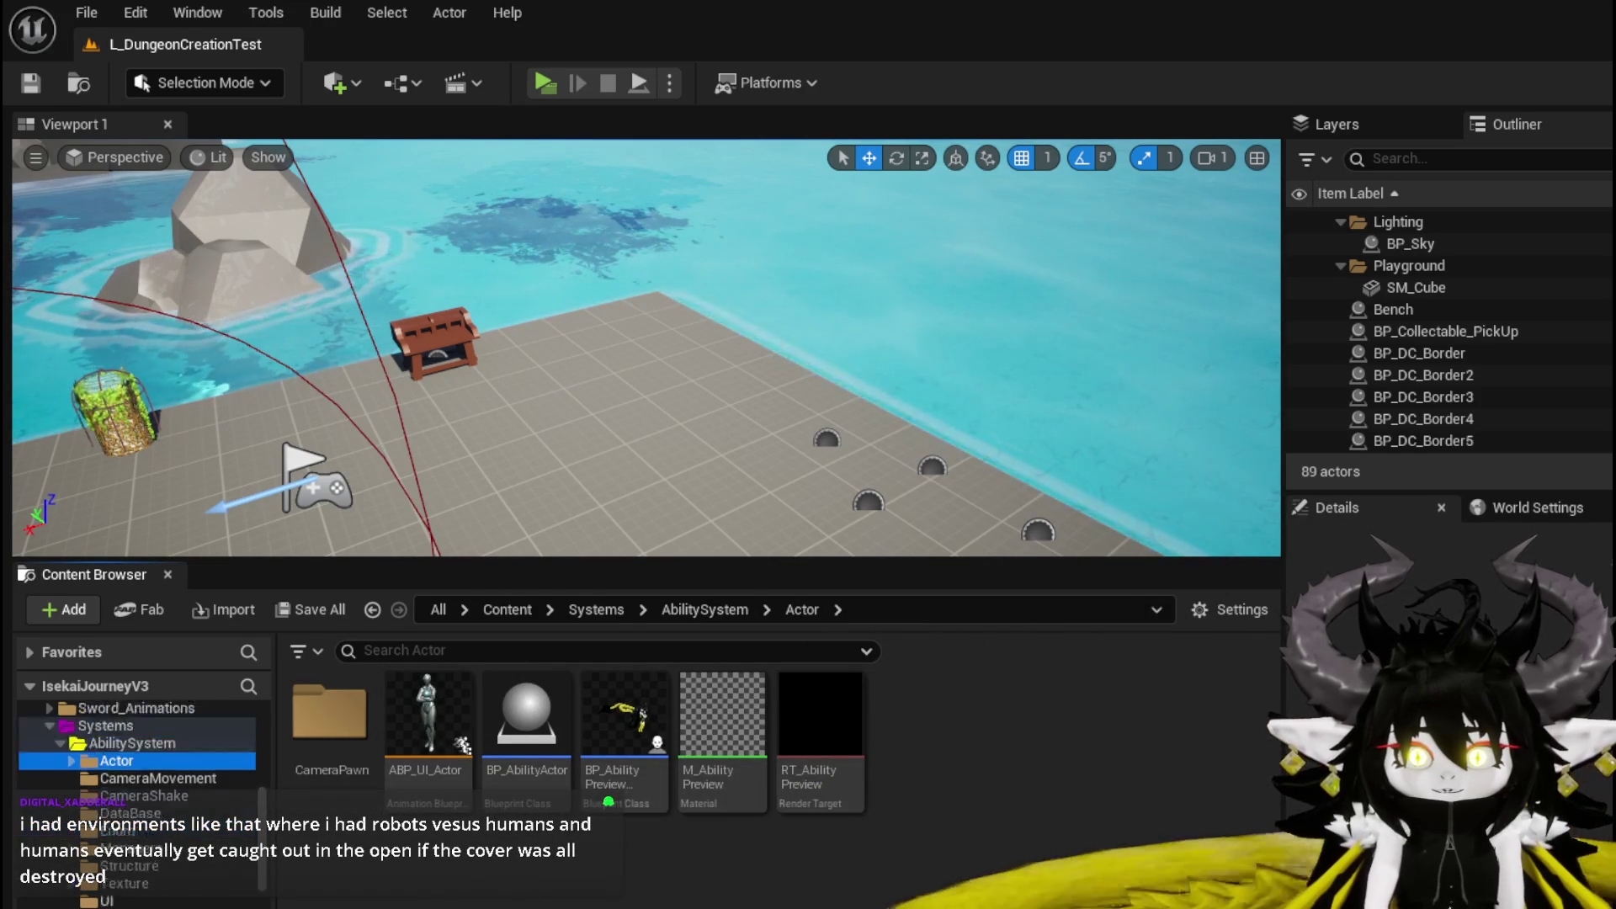
scroll(143, 799, down, 2)
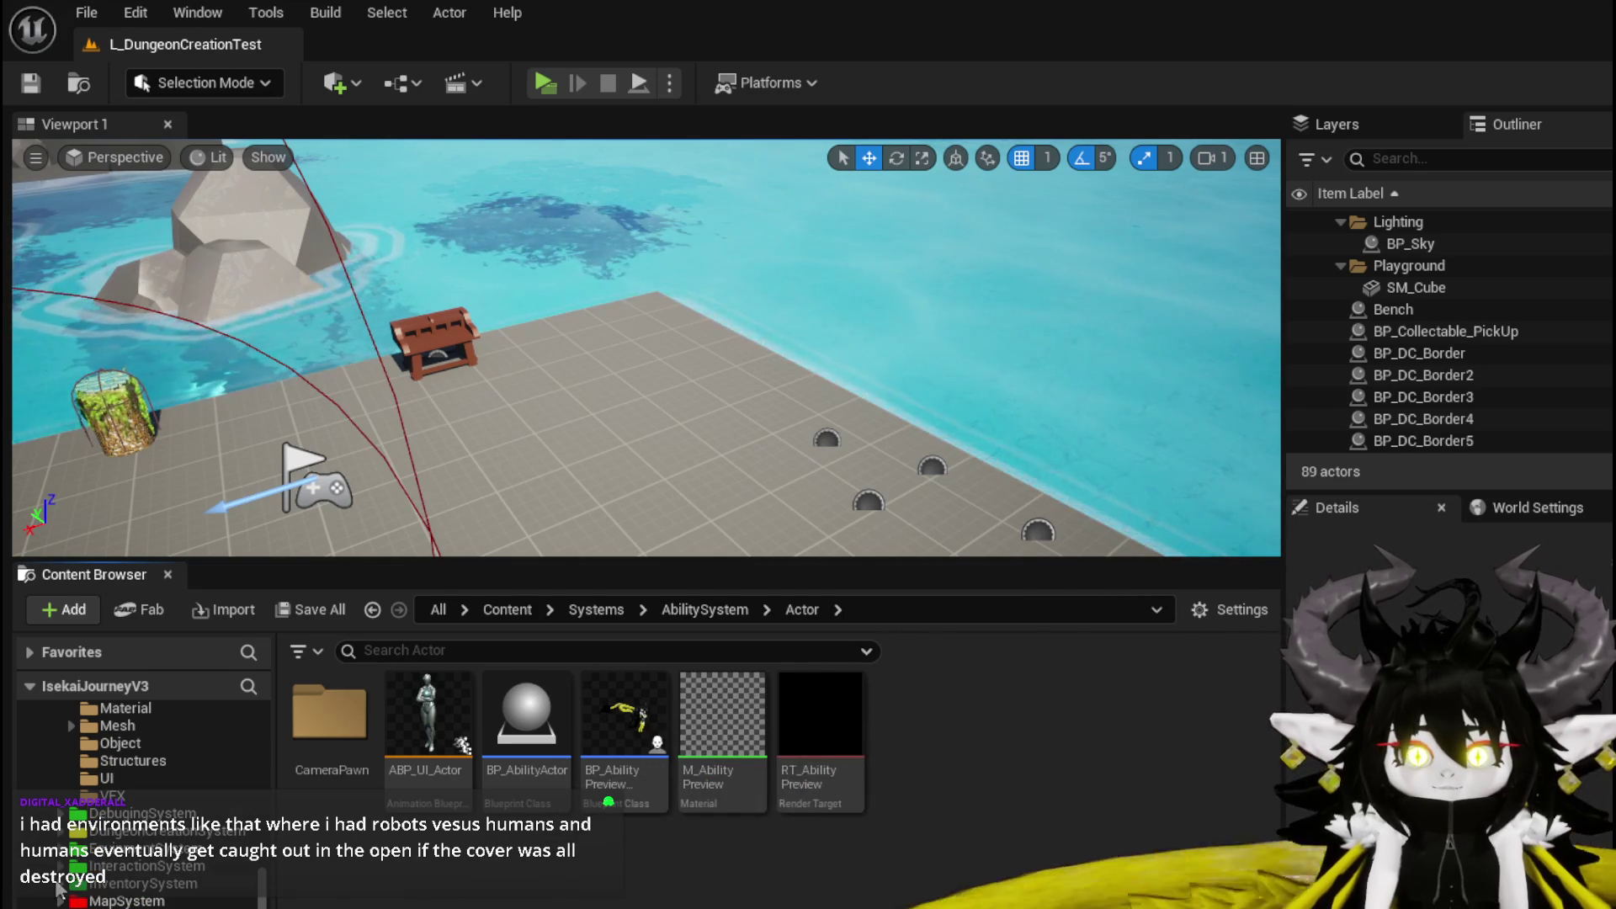
scroll(55, 895, down, 3)
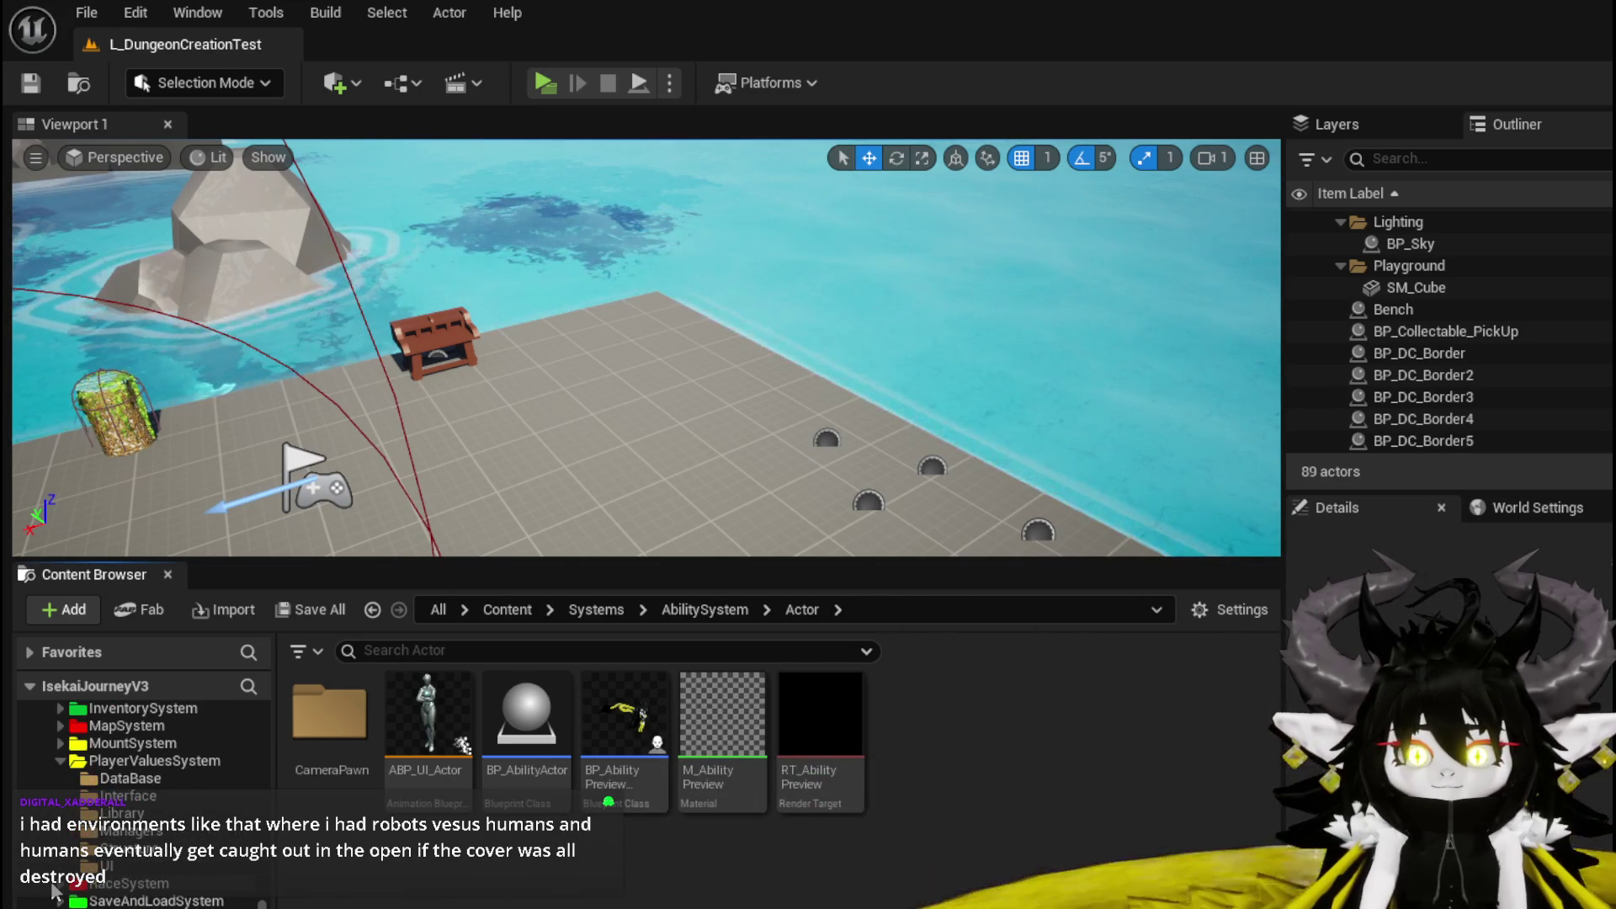
scroll(55, 892, up, 1)
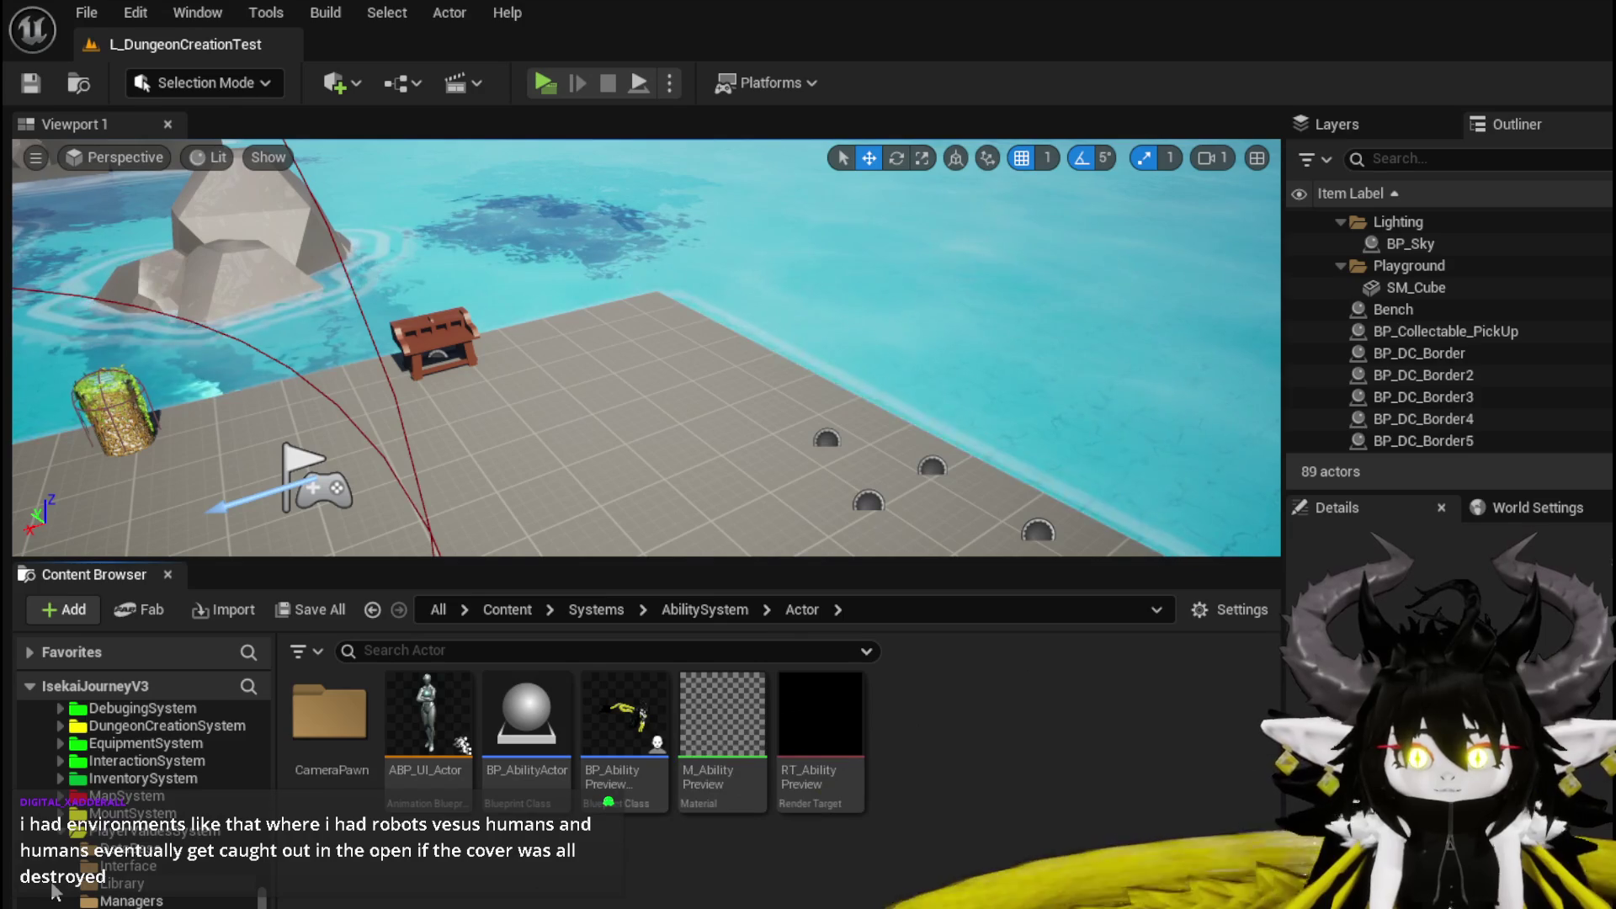
scroll(55, 892, up, 1)
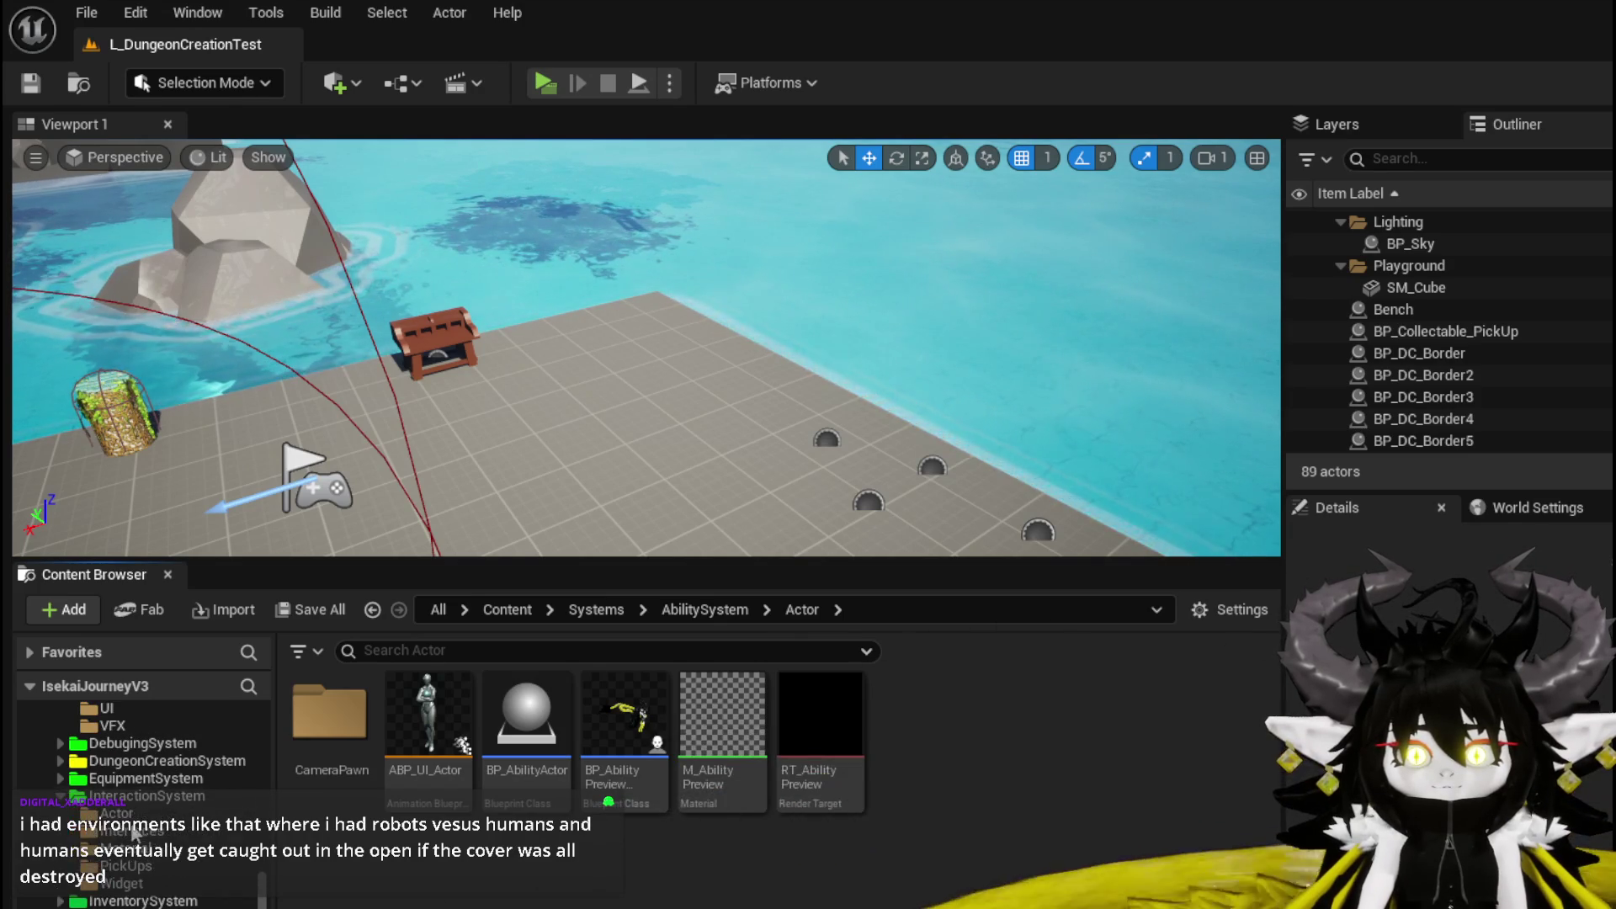
click(60, 795)
click(131, 830)
click(117, 813)
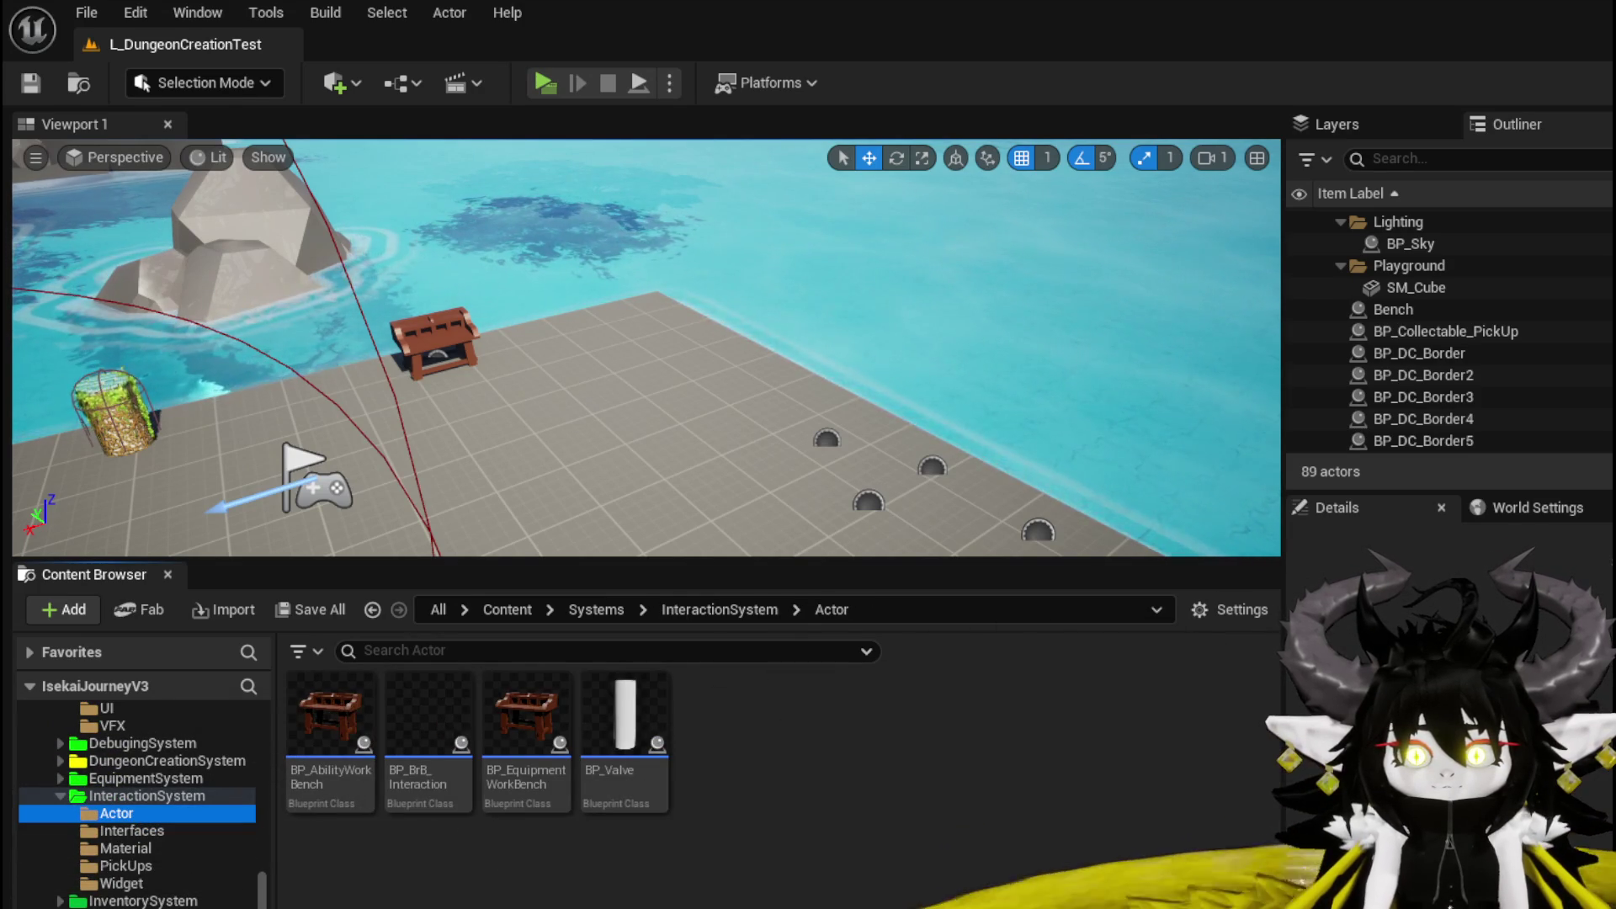
drag(330, 716, 596, 358)
Rotate the new workbench about -70 degrees and save the level.
key(e)
mouse_move(690, 378)
mouse_down()
mouse_move(627, 391)
mouse_move(716, 353)
mouse_move(700, 303)
mouse_up()
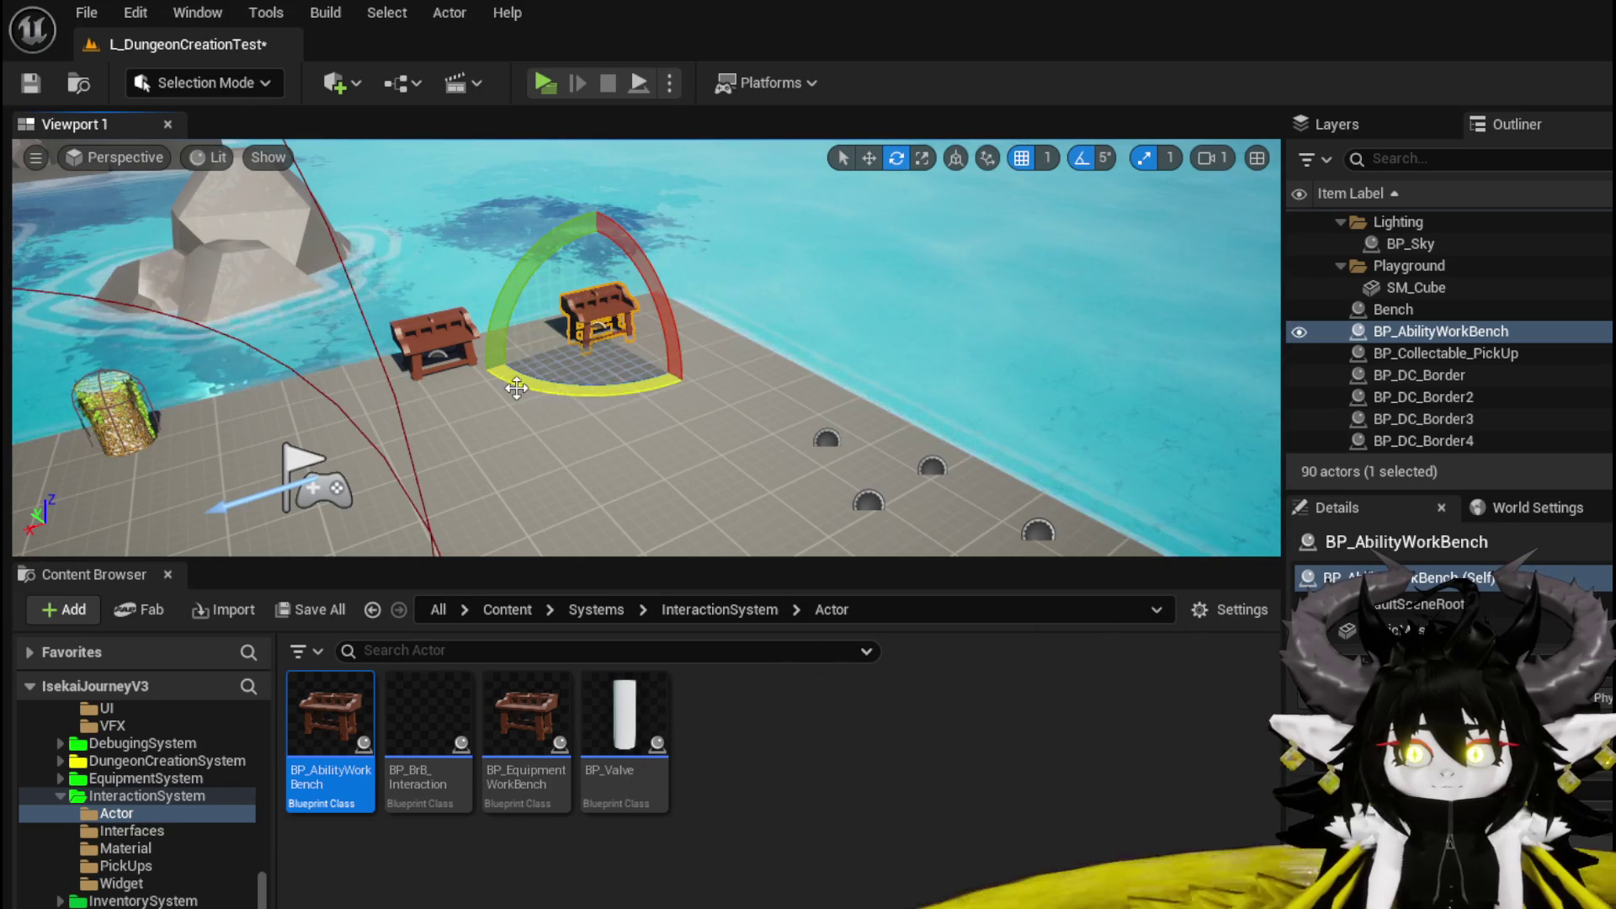
key(ctrl+s)
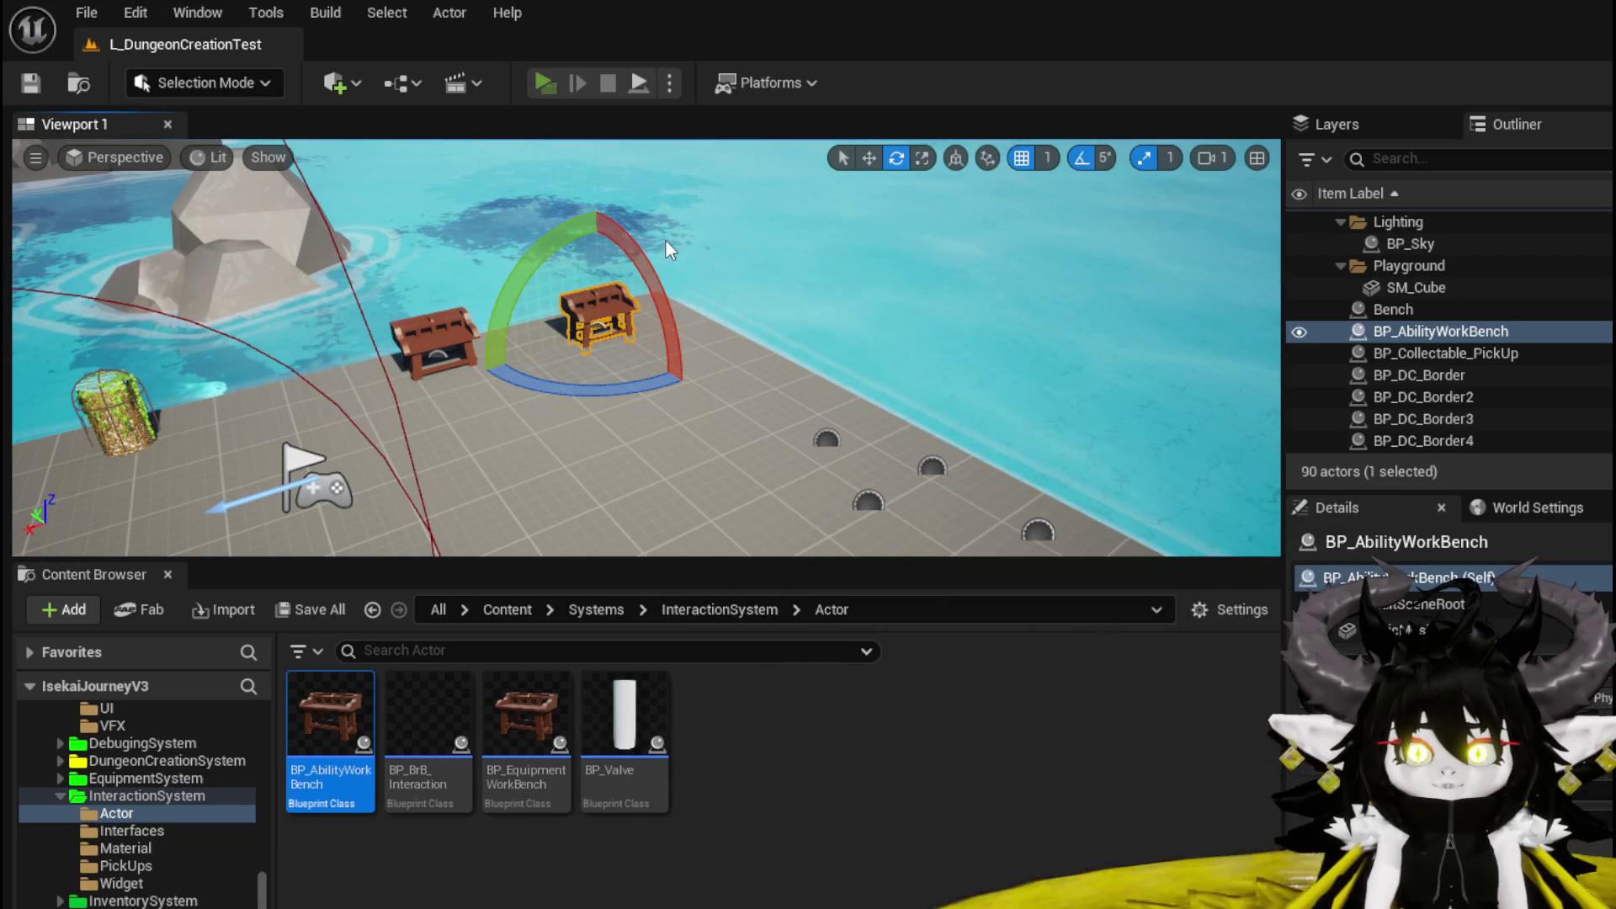
Play the level, choose the green Magic_004 card at the workbench, then end the session.
key(alt+p)
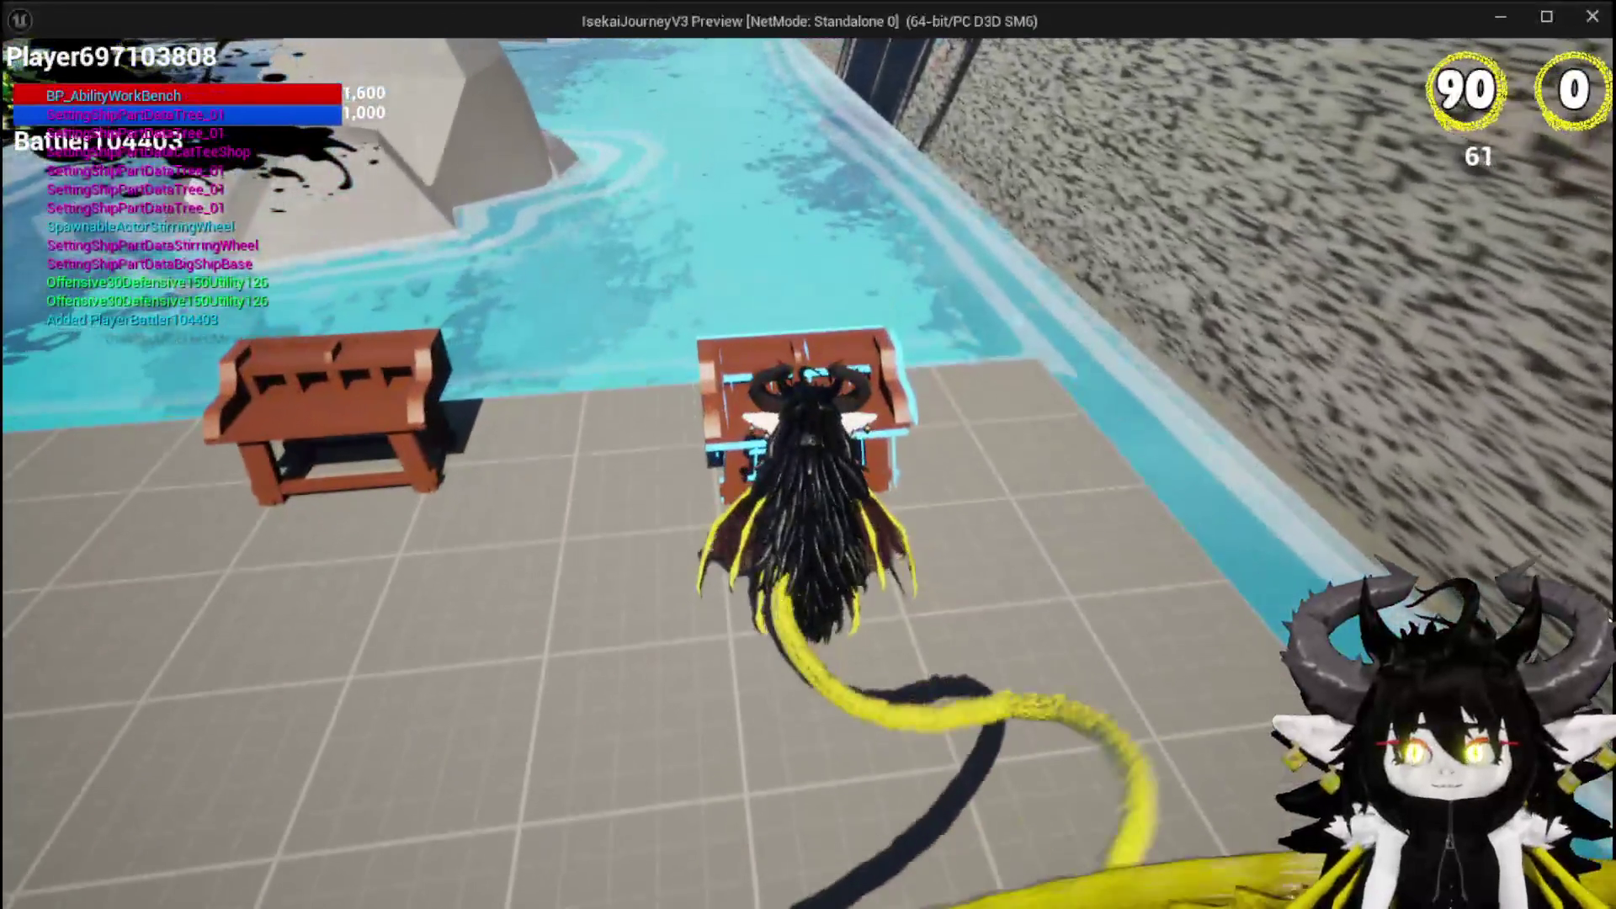
key(e)
click(84, 59)
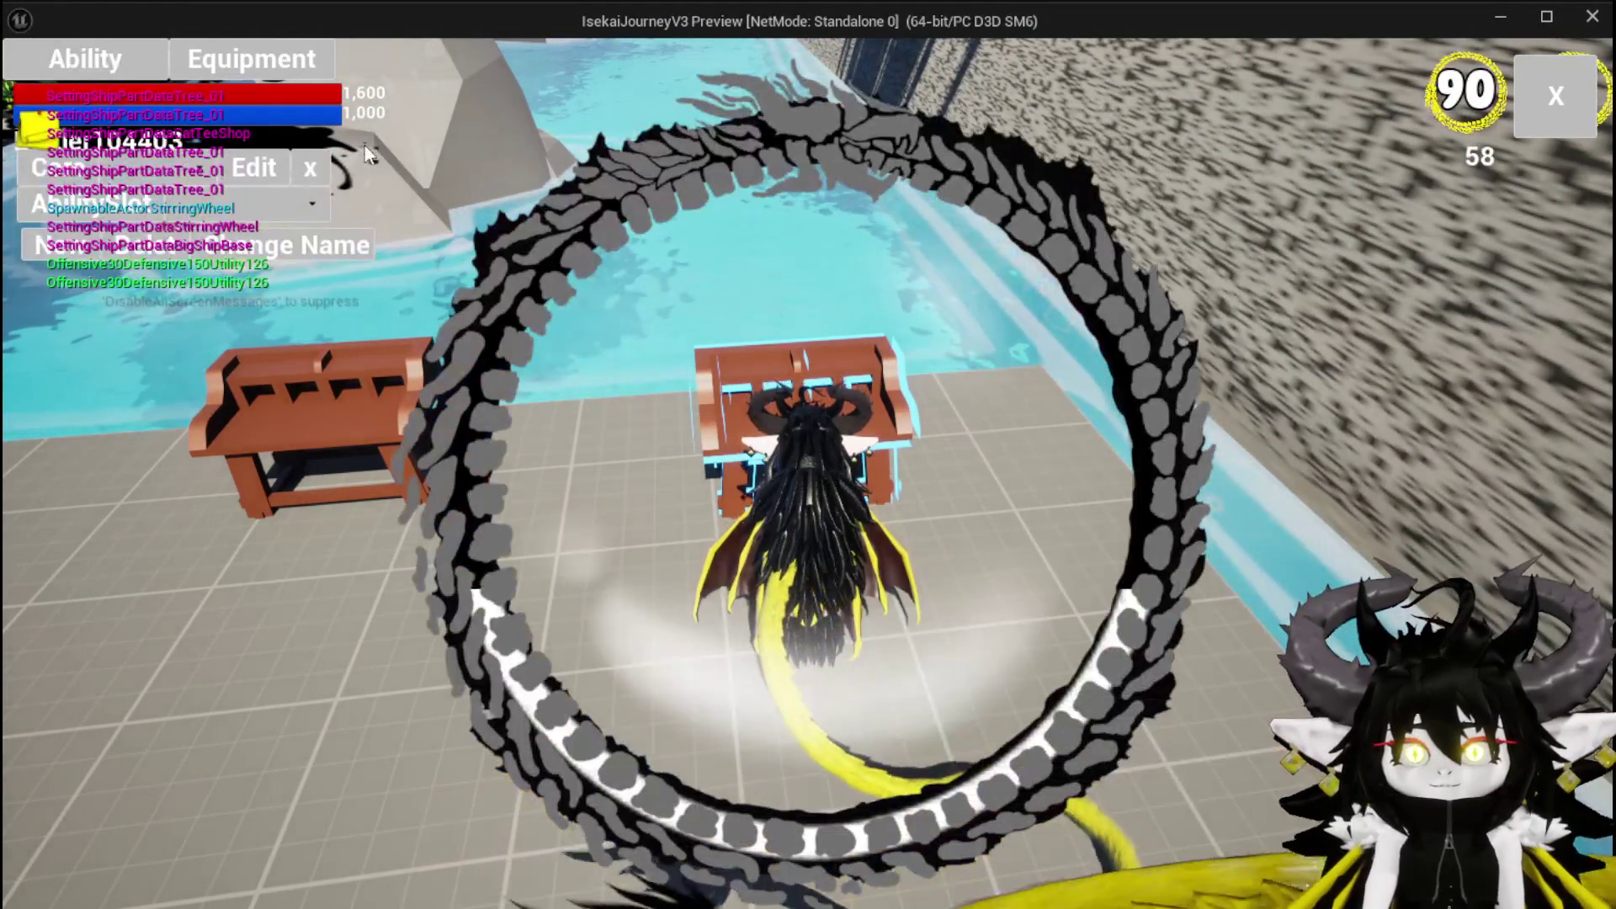
click(196, 200)
click(182, 210)
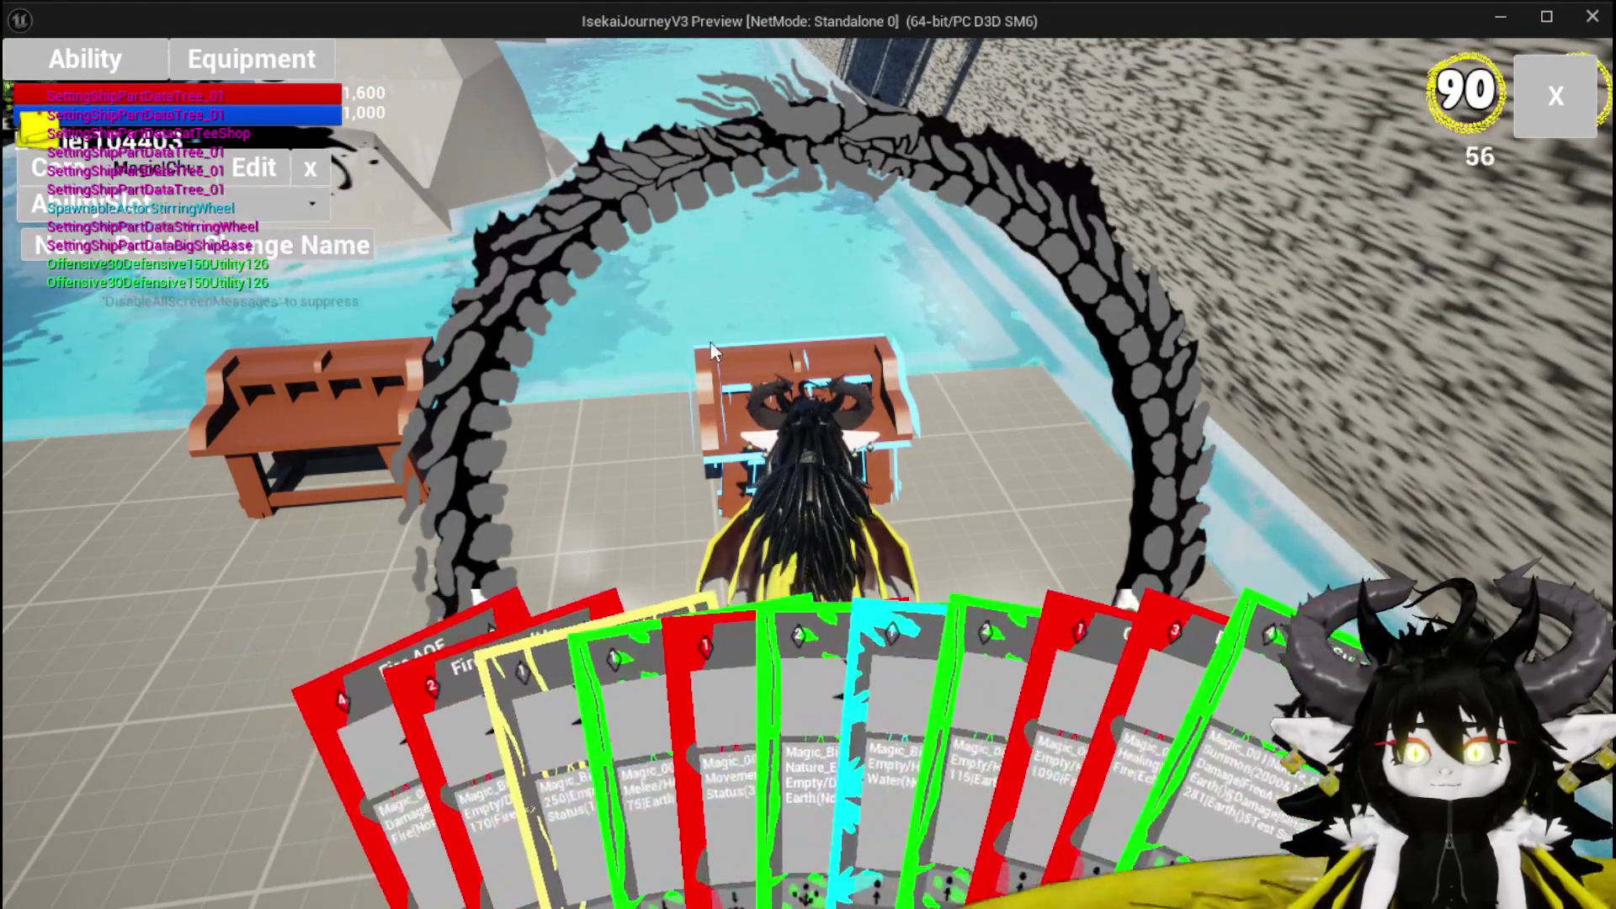
click(695, 640)
click(624, 199)
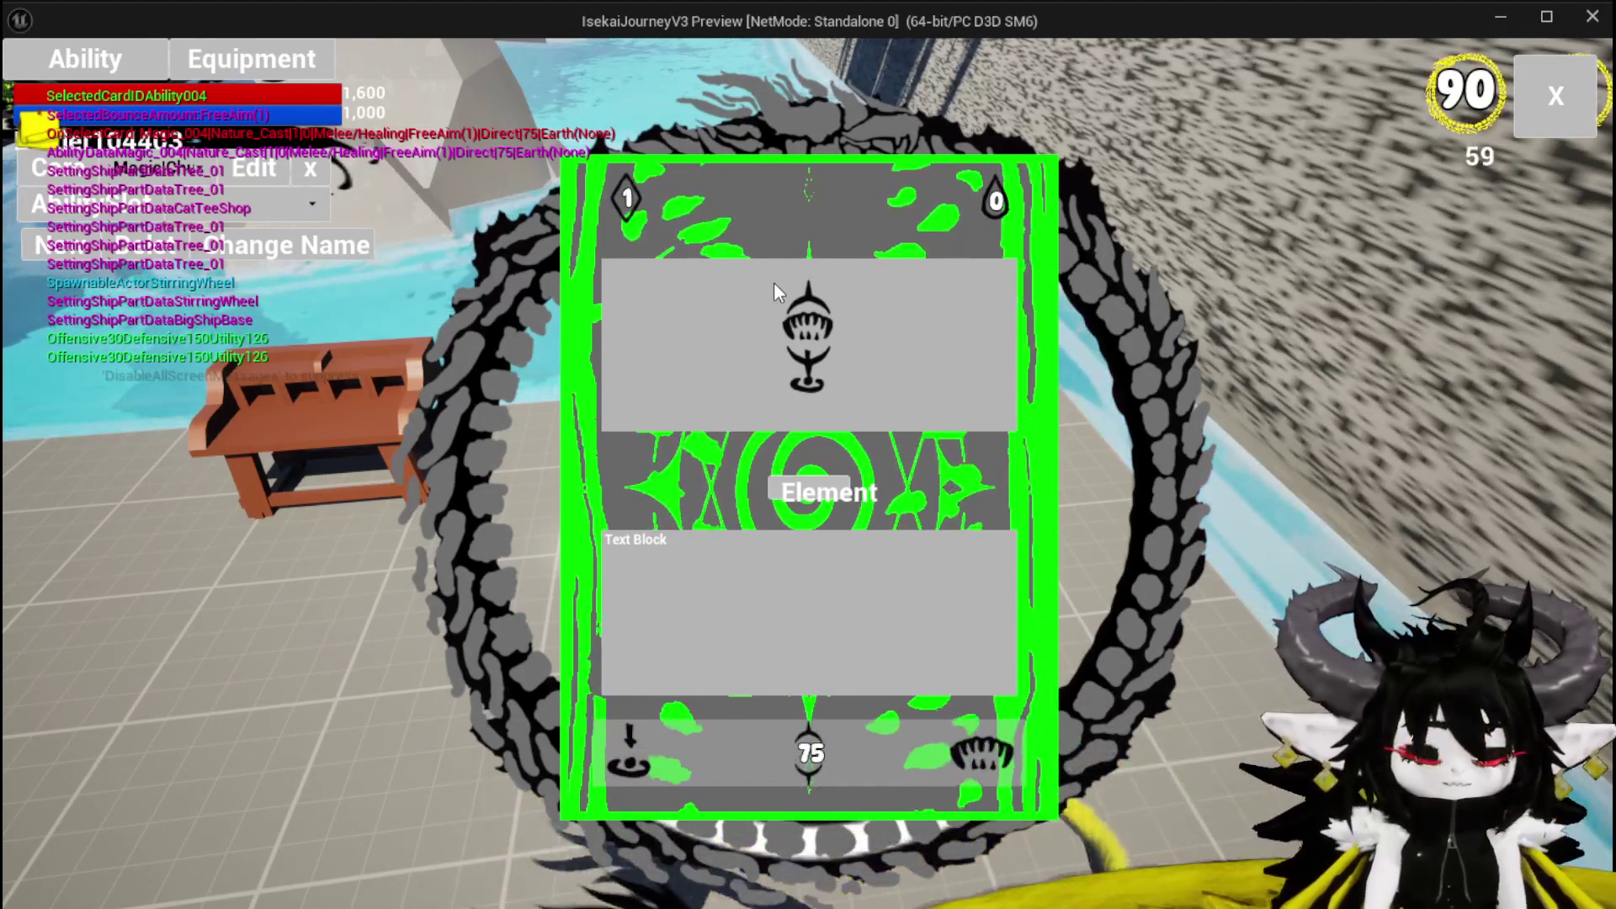
key(Escape)
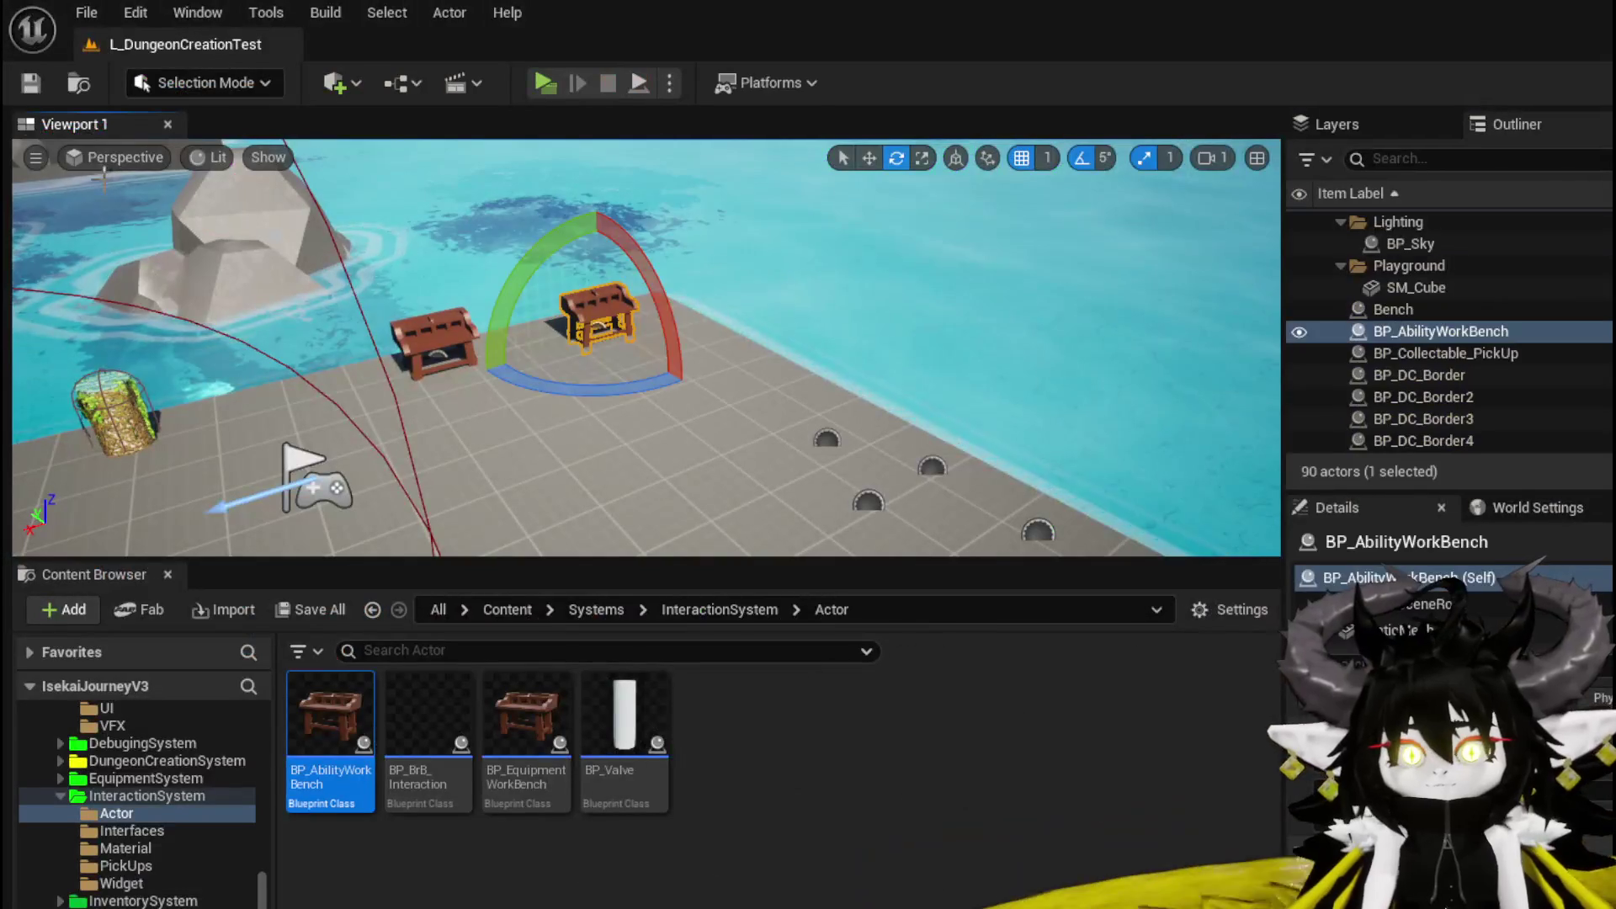
key(ctrl+s)
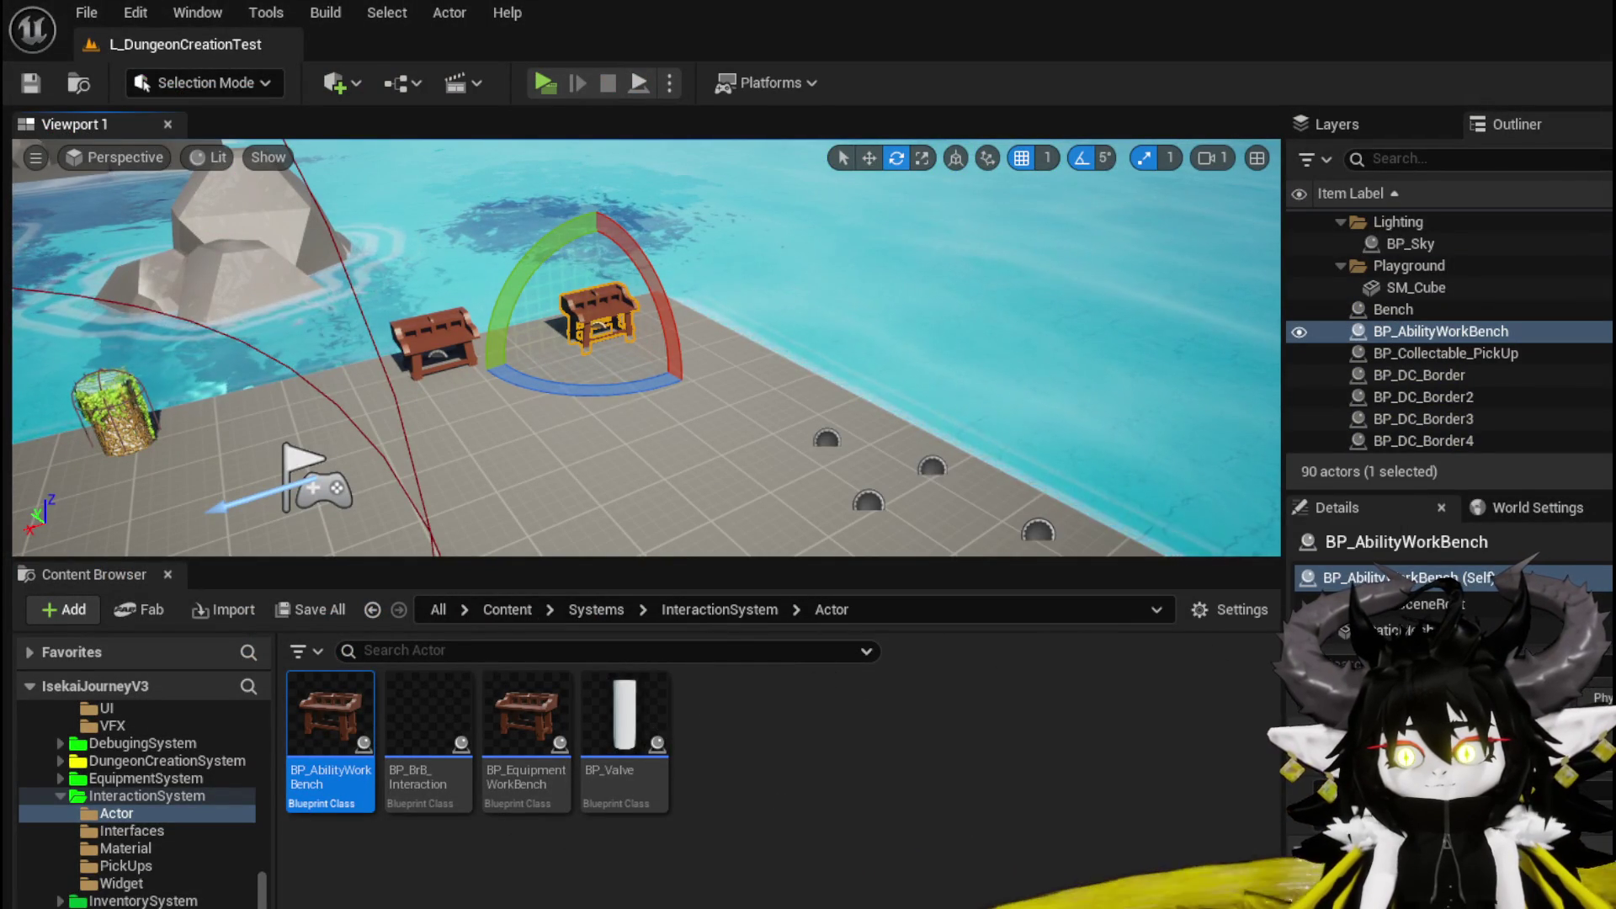
key(alt+Tab)
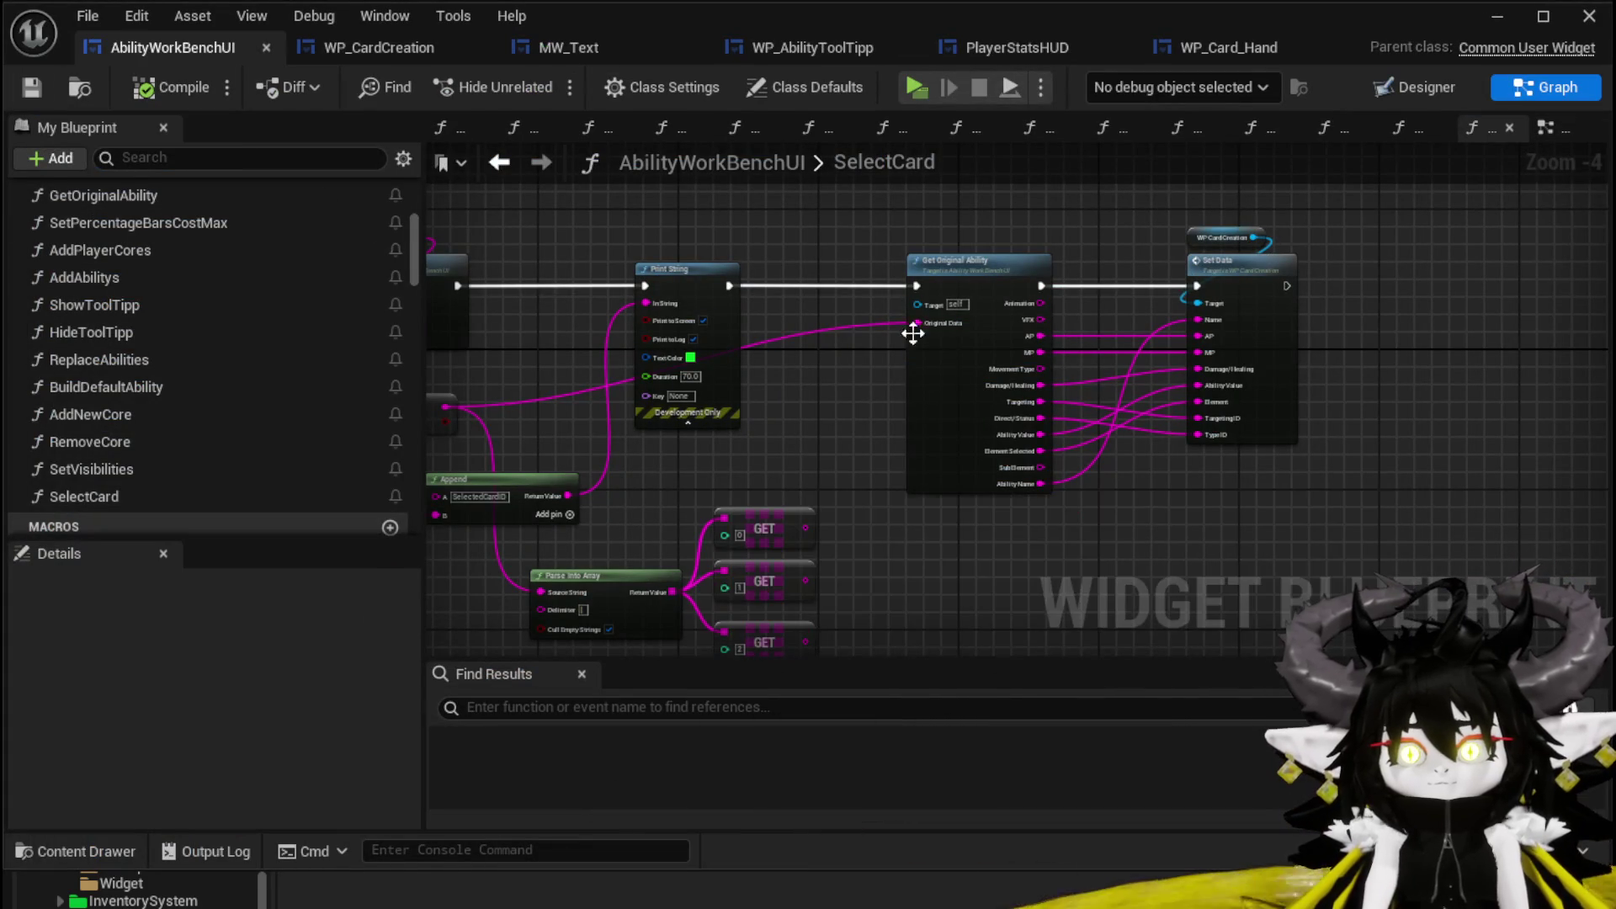
mouse_move(840, 426)
mouse_down()
mouse_move(869, 364)
mouse_move(870, 416)
mouse_up()
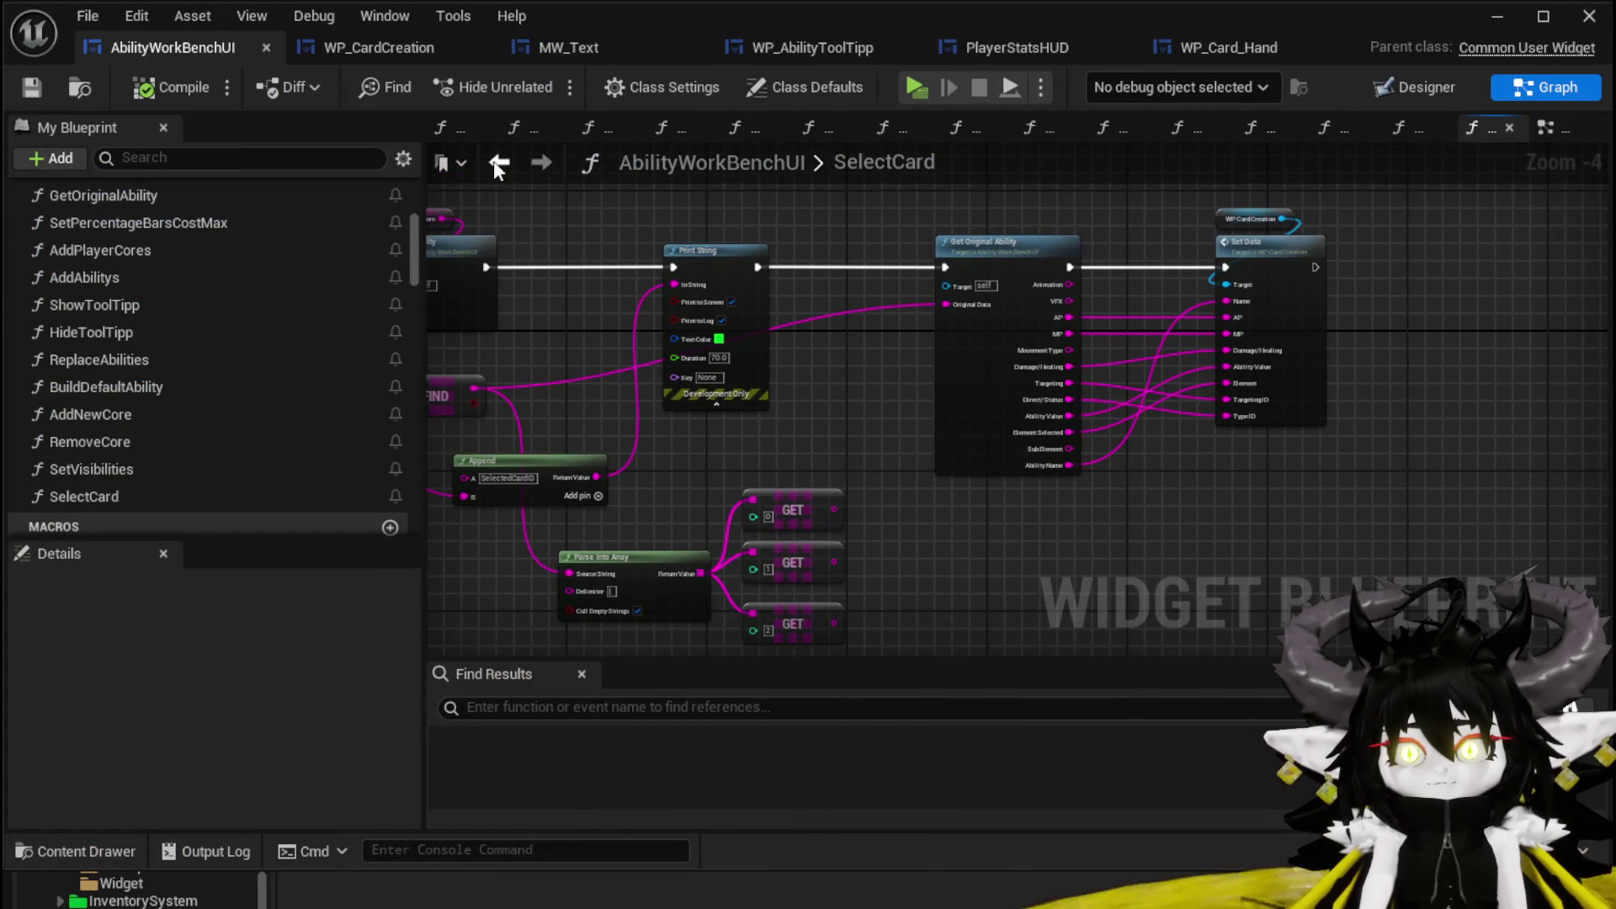
click(351, 54)
scroll(648, 286, down, 3)
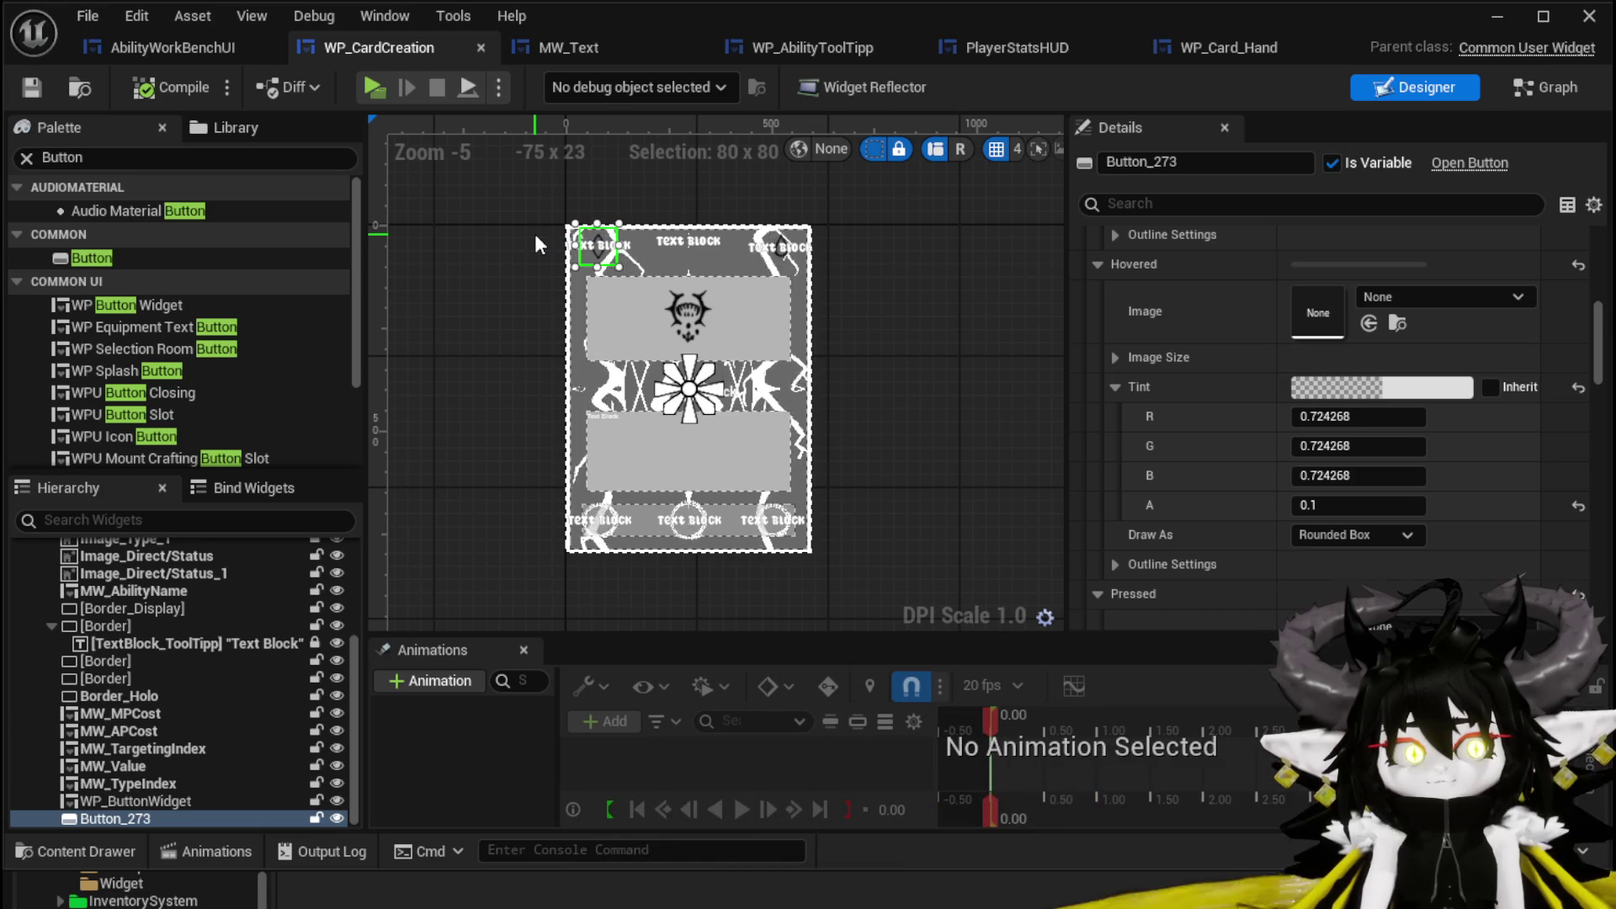
click(1494, 20)
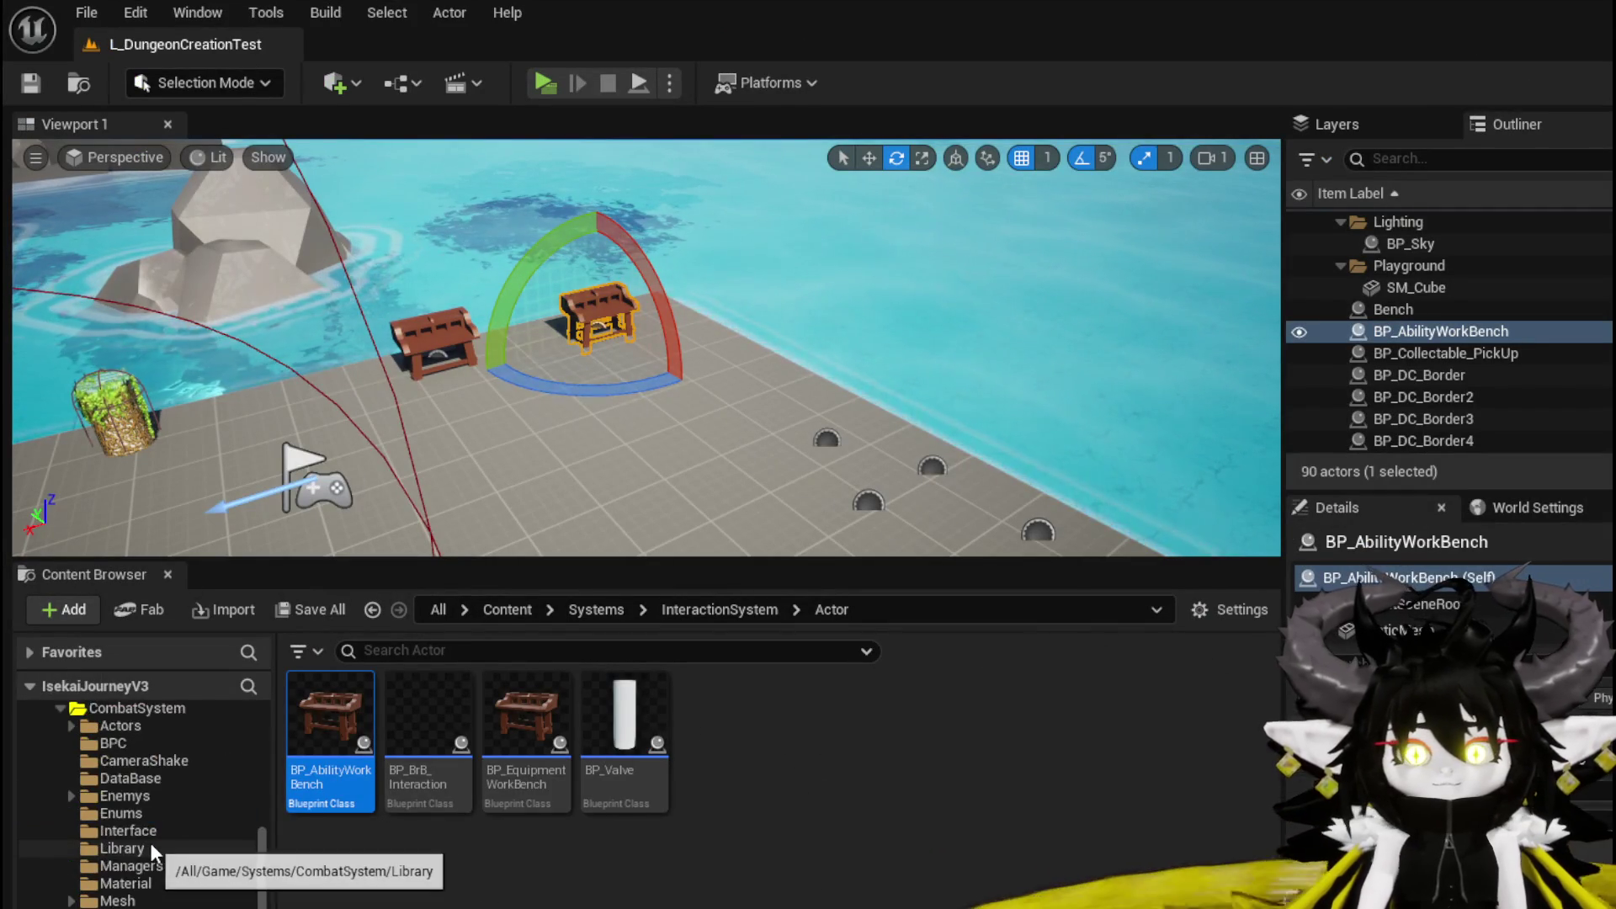
Browse the AbilitySystem UI widgets, then scroll down to the UniversalWidgets folder.
scroll(149, 841, up, 3)
click(135, 779)
click(134, 794)
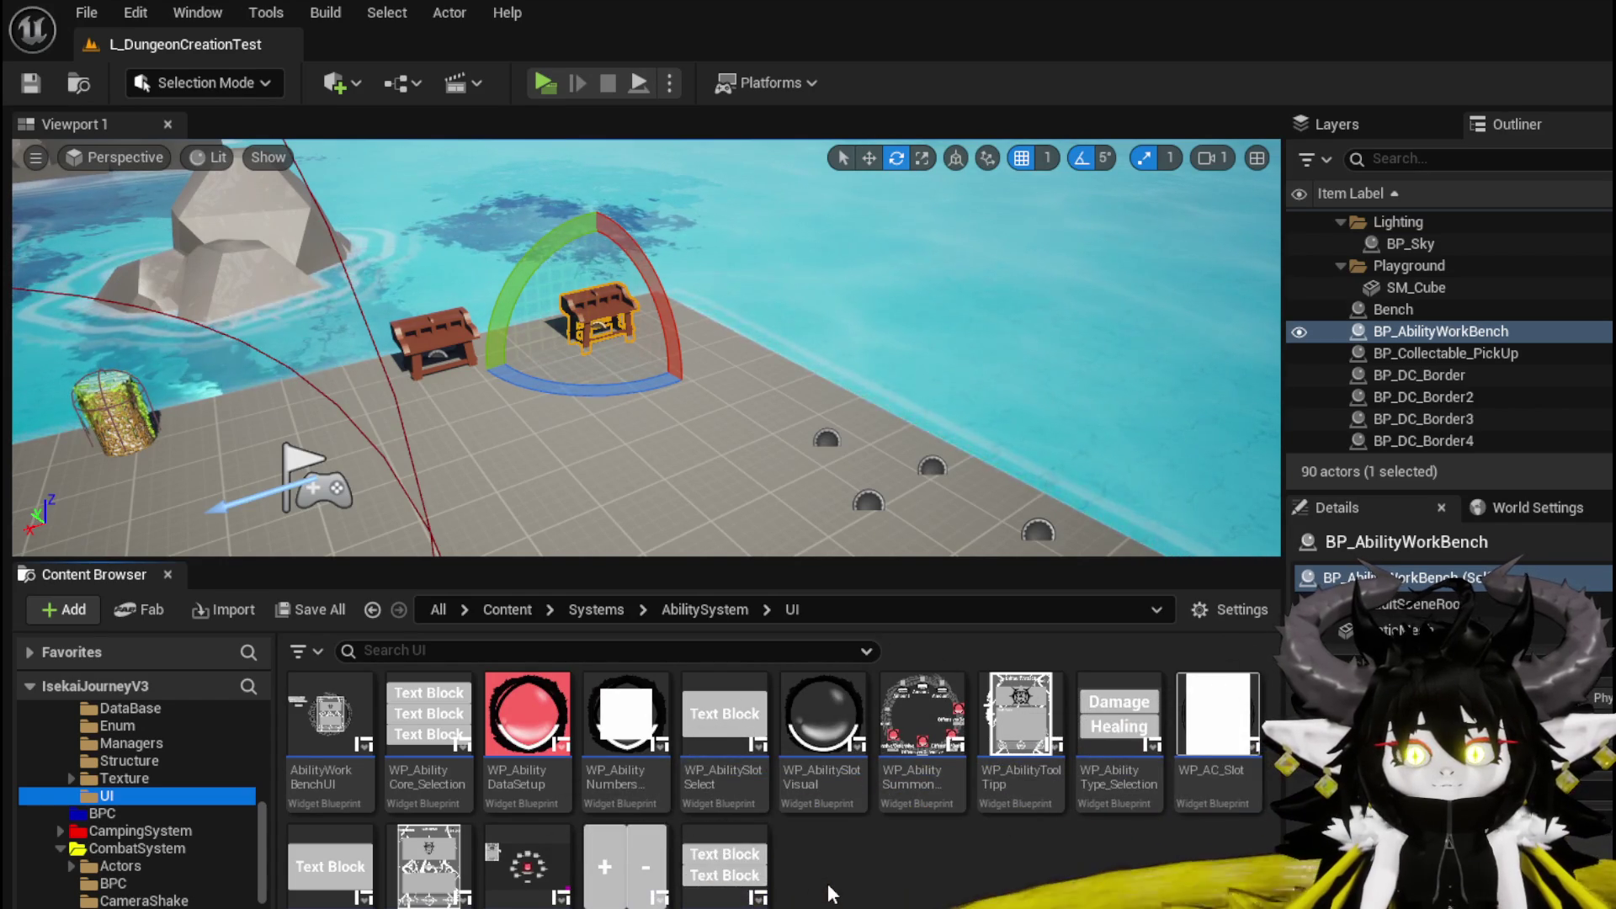
right_click(831, 894)
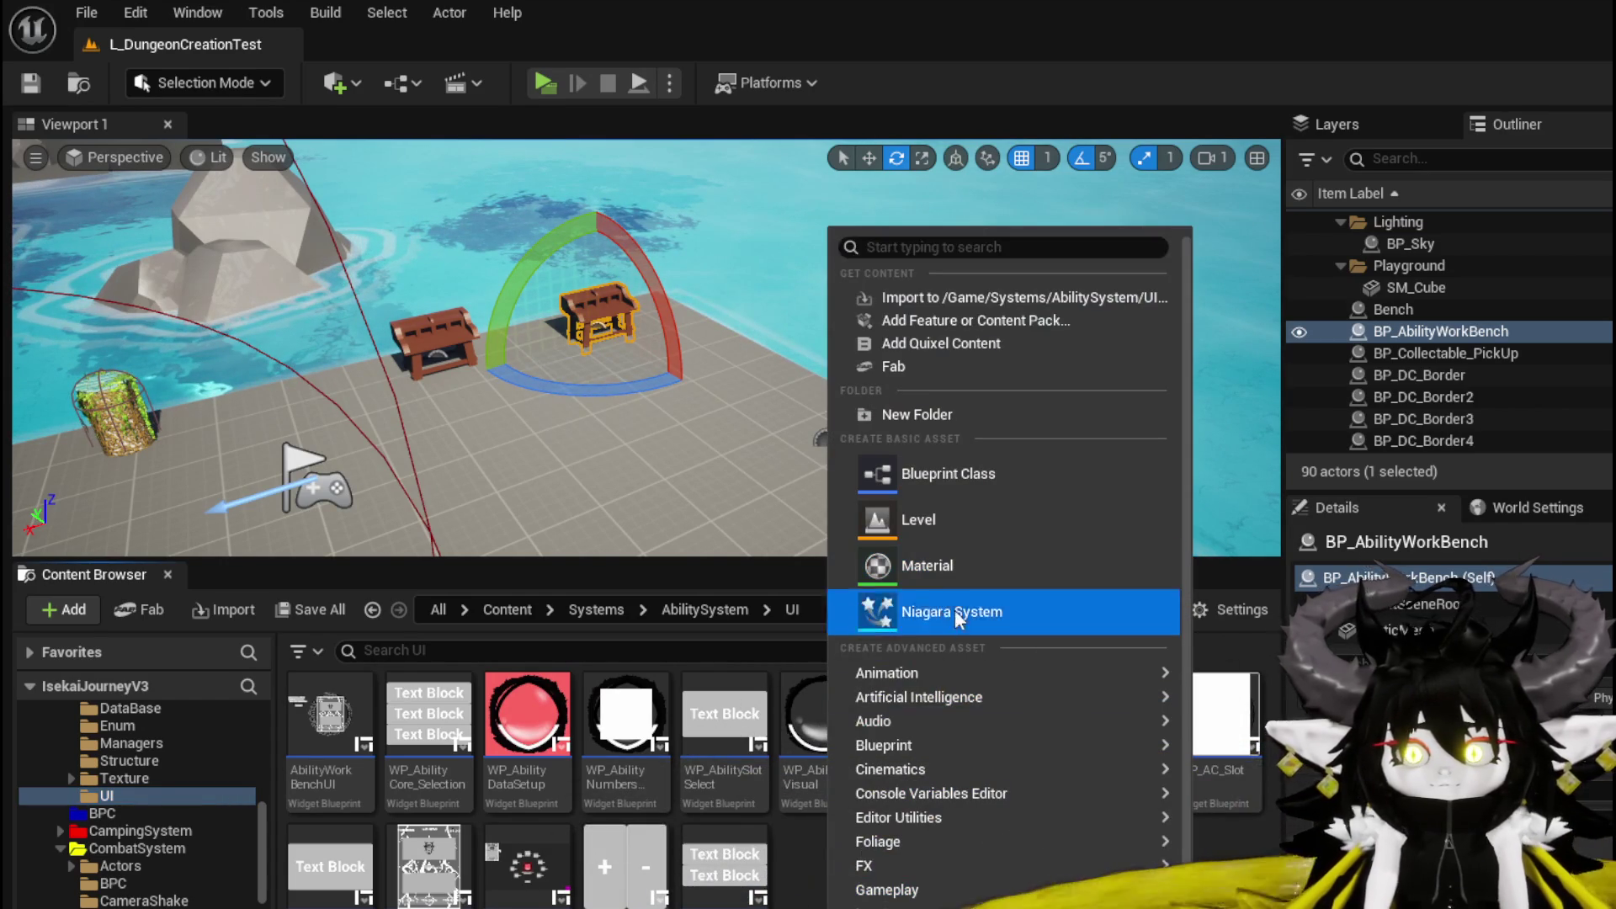
mouse_move(1030, 864)
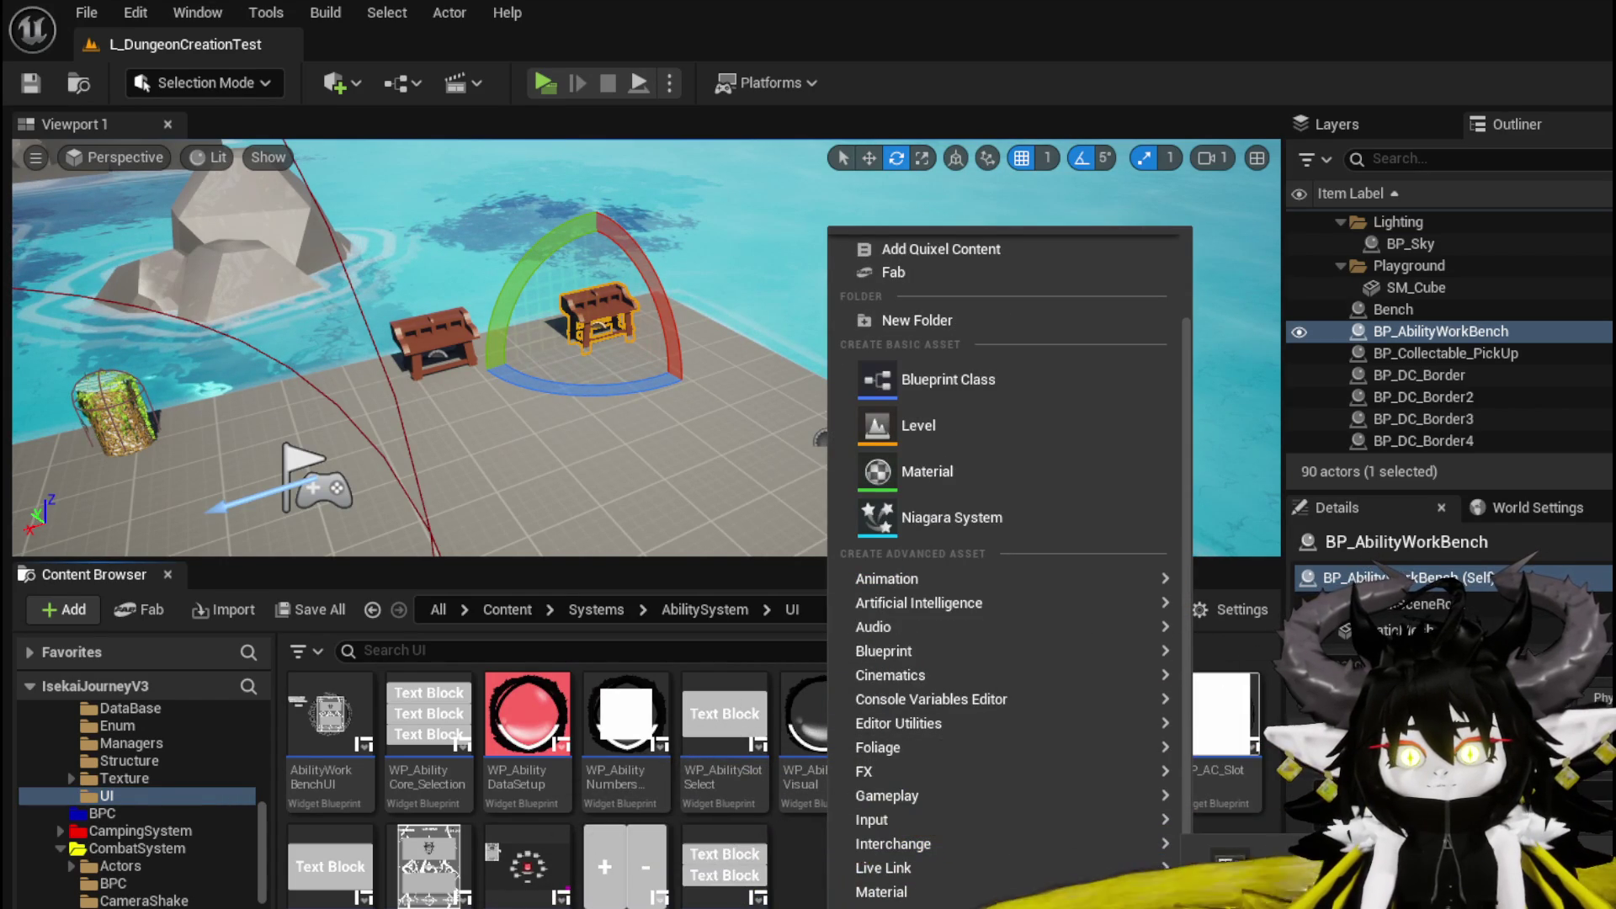
key(Escape)
scroll(141, 841, down, 5)
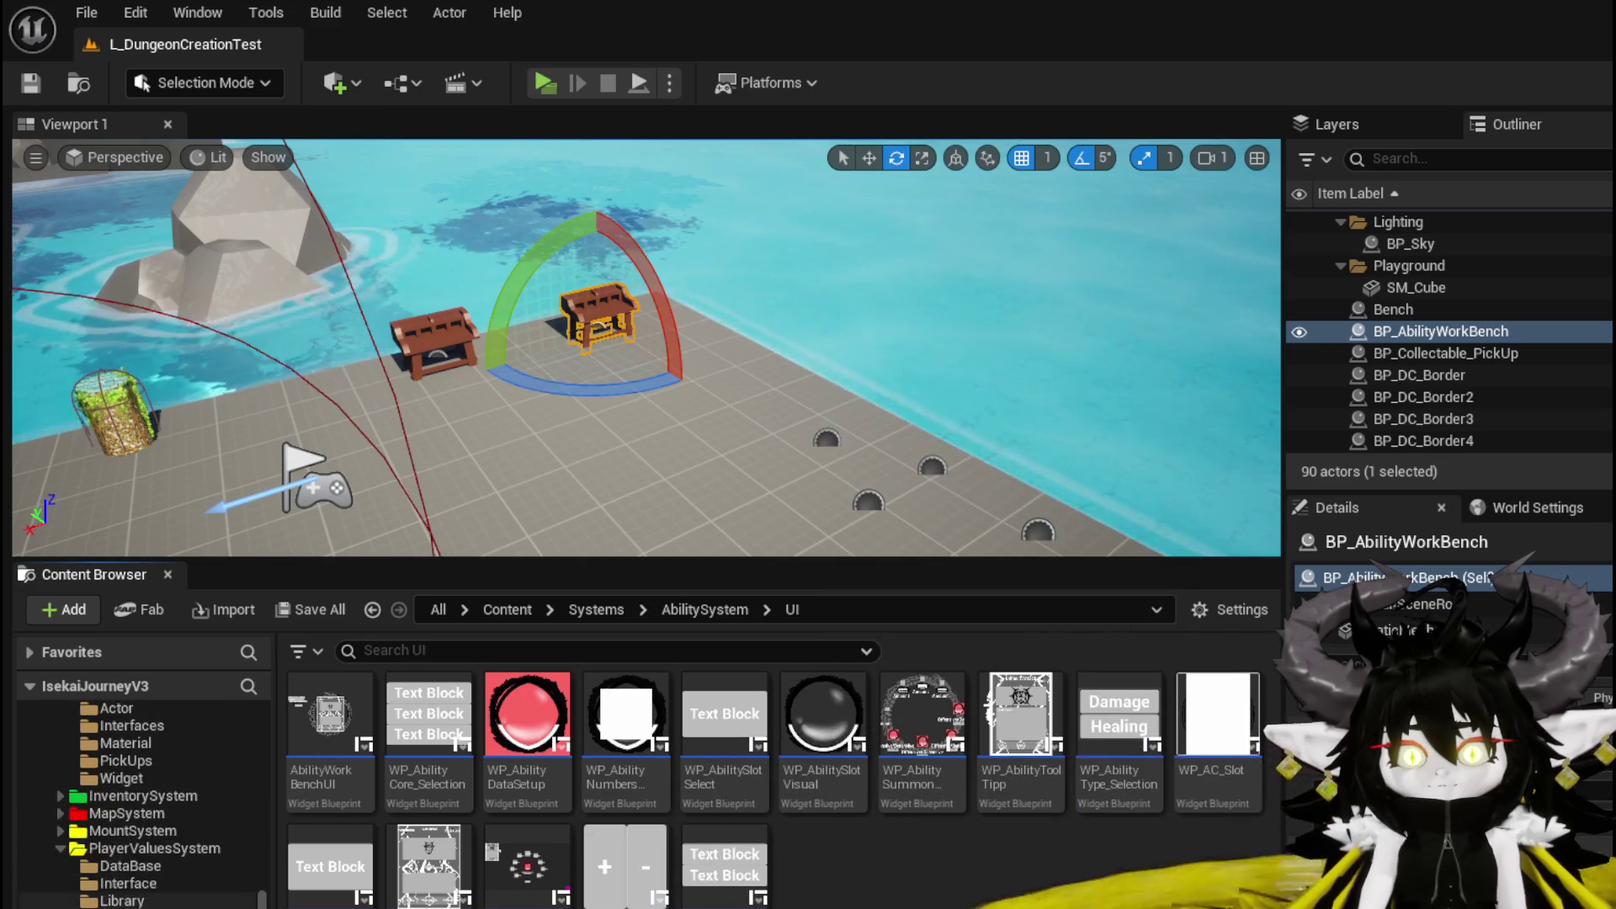
scroll(141, 905, down, 2)
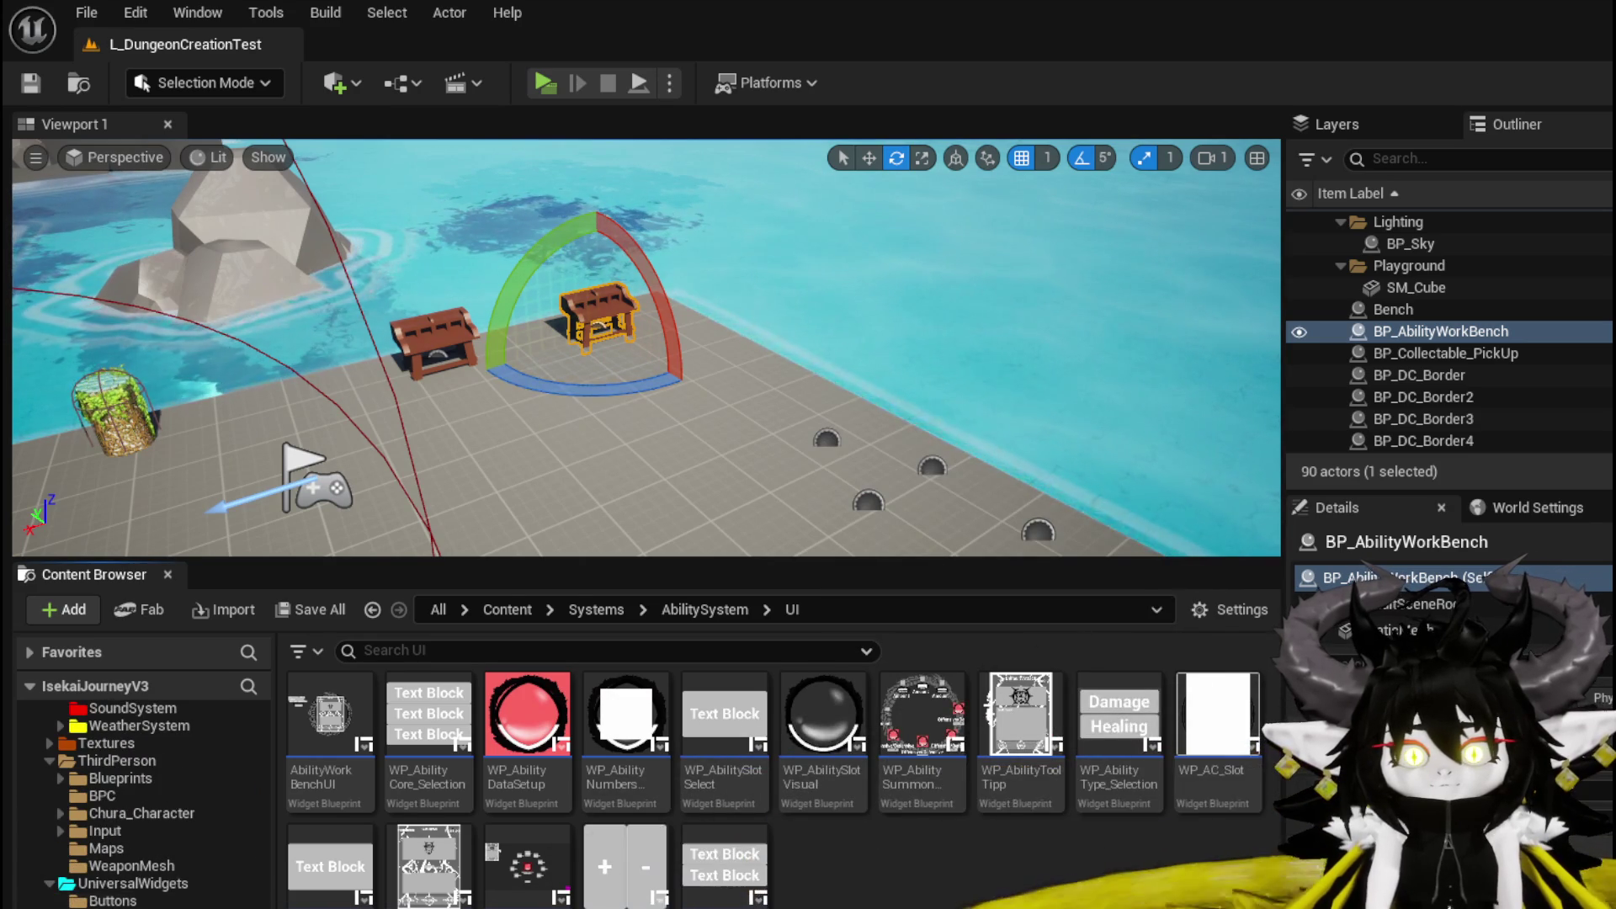
Create a folder named EditibleNumber in UniversalWidgets and open it.
right_click(556, 800)
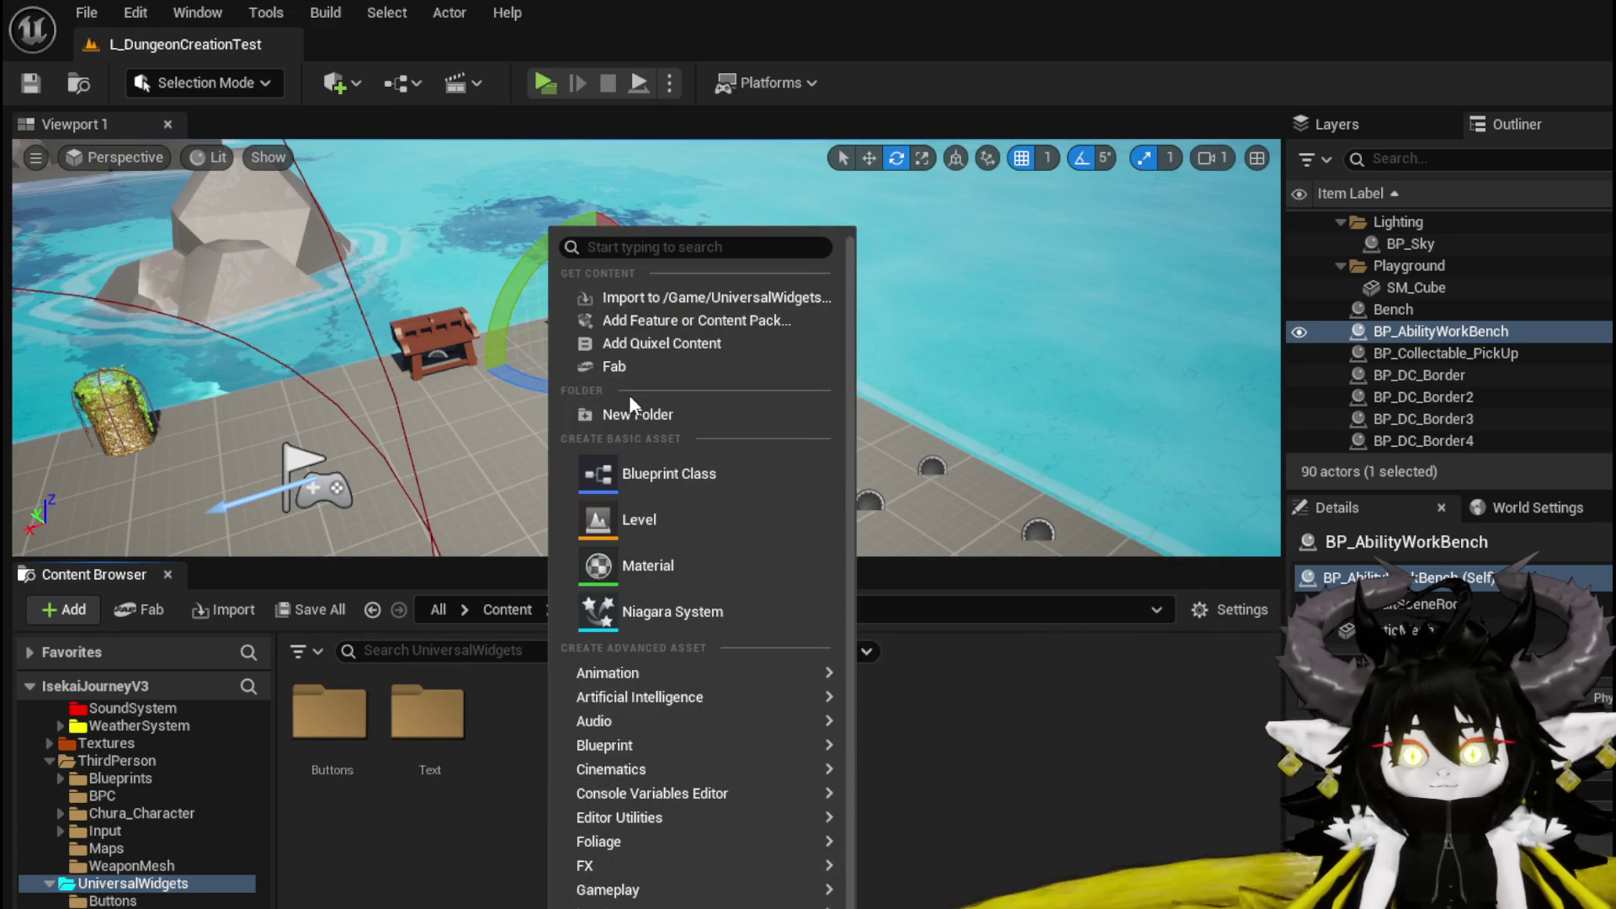
key(Escape)
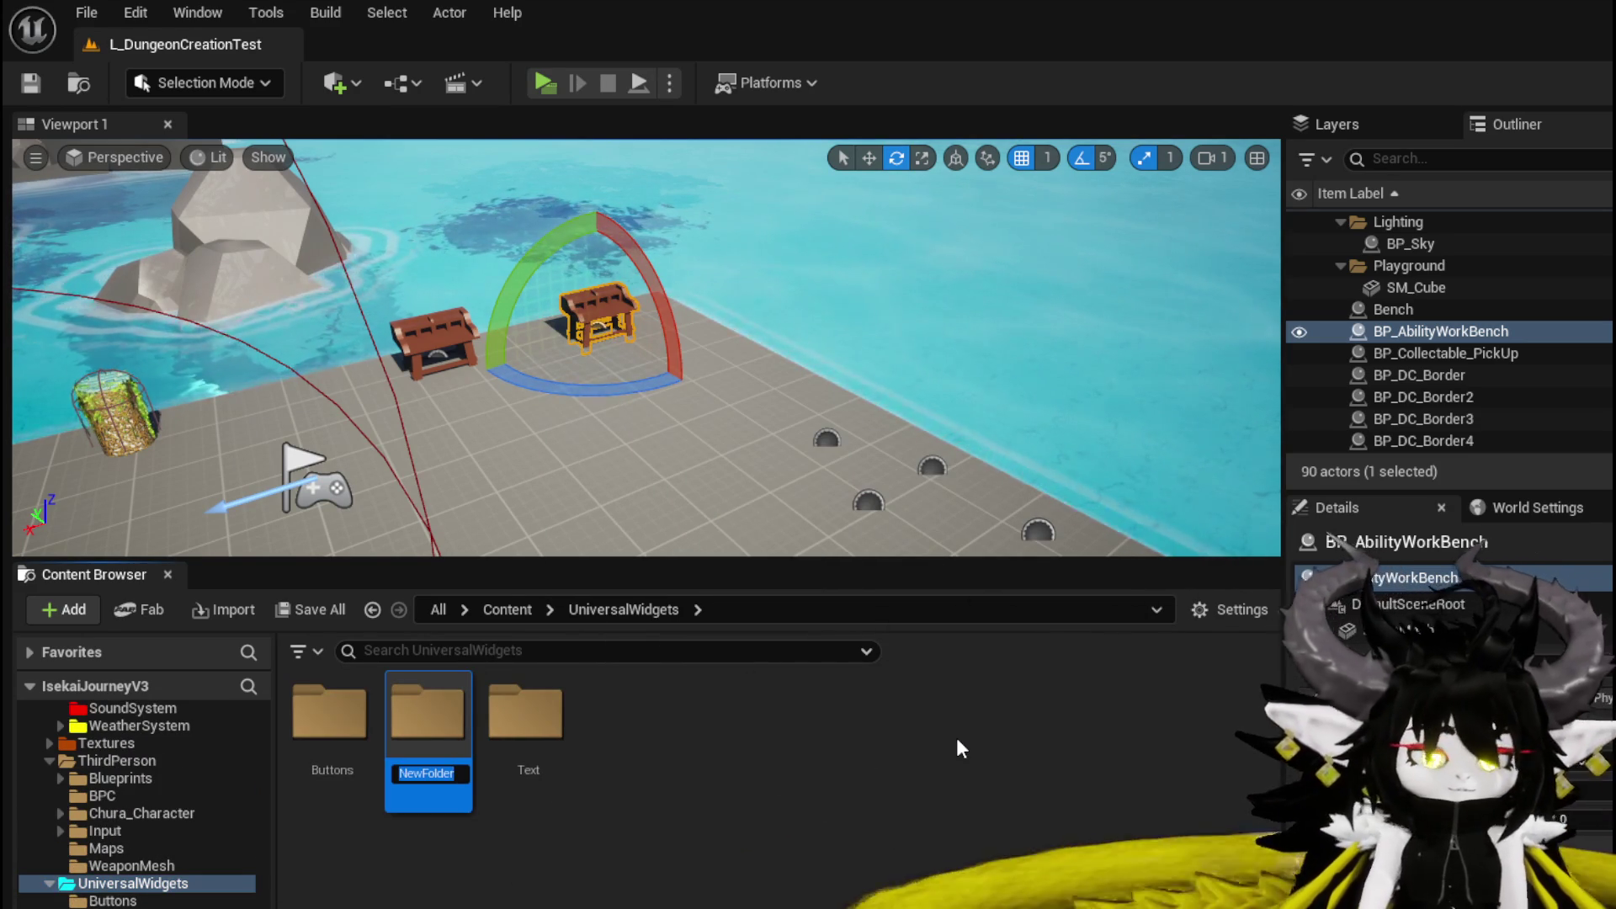
text(Numb)
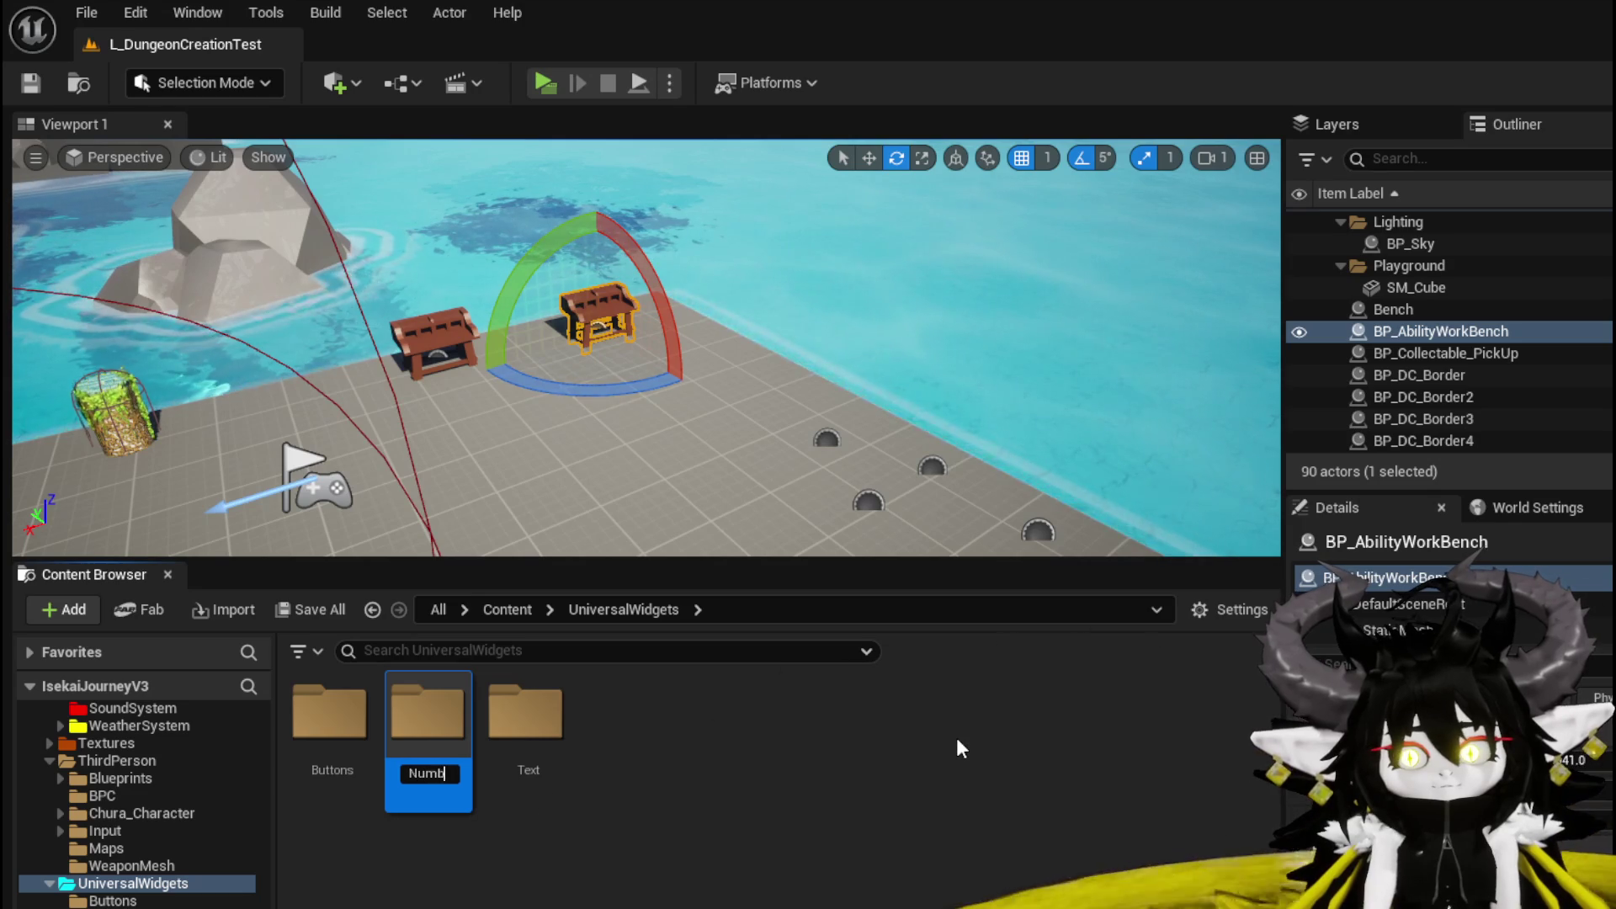
text(erChange)
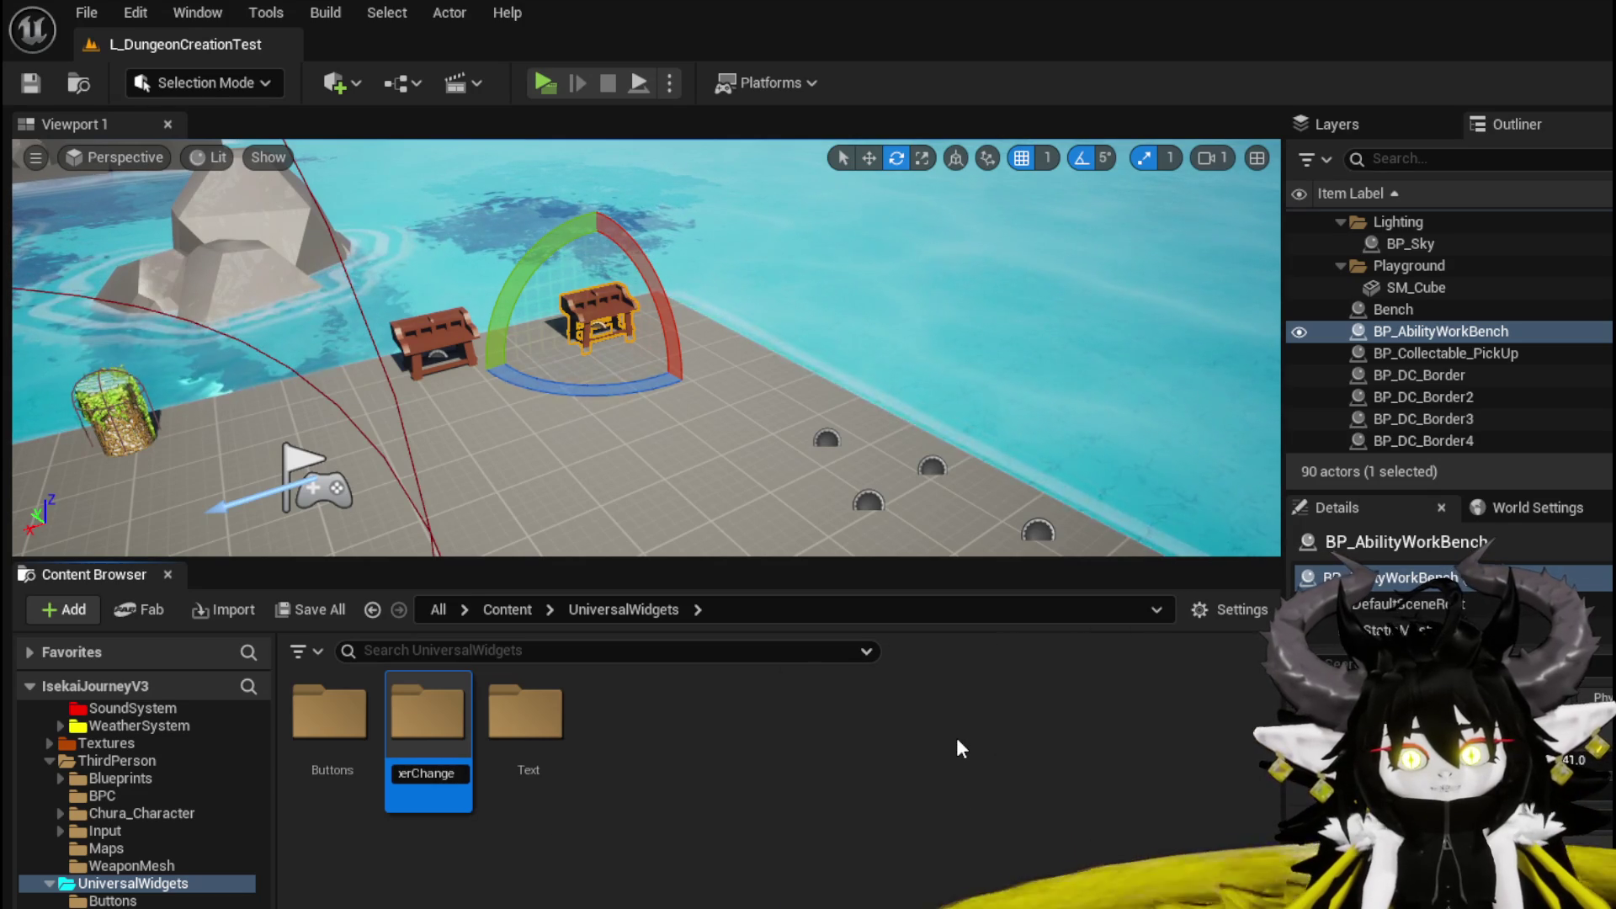
key(ctrl+a)
key(BackSpace)
text(Editab)
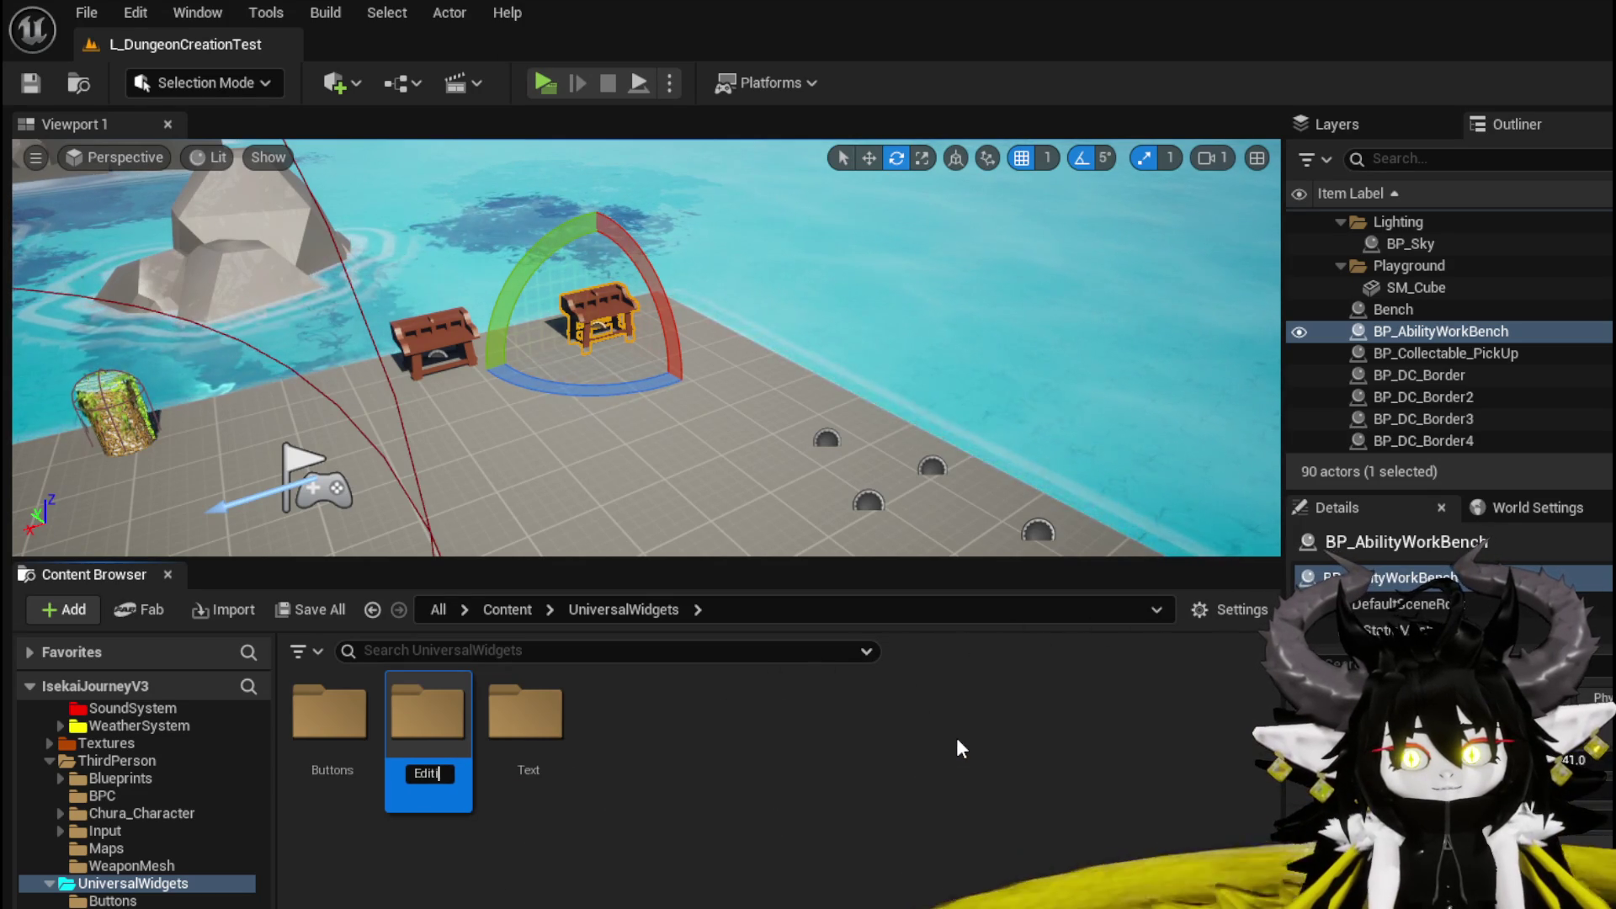
text(leNumber)
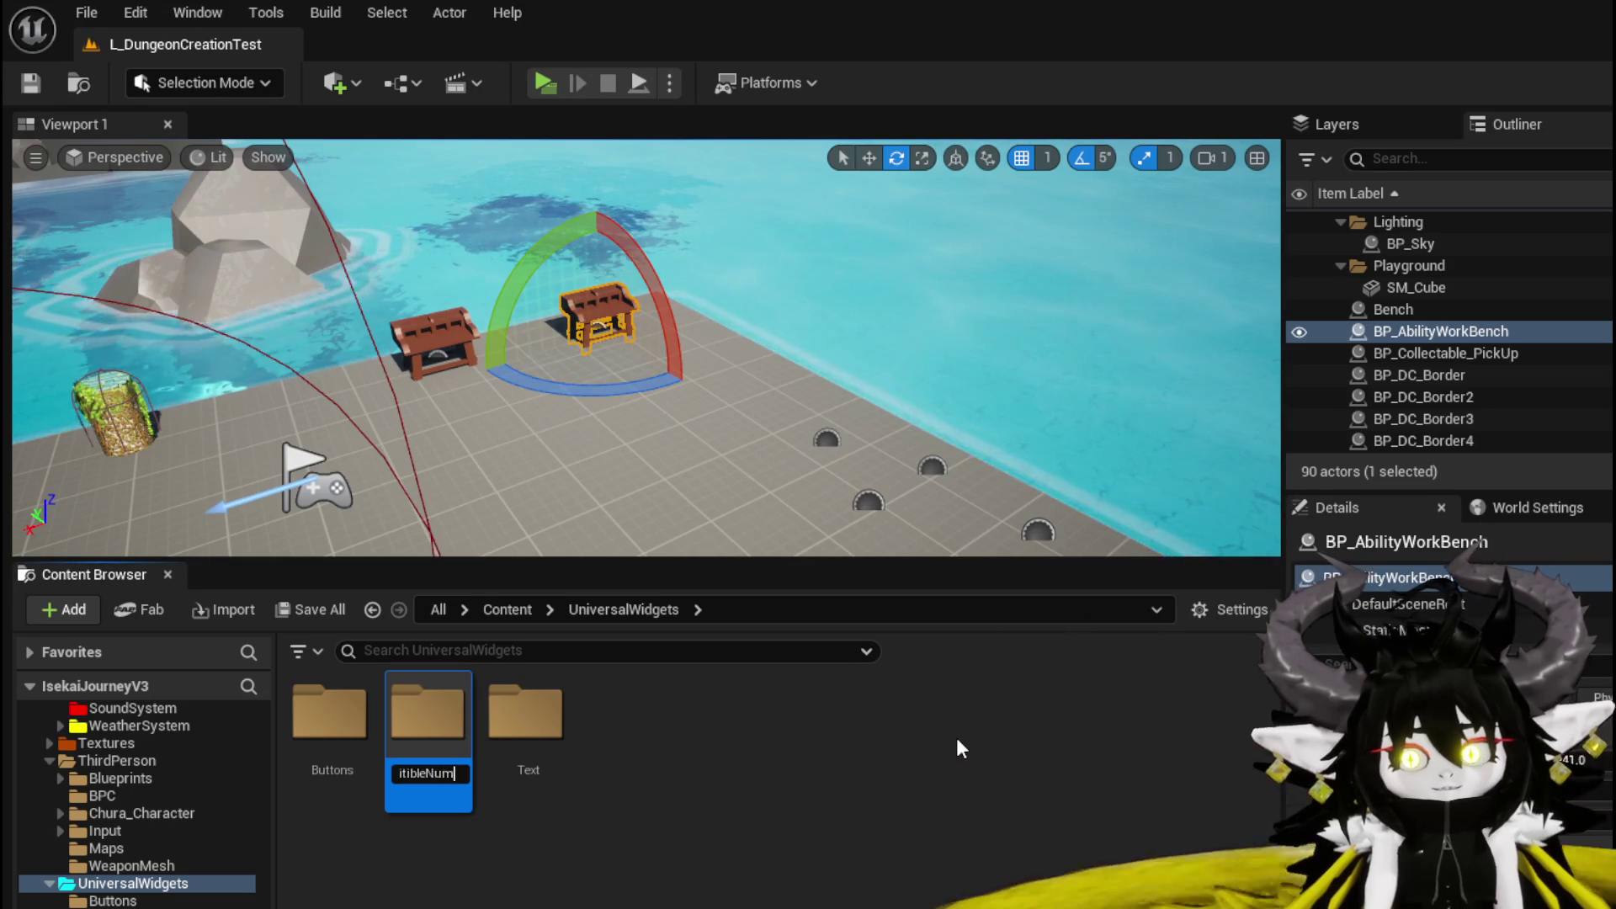
key(Return)
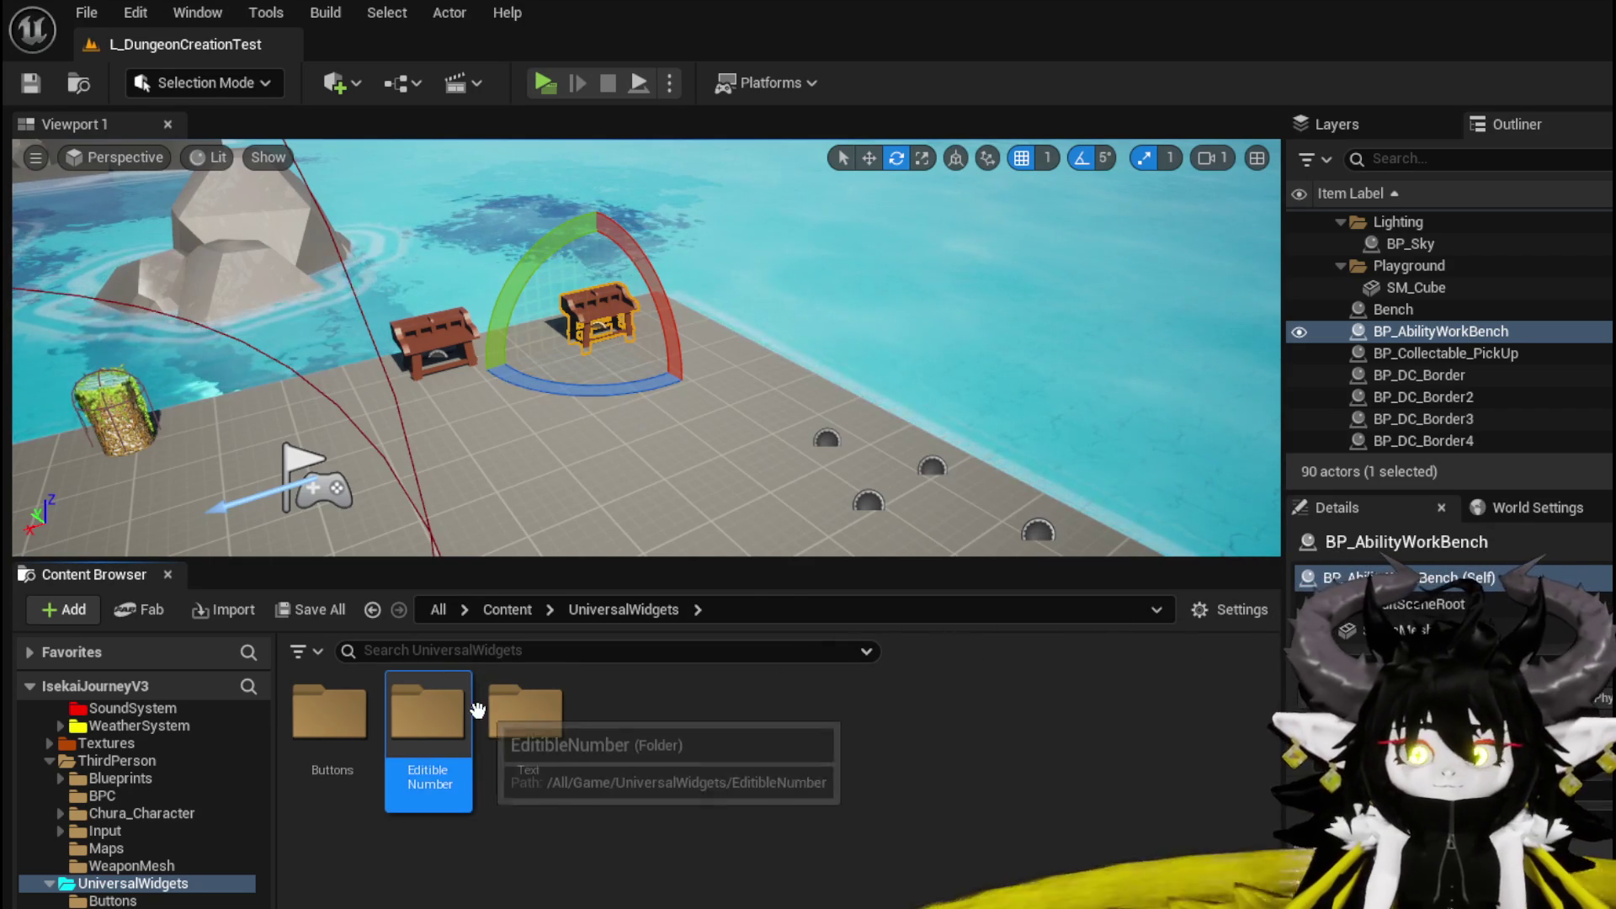
double_click(408, 710)
Create a new widget blueprint with CommonUserWidget as its parent class.
right_click(465, 725)
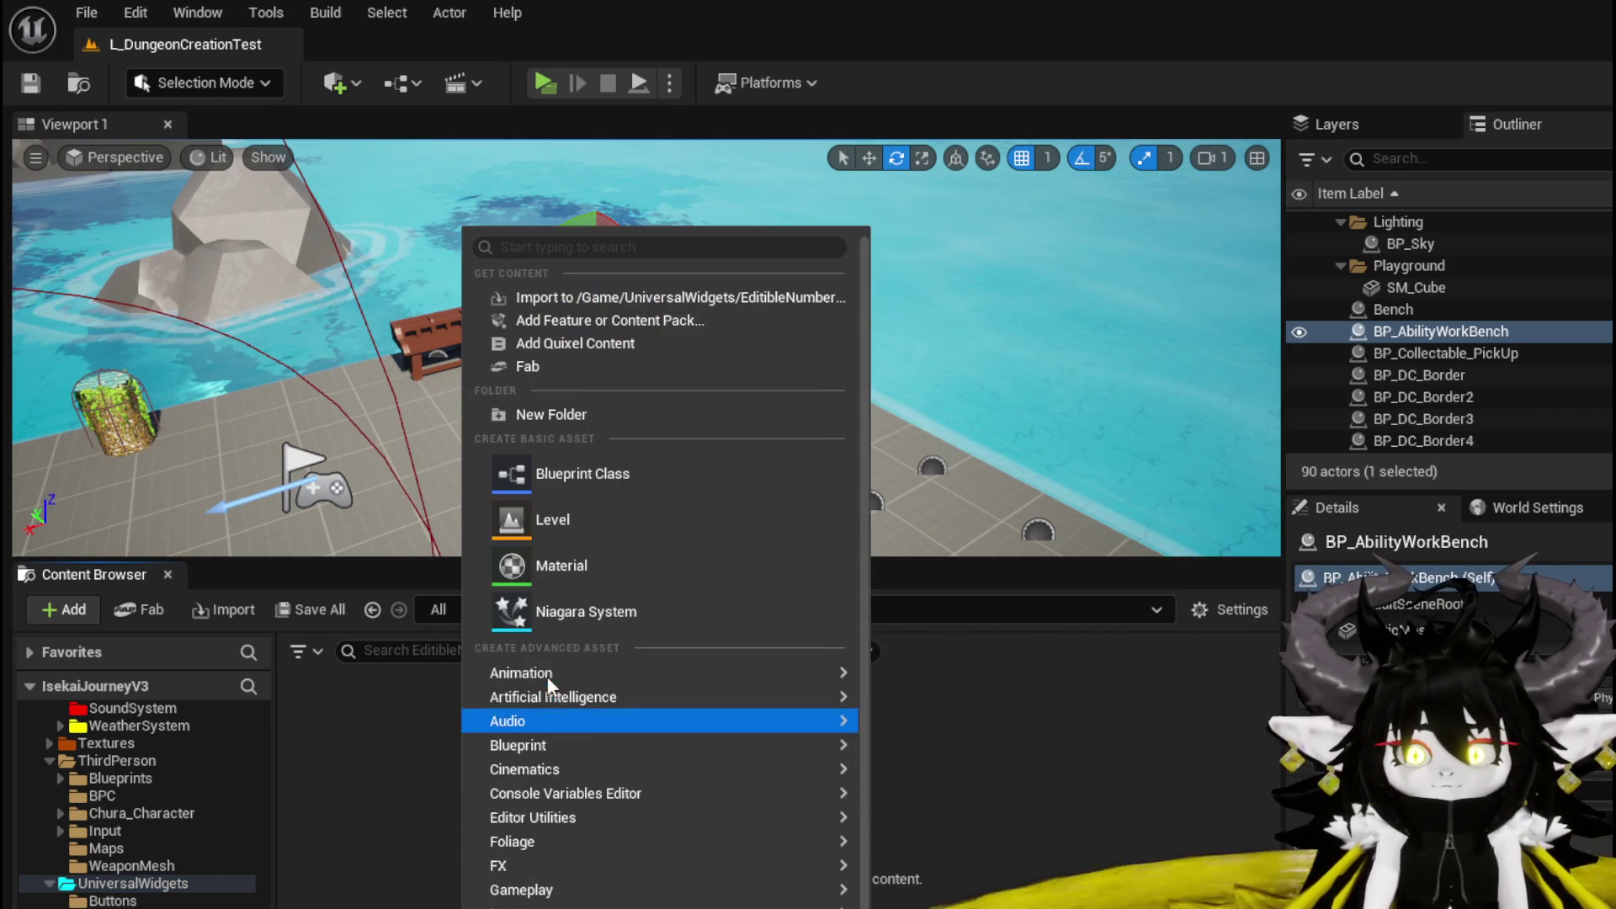
mouse_move(547, 905)
scroll(547, 884, down, 2)
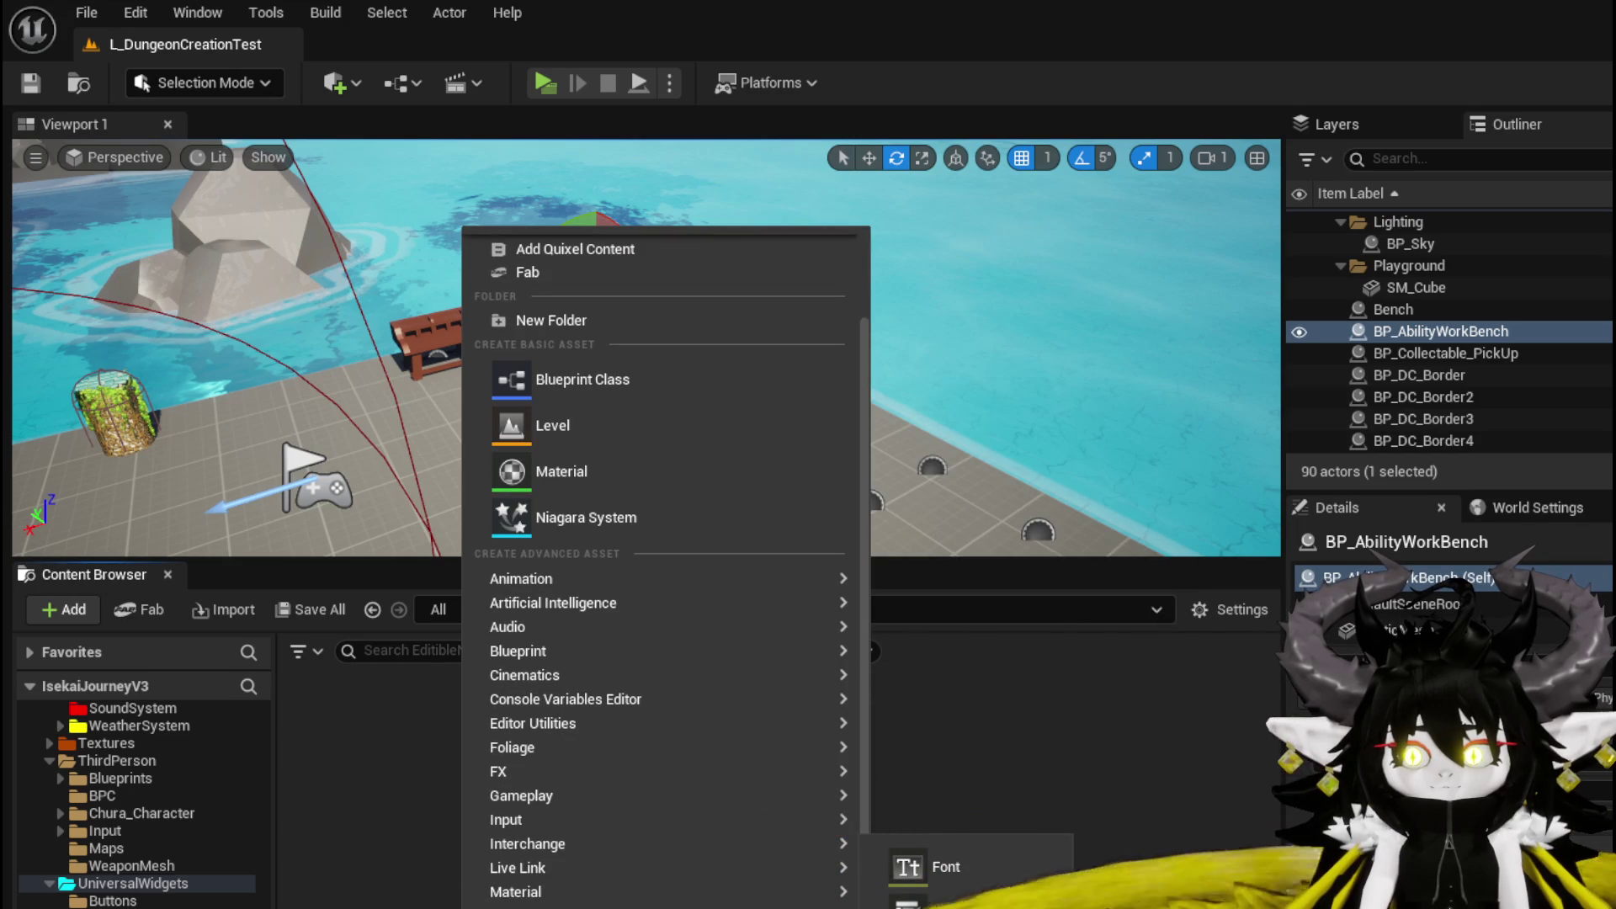
click(945, 820)
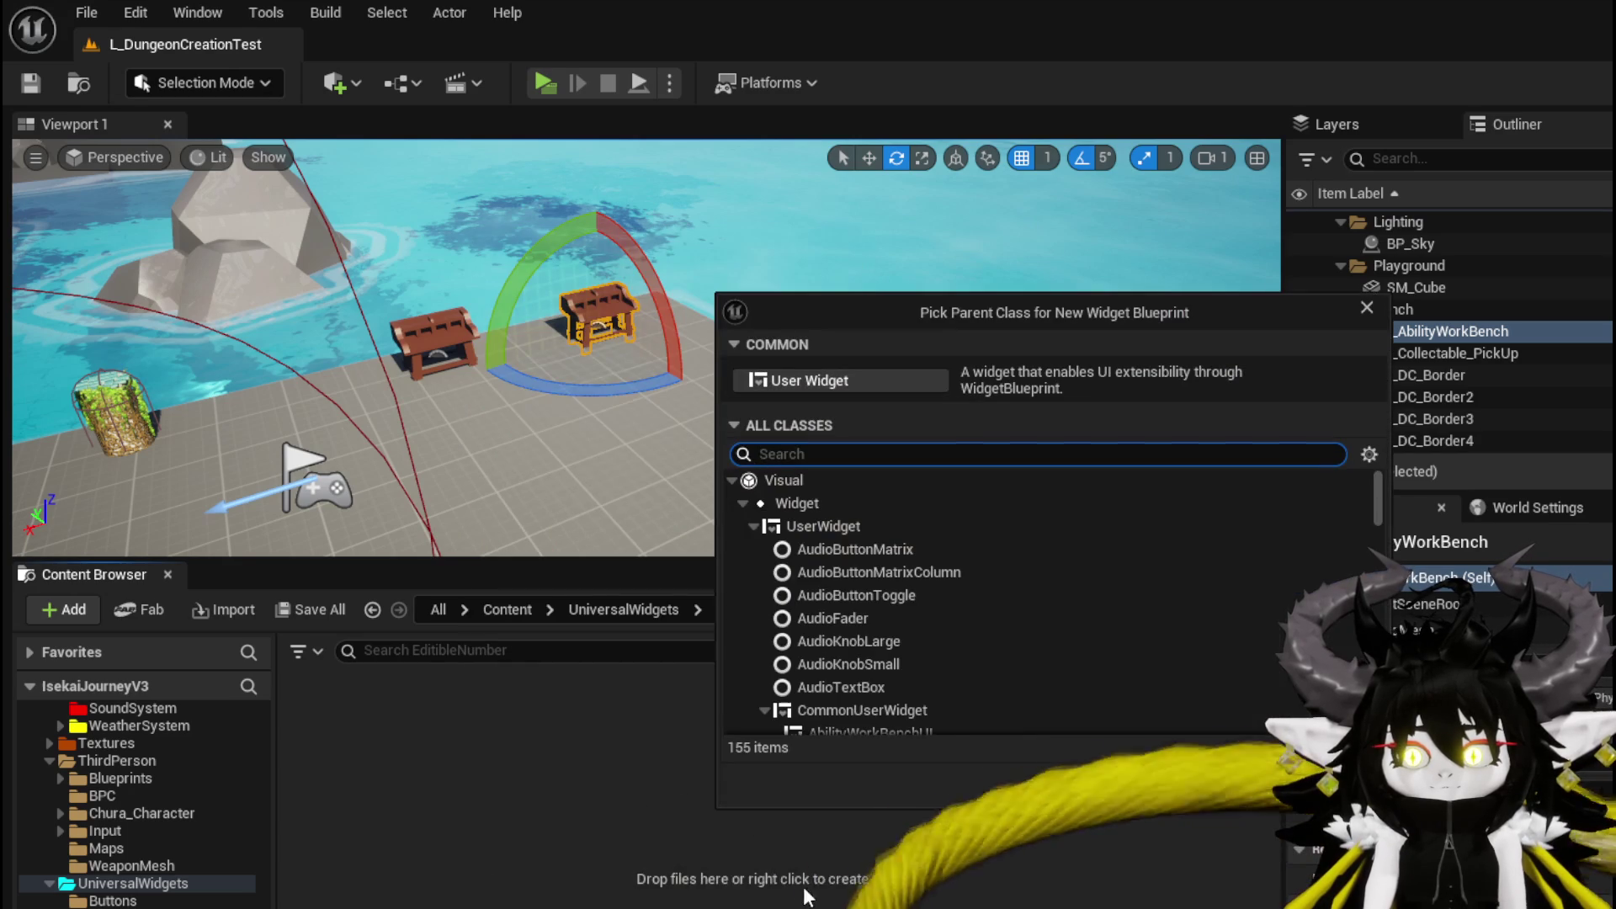
click(858, 710)
click(1247, 784)
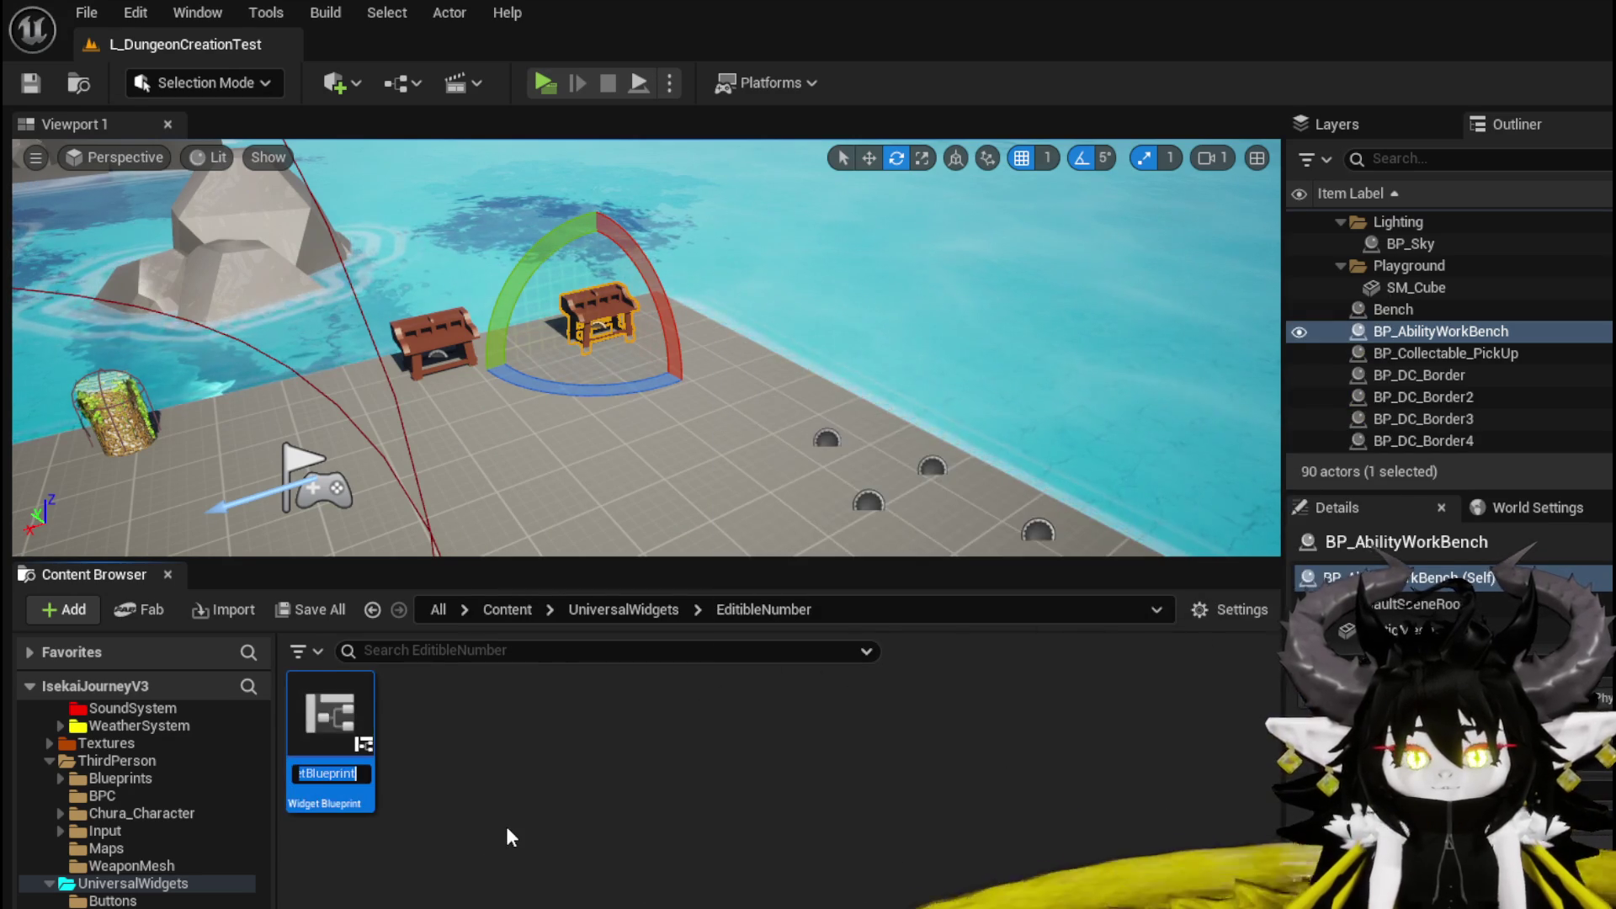
Name the widget MW_EditibleNumber, save it, and open it for editing.
text(WP)
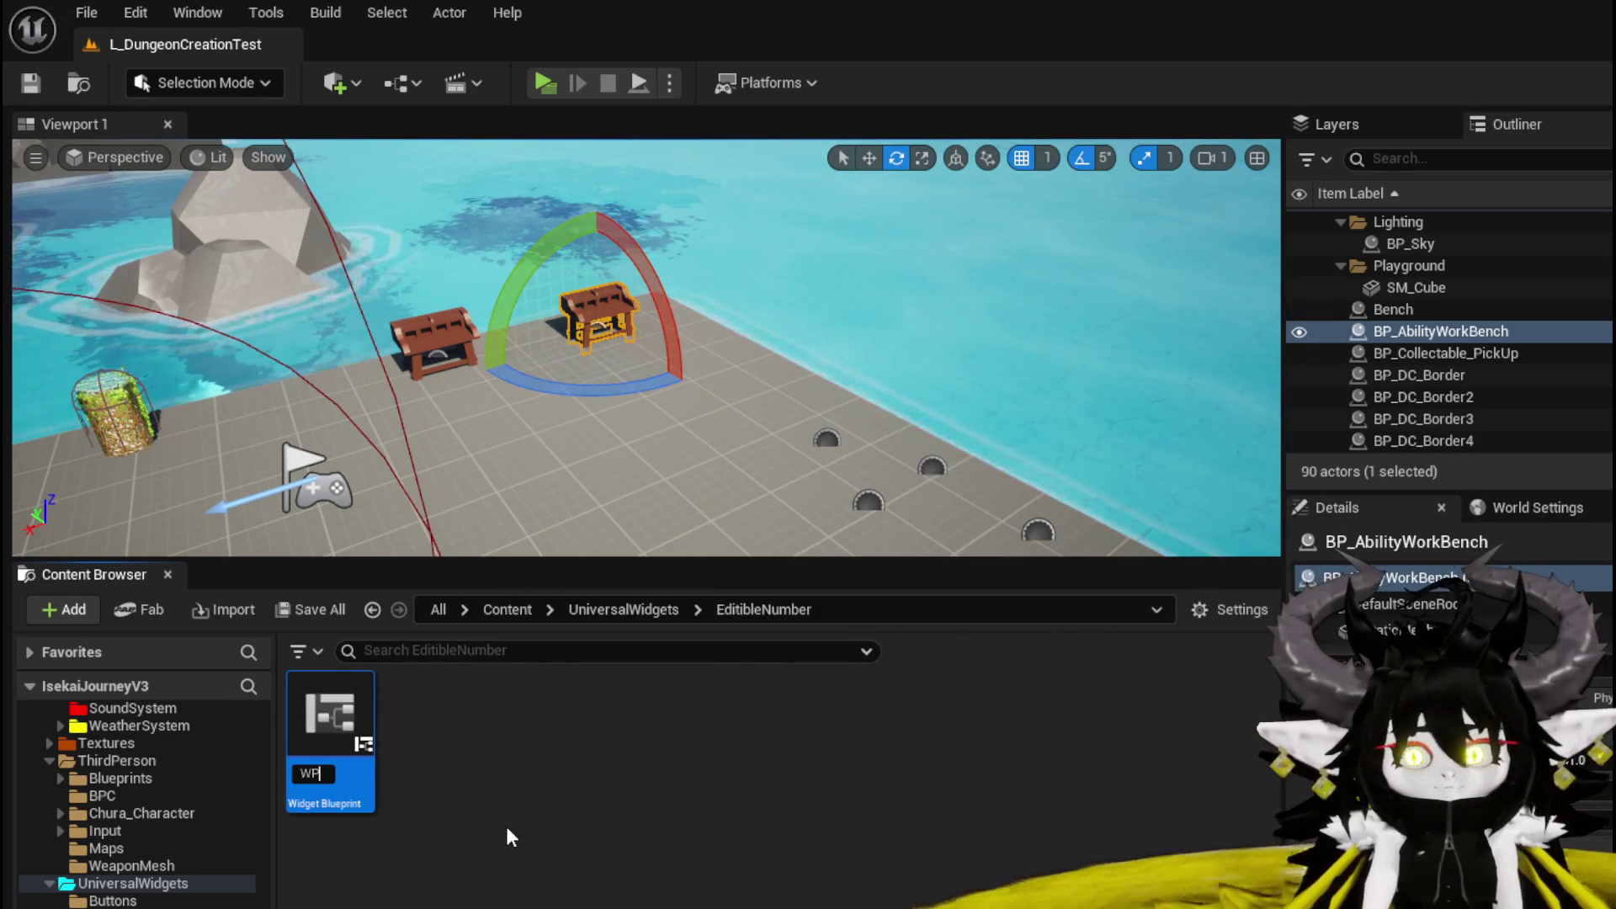
text(W)
key(BackSpace)
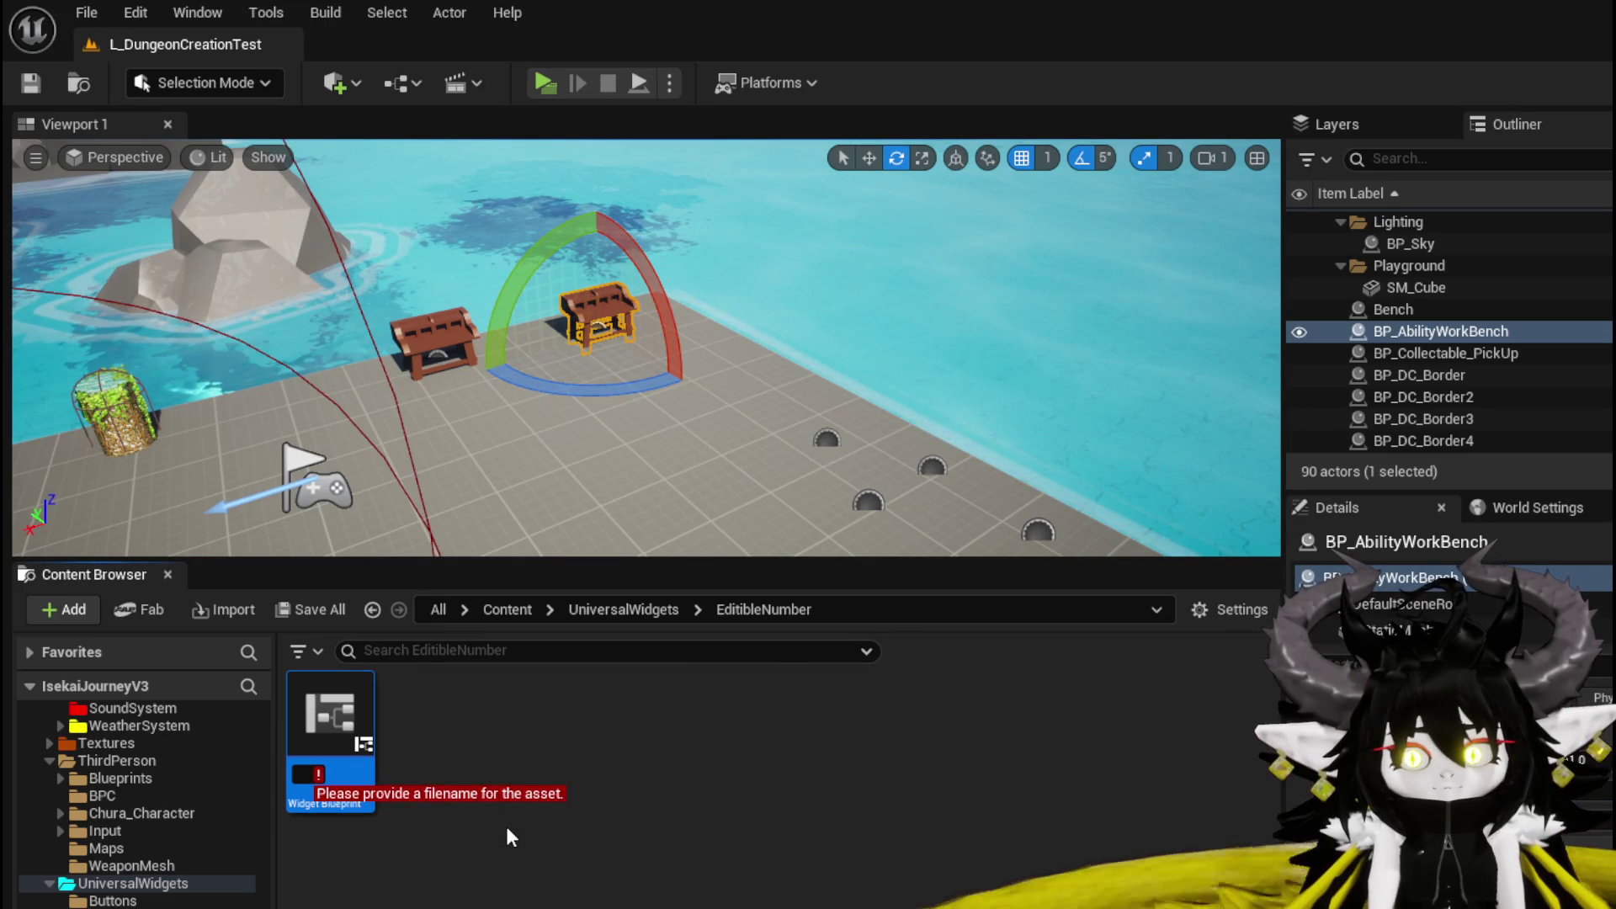
key(BackSpace)
text(MW)
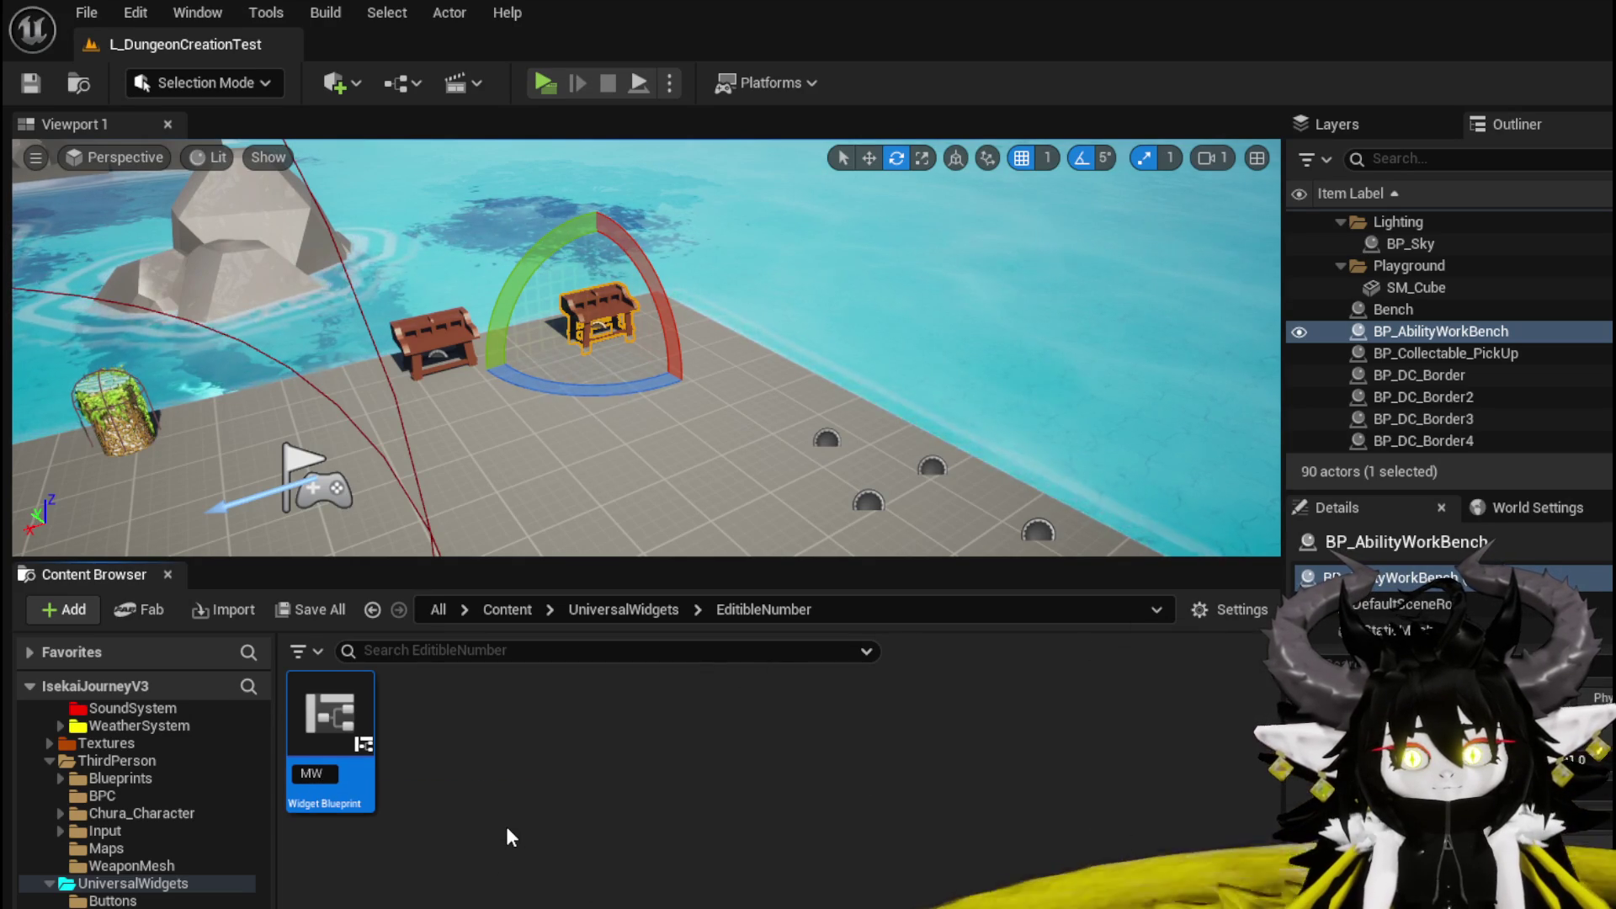
text(_E)
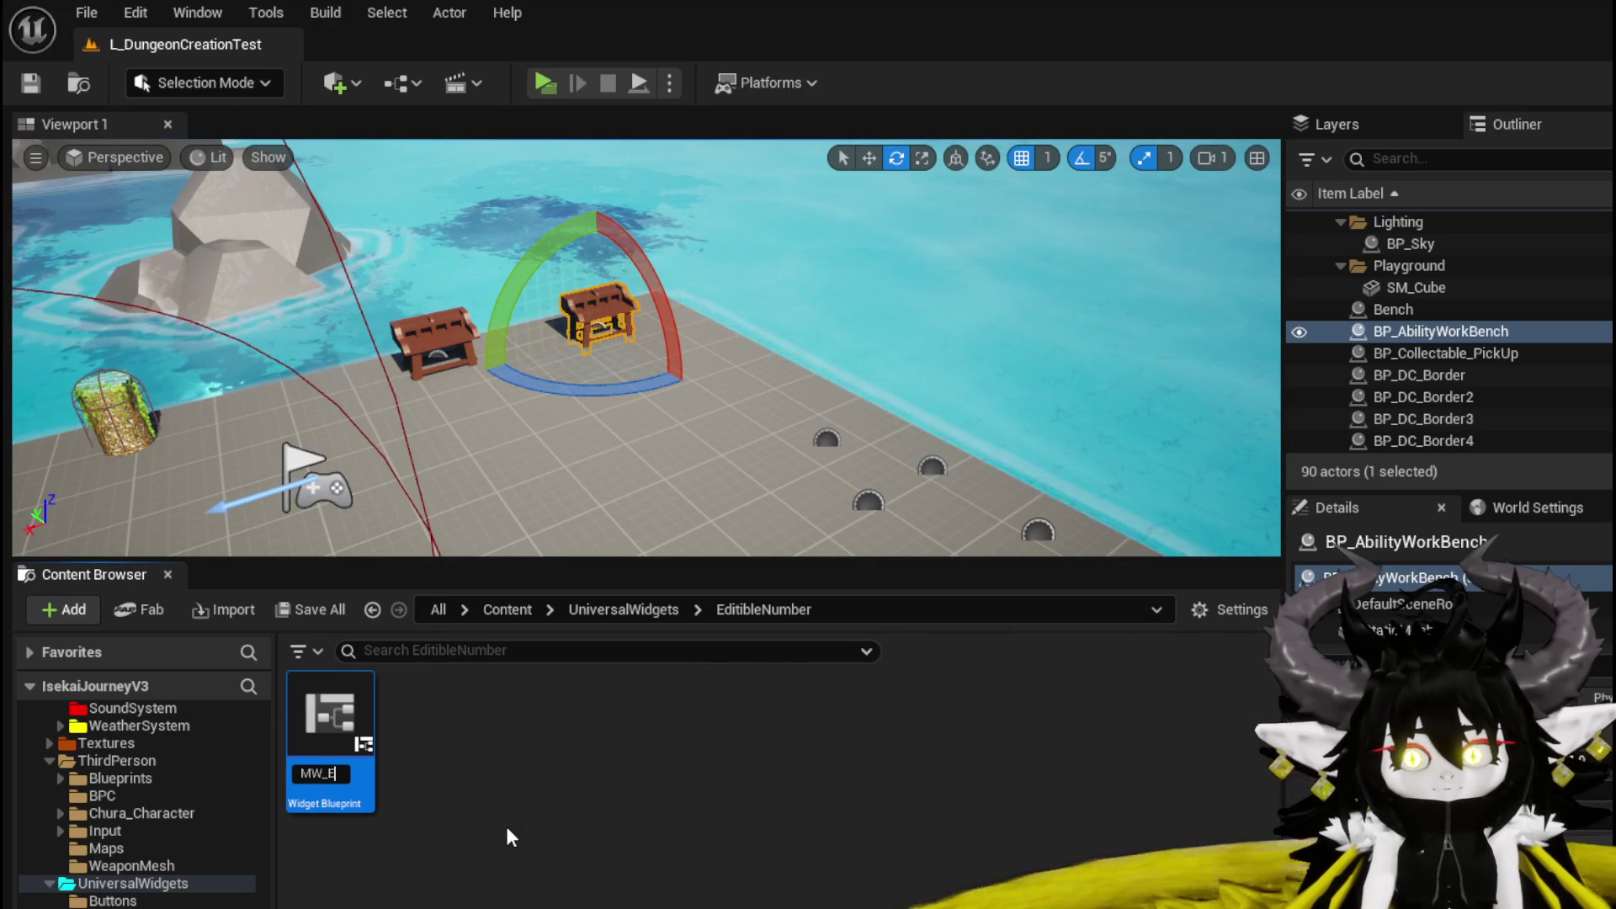
text(ditibleNumber)
key(Return)
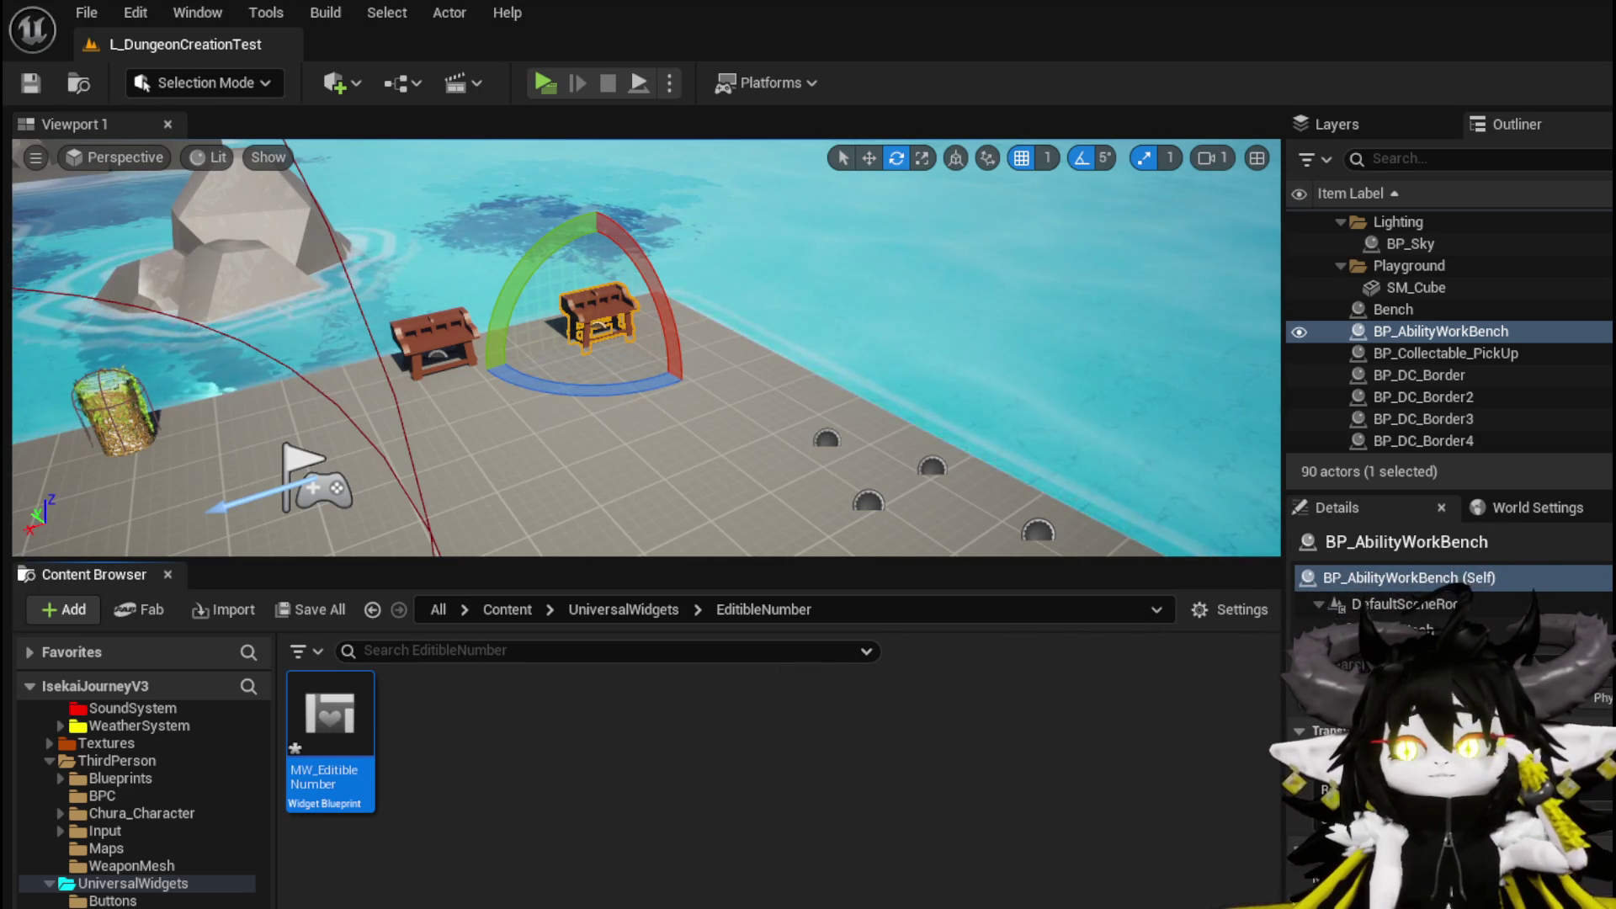
key(ctrl+shift+s)
key(Return)
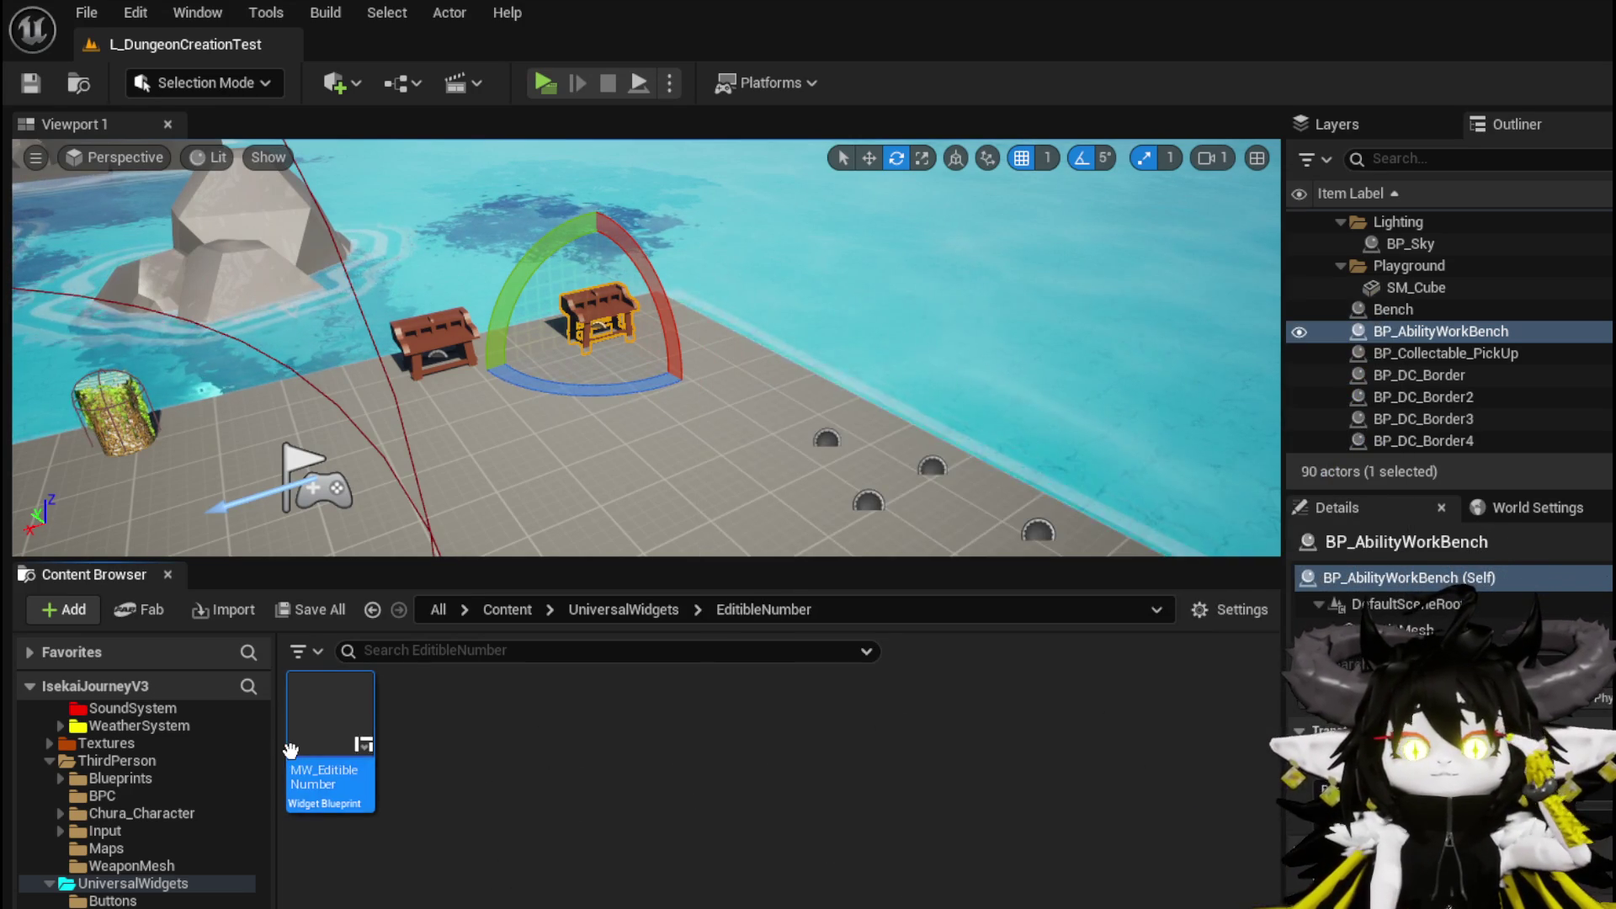
double_click(322, 717)
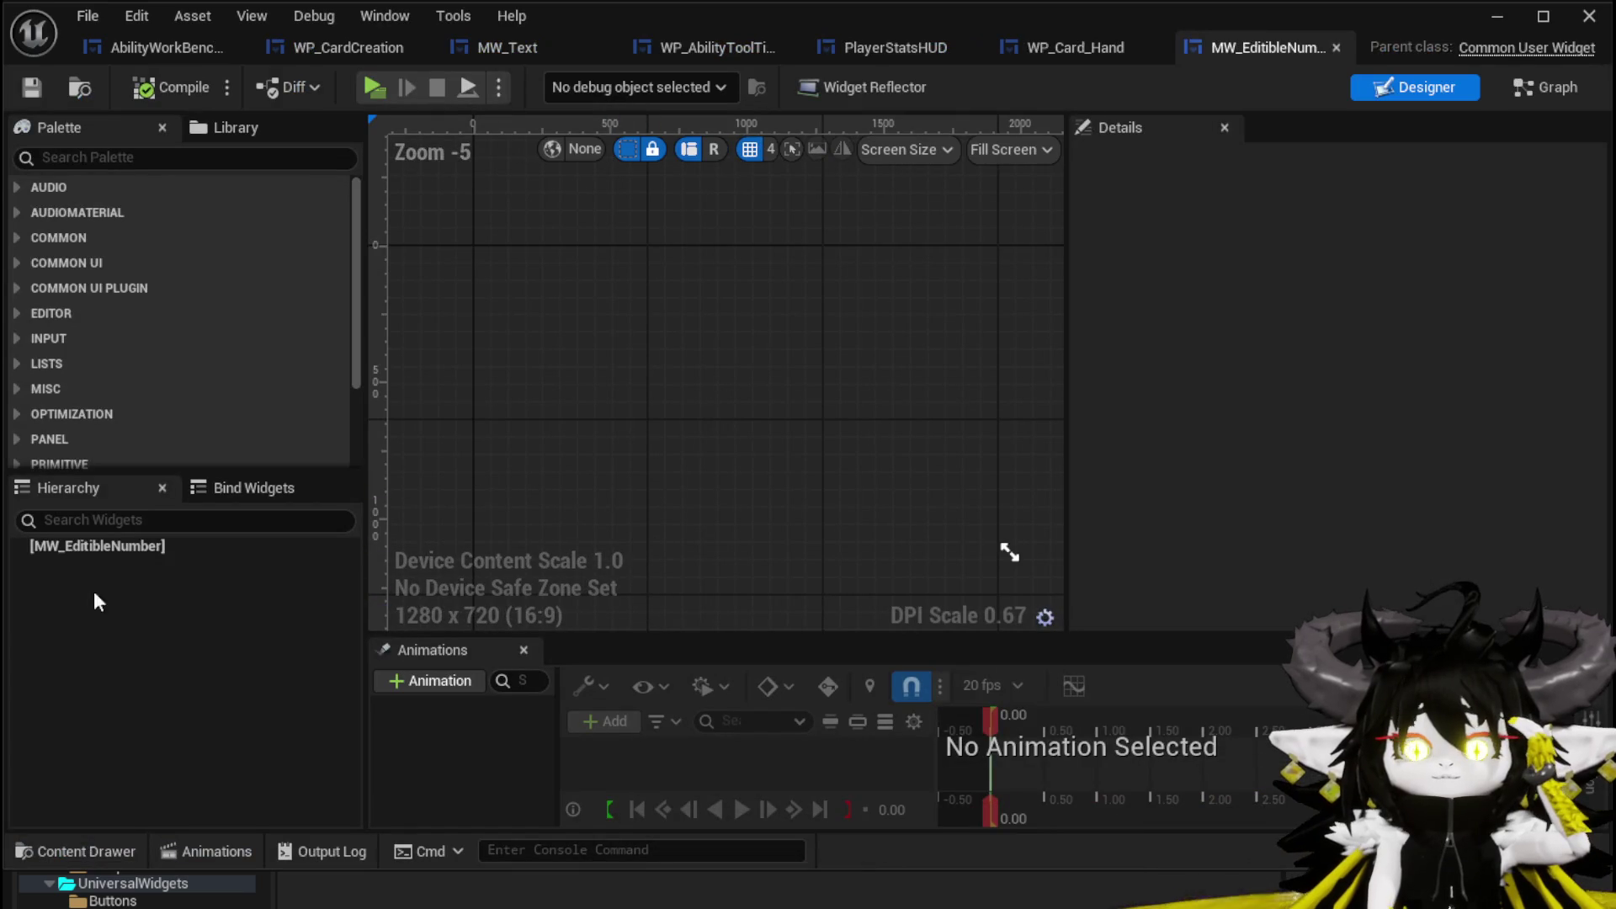
Add an Editable Text under the widget root from the Palette, then compile and save.
text(Editi)
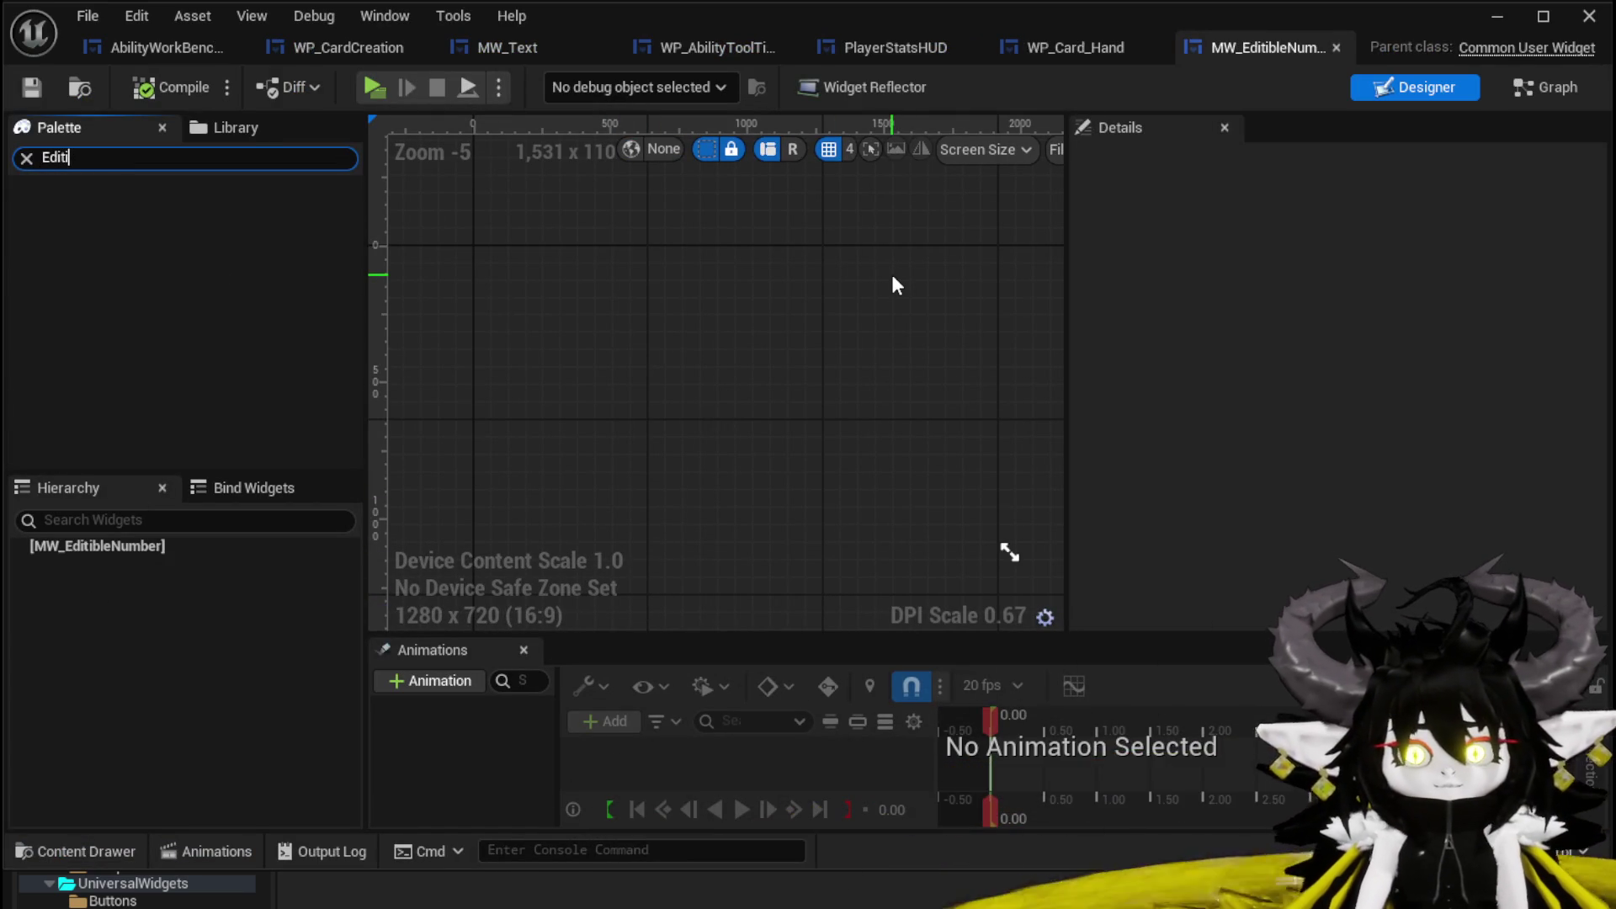
key(BackSpace)
key(BackSpace)
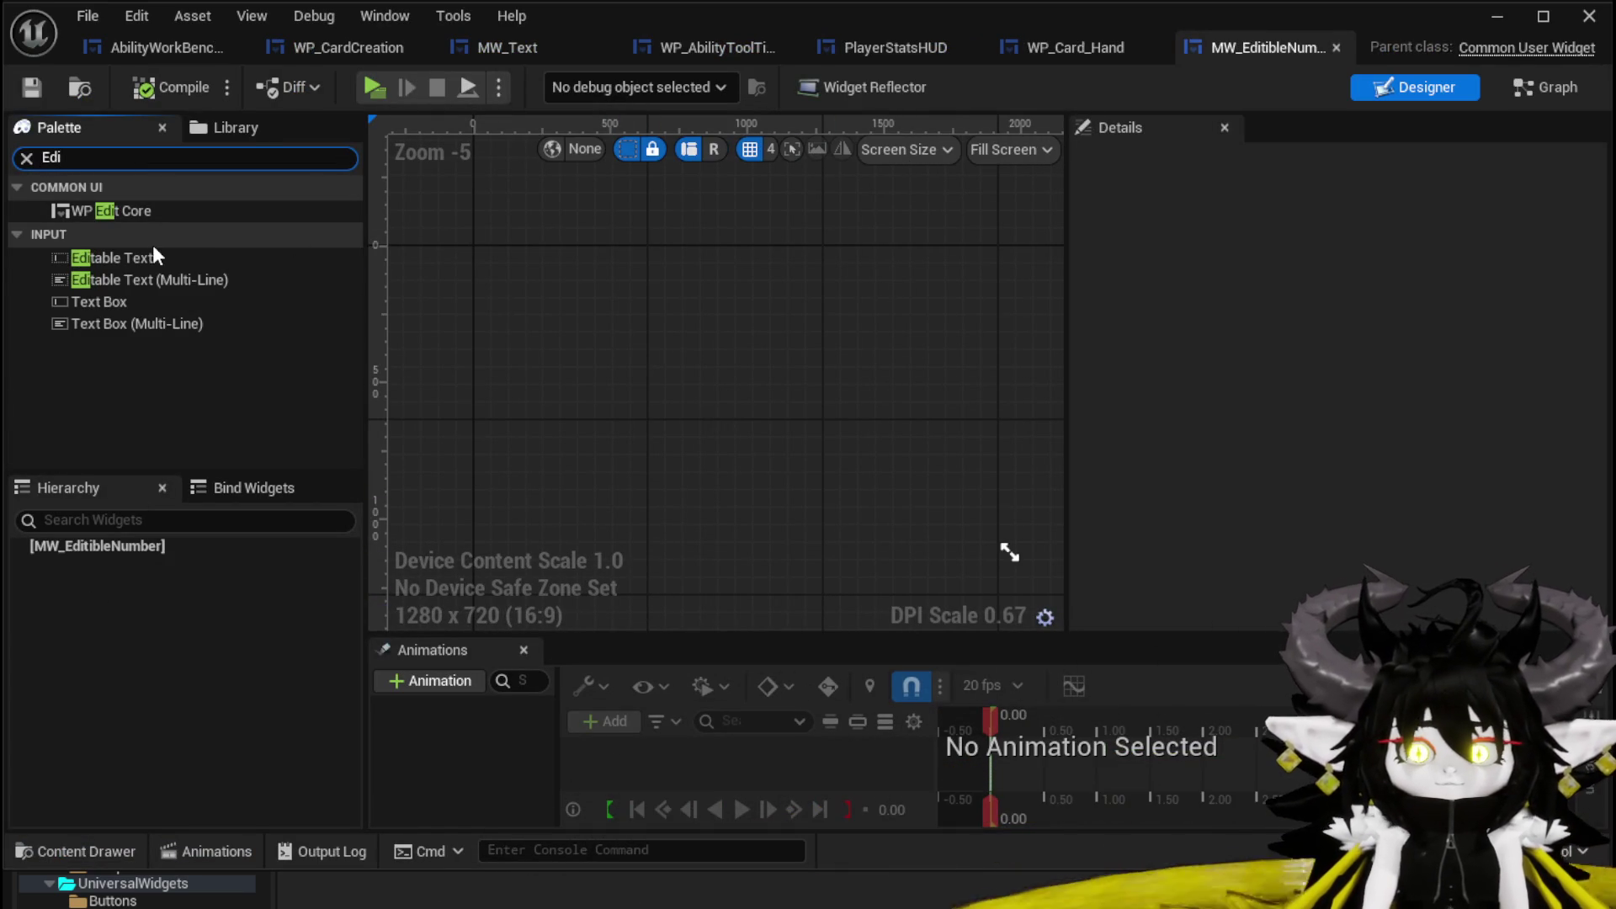
click(154, 257)
mouse_move(154, 257)
mouse_down()
mouse_move(135, 577)
mouse_move(124, 547)
mouse_up()
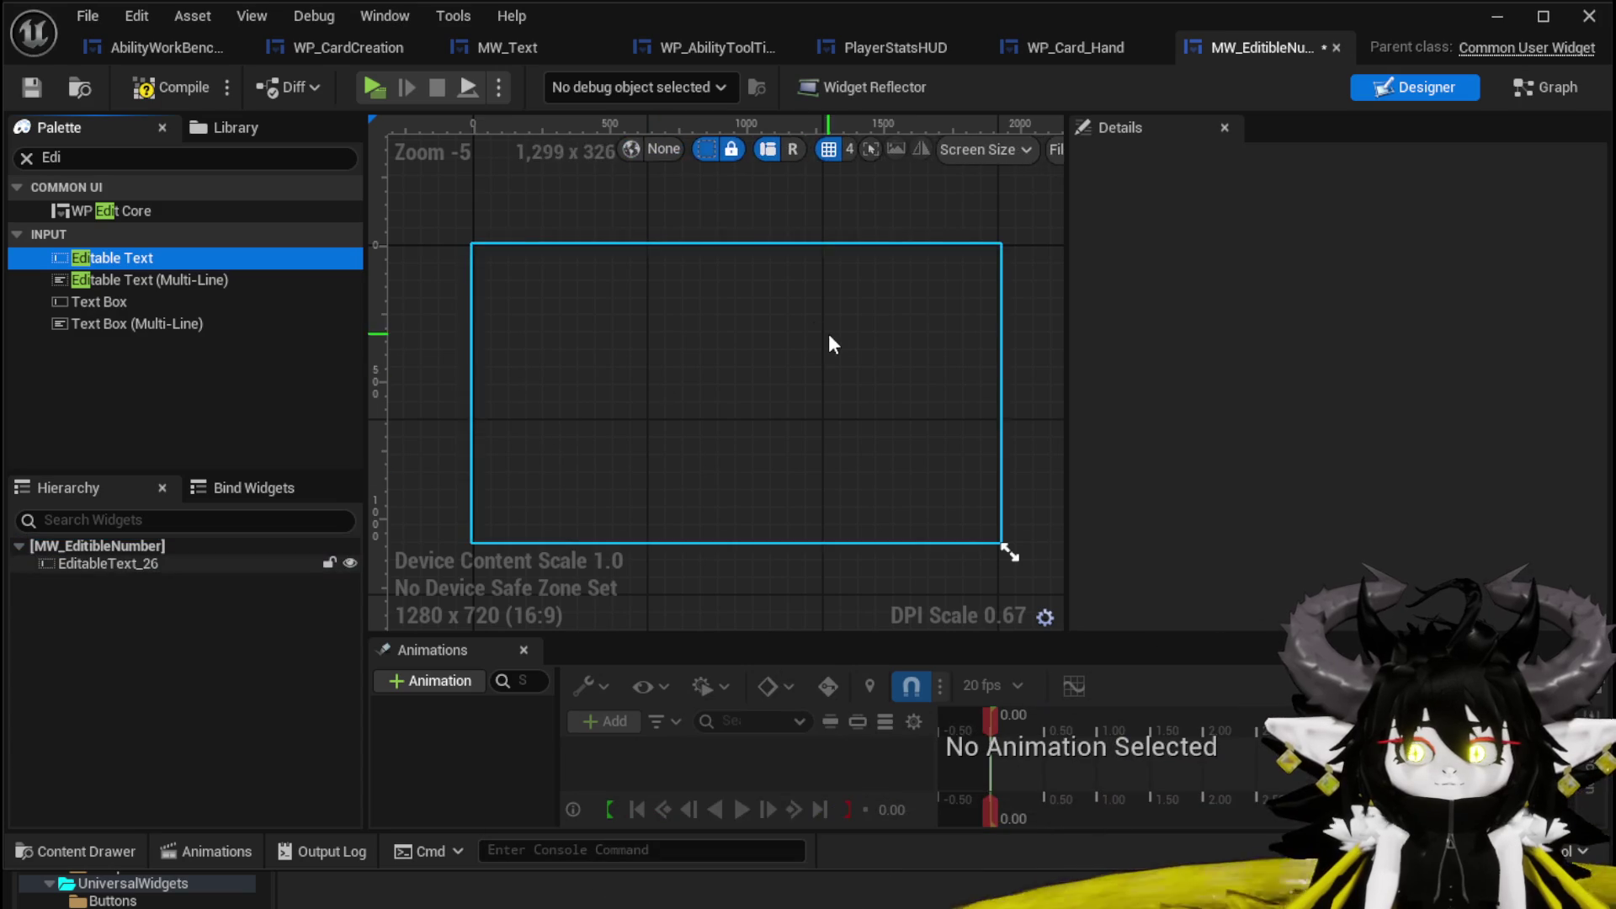
click(169, 86)
click(34, 86)
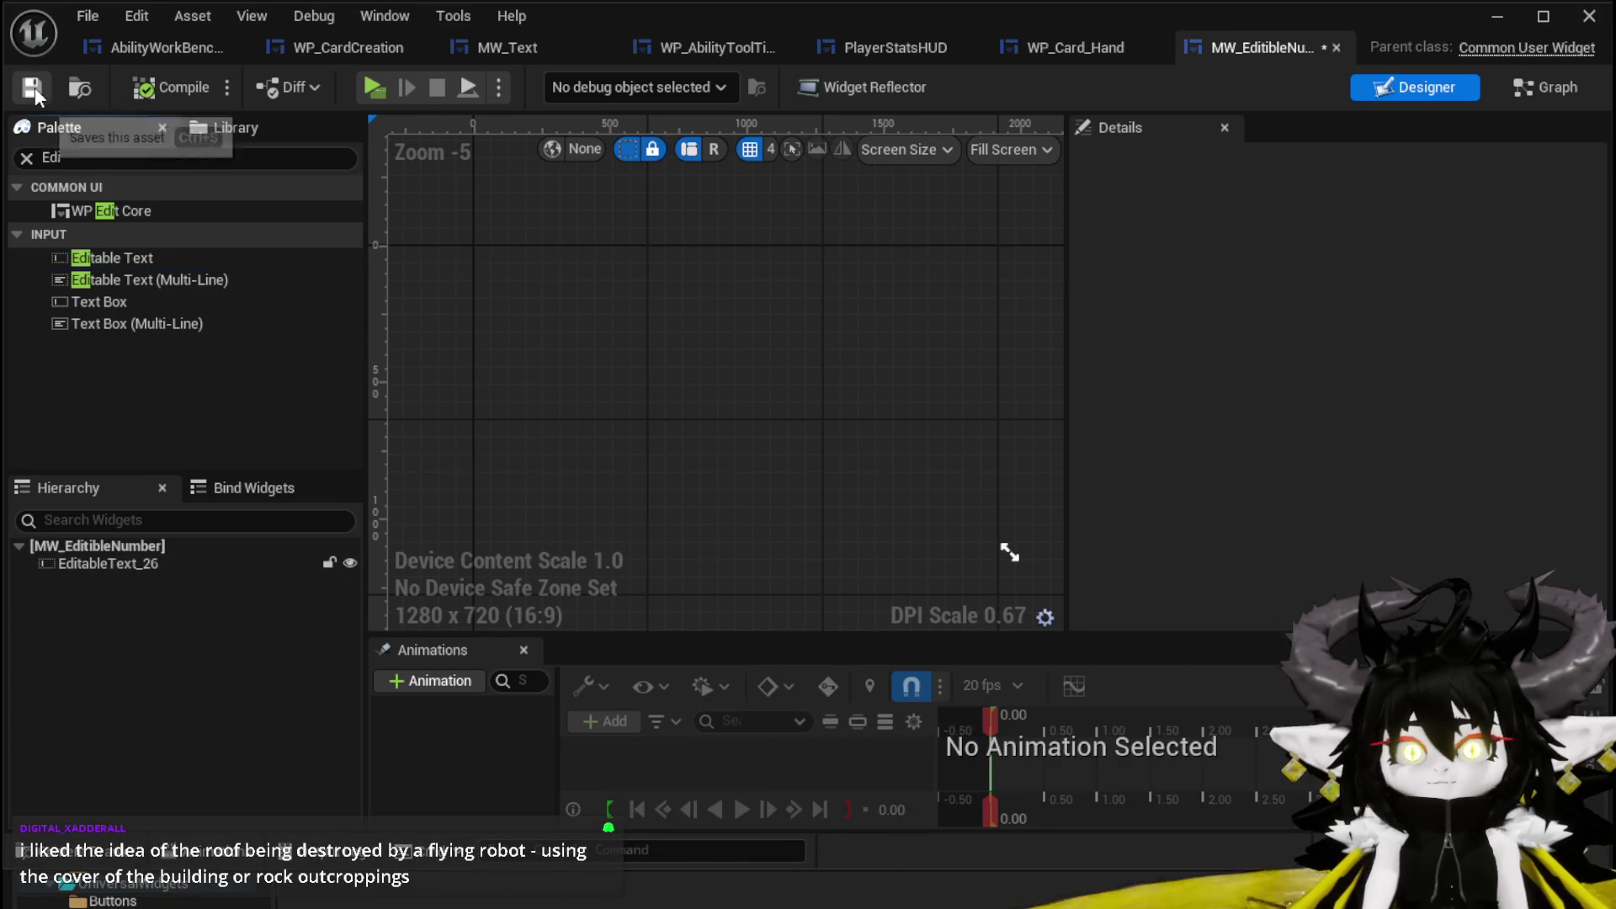
Set EditableText_26's Color and Opacity to white and compile.
click(108, 564)
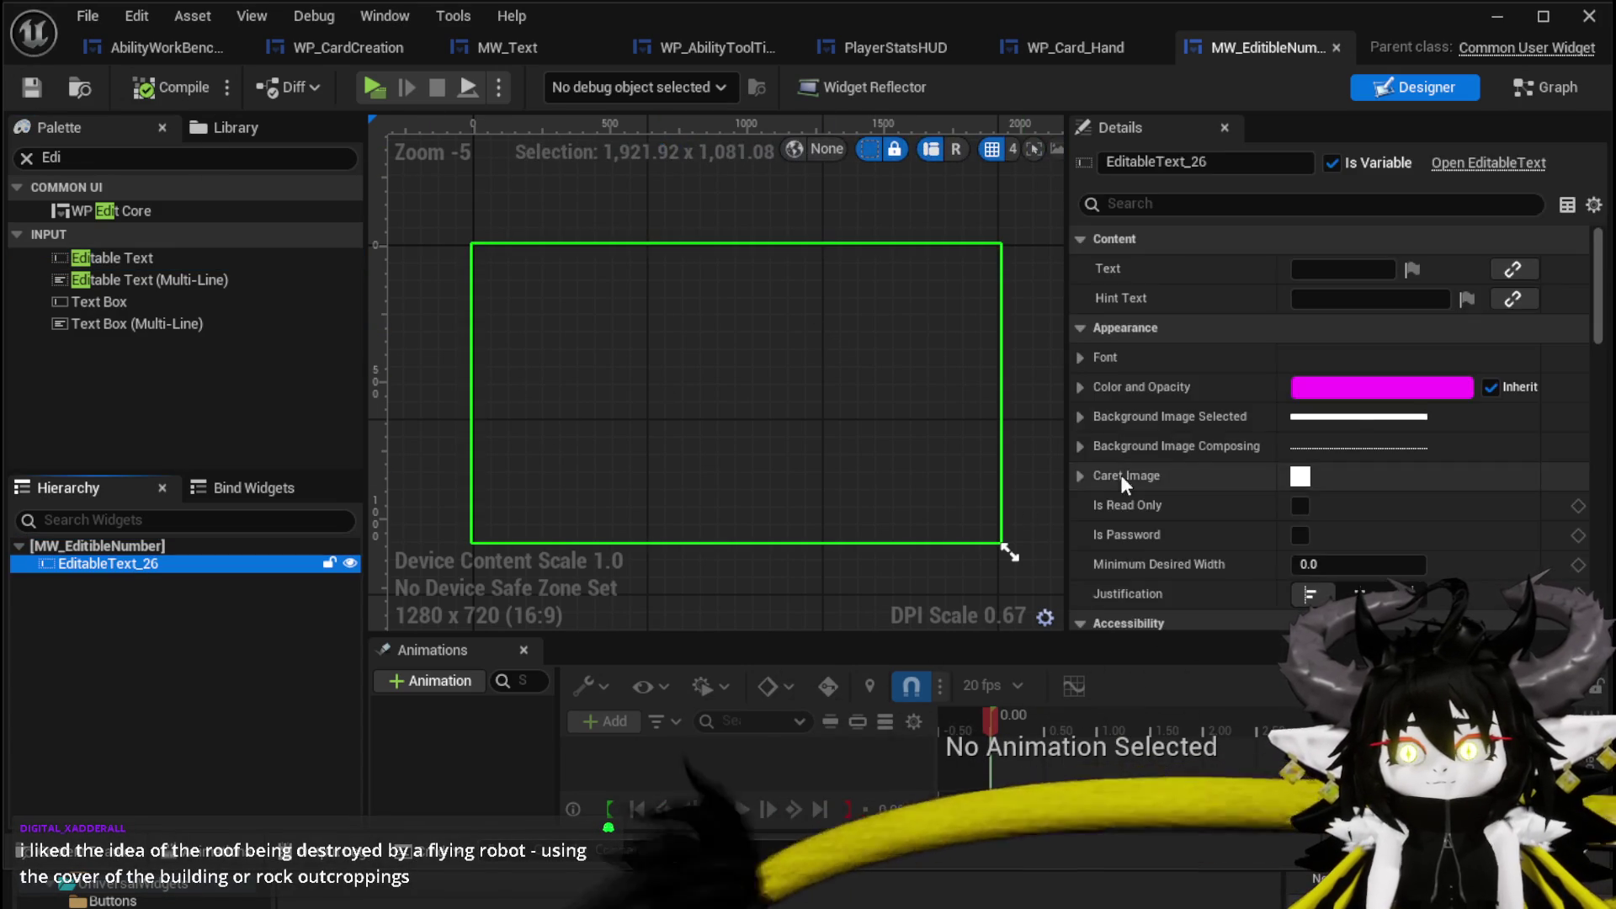
click(1338, 384)
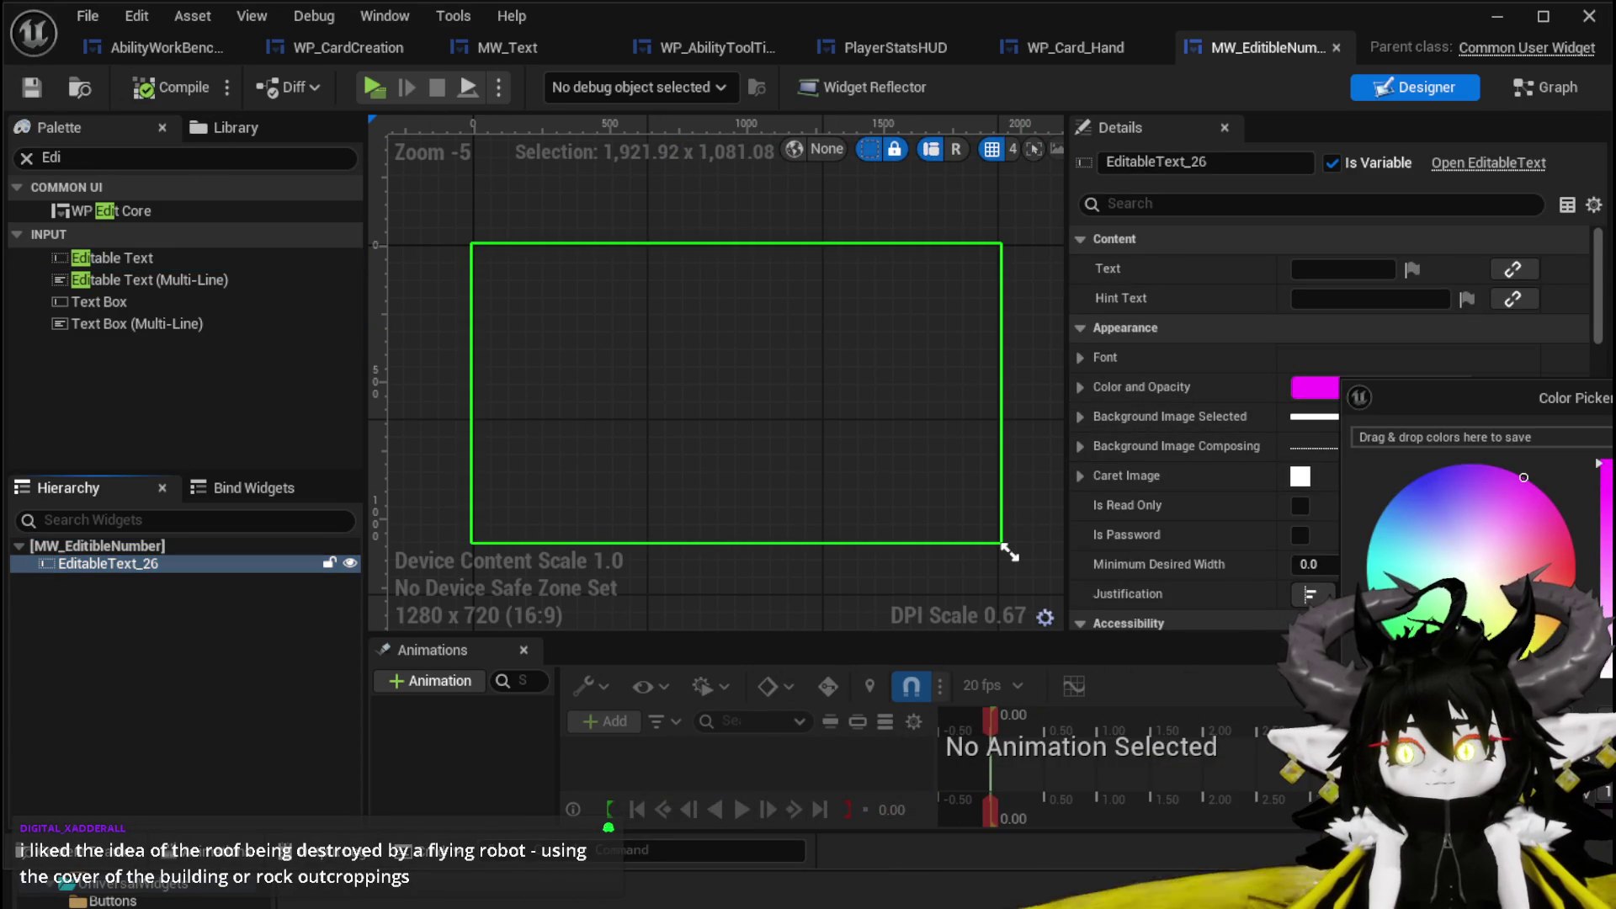
key(Escape)
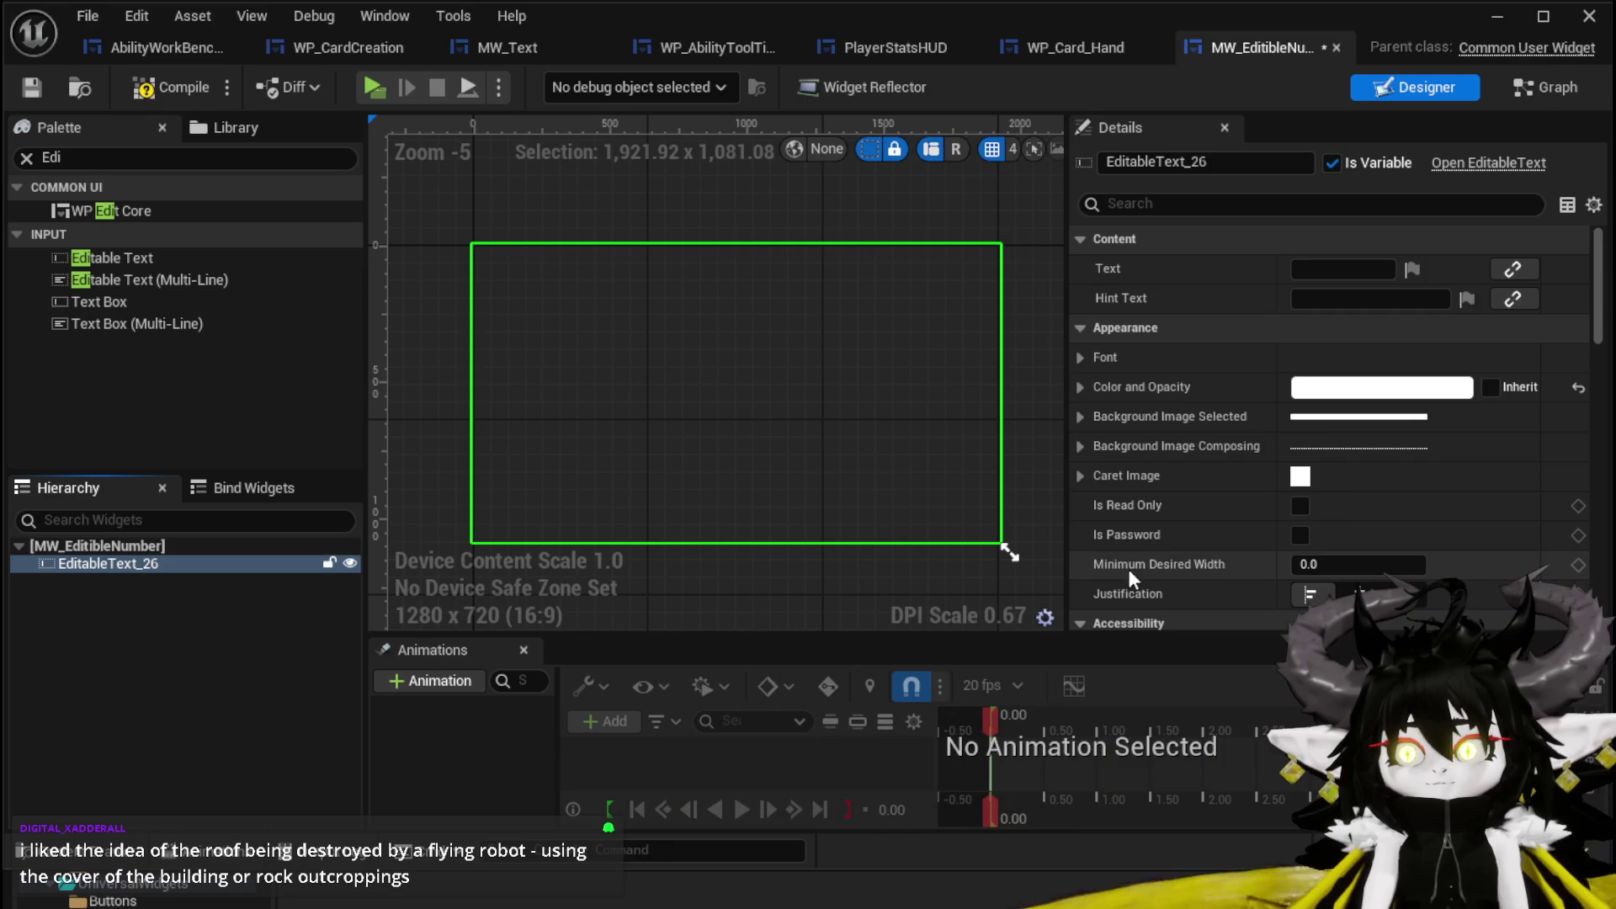
click(171, 88)
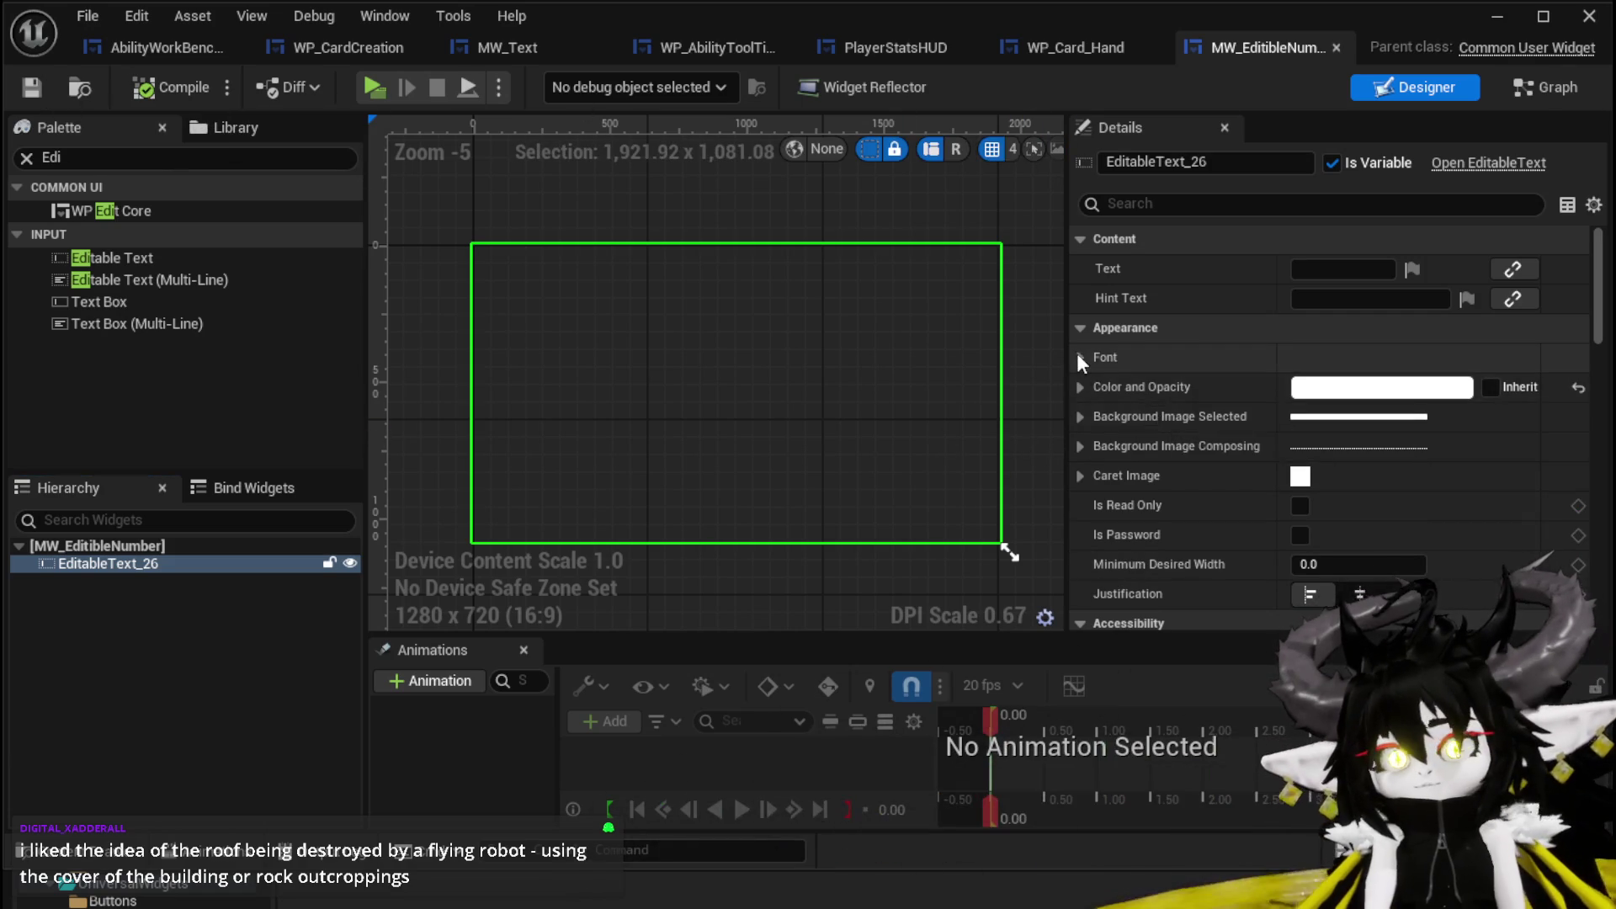
click(1078, 355)
click(1355, 384)
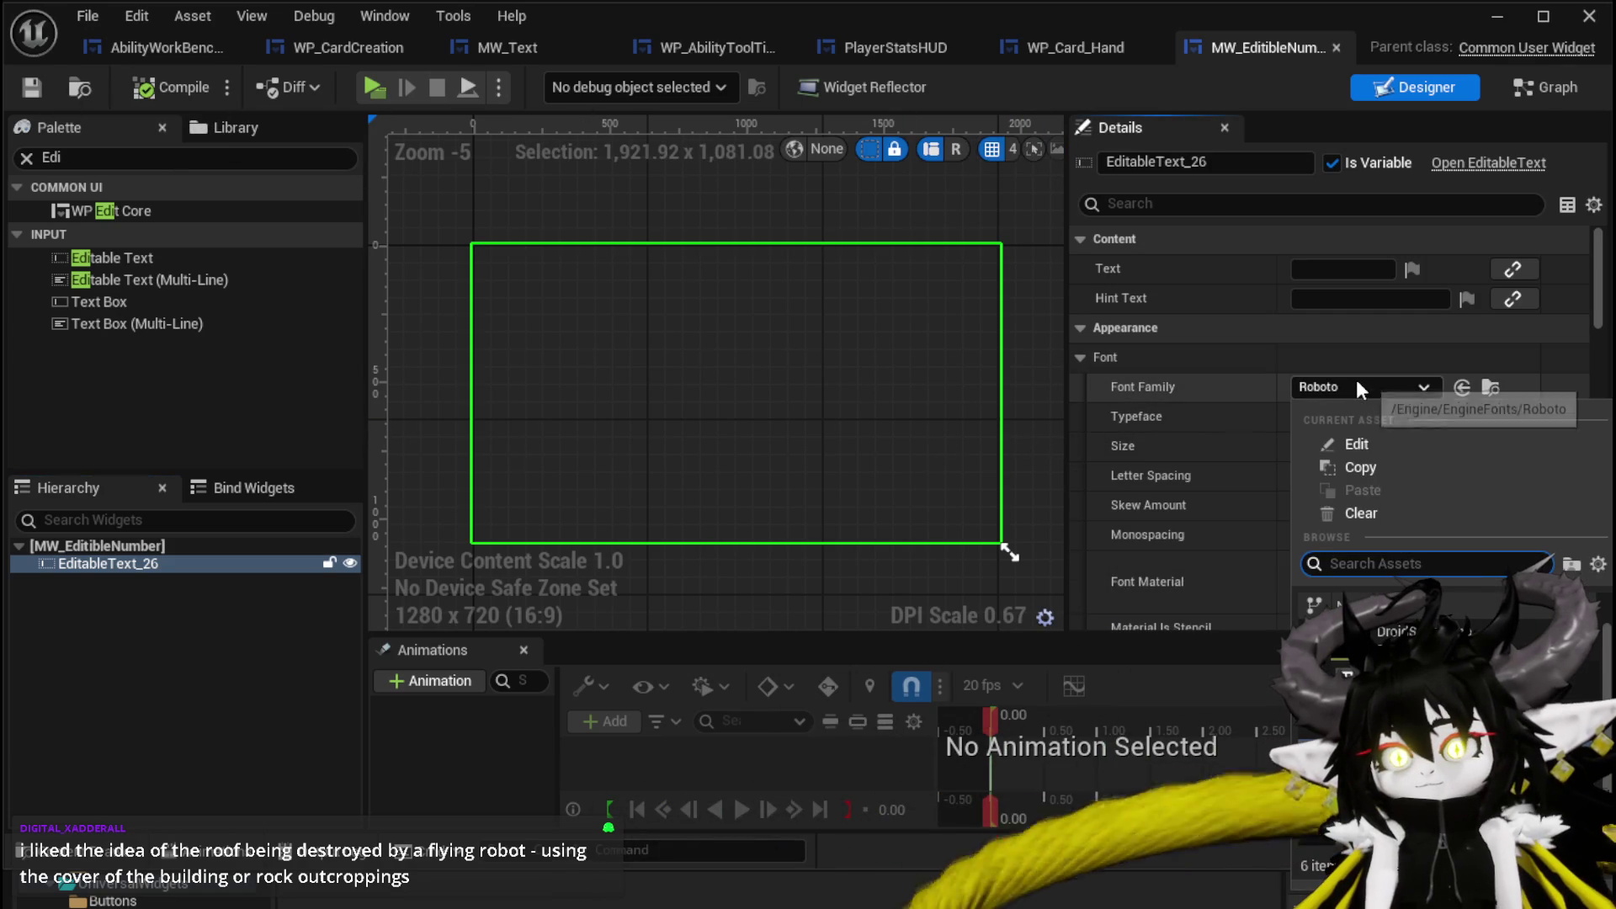
Give the editable text Super_Bakery_Font and outline size 1, then compile and save.
click(1363, 599)
scroll(1228, 454, down, 3)
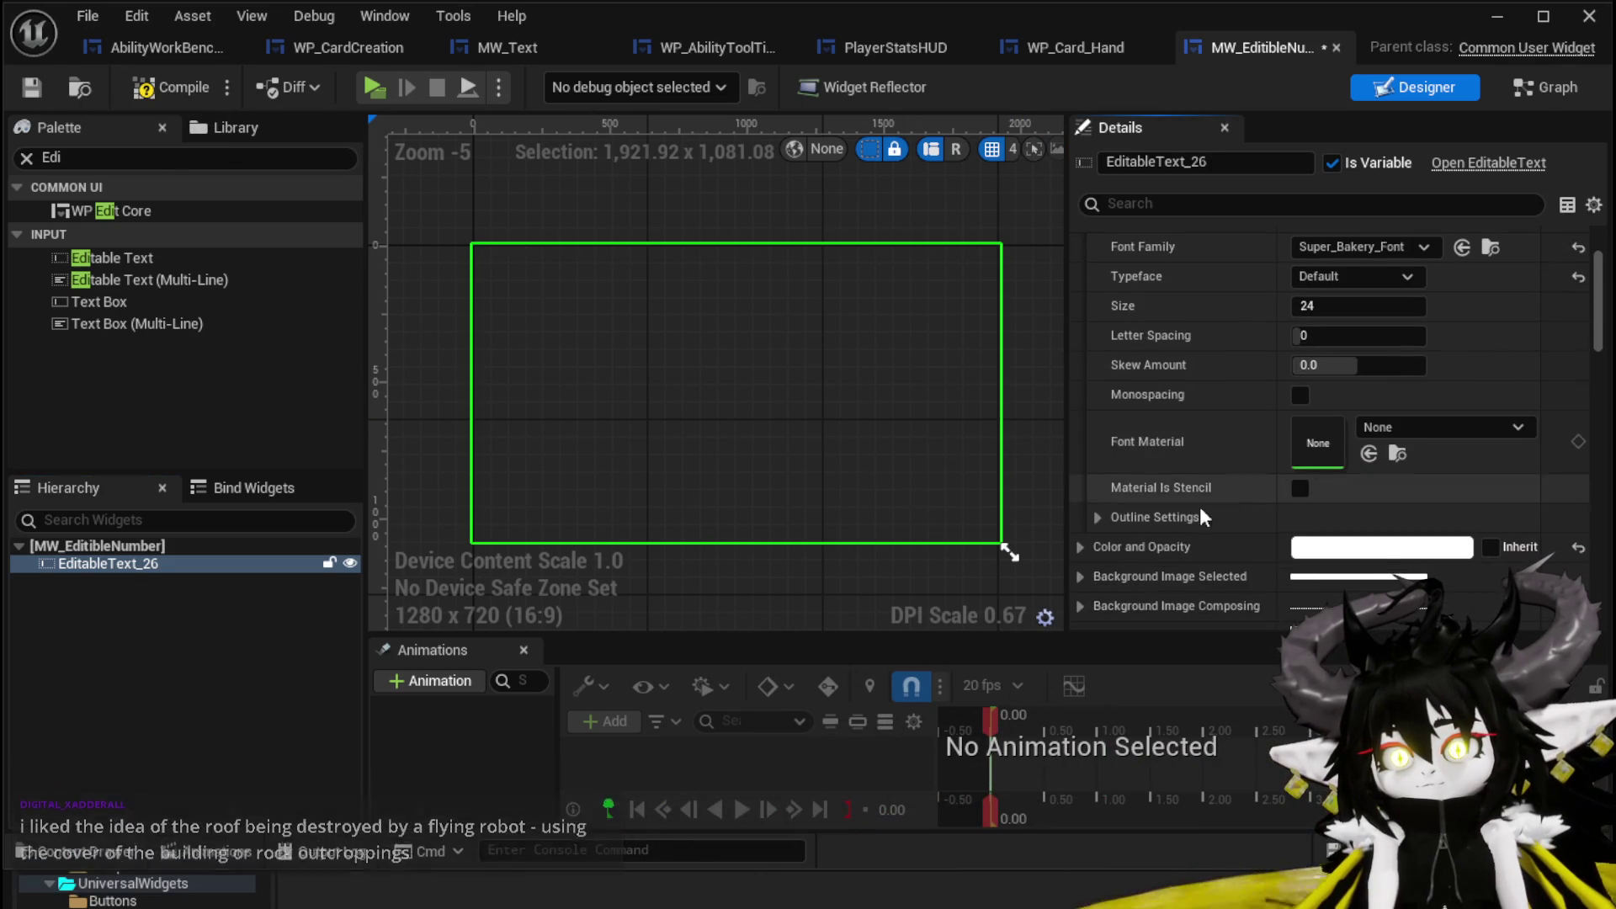
click(1097, 516)
scroll(1220, 497, down, 2)
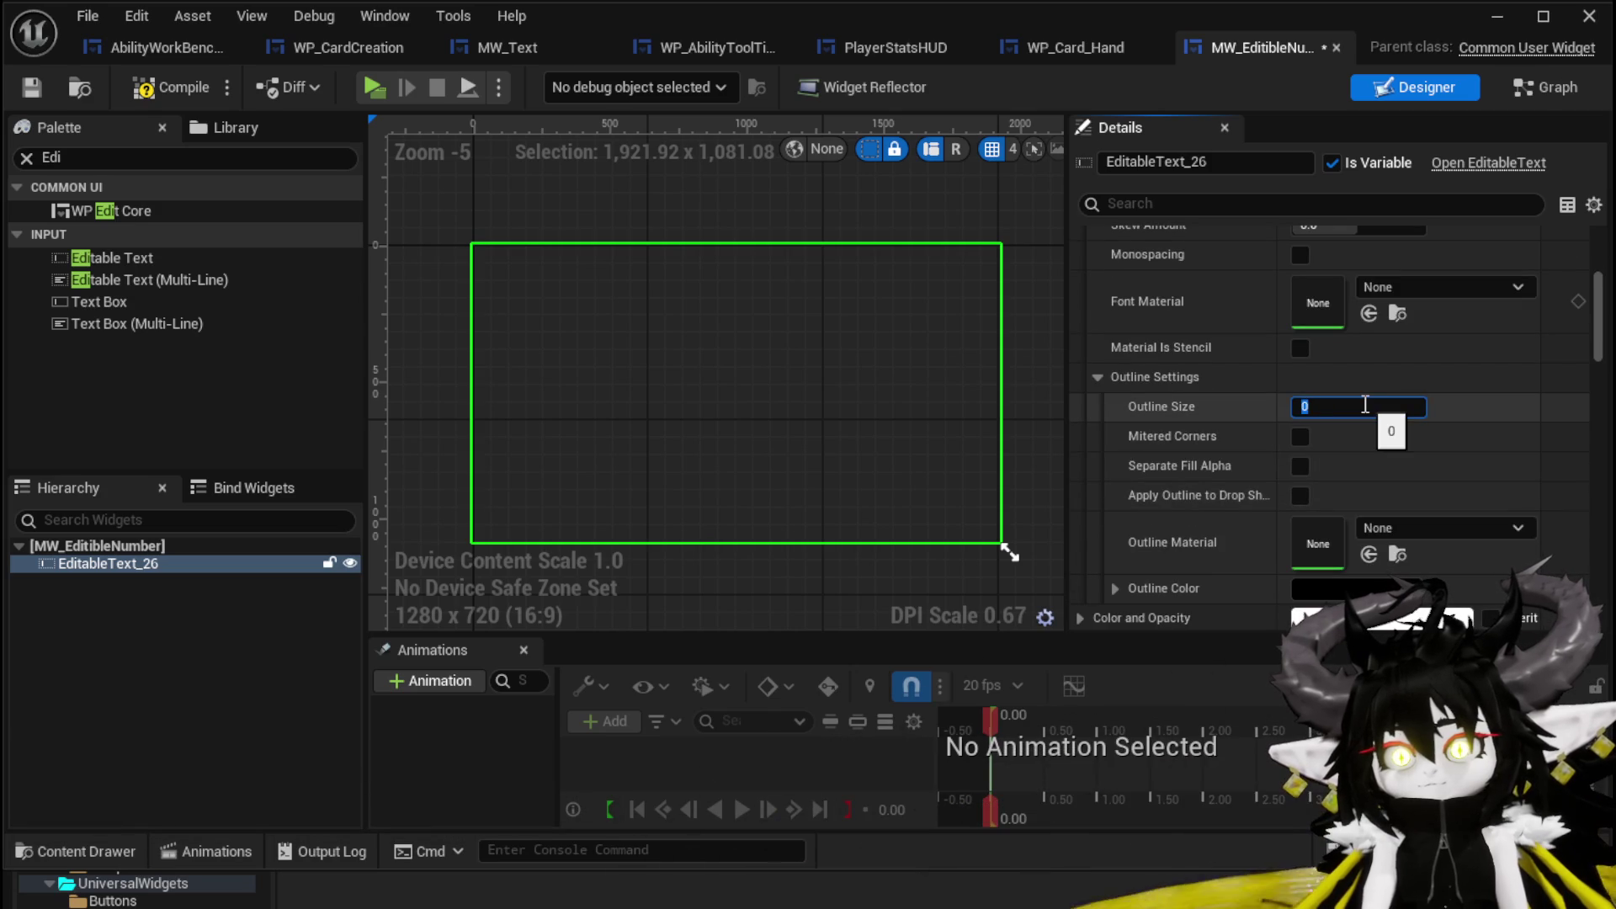
text(1)
click(171, 87)
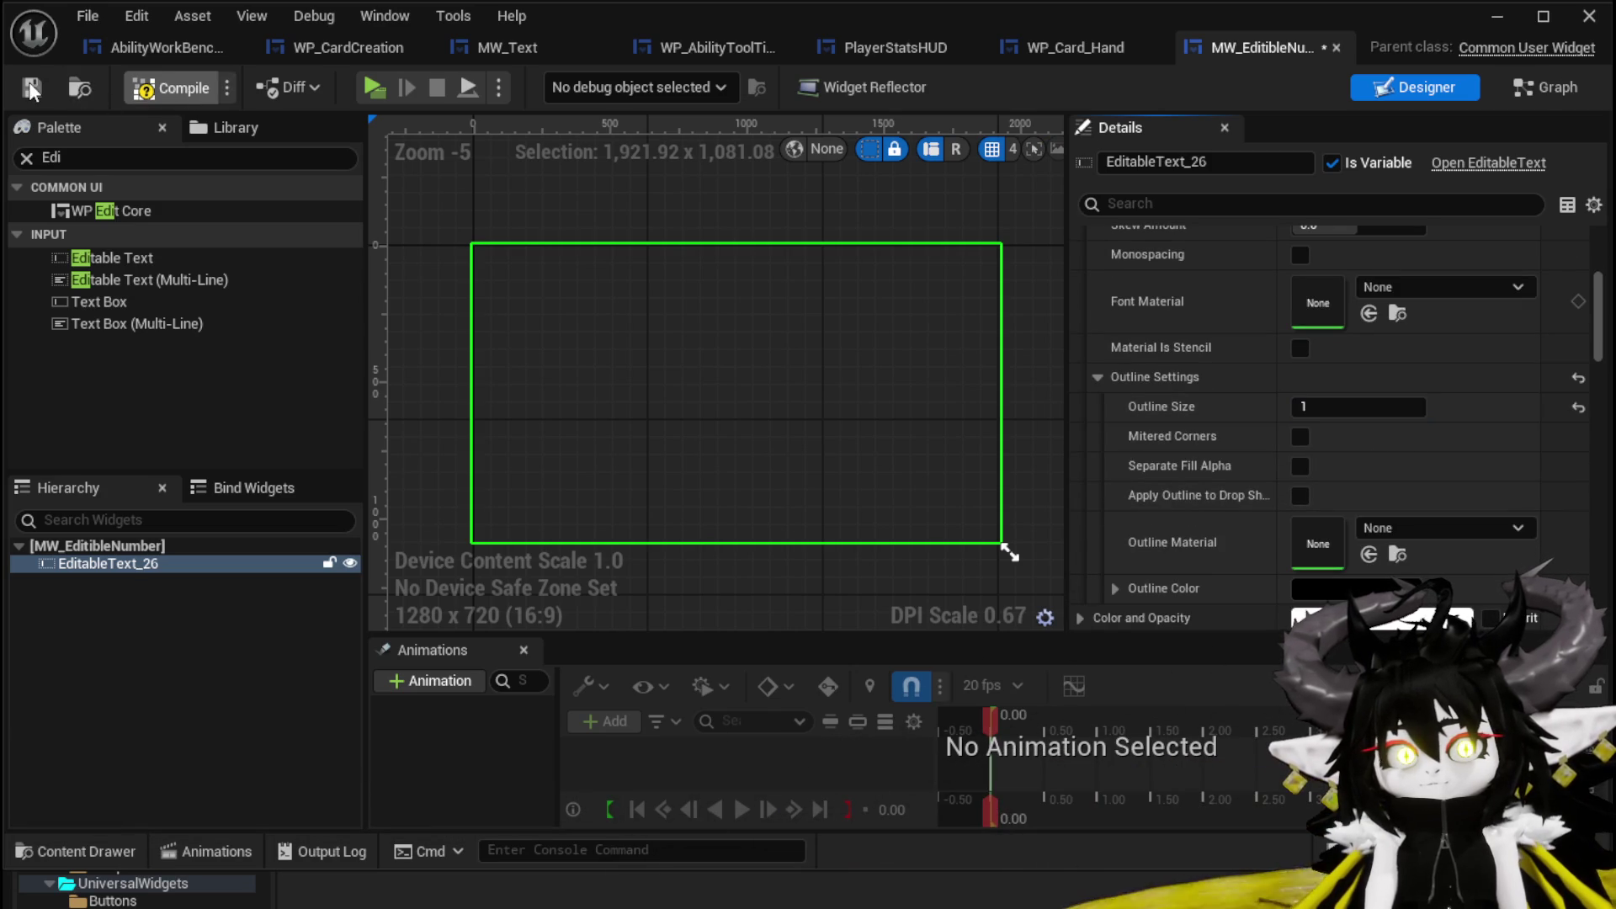
click(31, 87)
Set the editable text to 111, then compile and save.
scroll(1461, 421, up, 2)
scroll(1457, 412, up, 2)
click(1347, 268)
text(111)
key(Return)
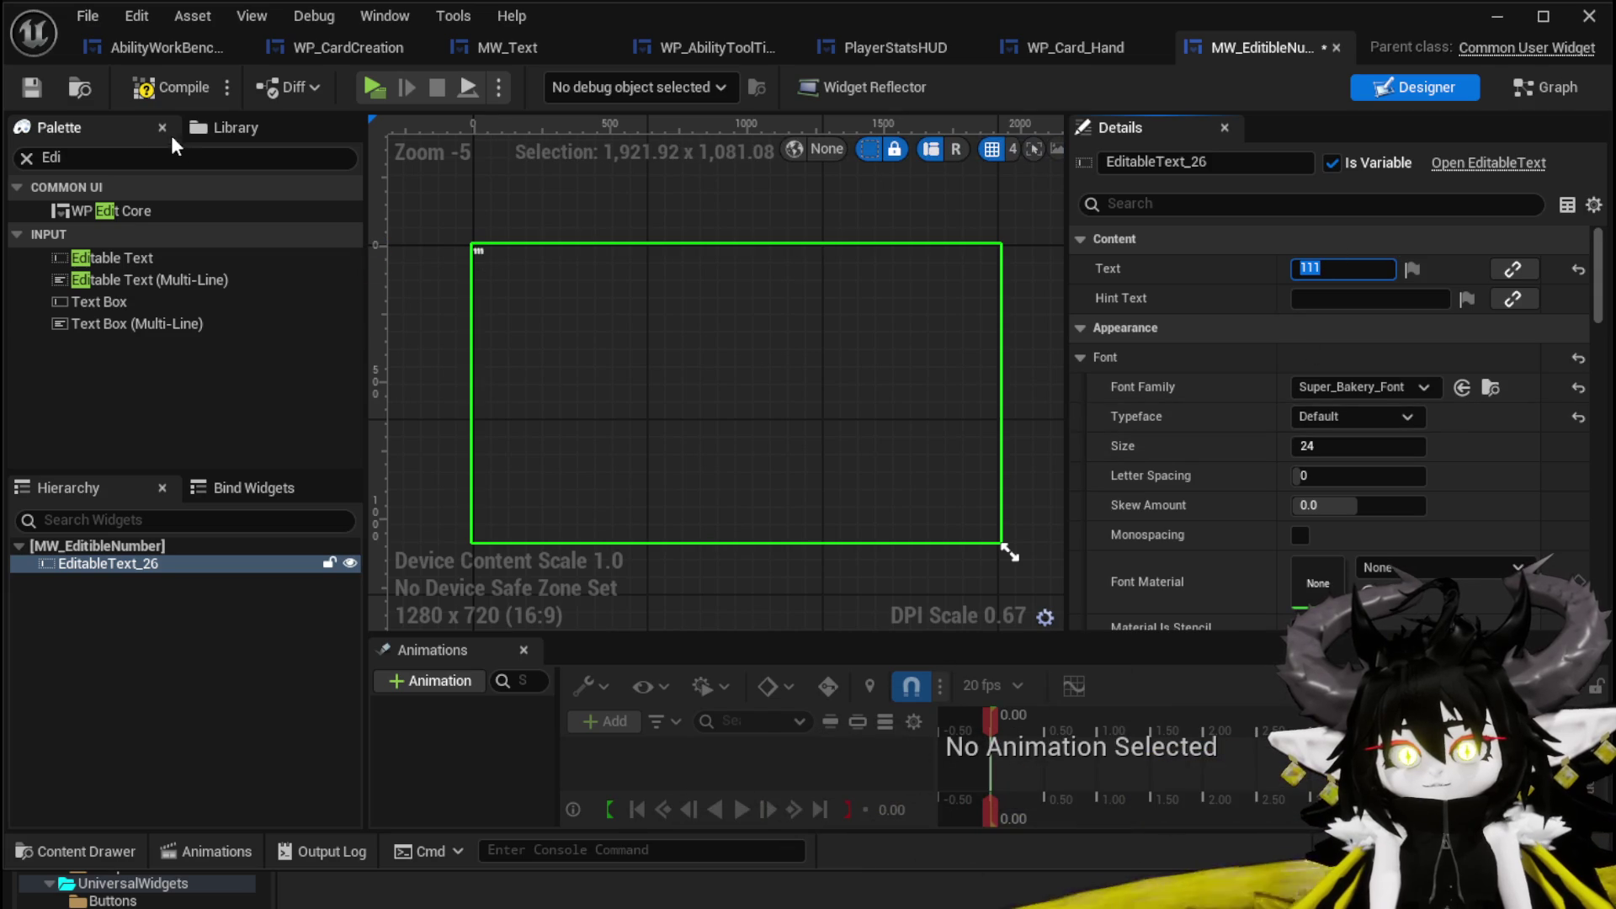
click(134, 88)
click(31, 90)
Size the design preview to the widget's Desired size, then compile and save.
scroll(505, 240, up, 4)
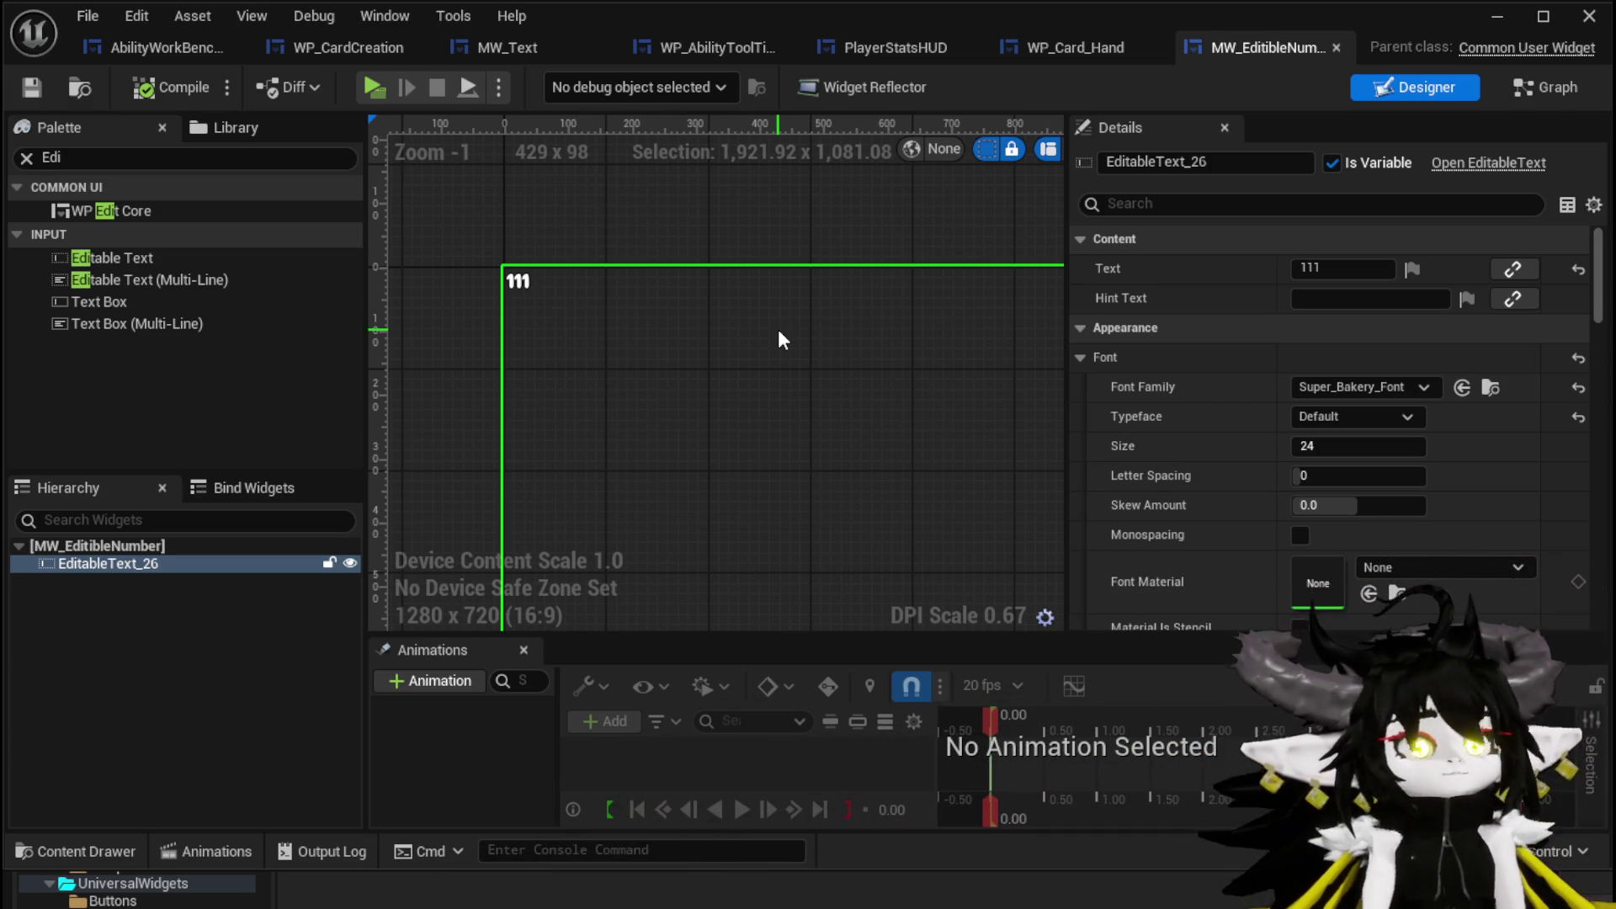
drag(1068, 197, 1486, 215)
click(1408, 144)
click(1436, 257)
click(156, 89)
click(32, 87)
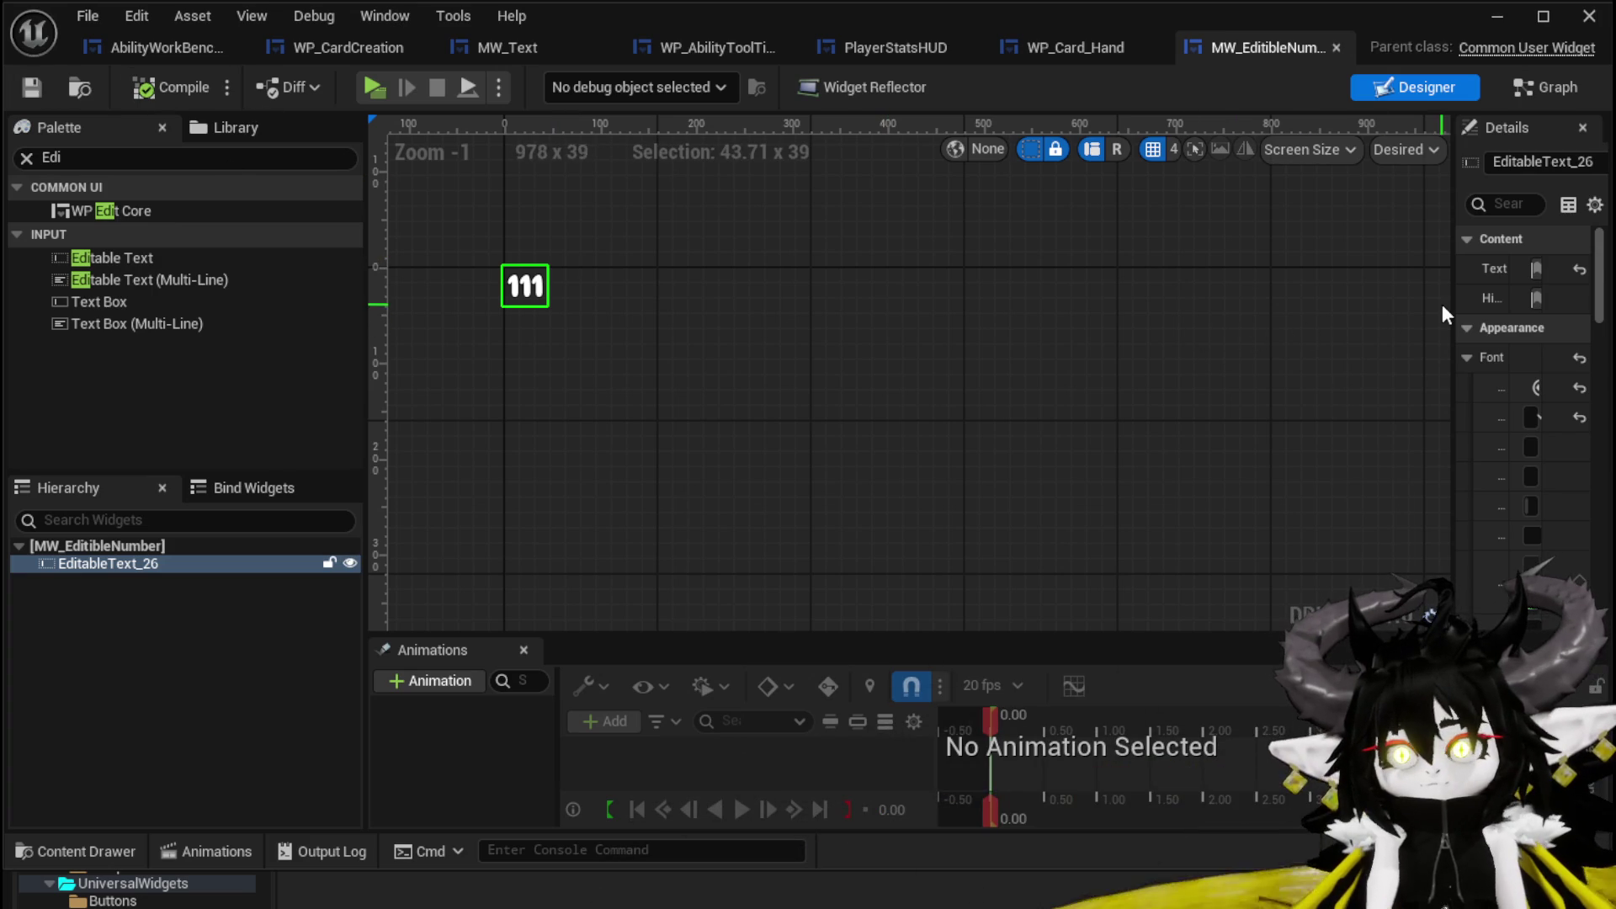
drag(1454, 295, 1046, 320)
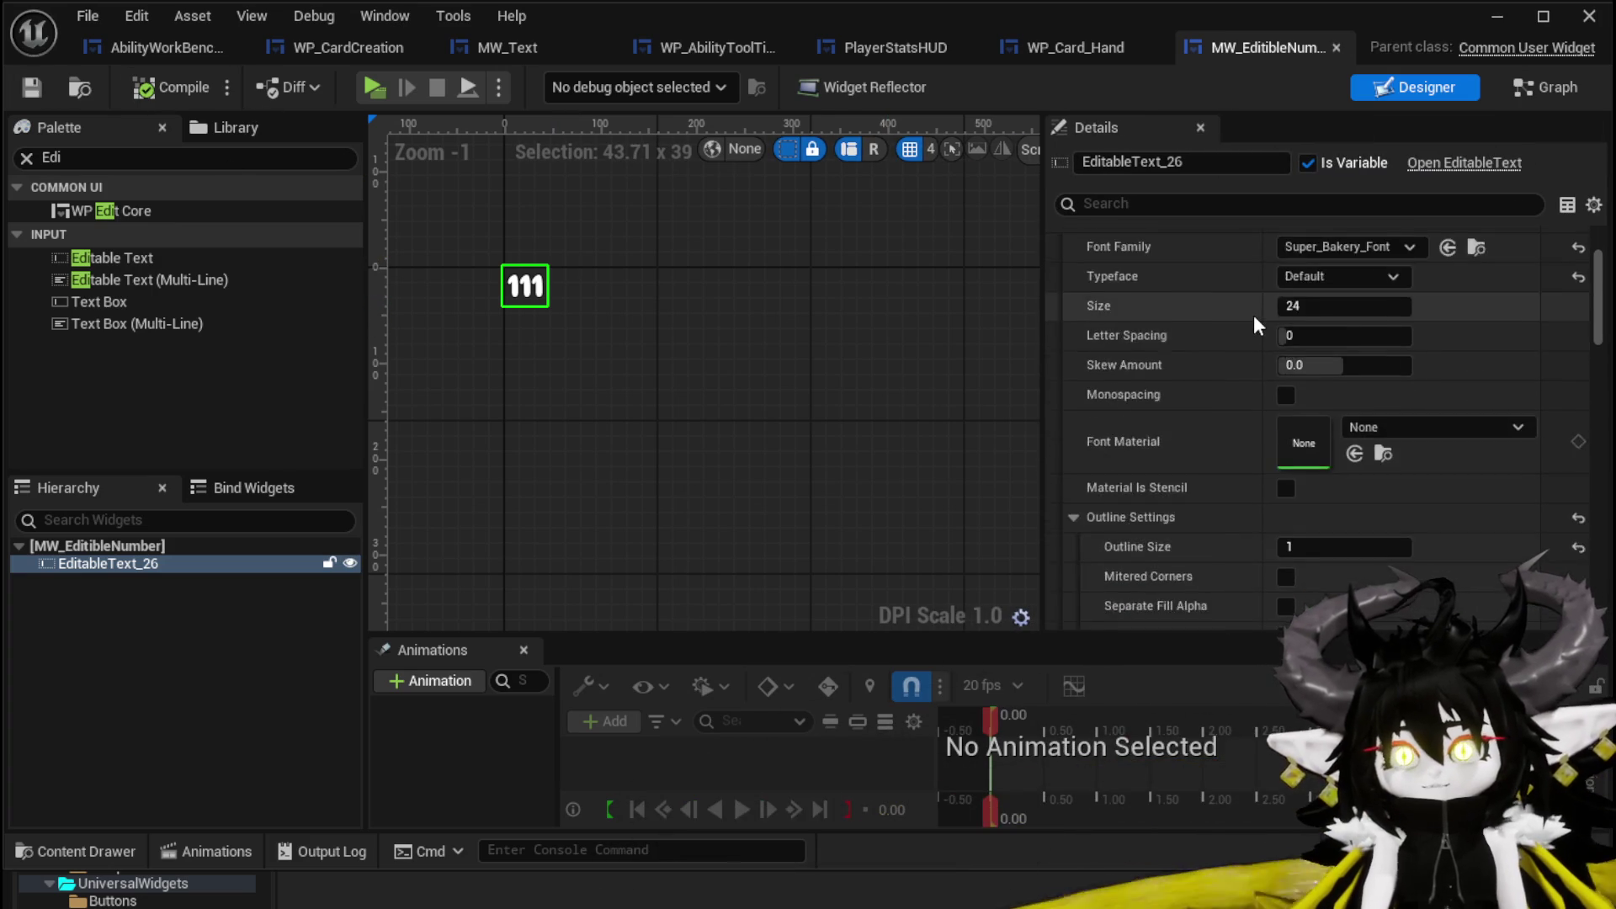
scroll(1258, 325, down, 10)
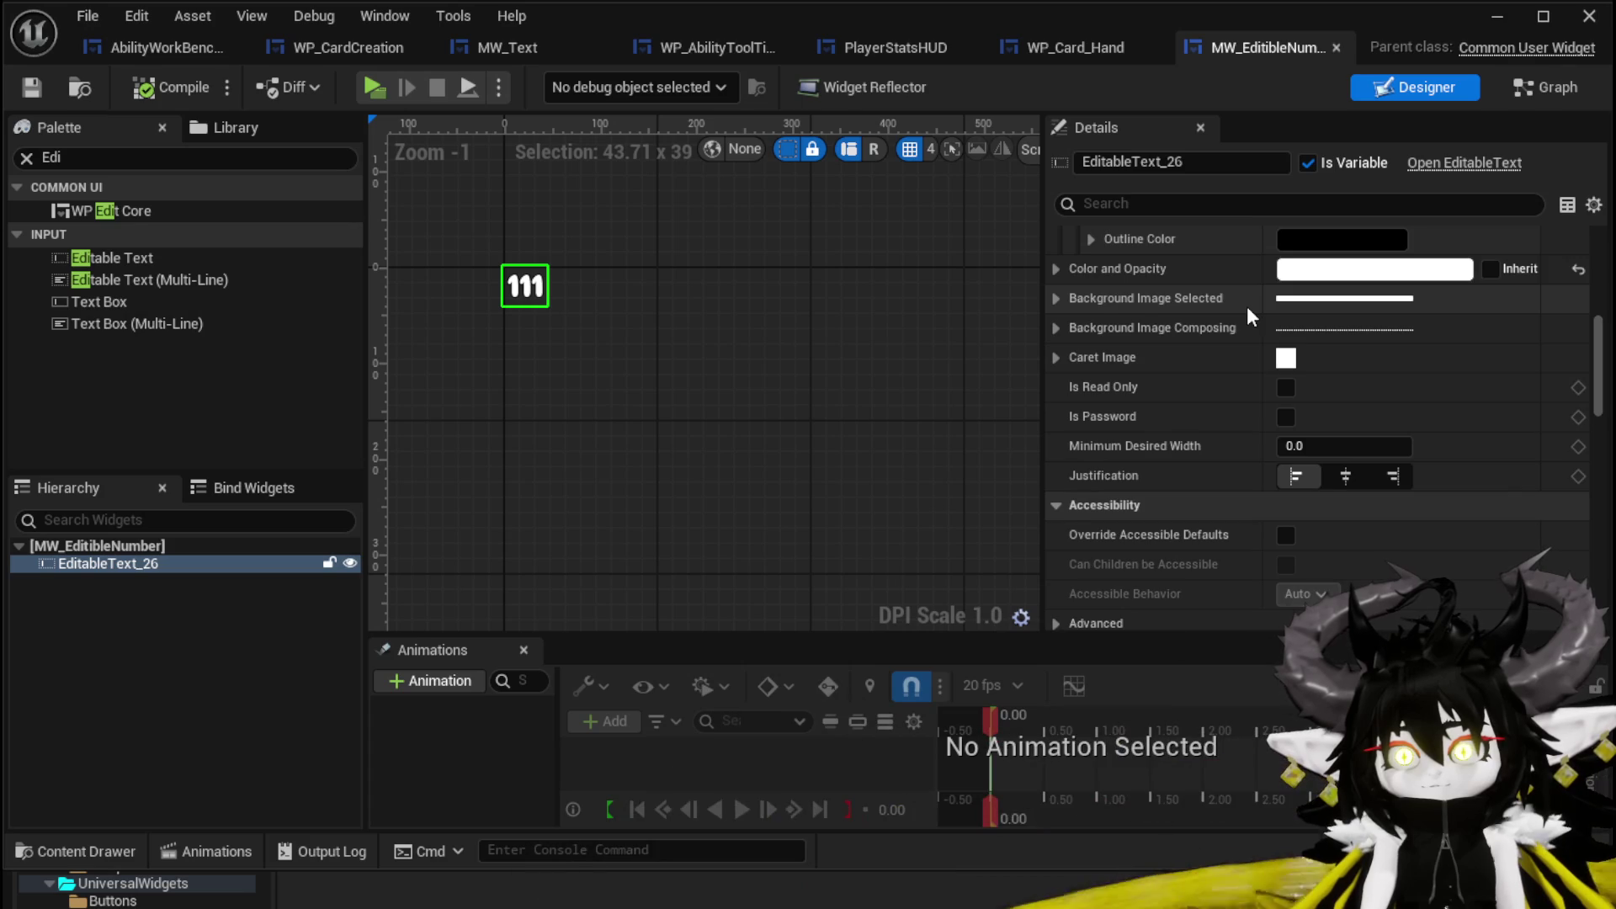
scroll(1247, 313, up, 3)
click(1524, 85)
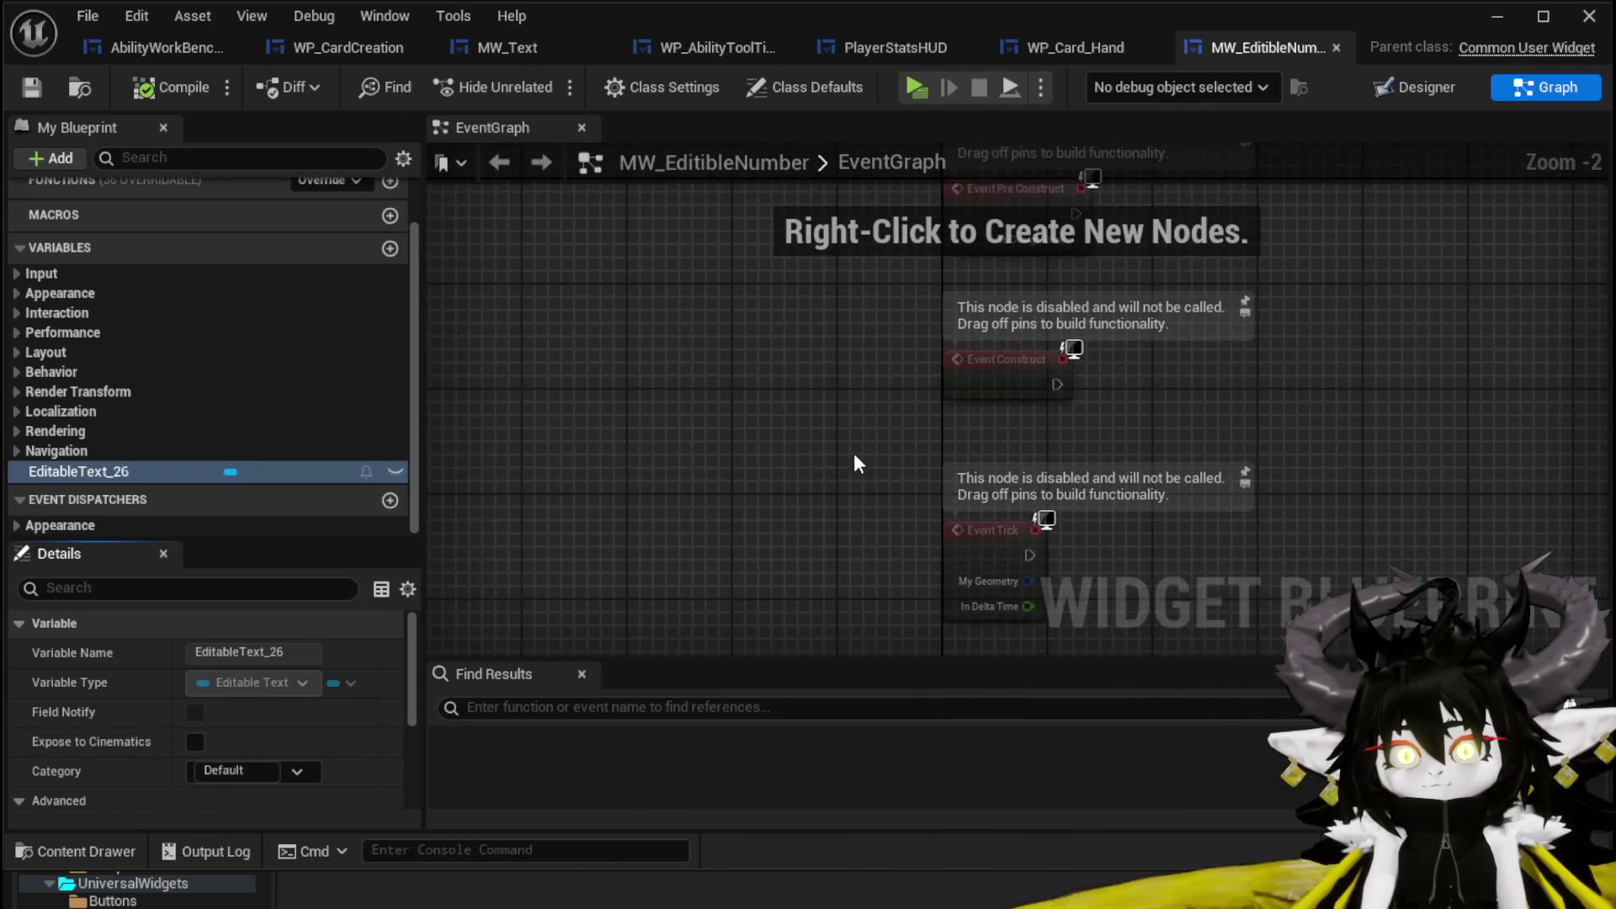
Delete the Event Pre Construct and Event Tick nodes and compile the blueprint.
scroll(656, 480, down, 2)
drag(704, 517, 736, 539)
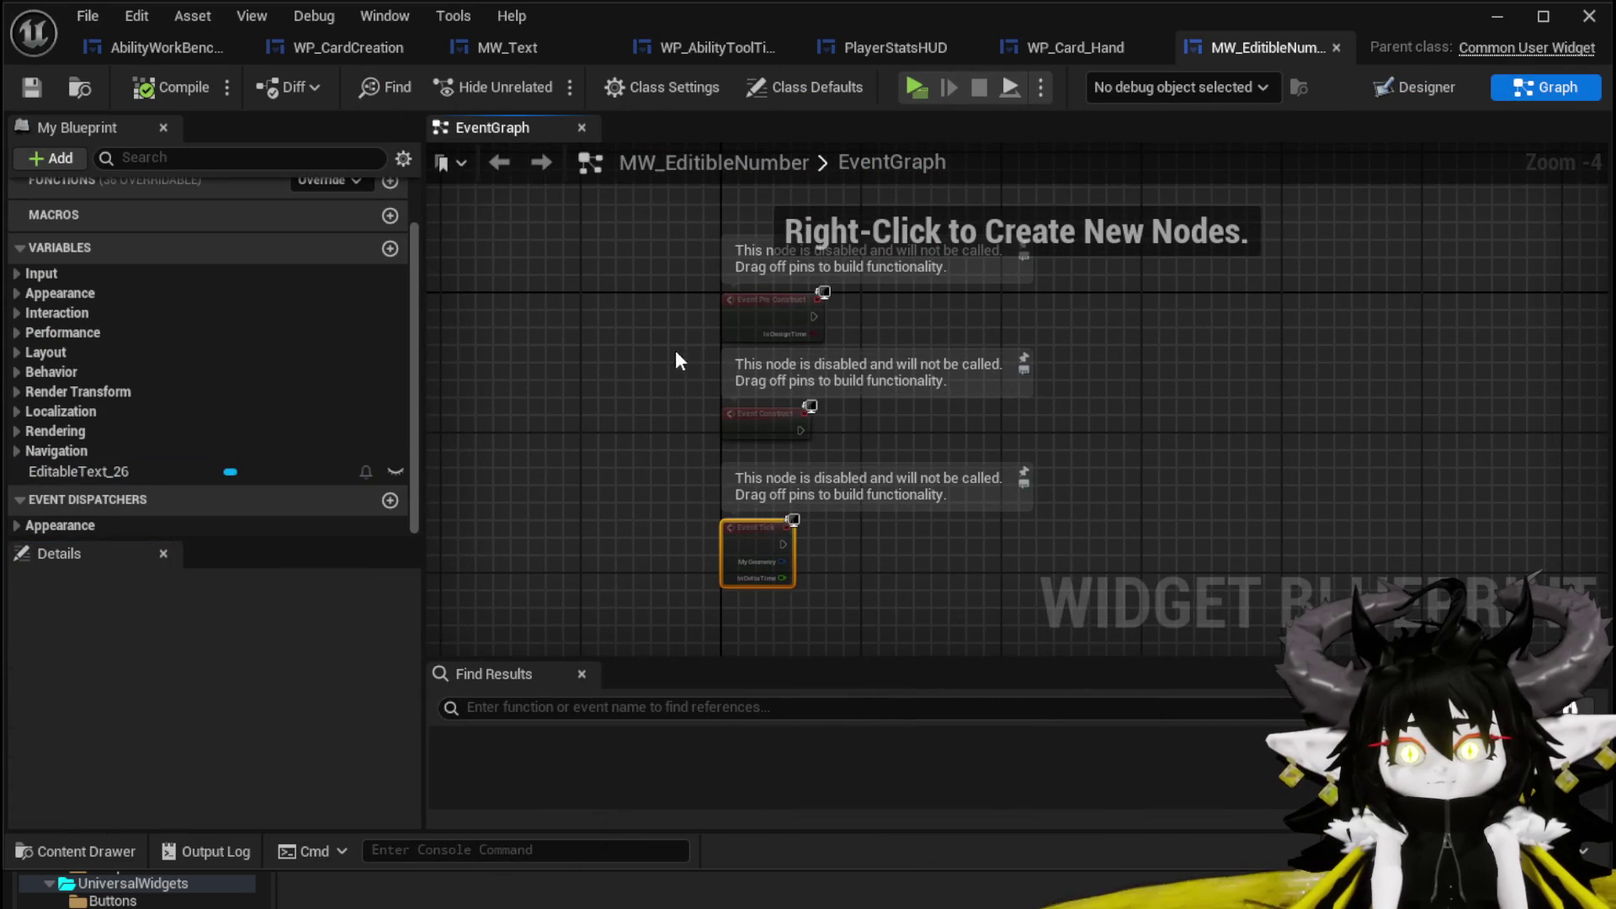
key(Delete)
drag(747, 411, 517, 367)
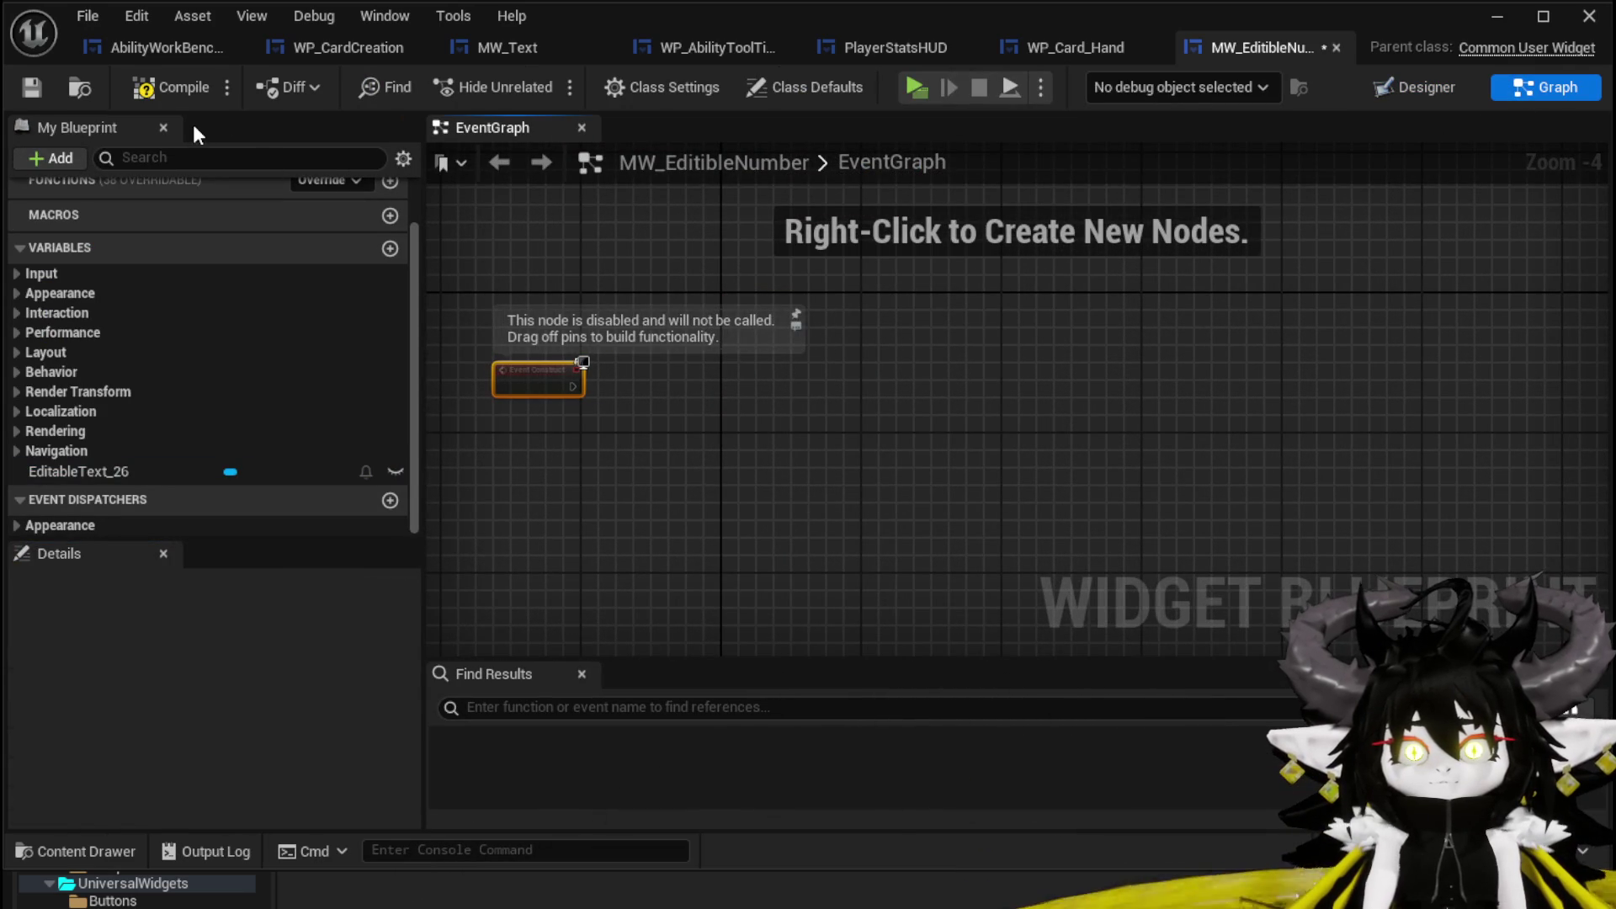
click(44, 85)
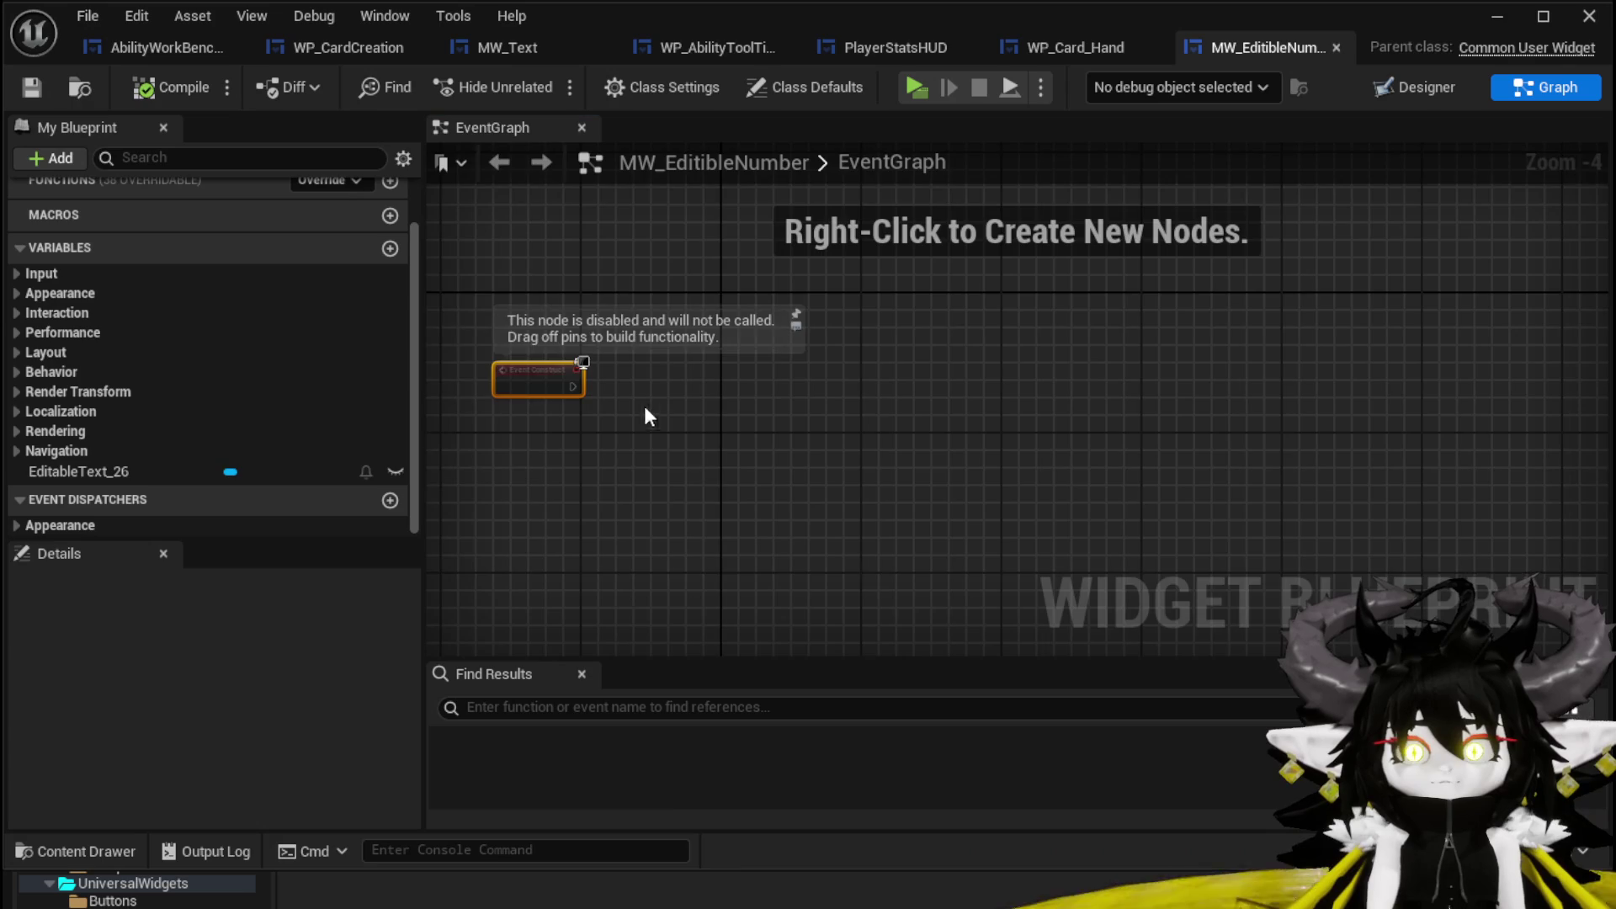
Add a new function and name it SetNumber.
scroll(657, 402, up, 4)
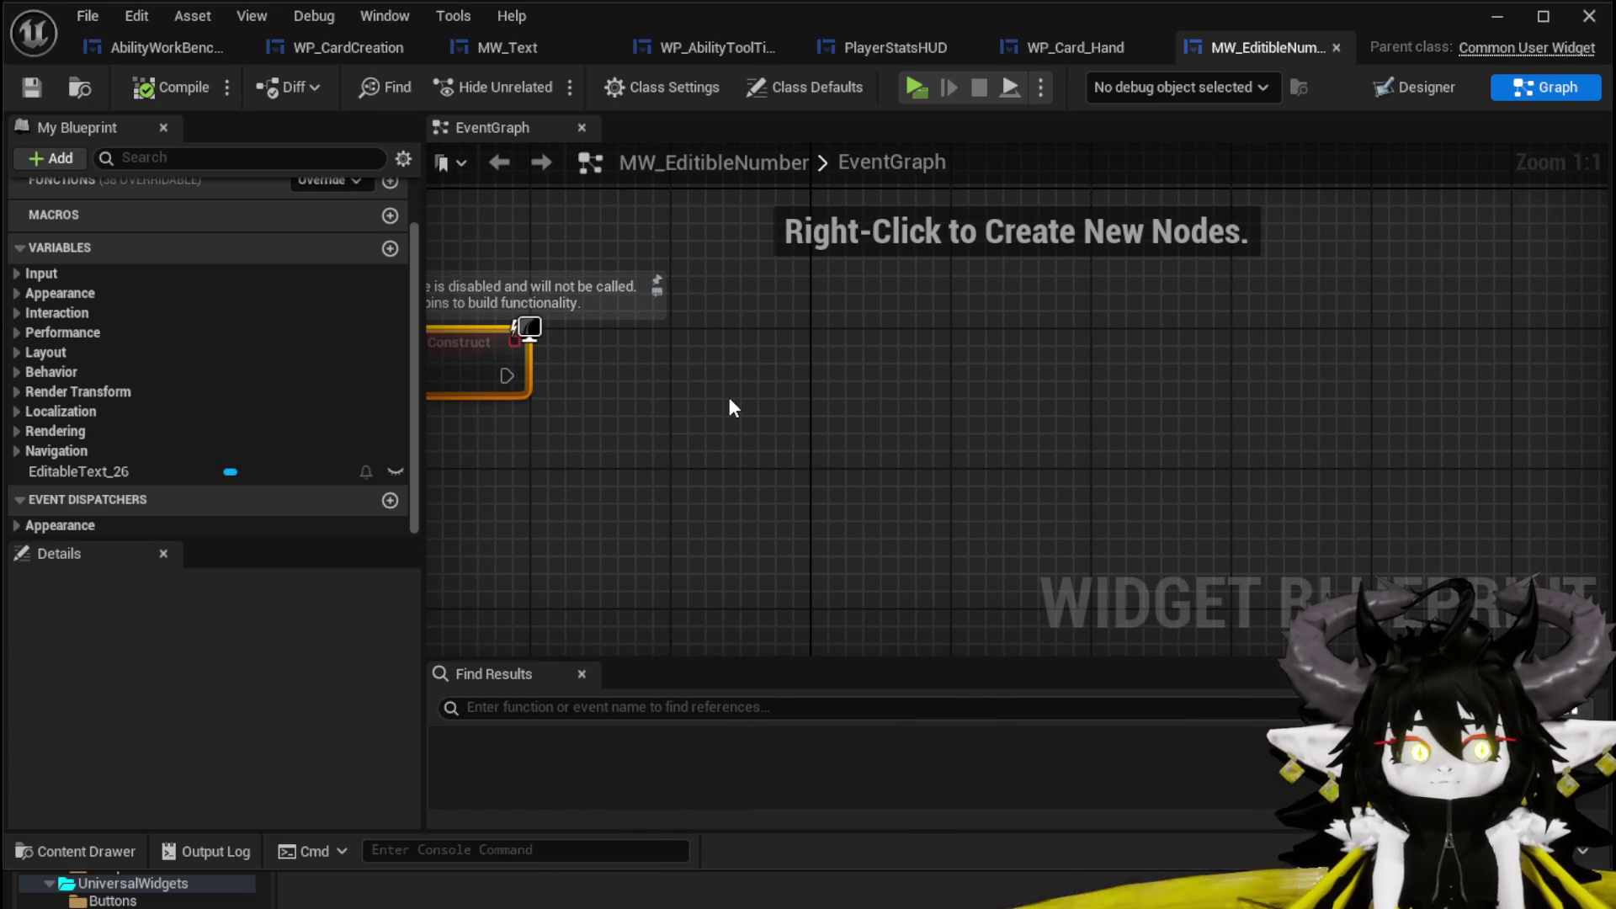
drag(732, 409, 974, 404)
click(809, 386)
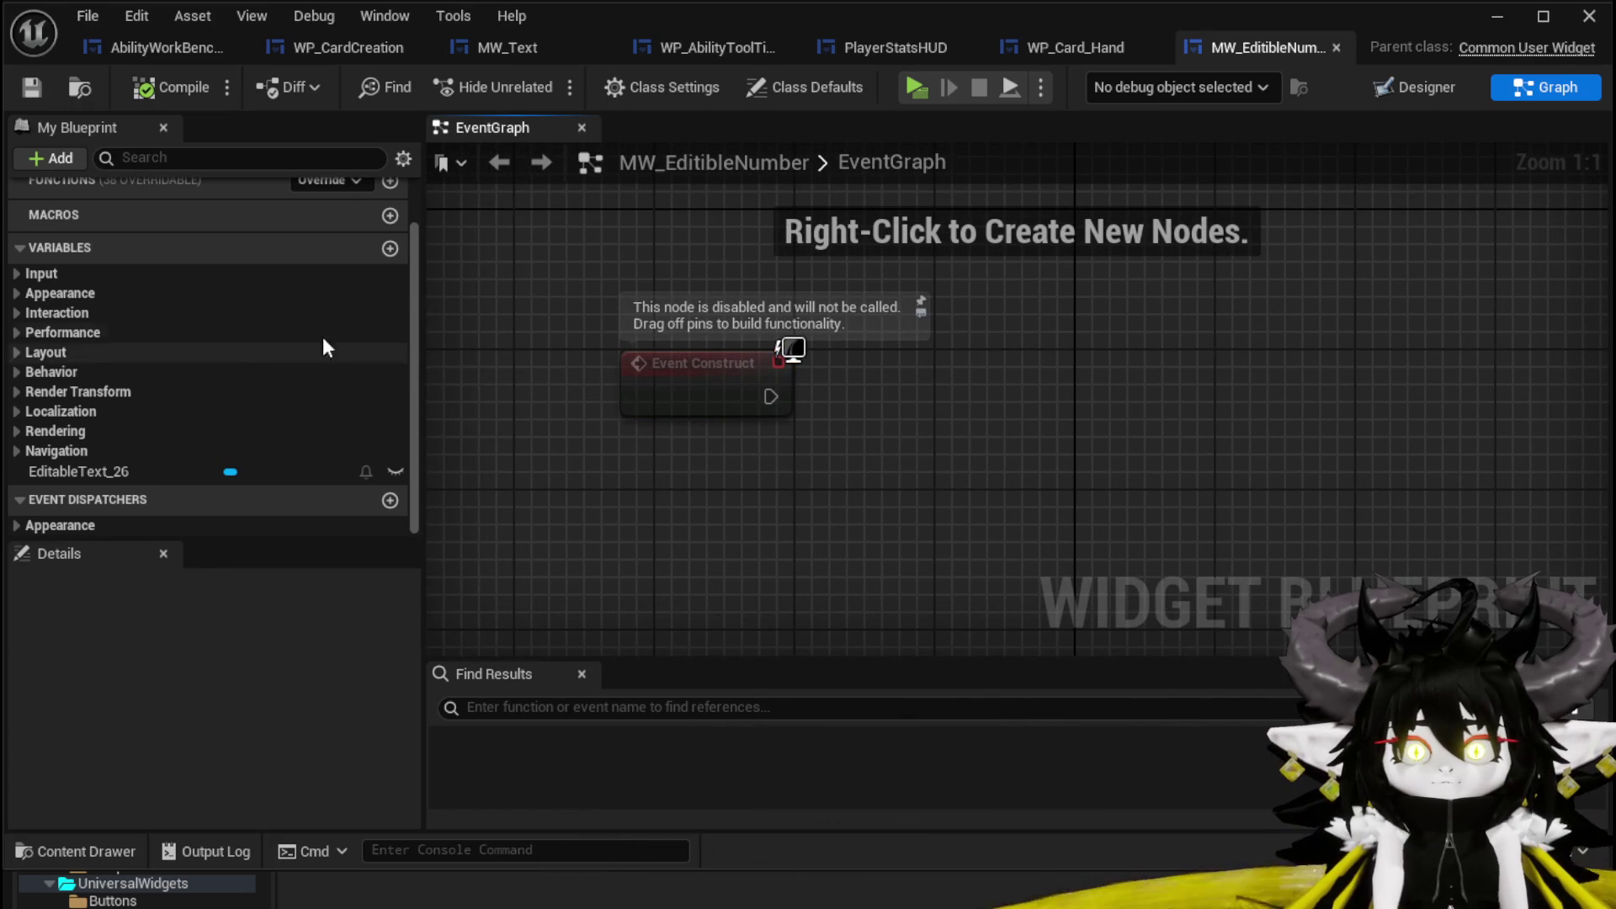
scroll(244, 310, up, 2)
click(392, 256)
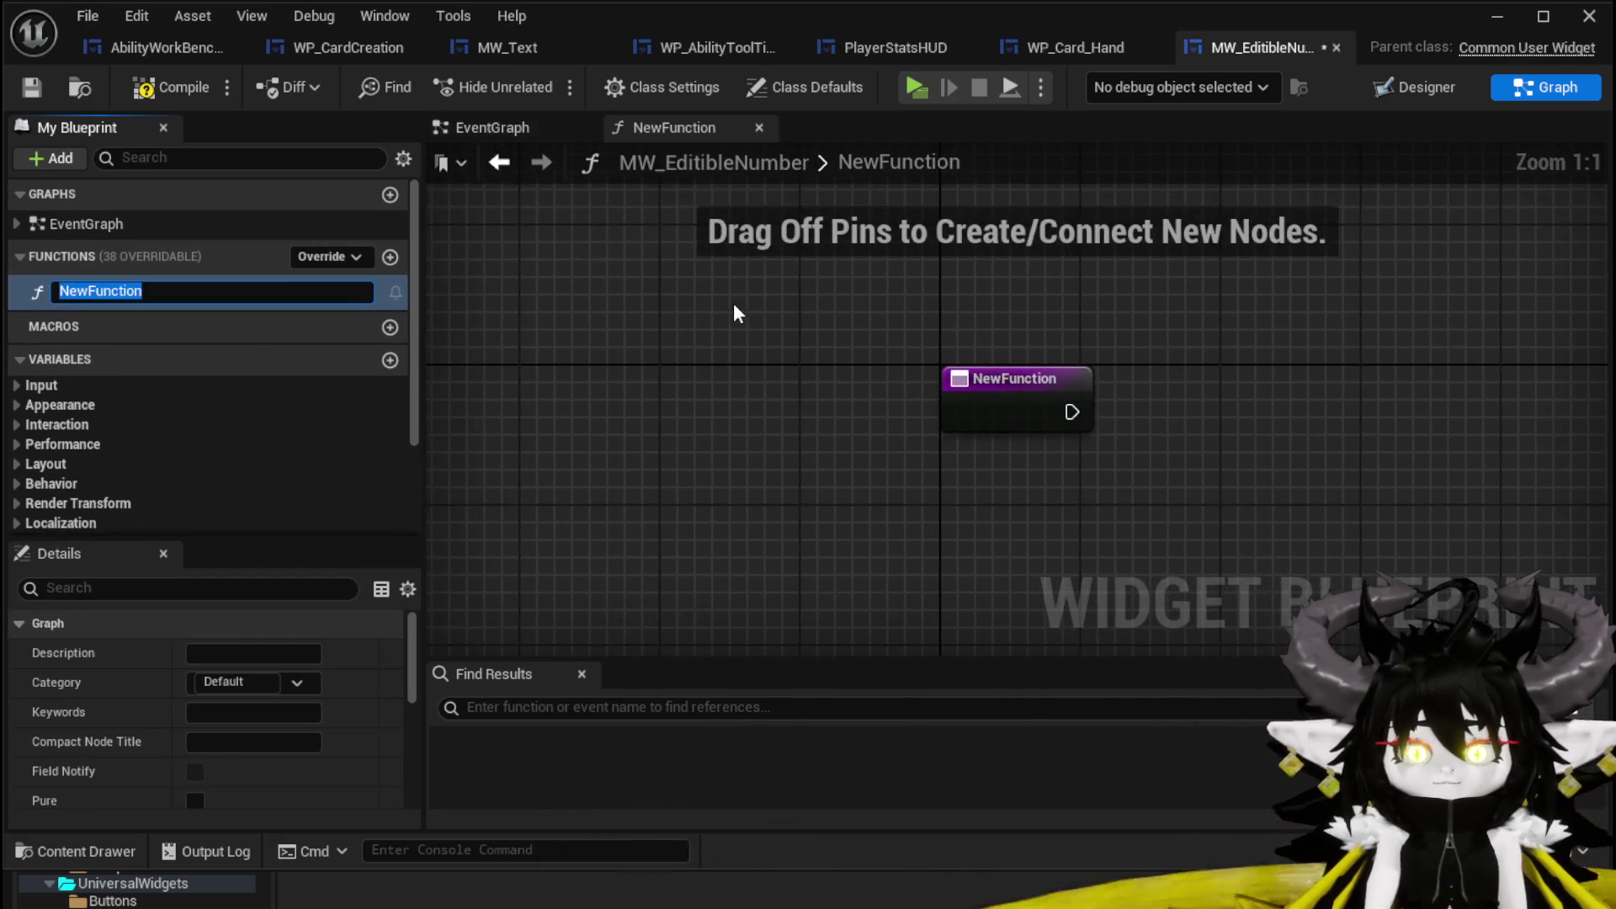
text(Set)
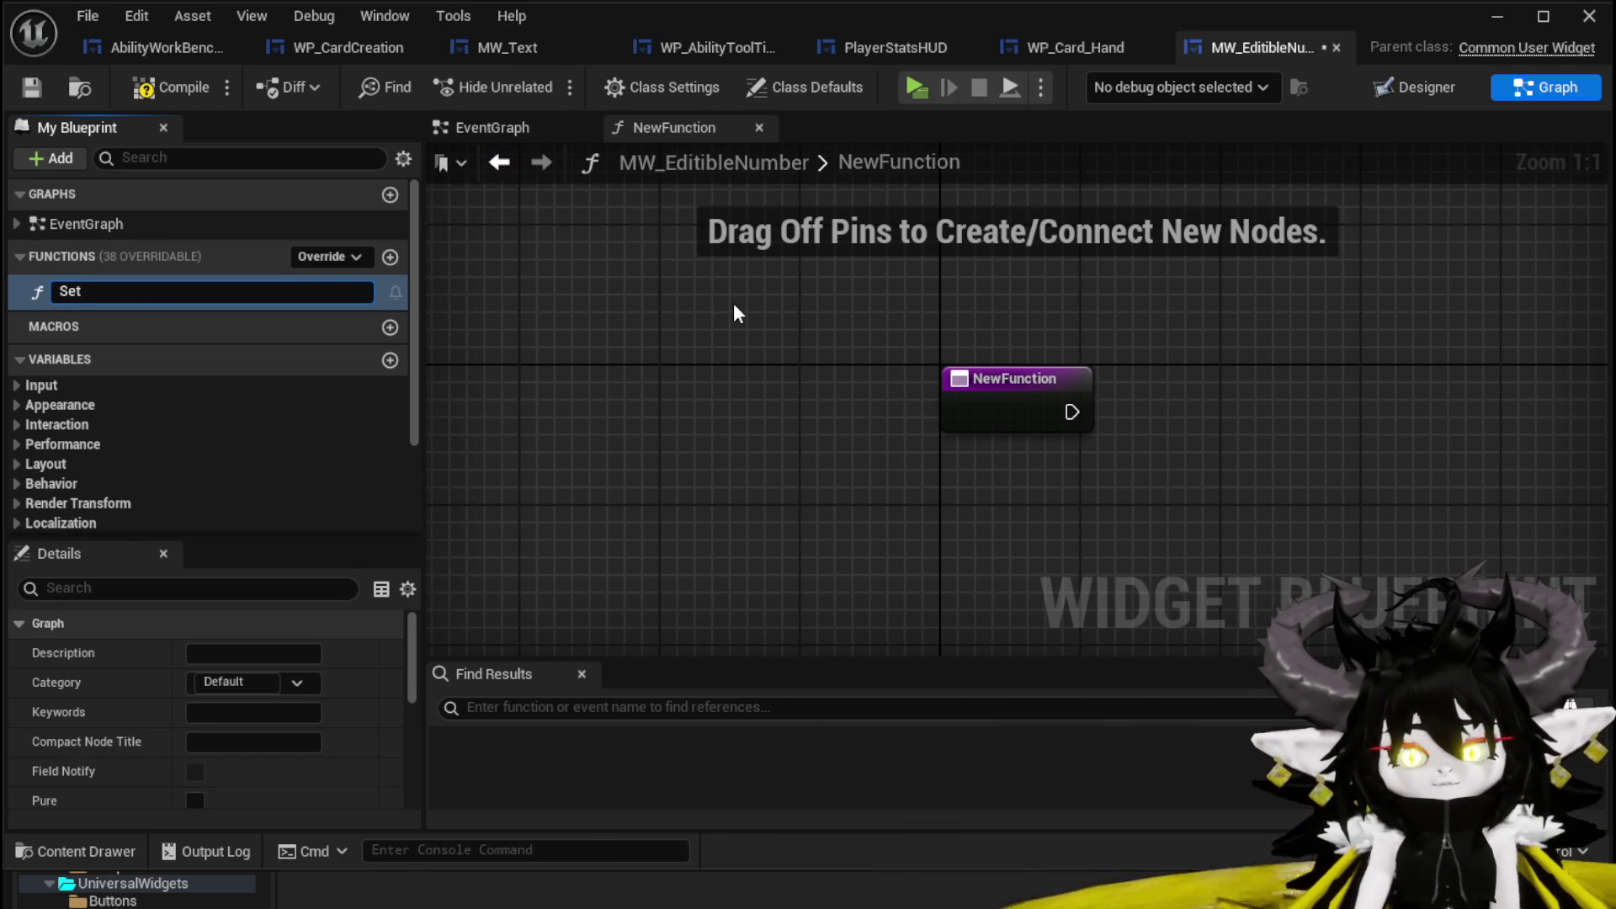
text(Number)
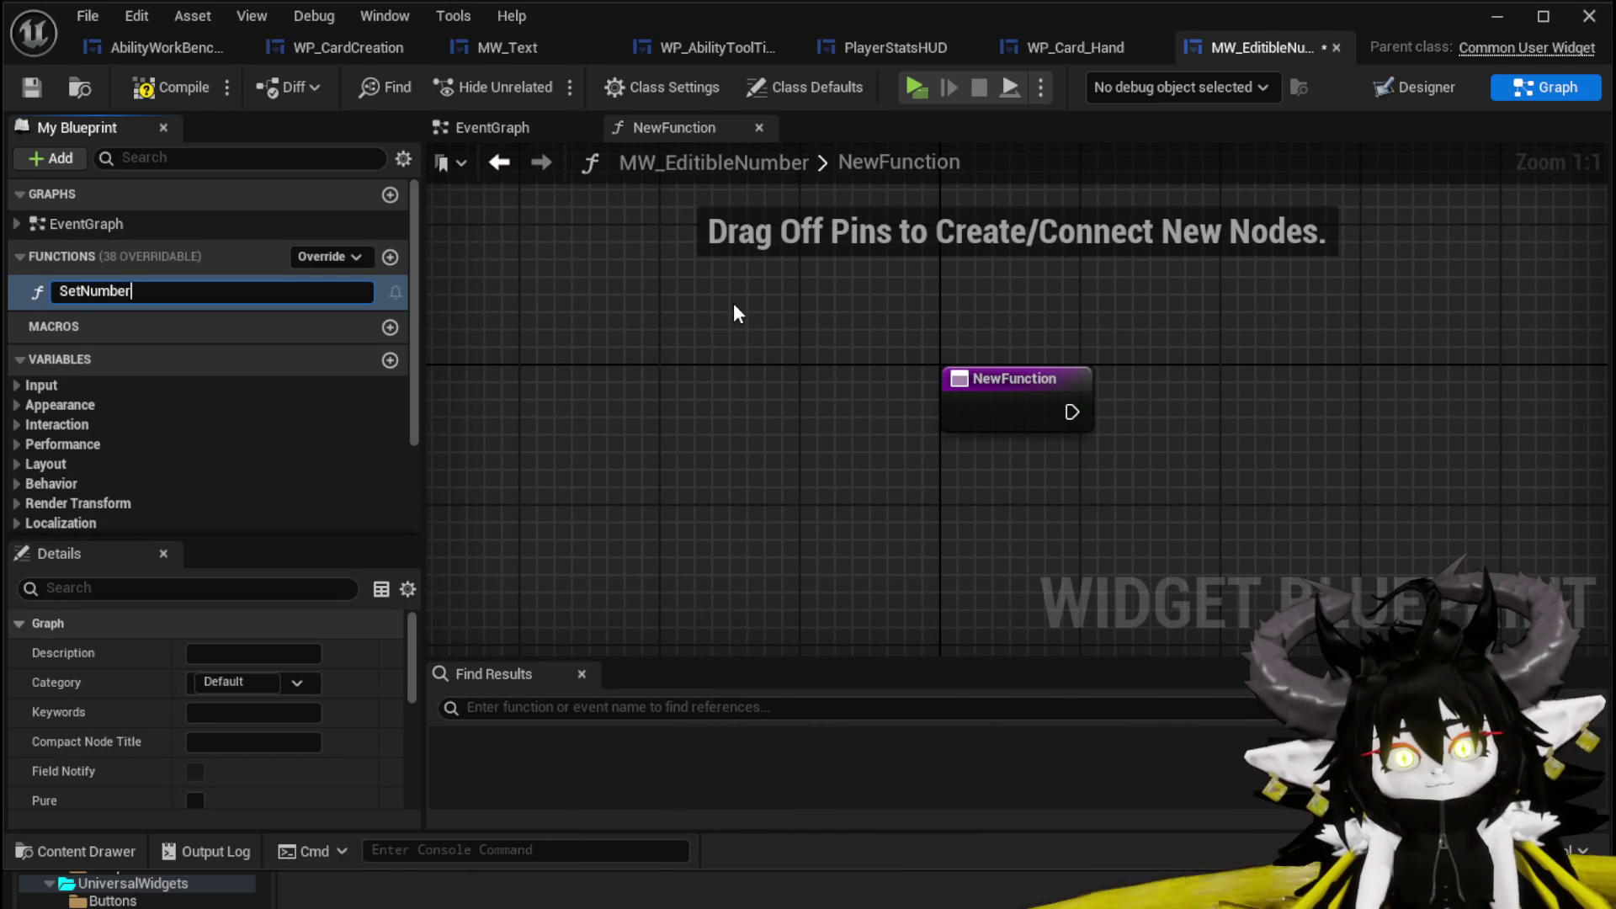